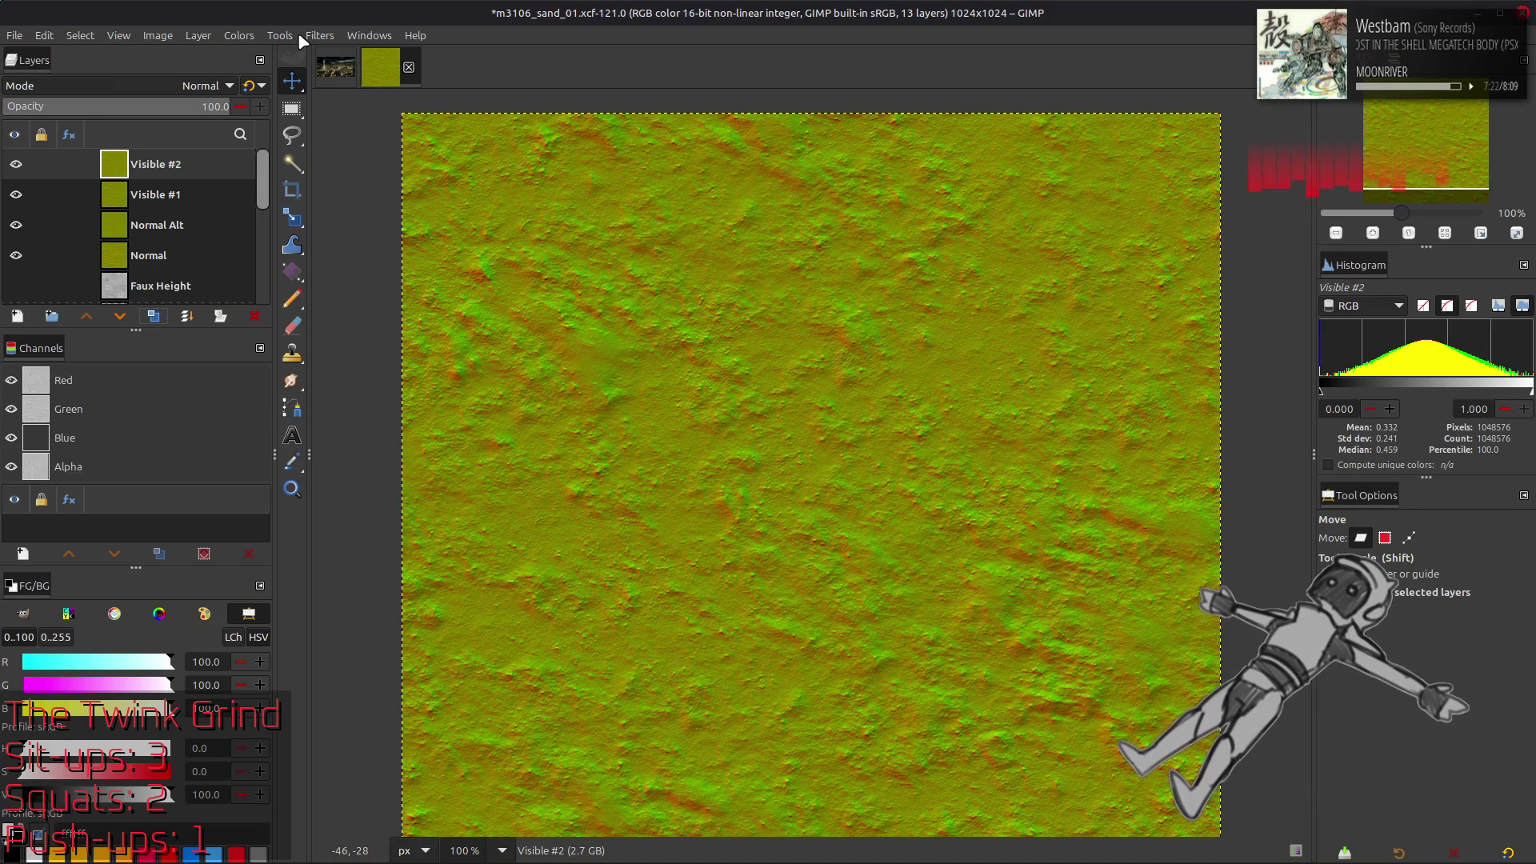
Duplicate the Visible layers and blur Visible #4 with G'MIC Gaussian at amplitude 20
left_click(163, 316)
left_click(163, 316)
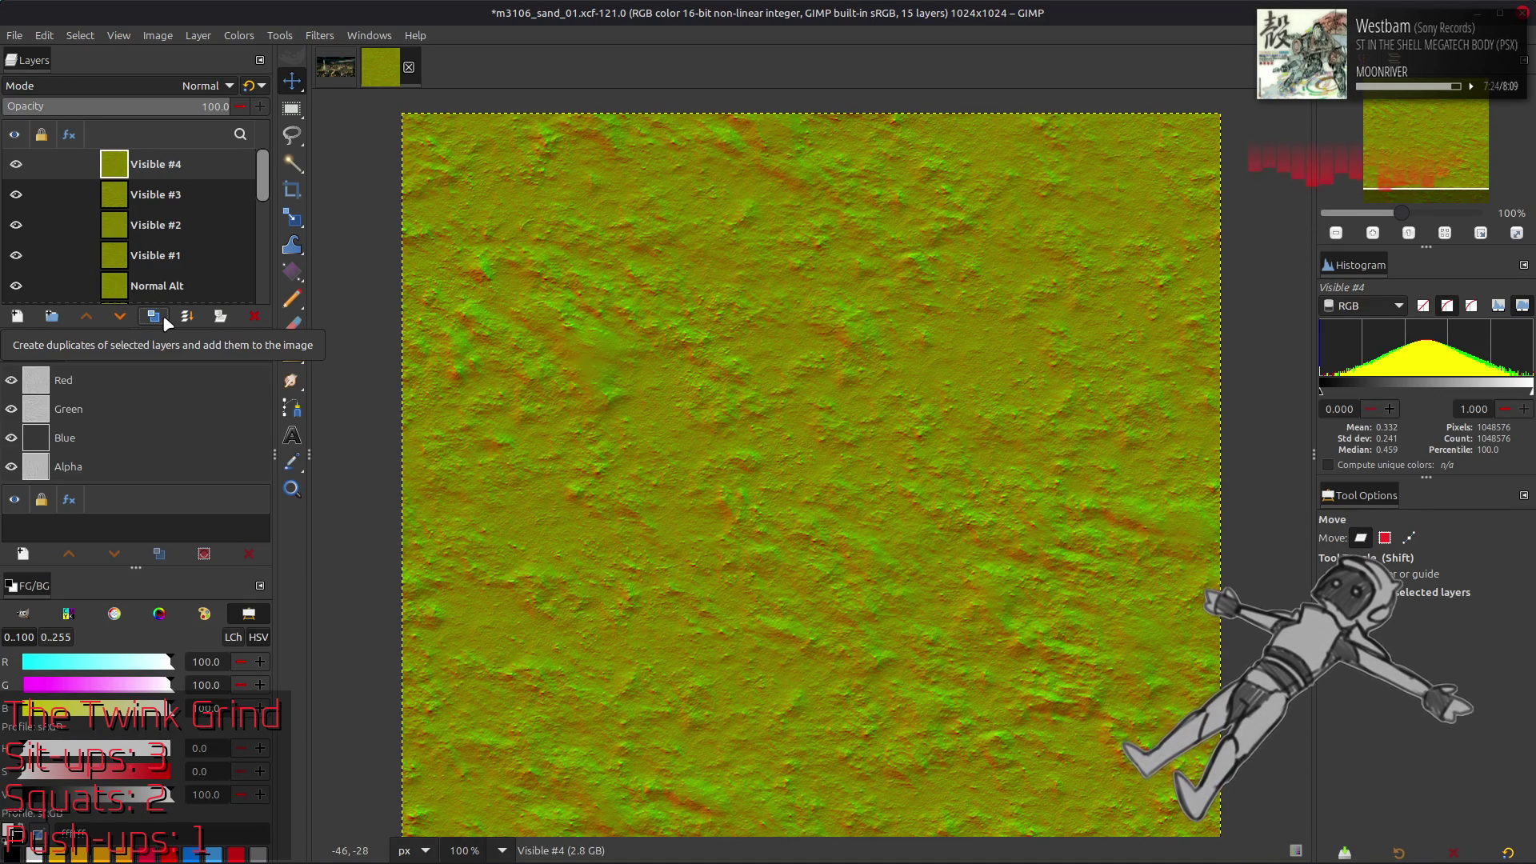
left_click(319, 35)
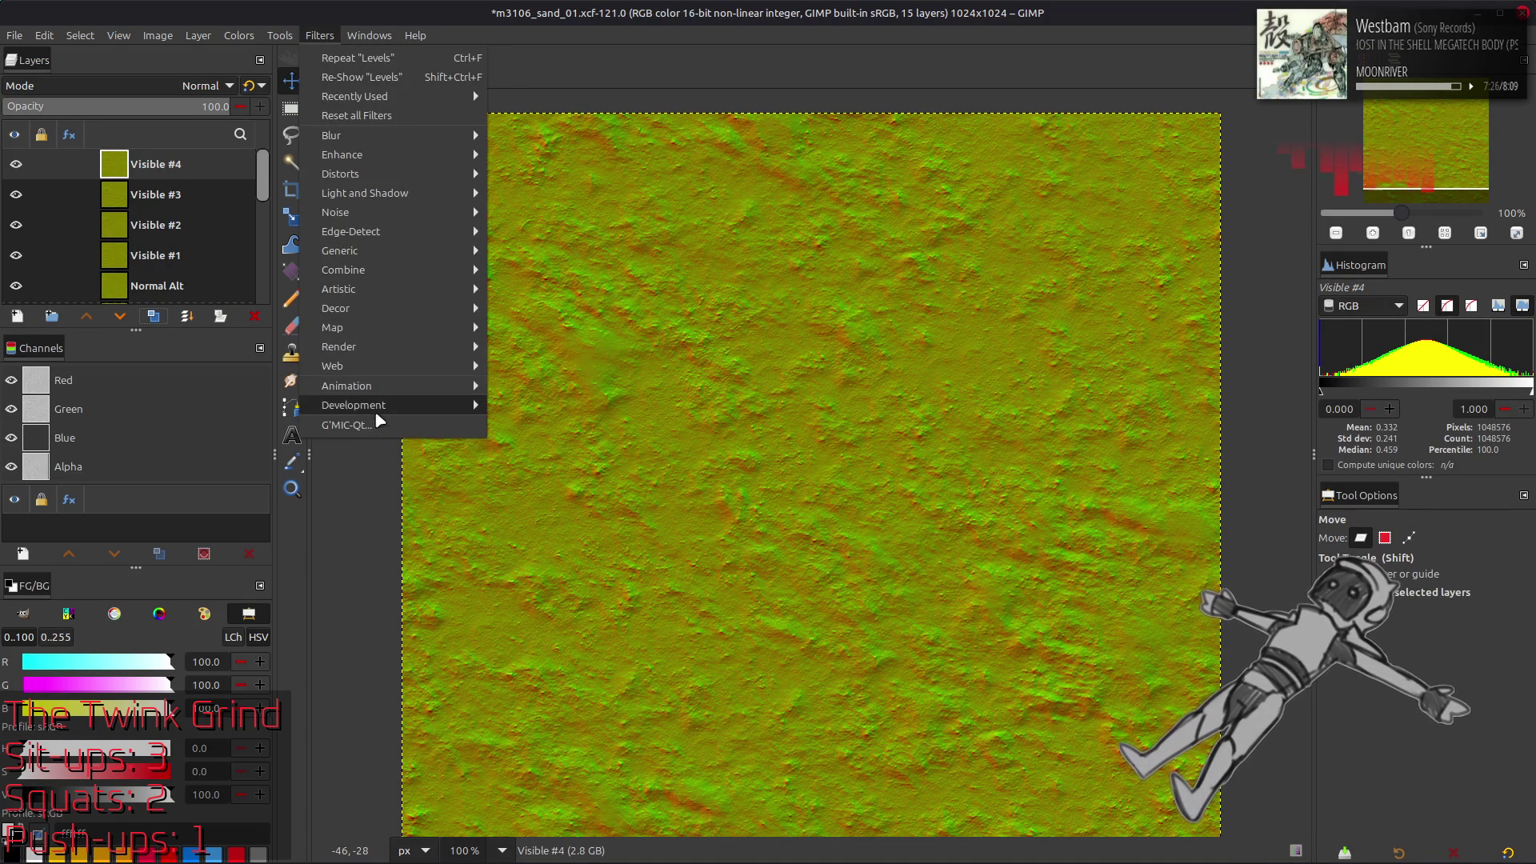
left_click(352, 425)
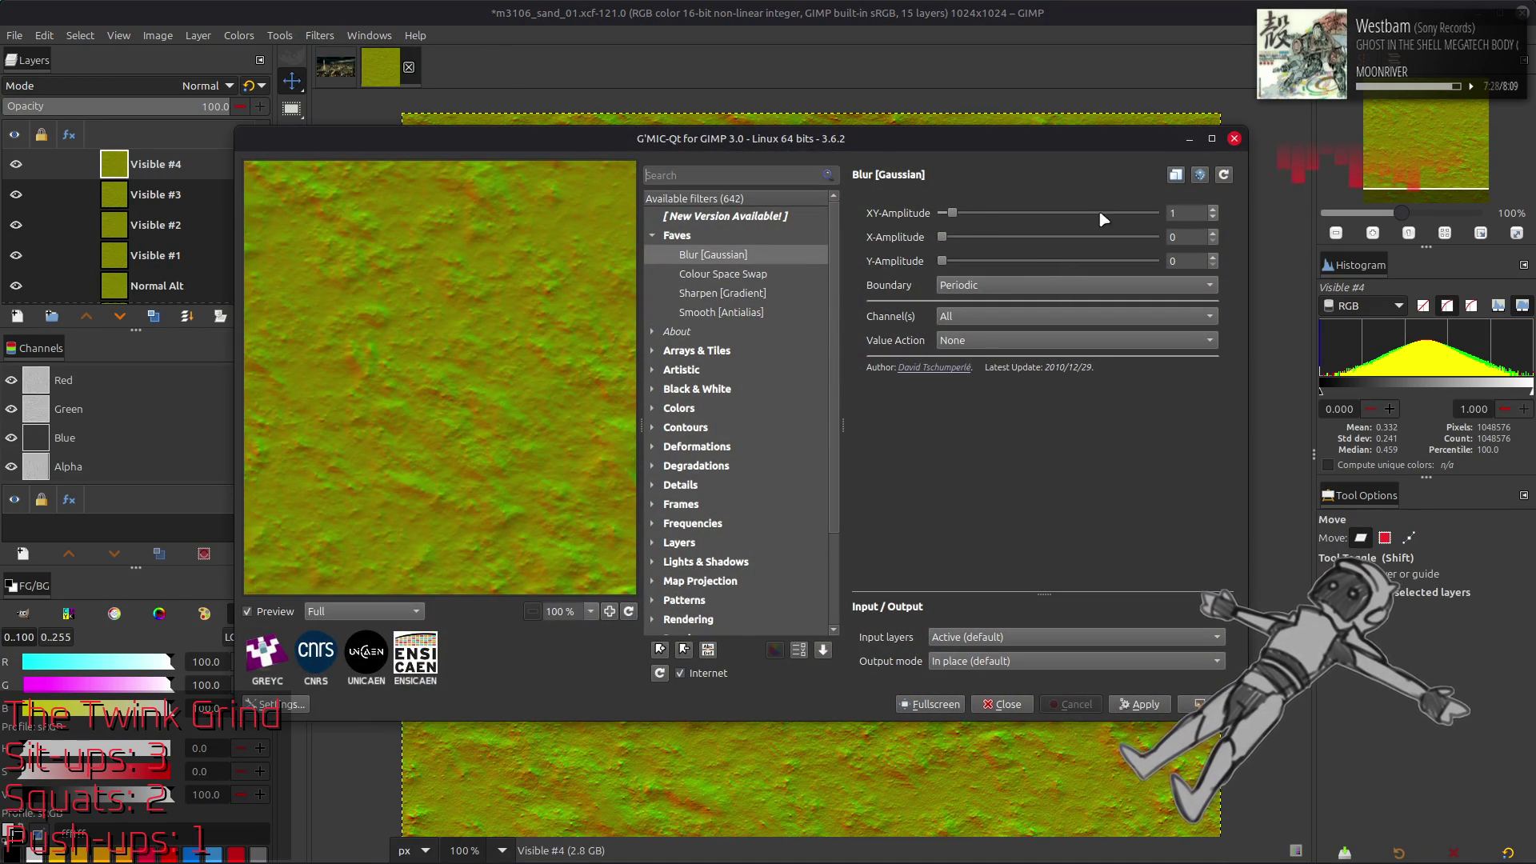
left_click_drag(953, 213, 1156, 213)
left_click(1201, 704)
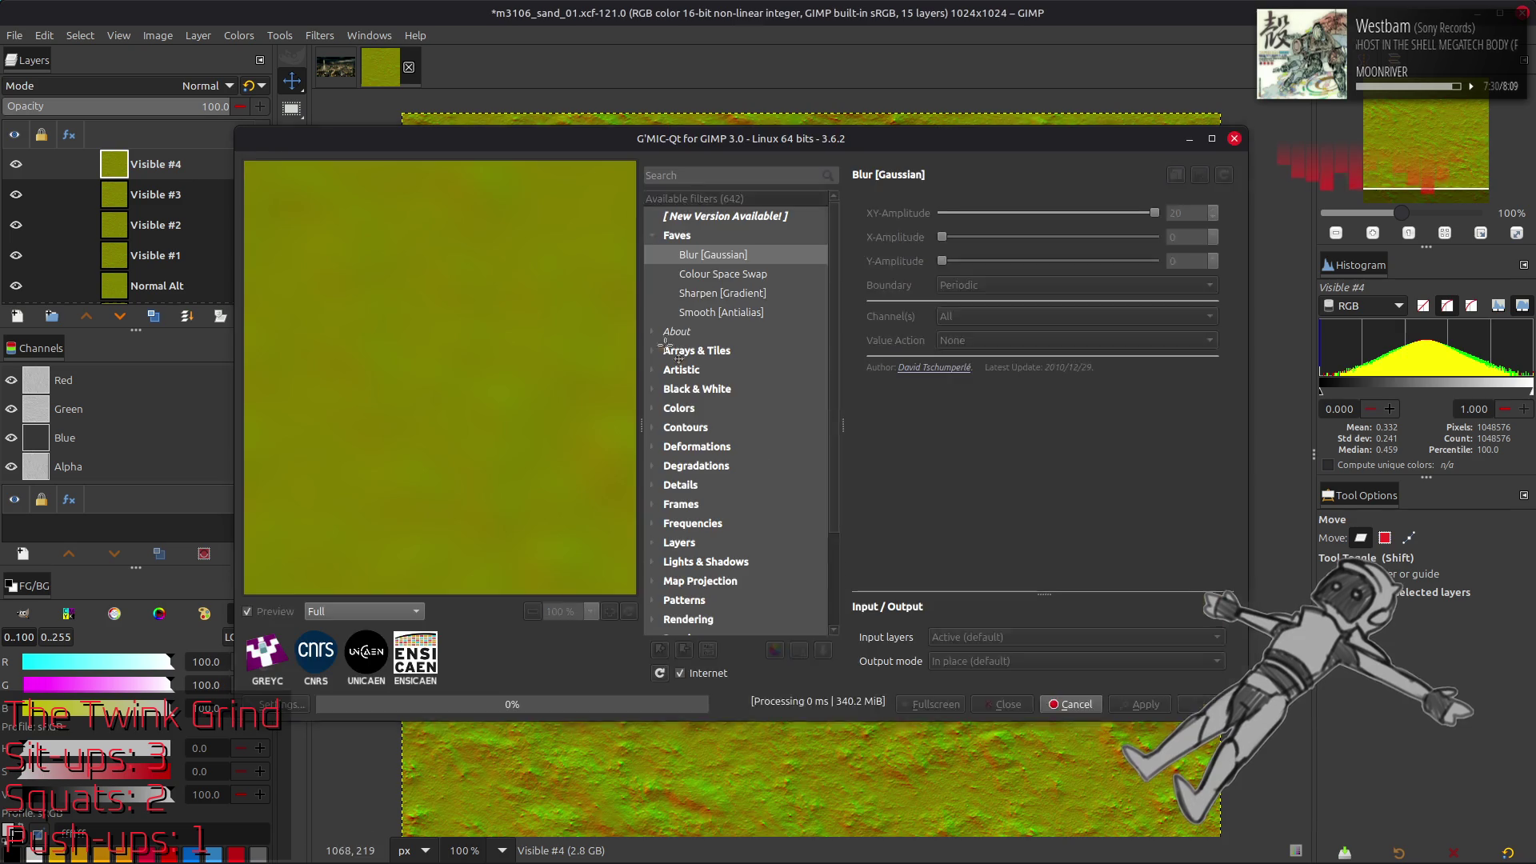
Blur Visible #3 with the G'MIC Gaussian blur at amplitude 15
left_click(182, 195)
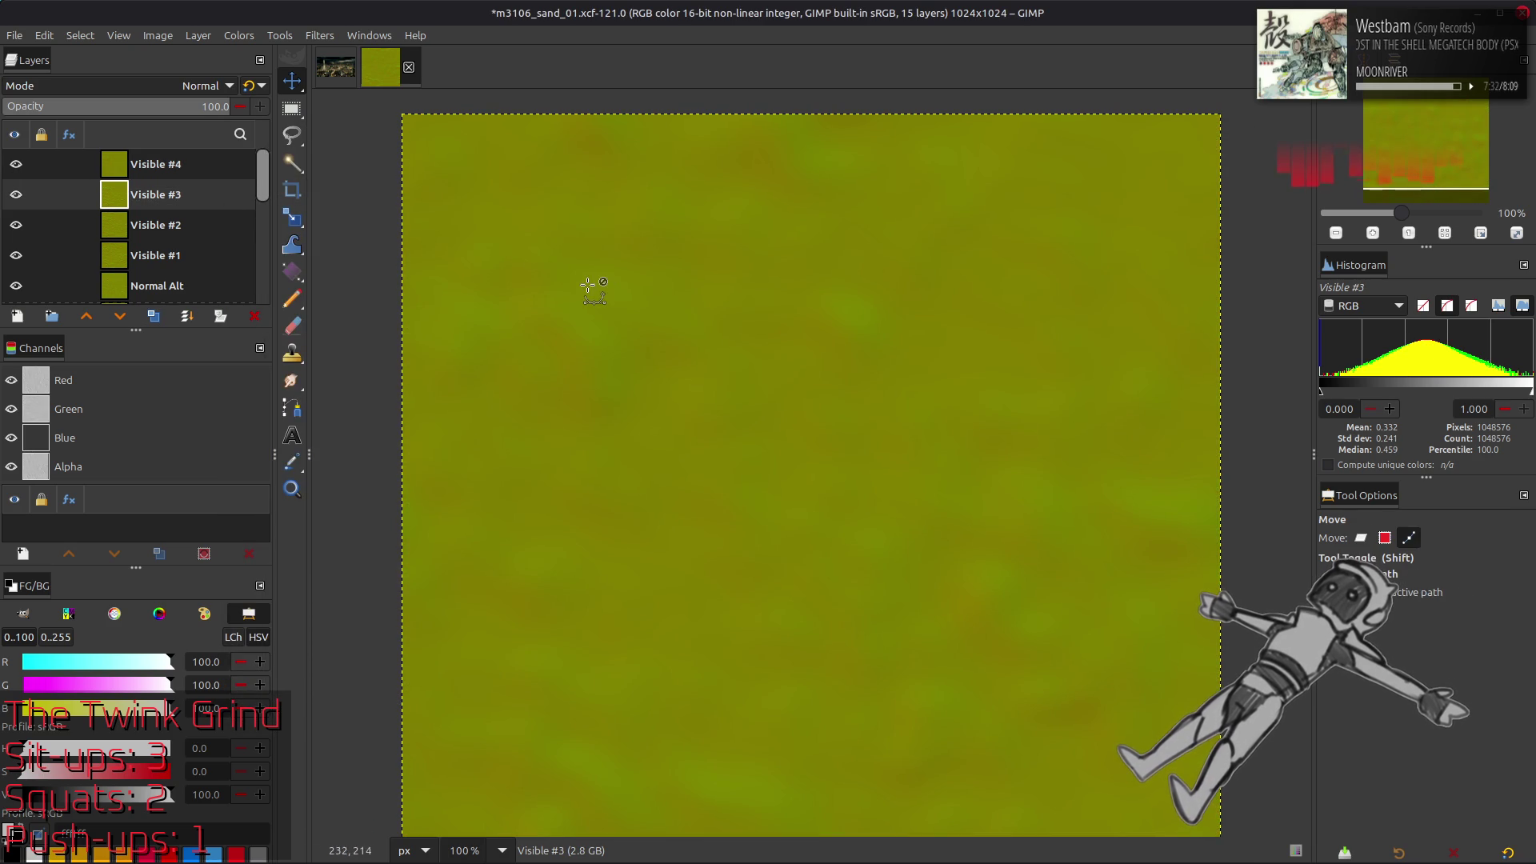
key("ctrl+shift+f")
double_click(1191, 212)
type("15")
left_click(1200, 704)
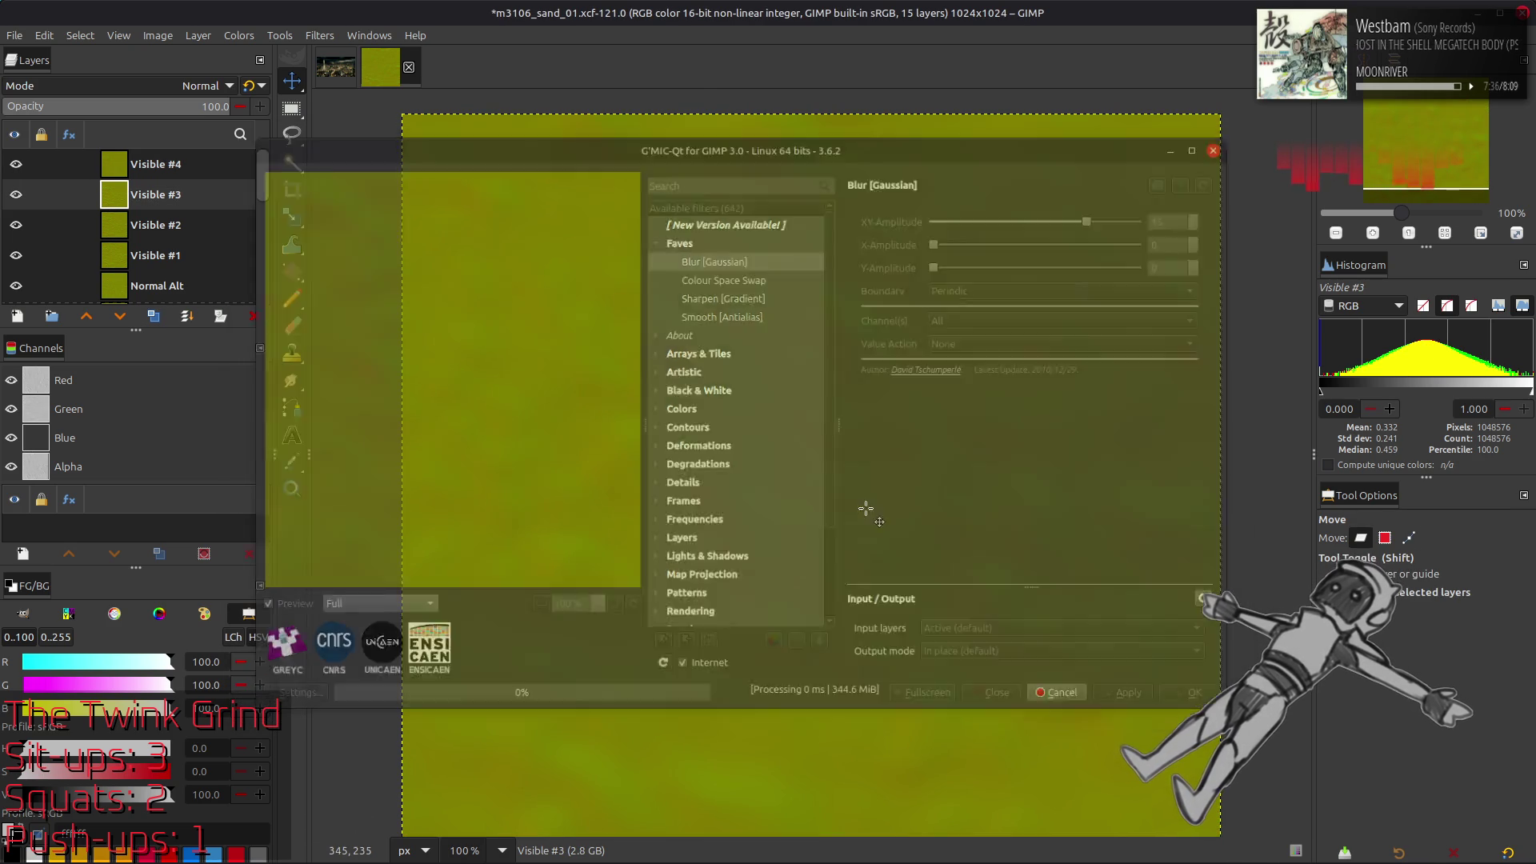
Blur Visible #2 with the G'MIC Gaussian blur at amplitude 10
left_click(88, 225)
key("ctrl+shift+f")
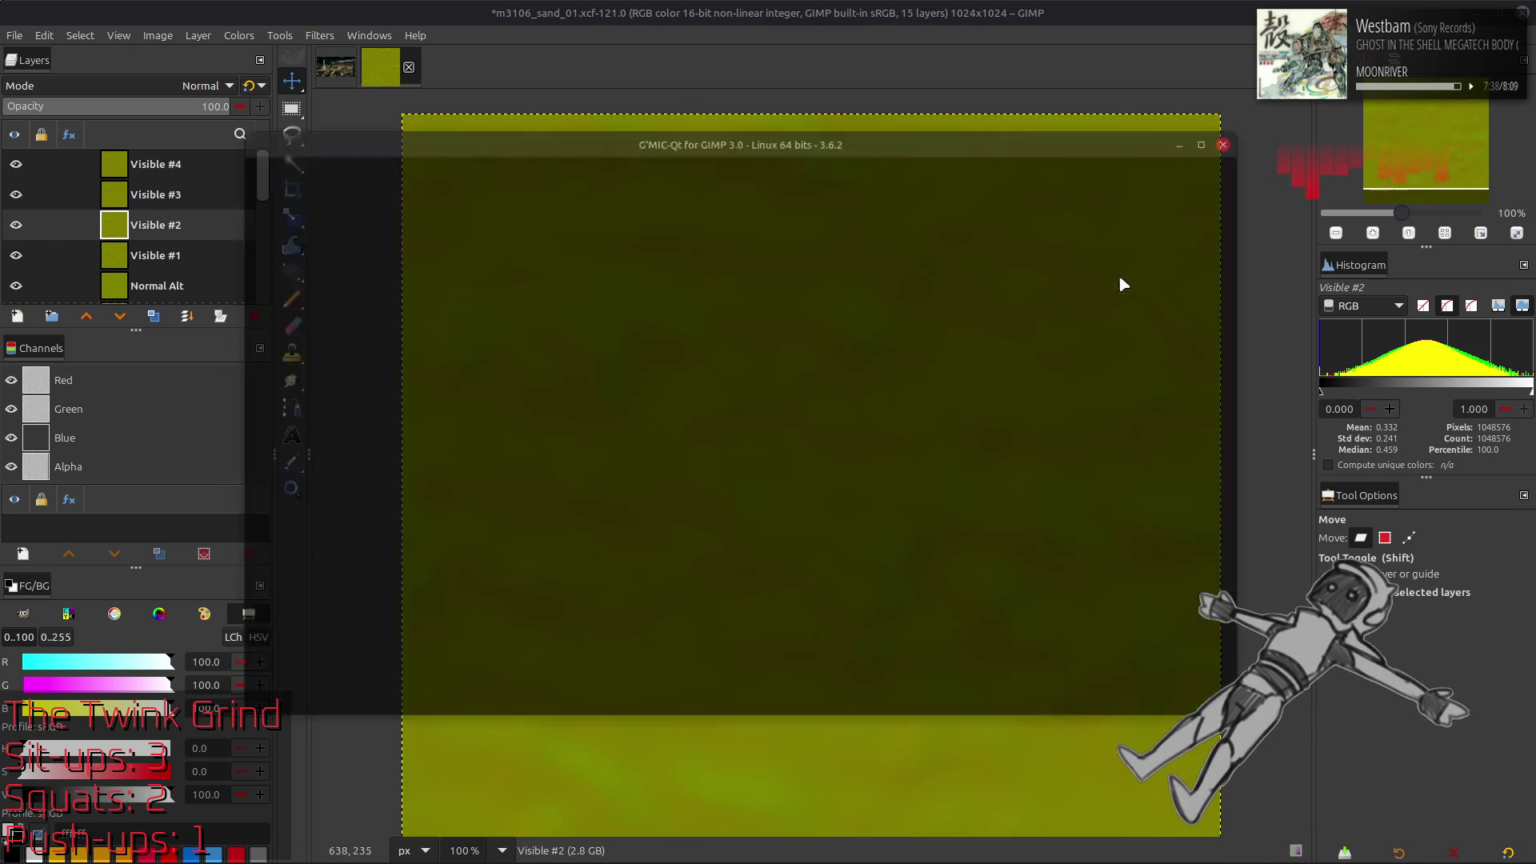
type("10")
left_click(1200, 704)
left_click(205, 253)
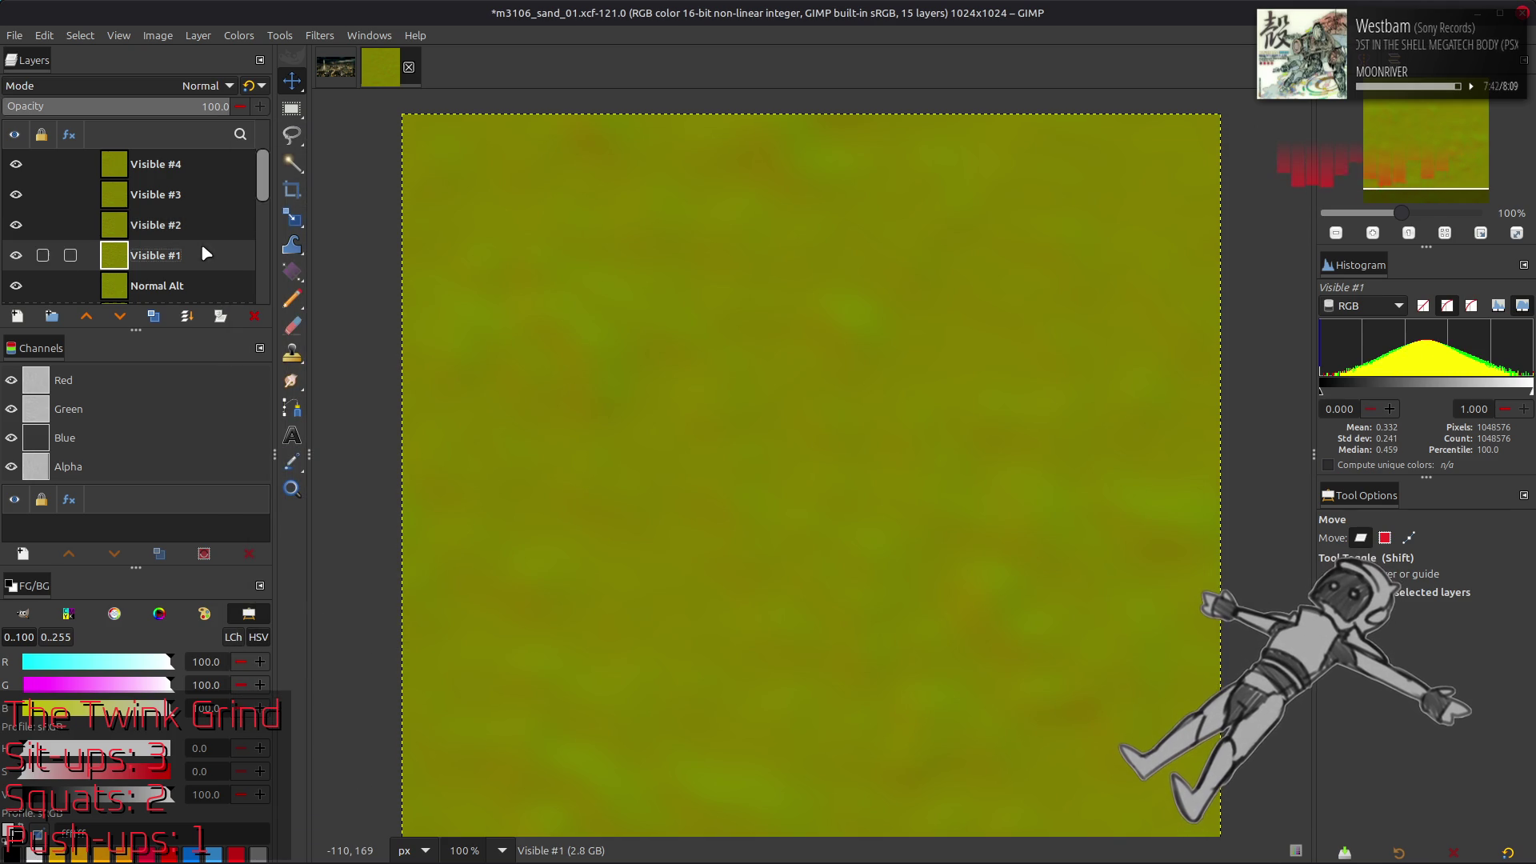
Duplicate Visible #1 and blur the copy with G'MIC Gaussian at amplitude 5
left_click(154, 316)
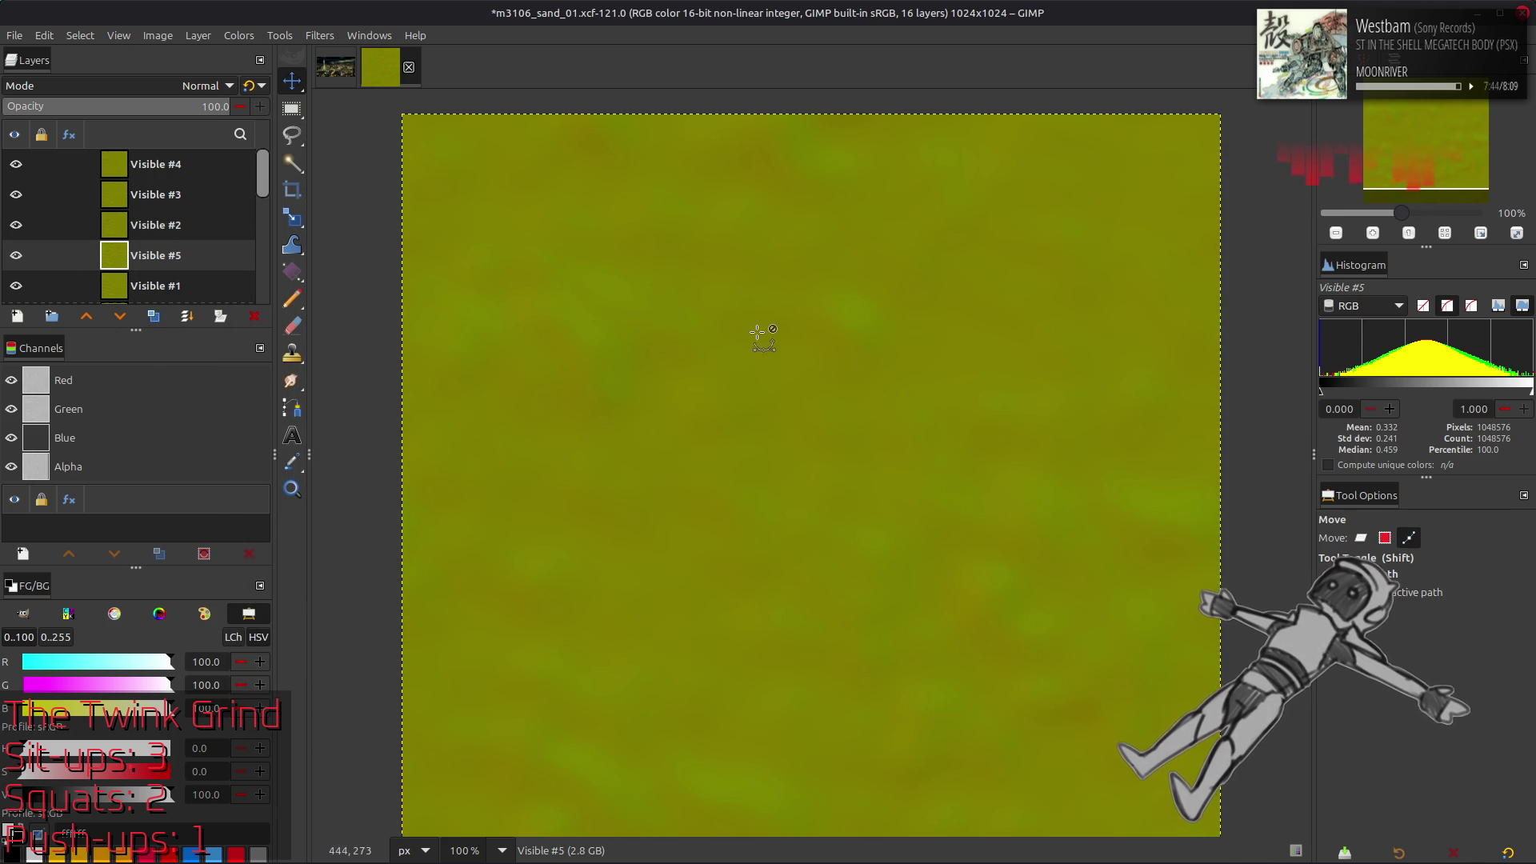
key("ctrl+shift+f")
key("BackSpace")
key("BackSpace")
type("5")
key("Return")
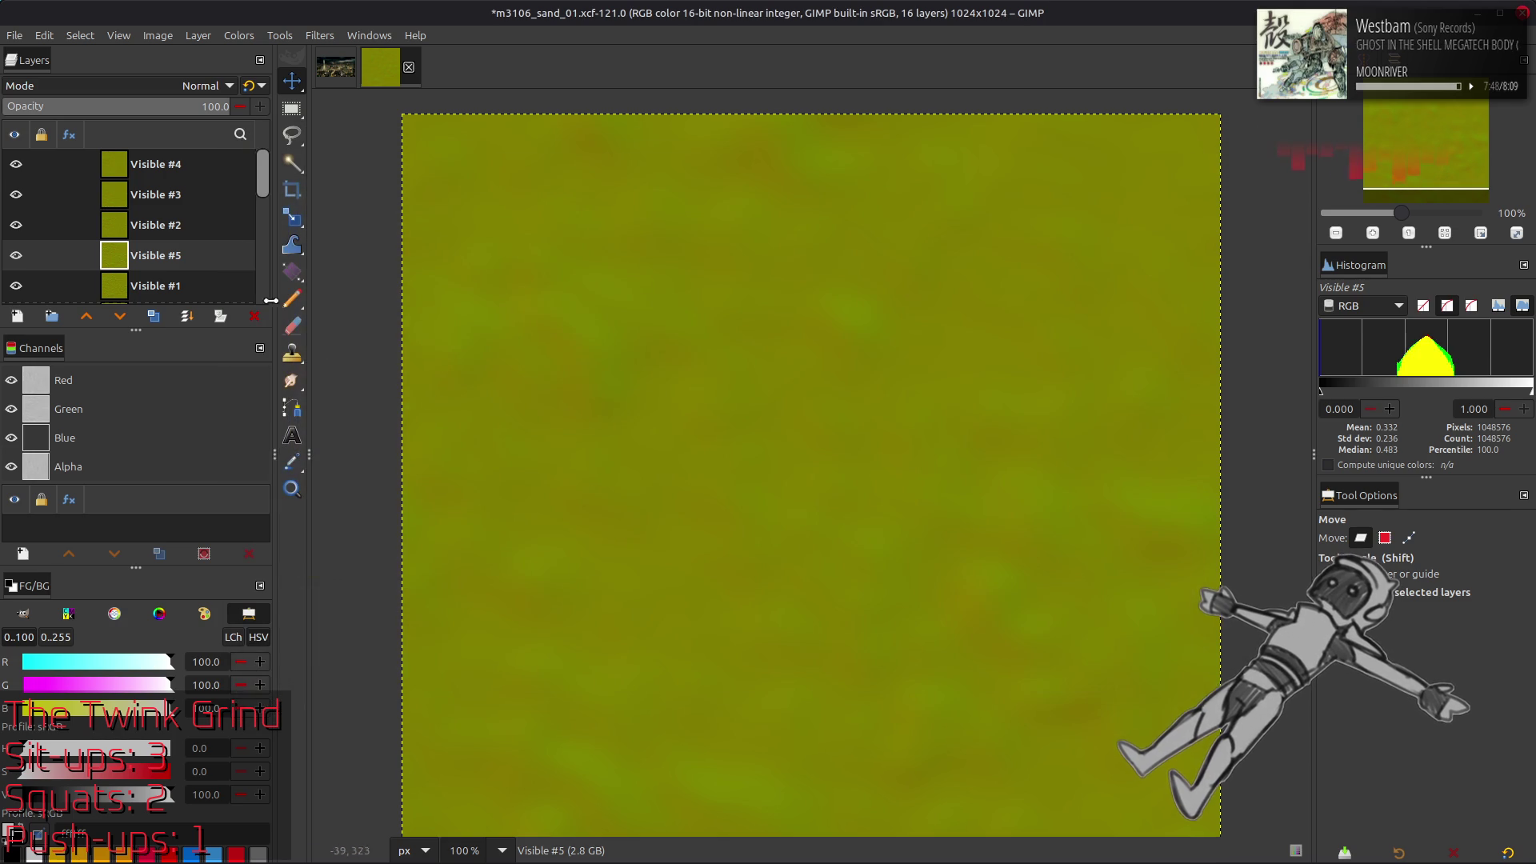
Merge Visible #4 and #3 down at 50% opacity into Visible #2
left_click(229, 164)
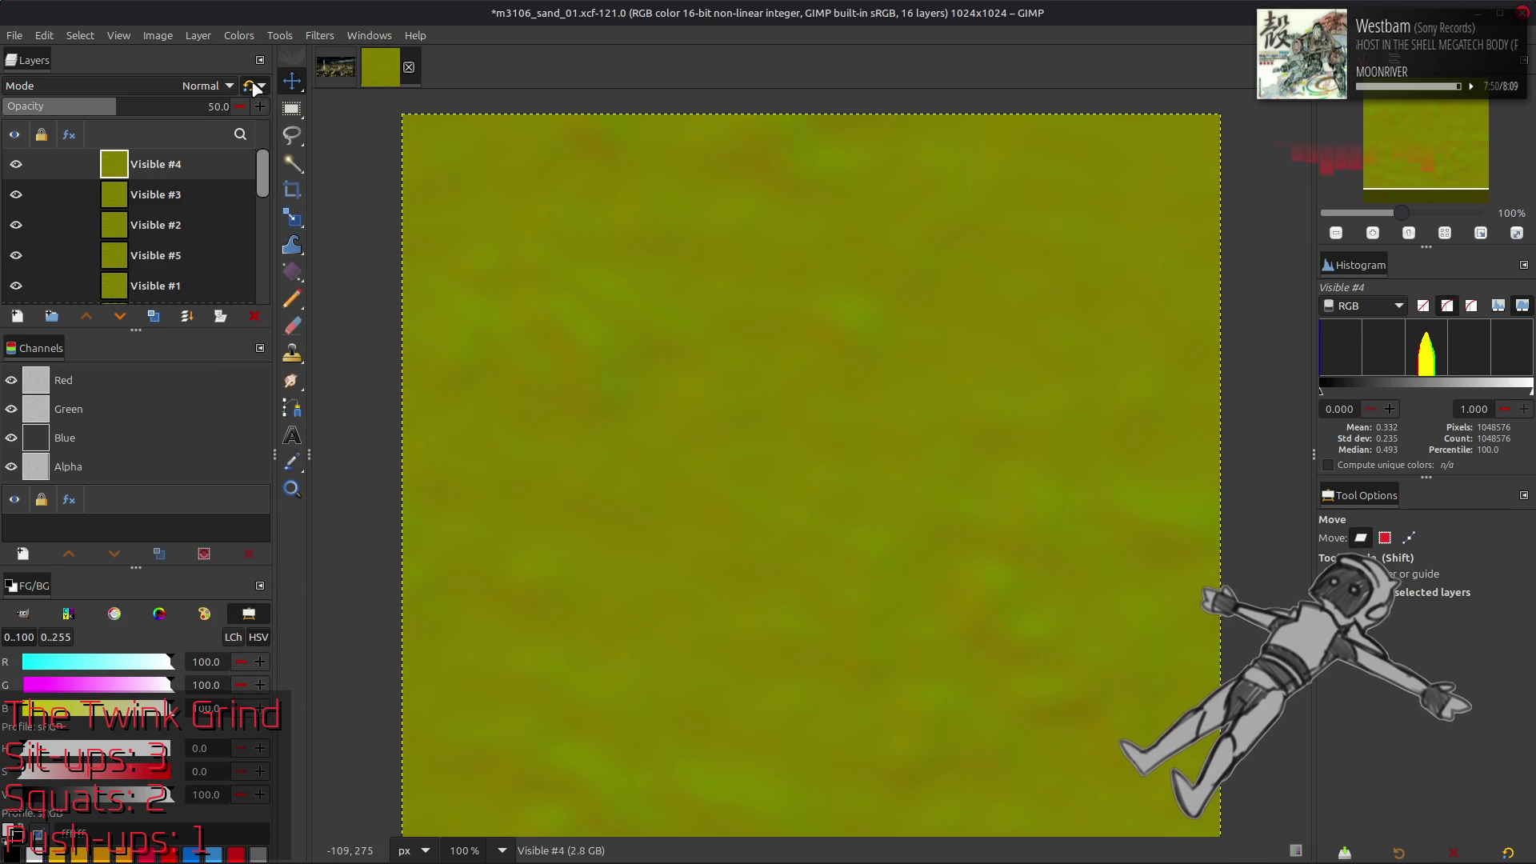
key("Delete")
left_click(212, 106)
type("50")
key("Return")
left_click(249, 85)
key("Delete")
left_click(169, 106)
type("50")
key("Return")
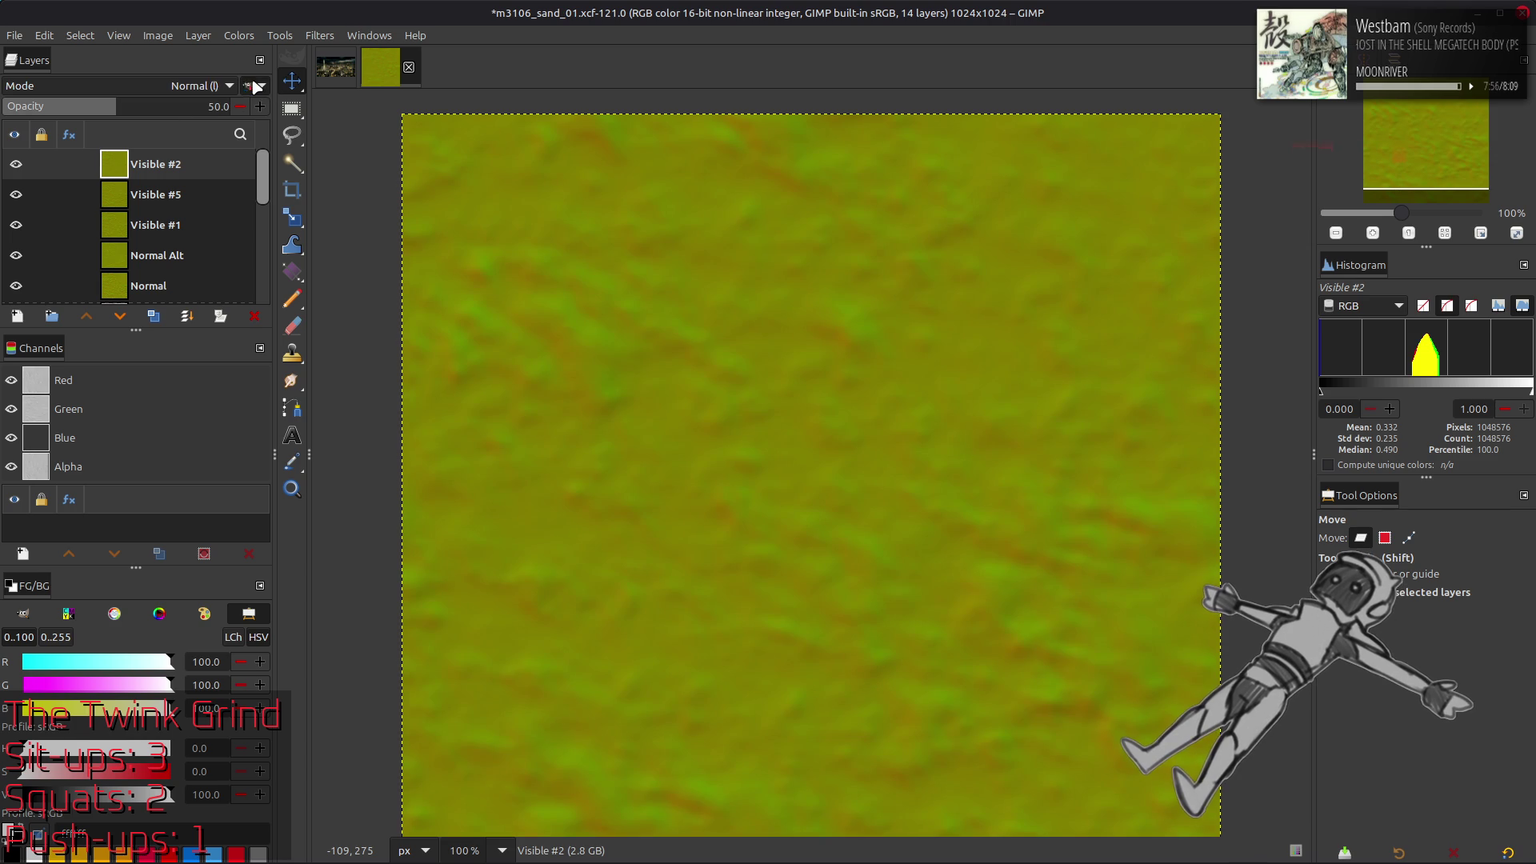
Merge Visible #2 and Visible #5 down at 50% opacity into Visible #1
right_click(182, 164)
left_click(240, 360)
type("50")
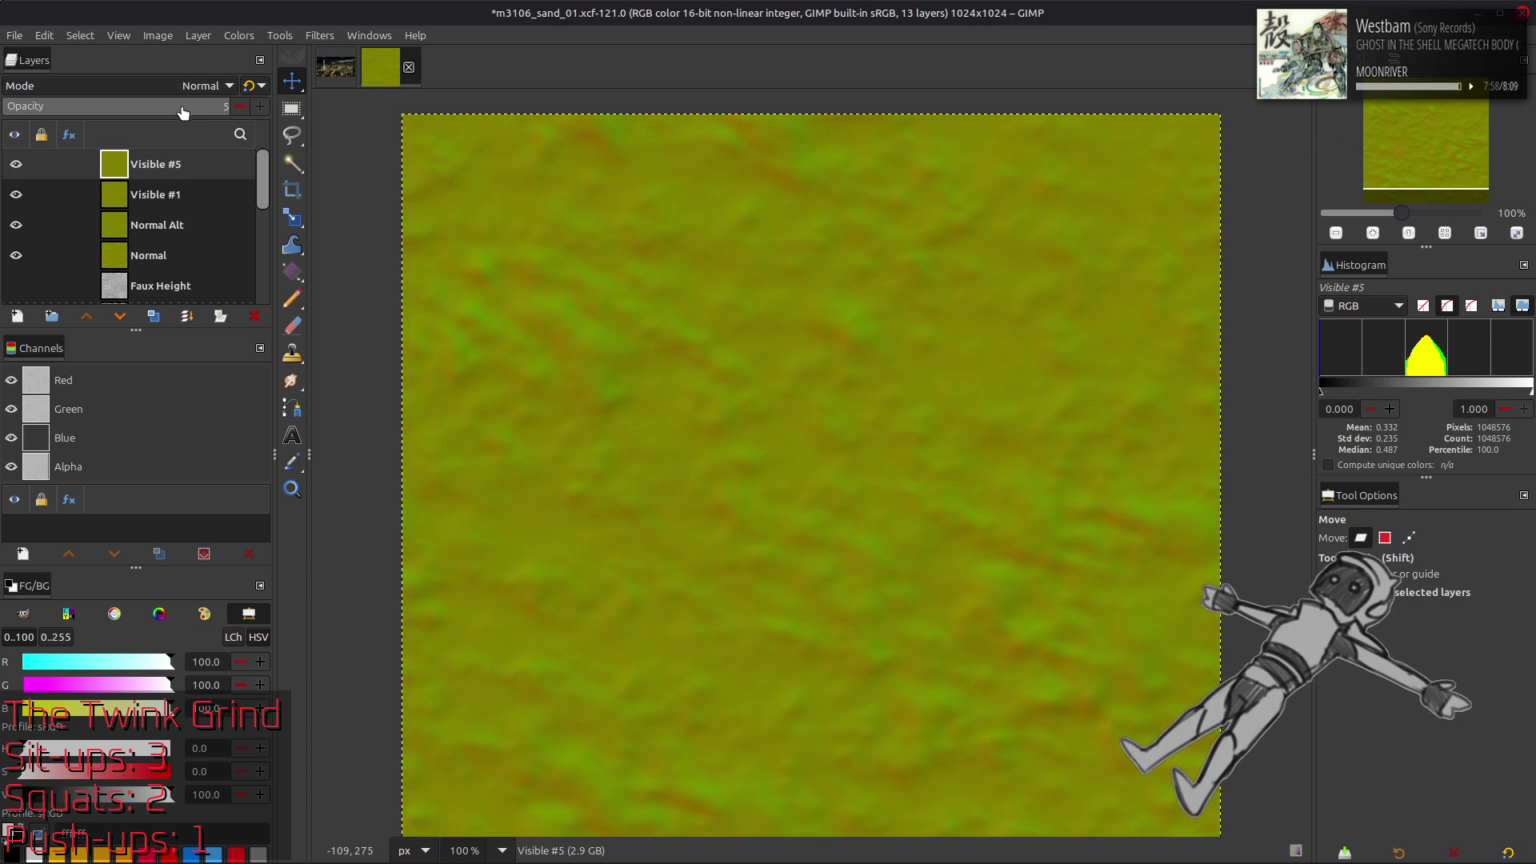
key("Return")
left_click(248, 86)
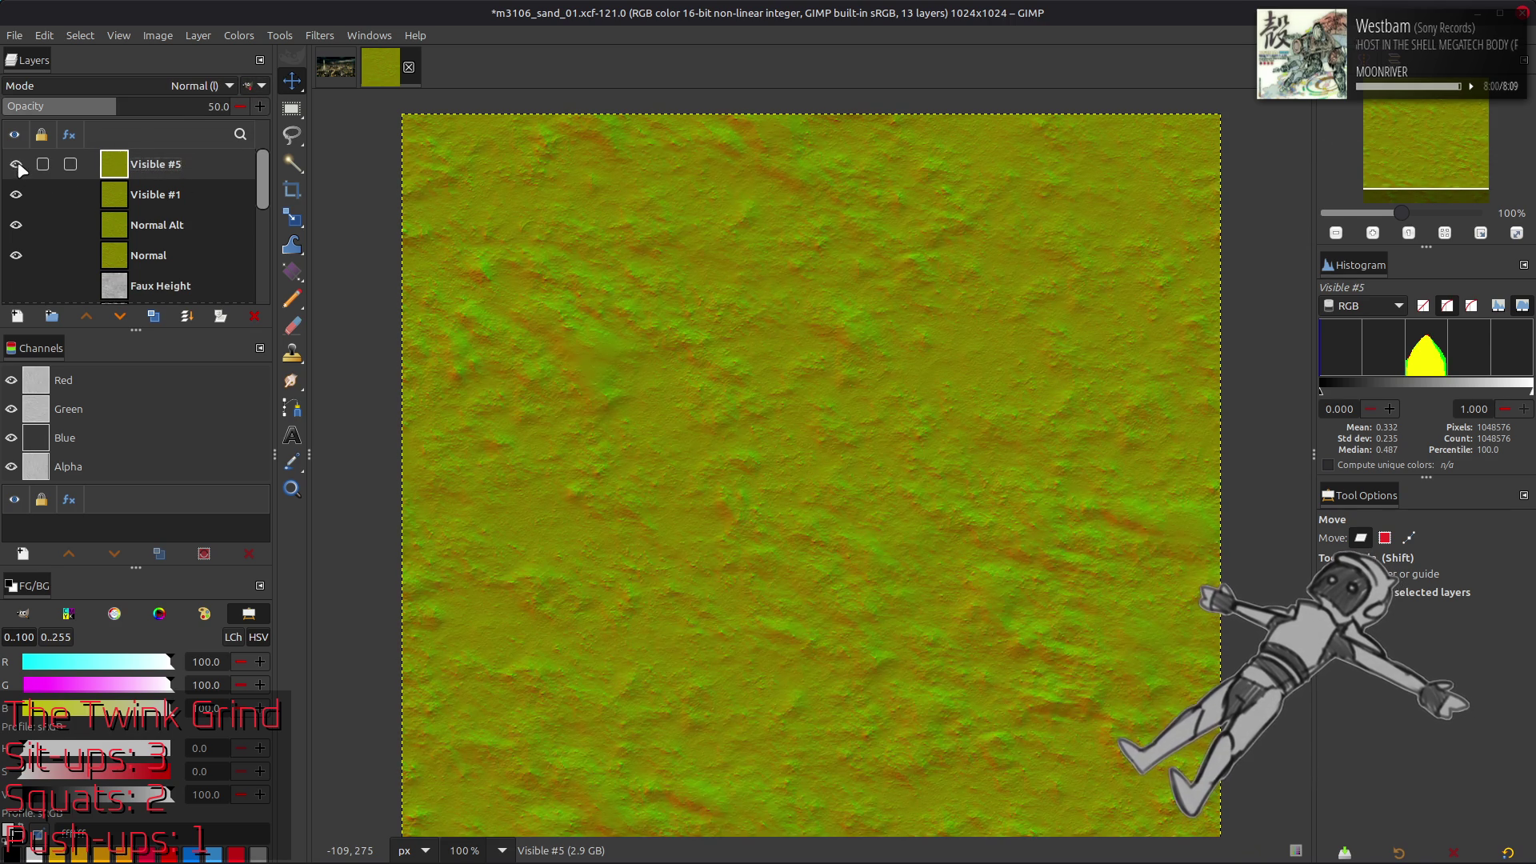
key("Delete")
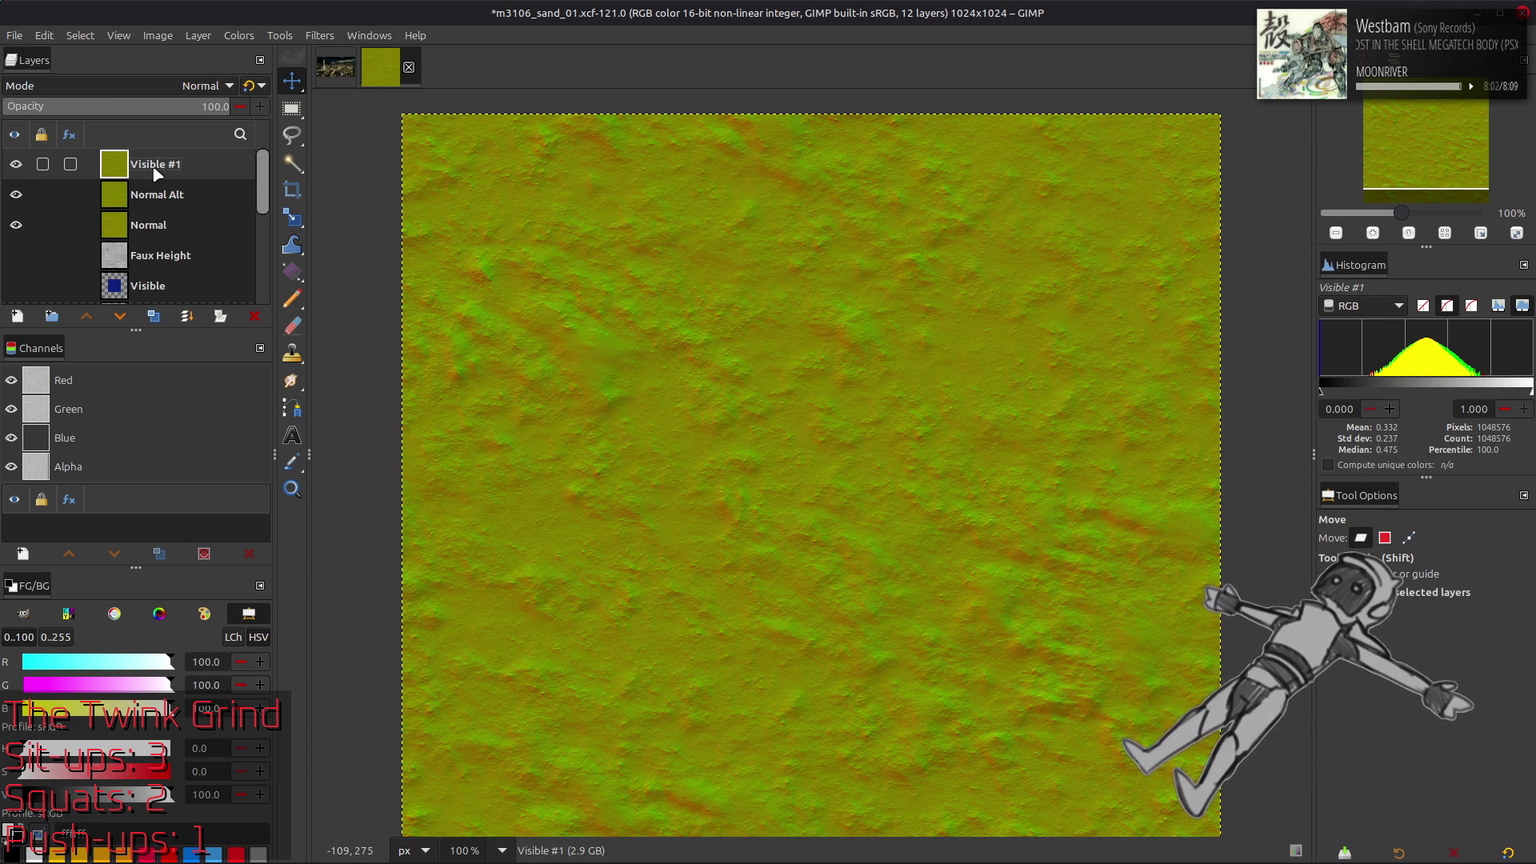
Zoom to 400% and toggle Visible #1 on and off to compare the merged blur
left_click(159, 200)
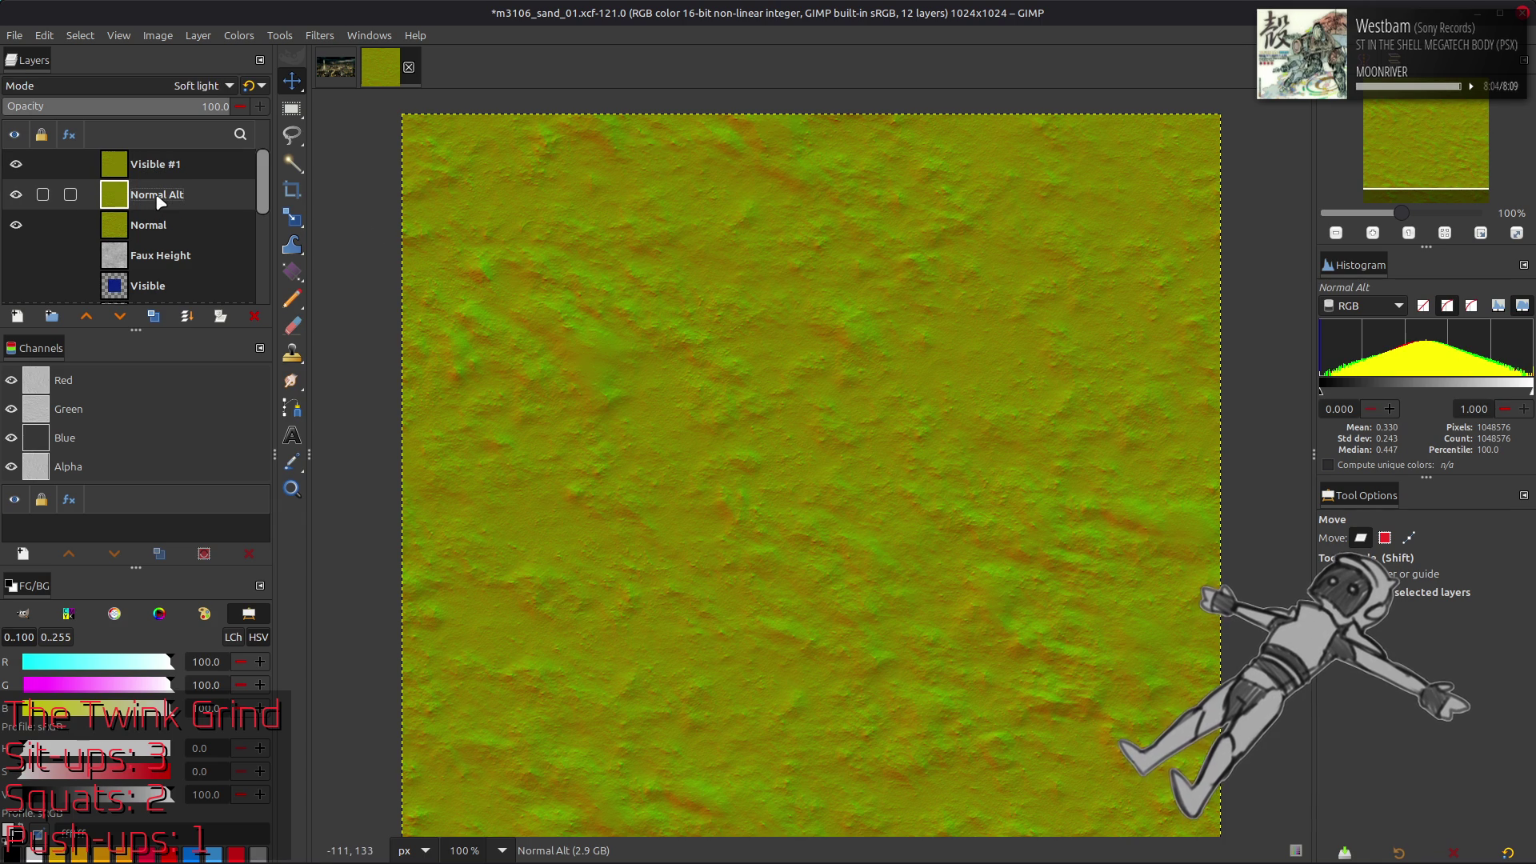
left_click(128, 172)
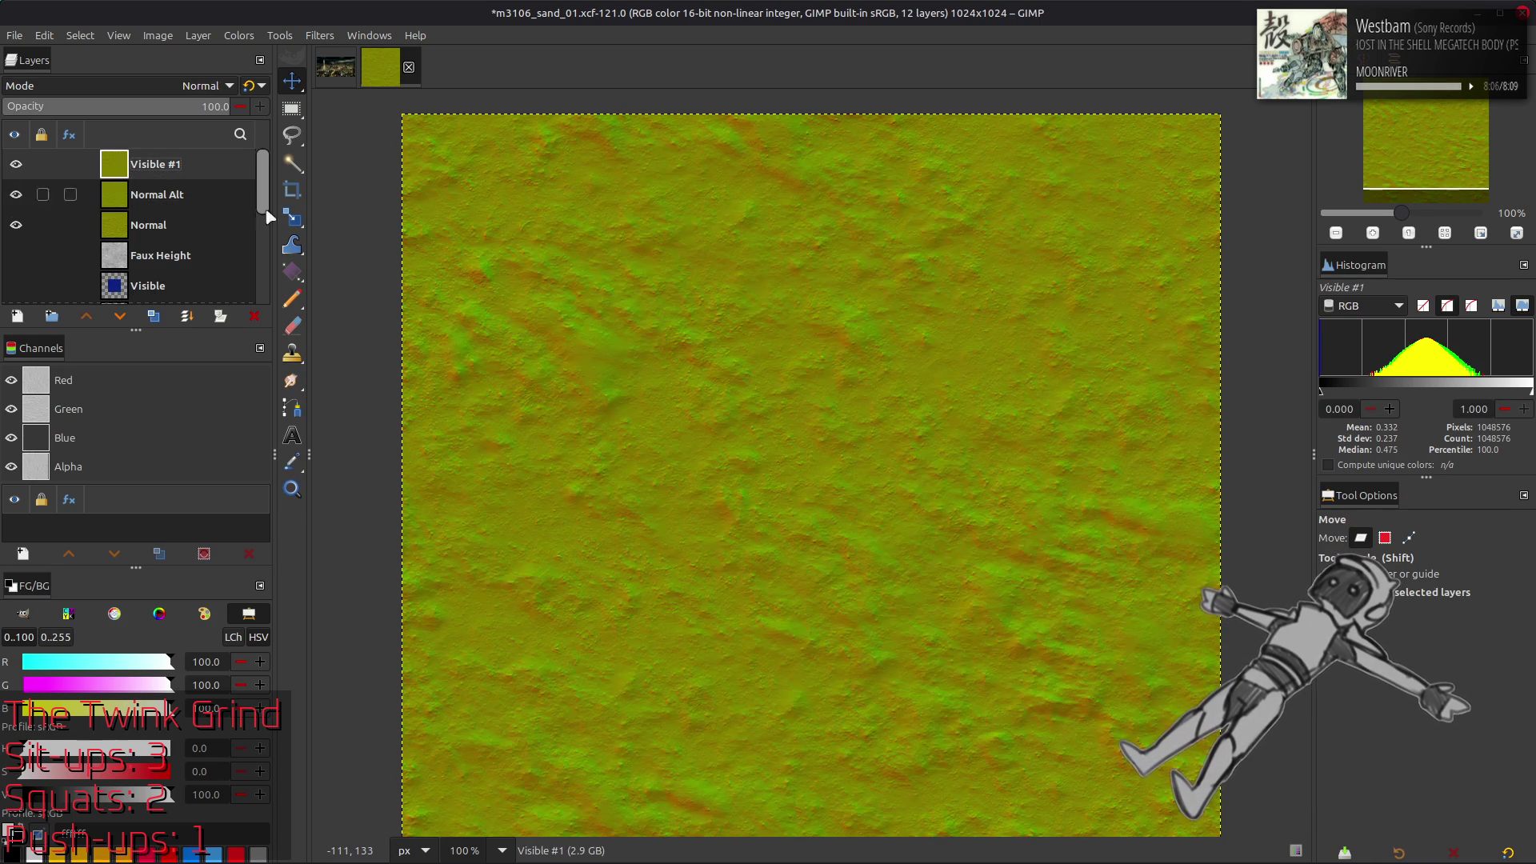
key("2")
key("1")
key("3")
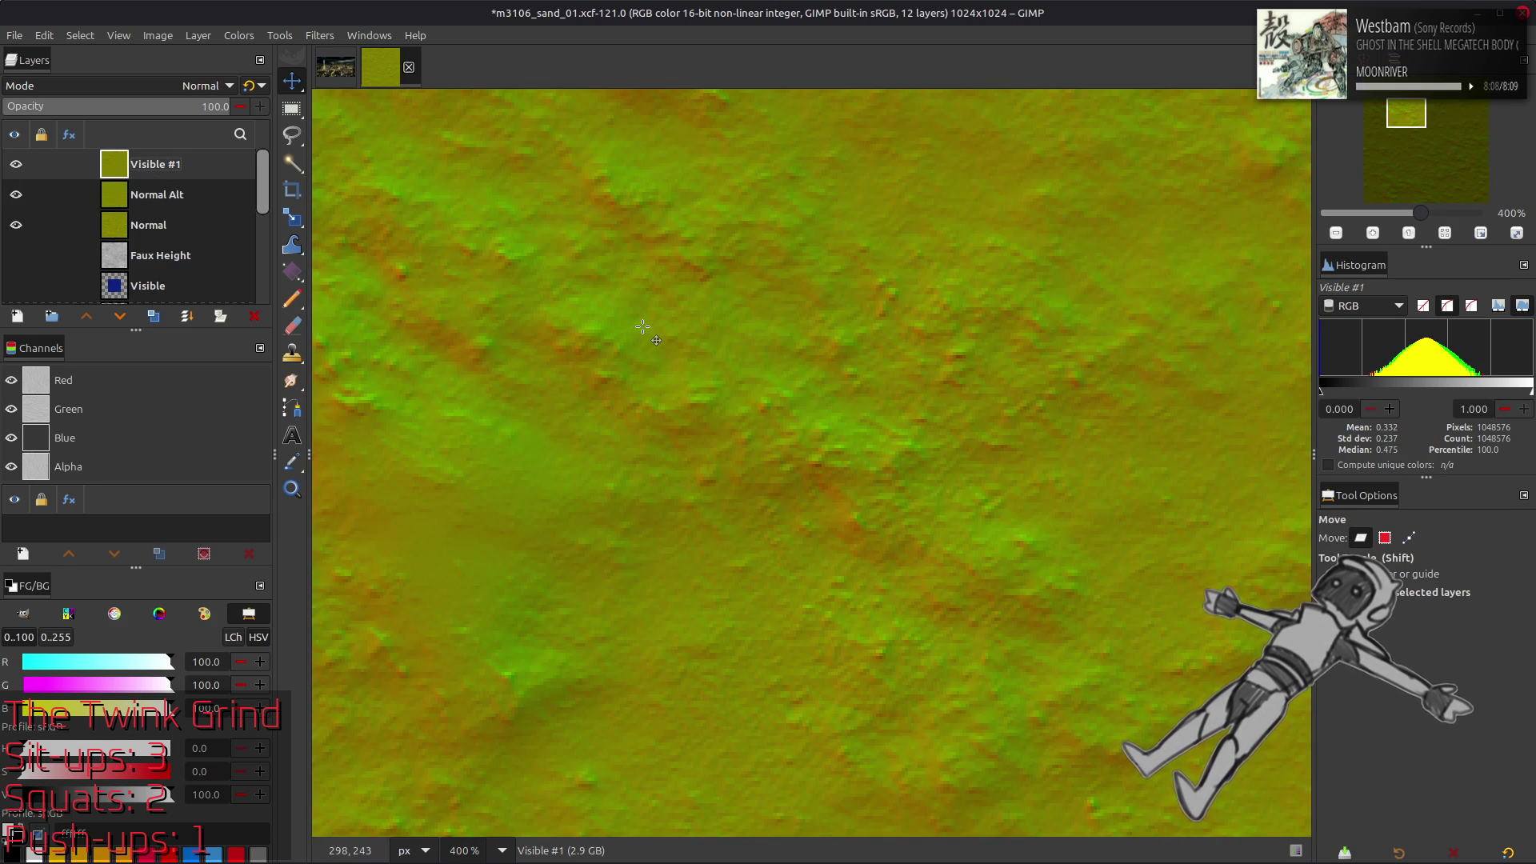
left_click(16, 164)
left_click(16, 164)
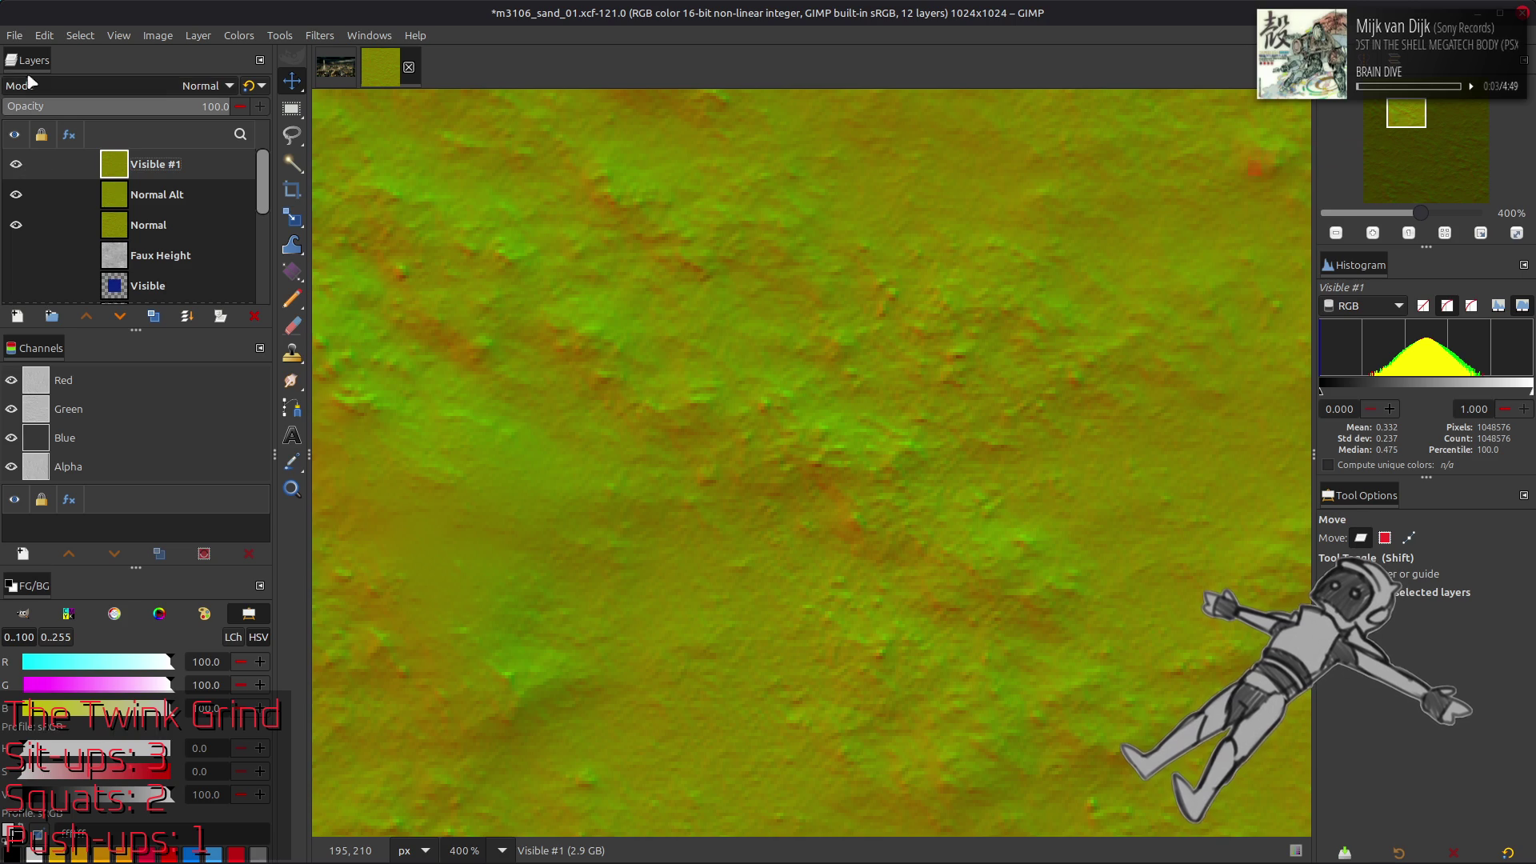
left_click(15, 35)
Export over m3130_sand_01_n.dds in the m3130_sand_01_n-tpf-dcx folder, replacing the file
left_click(102, 308)
left_click(888, 200)
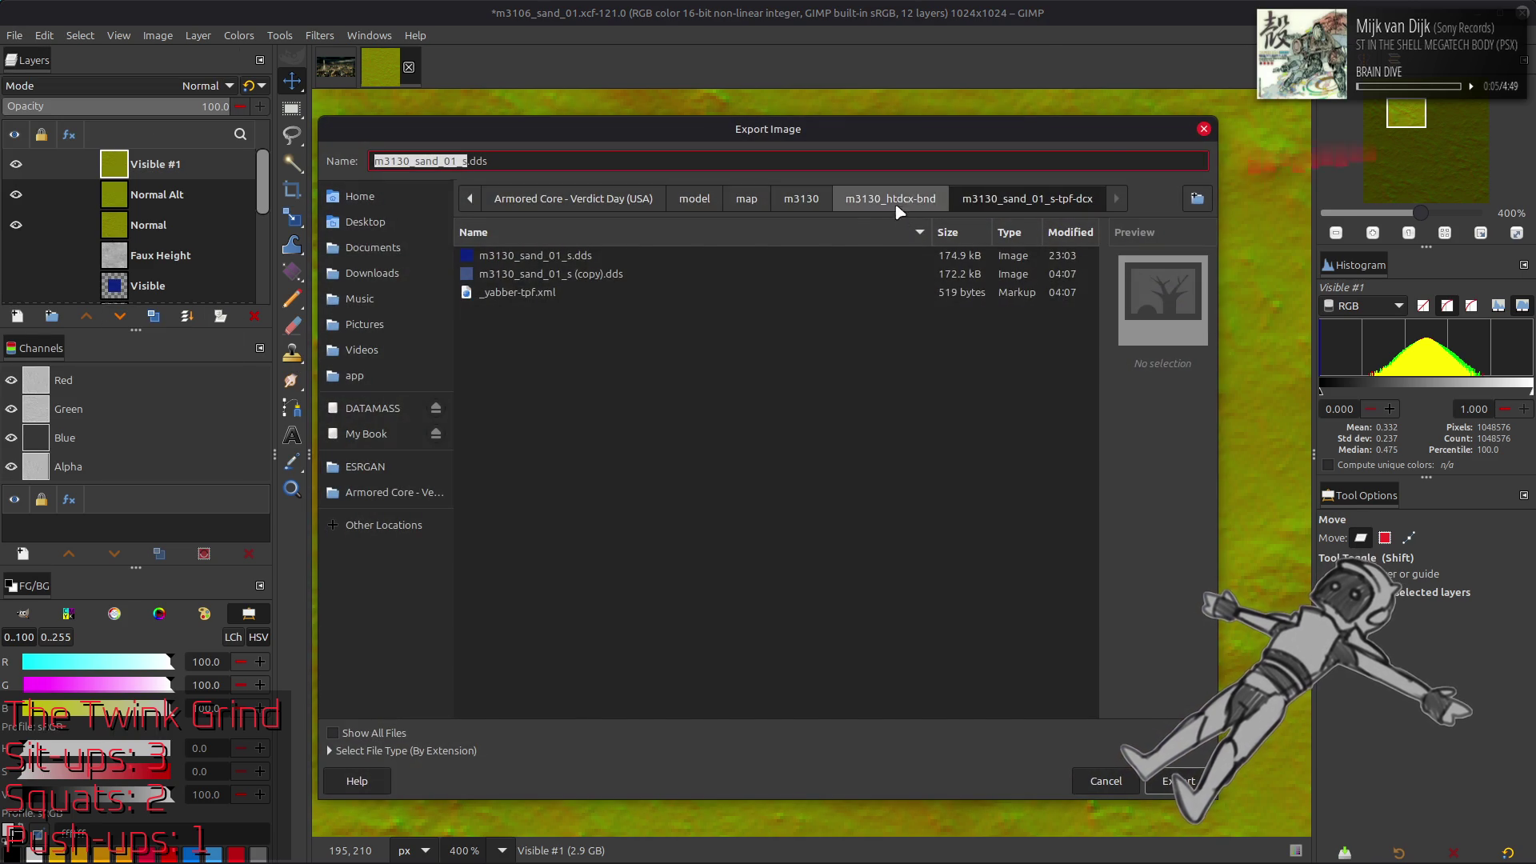
double_click(610, 468)
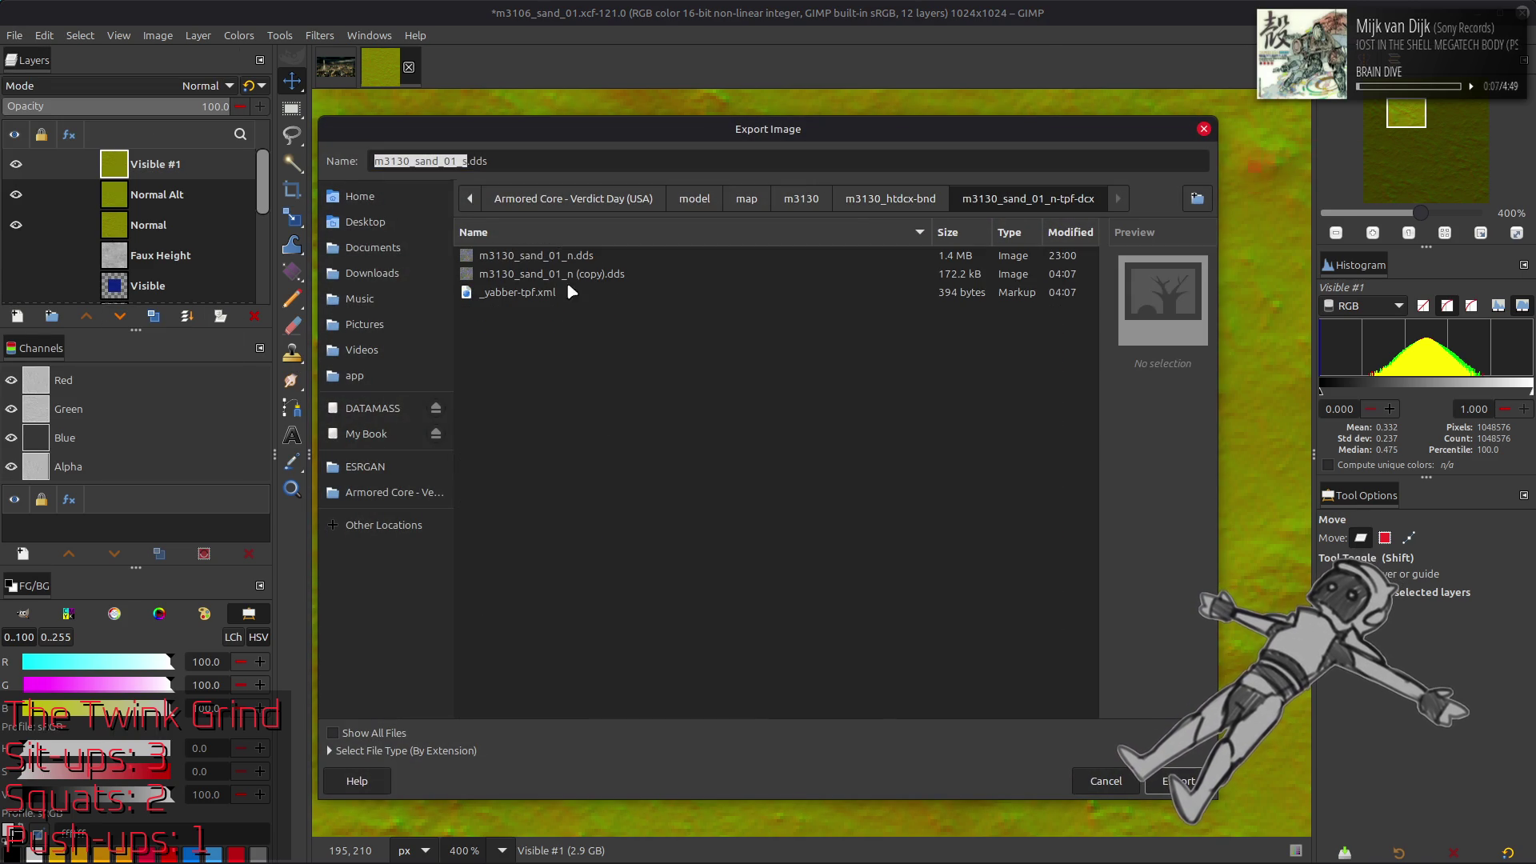
left_click(585, 264)
left_click(1184, 775)
left_click(928, 539)
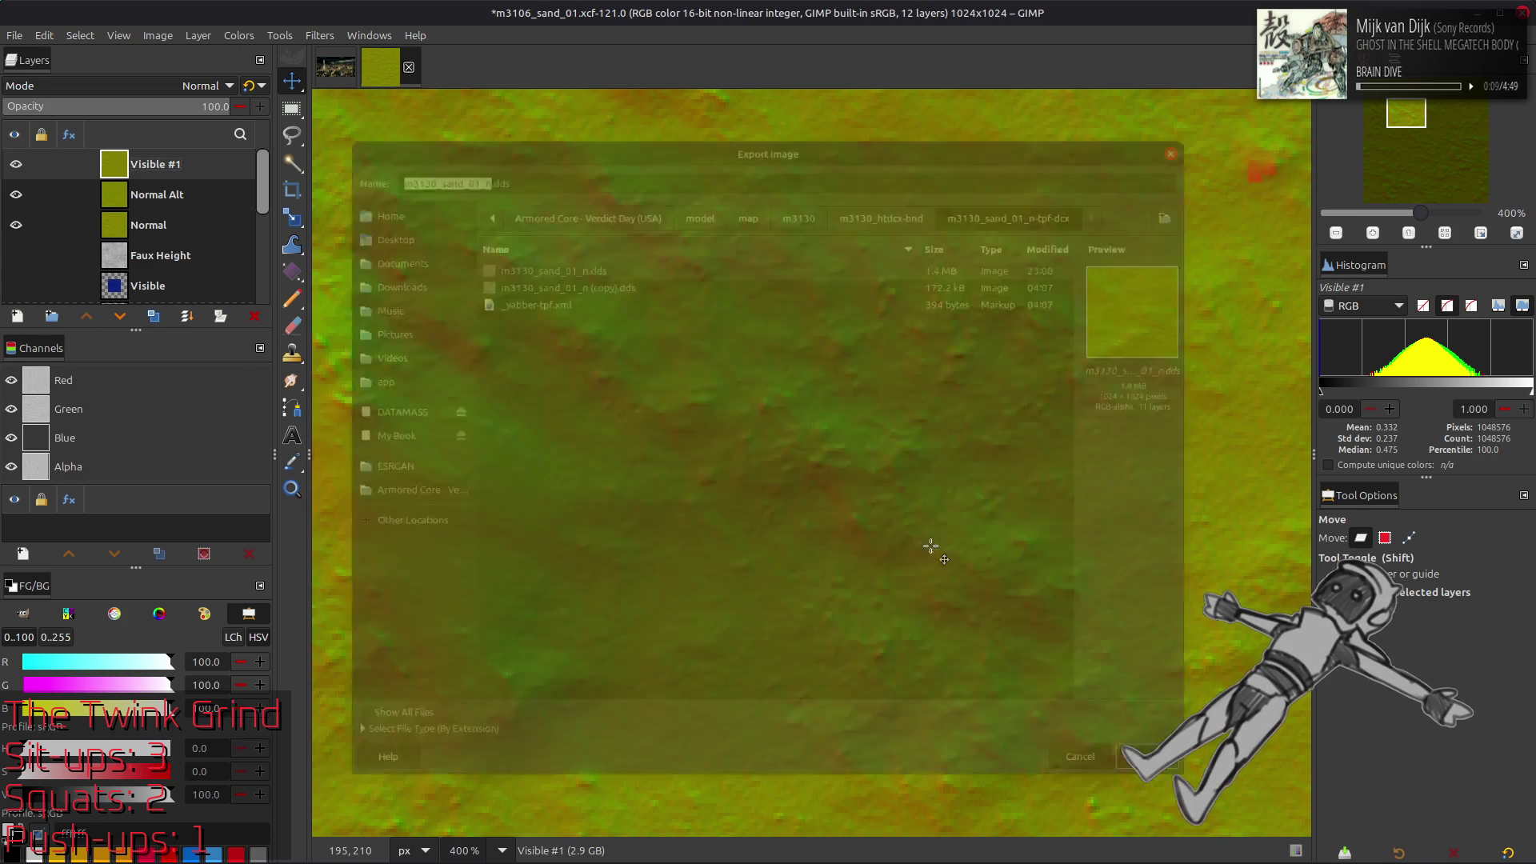
Export the DDS with BC5 / ATI2 (3Dc) compression and Catmull-Rom mipmaps, then return to Blender
left_click(837, 199)
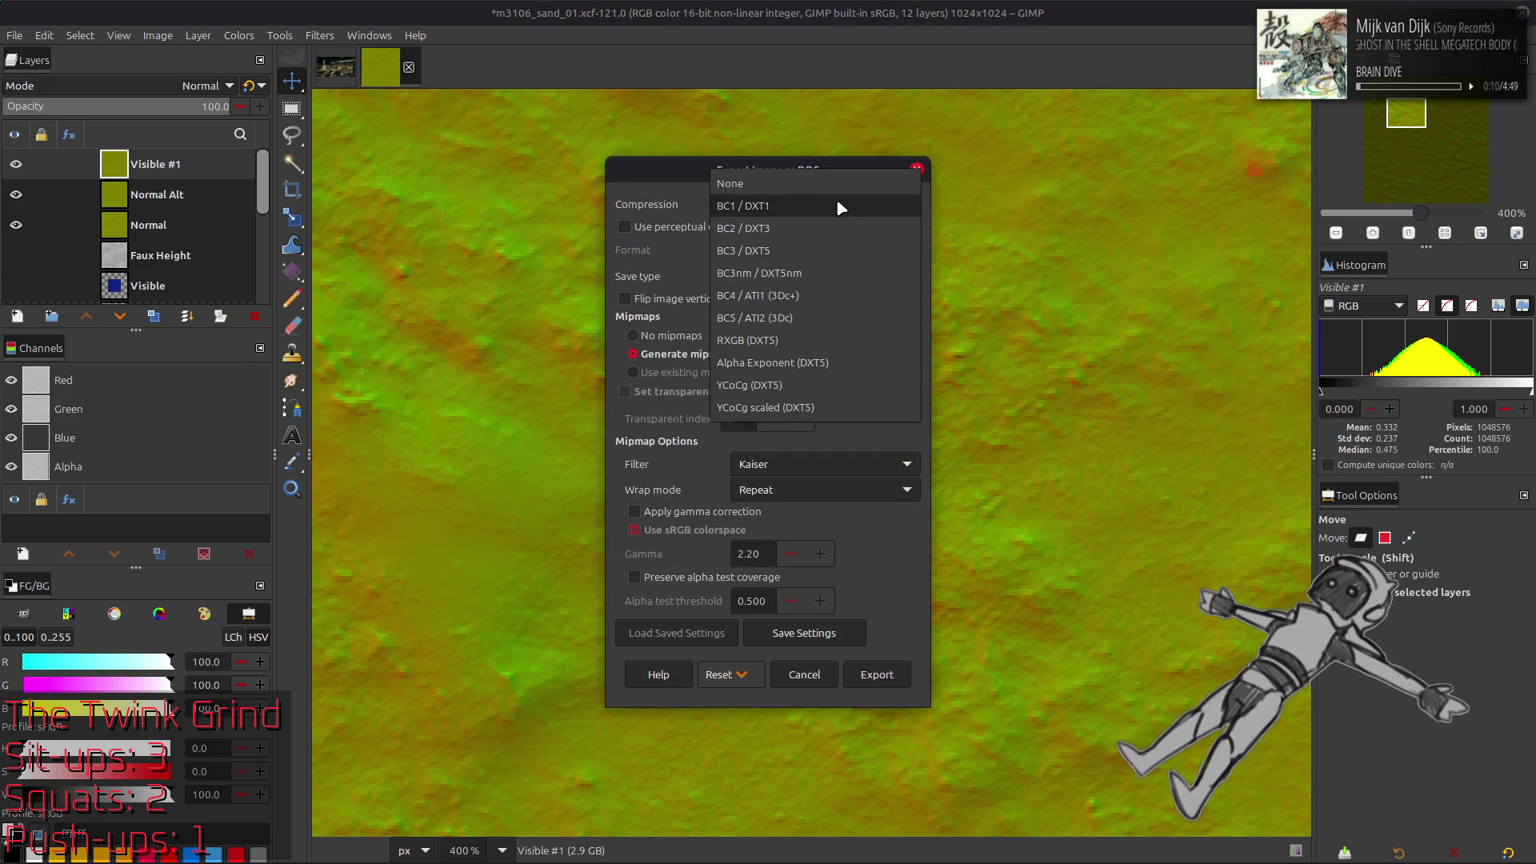
left_click(814, 313)
scroll(846, 455, "up", 2)
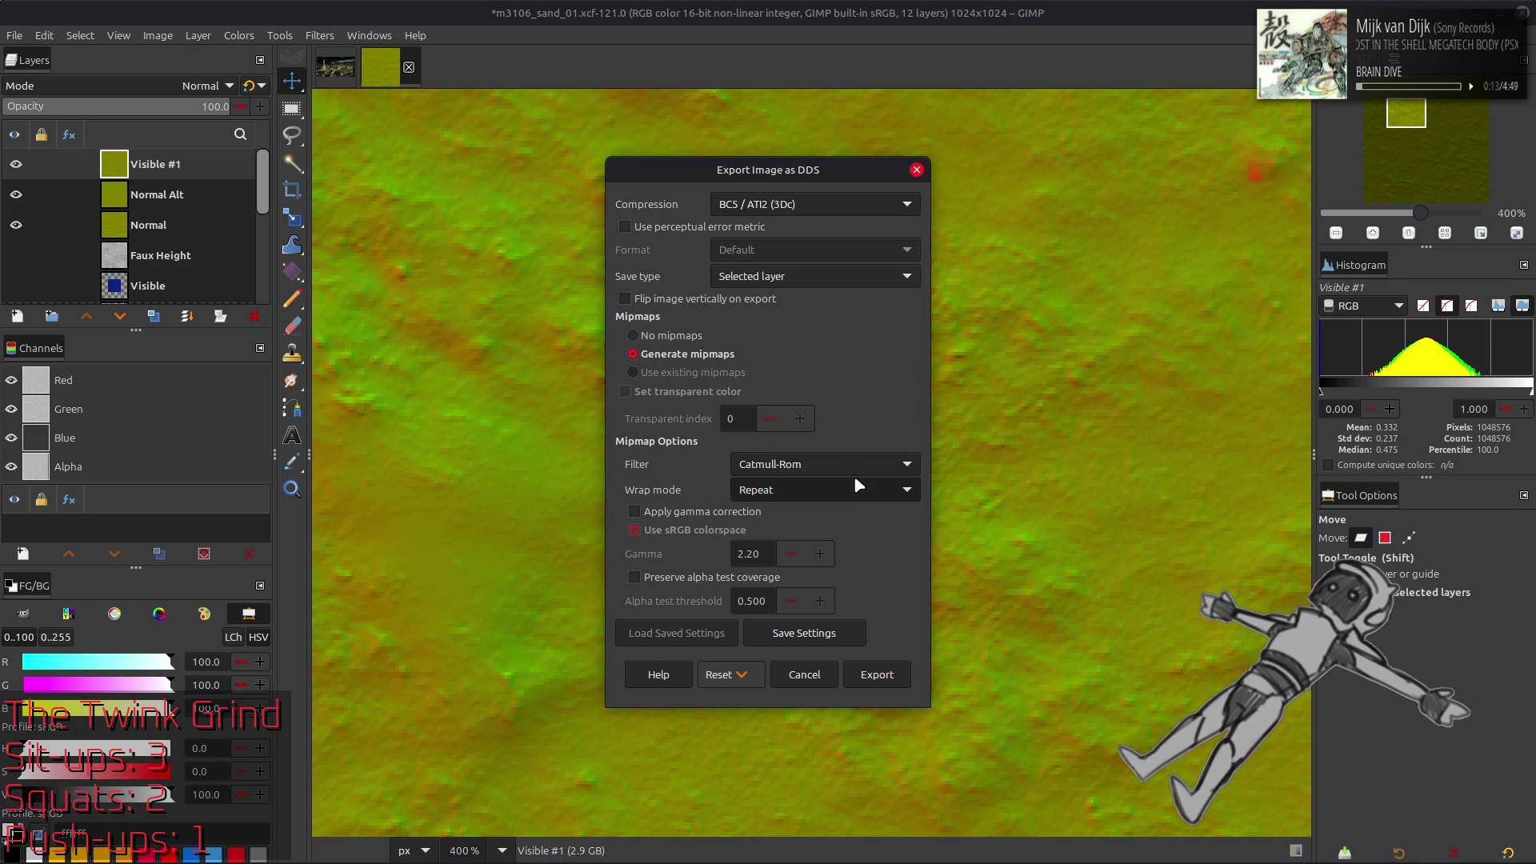
left_click(877, 675)
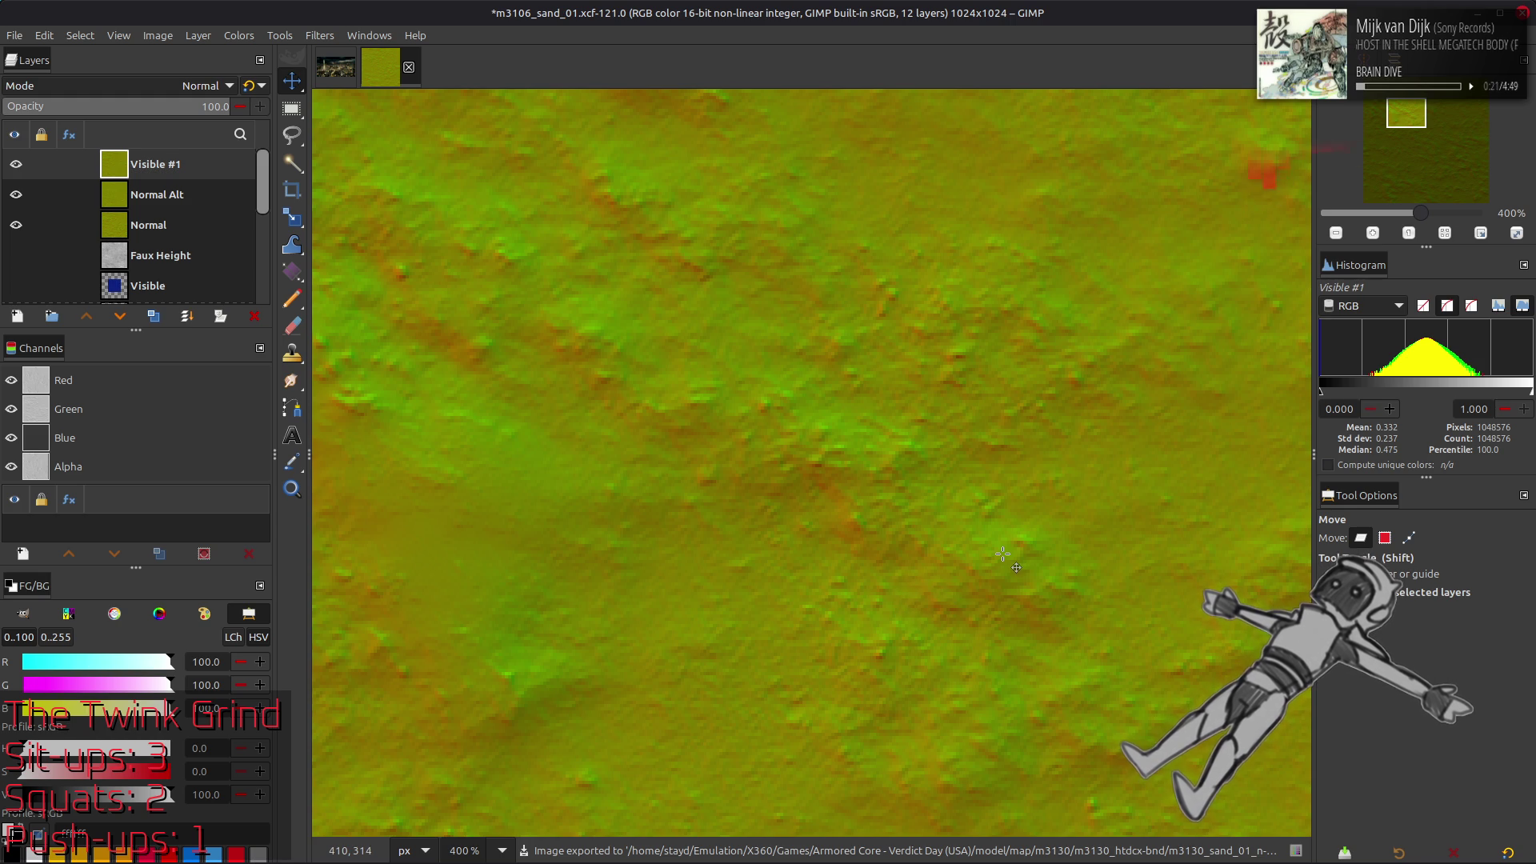
key("alt+Tab")
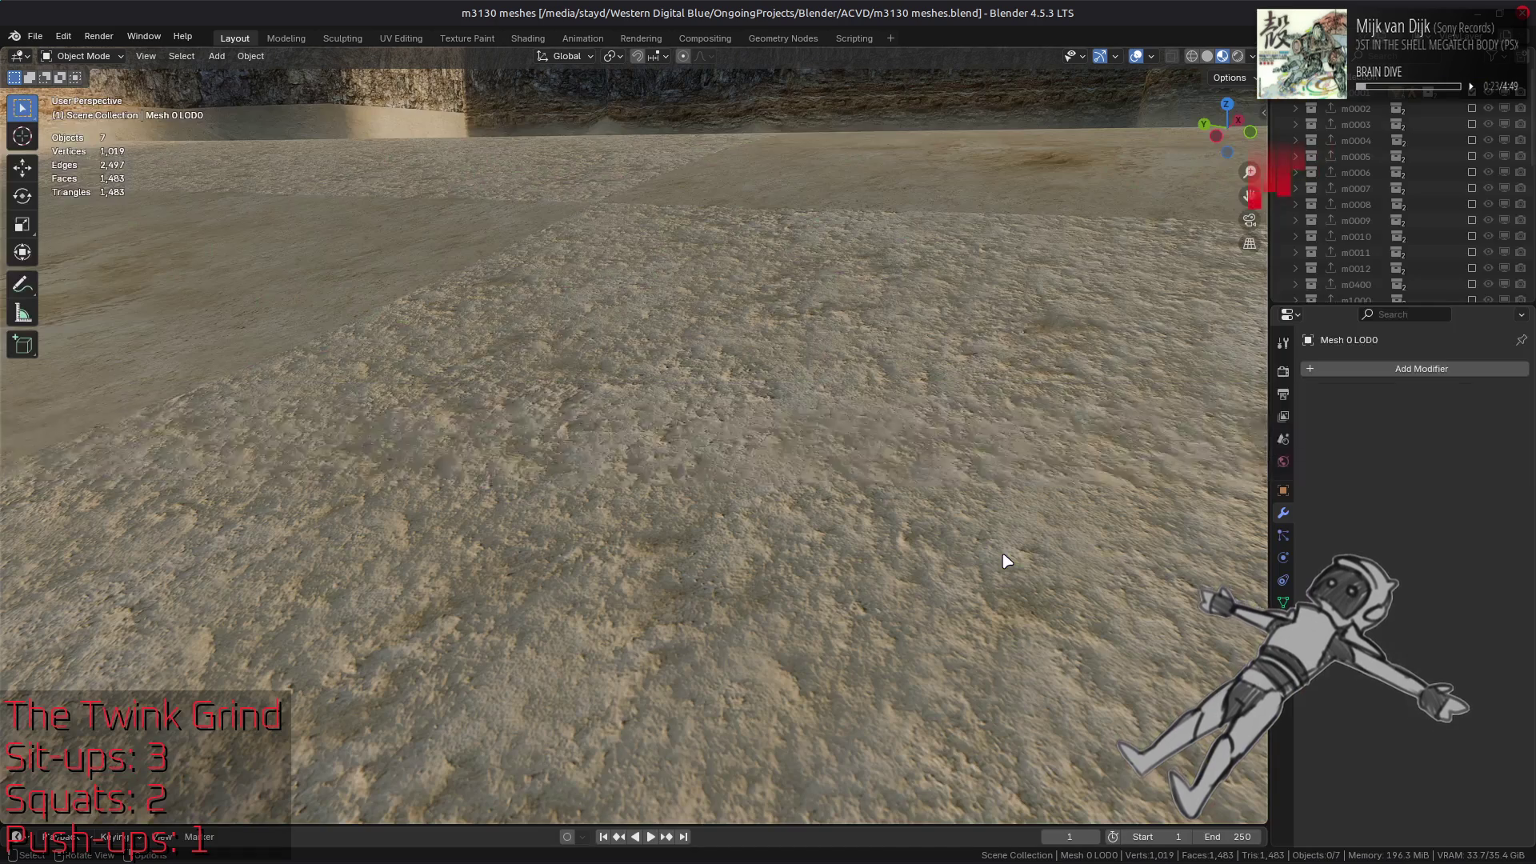
left_click(950, 528)
left_click(528, 39)
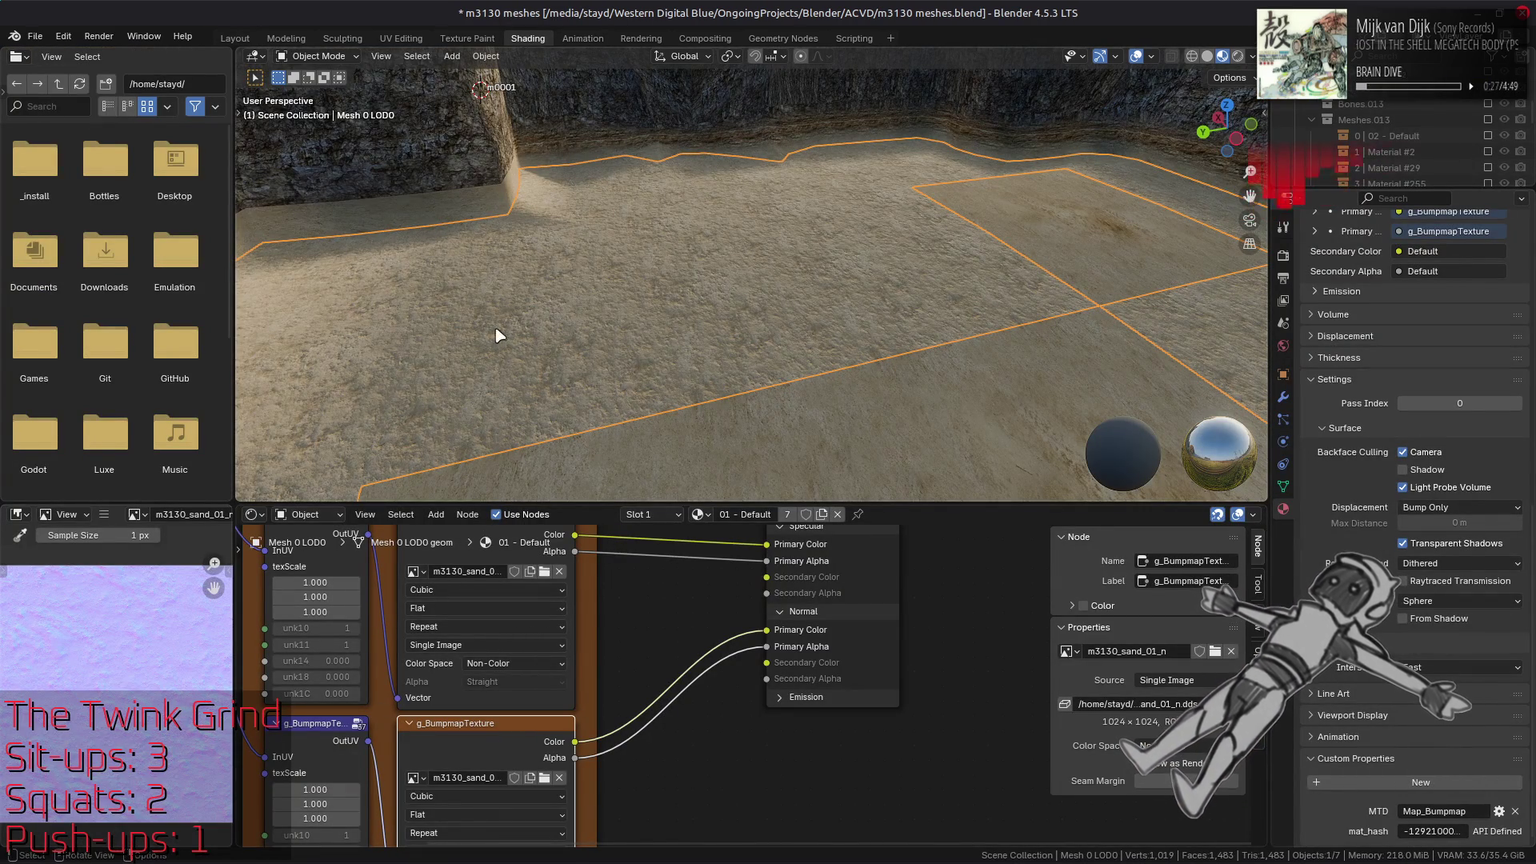
left_click(228, 38)
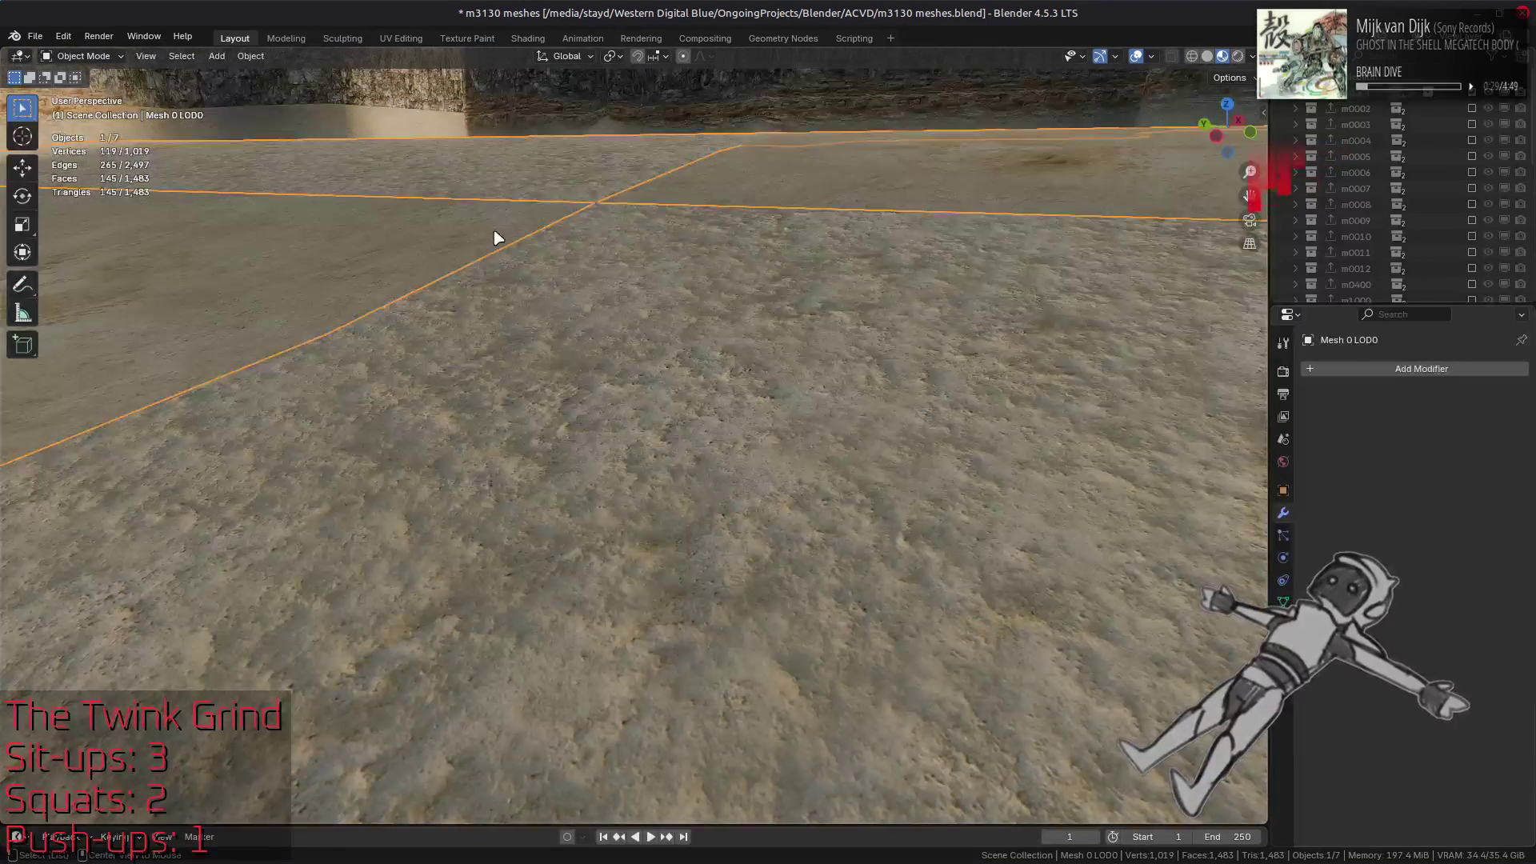
mouse_move(496, 240)
left_mouse_down()
mouse_move(675, 270)
mouse_move(636, 260)
mouse_move(770, 376)
left_mouse_up()
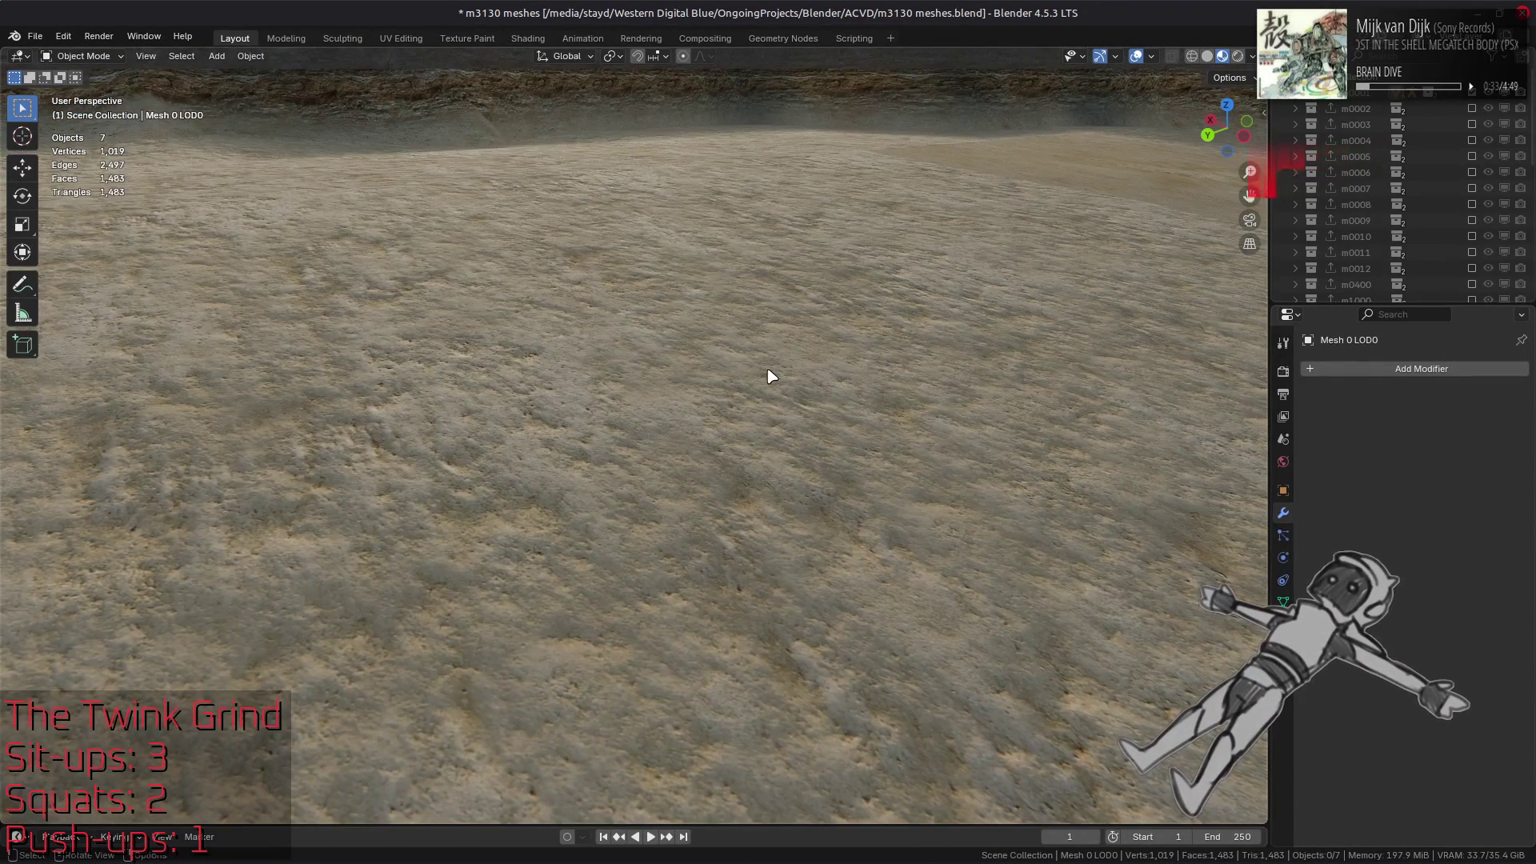
mouse_move(781, 340)
left_mouse_down()
mouse_move(755, 456)
mouse_move(811, 403)
mouse_move(860, 418)
left_mouse_up()
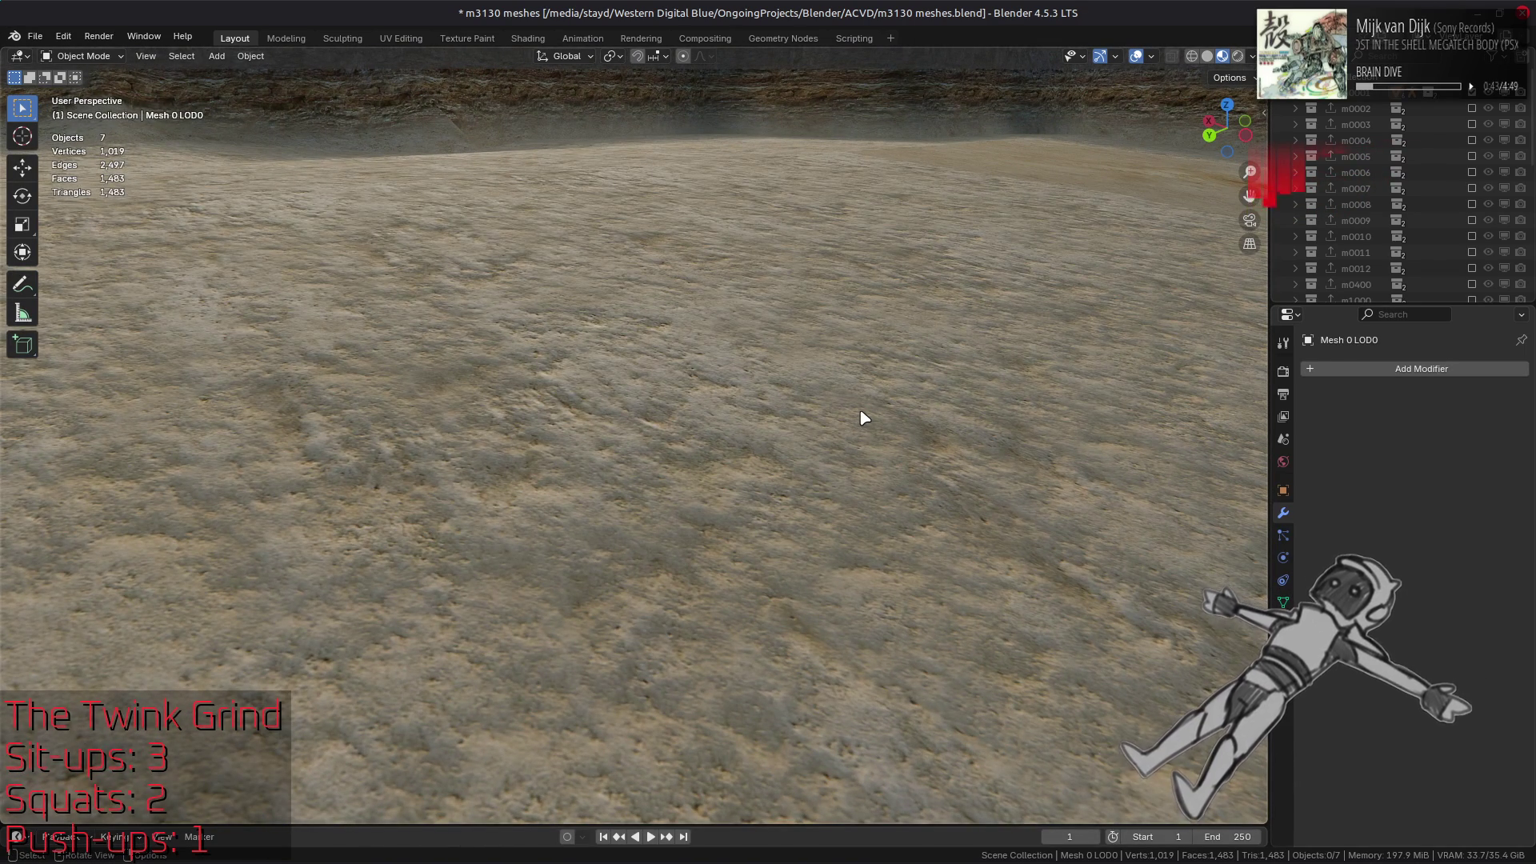
left_click_drag(864, 417, 783, 413)
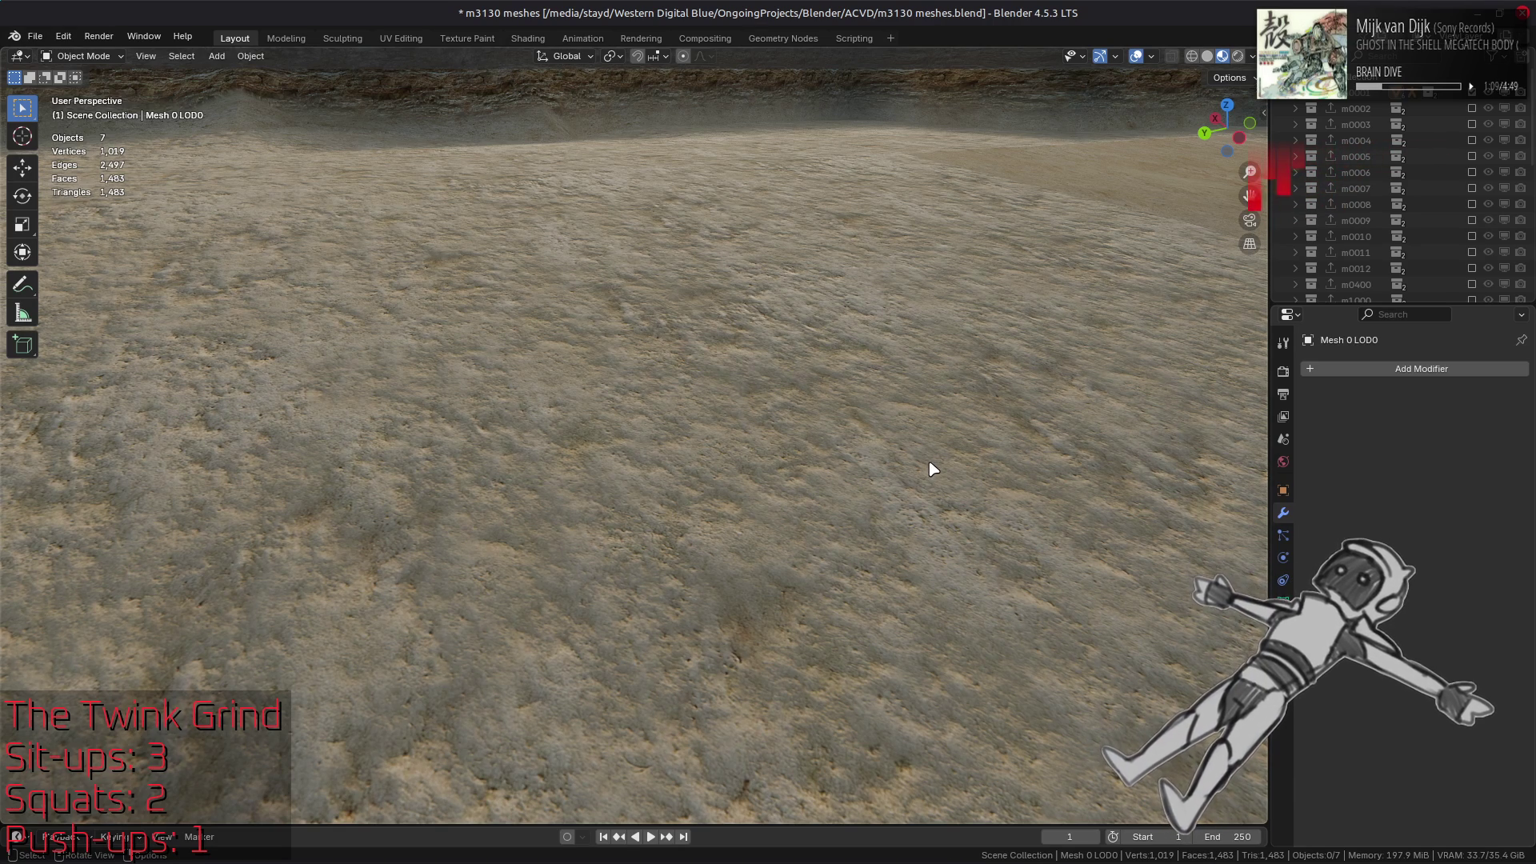
scroll(731, 473, "down", 3)
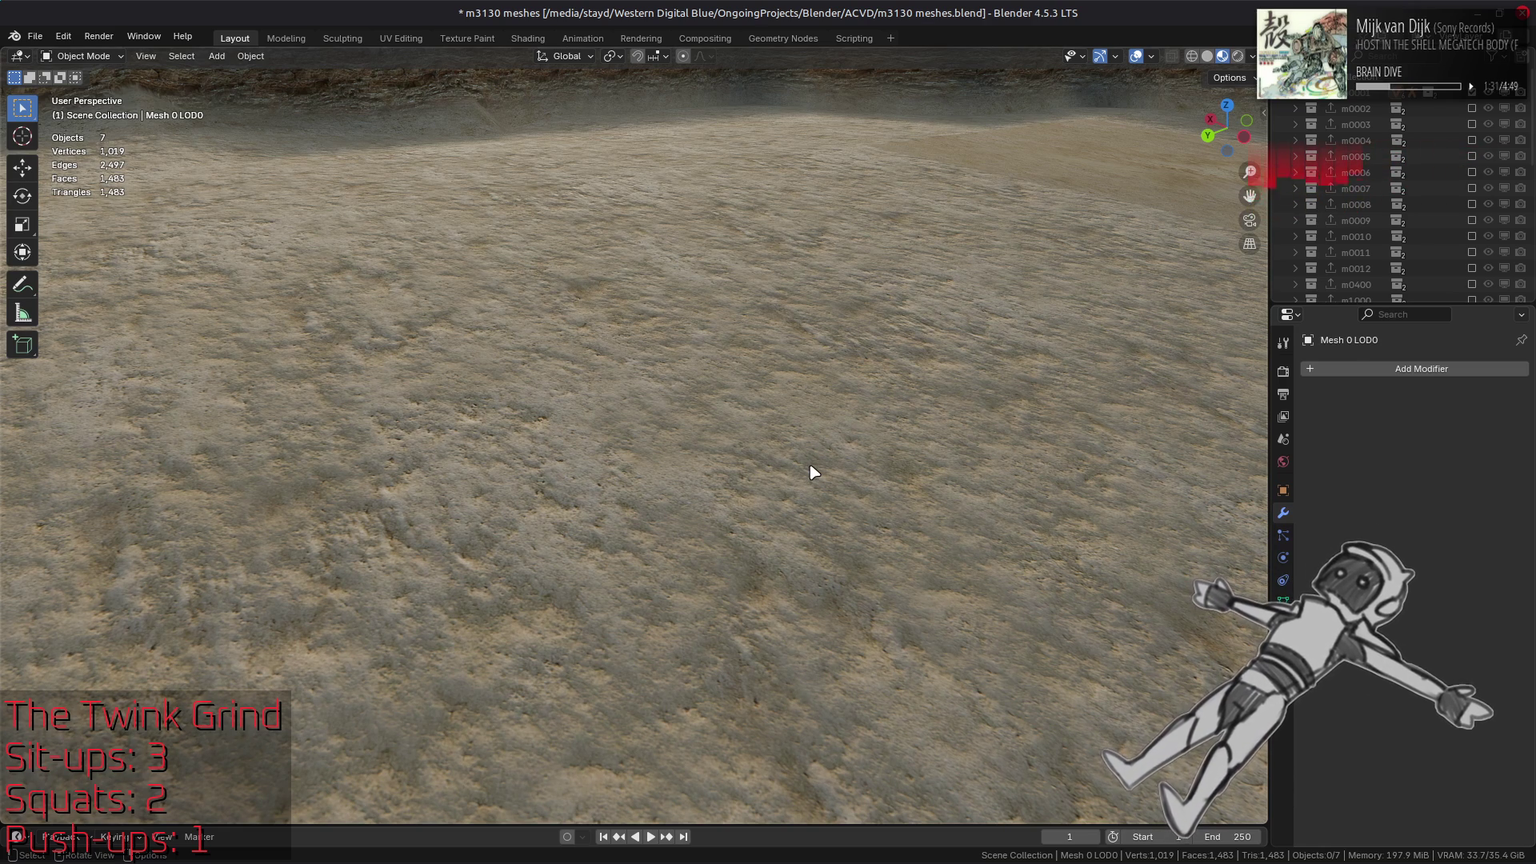
scroll(849, 468, "down", 2)
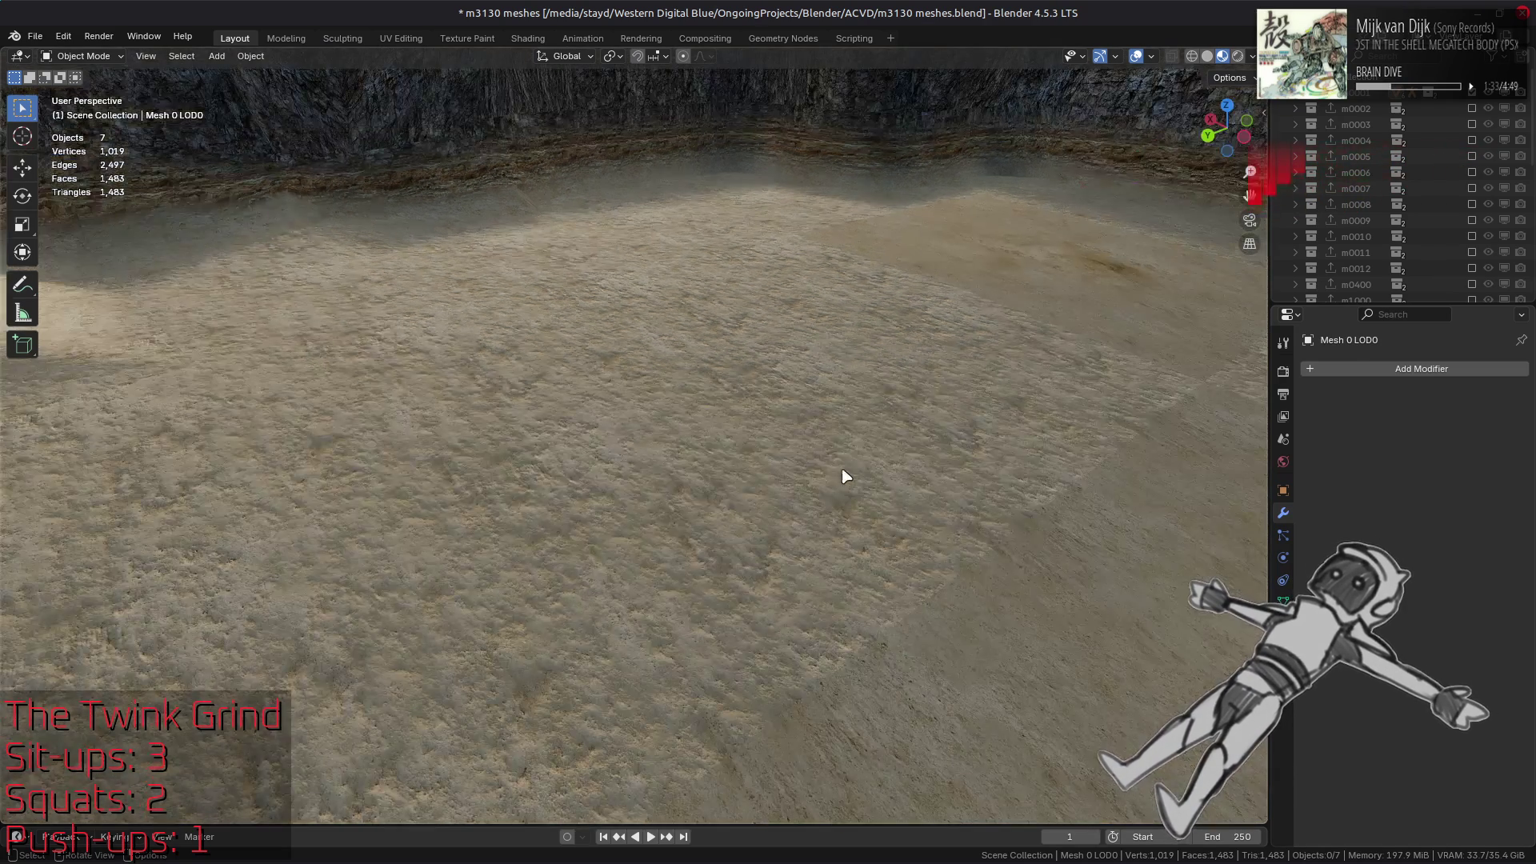
Look down over the terrain and cliff, save 'm3130 meshes.blend', and go back to GIMP
scroll(842, 488, "down", 2)
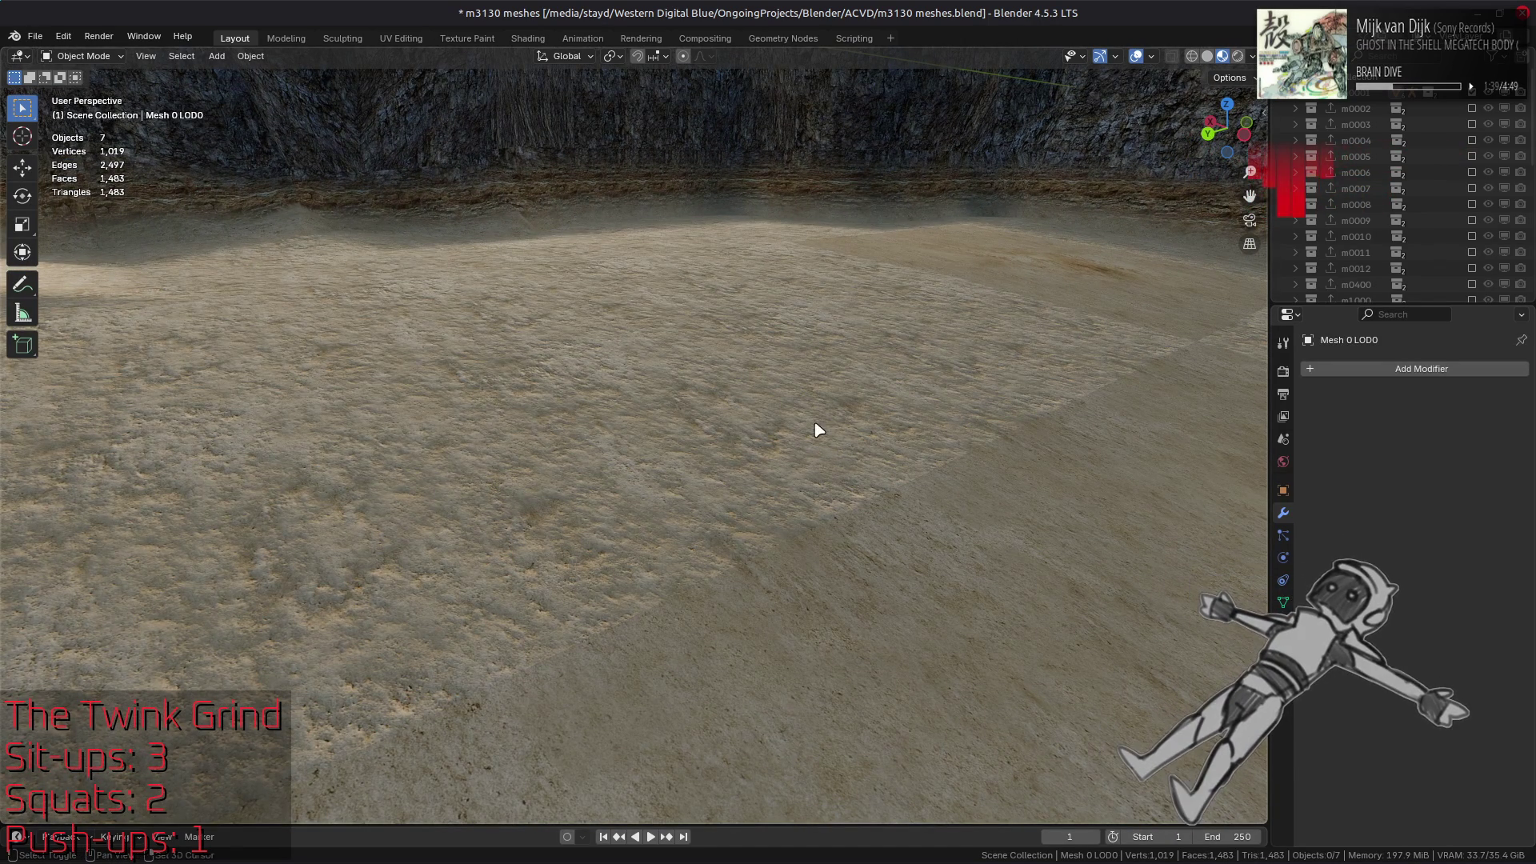
scroll(840, 445, "down", 3)
scroll(890, 476, "down", 2)
mouse_move(748, 377)
left_mouse_down()
mouse_move(737, 449)
mouse_move(681, 467)
mouse_move(707, 429)
mouse_move(840, 429)
mouse_move(741, 452)
mouse_move(811, 471)
mouse_move(1018, 398)
mouse_move(995, 446)
mouse_move(1026, 440)
mouse_move(994, 449)
mouse_move(1053, 439)
left_mouse_up()
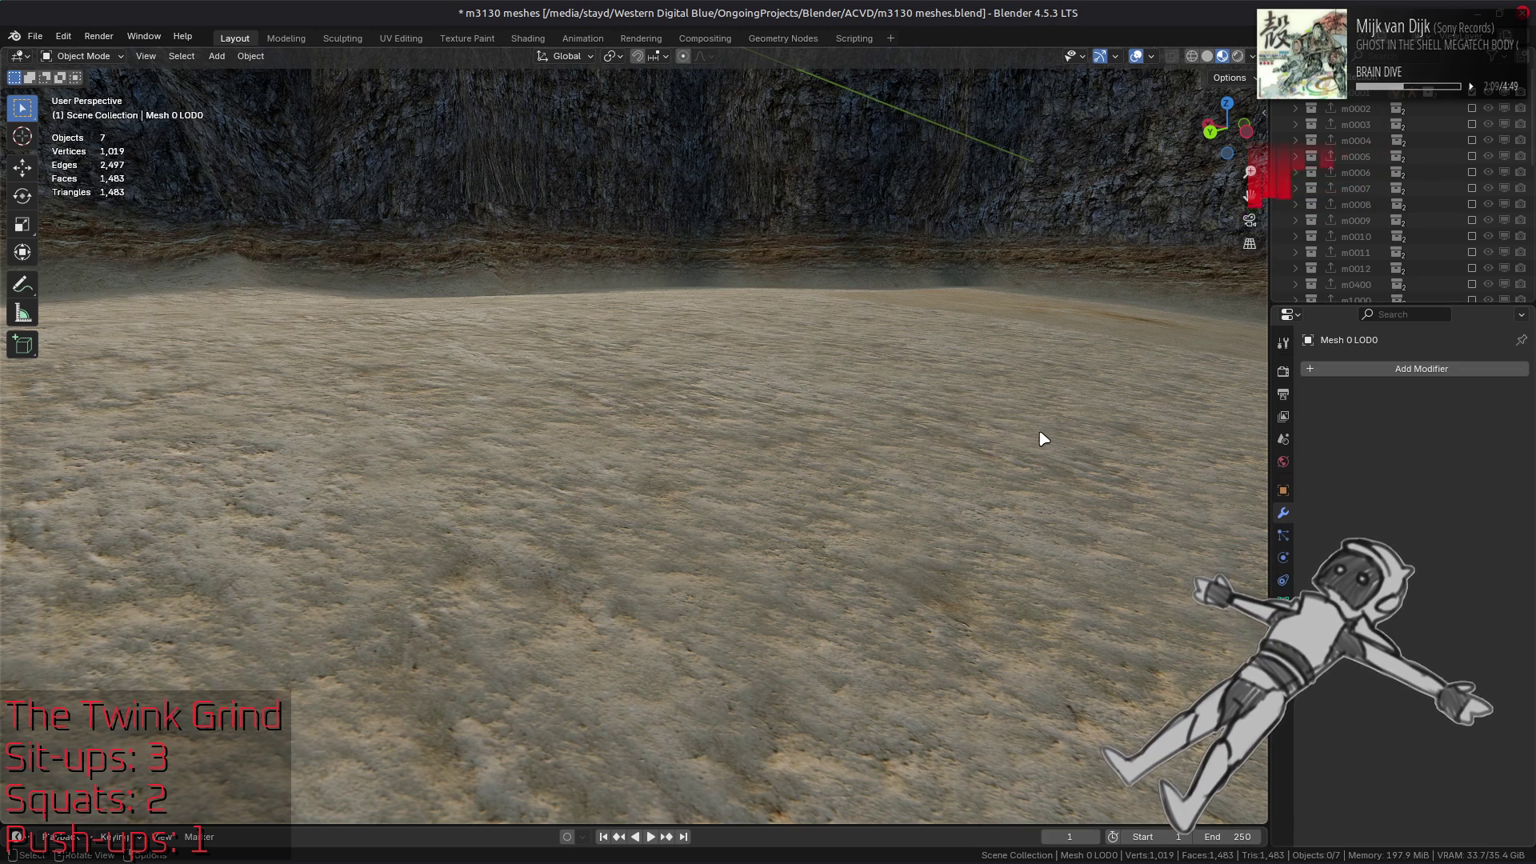
key("ctrl+s")
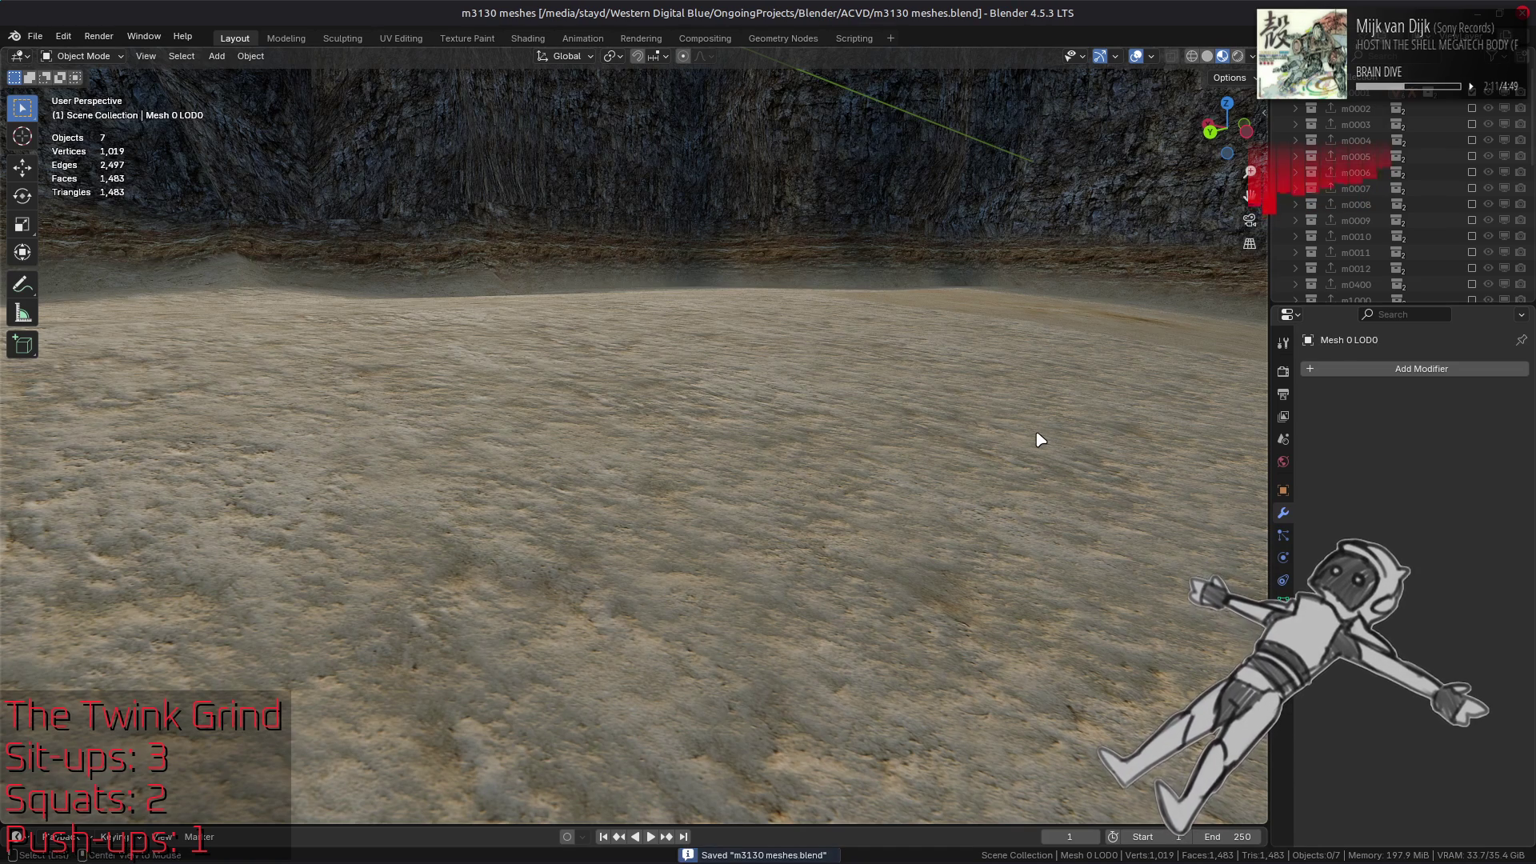
key("alt+Tab")
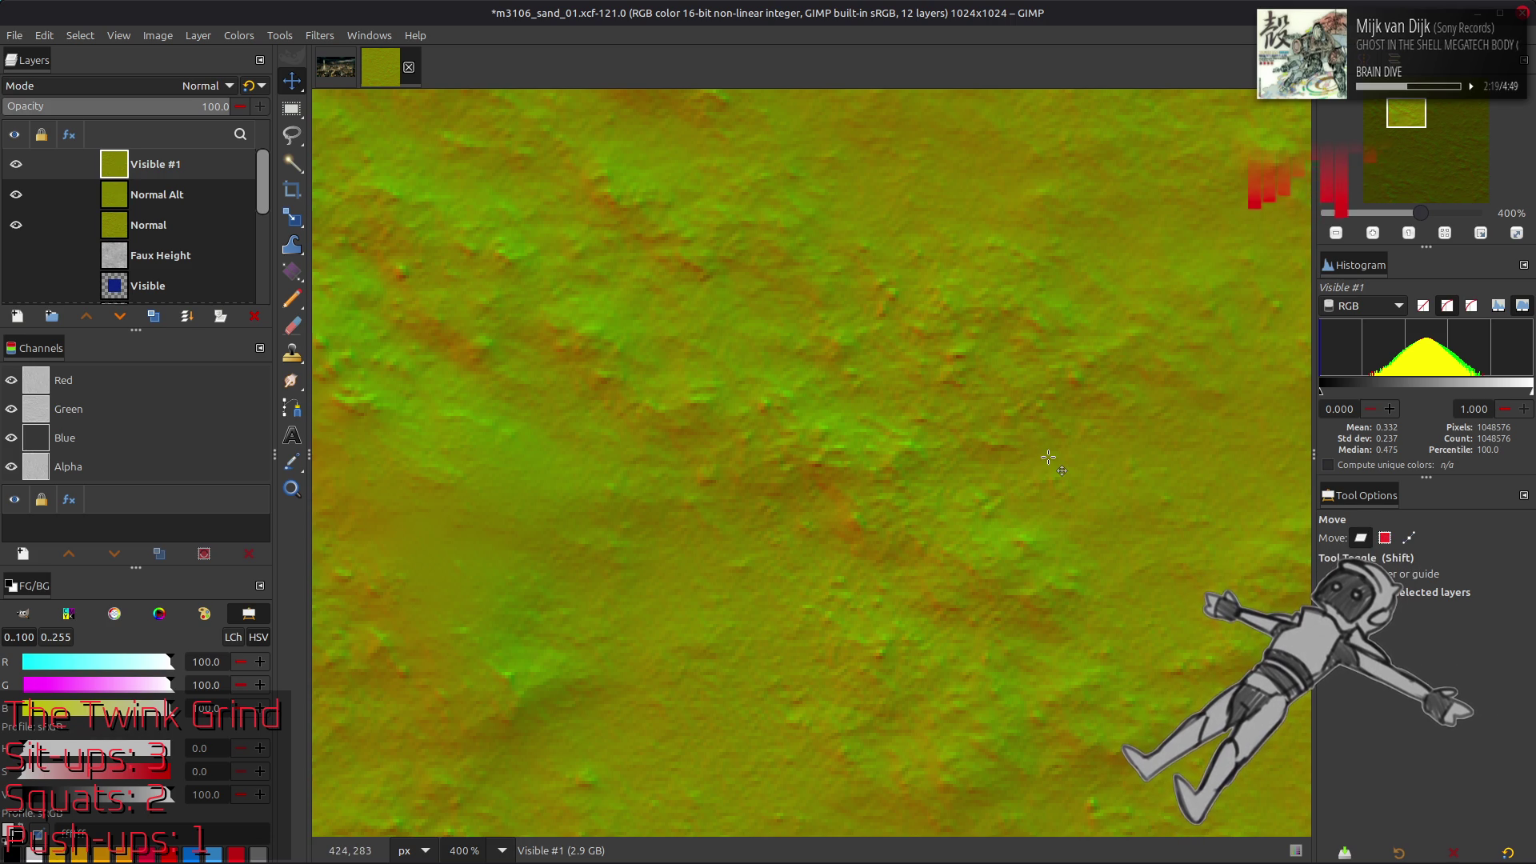
At 100% zoom, add a new white-filled 1024×1024 layer named 'Layer' on top
key("1")
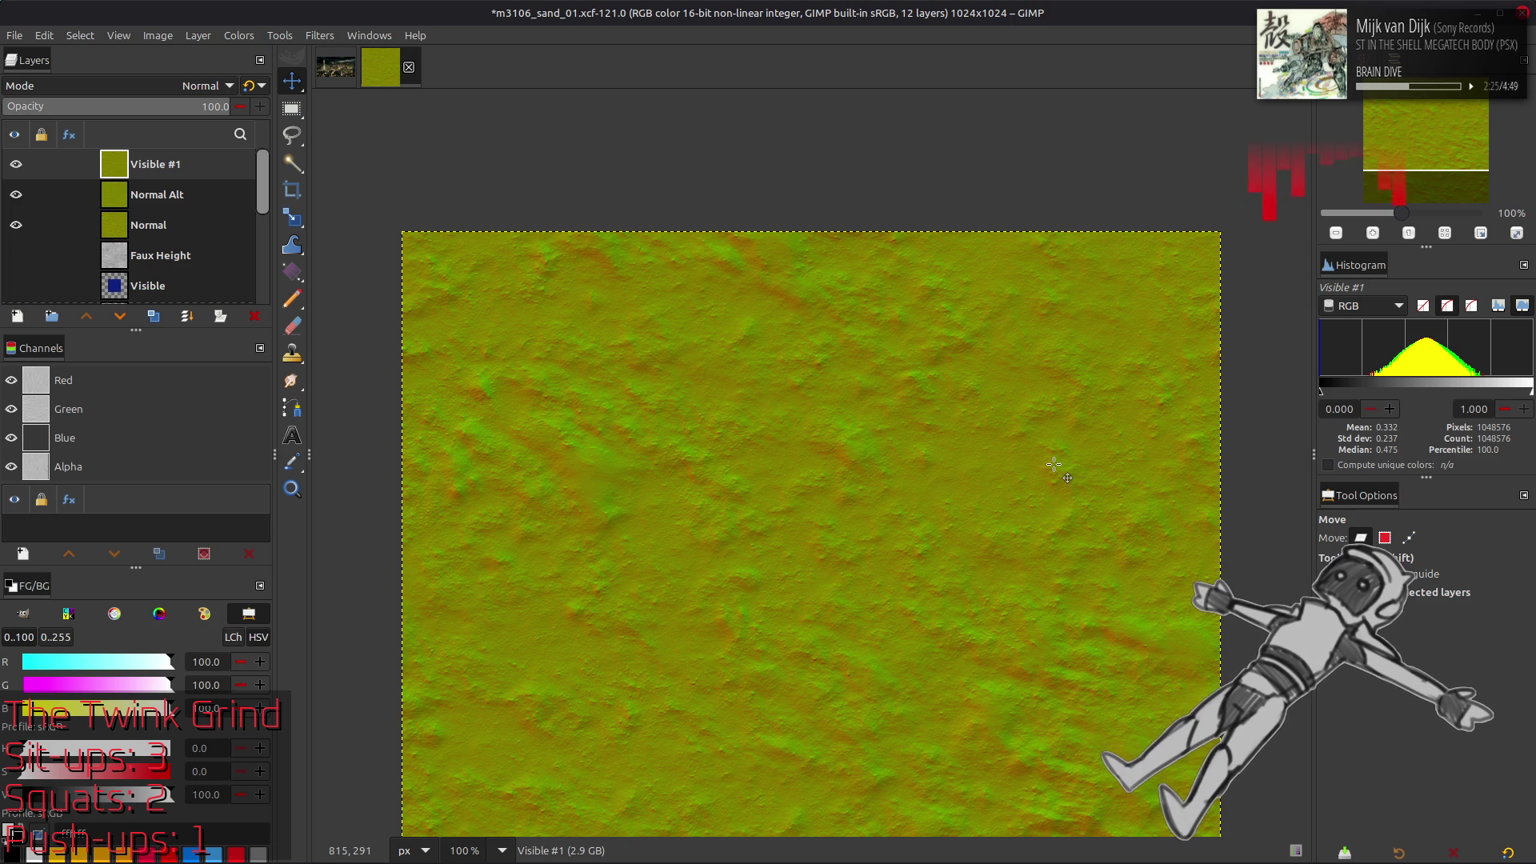
left_click_drag(1068, 488, 972, 503)
scroll(972, 503, "left", 2)
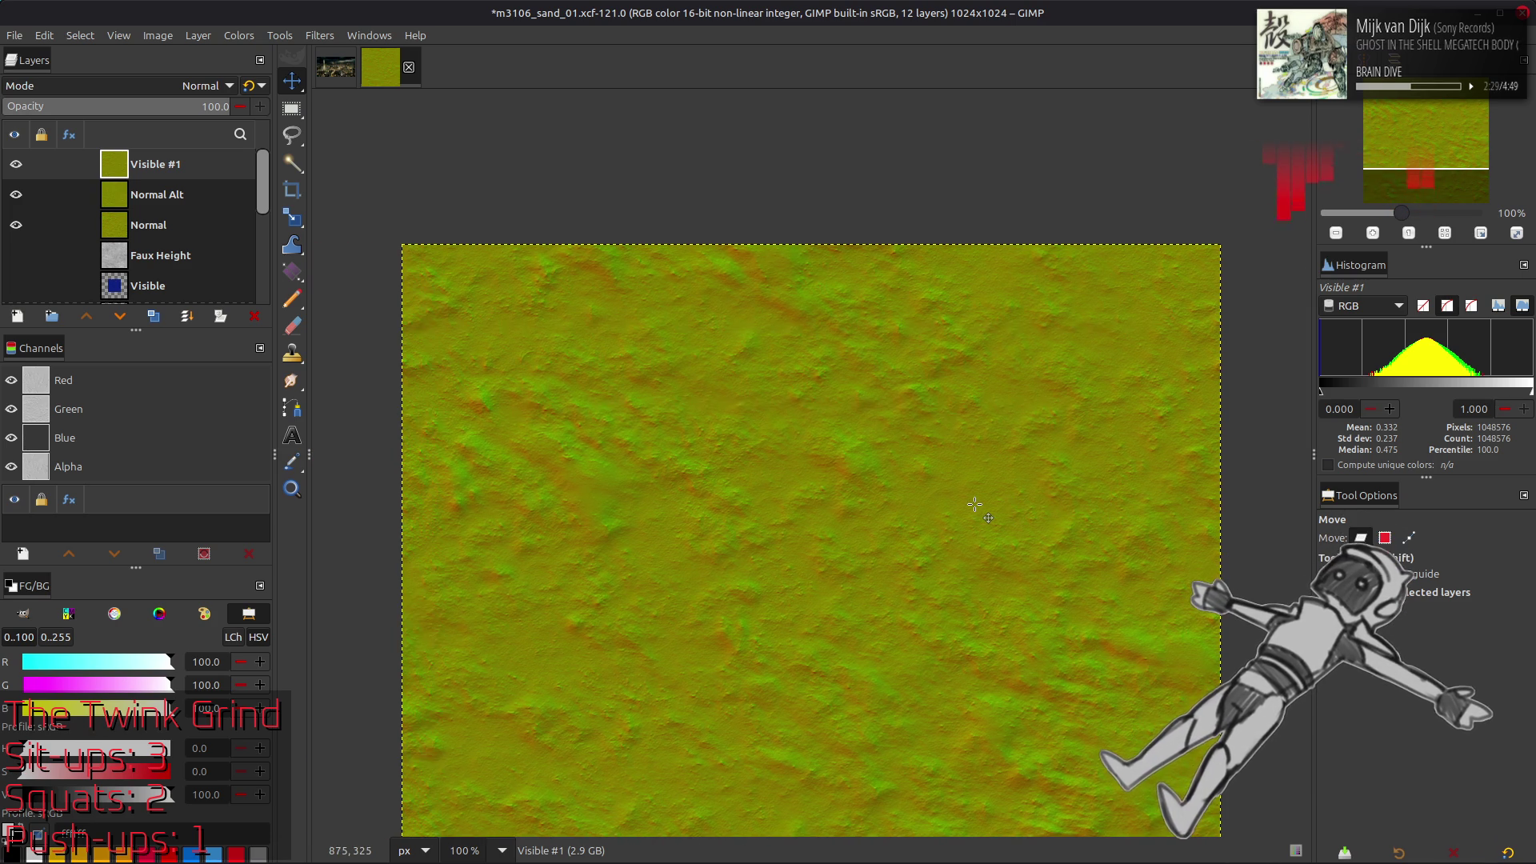
scroll(1000, 521, "down", 5)
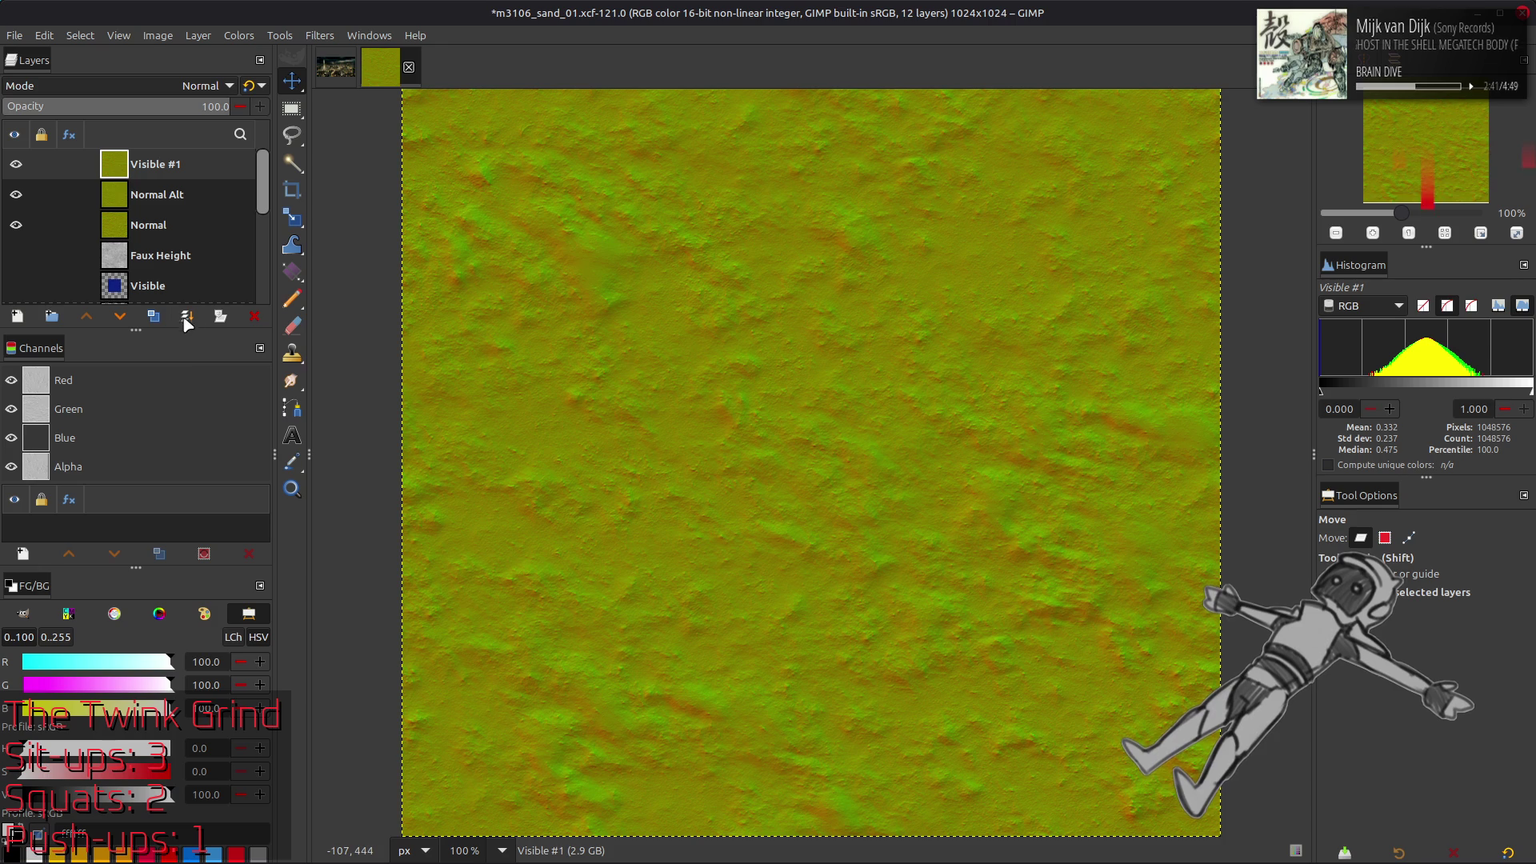
left_click(17, 316)
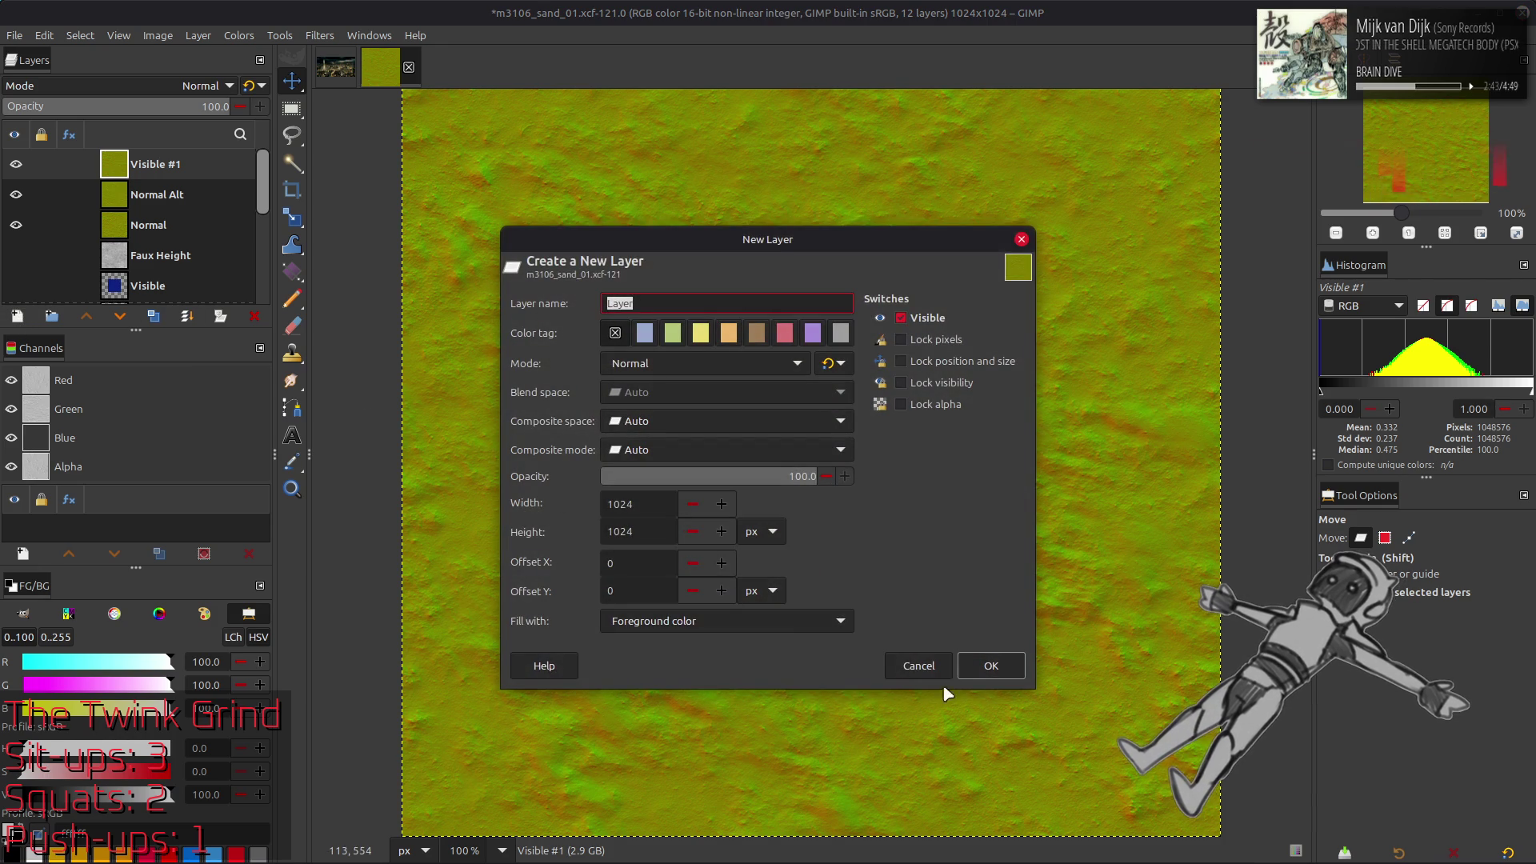
left_click(984, 659)
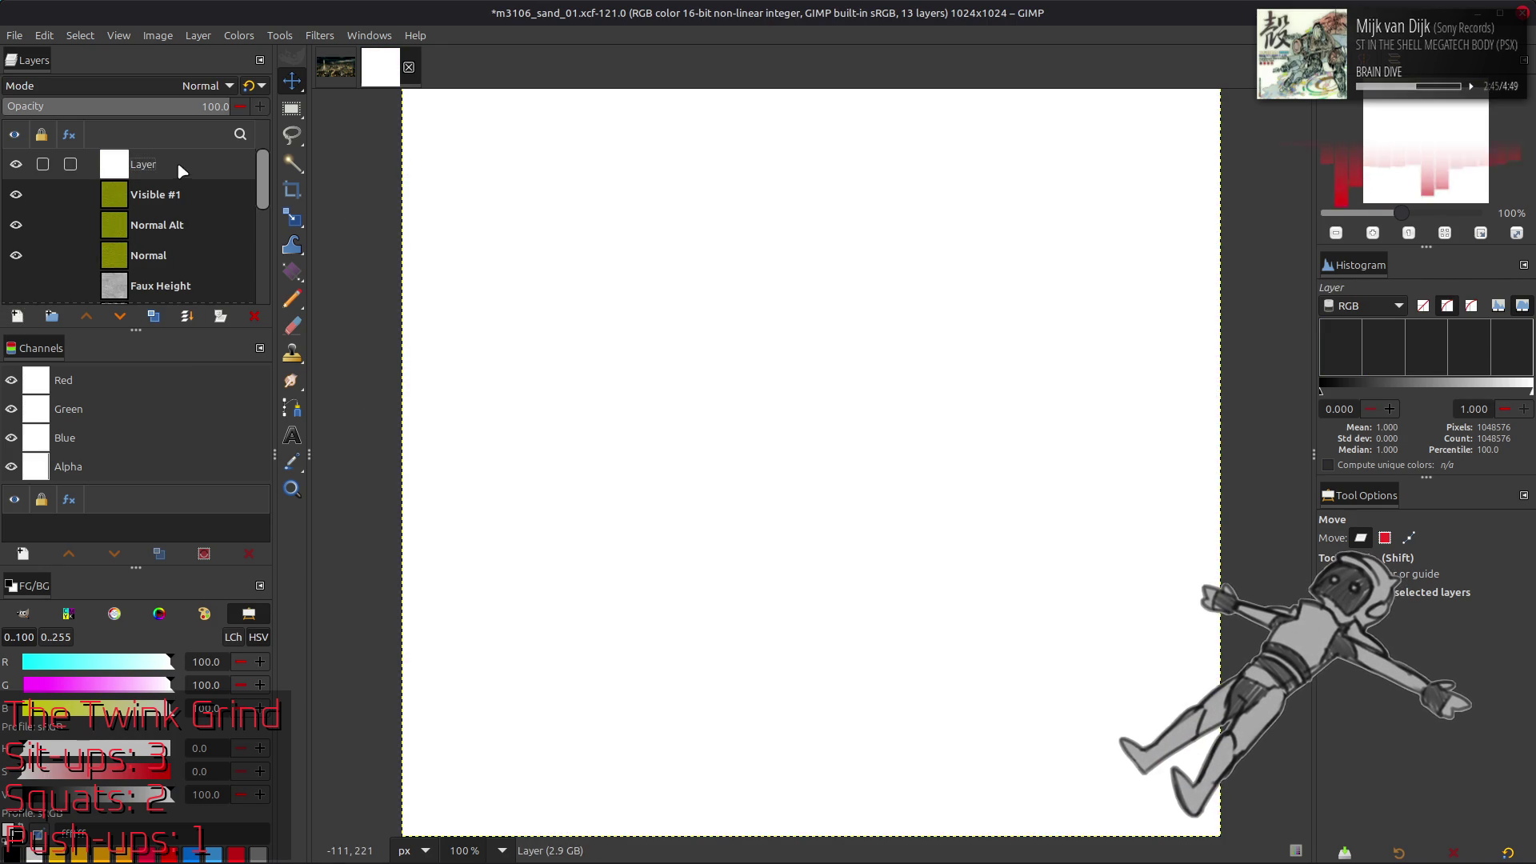
Cap the new layer's Levels output highlight at 50 to make it flat grey
left_click(238, 36)
left_click(291, 214)
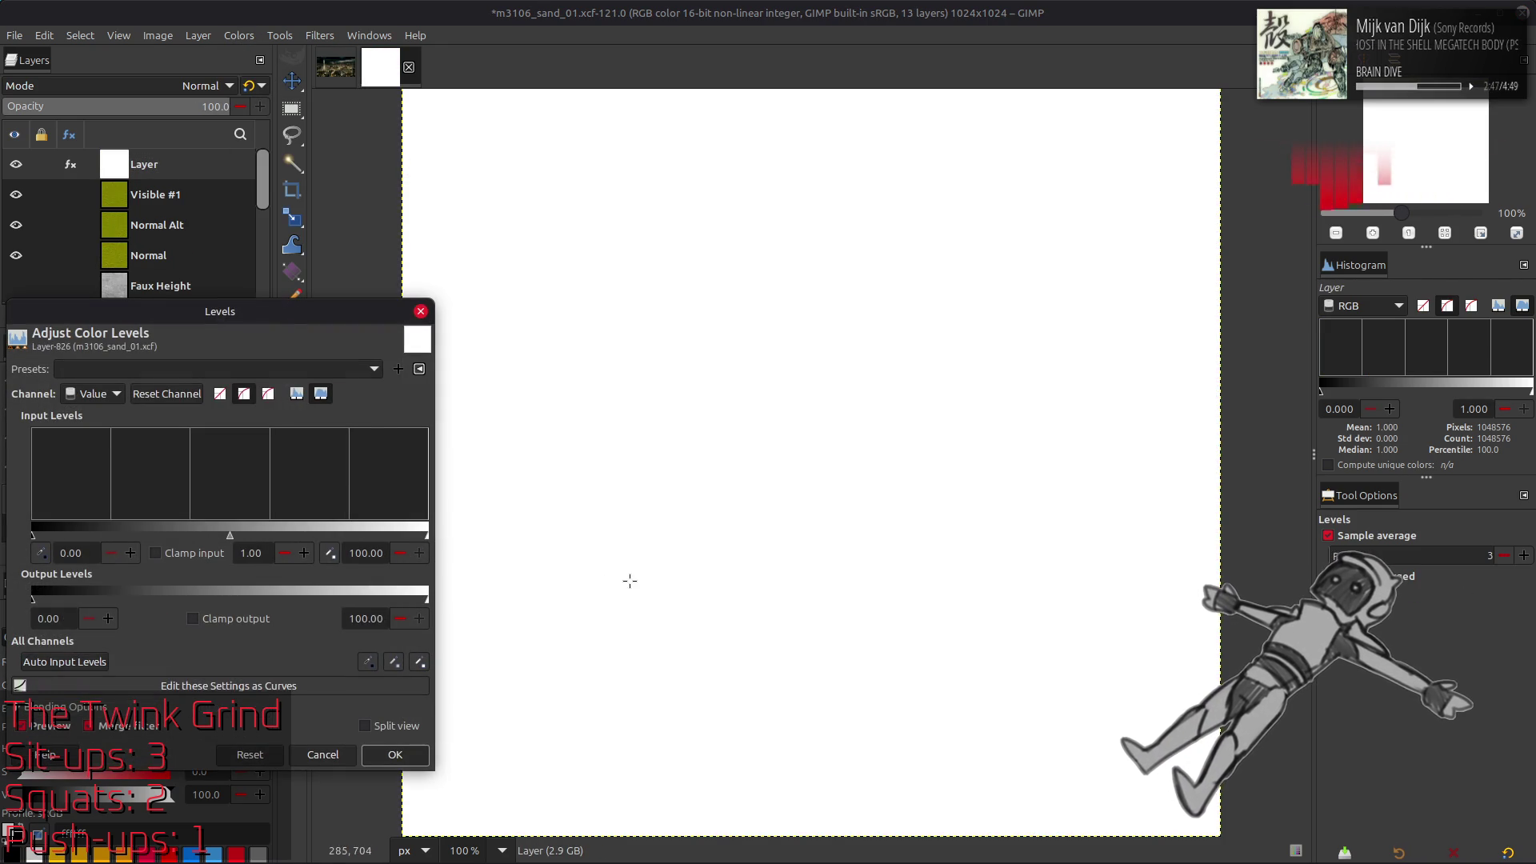
triple_click(381, 620)
type("50")
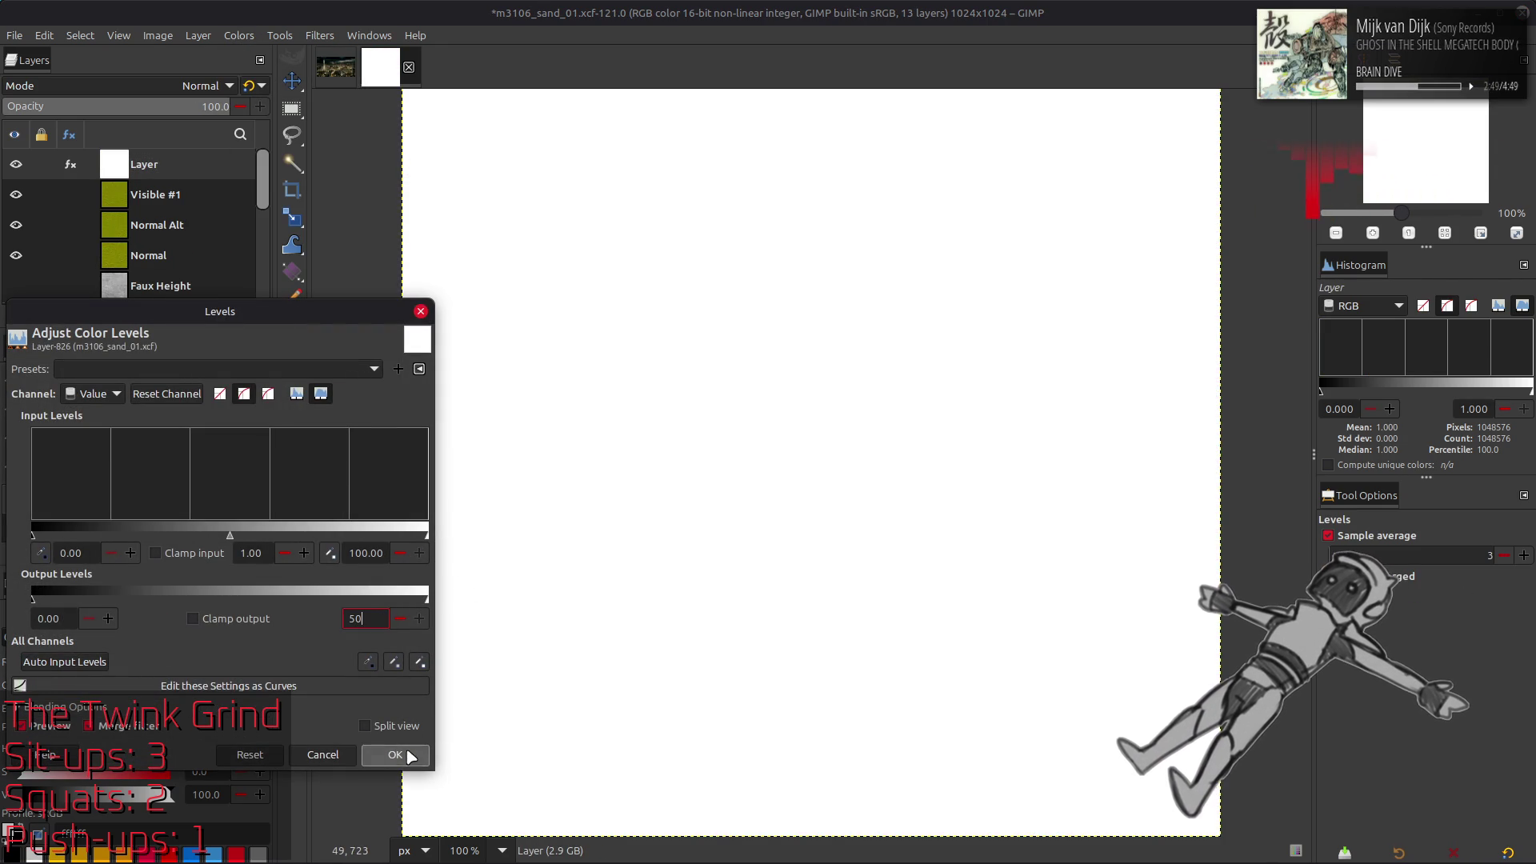
left_click(395, 755)
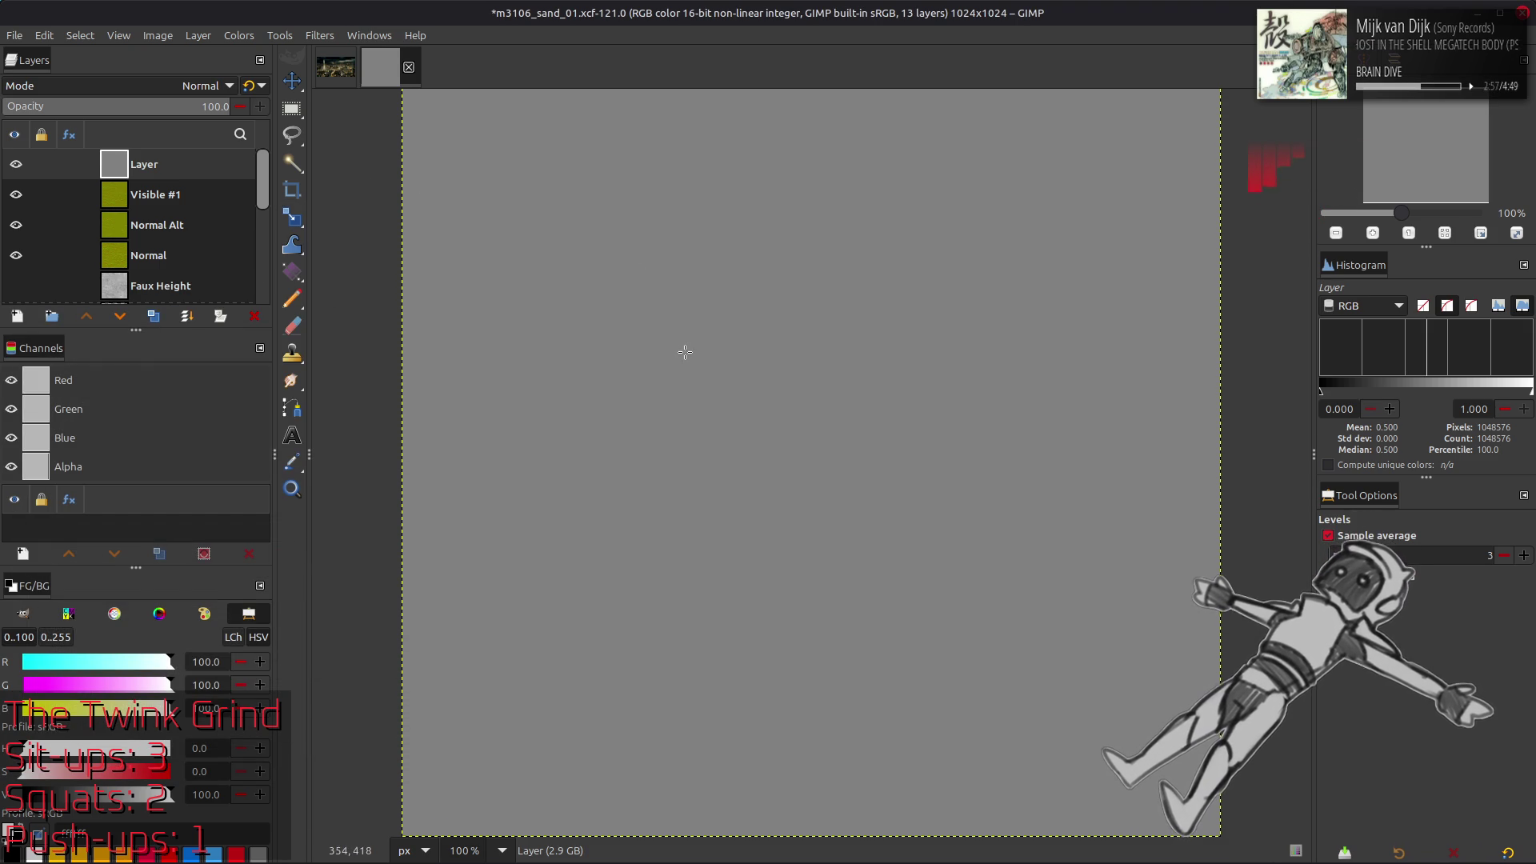
key("2")
scroll(857, 379, "up", 5)
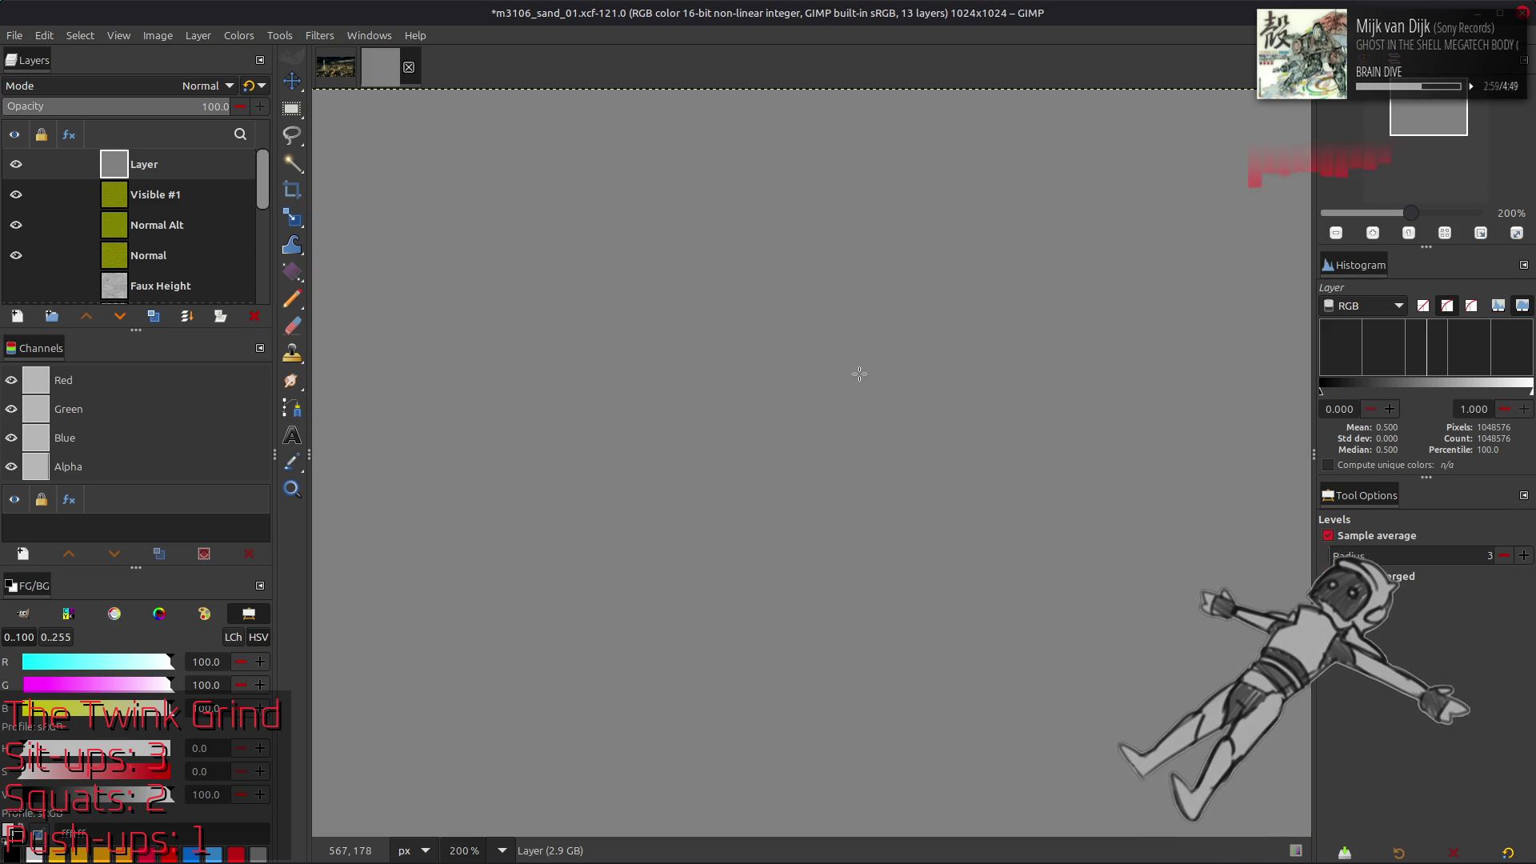
scroll(857, 352, "up", 2)
scroll(792, 352, "left", 5)
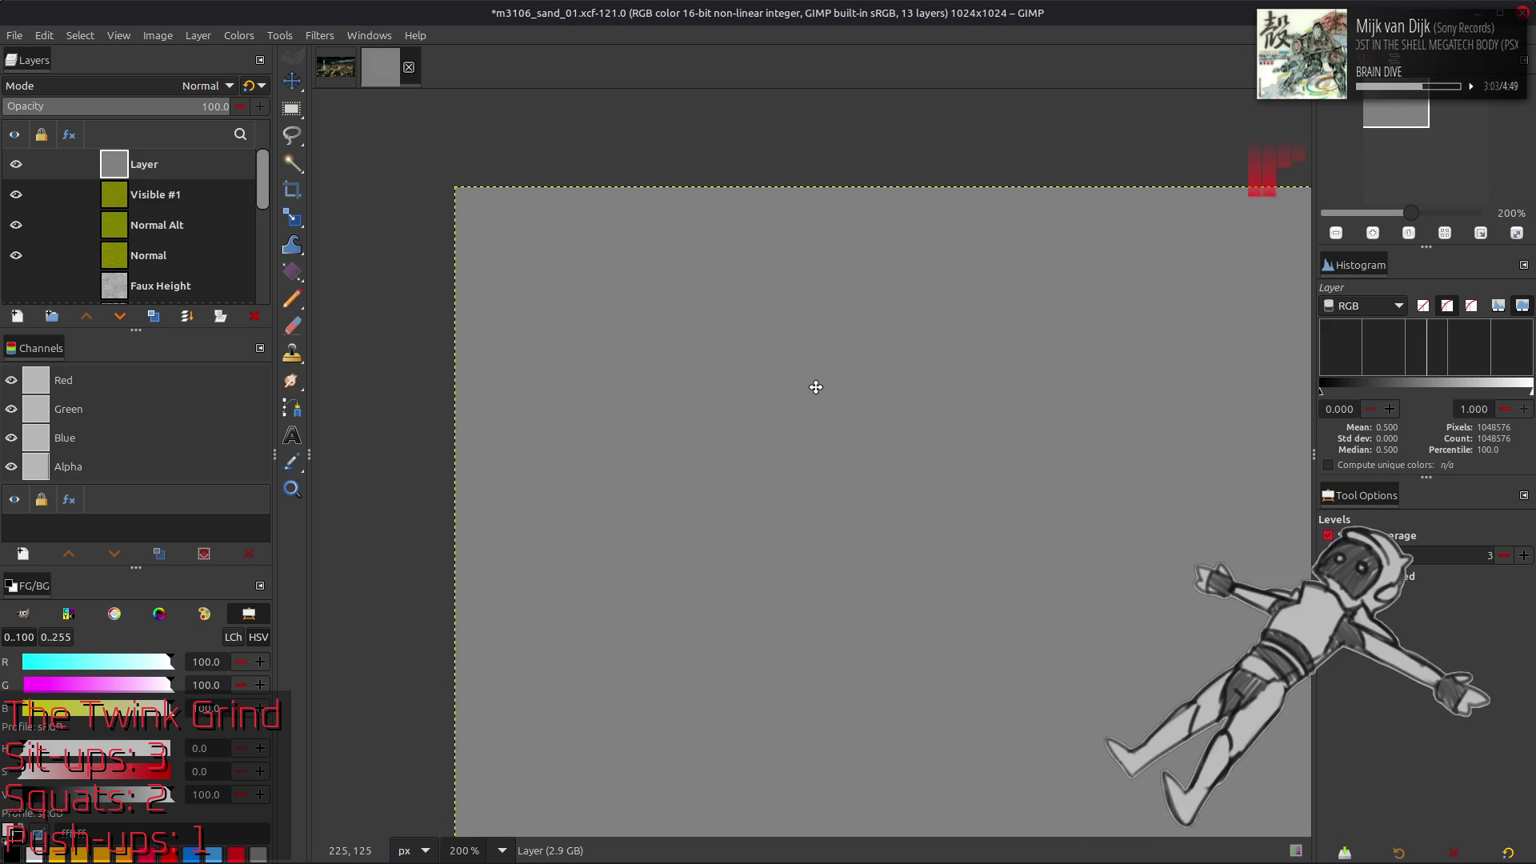
key("m")
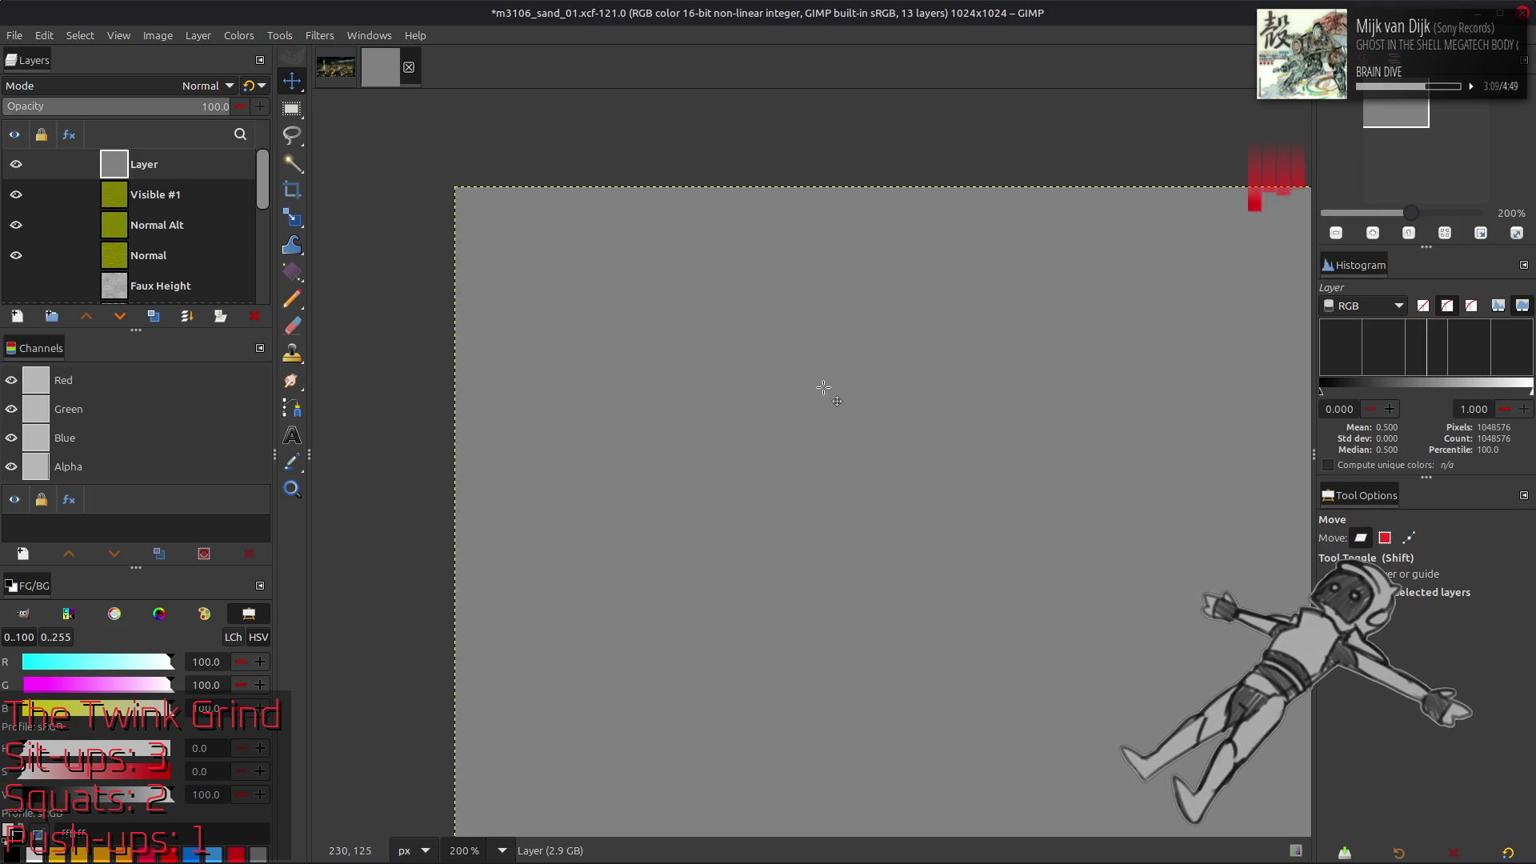
left_click_drag(815, 387, 812, 388)
scroll(1041, 424, "right", 10)
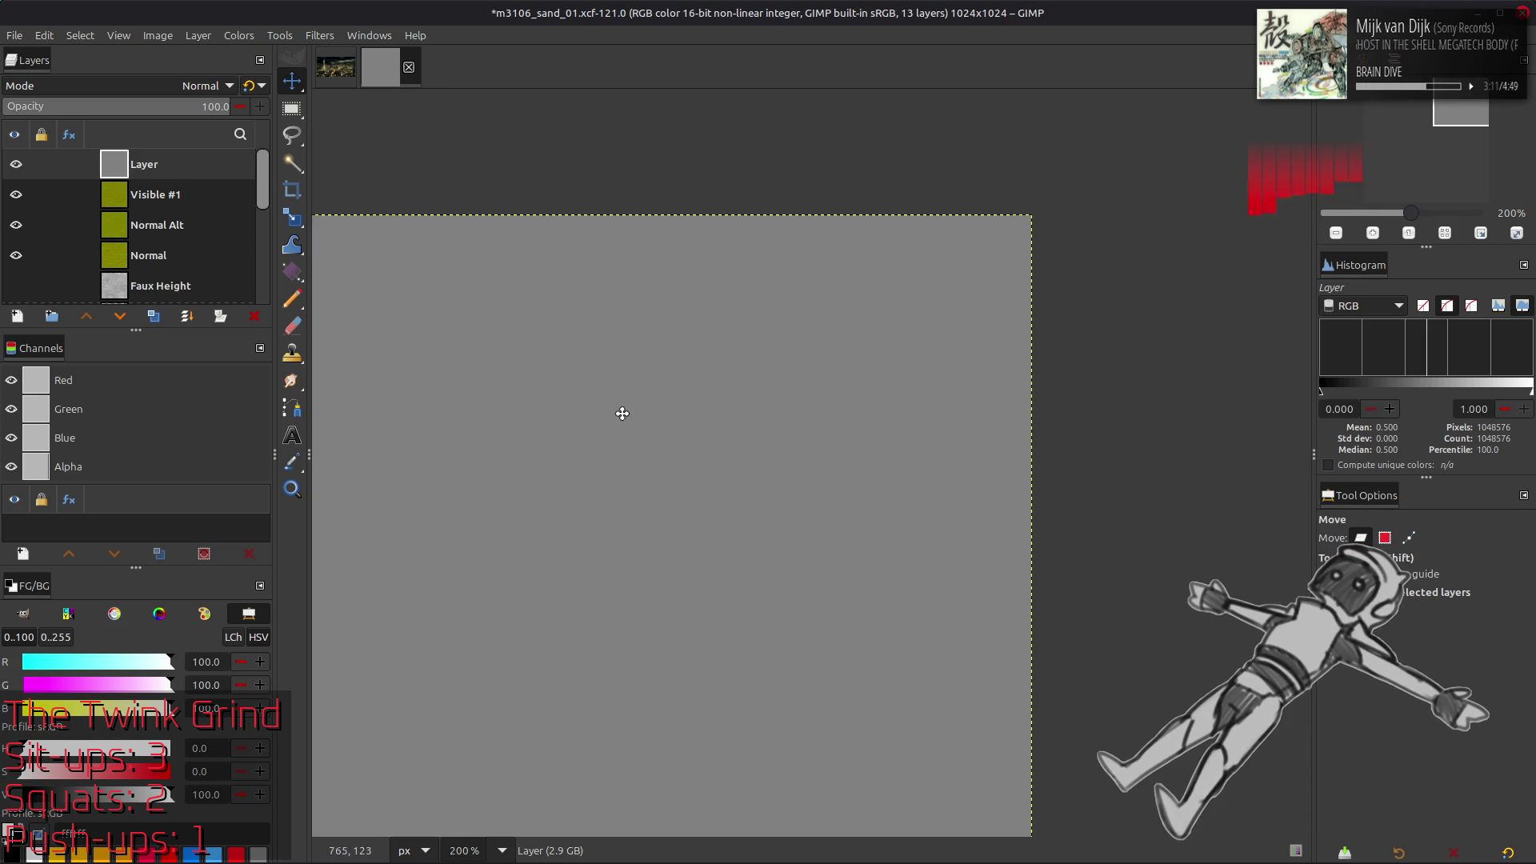
scroll(815, 411, "left", 10)
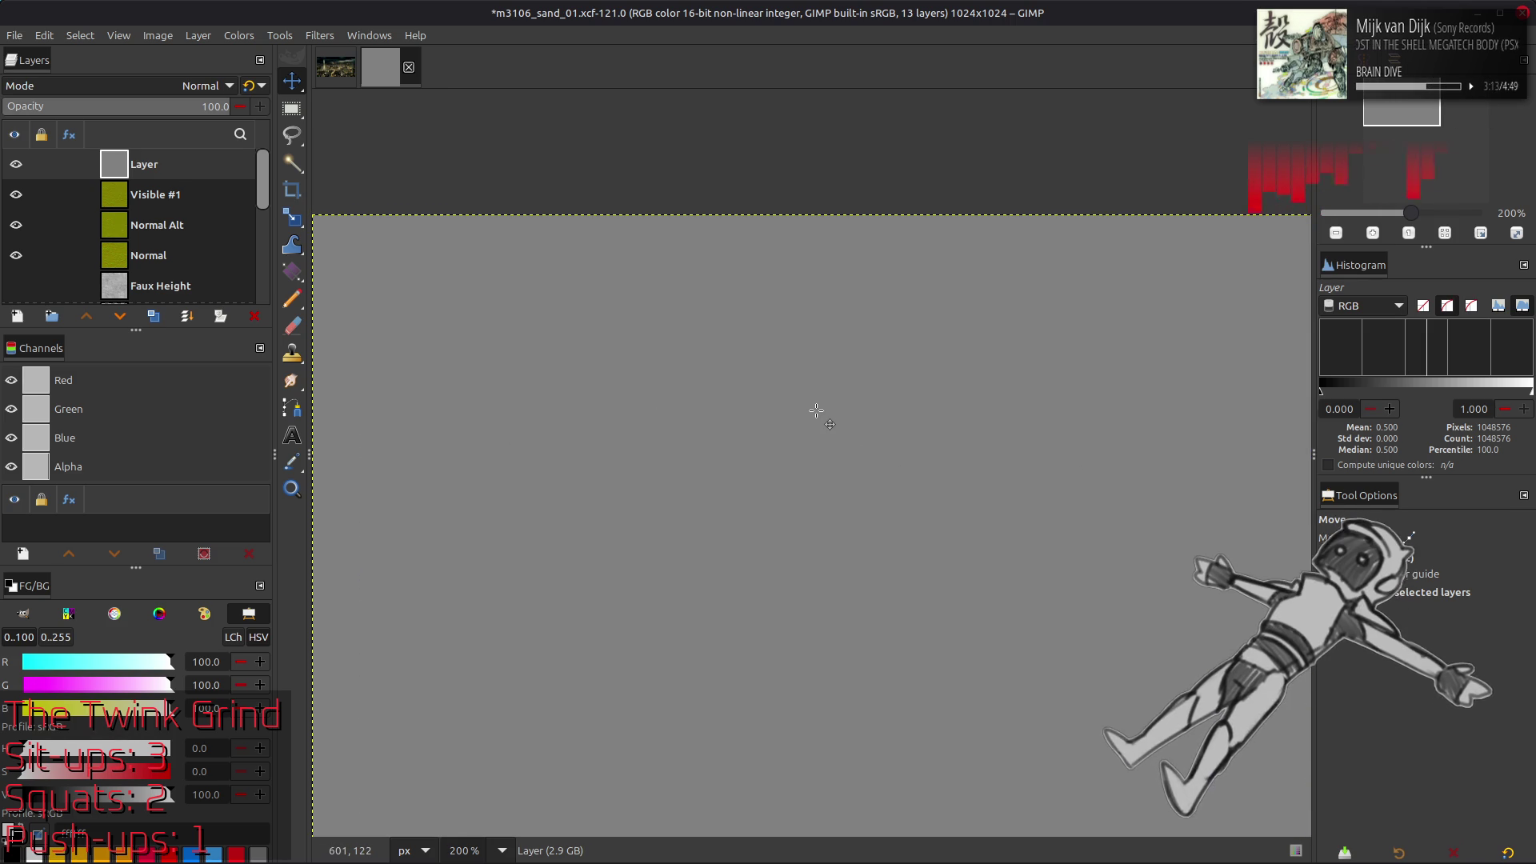
left_click_drag(794, 422, 929, 422)
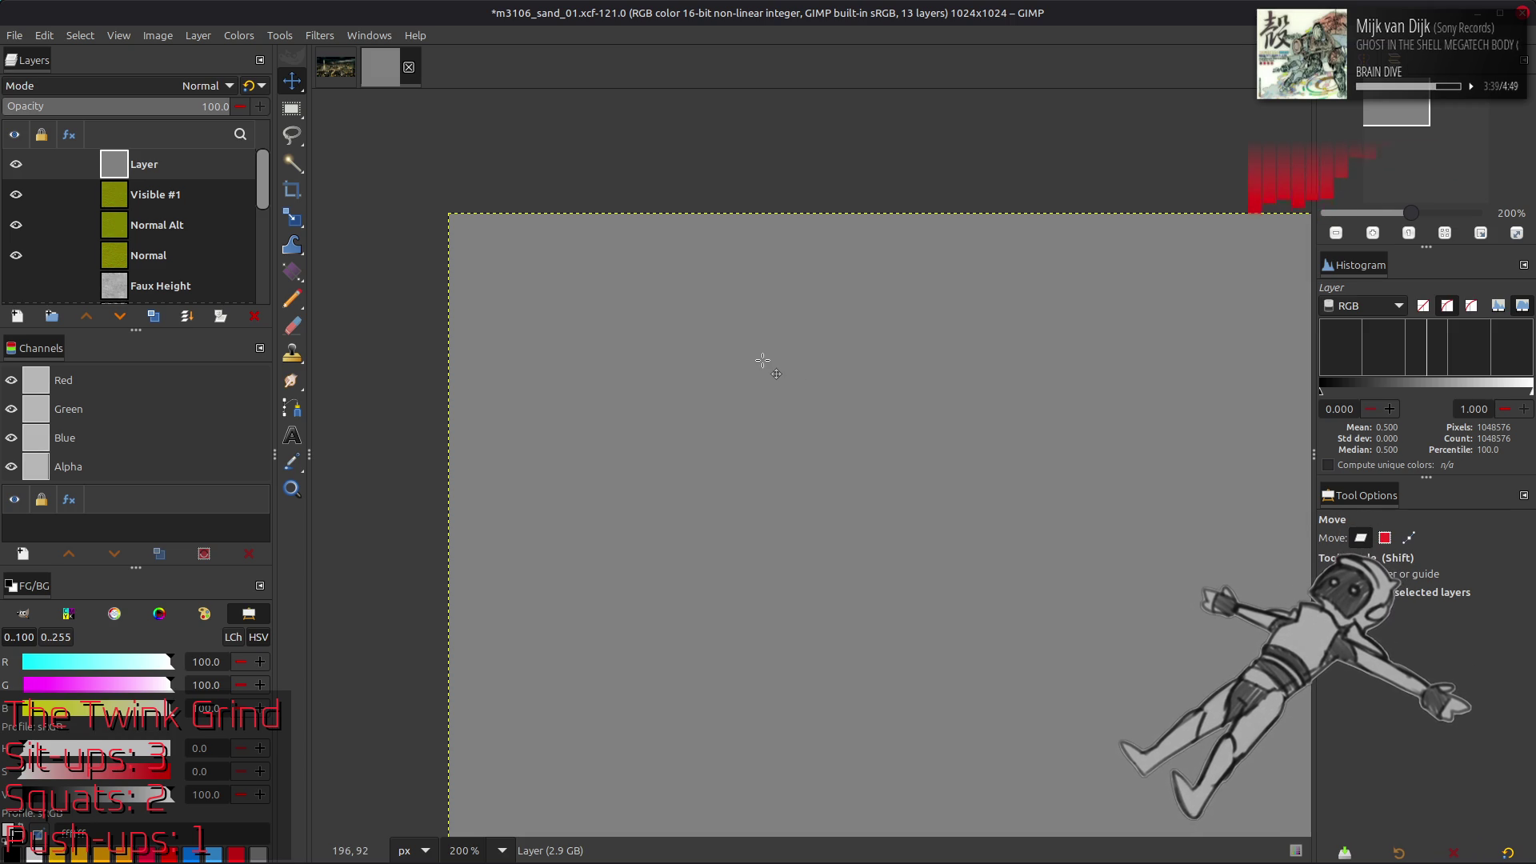
Duplicate the grey layer twice and add last-used RGB Noise with a new seed to Layer copy #2
left_click(153, 316)
left_click(153, 316)
left_click(153, 316)
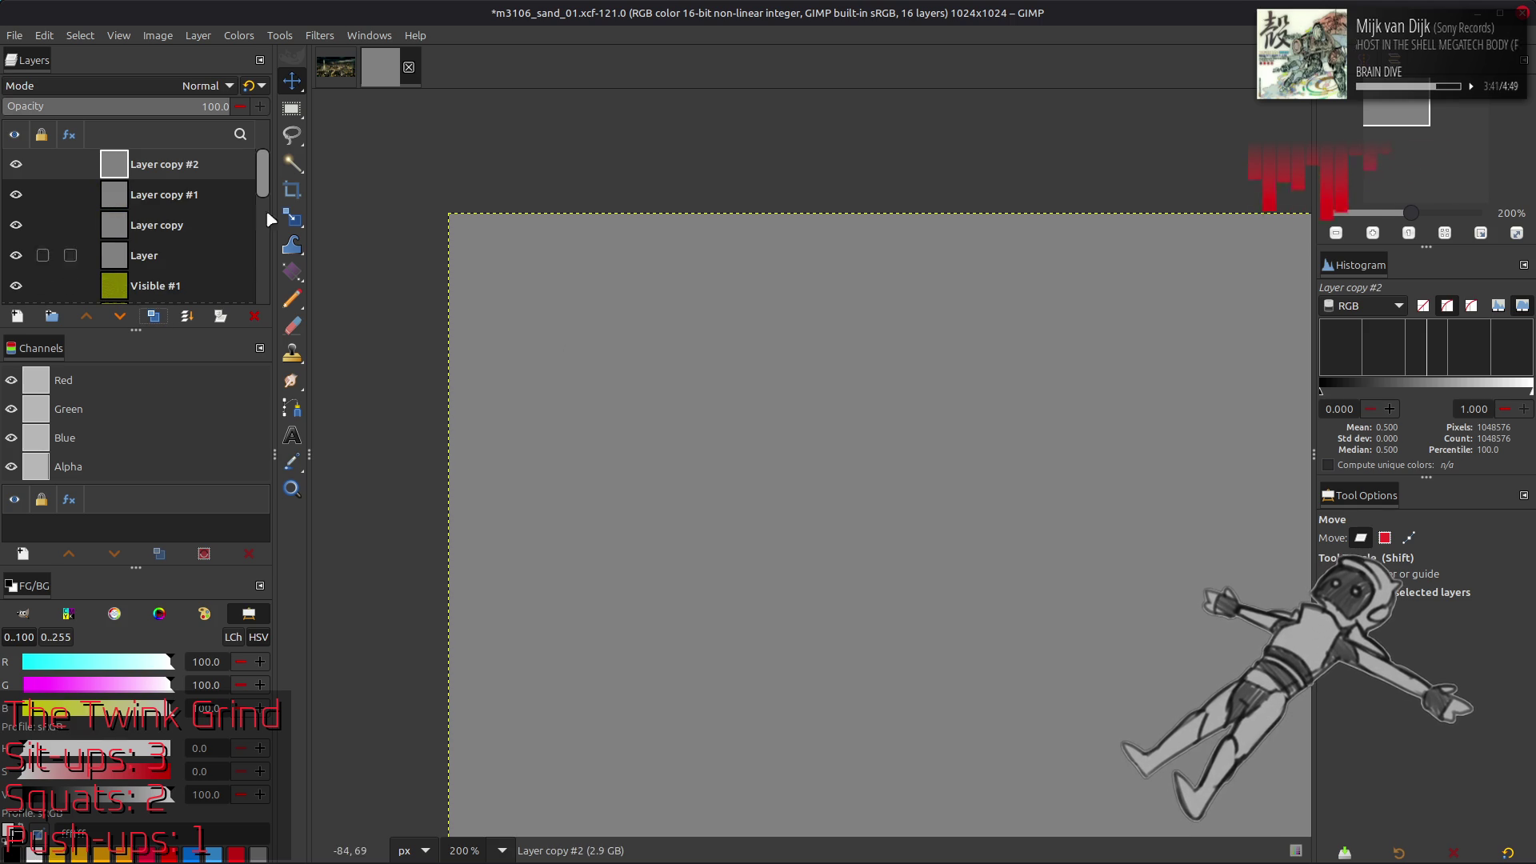
left_click(319, 35)
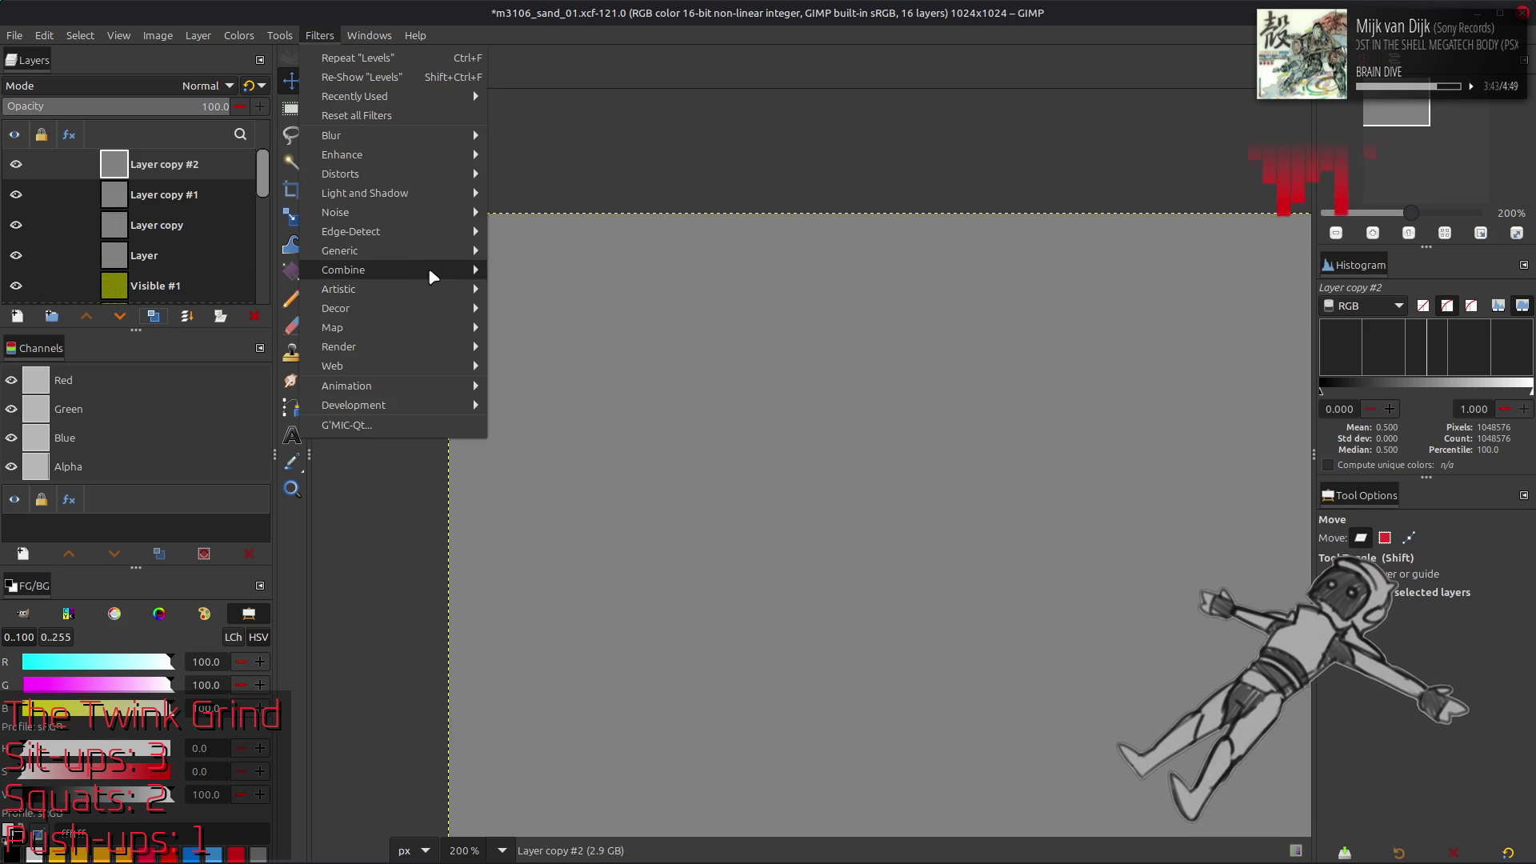
mouse_move(409, 215)
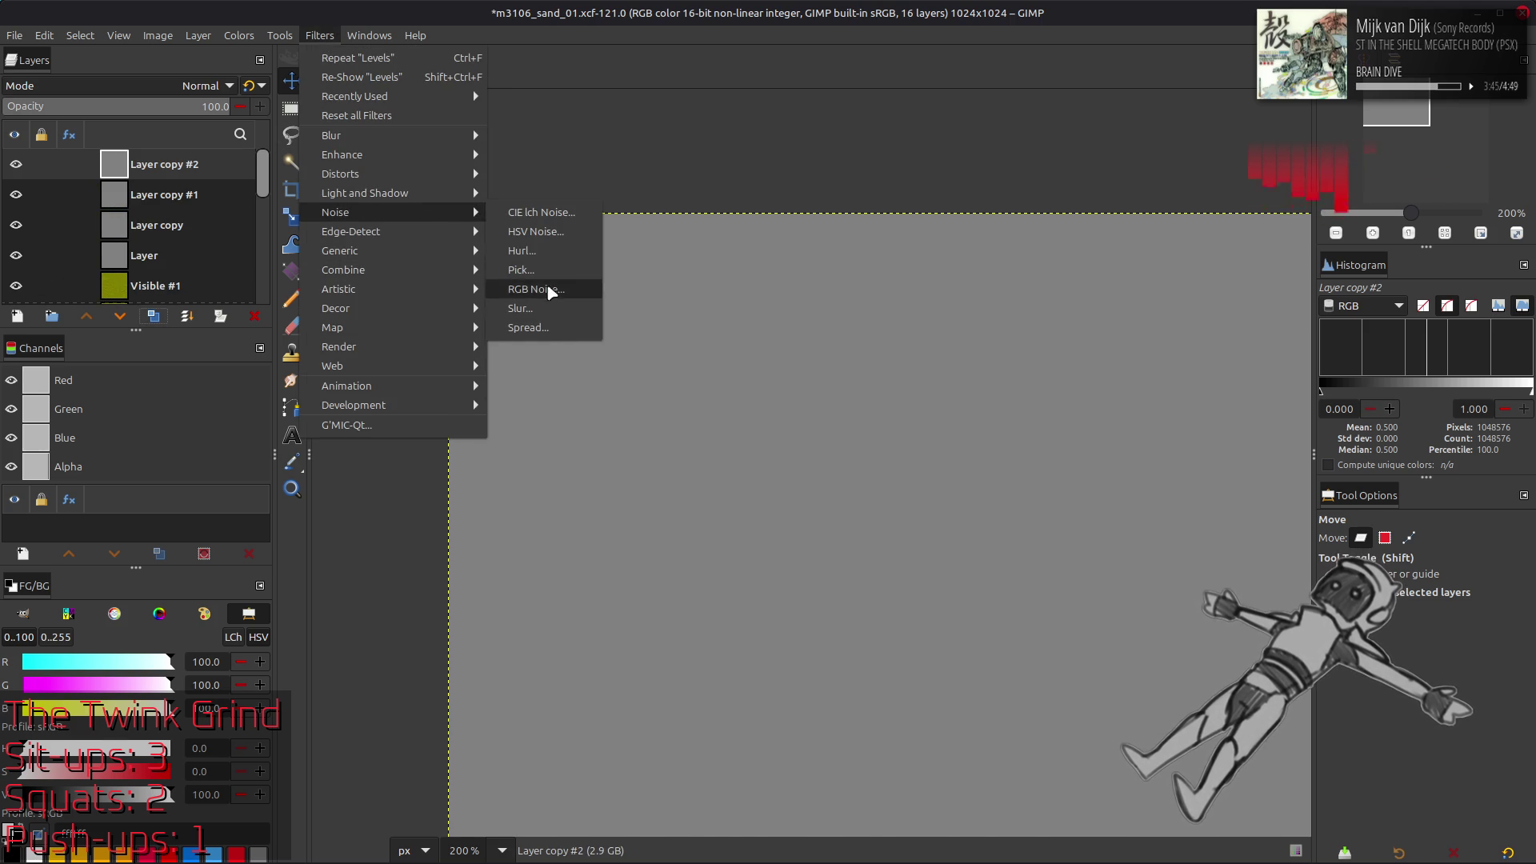
left_click(552, 289)
left_click(154, 410)
left_click(159, 424)
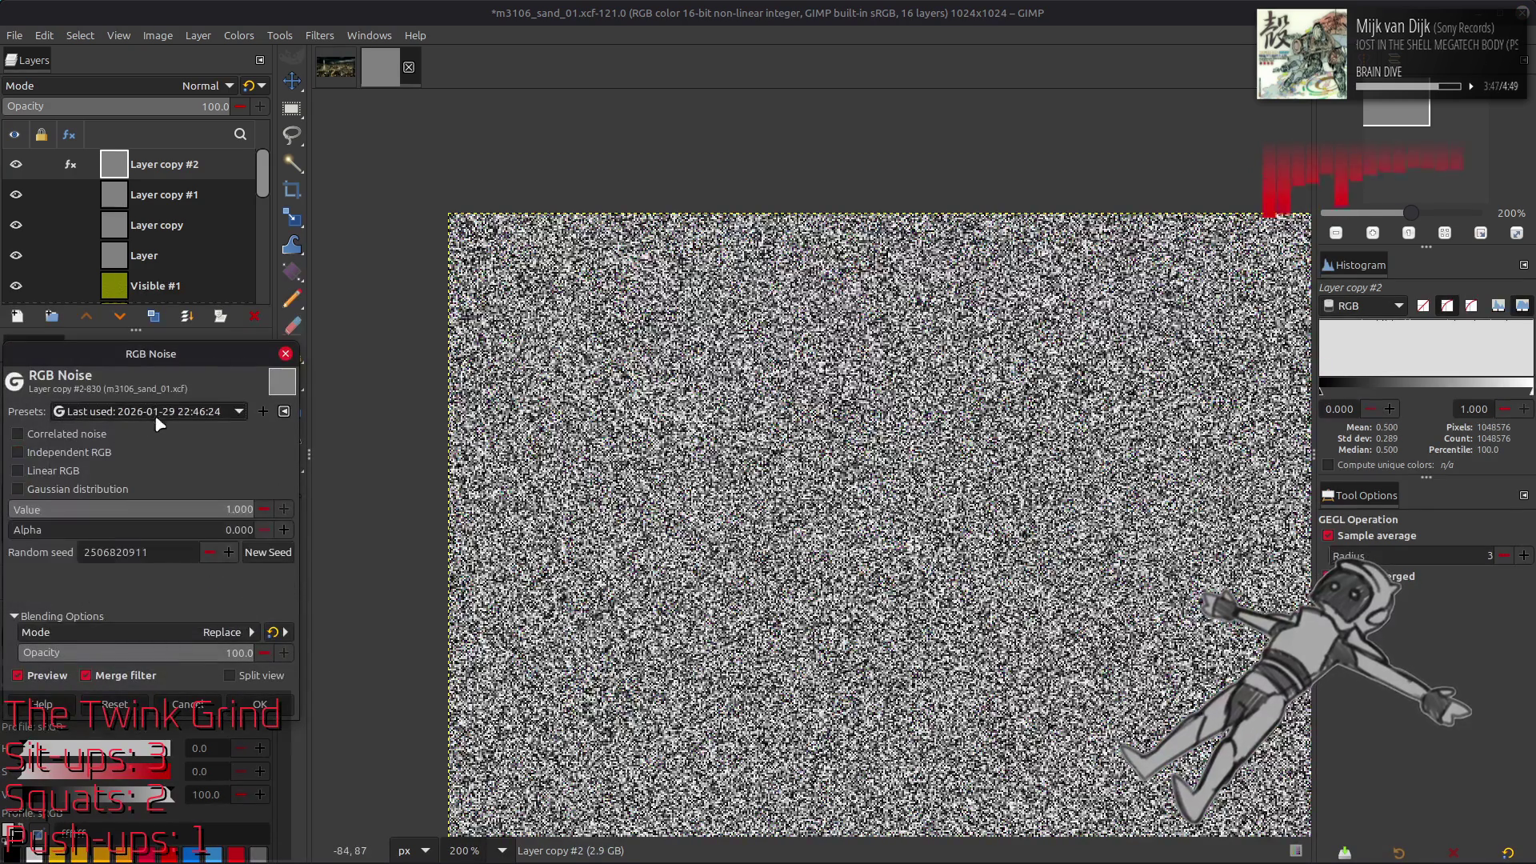
left_click(268, 552)
left_click(260, 704)
Apply the same last-used RGB Noise to Layer copy #1 and Layer copy
left_click(160, 194)
key("ctrl+f")
key("shift+ctrl+f")
left_click(192, 412)
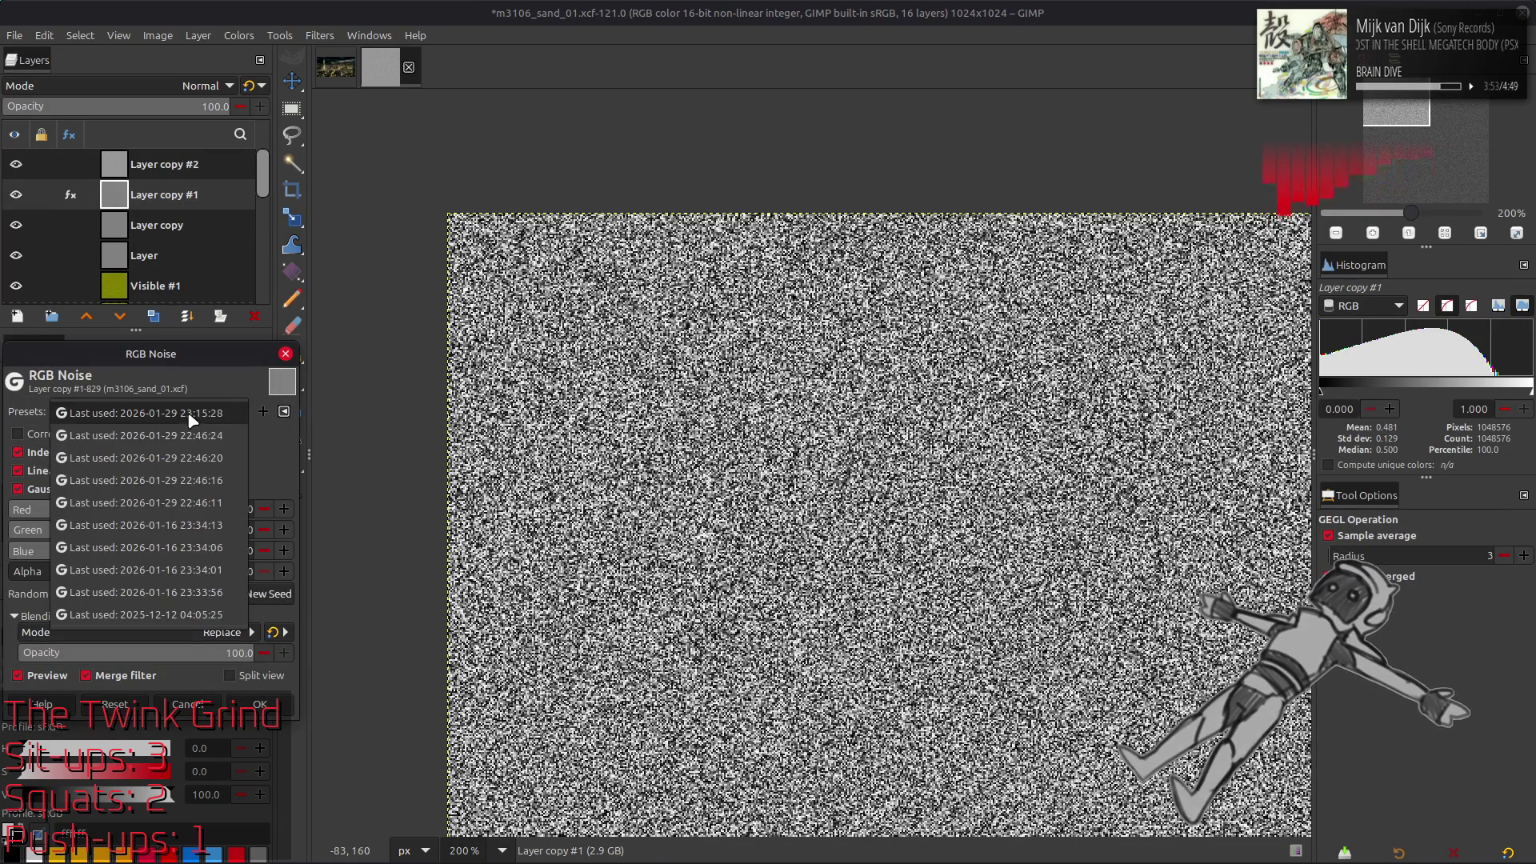
left_click(199, 424)
left_click(260, 704)
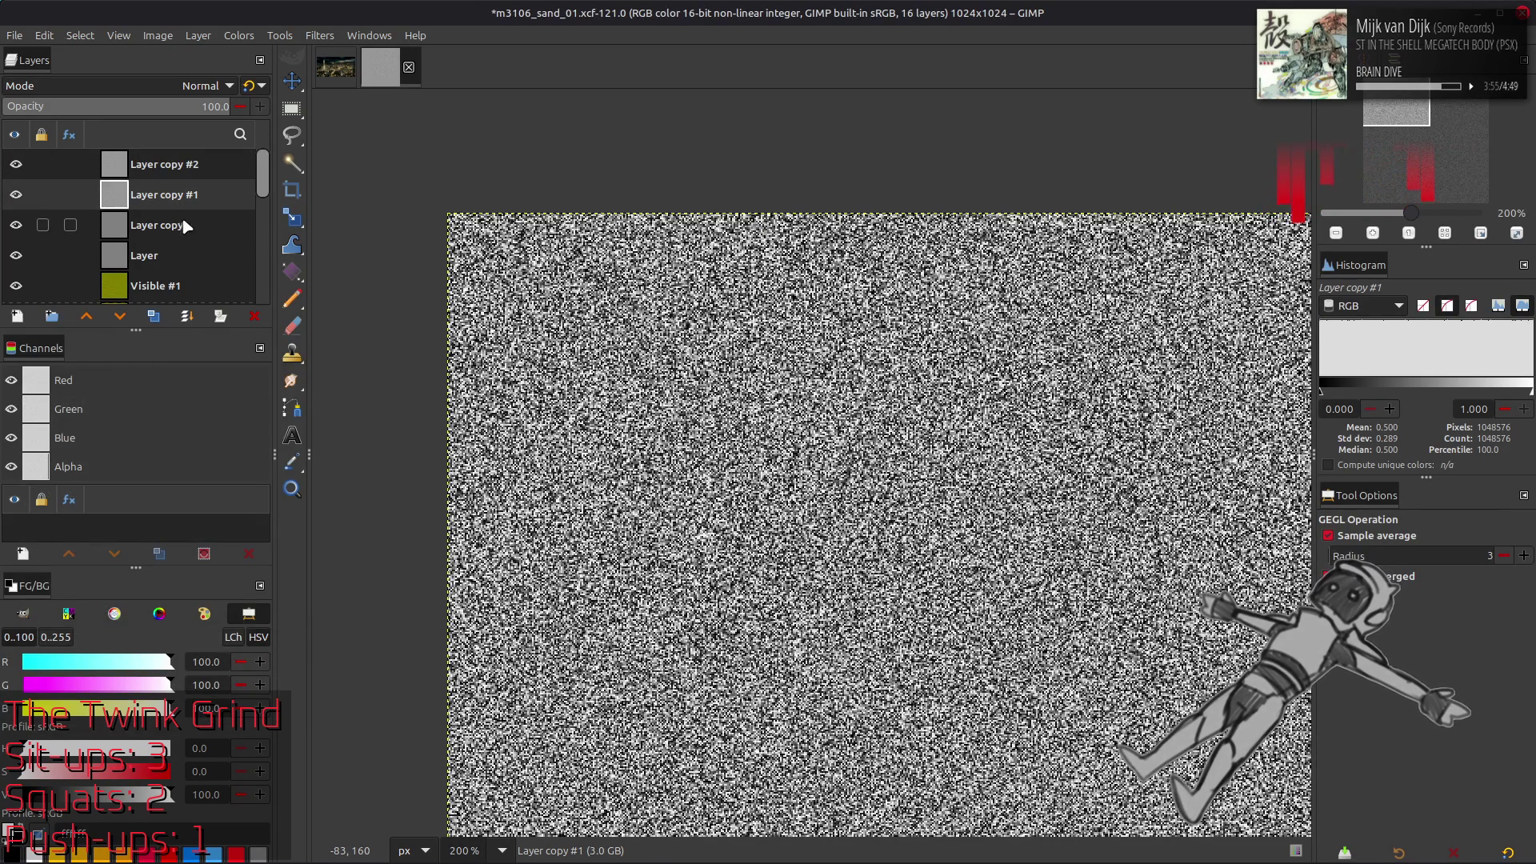
left_click(160, 225)
key("shift+ctrl+f")
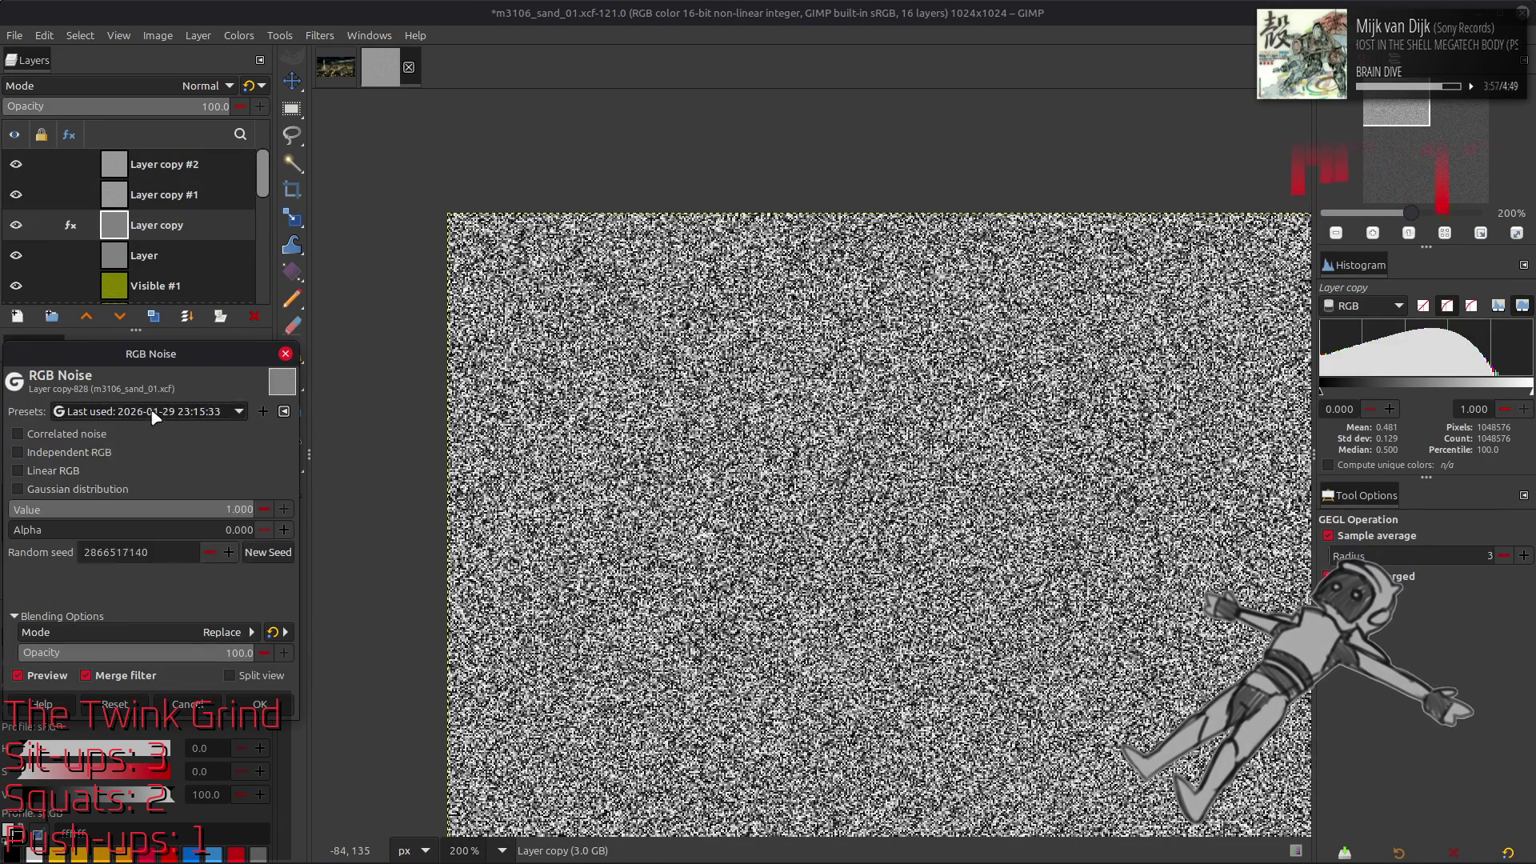
left_click(192, 412)
left_click(199, 424)
left_click(260, 704)
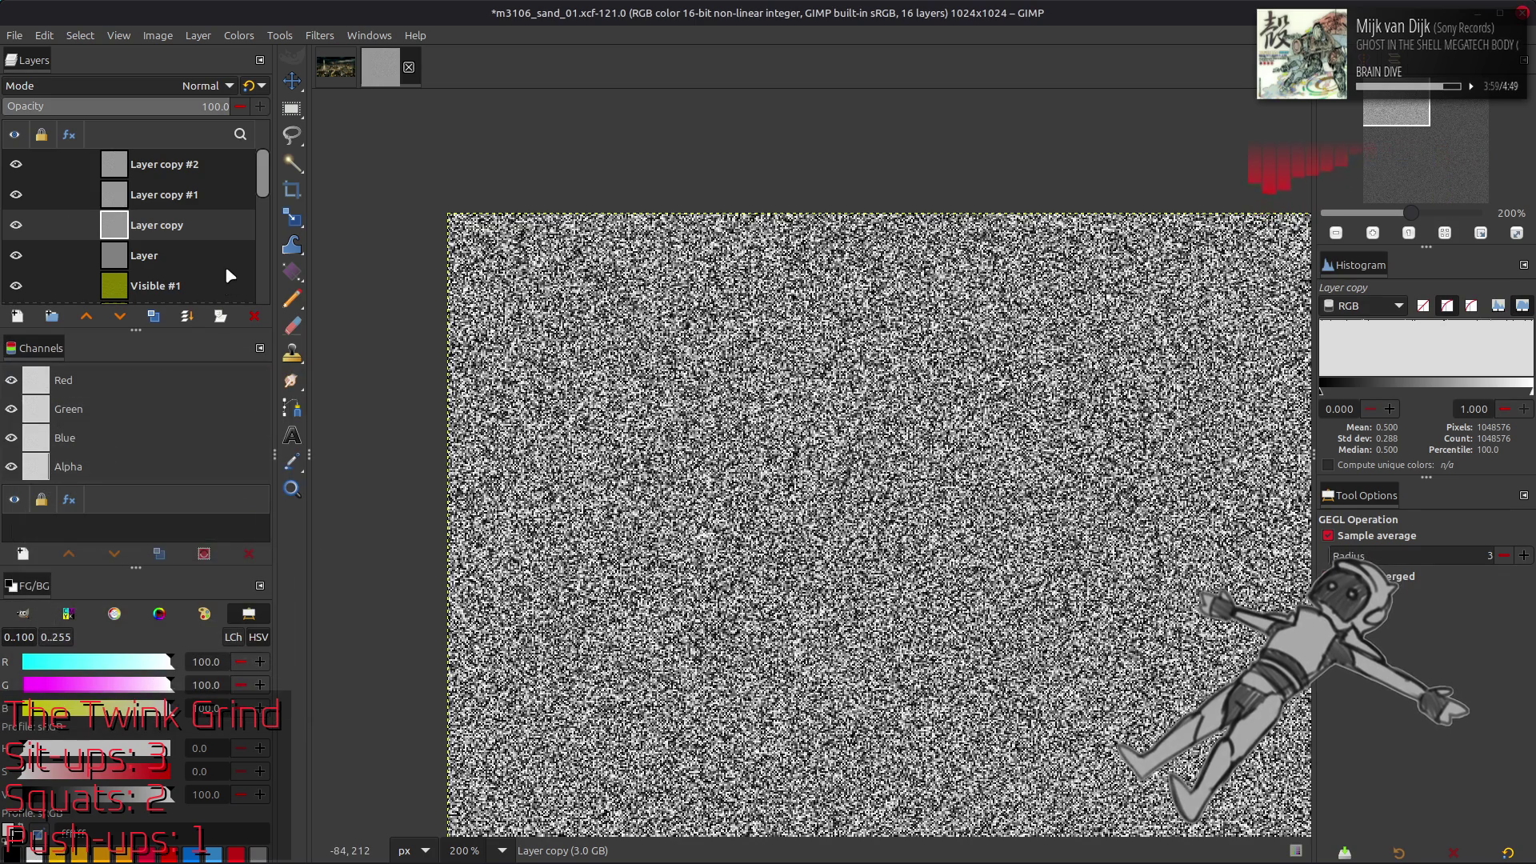
Add fresh RGB Noise with a new random seed to the original Layer
left_click(224, 256)
key("shift+ctrl+f")
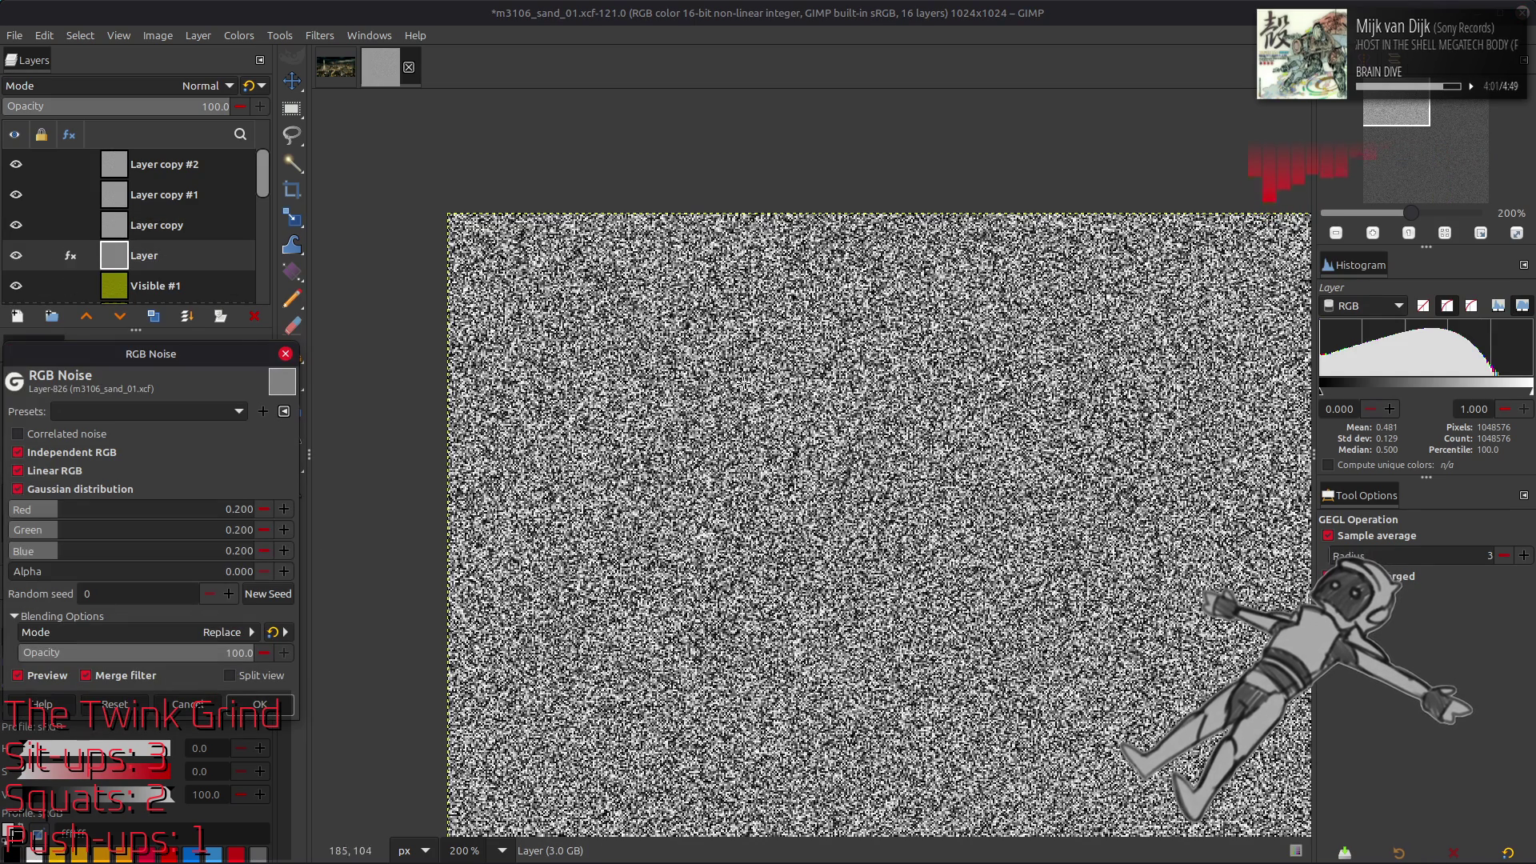
left_click(205, 412)
left_click(205, 411)
left_click(205, 411)
left_click(204, 420)
left_click(268, 552)
left_click(260, 705)
Delete Layer copy #2 and Layer copy
left_click(160, 164)
triple_click(194, 106)
type("5")
key("Return")
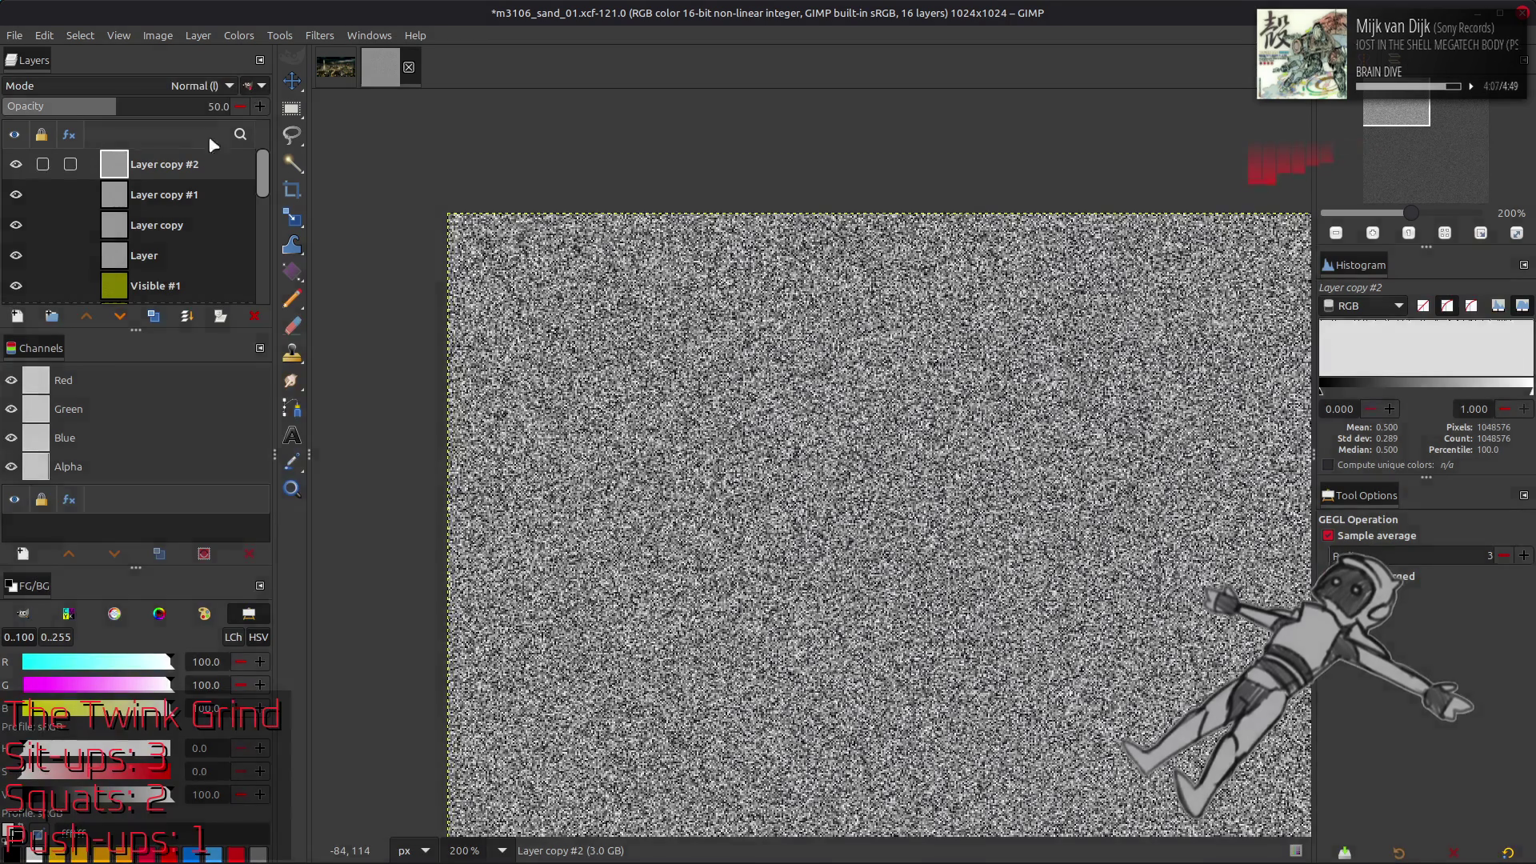
key("Delete")
left_click(179, 194)
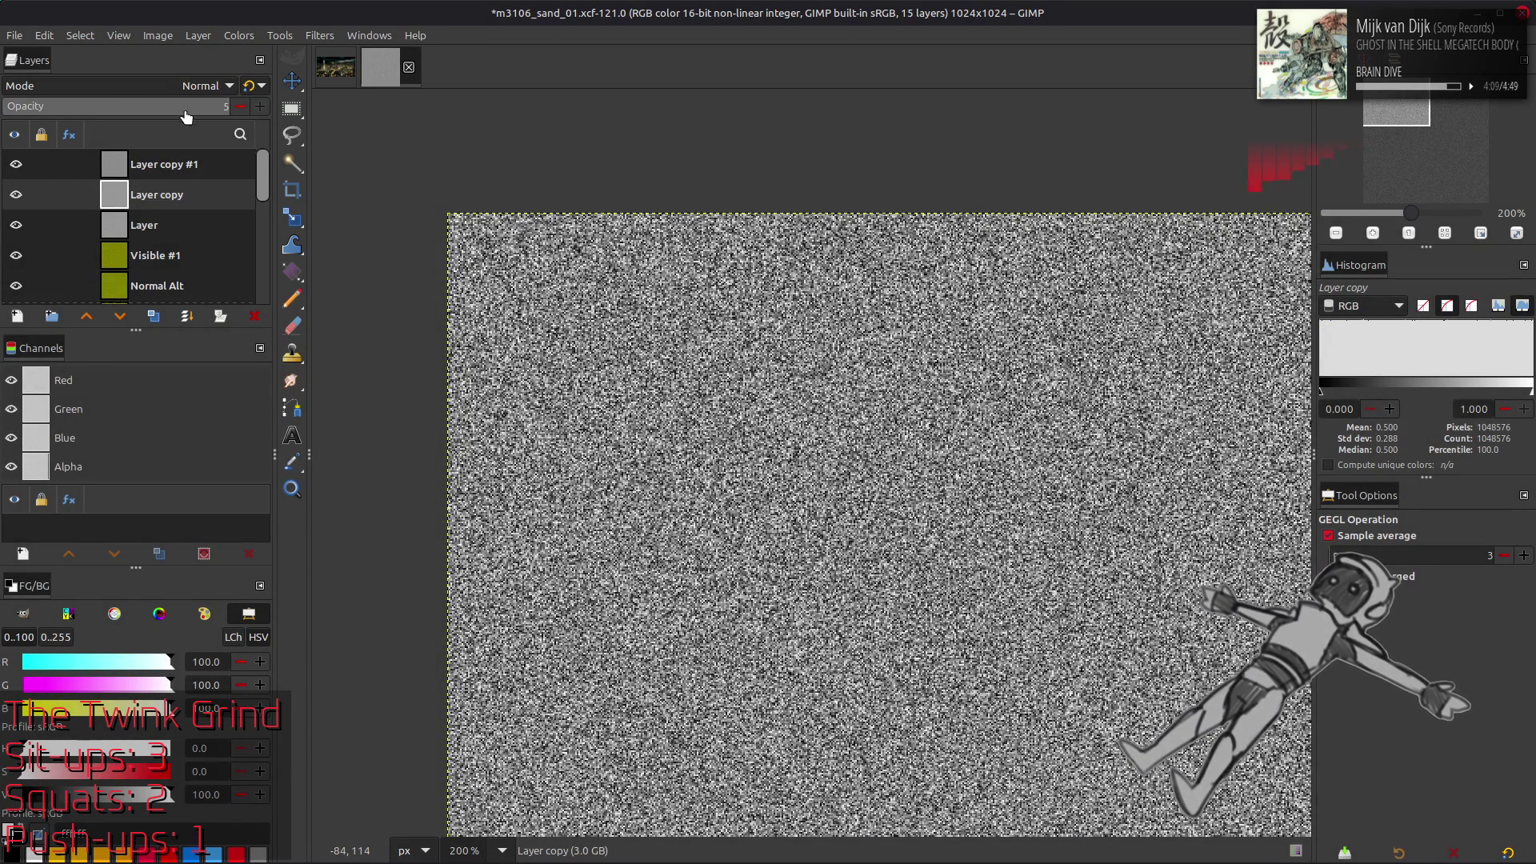
key("Delete")
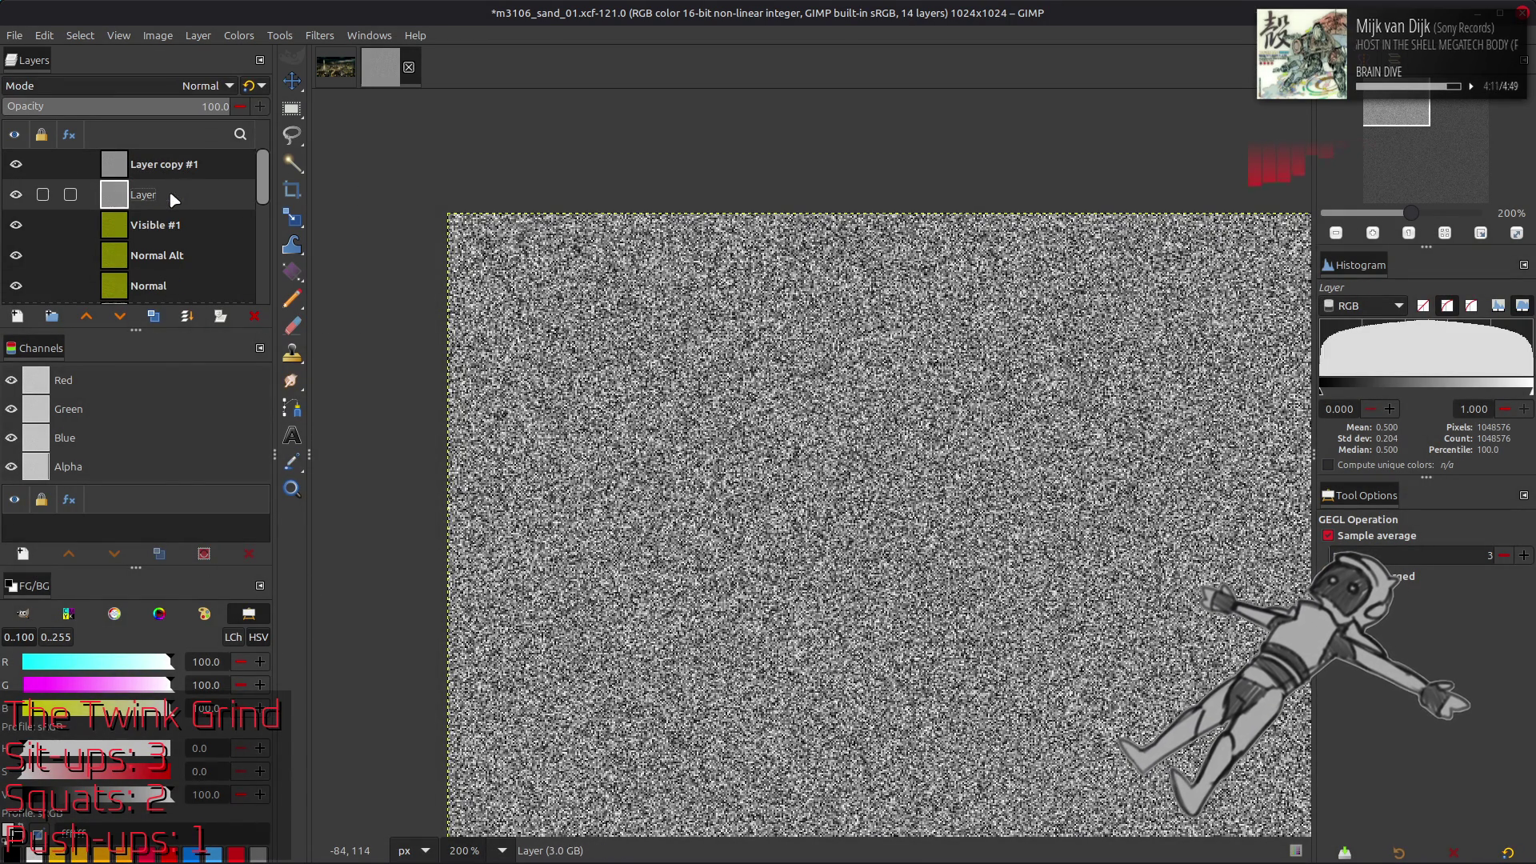
Set Layer copy #1 to 50% opacity and merge it down into Layer
left_click(164, 164)
left_click(184, 106)
type("50")
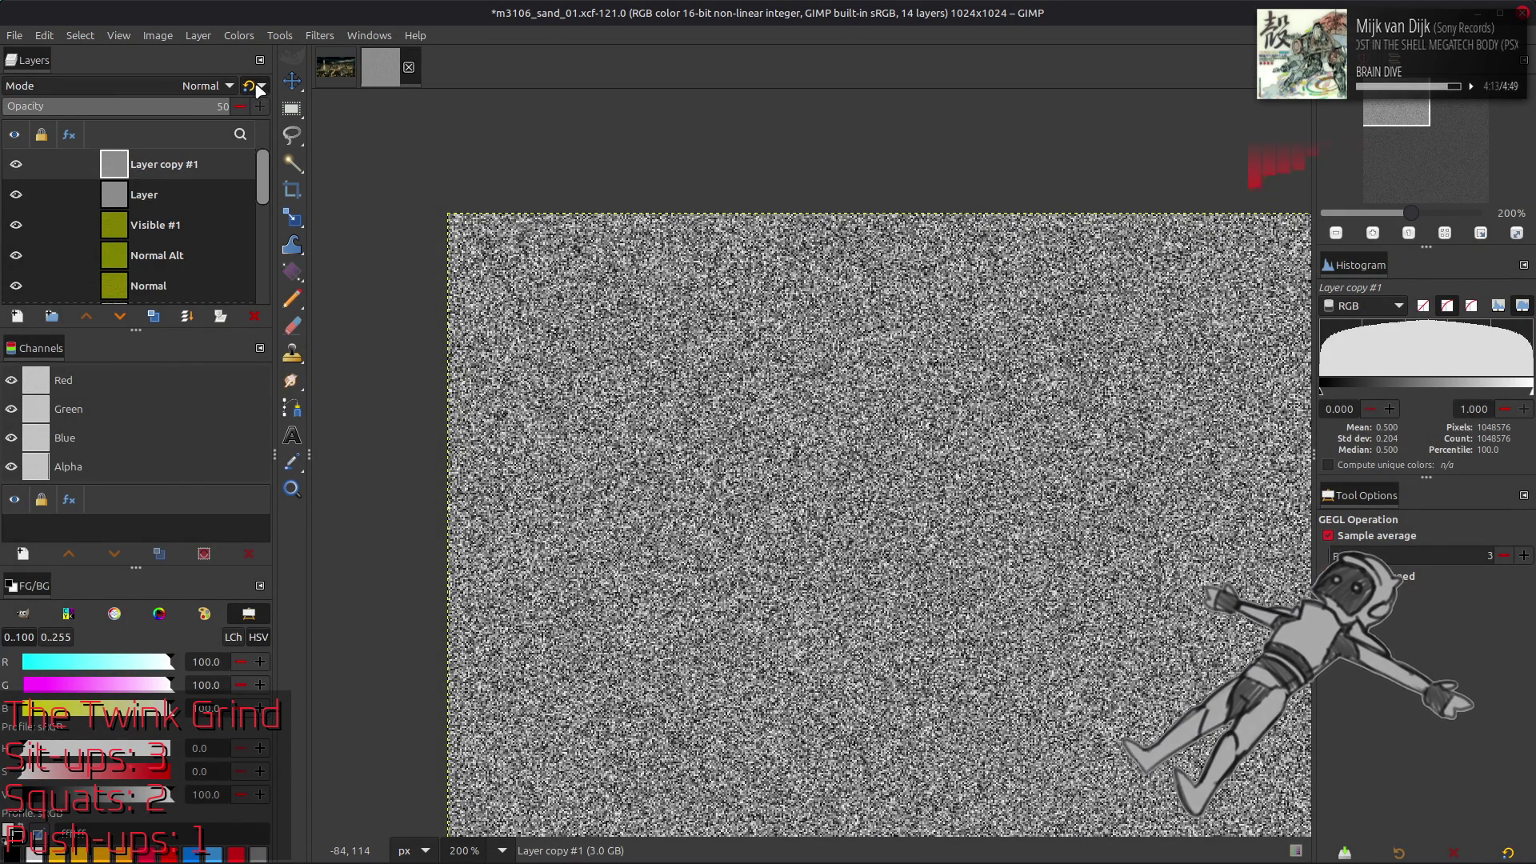
key("Return")
key("ctrl+m")
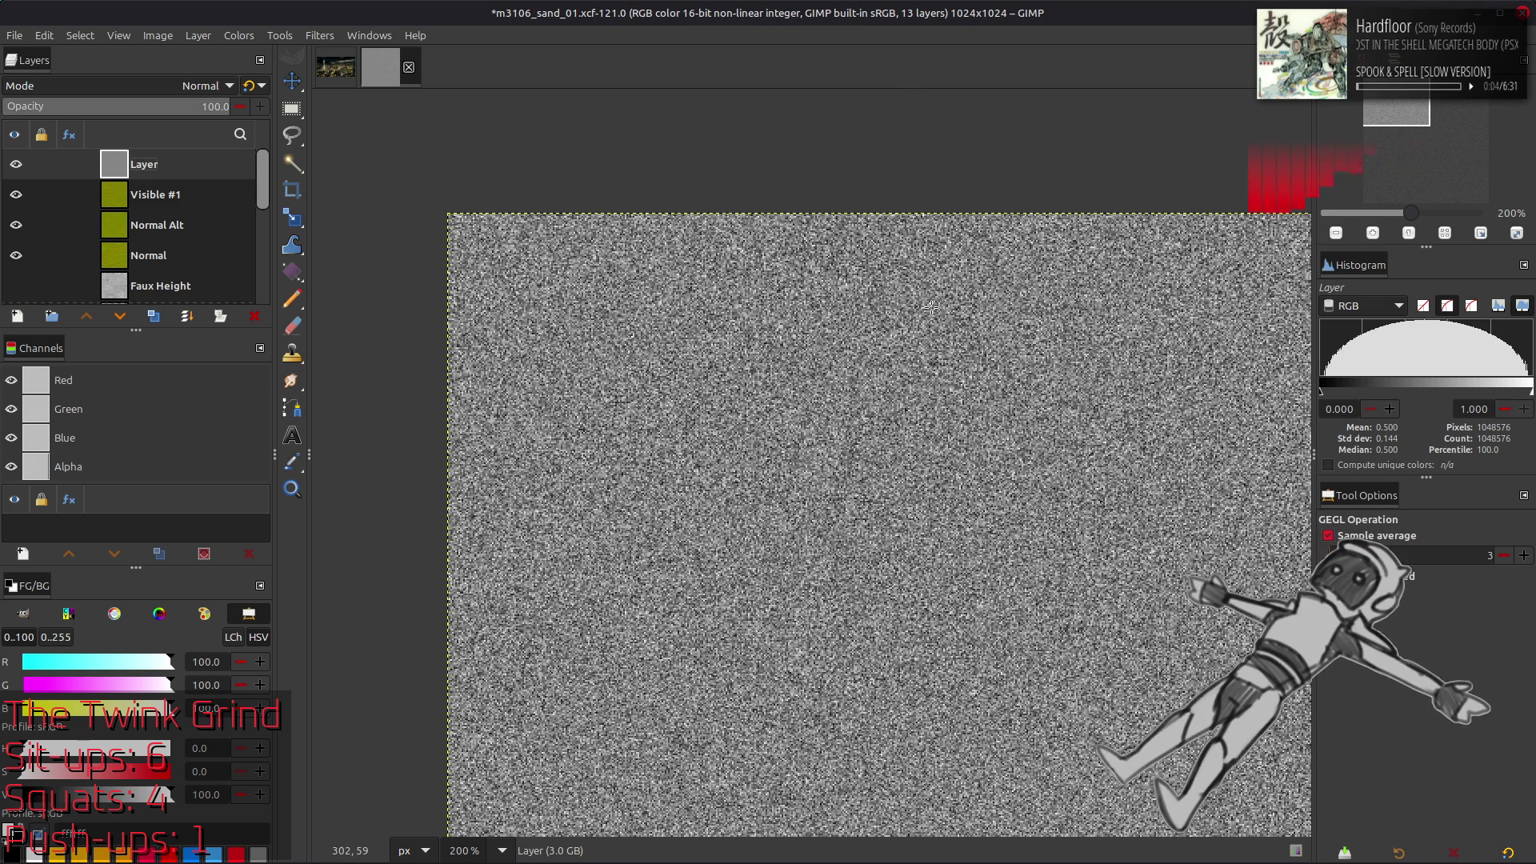
key("m")
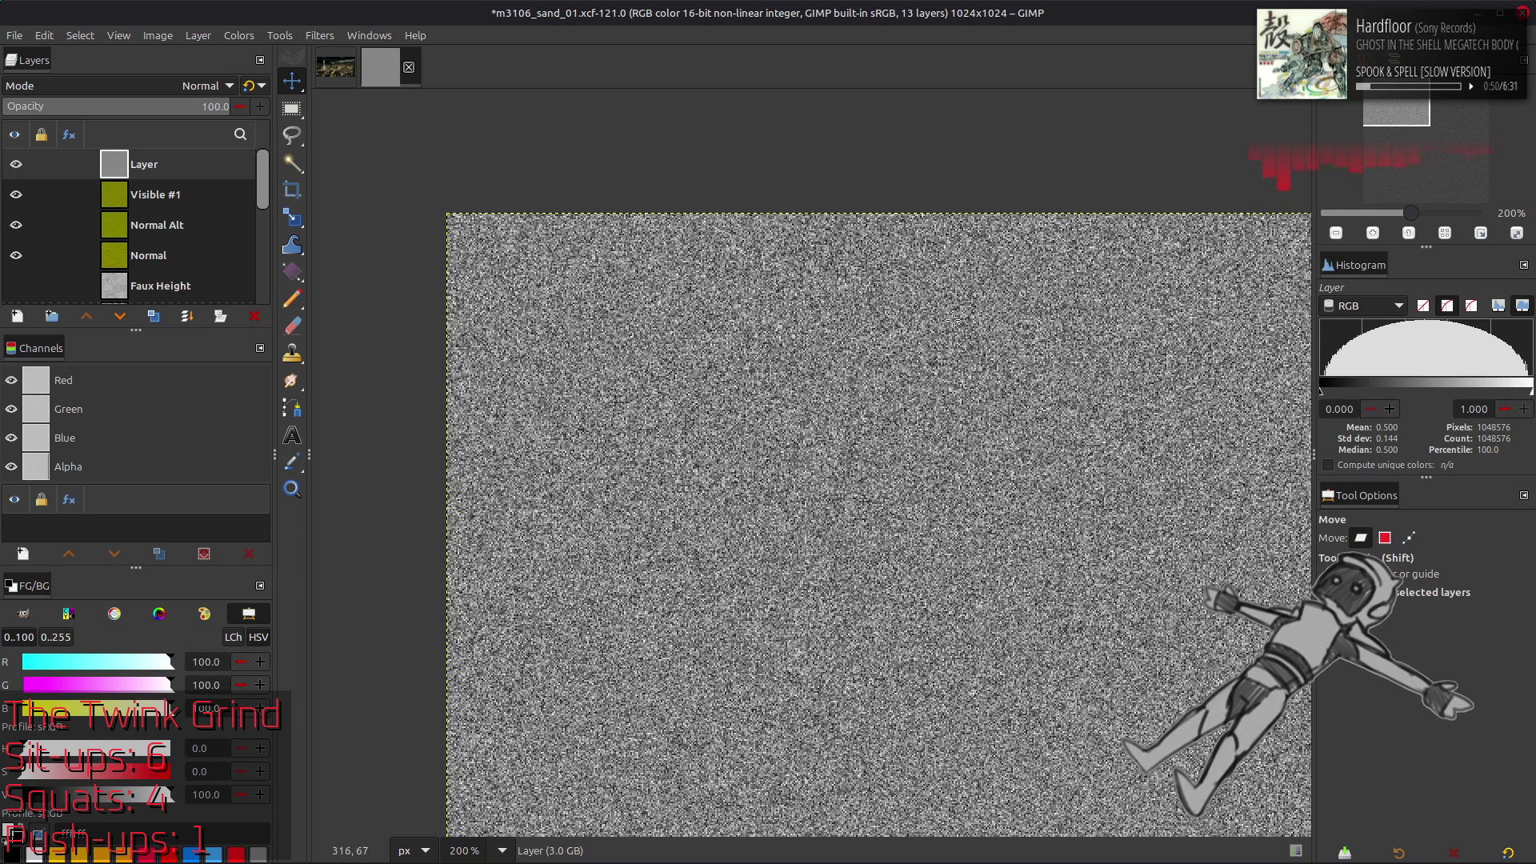
Apply a tileable Normal Map filter at scale 1.00 to the grey noise layer
key("1")
scroll(924, 432, "down", 5)
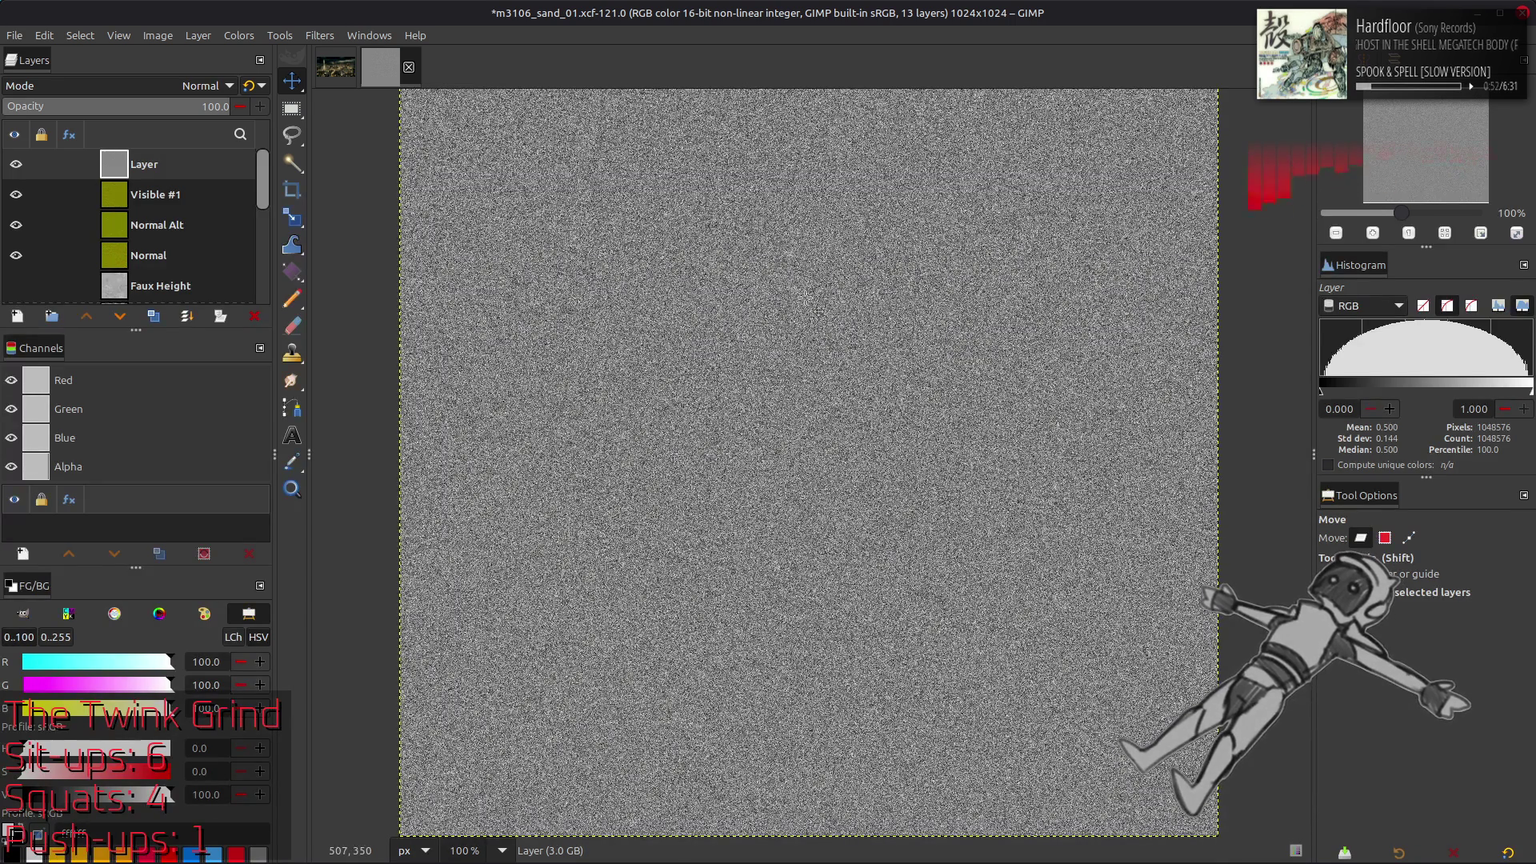
key("2")
left_click(320, 36)
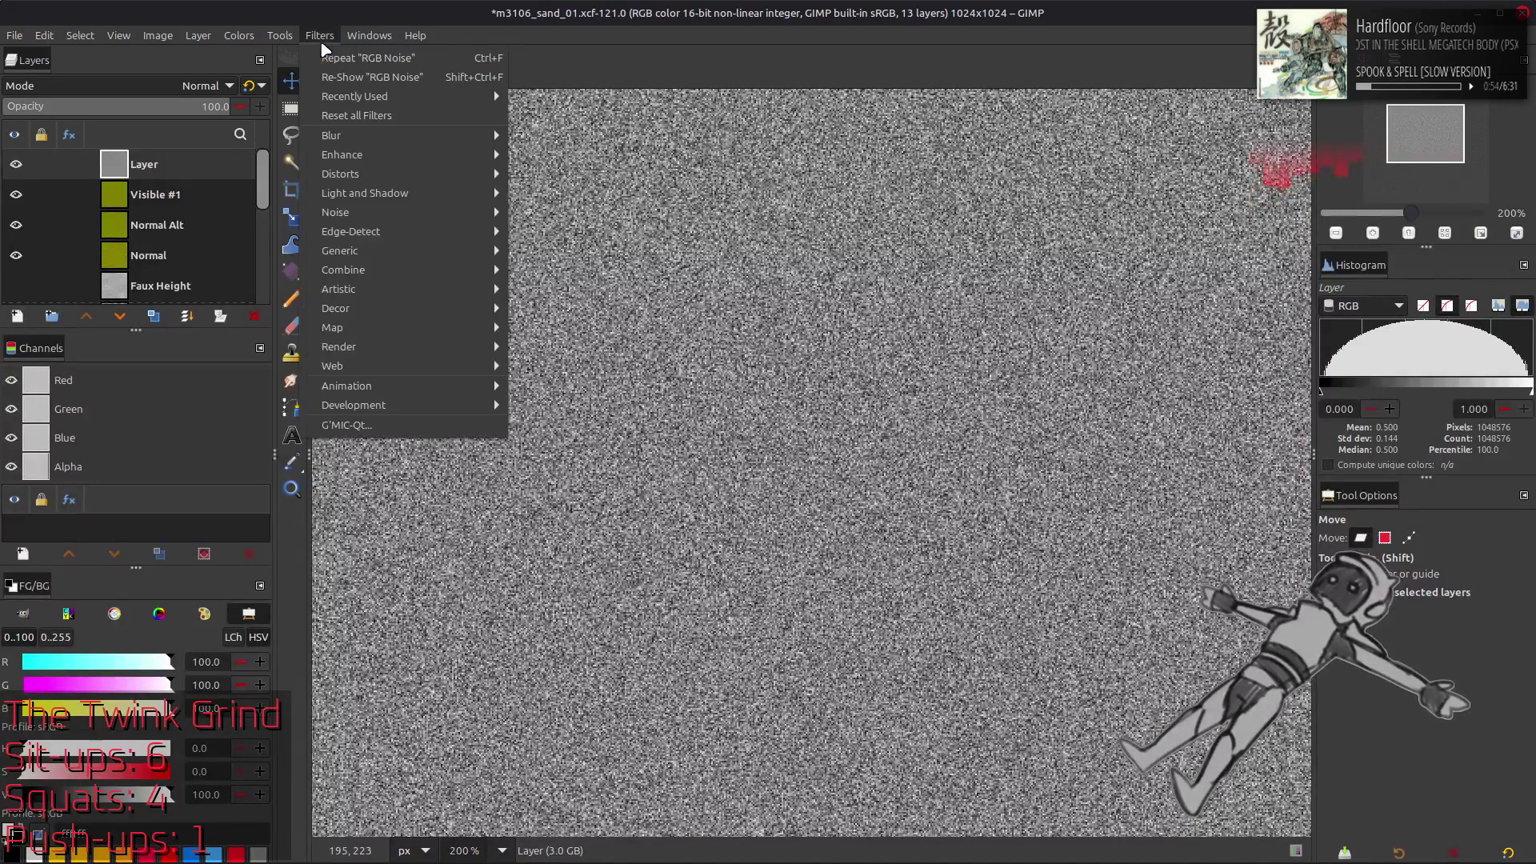
mouse_move(384, 251)
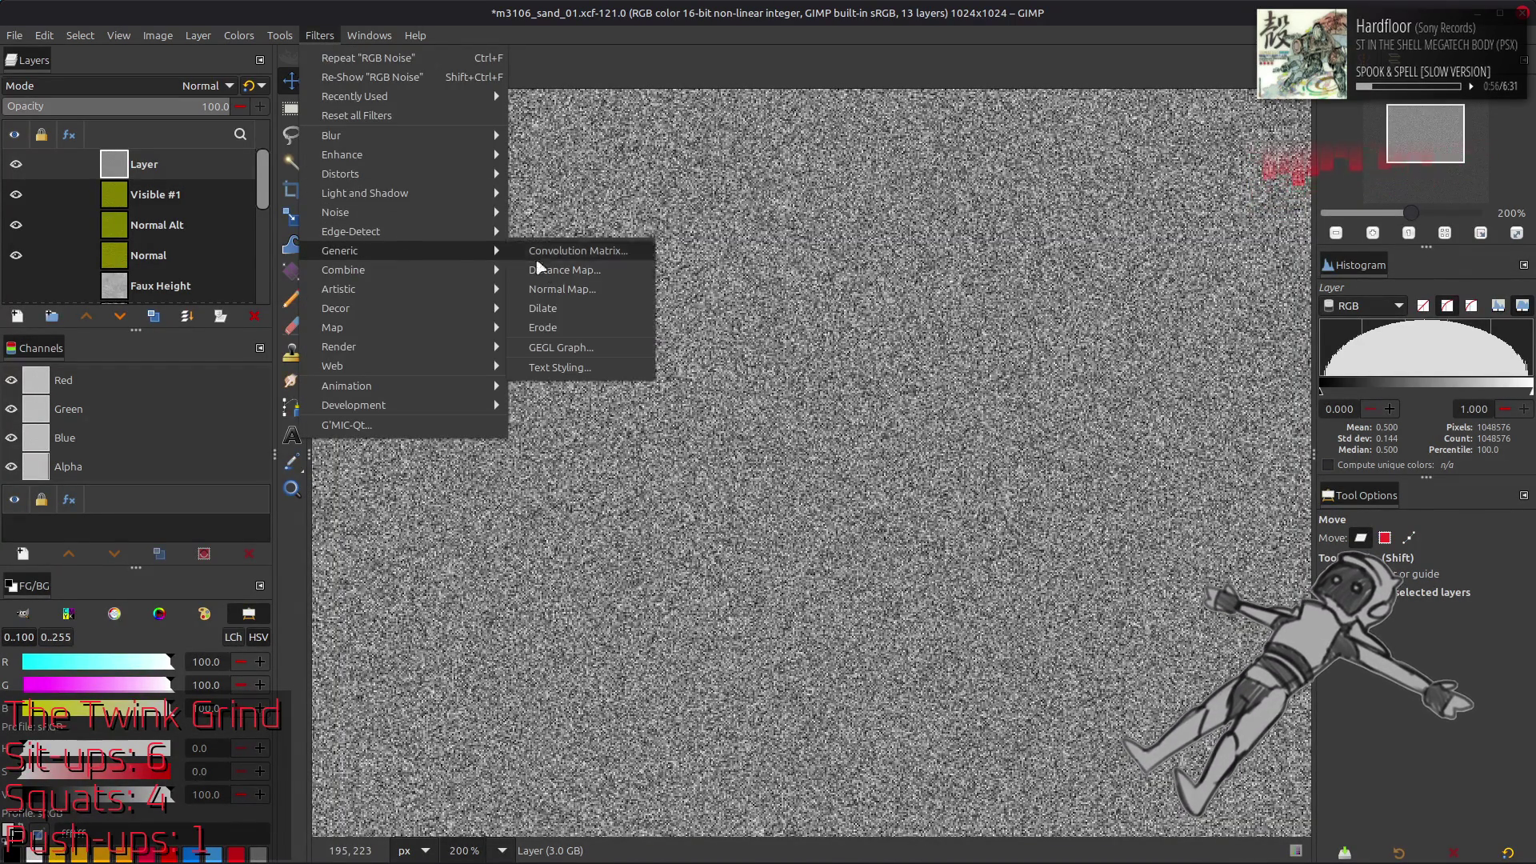
left_click(562, 291)
left_click(46, 552)
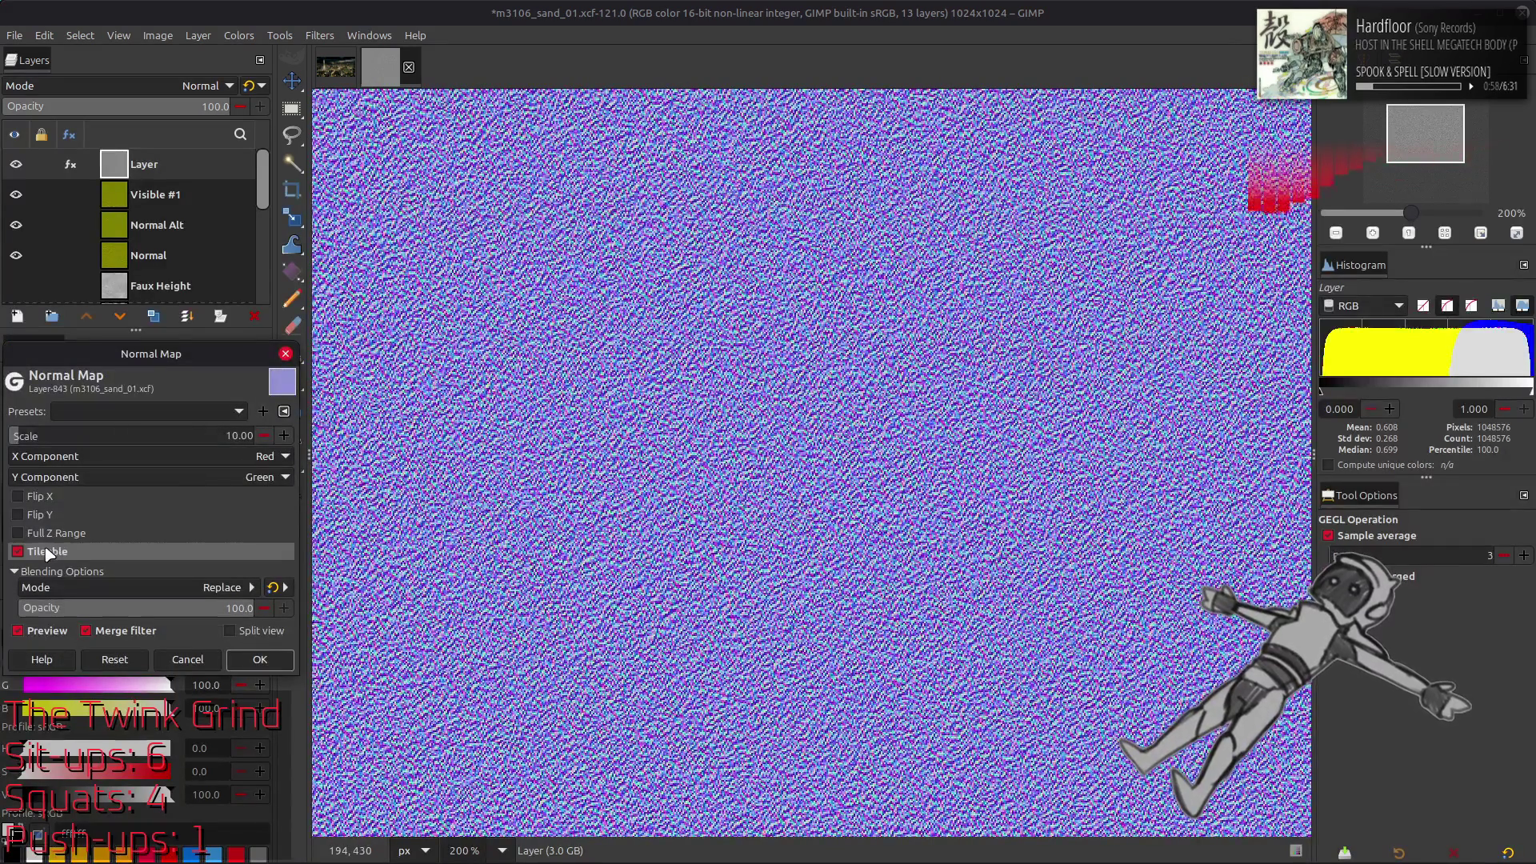
left_click(175, 430)
type("2")
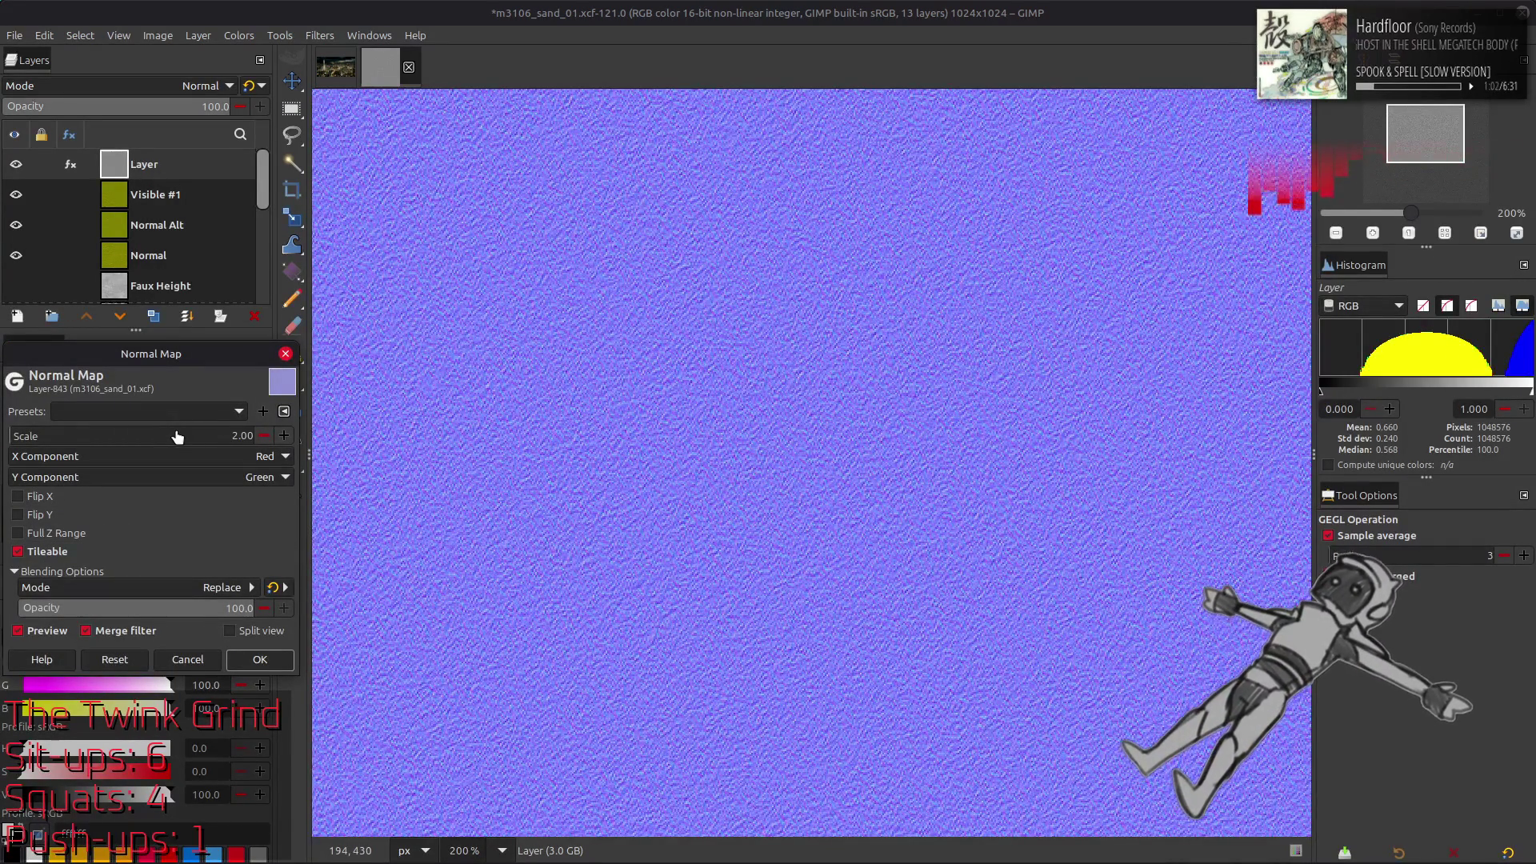
left_click(178, 430)
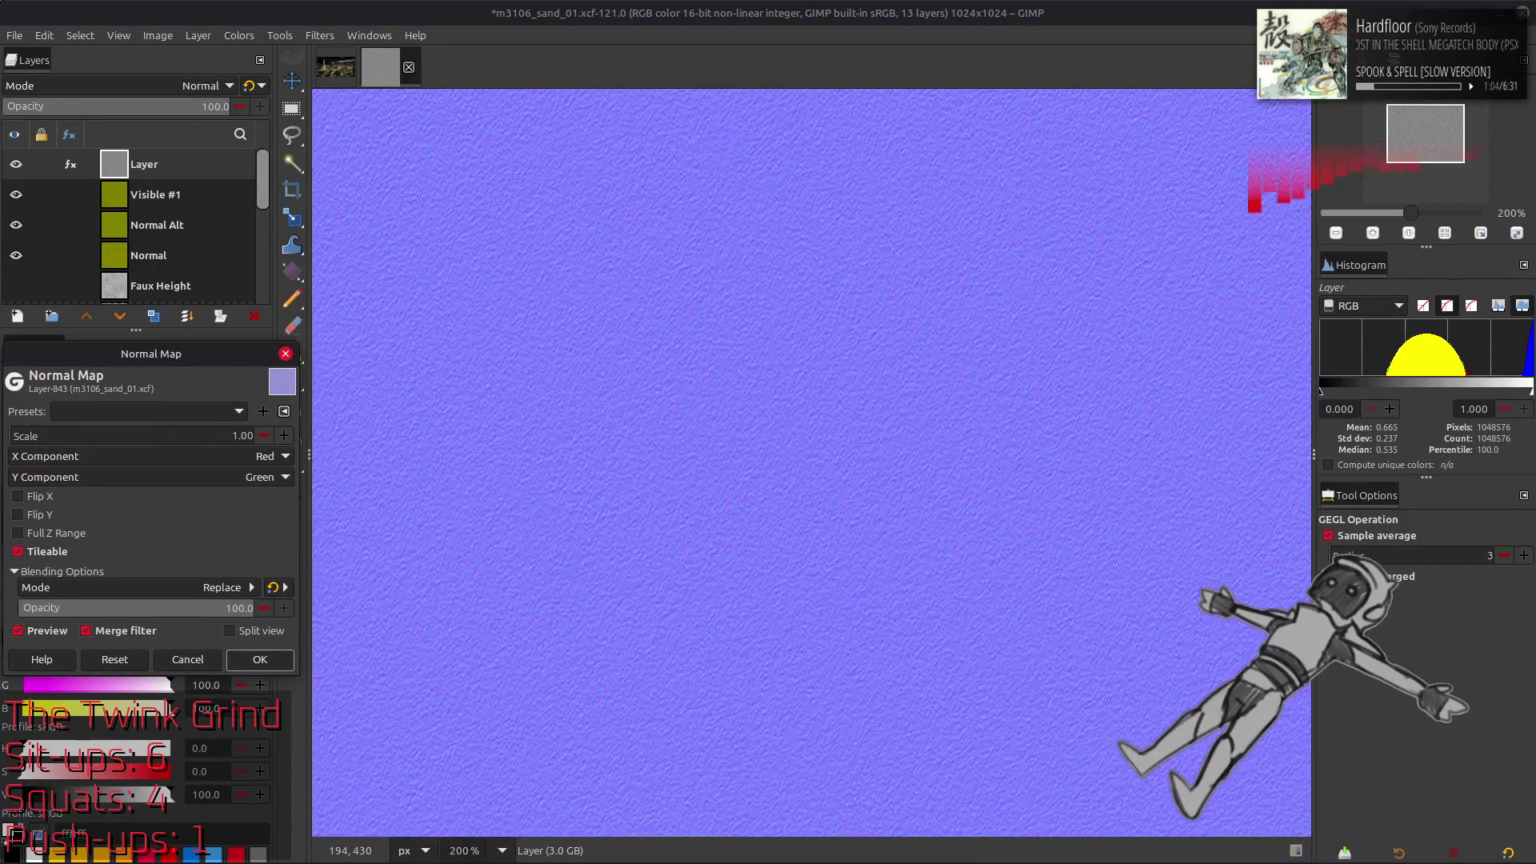
left_click(270, 669)
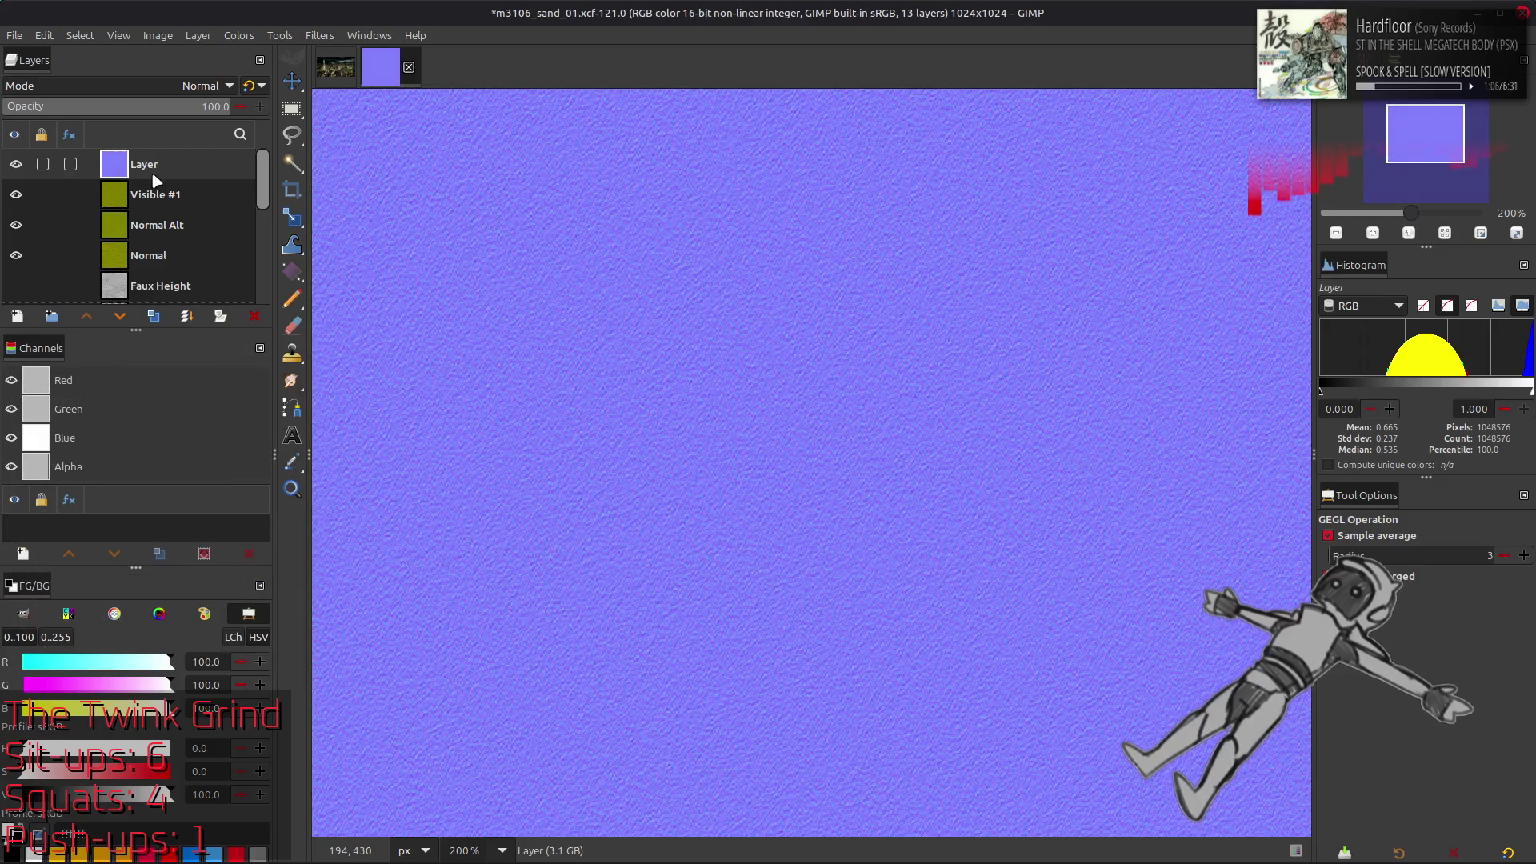
left_click(239, 35)
Set the normal map's Levels blue output to 0
left_click(264, 216)
scroll(100, 394, "down", 3)
left_click_drag(399, 596, 32, 596)
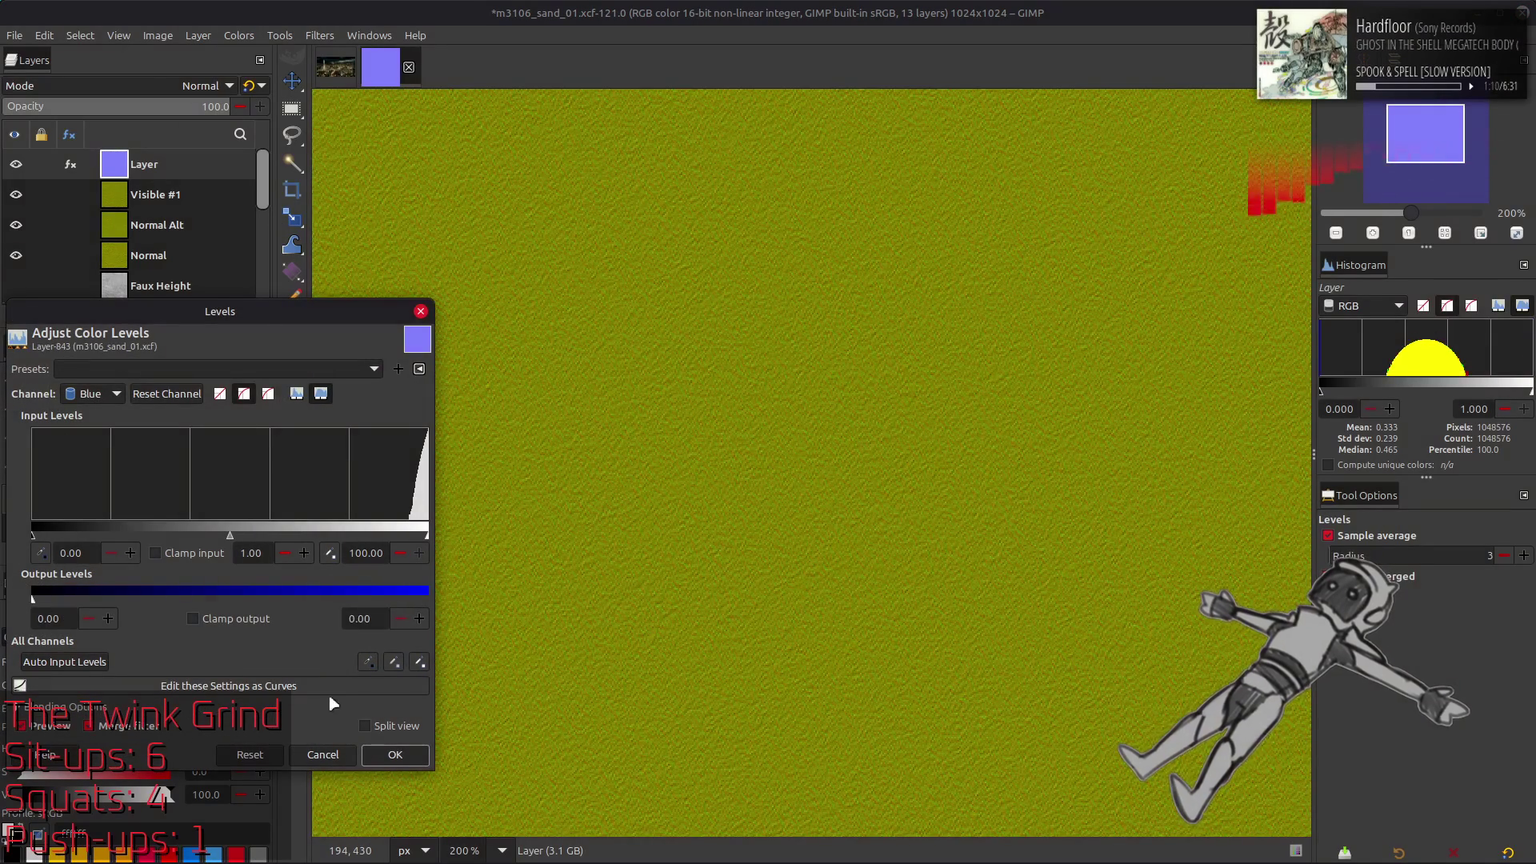
left_click(395, 755)
key("3")
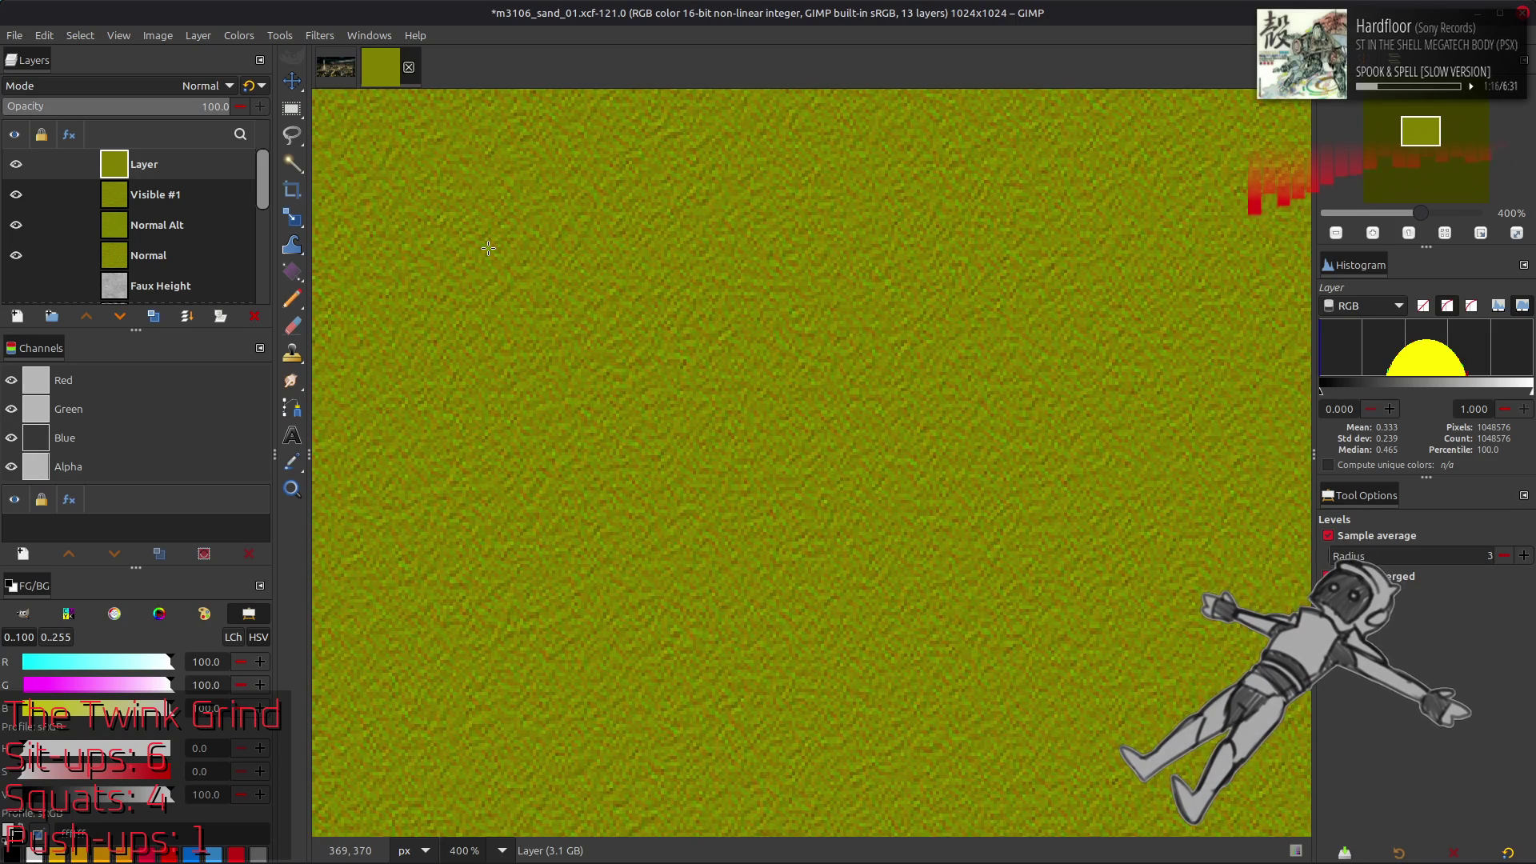
Try the layer in Grain merge at 50% opacity, then undo back to plain grey noise
left_click(136, 85)
left_click(40, 695)
left_click(16, 164)
left_click(16, 164)
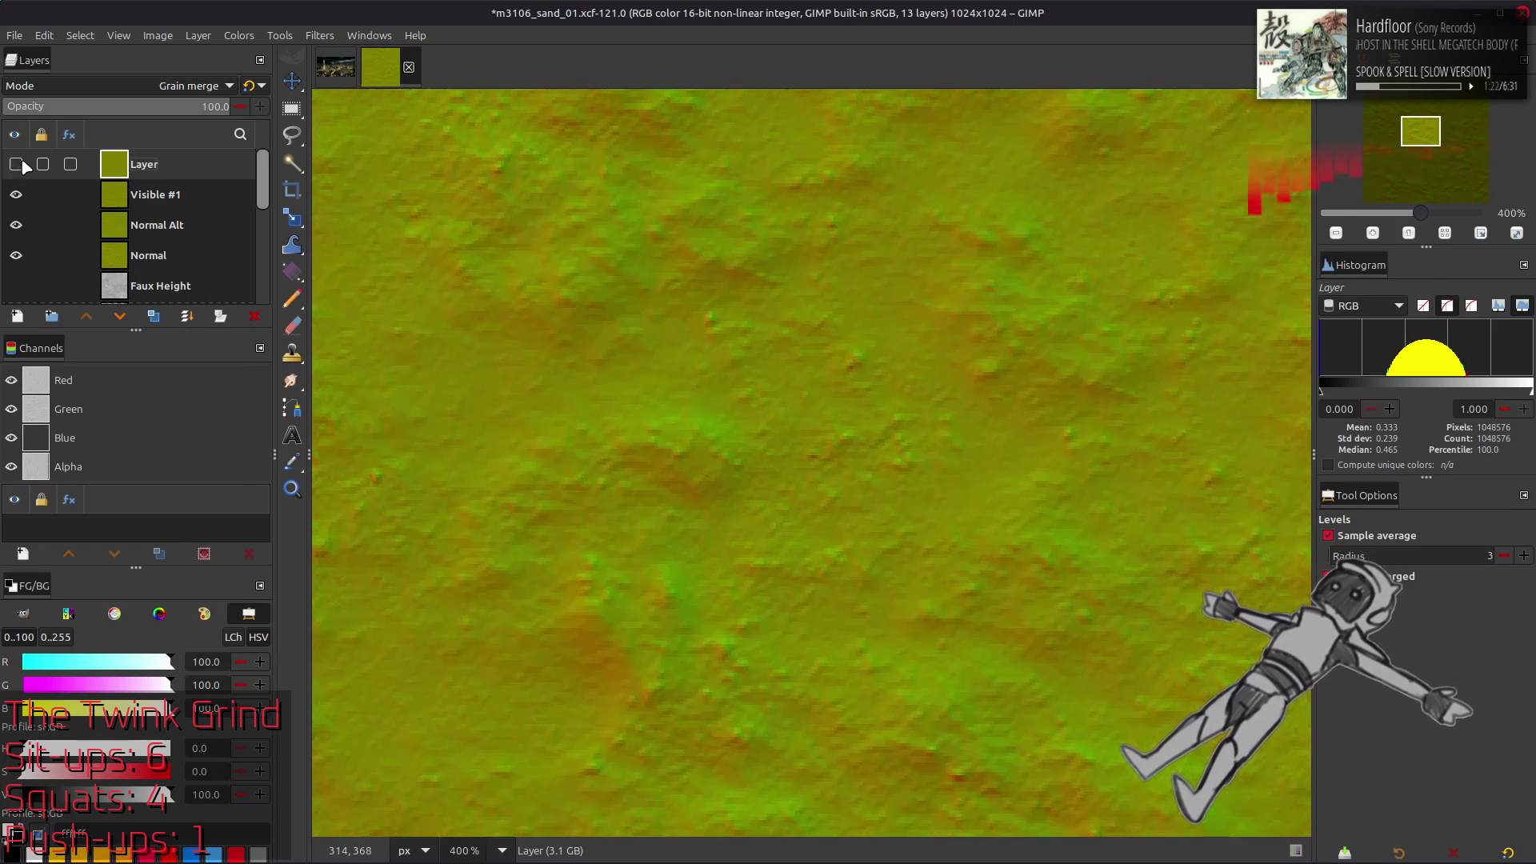
left_click(216, 106)
type("50")
key("Return")
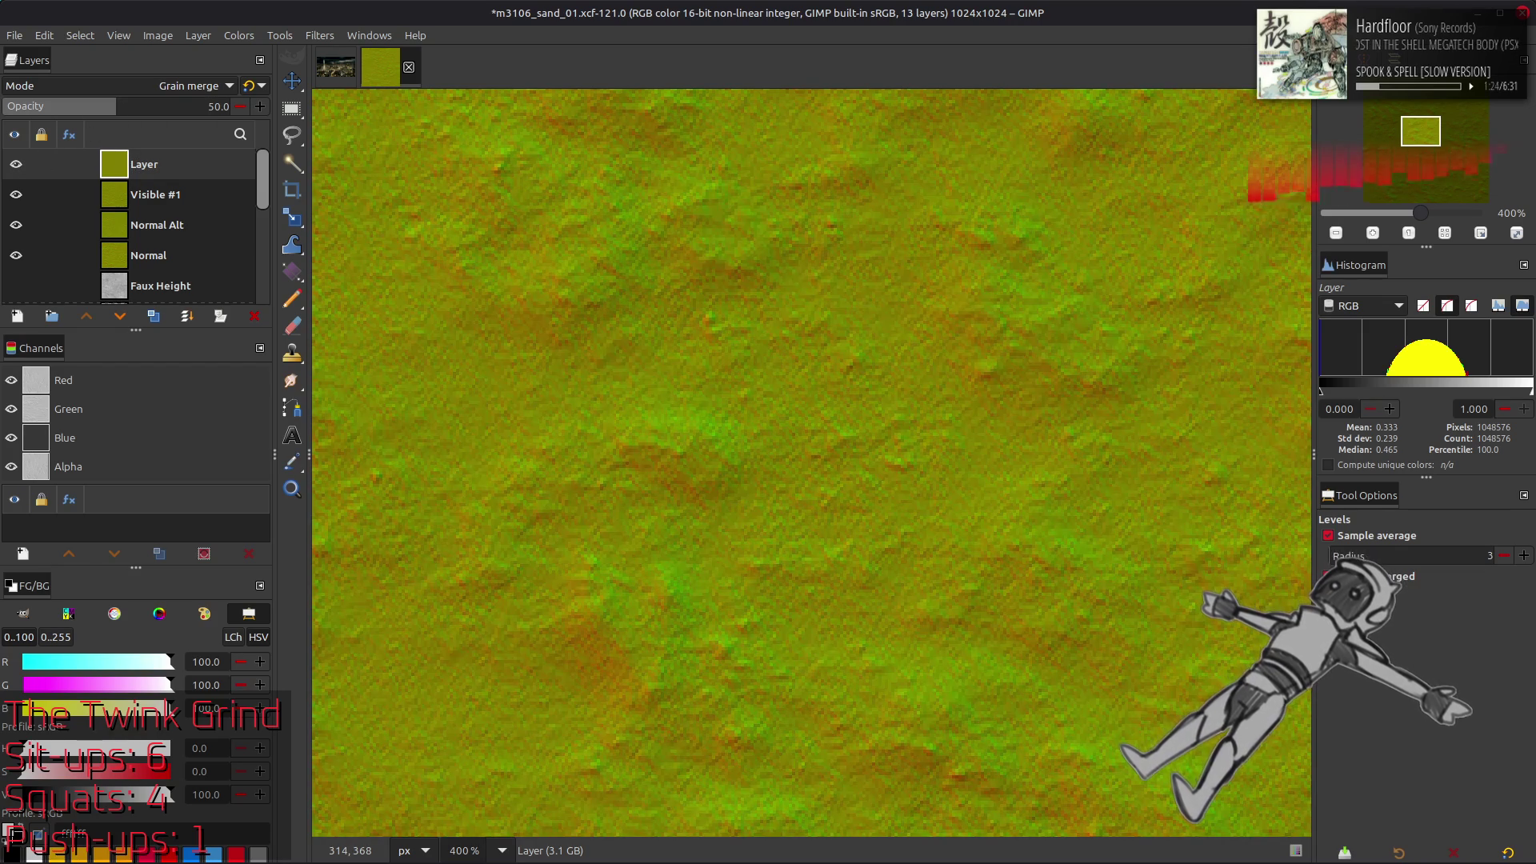
key("ctrl+z")
key("ctrl+z")
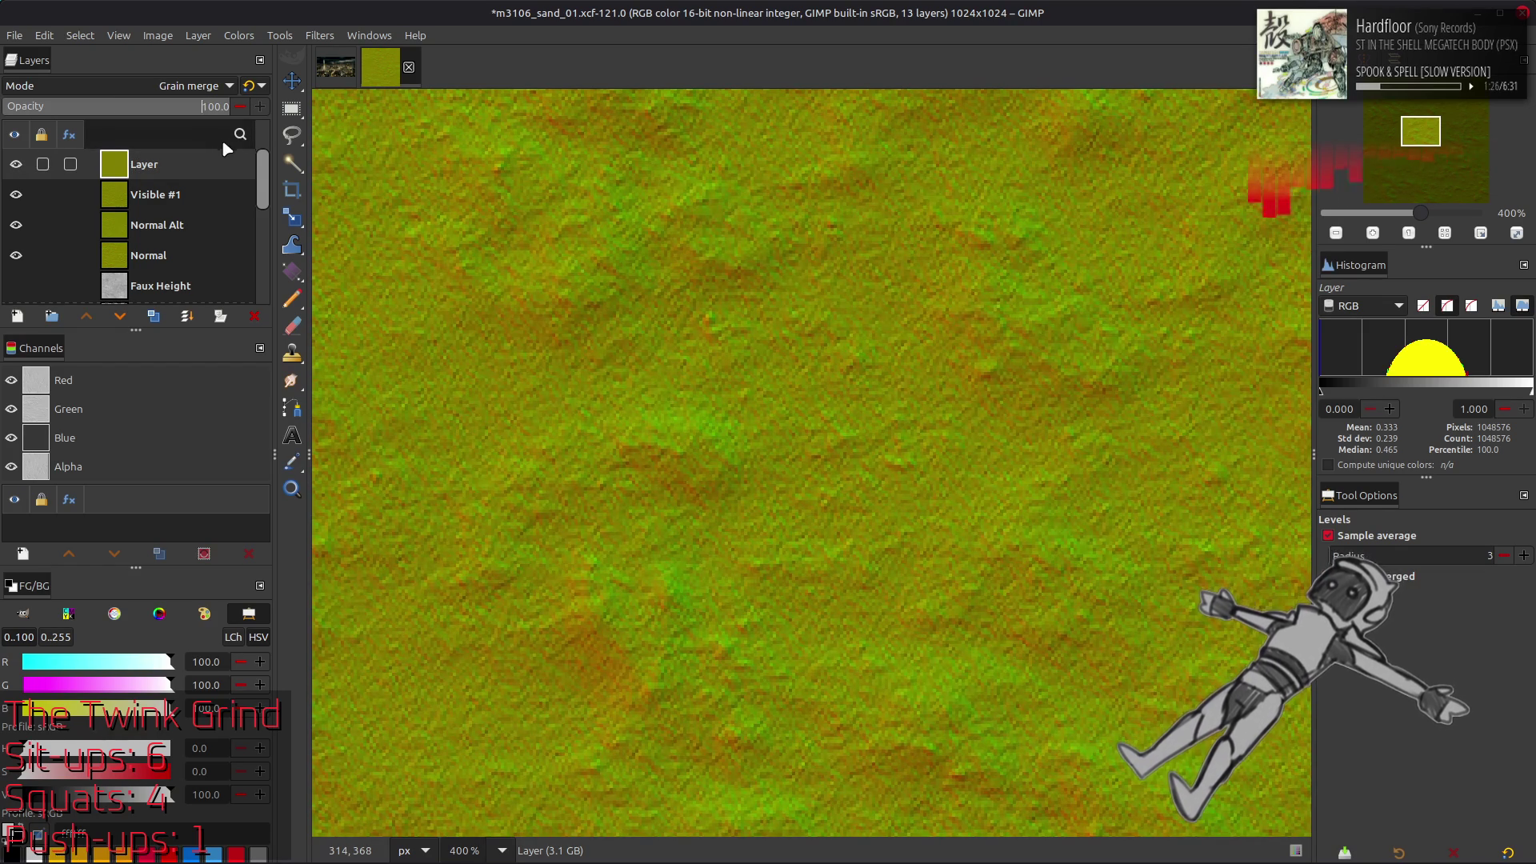
key("ctrl+z")
key("ctrl+z")
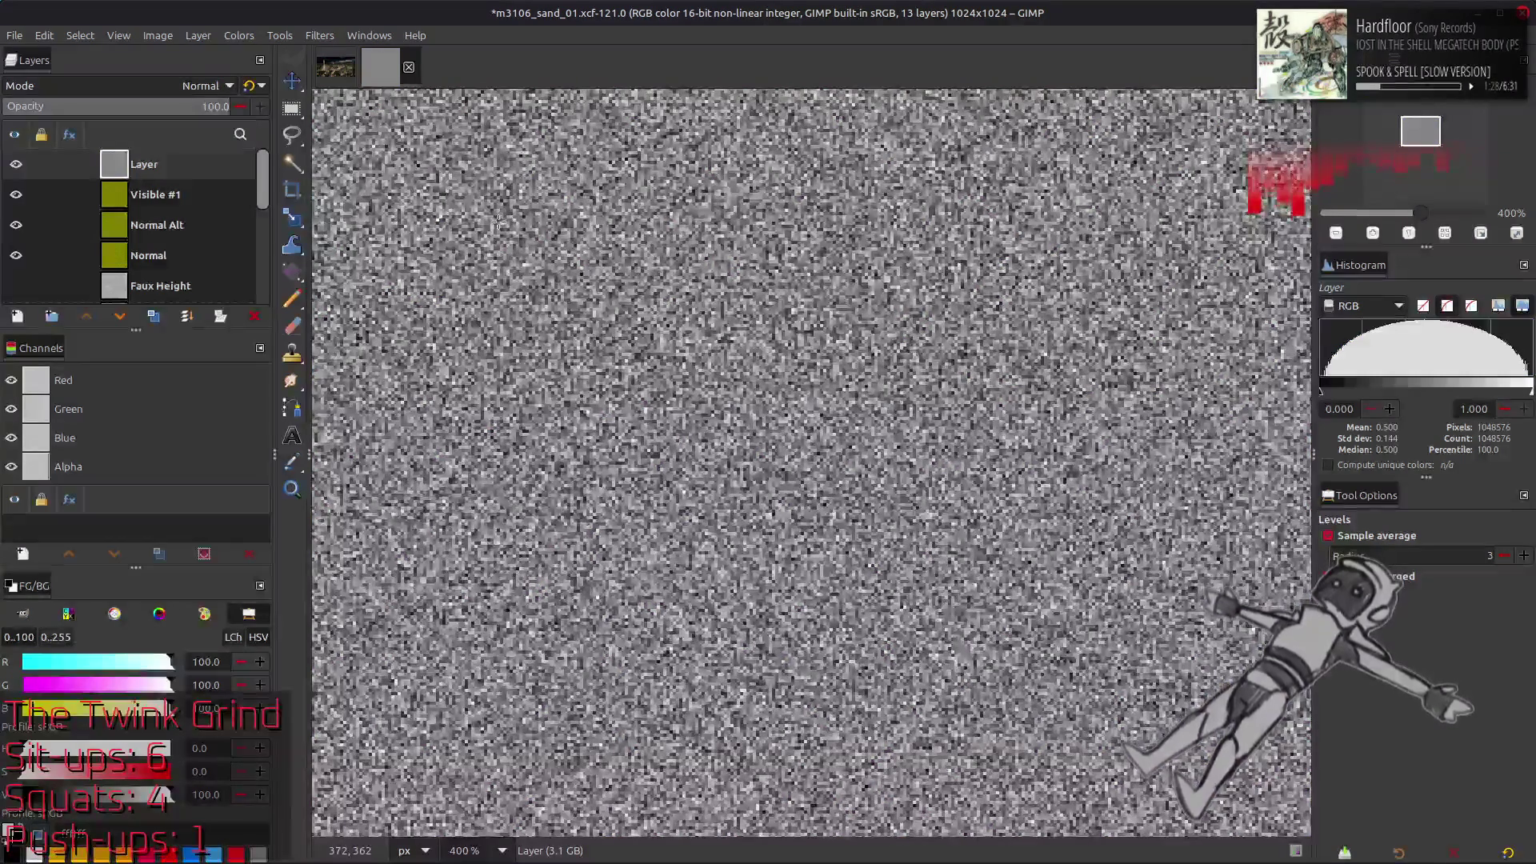
Open the Normal Map filter with its Last used preset, keeping Green as the Y component
left_click(503, 292)
key("Escape")
left_click(320, 36)
mouse_move(384, 257)
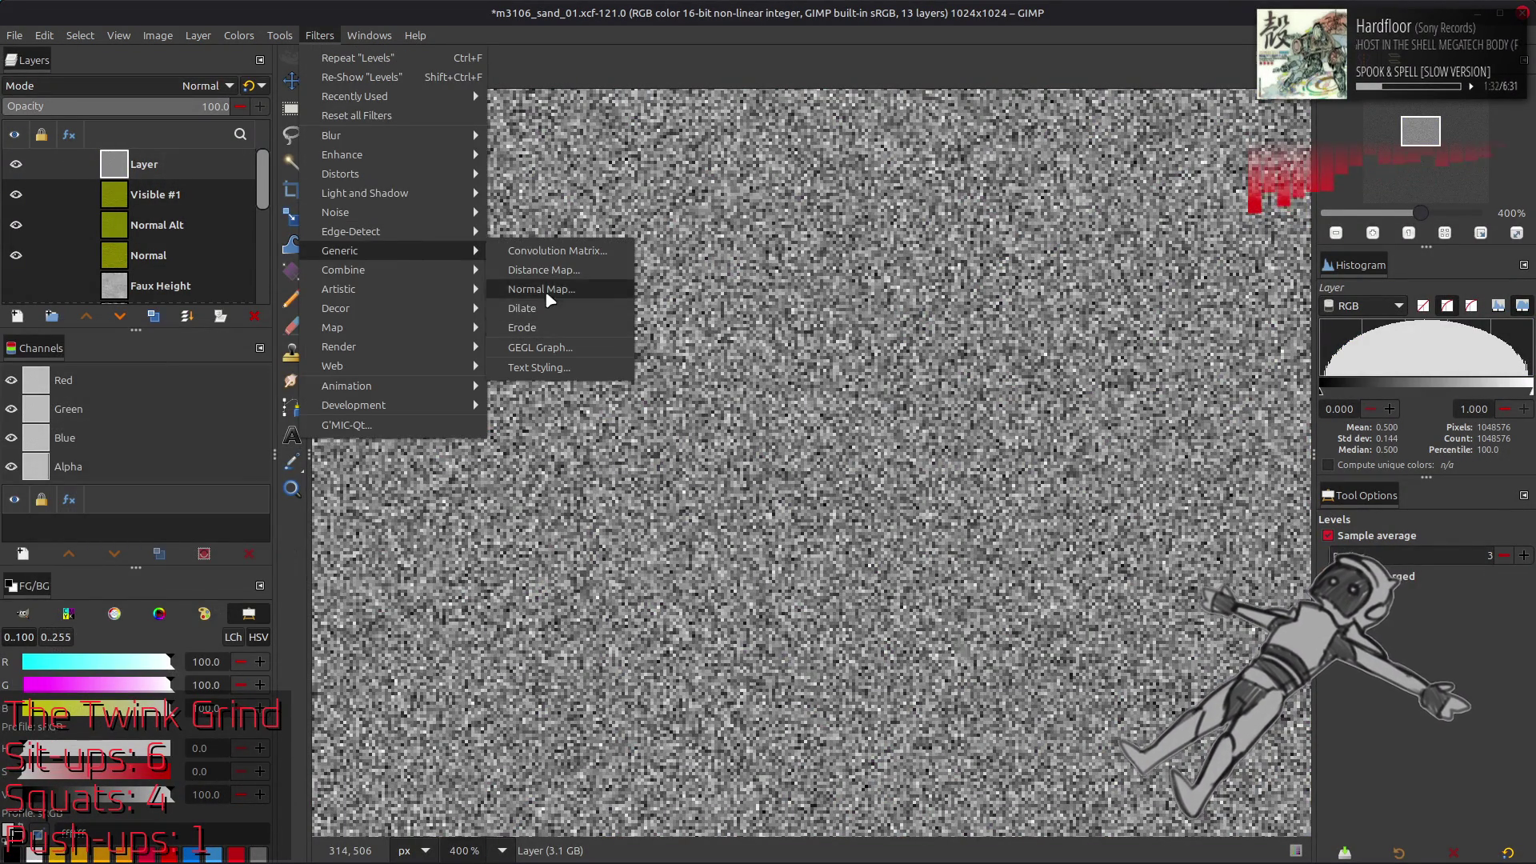
left_click(545, 298)
left_click(192, 411)
left_click(191, 424)
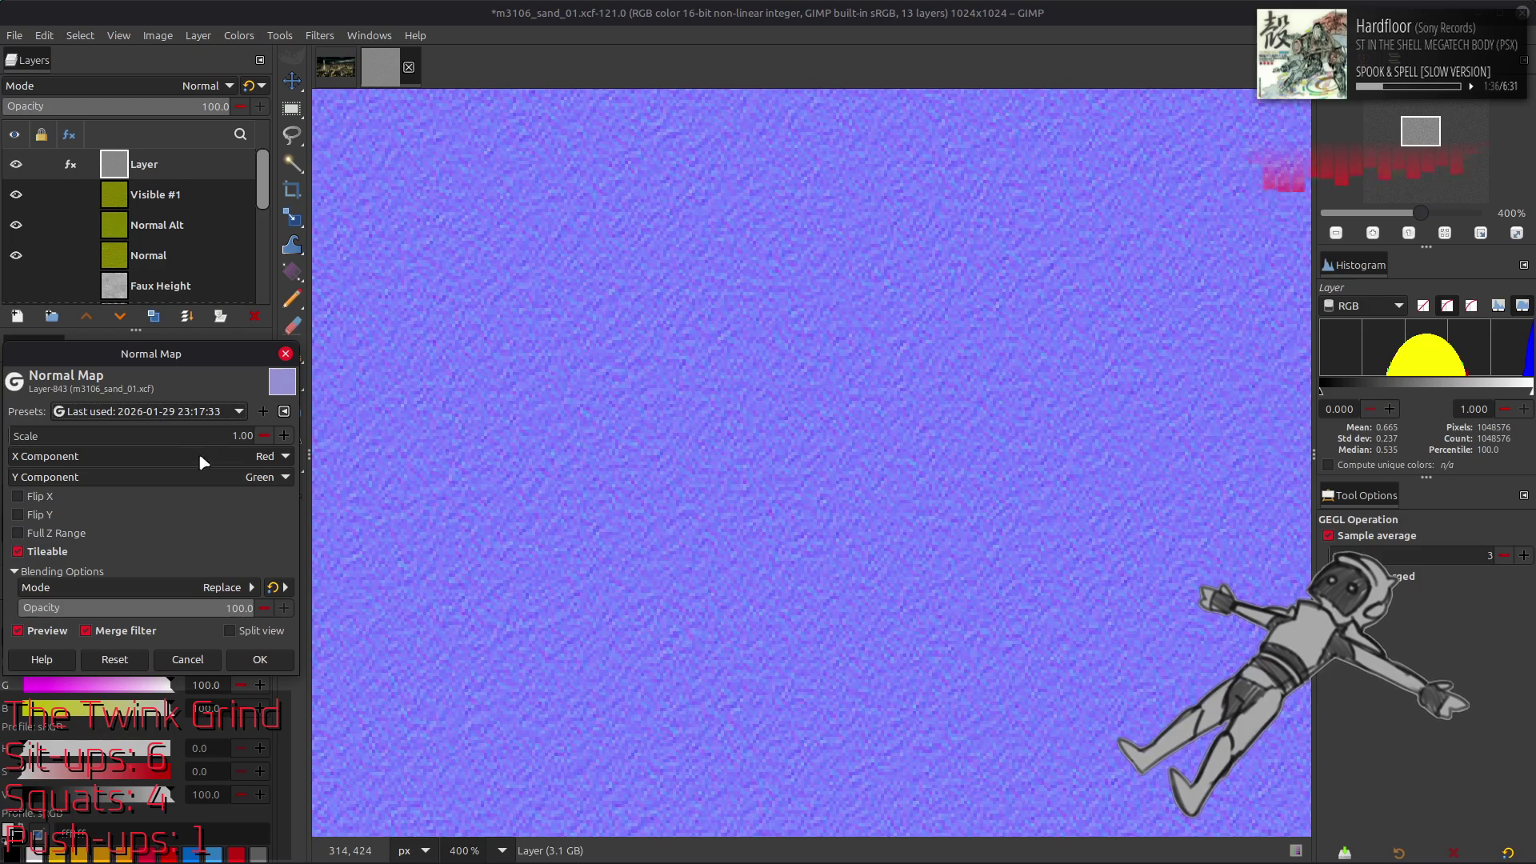
left_click(192, 474)
left_click(186, 479)
Compare Flip Y and the preview on and off, close Normal Map unapplied, then open G'MIC-Qt
left_click(67, 518)
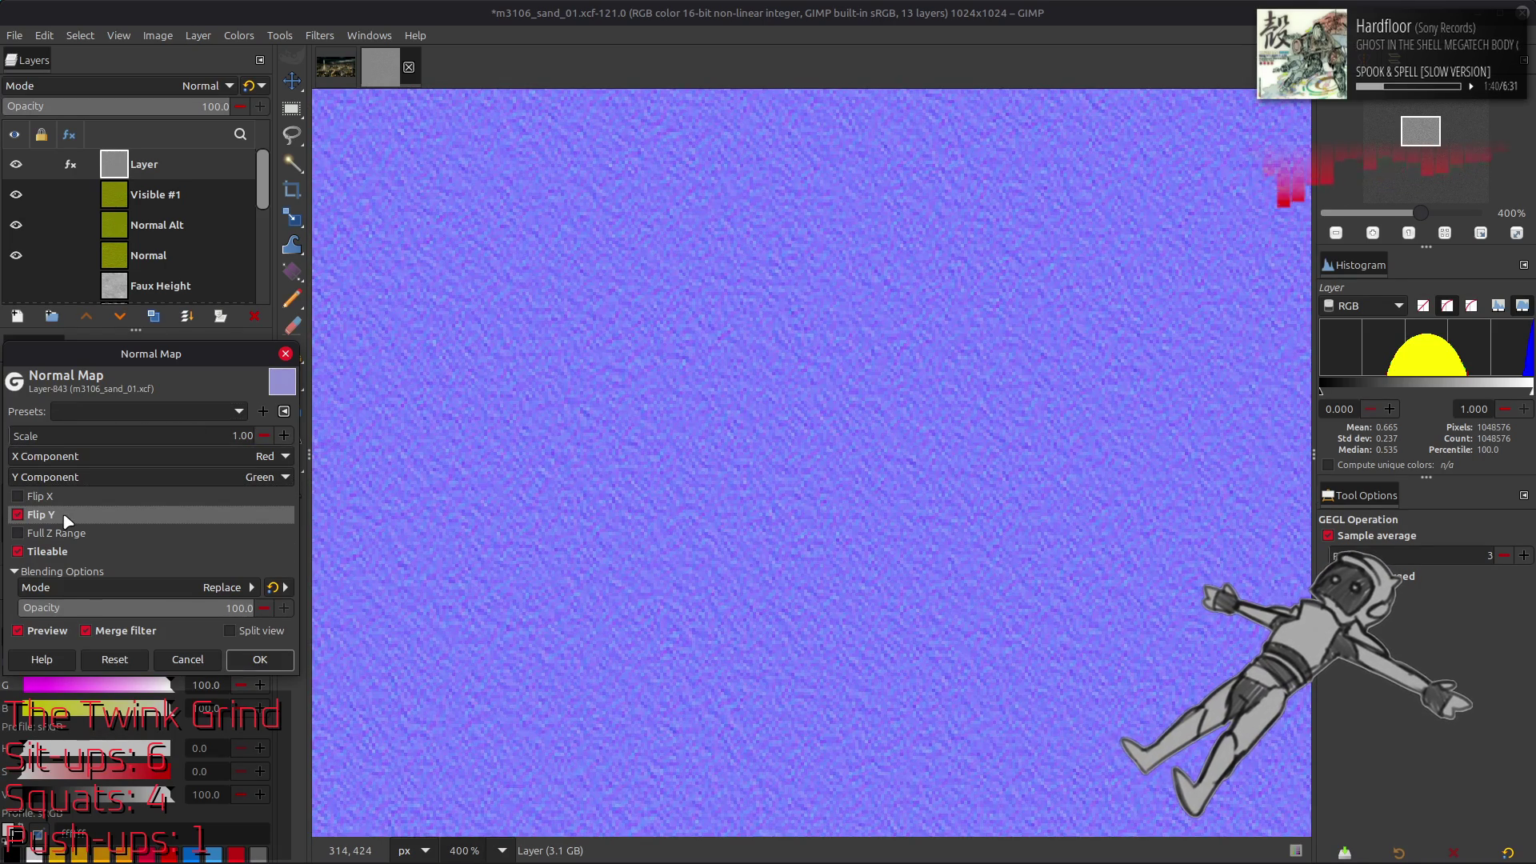
left_click(67, 518)
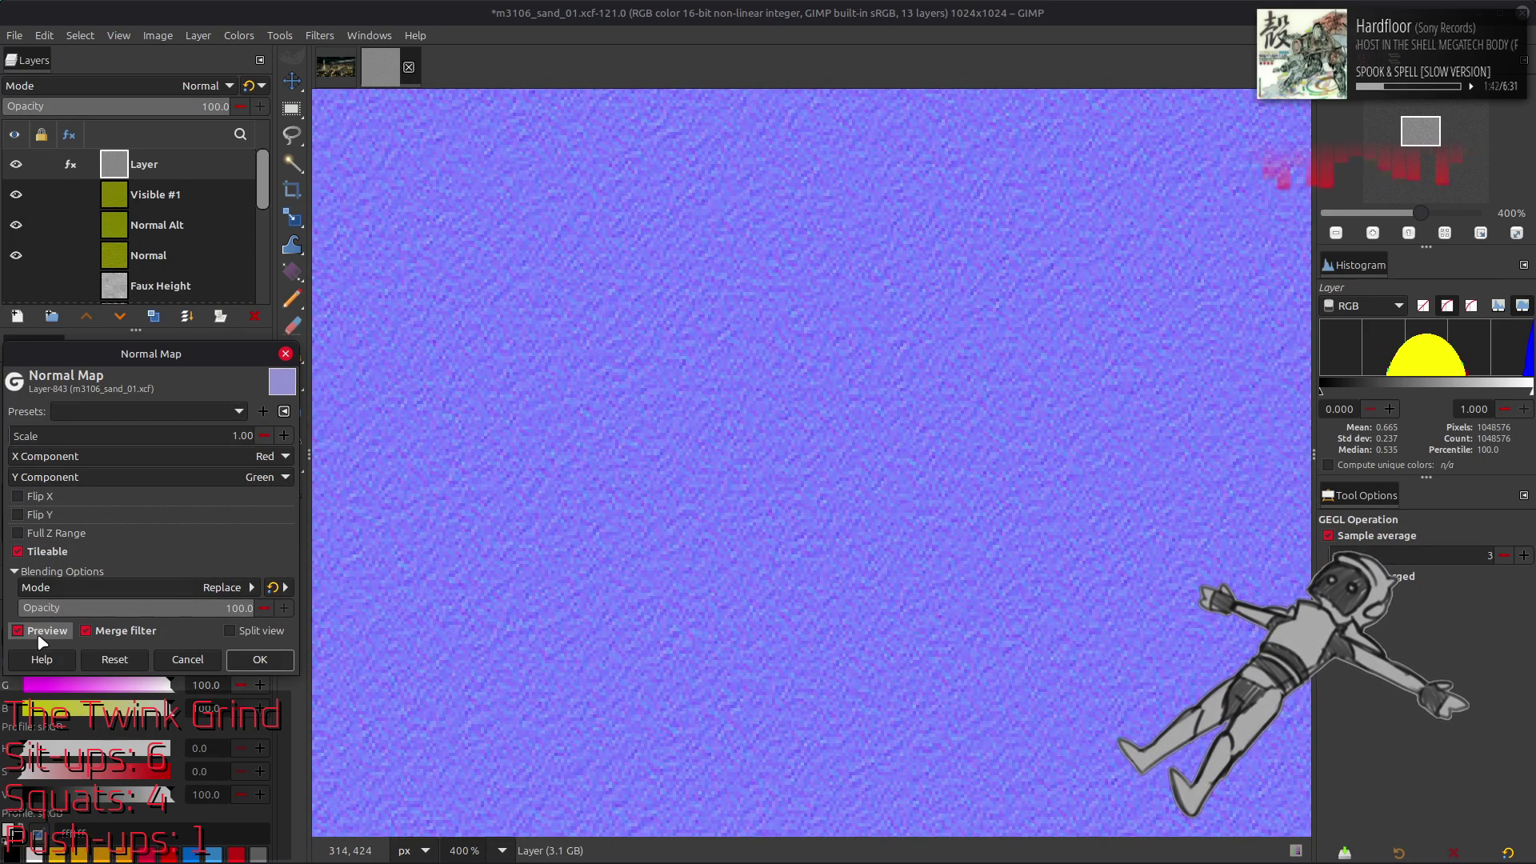
left_click(40, 637)
left_click(40, 637)
left_click(40, 637)
left_click(40, 637)
left_click(42, 639)
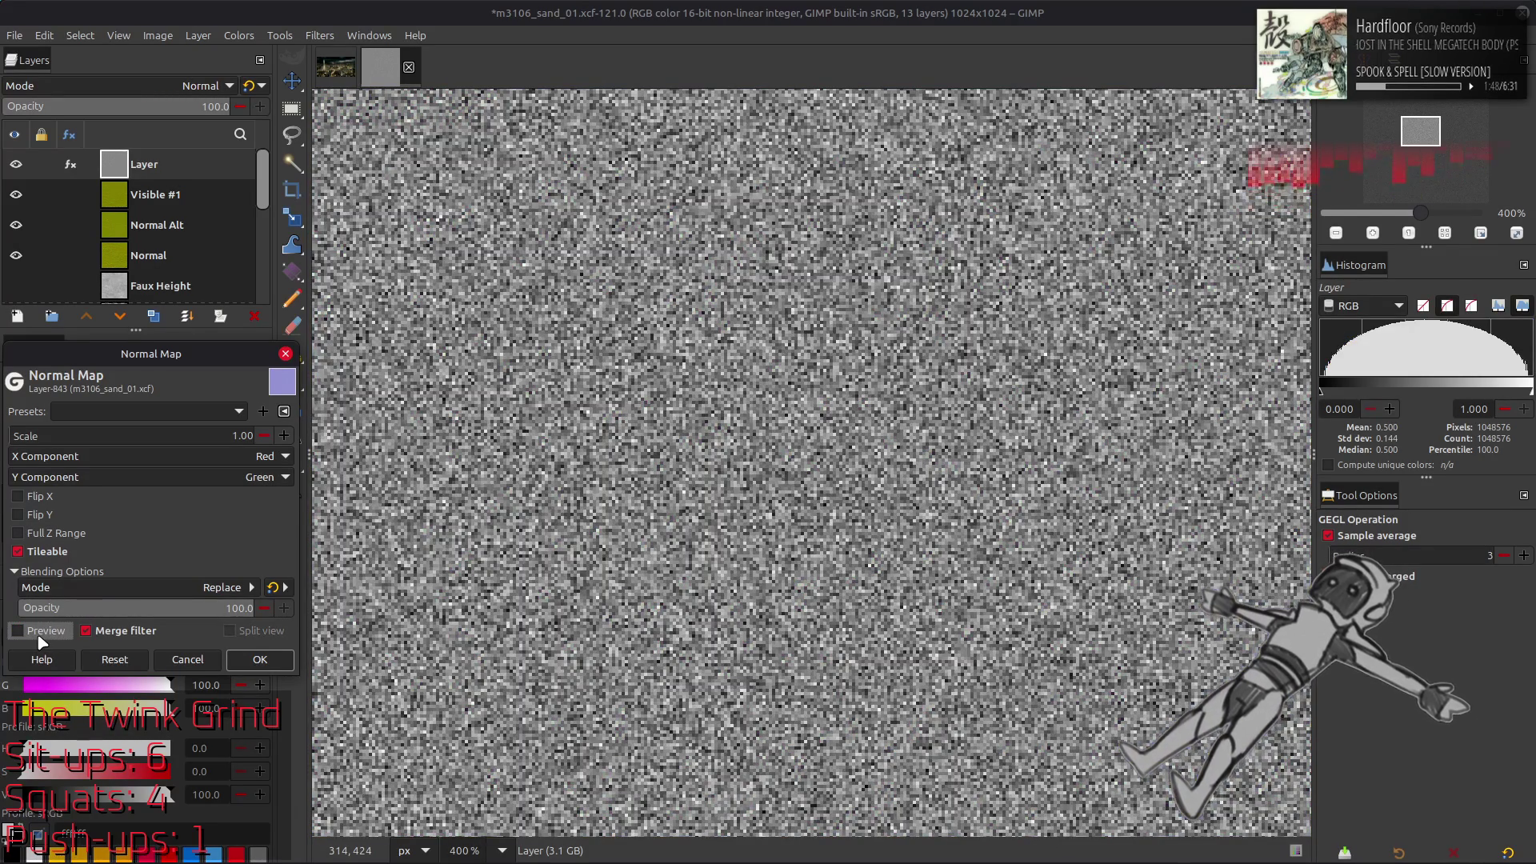
left_click(42, 639)
left_click(42, 639)
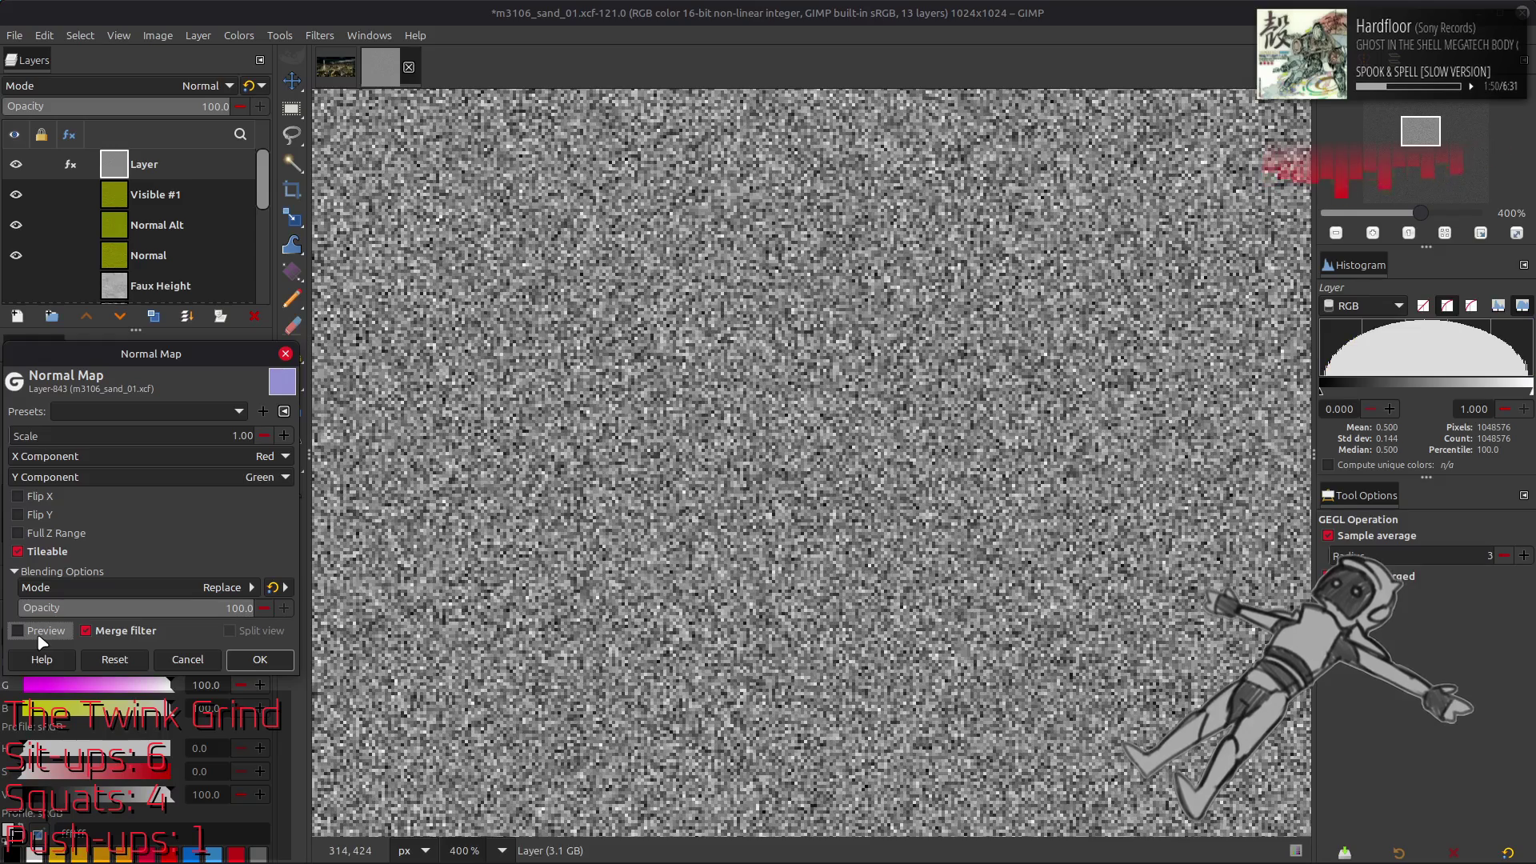
left_click(42, 639)
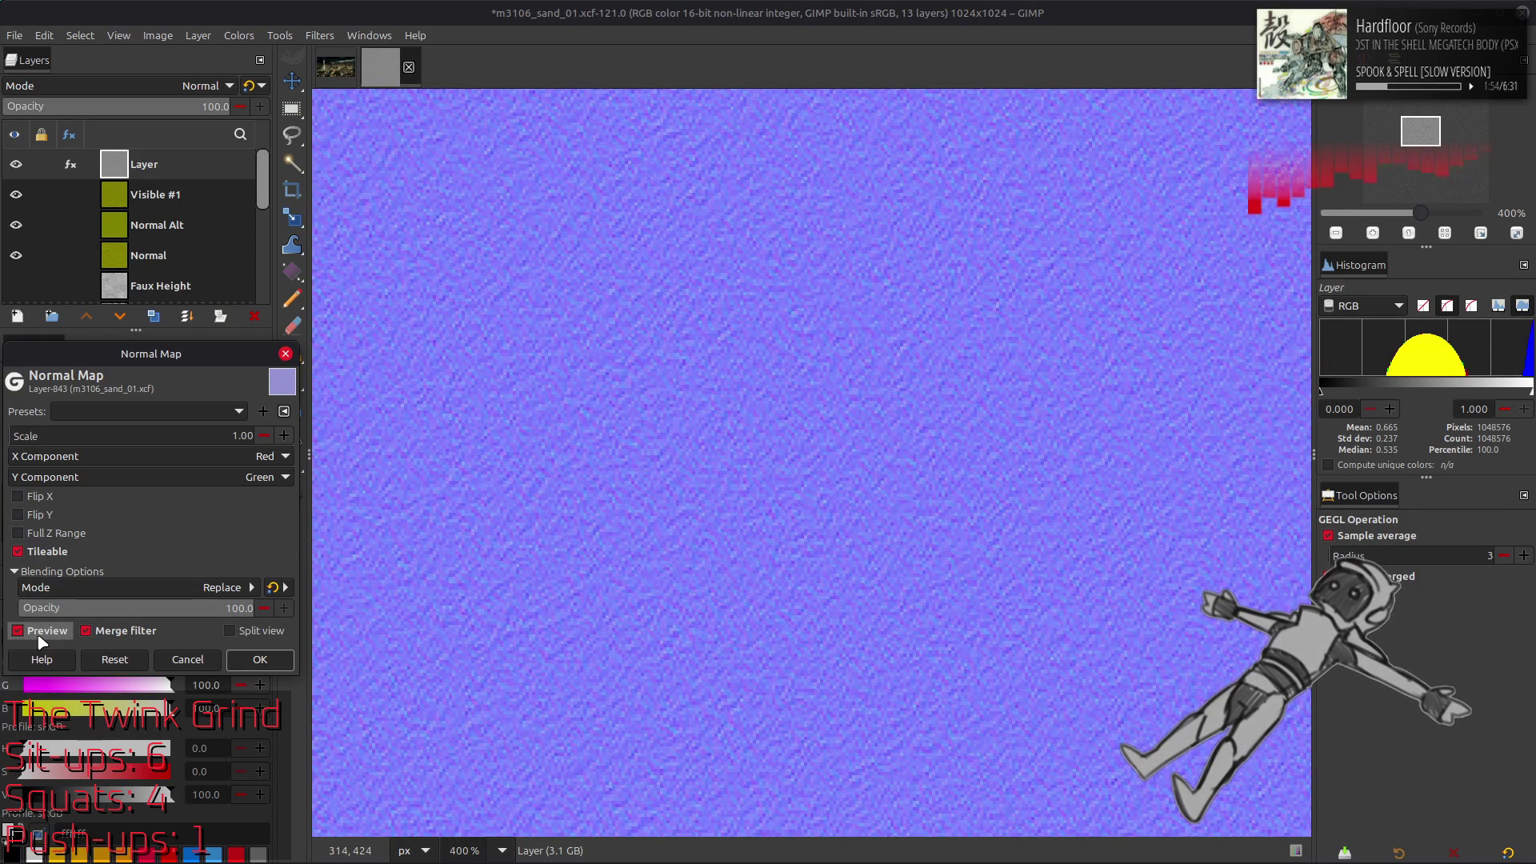
left_click(42, 640)
left_click(41, 639)
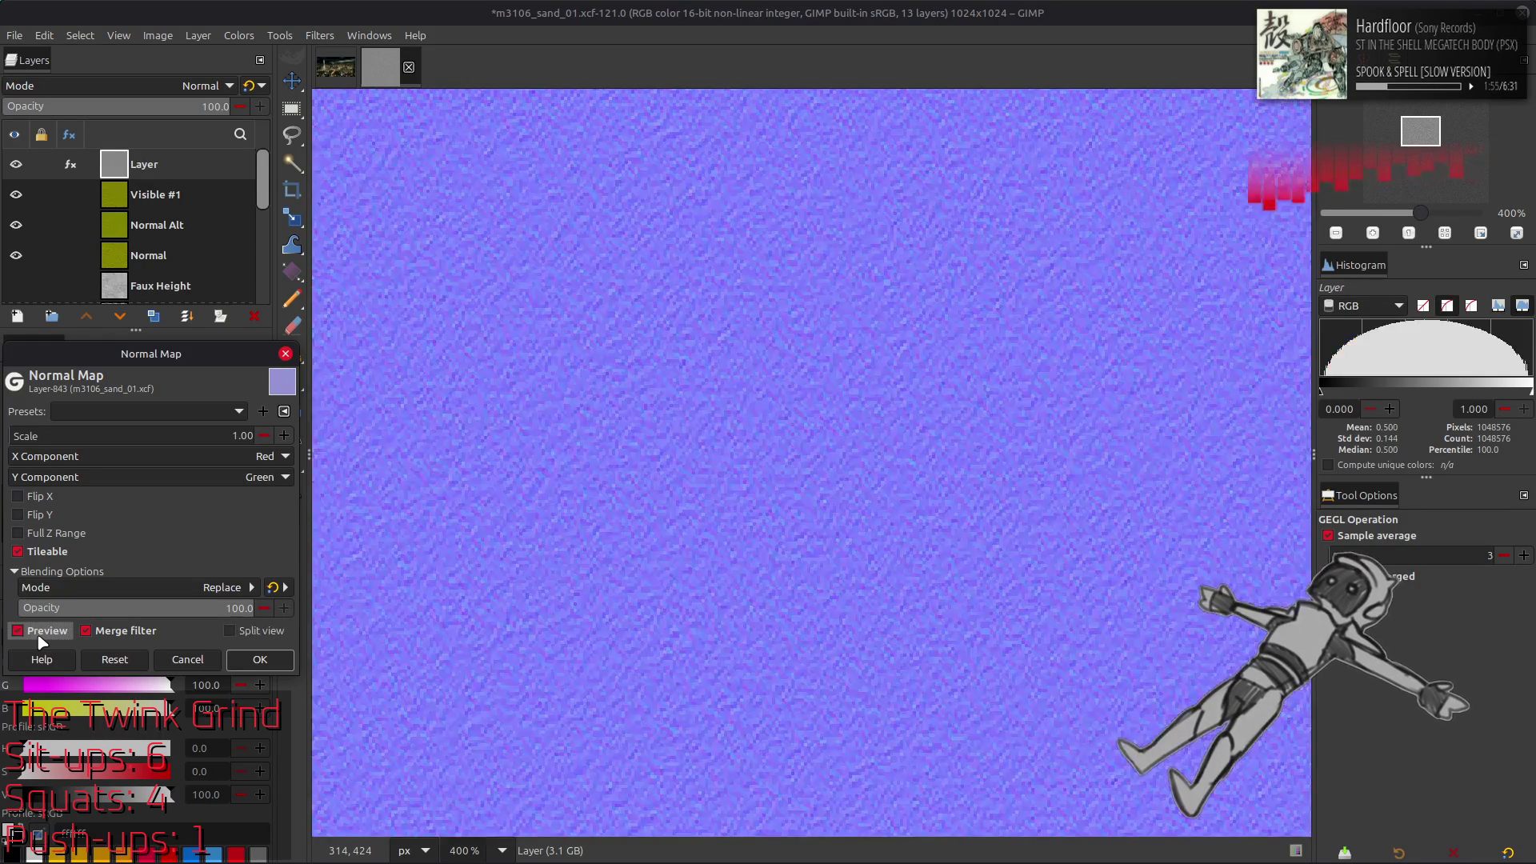
left_click(237, 667)
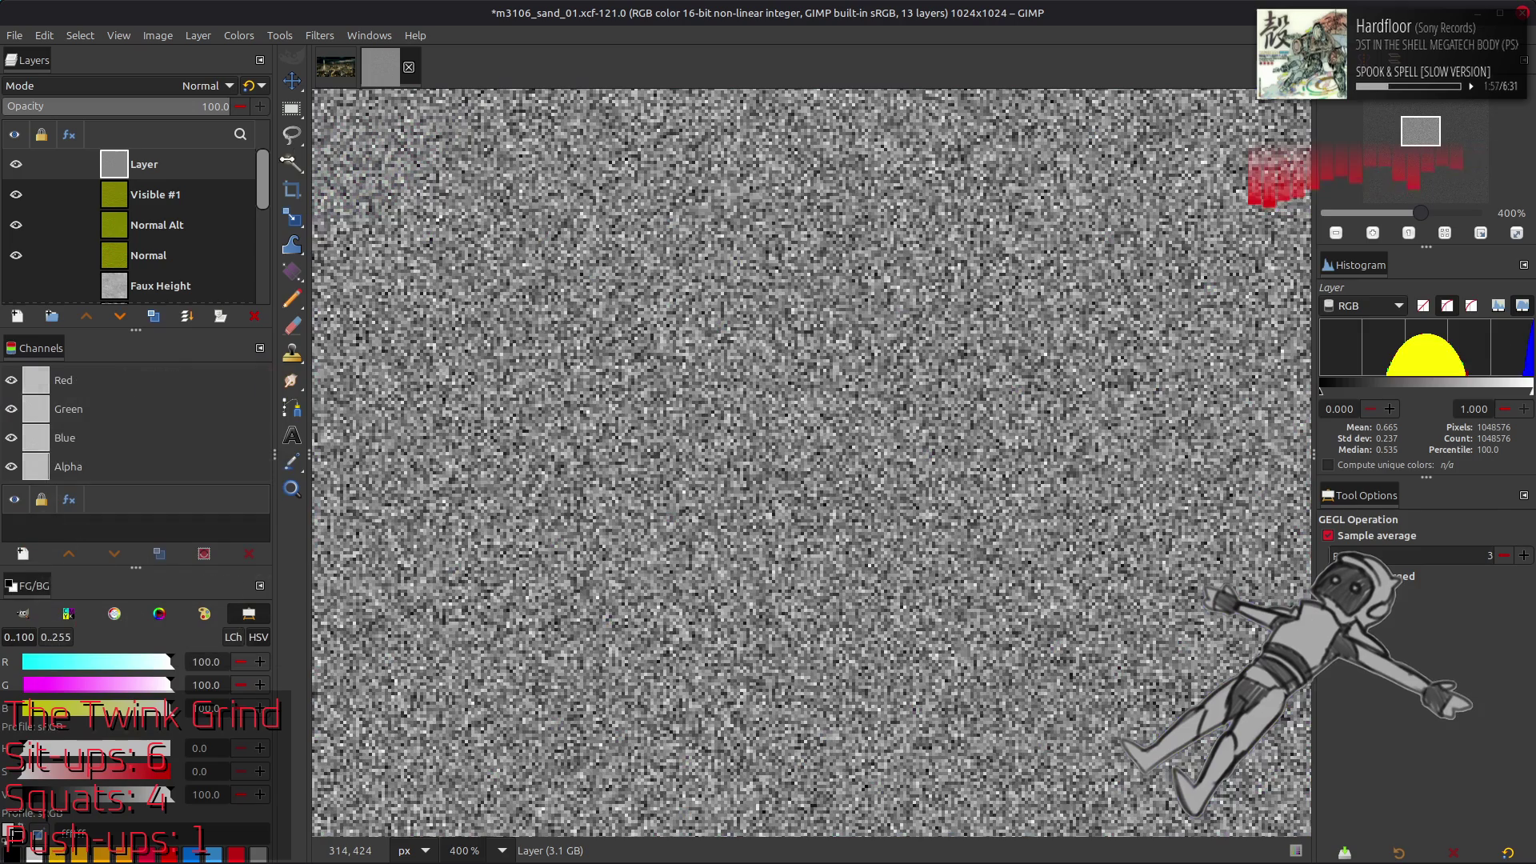
left_click(320, 35)
left_click(395, 424)
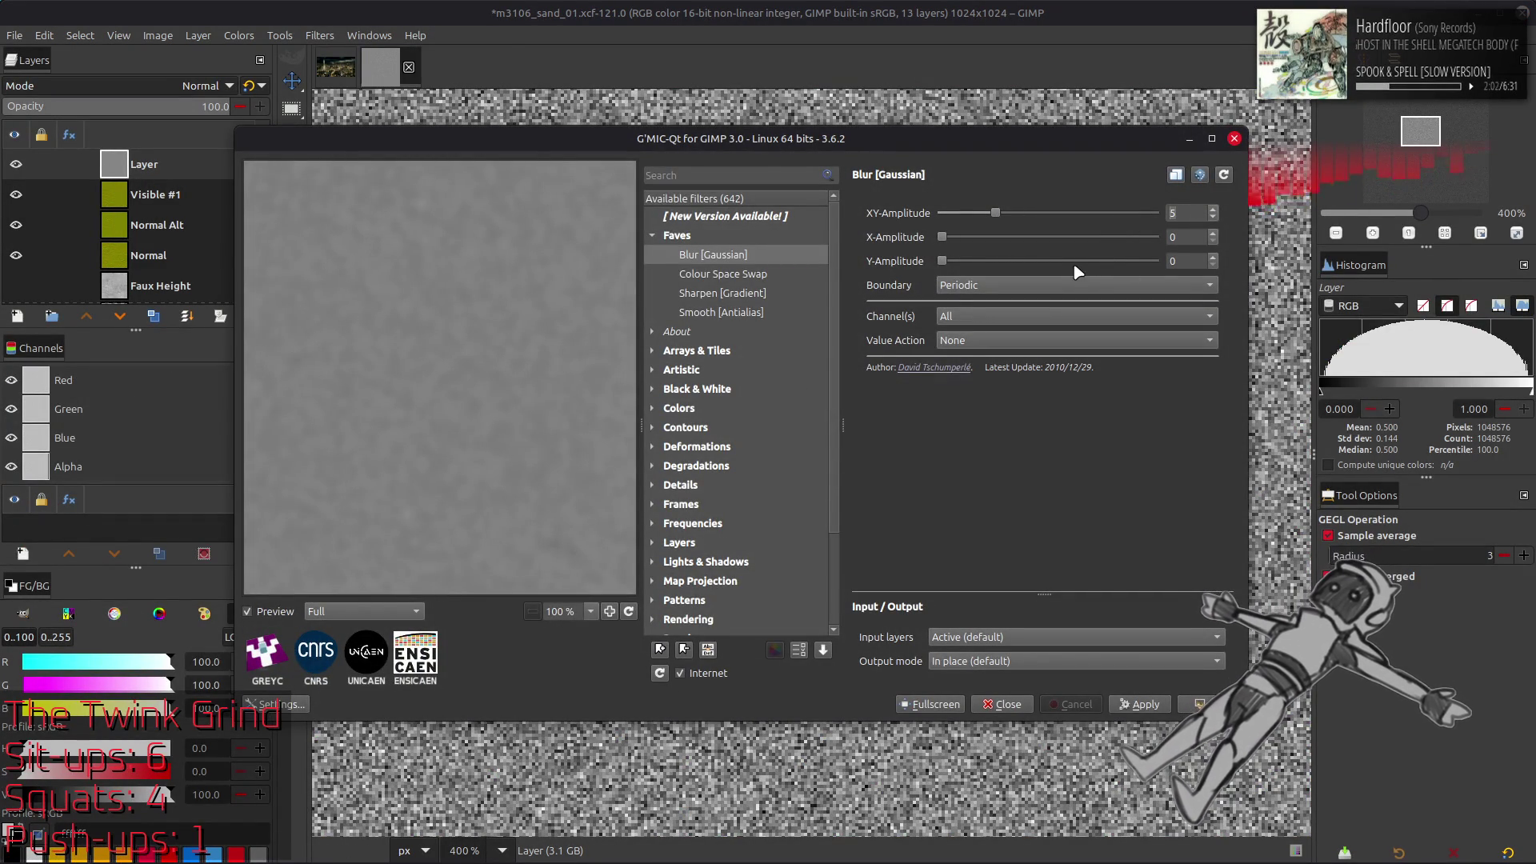
Enter .5 as the Gaussian blur XY-Amplitude and apply it to the grey noise layer
type(".")
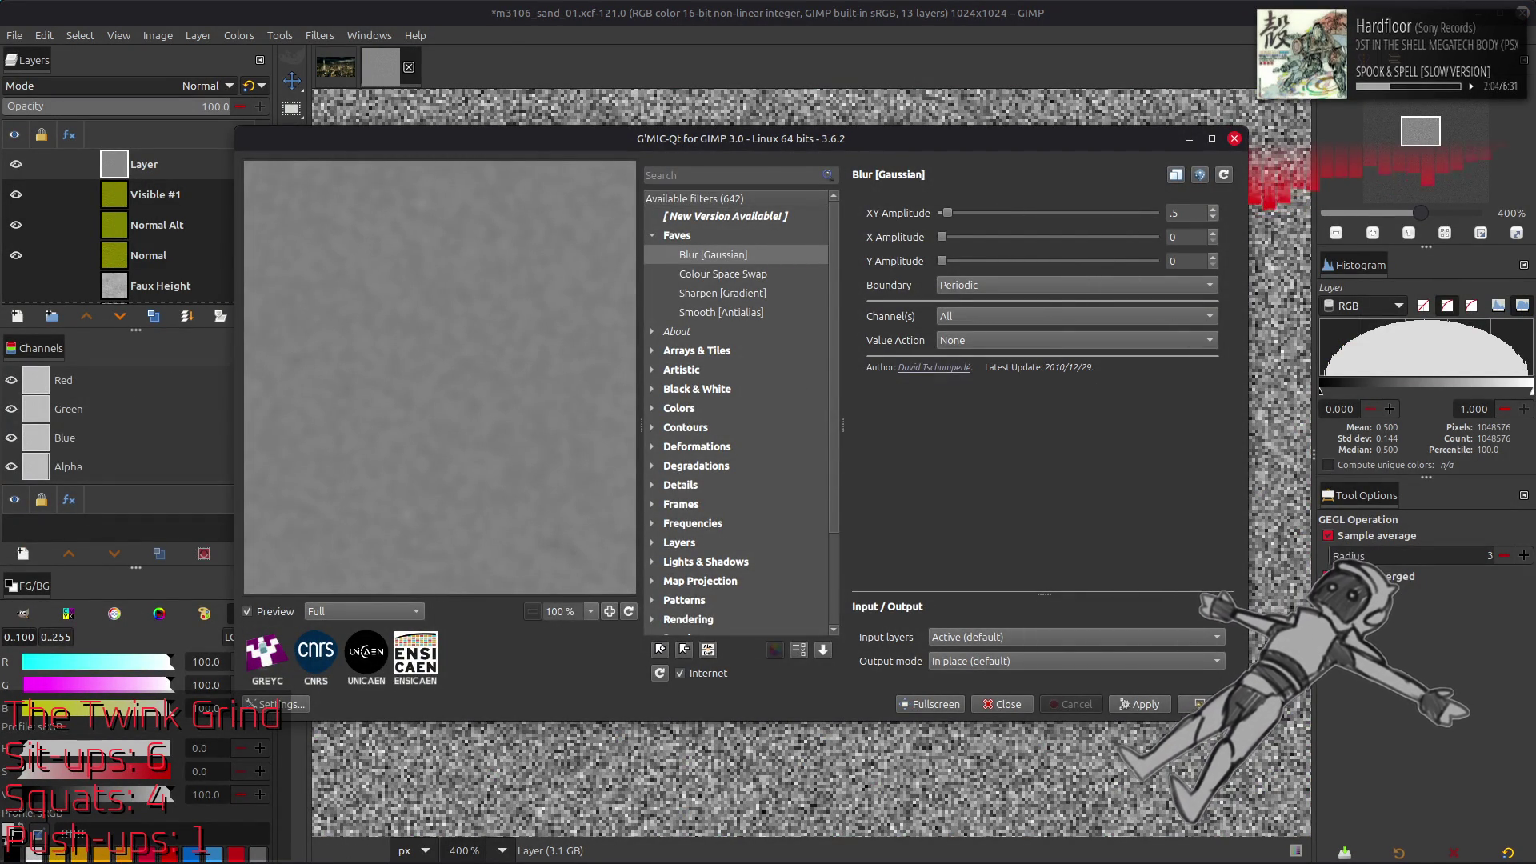
key("Return")
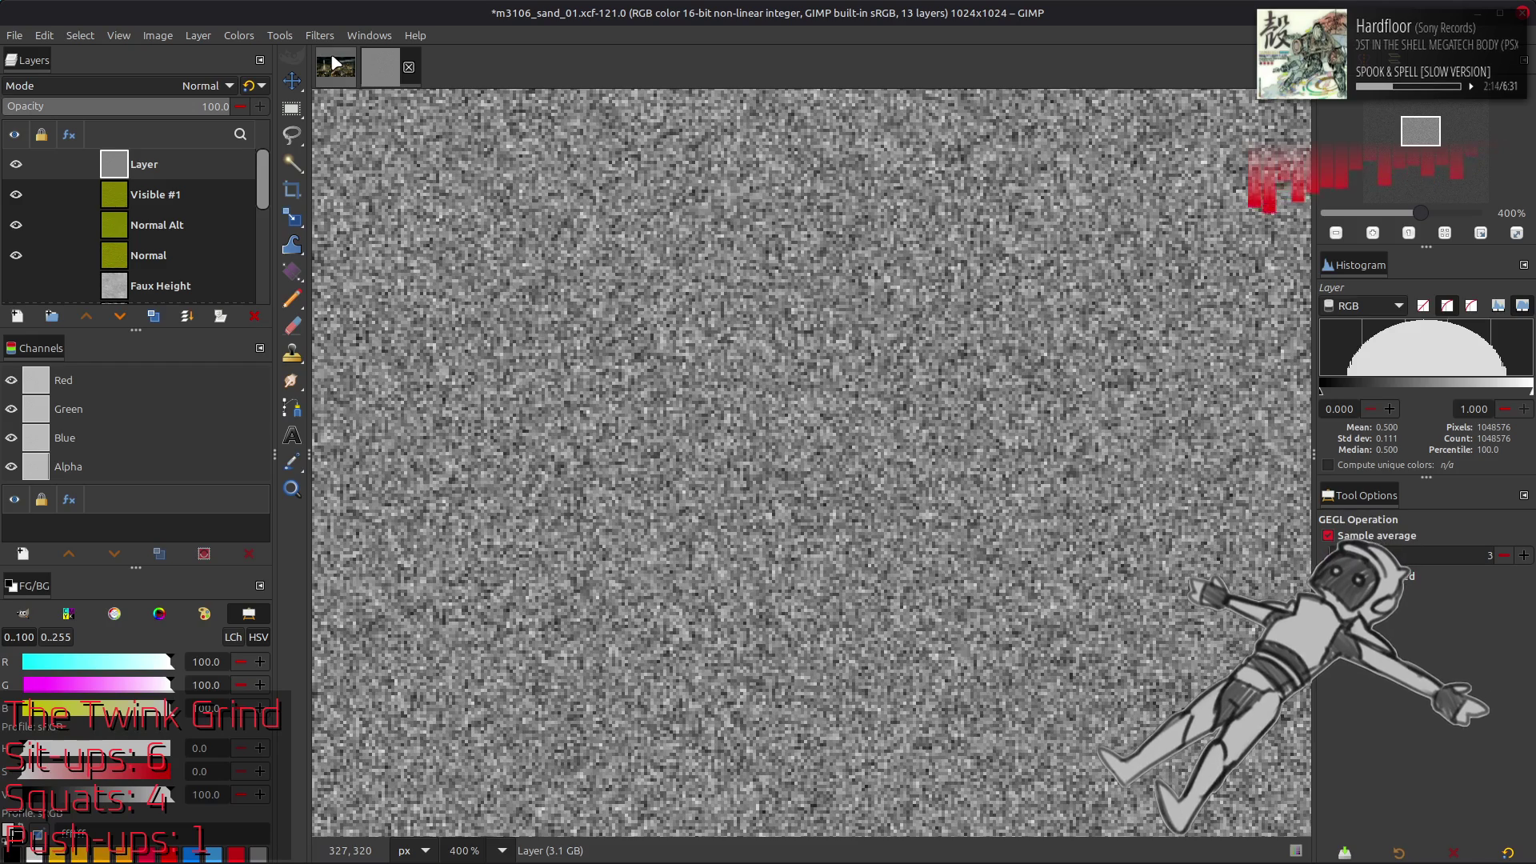
Apply a tileable Normal Map filter to the blurred noise layer
left_click(320, 35)
mouse_move(443, 254)
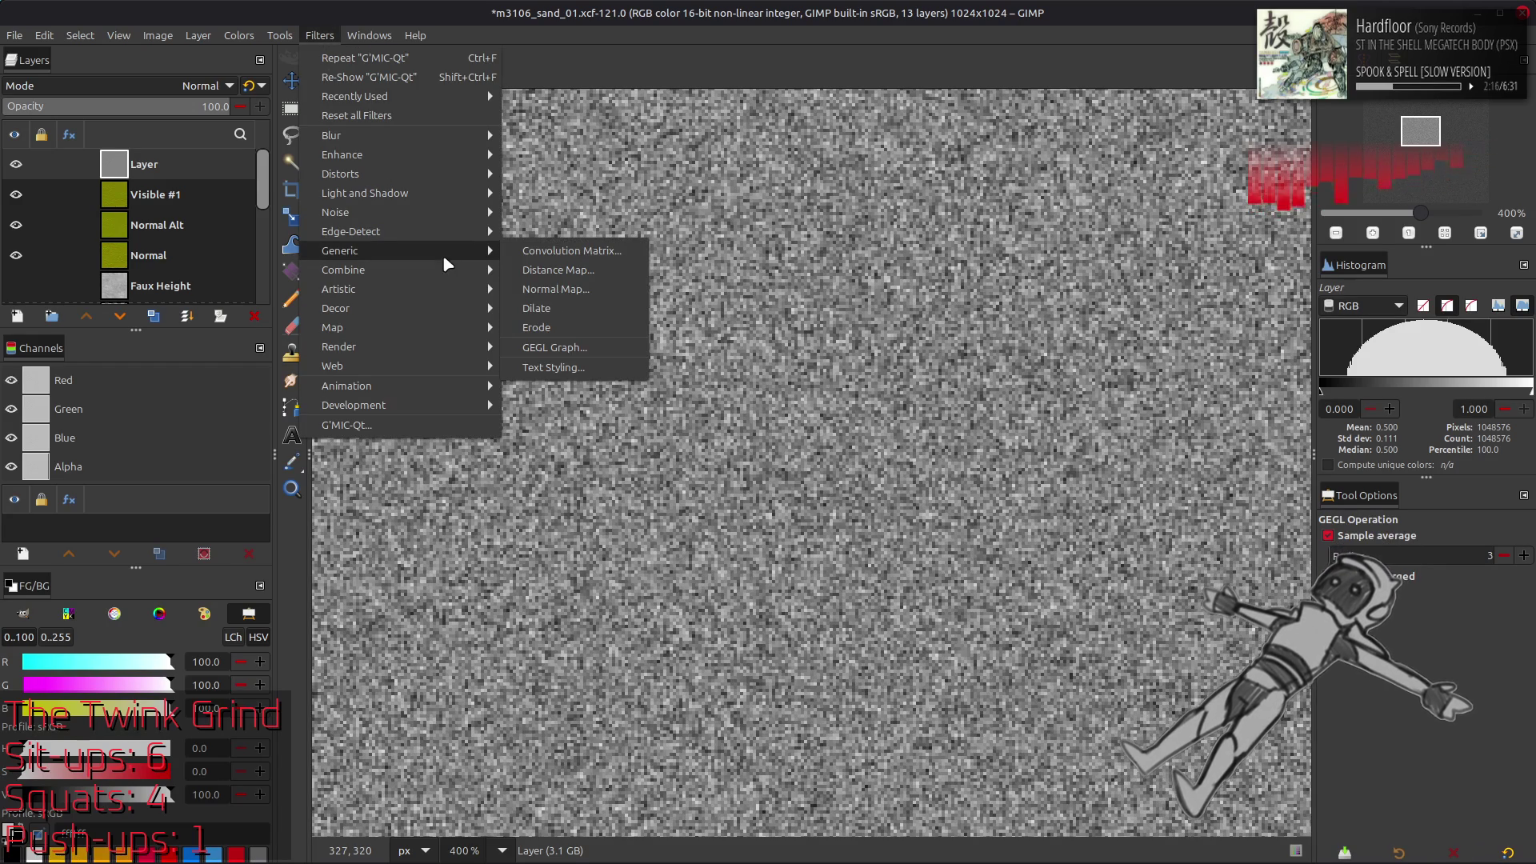
left_click(536, 290)
scroll(224, 440, "down", 9)
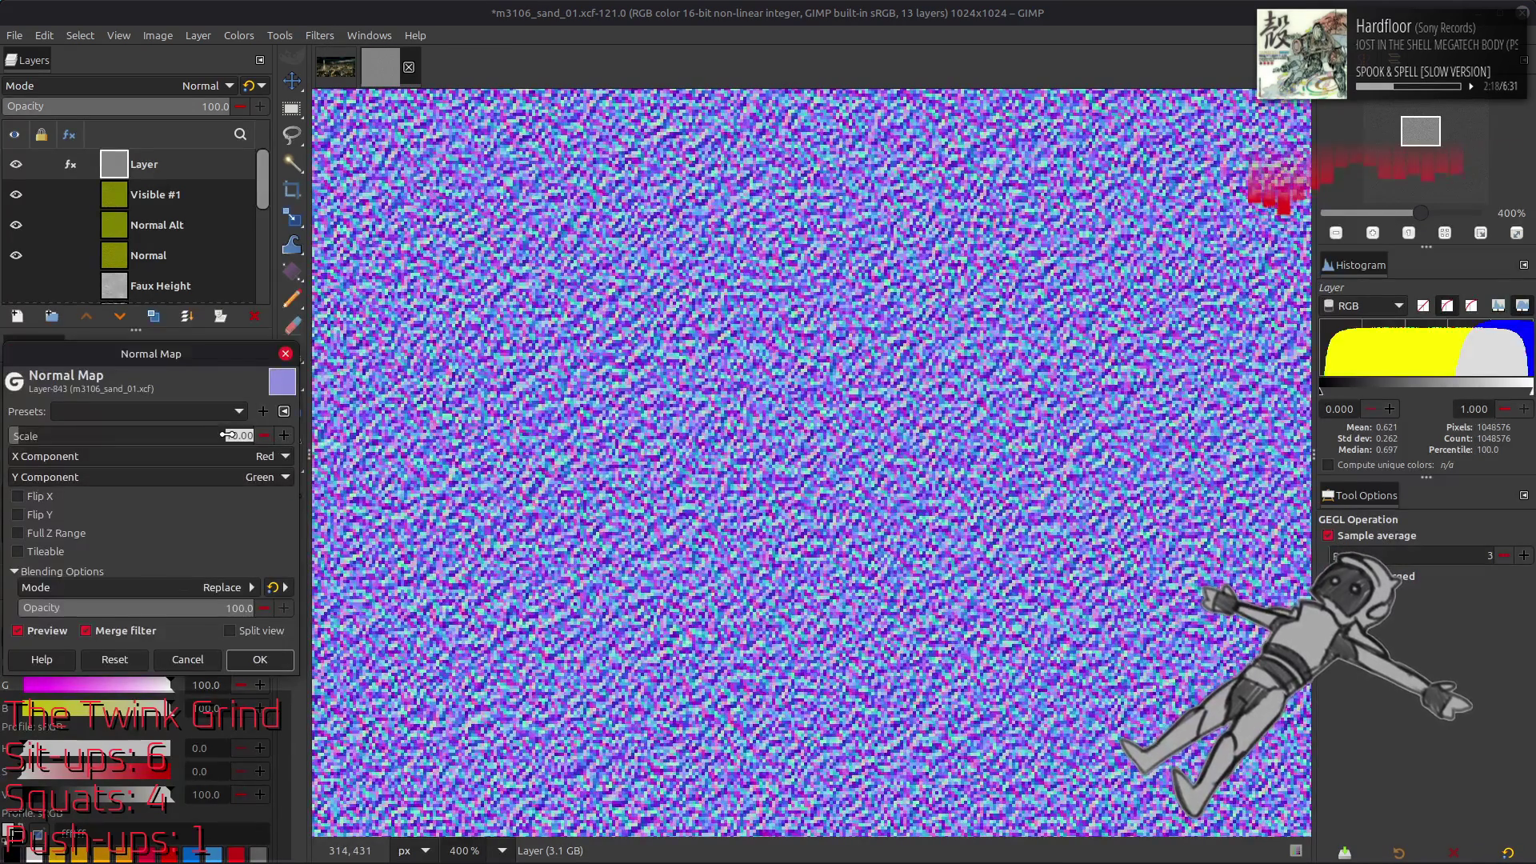
left_click(41, 552)
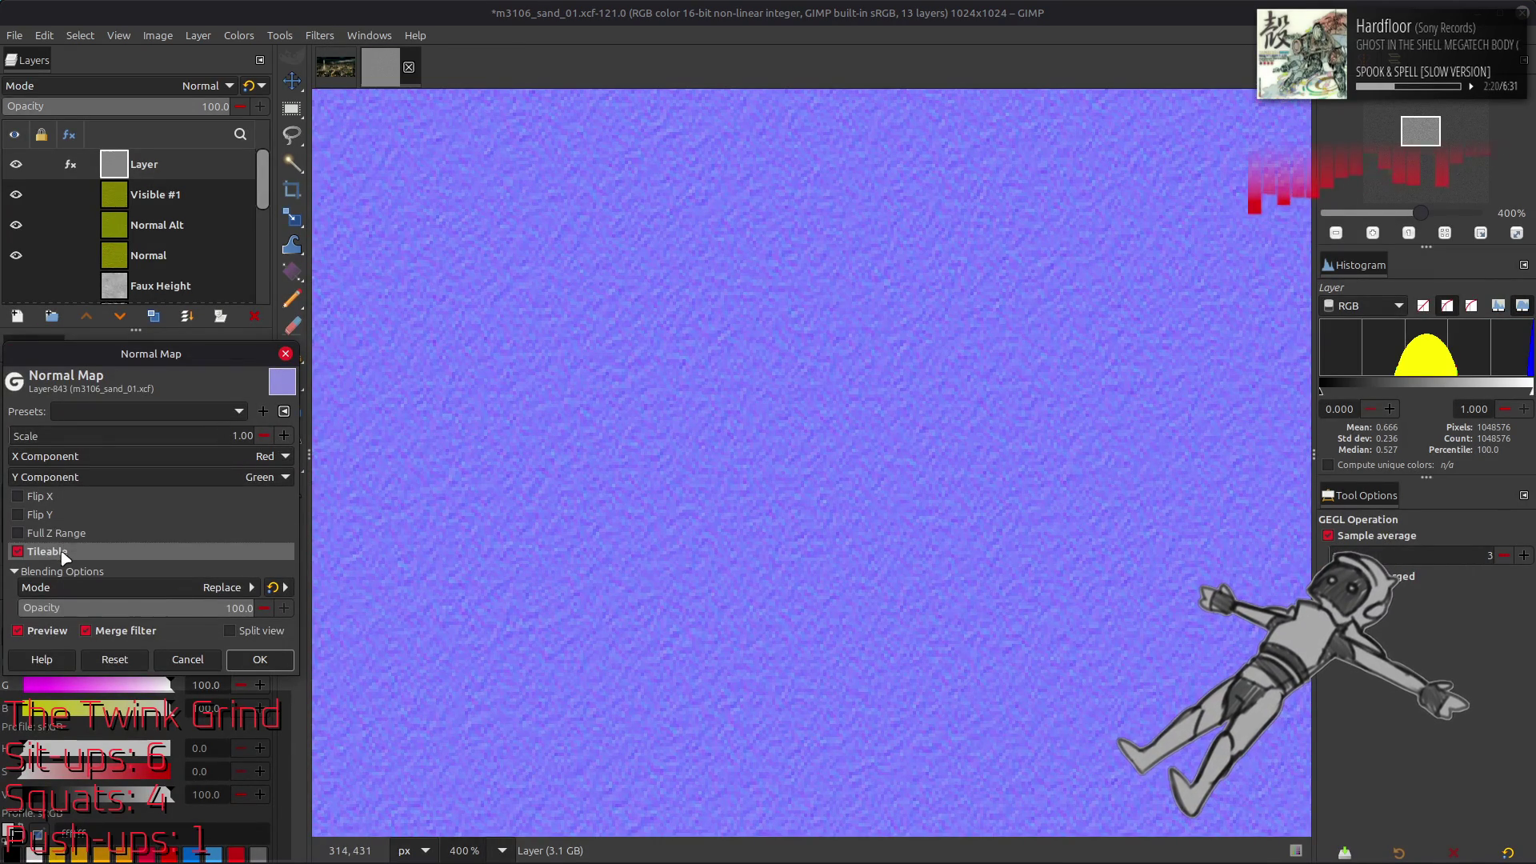
left_click(54, 630)
left_click(54, 630)
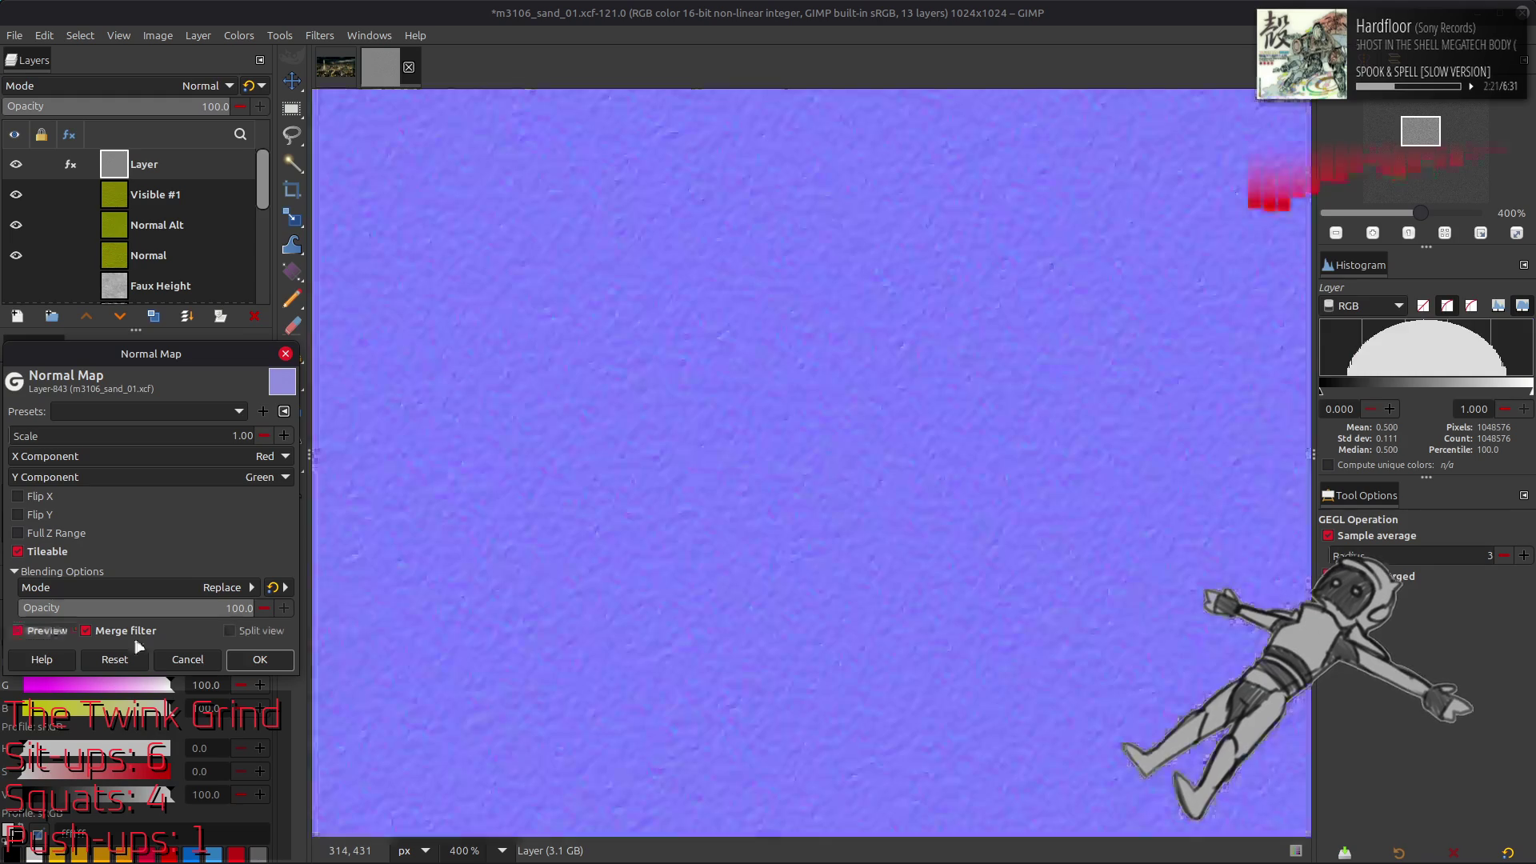
left_click(260, 660)
Use Levels to set the Blue channel output to 0
left_click(244, 37)
left_click(256, 200)
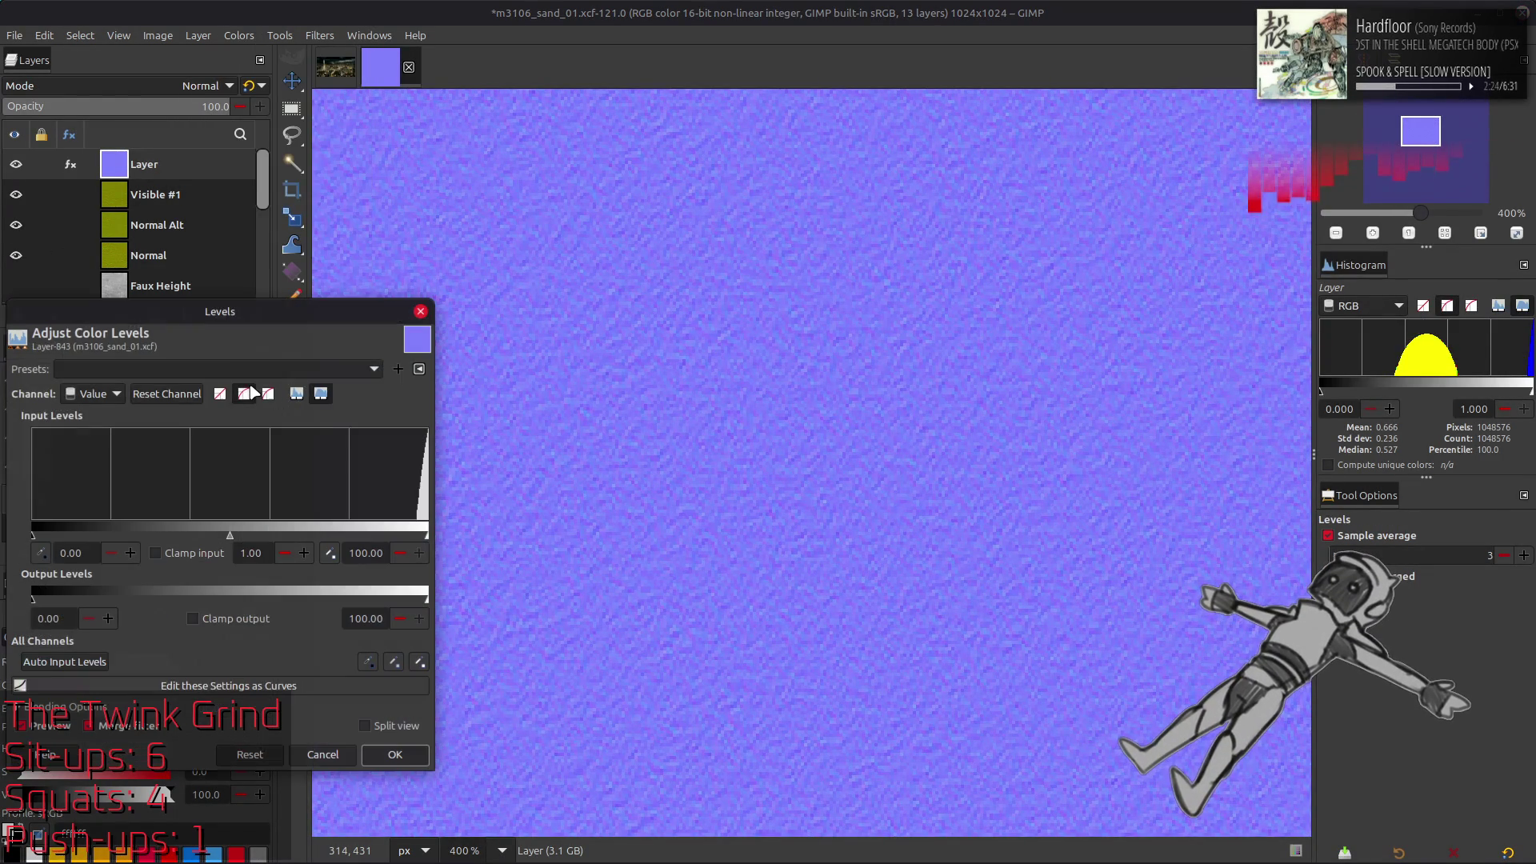
scroll(94, 400, "down", 3)
left_click_drag(426, 598, 32, 598)
left_click(395, 755)
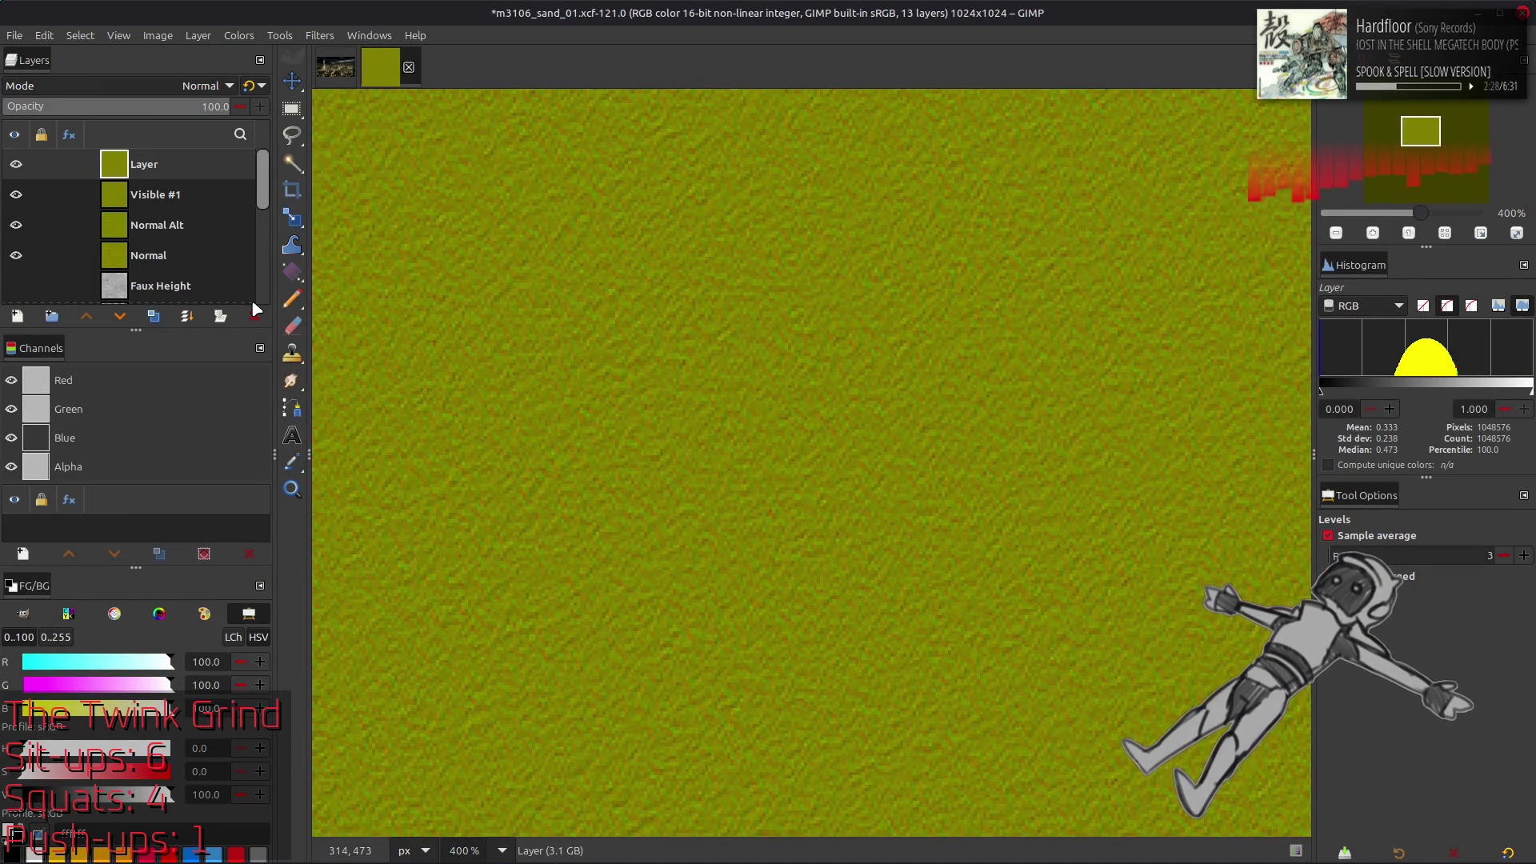
Set the normal map layer to Grain merge and toggle it to compare against the texture
left_click(200, 86)
left_click(72, 696)
left_click(15, 164)
key("2")
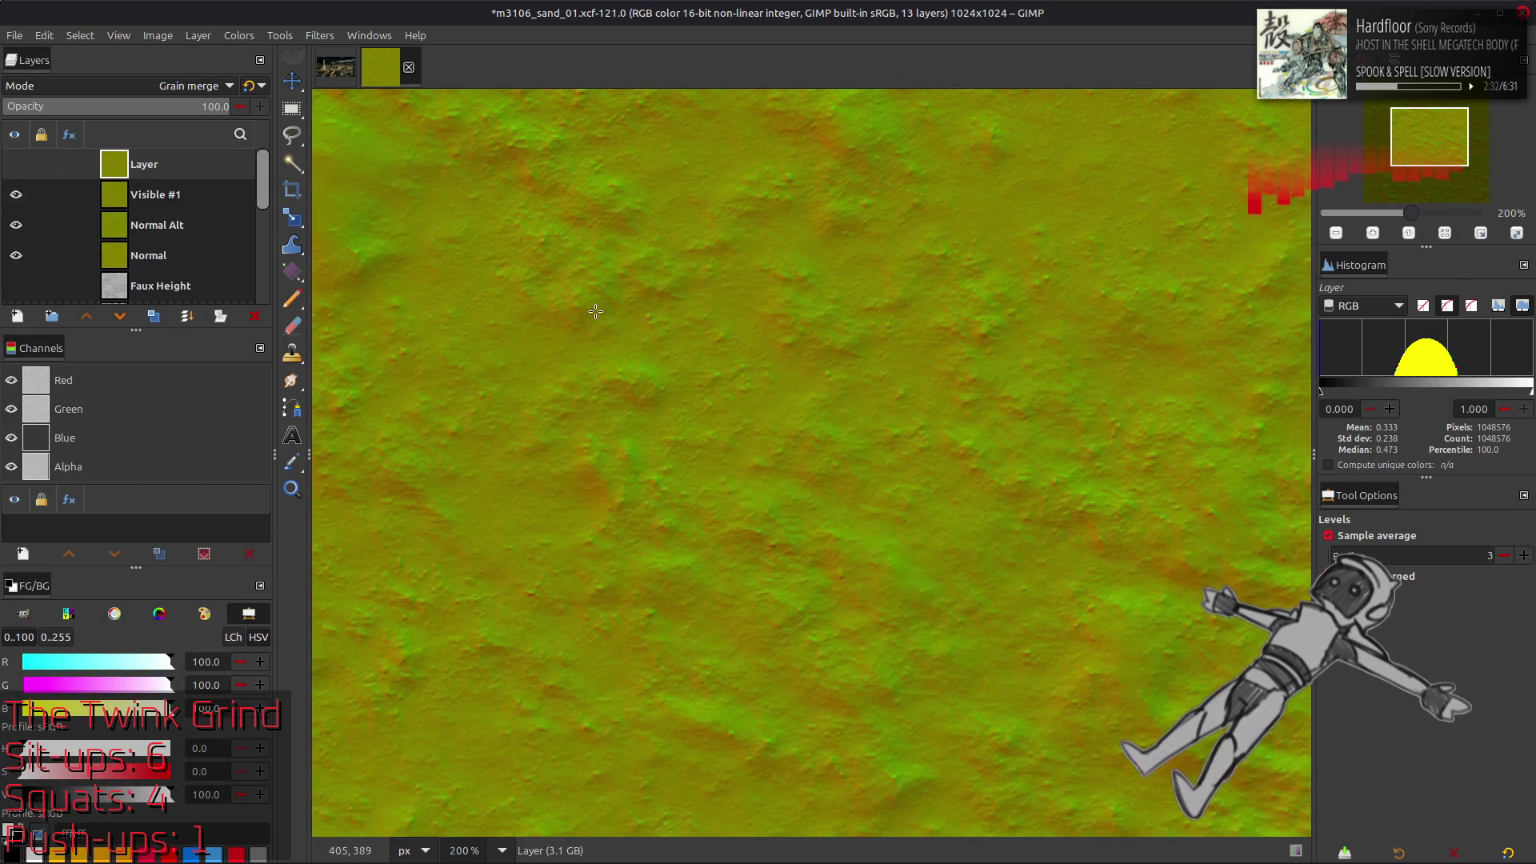
left_click(16, 164)
left_click(16, 164)
left_click(16, 164)
left_click(16, 164)
left_click(16, 164)
left_click(16, 164)
left_click(16, 164)
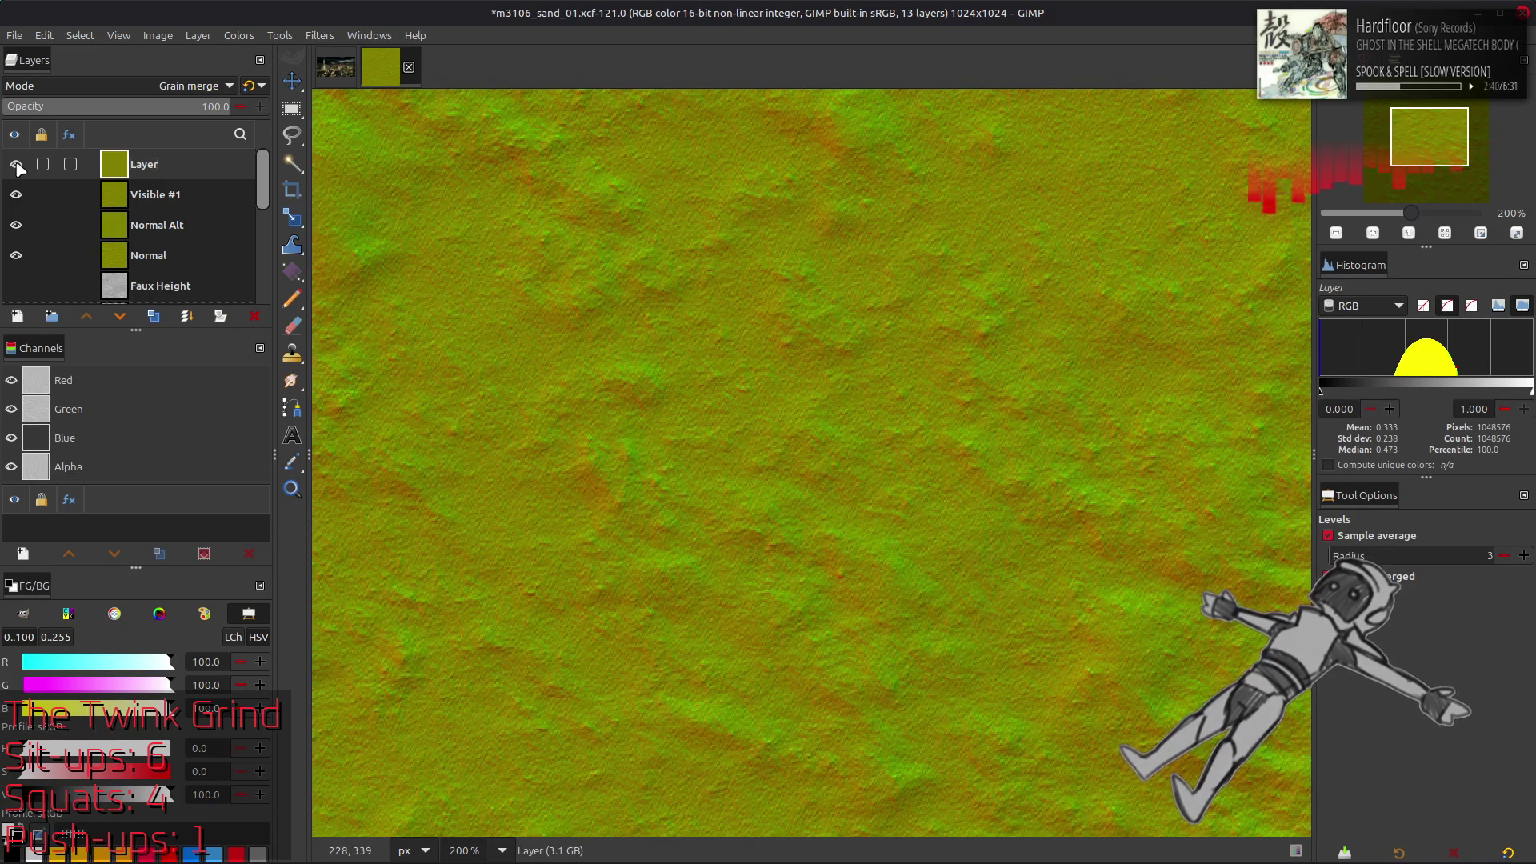
Delete the extra blended layer and export the texture as m3130_sand_01_n.dds
key("Delete")
left_click(15, 37)
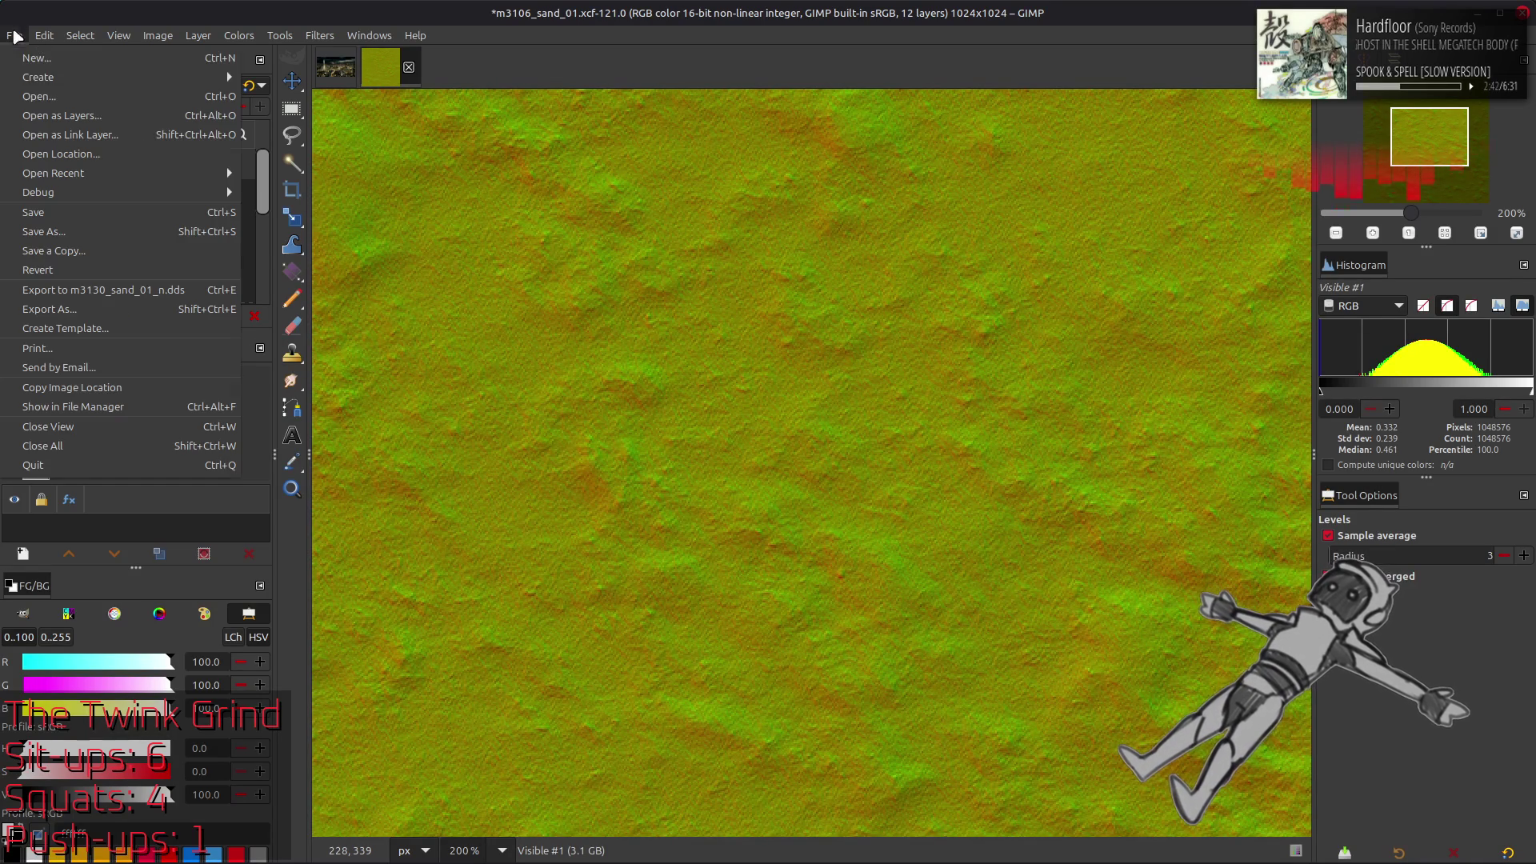
left_click(120, 291)
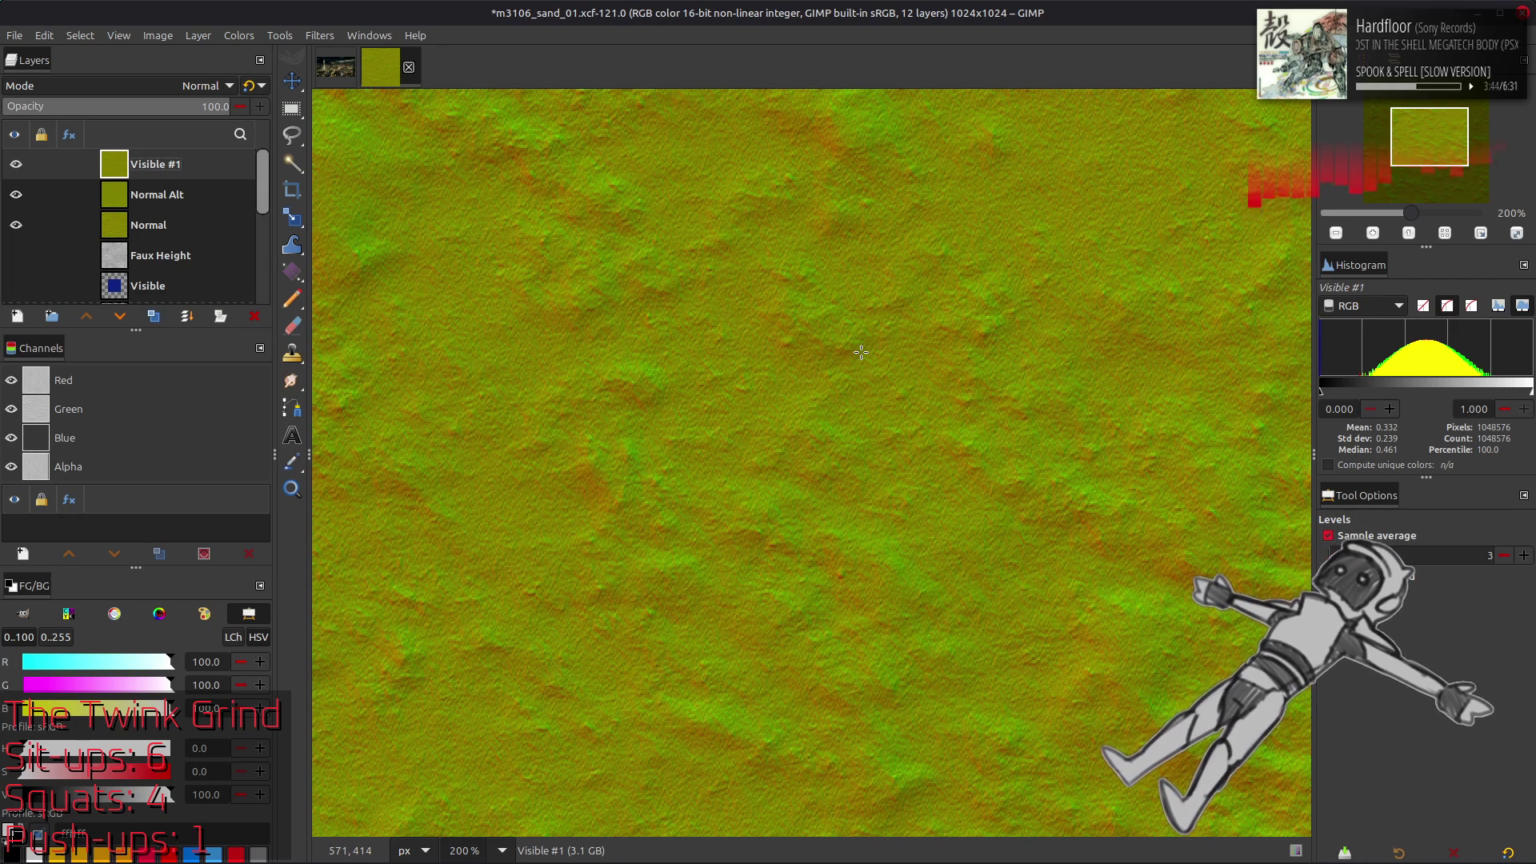
Re-export the texture over m3130_sand_01_n.dds and switch to Blender
key("m")
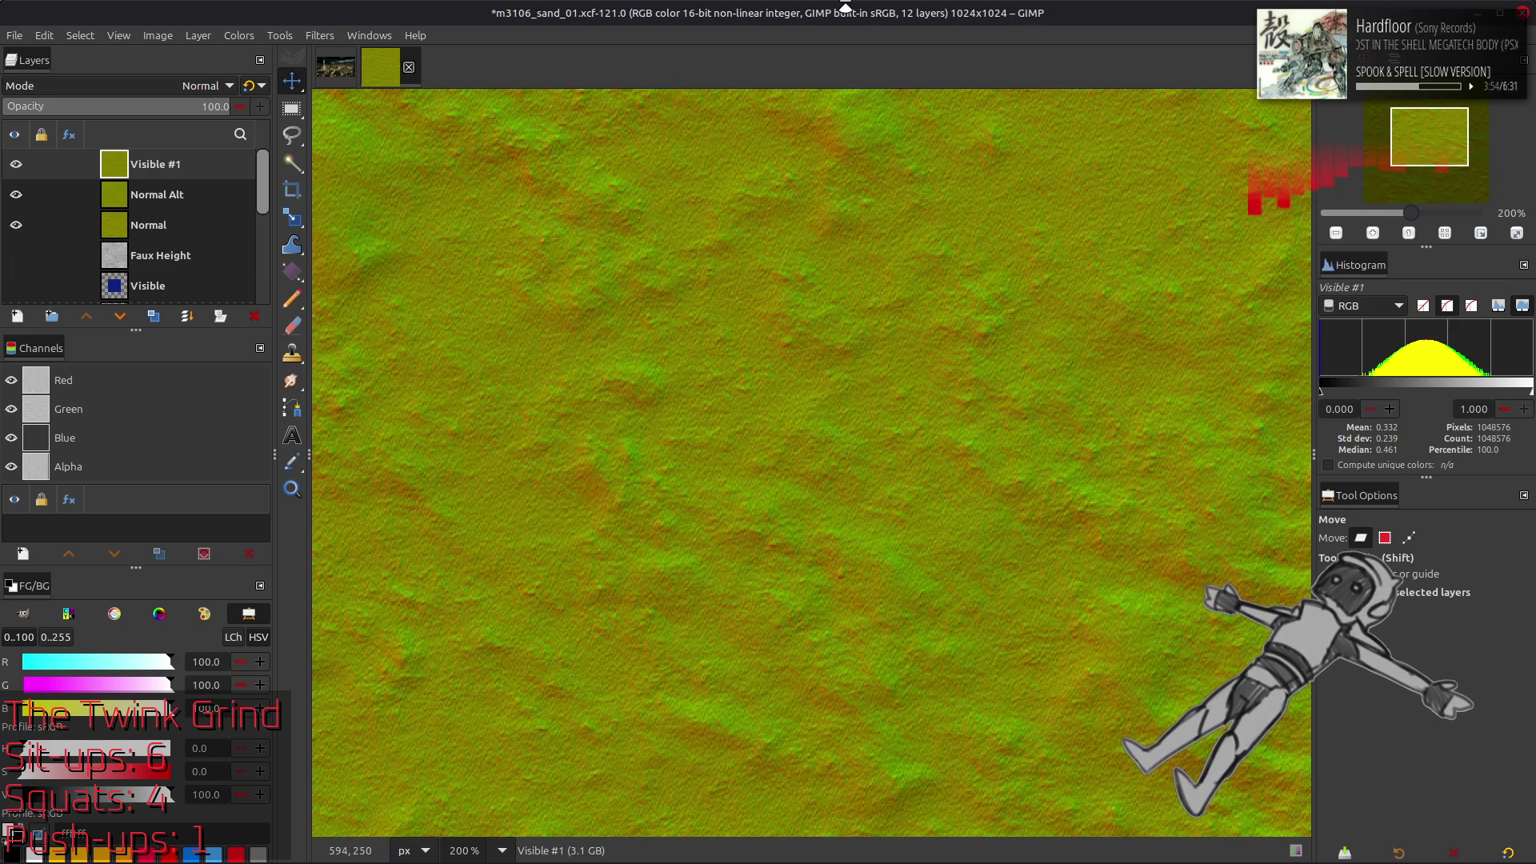
left_click(14, 37)
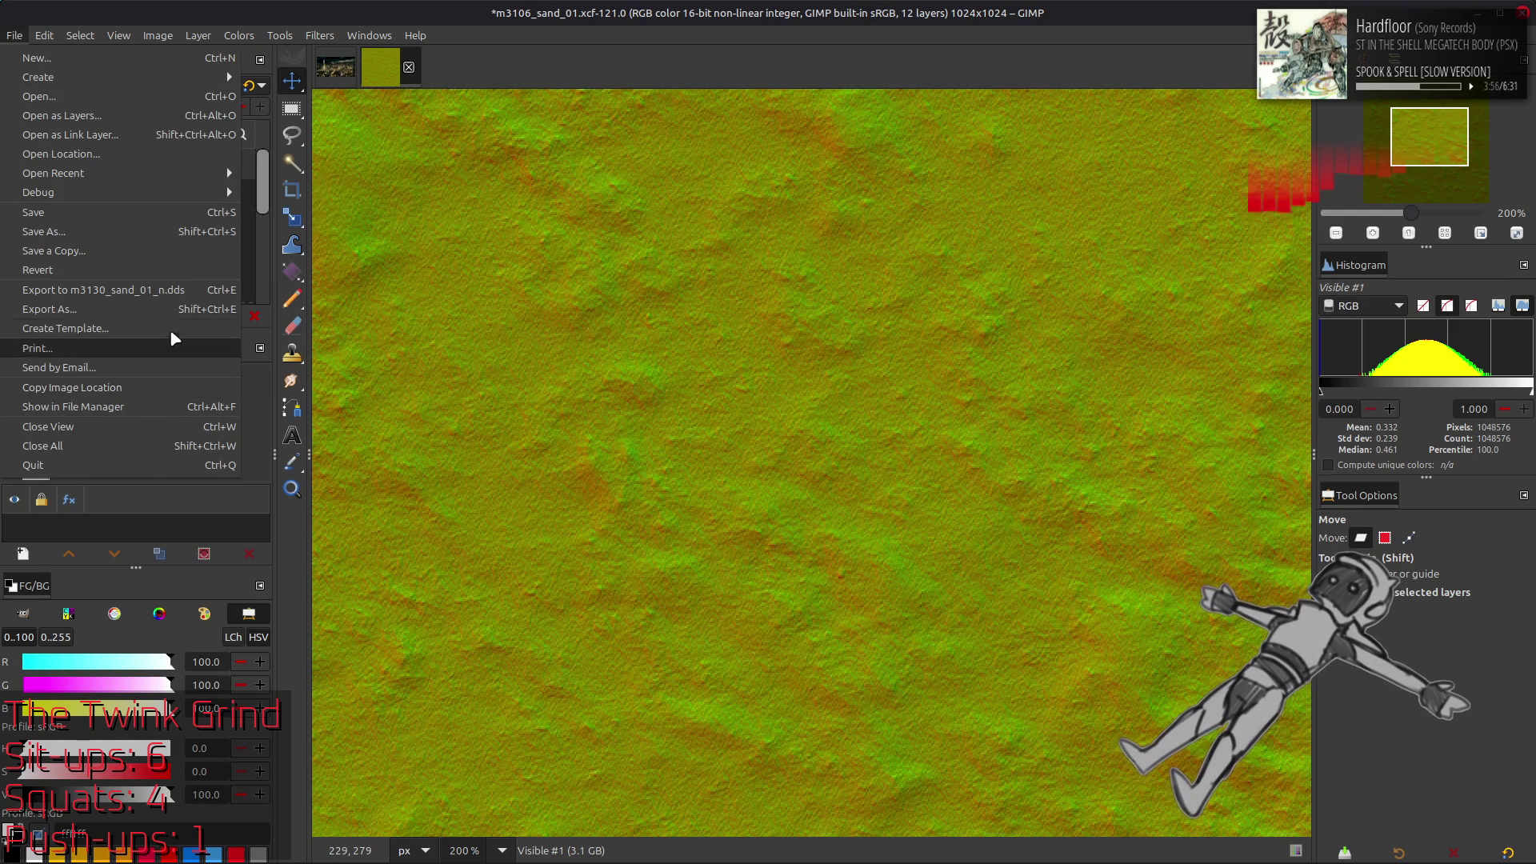
left_click(168, 292)
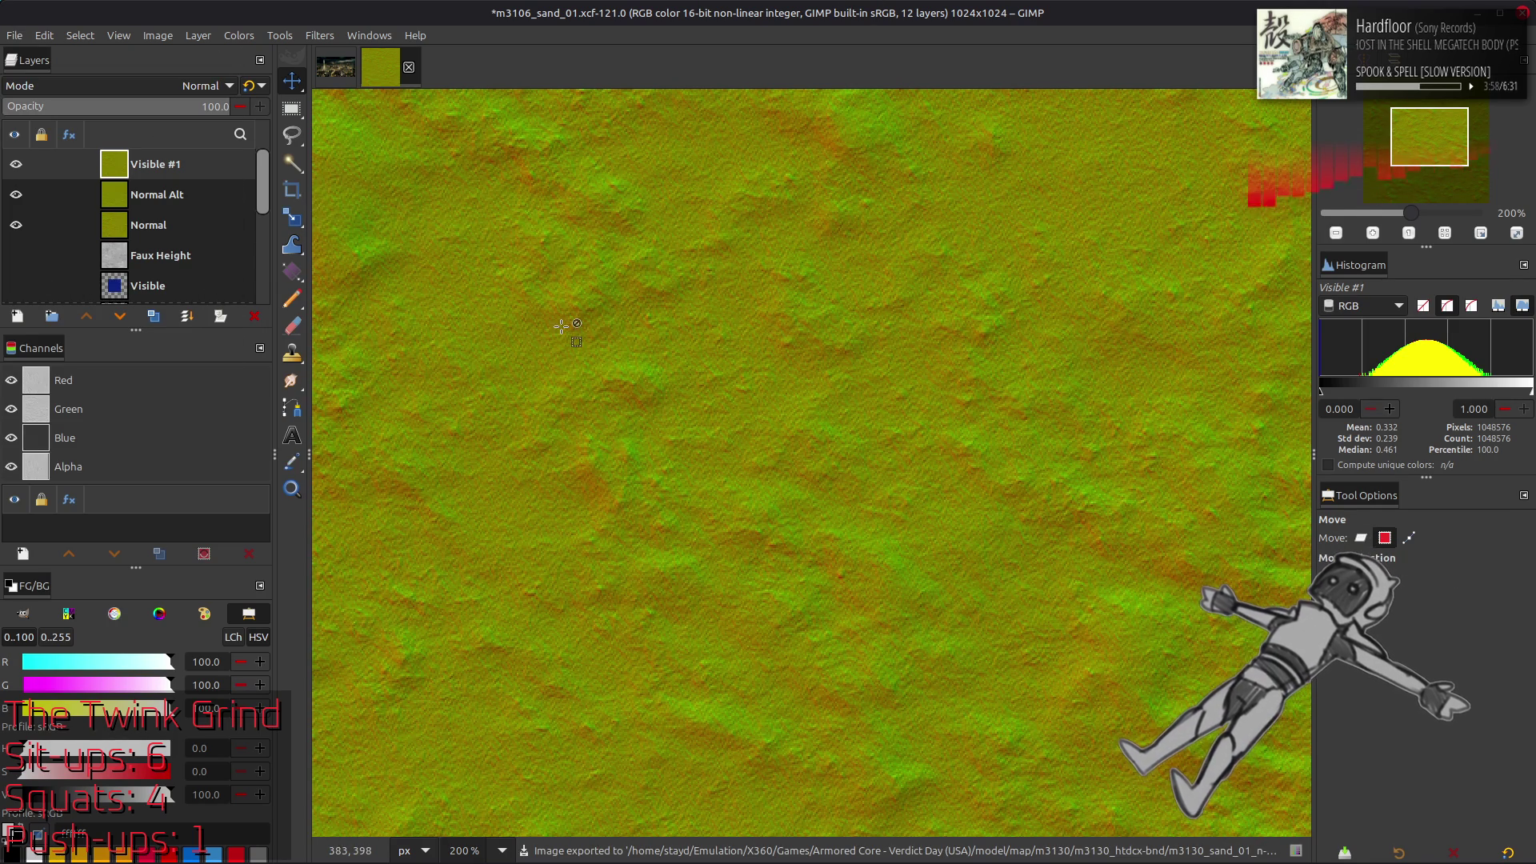
key("alt+Tab")
key("alt+Tab")
key("alt+Tab")
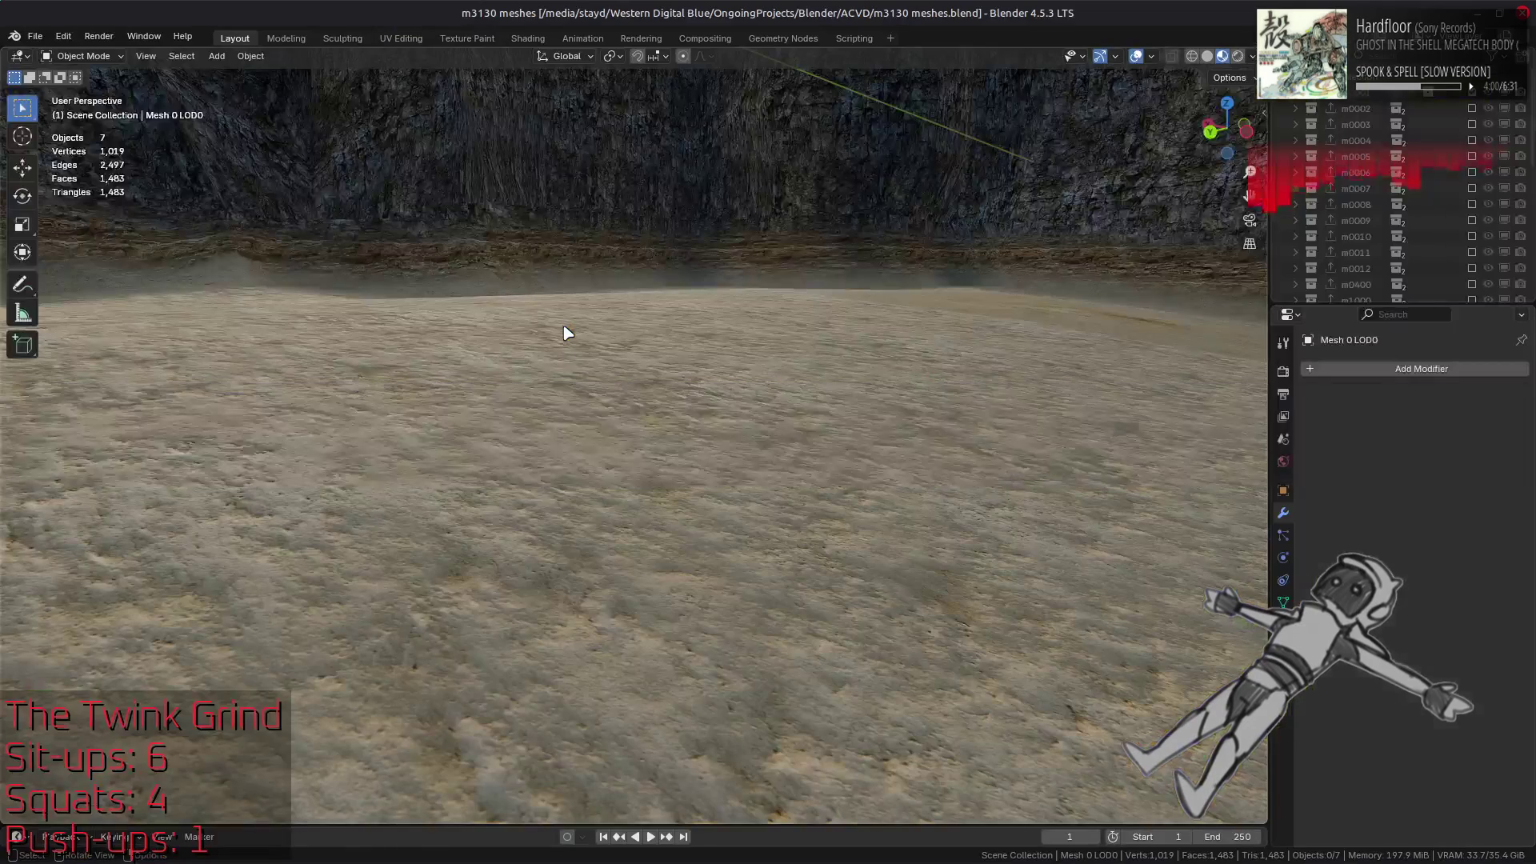
In the Shading workspace, select the ground mesh and zoom in on its updated texture
left_click(509, 39)
left_click(648, 372)
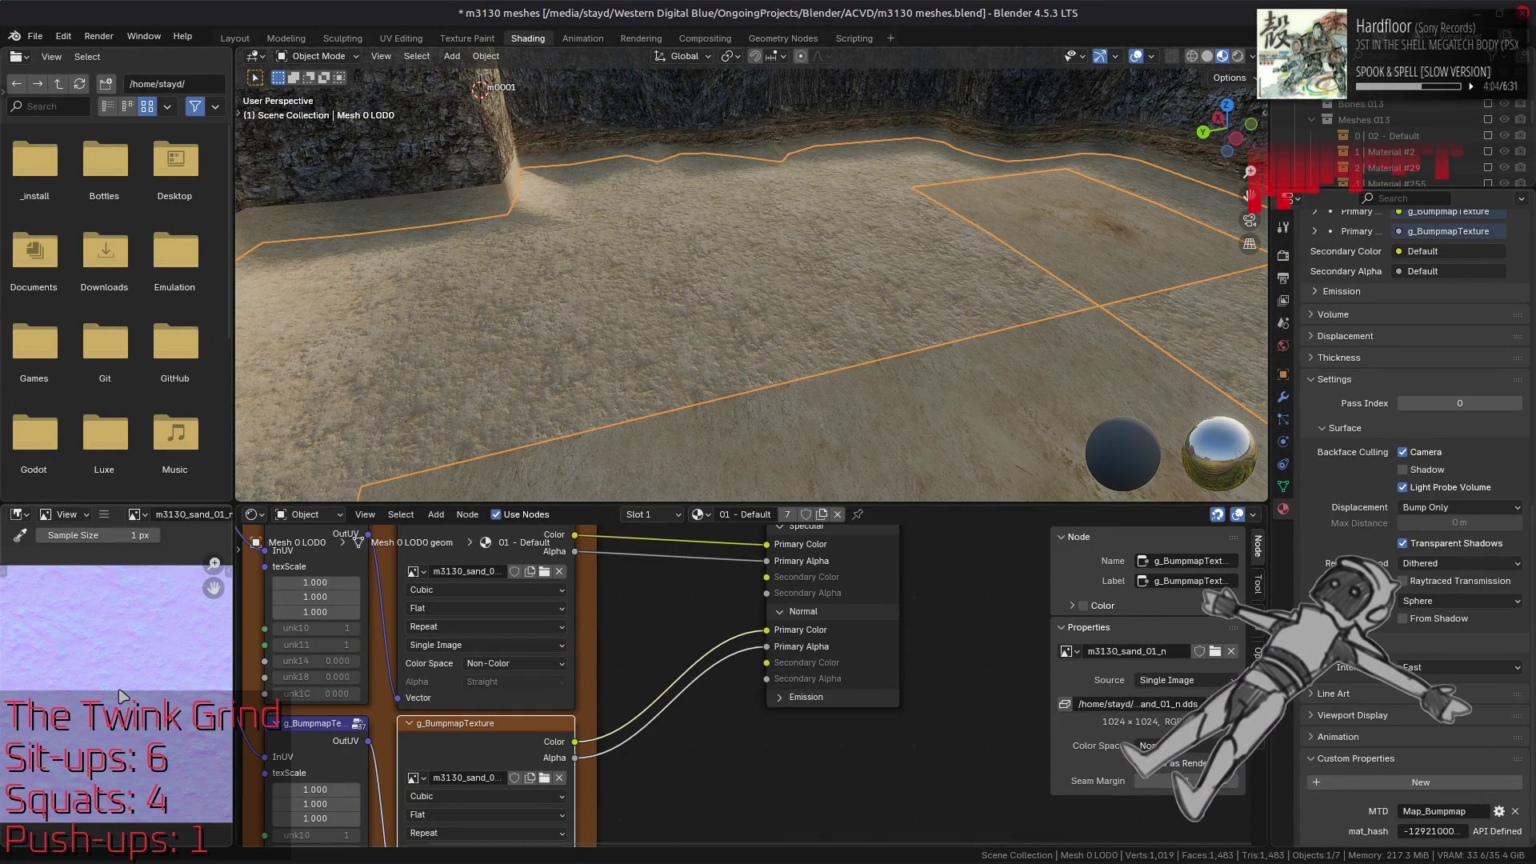
scroll(540, 326, "up", 5)
scroll(550, 300, "up", 3)
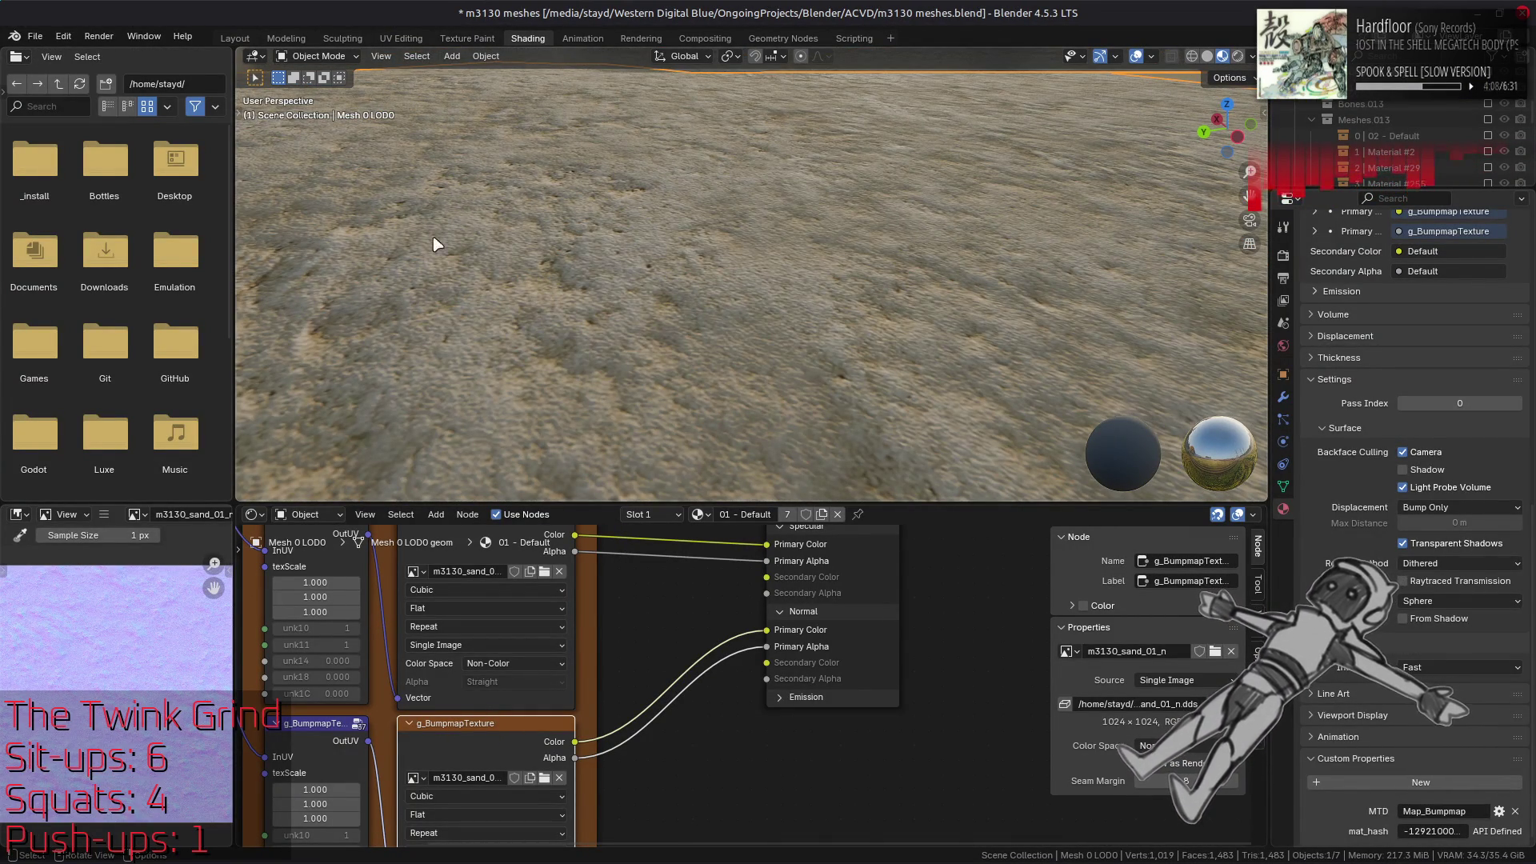
Return to Layout, deselect everything, and switch back to GIMP
left_click(235, 38)
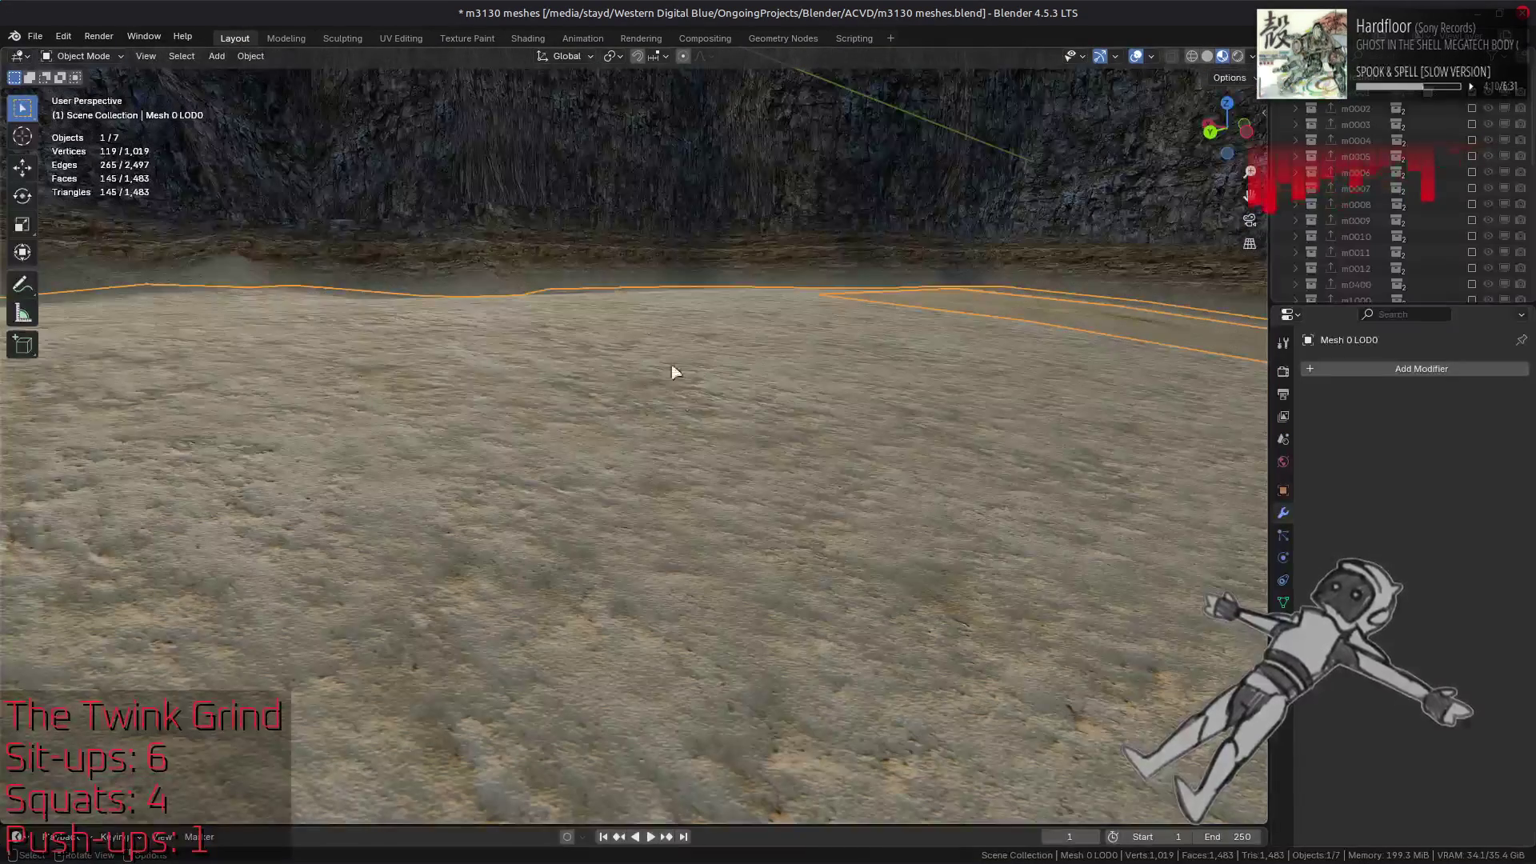
key("alt+a")
scroll(704, 429, "up", 2)
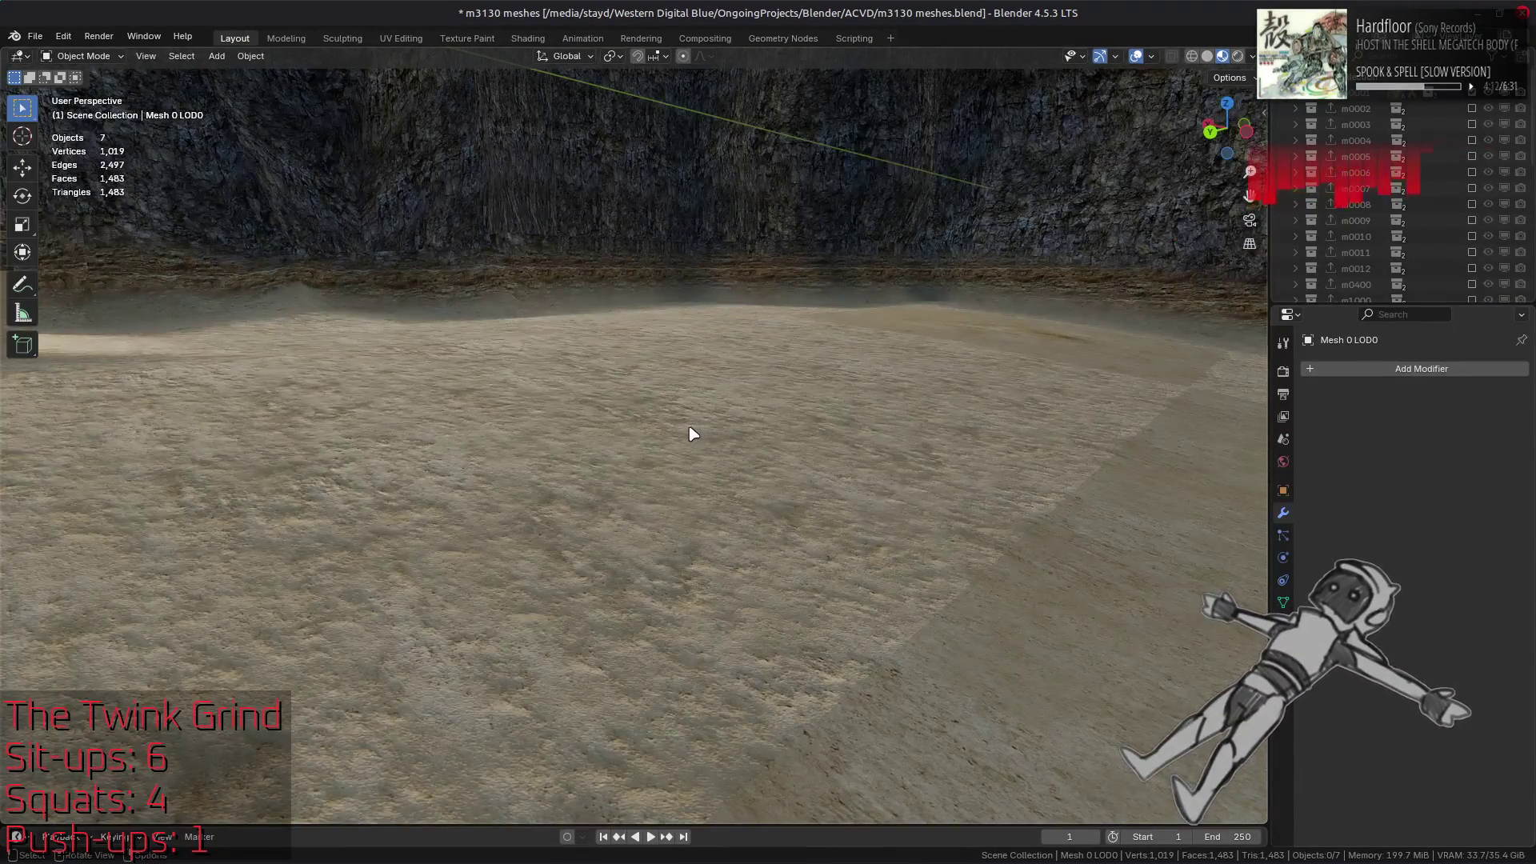
scroll(685, 468, "down", 3)
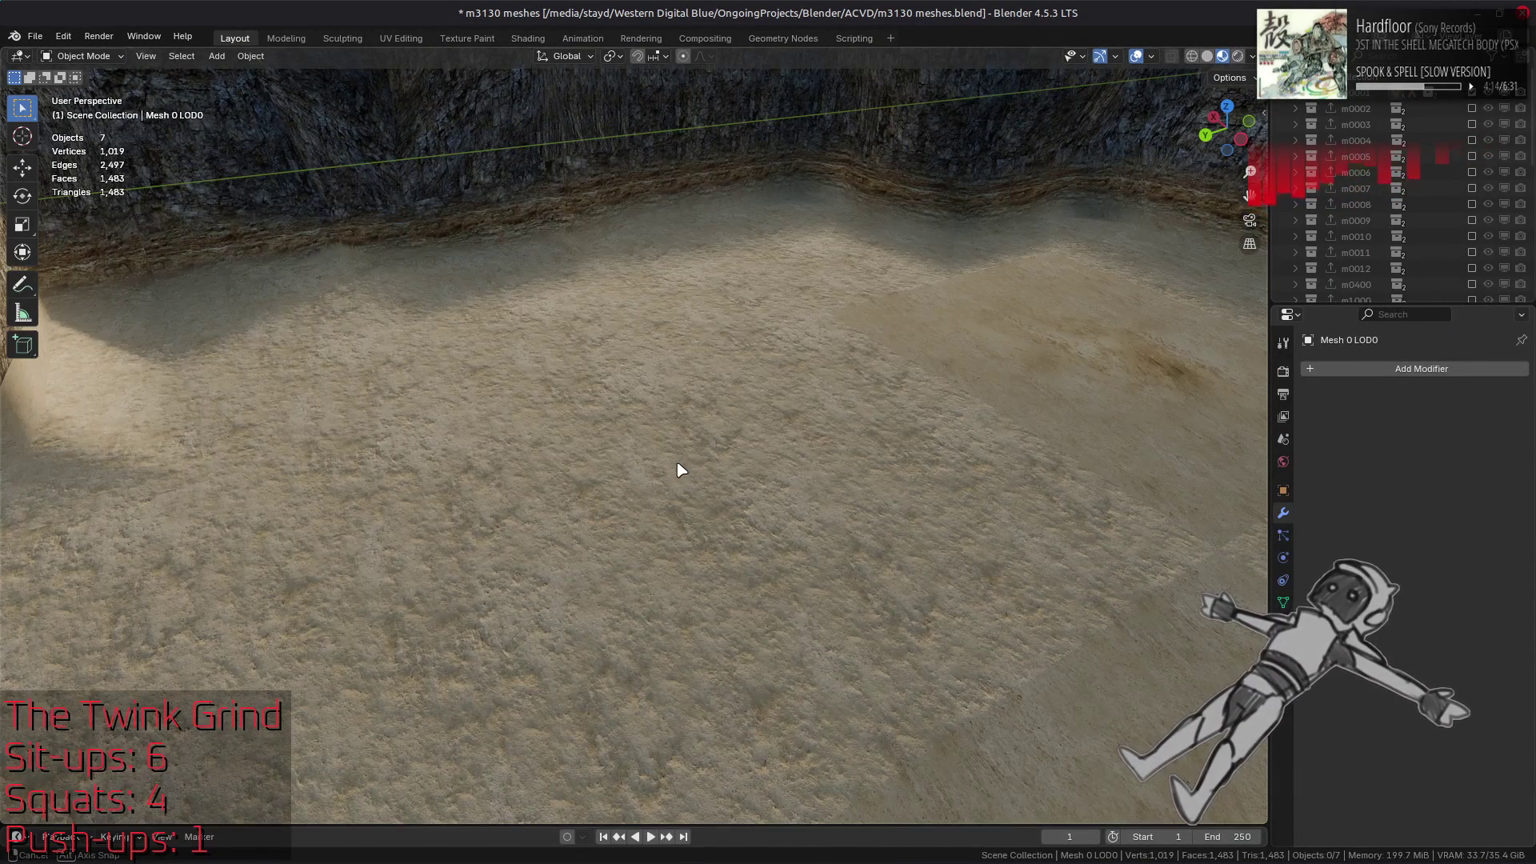
scroll(679, 470, "up", 2)
key("alt+Tab")
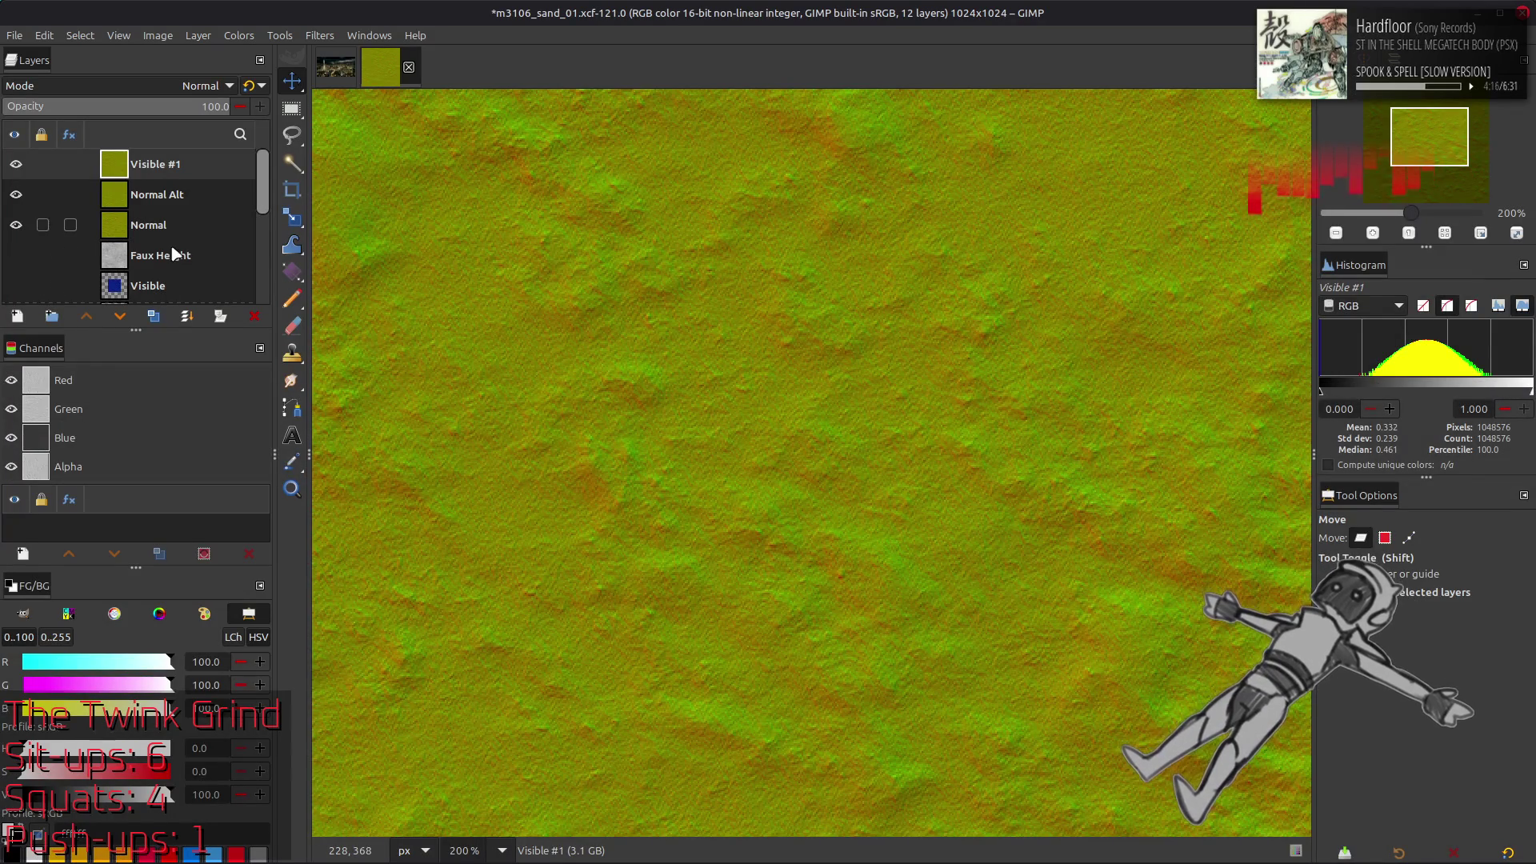
Add a new layer and two New from Visible copies, Visible #2 and Visible #3
right_click(178, 157)
left_click(225, 273)
right_click(165, 175)
left_click(200, 309)
left_click(154, 316)
Invert Visible #3, blend it in Soft light mode, and toggle it to compare
left_click(238, 35)
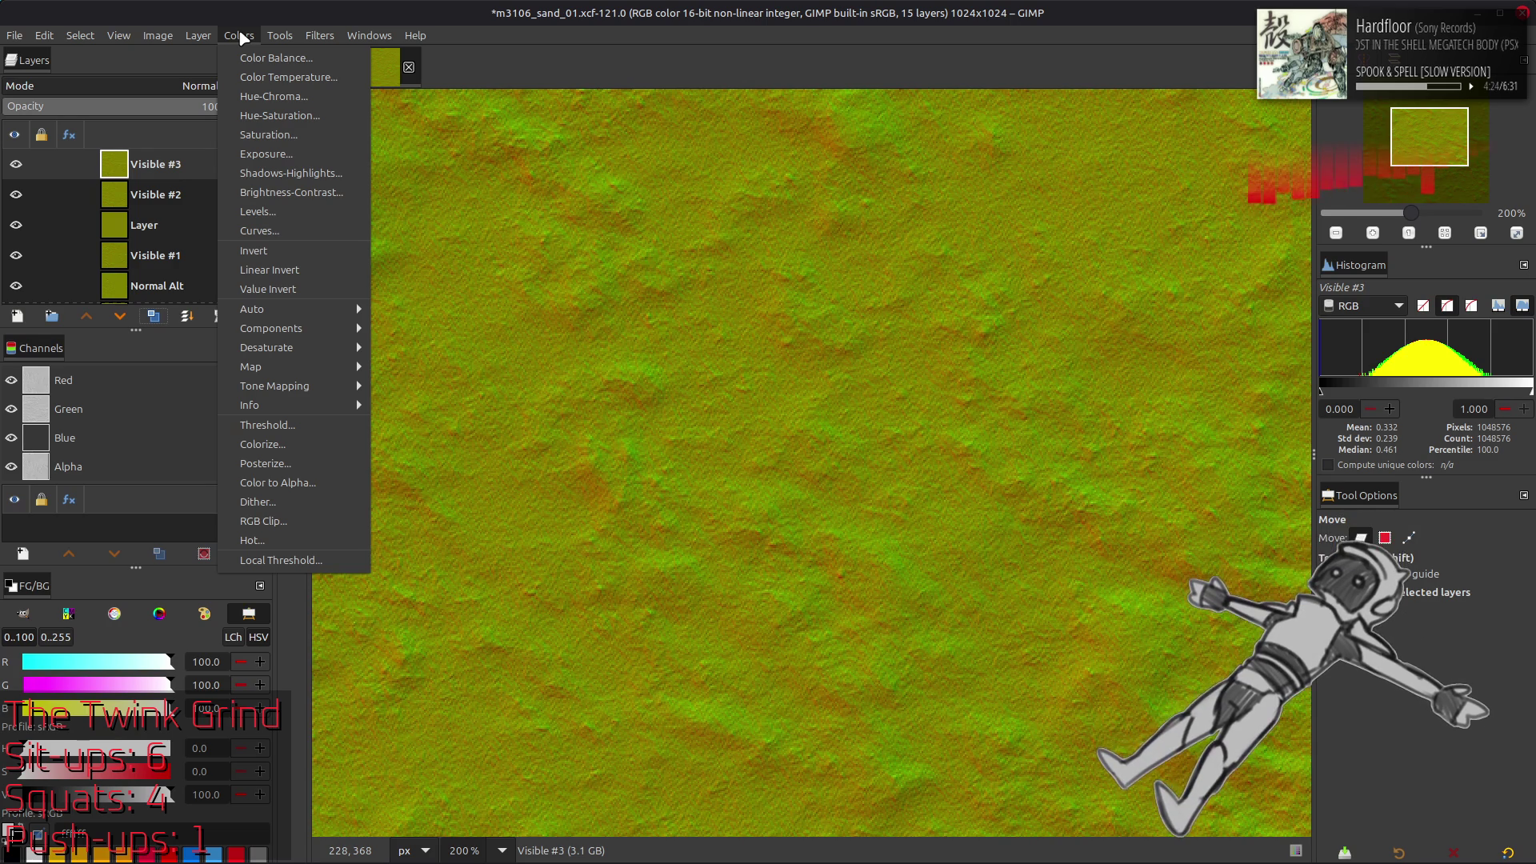
left_click(286, 253)
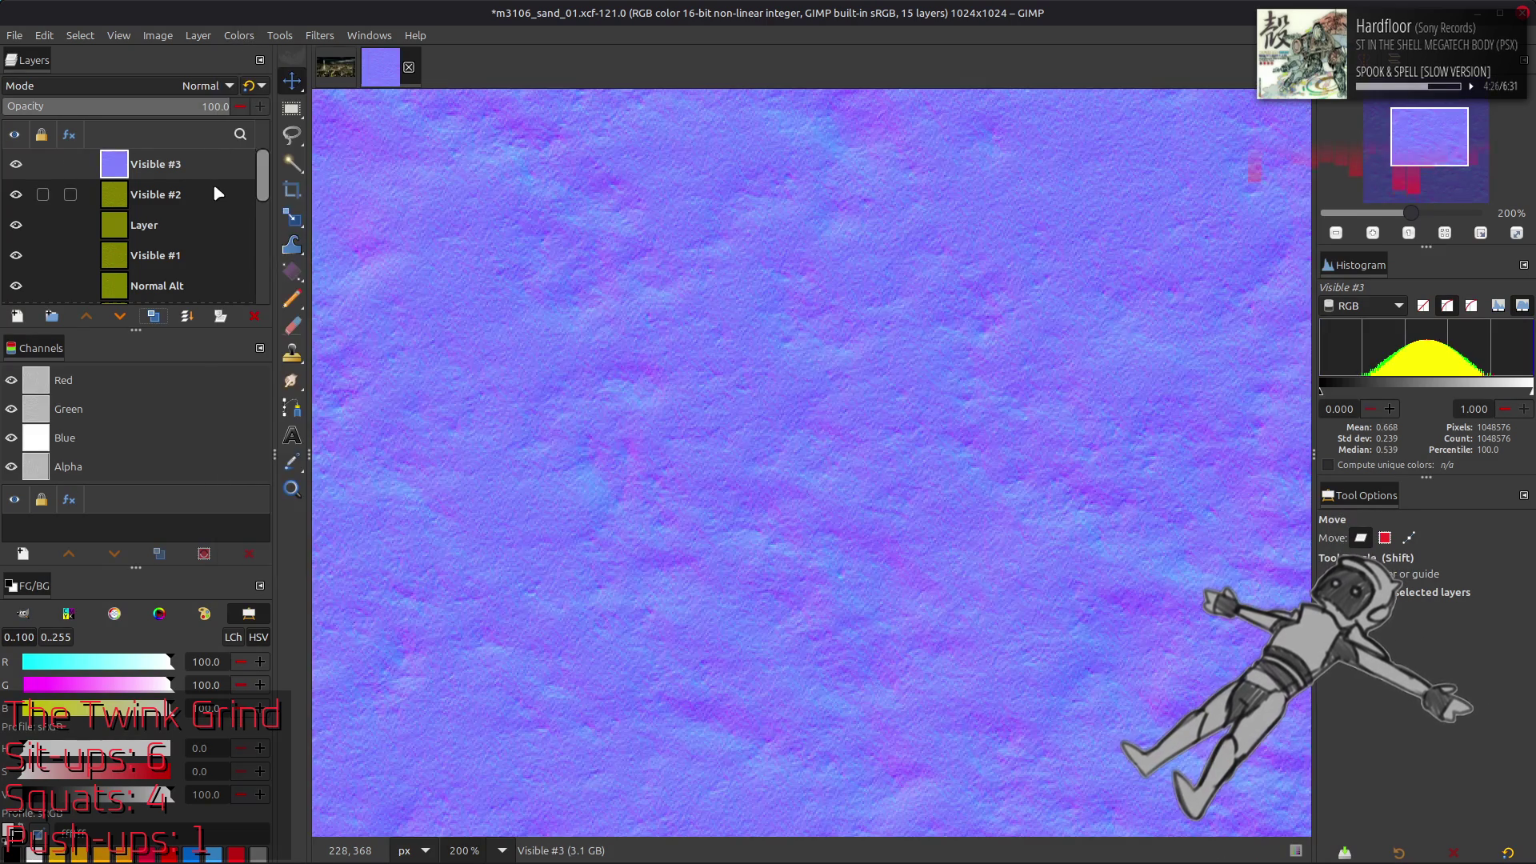
left_click(185, 88)
left_click(103, 470)
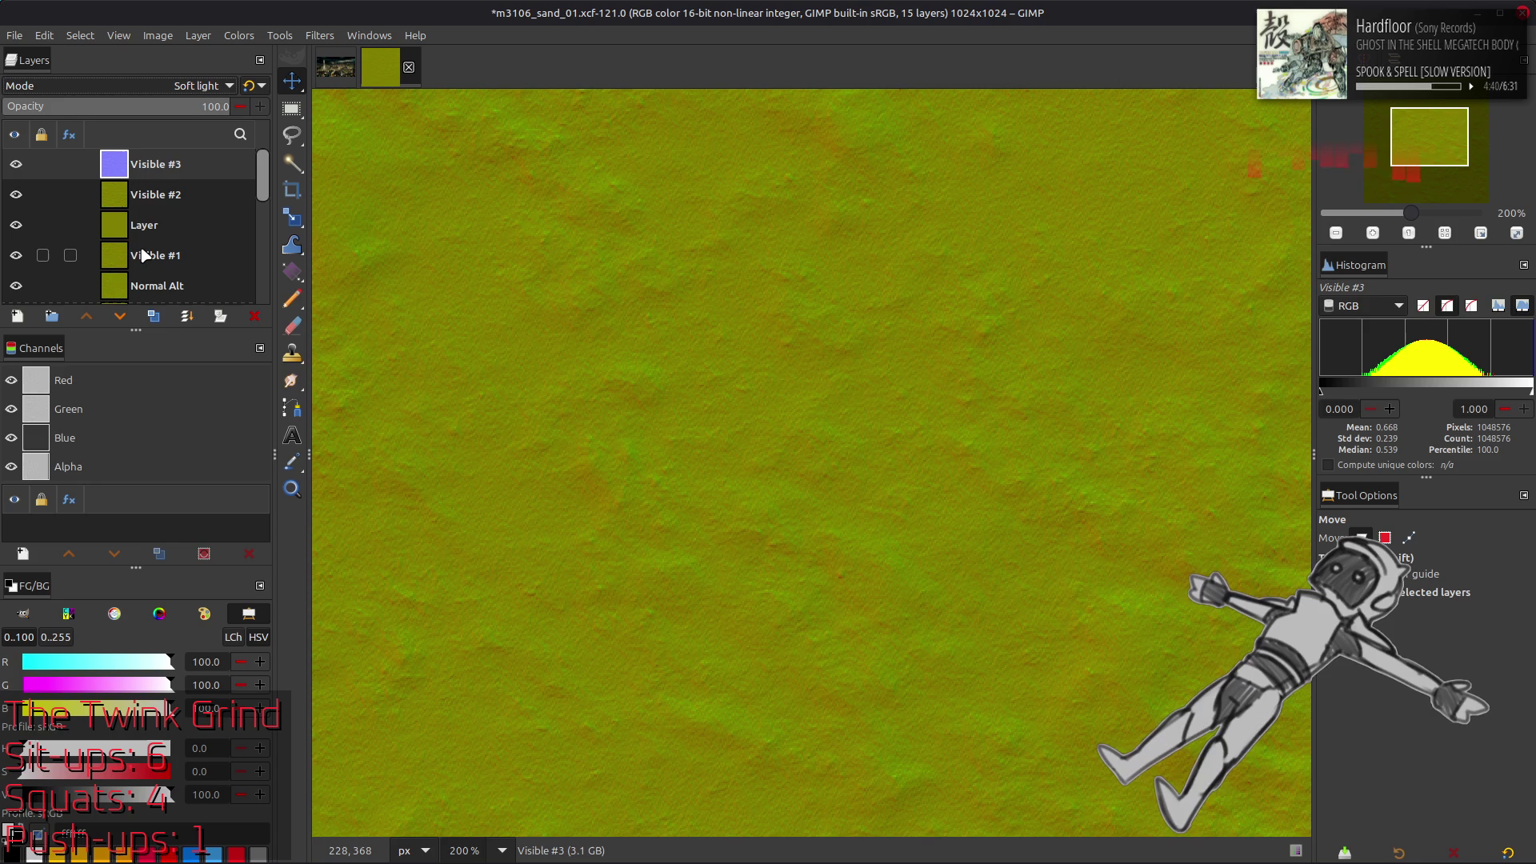
left_click(17, 164)
left_click(16, 164)
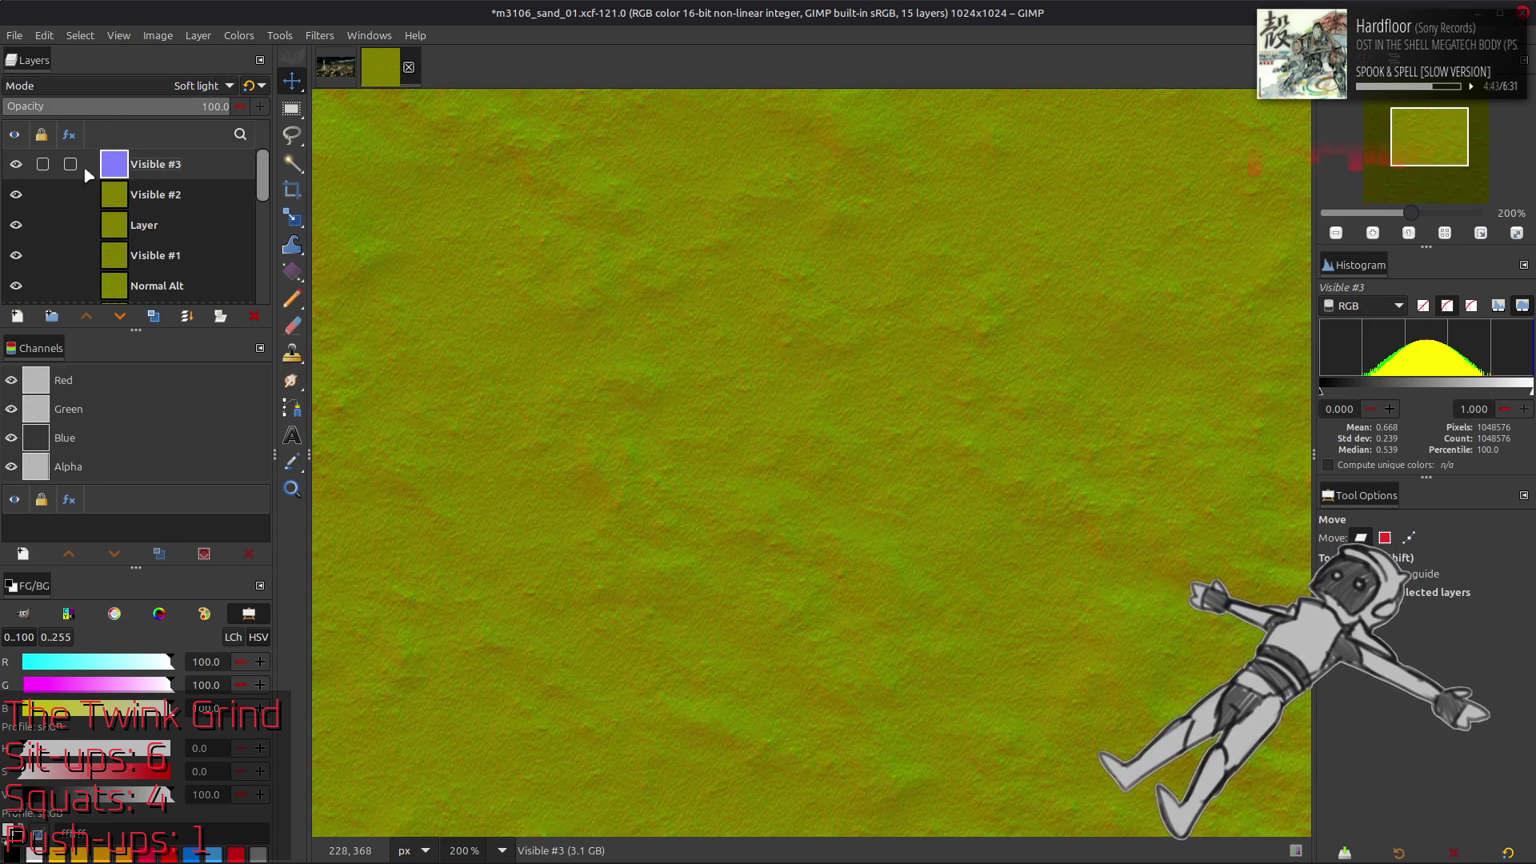
Delete Visible #3, re-export m3130_sand_01_n.dds, and switch to Blender
right_click(176, 164)
left_click(256, 392)
left_click(16, 164)
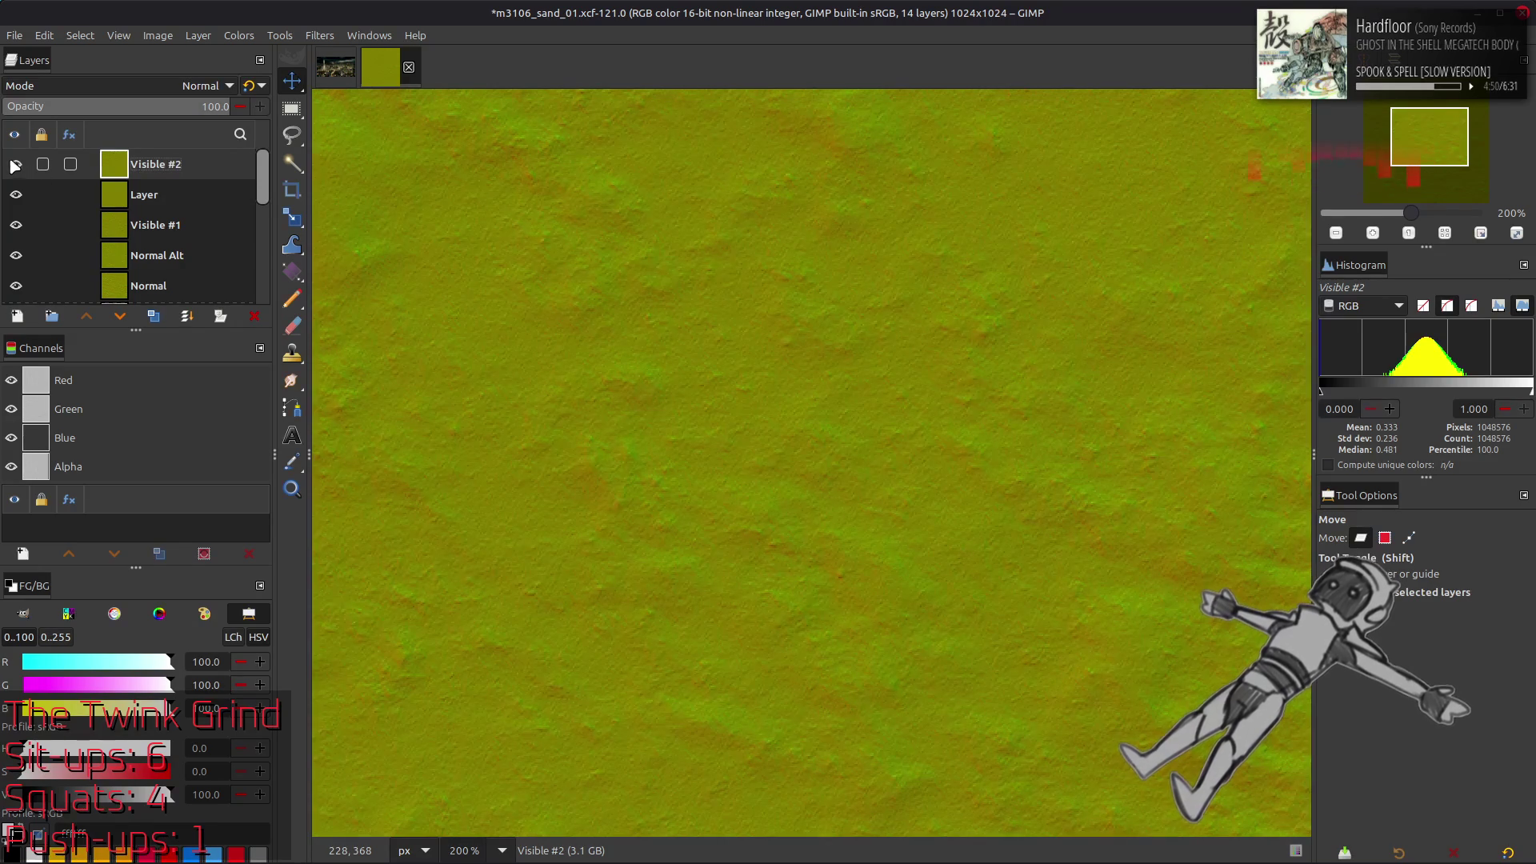
left_click(14, 35)
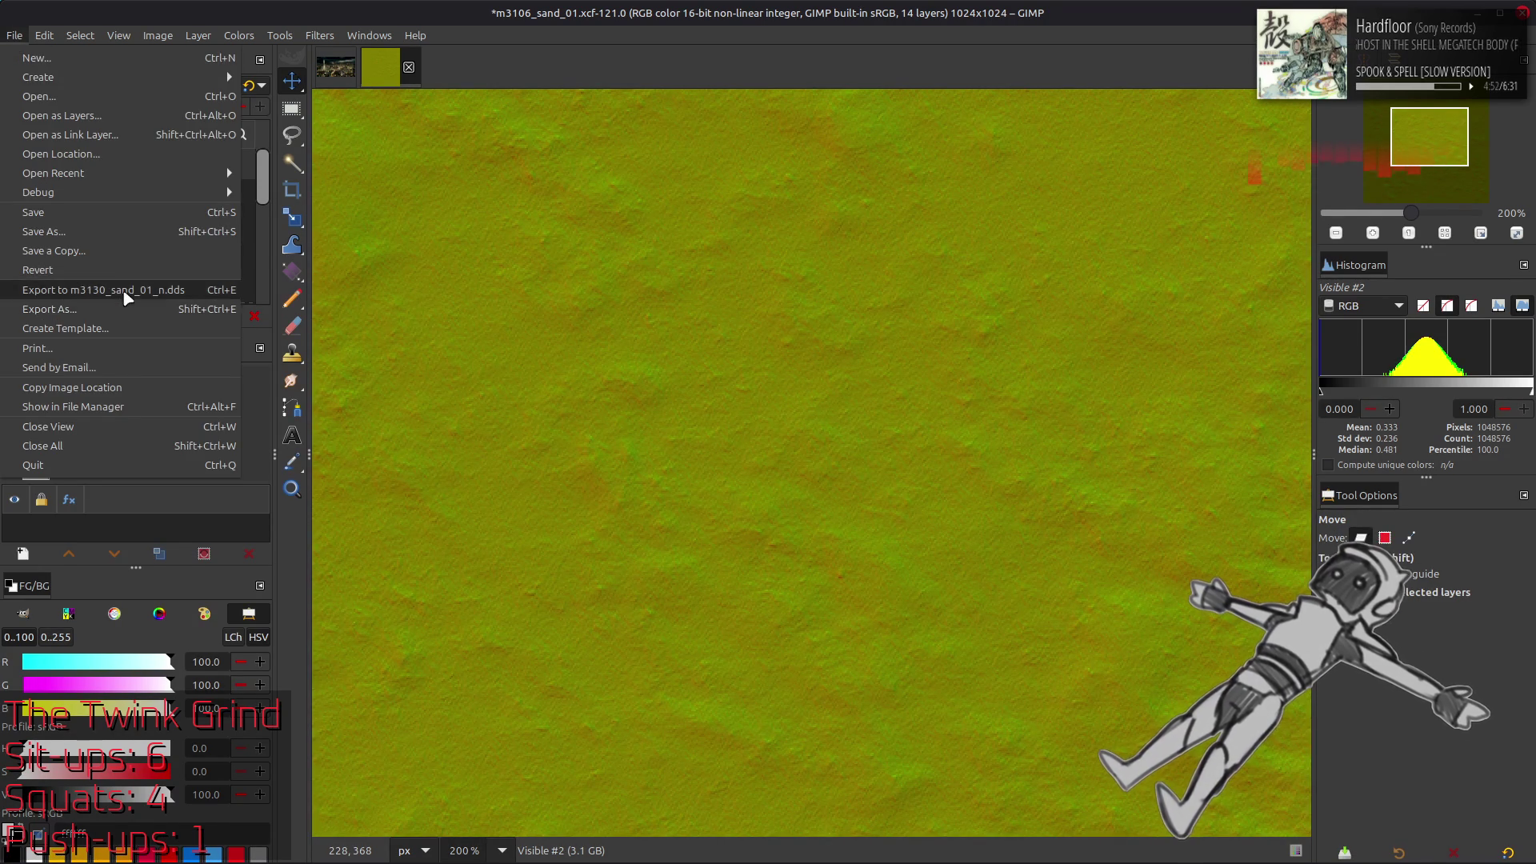
left_click(121, 291)
key("alt+Tab")
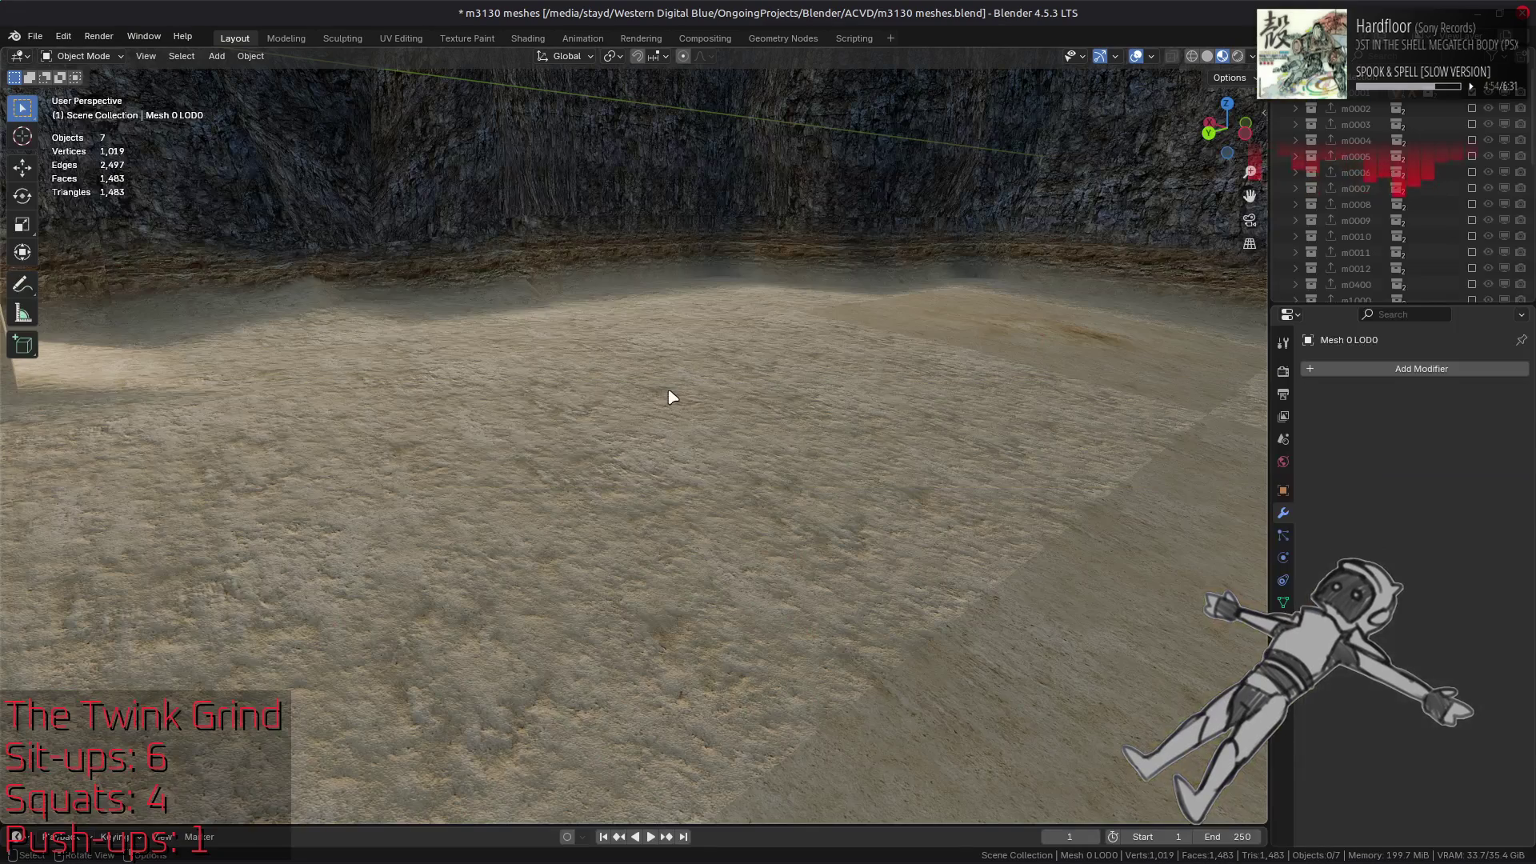
Check the bump map node in Shading, then orbit the Layout view down onto the sand floor
left_click(528, 38)
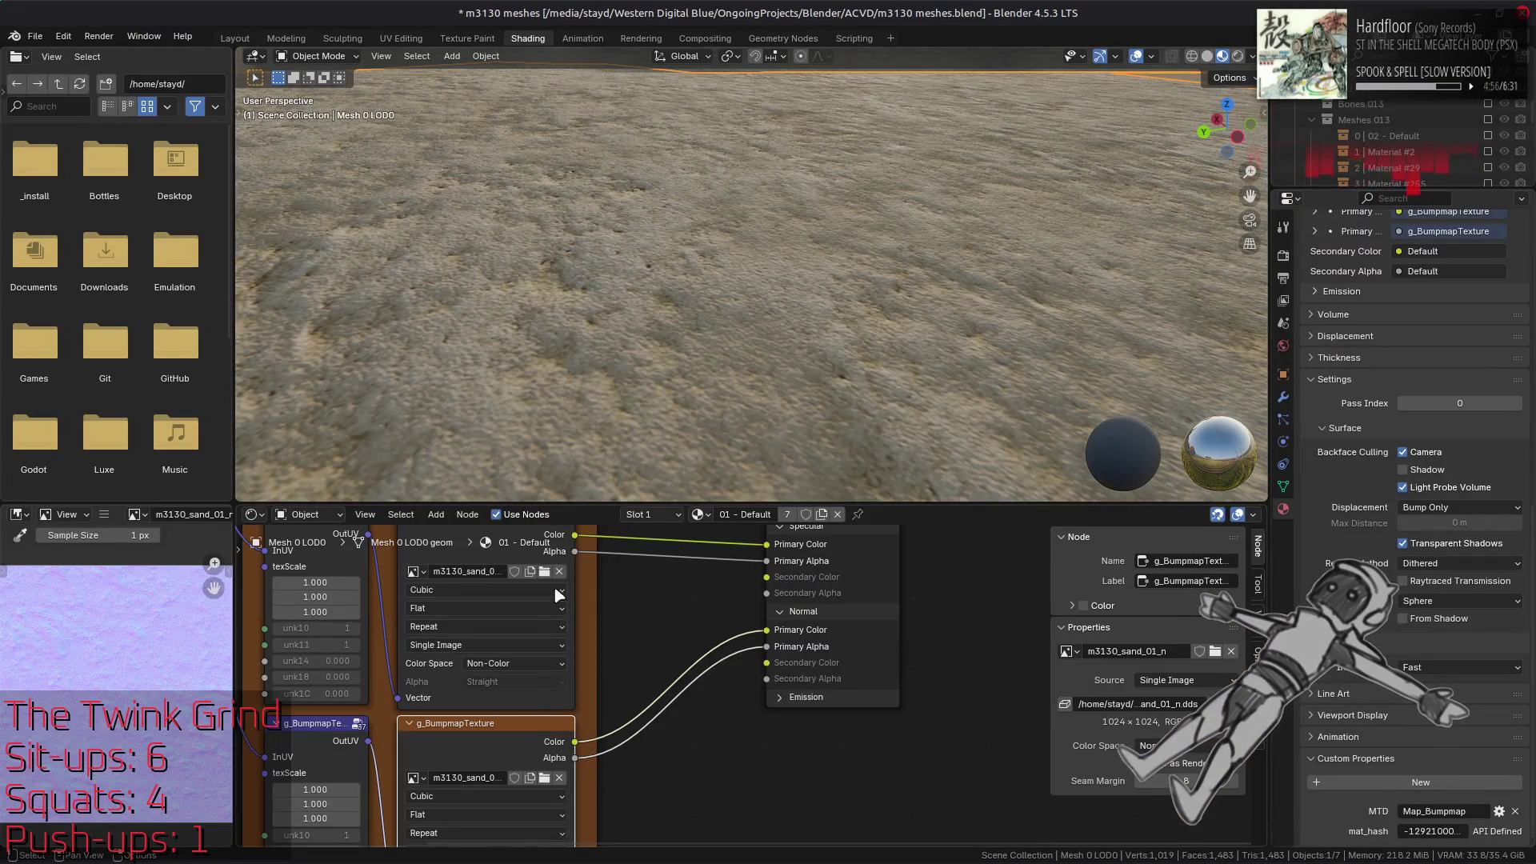
left_click(518, 720)
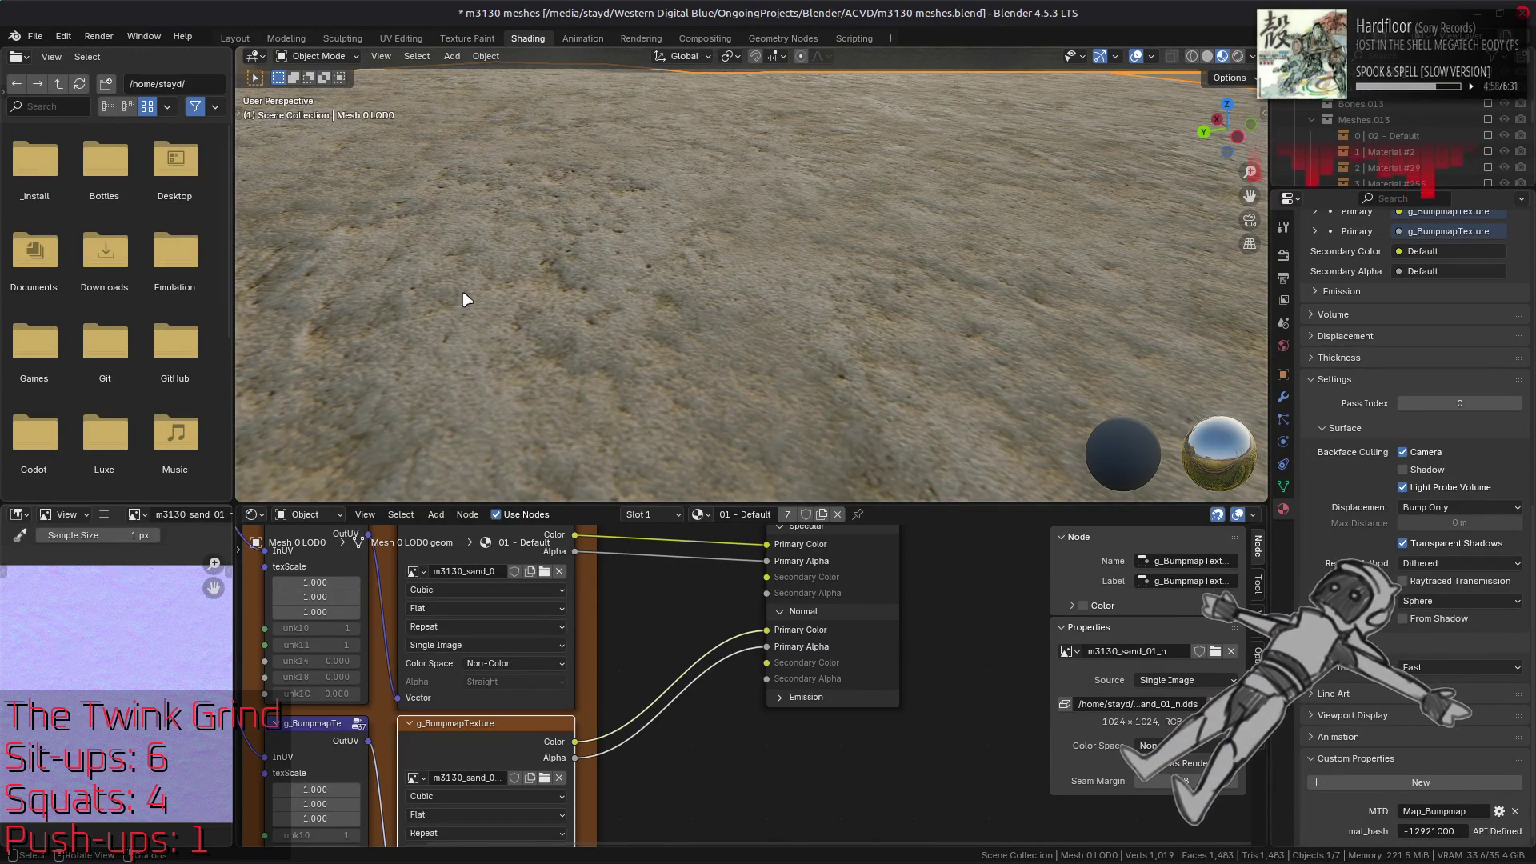
left_click(233, 38)
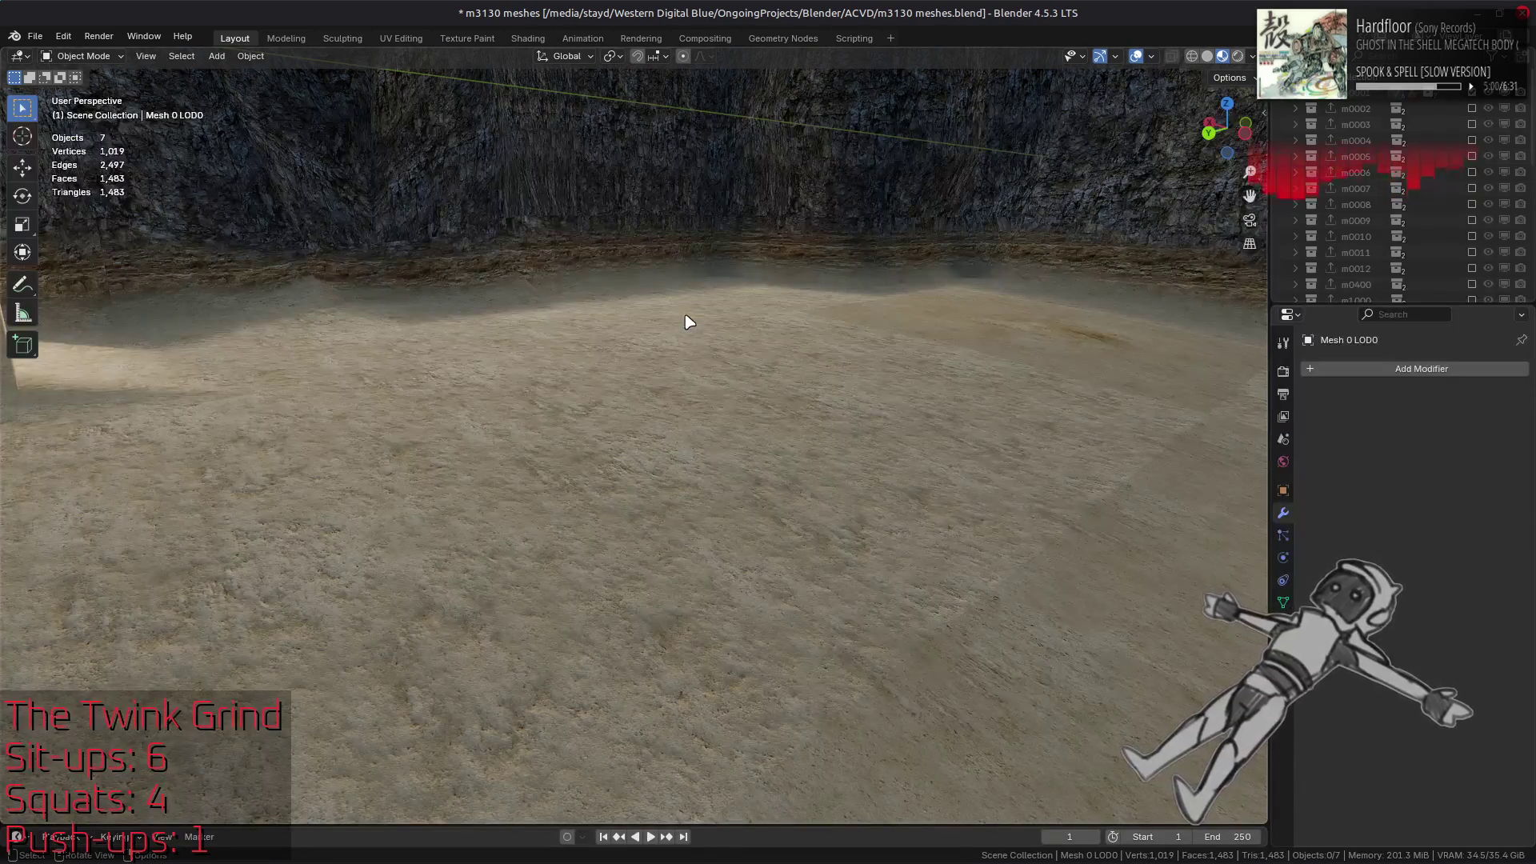
mouse_move(679, 364)
left_mouse_down()
mouse_move(627, 448)
mouse_move(699, 439)
mouse_move(648, 384)
mouse_move(607, 387)
left_mouse_up()
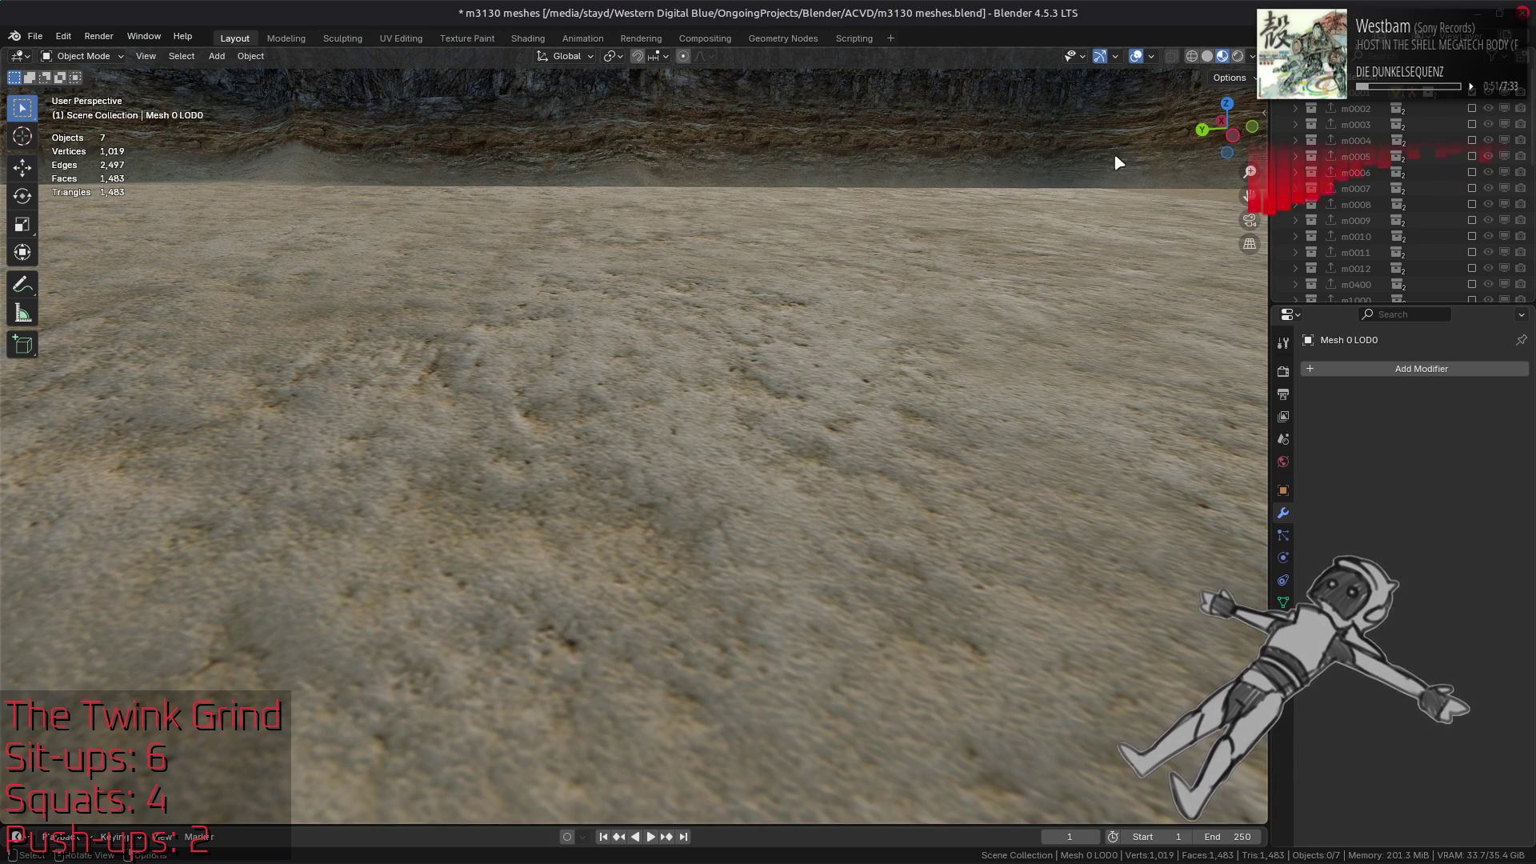
Save m3130 meshes.blend and orbit the view across the cave floor
key("ctrl+s")
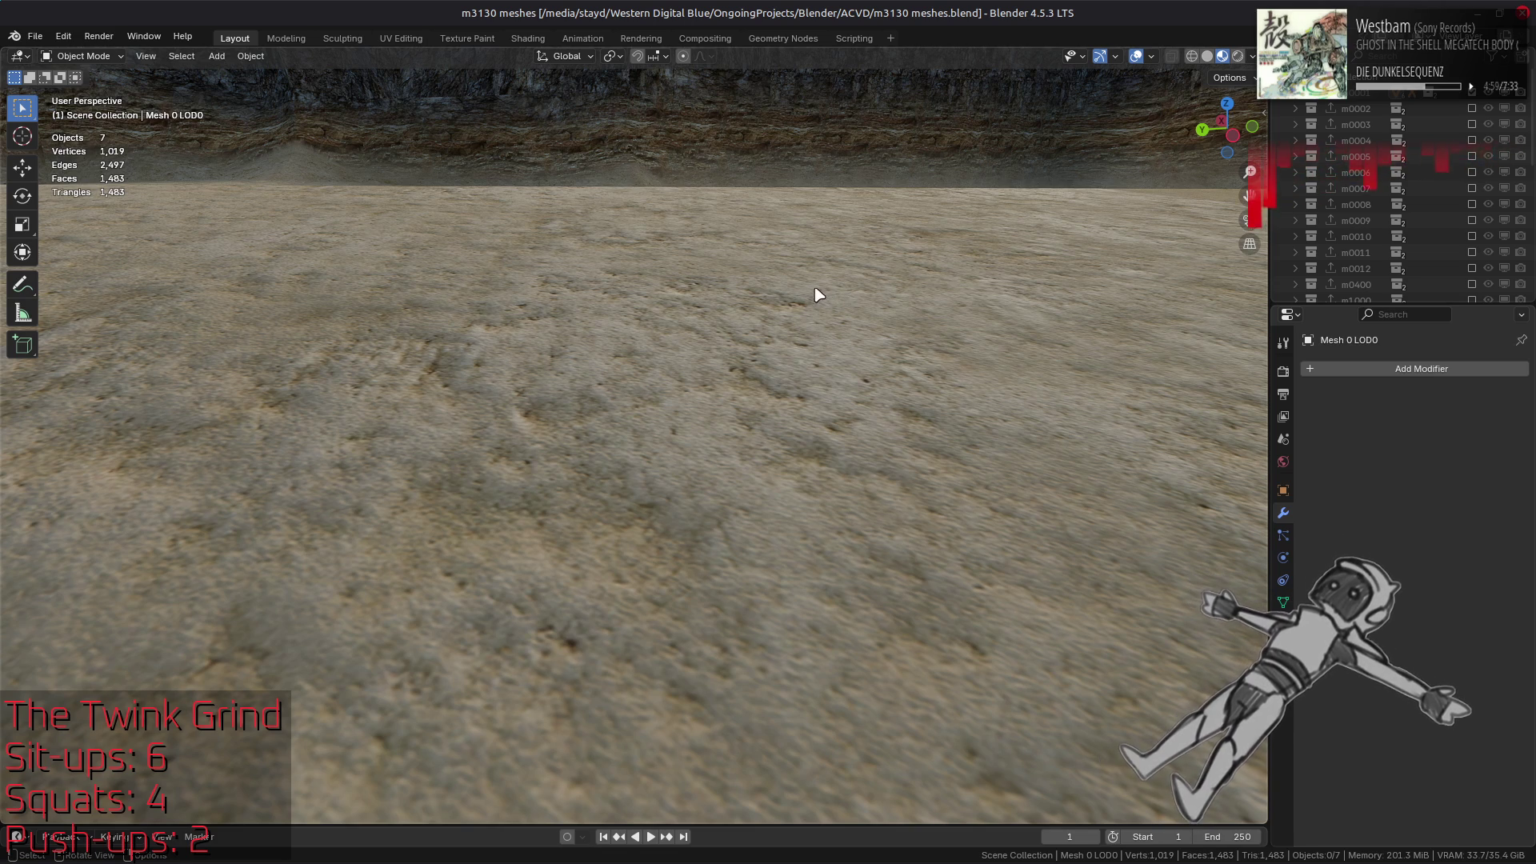
left_click_drag(774, 308, 804, 329)
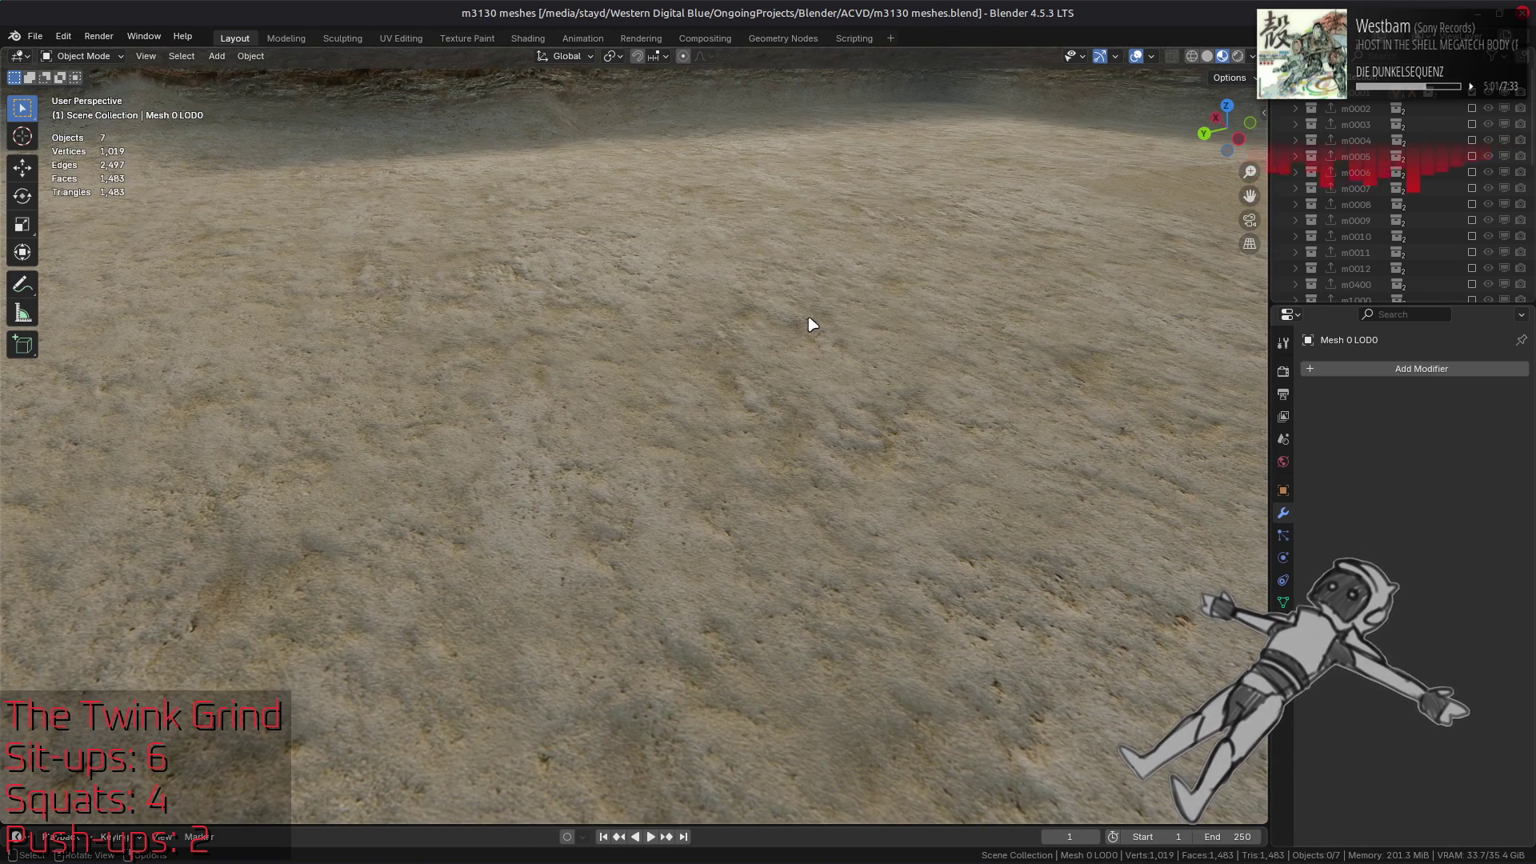
Orbit and zoom around the cave's sandy floor and walls, then save the file
scroll(810, 323, "down", 5)
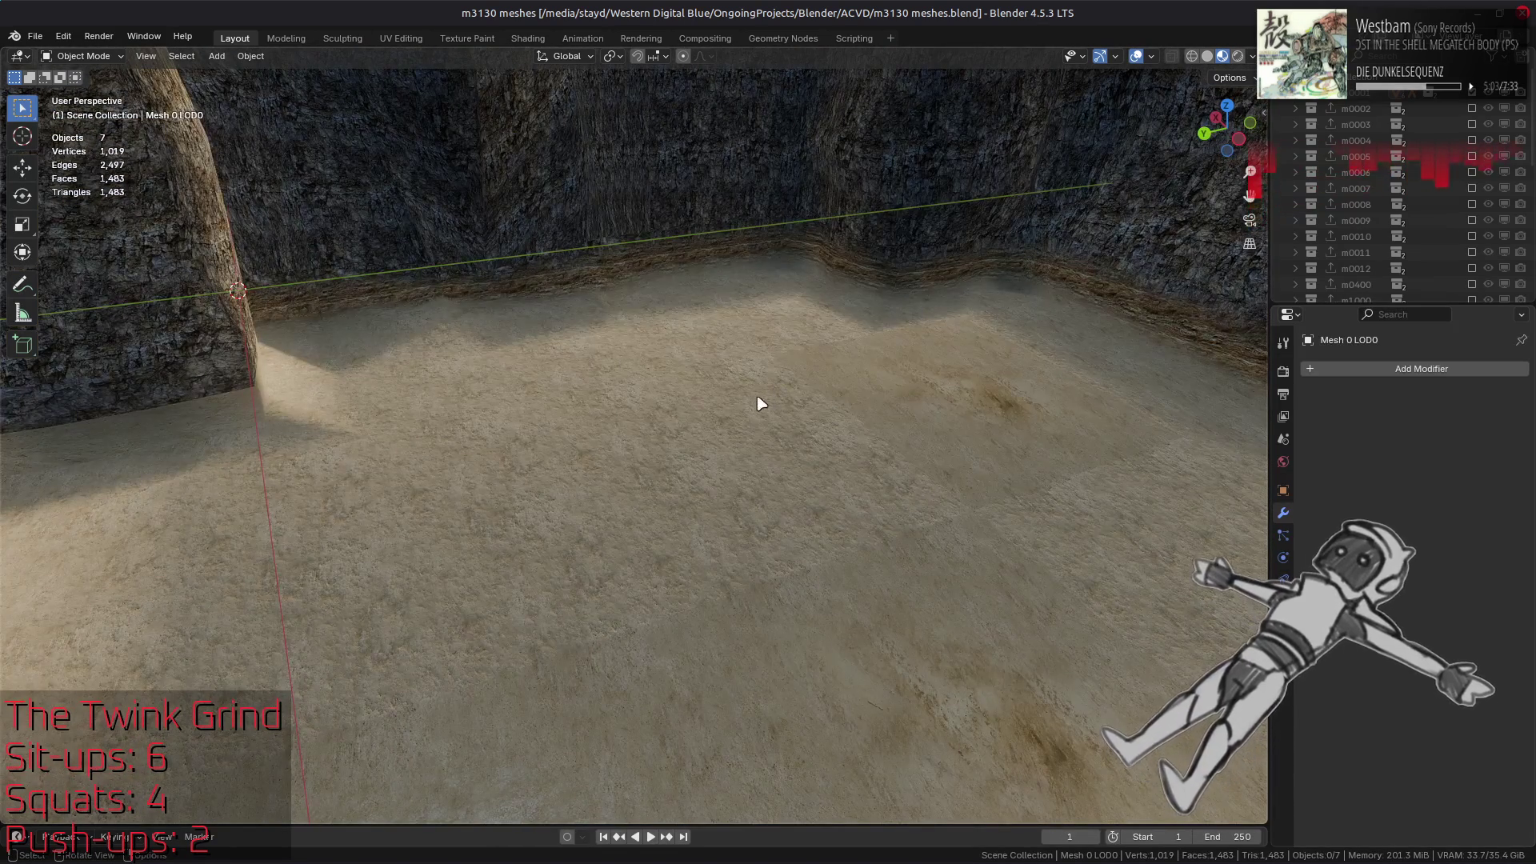
mouse_move(723, 427)
left_mouse_down()
mouse_move(673, 412)
mouse_move(695, 386)
mouse_move(731, 404)
mouse_move(709, 411)
left_mouse_up()
scroll(695, 385, "down", 10)
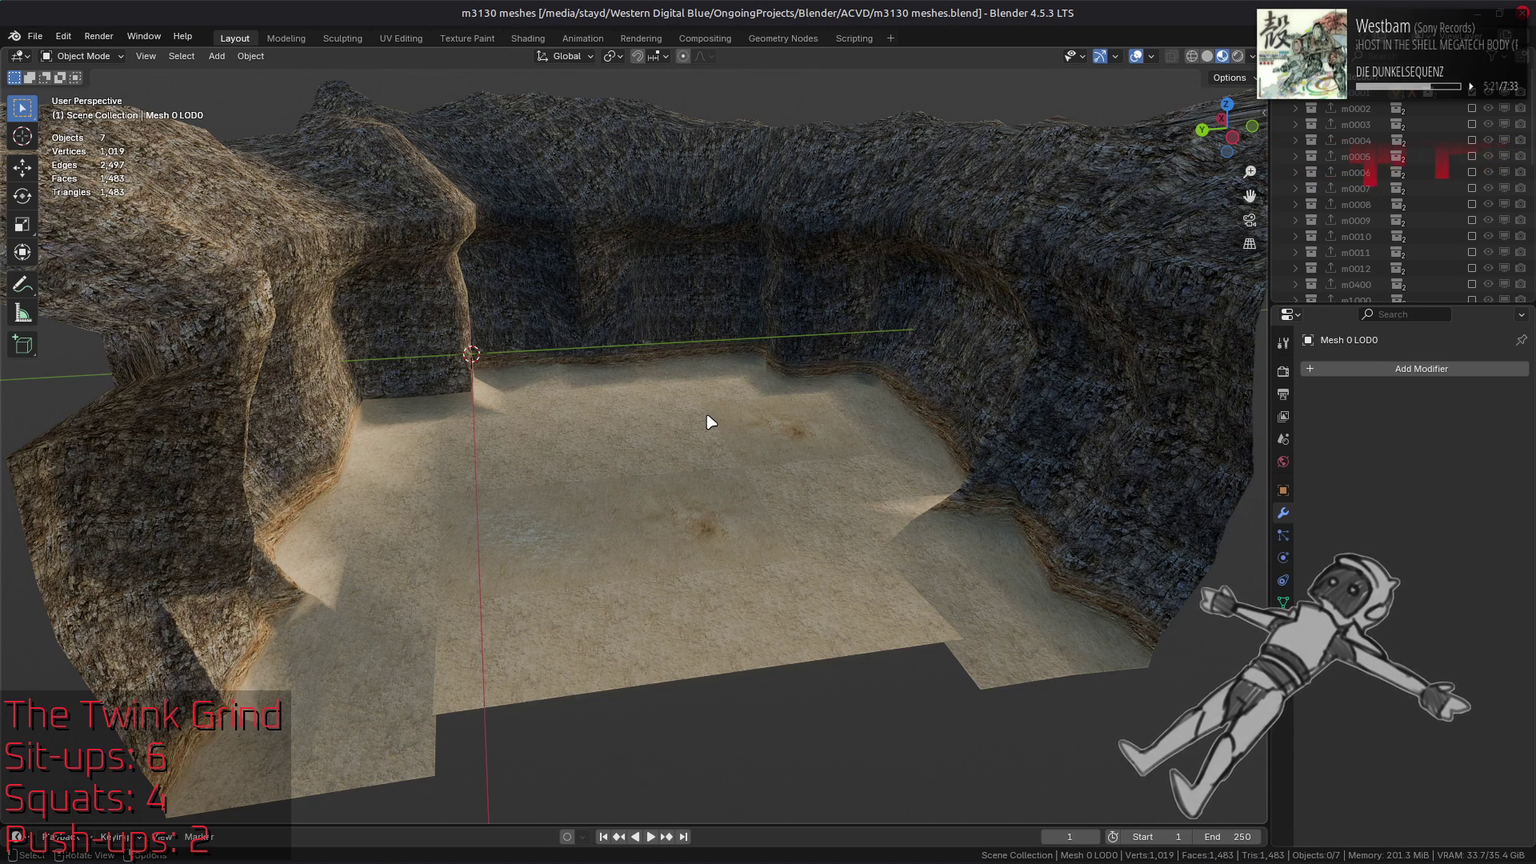
scroll(711, 421, "up", 8)
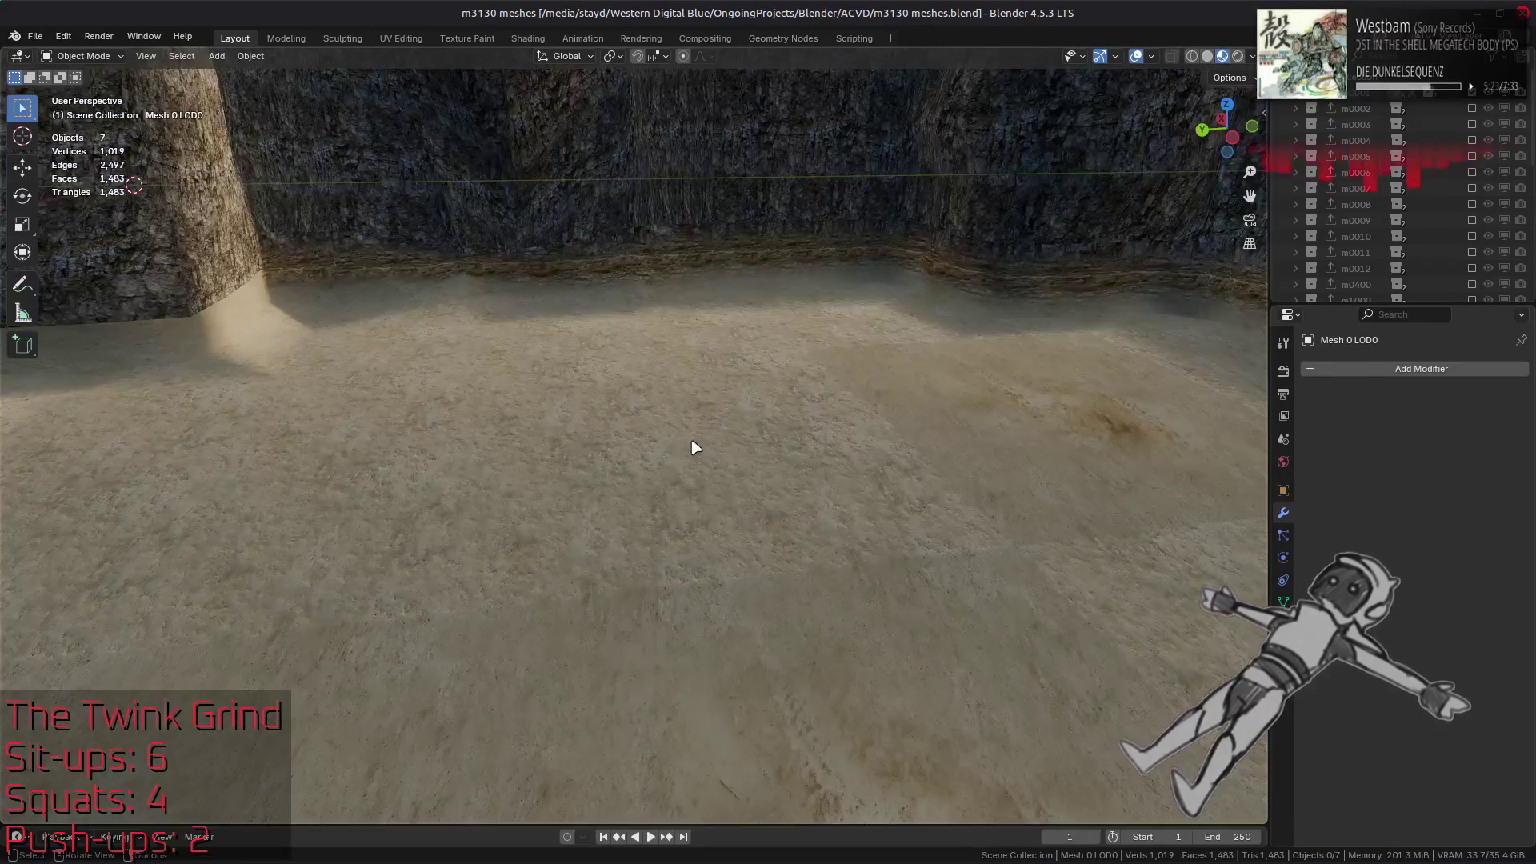
mouse_move(708, 412)
left_mouse_down()
mouse_move(733, 407)
mouse_move(696, 422)
mouse_move(720, 428)
mouse_move(711, 411)
left_mouse_up()
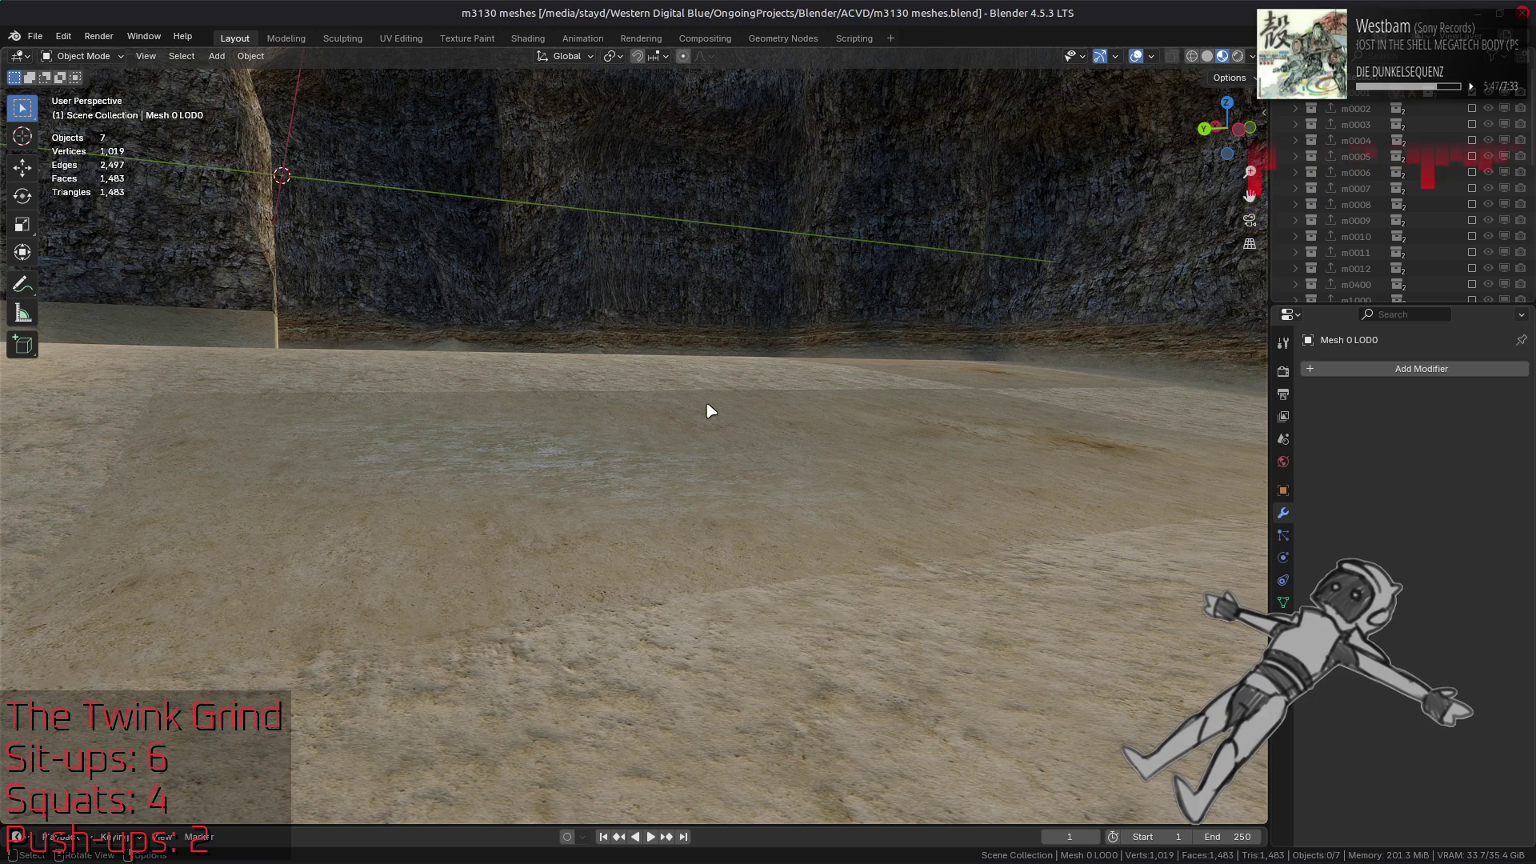
scroll(734, 402, "down", 5)
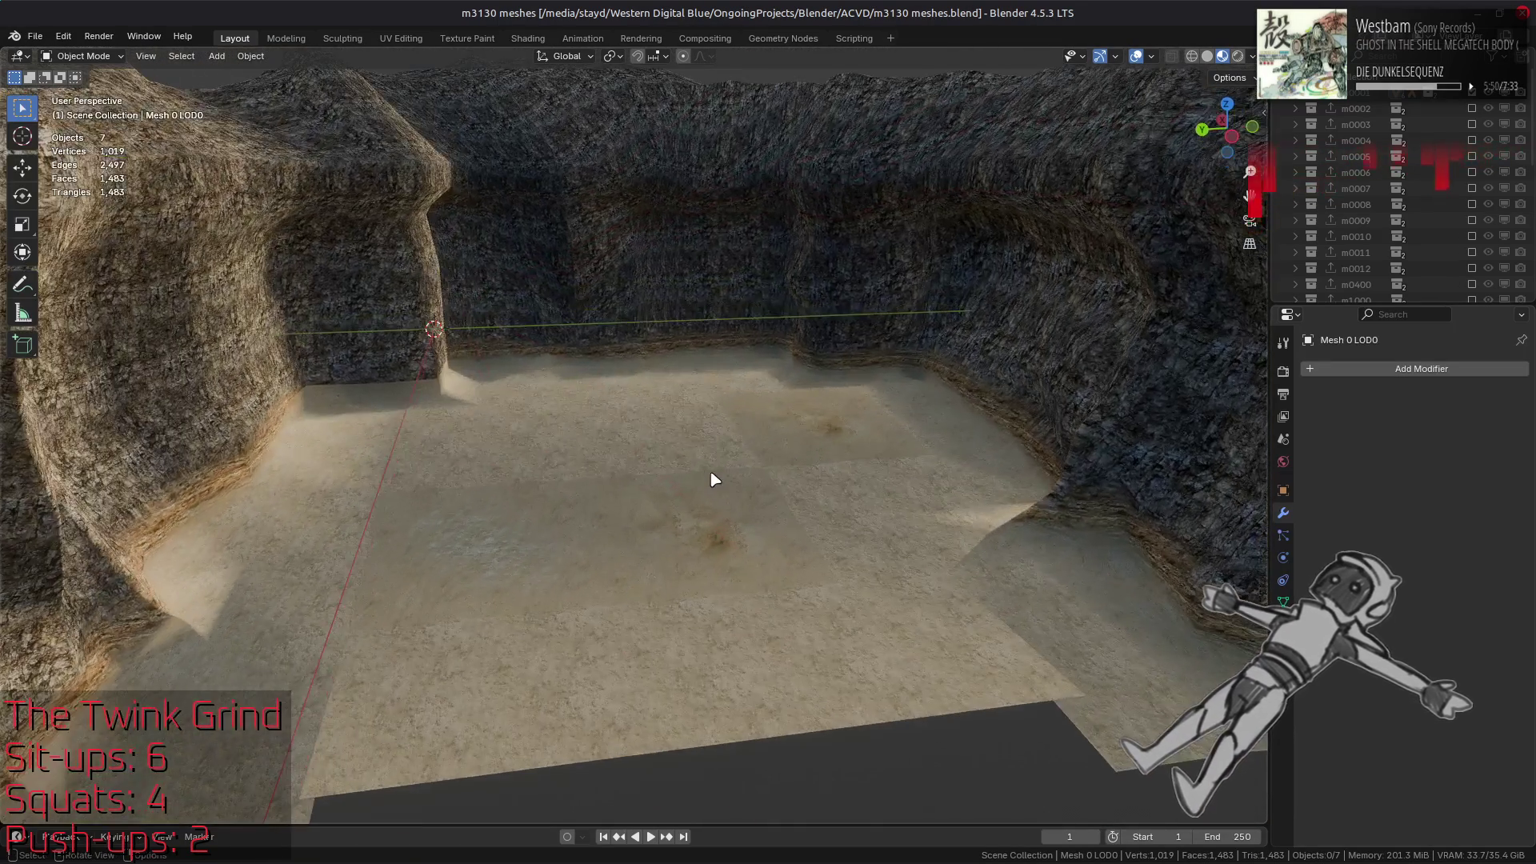
scroll(712, 480, "up", 5)
mouse_move(565, 469)
left_mouse_down()
mouse_move(651, 446)
mouse_move(704, 468)
mouse_move(624, 459)
left_mouse_up()
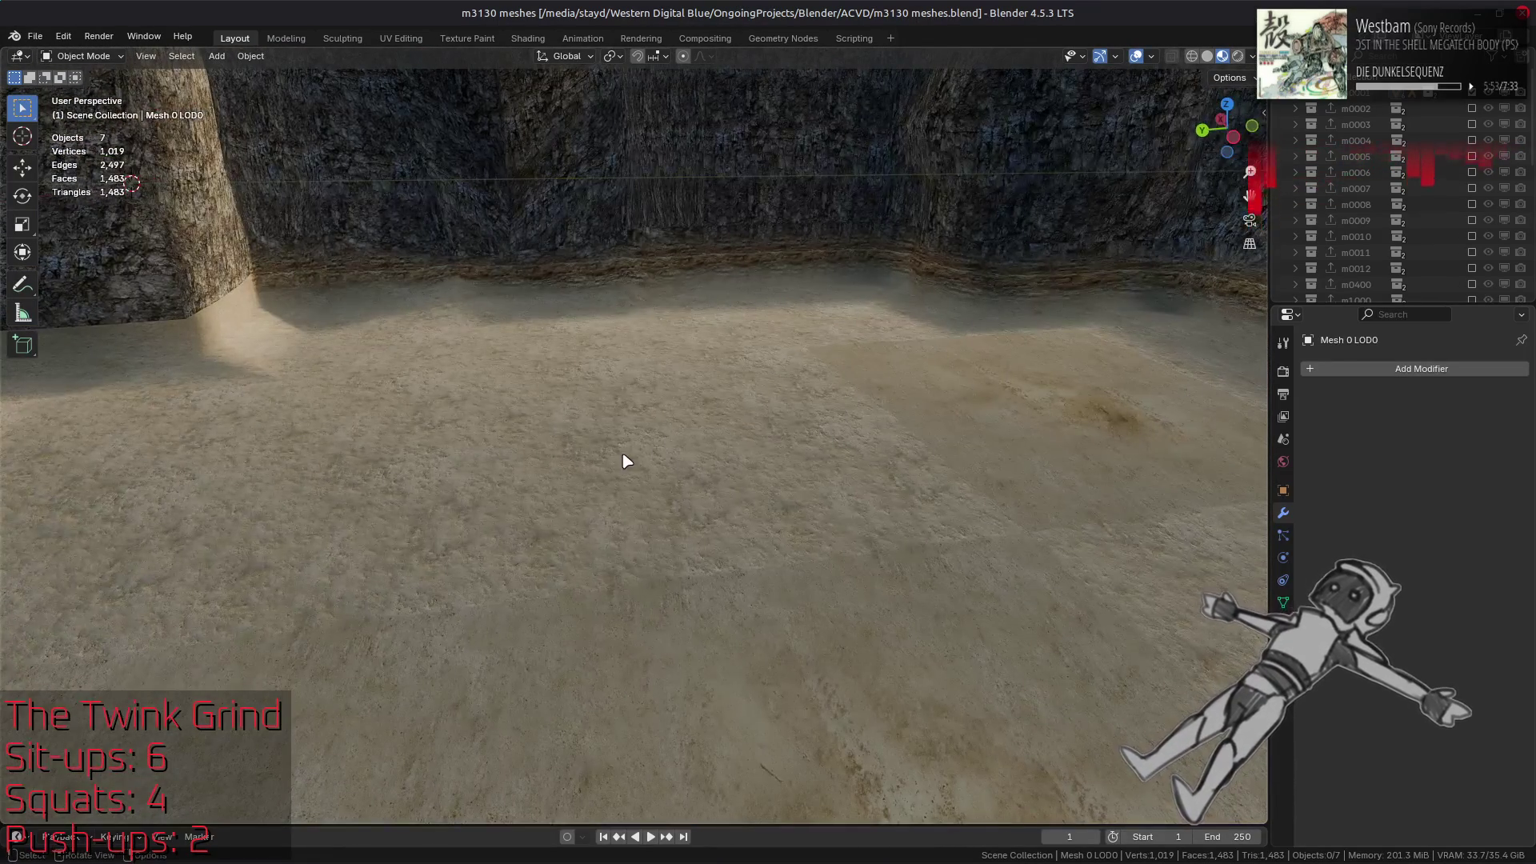
key("ctrl+s")
Orbit to a low, level view of the walls and select the Mesh 3 LOD0 cliff wall
scroll(691, 469, "down", 3)
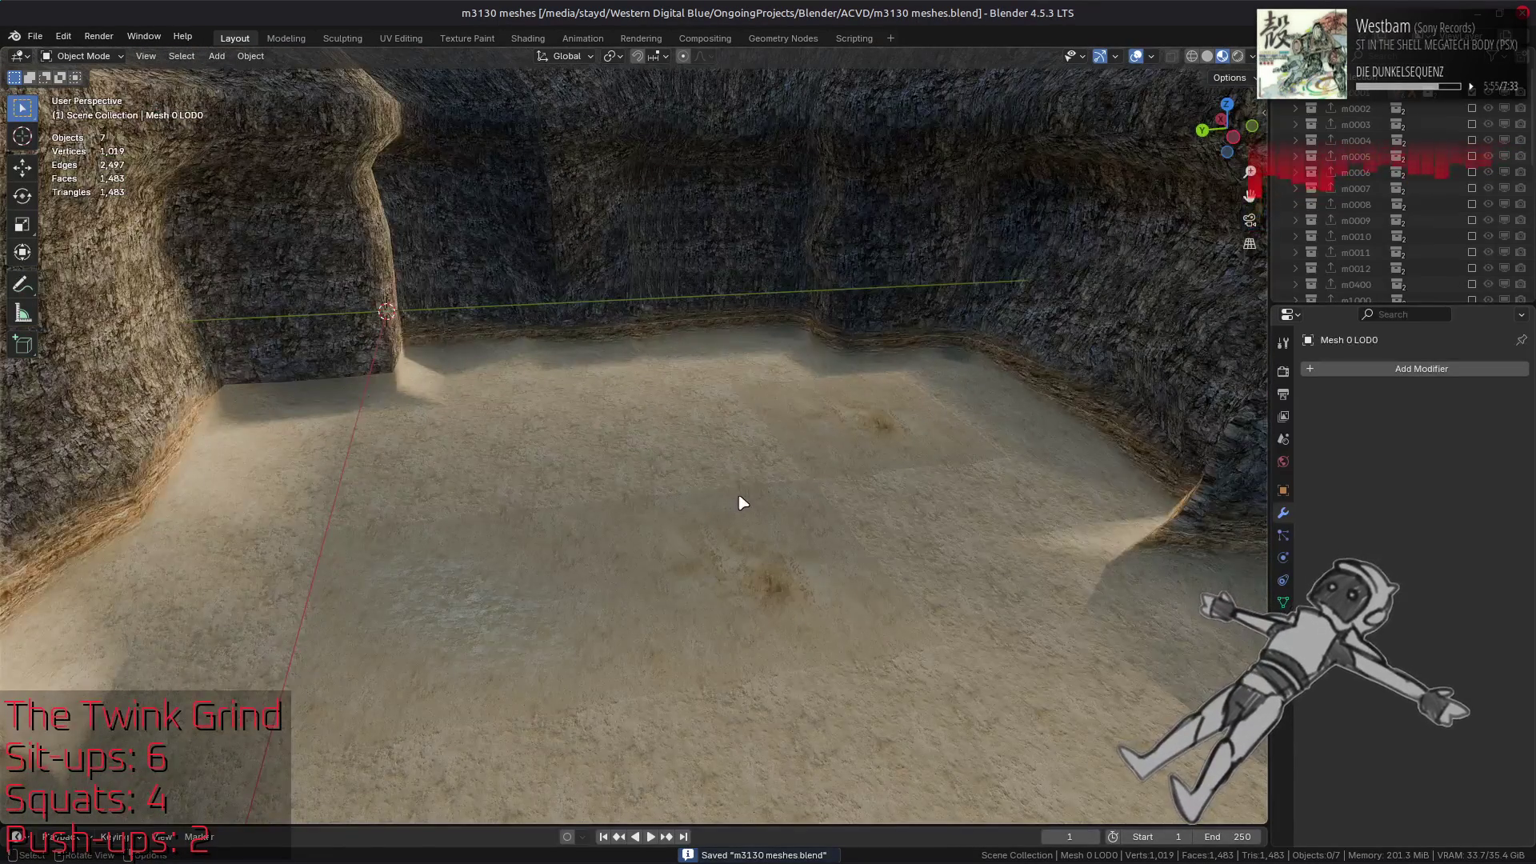
mouse_move(741, 504)
left_mouse_down()
mouse_move(724, 541)
mouse_move(758, 590)
left_mouse_up()
scroll(760, 586, "up", 2)
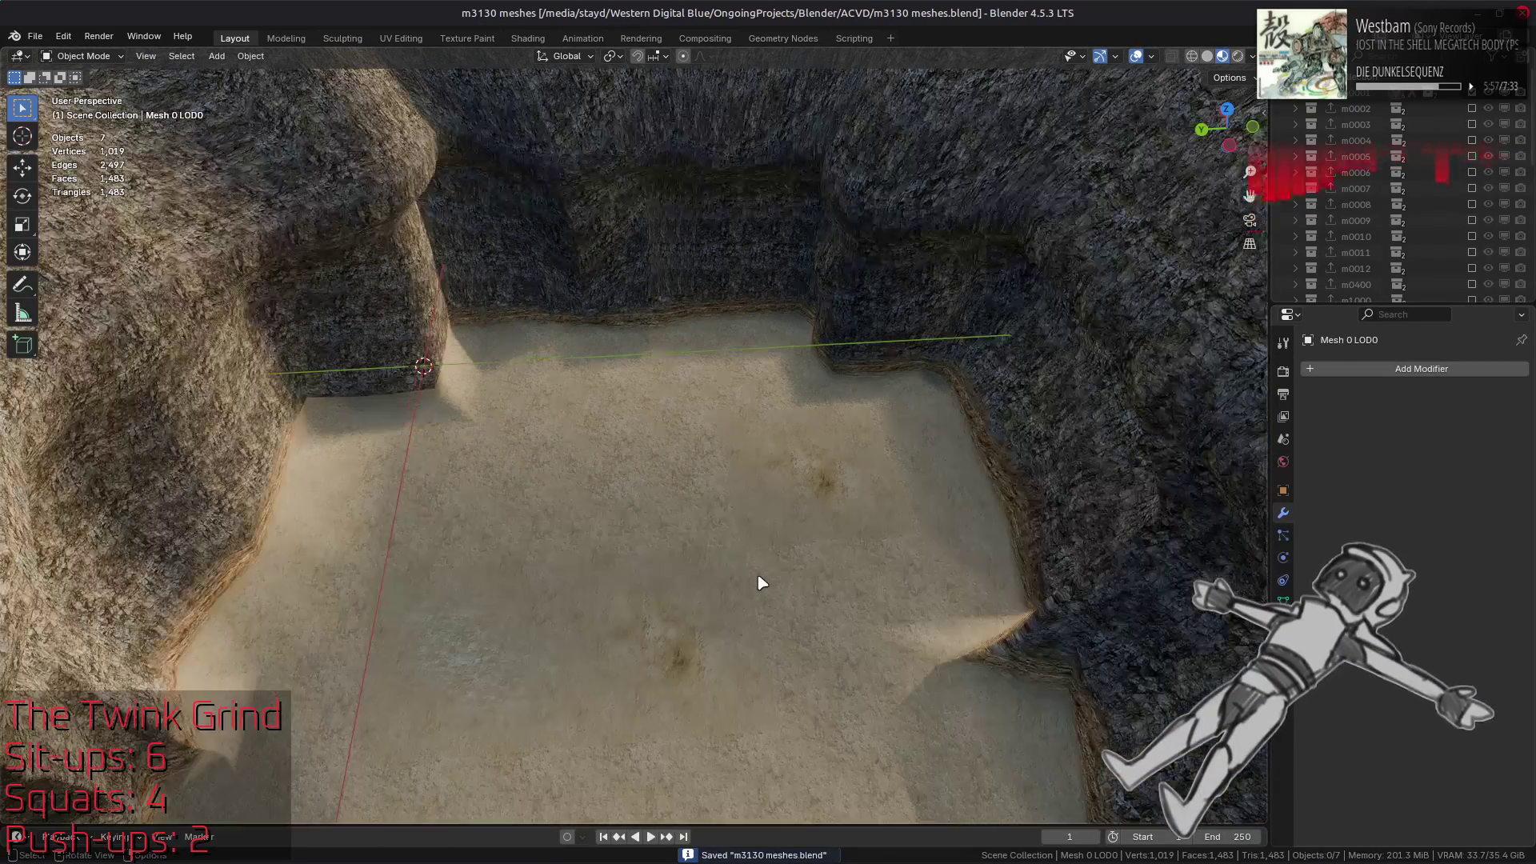
mouse_move(781, 538)
left_mouse_down()
mouse_move(778, 464)
mouse_move(703, 477)
mouse_move(782, 445)
mouse_move(857, 442)
mouse_move(604, 390)
mouse_move(696, 446)
mouse_move(713, 435)
mouse_move(596, 375)
mouse_move(663, 442)
mouse_move(689, 519)
left_mouse_up()
left_click(672, 496)
In Edit Mode and Shading, show g_DiffuseTexture2's image m3130_stone_02 enlarged in the preview
key("Tab")
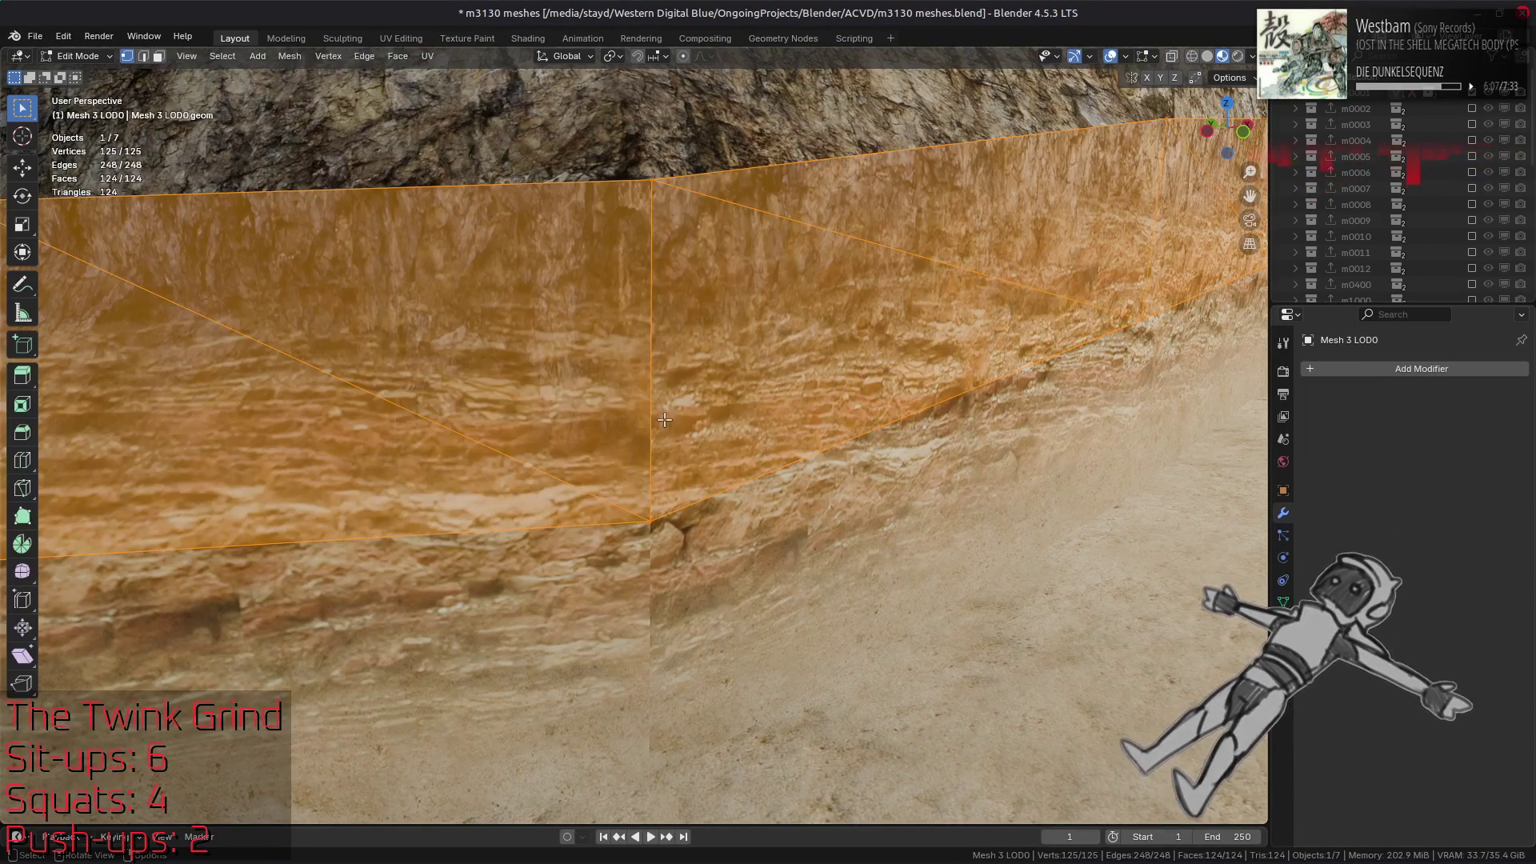
left_click(527, 37)
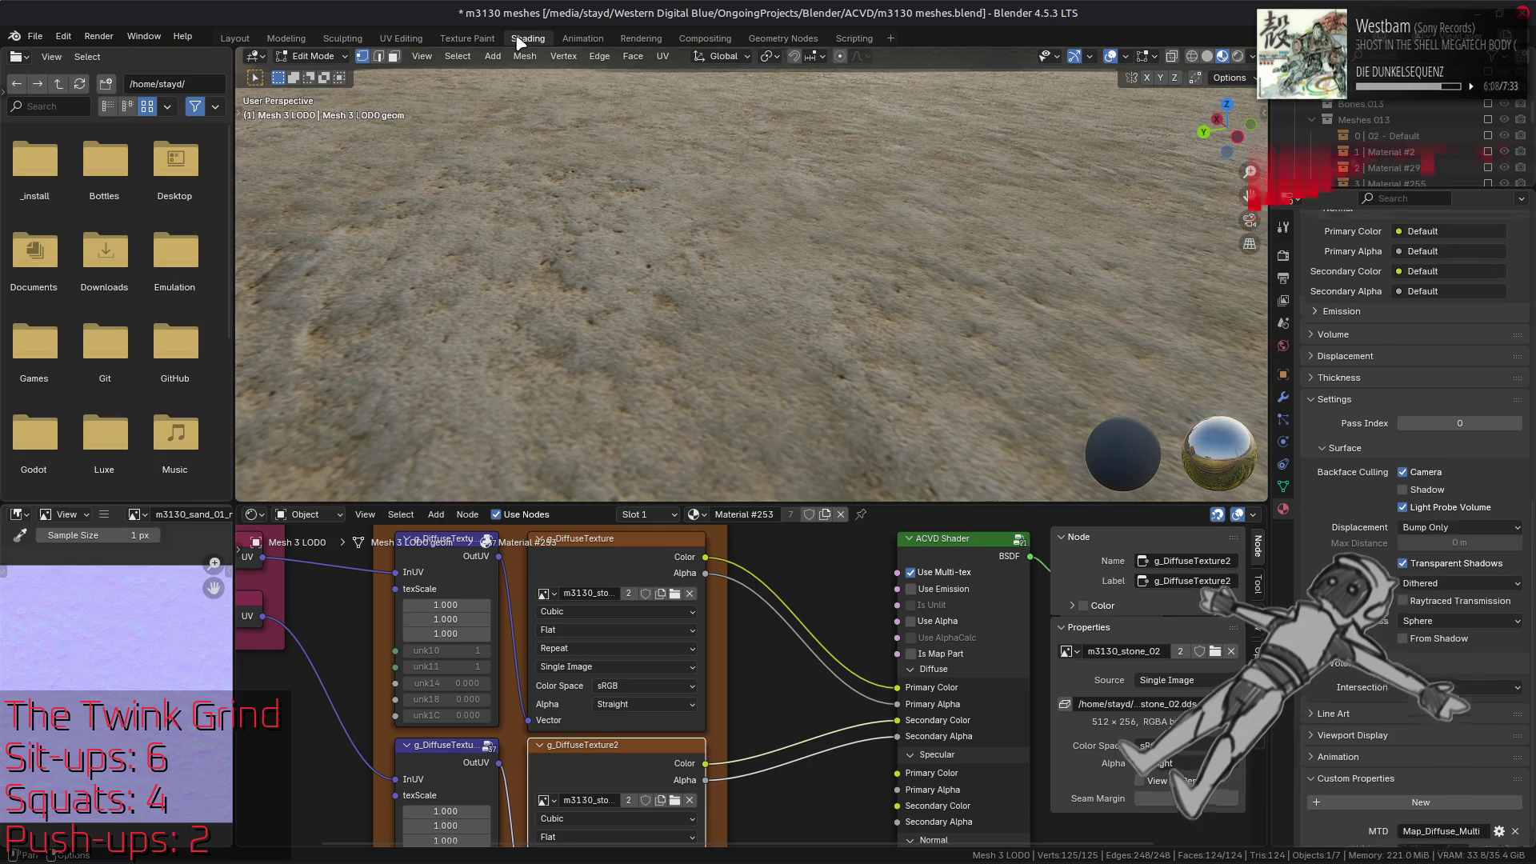
left_click(638, 569)
left_click(616, 752)
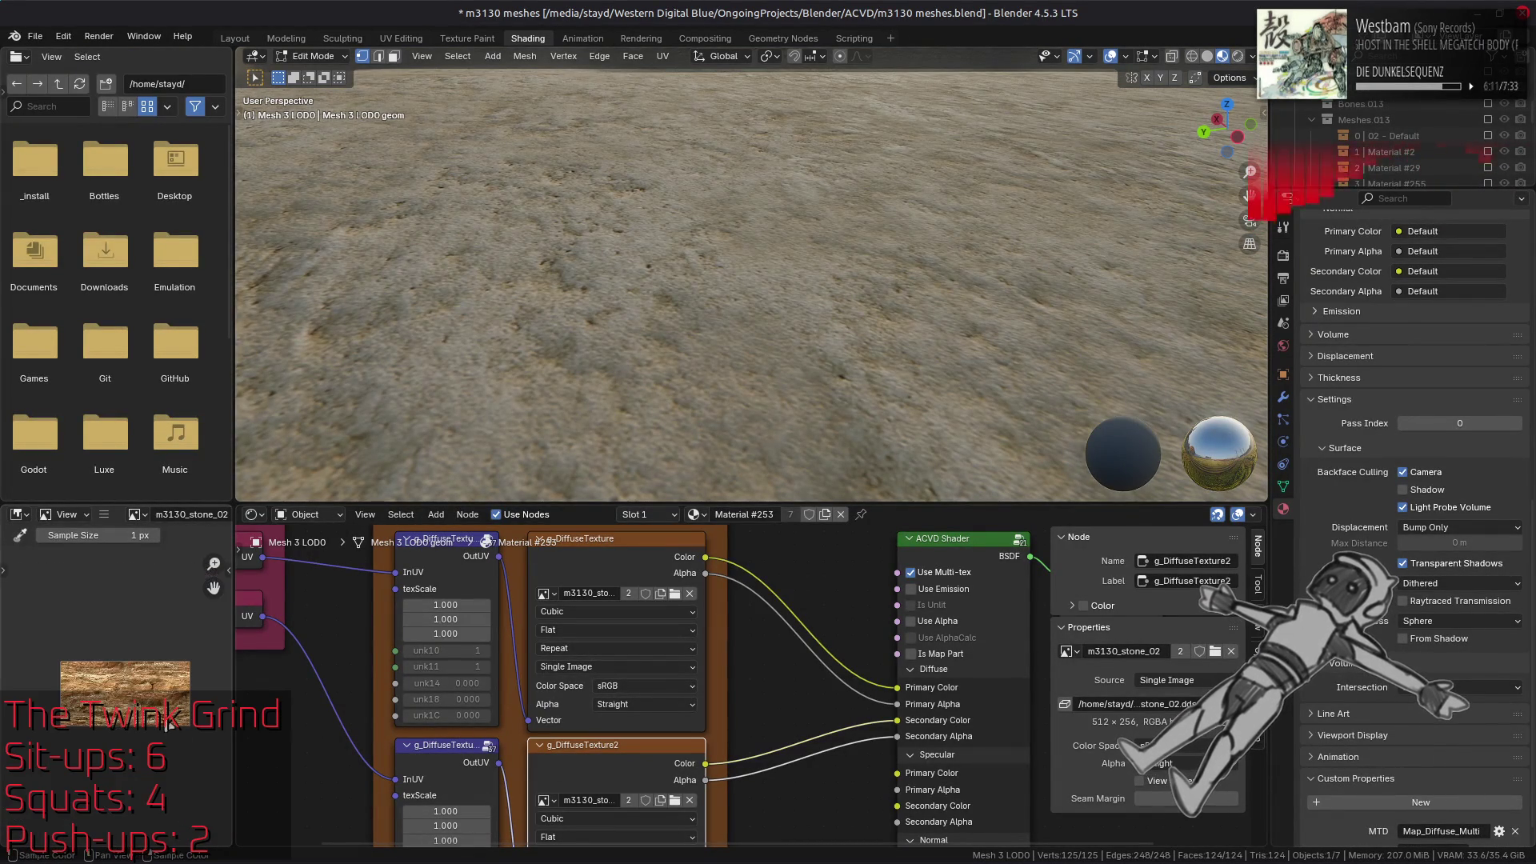
scroll(132, 700, "up", 3)
mouse_move(132, 700)
left_mouse_down()
mouse_move(196, 689)
mouse_move(154, 697)
left_mouse_up()
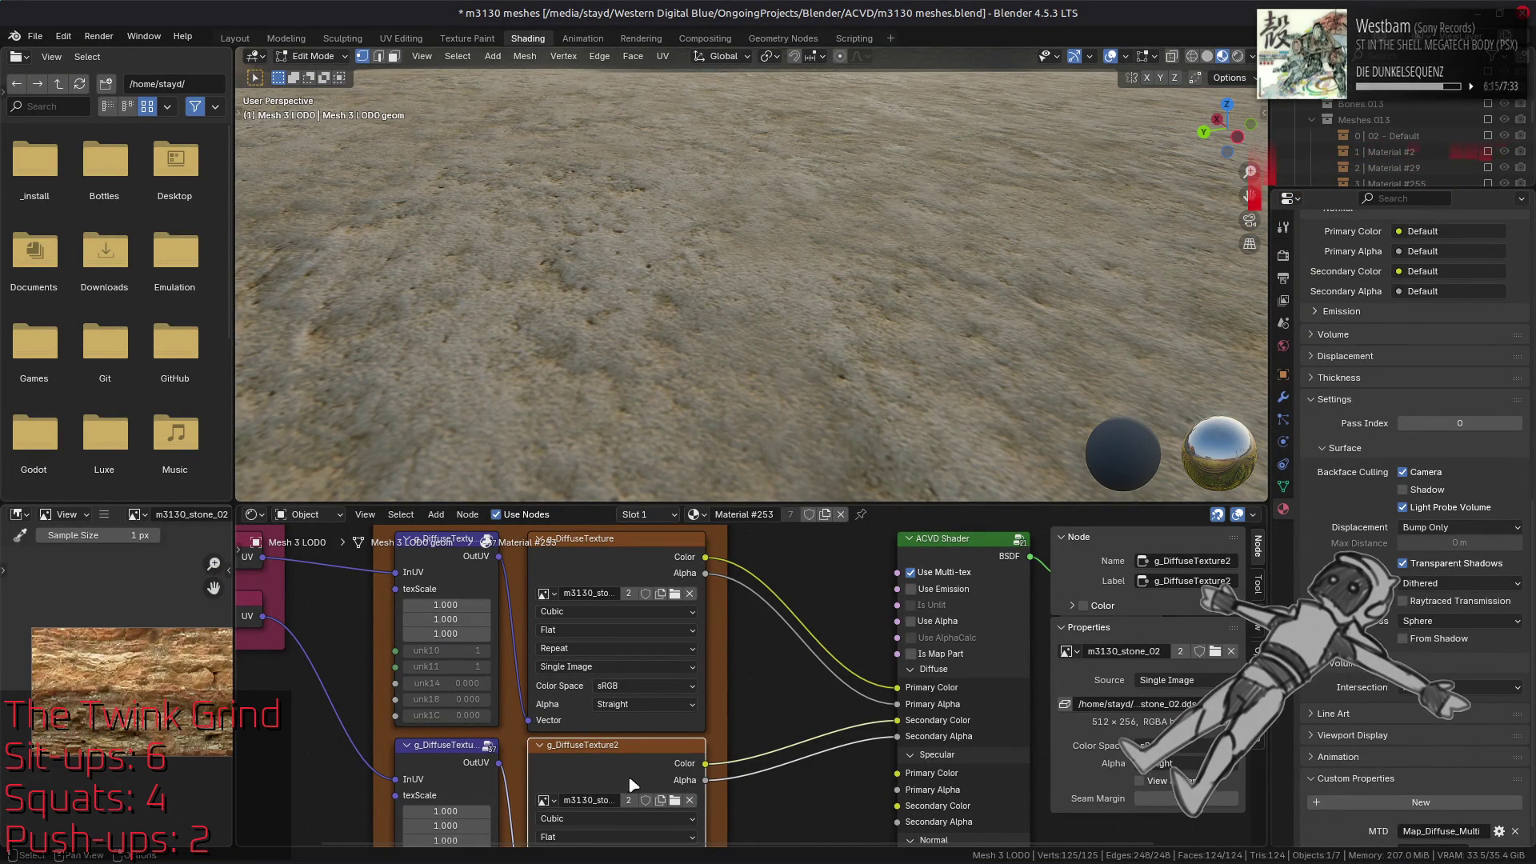
Return to Layout in Object Mode, deselect the wall, and save the blend file
left_click(235, 38)
key("alt+a")
key("Tab")
key("alt+a")
key("ctrl+s")
Delete the Visible #2 layer in GIMP
mouse_move(396, 860)
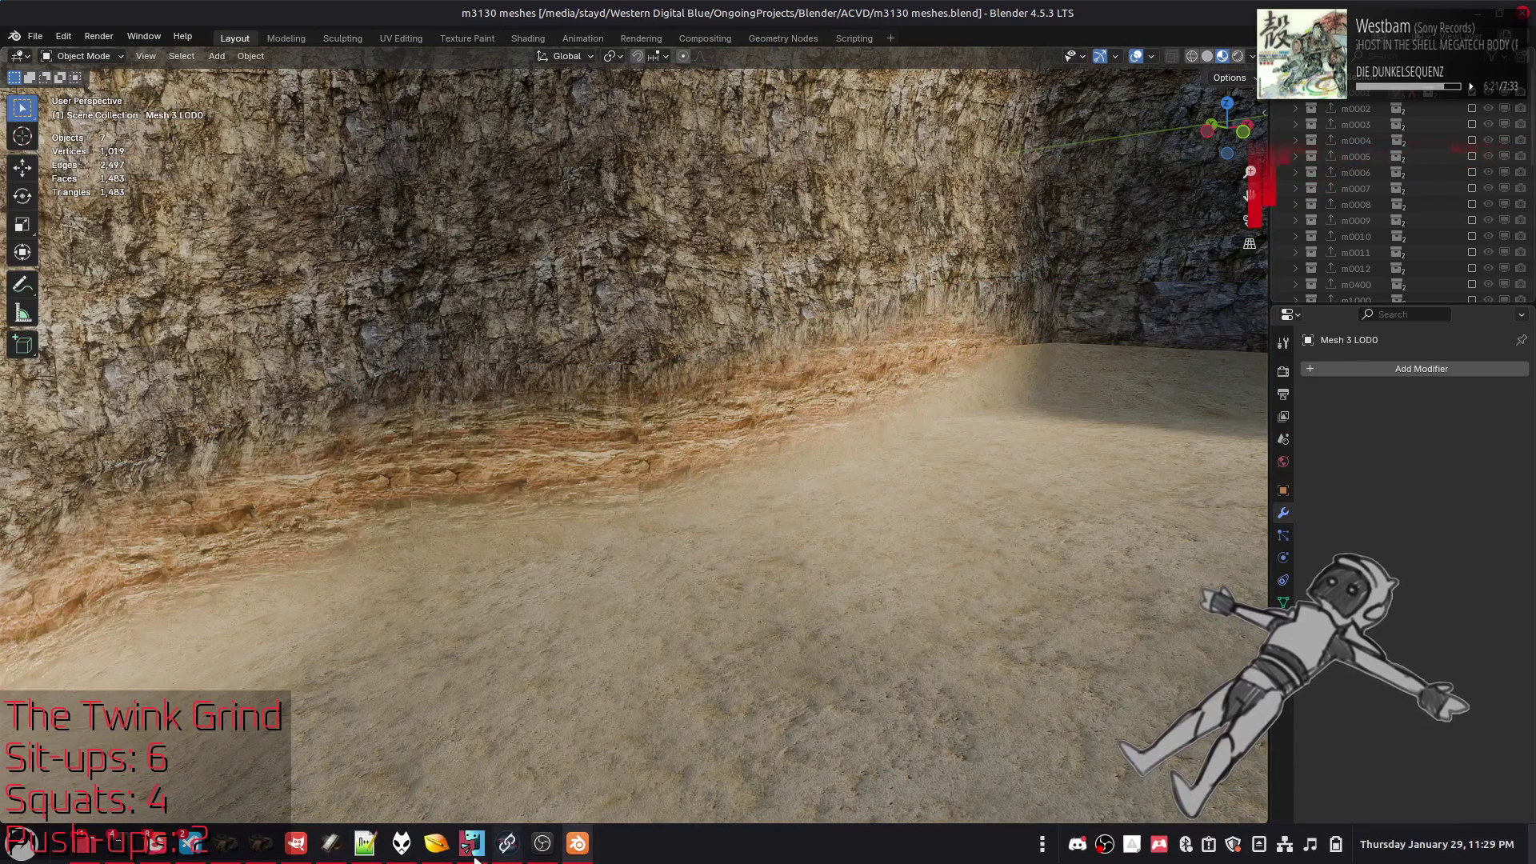
left_click(400, 847)
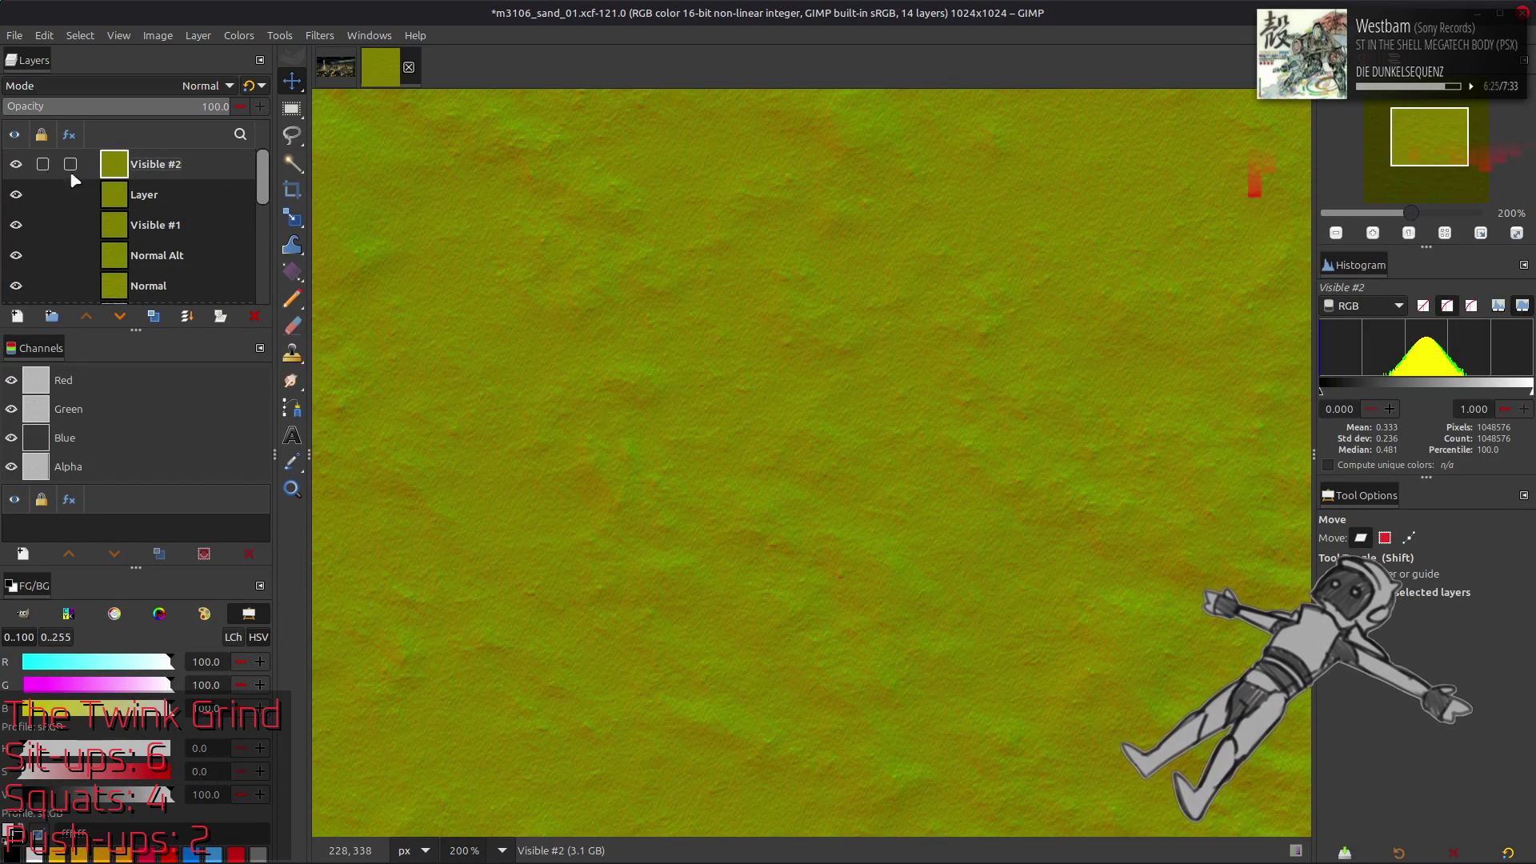
key("ctrl+shift+alt+e")
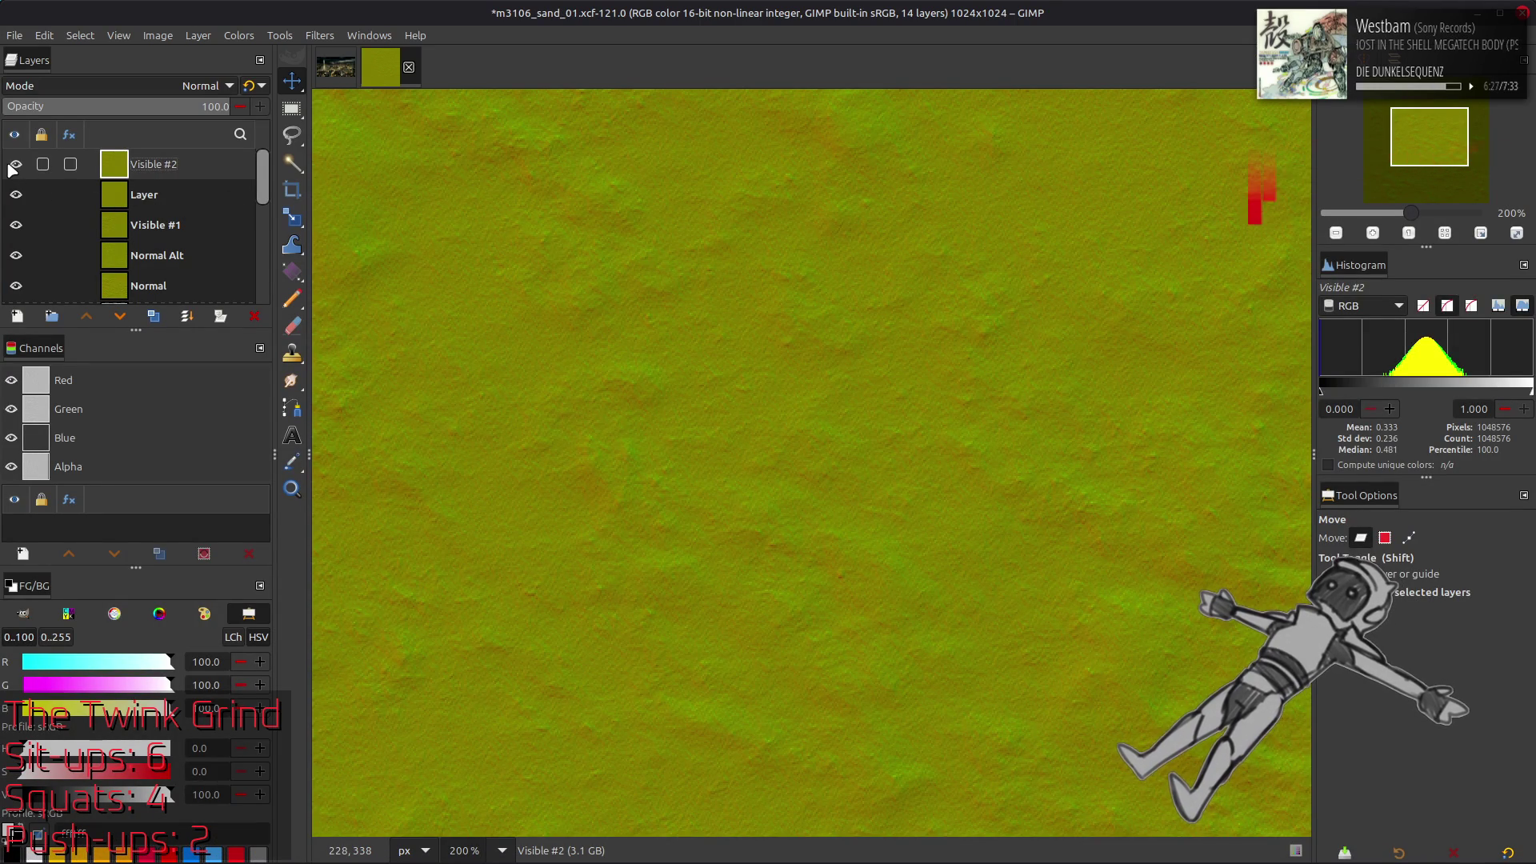
key("ctrl+z")
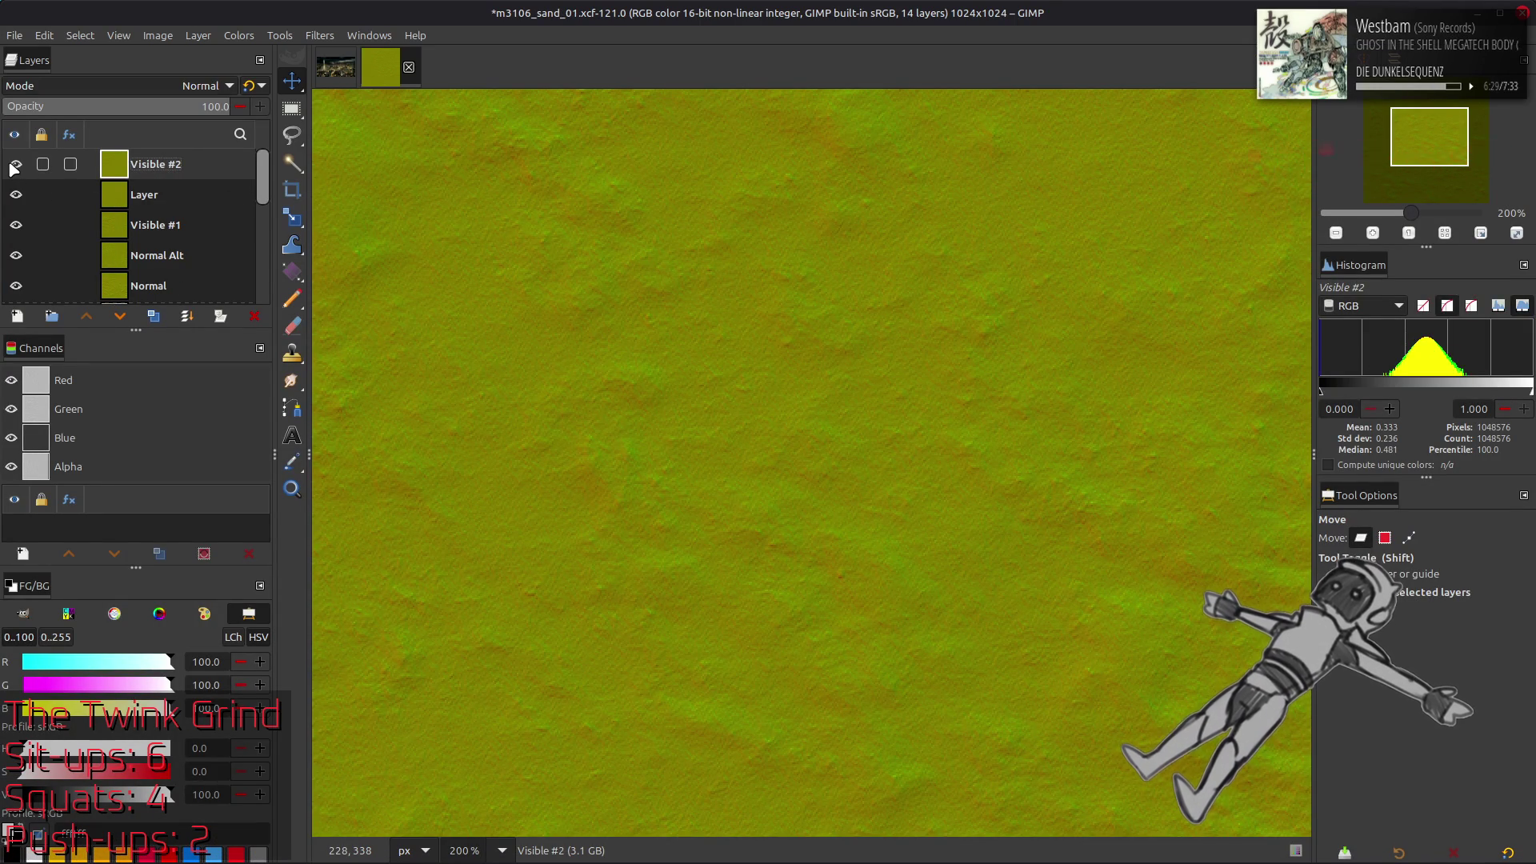
left_click(254, 316)
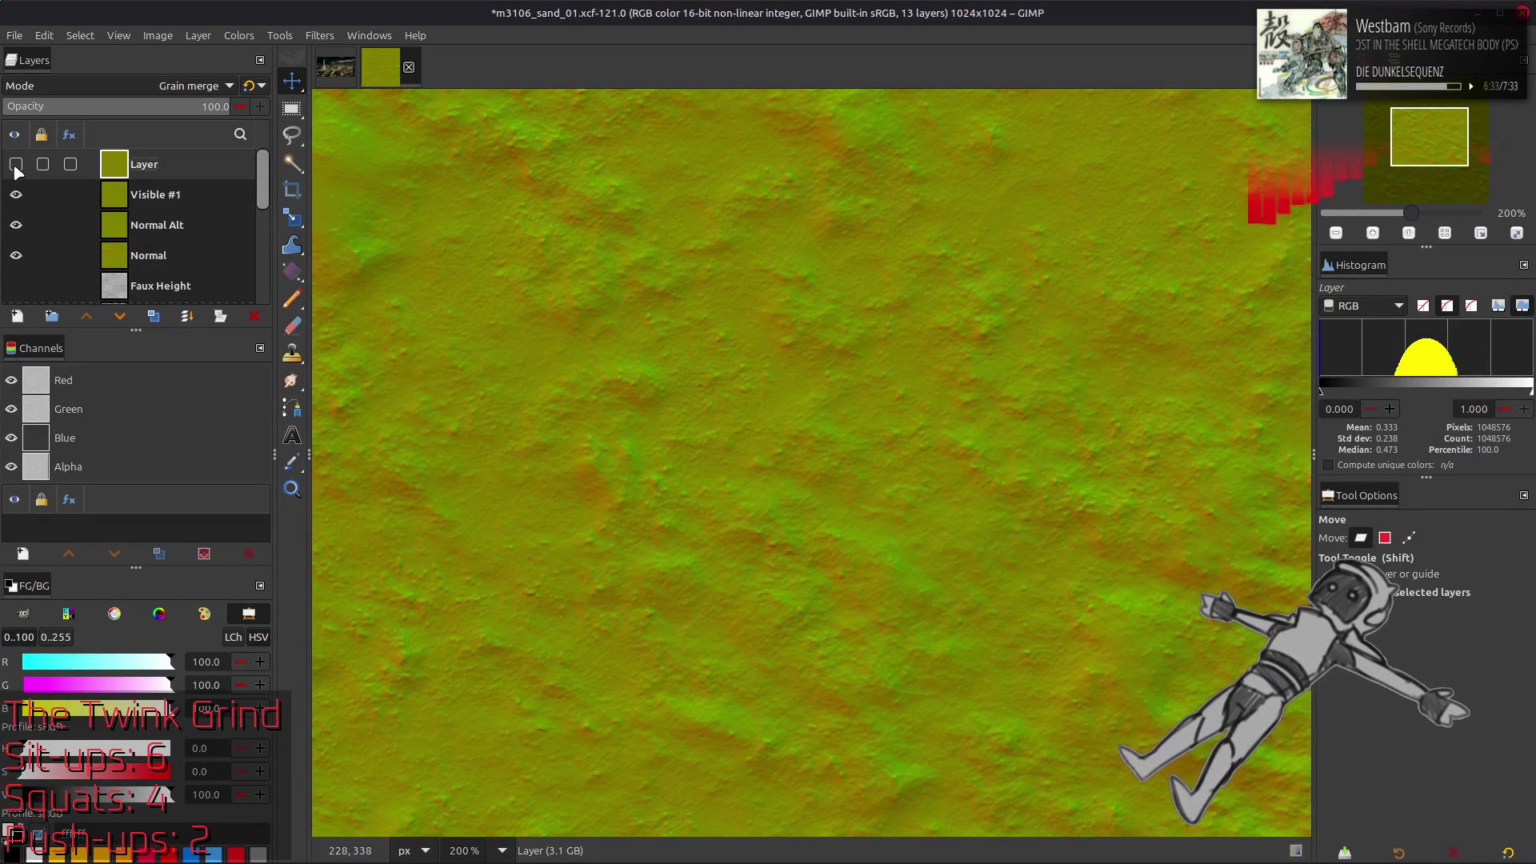
Hide Visible #1 and the normal-map layers below it so the sand colour shows, with Recolor active
left_click(16, 194)
left_click(133, 197)
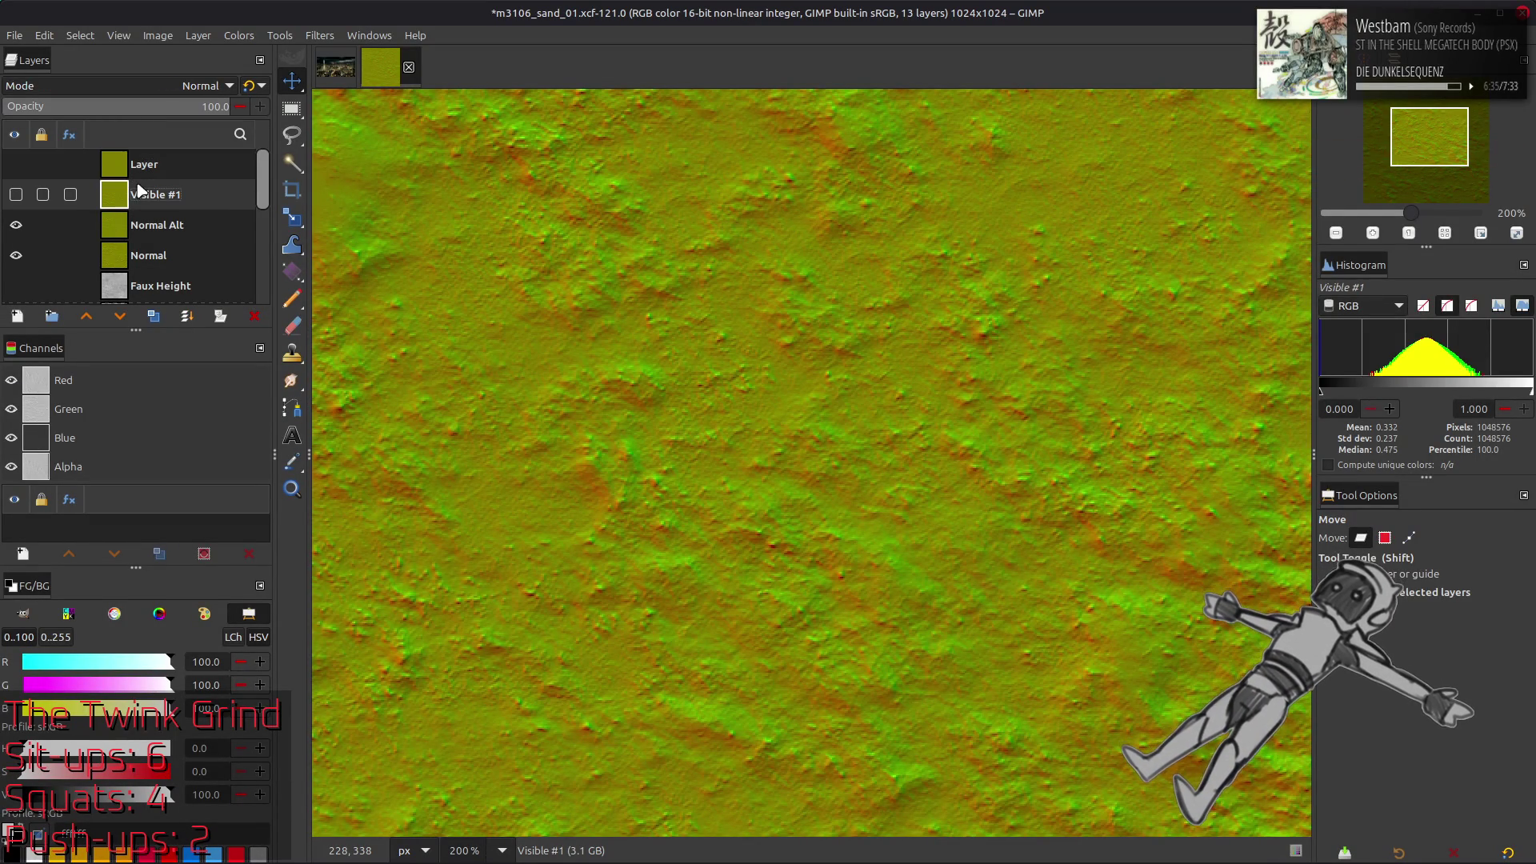
left_click(16, 194)
left_click(16, 195)
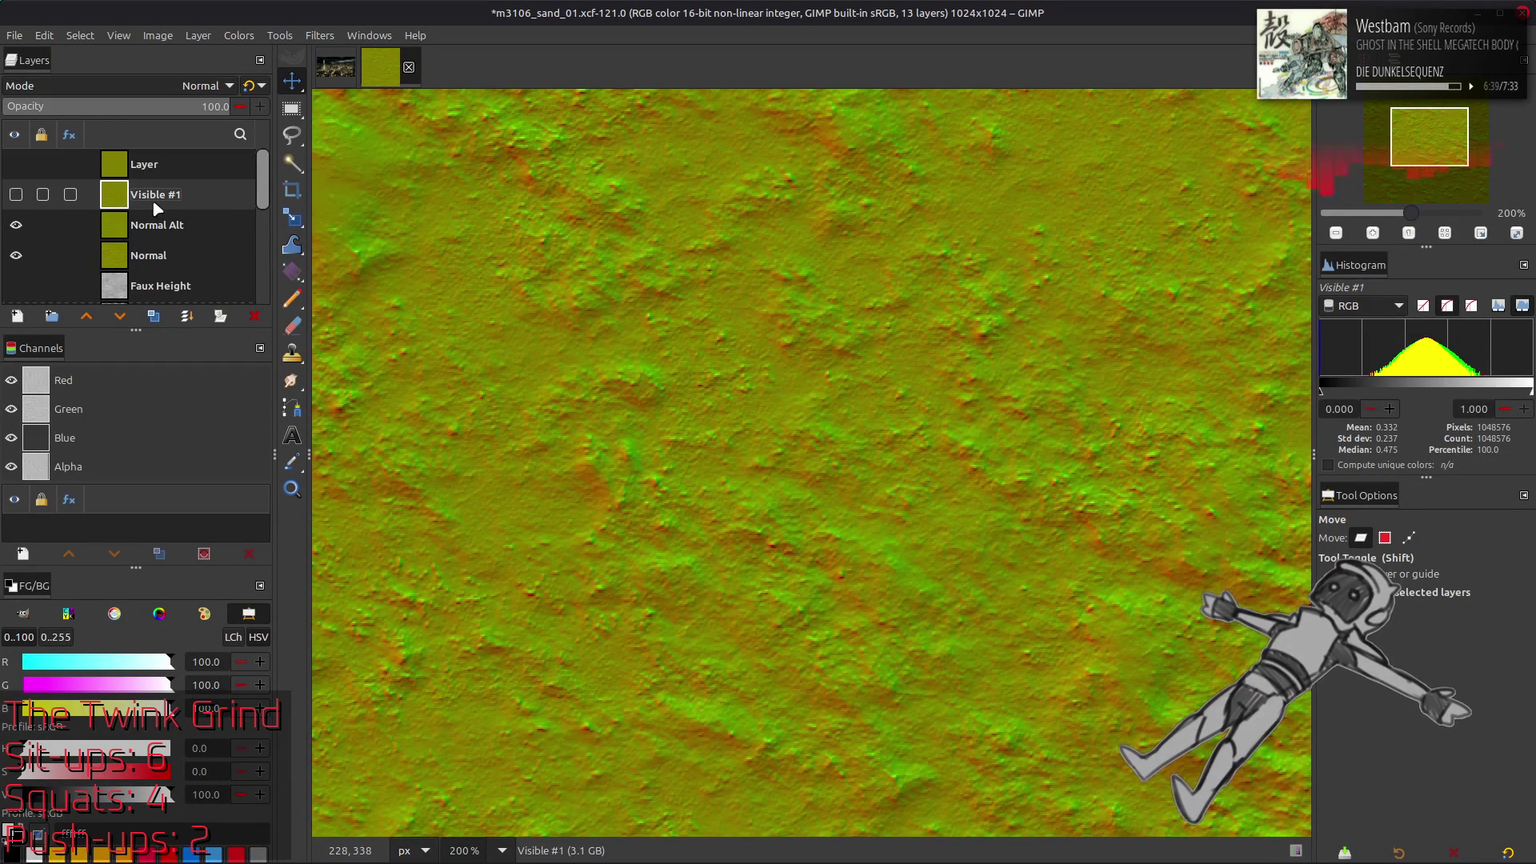
left_click(16, 192)
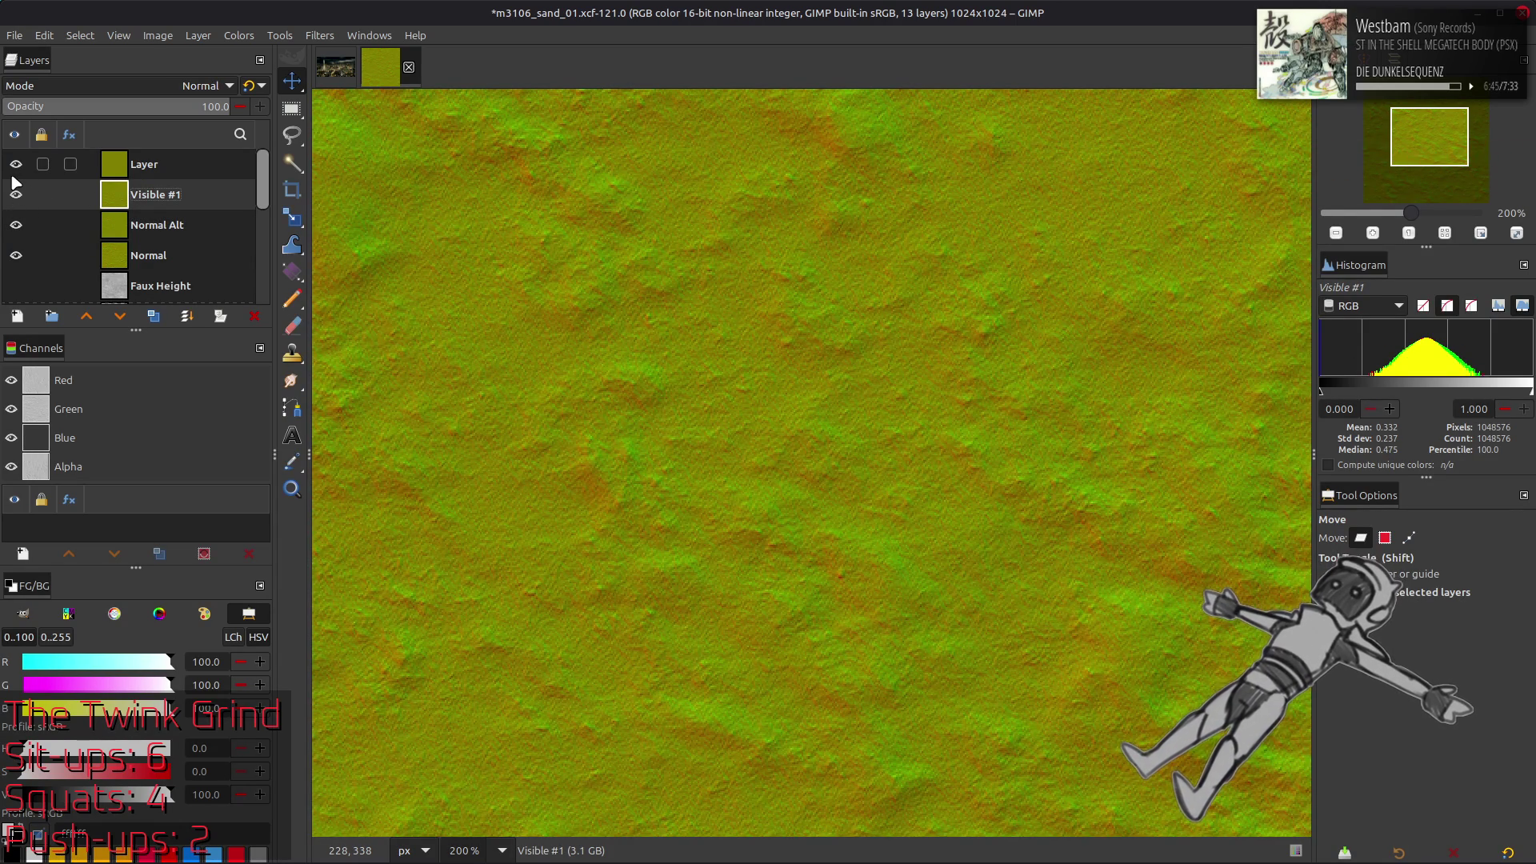
mouse_move(16, 193)
left_mouse_down()
mouse_move(24, 240)
mouse_move(86, 227)
left_mouse_up()
left_click(92, 247)
Save m3106_sand_01.xcf and close the sand image
key("ctrl+s")
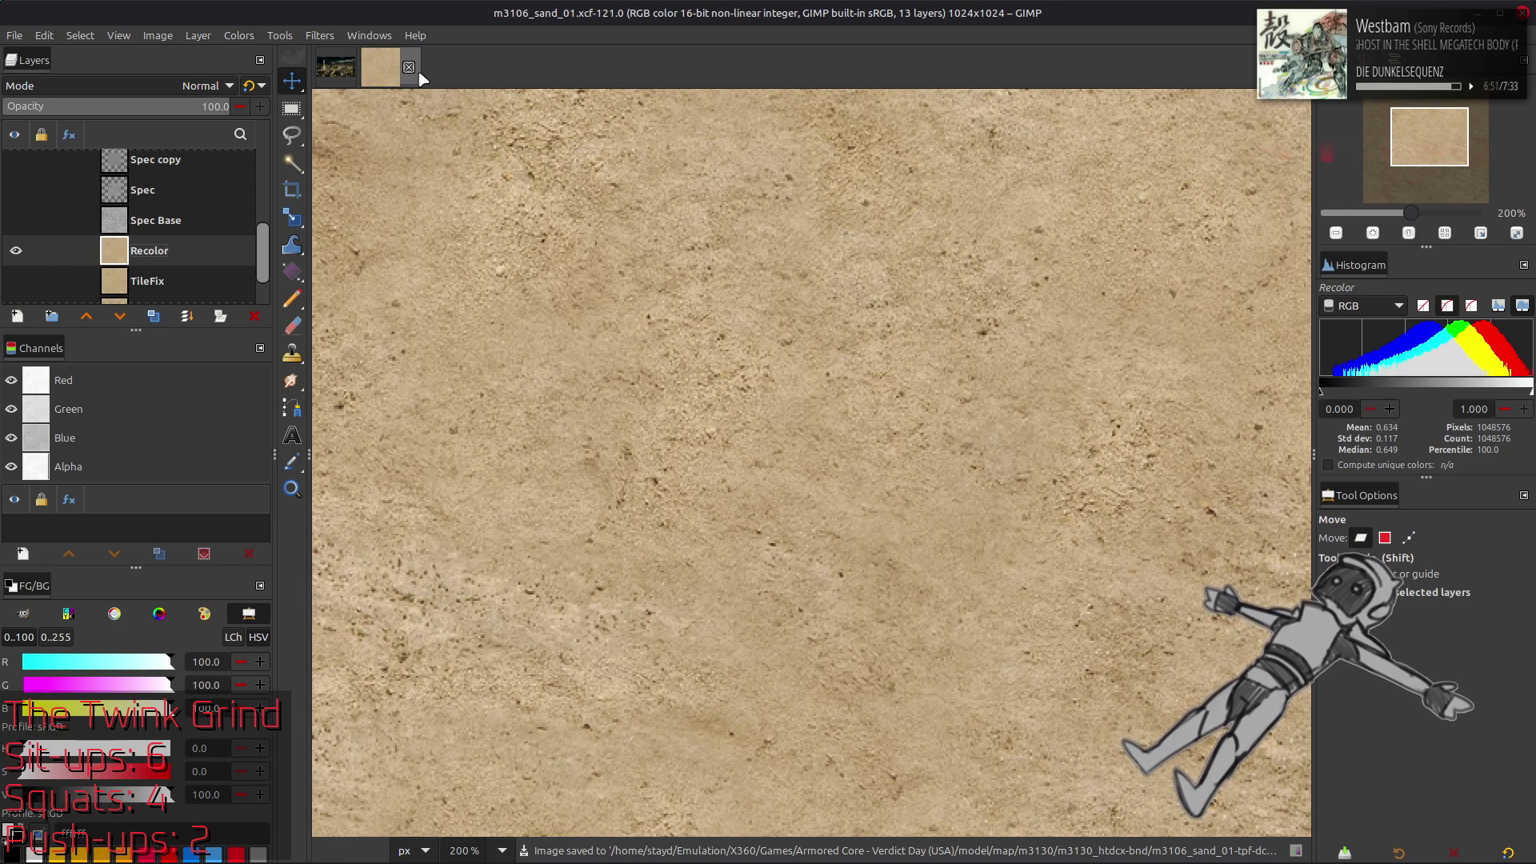
left_click(409, 67)
key("alt+Tab")
key("alt+Tab")
key("alt+Tab")
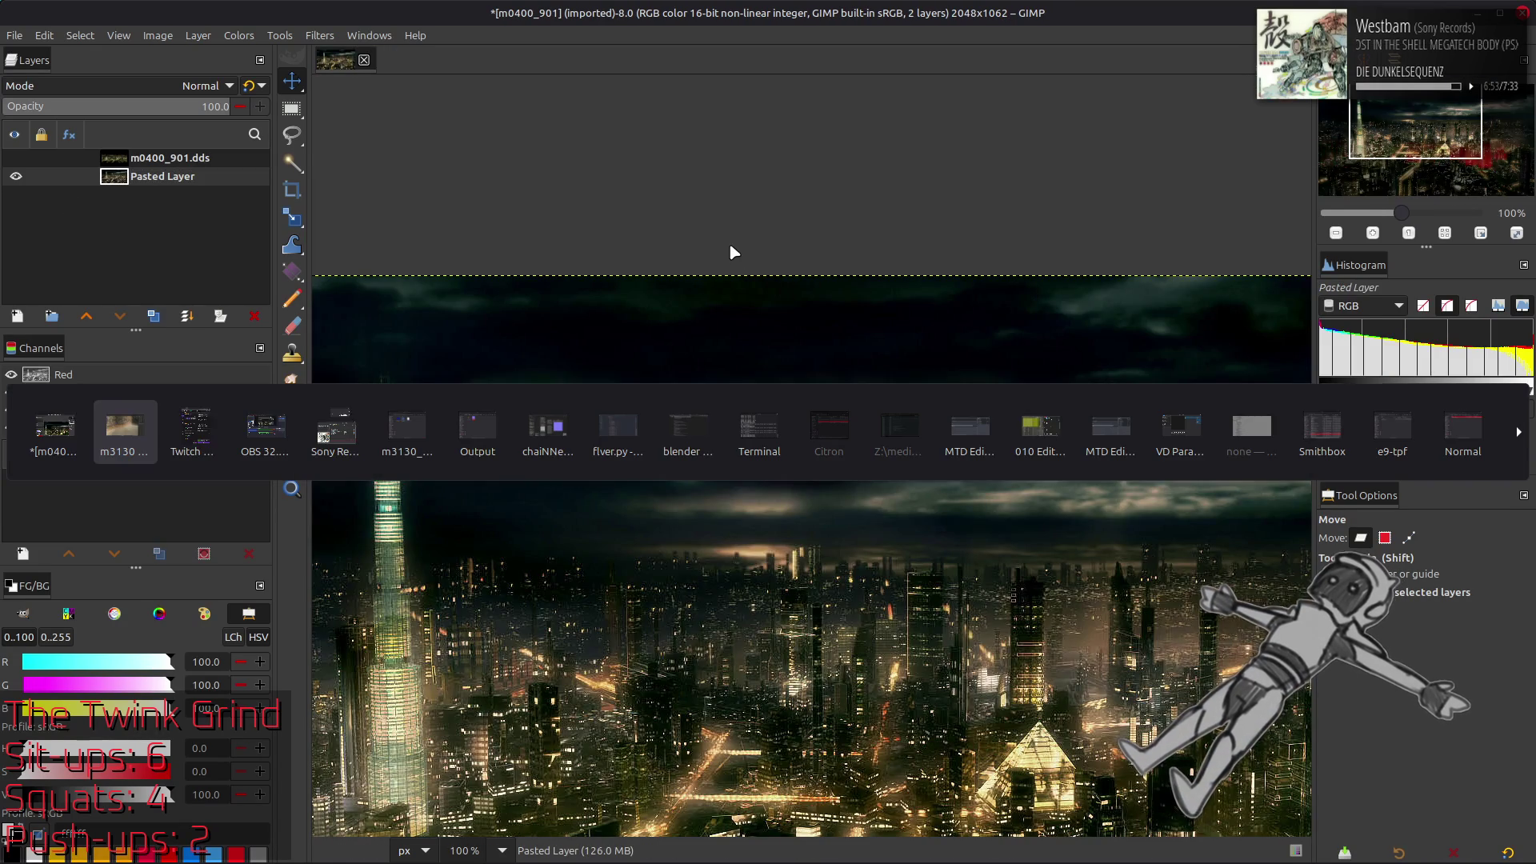
Make a backup copy of m3130_stone_02_s.dds in its m3130_stone_02_s-tpf-dcx folder
key("alt+Tab")
key("alt+Tab")
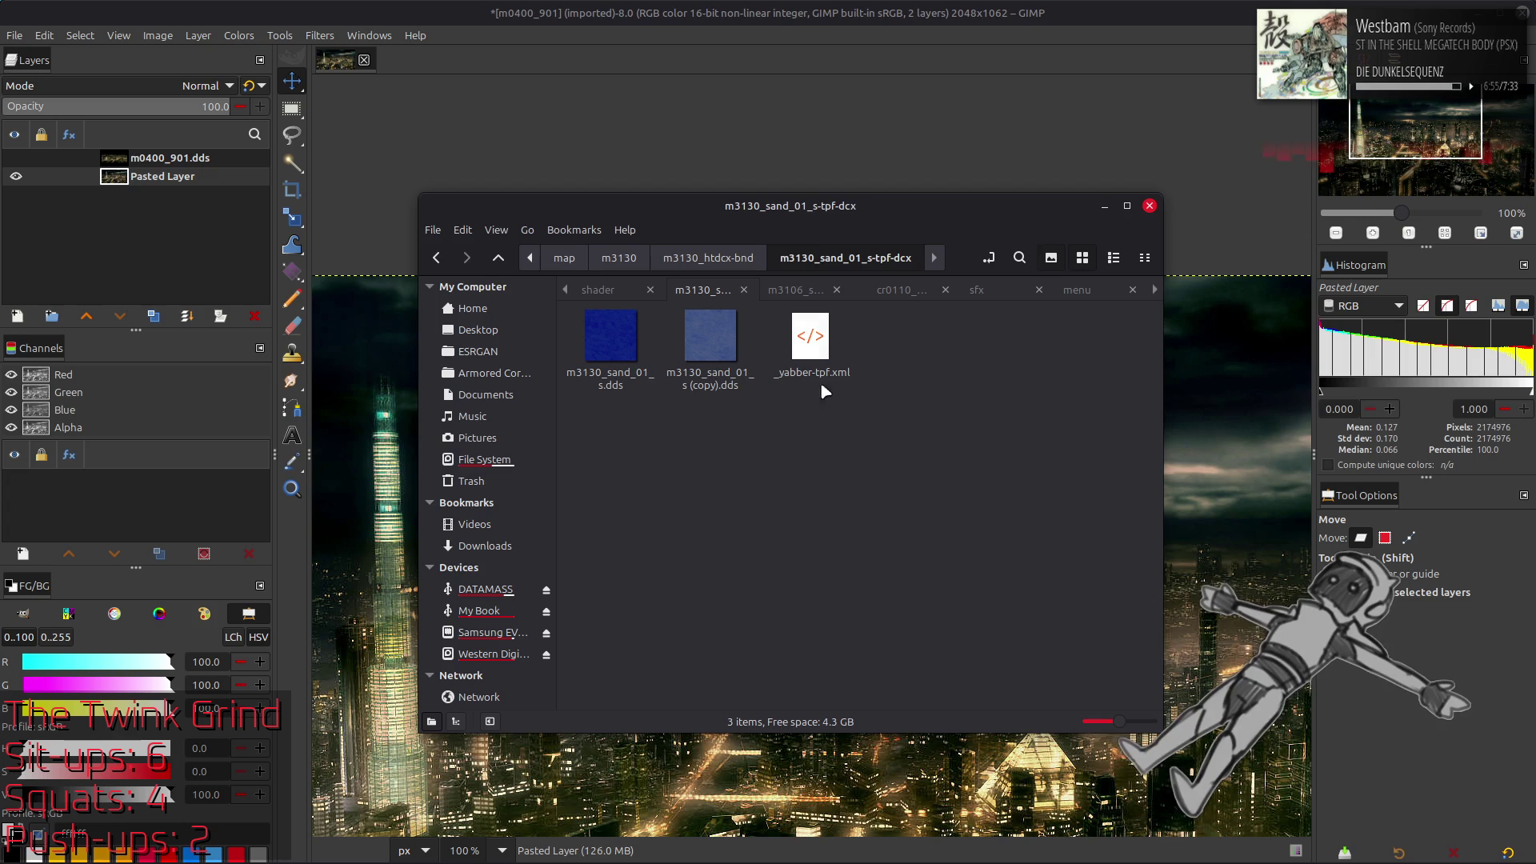
key("BackSpace")
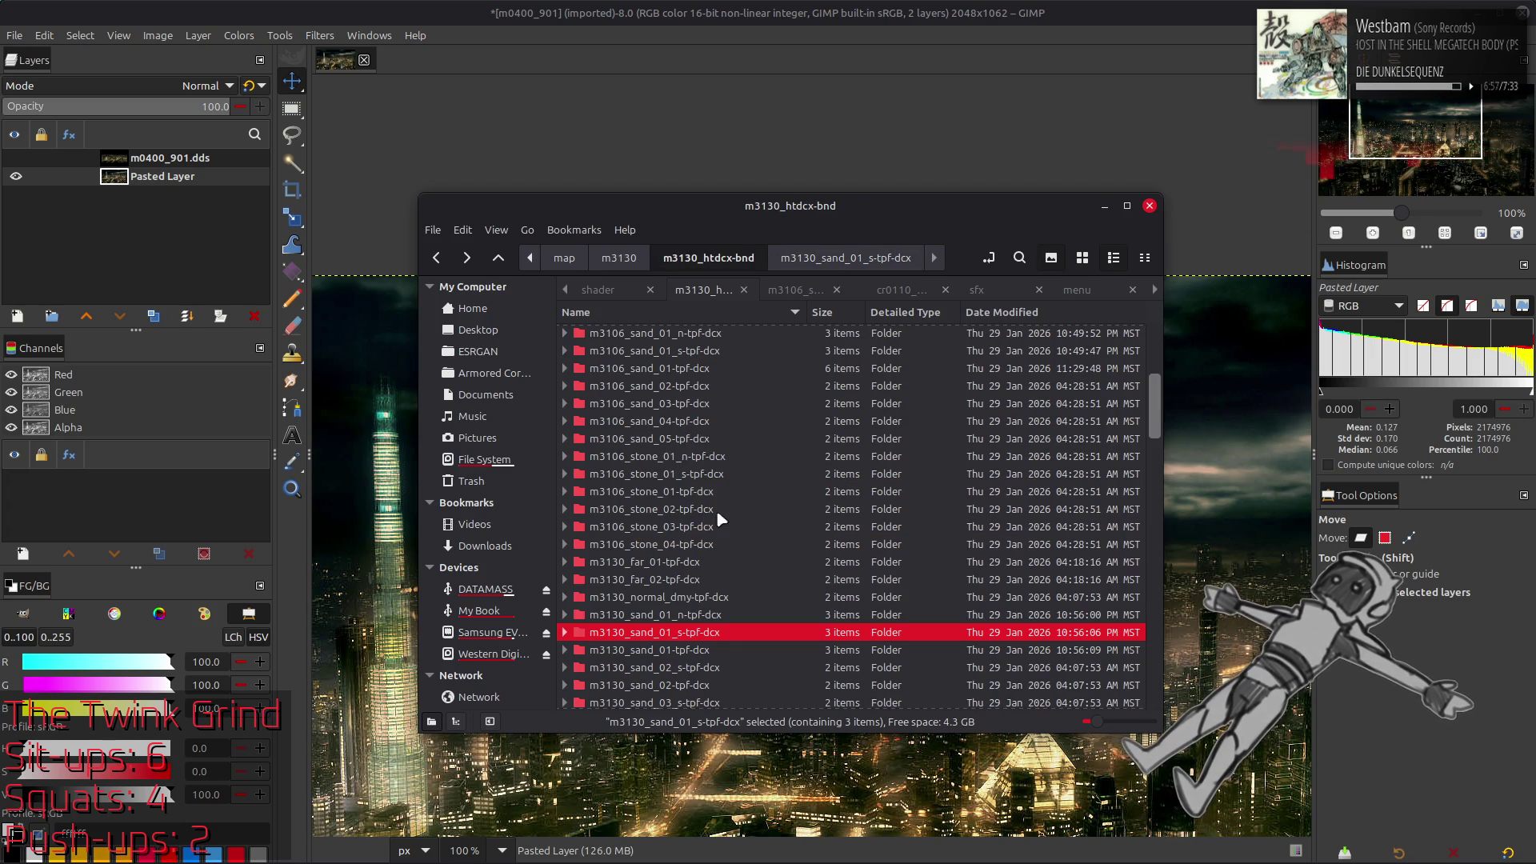
scroll(725, 502, "down", 5)
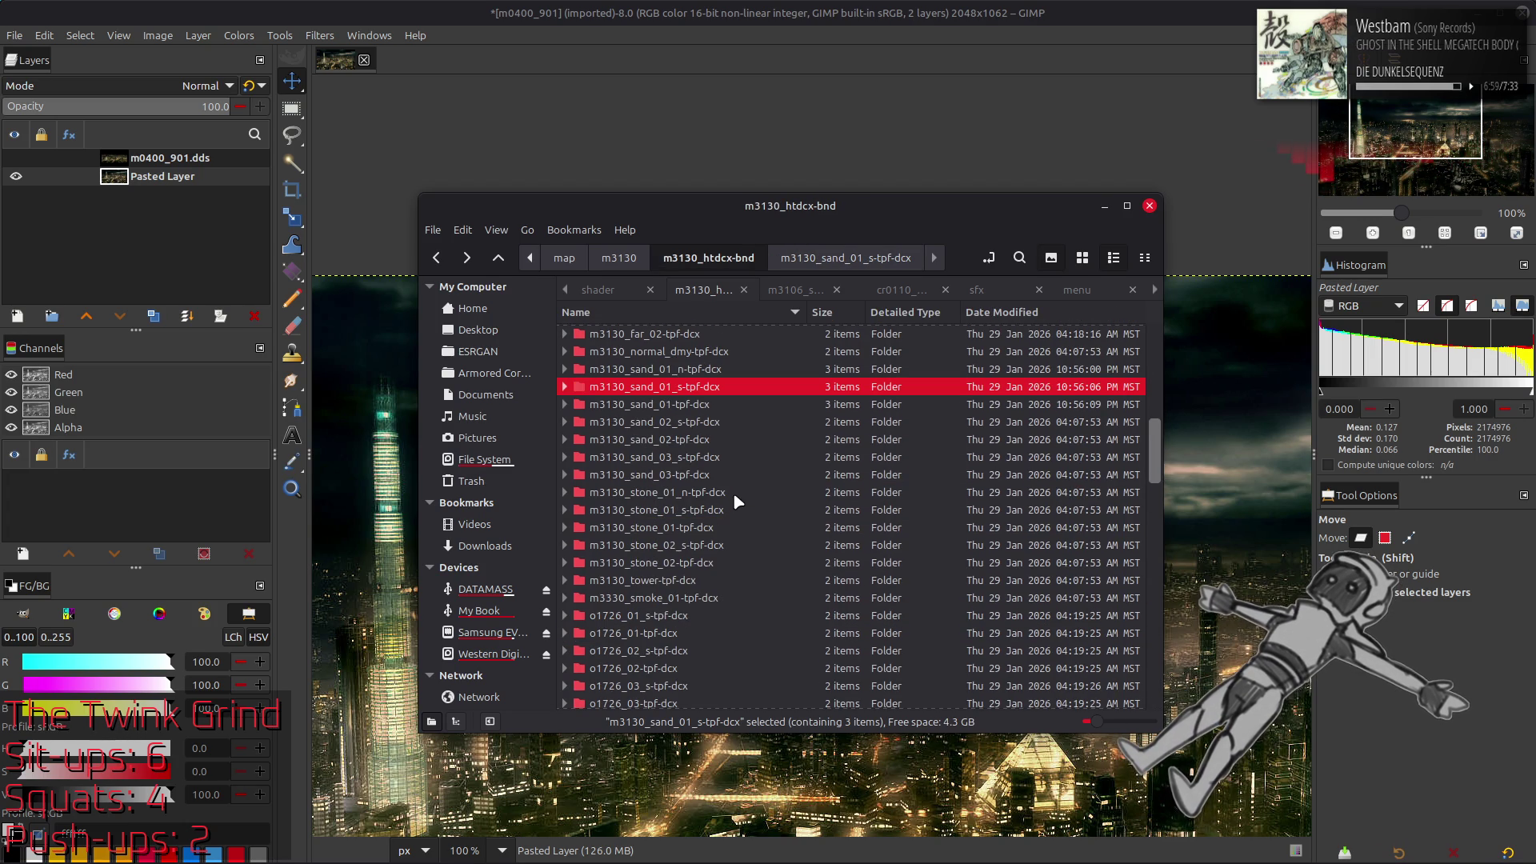
left_click(698, 564)
double_click(698, 547)
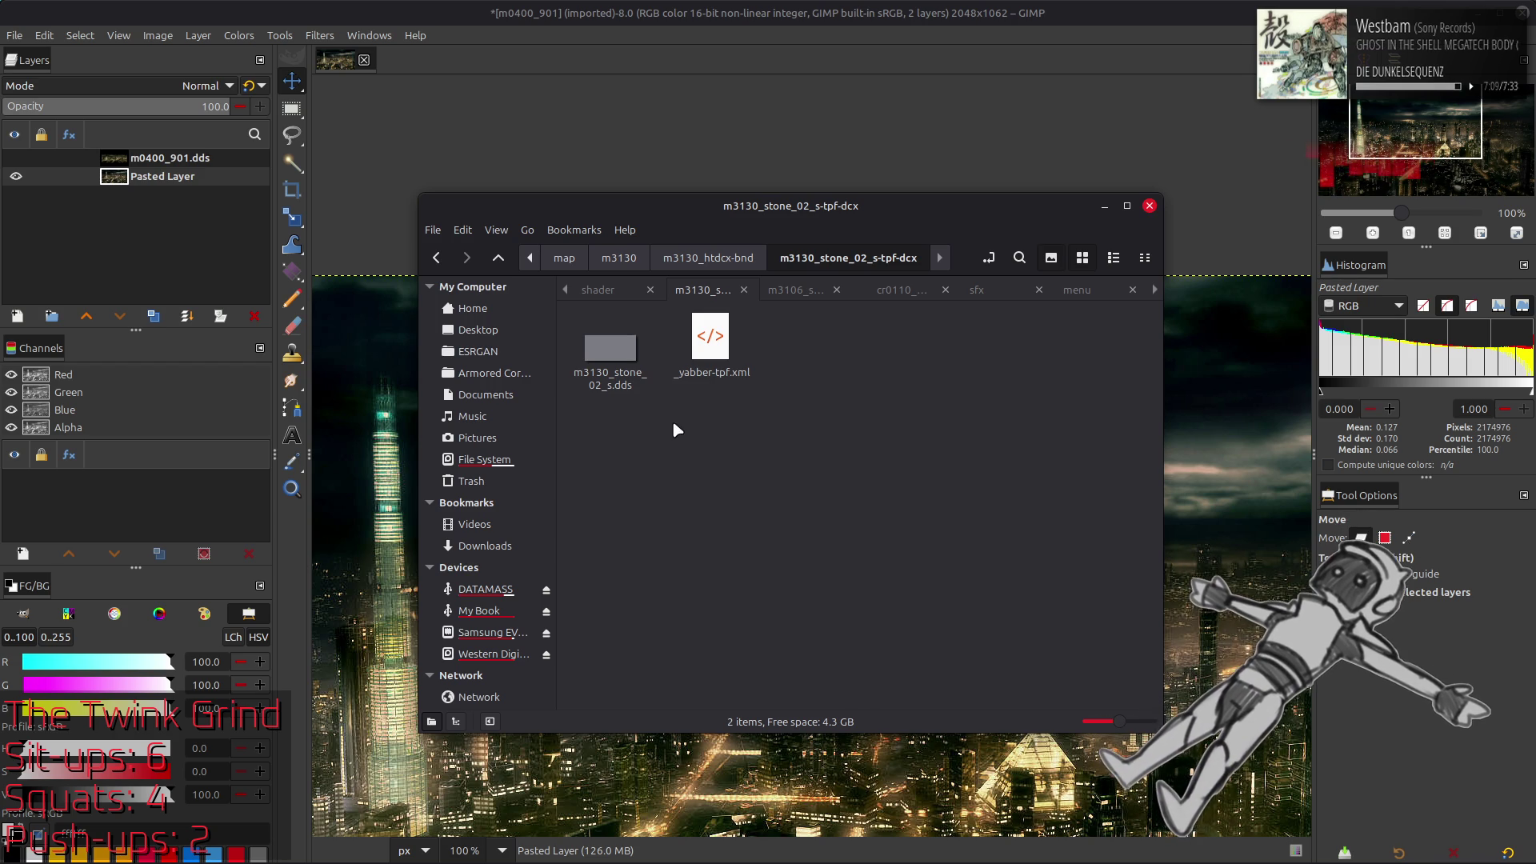
left_click(611, 349)
key("ctrl+c")
key("ctrl+v")
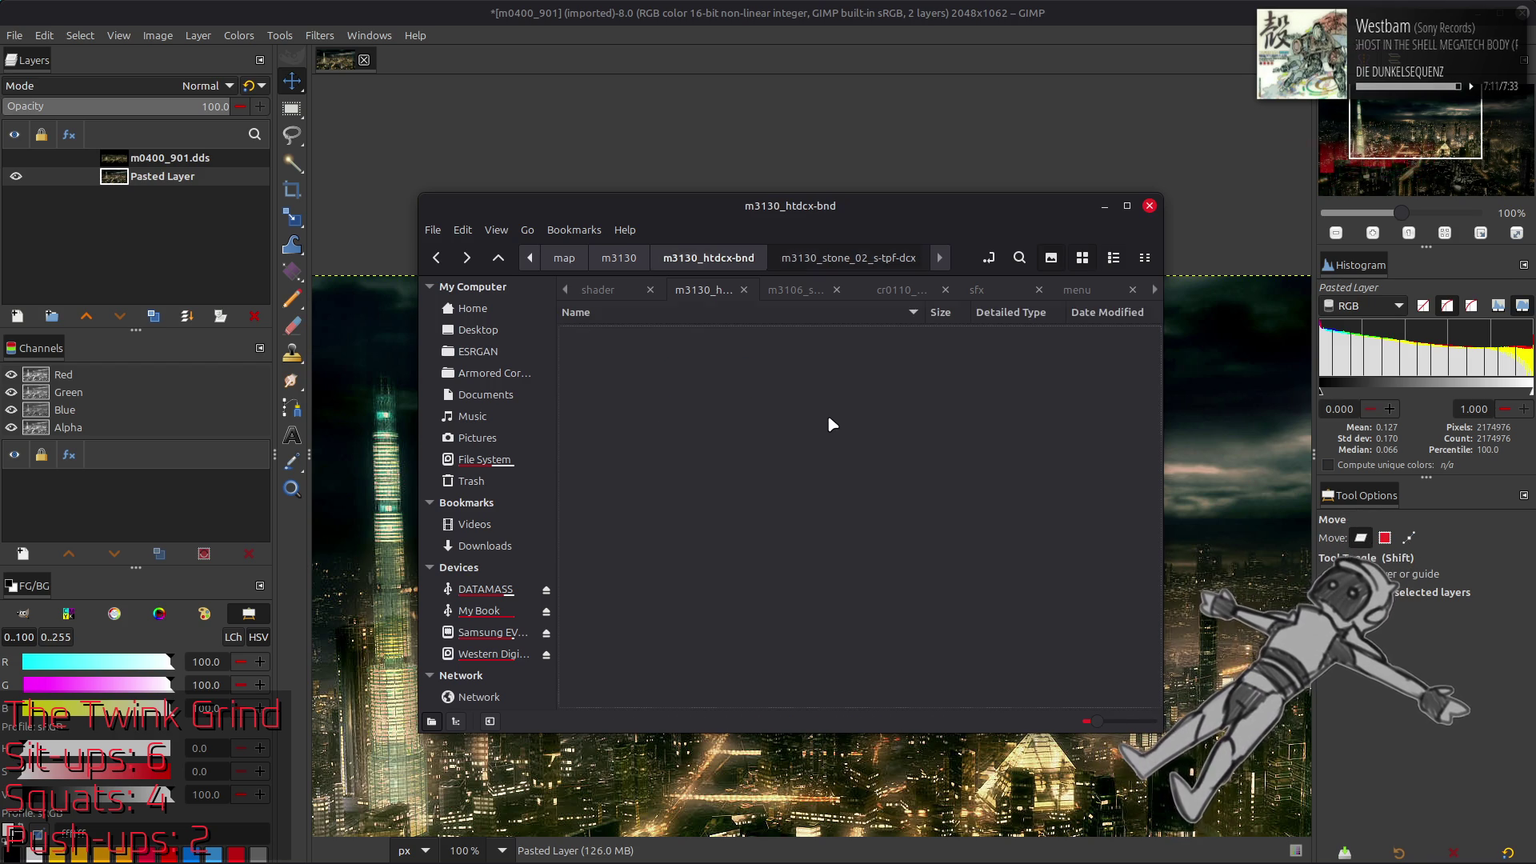
Back up m3130_stone_02.dds in m3130_stone_02-tpf-dcx and open the original in GIMP
key("alt+Up")
double_click(706, 549)
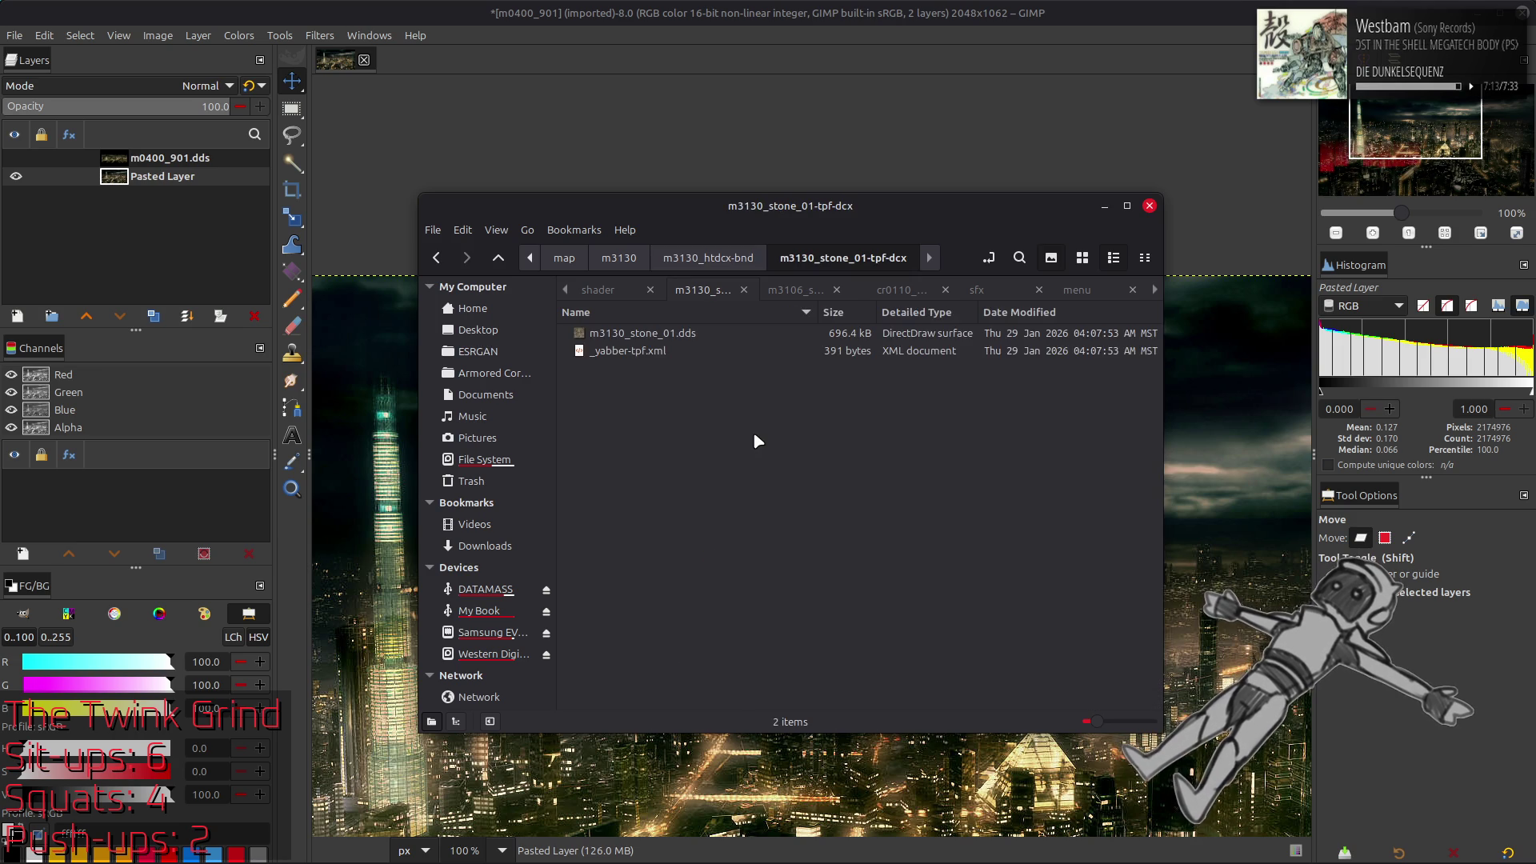
key("alt+Up")
left_click(704, 581)
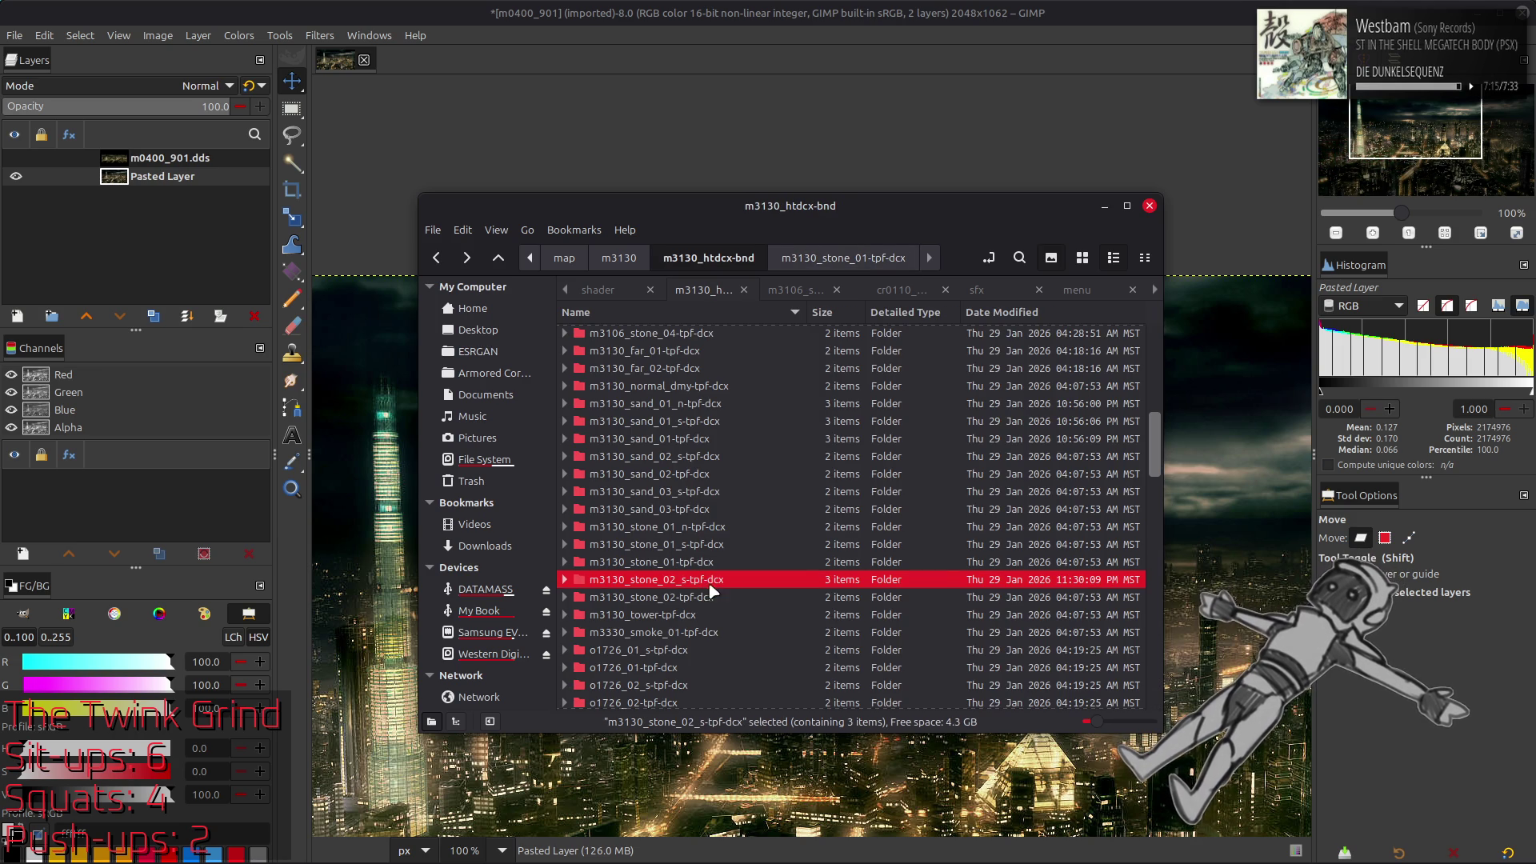
double_click(701, 598)
left_click(611, 350)
key("ctrl+c")
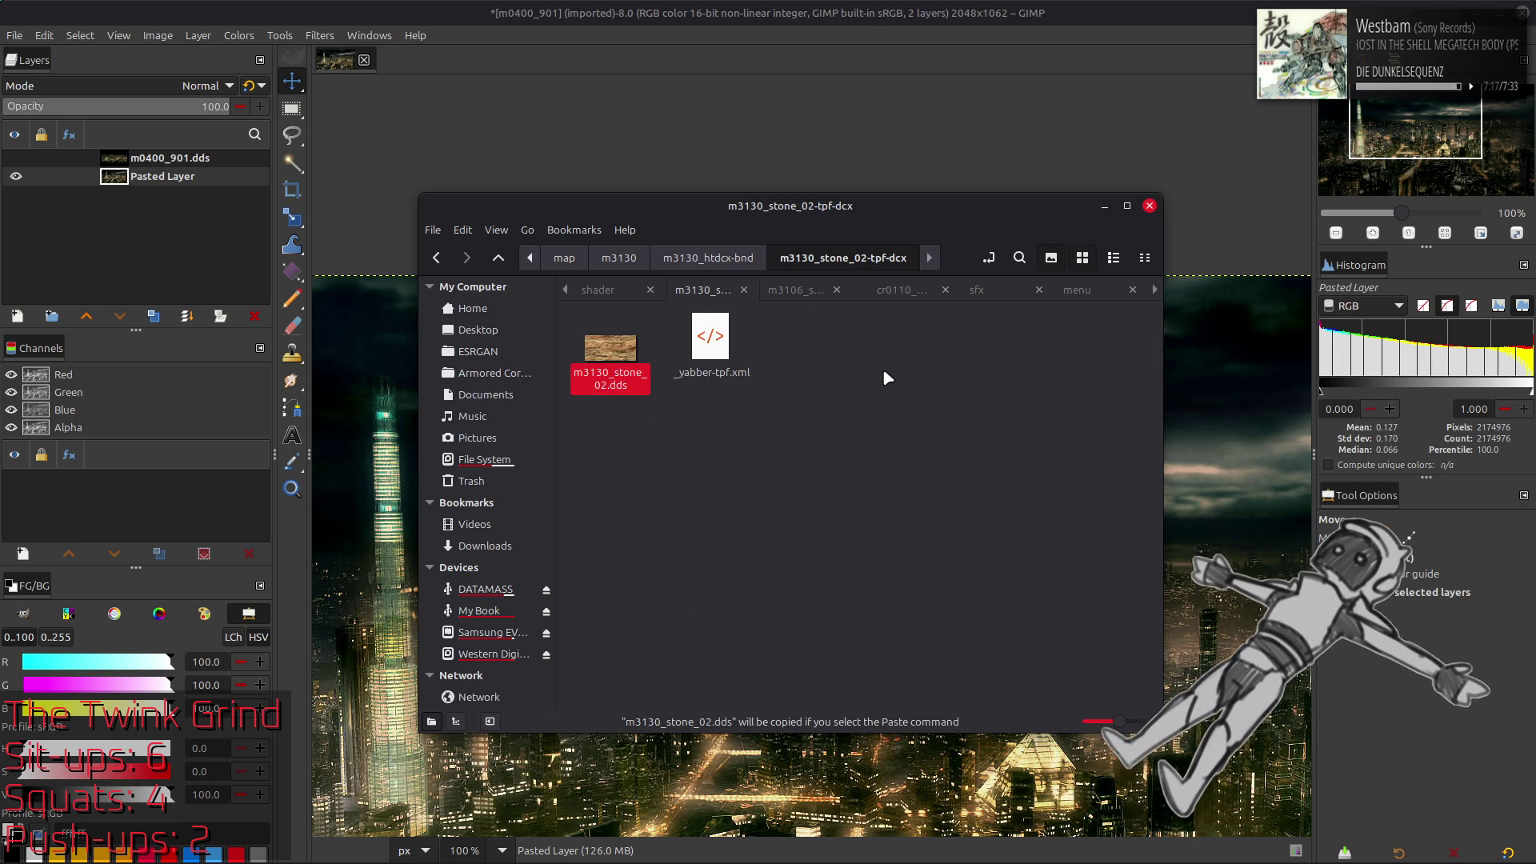
key("ctrl+v")
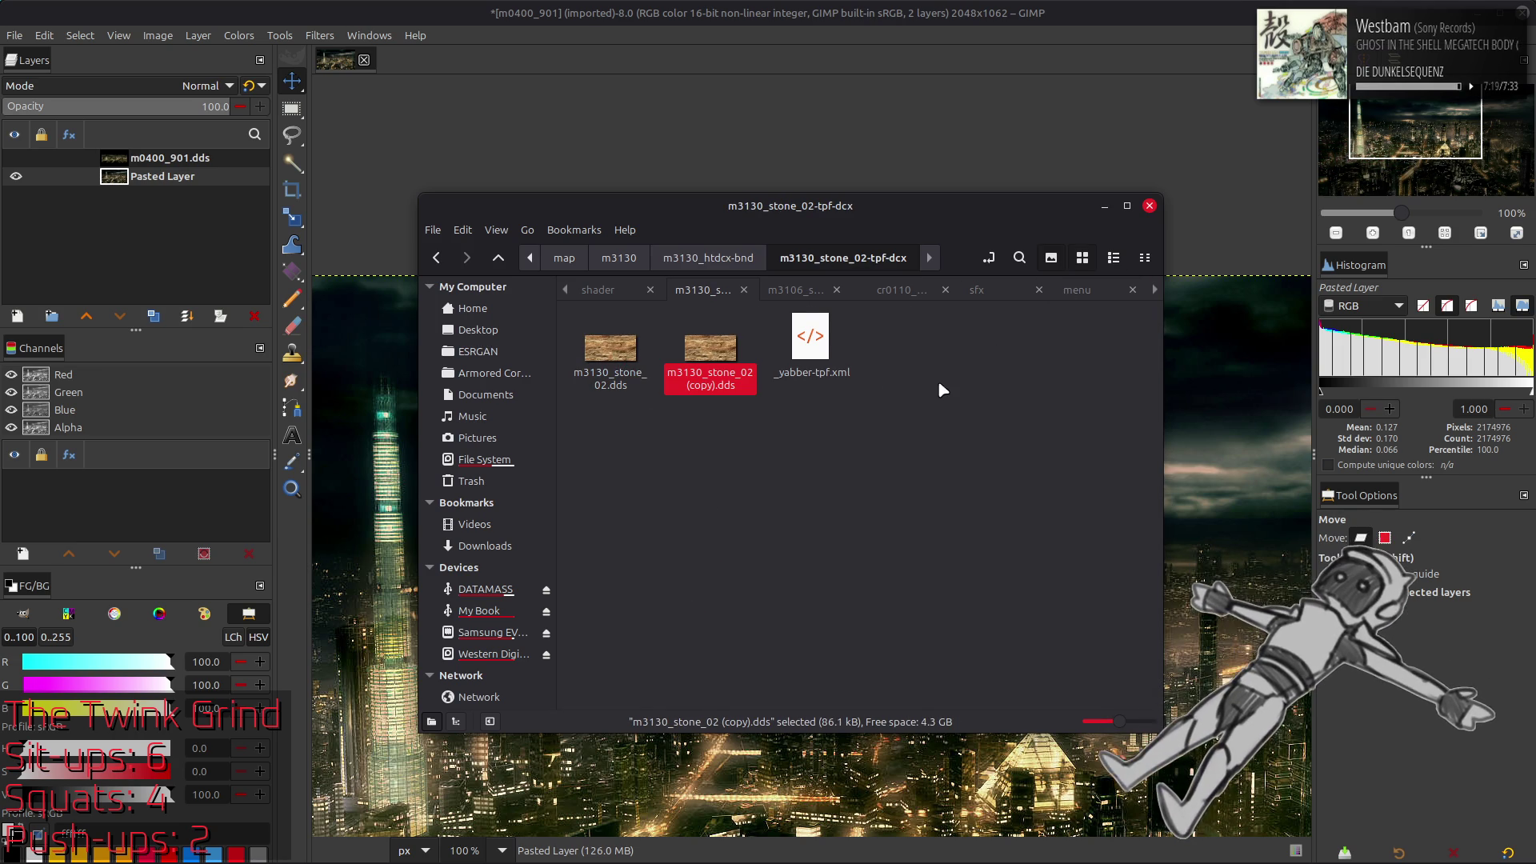
double_click(610, 352)
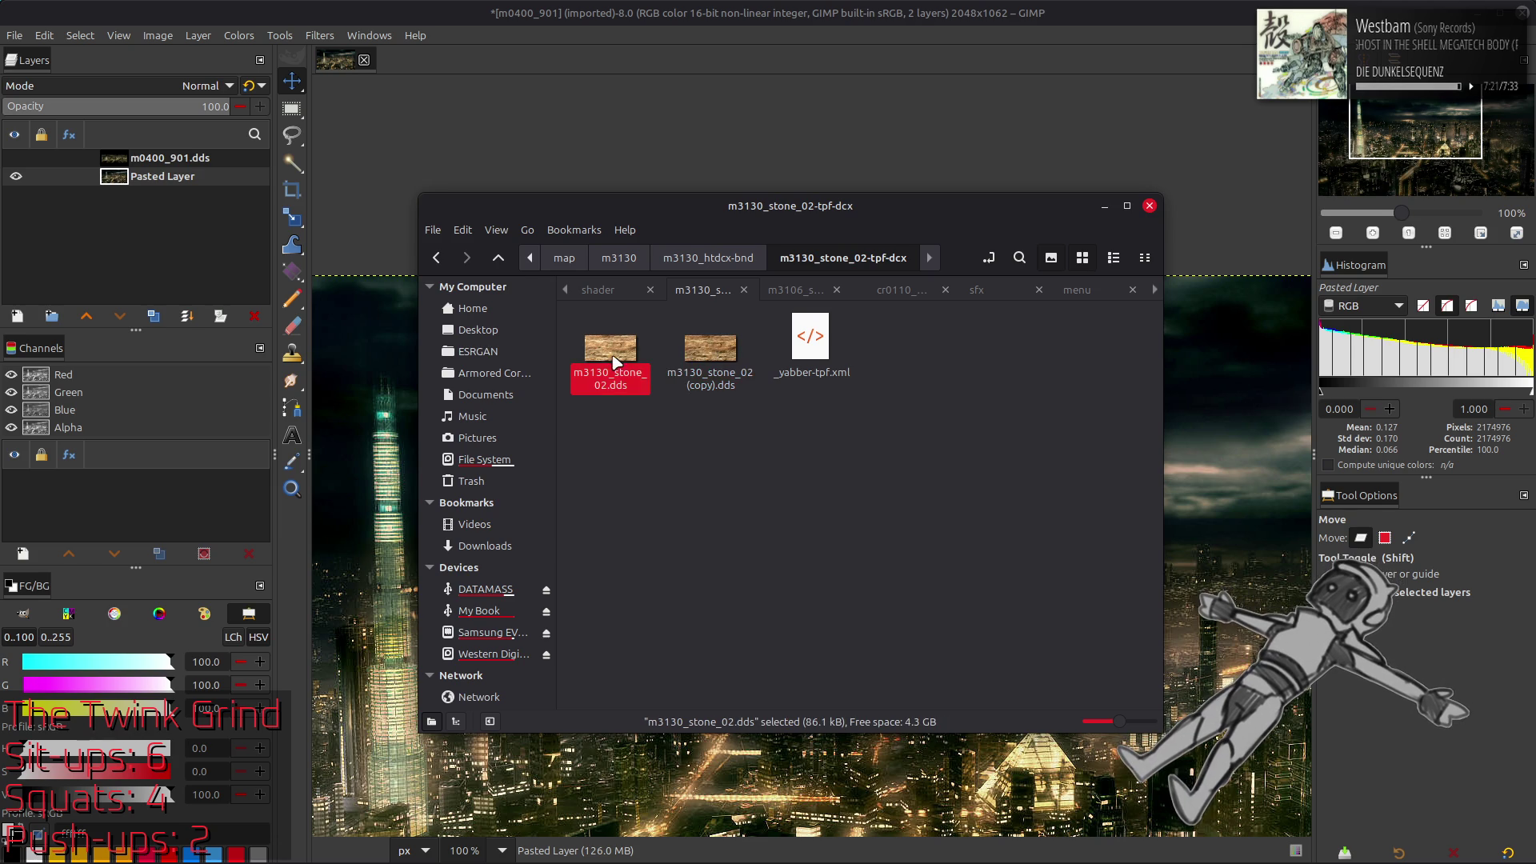
Import m3130_stone_02.dds into GIMP and select the entire image
left_click(890, 491)
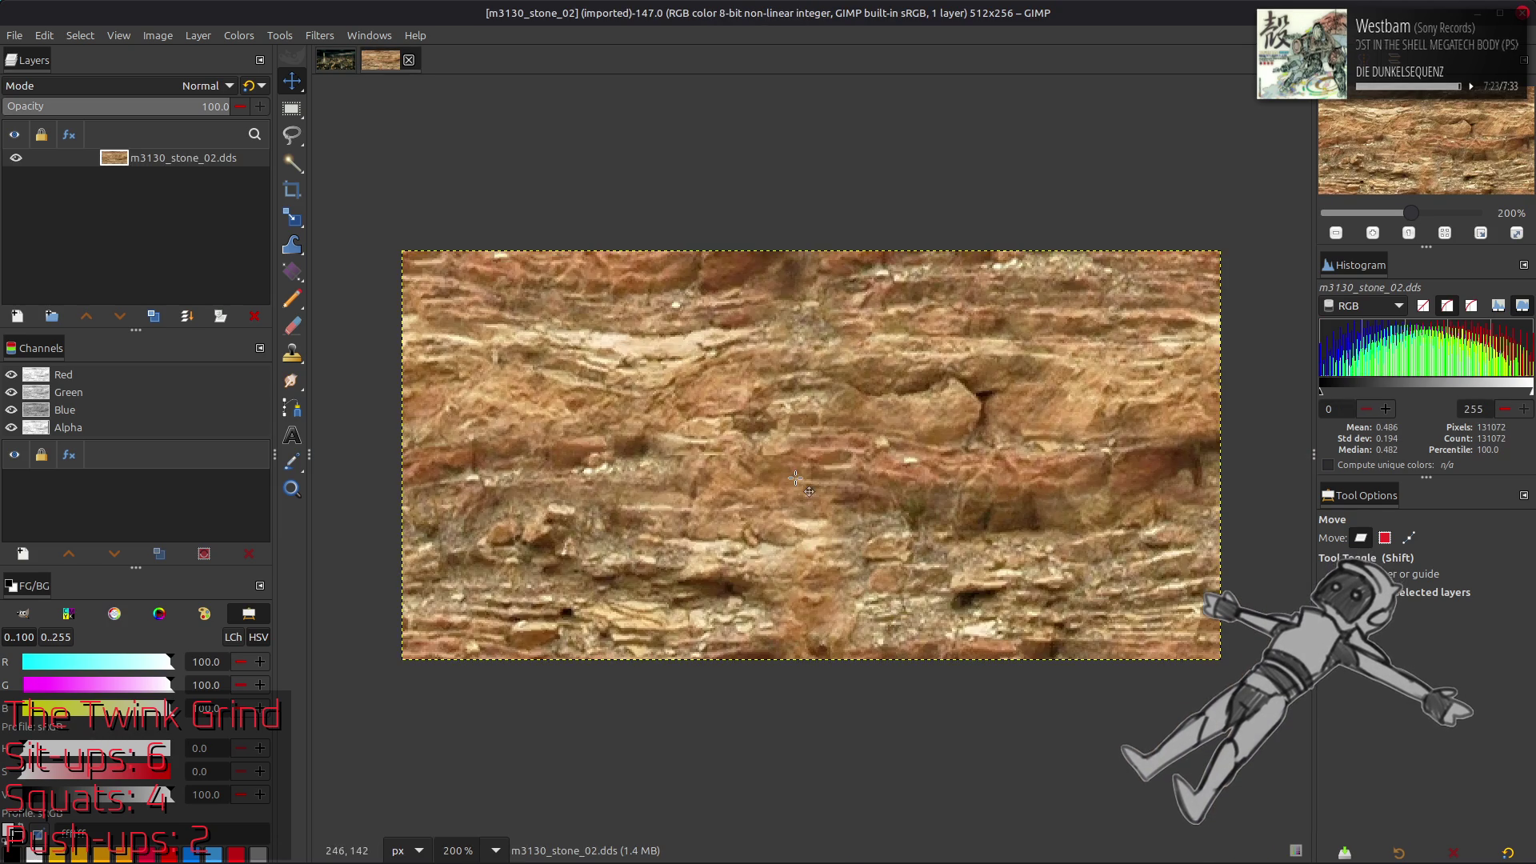
scroll(829, 458, "up", 2)
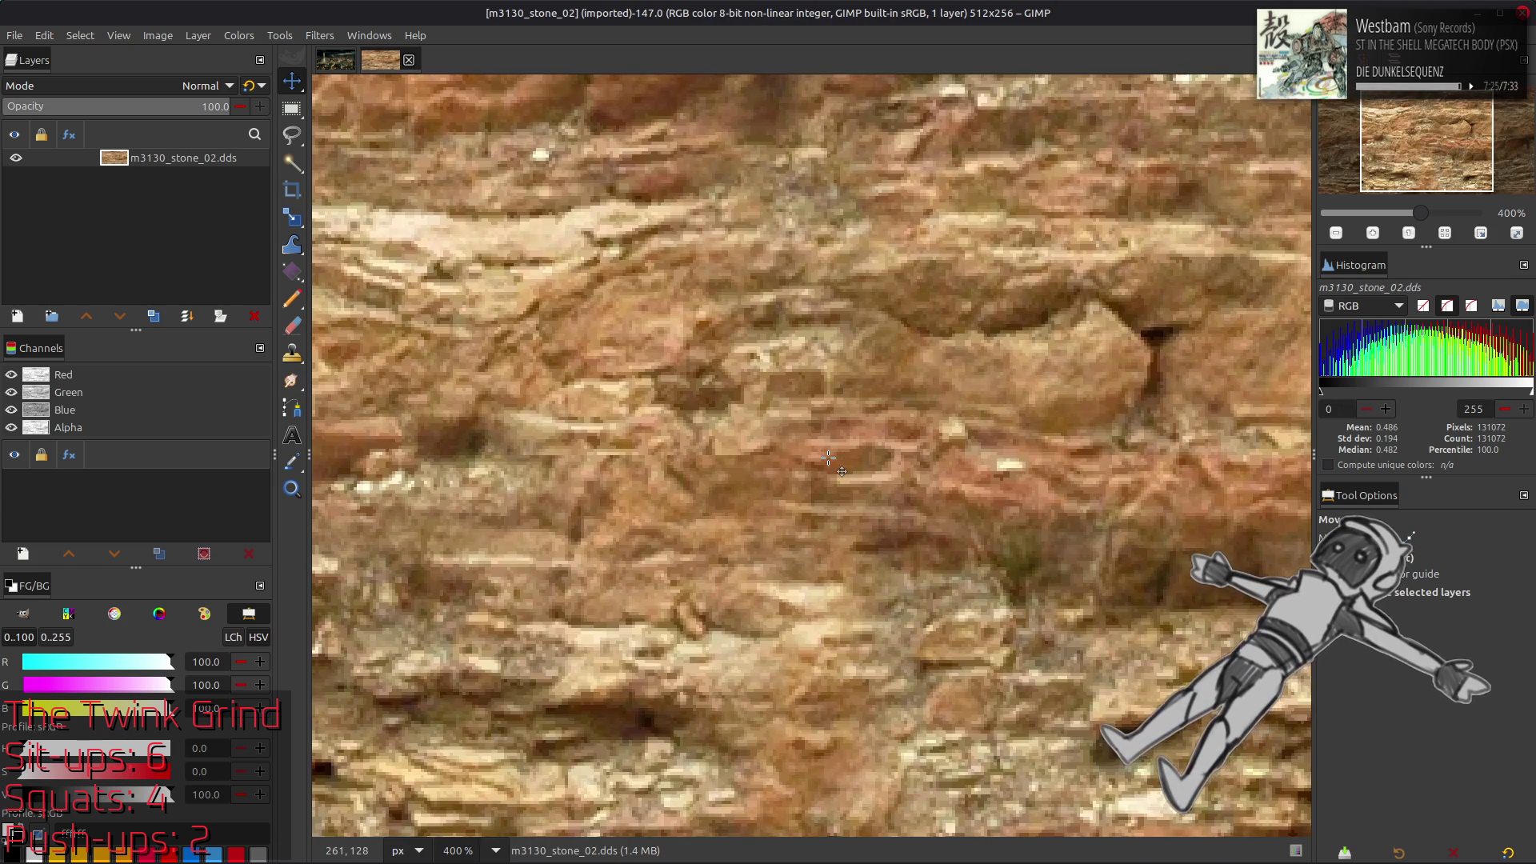
left_click_drag(700, 478, 961, 473)
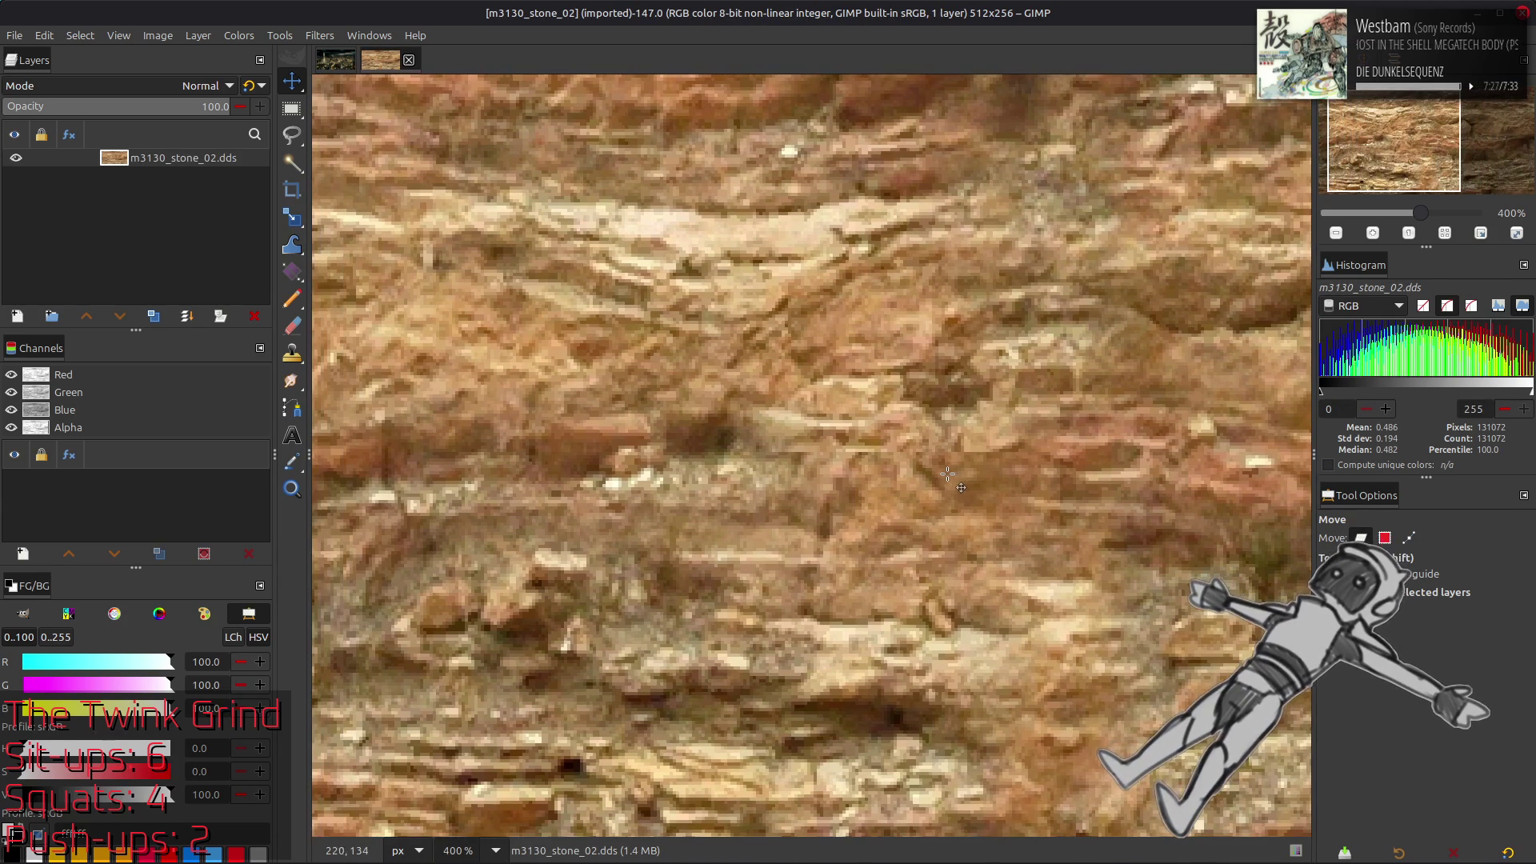
key("r")
left_click_drag(750, 449, 1076, 468)
left_click(80, 35)
left_click(88, 58)
scroll(565, 206, "right", 5)
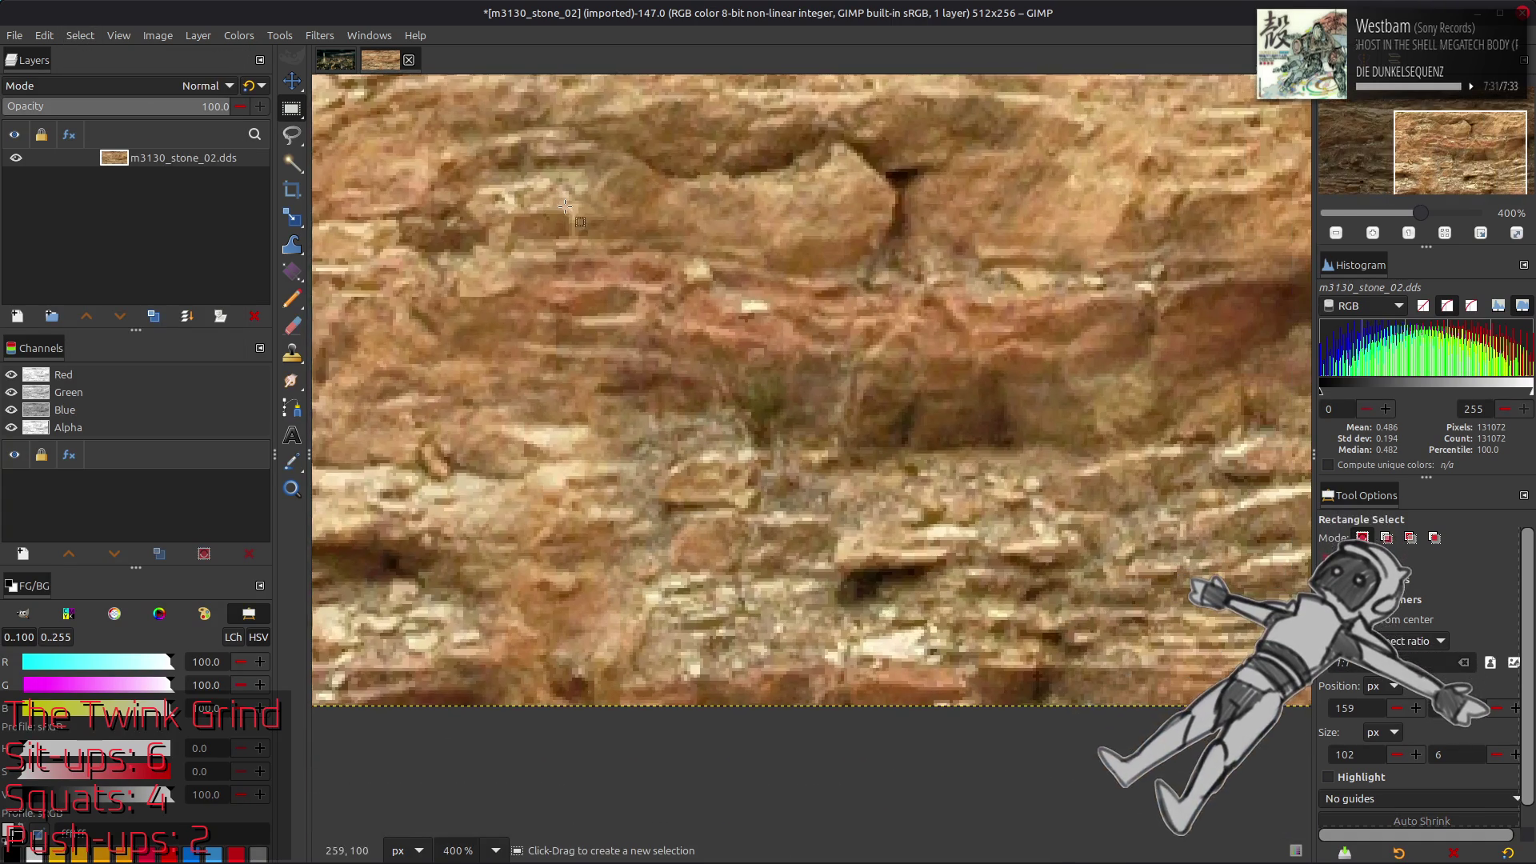
scroll(856, 237, "right", 5)
scroll(626, 326, "up", 4)
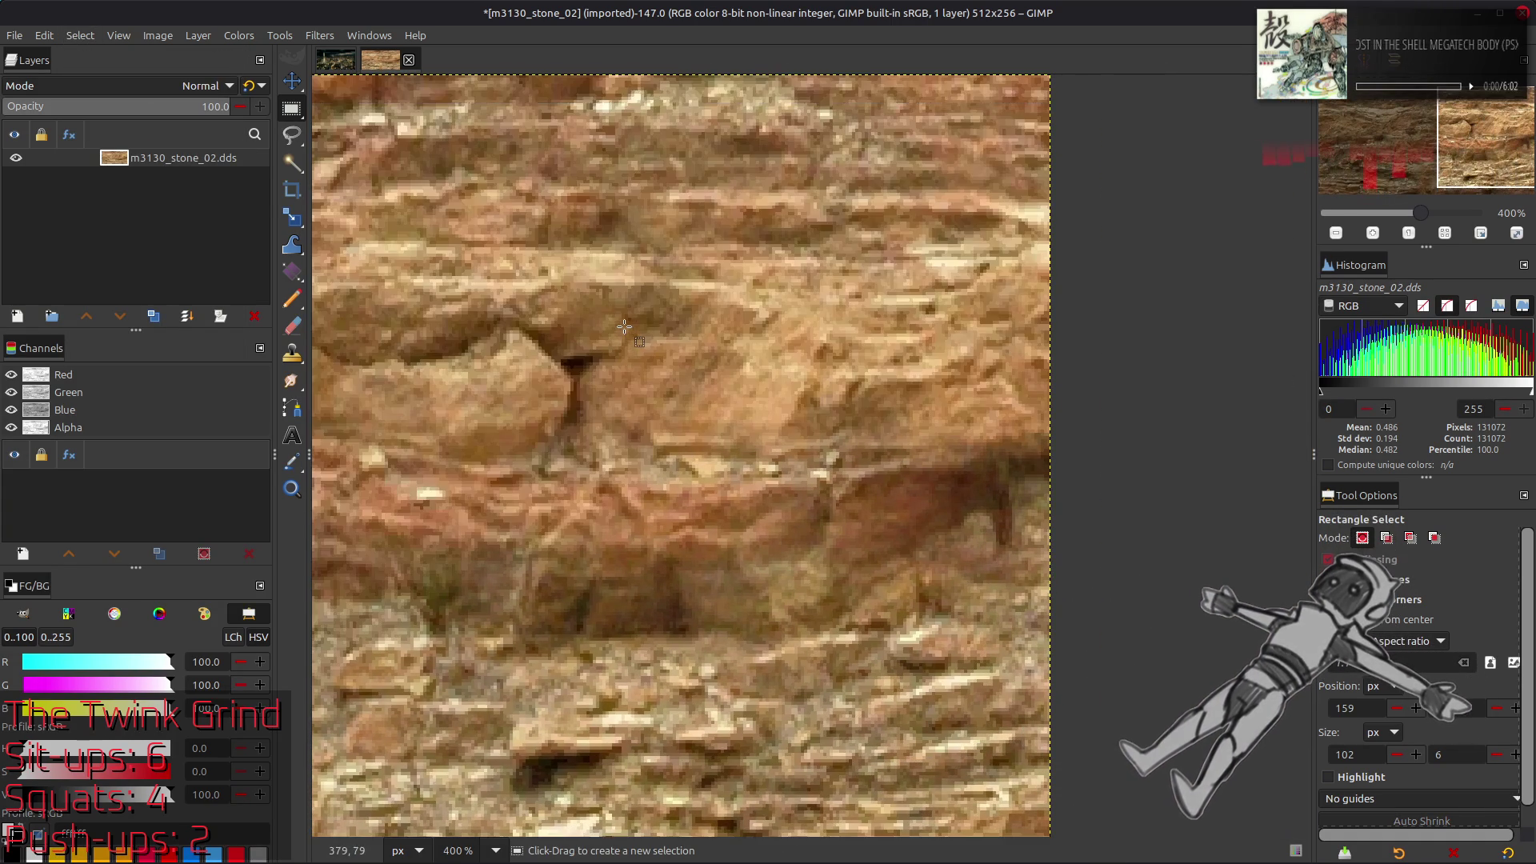
scroll(626, 327, "down", 2)
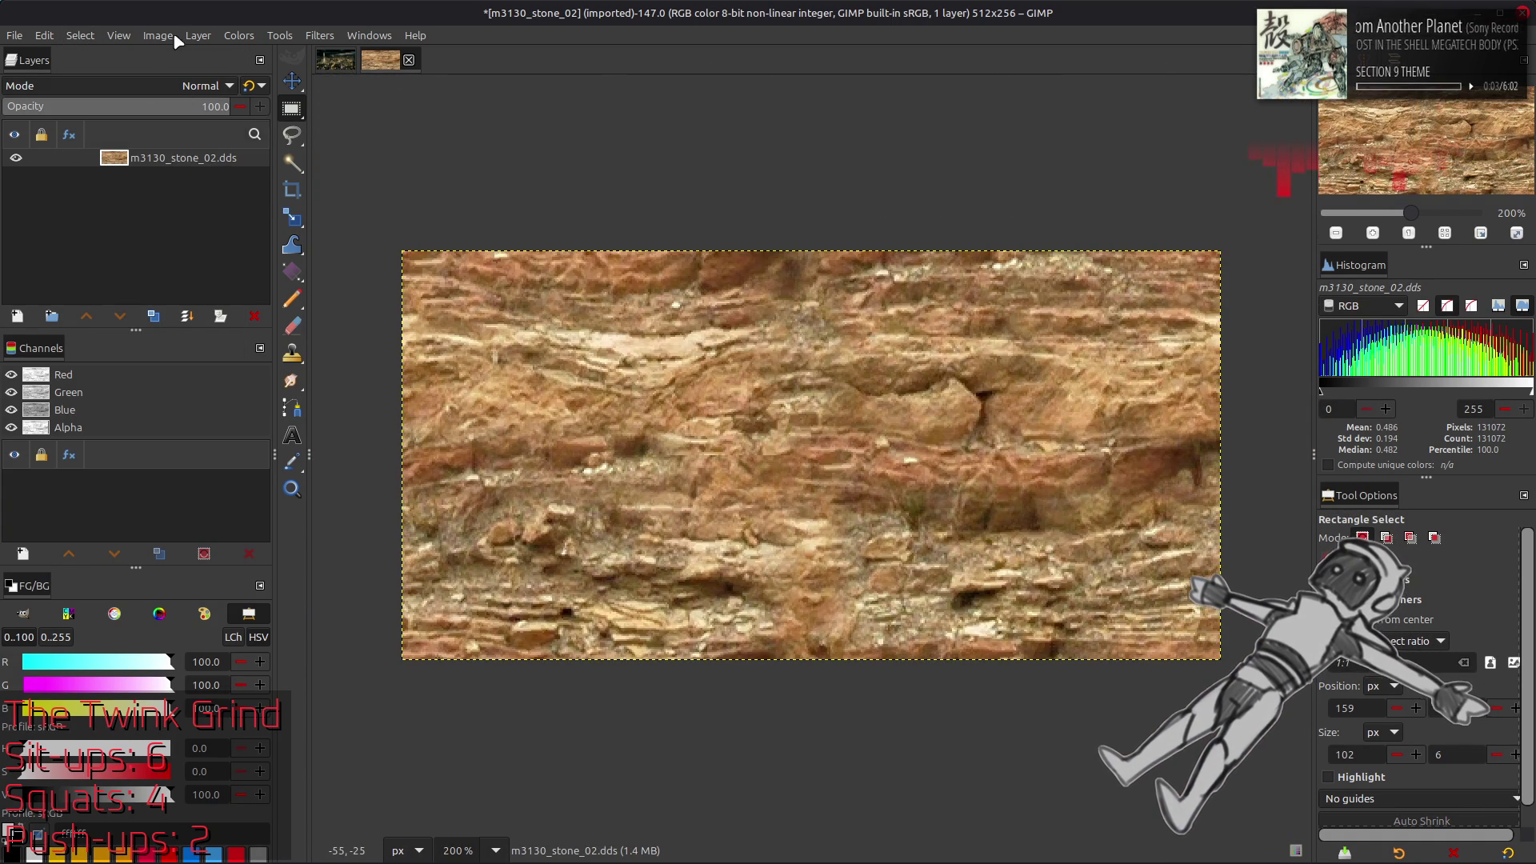
Preview a half-size layer offset to check seams, cancel it, and remove .dds from the layer name
left_click(197, 35)
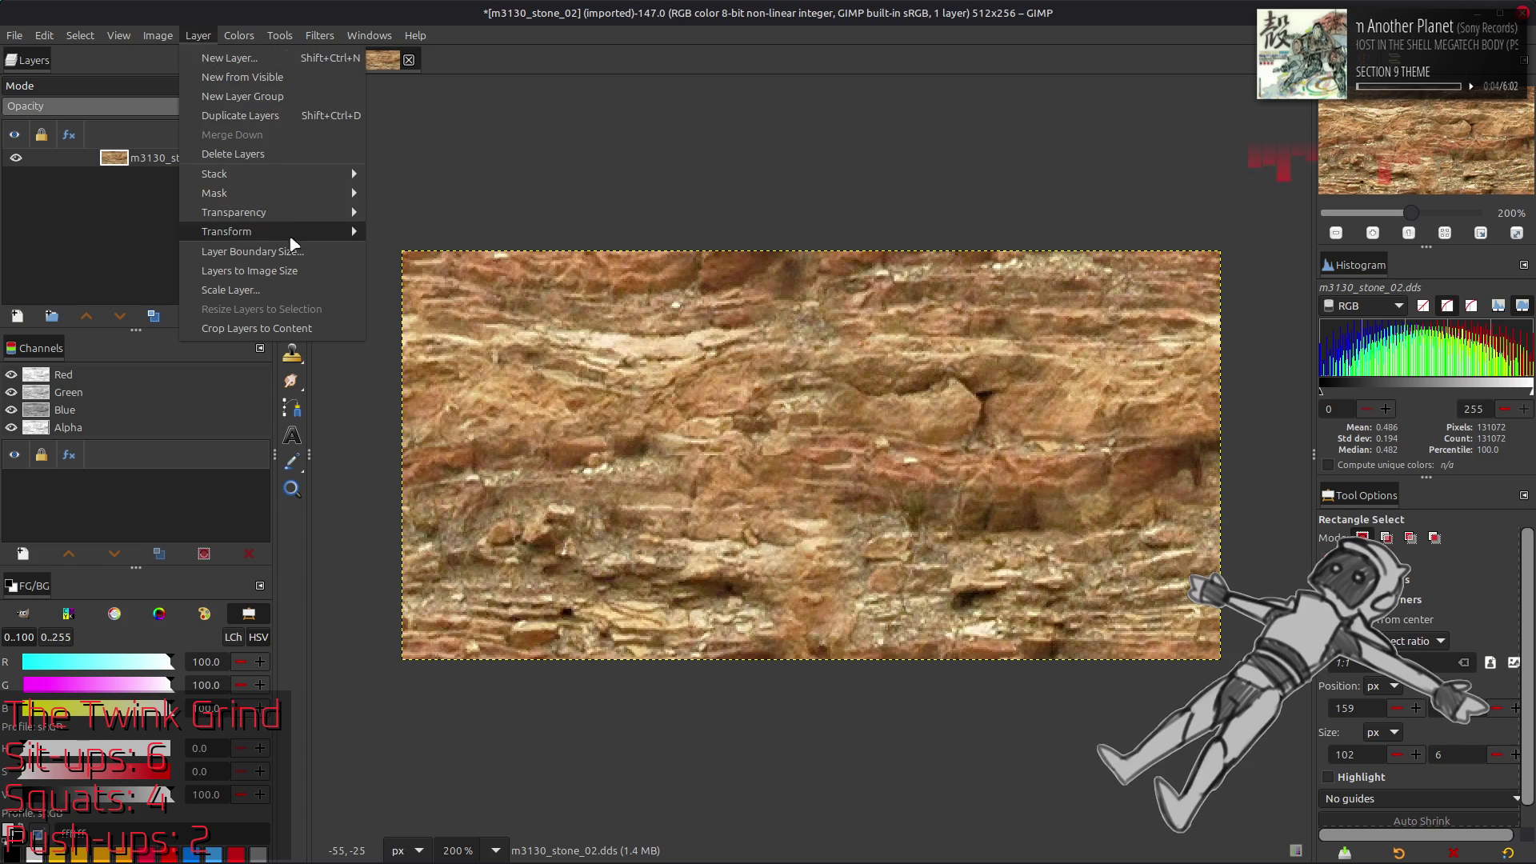
mouse_move(272, 232)
left_click(404, 348)
left_click(321, 336)
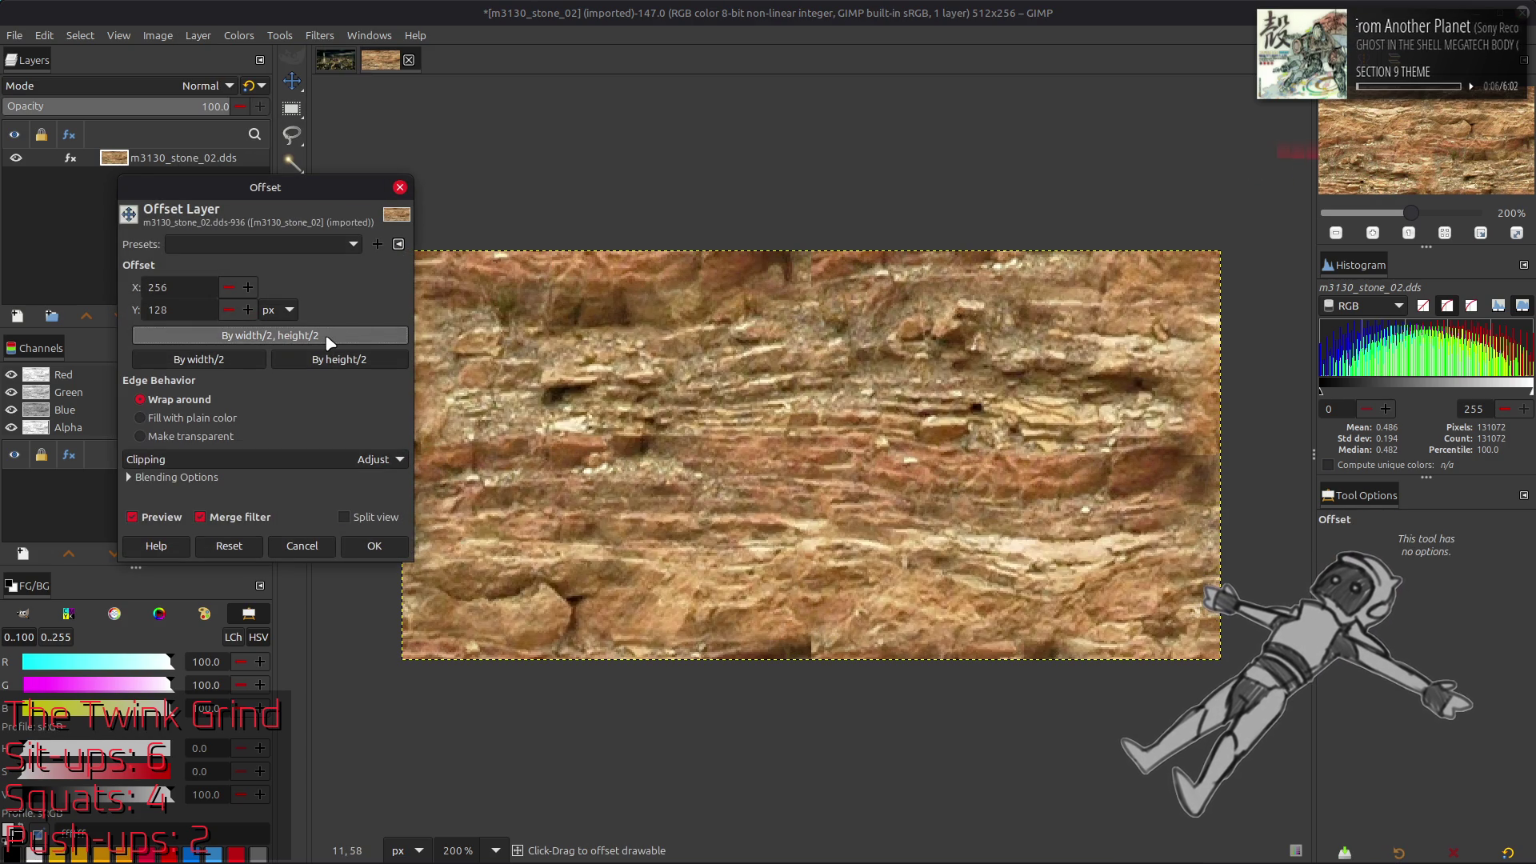
left_click(132, 517)
left_click(133, 517)
left_click(177, 521)
left_click(177, 522)
left_click(177, 522)
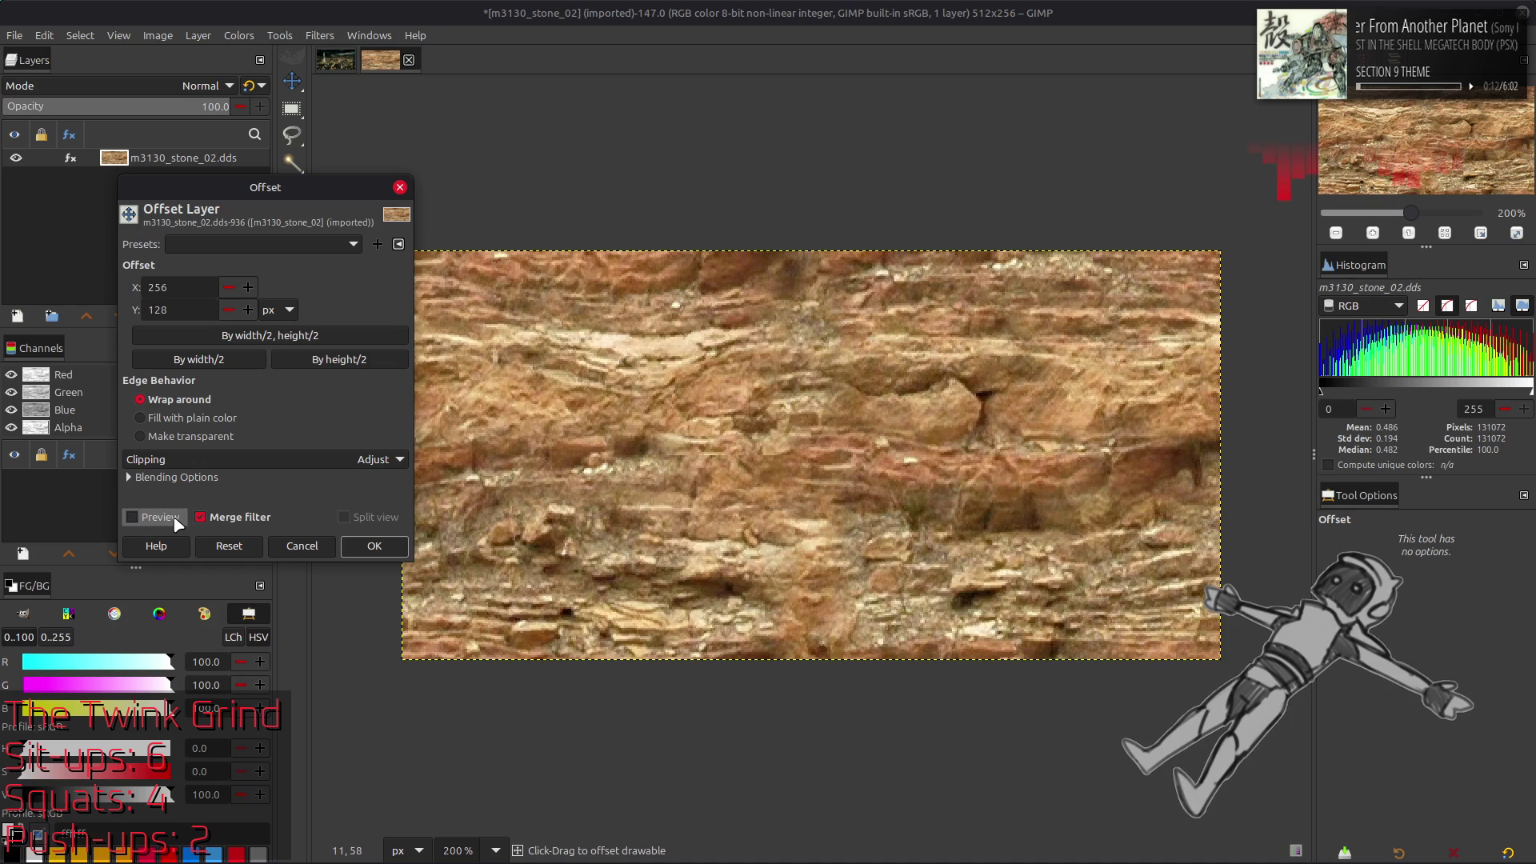
double_click(177, 522)
left_click(177, 522)
left_click(177, 521)
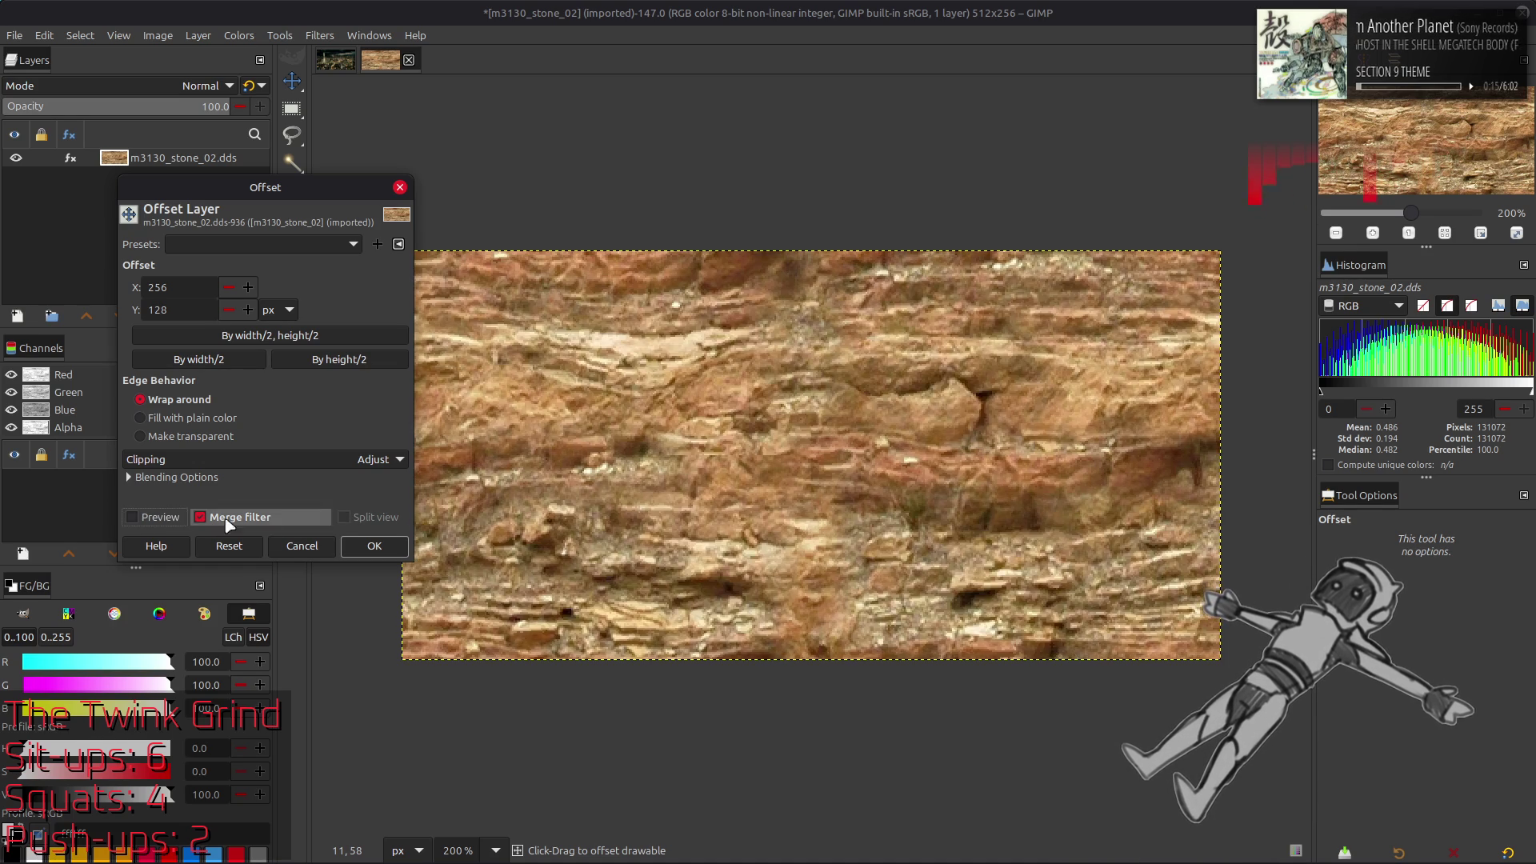
left_click(133, 517)
left_click(320, 545)
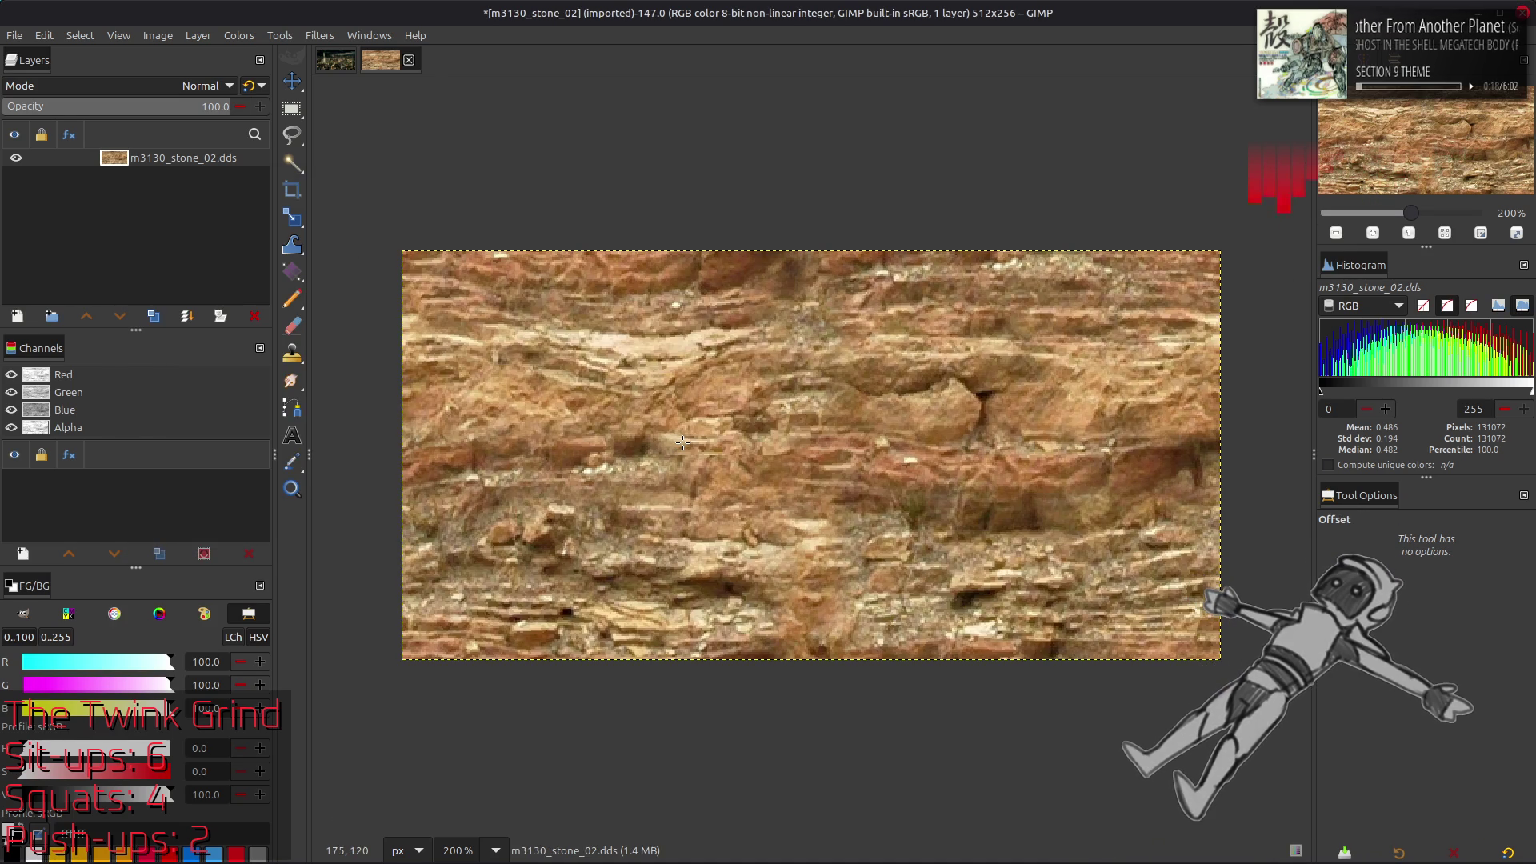
double_click(184, 158)
key("BackSpace")
key("BackSpace")
key("BackSpace")
Commit the m3130_stone_02 layer name and reload the recent single-image chain in chaiNNer
key("Return")
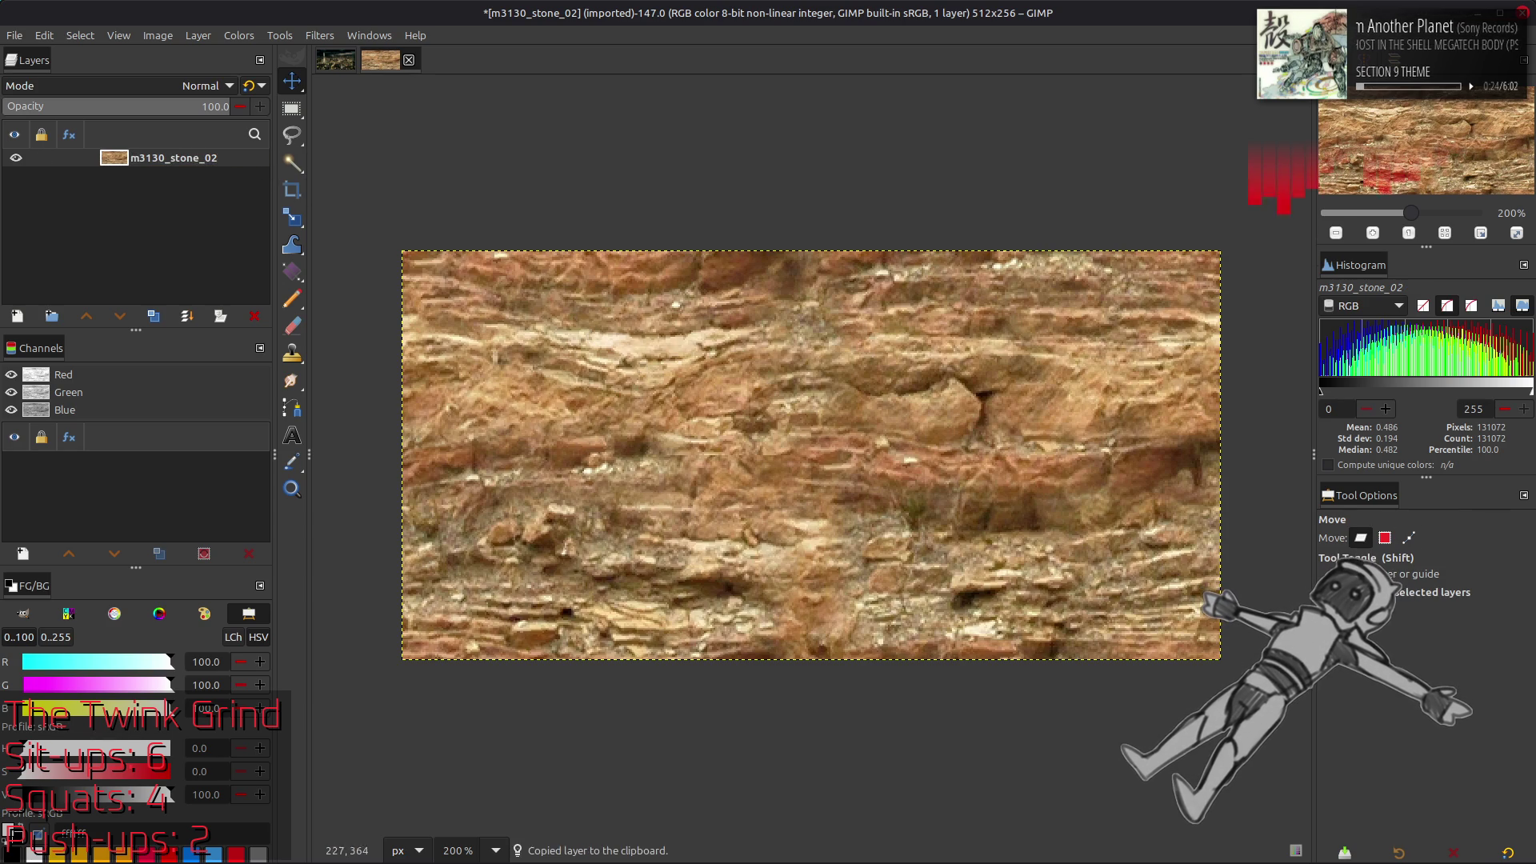
left_click(537, 844)
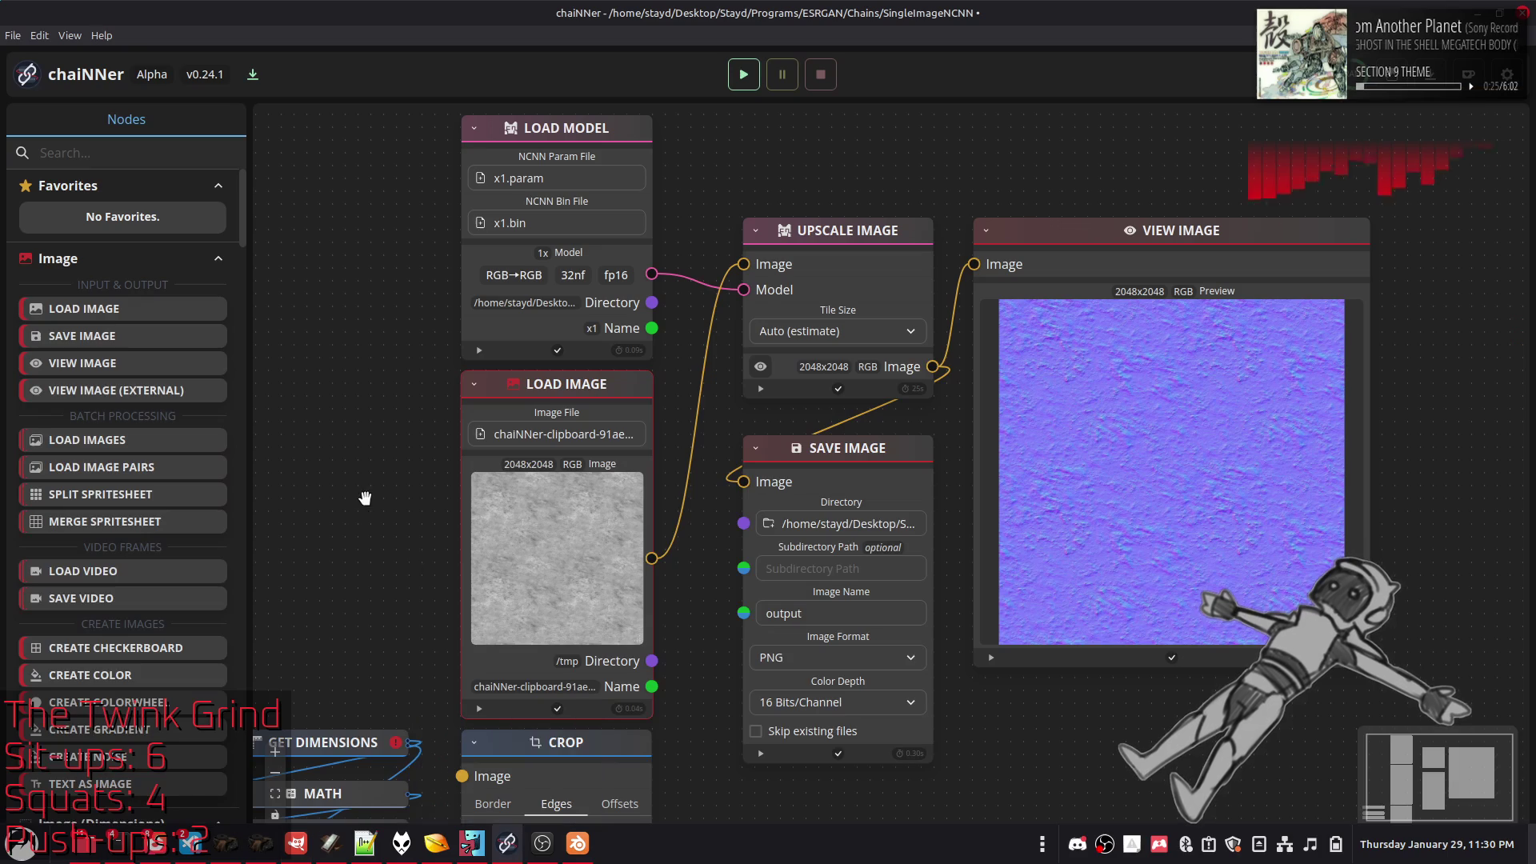
left_click(12, 37)
mouse_move(120, 96)
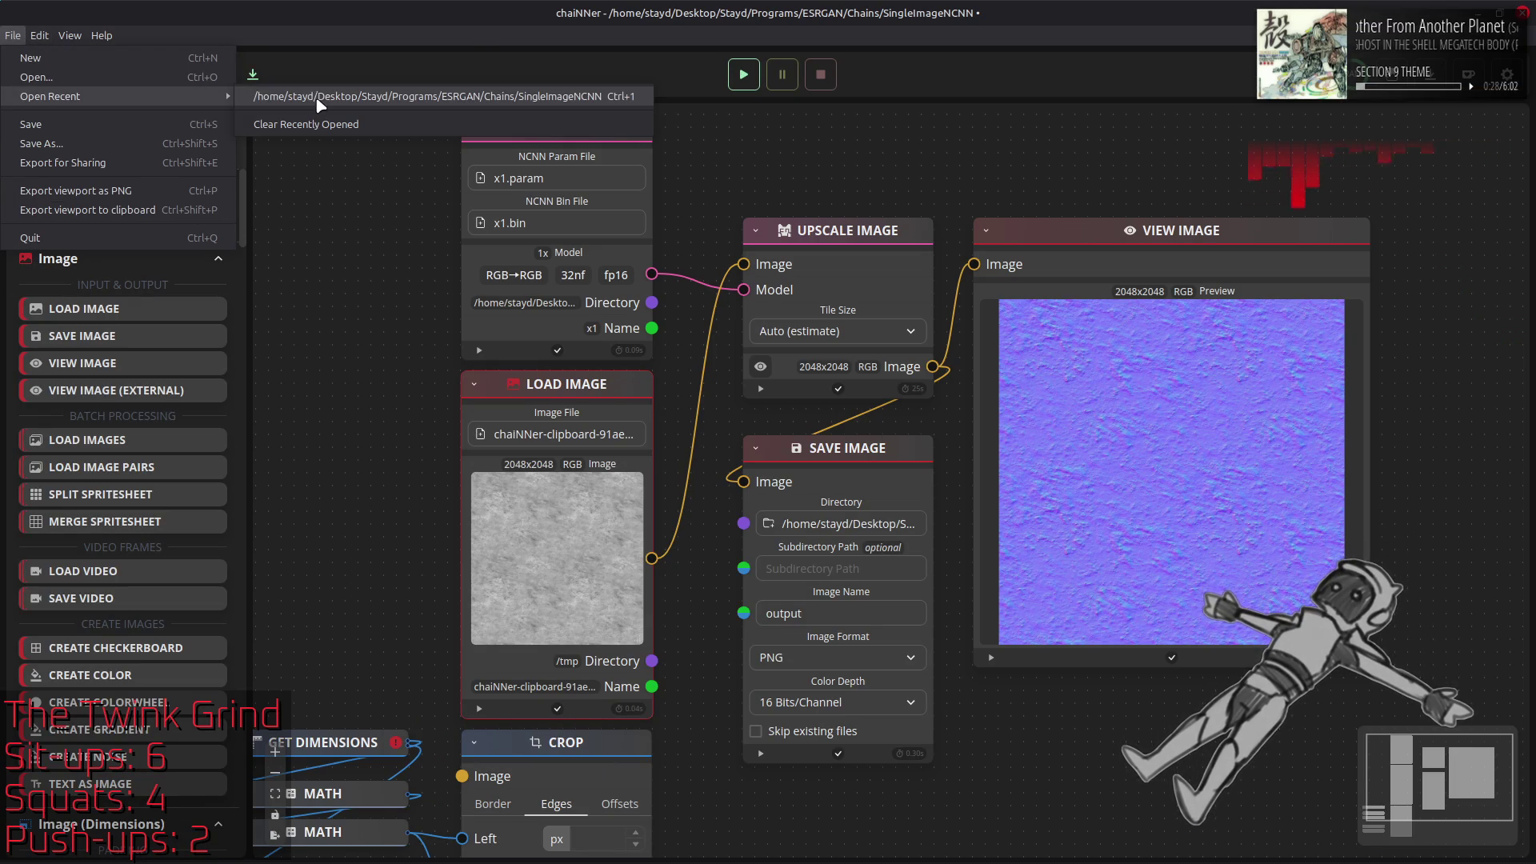
left_click(316, 97)
left_click(883, 509)
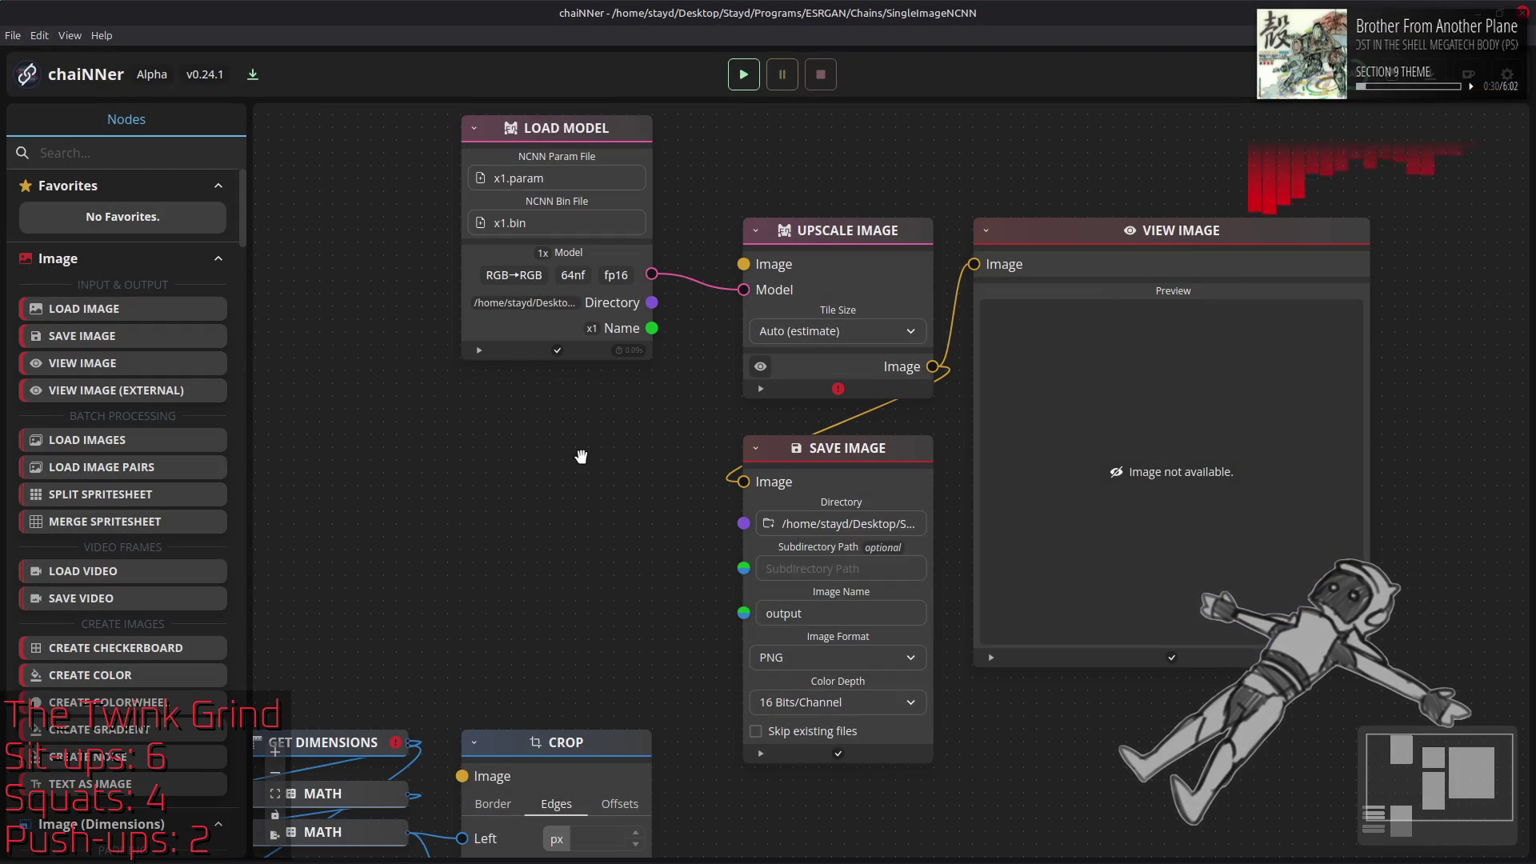
Connect Load Image to Upscale Image and run the stone texture through the x1 model
left_click_drag(652, 558, 743, 265)
left_click(743, 74)
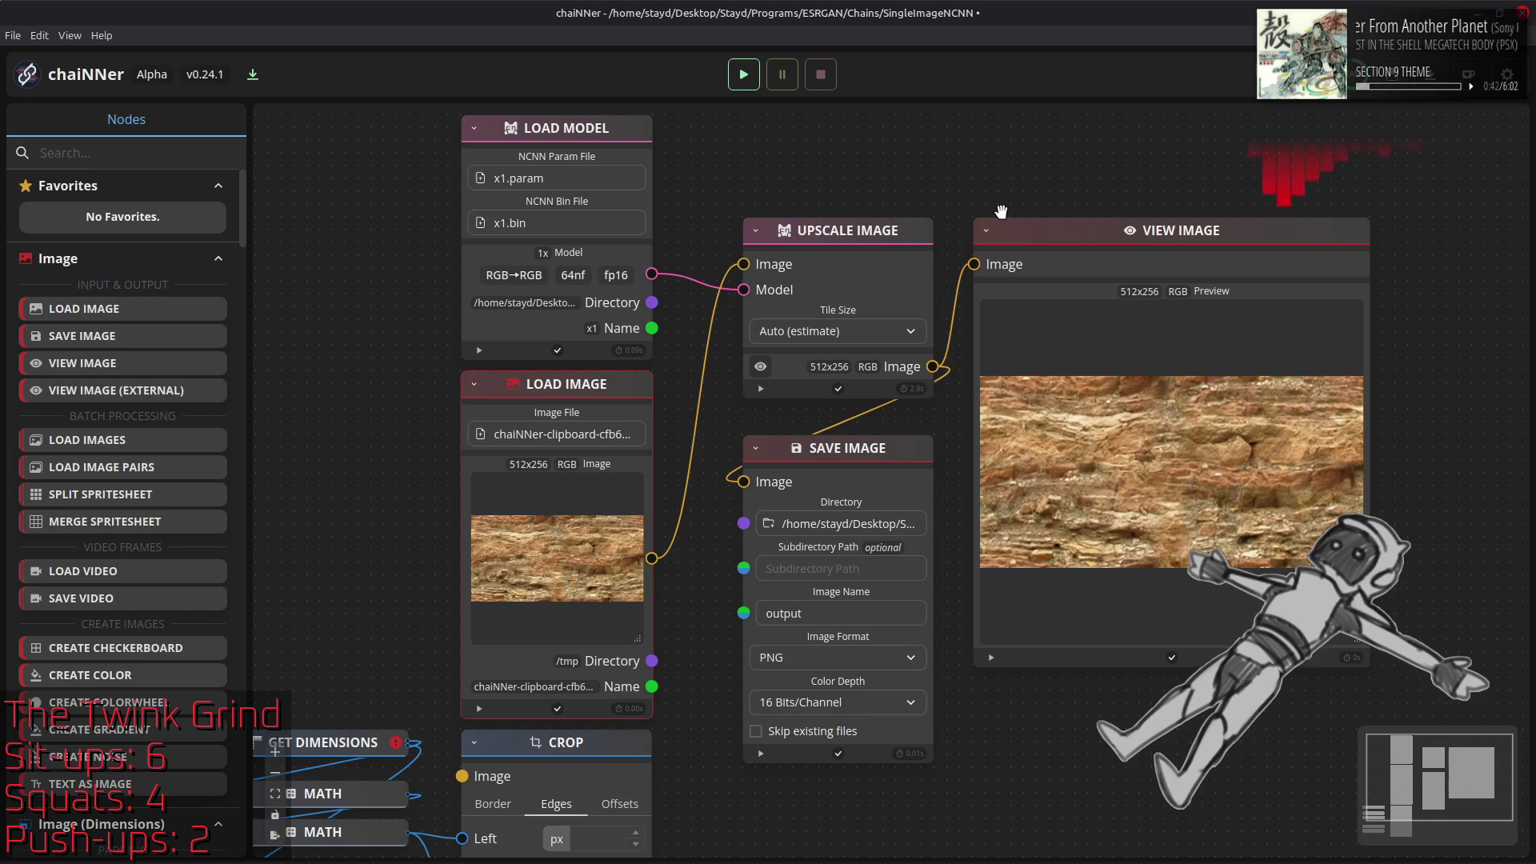
key("alt+Tab")
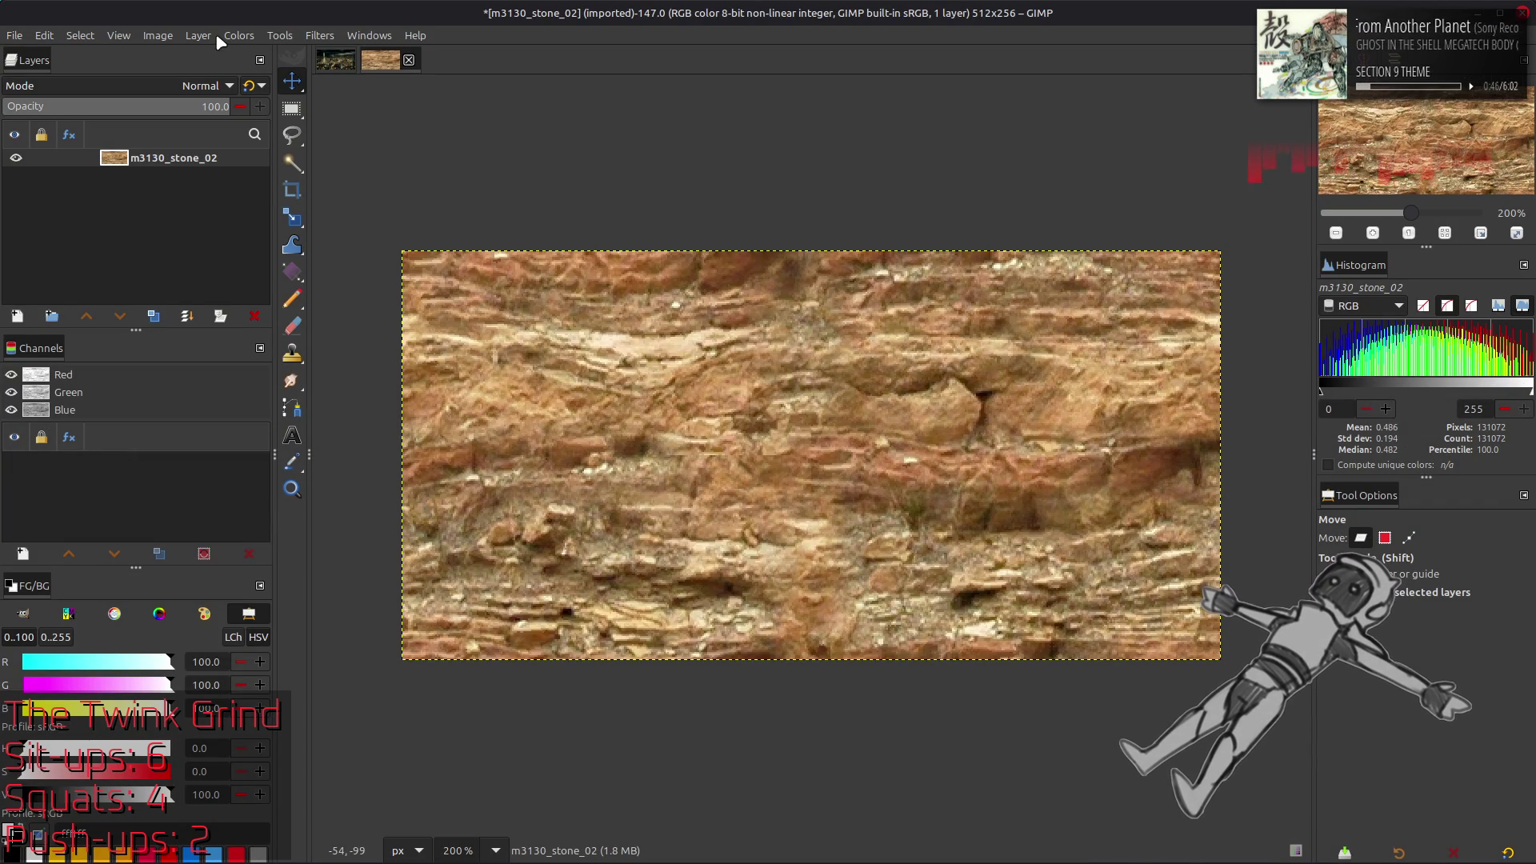
Convert the stone image to 16-bit integer precision
left_click(158, 35)
mouse_move(240, 105)
left_click(431, 122)
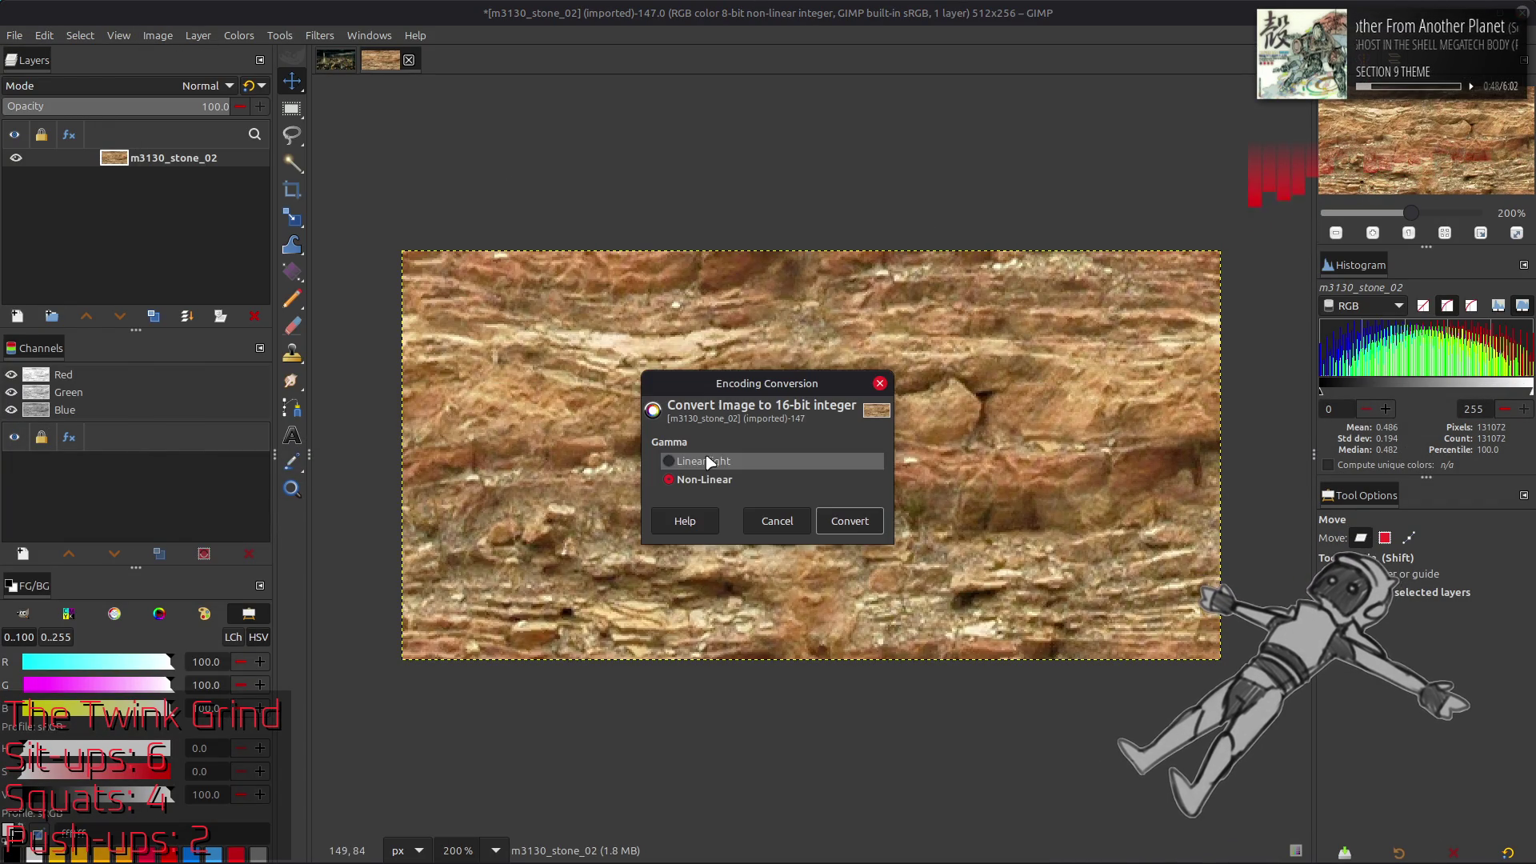
left_click(854, 530)
Add chaiNNer's output.png from the Output folder as a new layer above m3130_stone_02
key("alt+Tab")
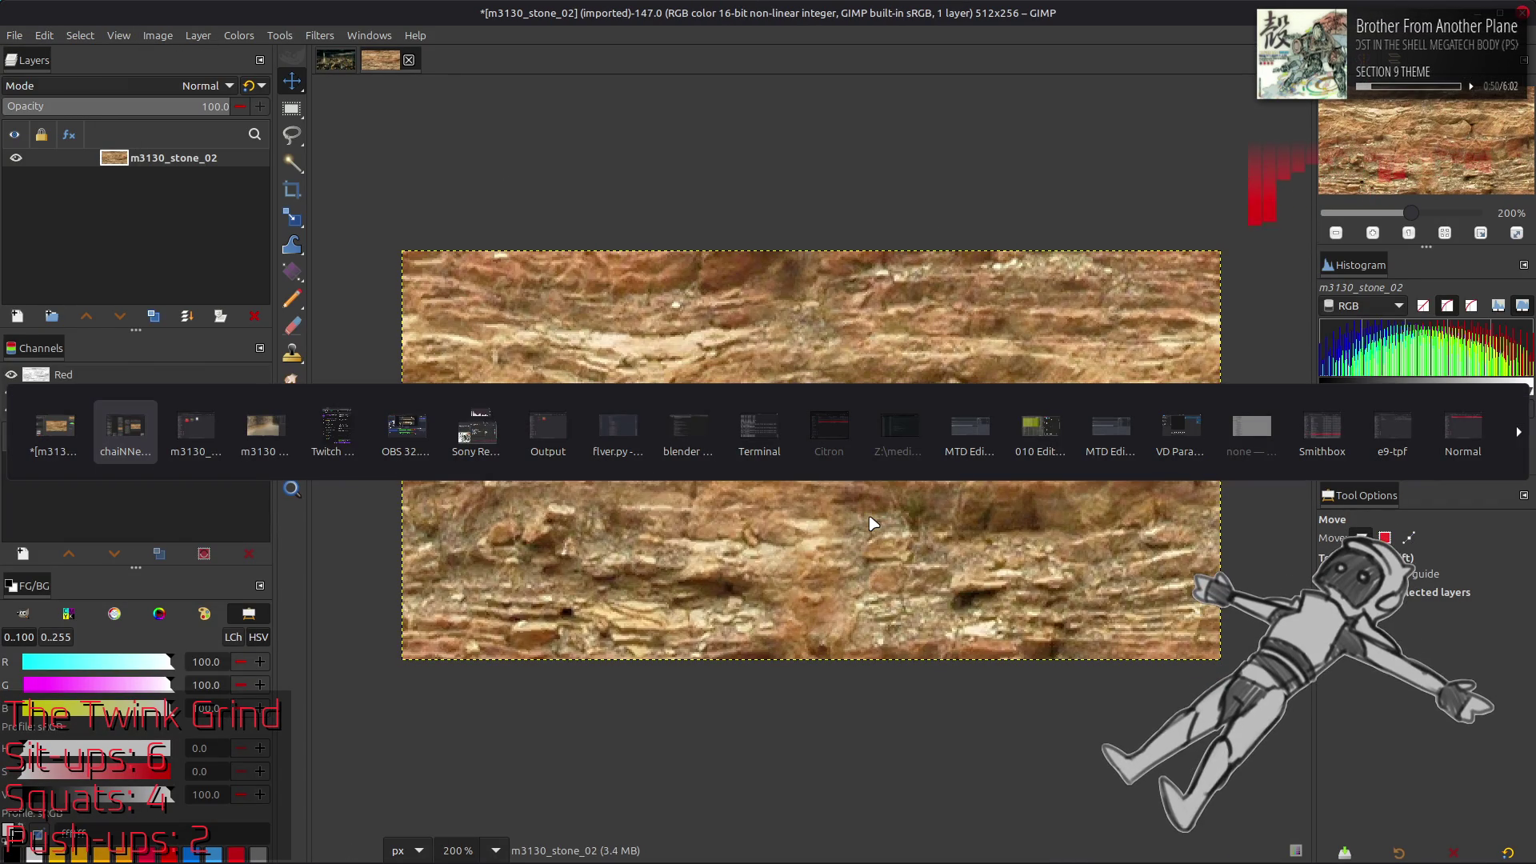
key("Tab")
key("Tab")
key("Tab")
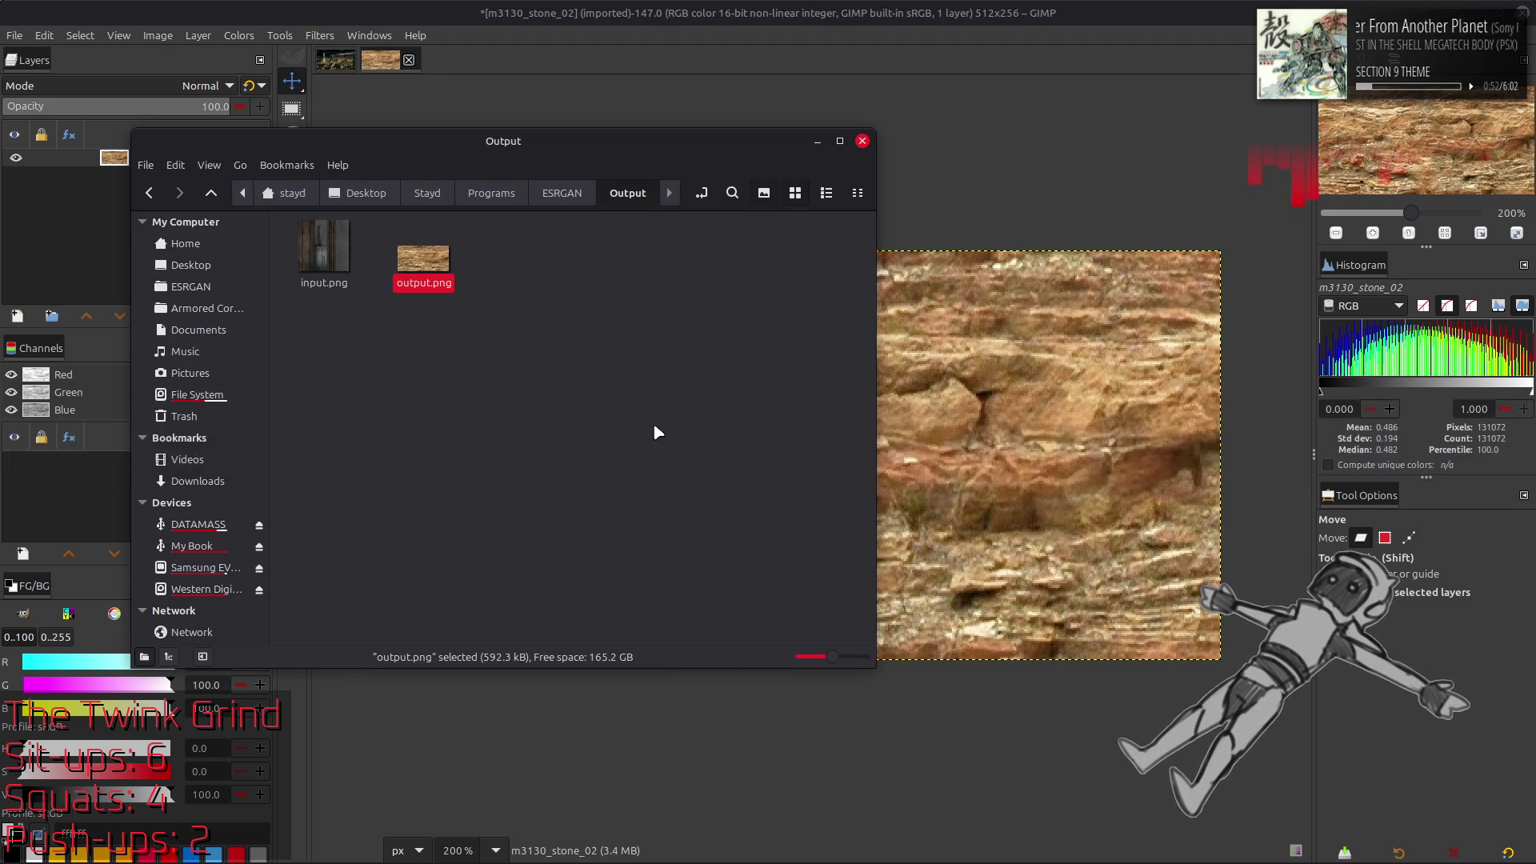
left_click_drag(448, 295, 920, 376)
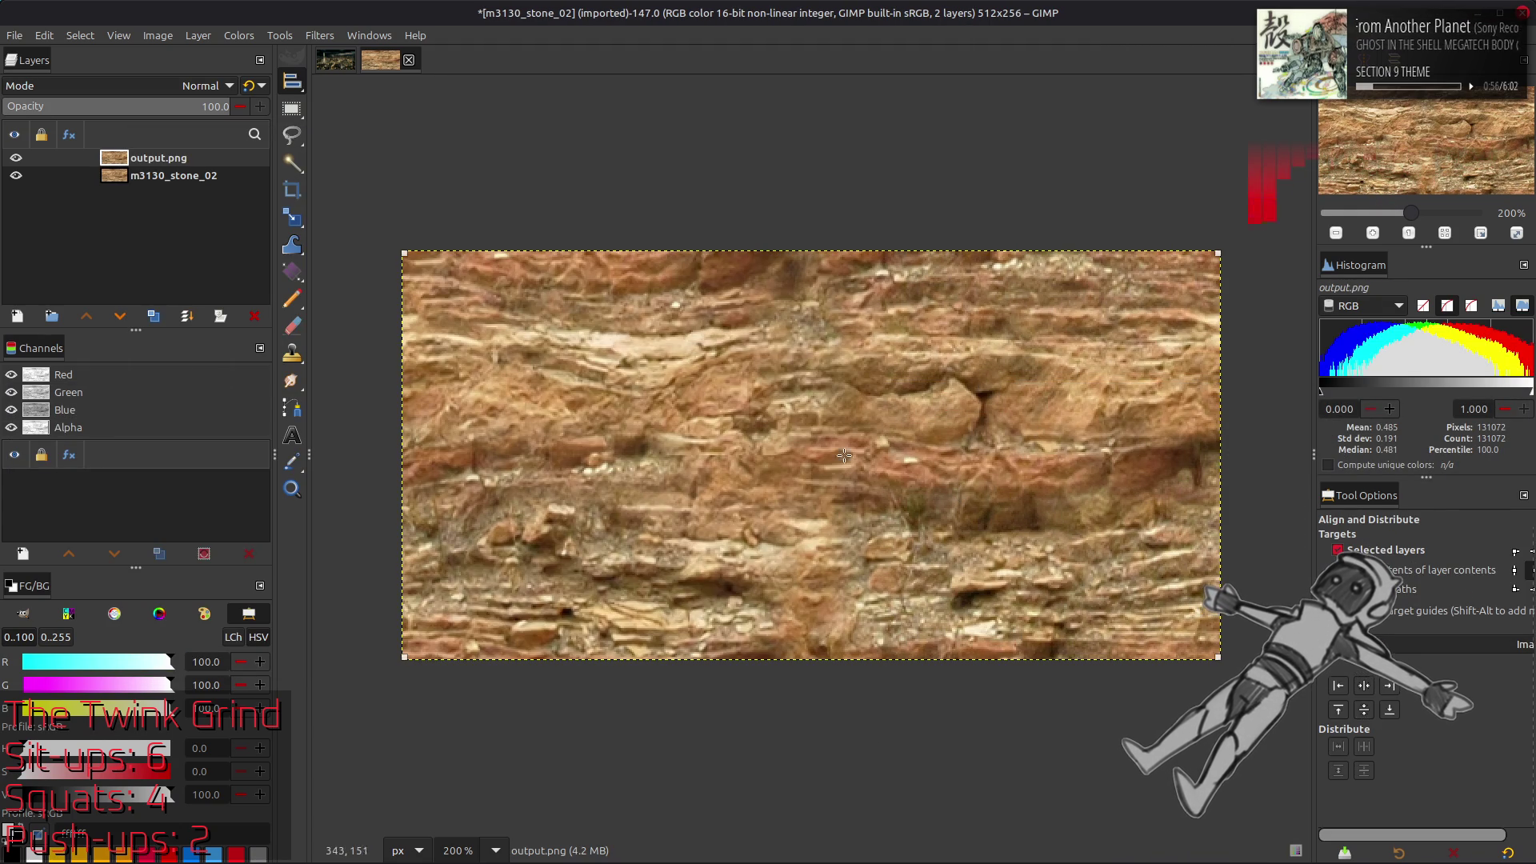
key("m")
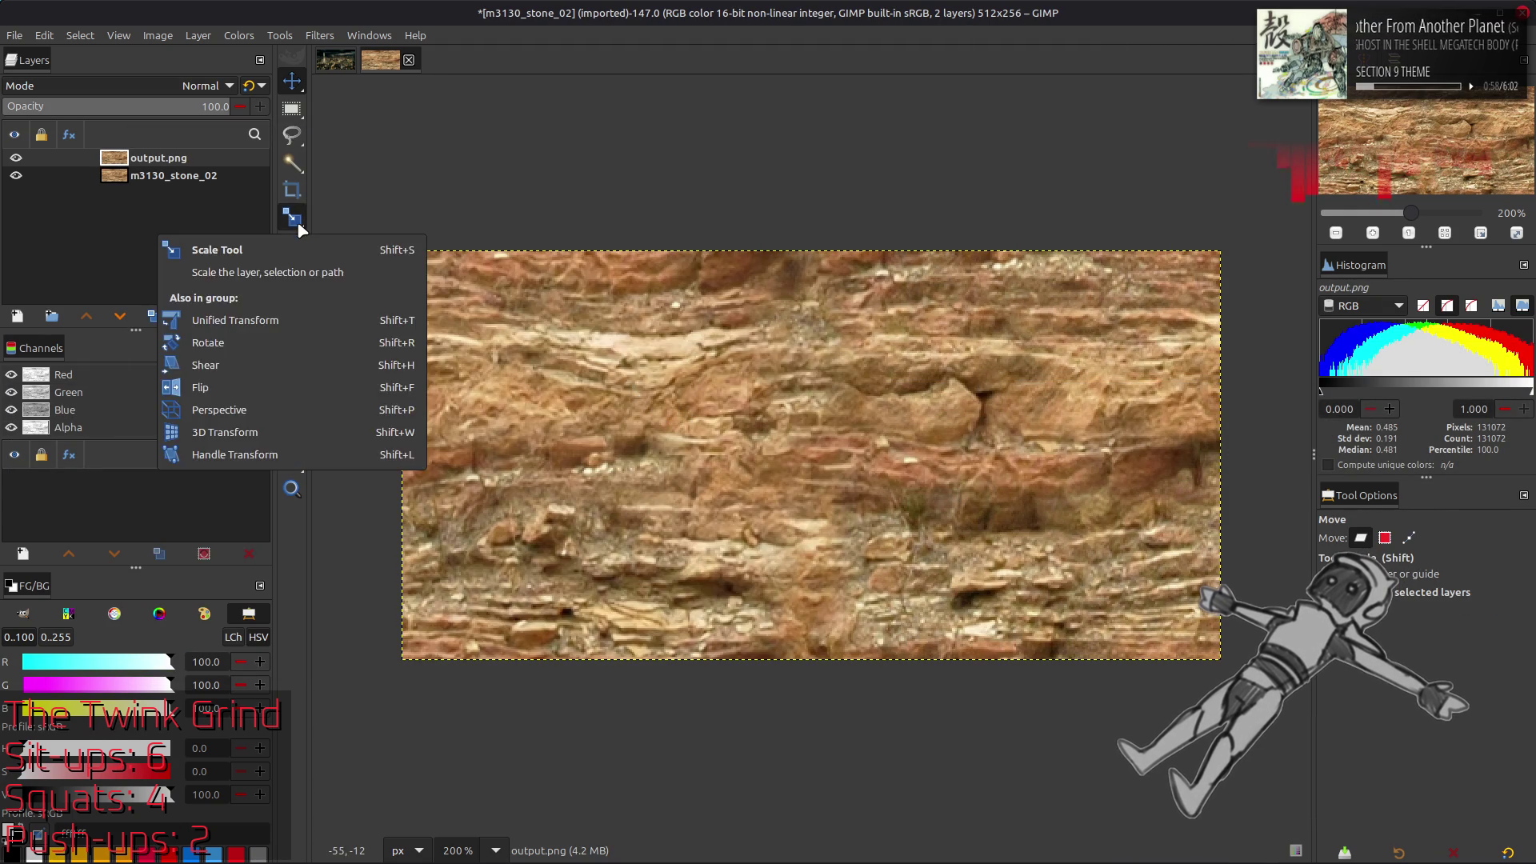
left_click(198, 36)
Preview half-size and half-width offsets on the output layer, cancelling both
mouse_move(264, 226)
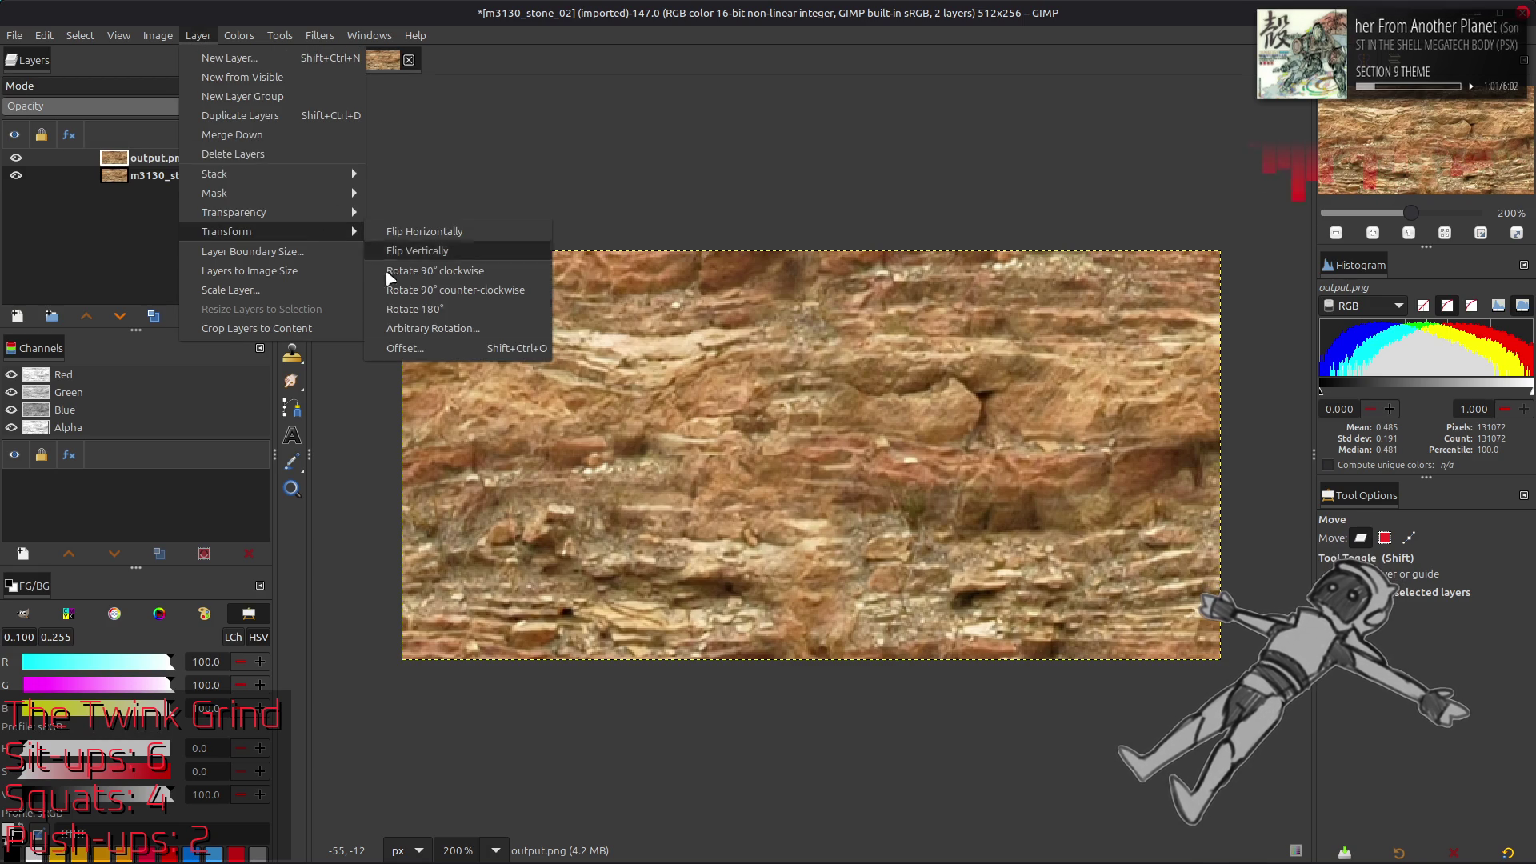
left_click(402, 347)
left_click(308, 335)
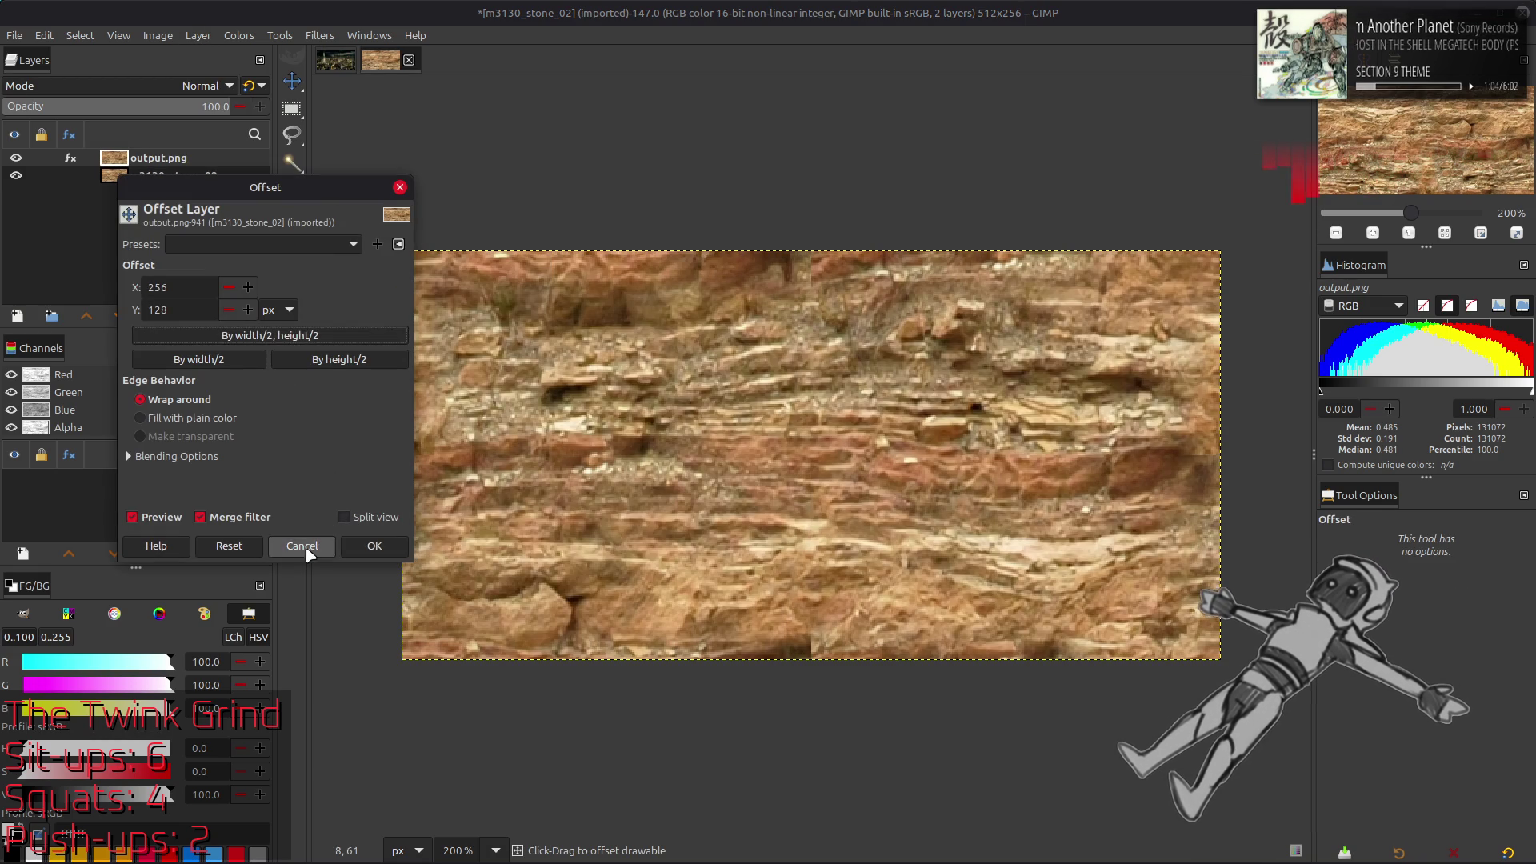
left_click(301, 546)
left_click(186, 37)
mouse_move(304, 229)
left_click(430, 347)
left_click(200, 360)
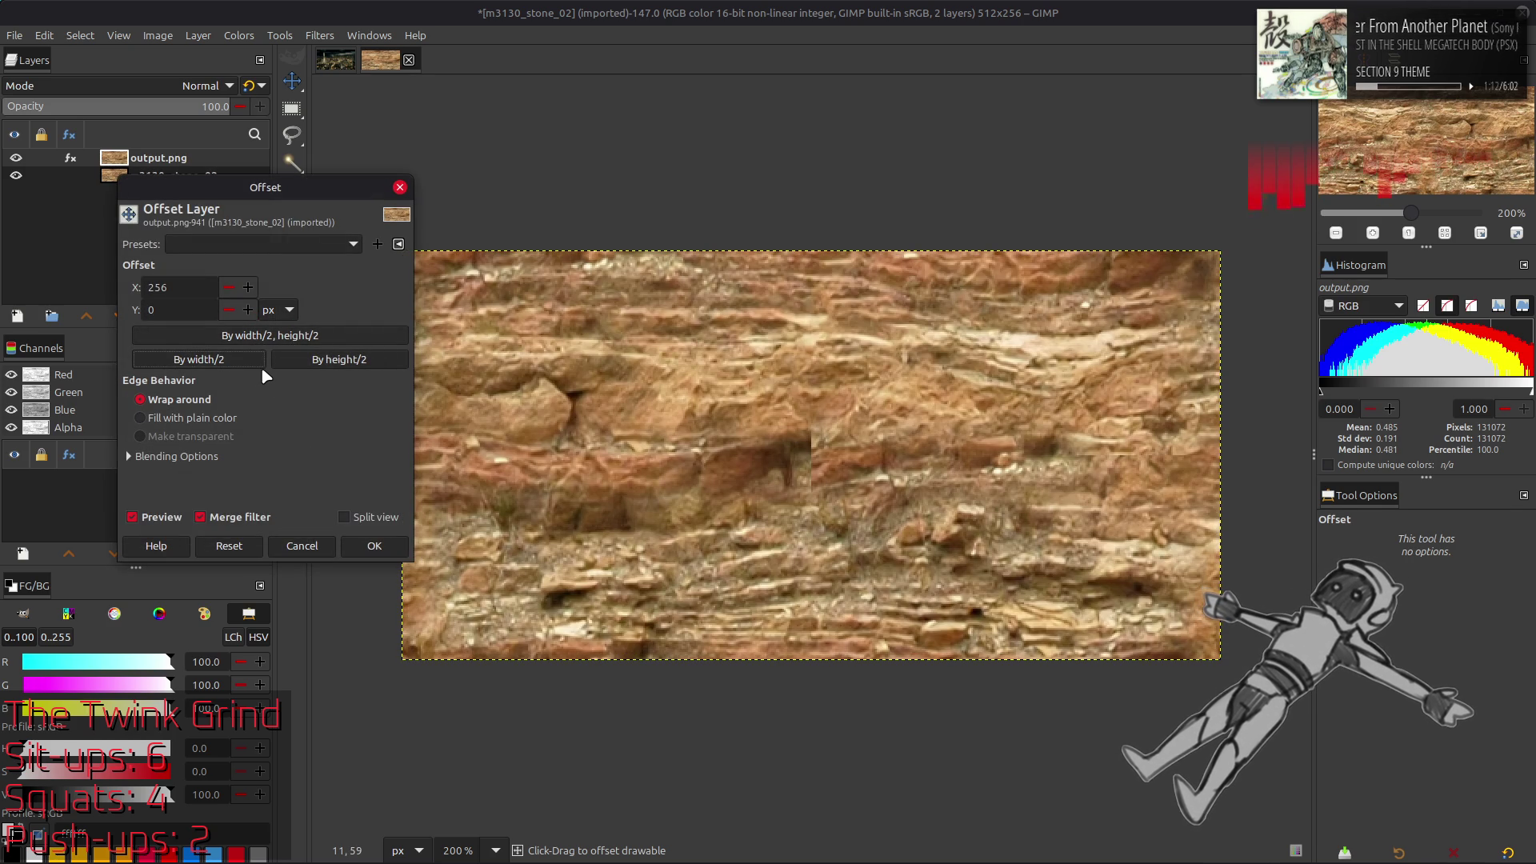
left_click(302, 547)
Rename the output.png layer to Clean
key("m")
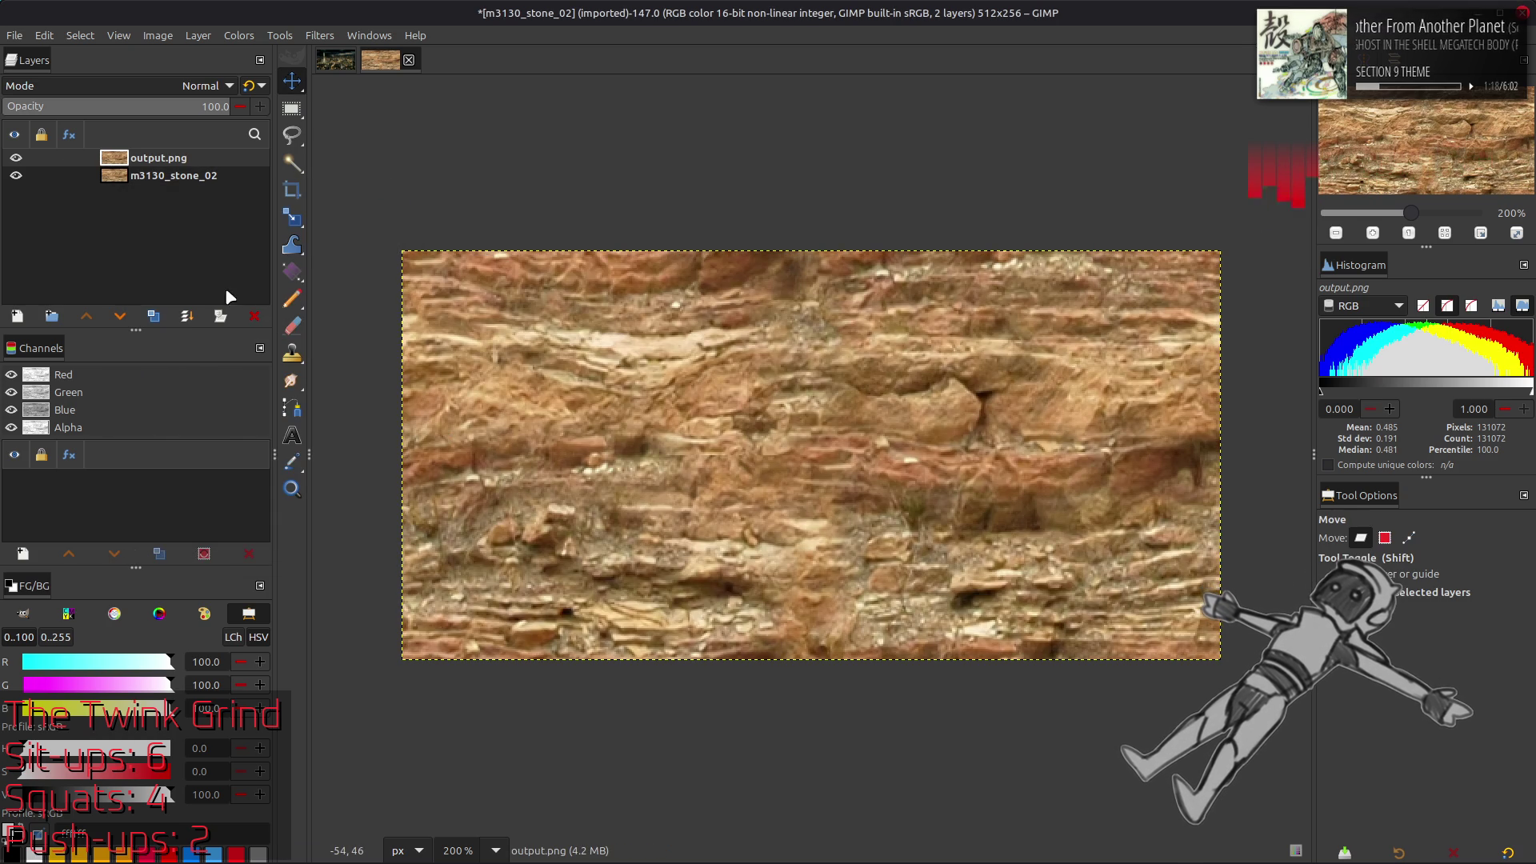
double_click(160, 157)
type("c")
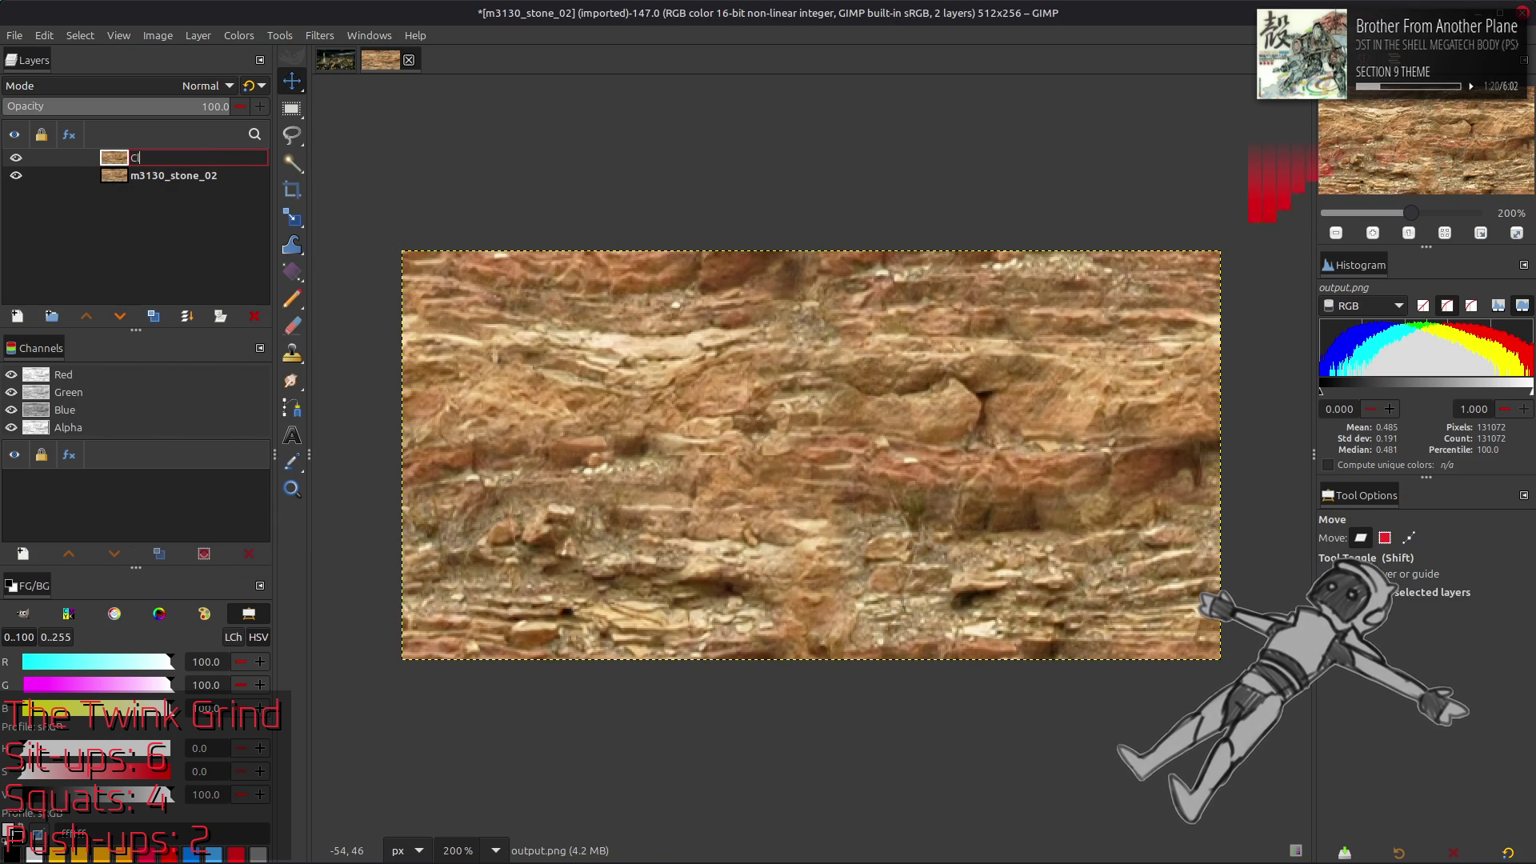
left_click(197, 179)
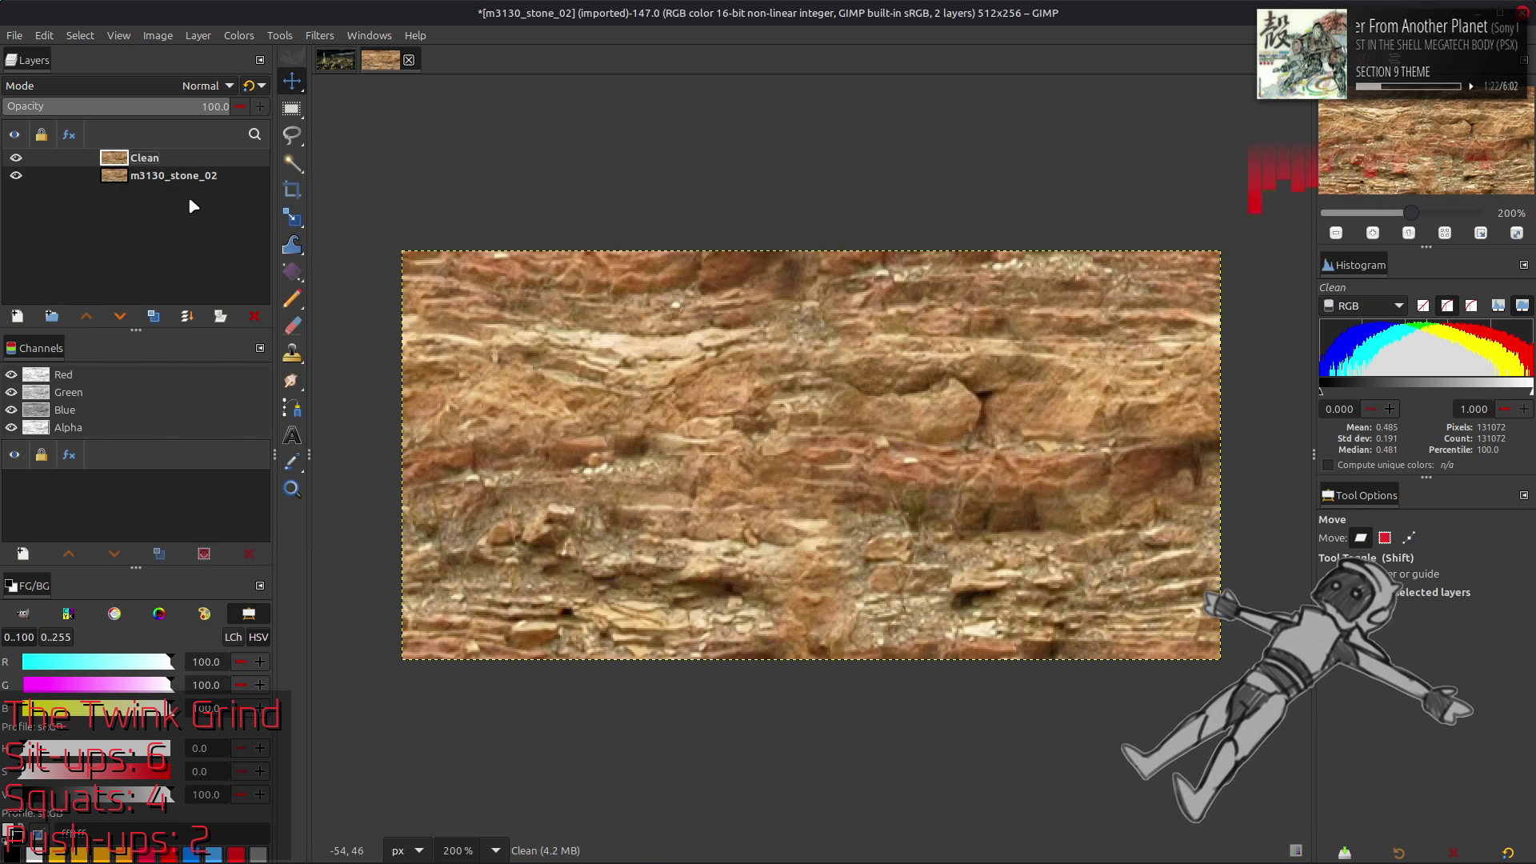
Duplicate the original stone layer and apply a G'MIC Gaussian blur of 16
left_click(155, 318)
left_click(86, 316)
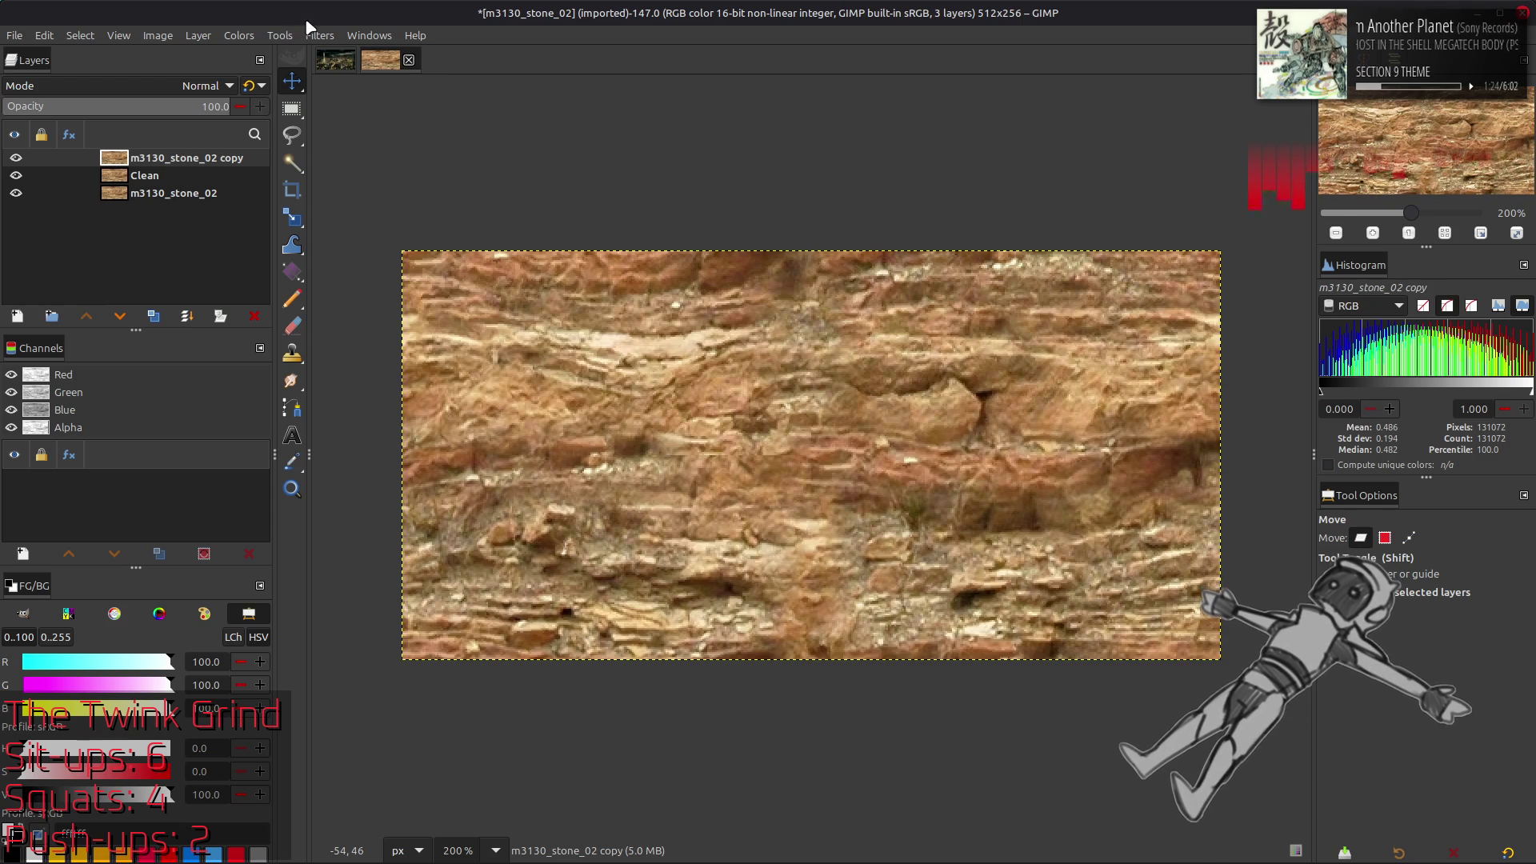
left_click(320, 35)
left_click(386, 424)
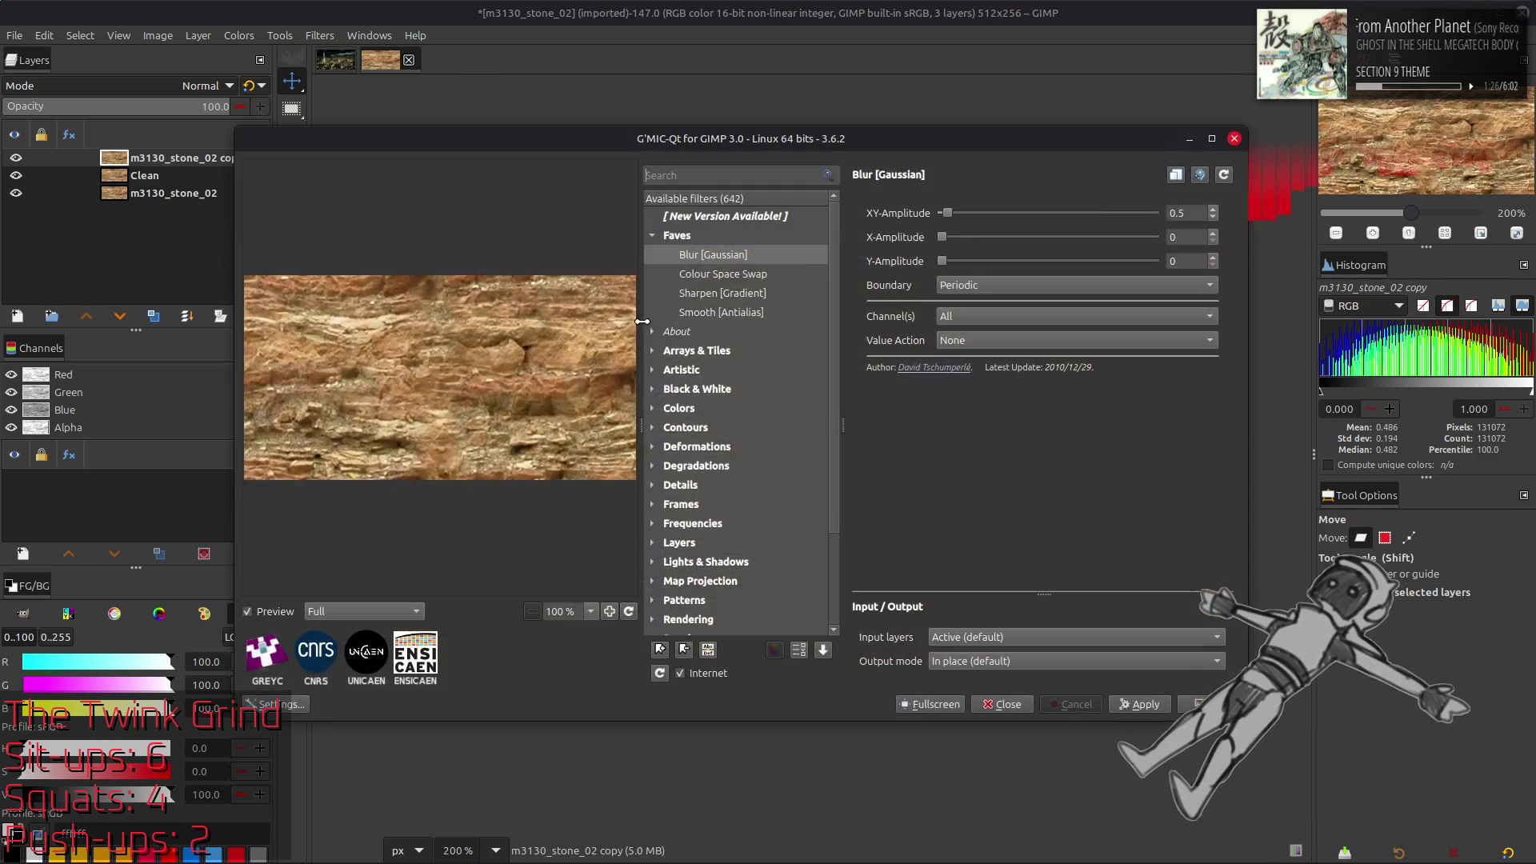
left_click(1114, 213)
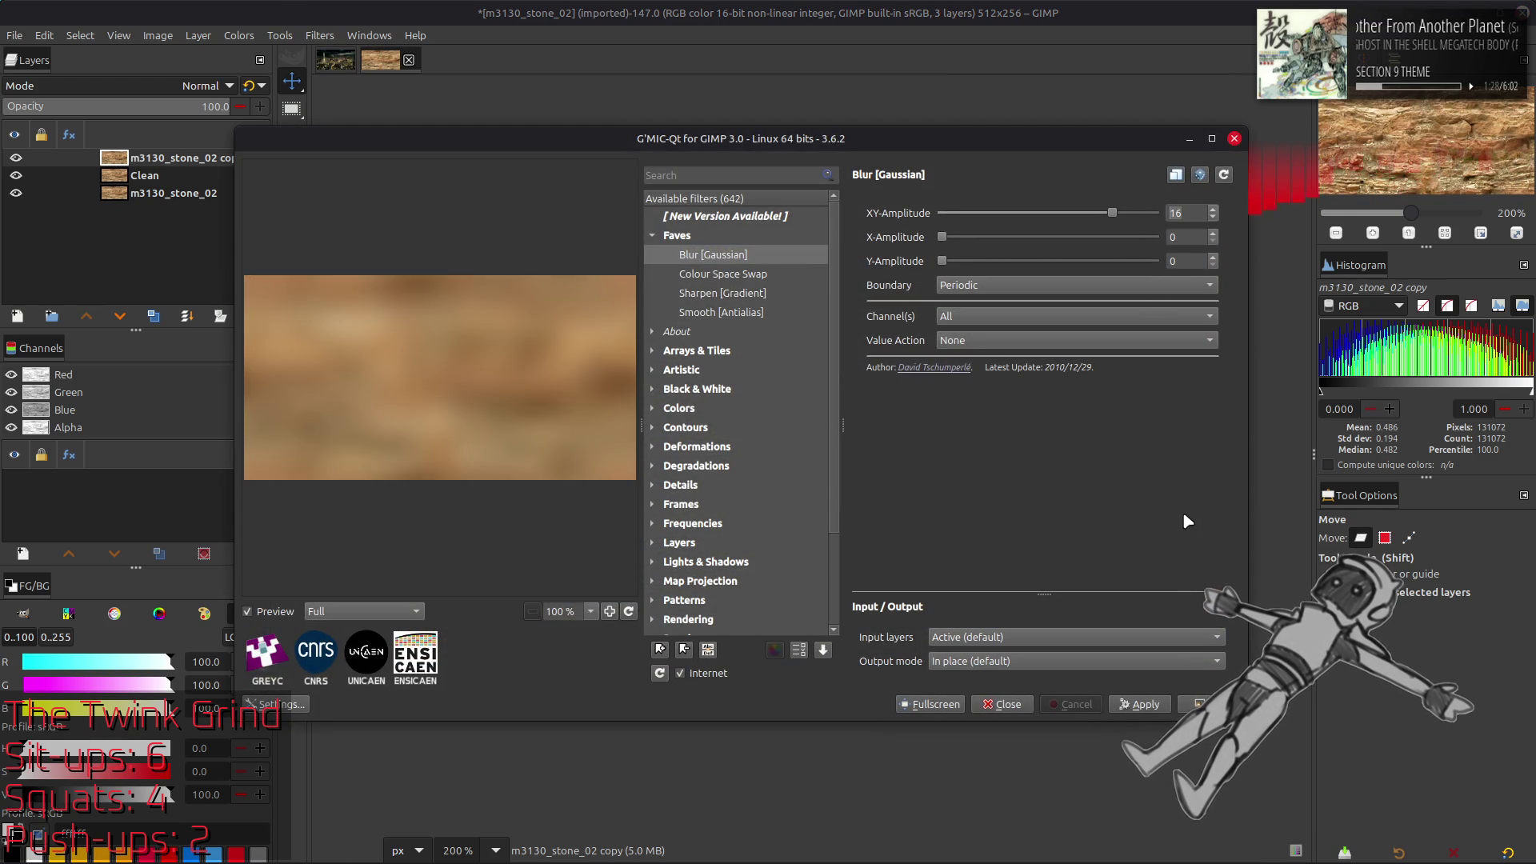
left_click(1200, 704)
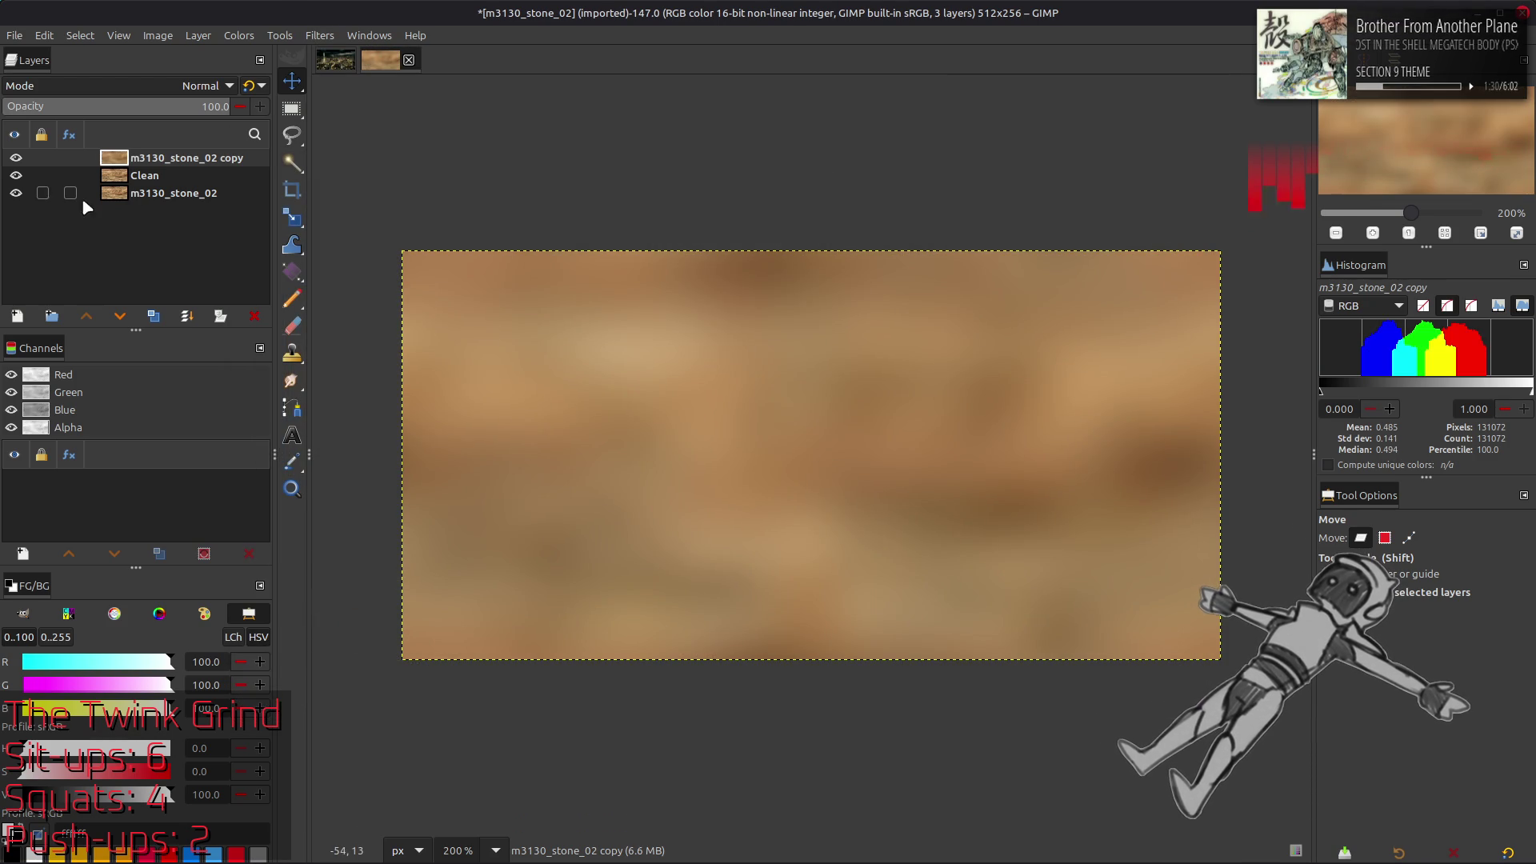
Set a copy of Clean to Grain extract and merge it onto the blurred layer
left_click(116, 182)
left_click(153, 316)
left_click(85, 316)
key("ctrl+f")
left_click(151, 86)
left_click(123, 652)
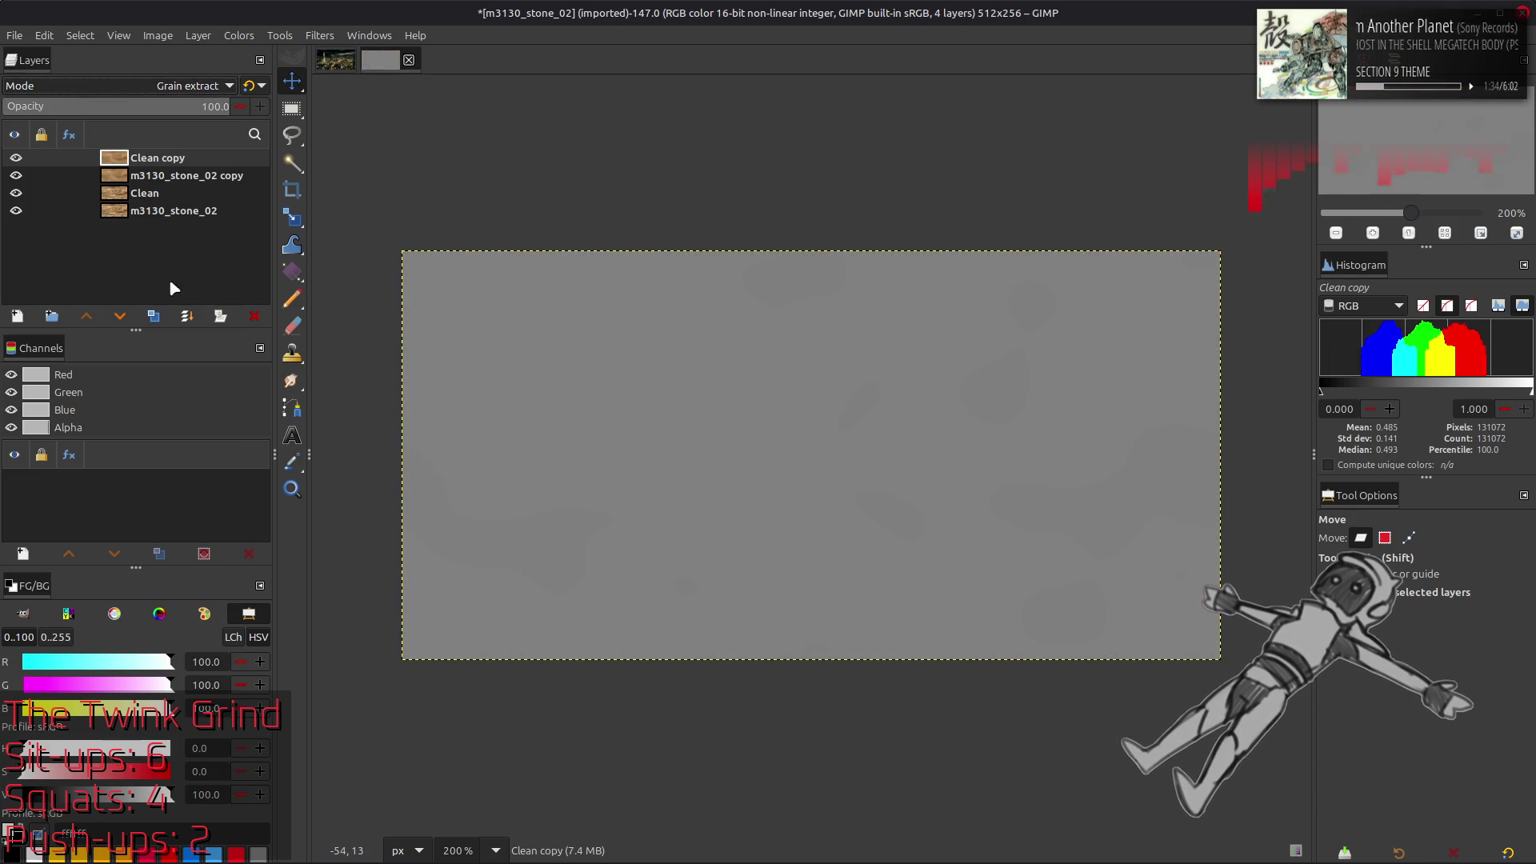
key("ctrl+shift+m")
Try LCh Lightness on the merged layer, undo, and set it to Grain merge instead
left_click(192, 85)
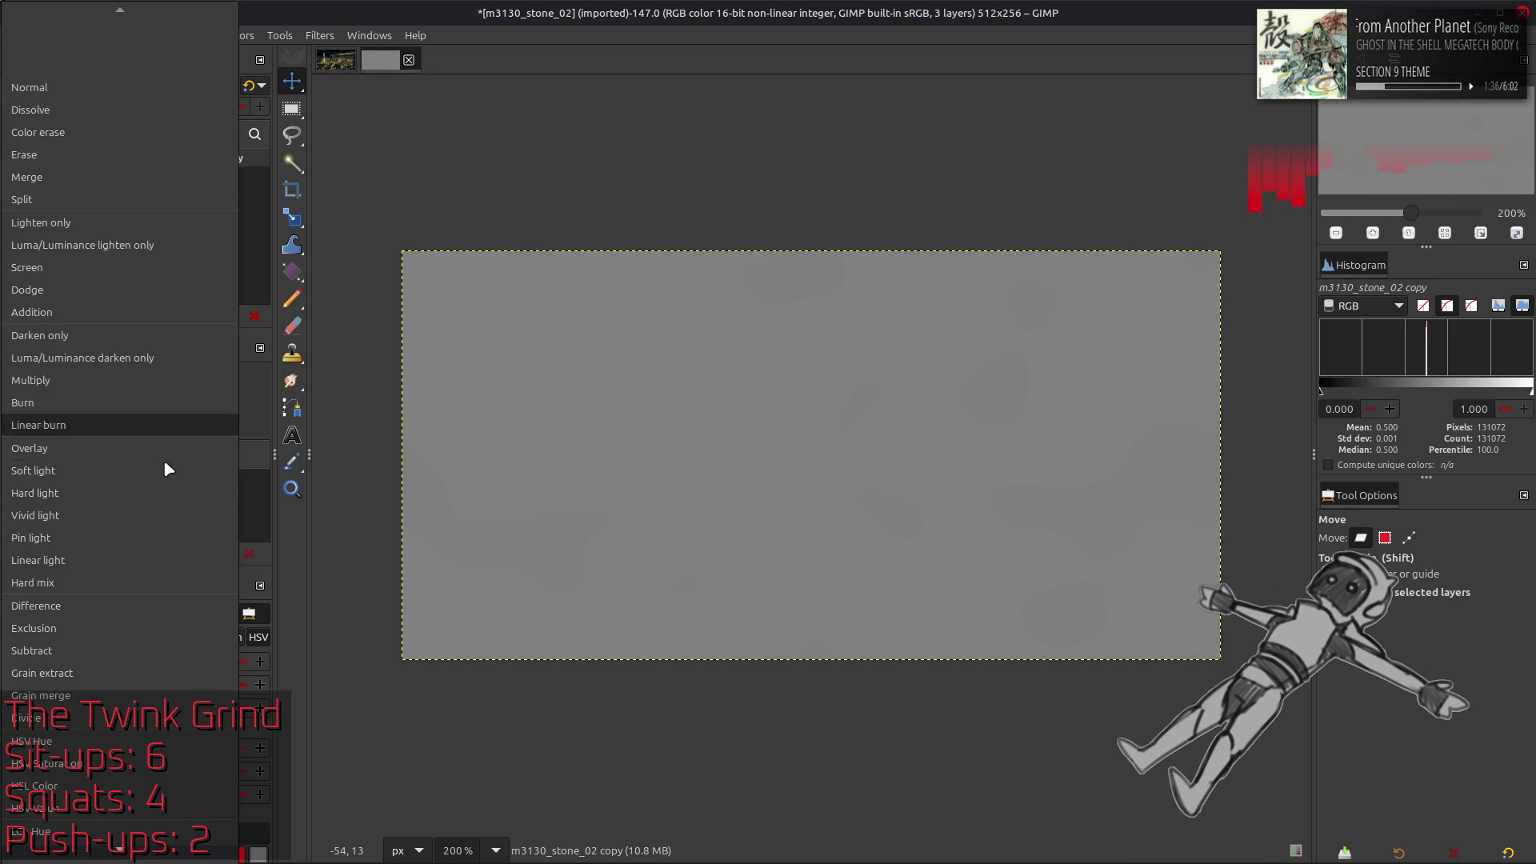
scroll(175, 471, "down", 1)
left_click(107, 817)
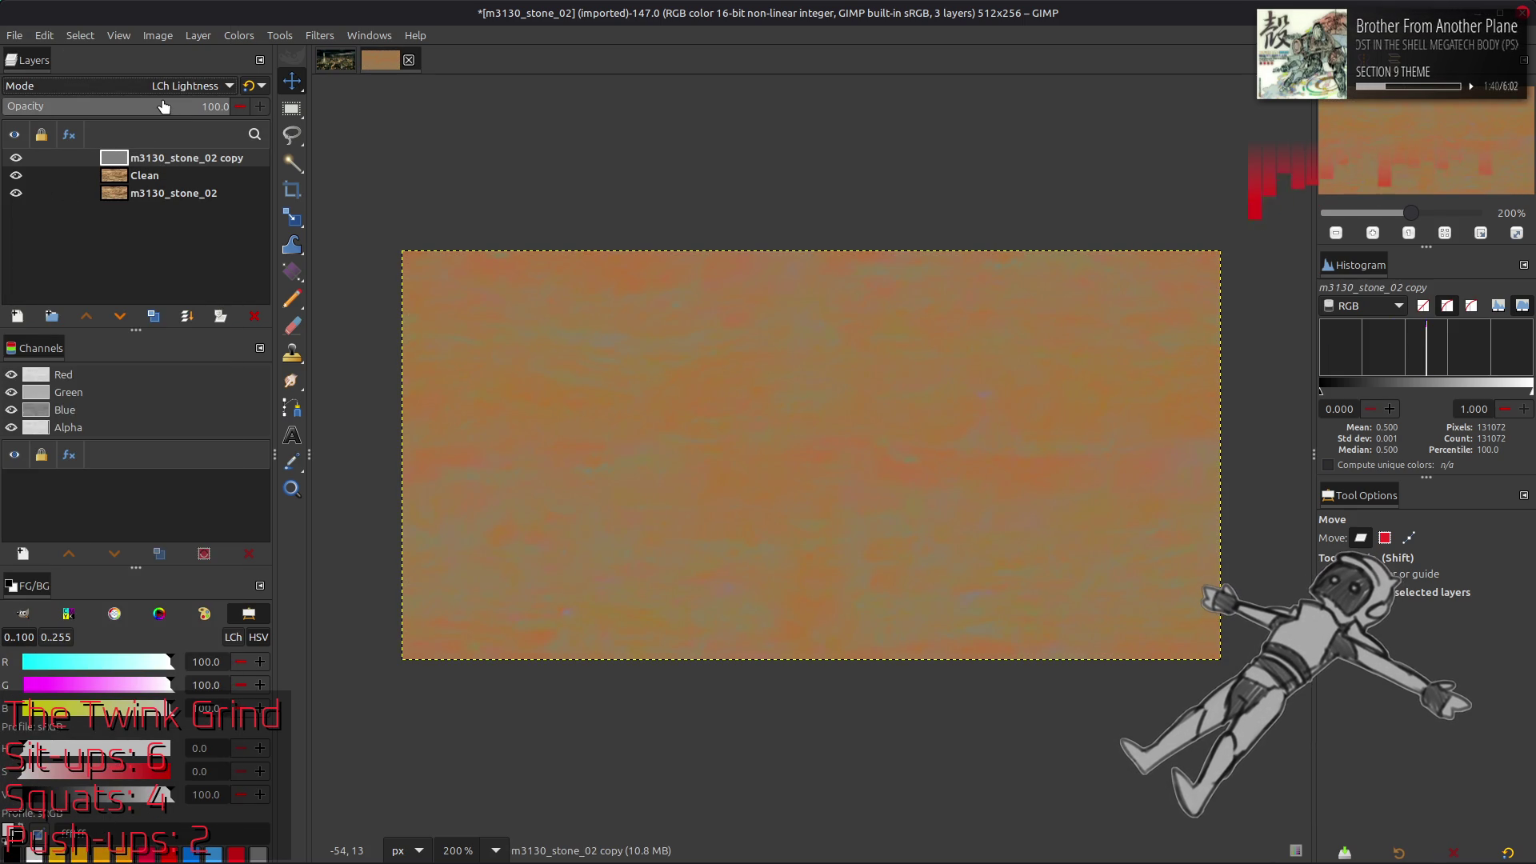
key("ctrl+z")
key("ctrl+z")
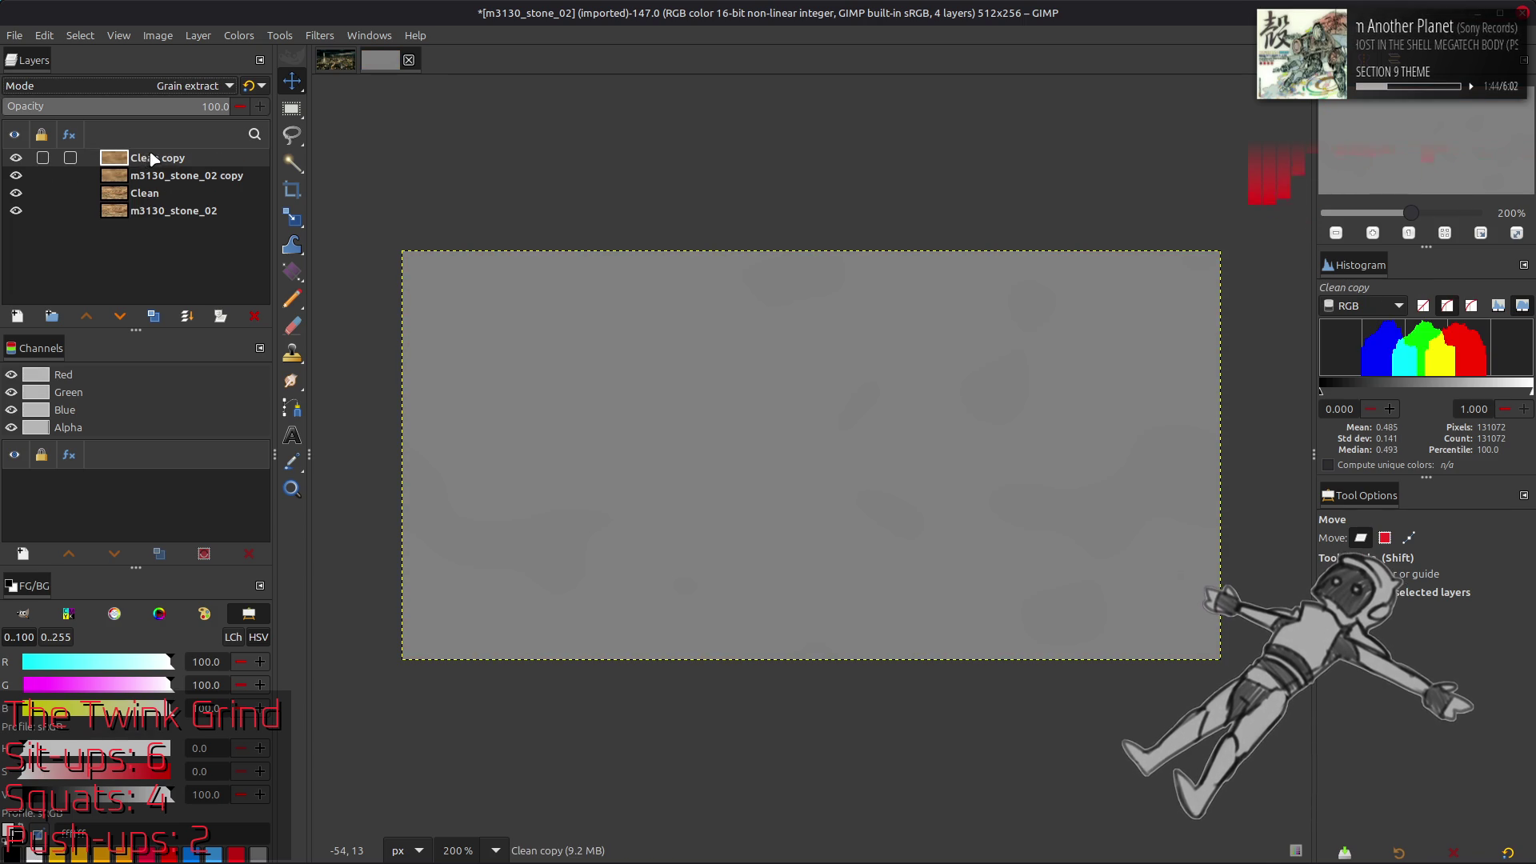
key("ctrl+y")
left_click(192, 86)
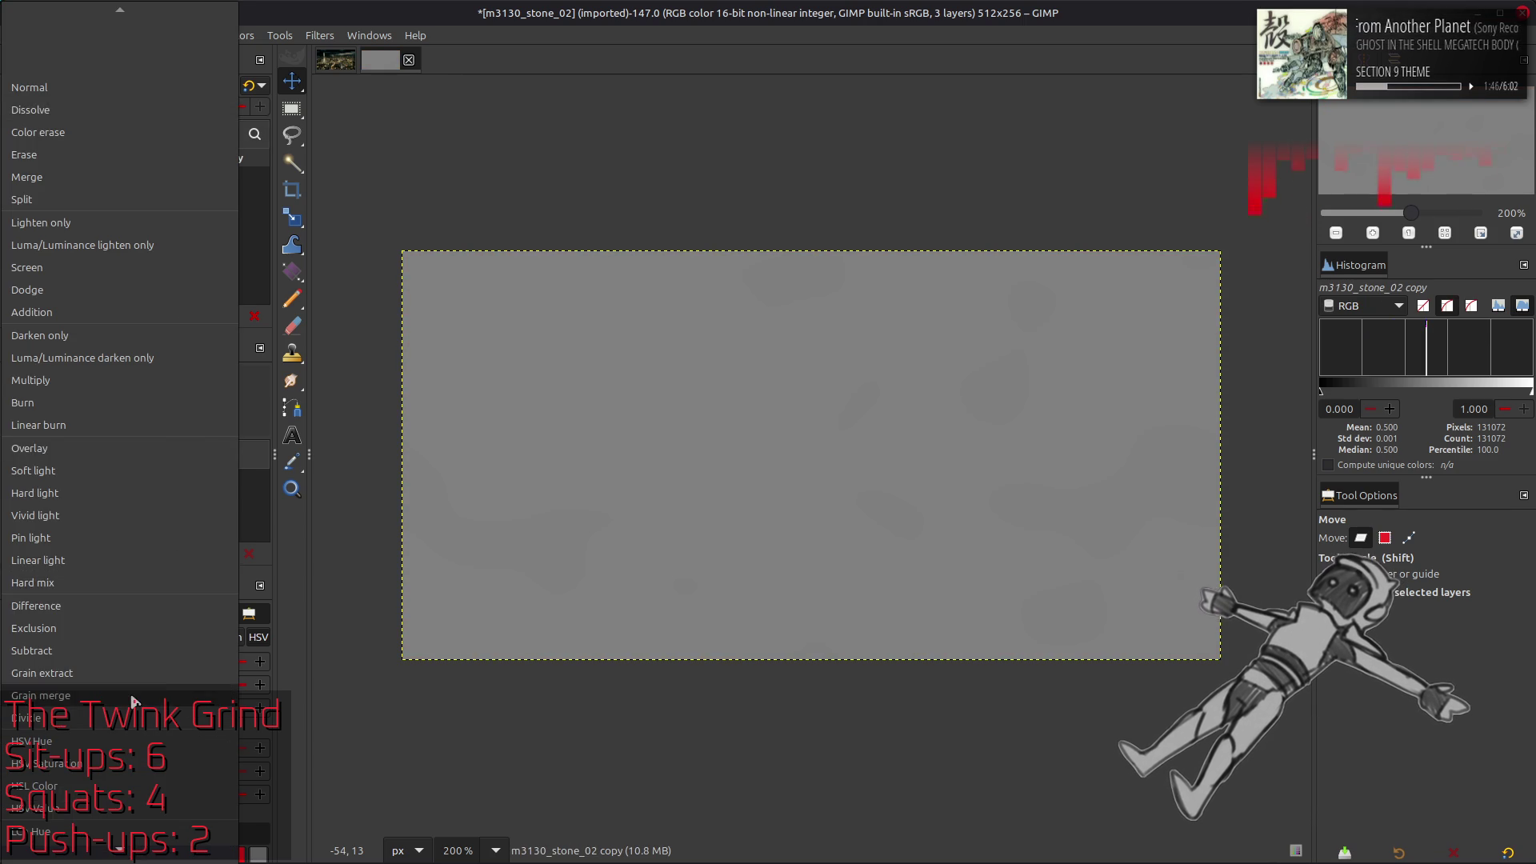
left_click(132, 696)
Merge the detail into a Clean copy set to LCh Lightness, merge down into Clean, and save
left_click(144, 177)
left_click(154, 316)
key("ctrl+m")
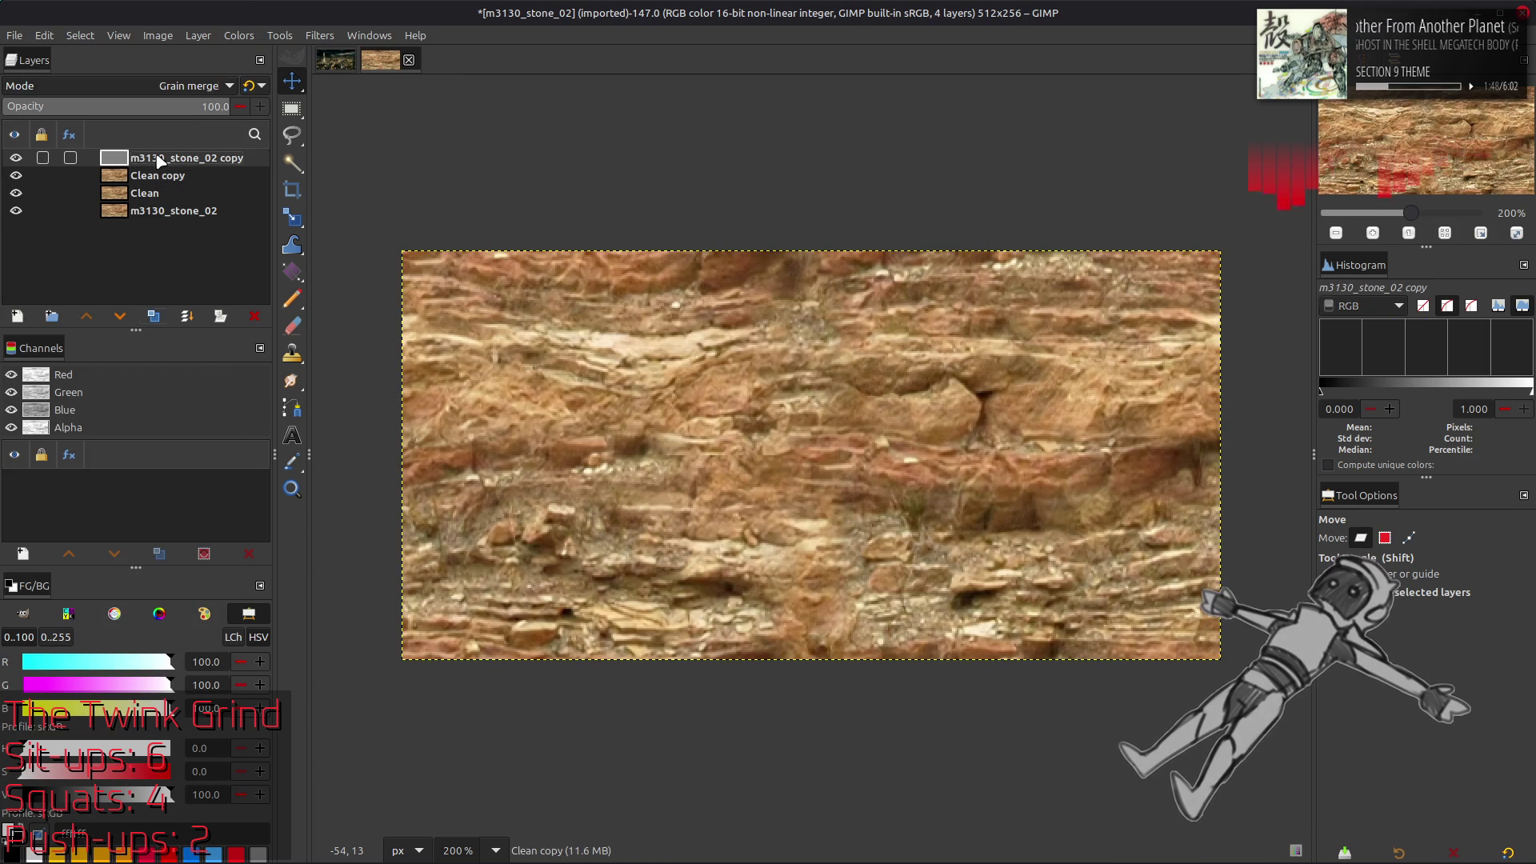
left_click(192, 86)
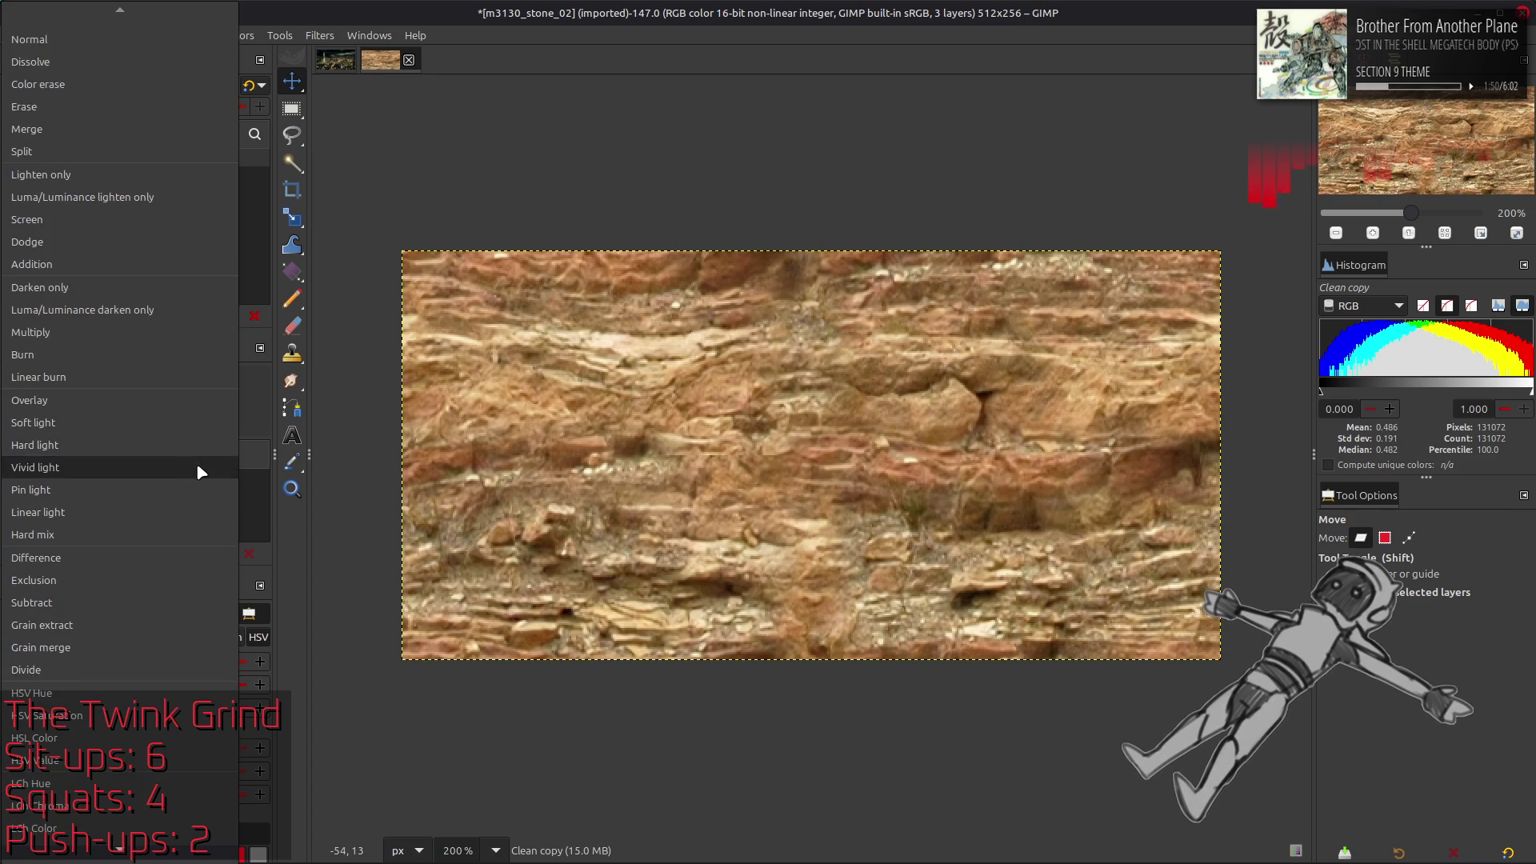
left_click(96, 828)
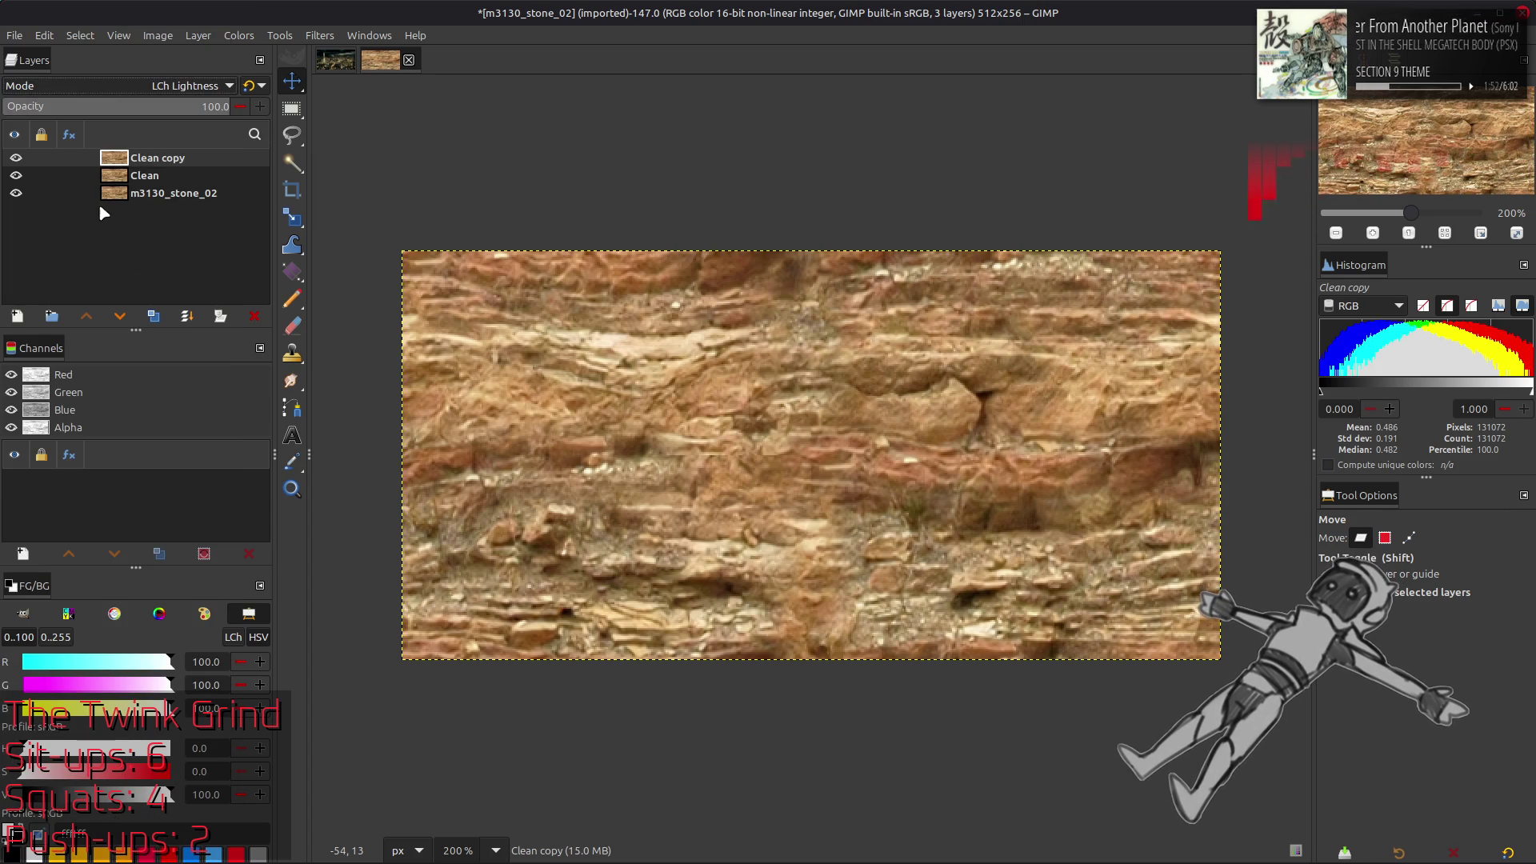
right_click(152, 160)
key("ctrl+m")
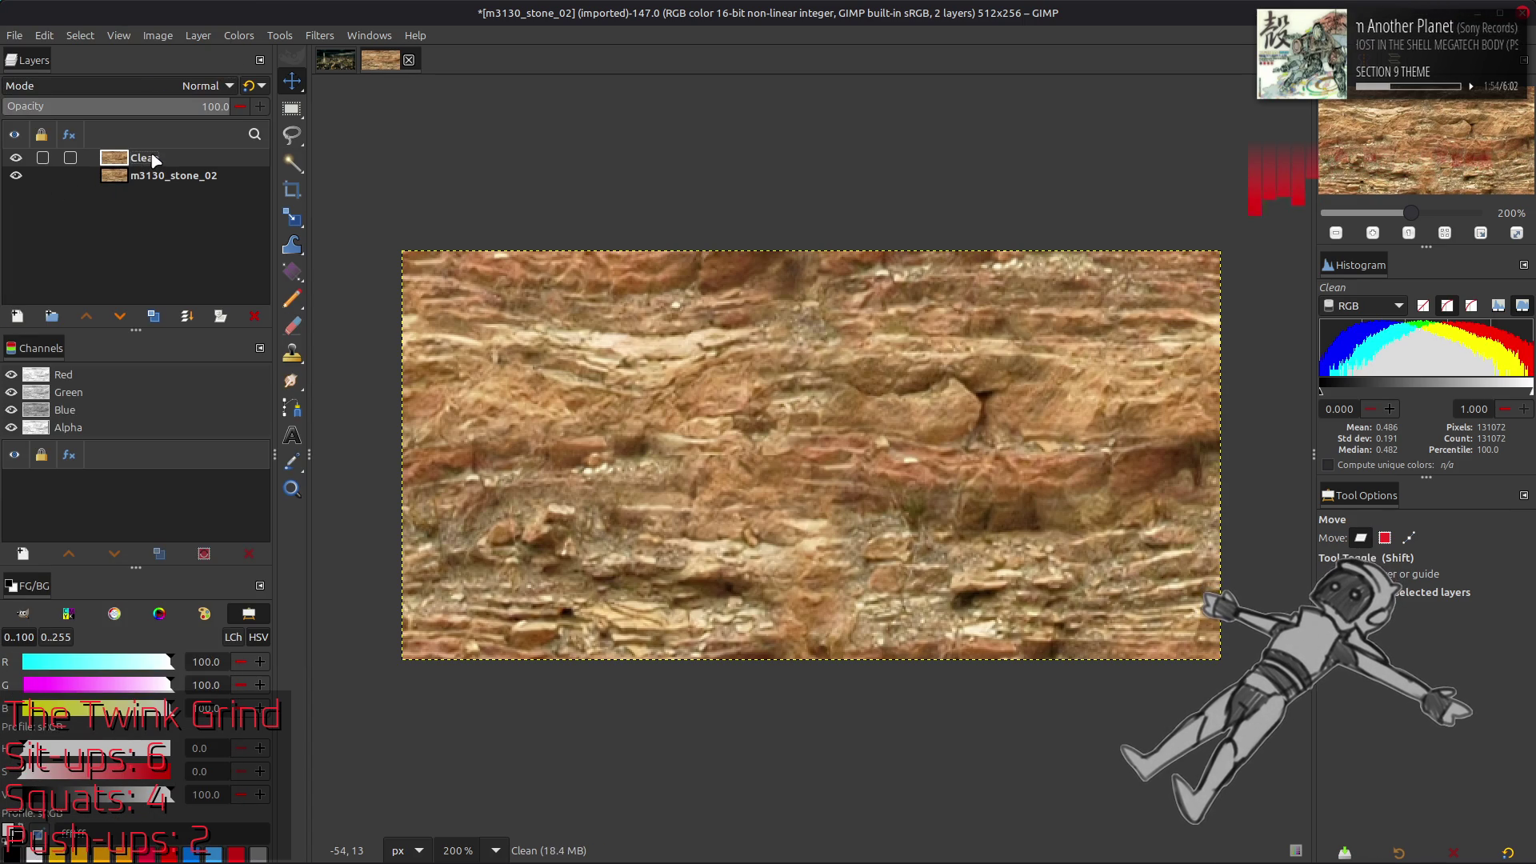
key("ctrl+s")
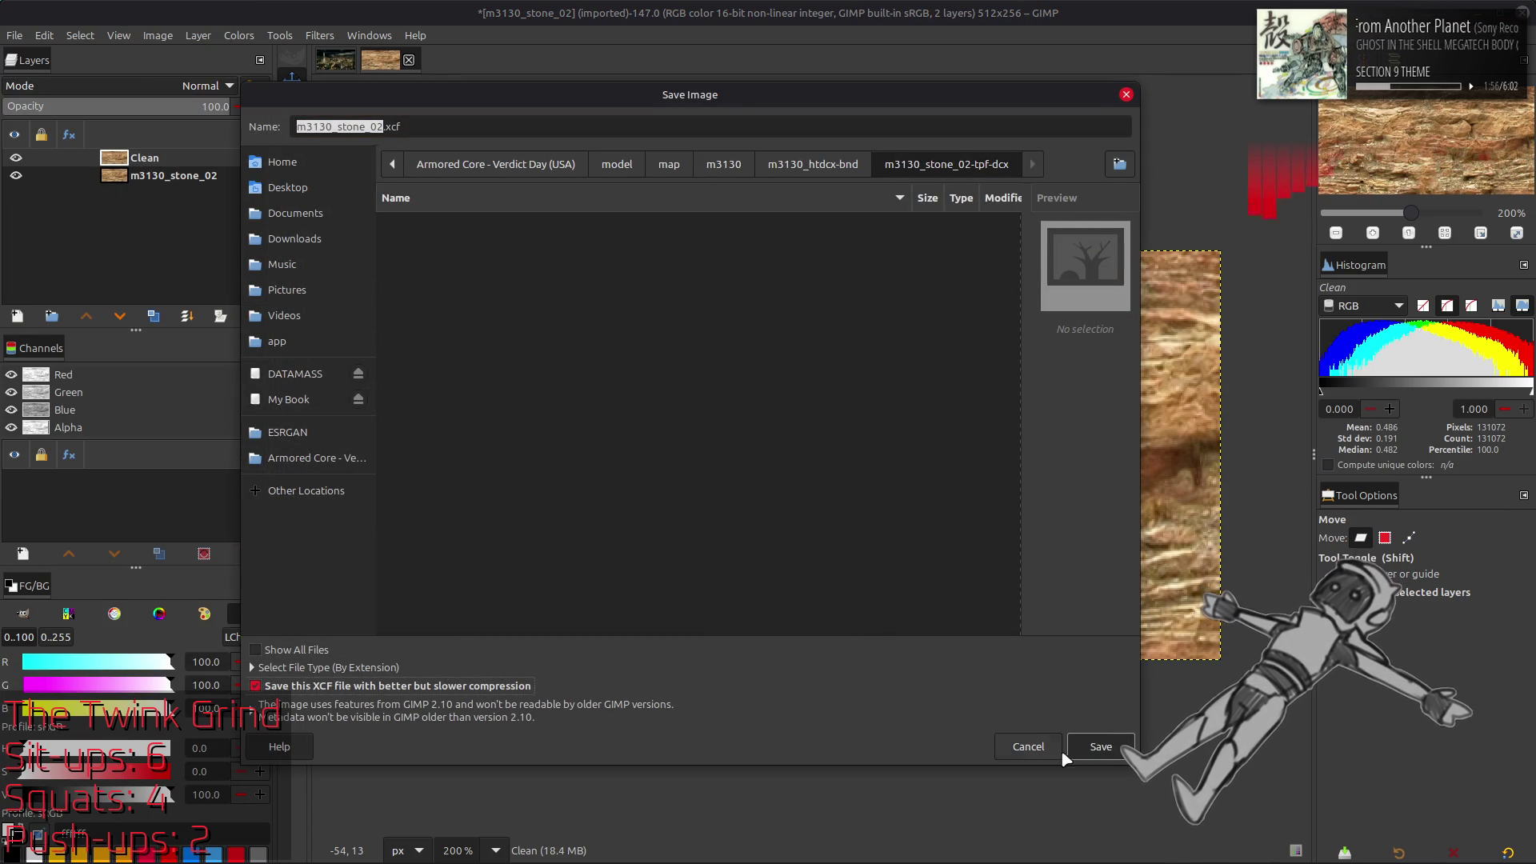
Save m3130_stone_02.xcf, then duplicate Clean and offset the copy by half its width with wrap-around
key("Return")
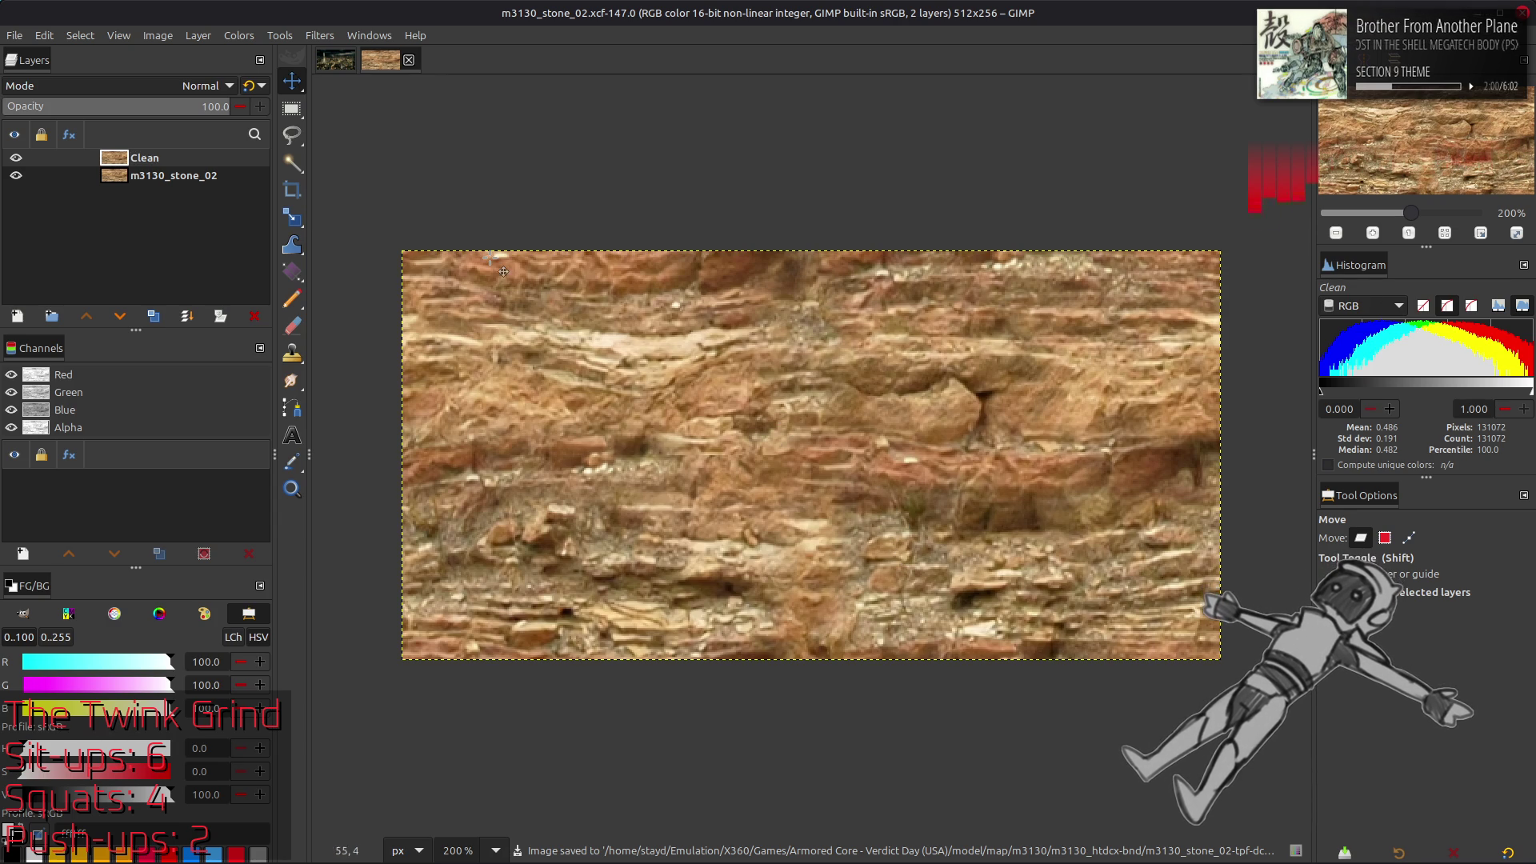
left_click(153, 316)
left_click(186, 35)
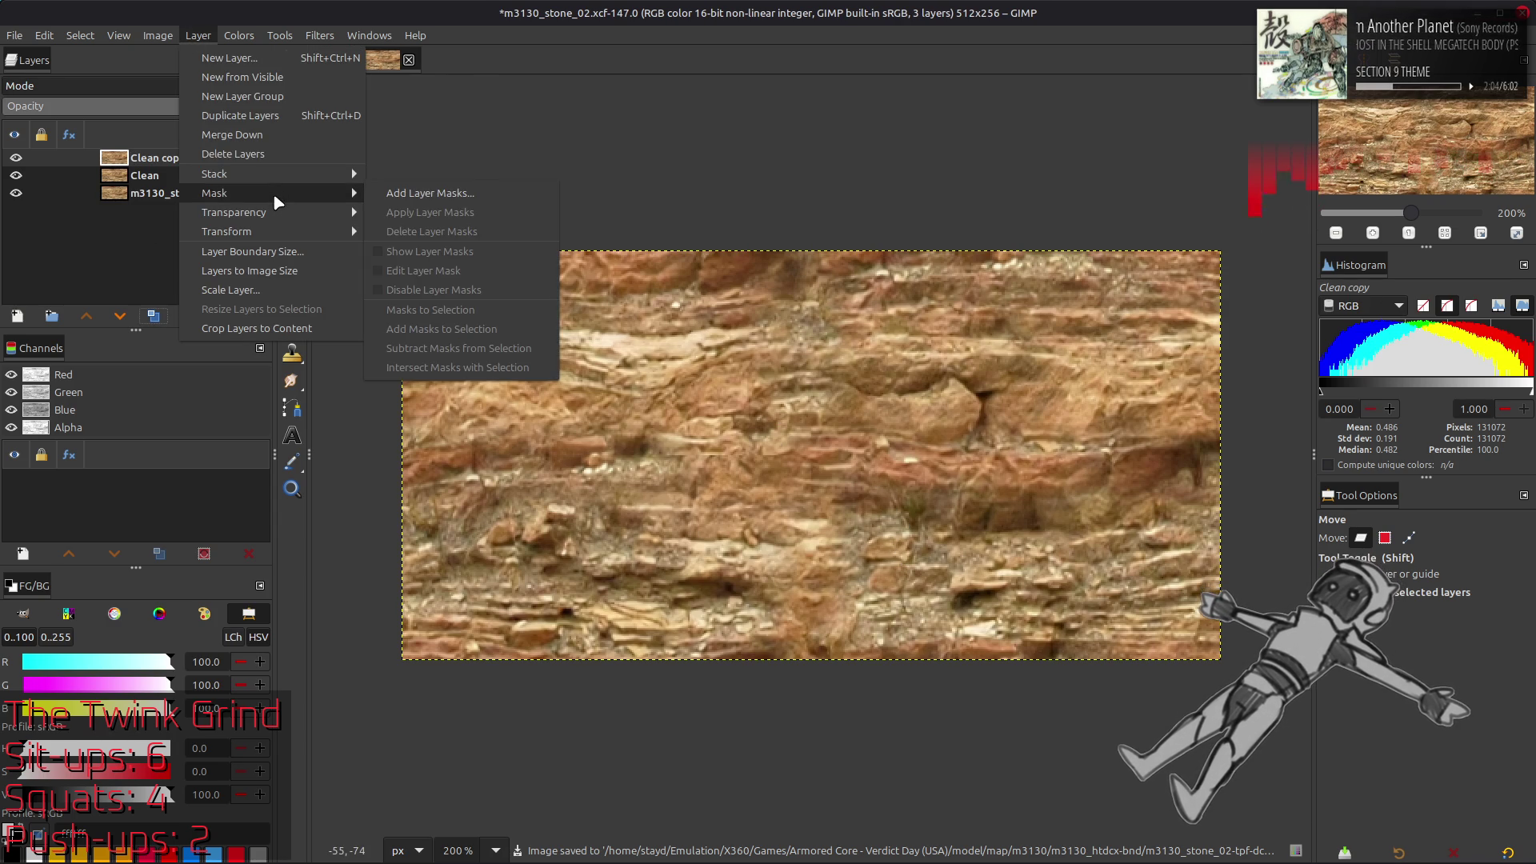
mouse_move(272, 232)
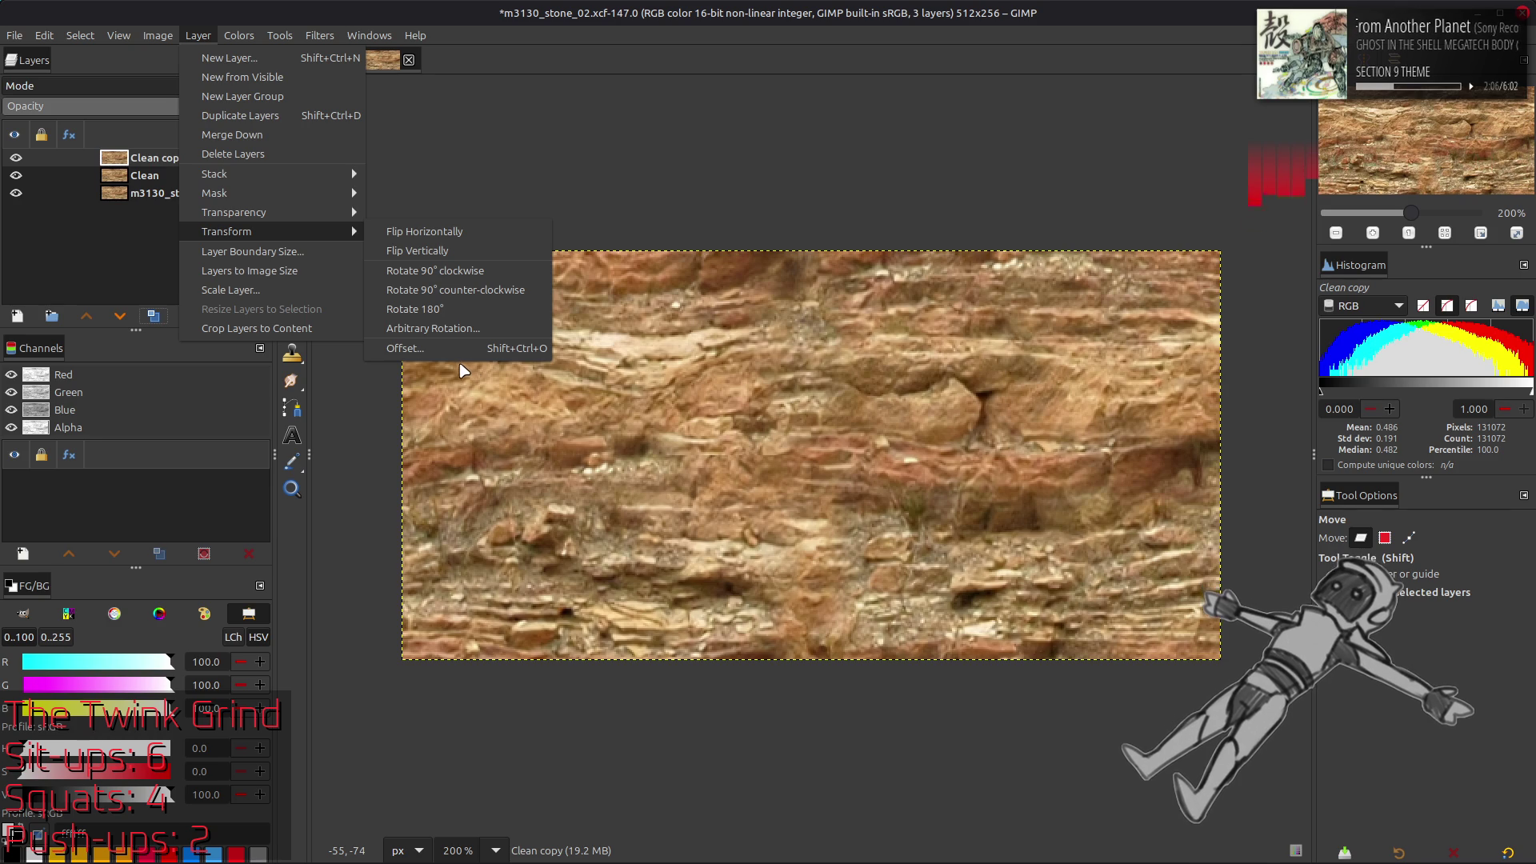
left_click(442, 350)
left_click(275, 336)
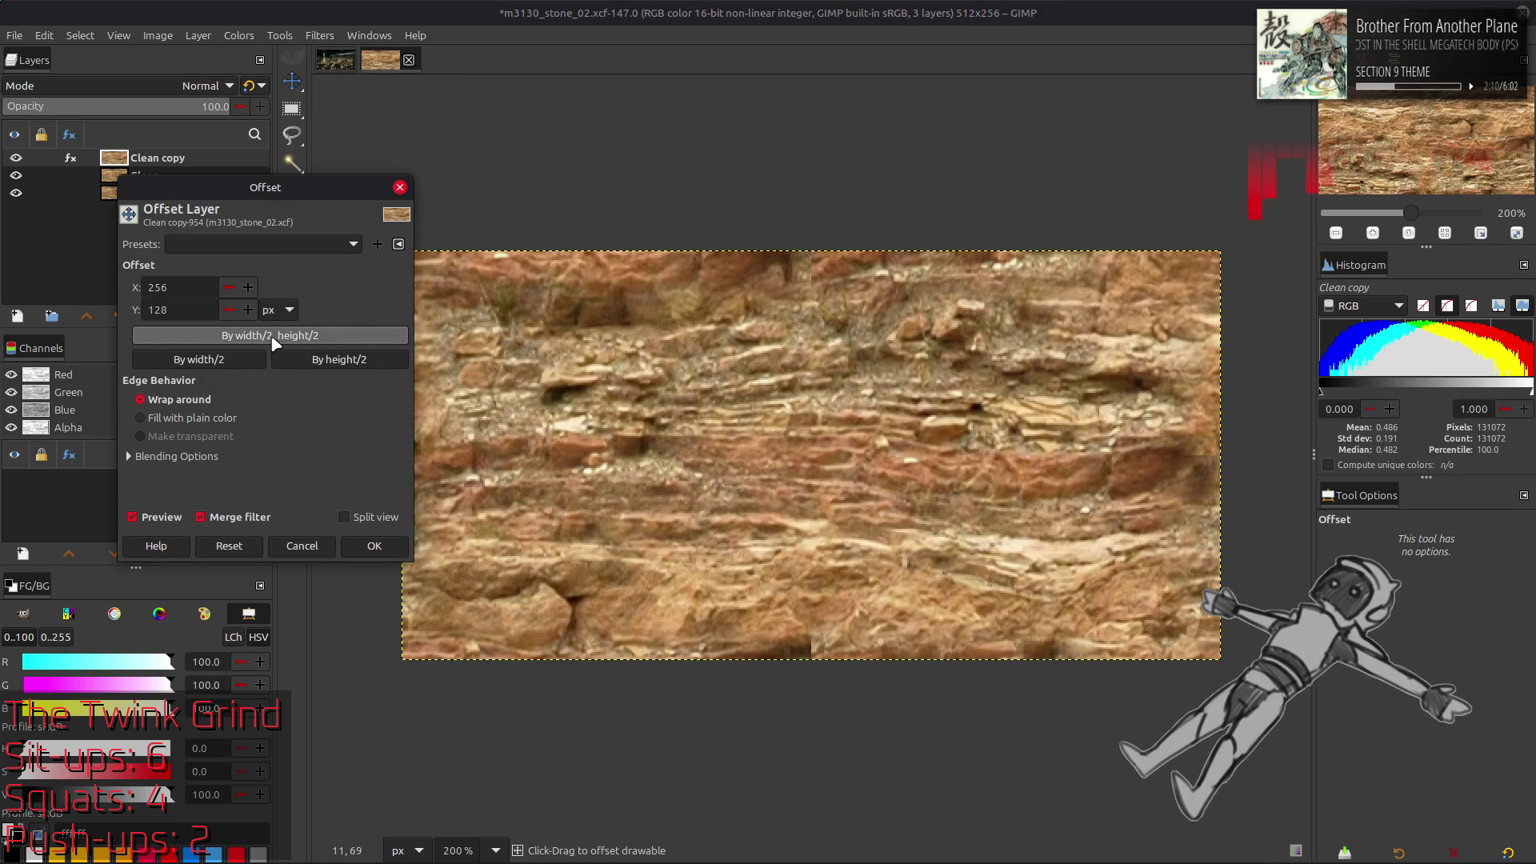
left_click(179, 520)
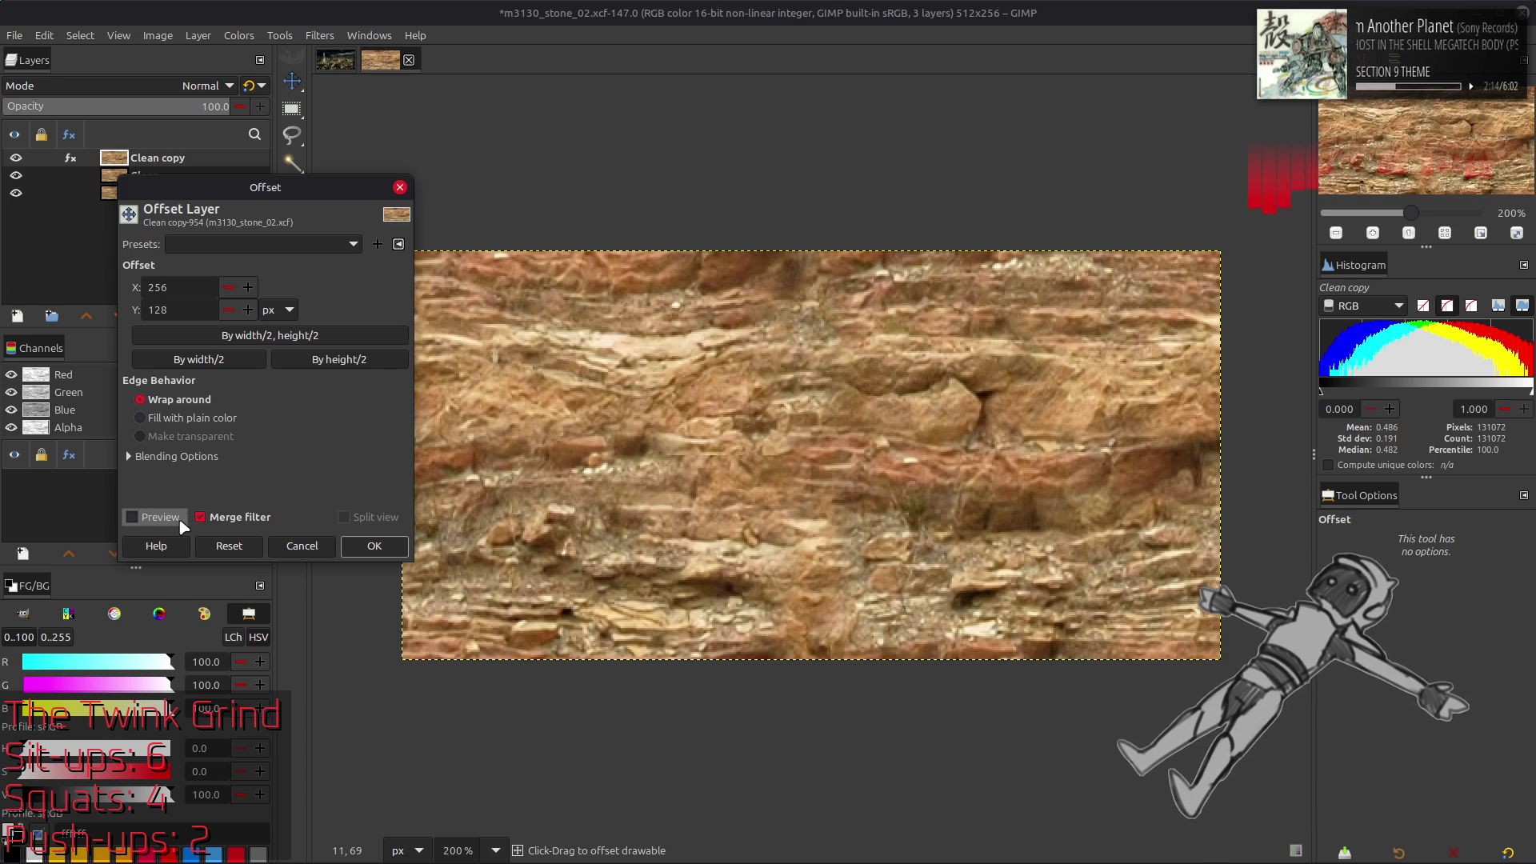
left_click(179, 518)
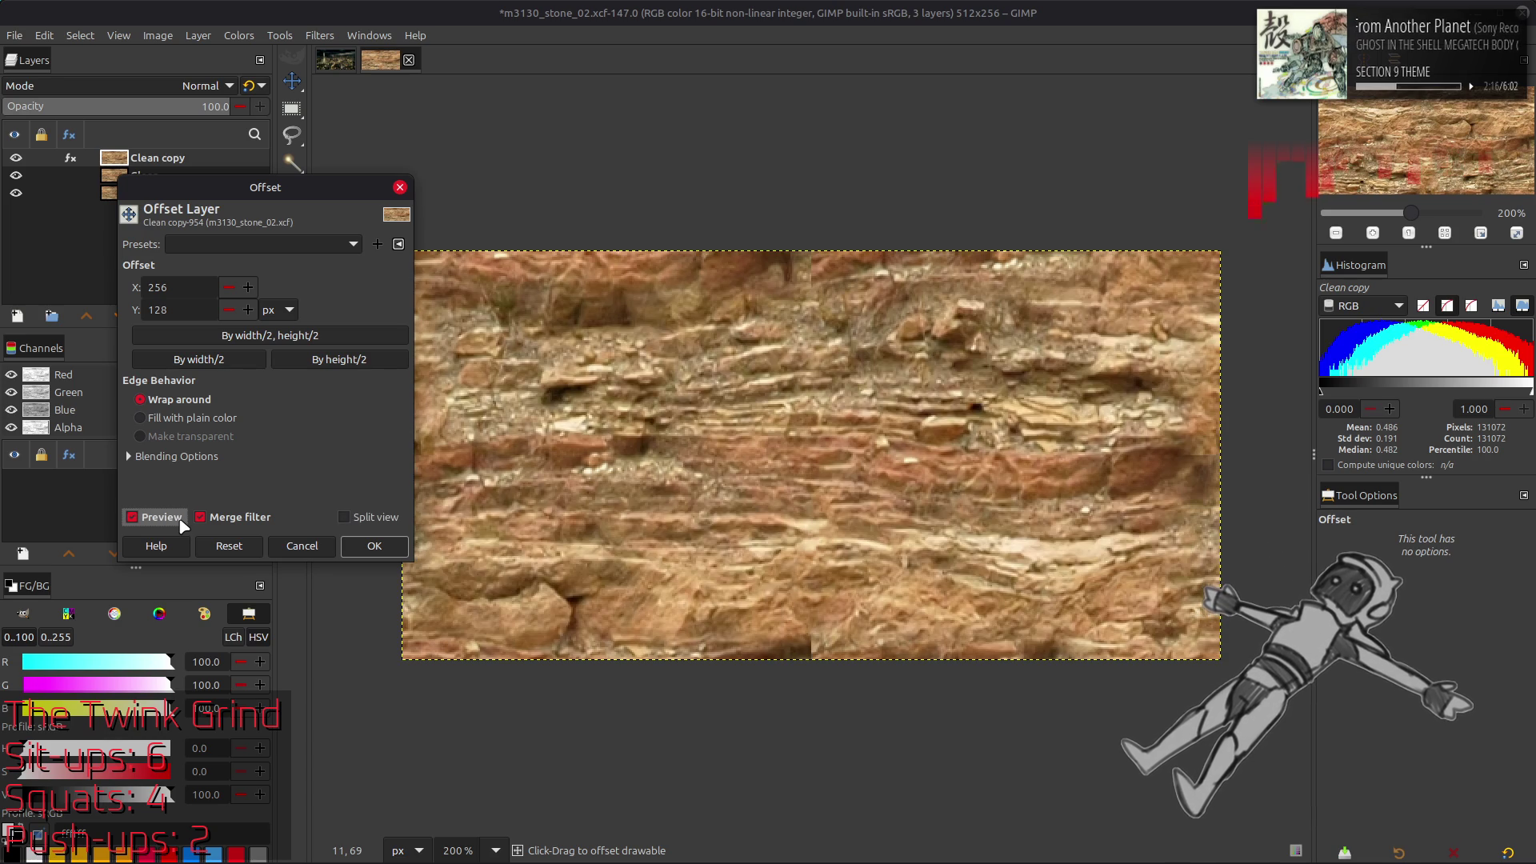
left_click(228, 549)
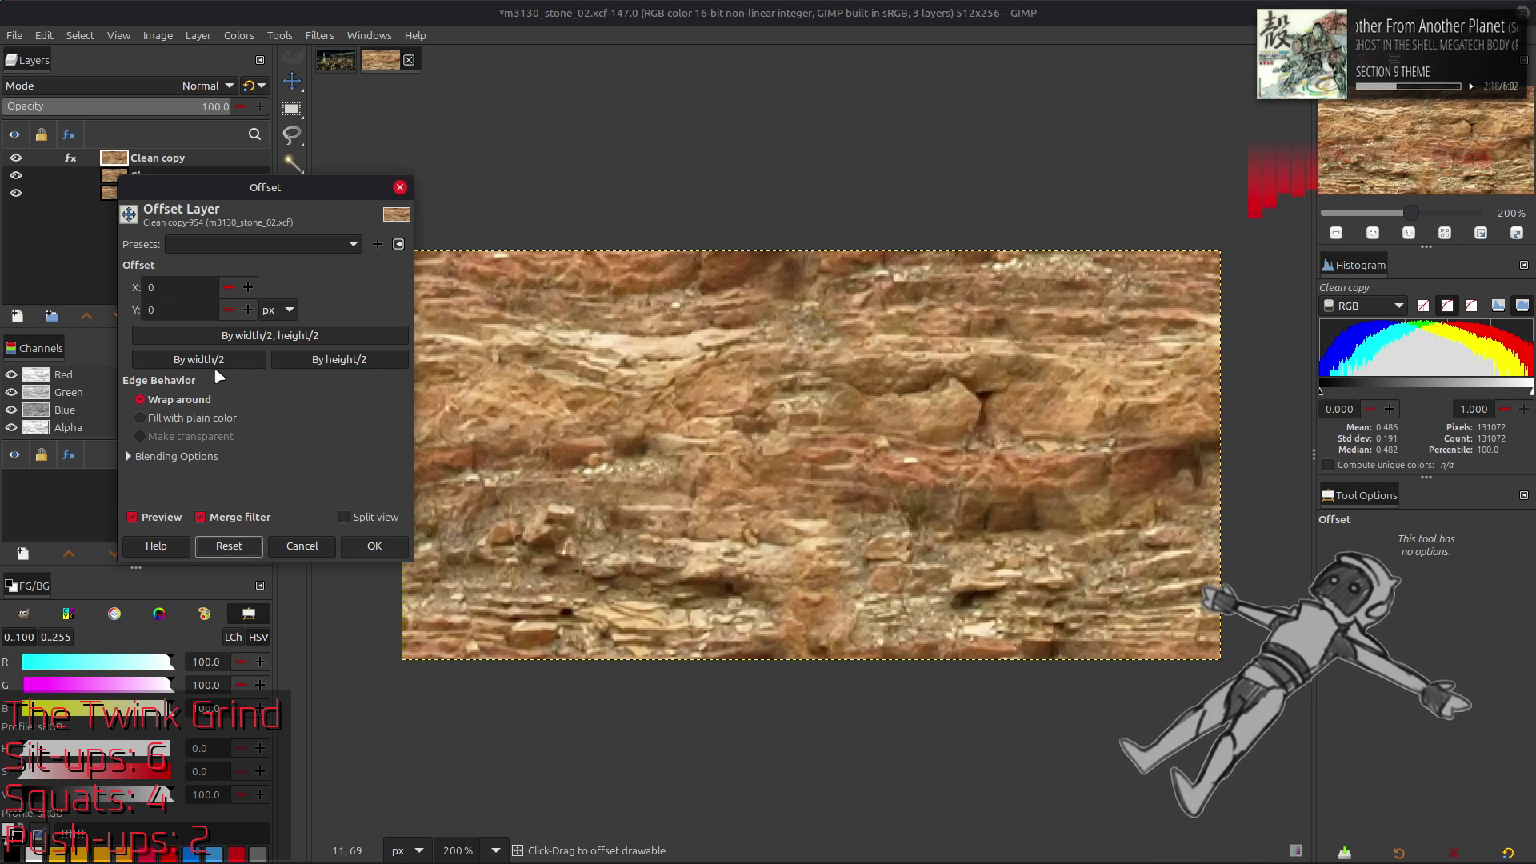
left_click(217, 365)
left_click(374, 545)
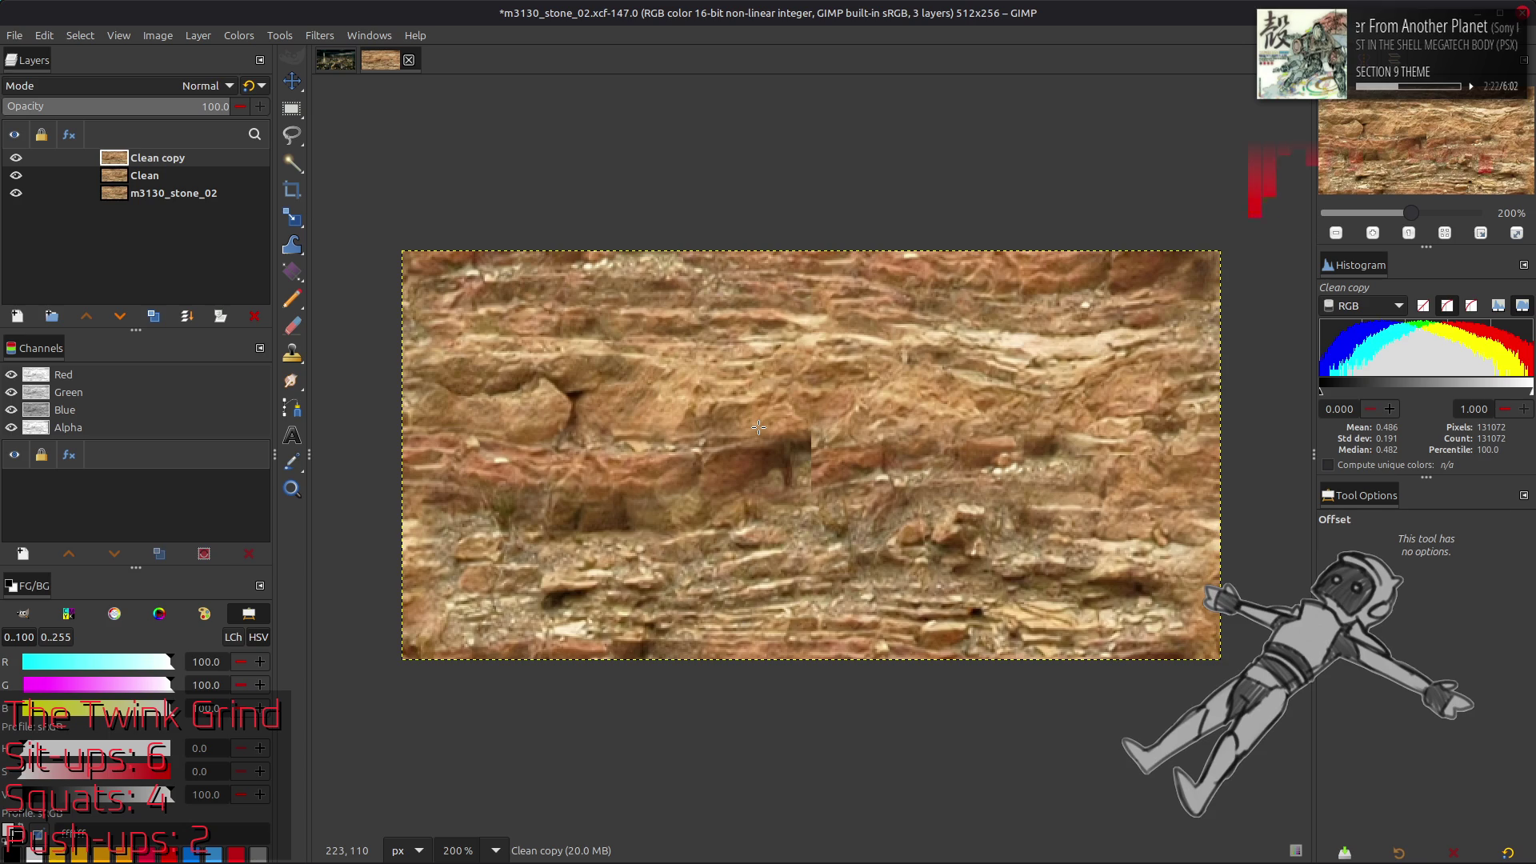
Select the Healing tool with a scatter brush and set the brush size to 30
left_click(284, 35)
mouse_move(312, 78)
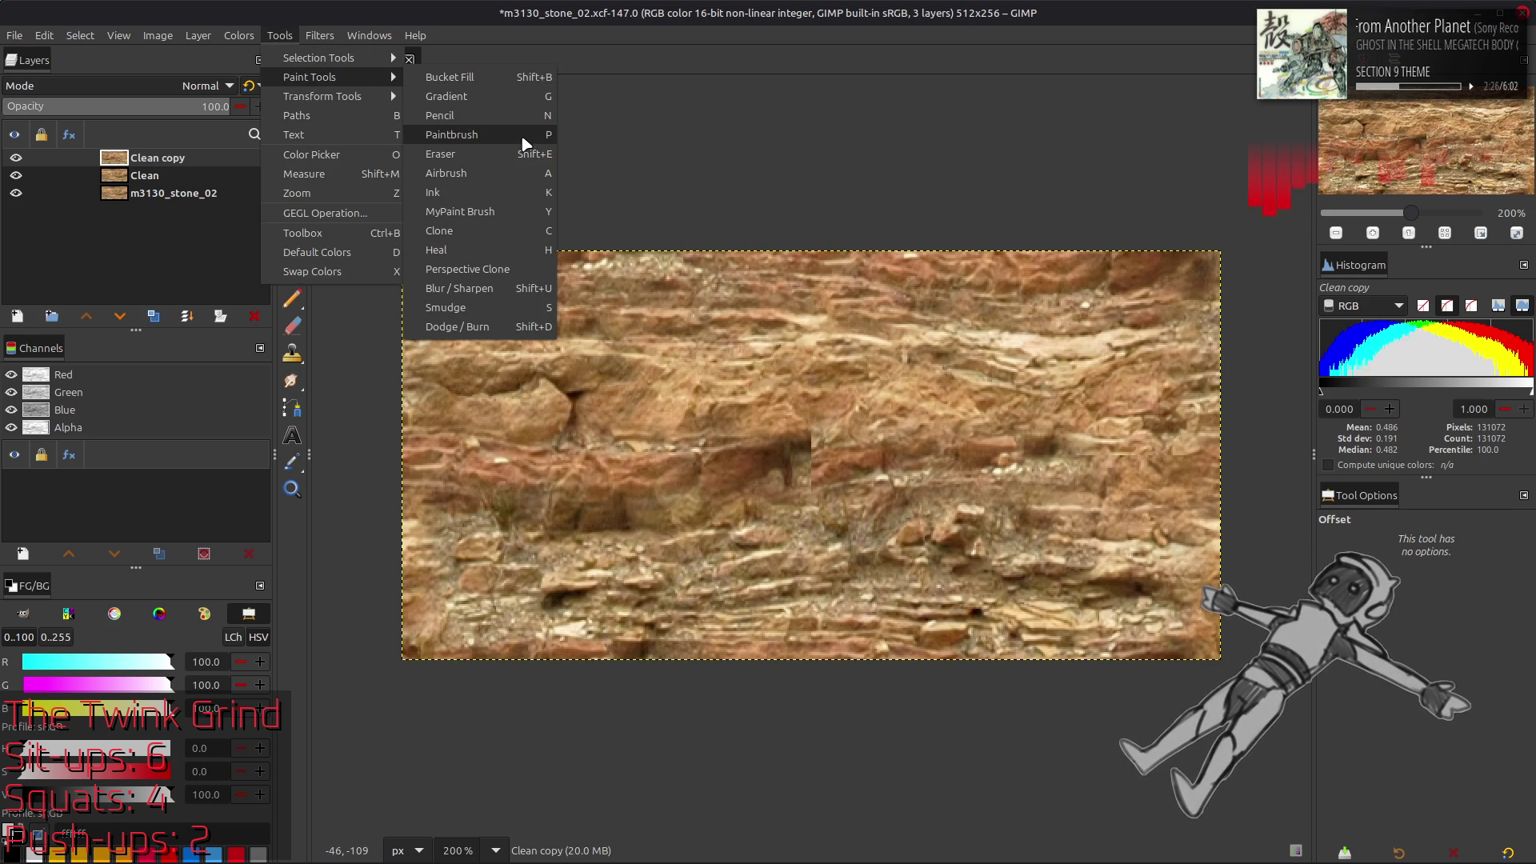
left_click(509, 247)
left_click(1334, 592)
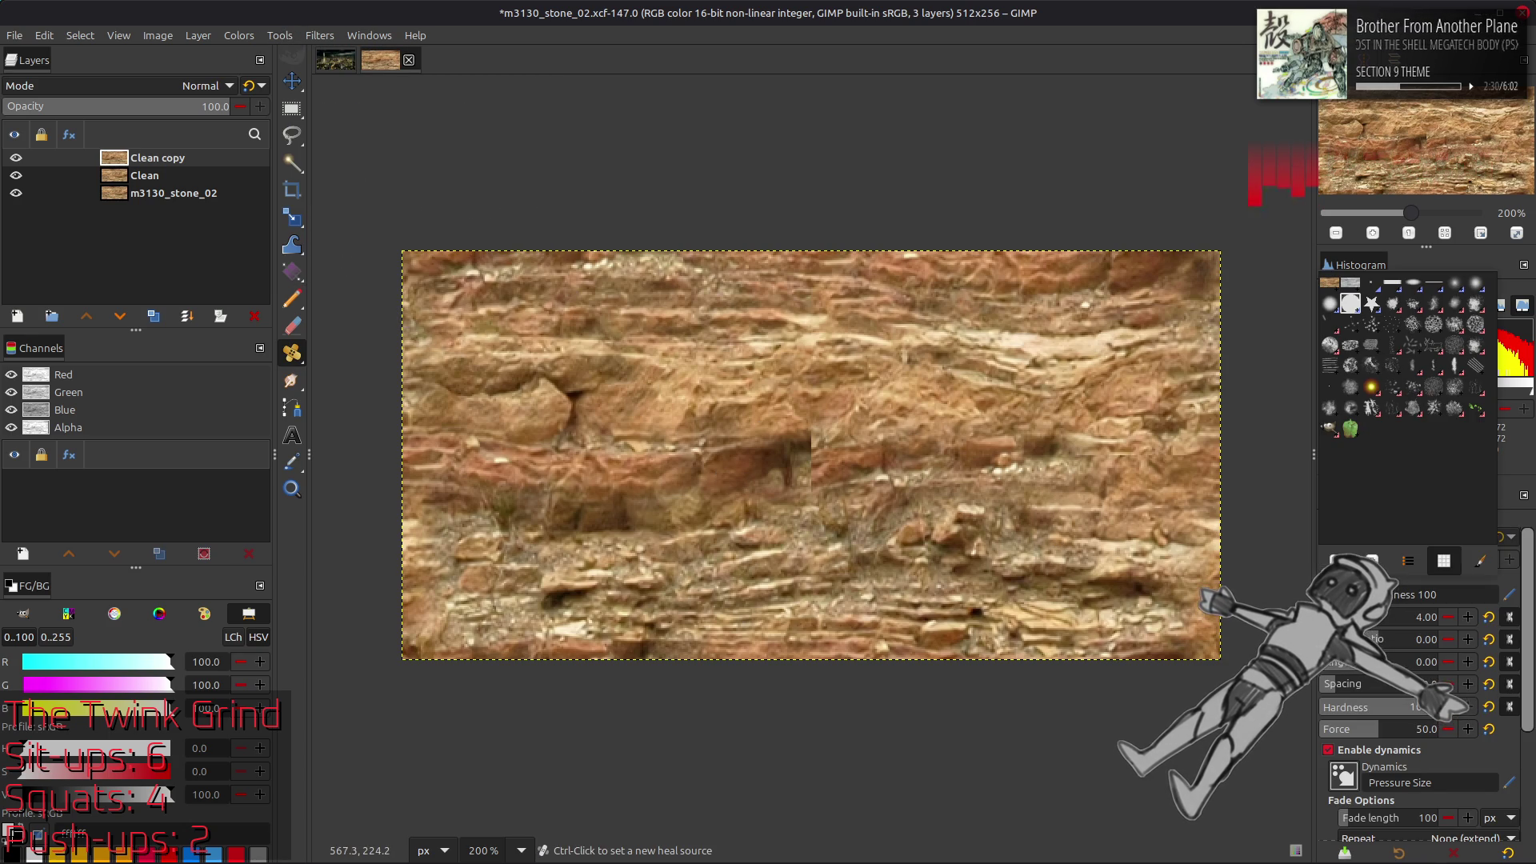
left_click(1411, 342)
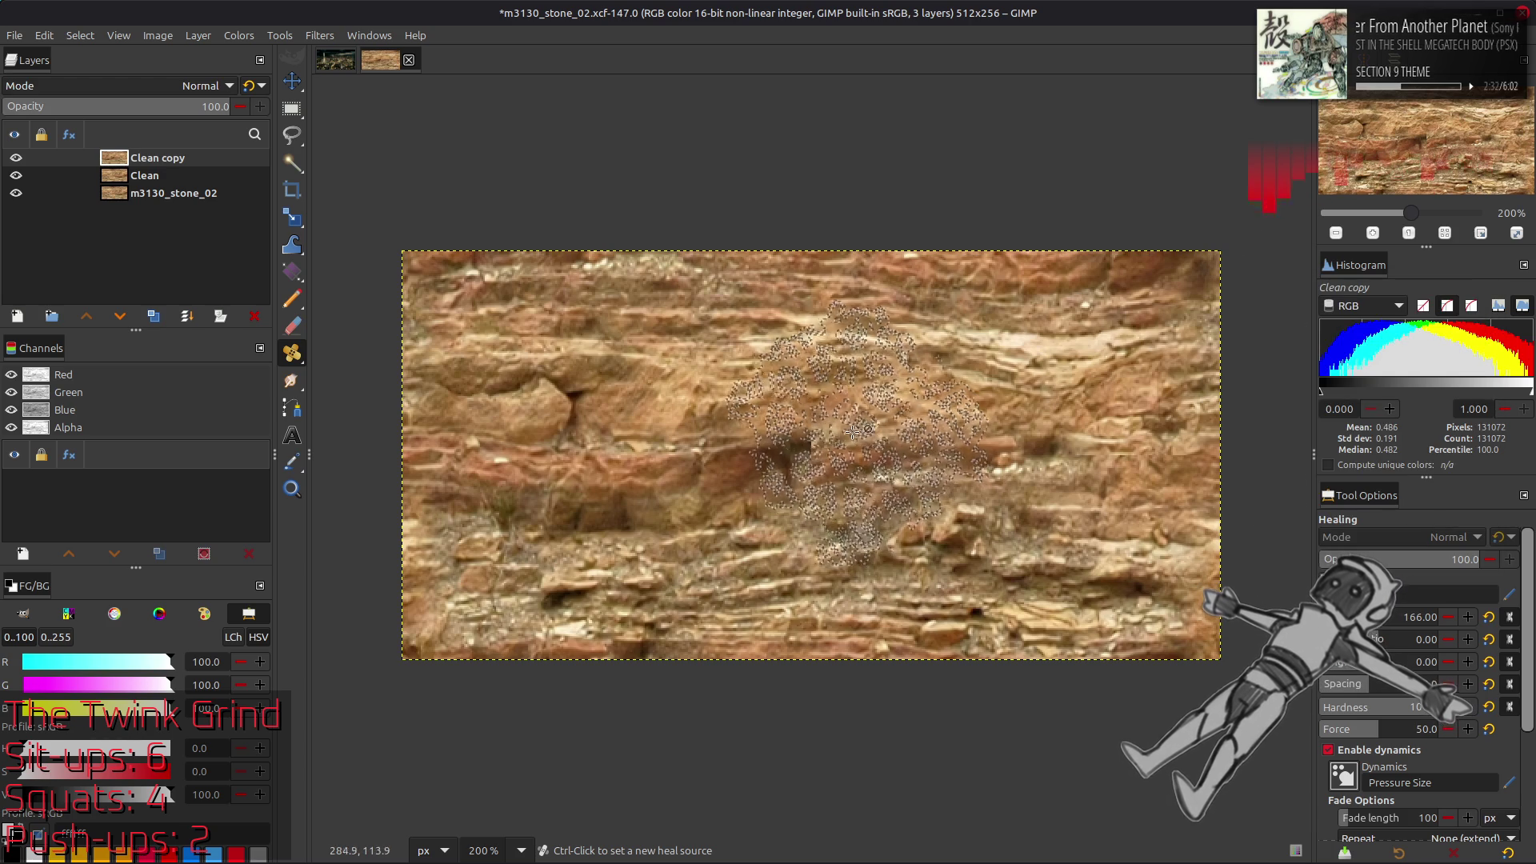
key("bracketleft")
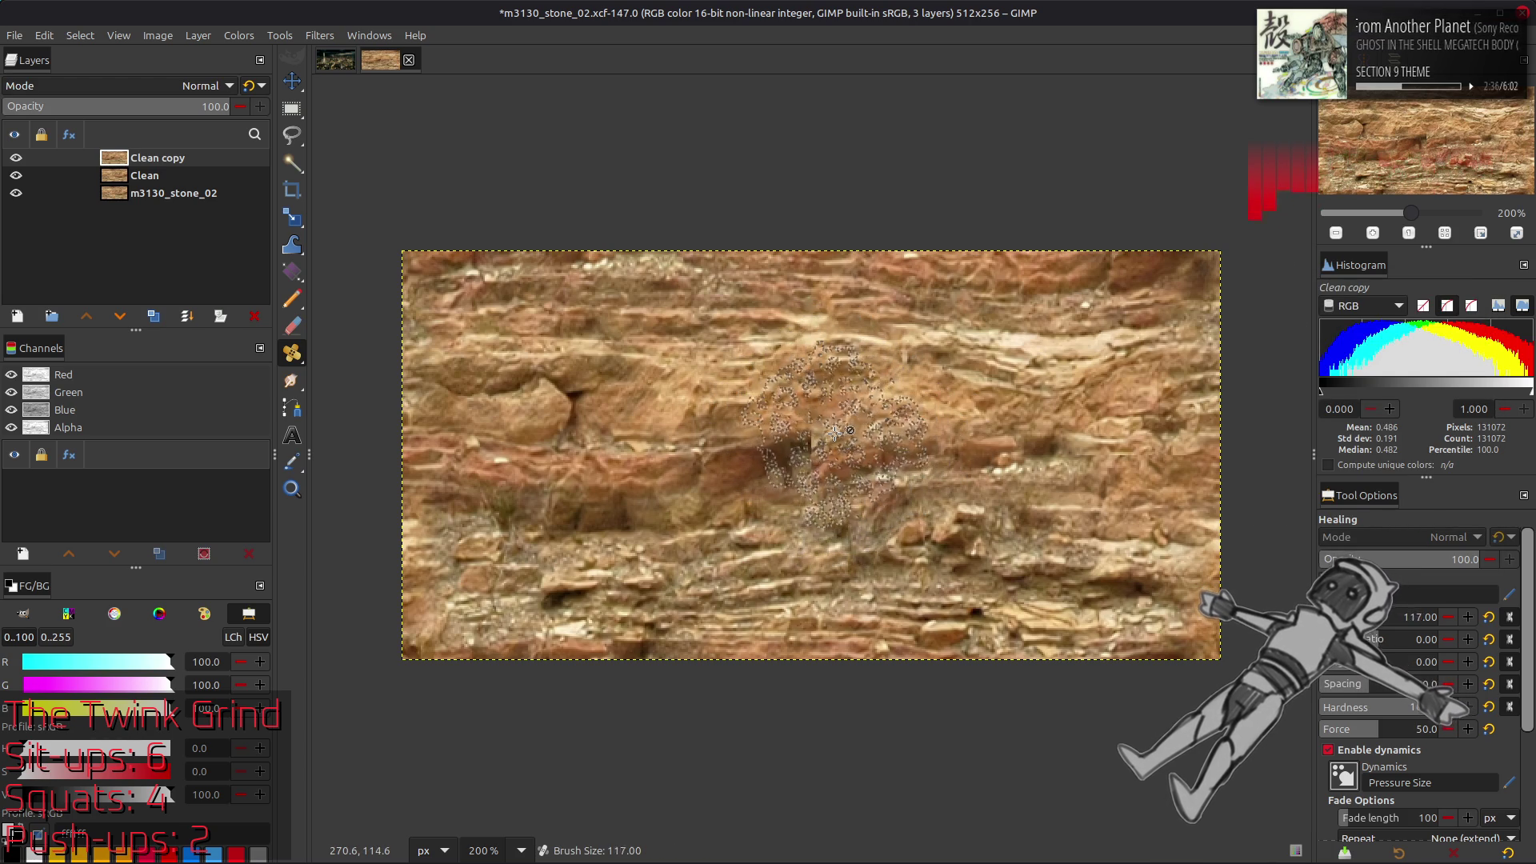
key("bracketleft")
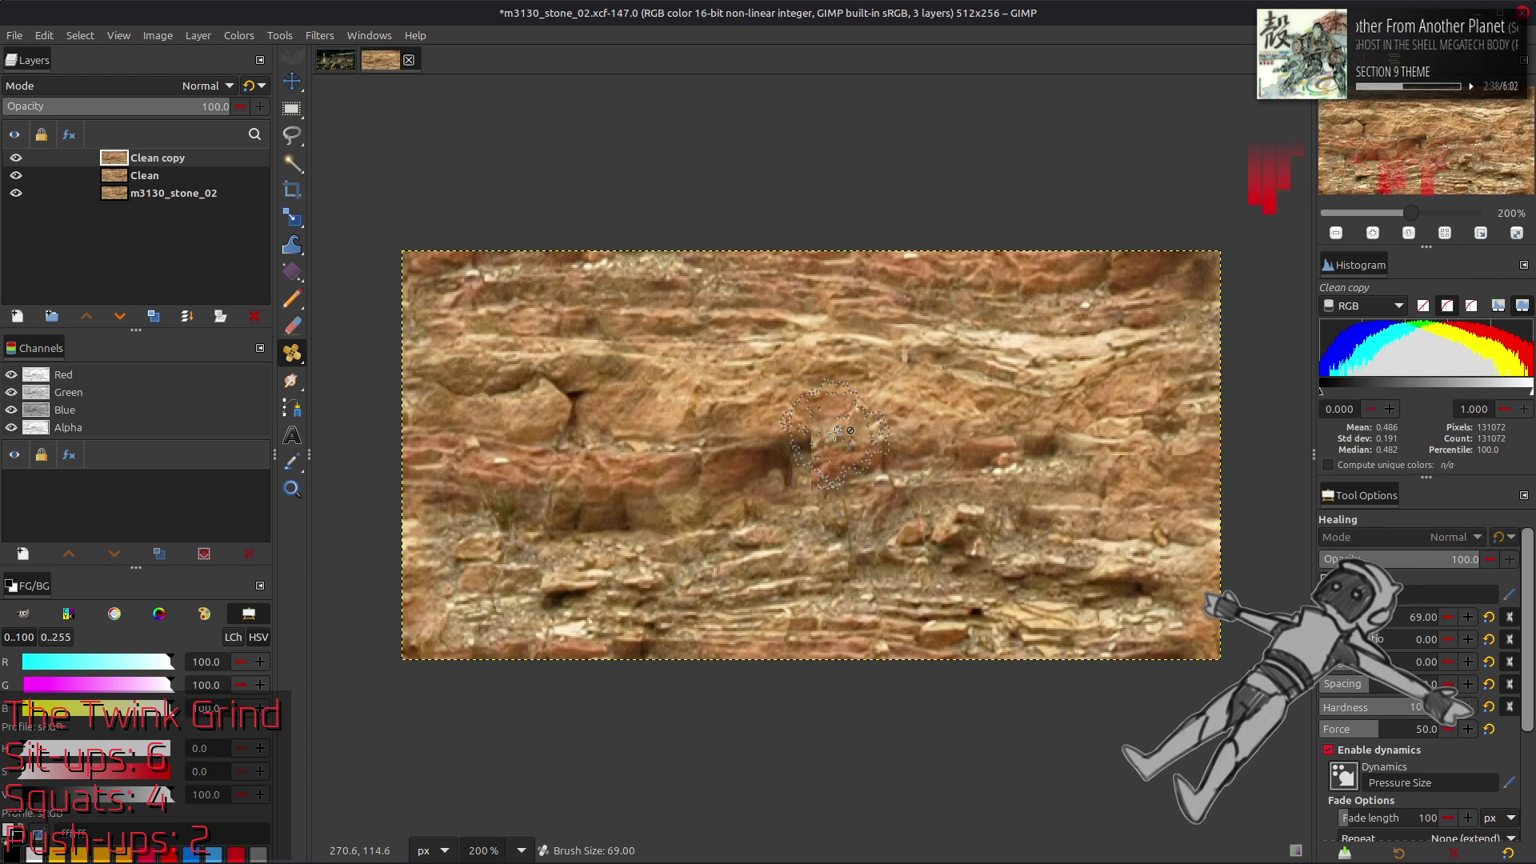
key("bracketleft")
key("bracketright")
key("bracketright")
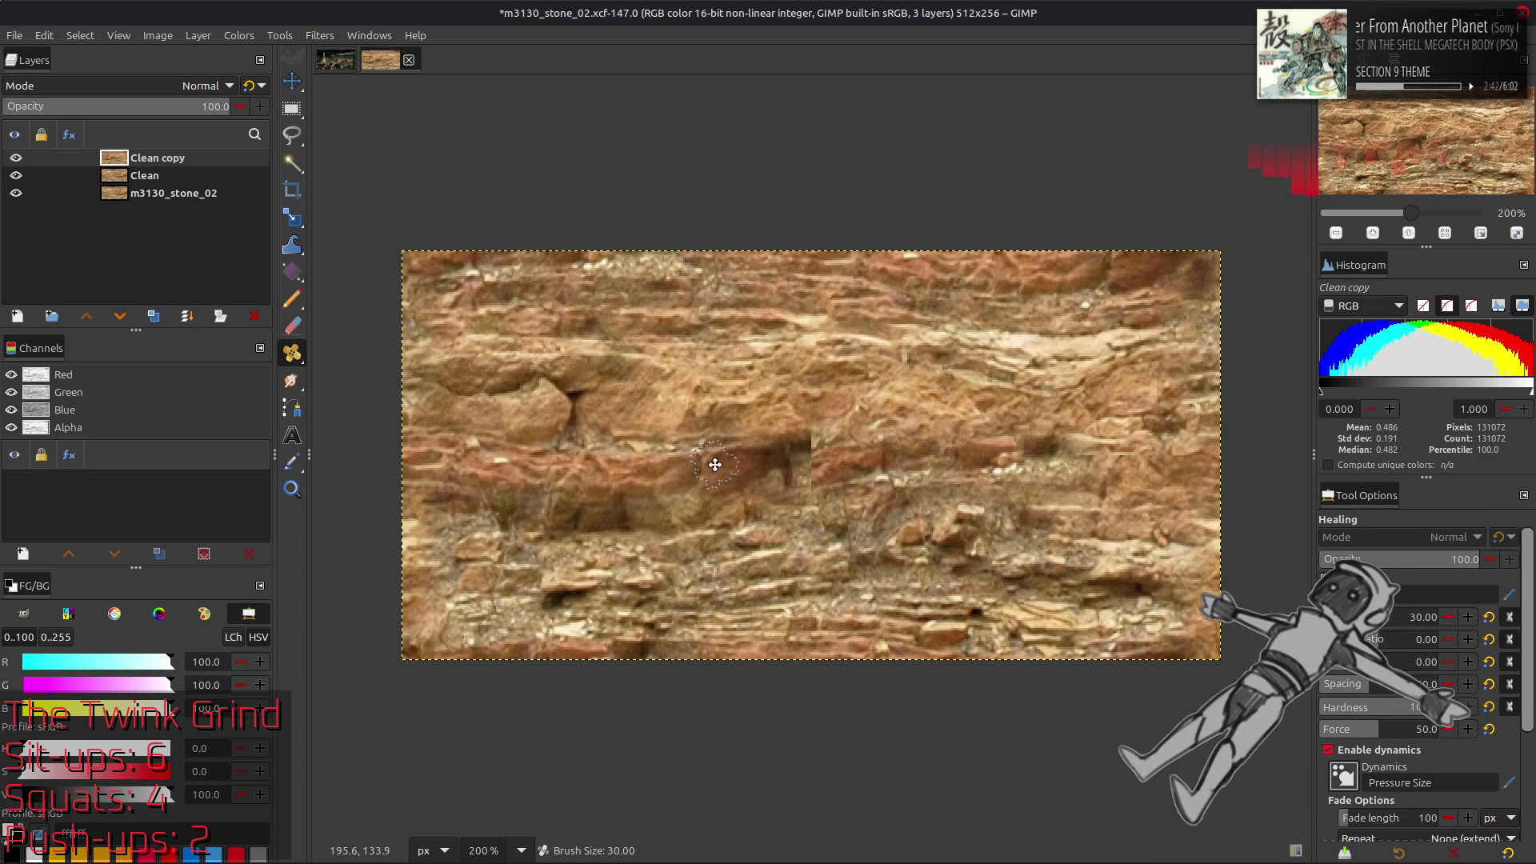
At 400% zoom, set a heal source and paint out the dark seam patch
key("3")
key("2")
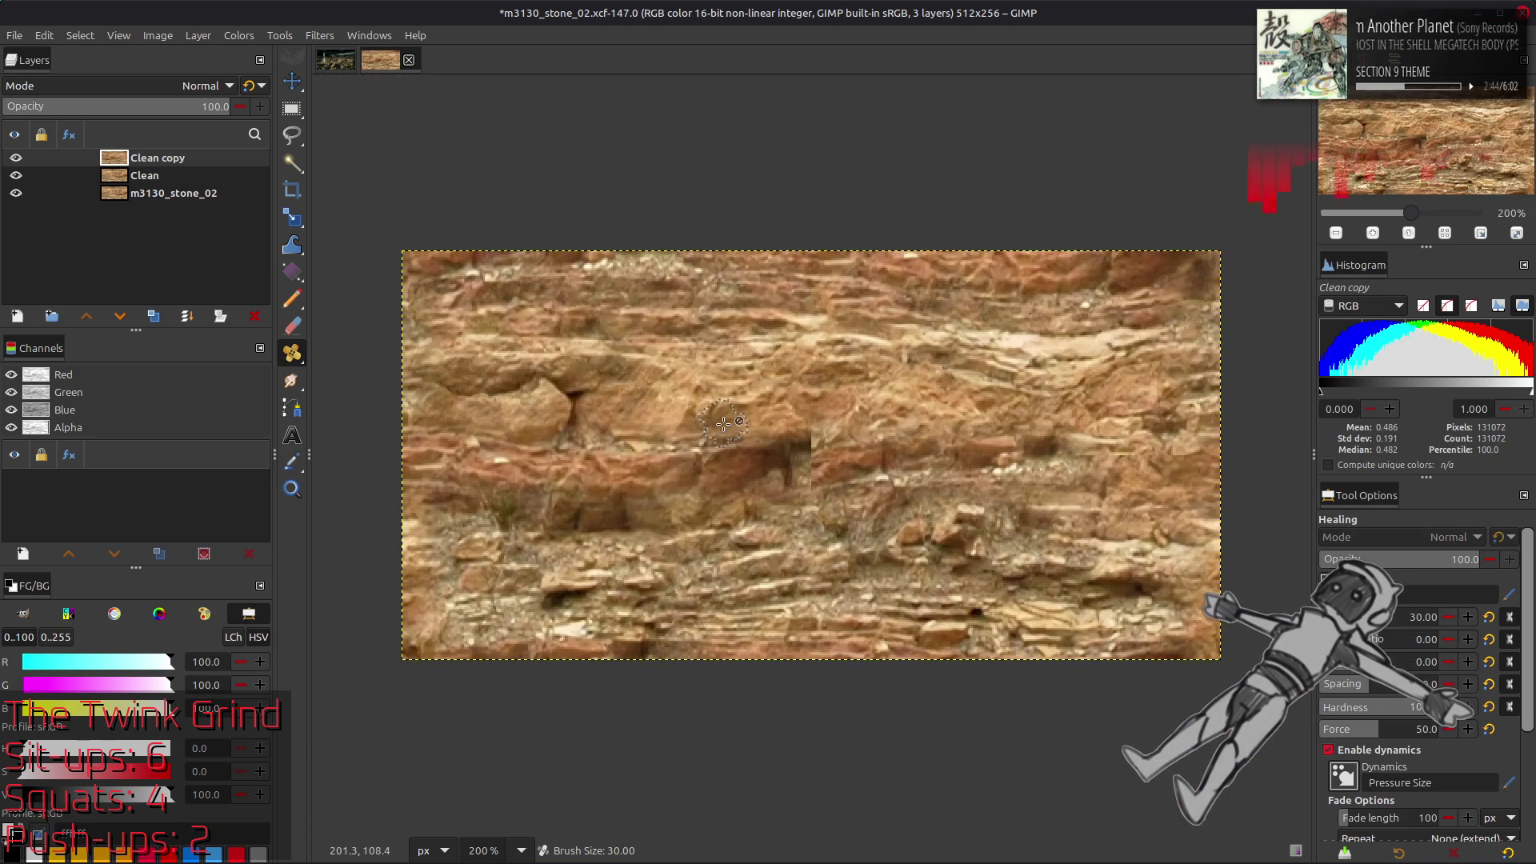
key("3")
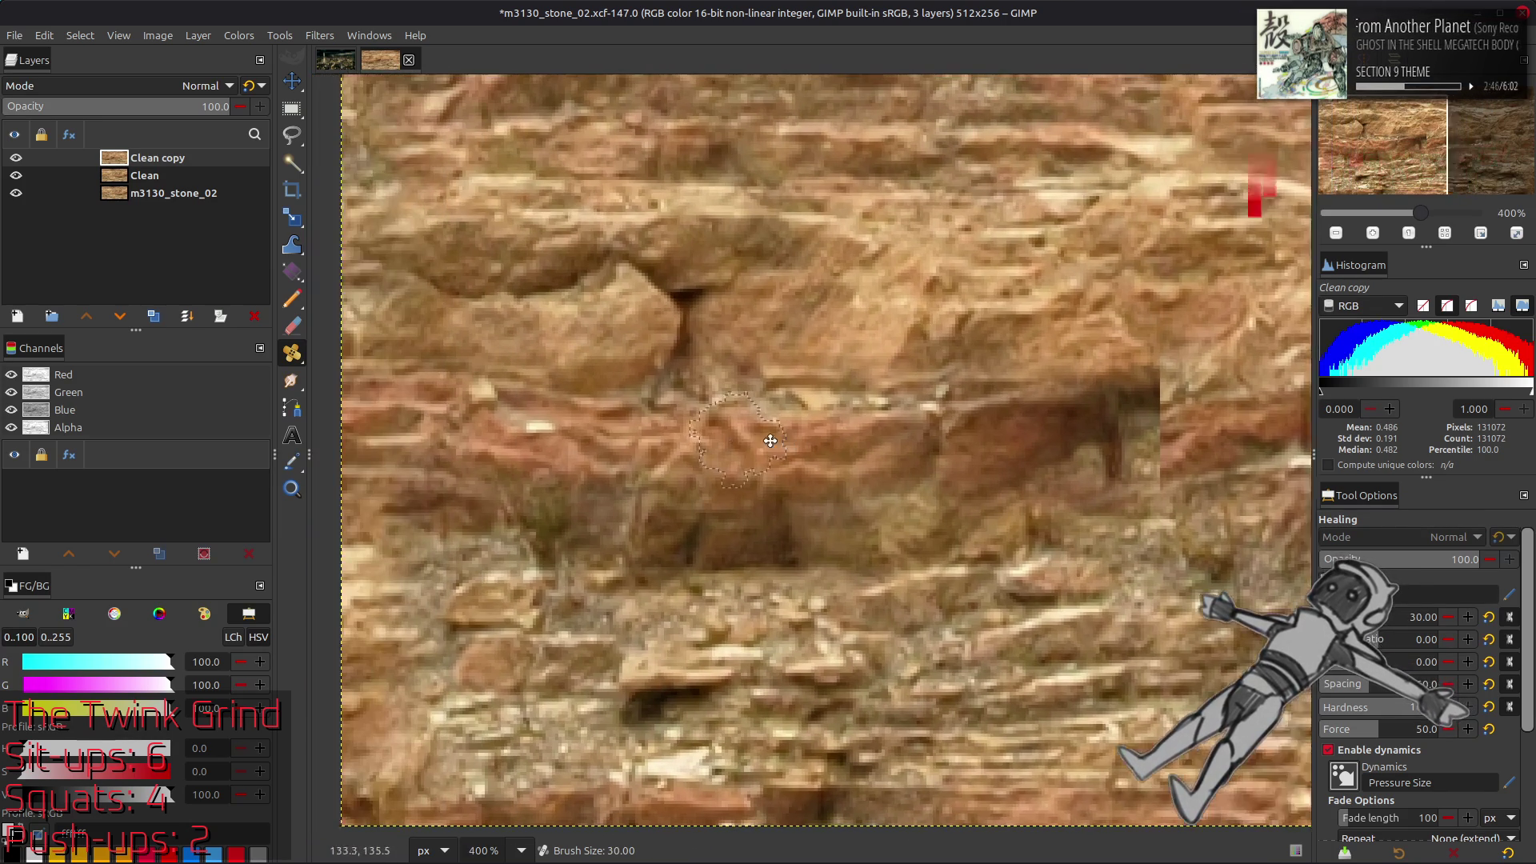
key("2")
key("3")
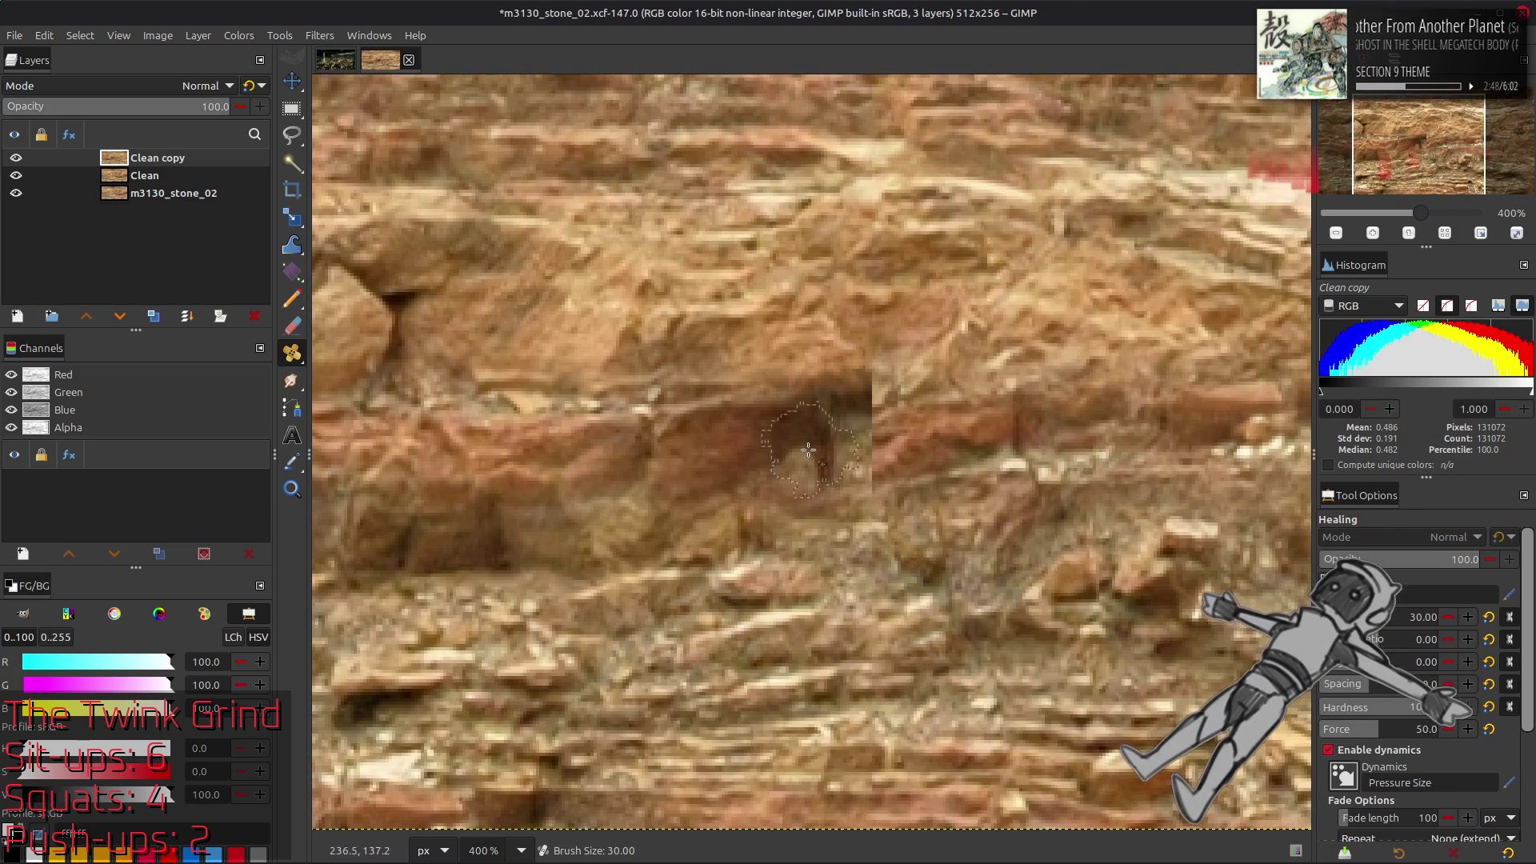
mouse_move(843, 491)
left_mouse_down()
mouse_move(1003, 544)
mouse_move(981, 482)
mouse_move(727, 347)
mouse_move(669, 449)
mouse_move(679, 497)
left_mouse_up()
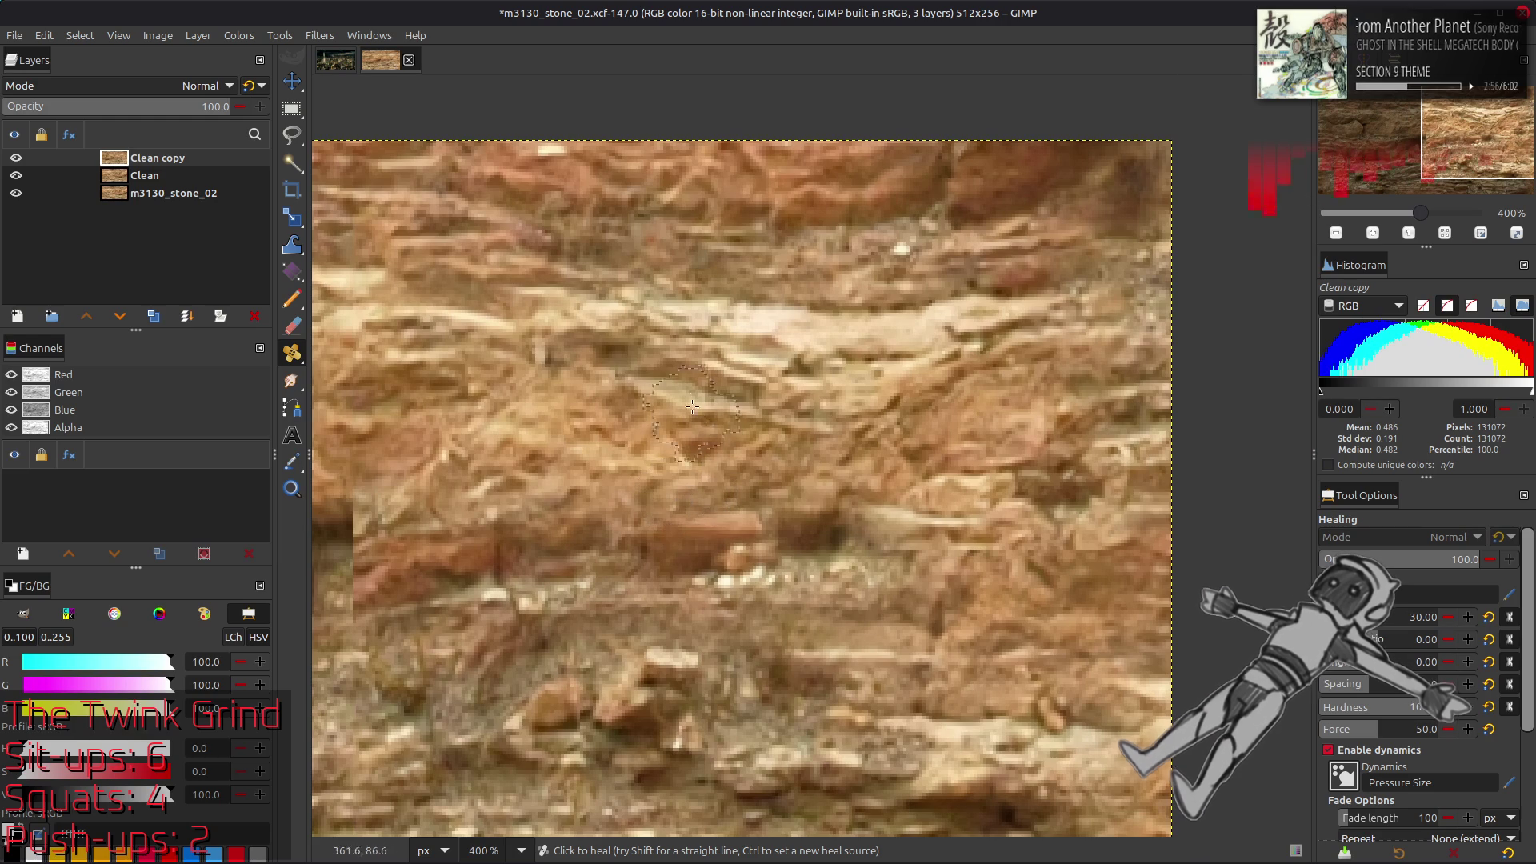
left_click_drag(700, 392, 1080, 362)
scroll(987, 394, "left", 8)
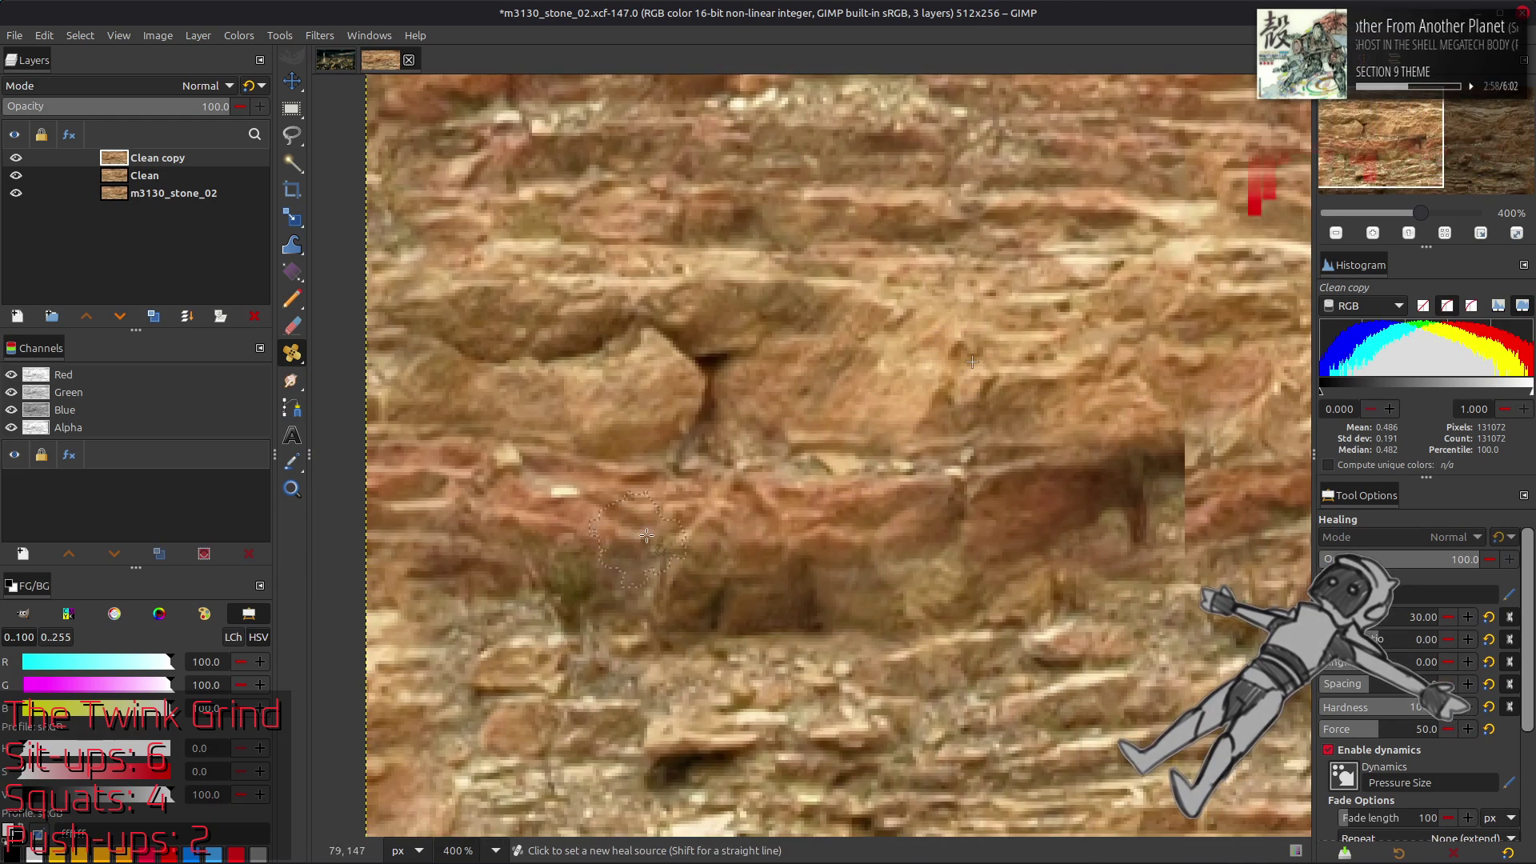
left_click(771, 558, "ctrl")
scroll(771, 559, "right", 5)
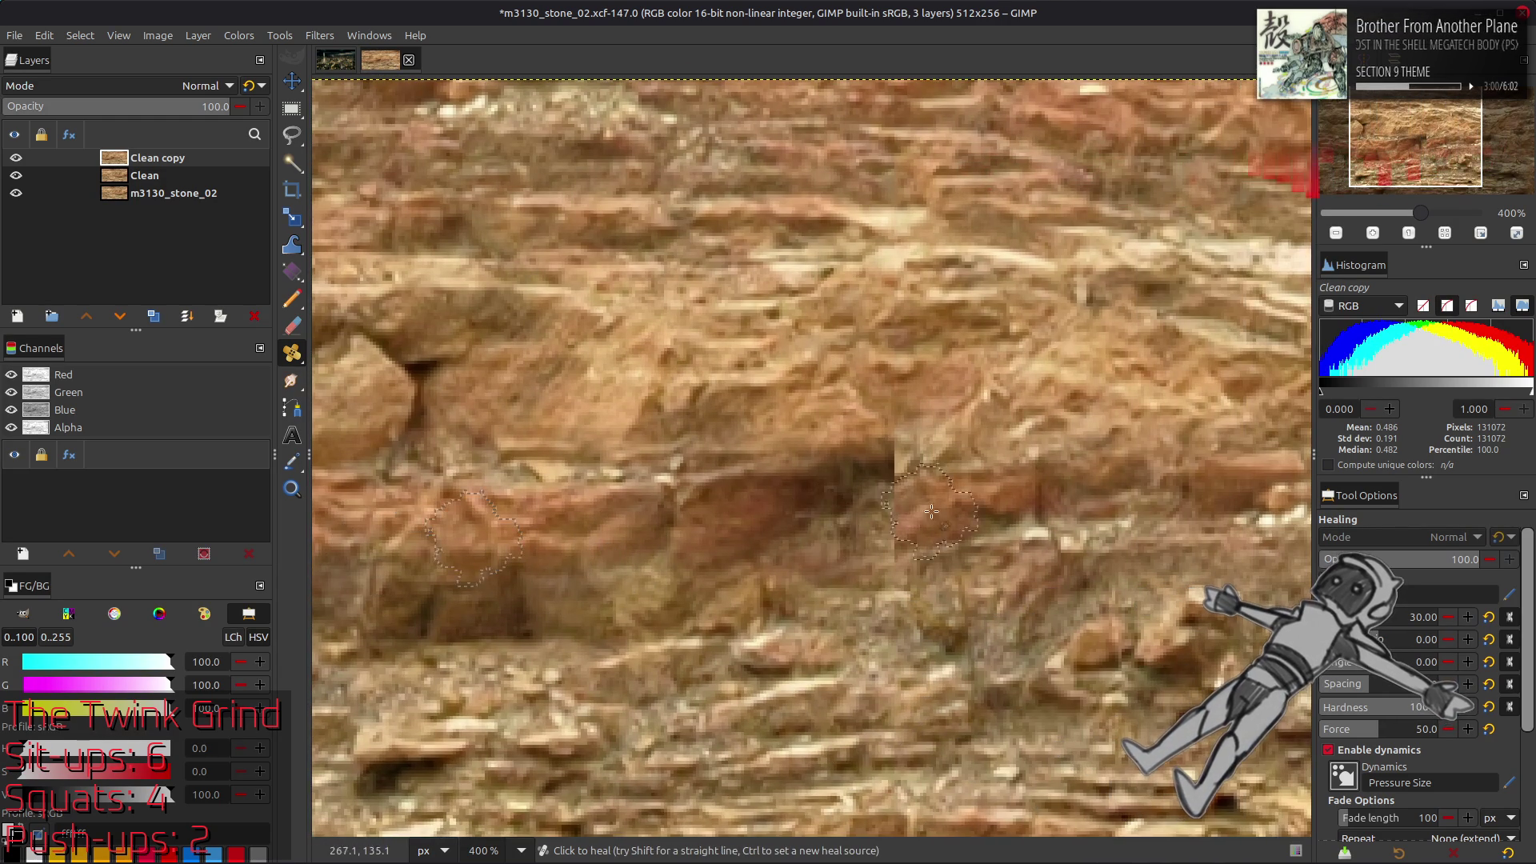
mouse_move(861, 548)
left_mouse_down()
mouse_move(872, 480)
mouse_move(809, 464)
mouse_move(875, 516)
mouse_move(809, 528)
mouse_move(752, 488)
mouse_move(911, 484)
left_mouse_up()
scroll(577, 448, "right", 10)
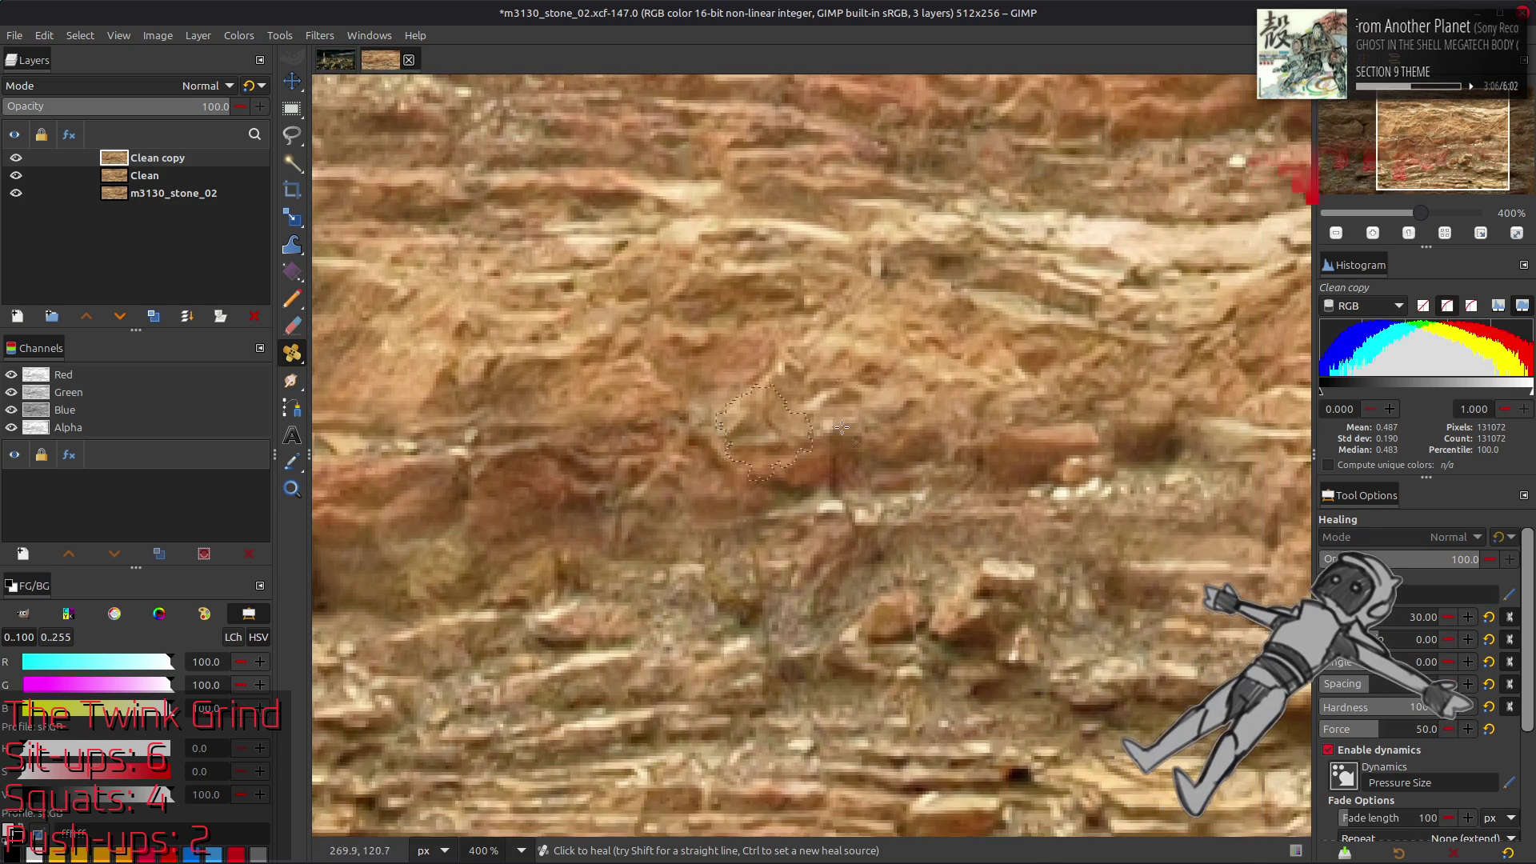
scroll(577, 448, "left", 4)
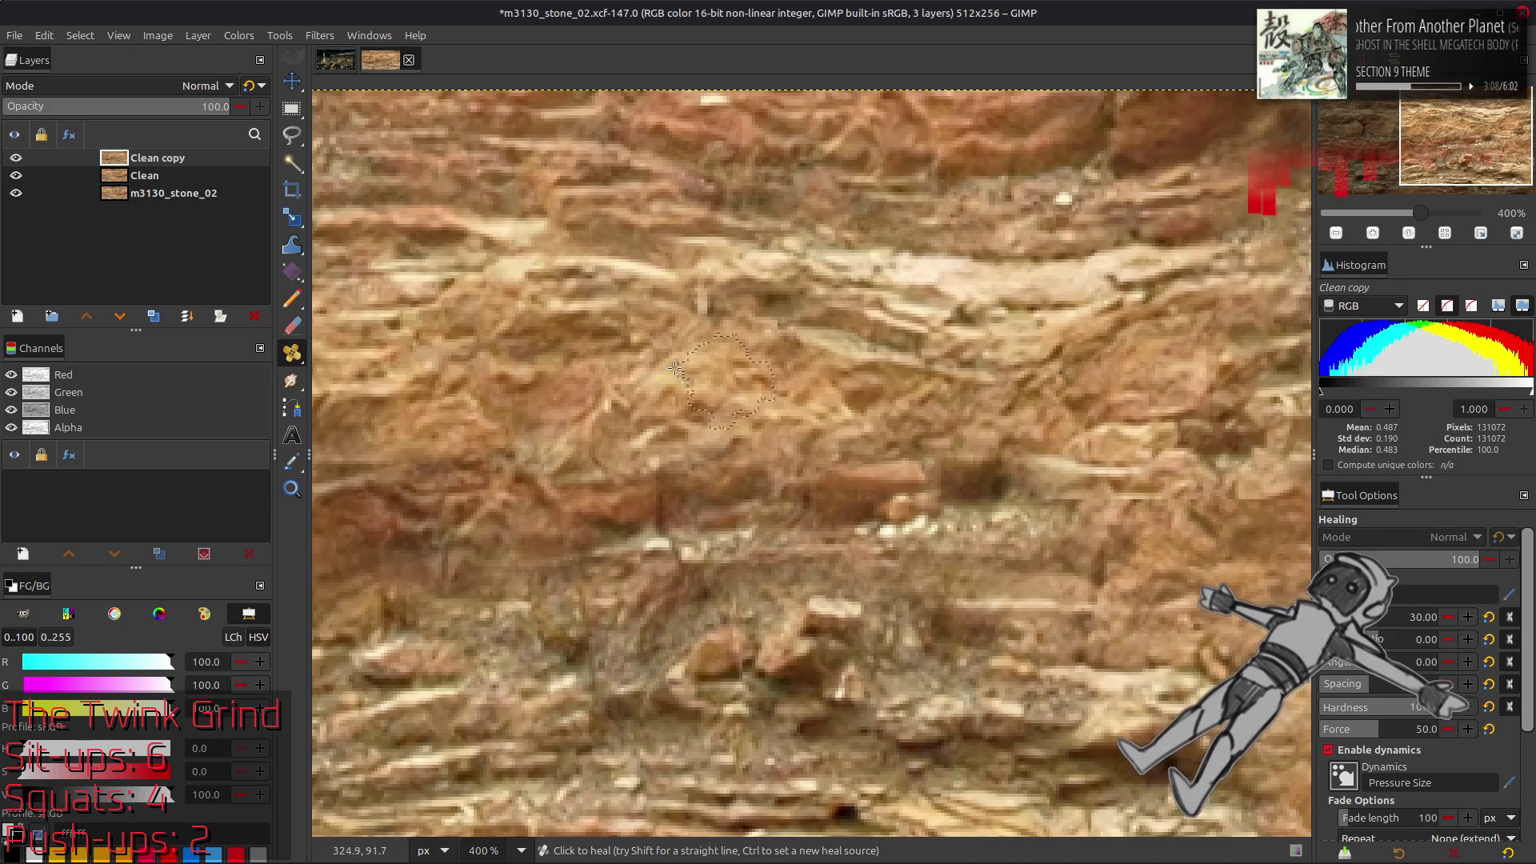
Pick a new heal source and heal another small patch along the seam
left_click(558, 374, "ctrl")
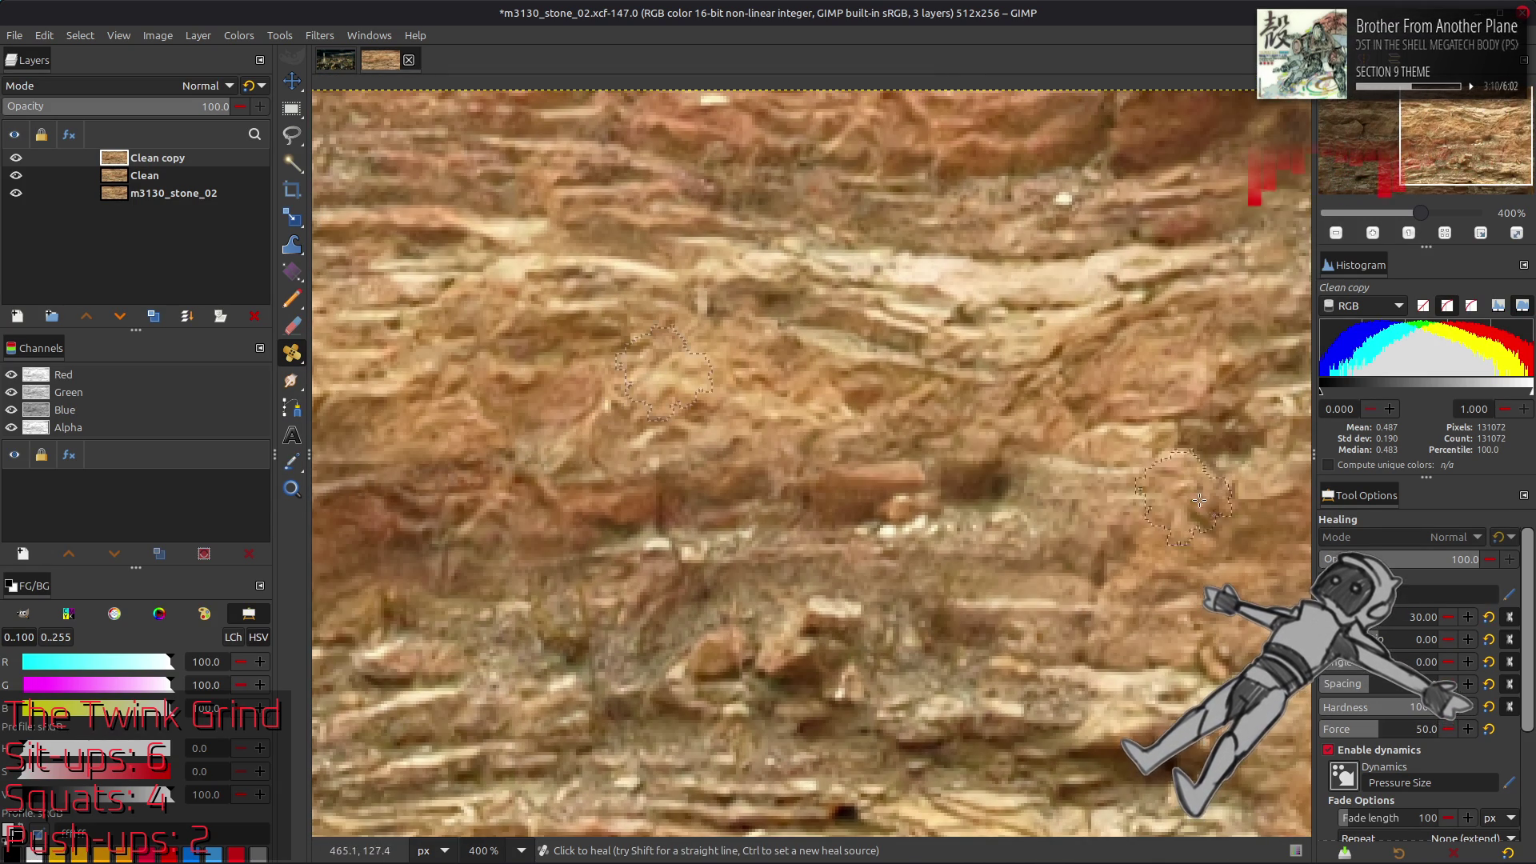
left_click(1032, 494)
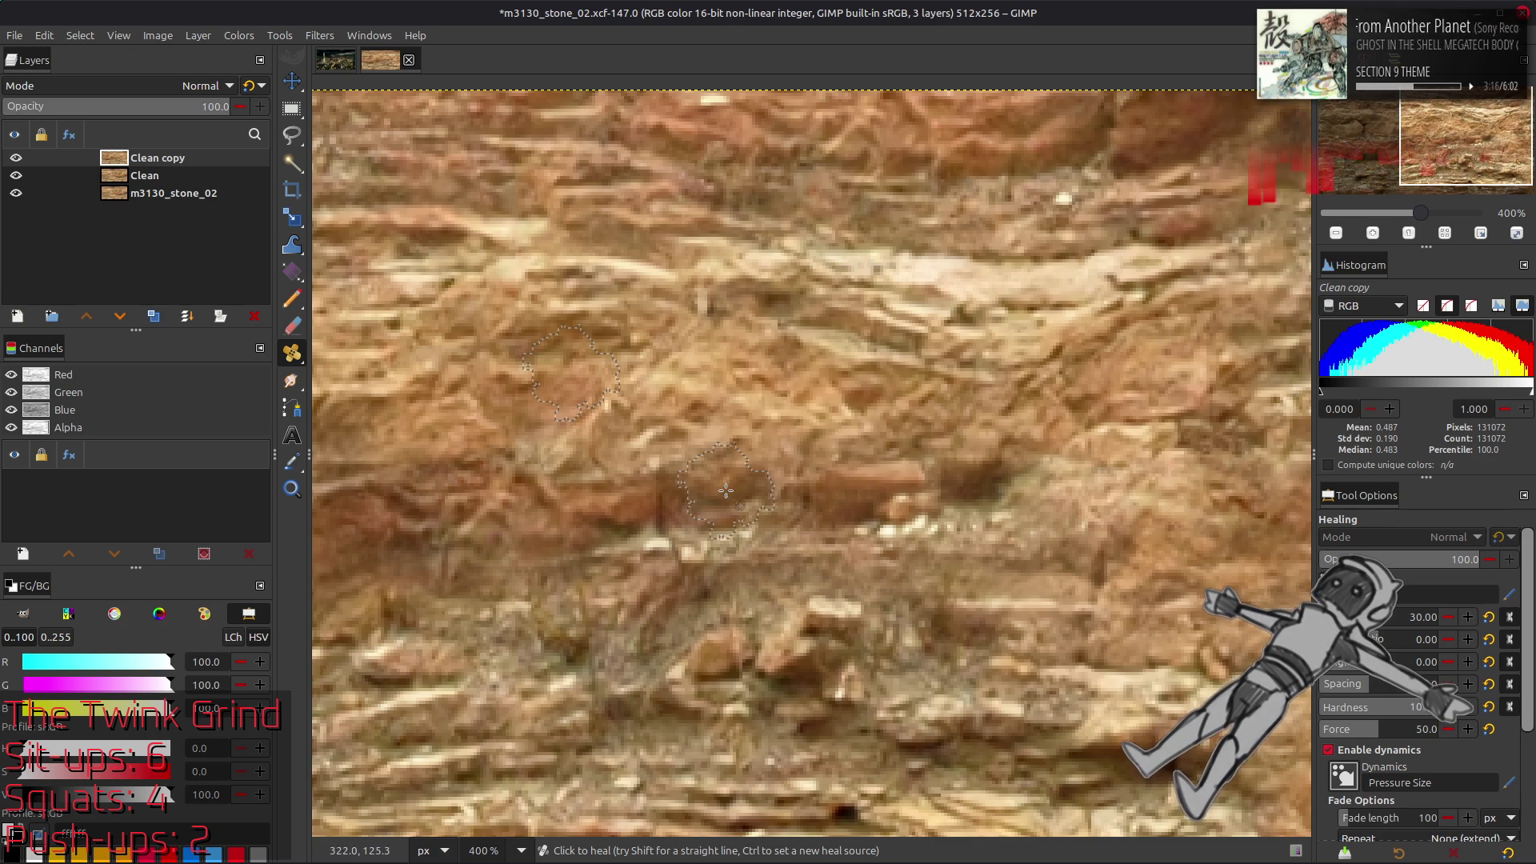
scroll(903, 537, "down", 2)
scroll(904, 537, "up", 1)
left_click(1080, 557, "ctrl")
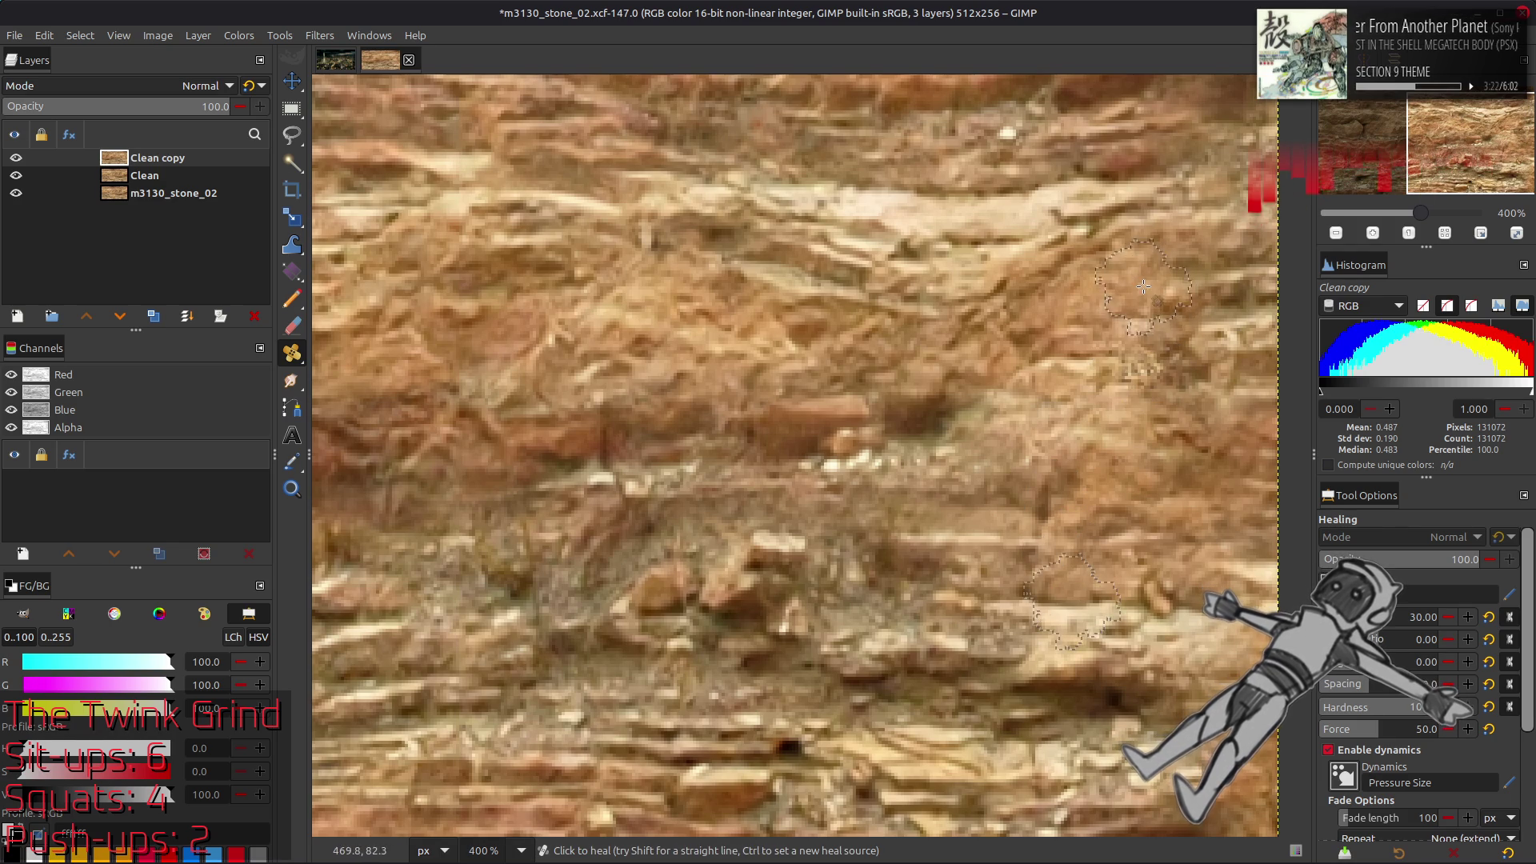
left_click_drag(1145, 352, 1131, 292)
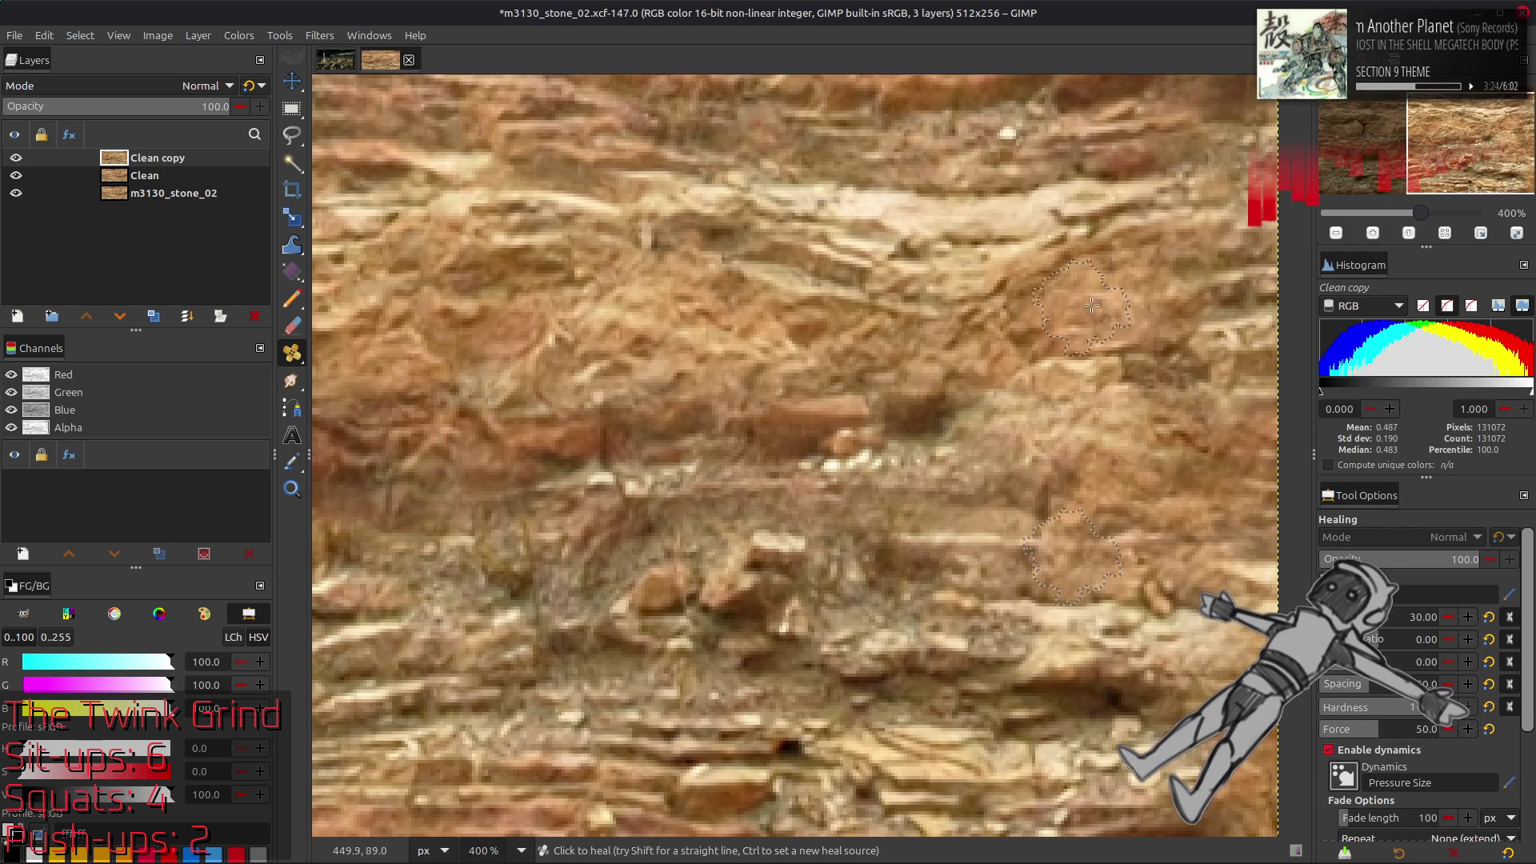
scroll(821, 431, "up", 3)
scroll(821, 431, "left", 3)
mouse_move(821, 431)
left_mouse_down()
mouse_move(953, 405)
mouse_move(1168, 424)
left_mouse_up()
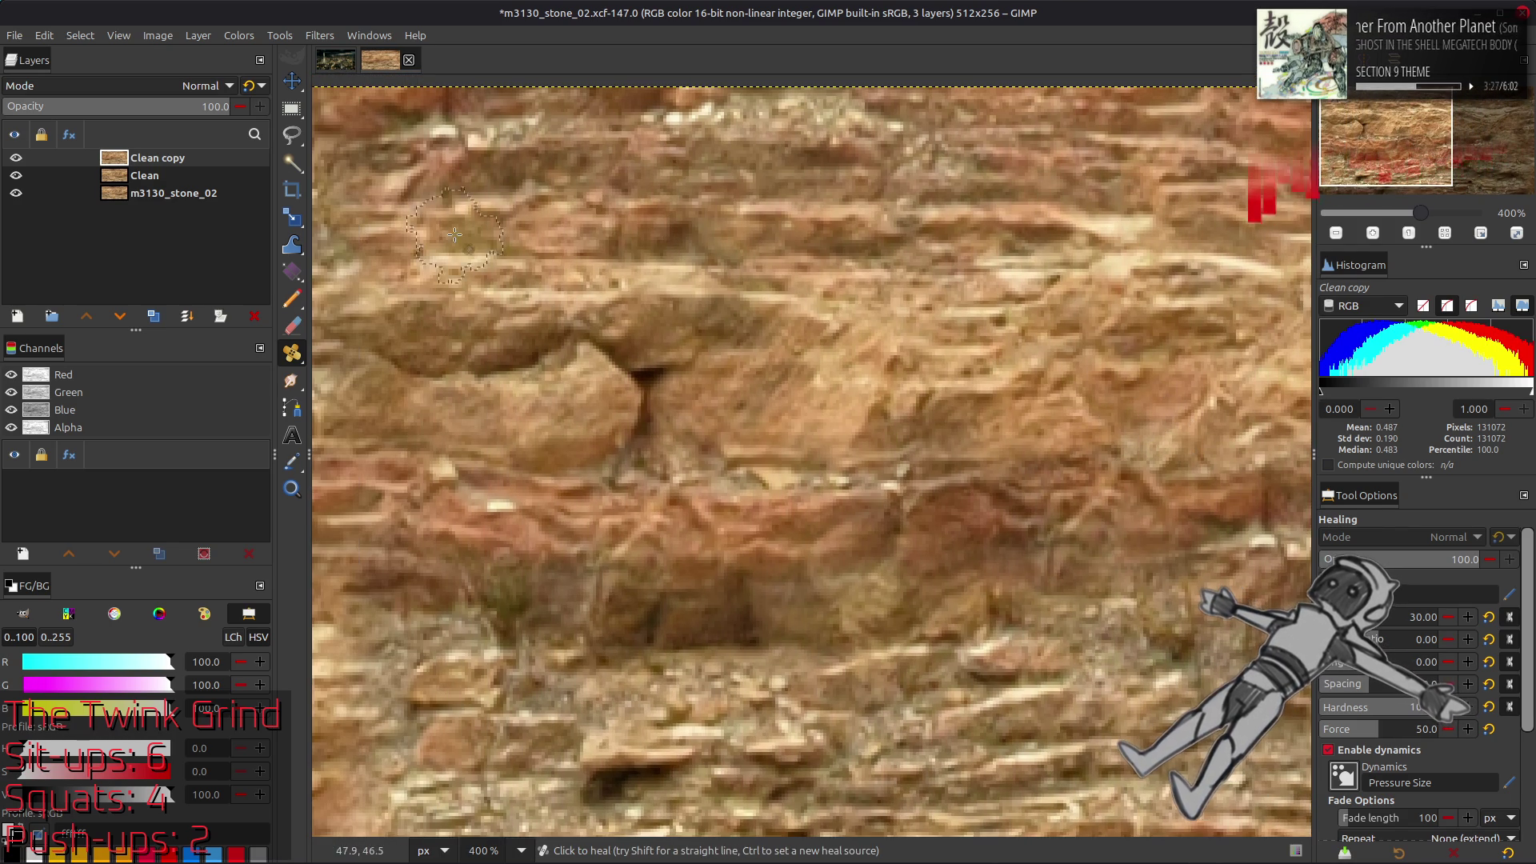
Offset the Clean copy layer by half its width with wrap-around
left_click(197, 36)
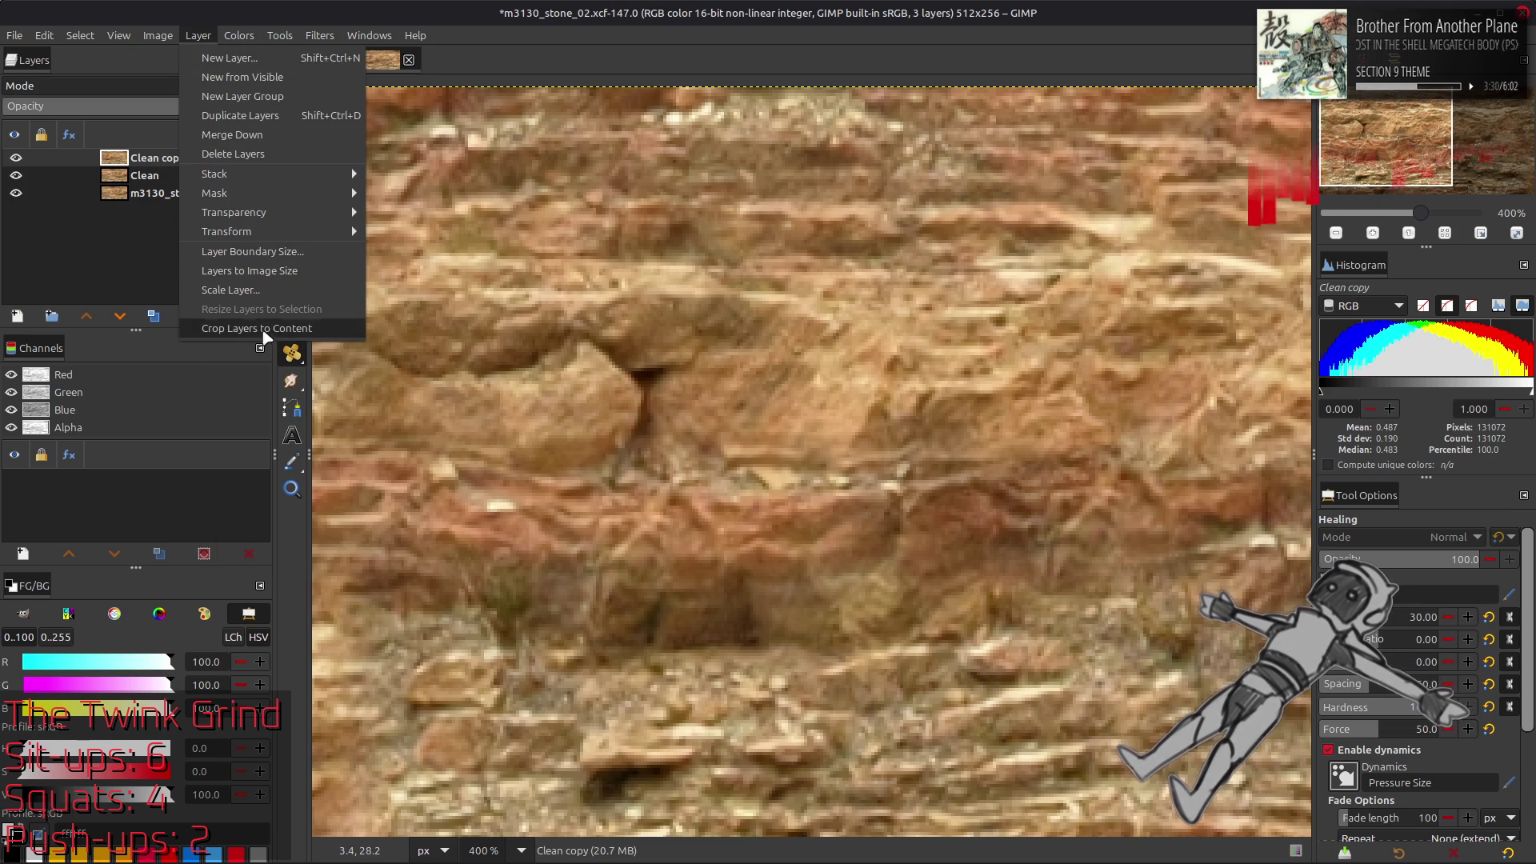
mouse_move(268, 236)
left_click(404, 348)
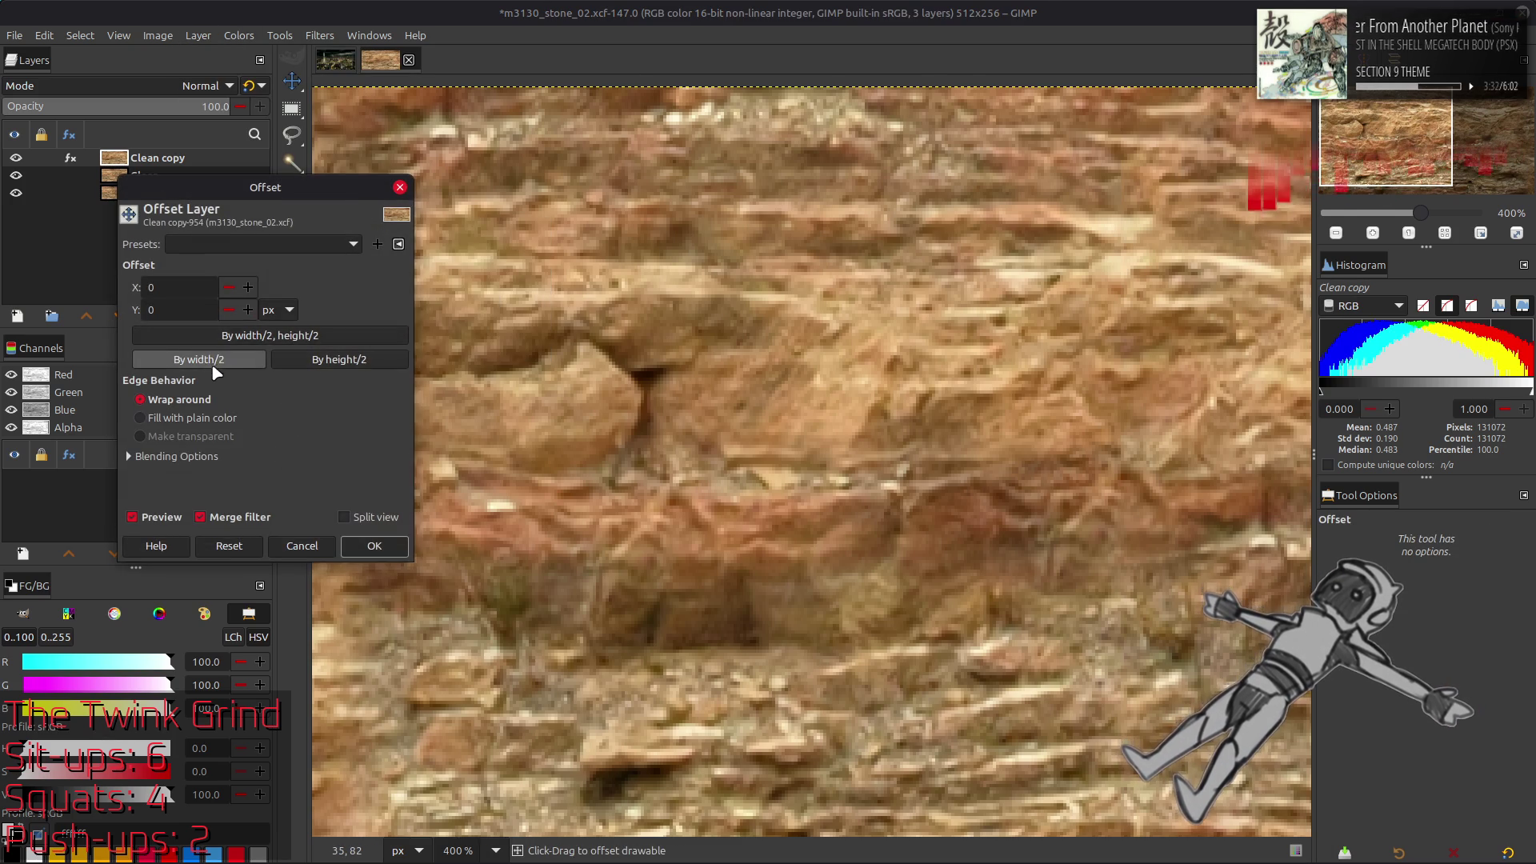
left_click(199, 359)
left_click(395, 549)
scroll(714, 544, "right", 3)
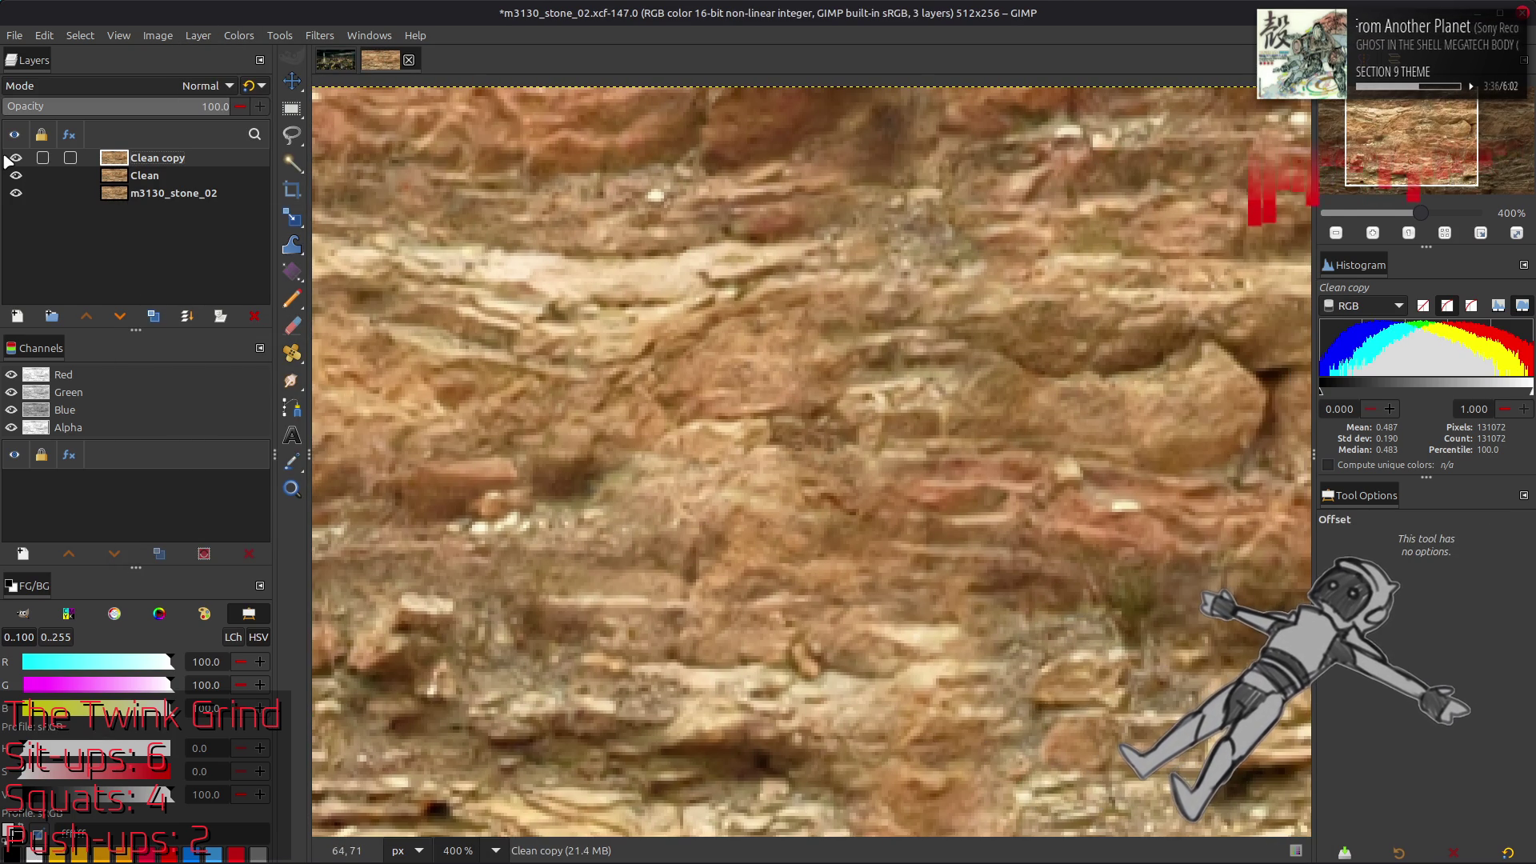
Toggle Clean copy's visibility in the full-image view to compare seams, leaving it visible
left_click(13, 159)
left_click(16, 159)
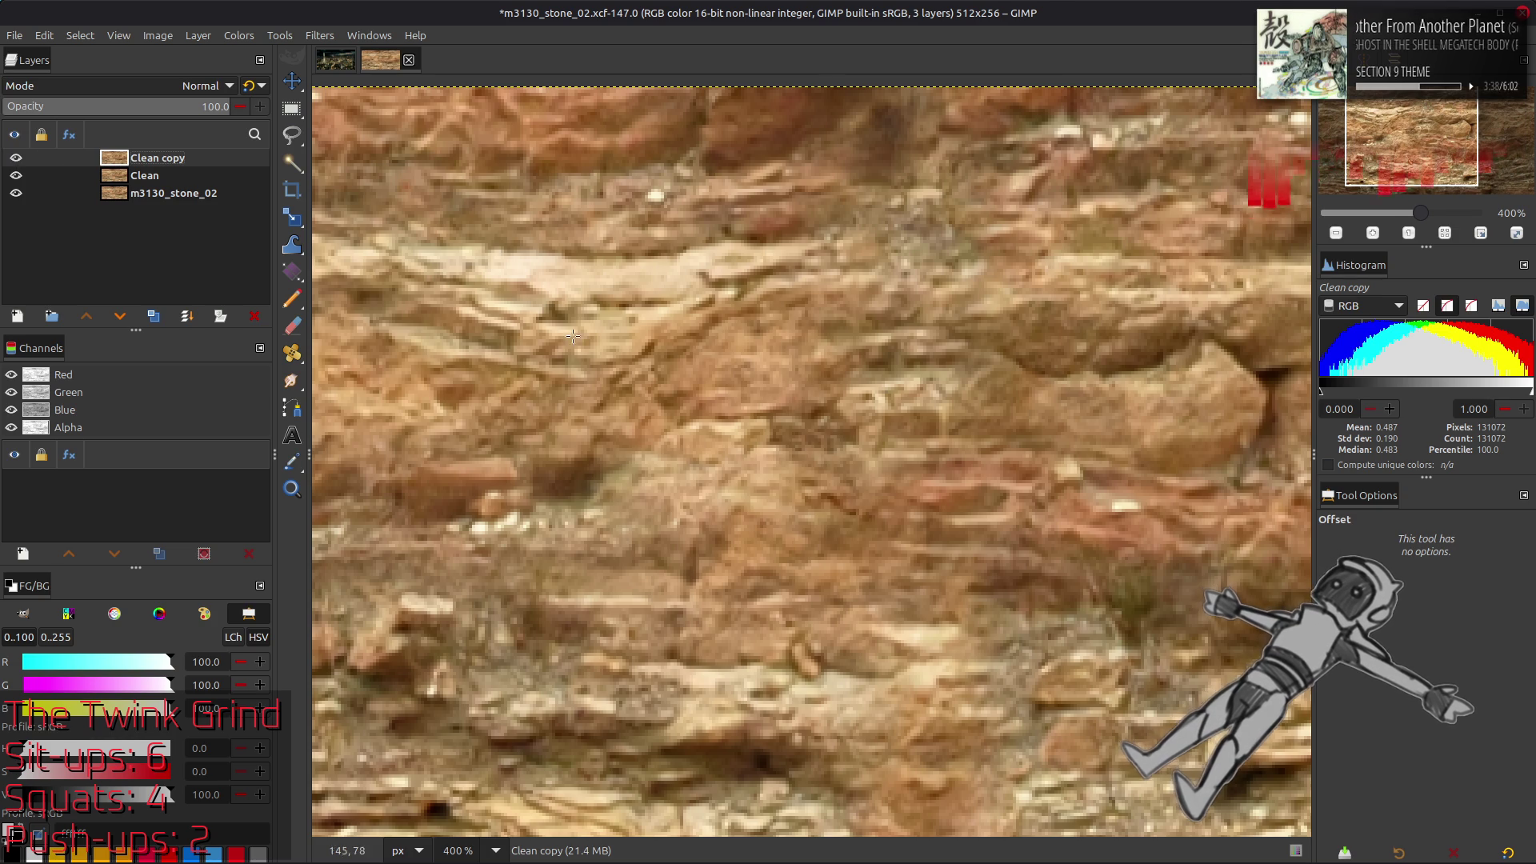
key("1")
key("2")
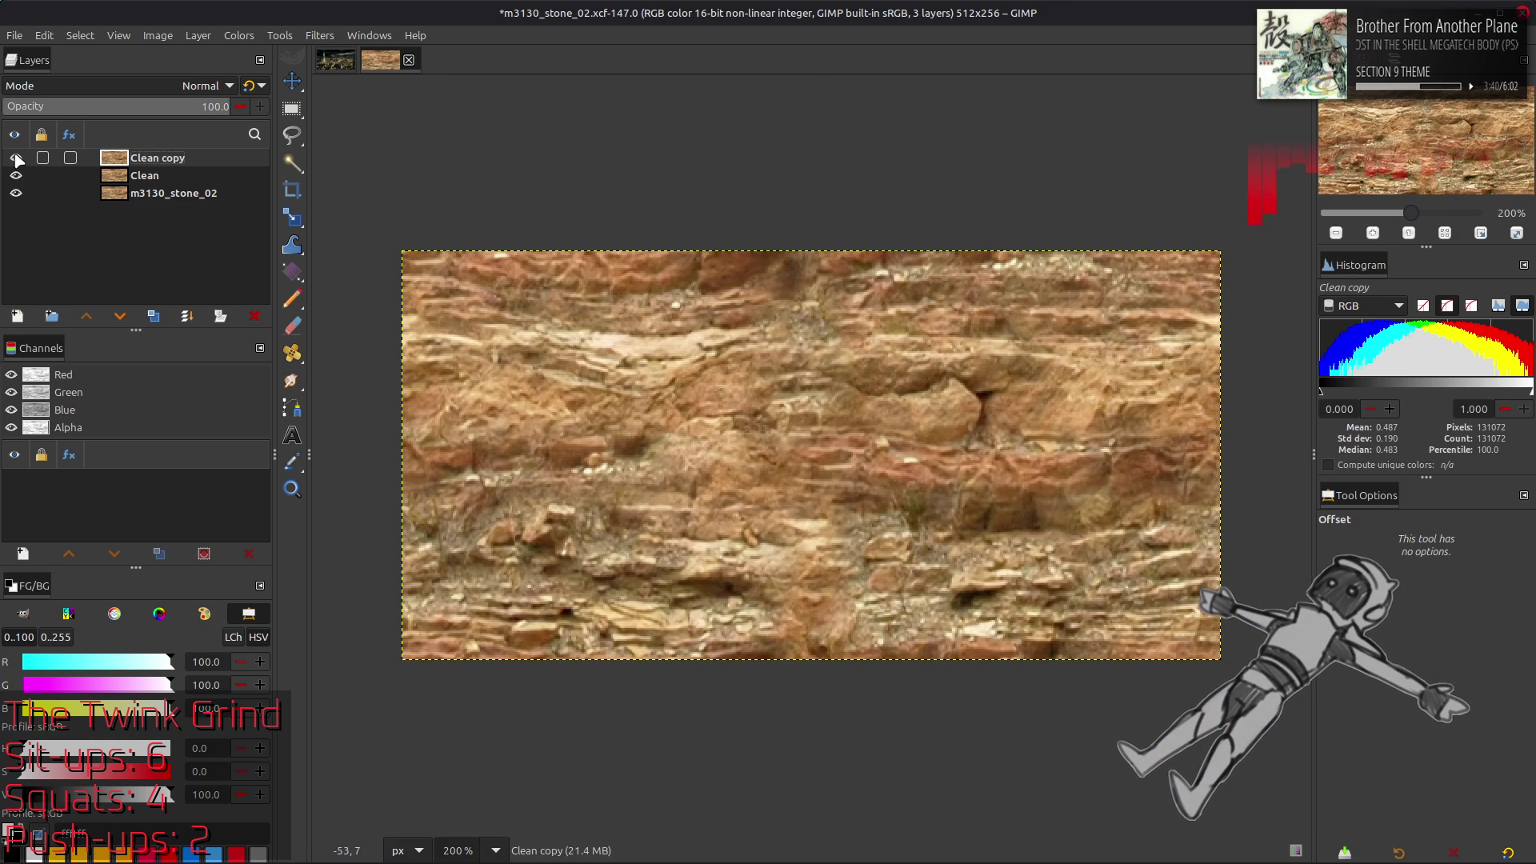
left_click(16, 159)
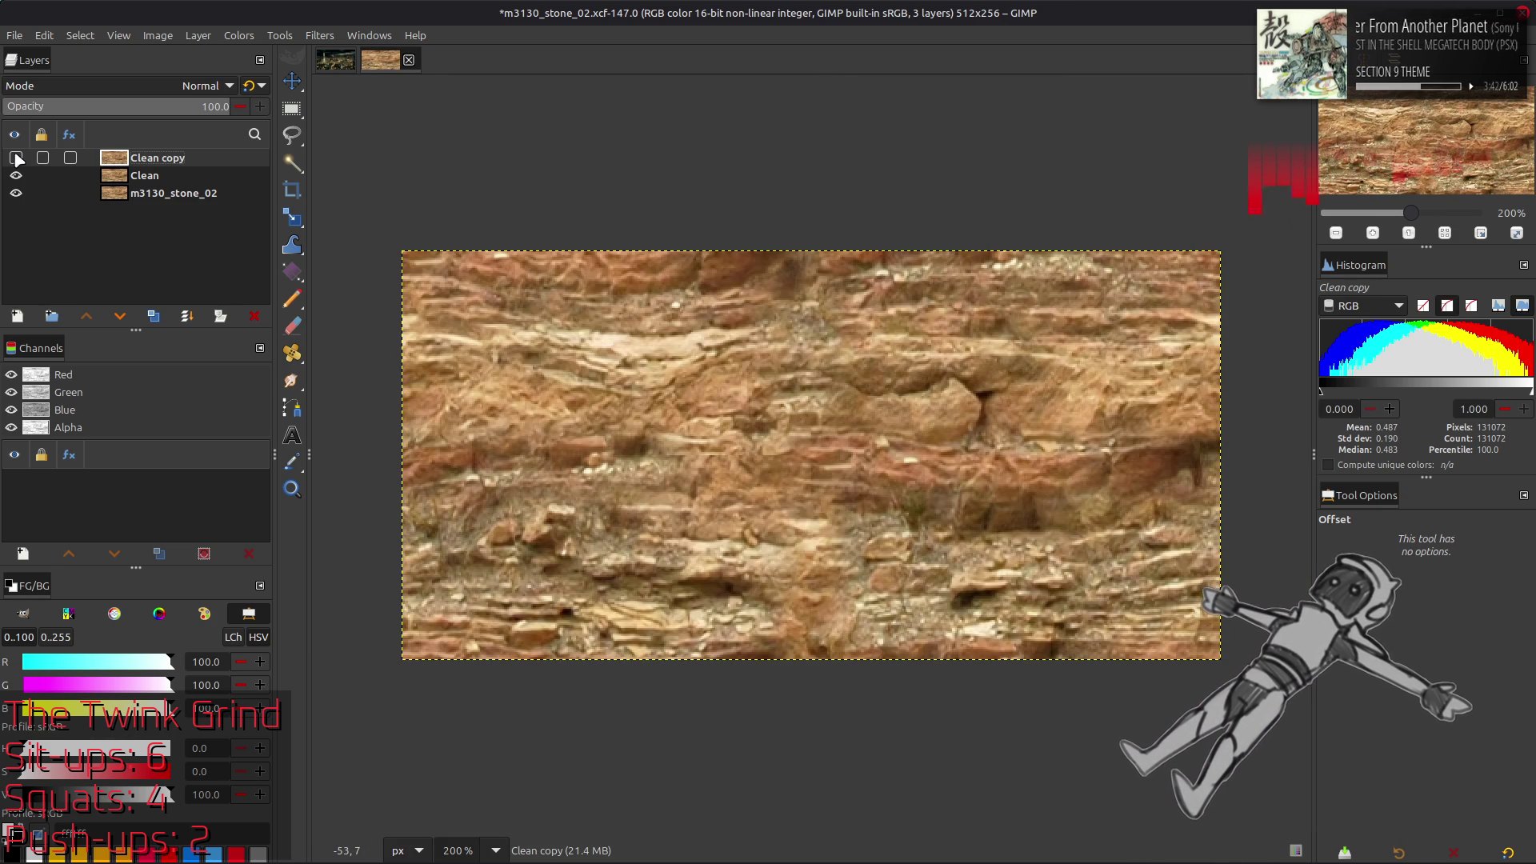
left_click(16, 159)
left_click(16, 159)
left_click(16, 159)
left_click(16, 159)
left_click(16, 159)
left_click(16, 160)
left_click(16, 160)
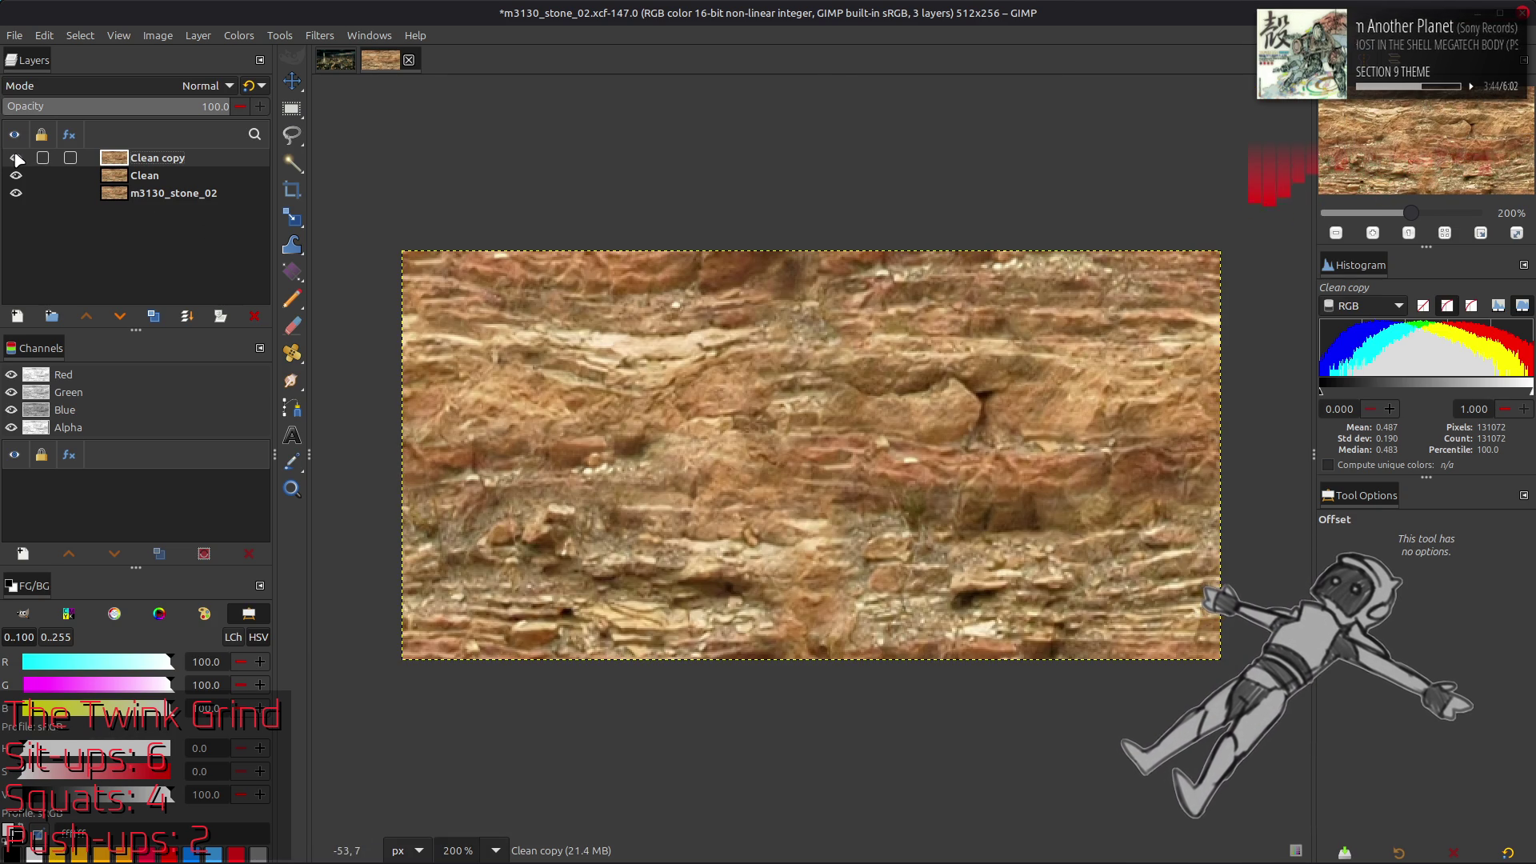
left_click(16, 159)
left_click(16, 159)
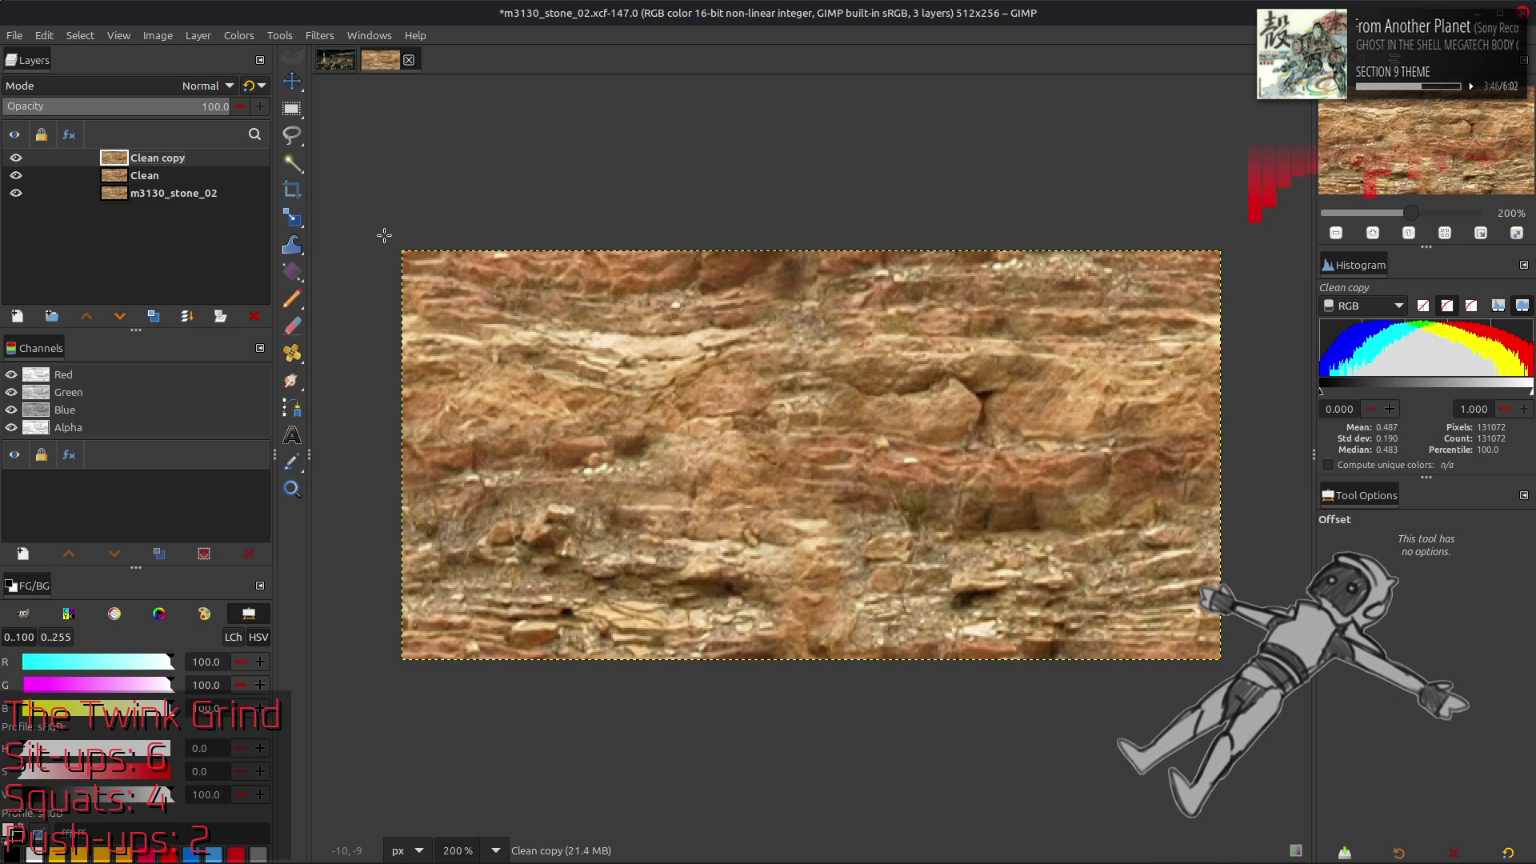
Rename the Clean copy layer to TileFix
key("m")
double_click(155, 159)
type("TileFix")
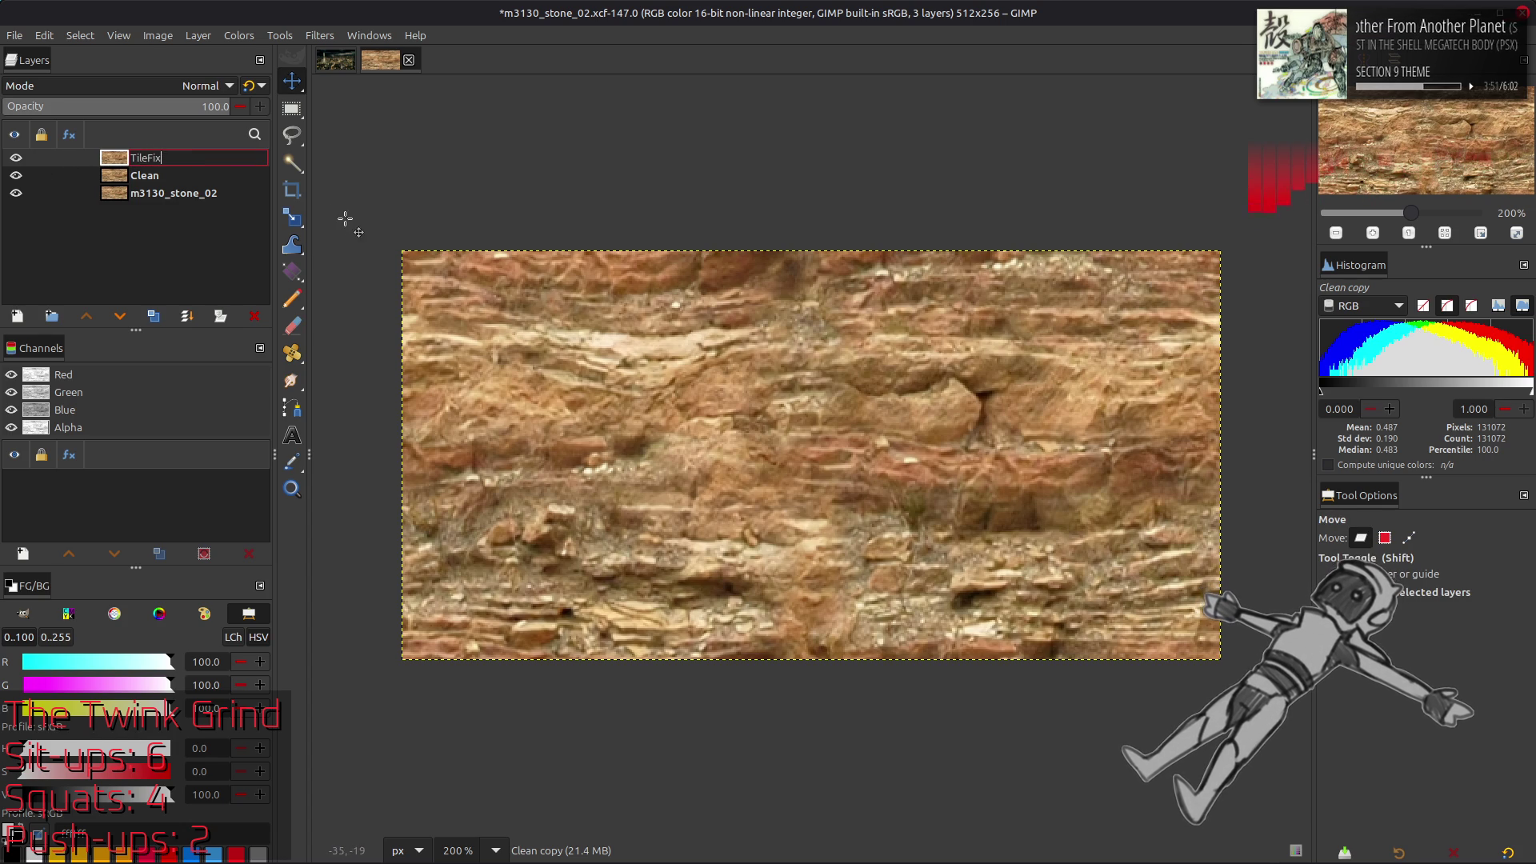
key("Return")
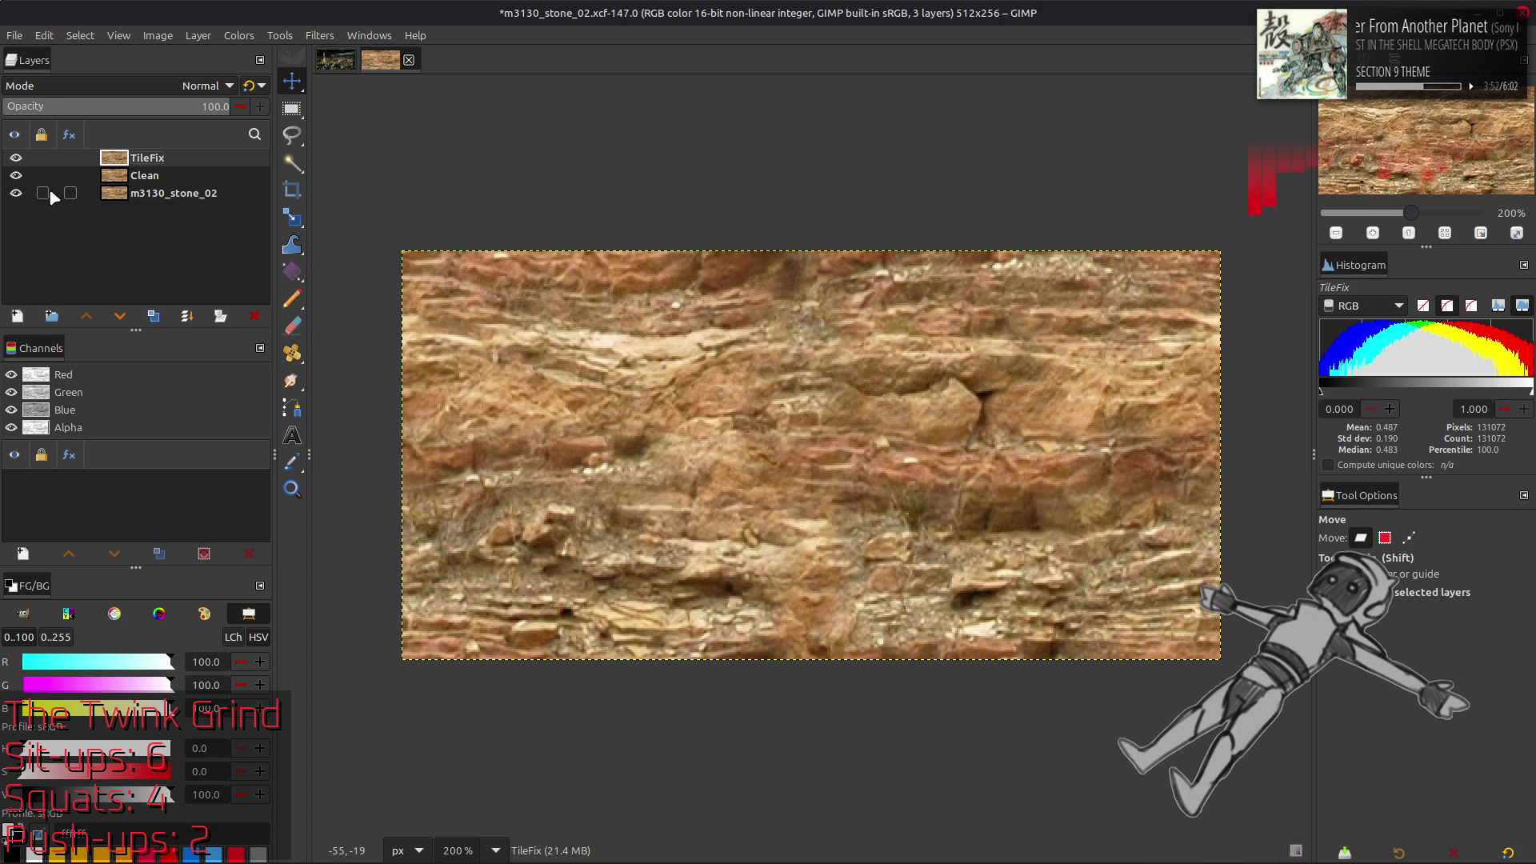
left_click(18, 192)
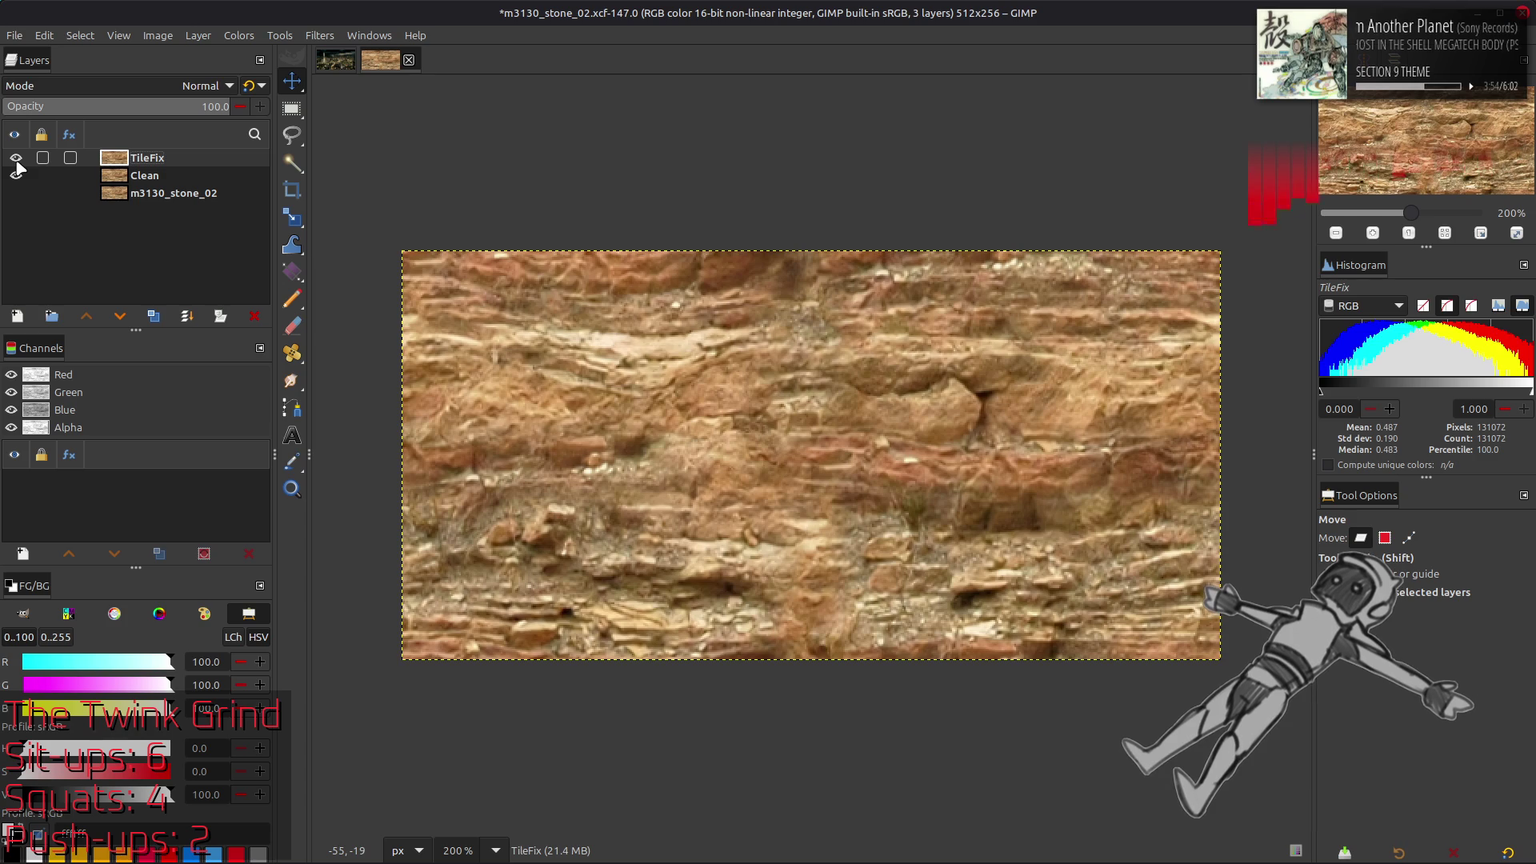
left_click(16, 193)
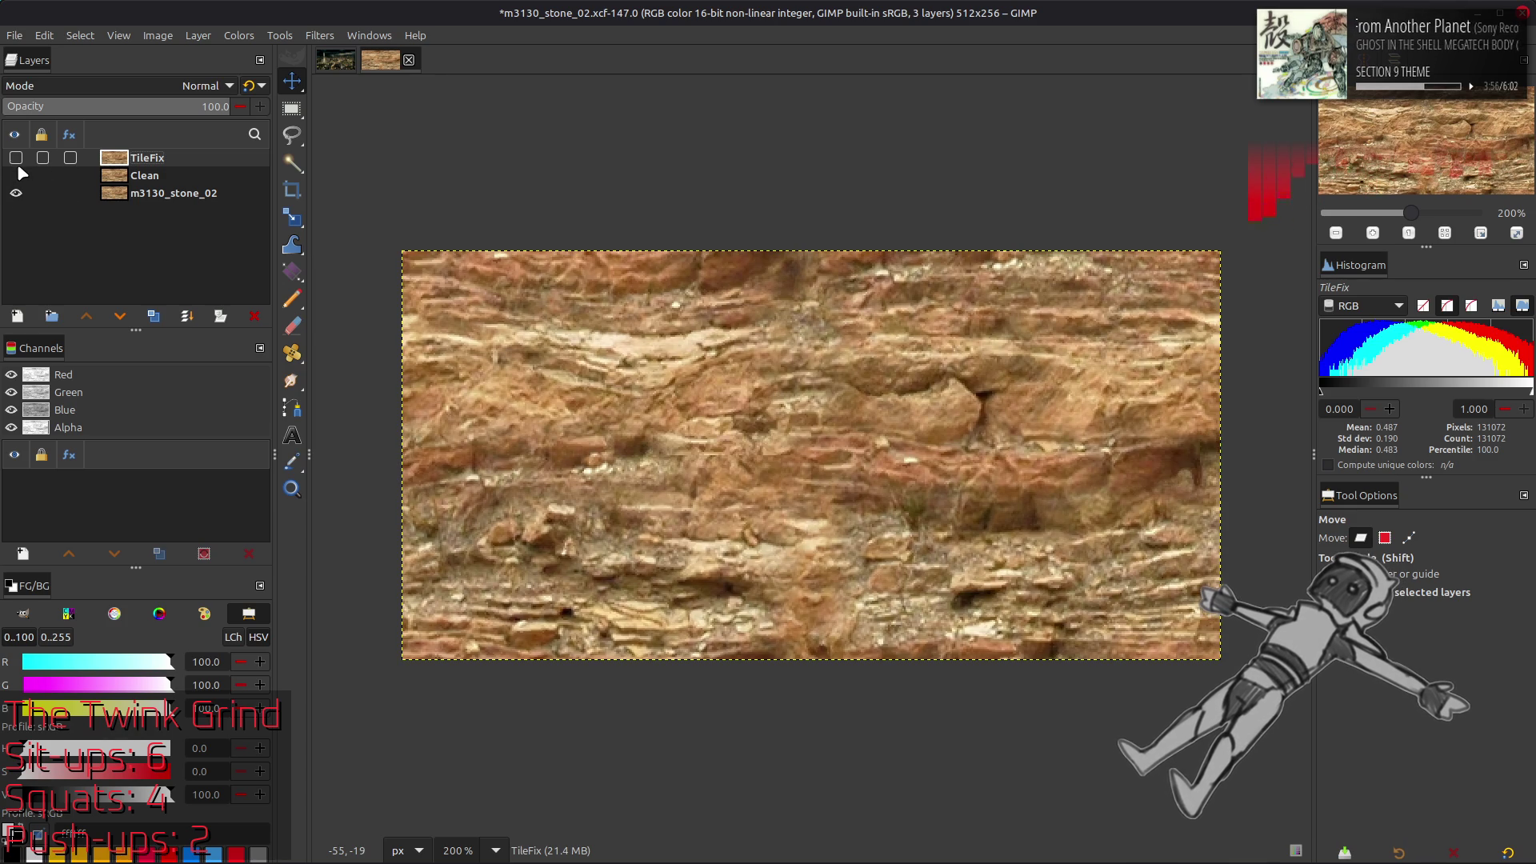
Duplicate the TileFix layer and bring up the G'MIC-Qt filter collection
left_click(168, 315)
left_click(167, 314)
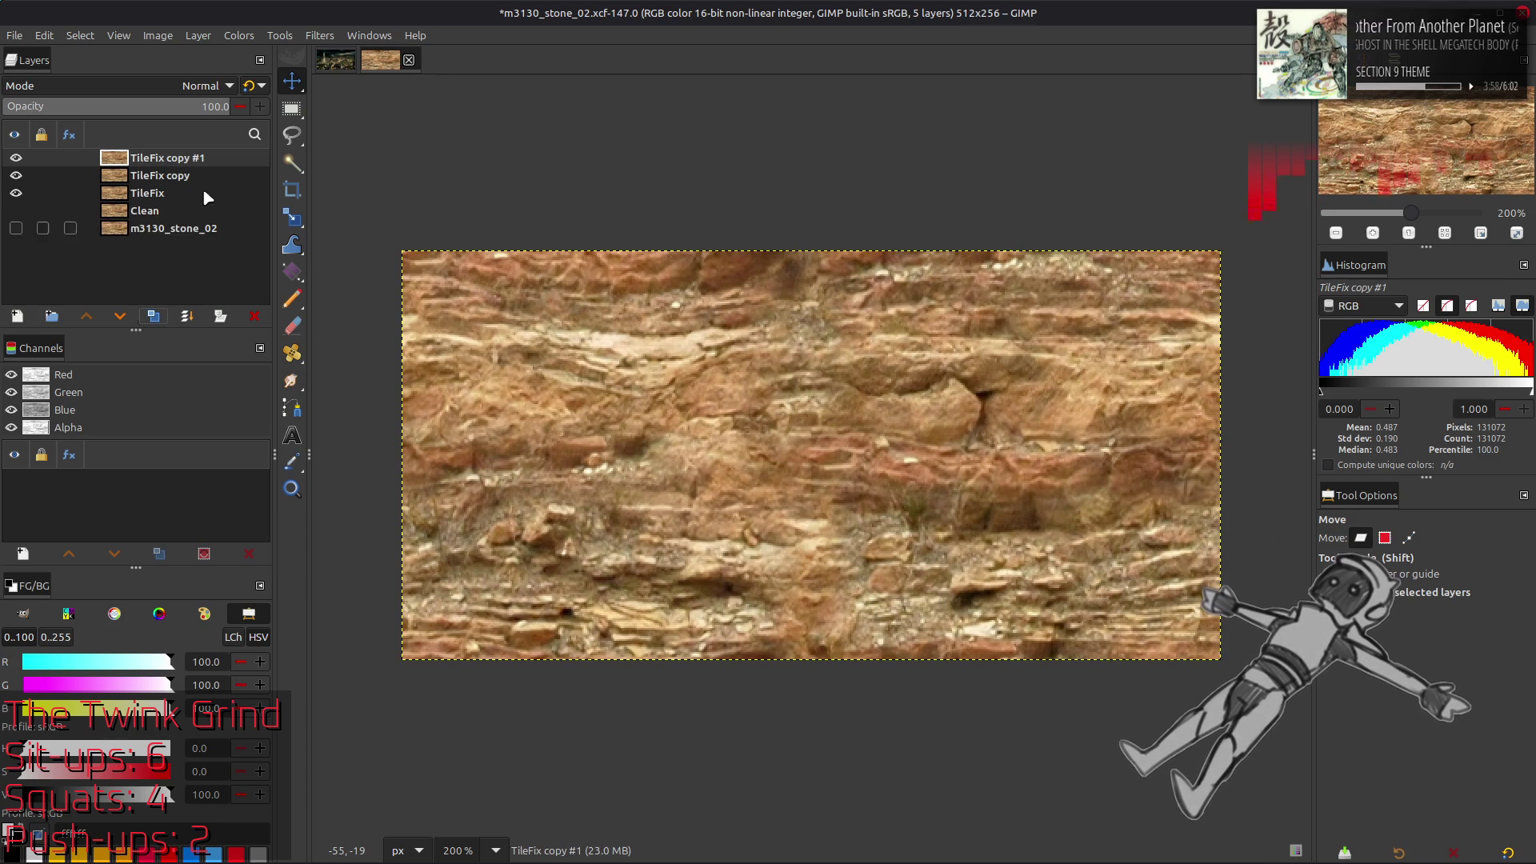
left_click(320, 36)
left_click(398, 426)
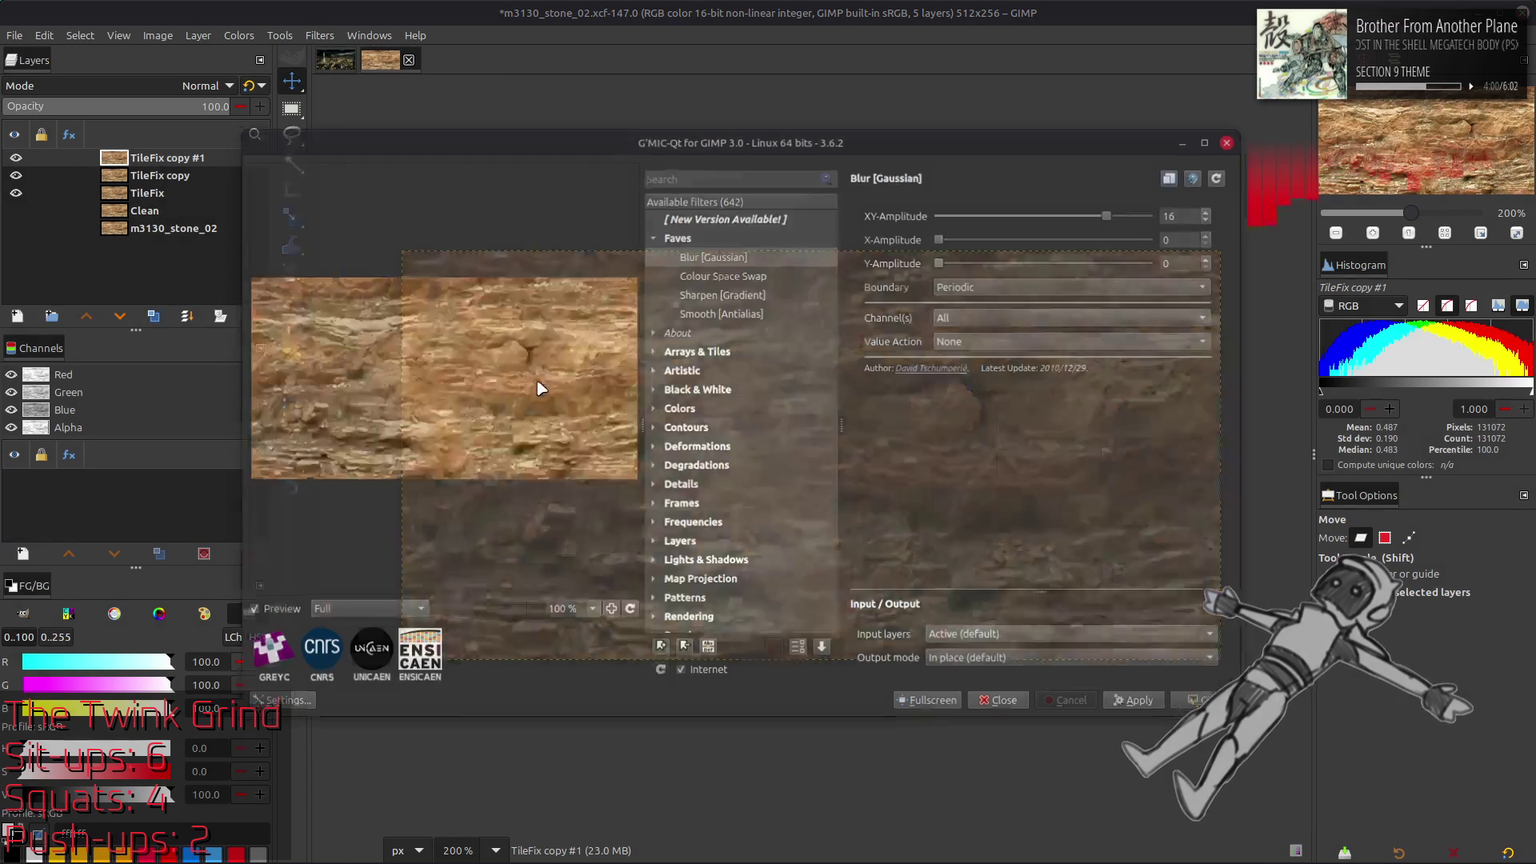
Blur the copy with Gaussian amplitude 0.5, set it to Grain extract, and merge down
left_click_drag(1112, 213, 947, 213)
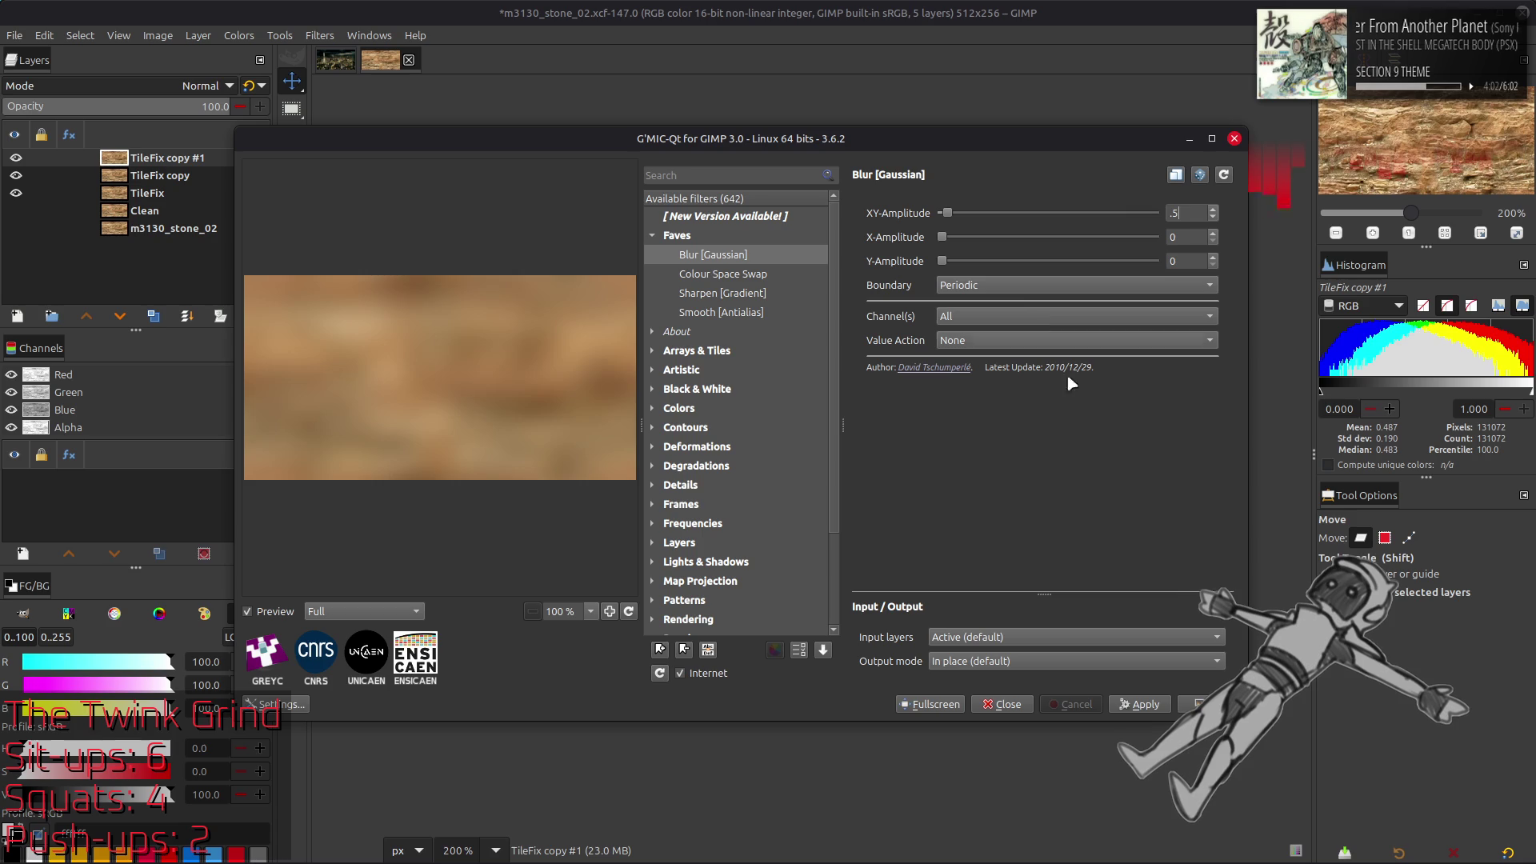
left_click(1197, 705)
left_click(204, 86)
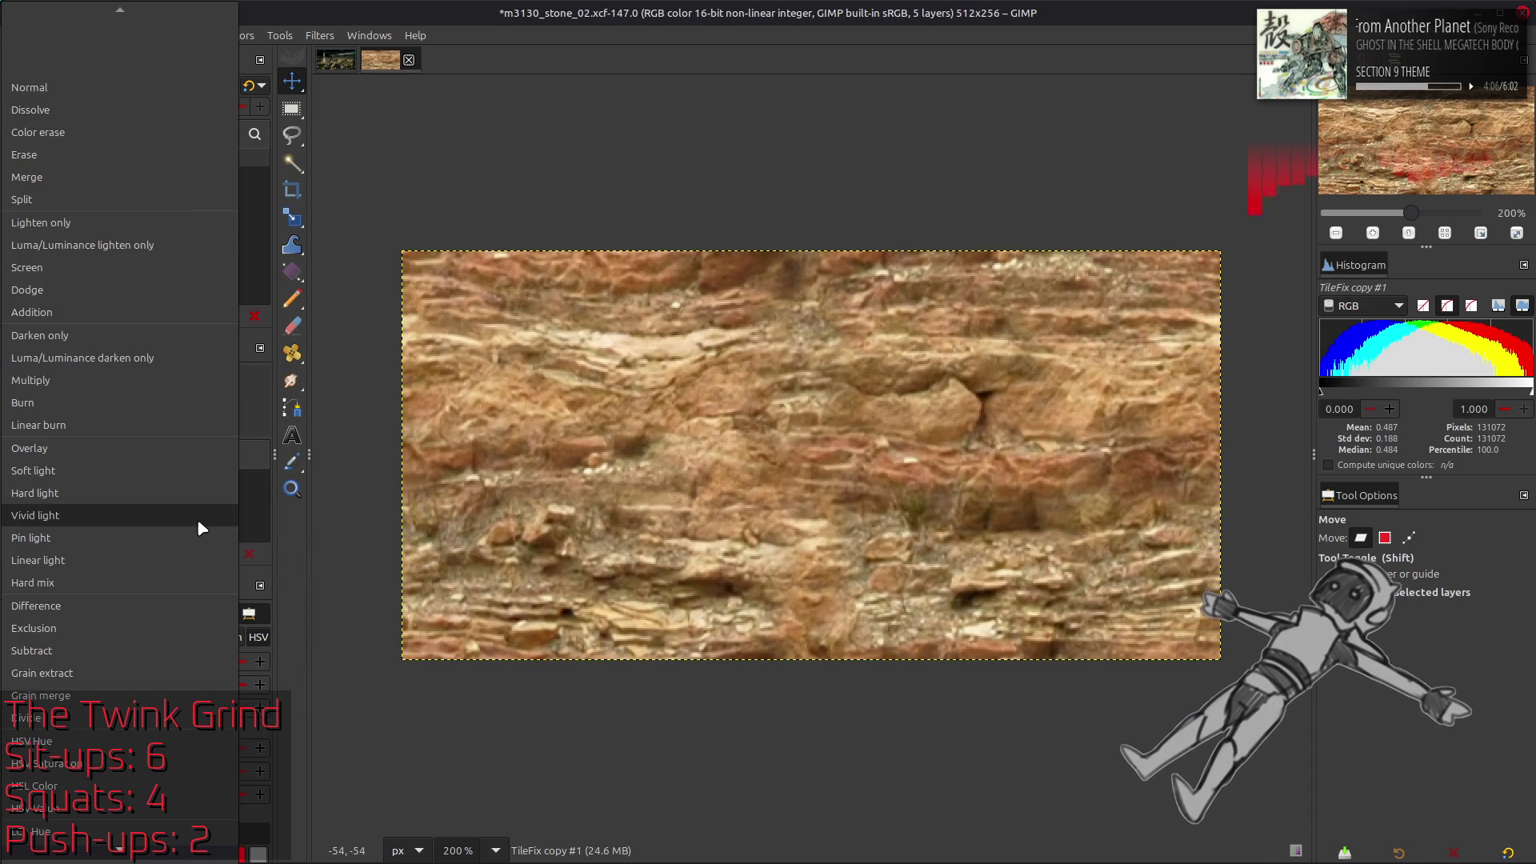
left_click(48, 695)
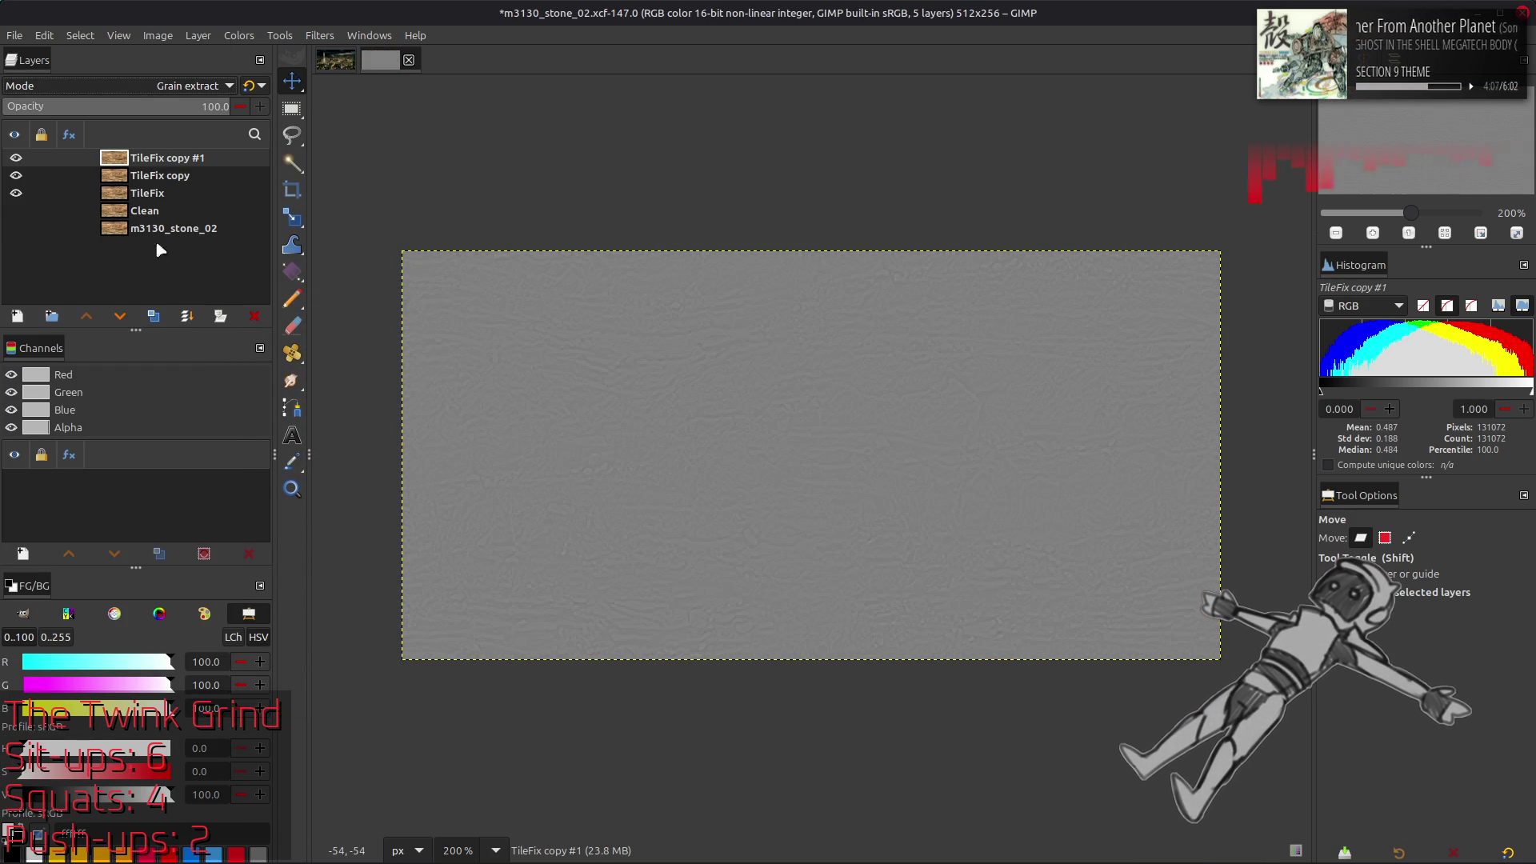
right_click(159, 157)
left_click(208, 330)
Set the detail layer to Grain merge and merge it down into TileFix
left_click(148, 80)
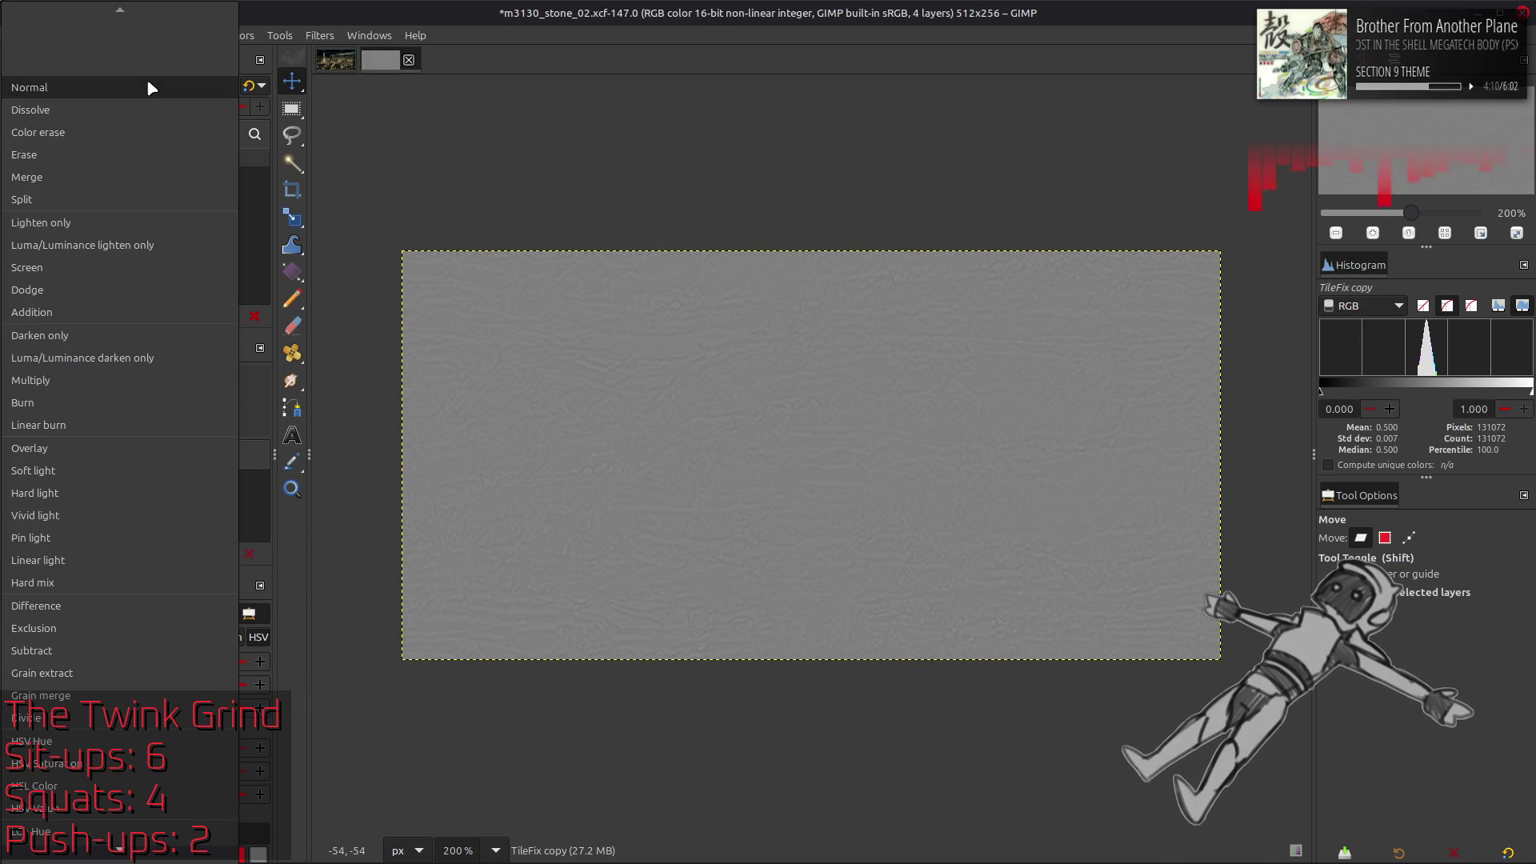
left_click(132, 696)
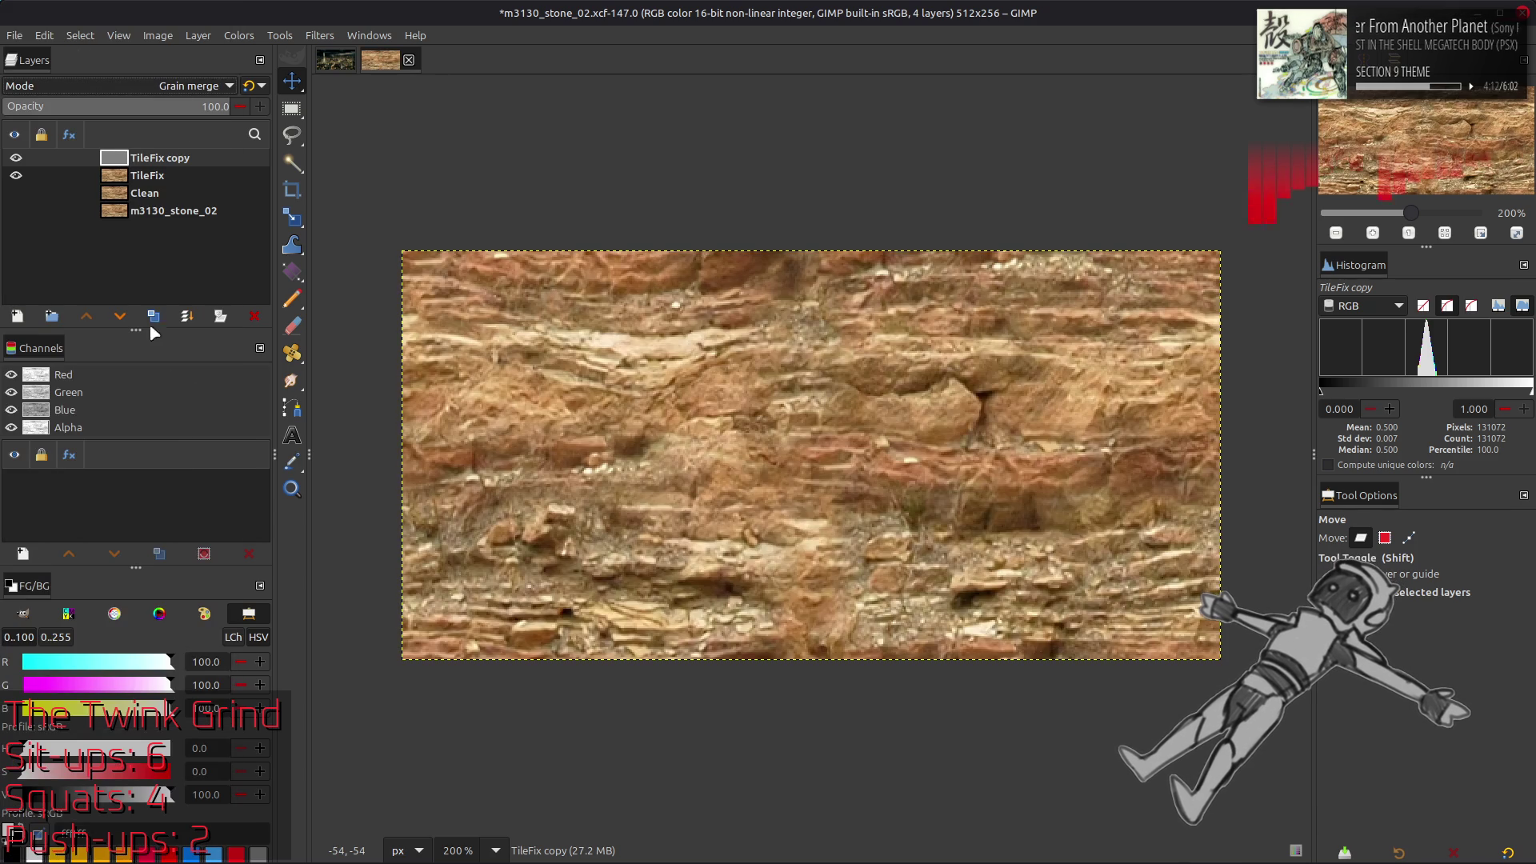
right_click(147, 156)
left_click(204, 331)
Show the Clean layer and toggle TileFix to compare against the original, leaving it visible
left_click(16, 175)
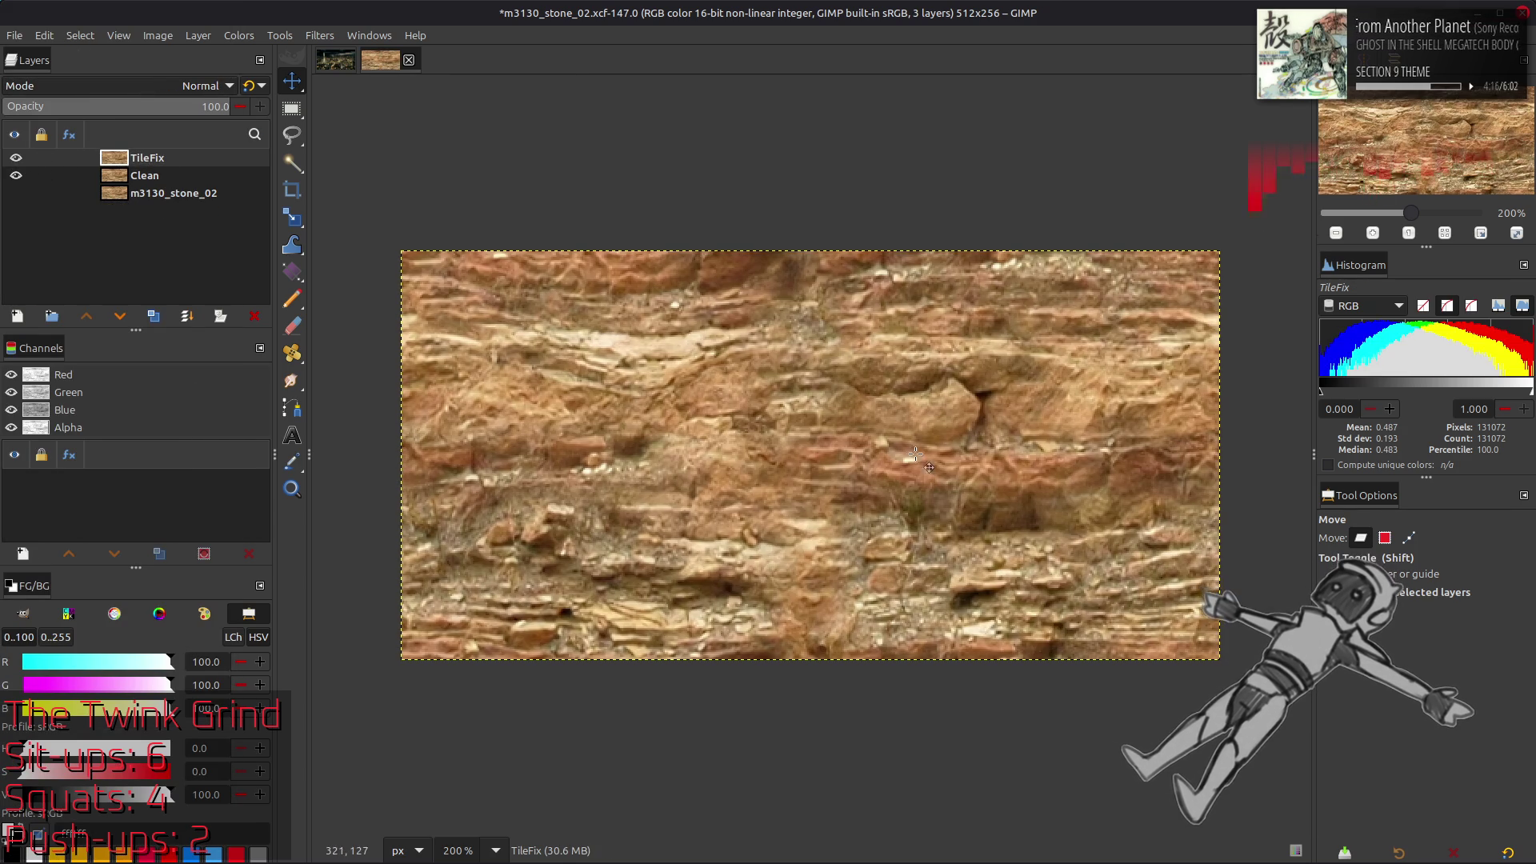
scroll(806, 390, "up", 2)
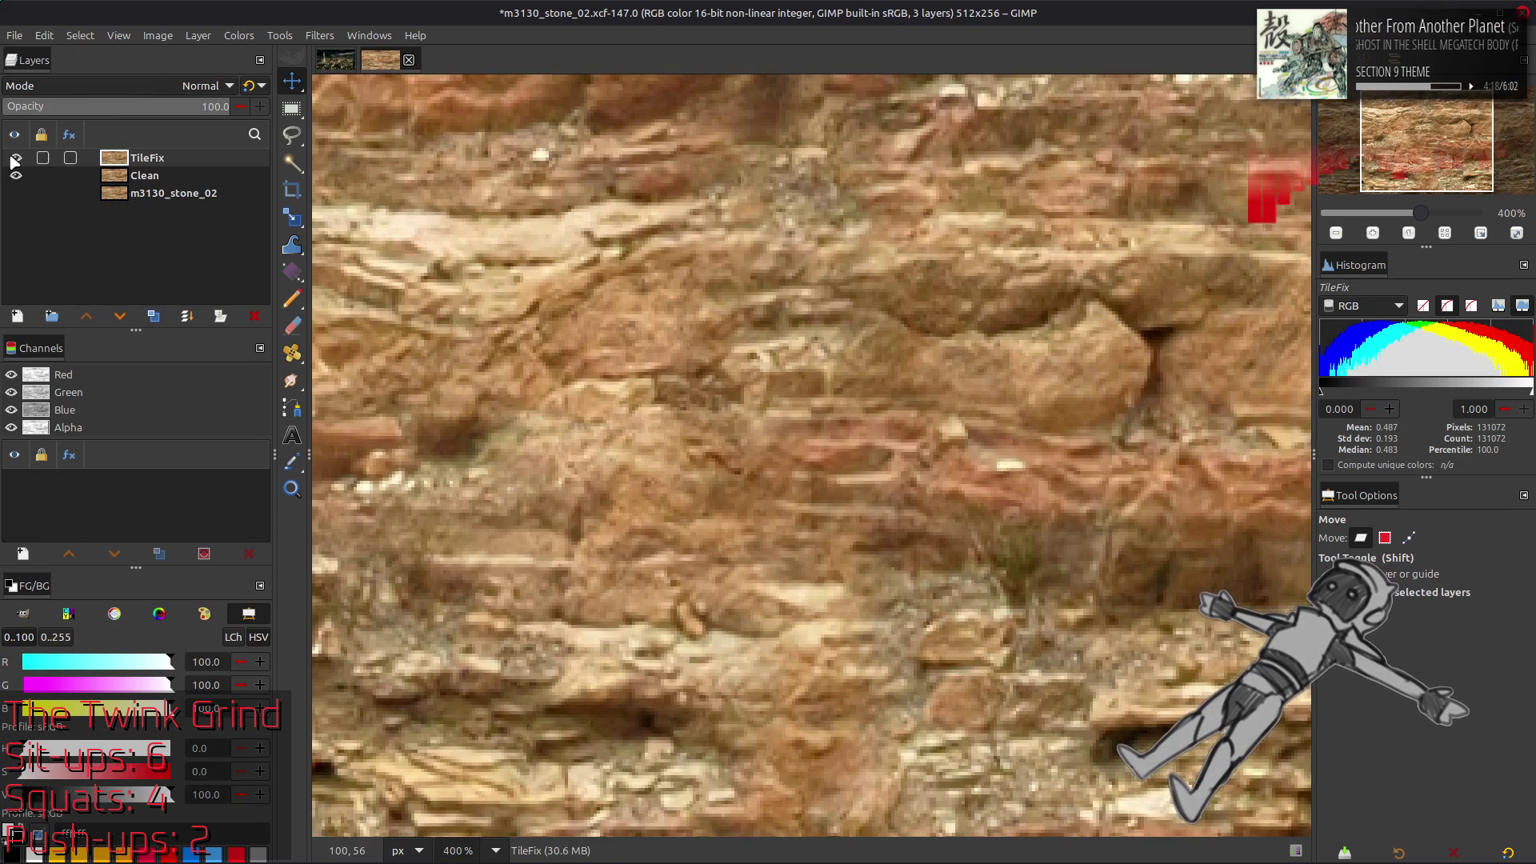
left_click(15, 159)
left_click(15, 159)
left_click(15, 159)
left_click(15, 160)
left_click(14, 159)
left_click(14, 159)
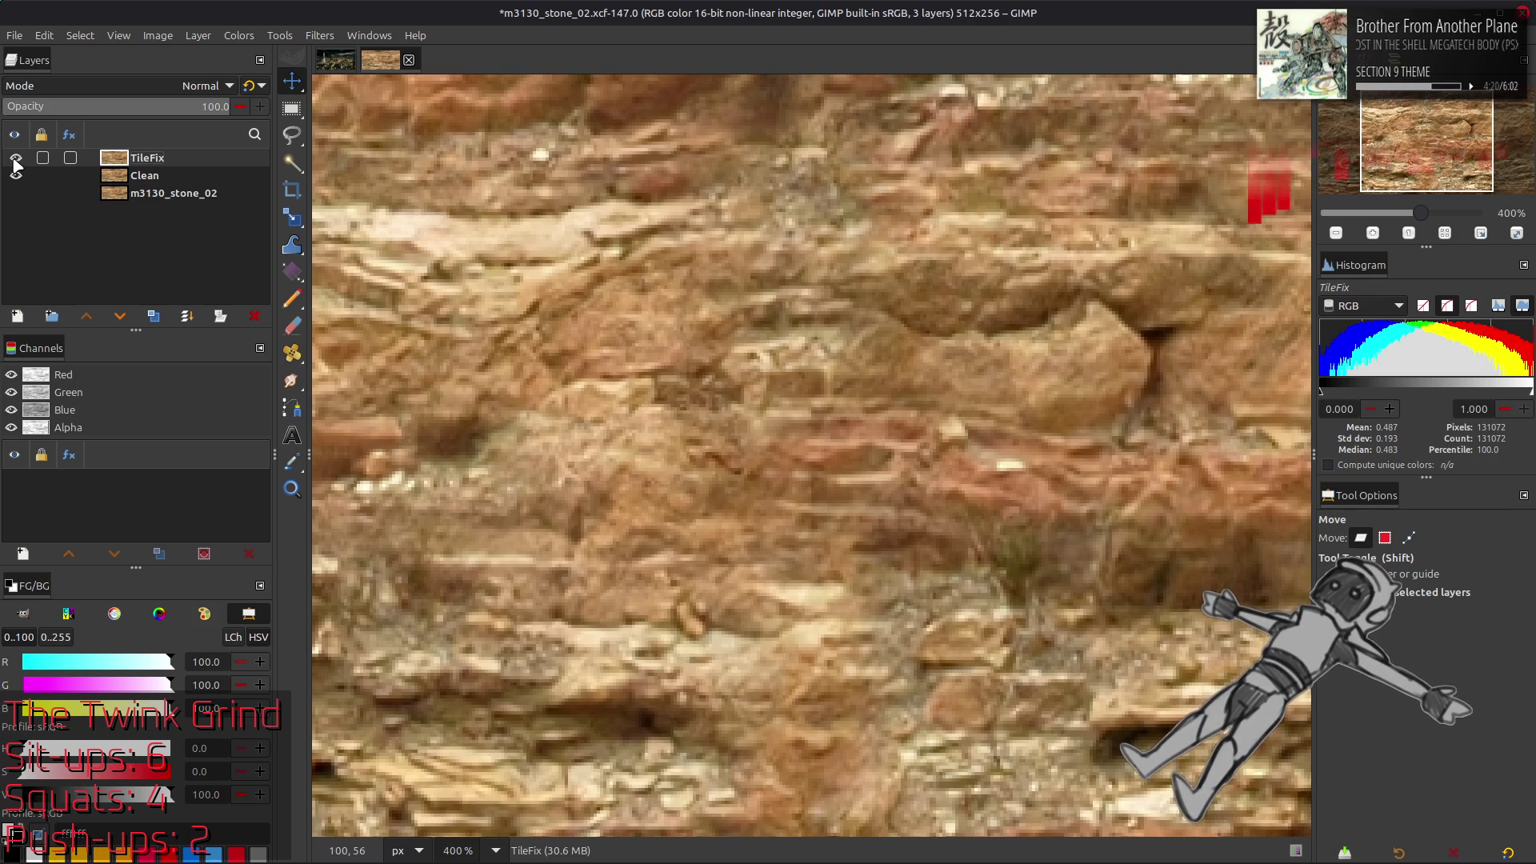
scroll(904, 420, "down", 2)
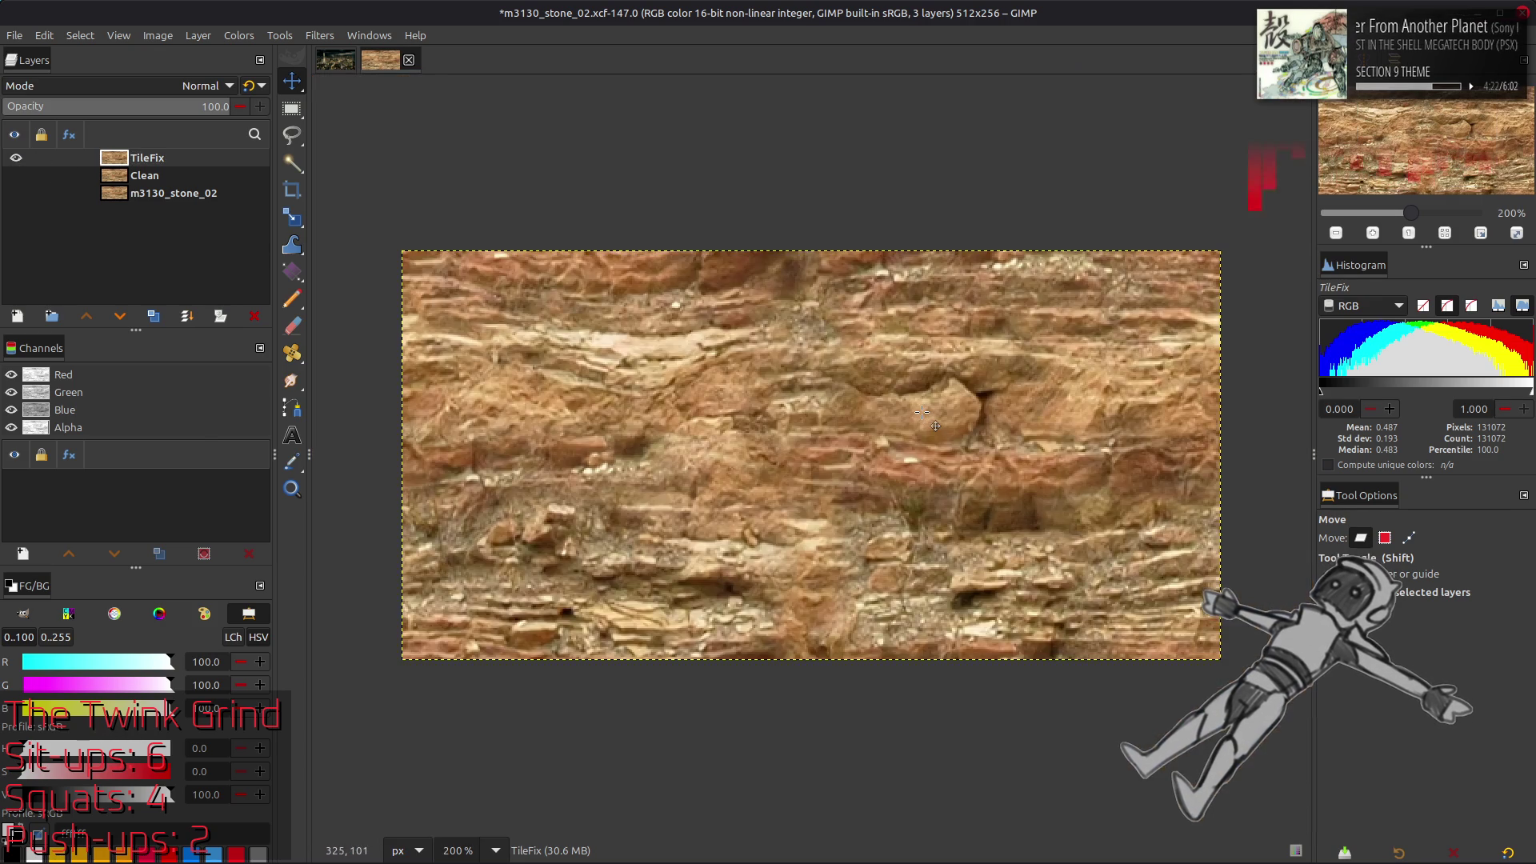
Save m3130_stone_02.xcf, then replace chaiNNer's Load Image node with the pasted 512x256 texture
key("ctrl+s")
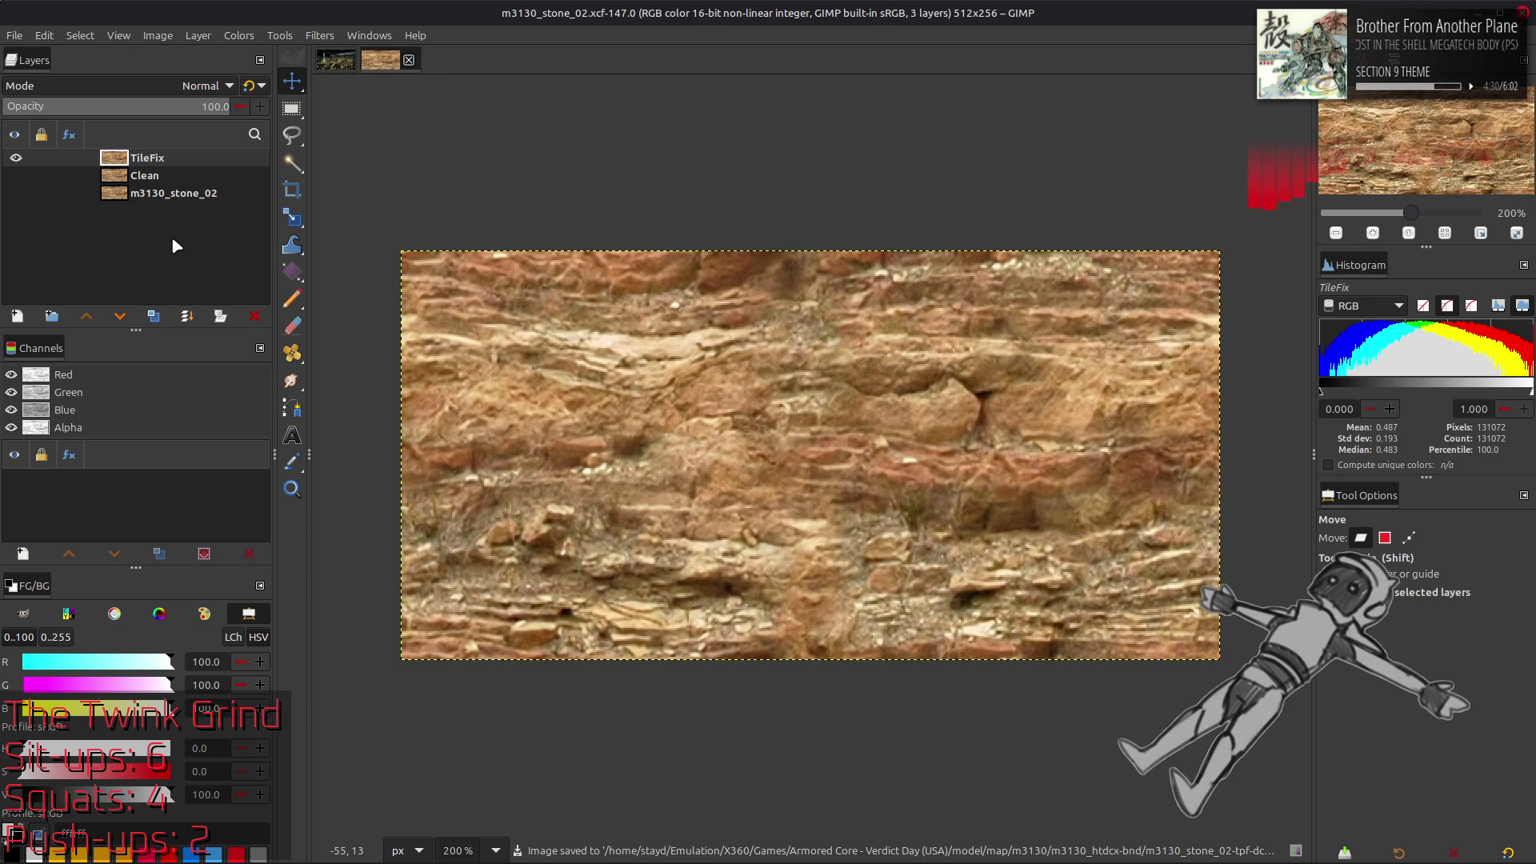
mouse_move(599, 851)
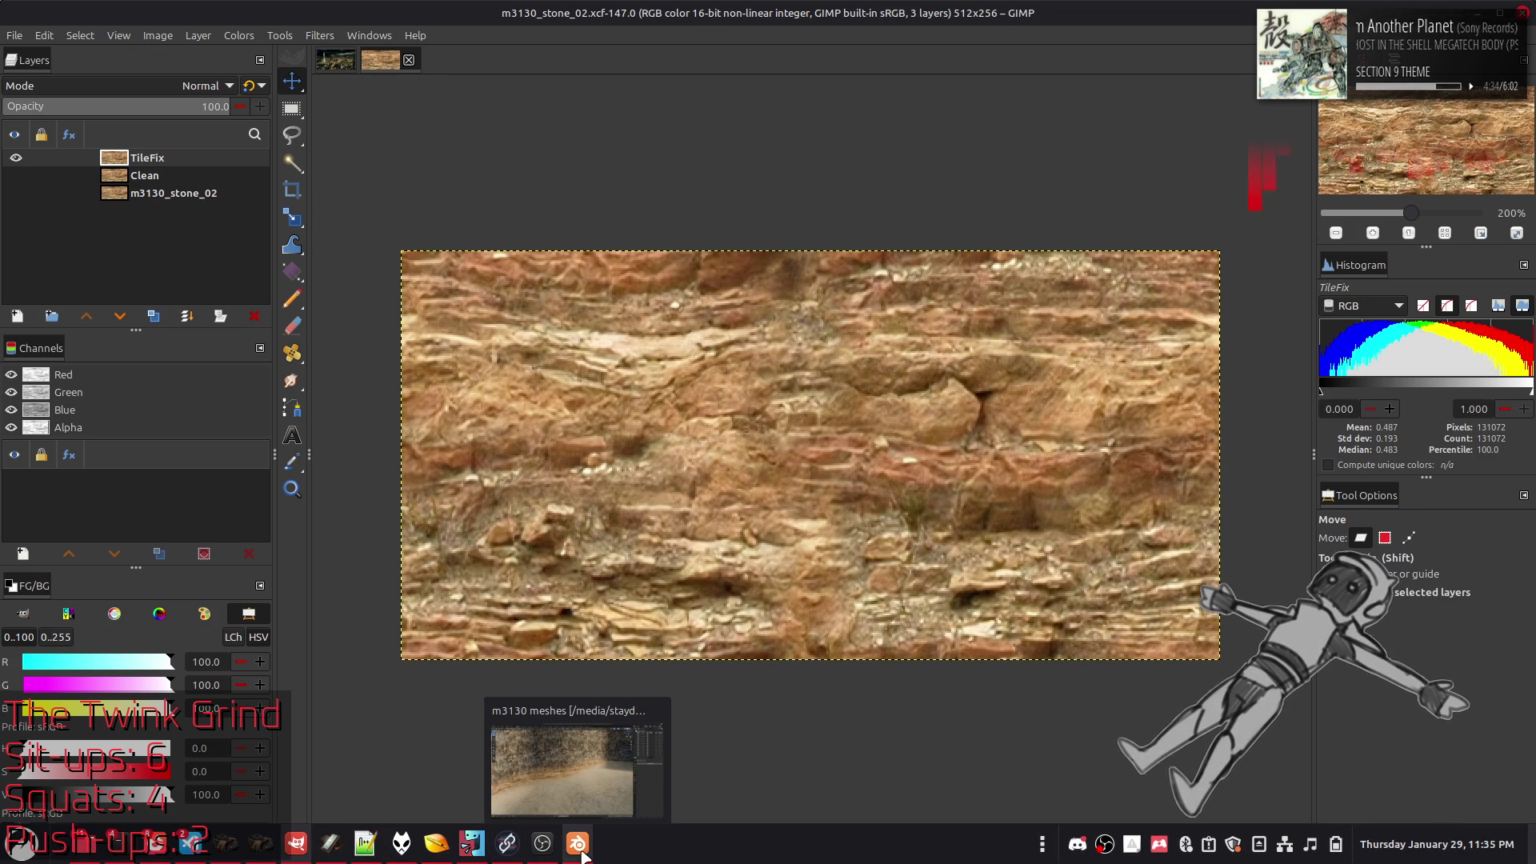
left_click(507, 844)
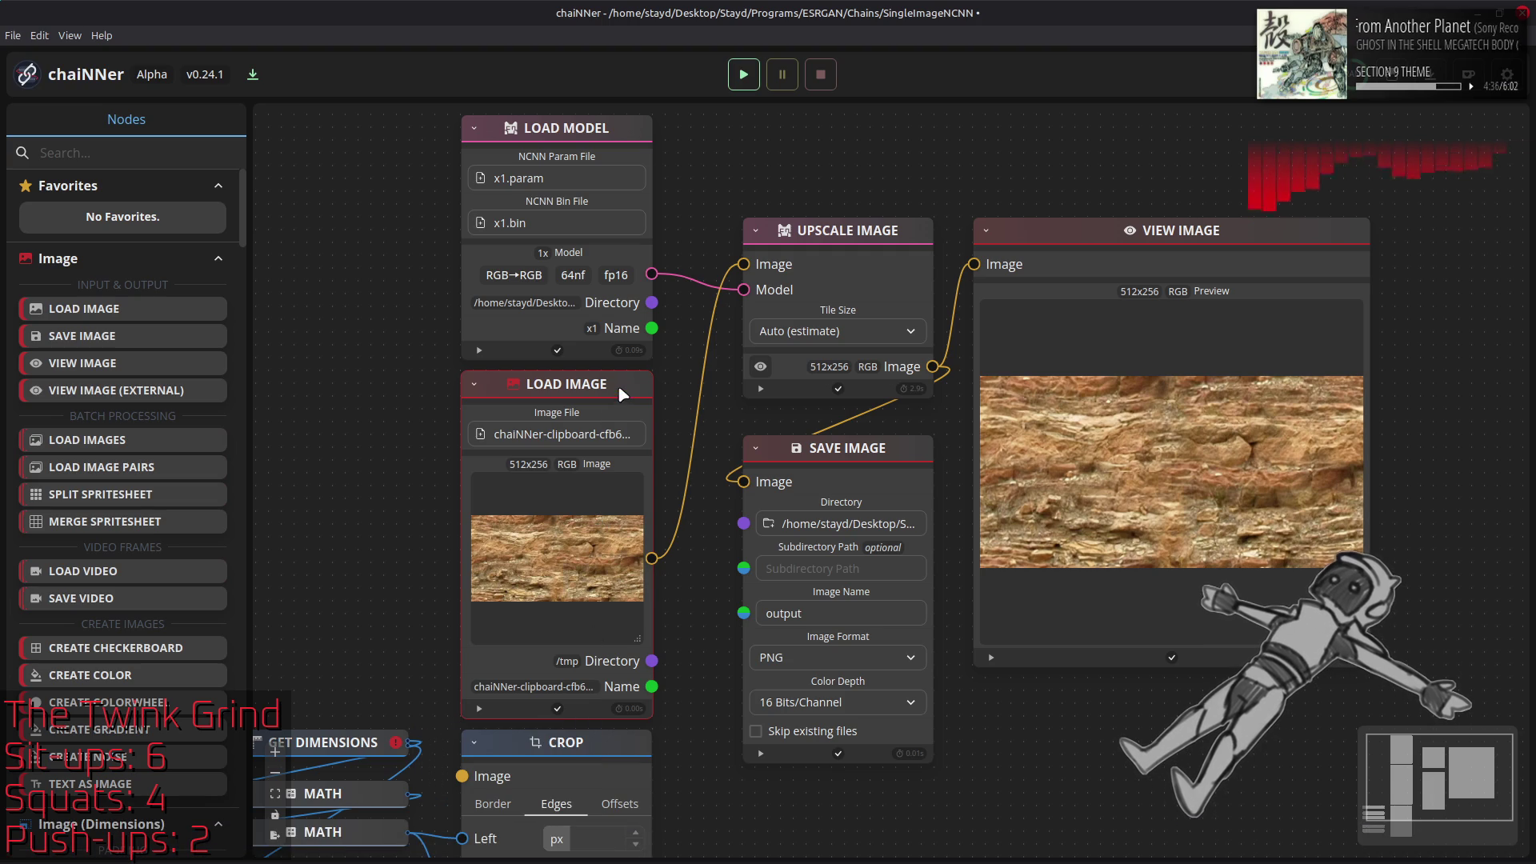
key("Delete")
key("ctrl+v")
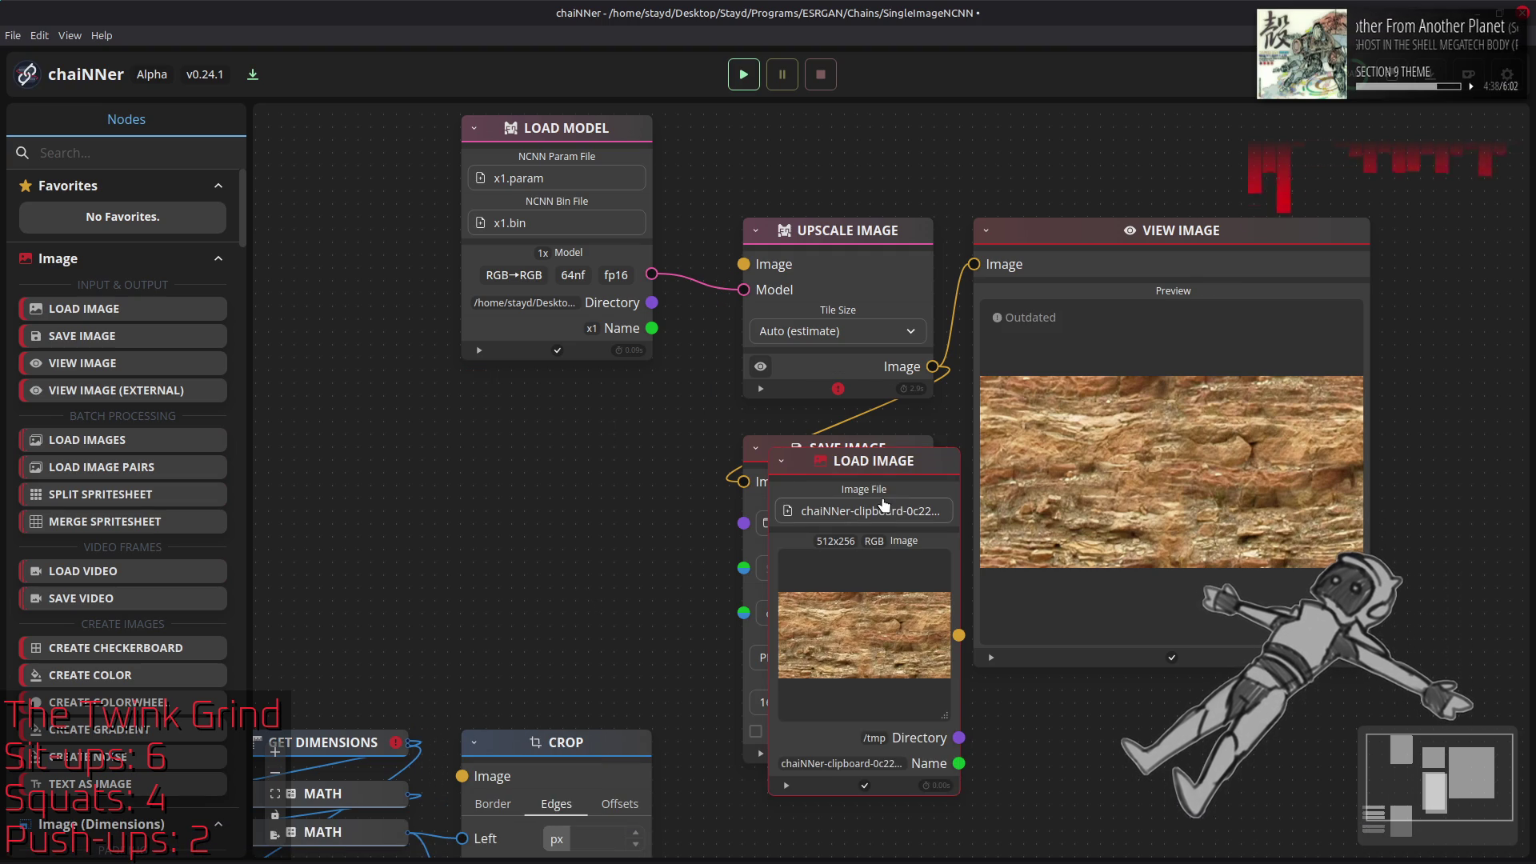
Wire the pasted texture into Upscale Image, load 1x-ReFocus-V3 x1.param, and run the chain
mouse_move(944, 464)
left_mouse_down()
mouse_move(582, 358)
mouse_move(658, 384)
mouse_move(630, 383)
left_mouse_up()
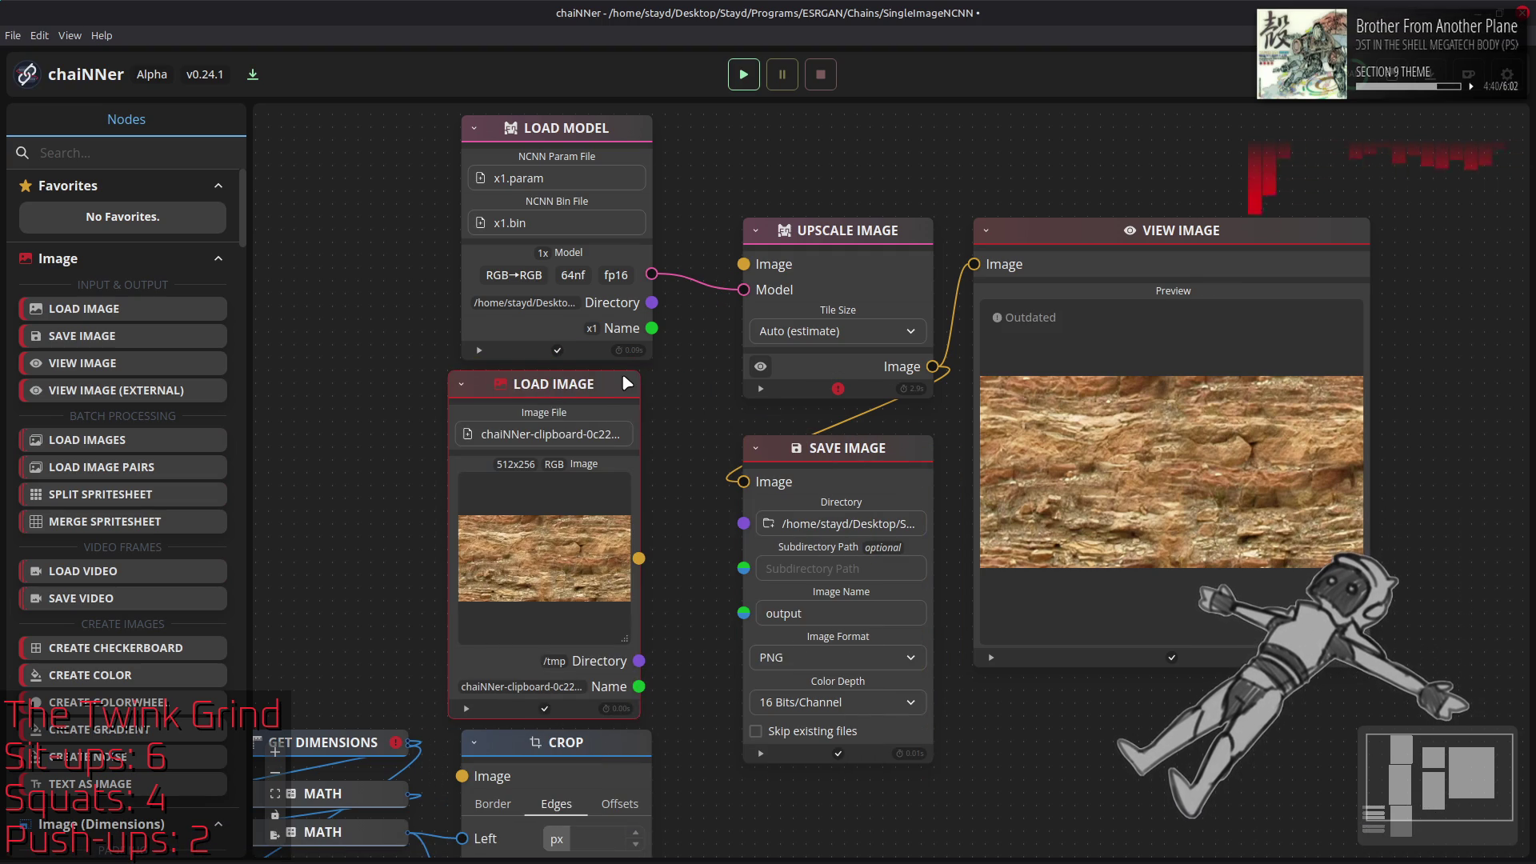
left_click_drag(658, 564, 743, 264)
left_click(562, 188)
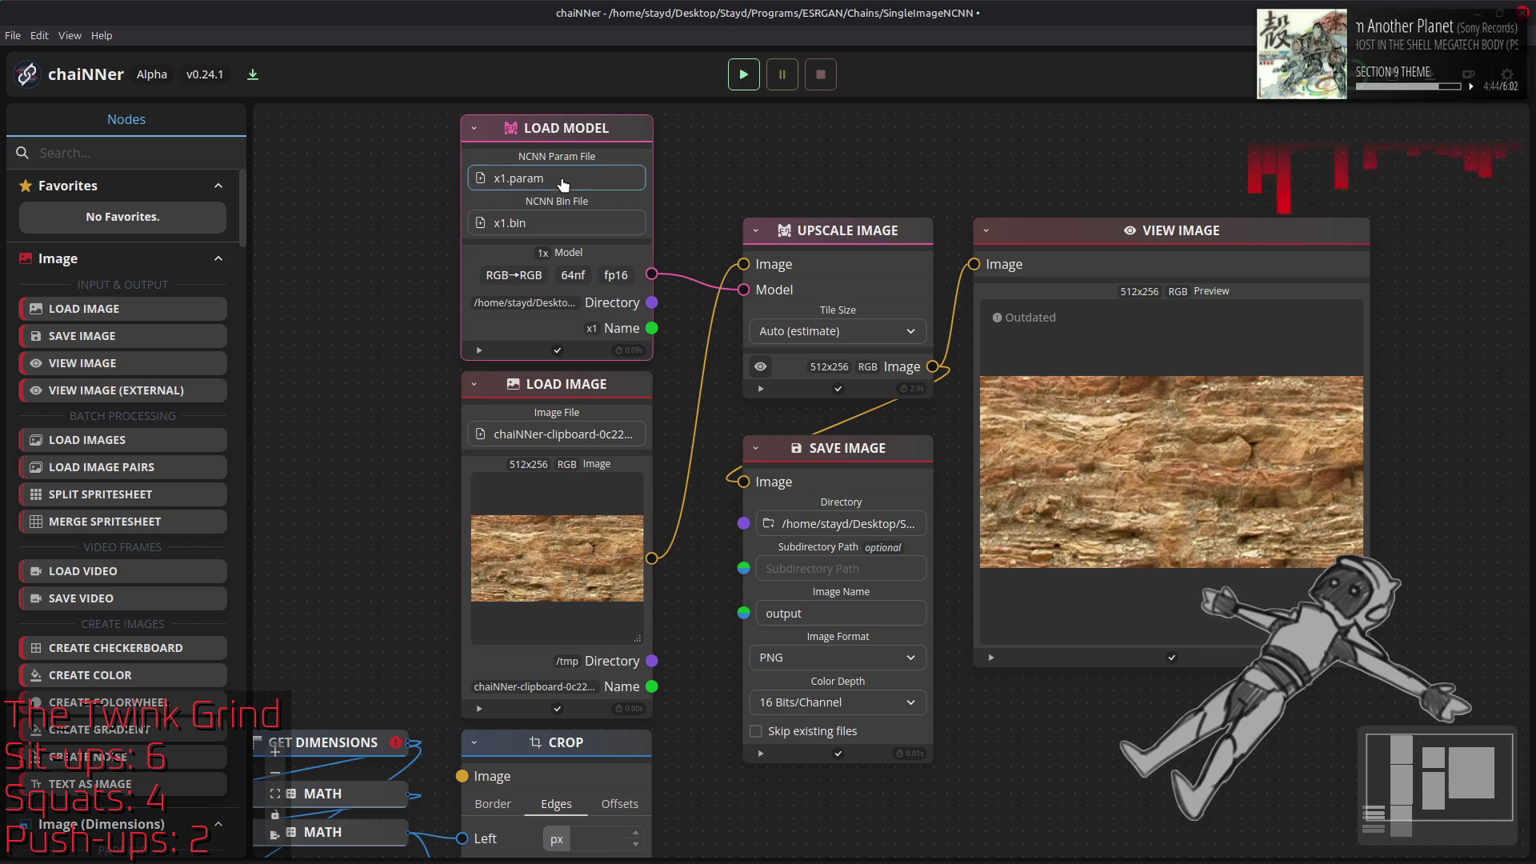
mouse_move(501, 856)
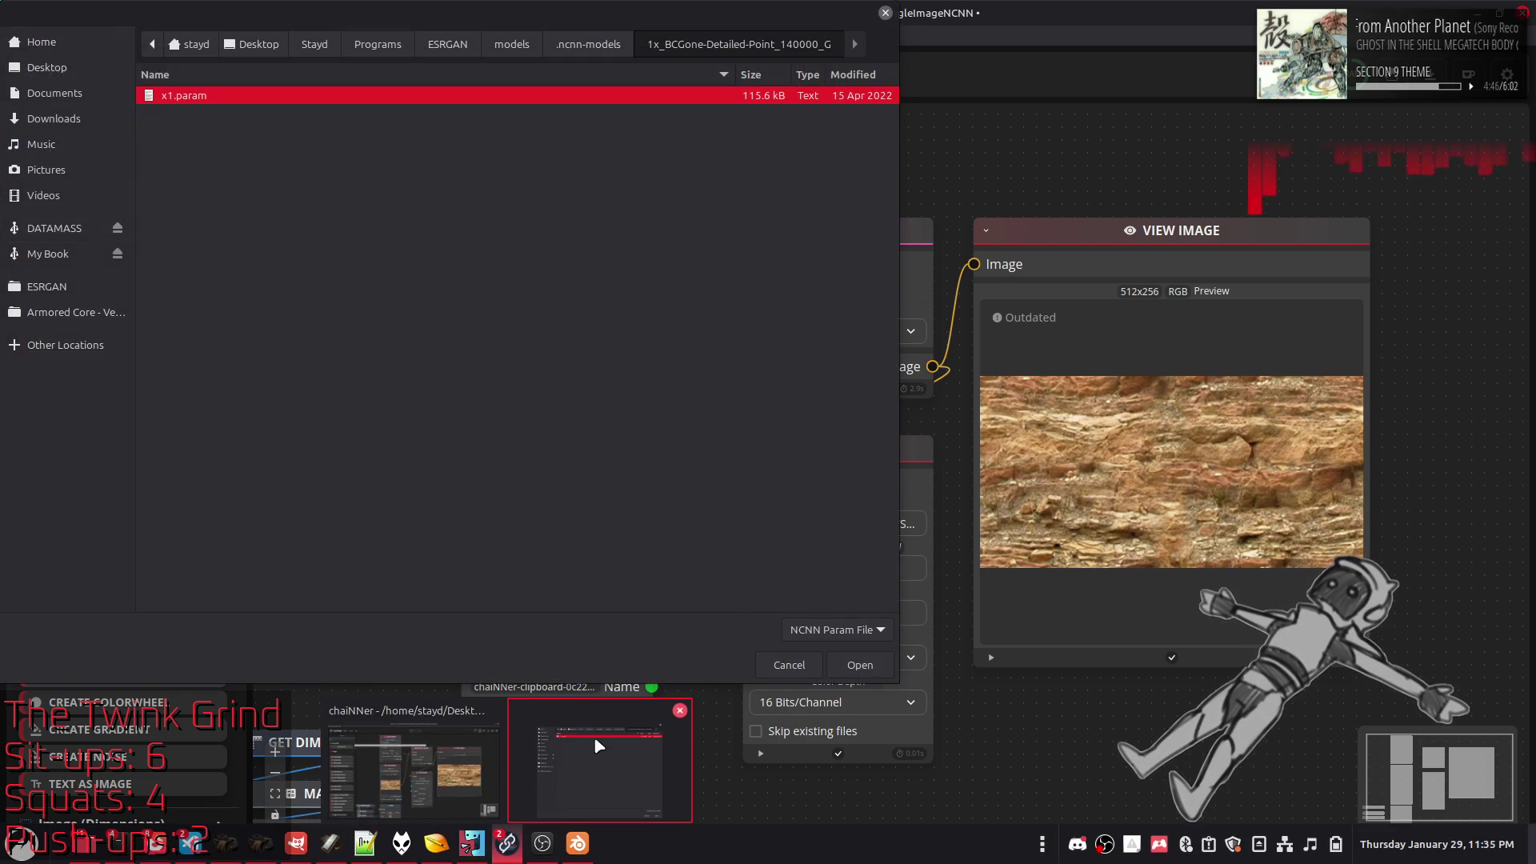
left_click(608, 768)
left_click(588, 44)
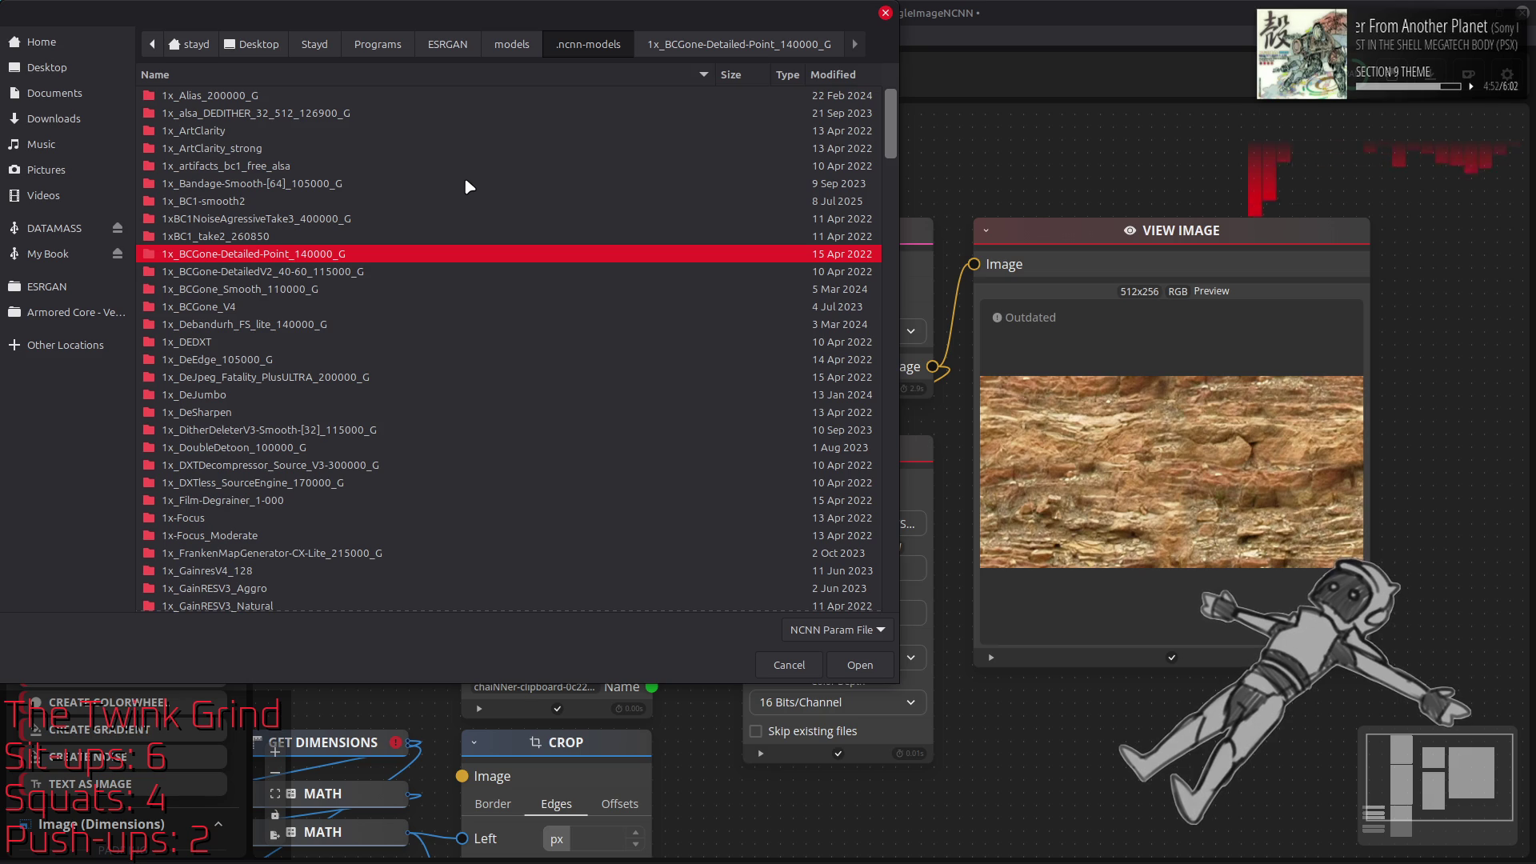
scroll(464, 188, "down", 10)
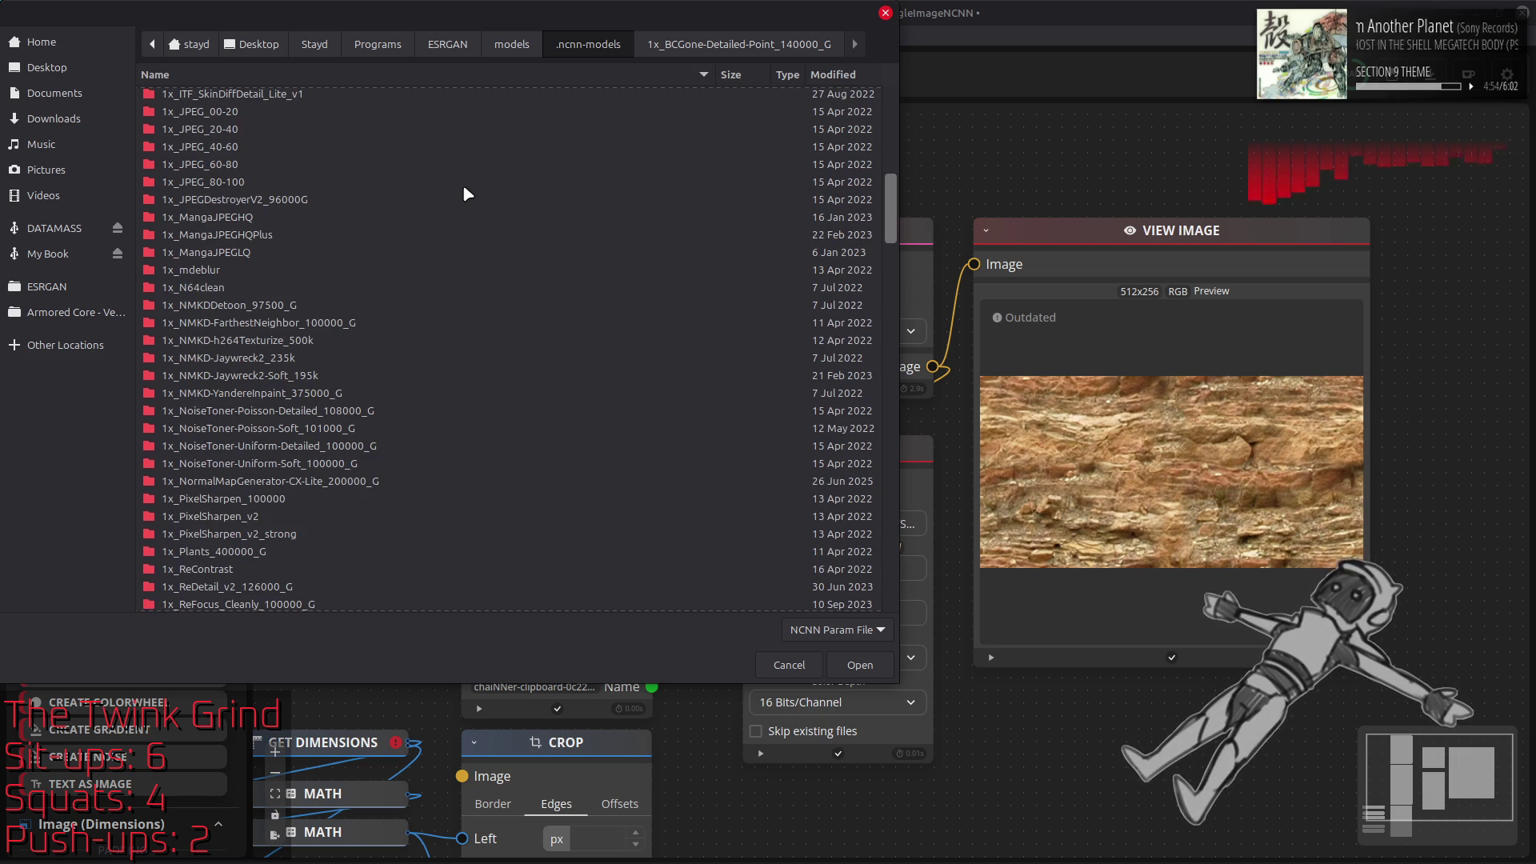
scroll(468, 193, "down", 3)
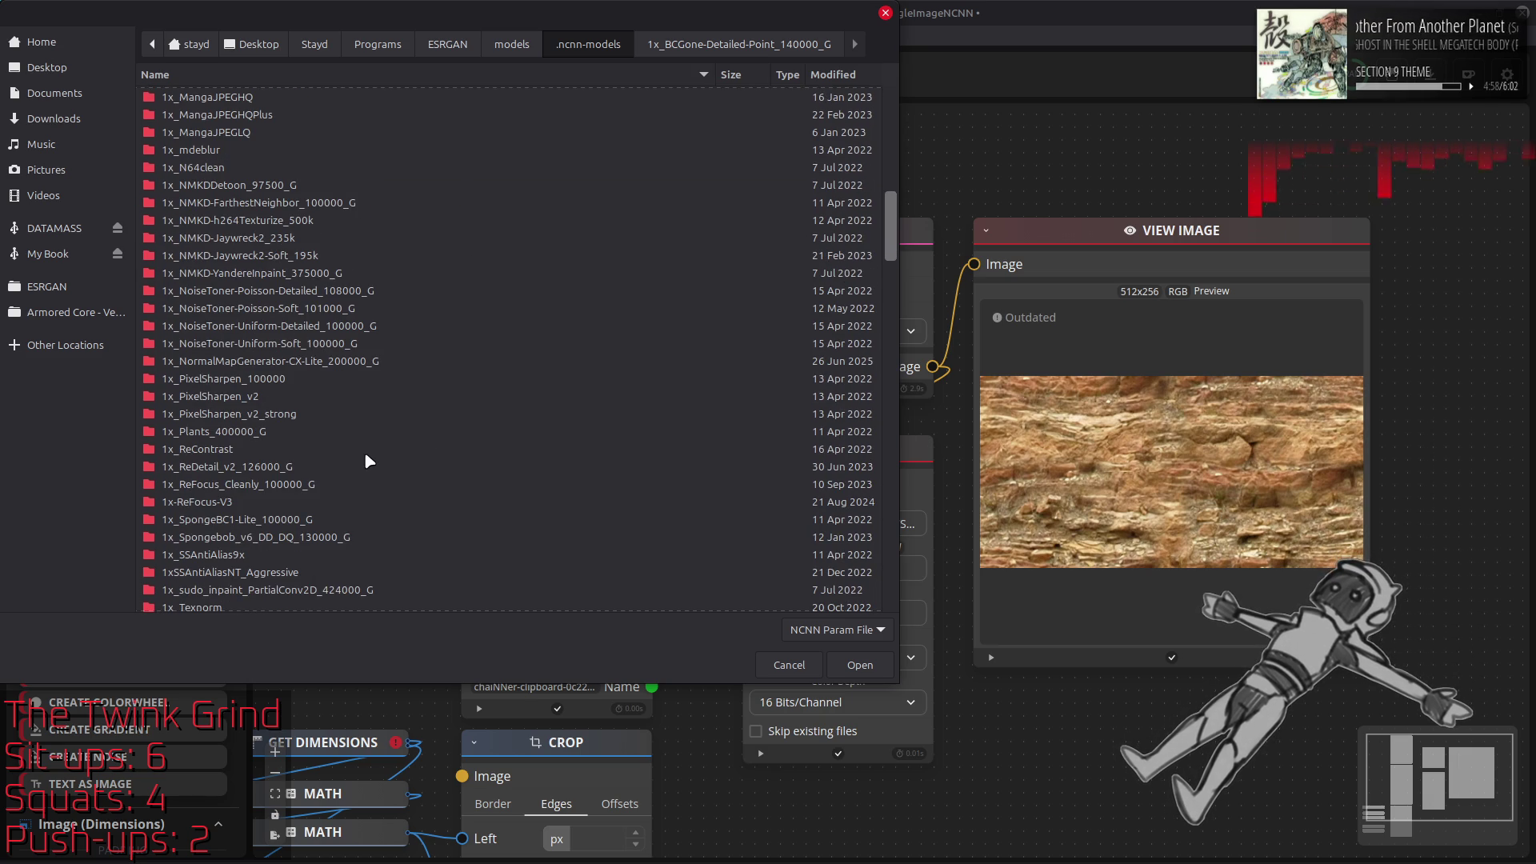
double_click(218, 501)
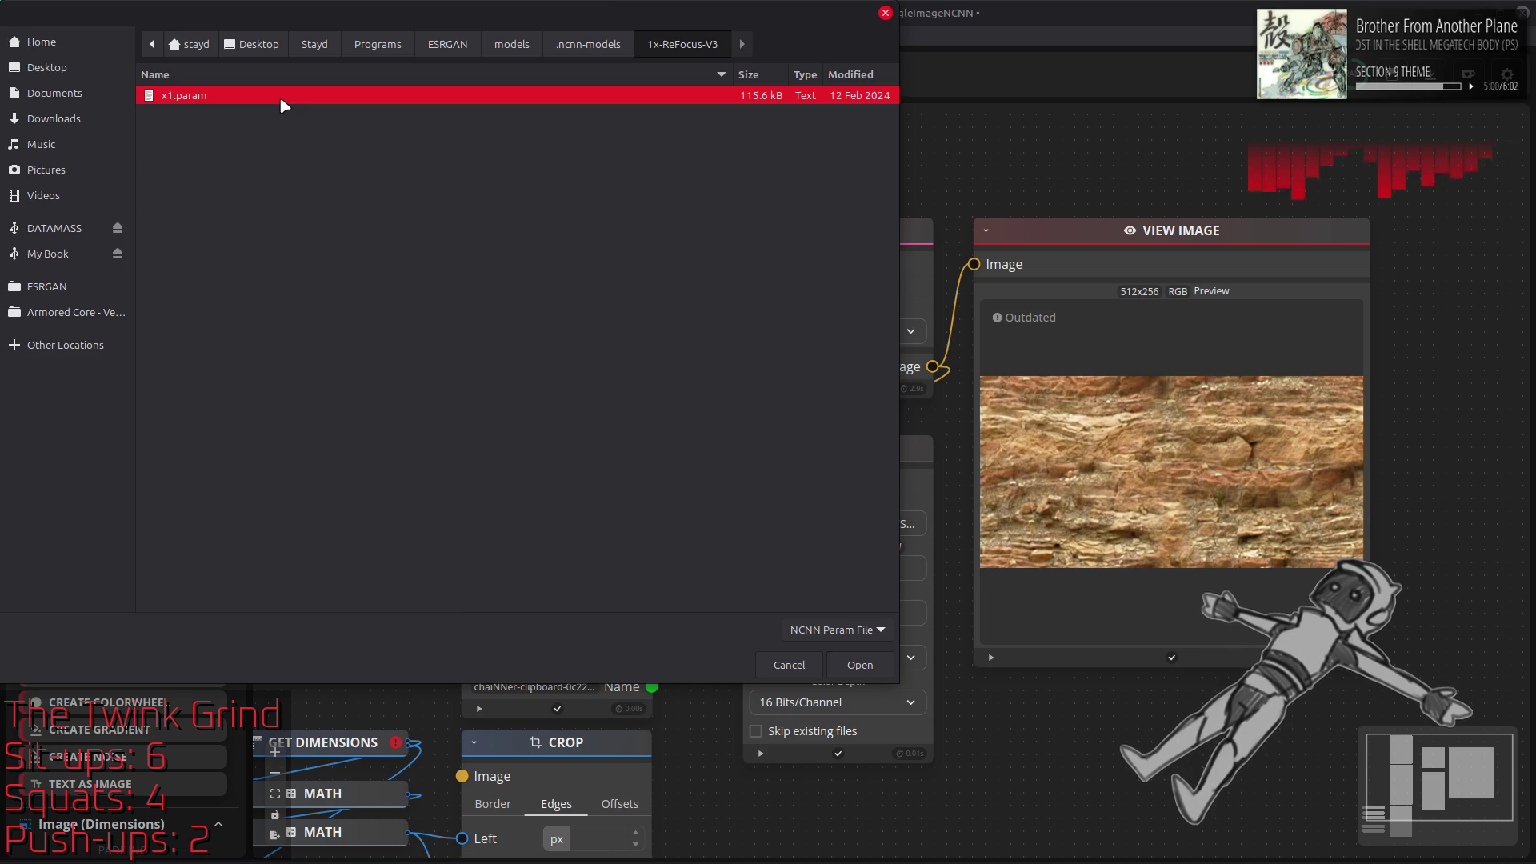
double_click(282, 104)
left_click(744, 74)
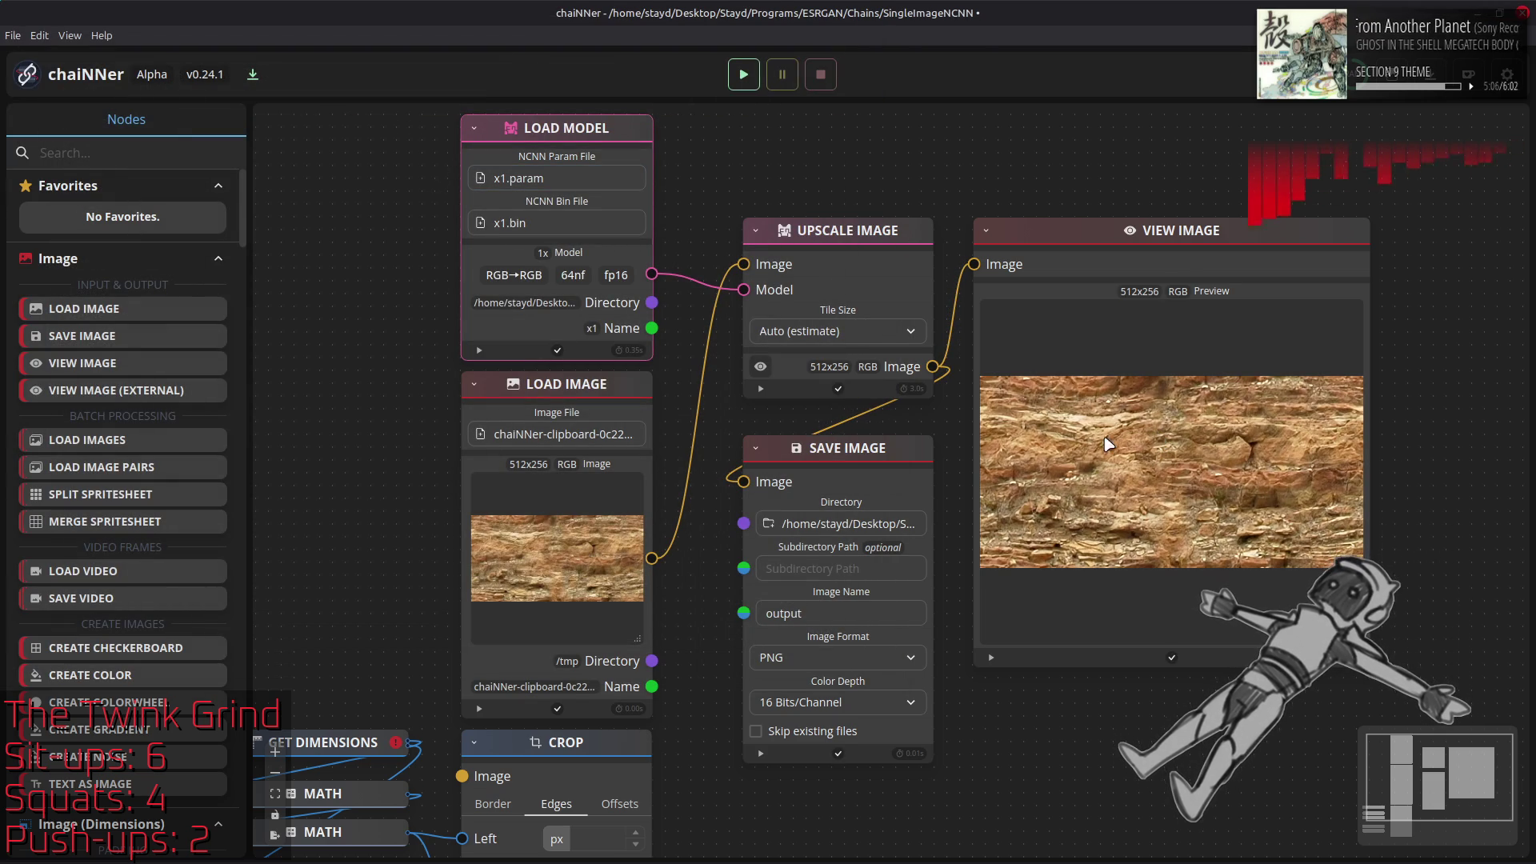
Drop the ReFocus output.png into GIMP as a layer above TileFix and inspect it at 400%
key("alt+Tab")
key("alt+Tab")
key("Tab")
mouse_move(428, 262)
left_mouse_down()
mouse_move(868, 382)
mouse_move(506, 298)
mouse_move(615, 302)
mouse_move(920, 400)
left_mouse_up()
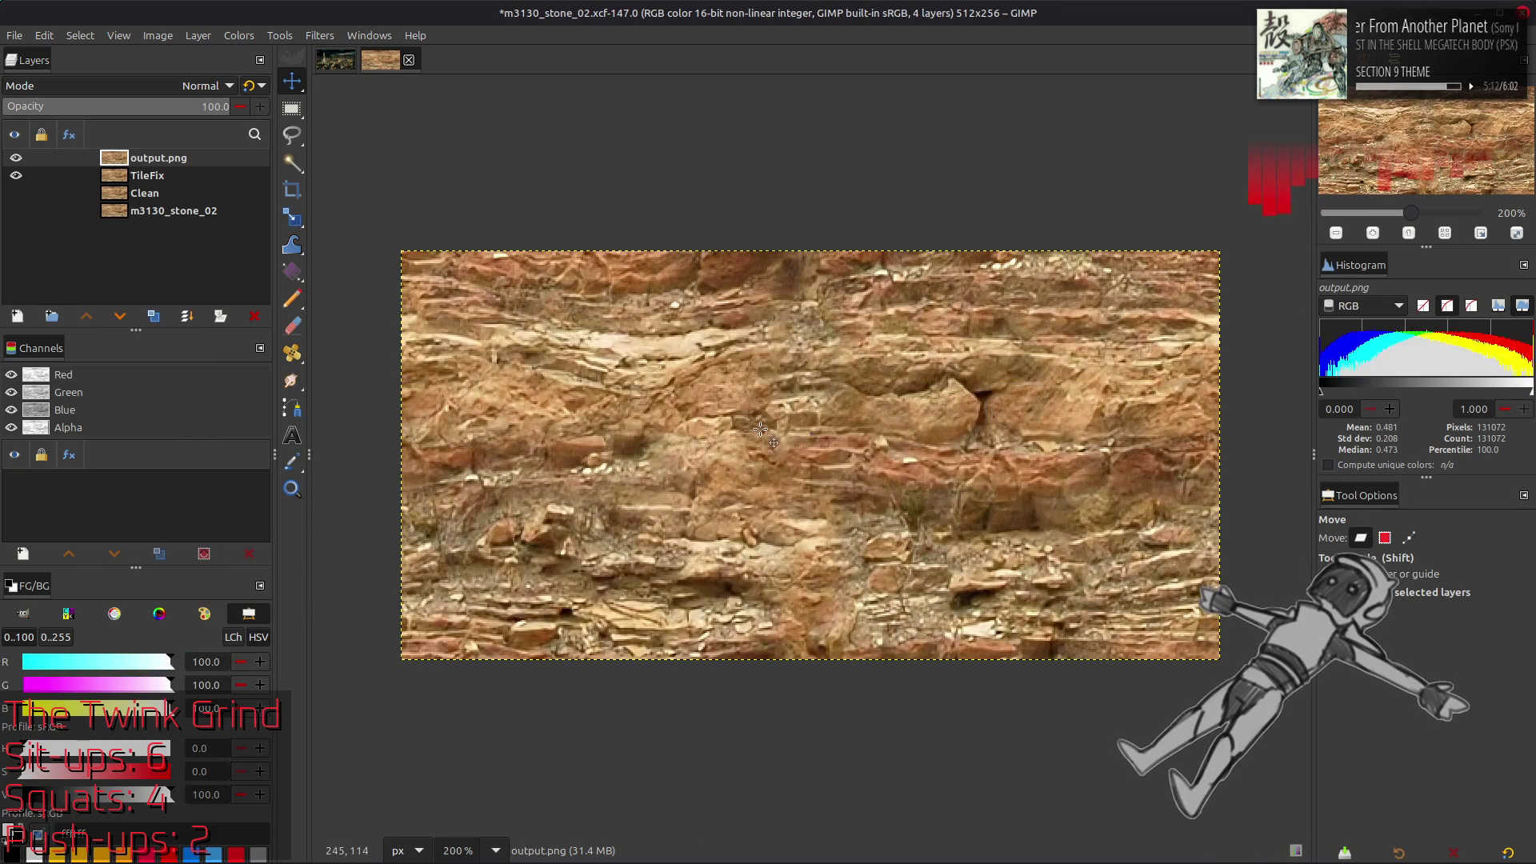
key("3")
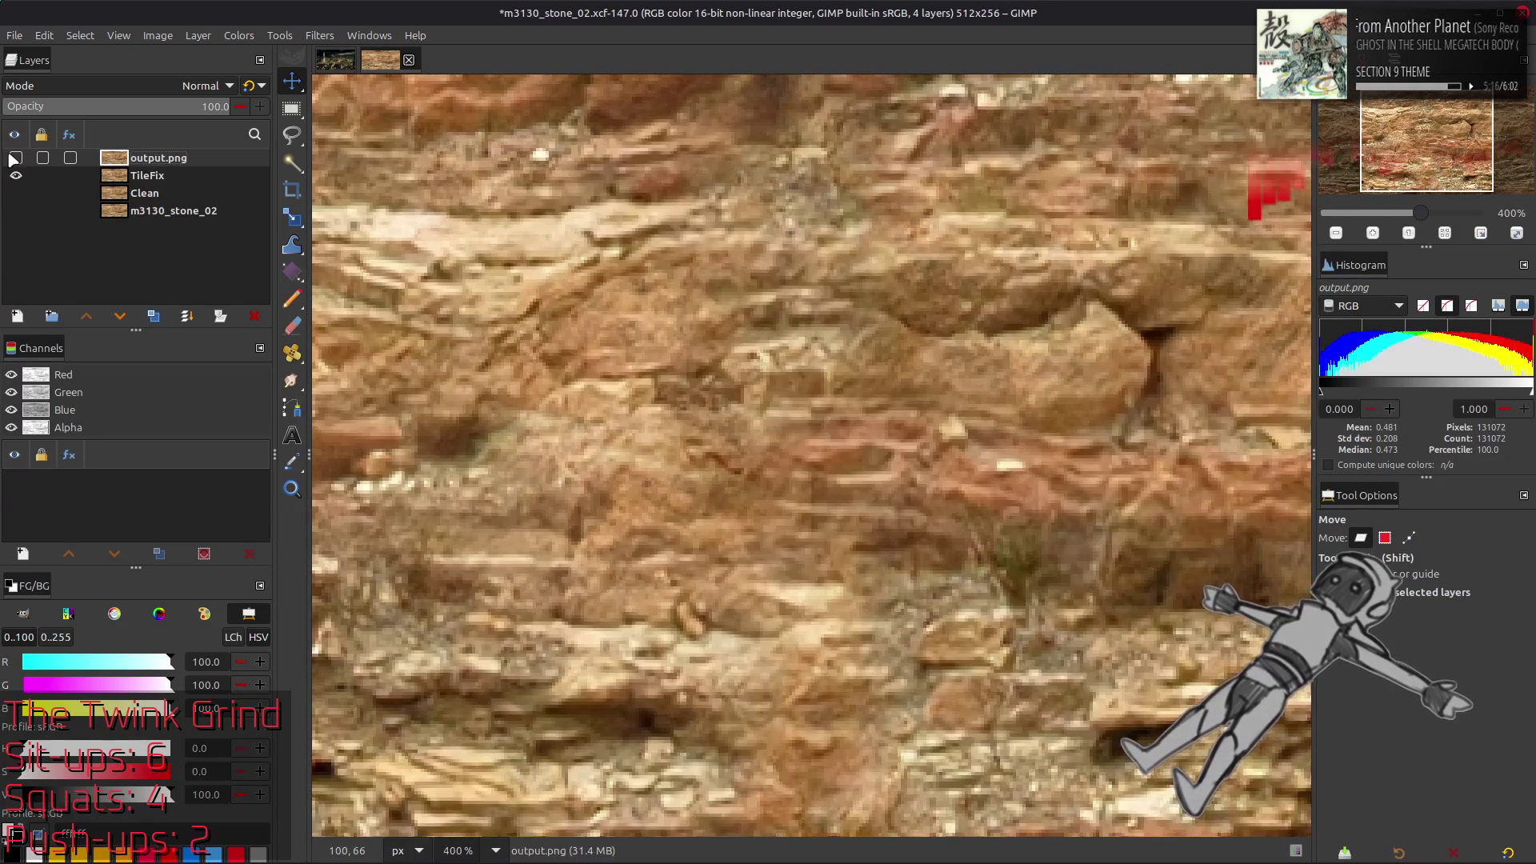
key("alt+Tab")
key("alt+Tab")
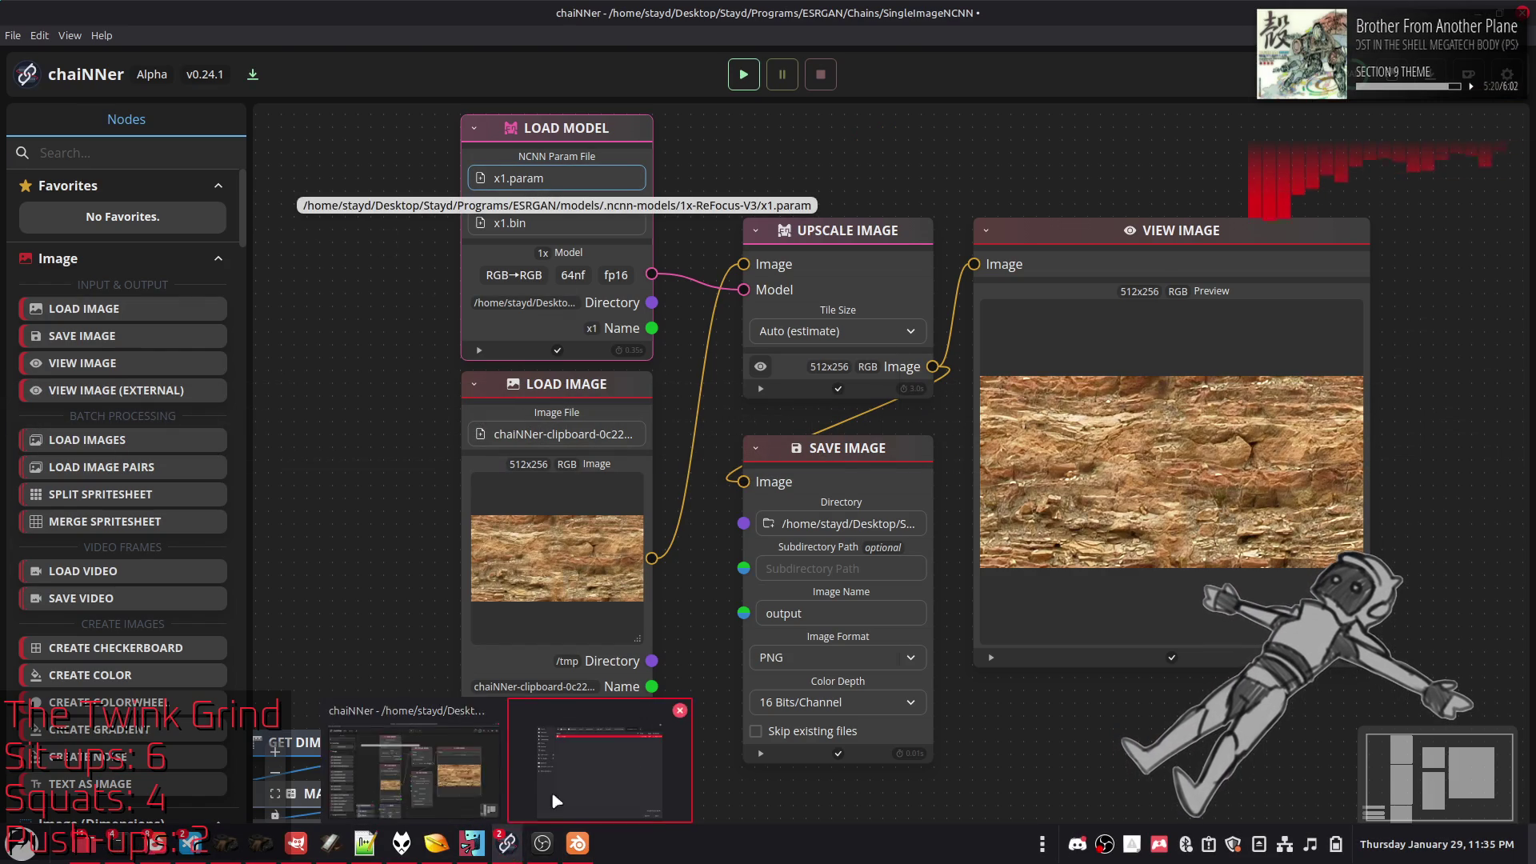
Load the 1x_ReFocus_Cleanly_100000_G x1.param model, rerun the chain, and bring up the Output folder
left_click(560, 177)
left_click(584, 44)
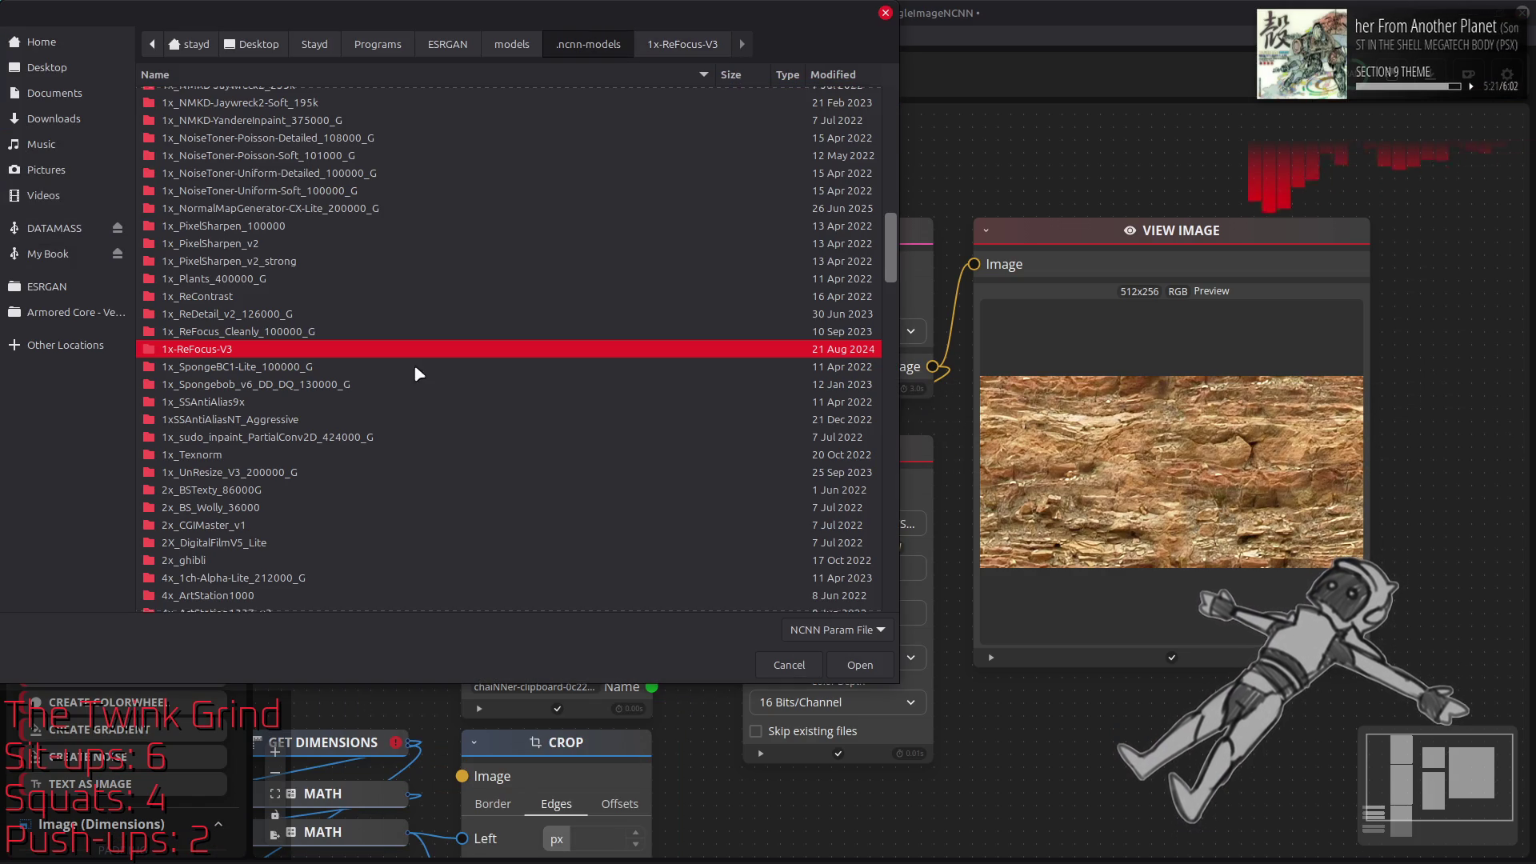
double_click(272, 362)
left_click(329, 99)
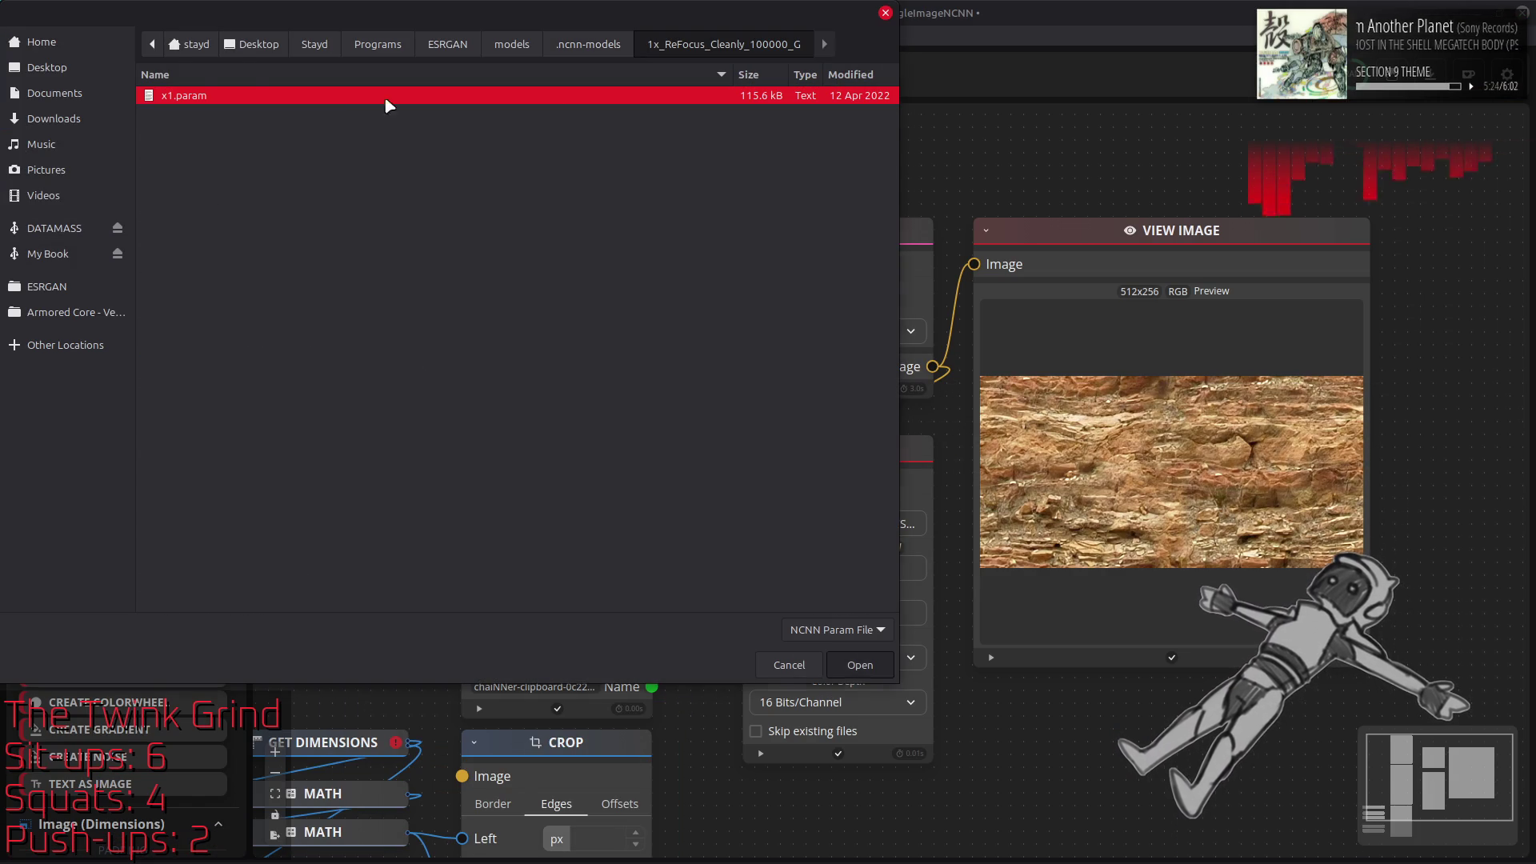
double_click(356, 99)
left_click(743, 76)
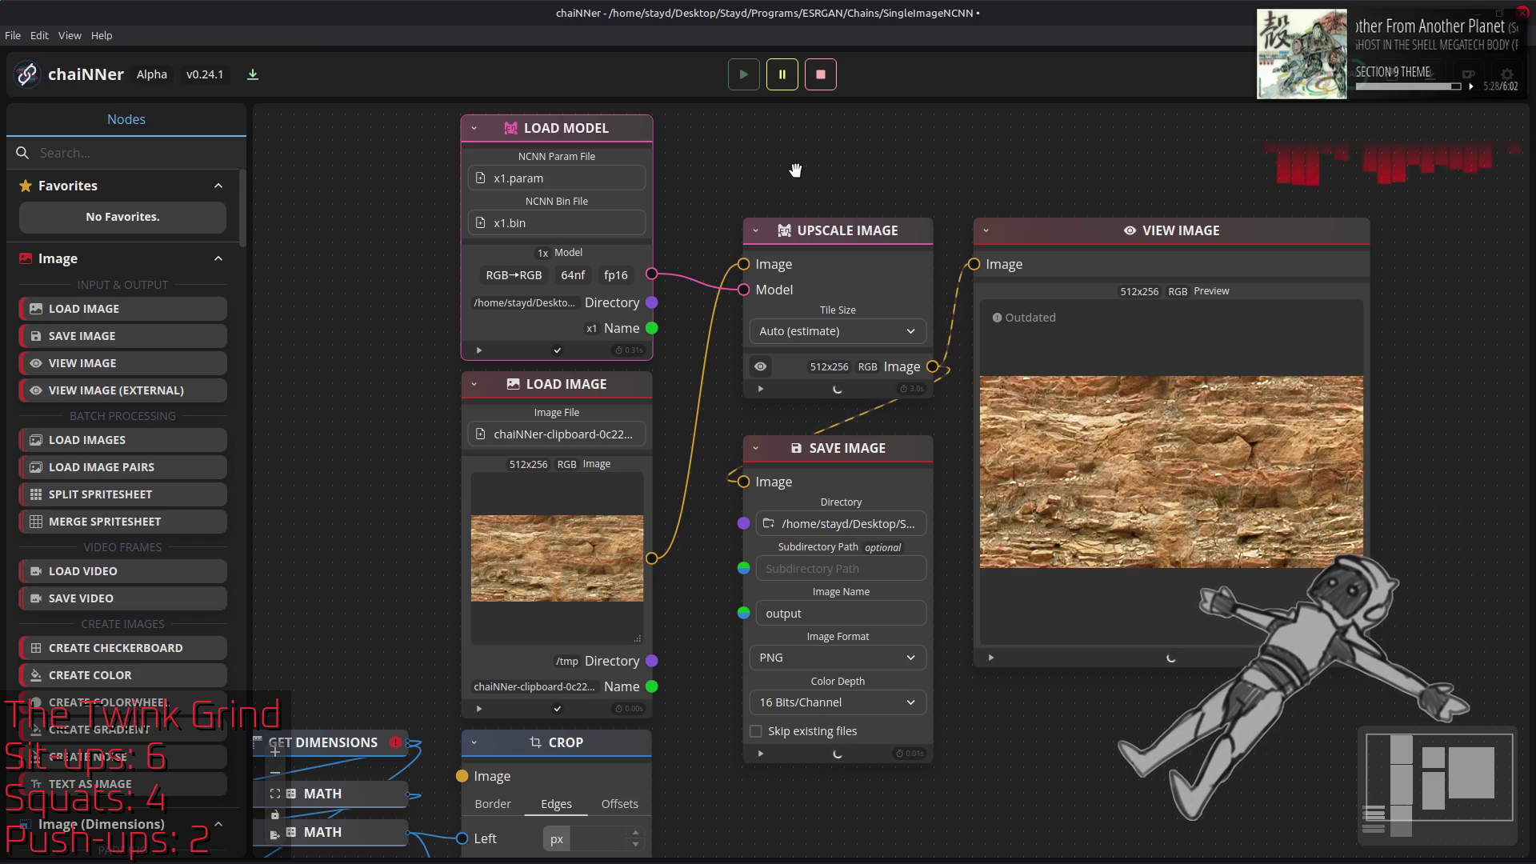
key("alt+Tab")
key("alt+Tab")
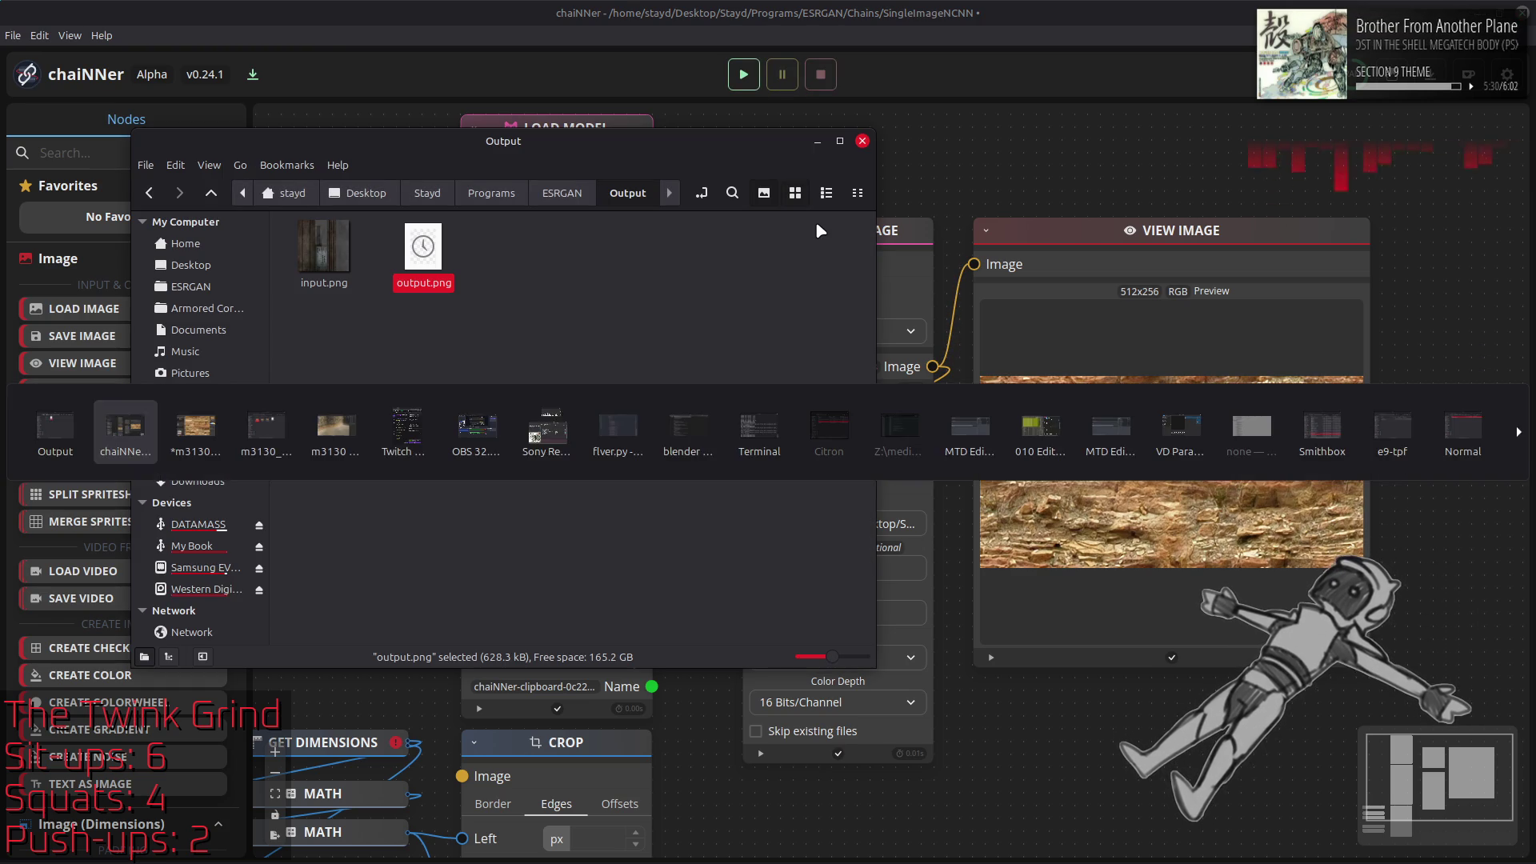
key("alt+Tab")
Add the new output.png to the GIMP image as another layer
left_click_drag(422, 258, 1032, 397)
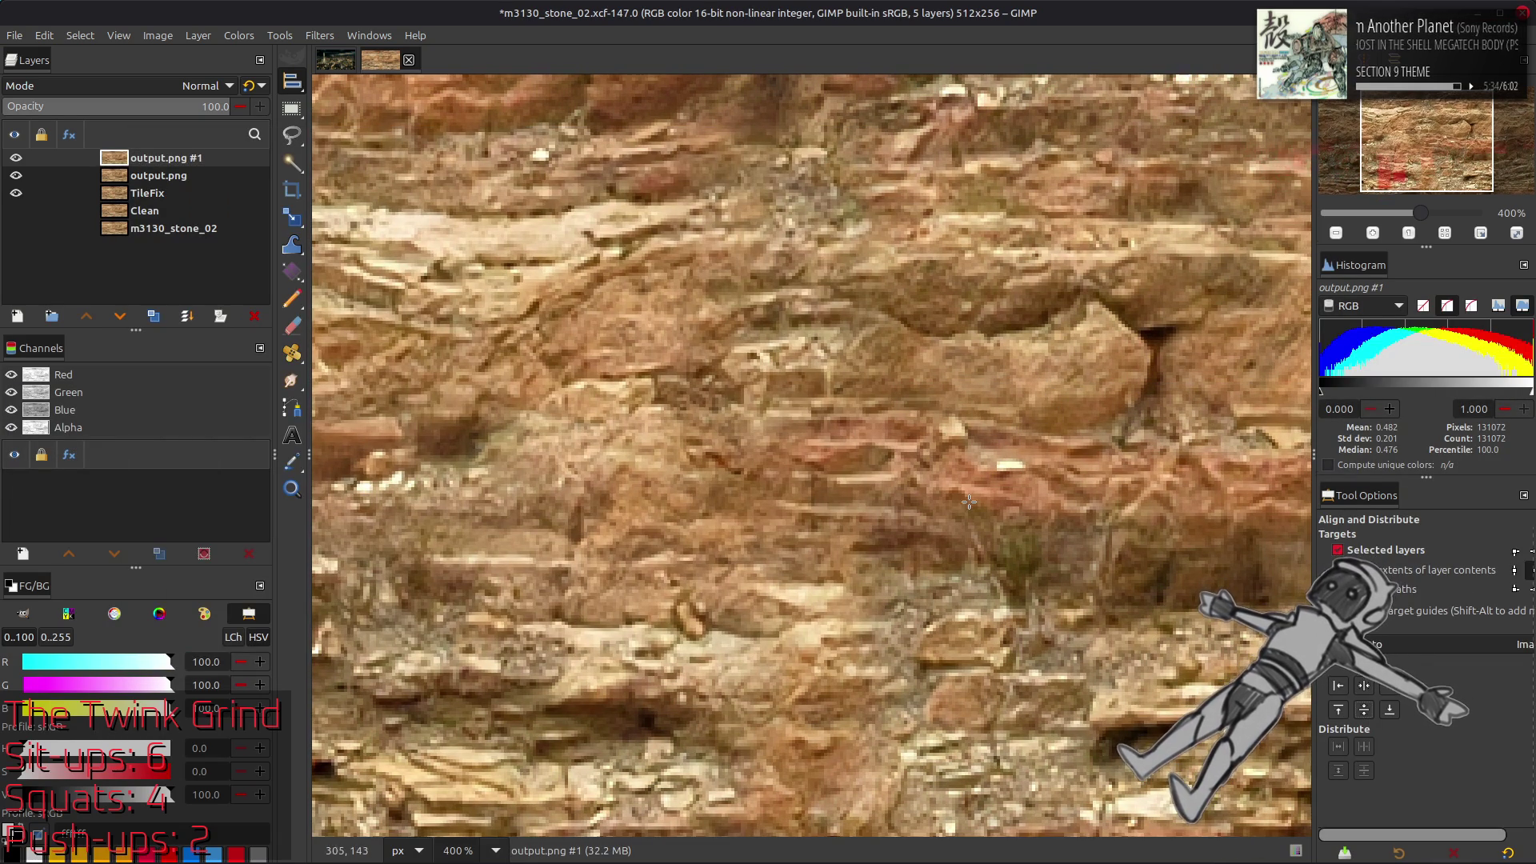
left_click(164, 176)
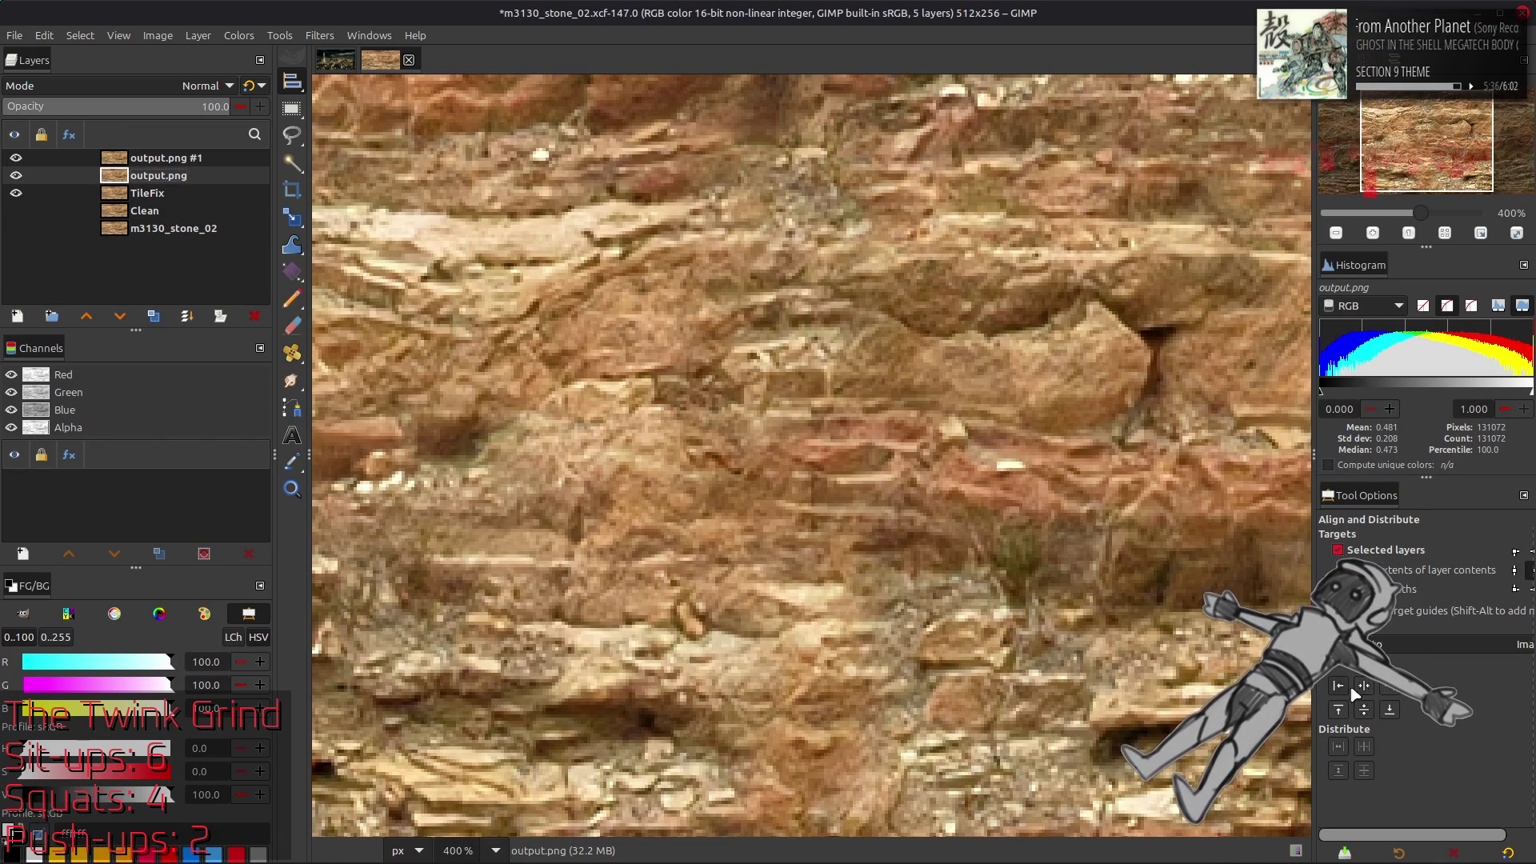
key("m")
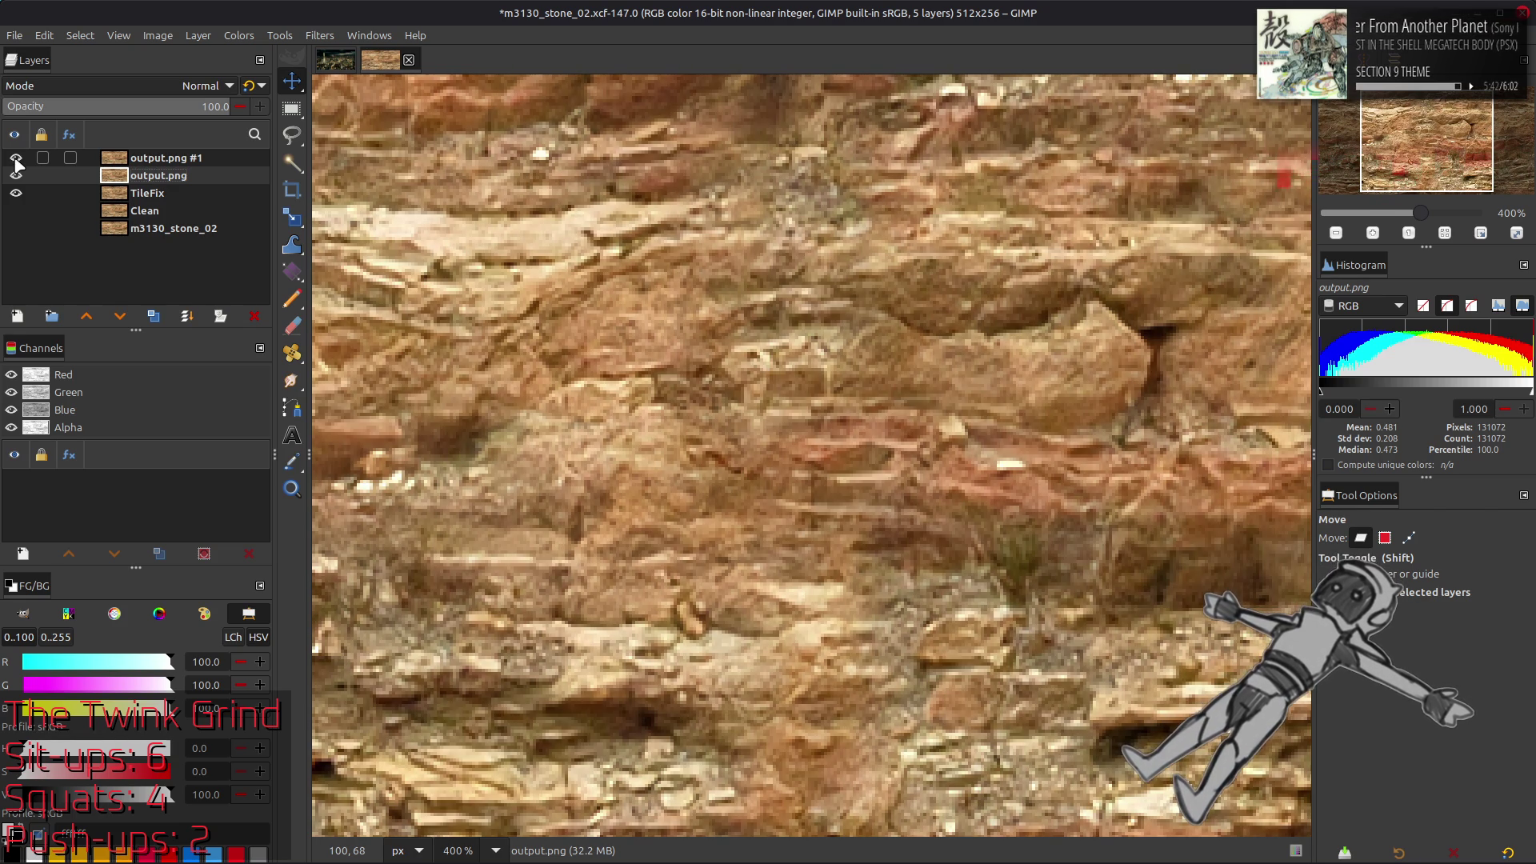
Toggle output.png and output.png #1 visibility to compare both against TileFix
left_click(16, 159)
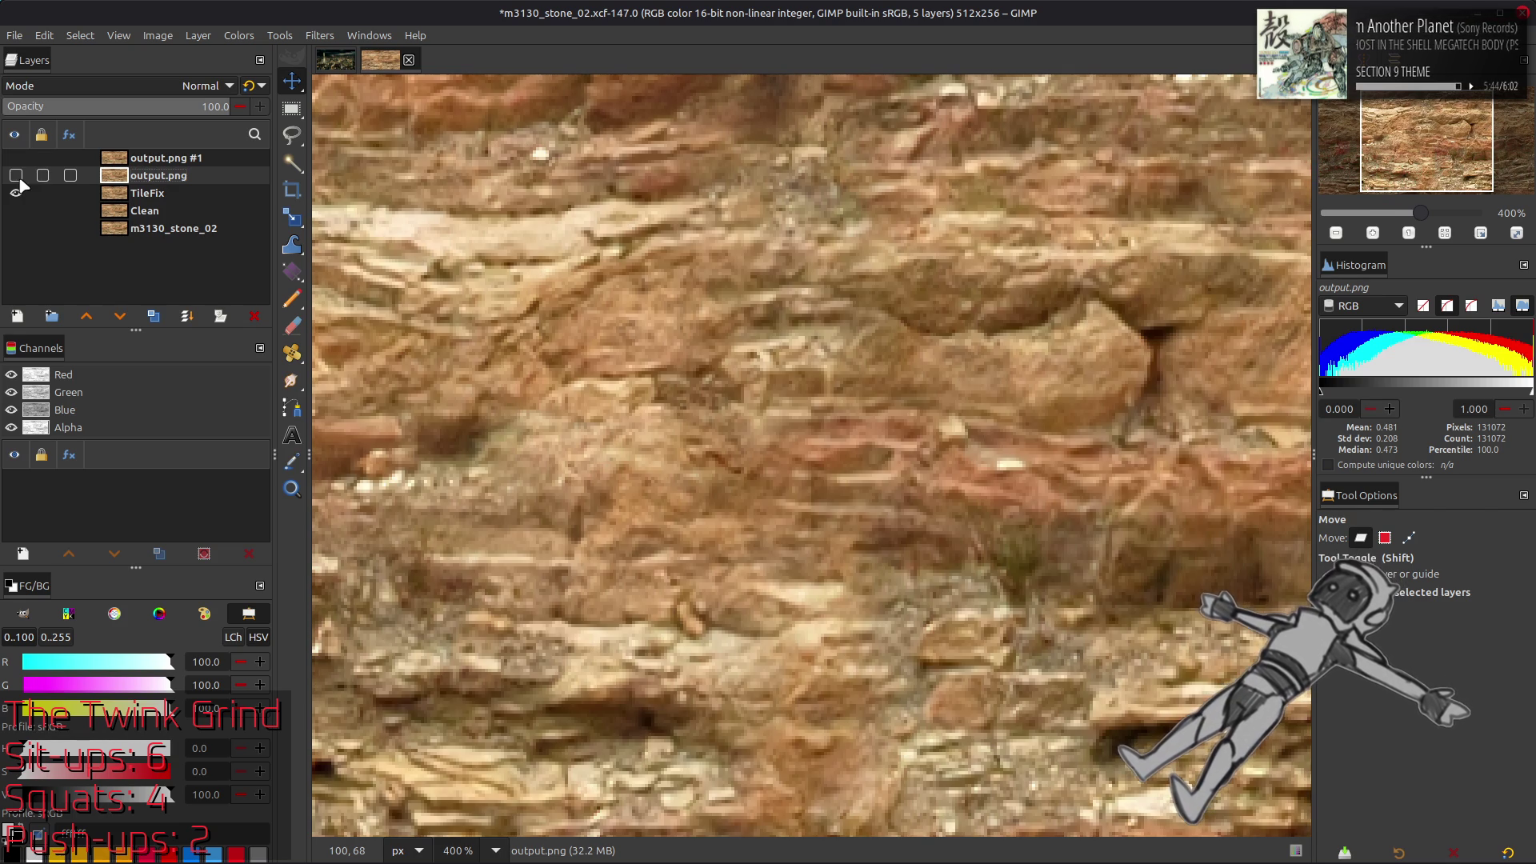
left_click(16, 158)
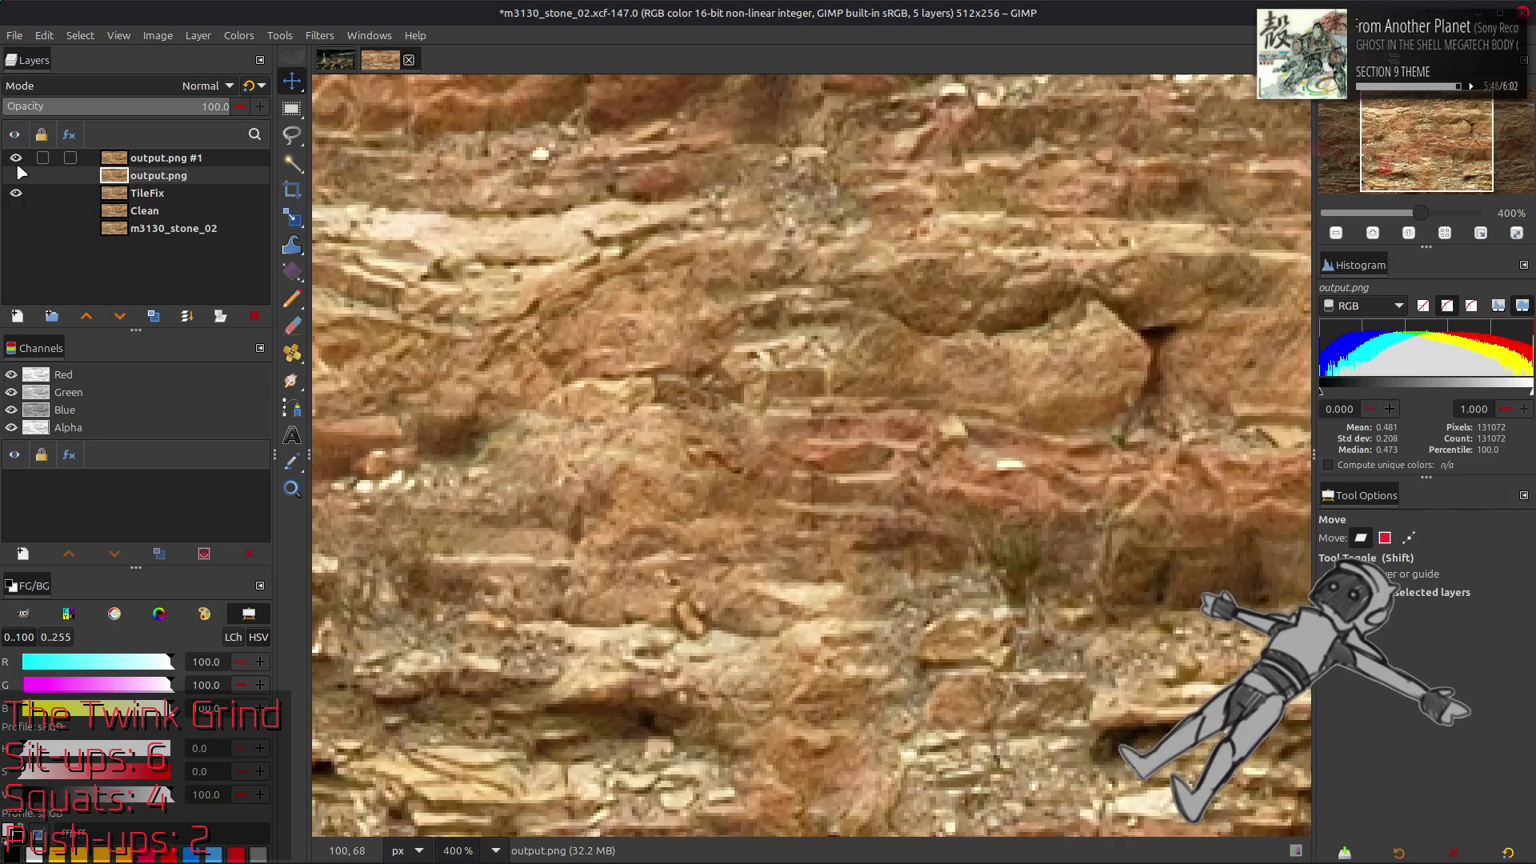
scroll(398, 181, "right", 10)
scroll(448, 224, "left", 10)
scroll(720, 320, "up", 3)
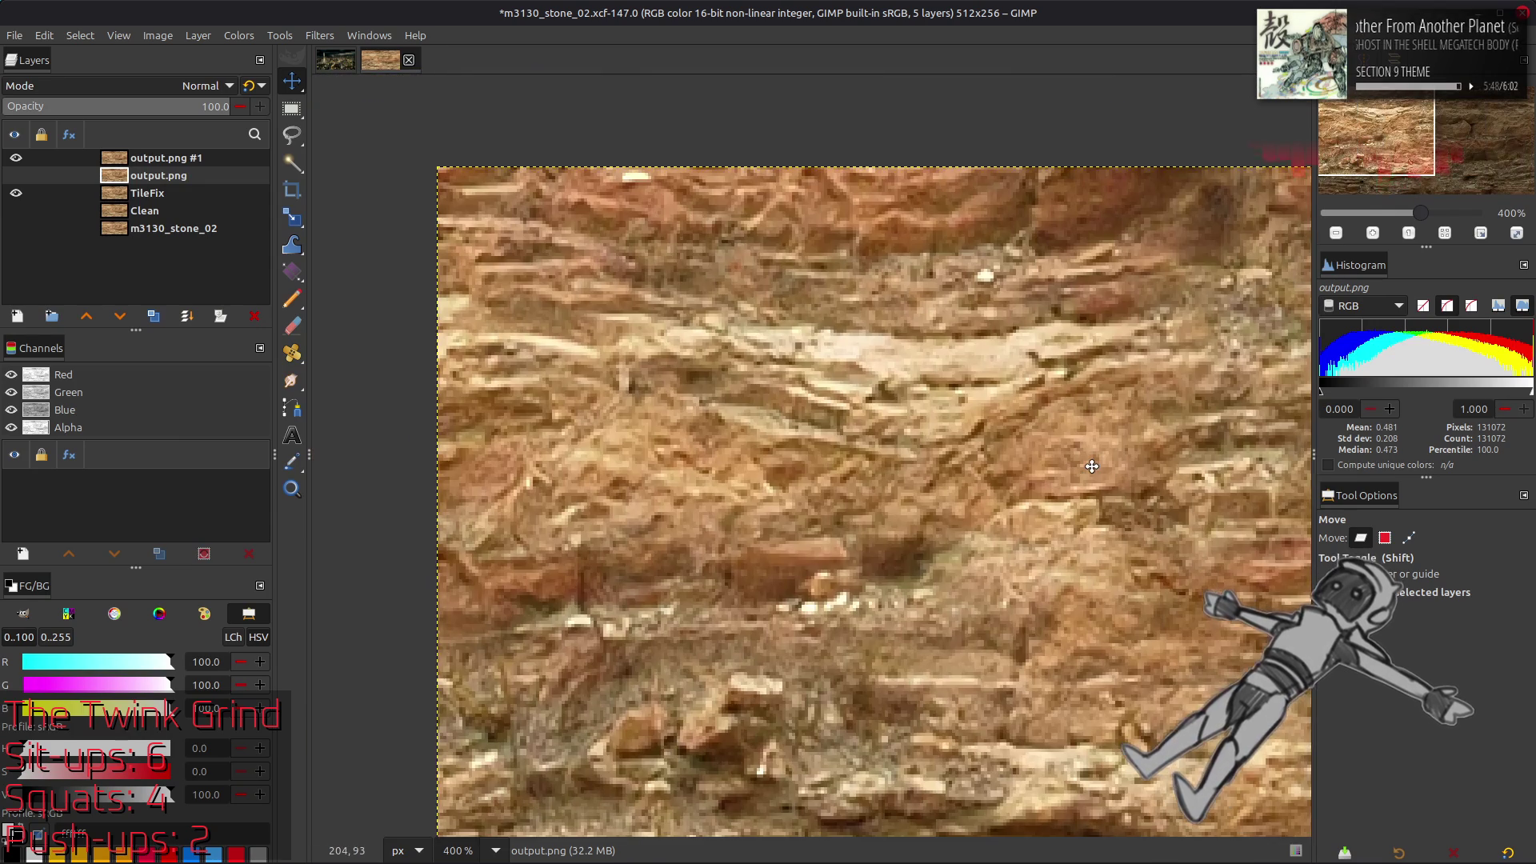
left_click(16, 159)
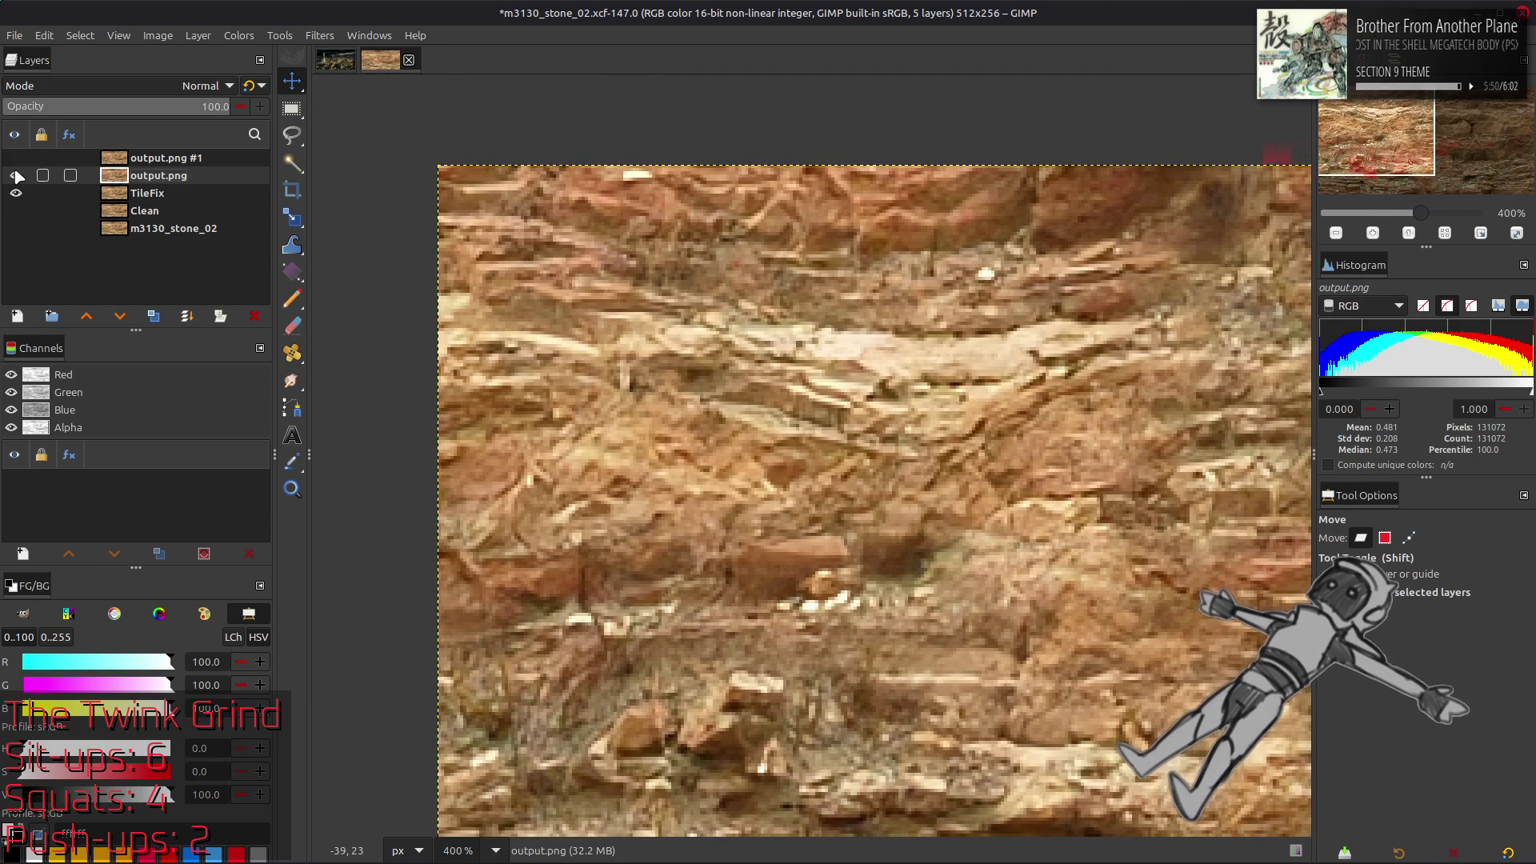
left_click(16, 175)
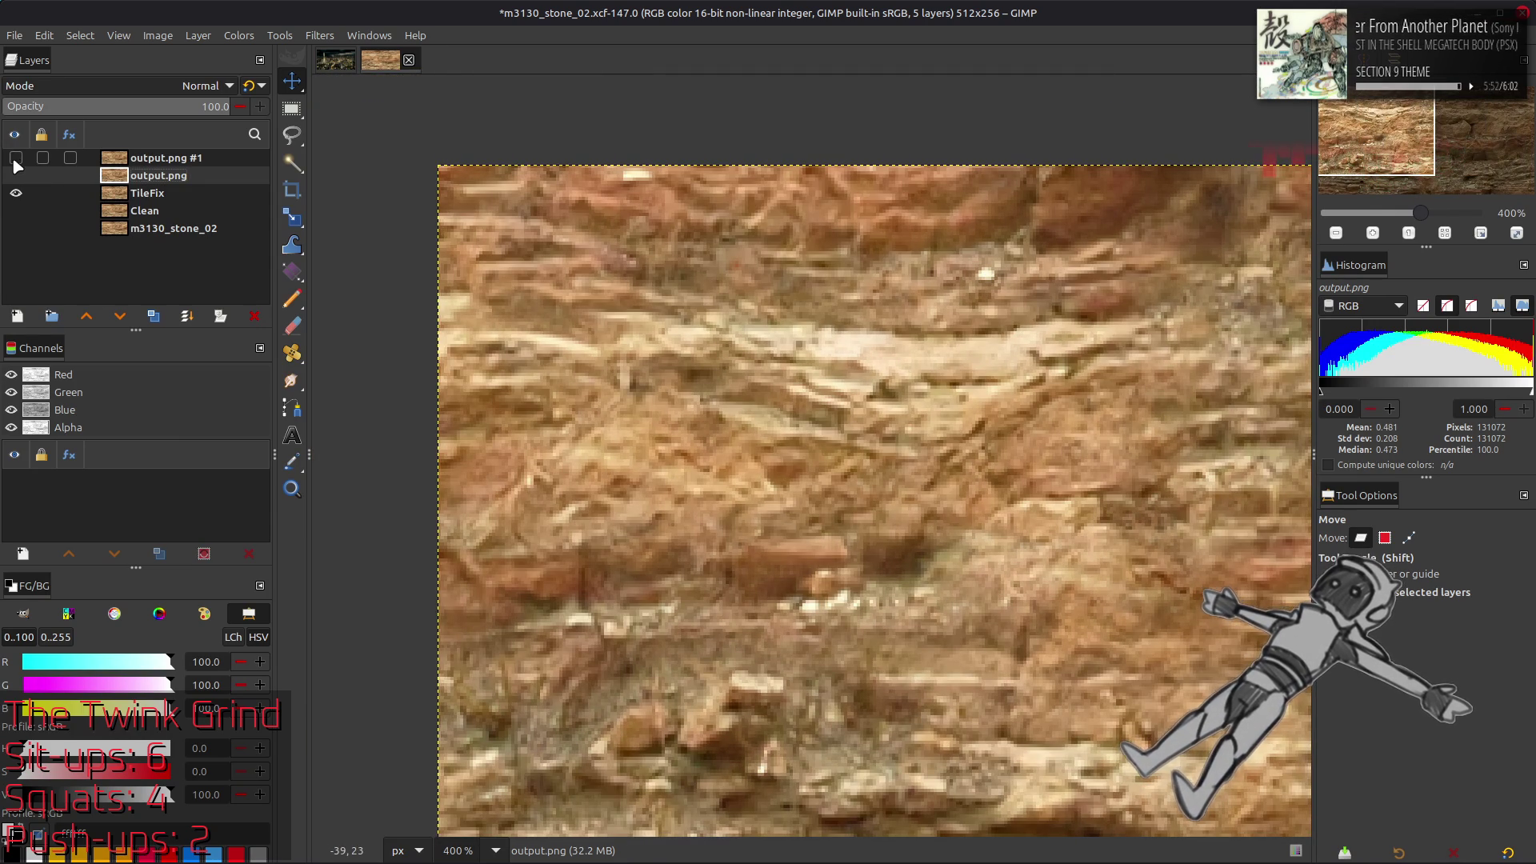
left_click(15, 158)
scroll(320, 240, "down", 2)
scroll(320, 240, "right", 3)
left_click(14, 157)
left_click(16, 175)
left_click(16, 175)
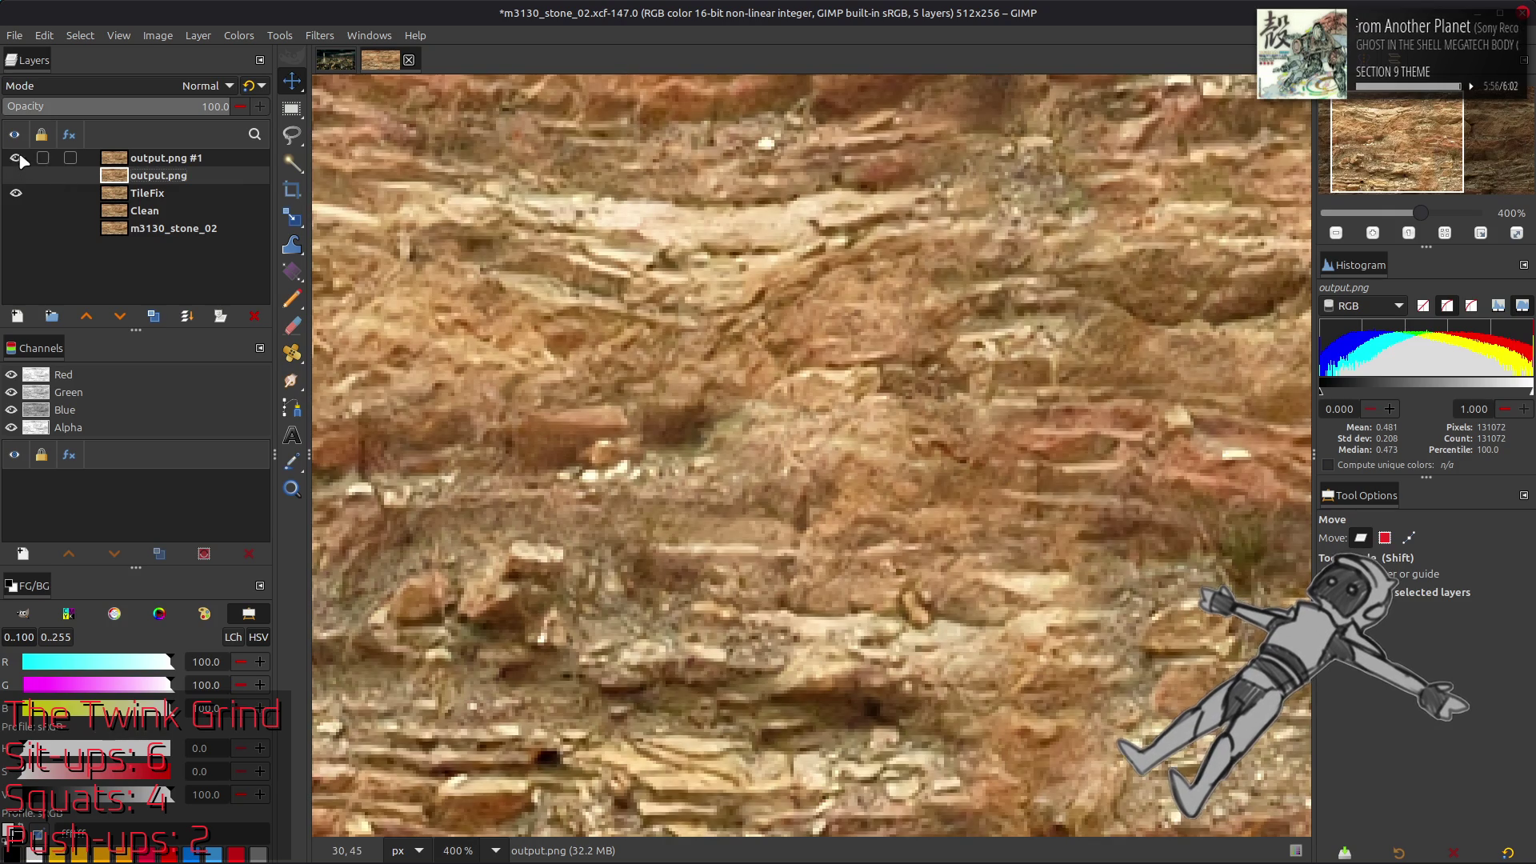
left_click(15, 158)
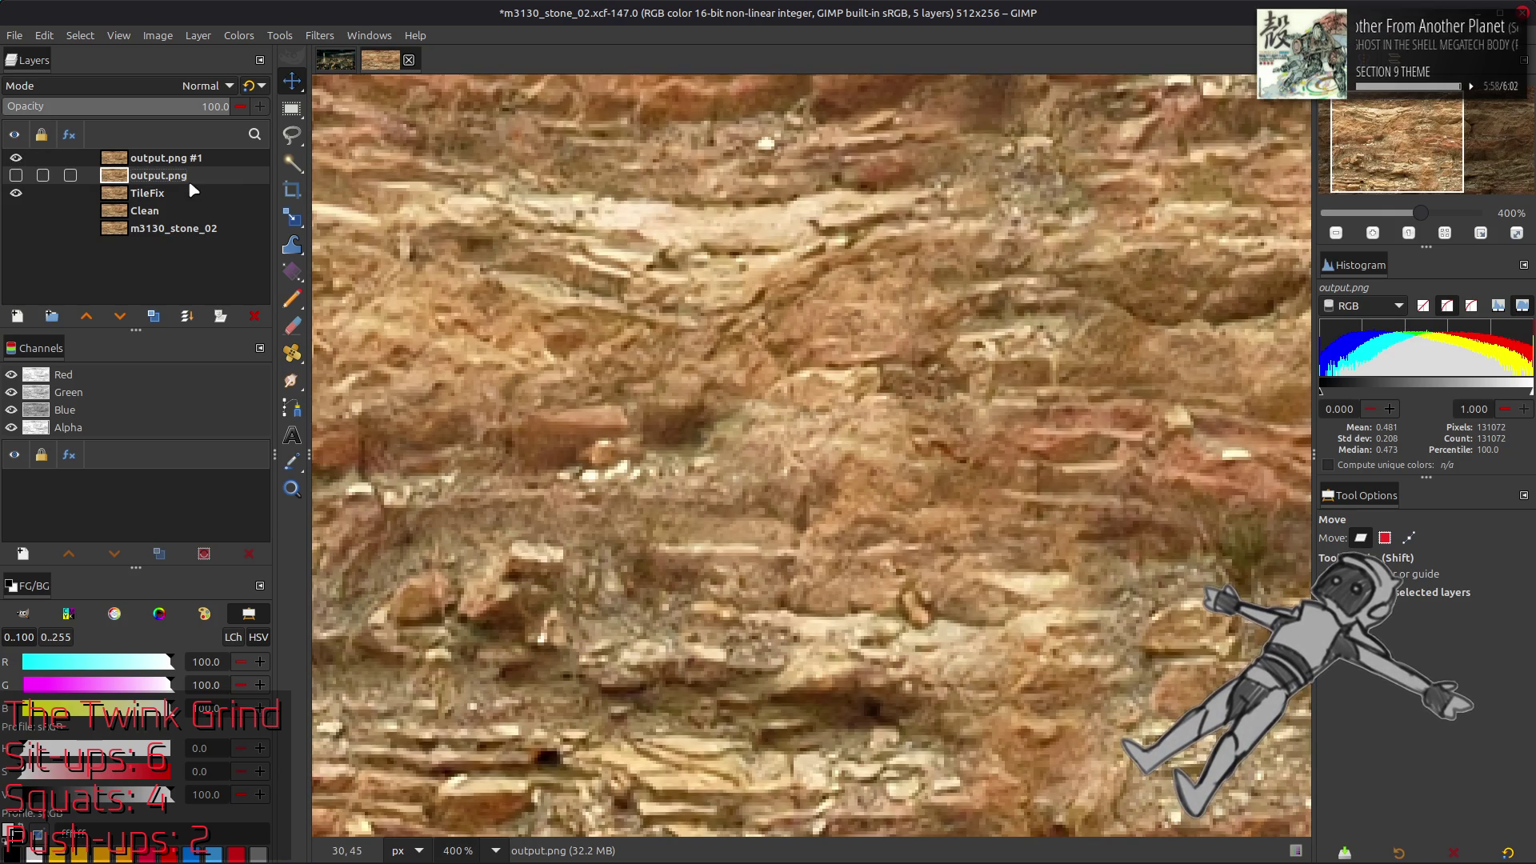
Delete the output.png and output.png #1 layers, leaving TileFix on top
left_click(256, 317)
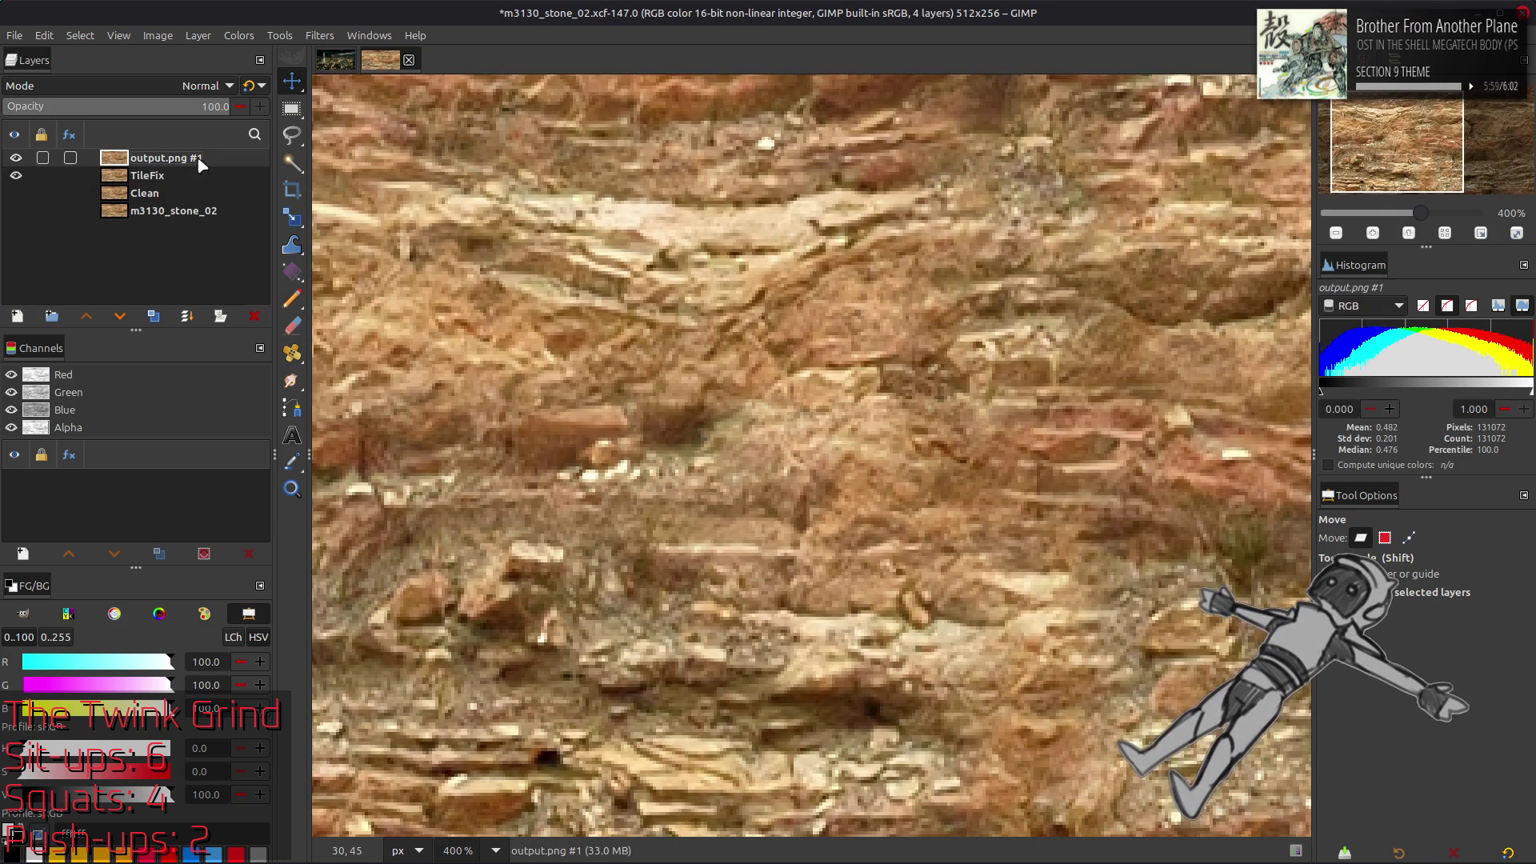
left_click(256, 317)
key("2")
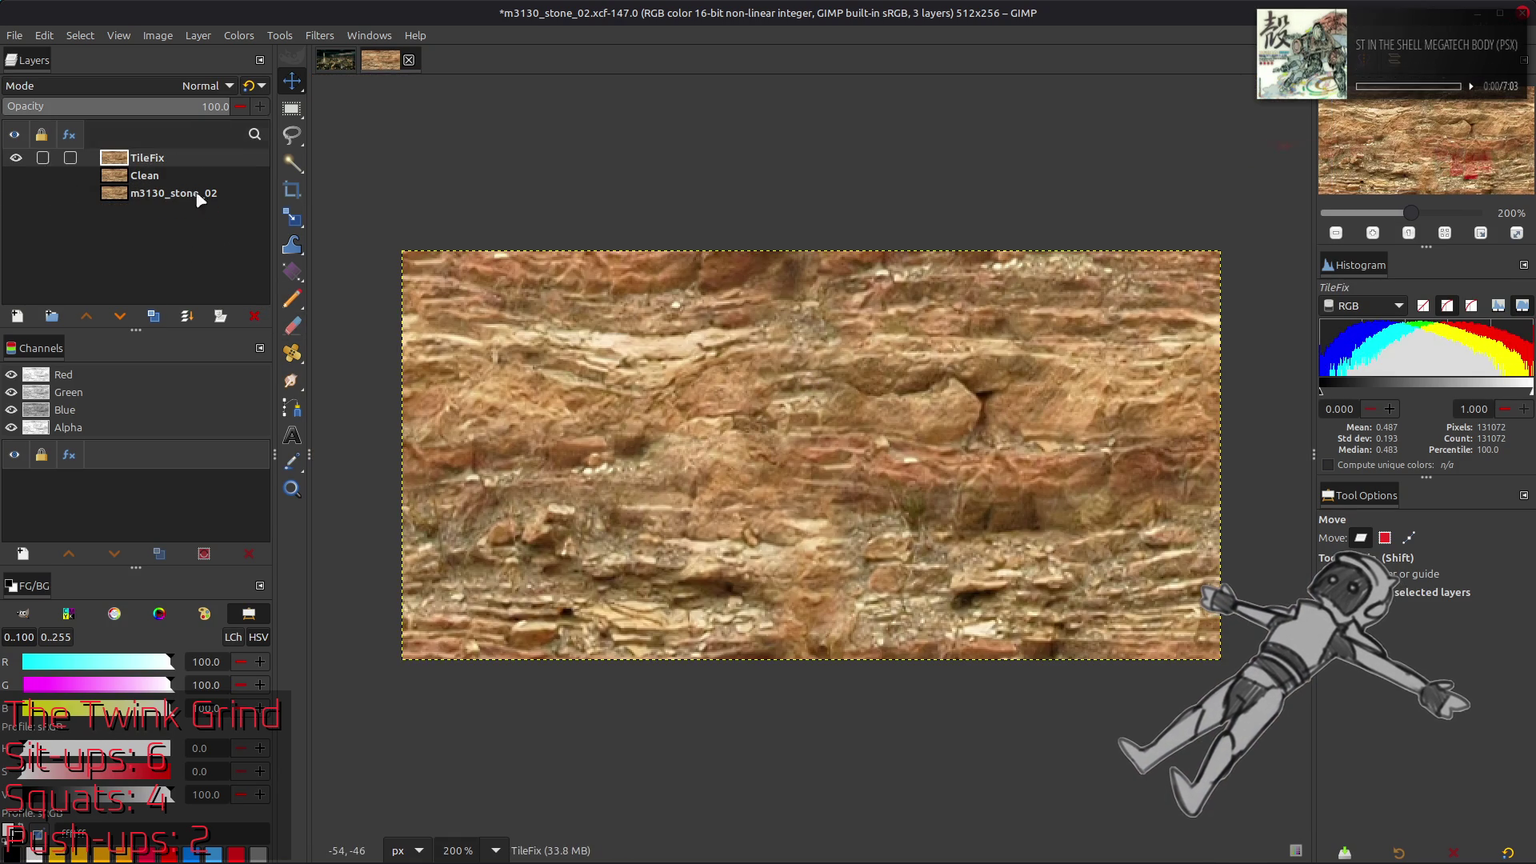
Offset TileFix by half its width and height with wrap-around
left_click(198, 35)
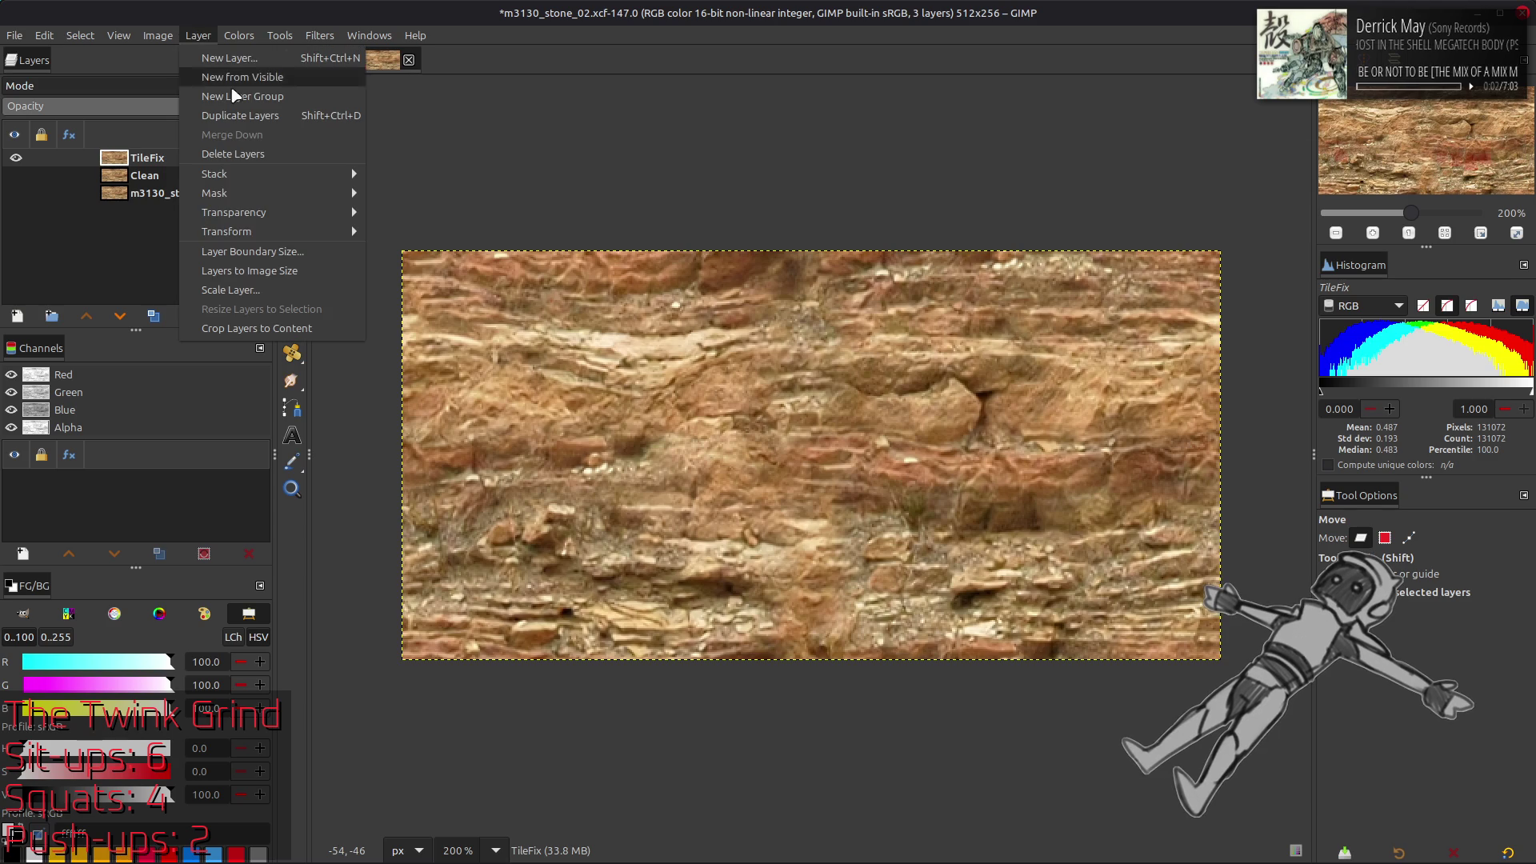
mouse_move(285, 228)
left_click(436, 353)
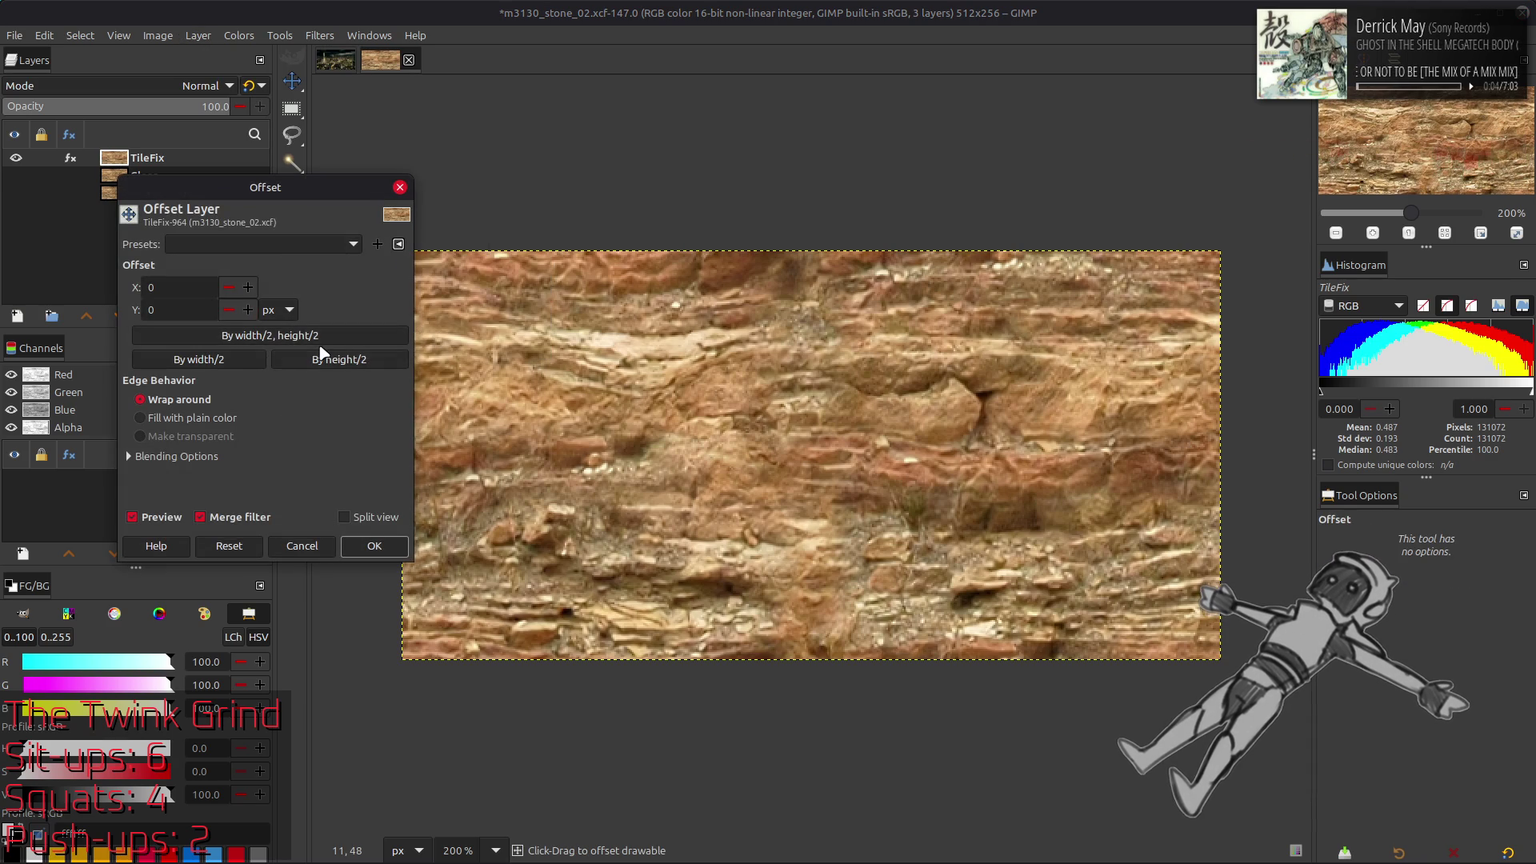
left_click(324, 335)
left_click(374, 545)
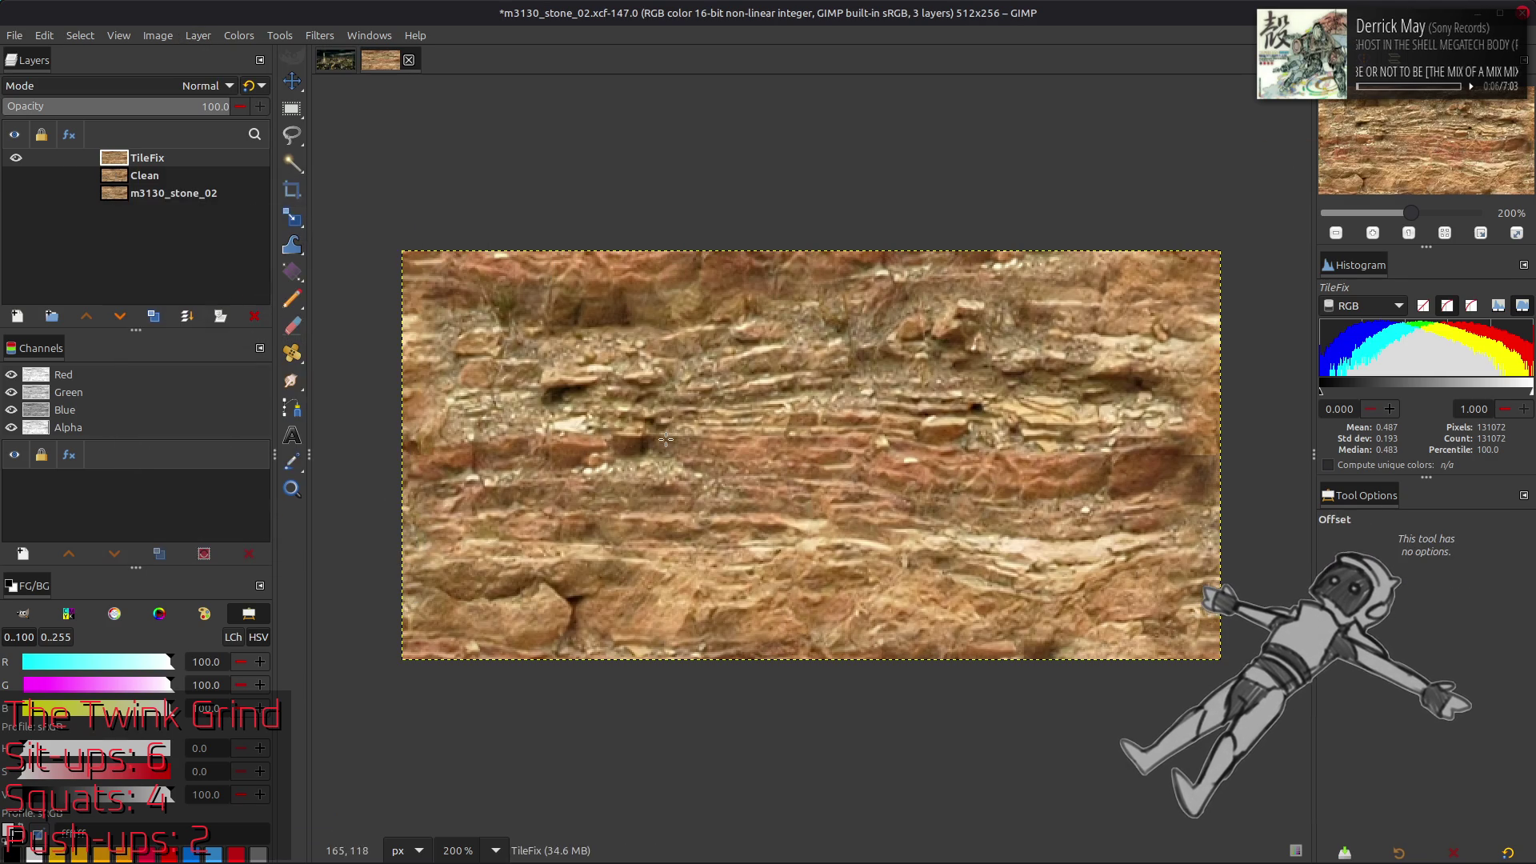
key("ctrl+z")
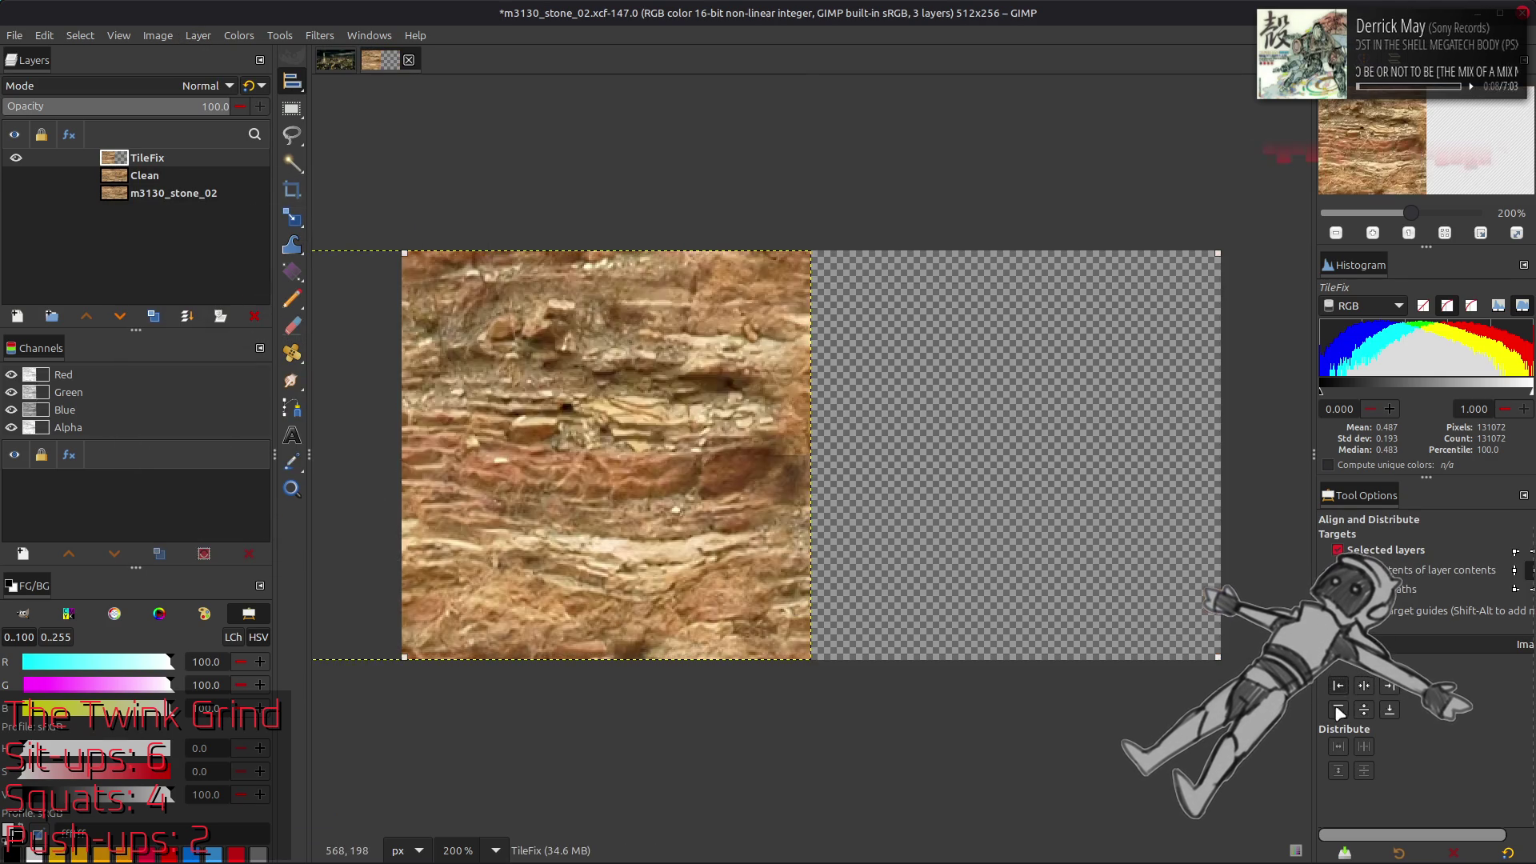
Duplicate TileFix, align the copies to fill the right and bottom halves, and merge down
left_click(154, 317)
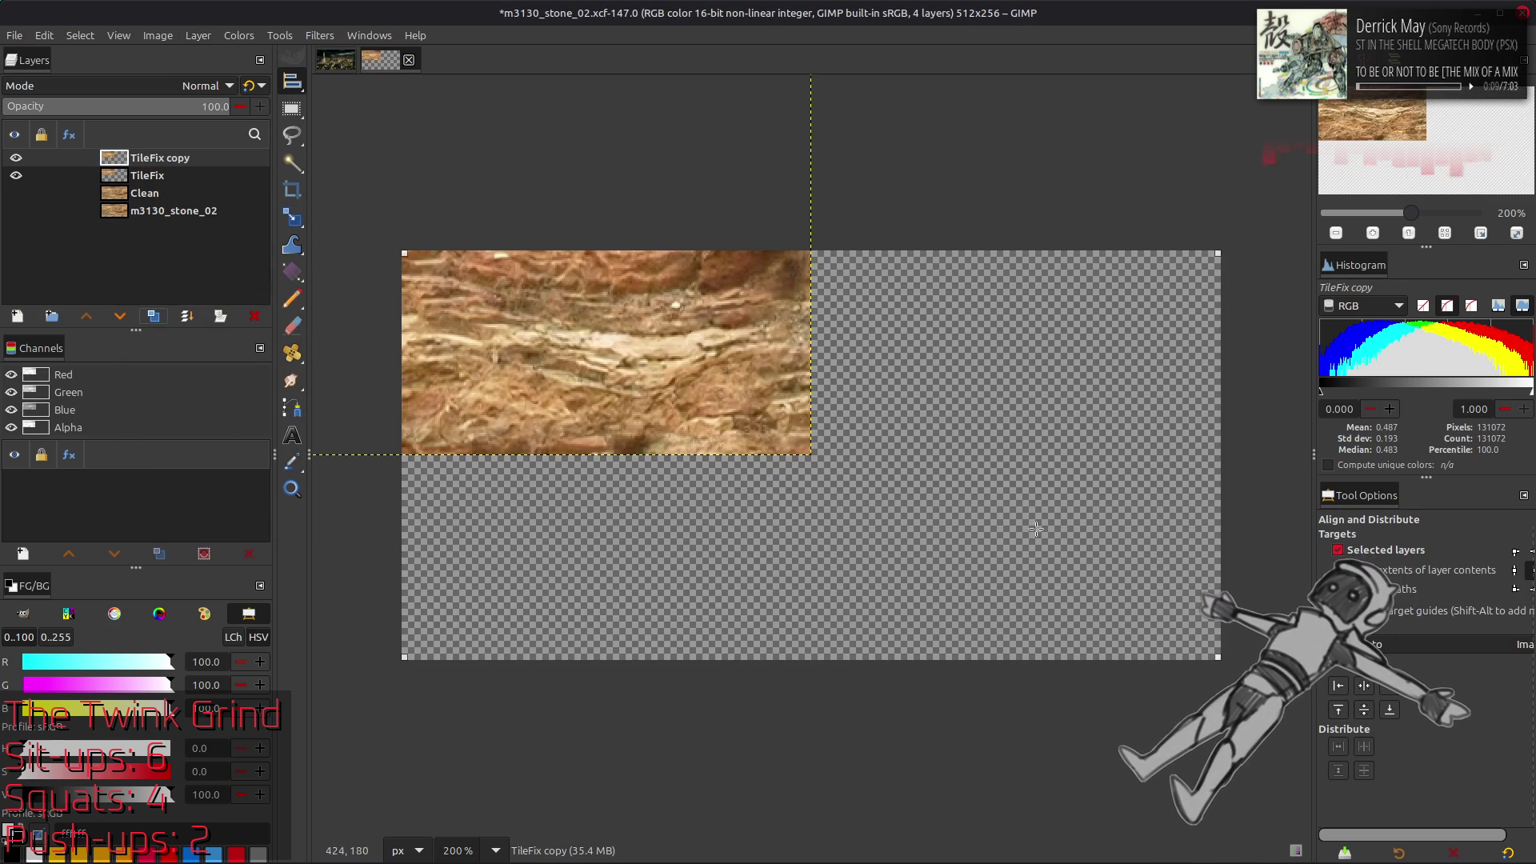
left_click(1391, 686)
right_click(179, 161)
left_click(240, 400)
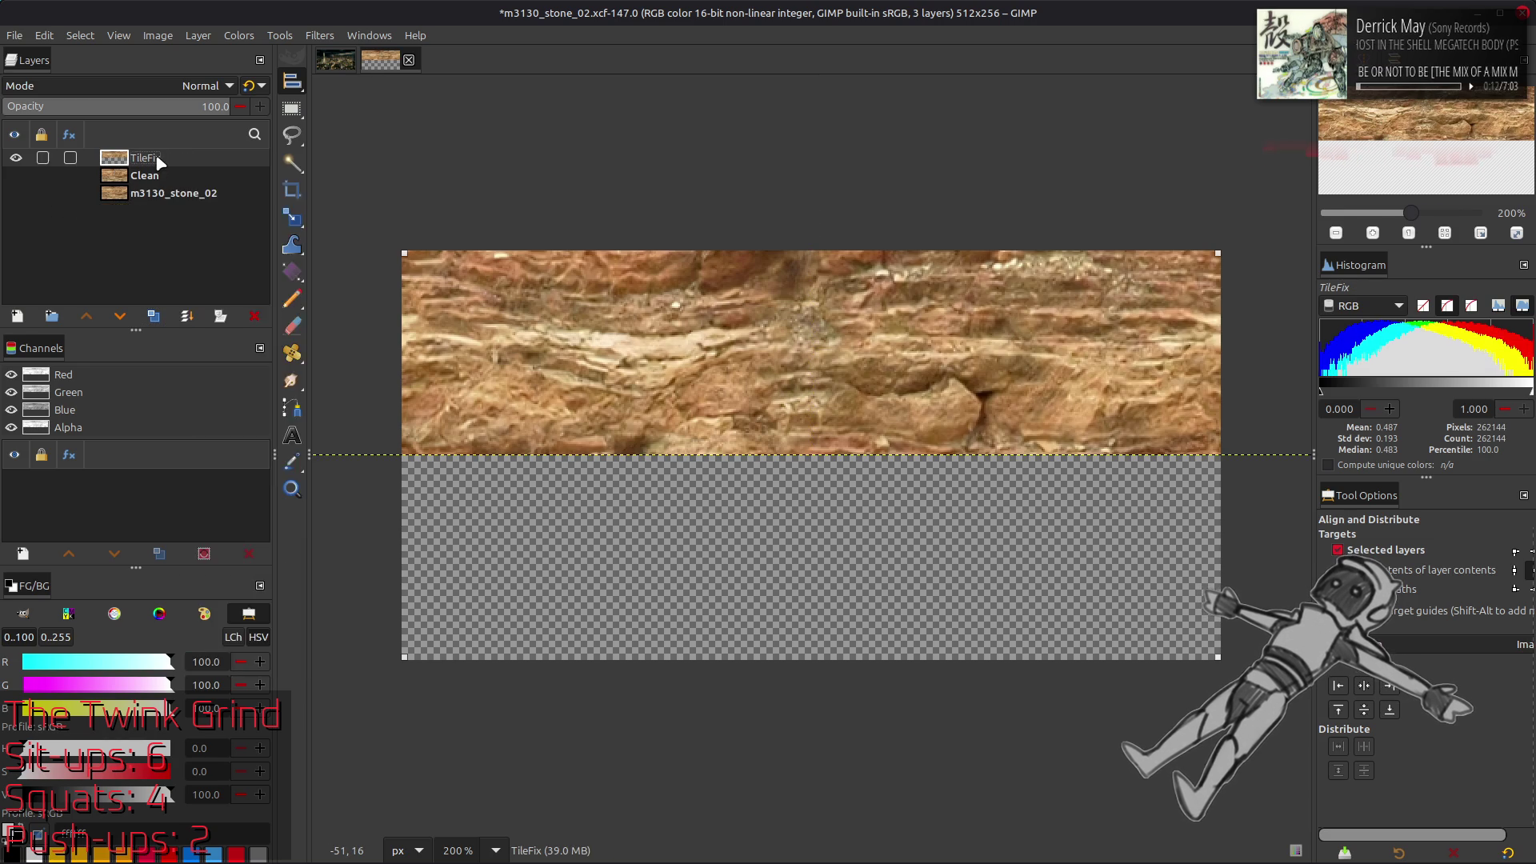
left_click(1392, 711)
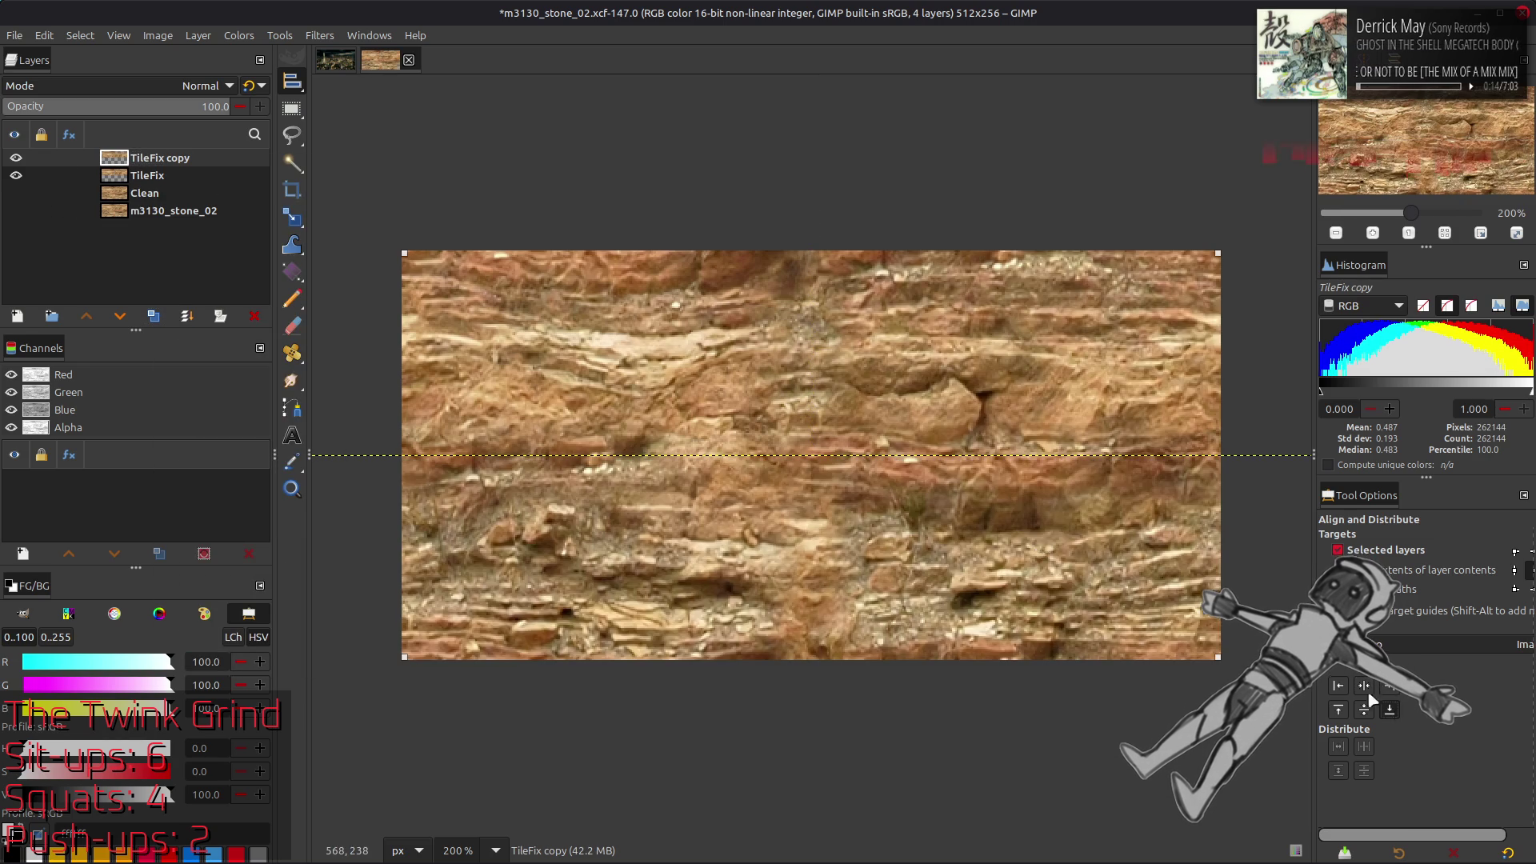
key("ctrl+m")
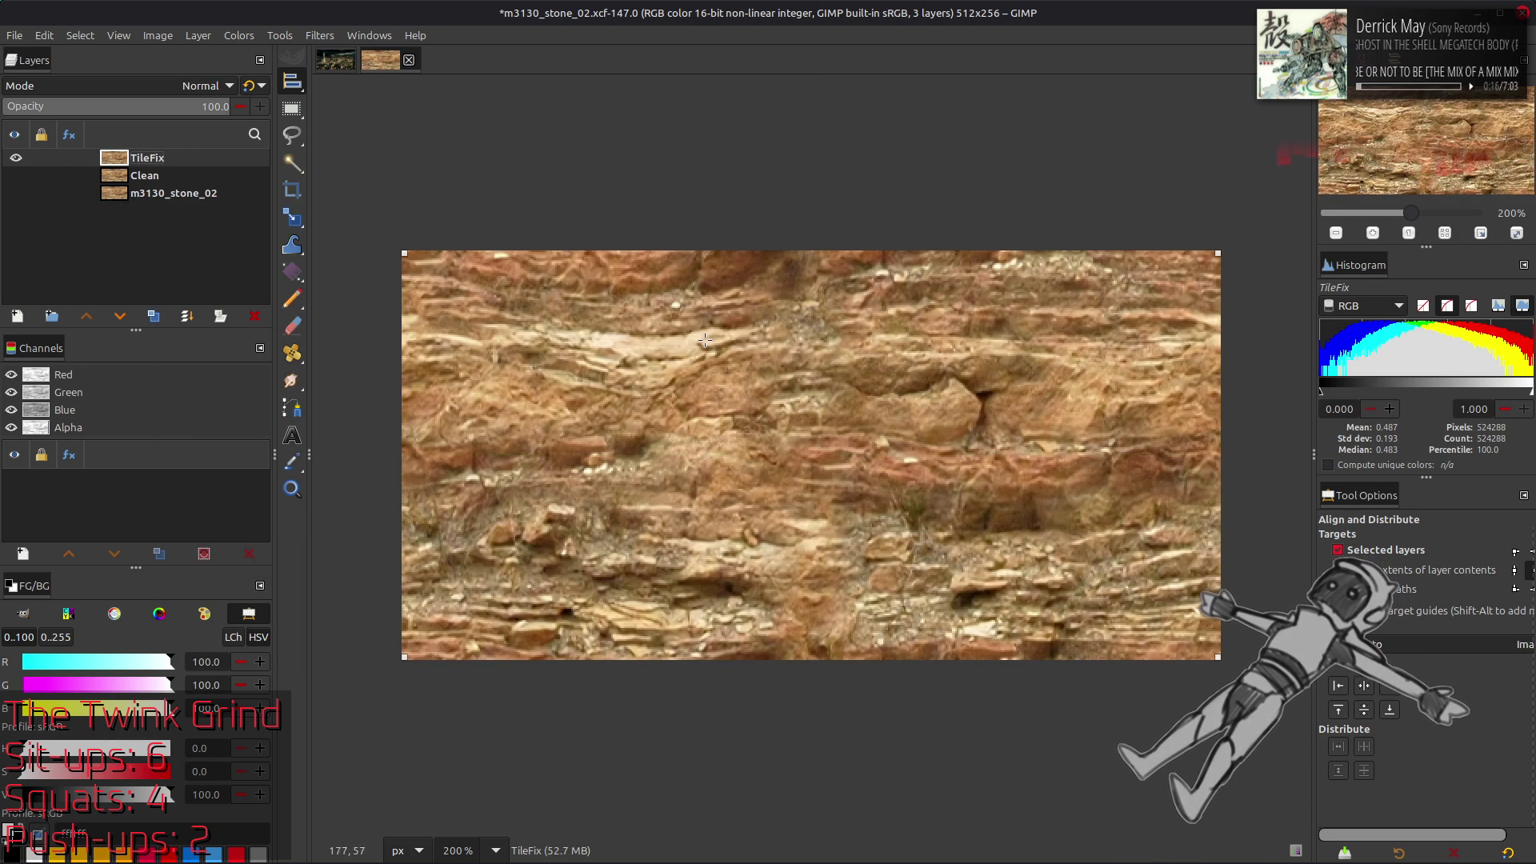
Fit the canvas to the tiled layer, making the image 1024x512
key("m")
left_click(157, 36)
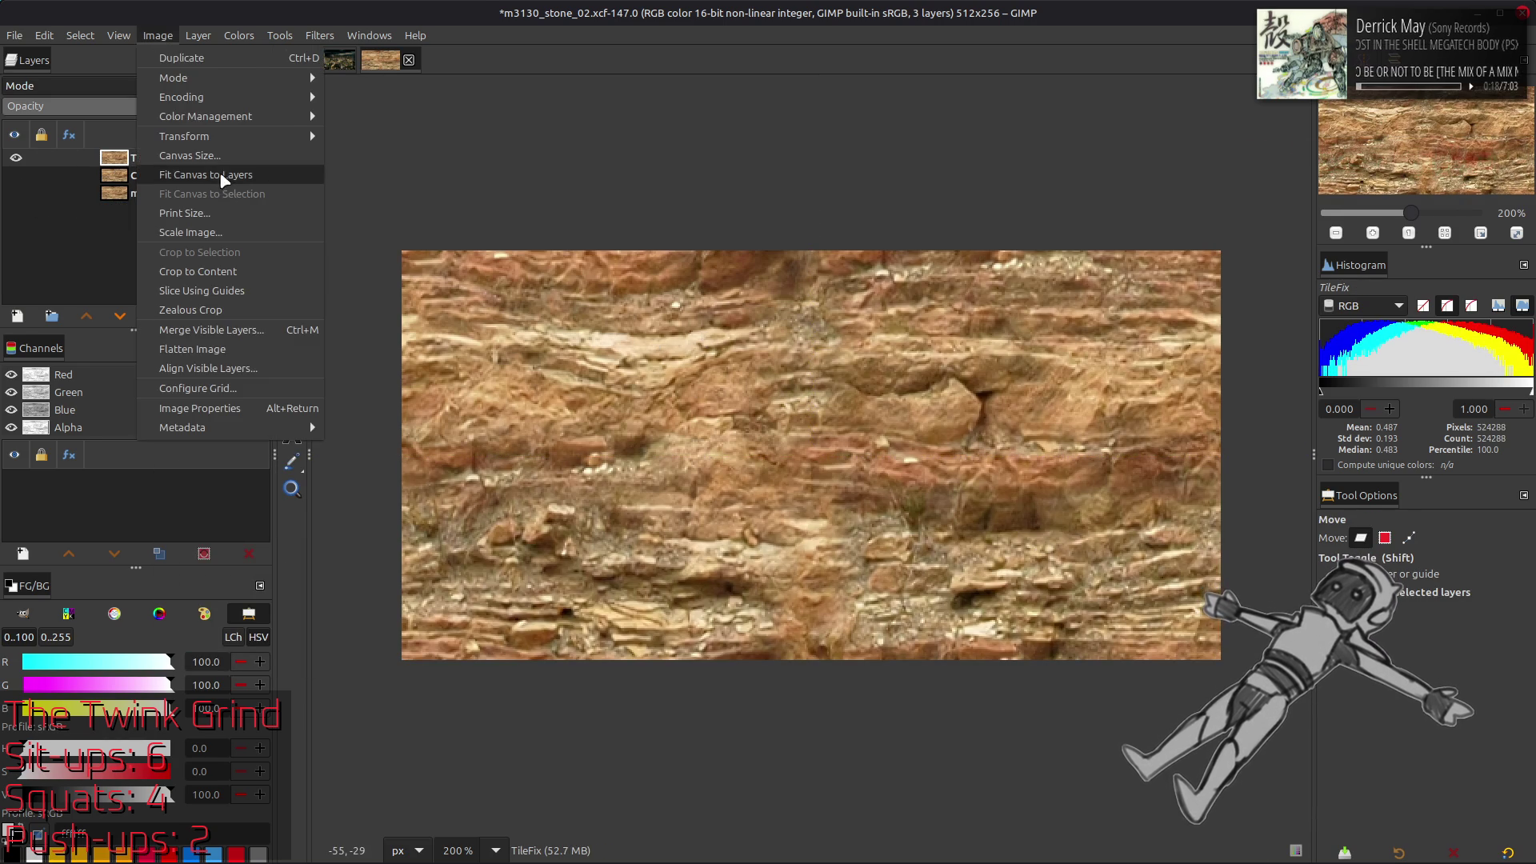
left_click(312, 172)
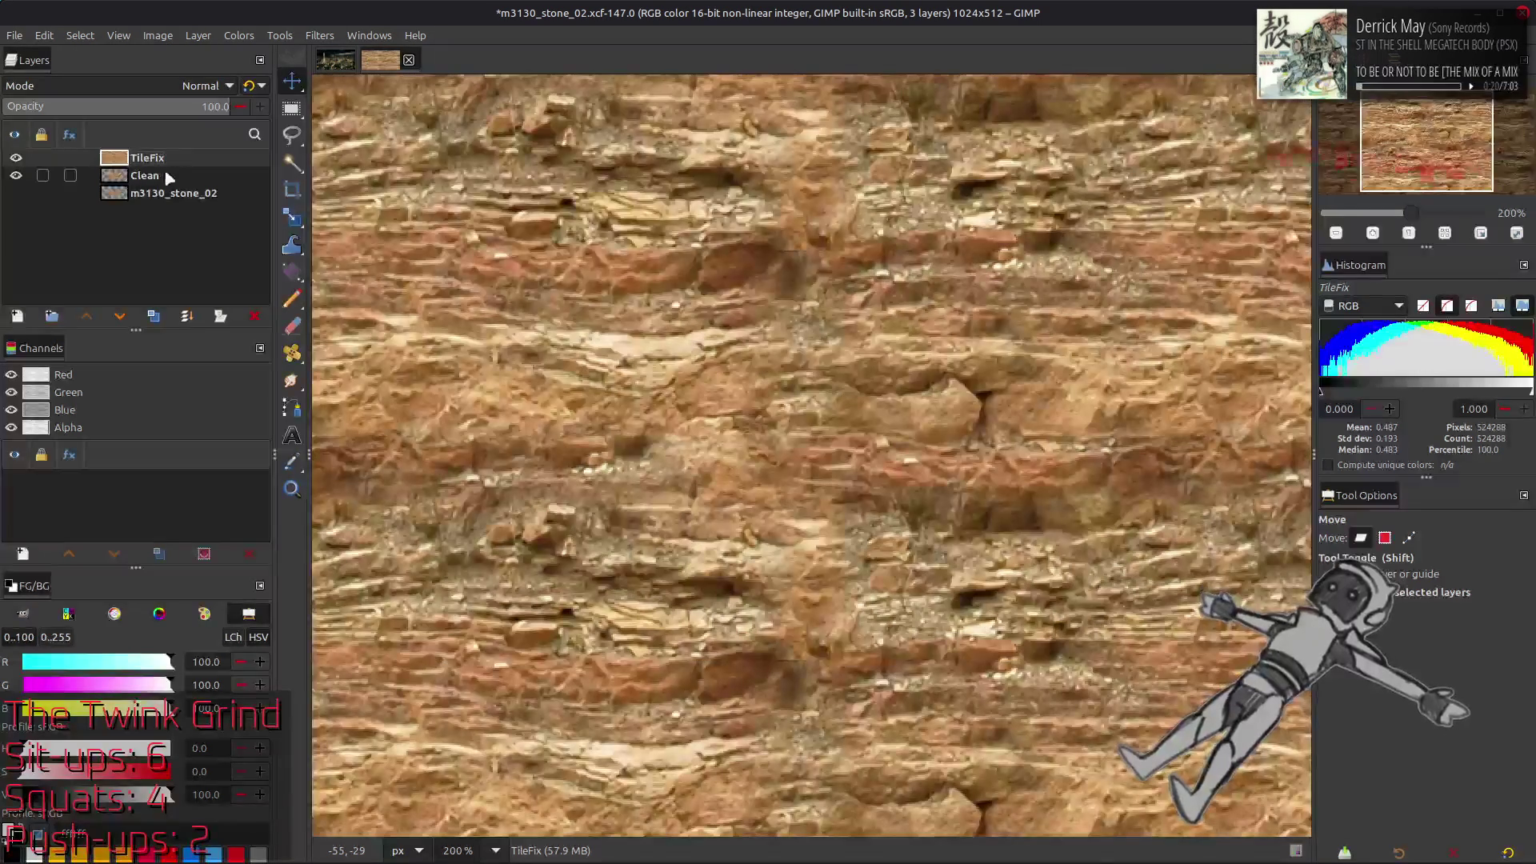
key("alt+Tab")
key("alt+Tab")
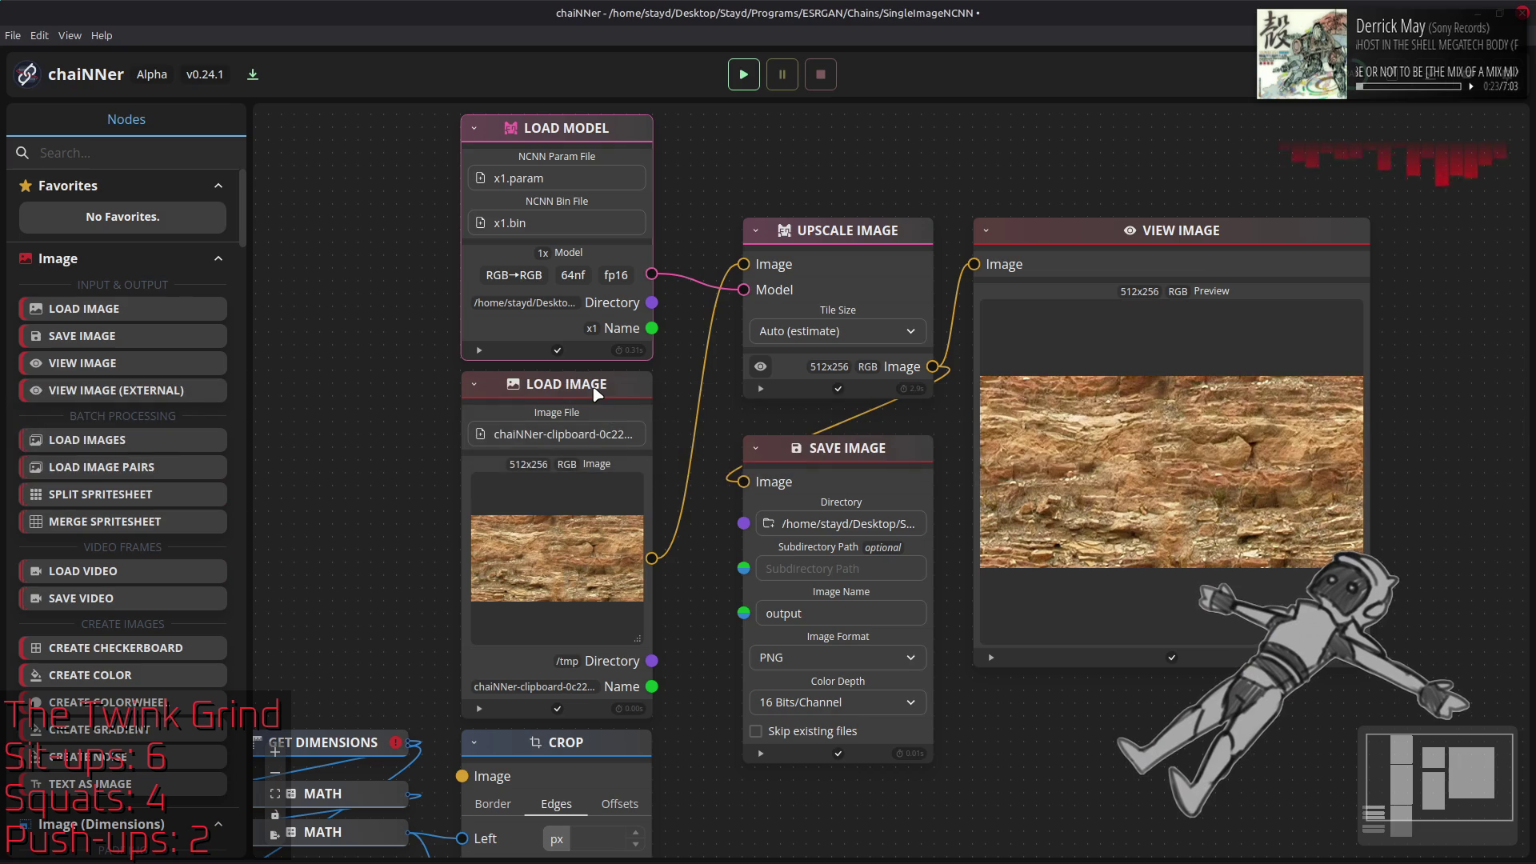
Replace the old Load Image node with the pasted 1024x512 tiled stone texture, wire it into Upscale Image, and run
left_click(594, 392)
key("Delete")
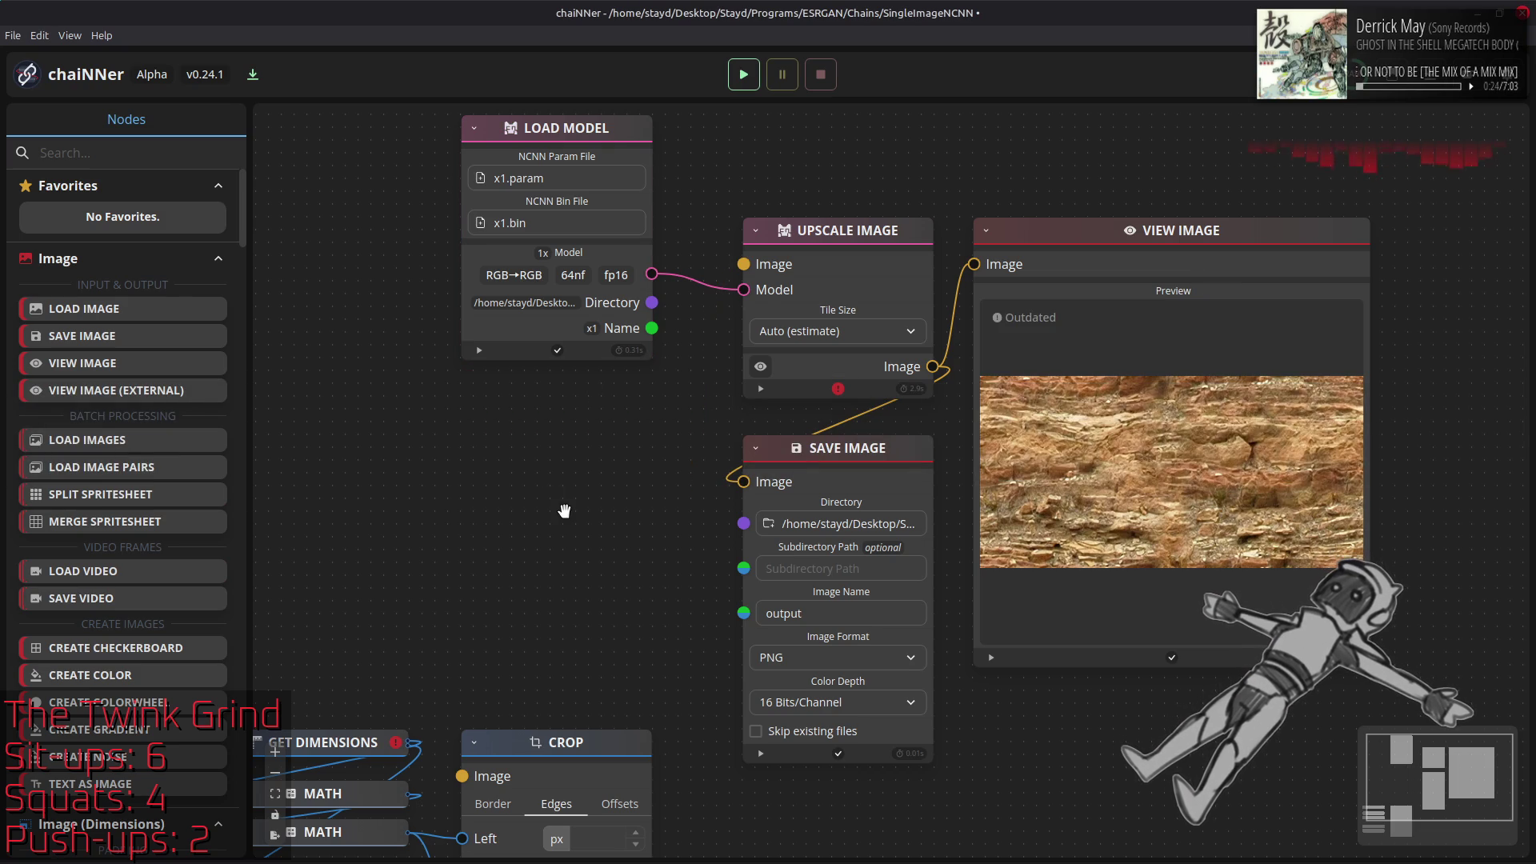
key("ctrl+v")
mouse_move(897, 452)
left_mouse_down()
mouse_move(558, 362)
mouse_move(623, 402)
mouse_move(623, 389)
left_mouse_up()
left_click_drag(652, 558, 744, 264)
left_click(744, 75)
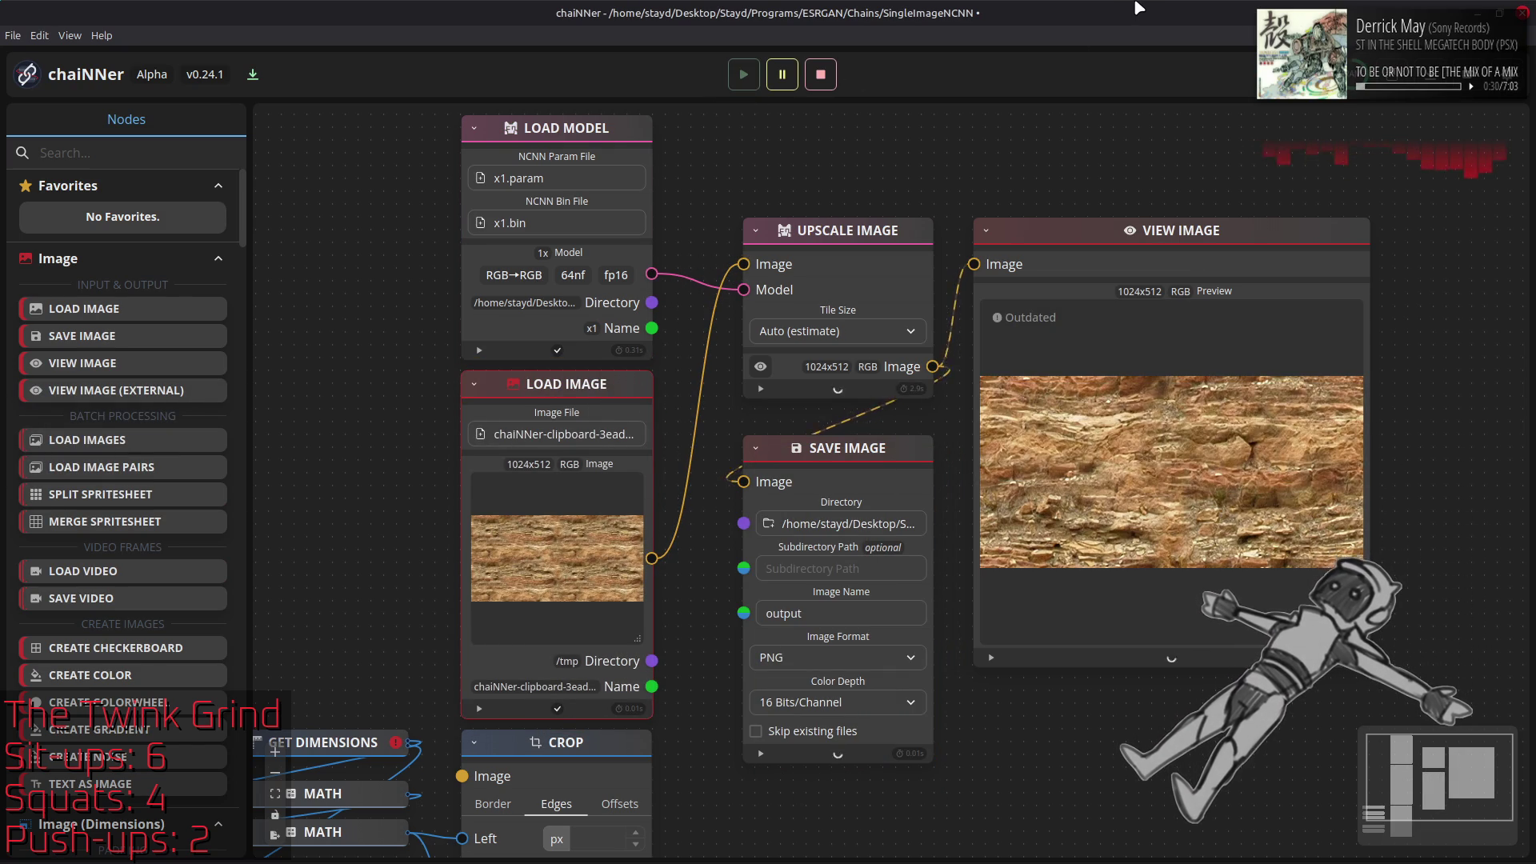
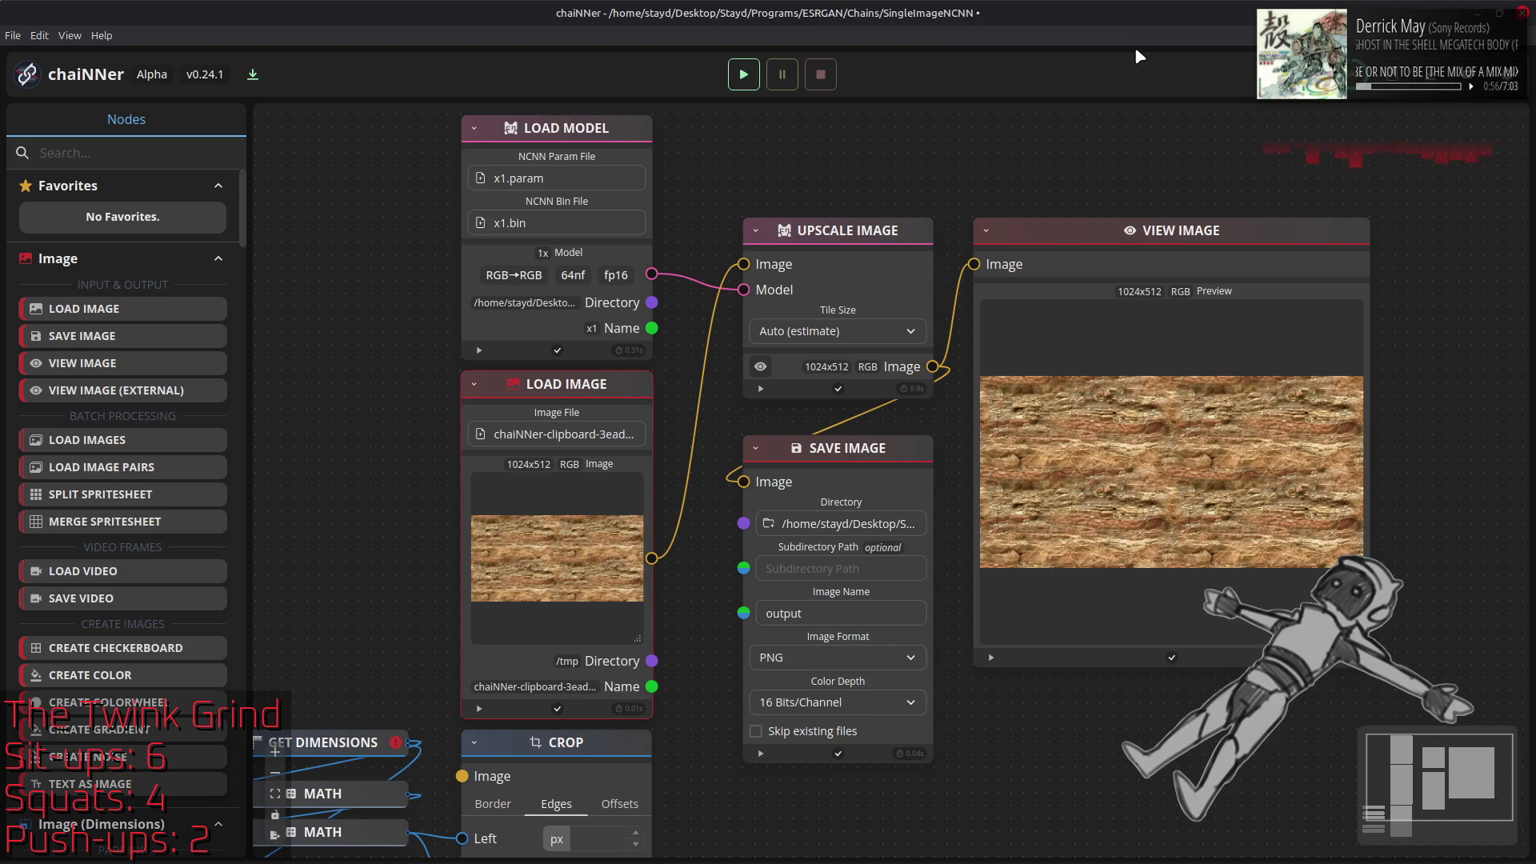
Drag output.png from Nemo's Output folder into the stone texture as a new layer and align it
key("alt+Tab")
key("alt+Tab")
key("alt+Tab")
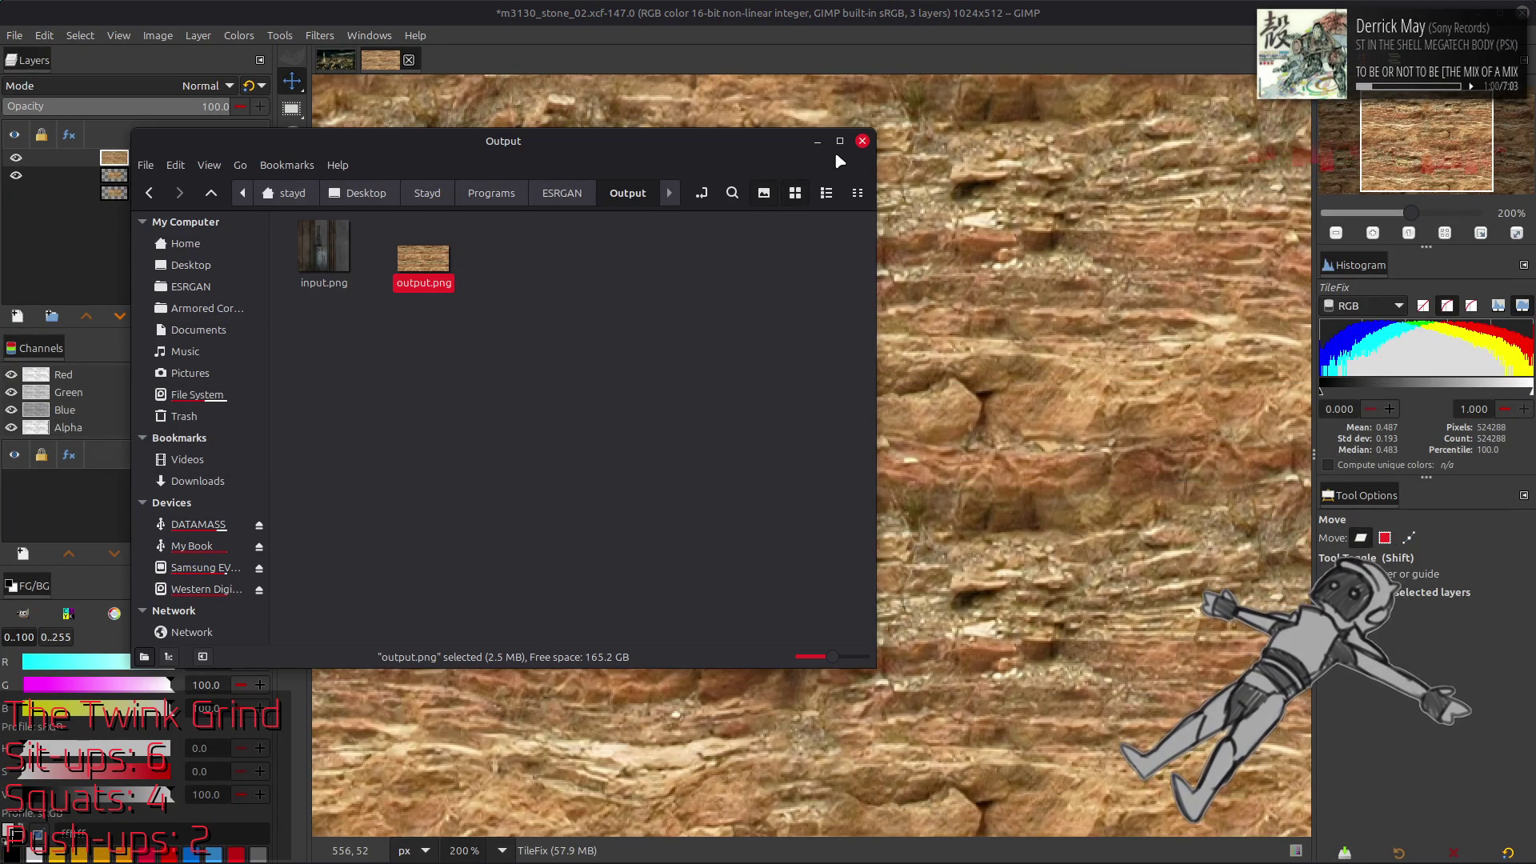
mouse_move(435, 270)
left_mouse_down()
mouse_move(1032, 416)
mouse_move(969, 442)
left_mouse_up()
key("q")
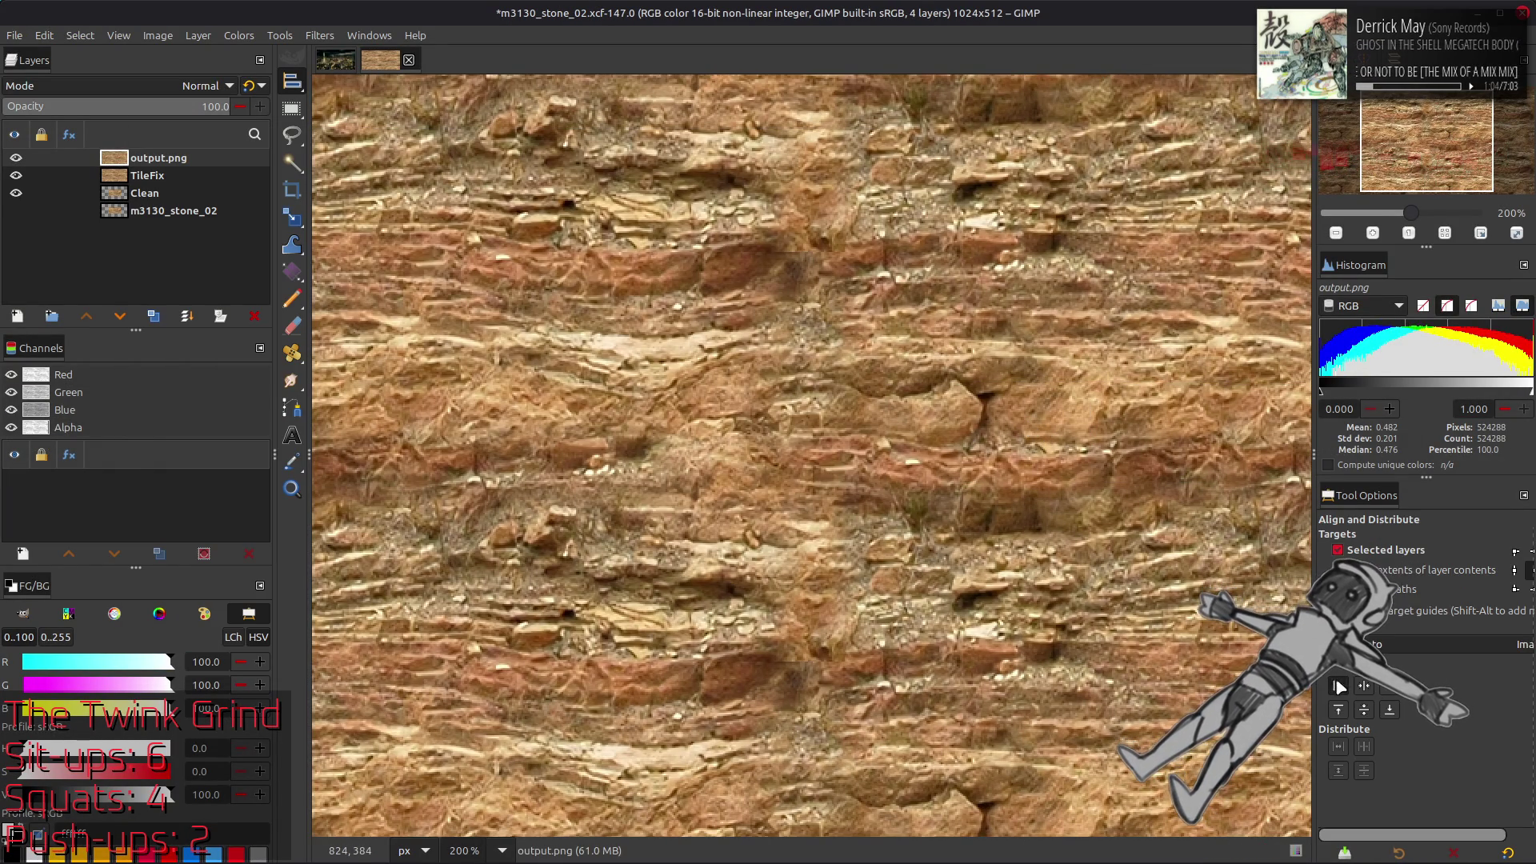
left_click(1365, 688)
Rename the new output.png layer to ReFocus
key("m")
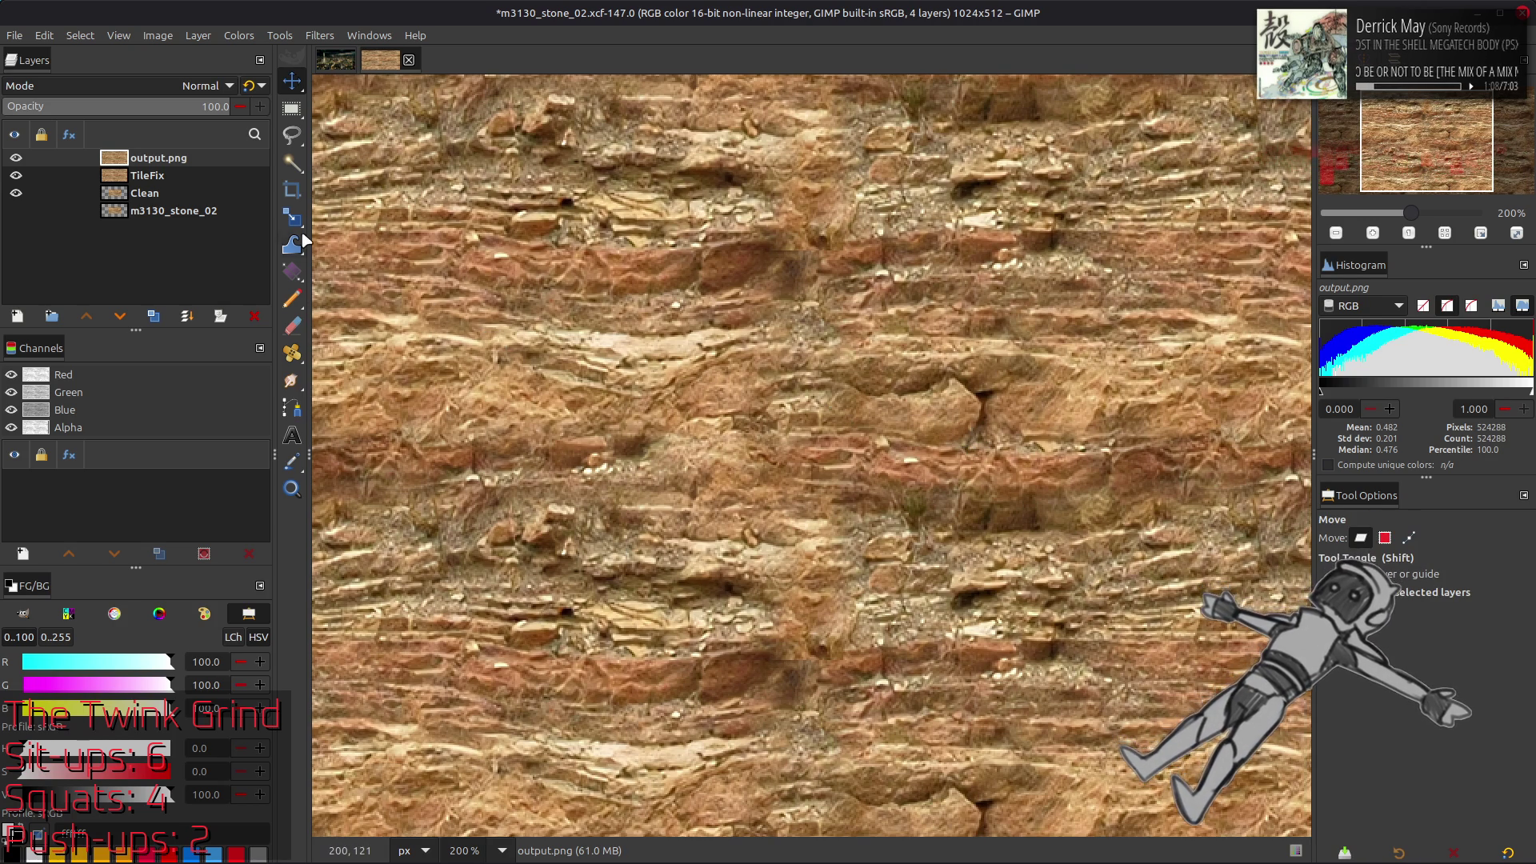
double_click(159, 157)
type("ReFocus")
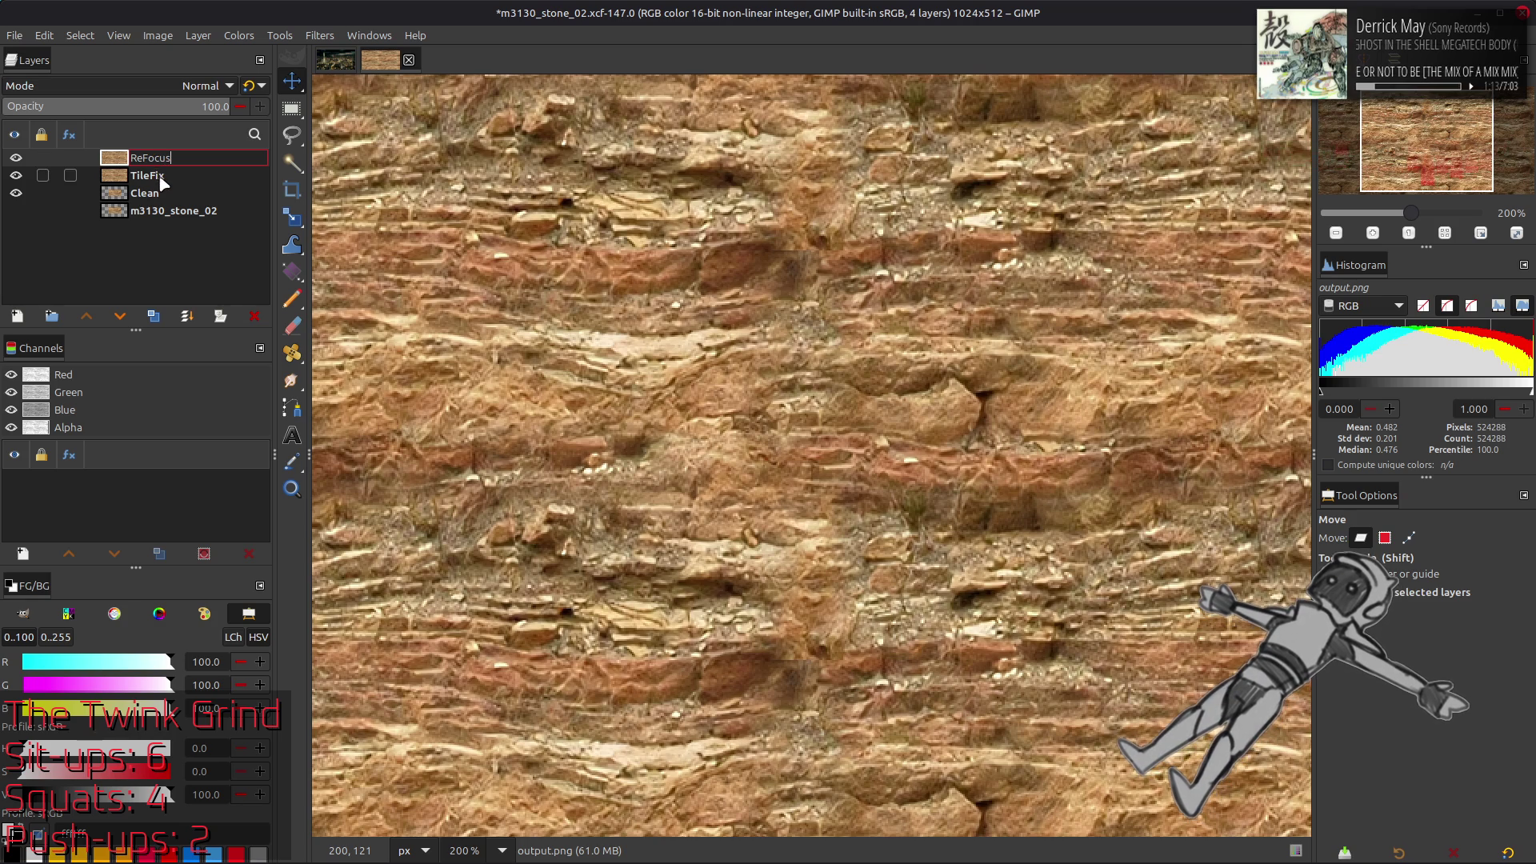
key("Return")
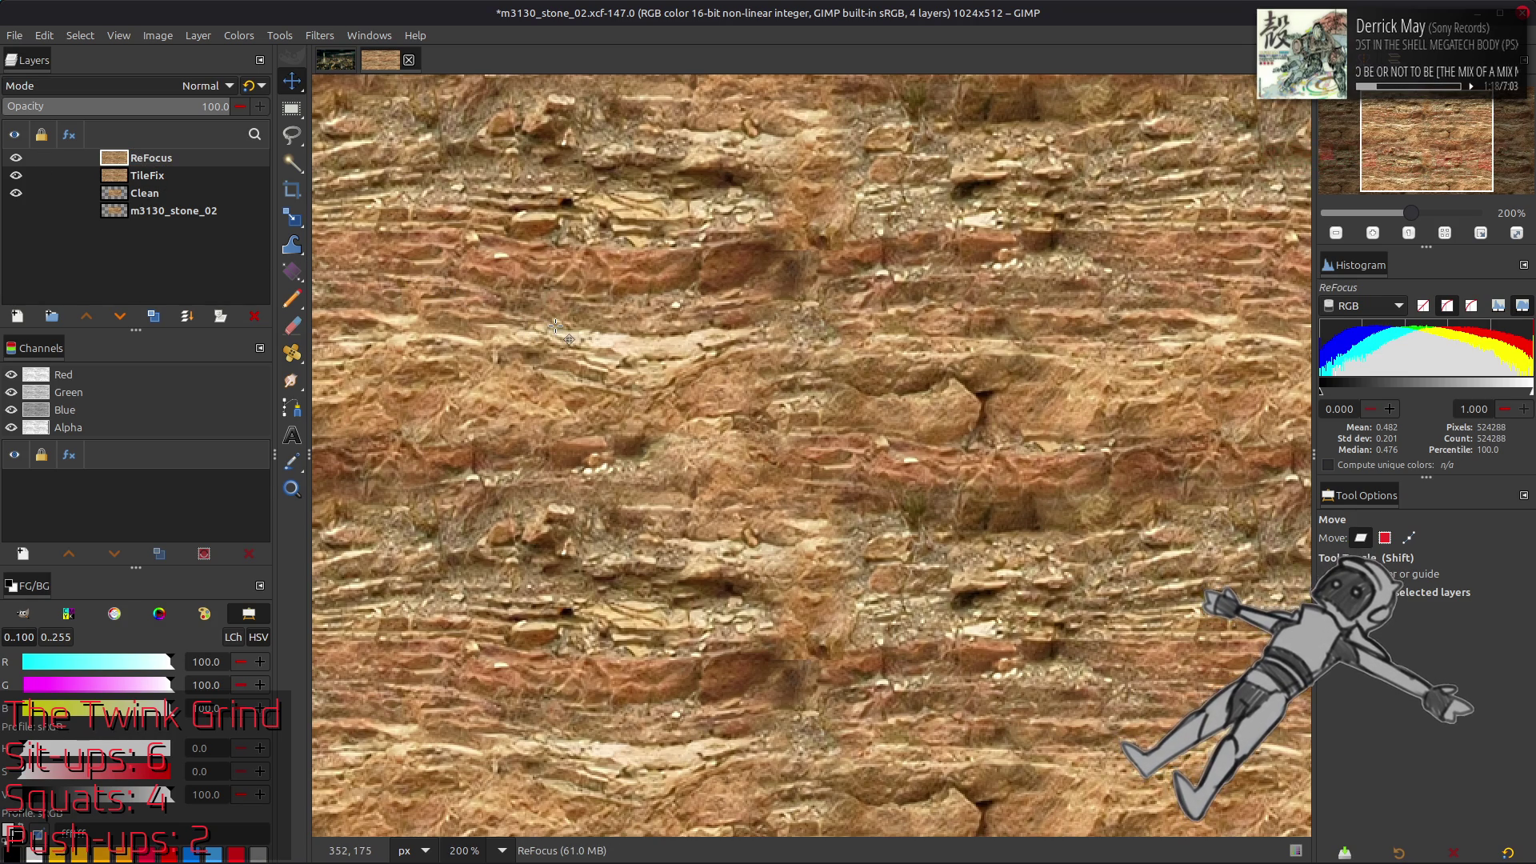
Compare the result at whole-image and 200% zoom, then hide the ReFocus layer
key("1")
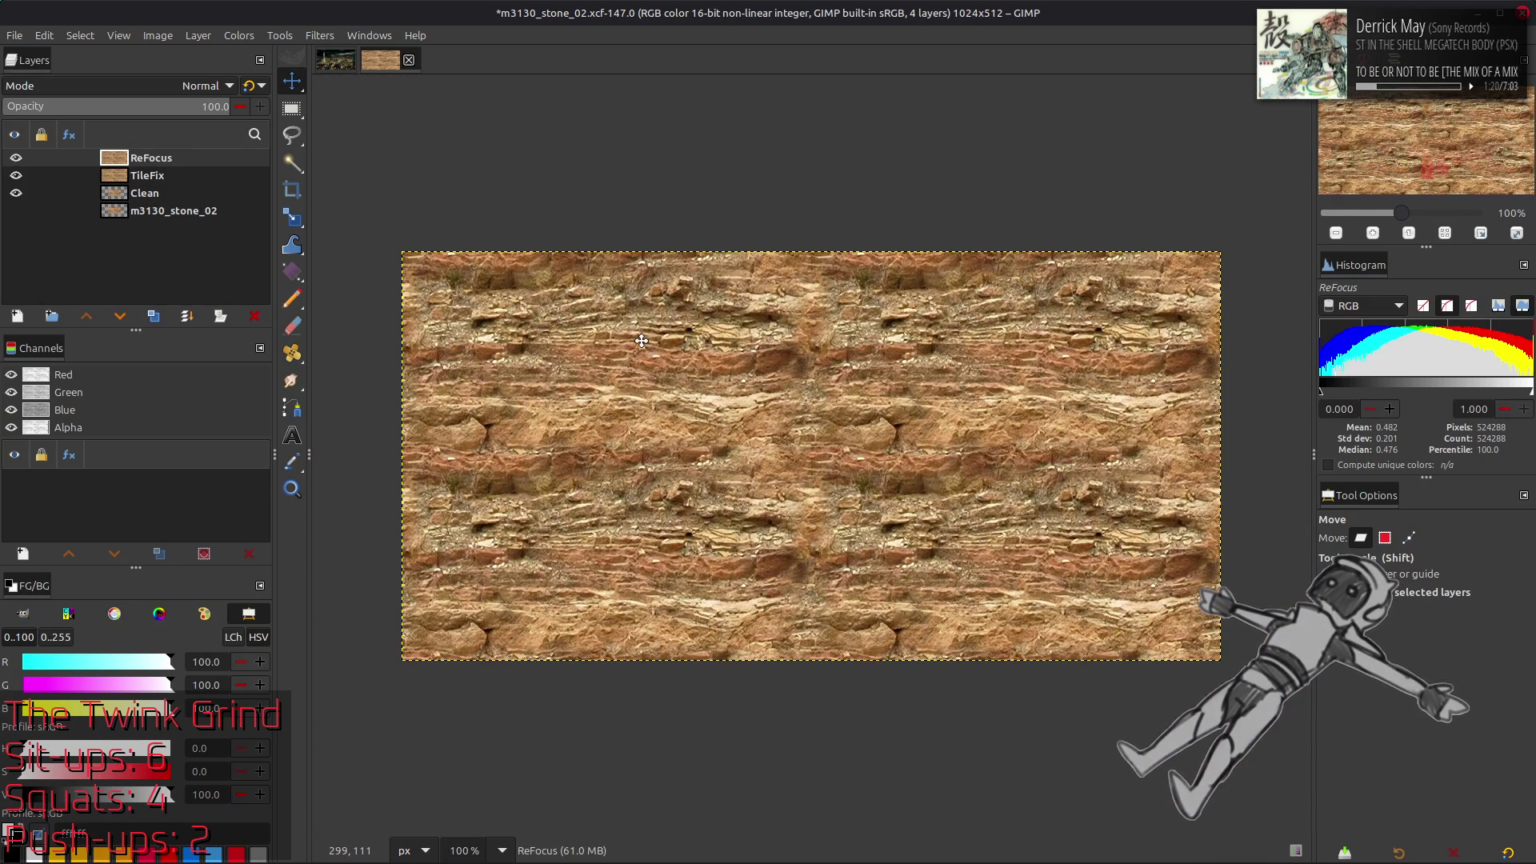
left_click(16, 158)
key("2")
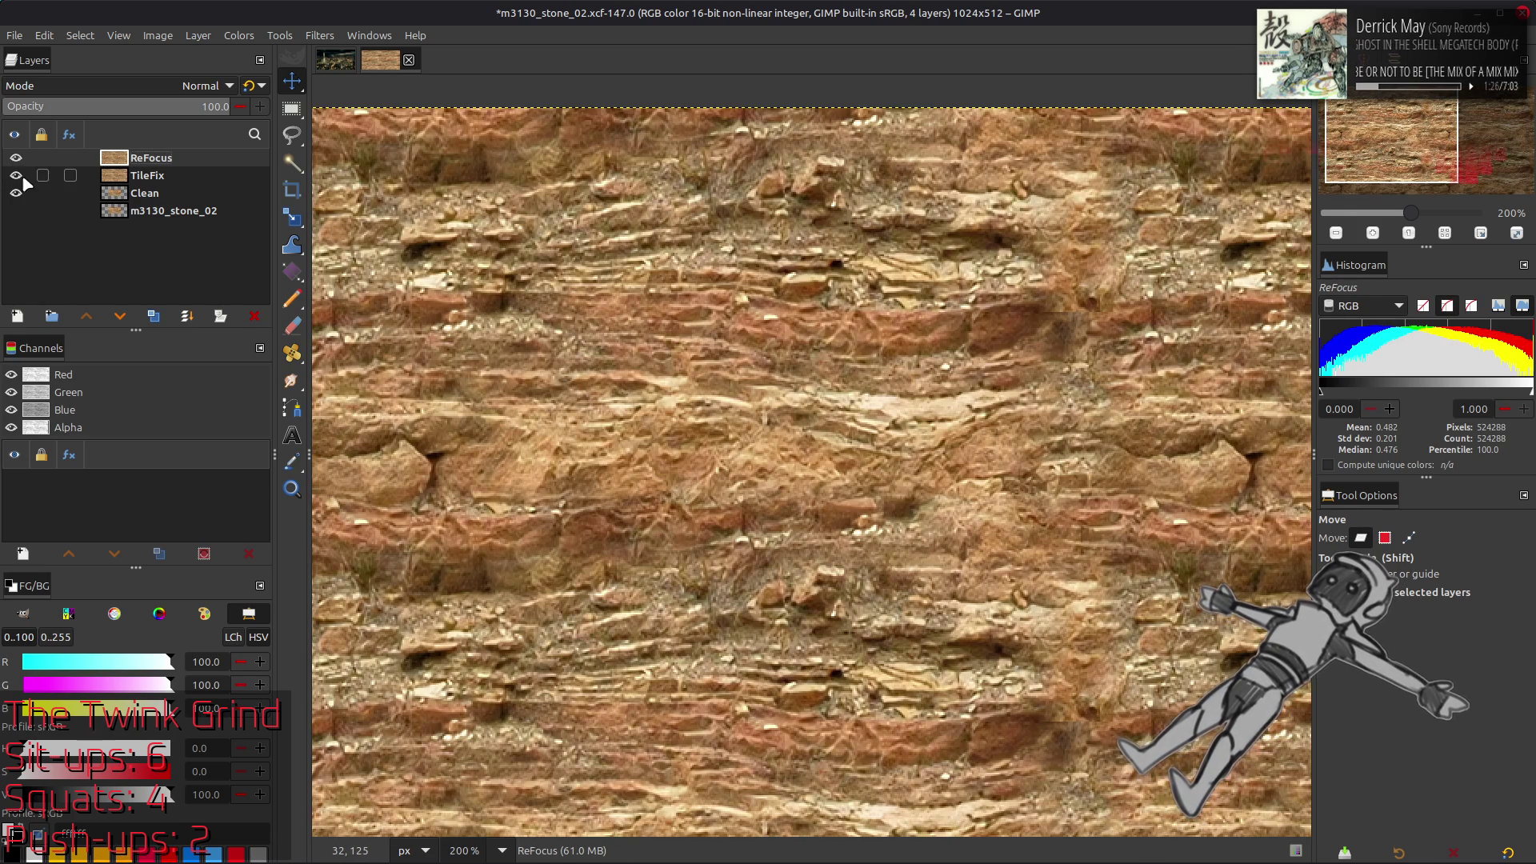
left_click(15, 159)
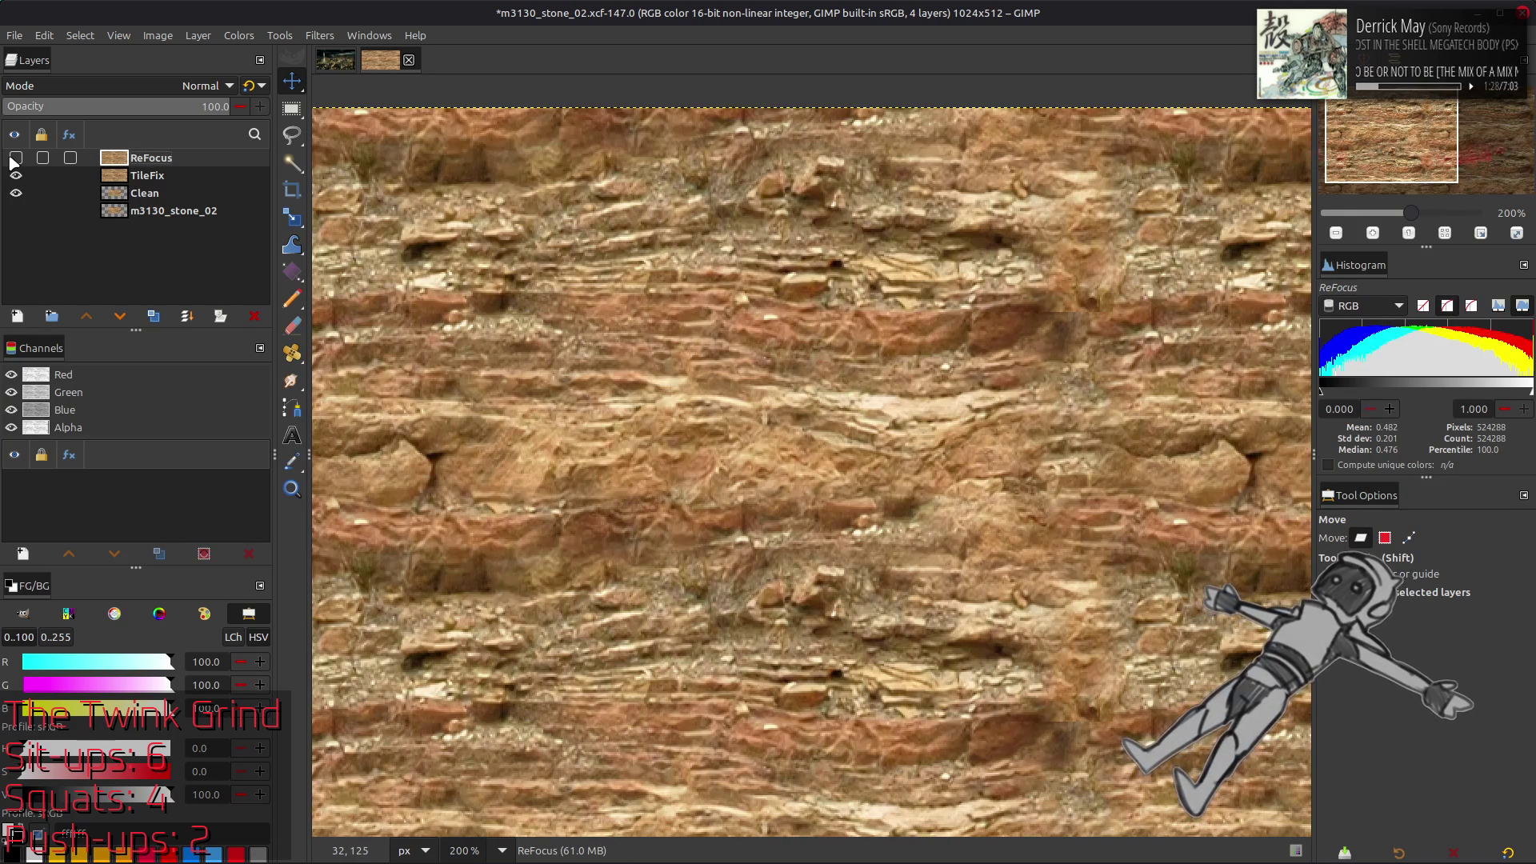
Copy the TileFix layer to the clipboard and switch to chaiNNer
left_click(124, 178)
key("ctrl+c")
key("alt+Tab")
key("Tab")
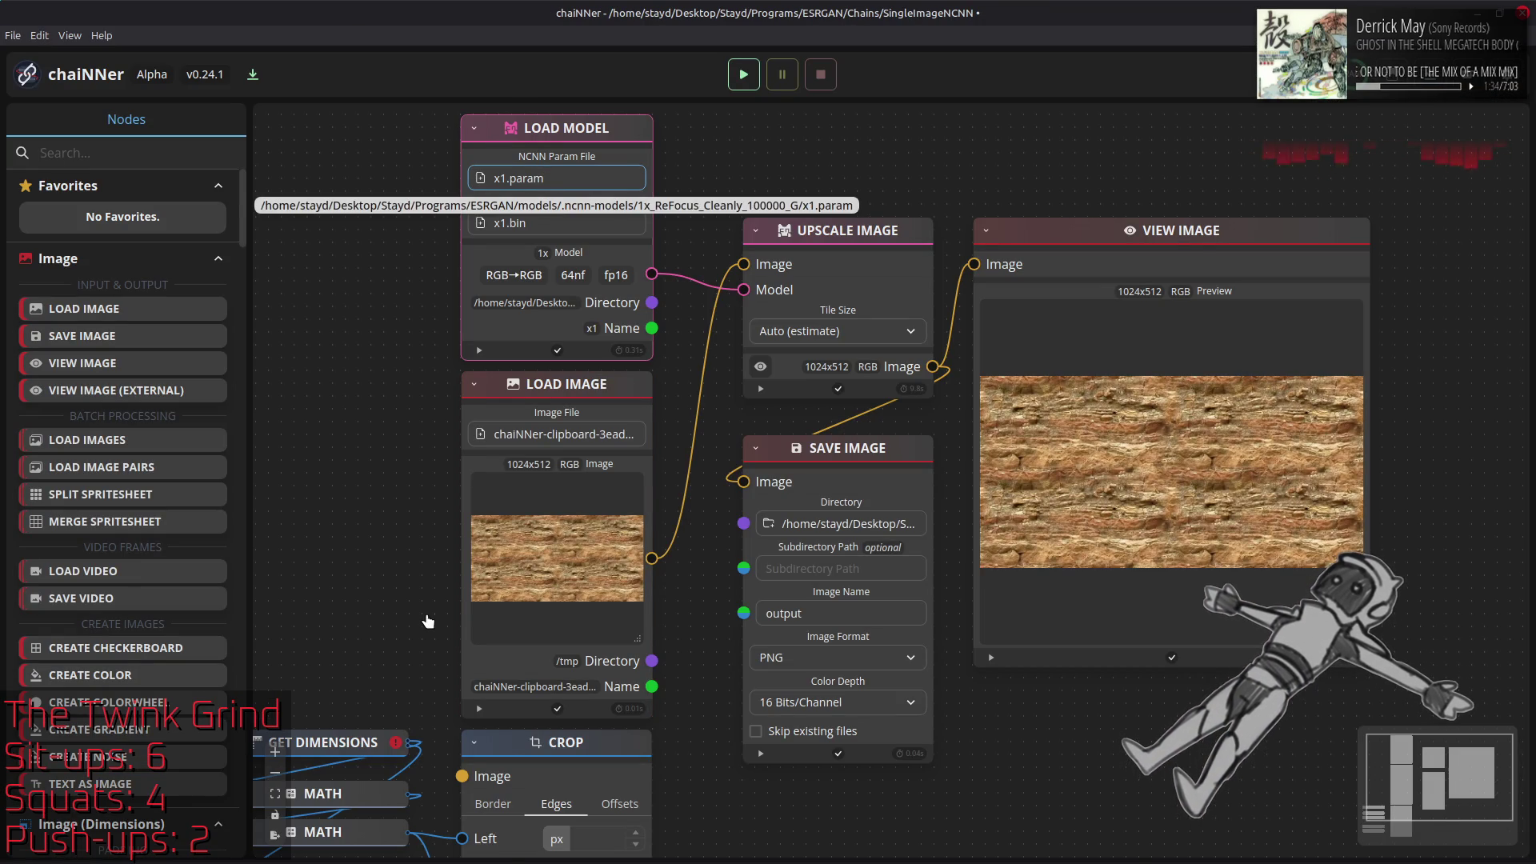
Load the 1x_NMKD-h264Texturize_500k model's param file into the chain
mouse_move(512, 845)
left_click(600, 769)
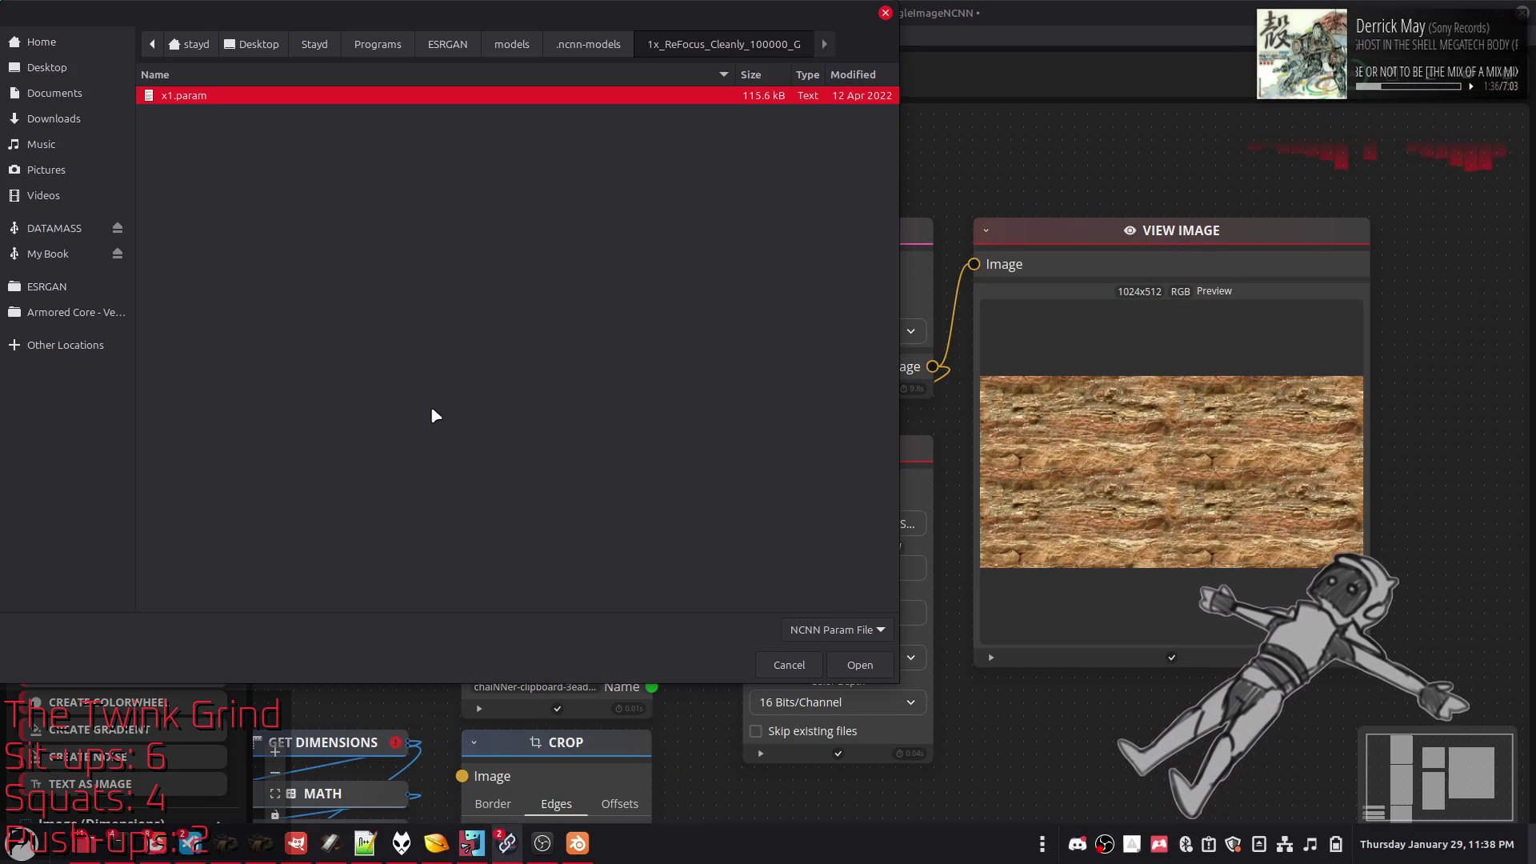
left_click(605, 45)
scroll(362, 357, "up", 5)
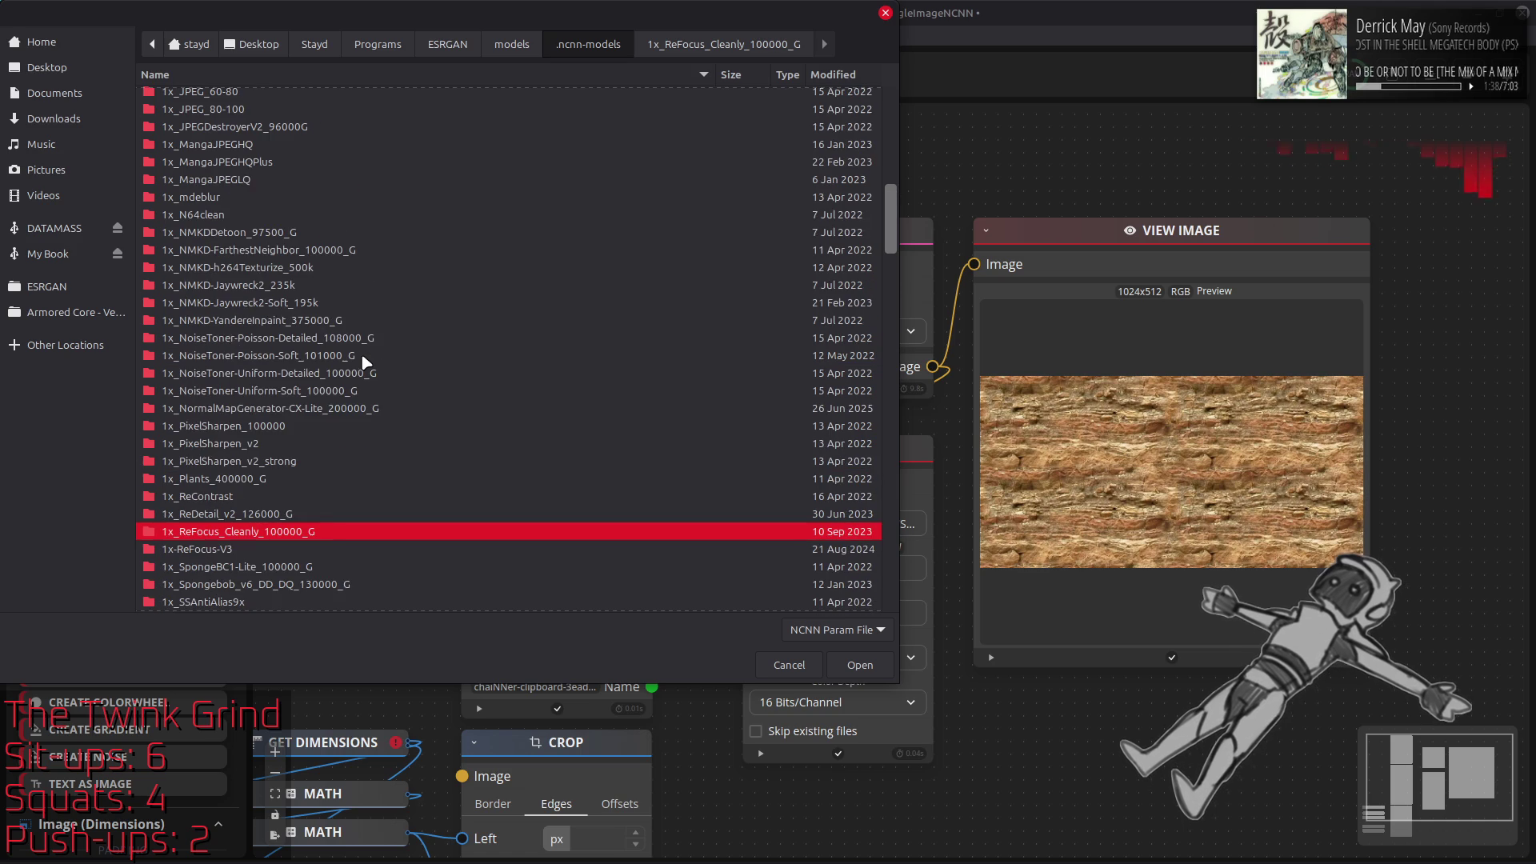
double_click(288, 269)
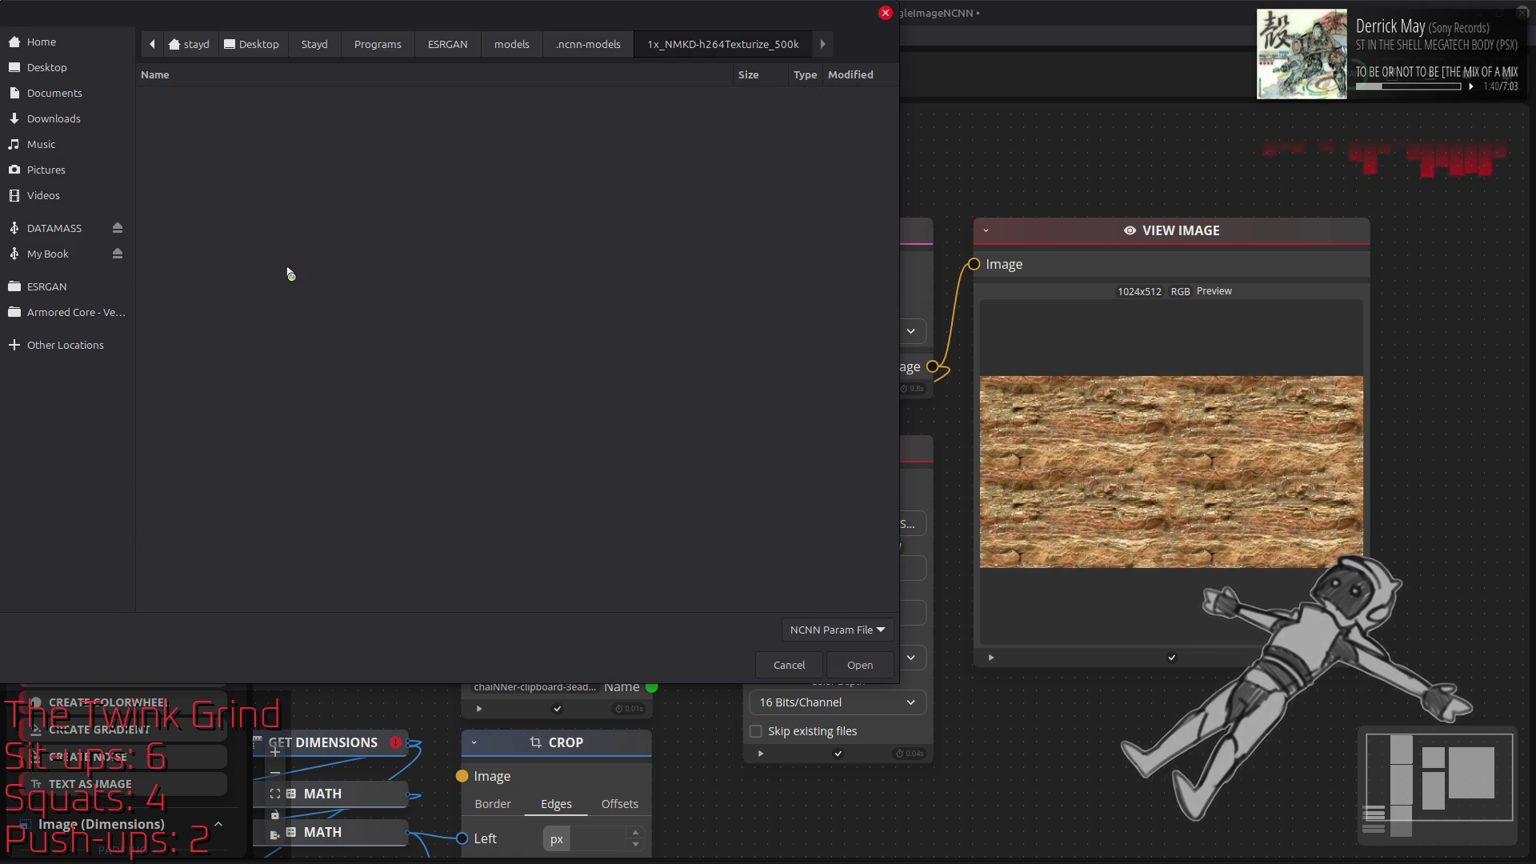
double_click(308, 103)
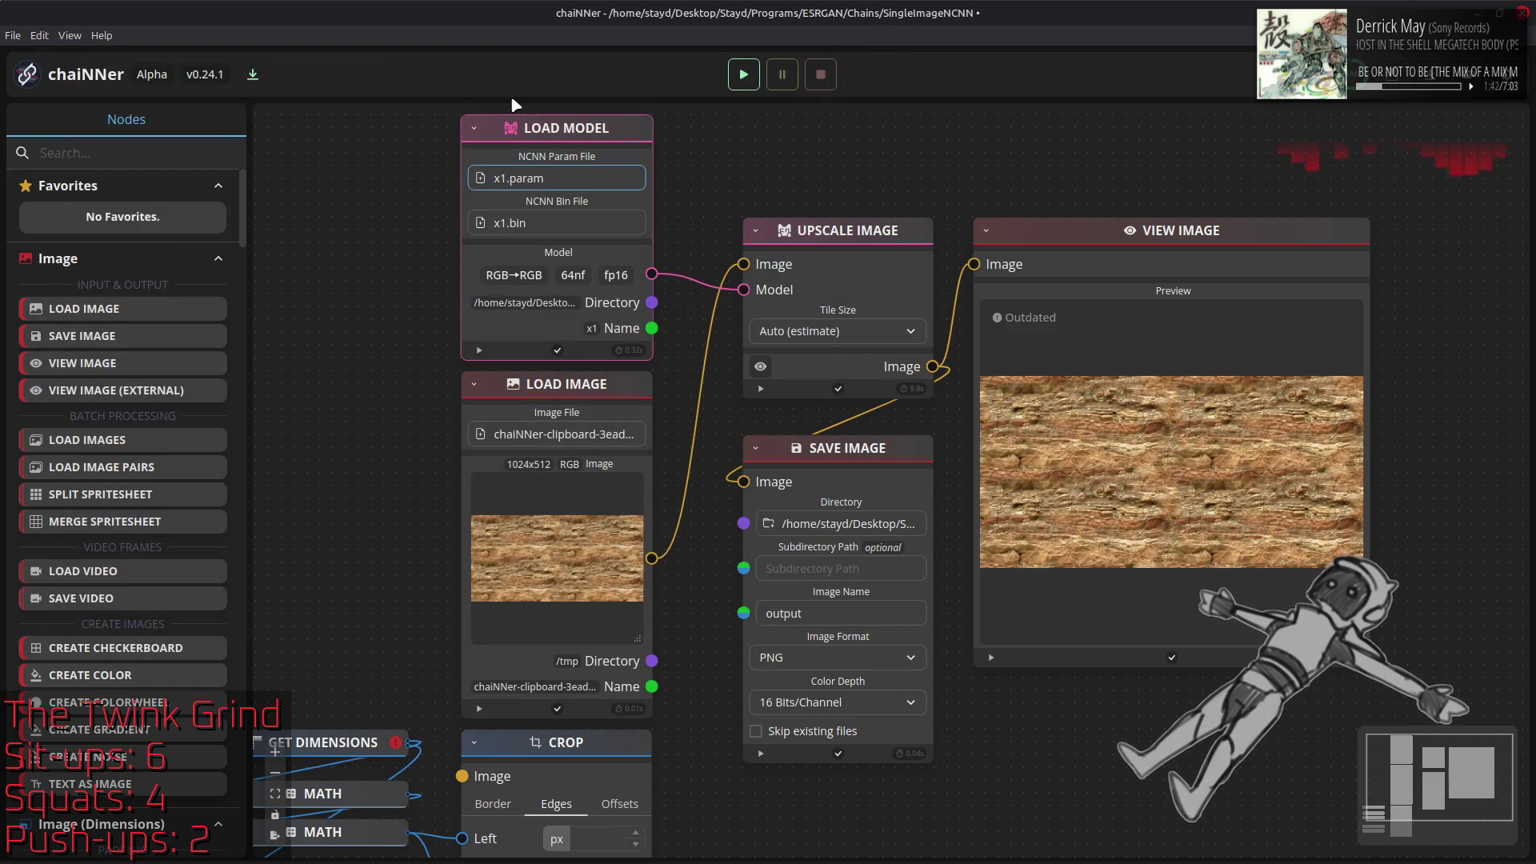
Run the chain on the copied texture and drag the new output.png into GIMP as a layer
left_click(743, 75)
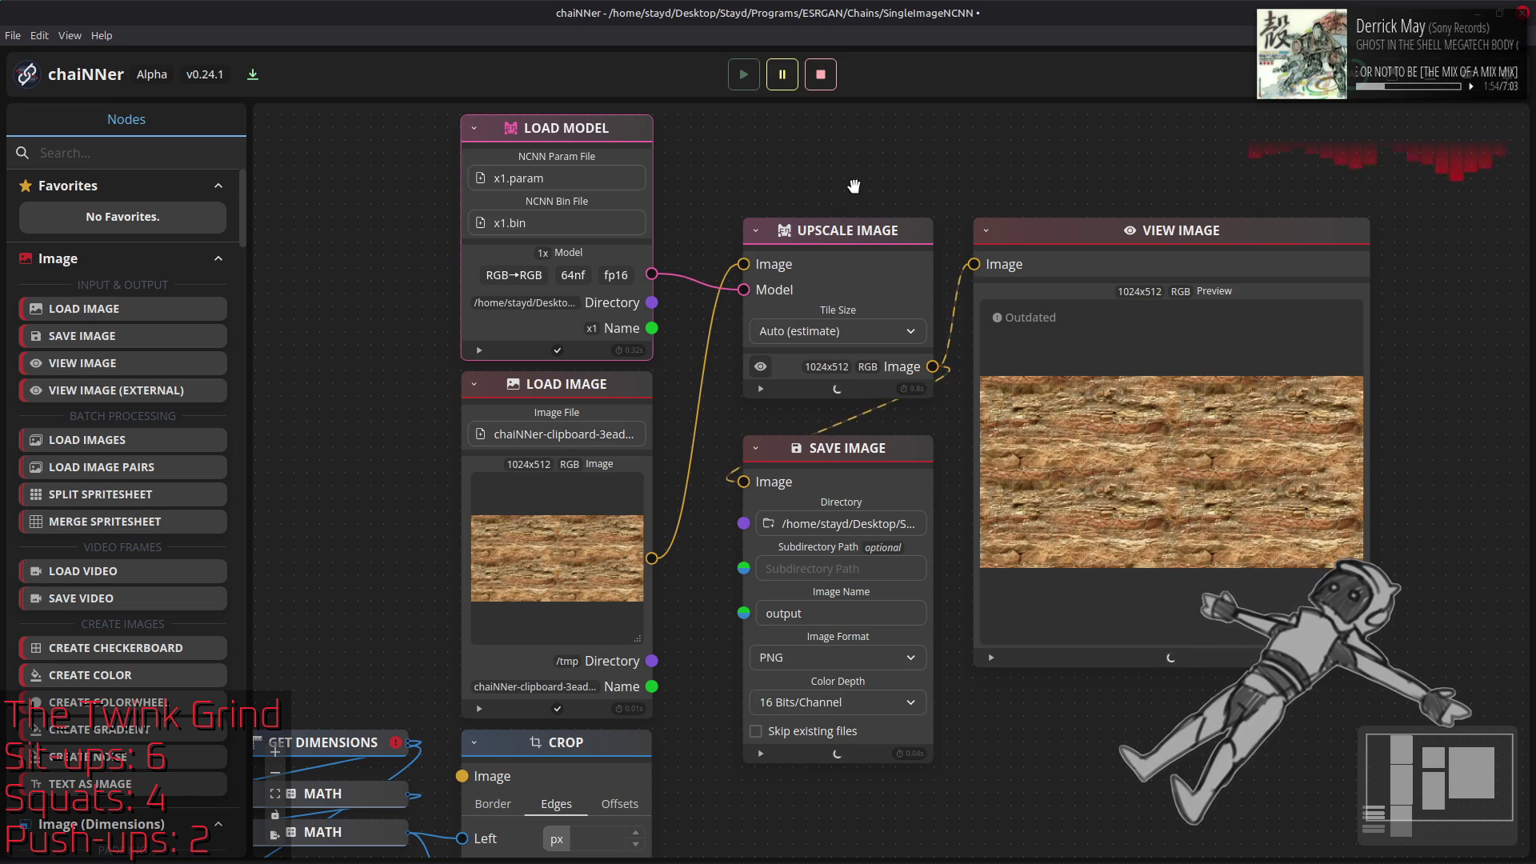
key("alt+Tab")
key("alt+Tab")
key("Tab")
left_click_drag(445, 261, 972, 396)
Align the new output.png layer and move it above ReFocus in the stack
left_click(1364, 705)
key("m")
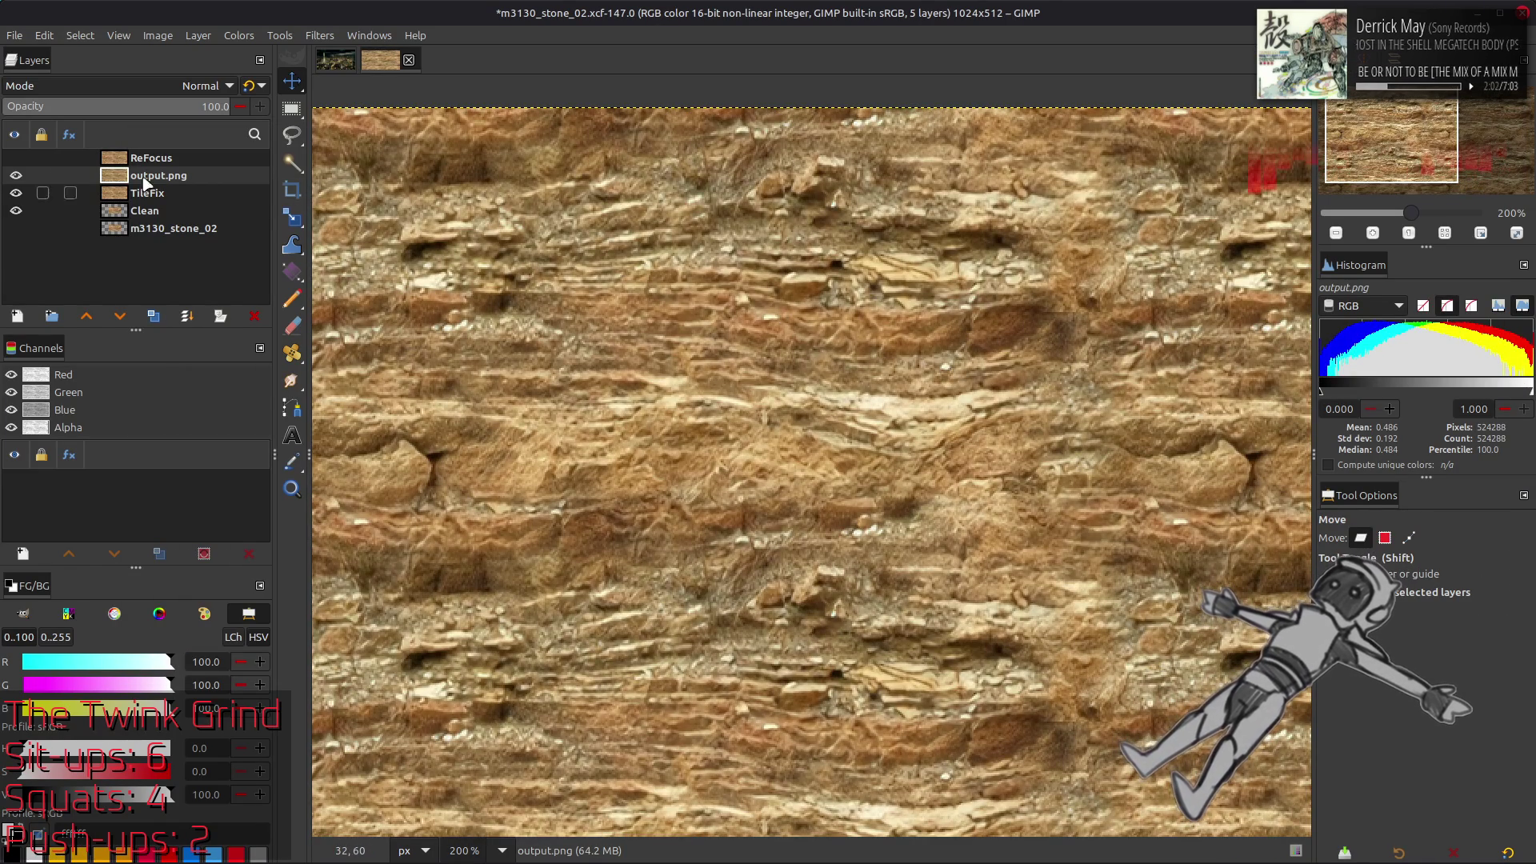
left_click(16, 158)
mouse_move(120, 175)
left_mouse_down()
mouse_move(144, 191)
mouse_move(137, 159)
mouse_move(120, 157)
left_mouse_up()
Toggle output.png and ReFocus visibility to compare them, then duplicate ReFocus
left_click(16, 157)
left_click(16, 173)
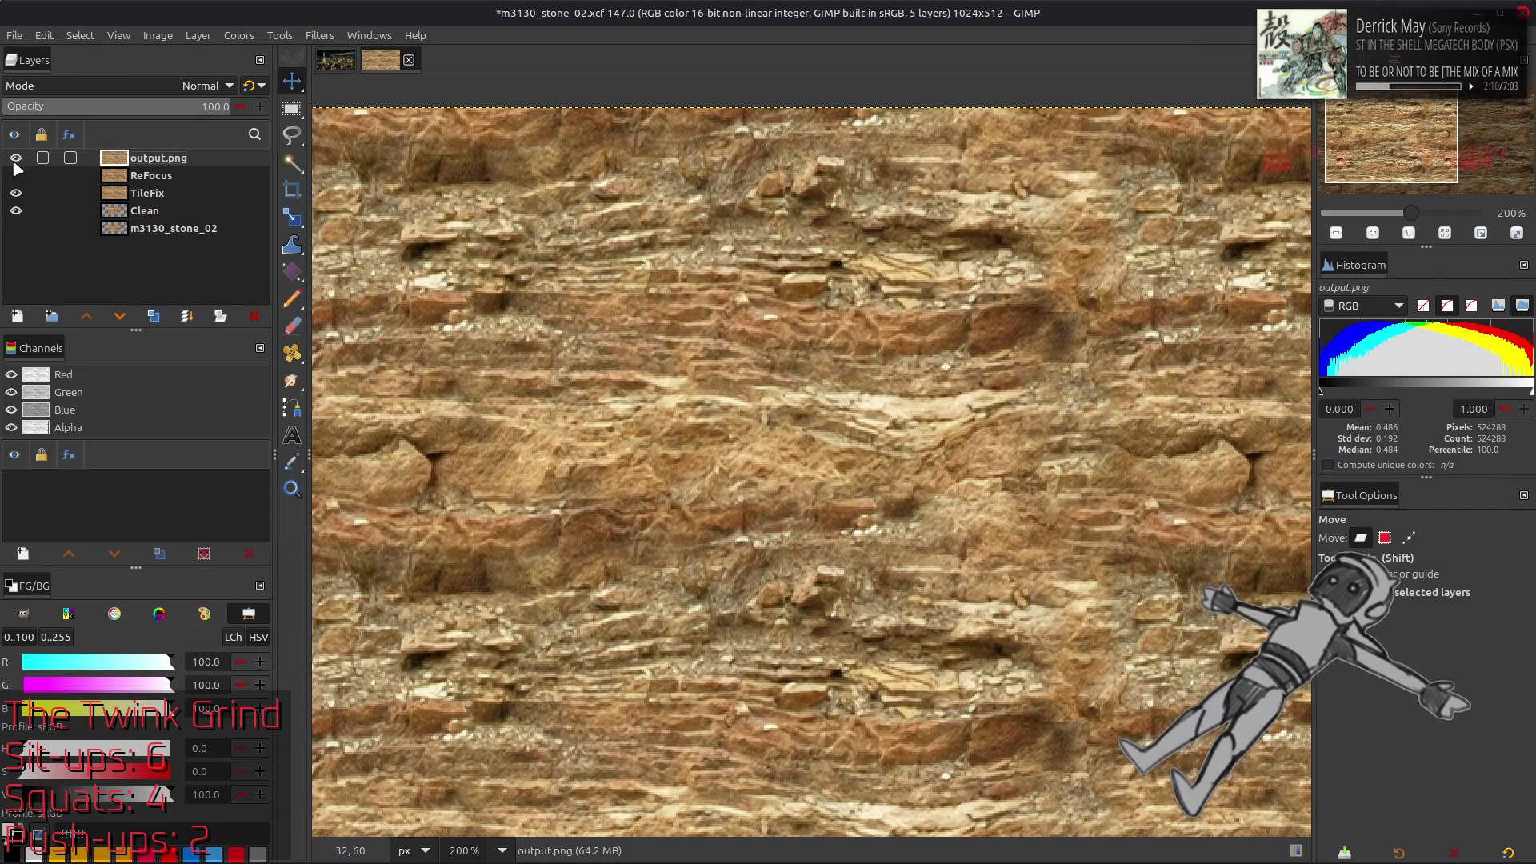
left_click(16, 174)
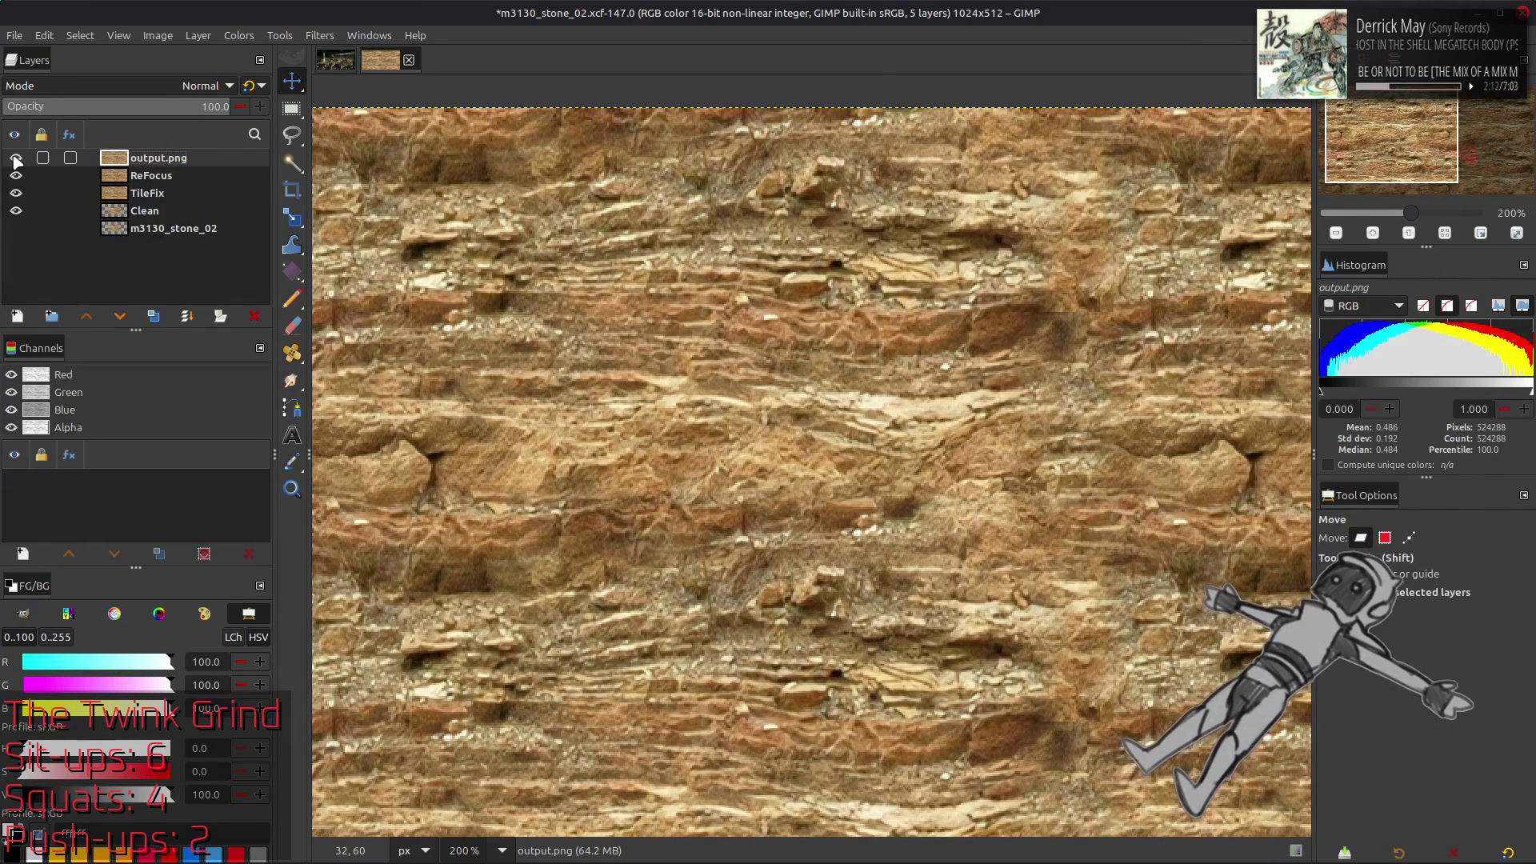
left_click(16, 159)
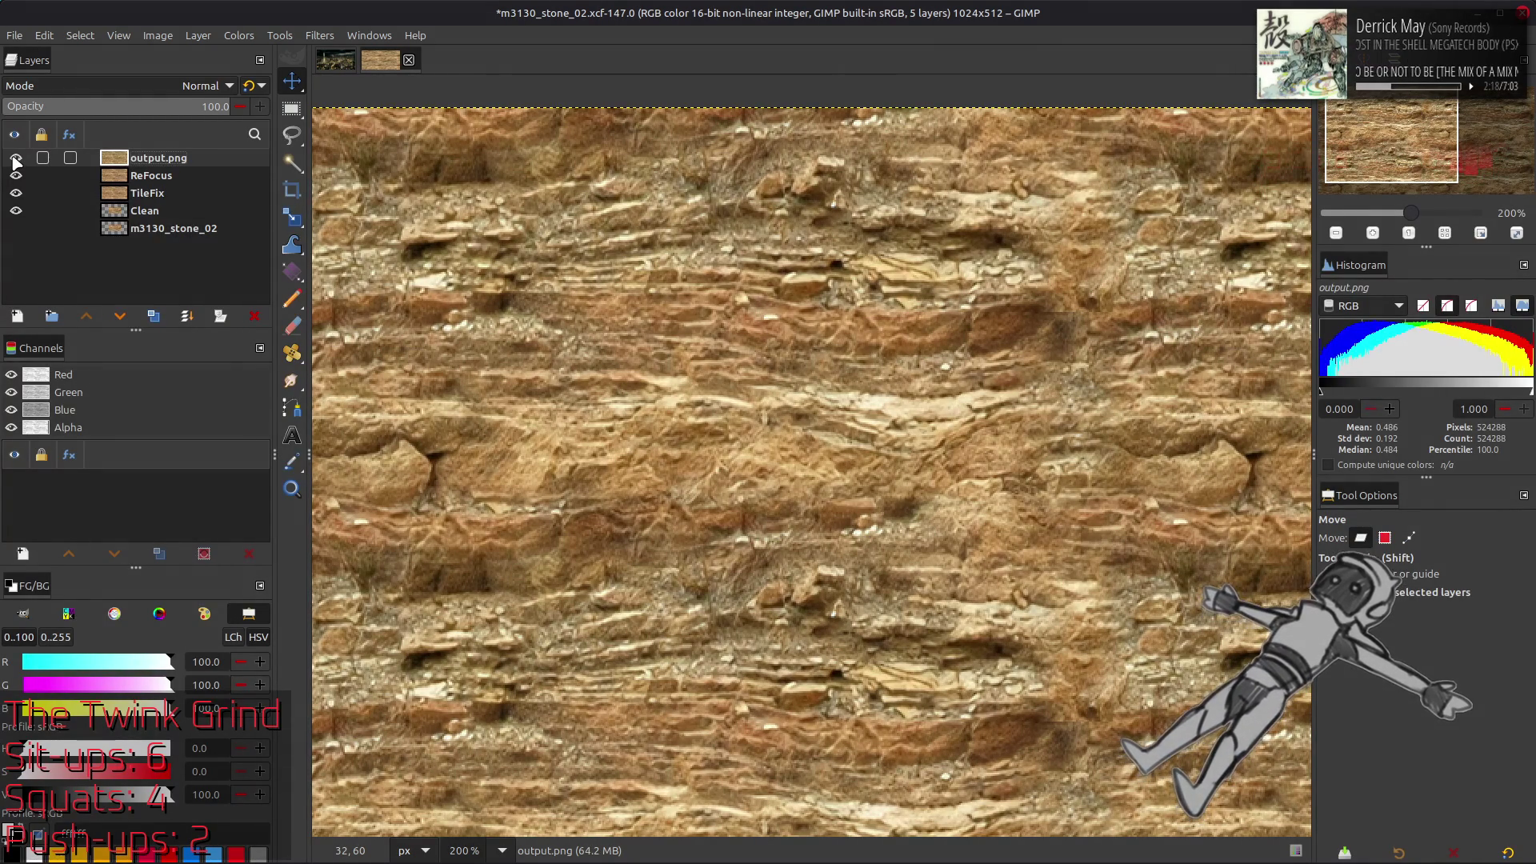
left_click(121, 175)
left_click(153, 316)
Raise ReFocus copy to the top, set its mode to LCh Color, and merge it down into output.png
left_click(85, 316)
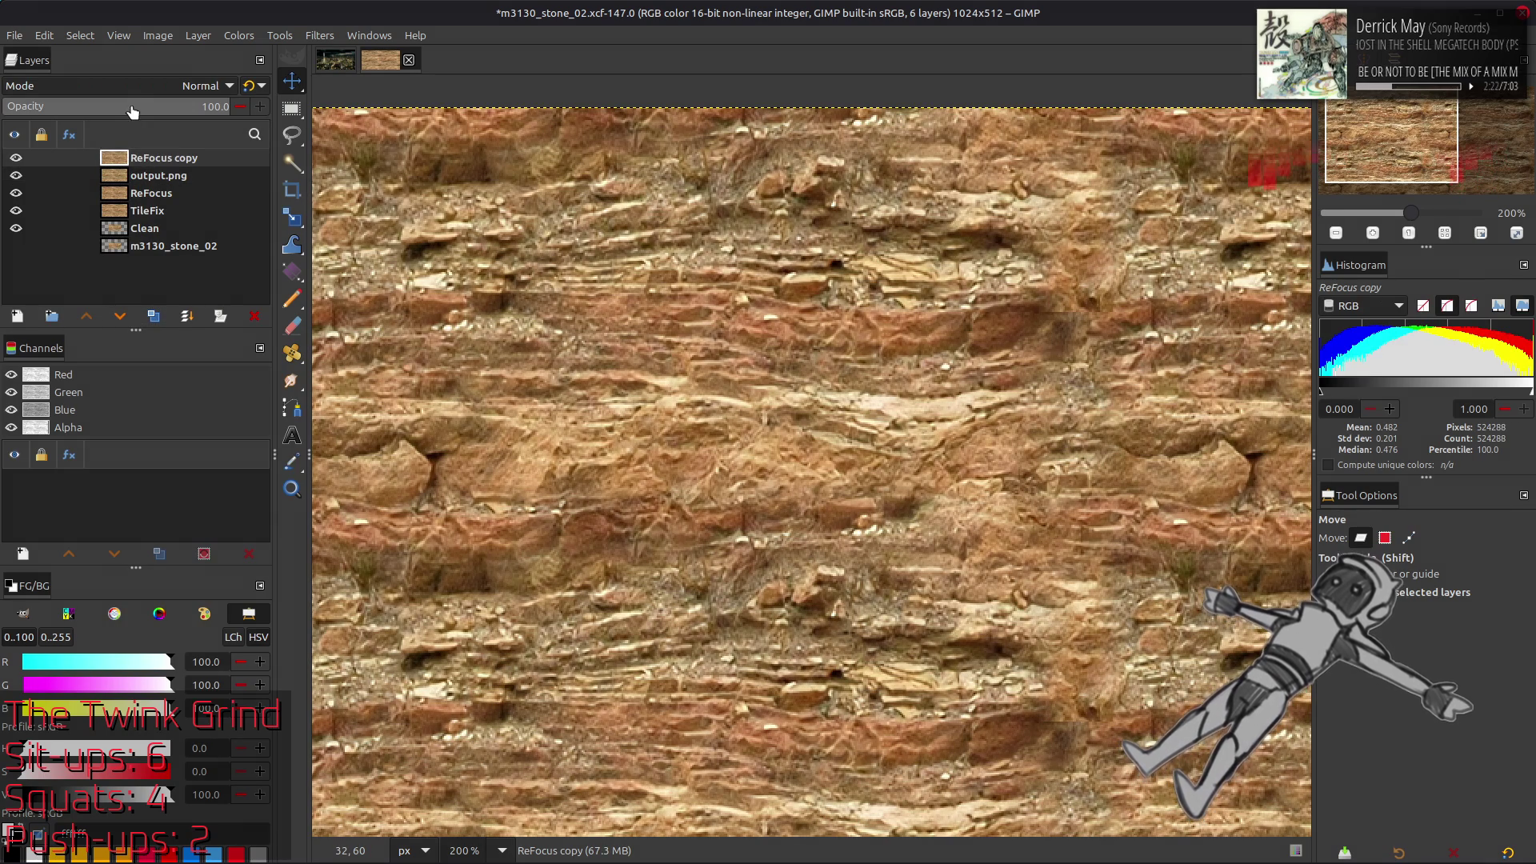
left_click(144, 86)
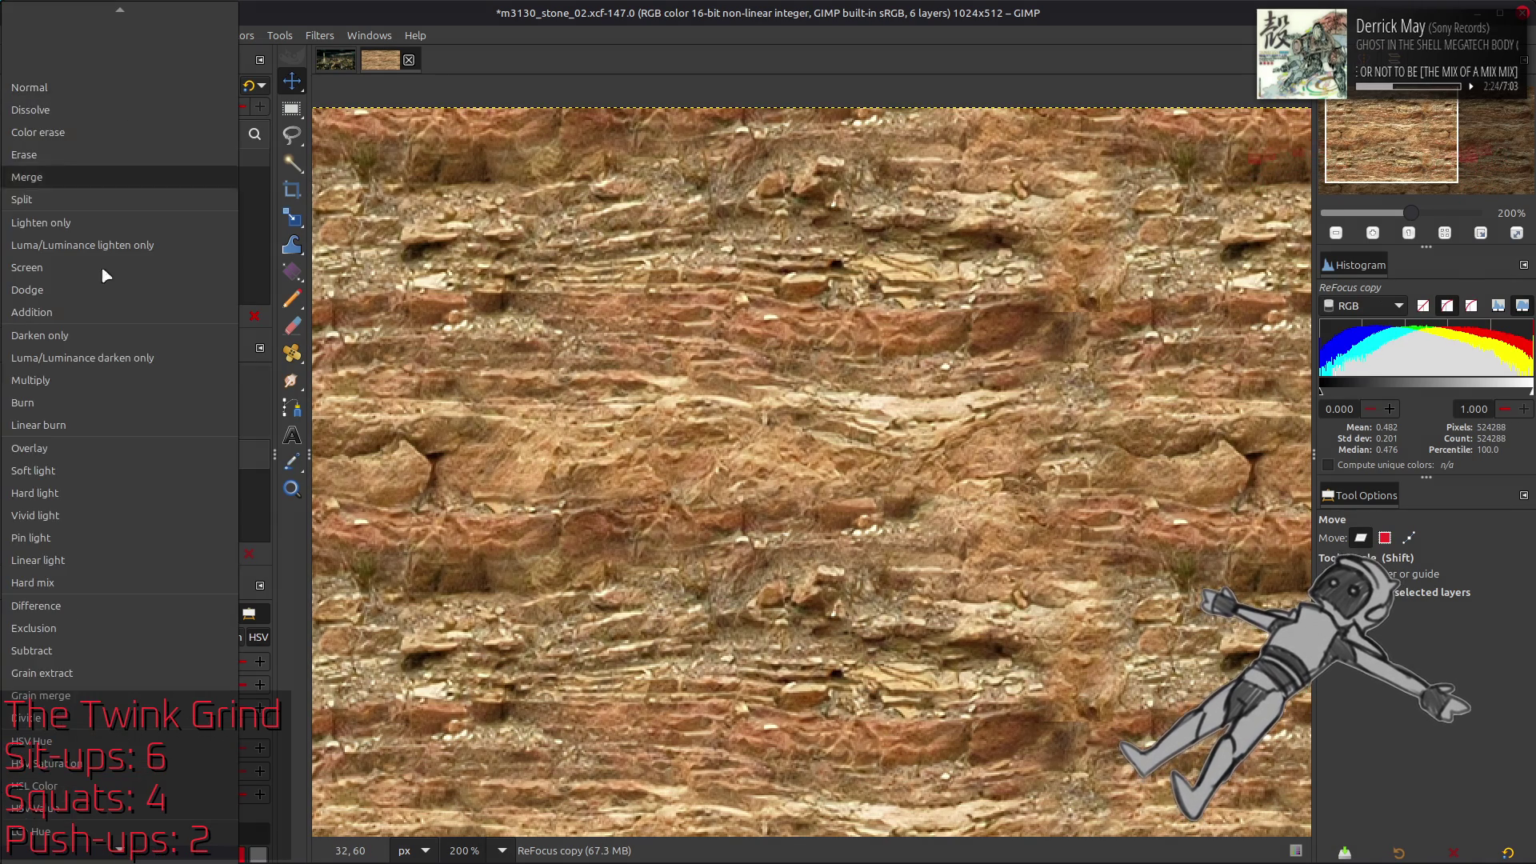
left_click(64, 804)
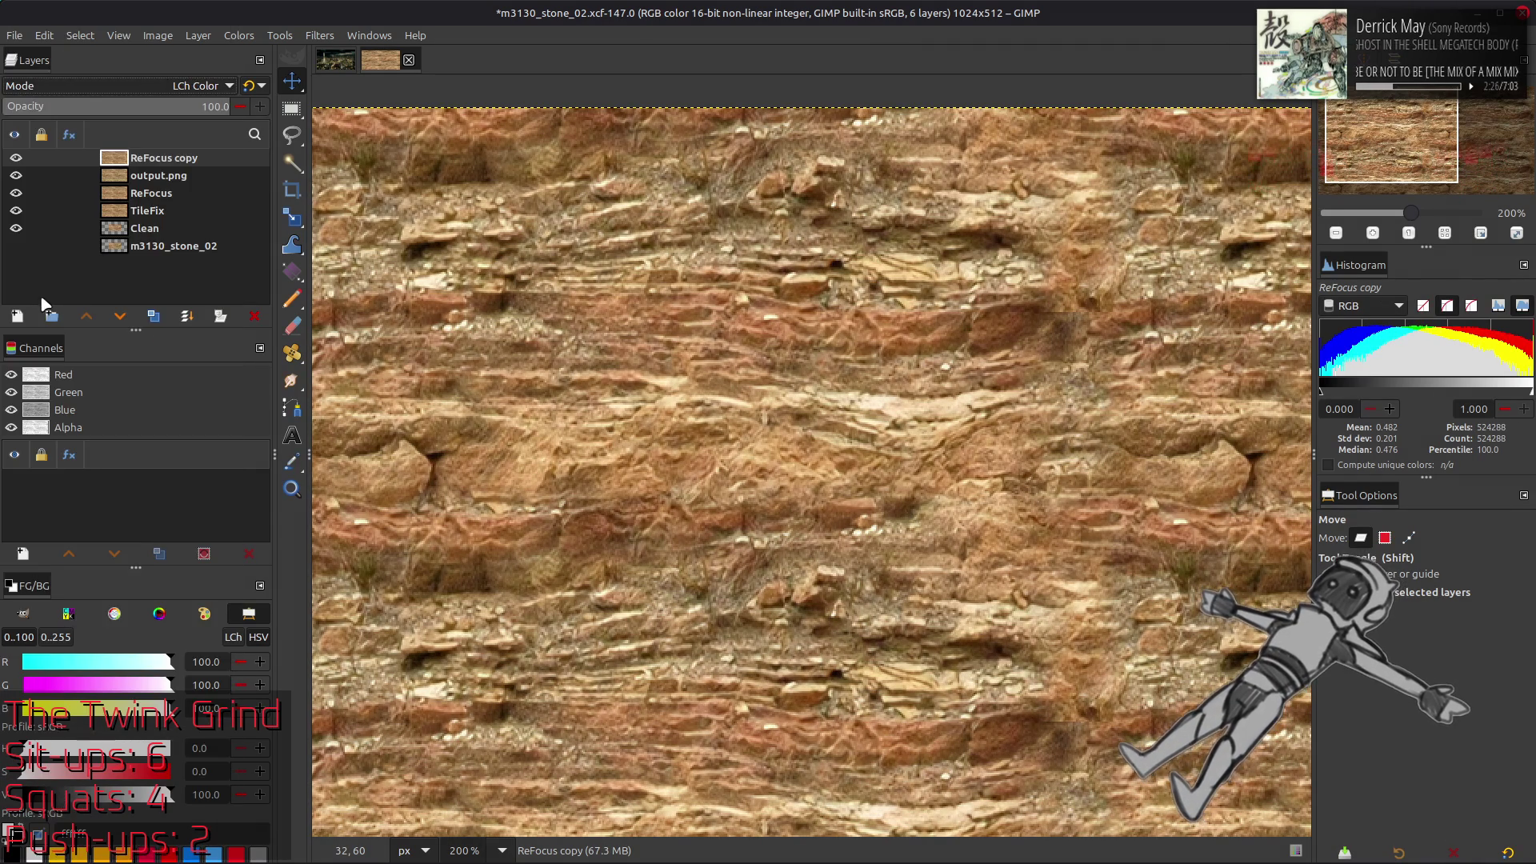
right_click(132, 158)
left_click(176, 342)
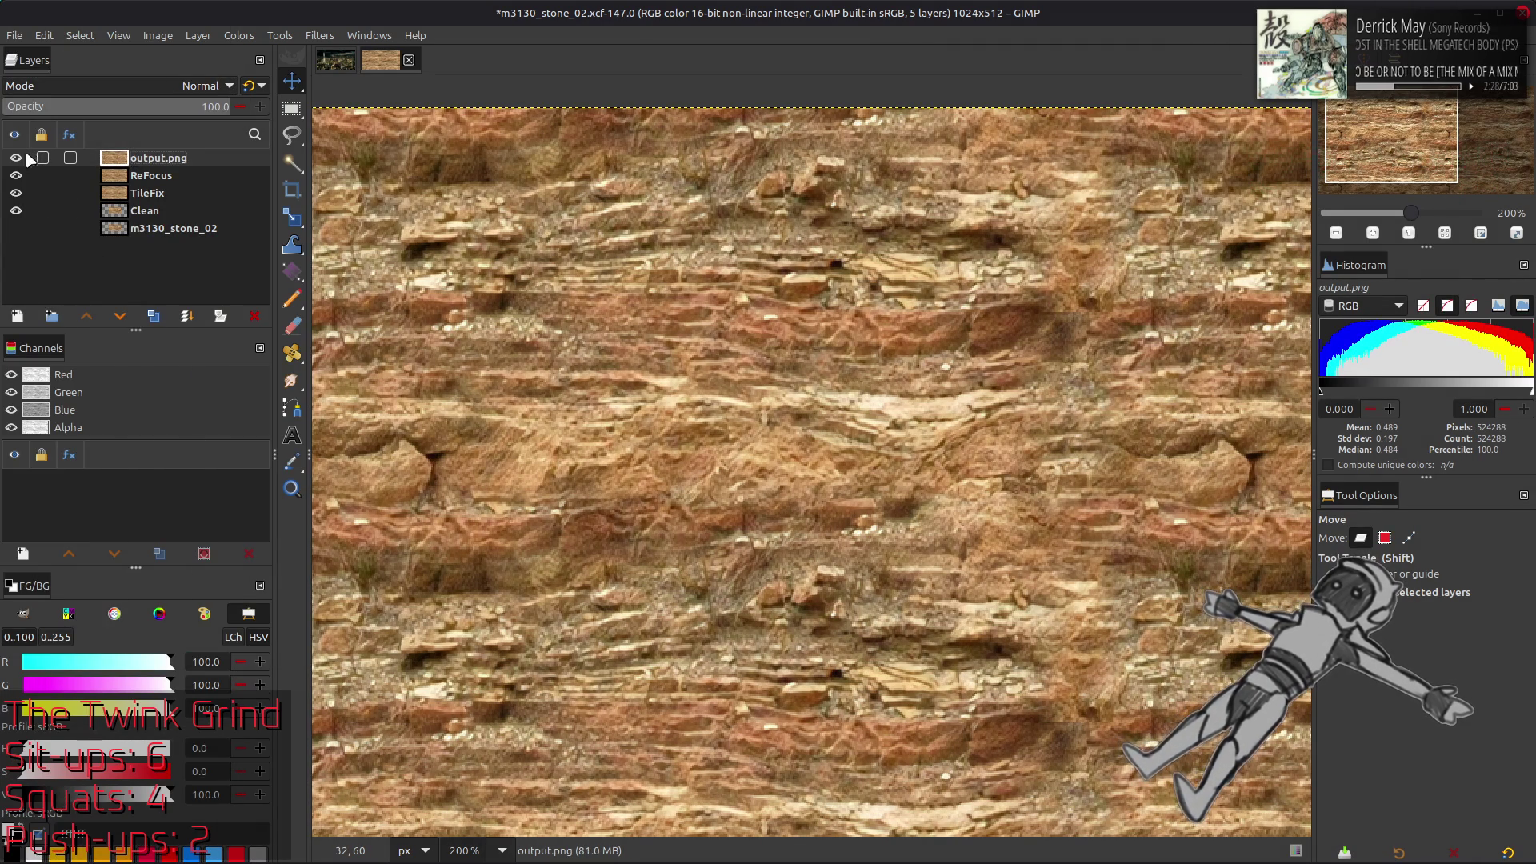
Compare the recoloured output.png against ReFocus and TileFix by toggling layer visibility
left_click(19, 162)
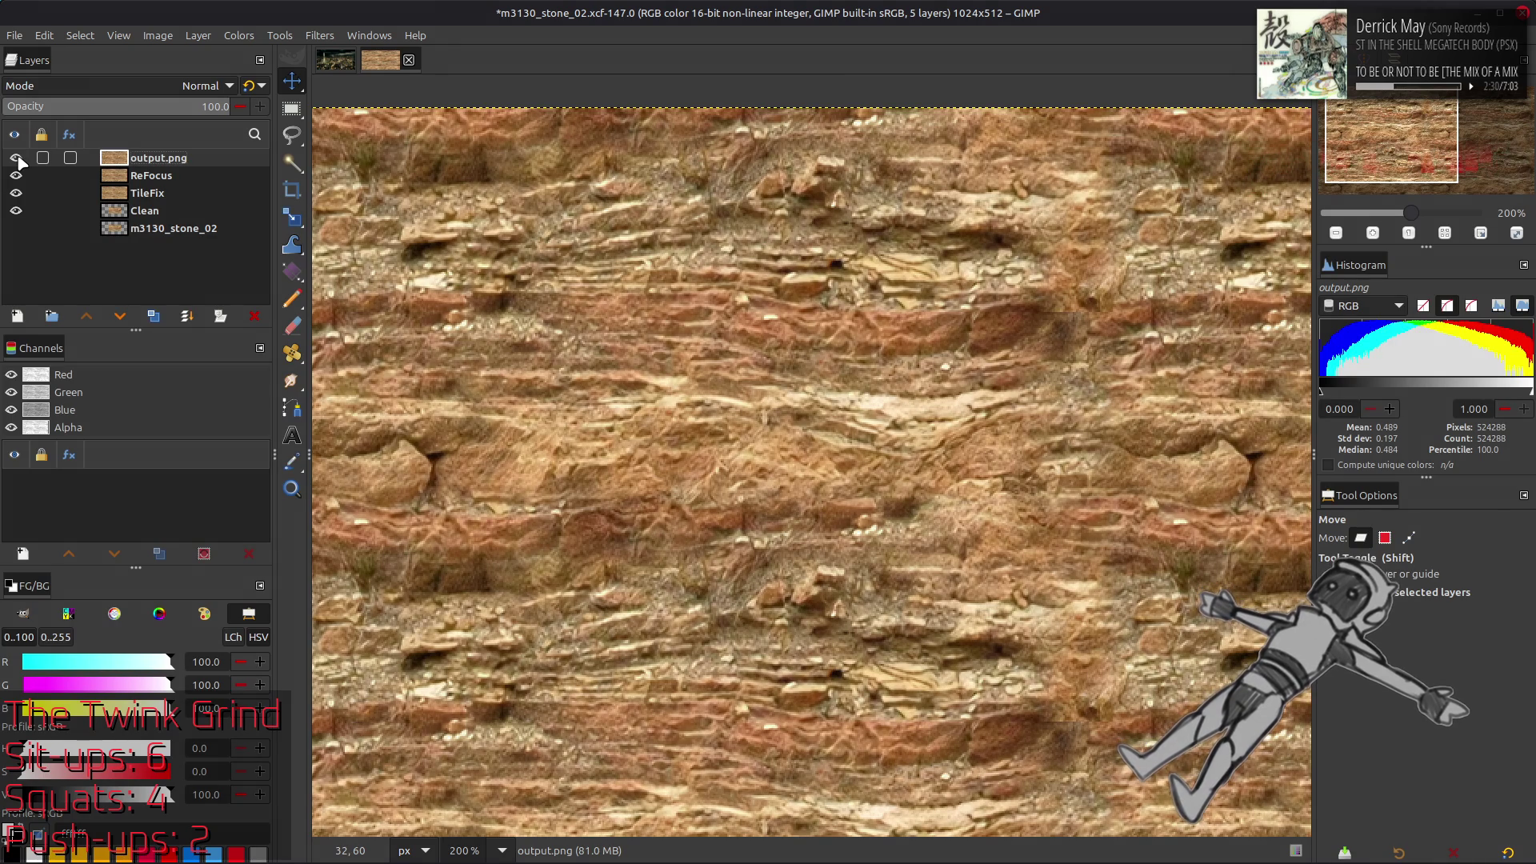
left_click(18, 159)
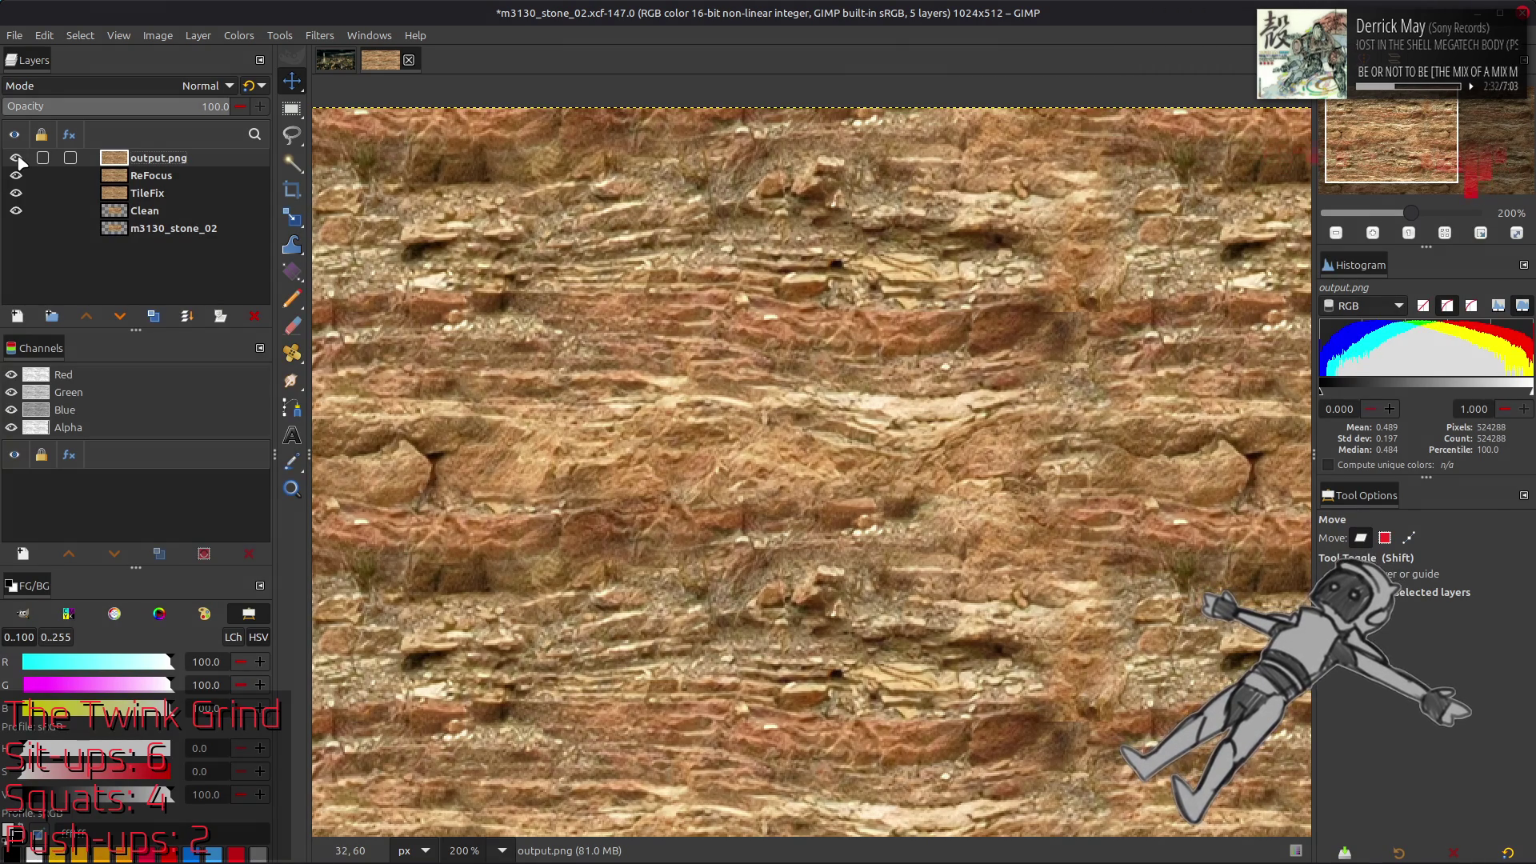
left_click(169, 192)
left_click(173, 175)
left_click(175, 161)
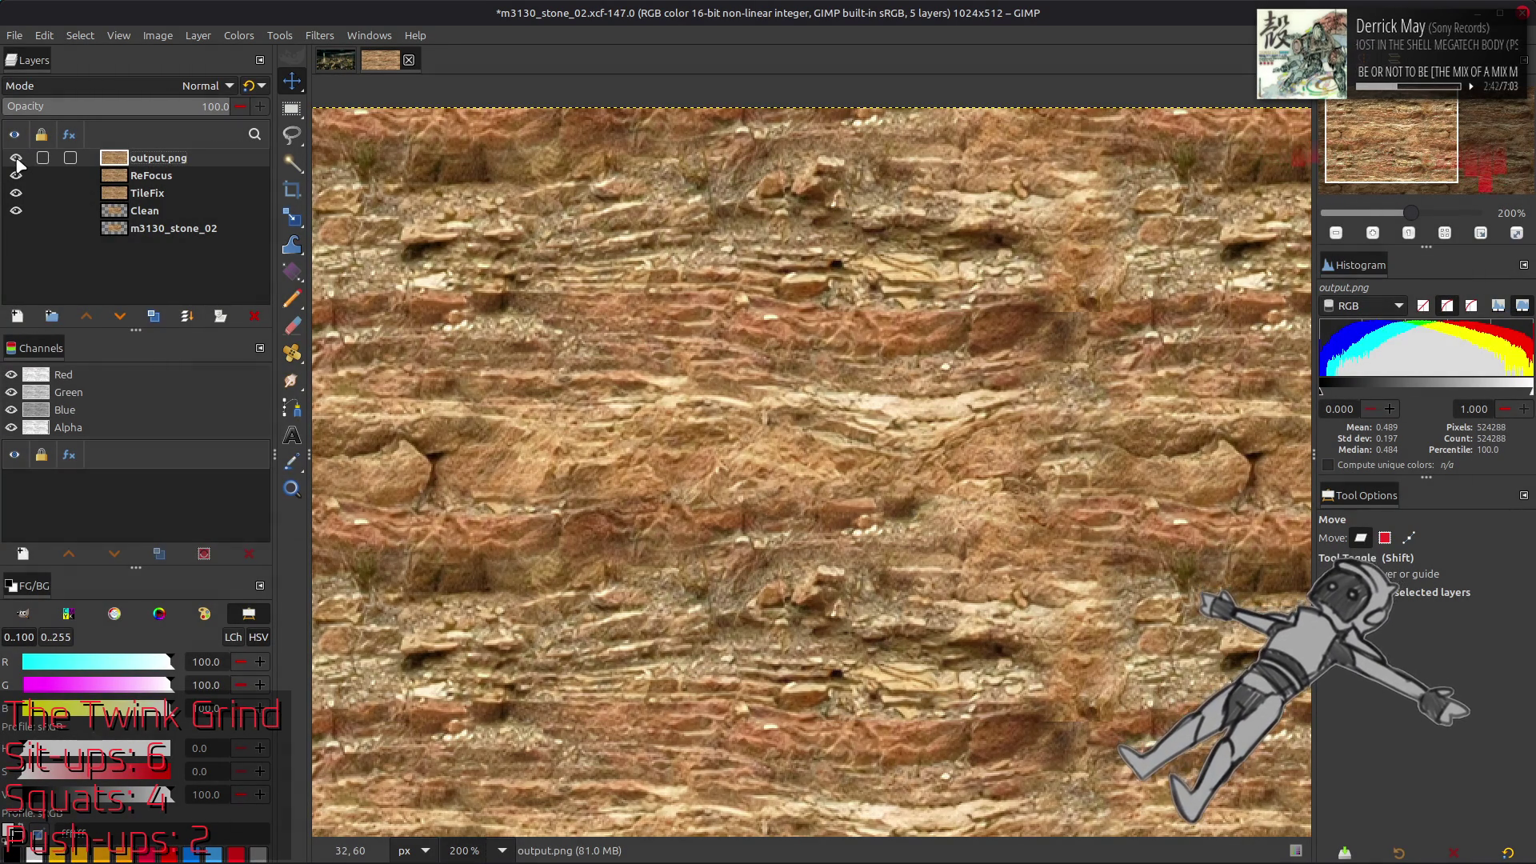
left_click(16, 159)
left_click(16, 176)
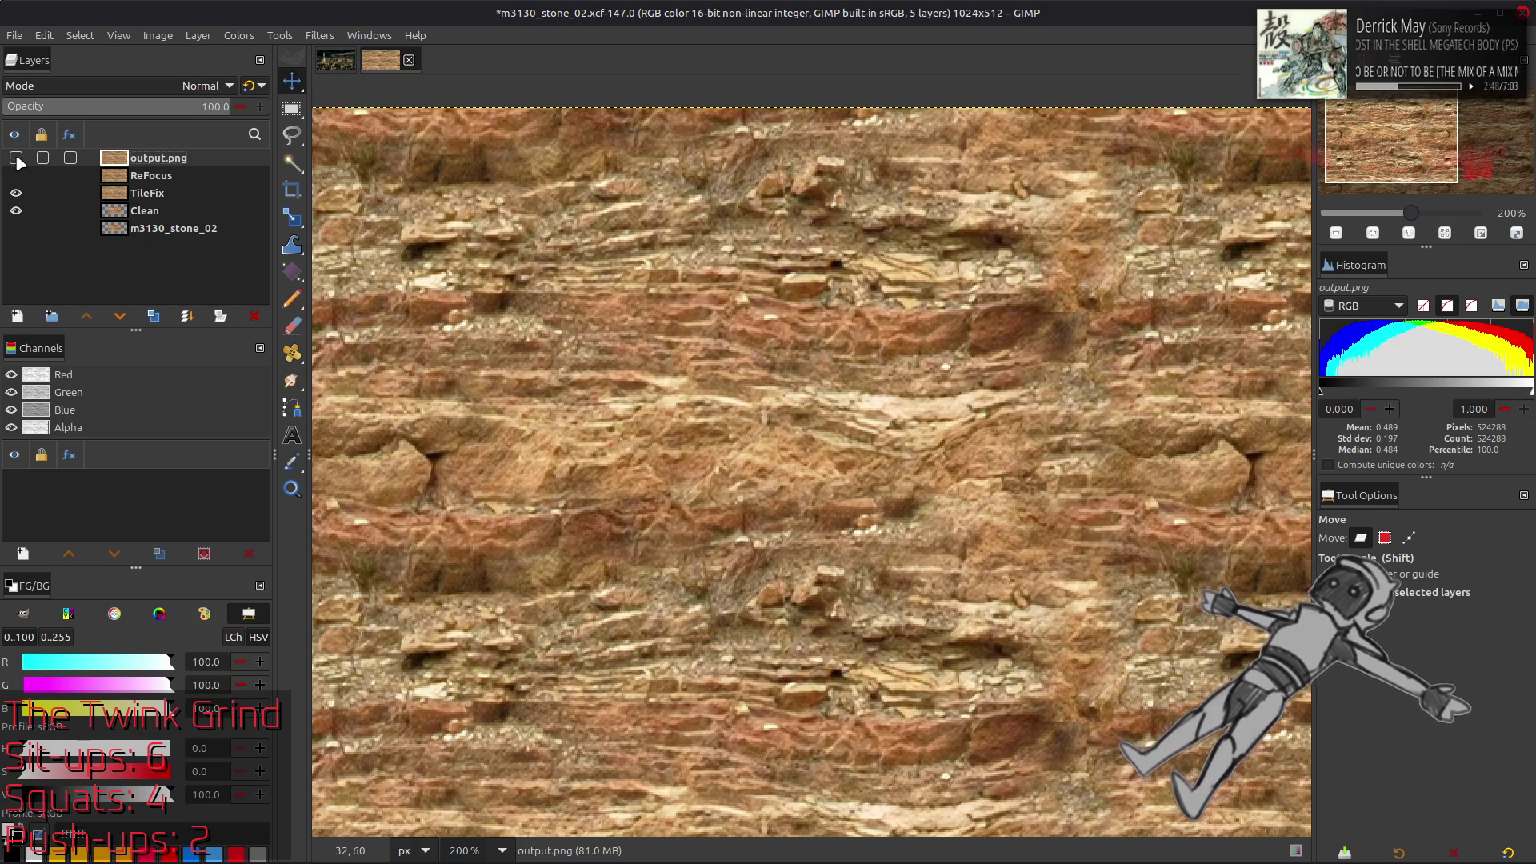
left_click(16, 176)
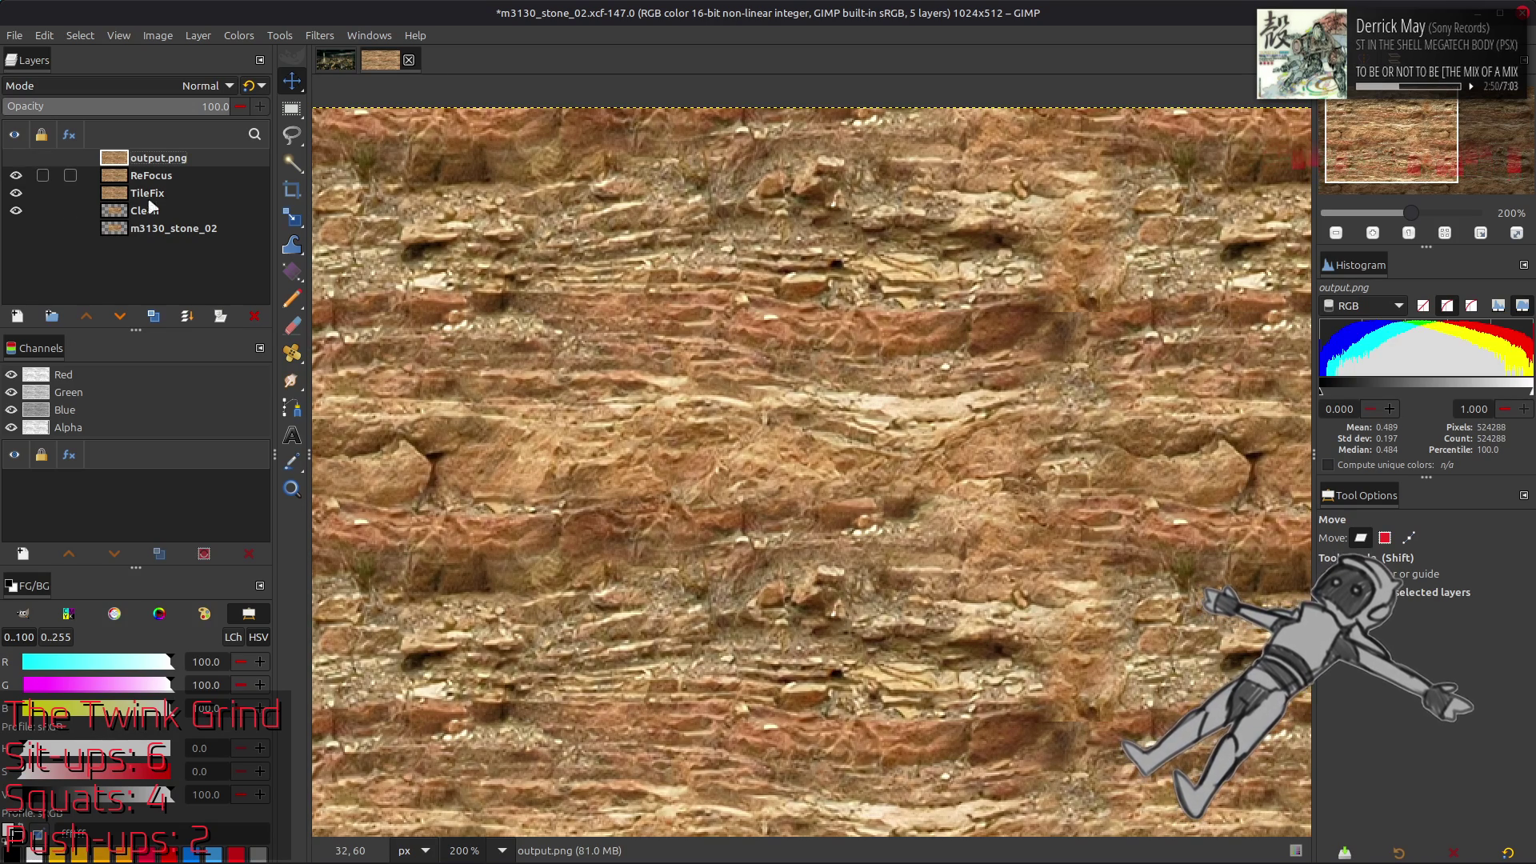
Compare output.png and ReFocus at whole-image and 200% zoom by toggling their visibility
key("1")
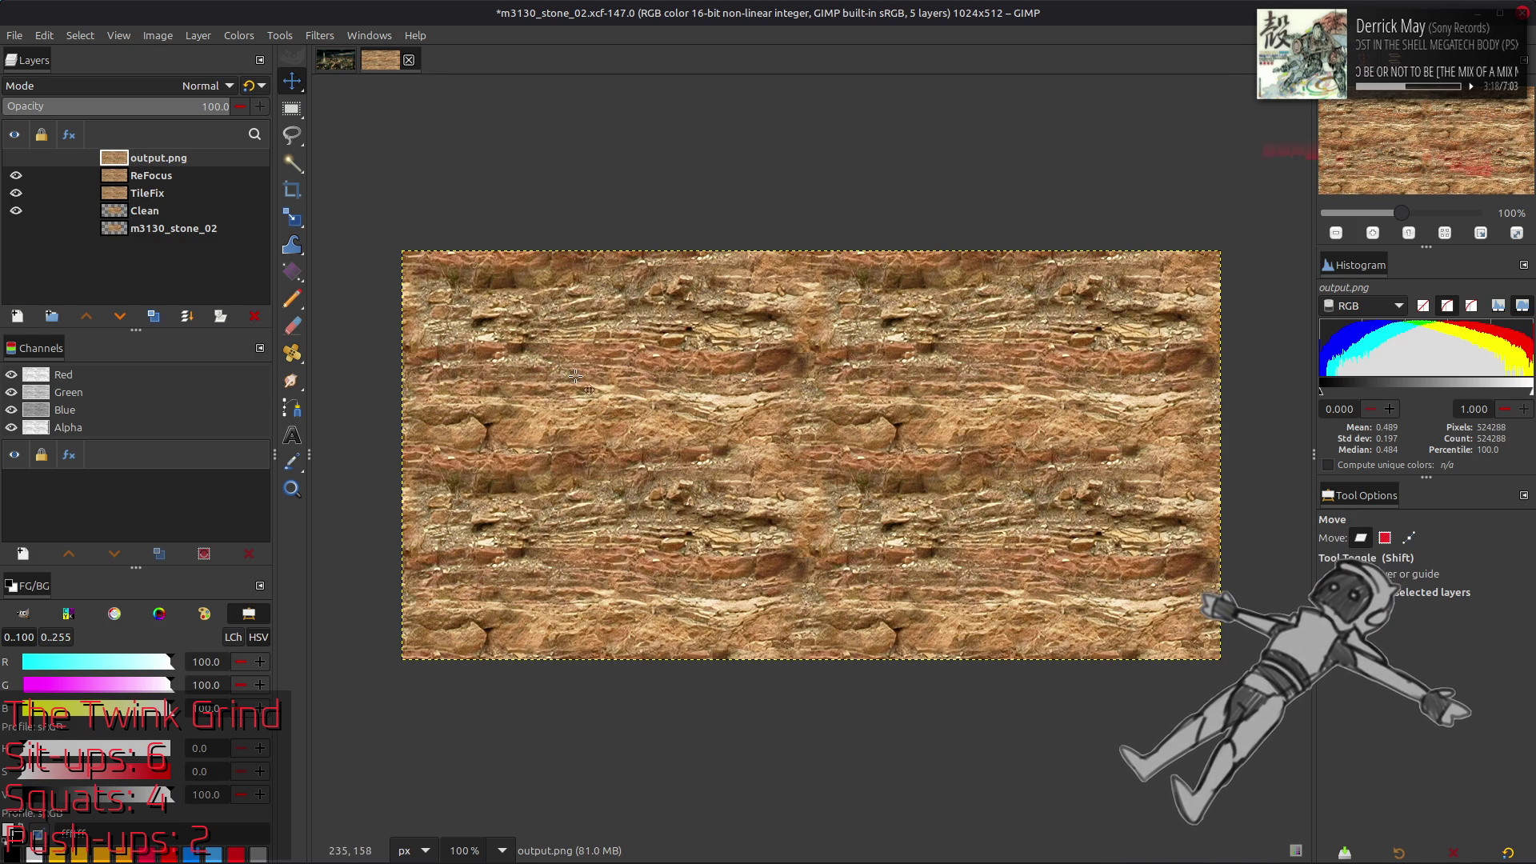
key("2")
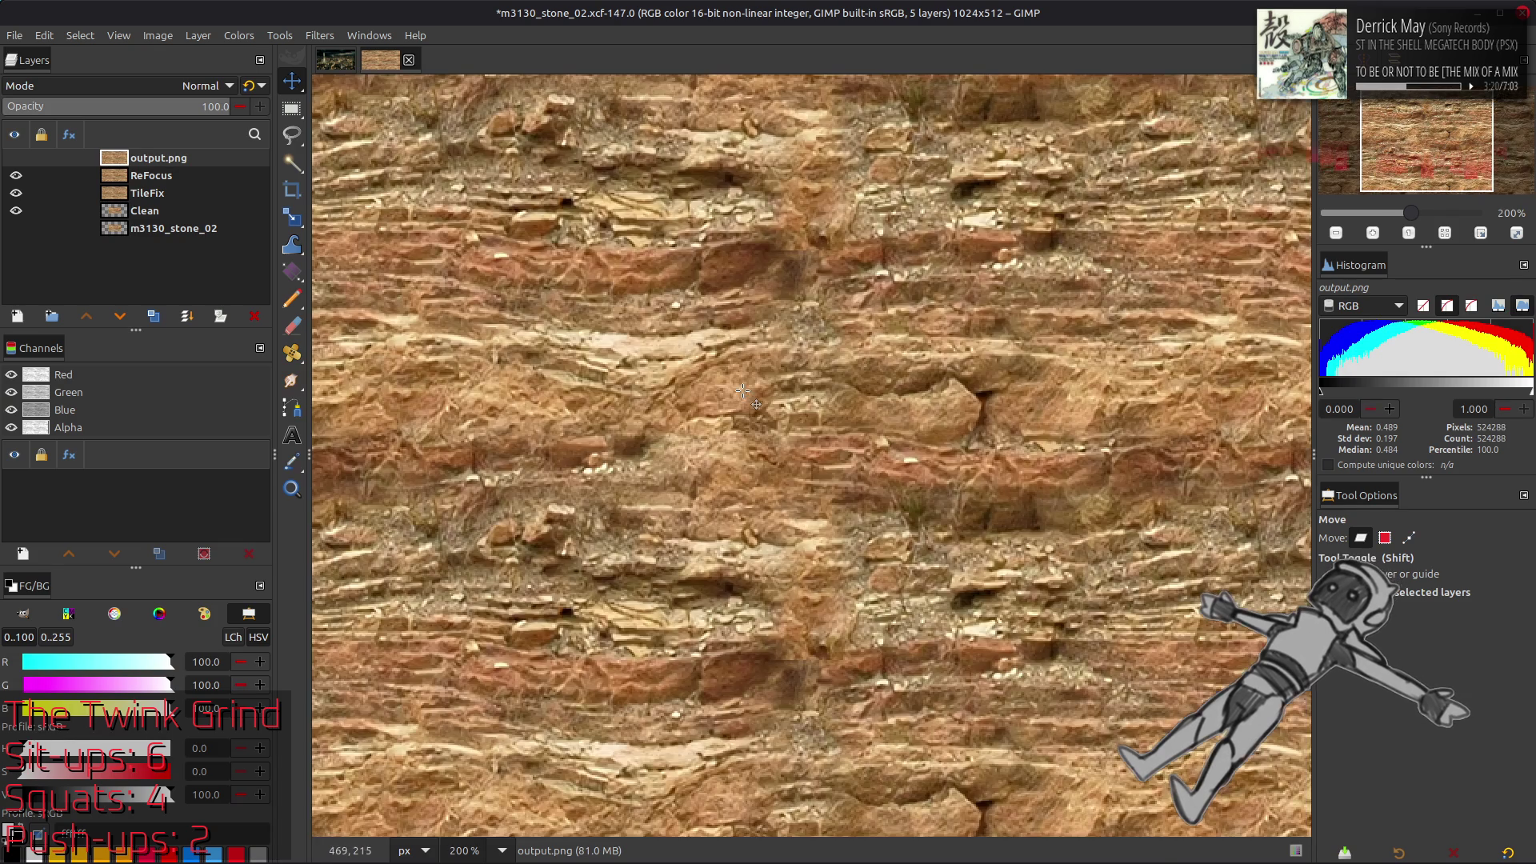
left_click(16, 158)
left_click(16, 176)
left_click(16, 159)
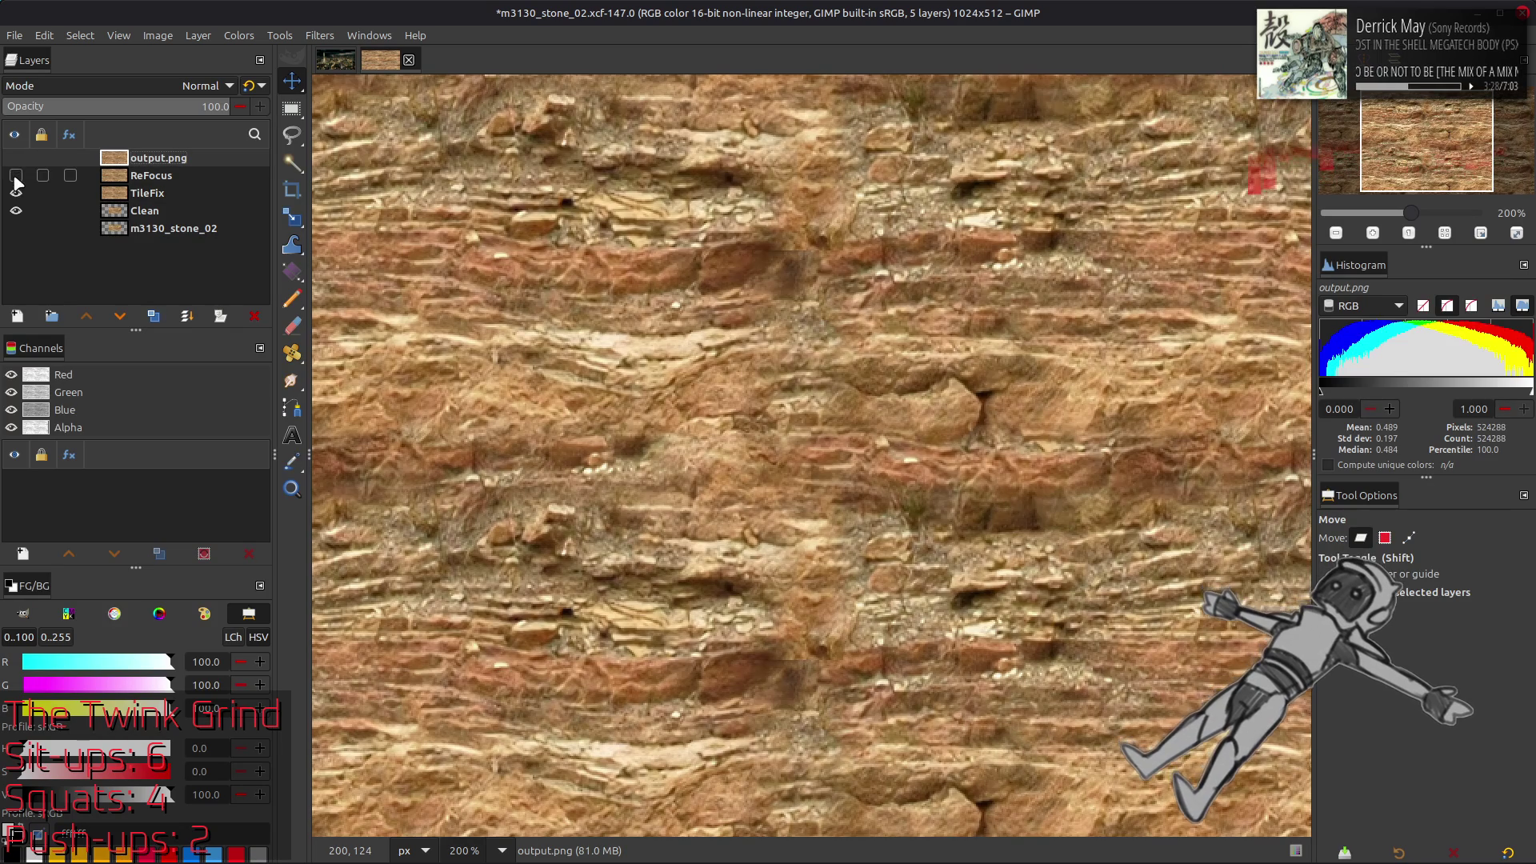
left_click(14, 160)
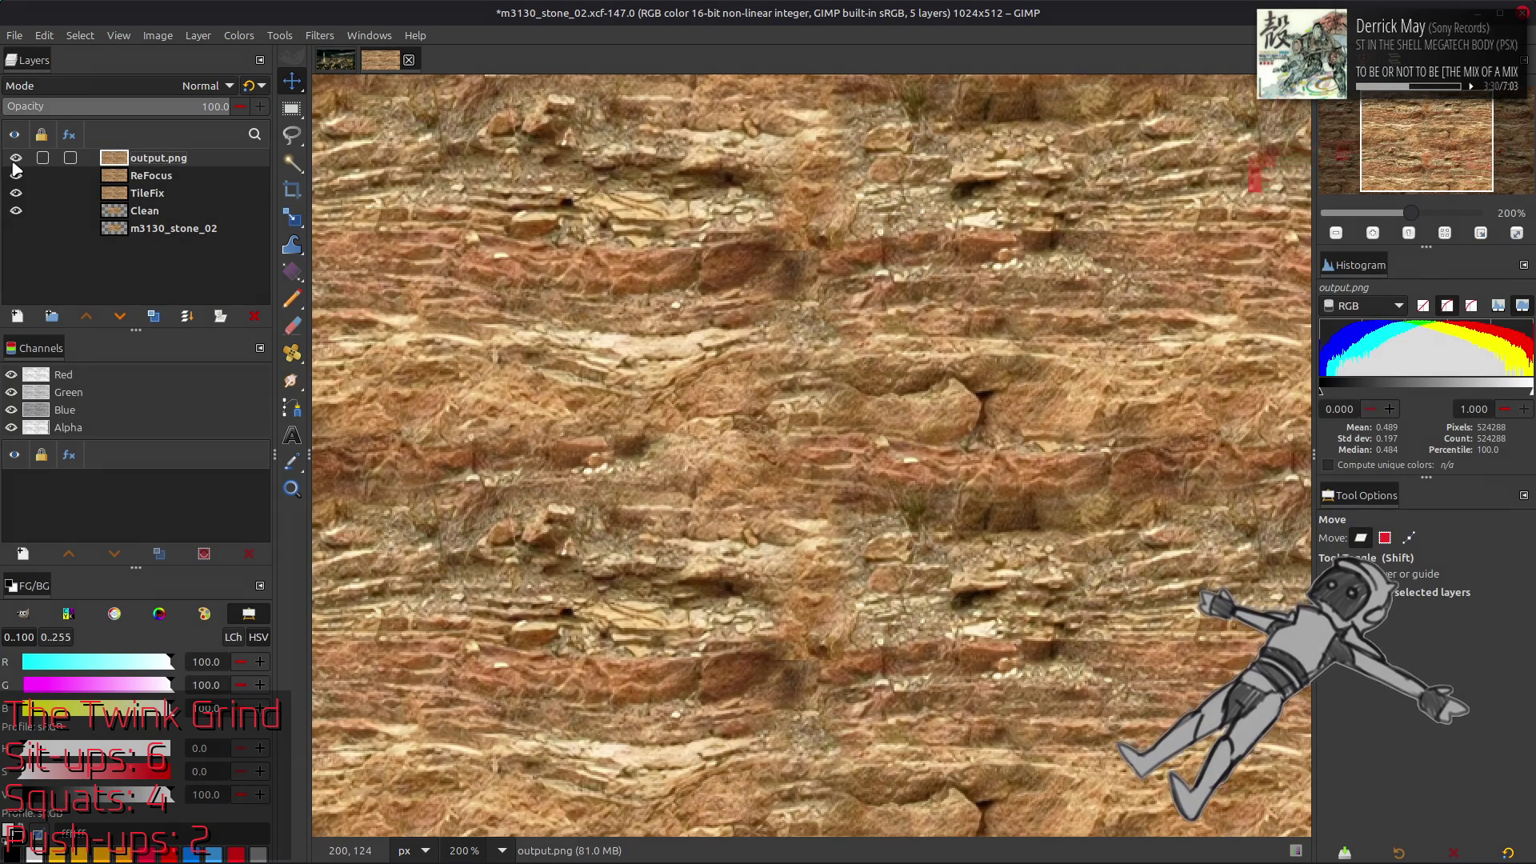
After a final comparison, delete the output.png layer and make ReFocus visible on top
left_click(14, 161)
left_click(14, 160)
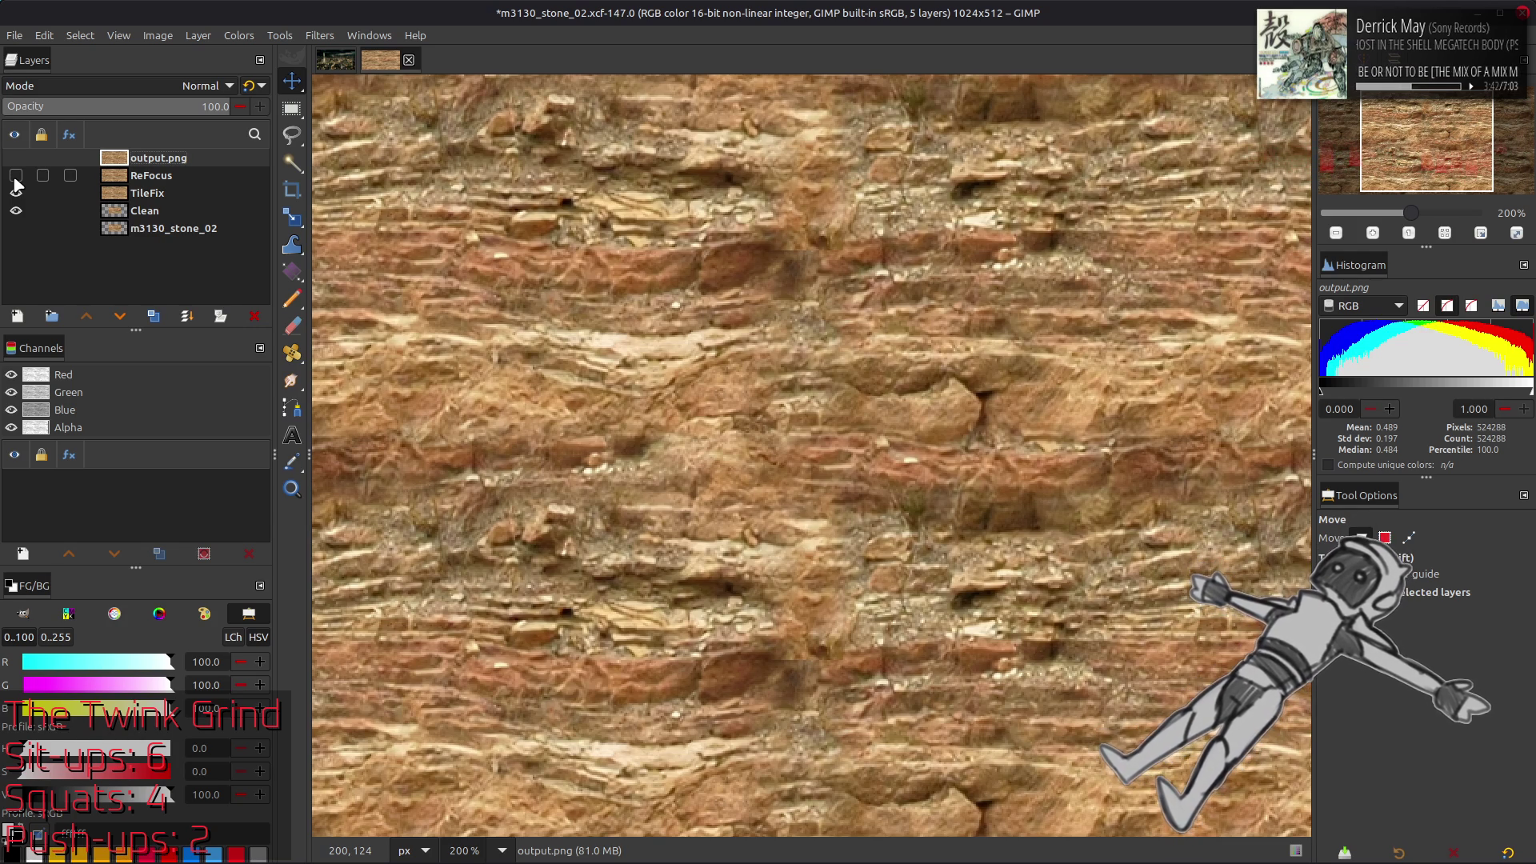
left_click(15, 181)
left_click(15, 181)
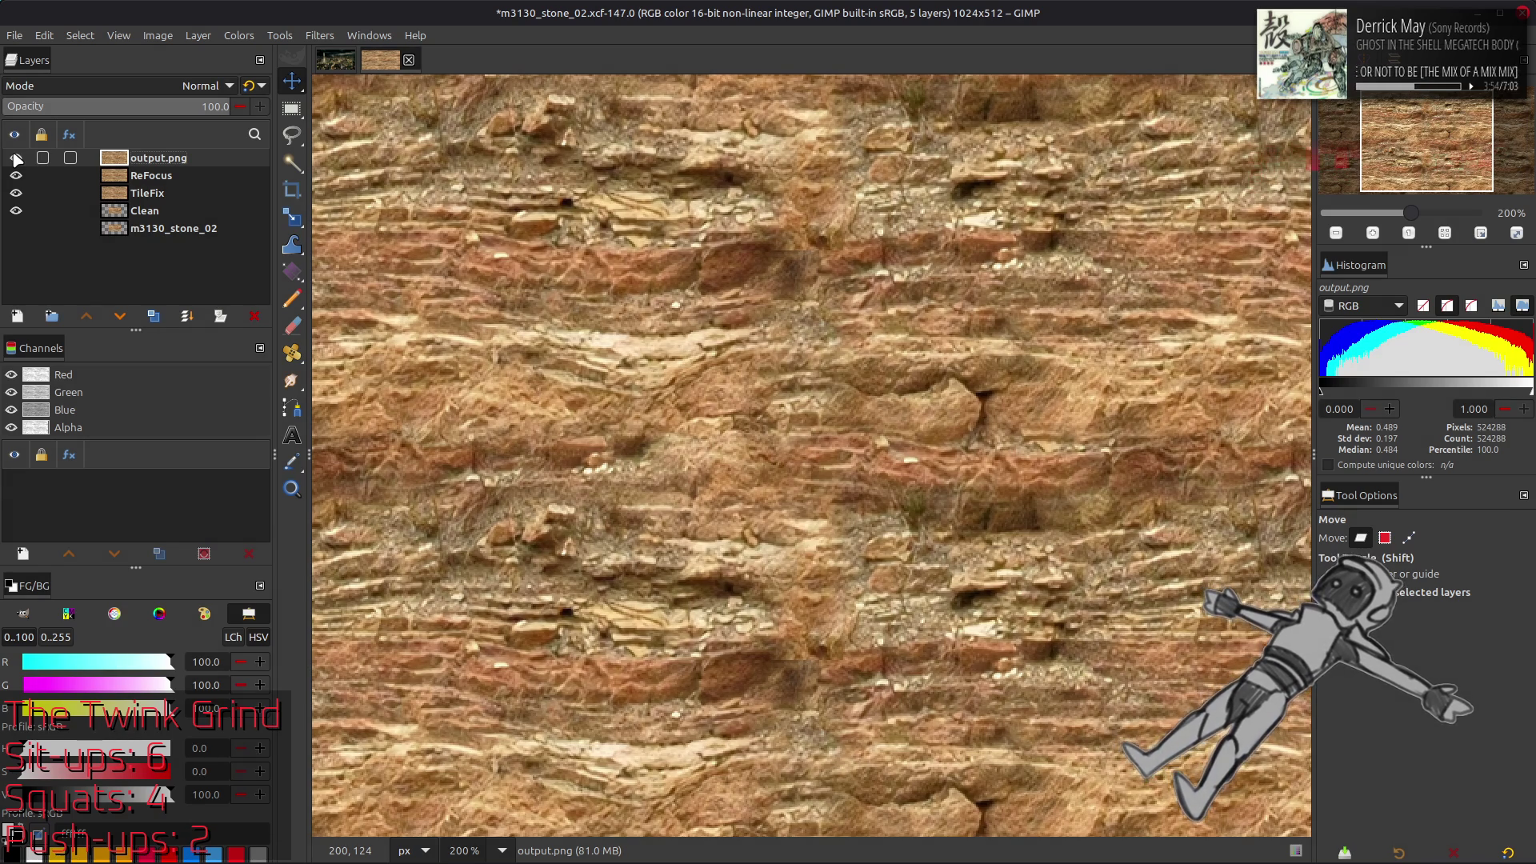
left_click(255, 316)
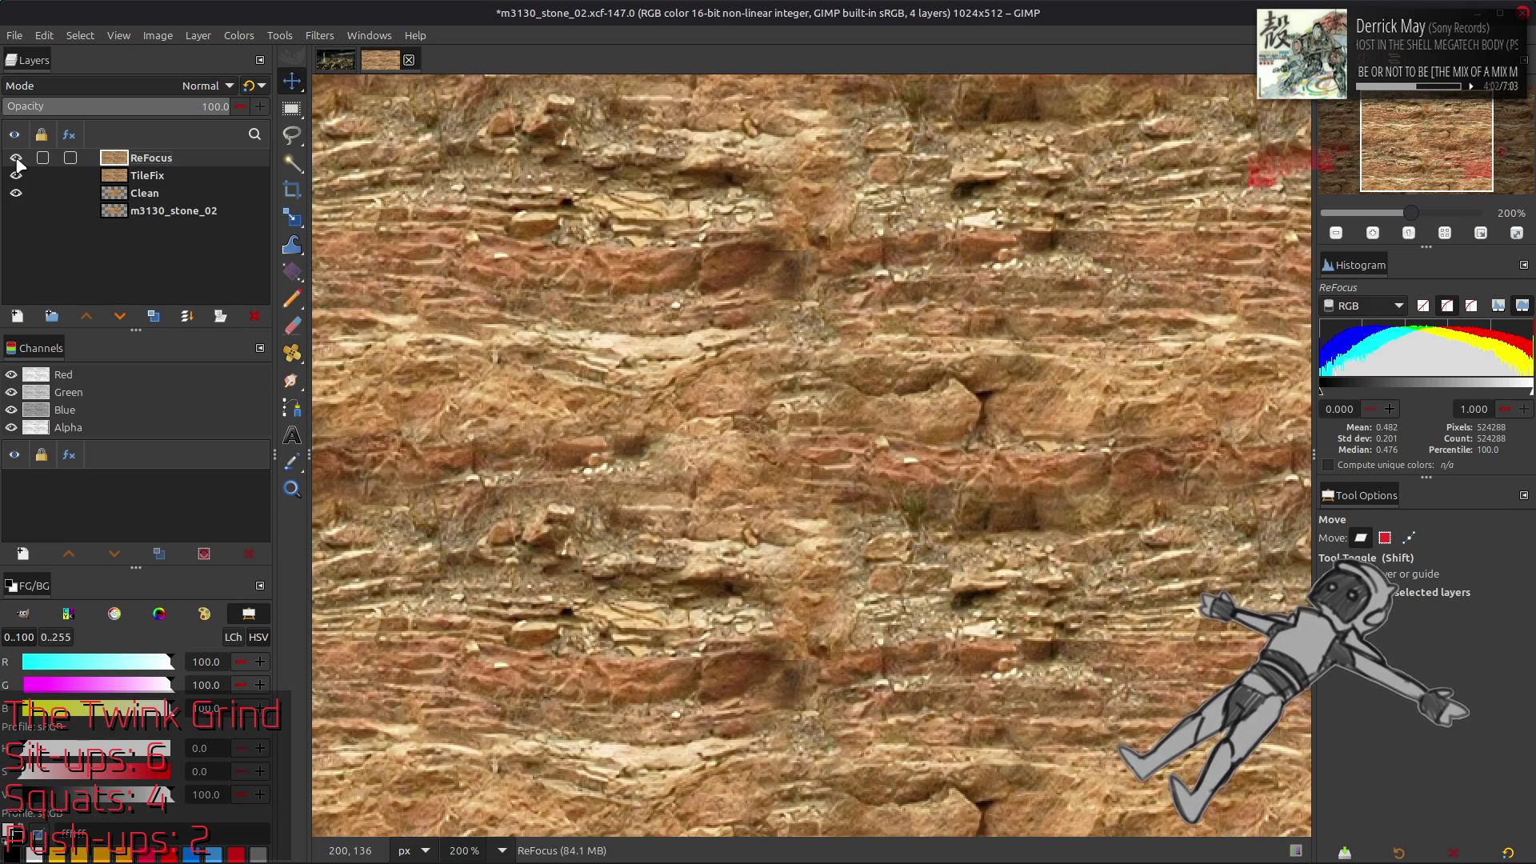
left_click(16, 159)
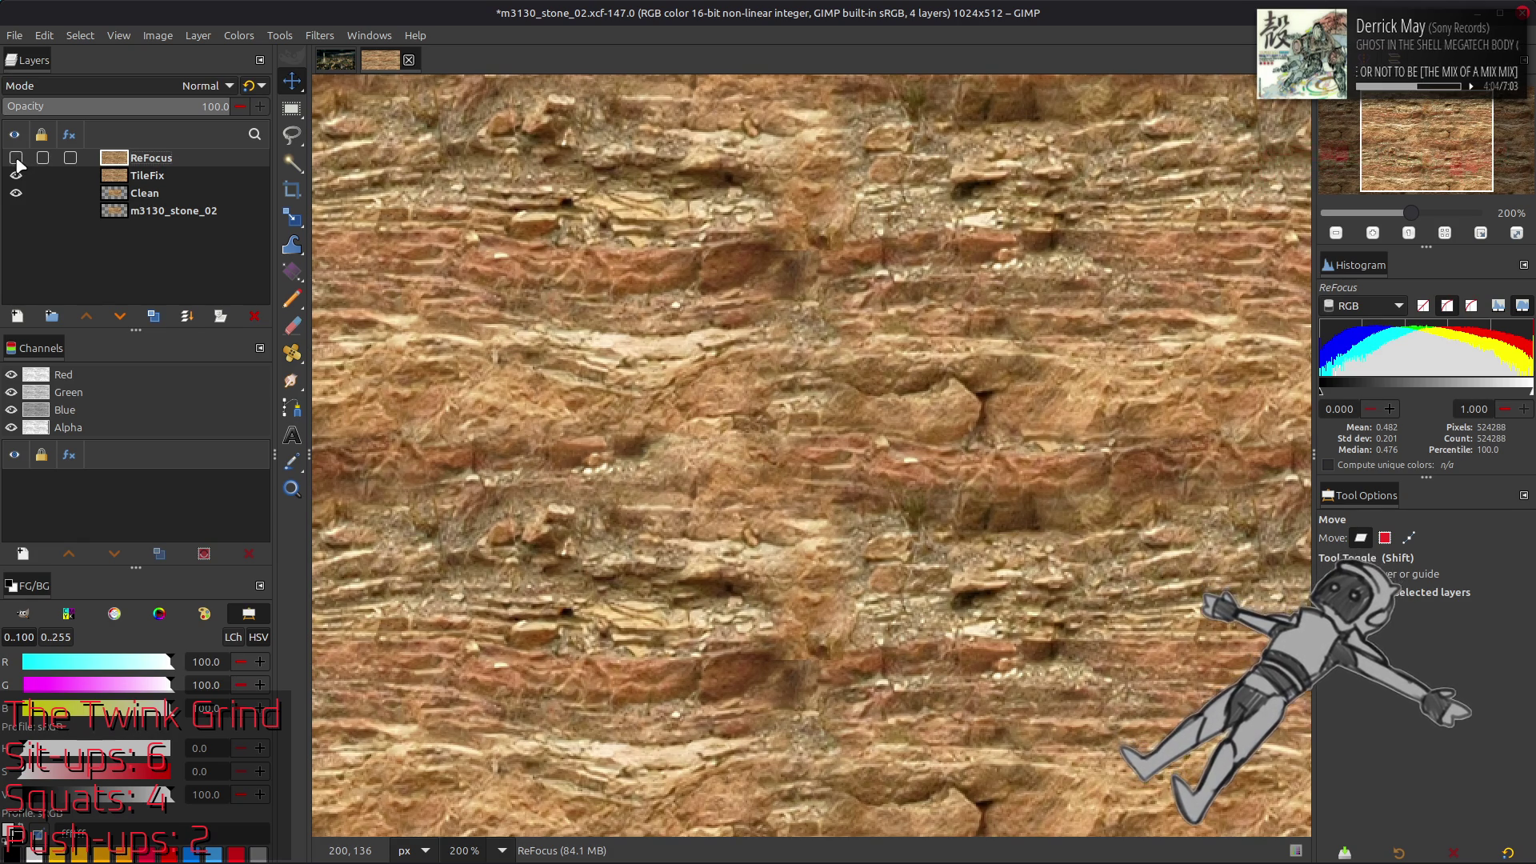
Save the texture as m3130_stone_02.xcf and bring Nemo up at the m3130_htdcx-bnd folder
key("1")
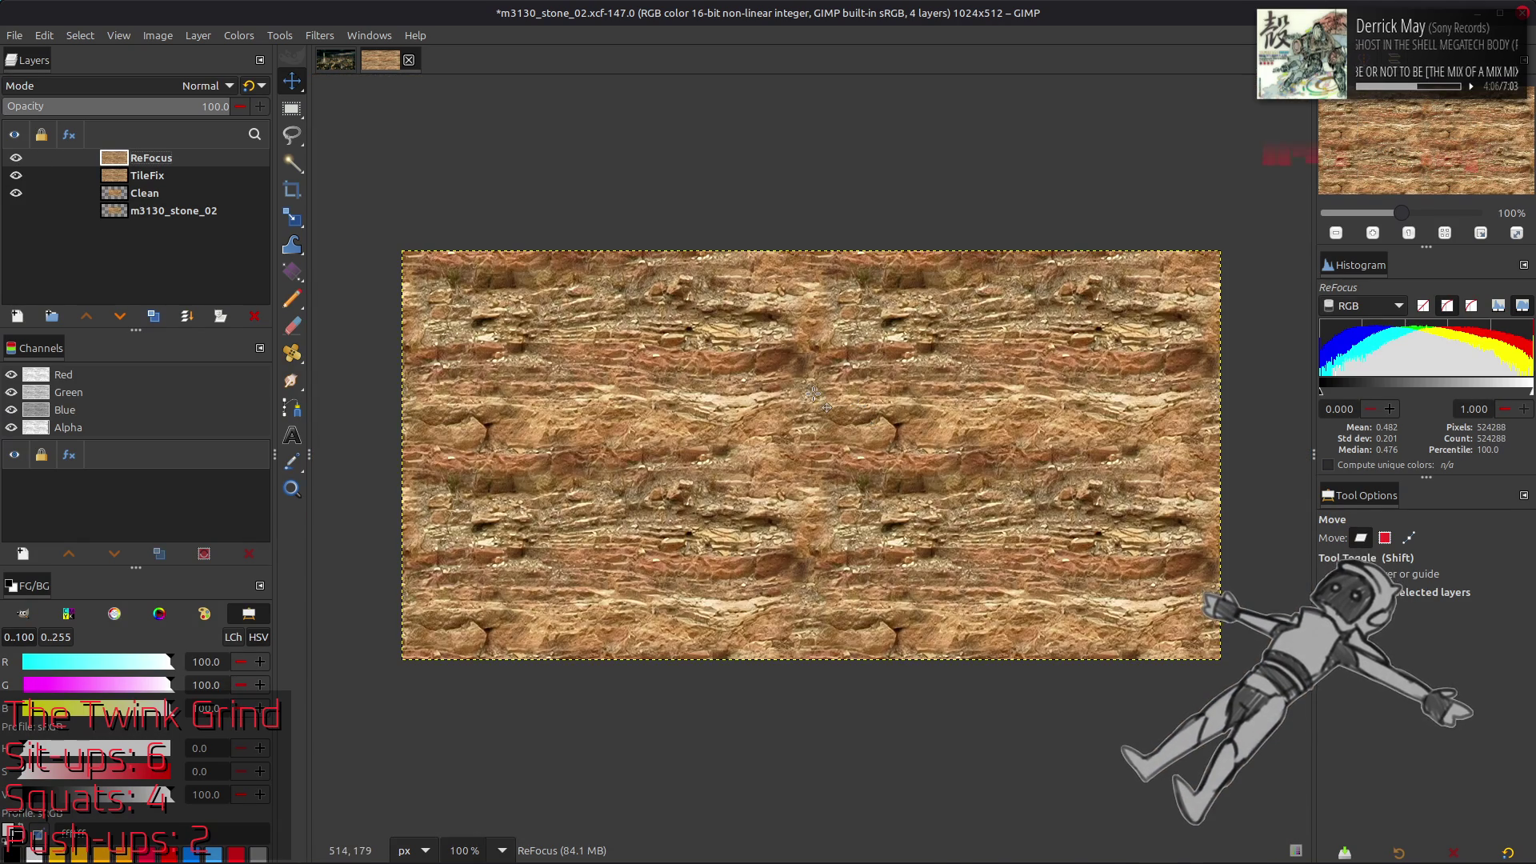
key("ctrl+s")
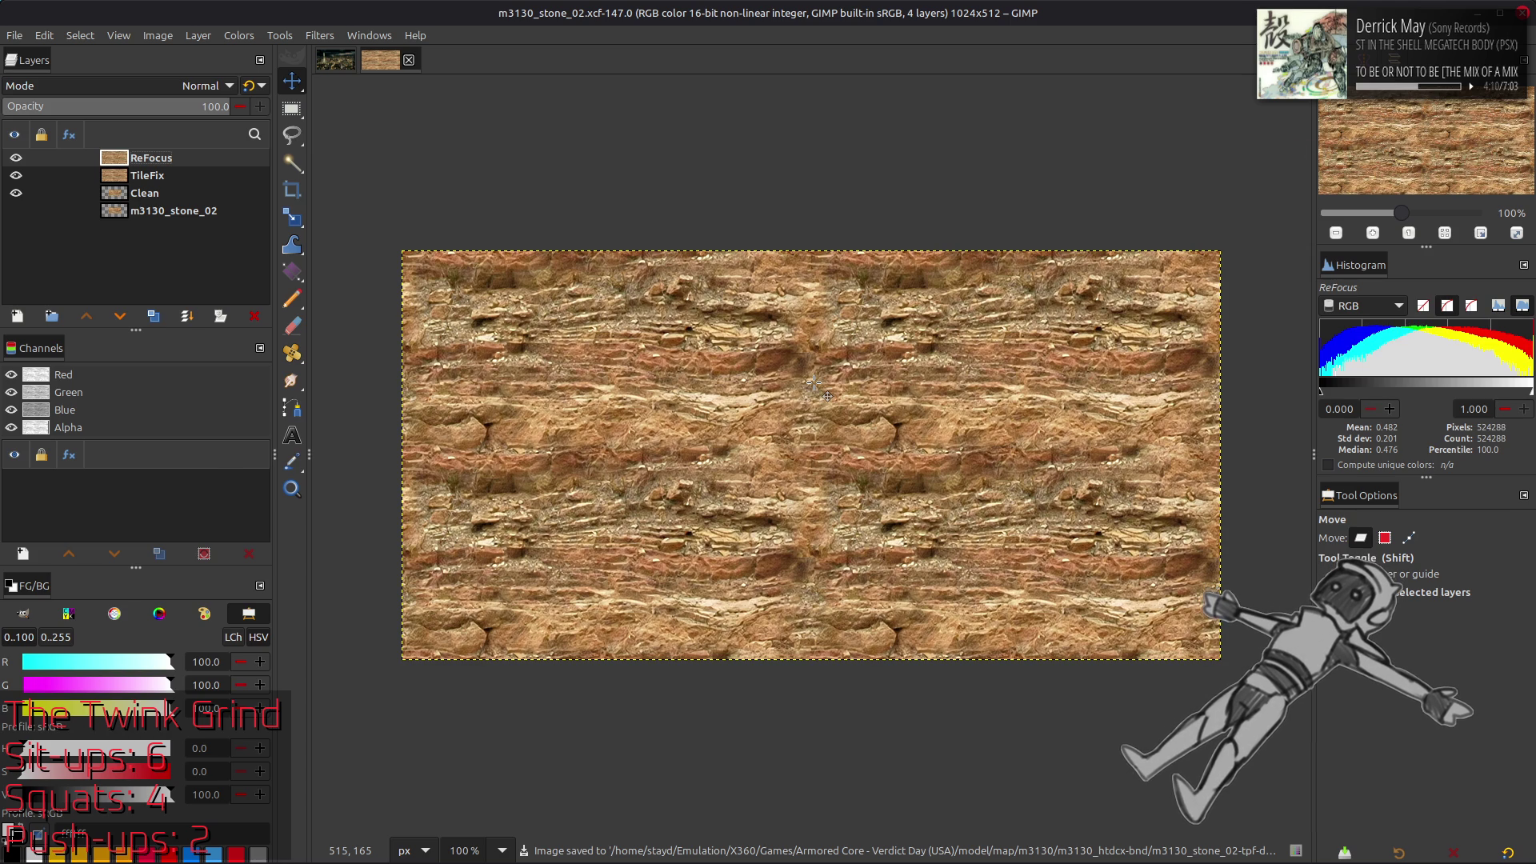
key("alt+Tab")
key("Tab")
key("Tab")
key("alt+Up")
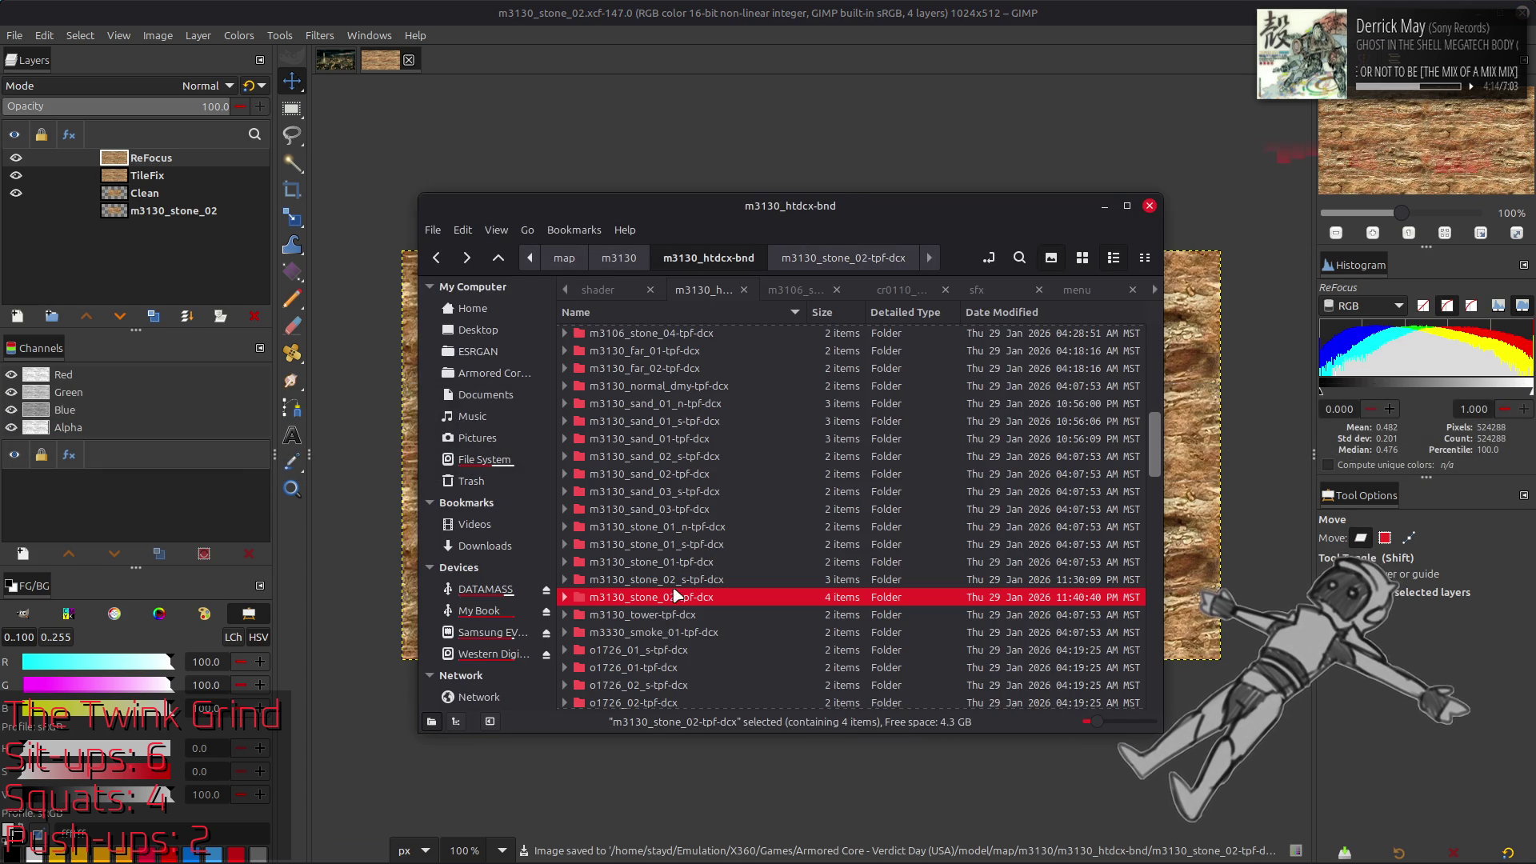
Copy m3130_stone_01.dds in the m3130_stone_01-tpf-dcx folder, deleting the stray pasted duplicate
double_click(680, 579)
double_click(673, 562)
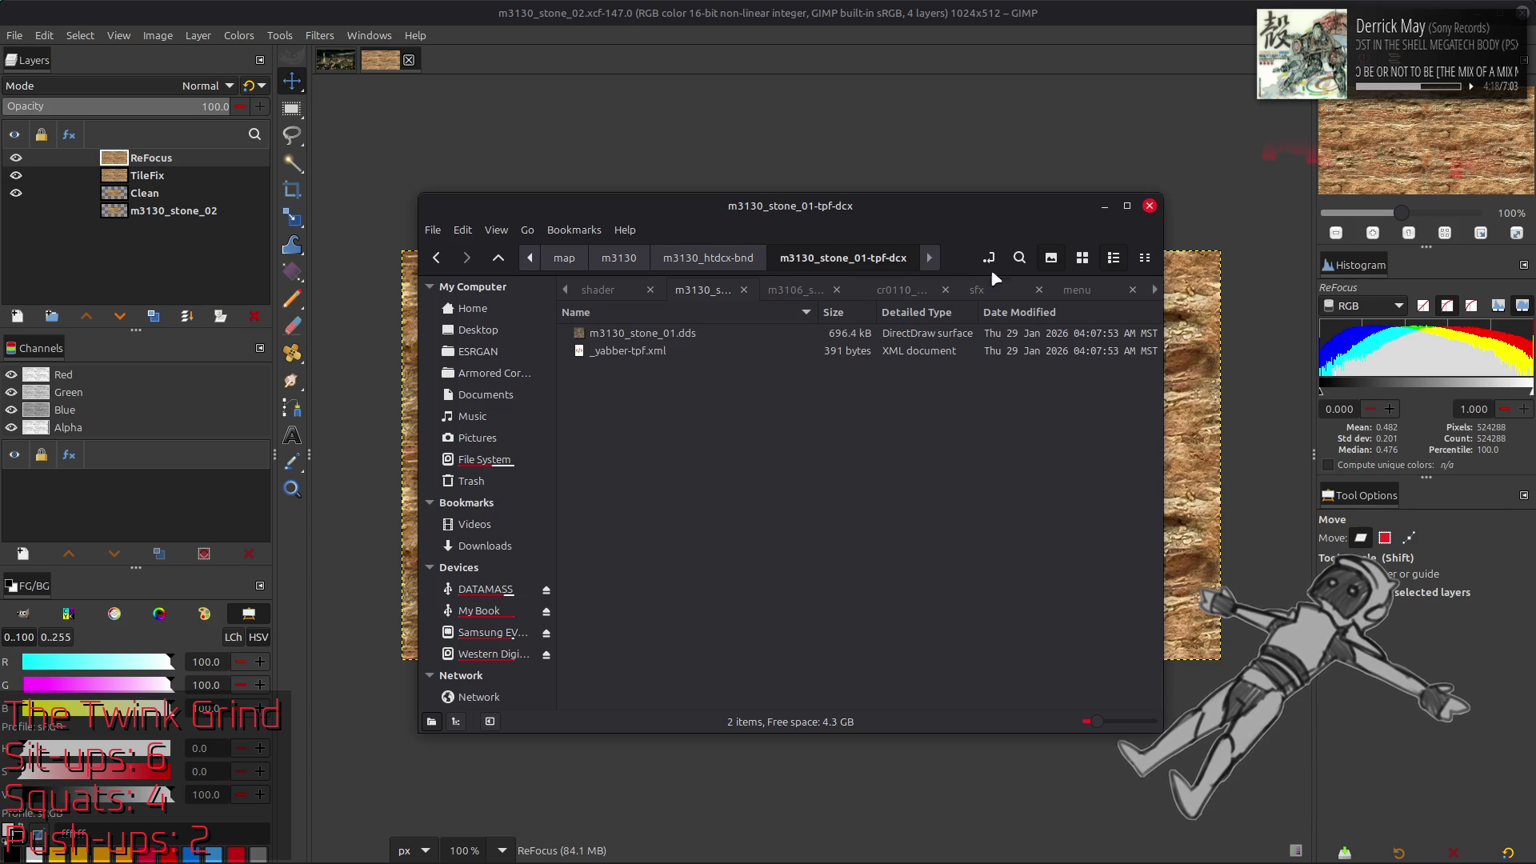
left_click(1084, 257)
left_click(643, 329)
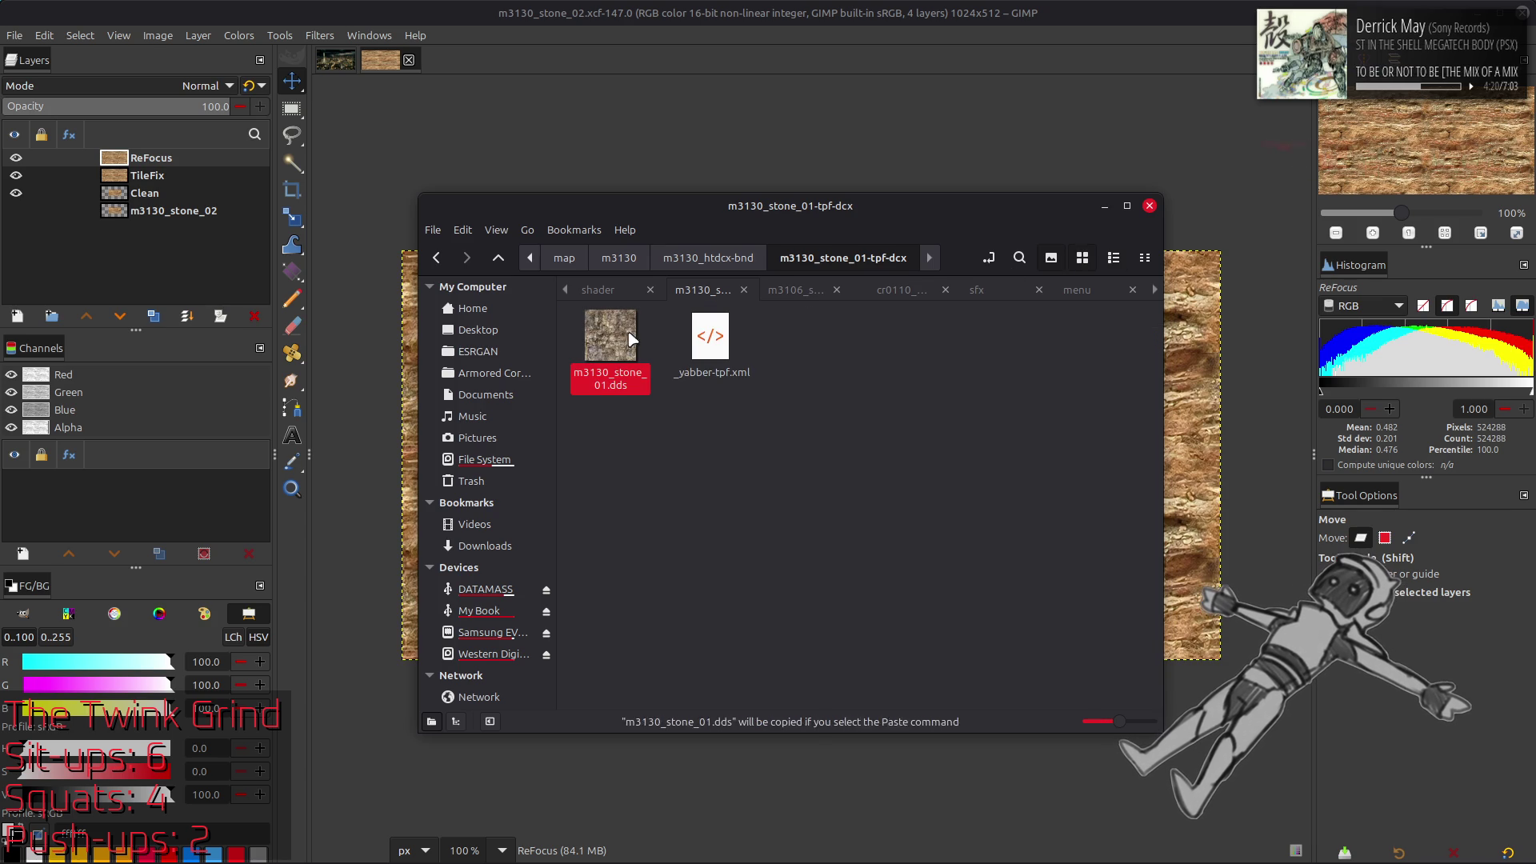
key("ctrl+c")
key("ctrl+v")
key("Delete")
Copy m3130_stone_01_s.dds and paste it into the m3130_sand_03-tpf-dcx folder
key("alt+Up")
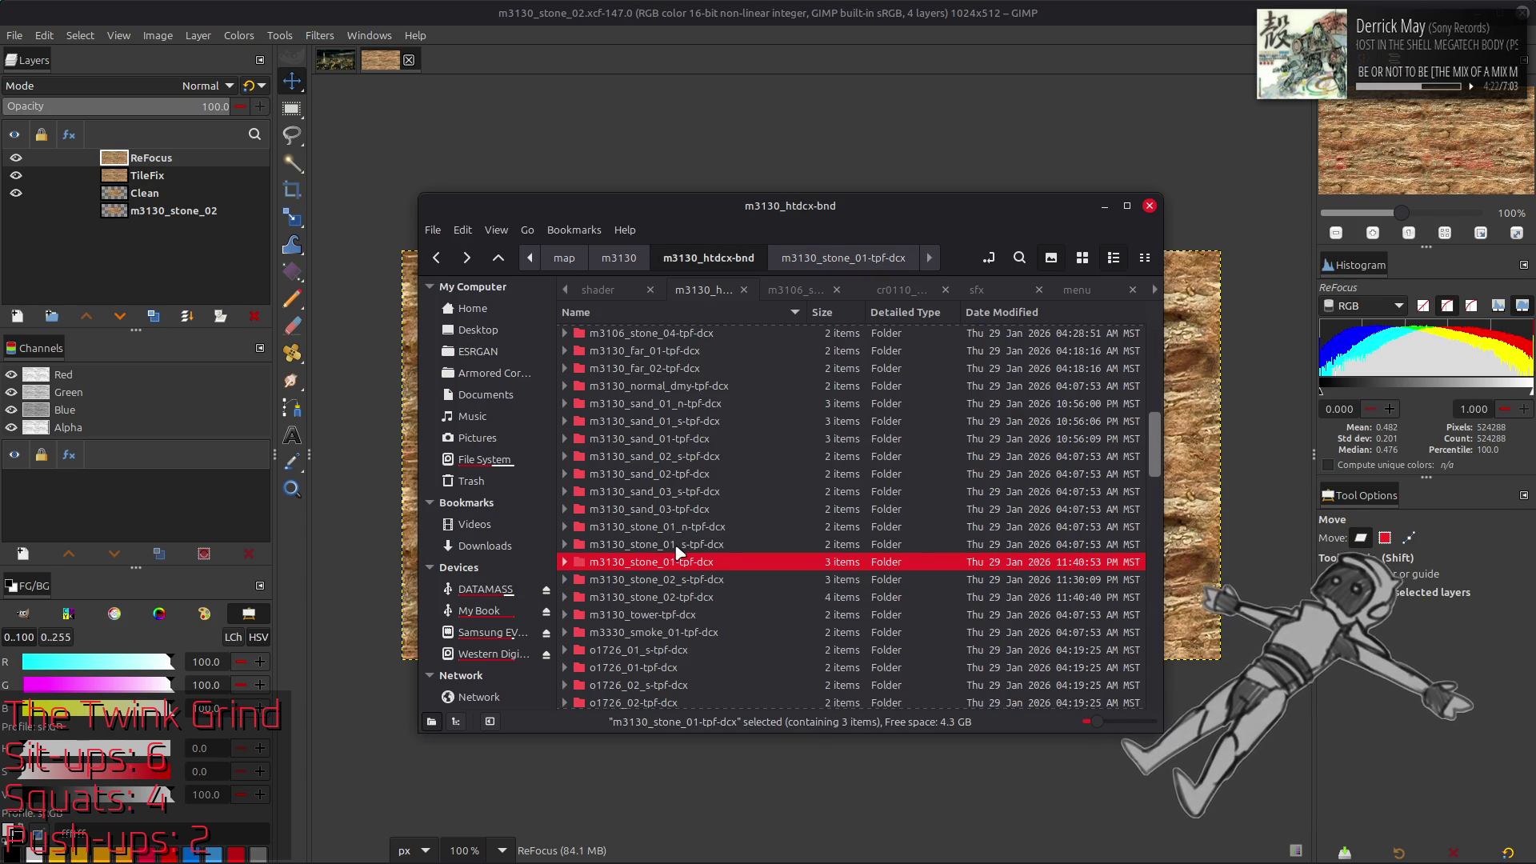
left_click(674, 545)
double_click(674, 546)
left_click(630, 362)
key("ctrl+c")
key("alt+Up")
double_click(677, 510)
key("ctrl+v")
key("alt+Up")
Copy the m3130_stone_01_n.dds normal map from the m3130_stone_01_n-tpf-dcx folder
double_click(676, 527)
left_click(622, 344)
key("ctrl+c")
left_click(710, 374)
key("ctrl+c")
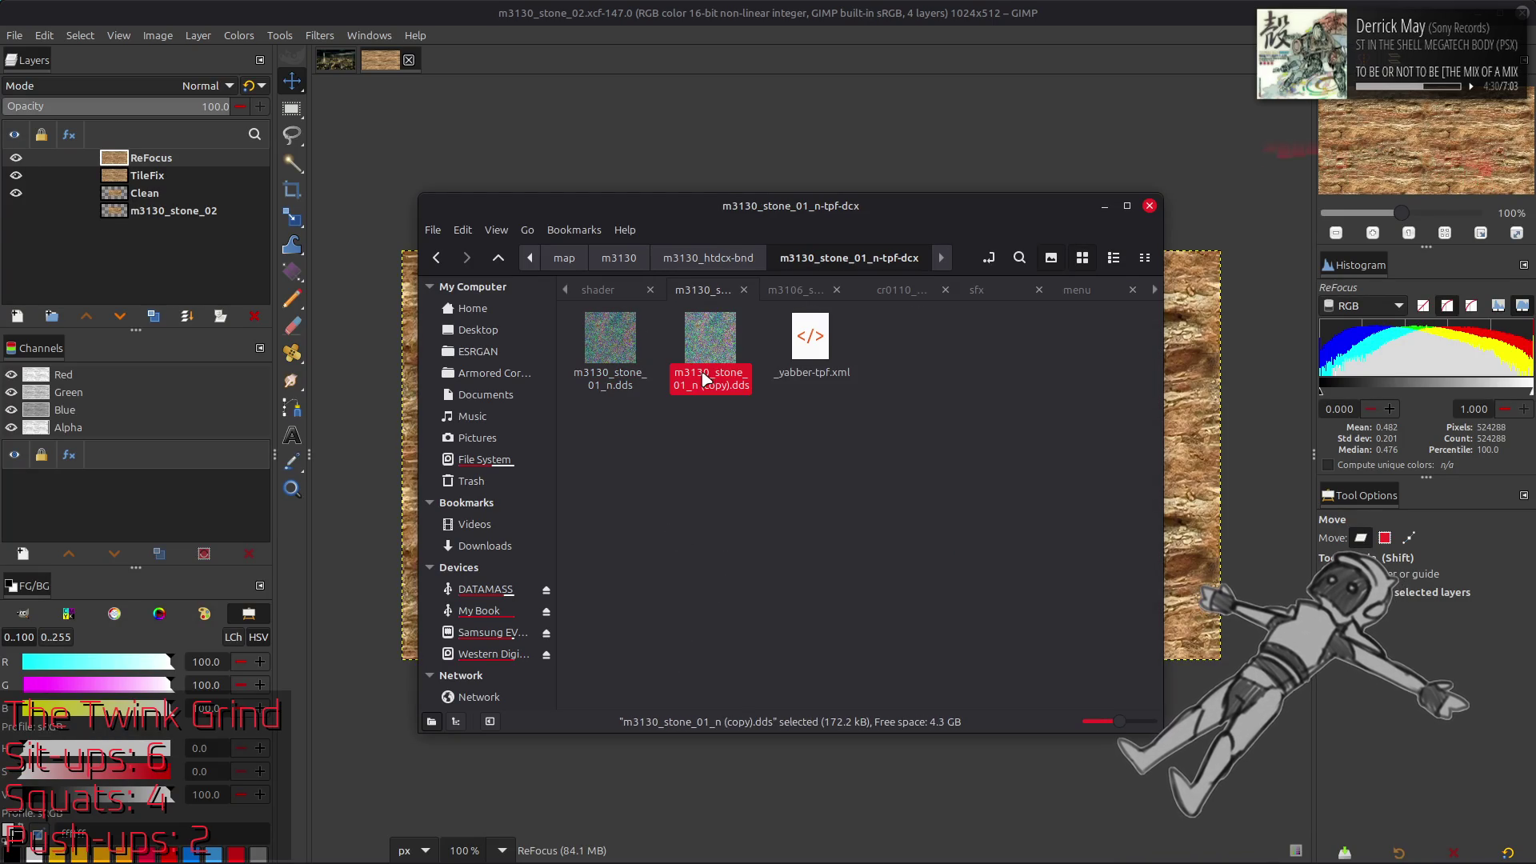
key("alt+Up")
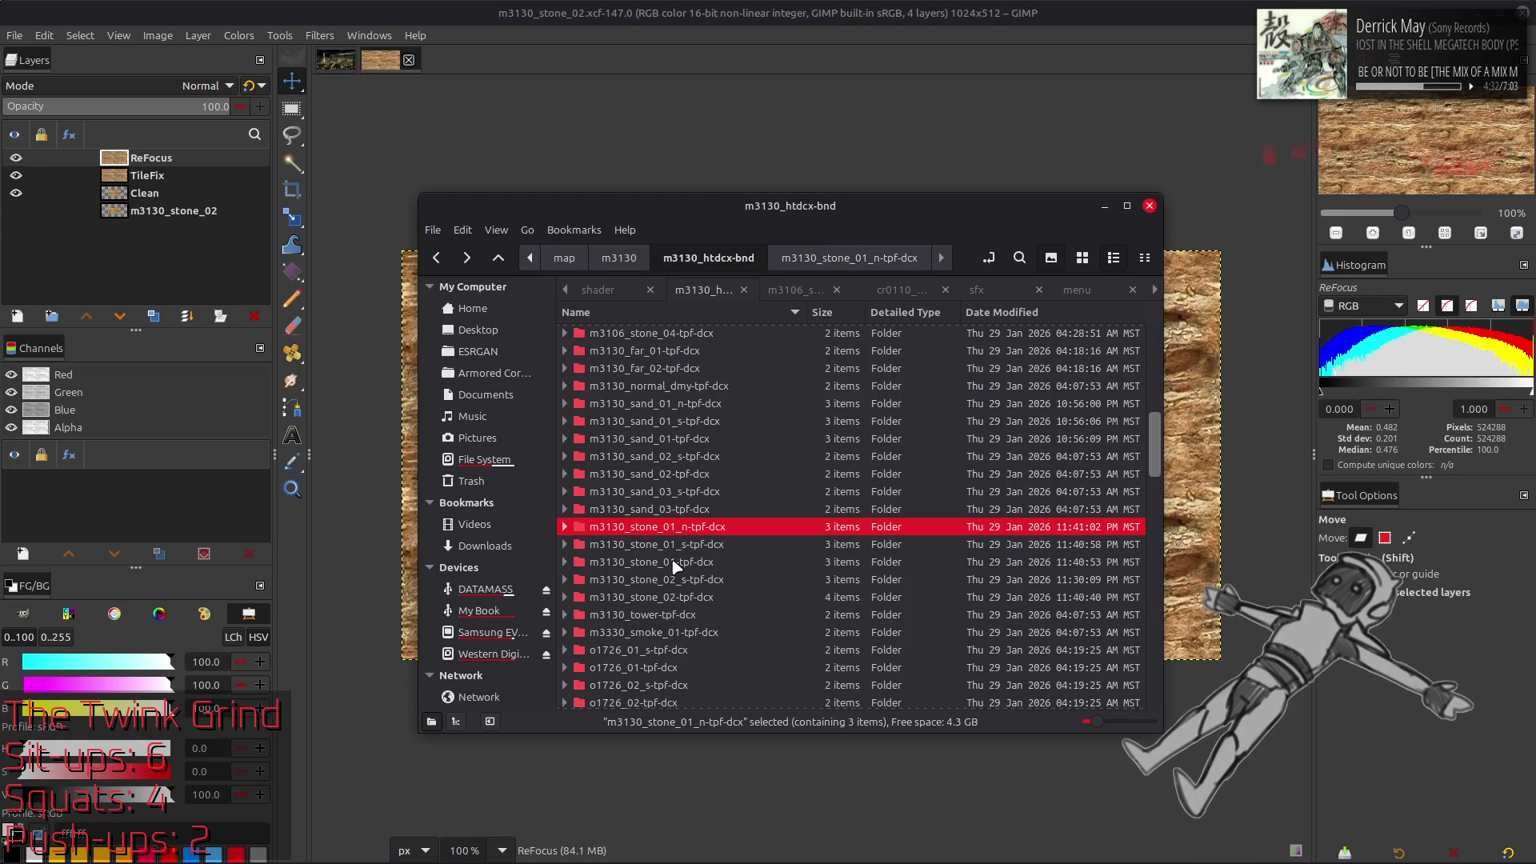
Open m3130_stone_01.dds from the m3130_stone_01-tpf-dcx folder in GIMP and confirm the DDS import
double_click(674, 562)
double_click(610, 336)
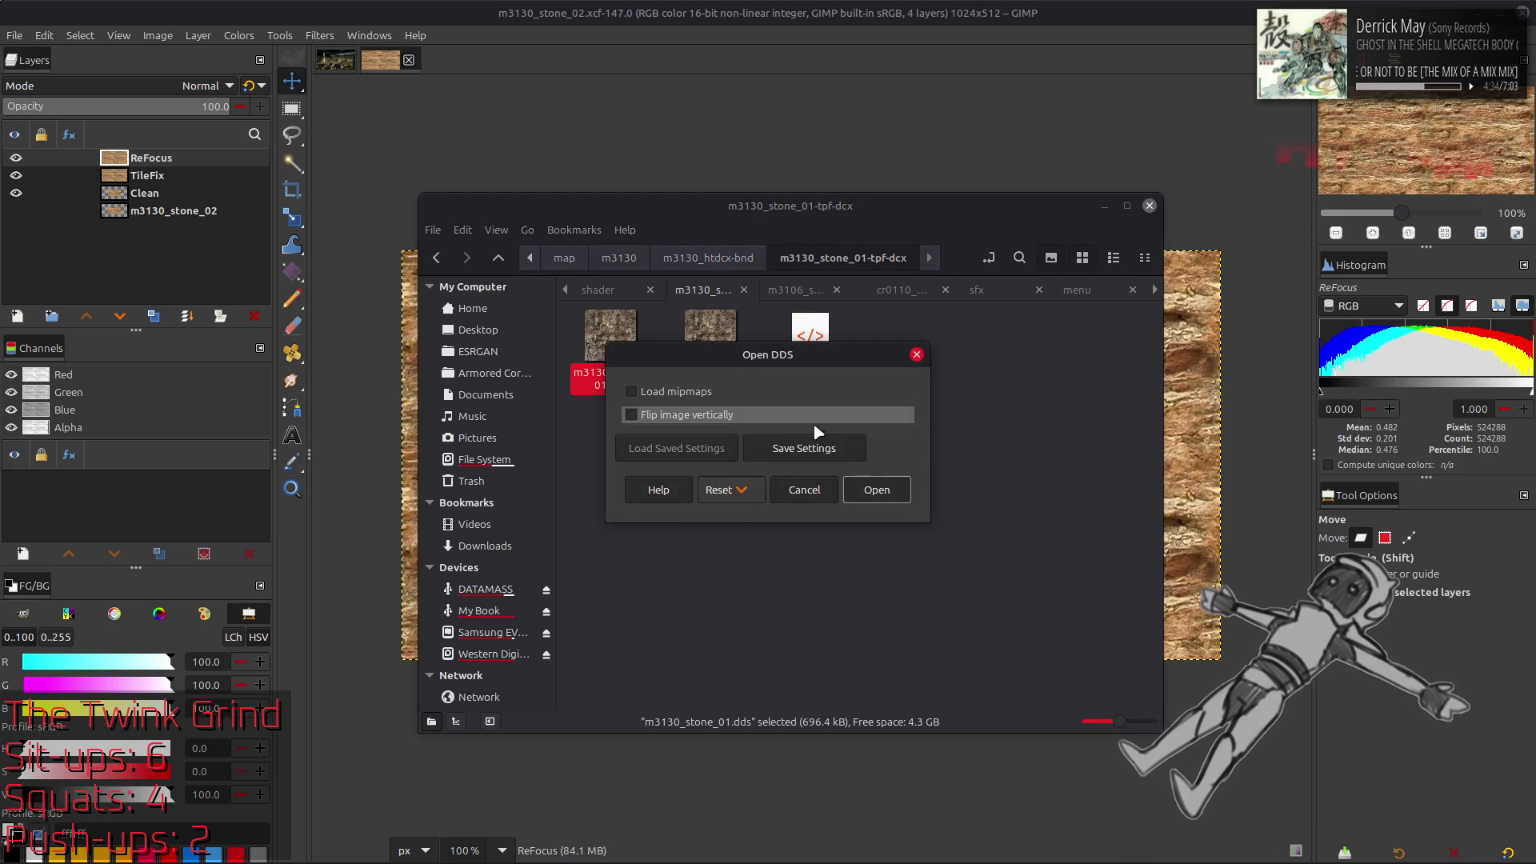
key("Return")
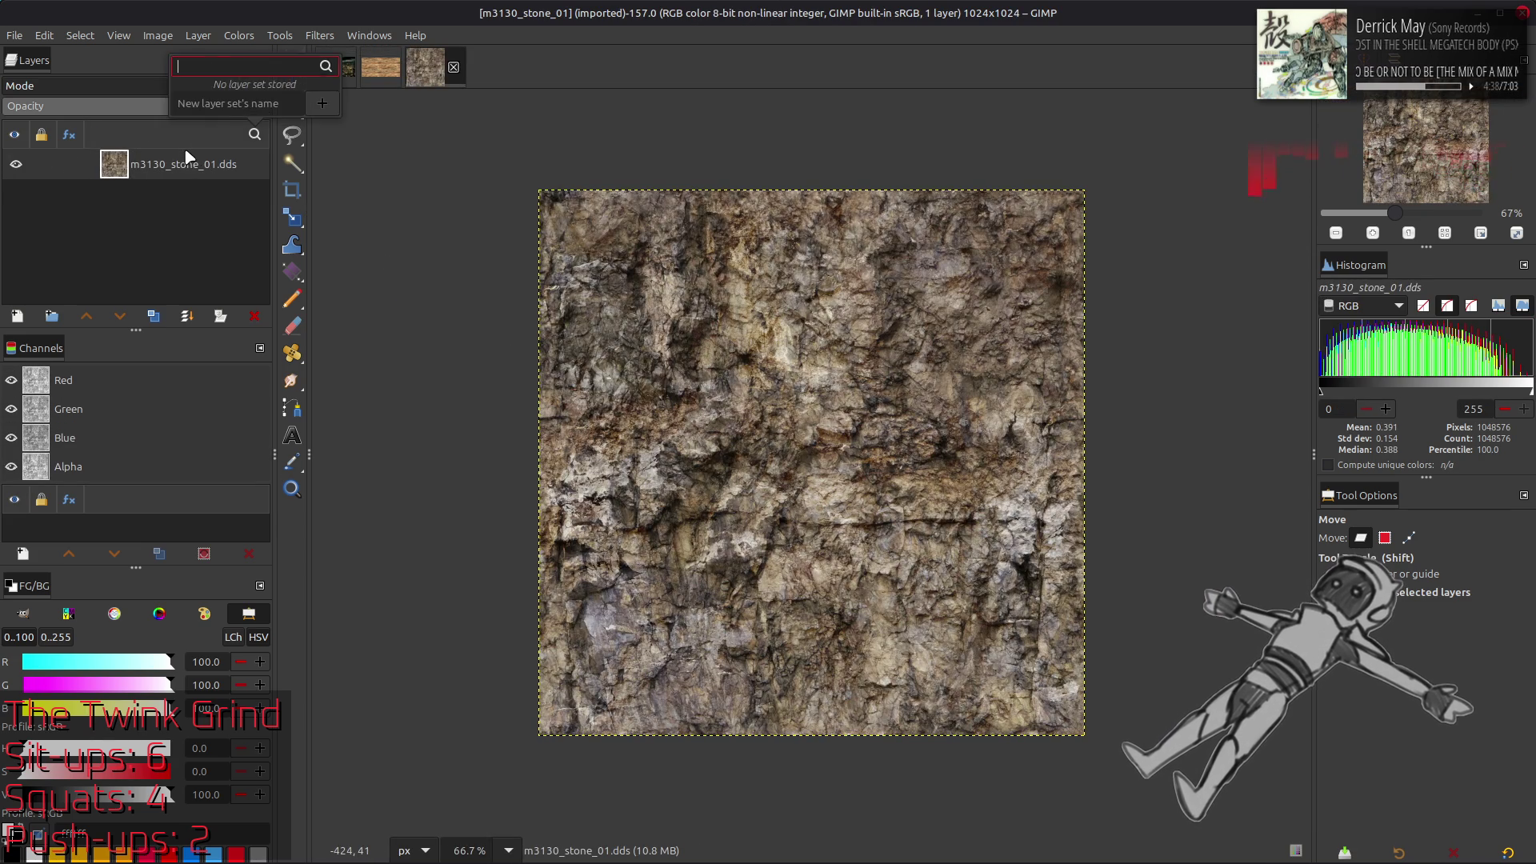
Remove the layer's alpha channel and rename it from m3130_stone_01.dds to m3130_stone_01
right_click(152, 163)
left_click(240, 637)
double_click(208, 164)
key("End")
key("BackSpace")
key("BackSpace")
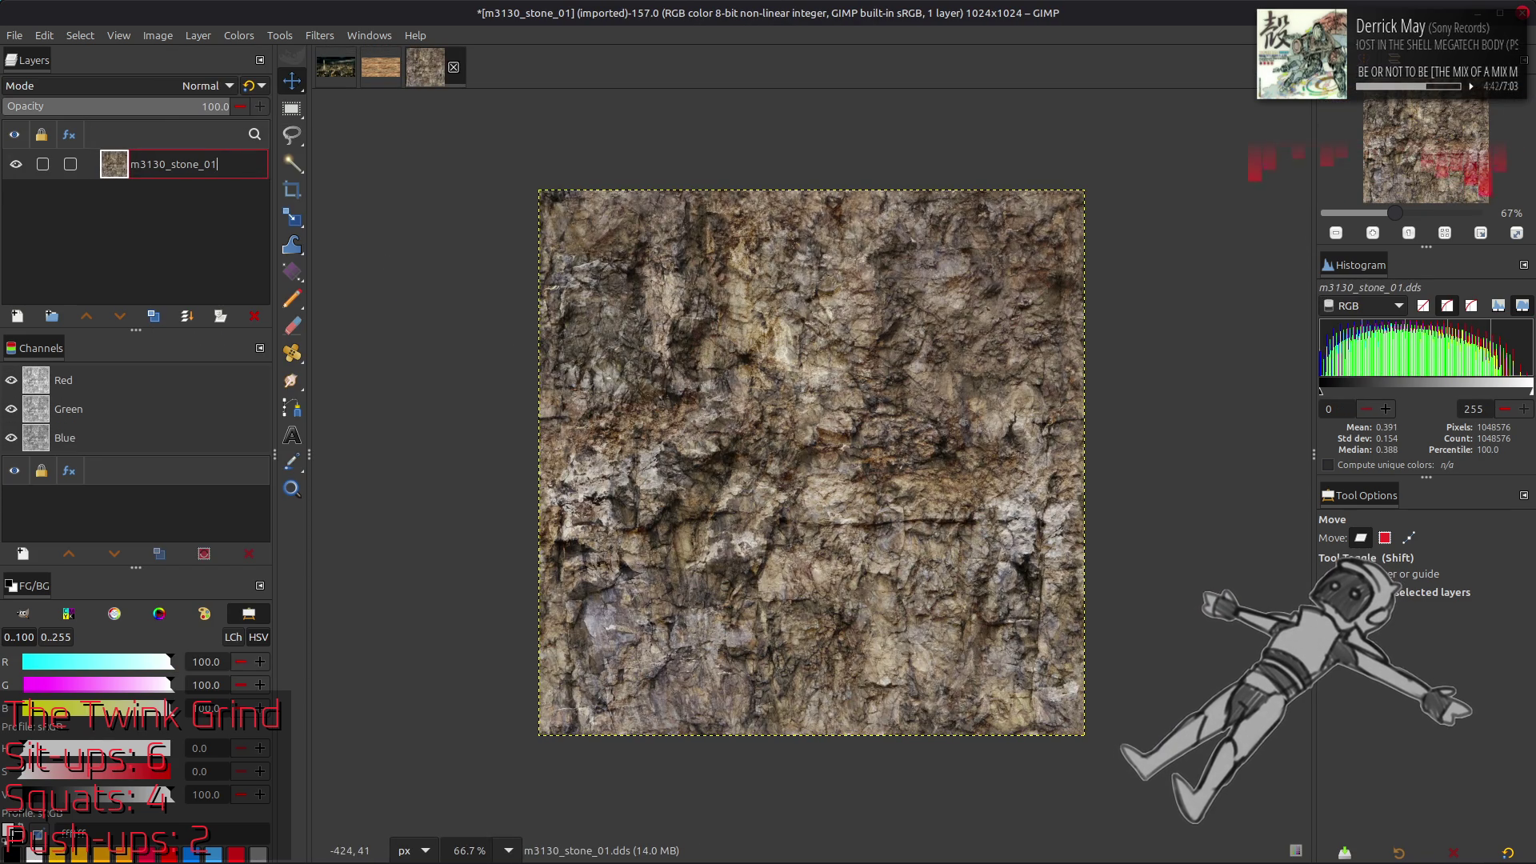
key("BackSpace")
key("BackSpace")
key("Return")
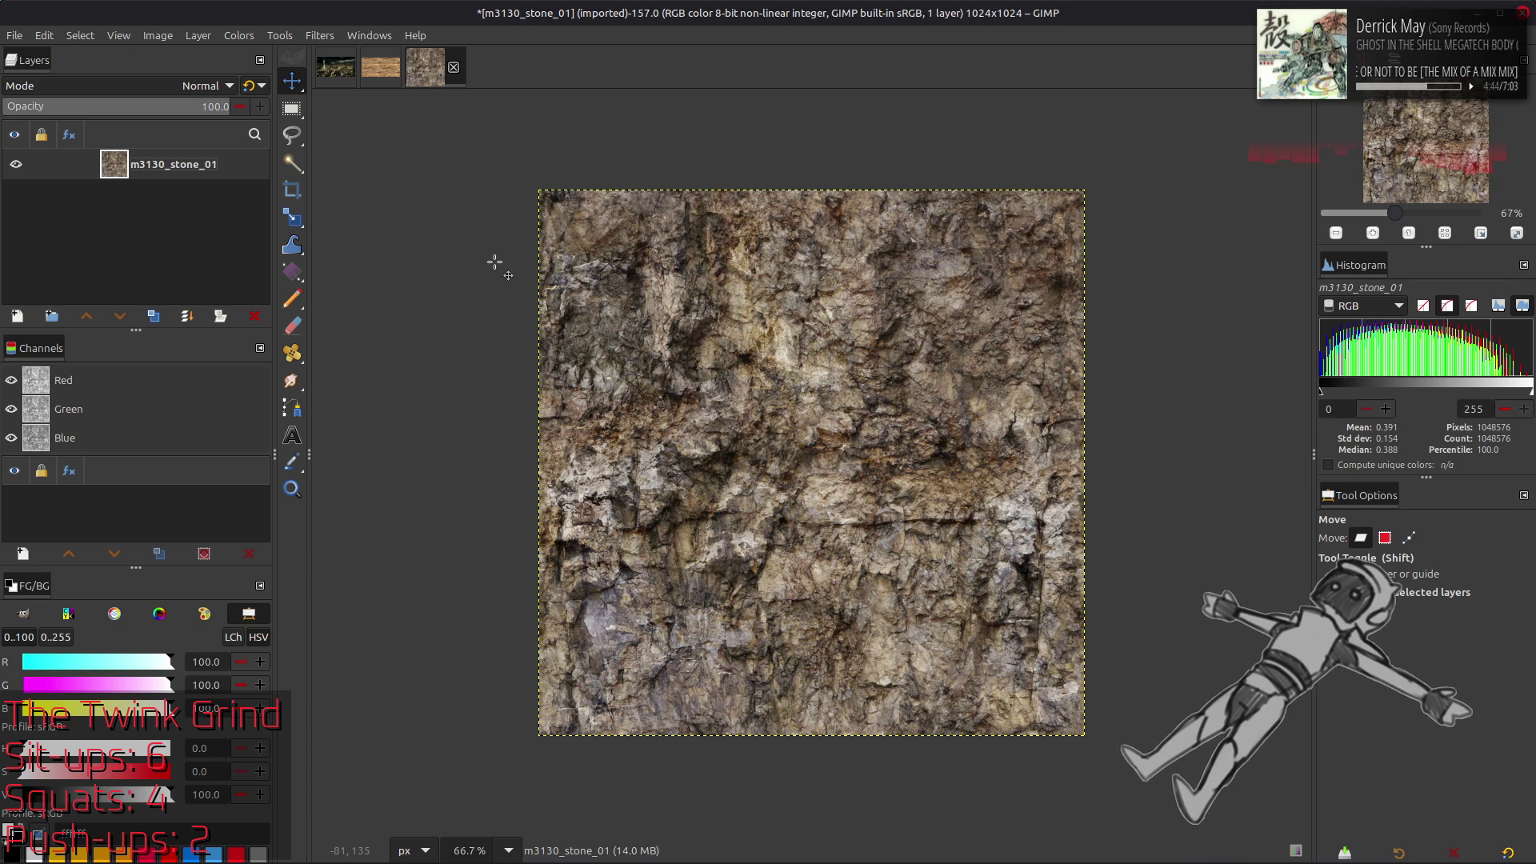
Inspect the texture at 200% and 400%, then return to a 100% view
key("2")
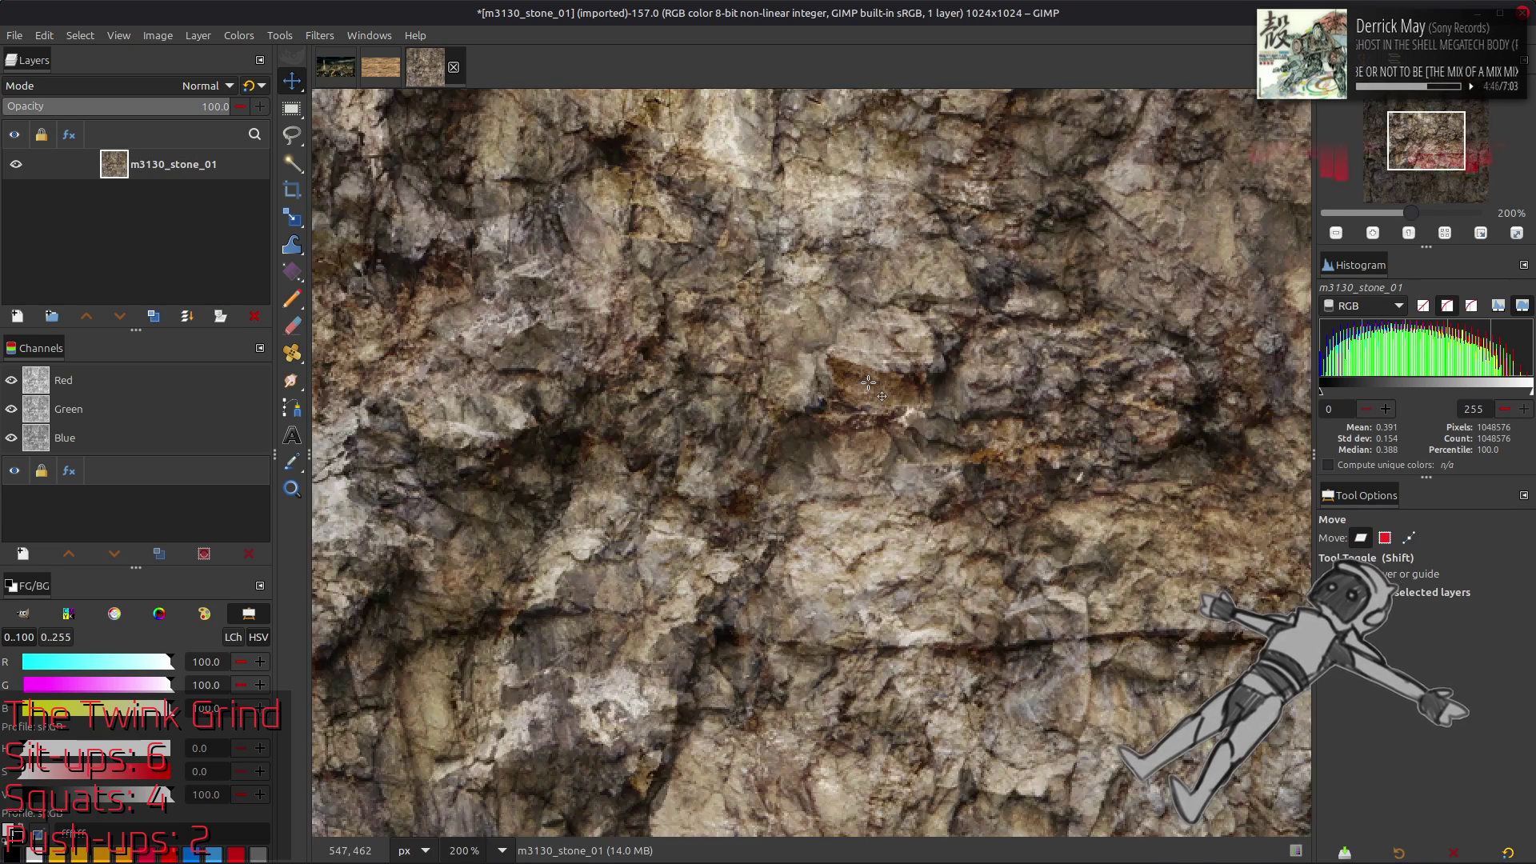
key("3")
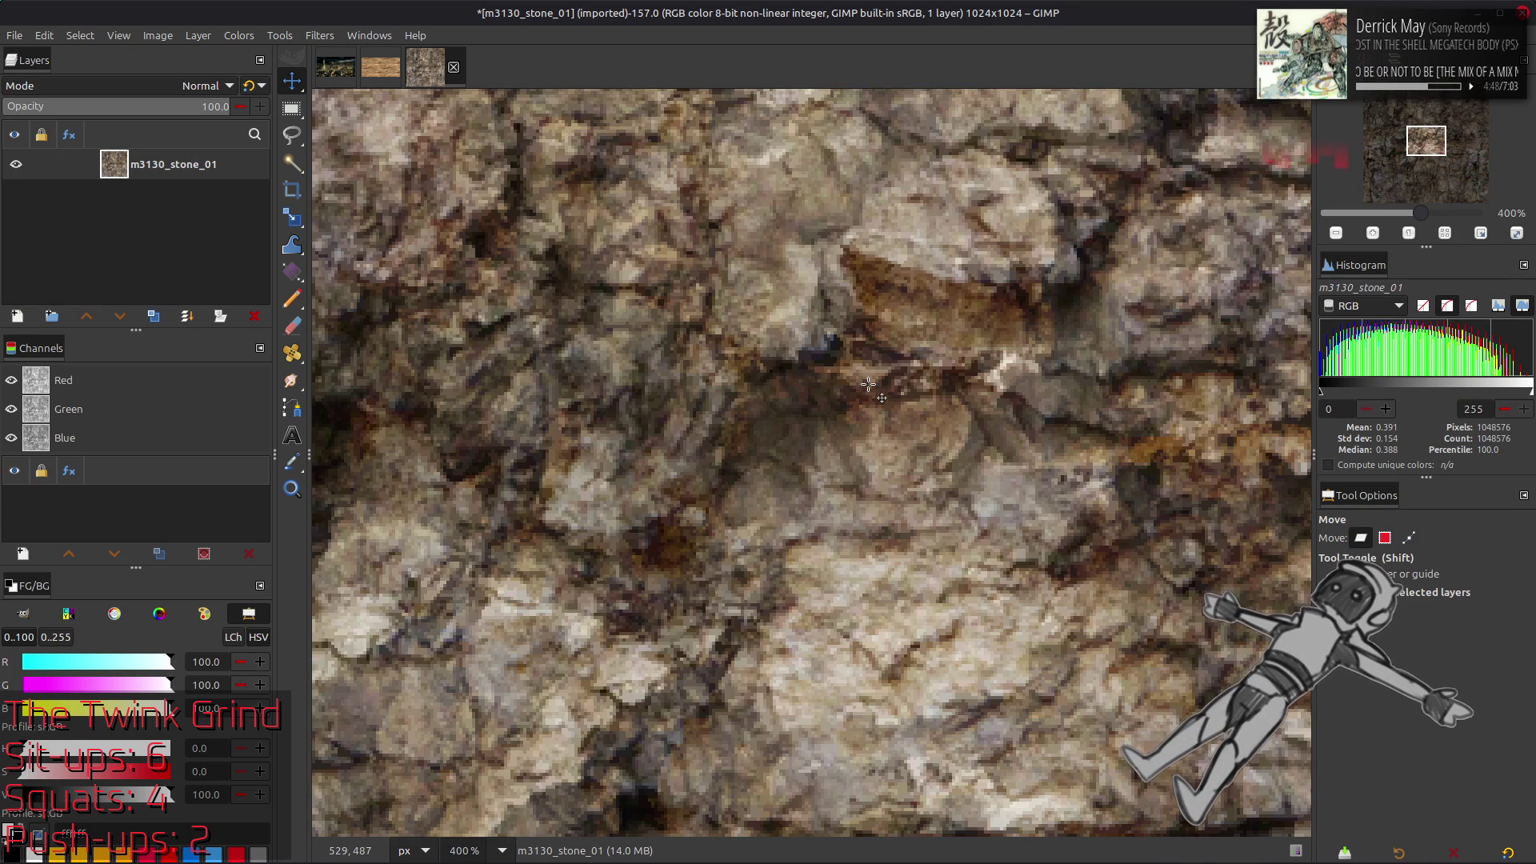
key("1")
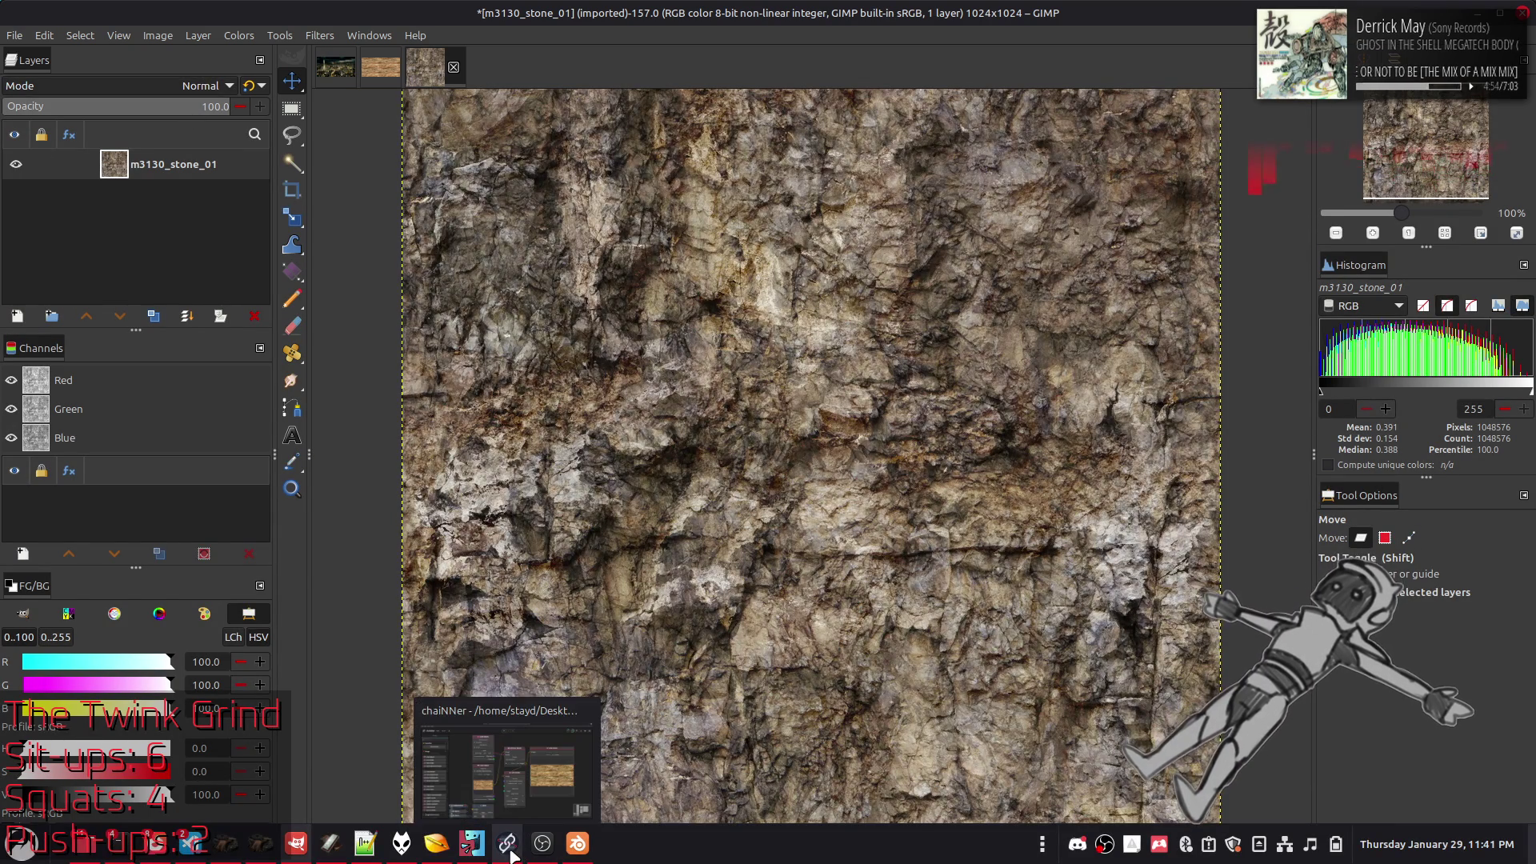
Reopen the recent chain in chaiNNer, discarding unsaved changes
left_click(508, 843)
left_click(13, 35)
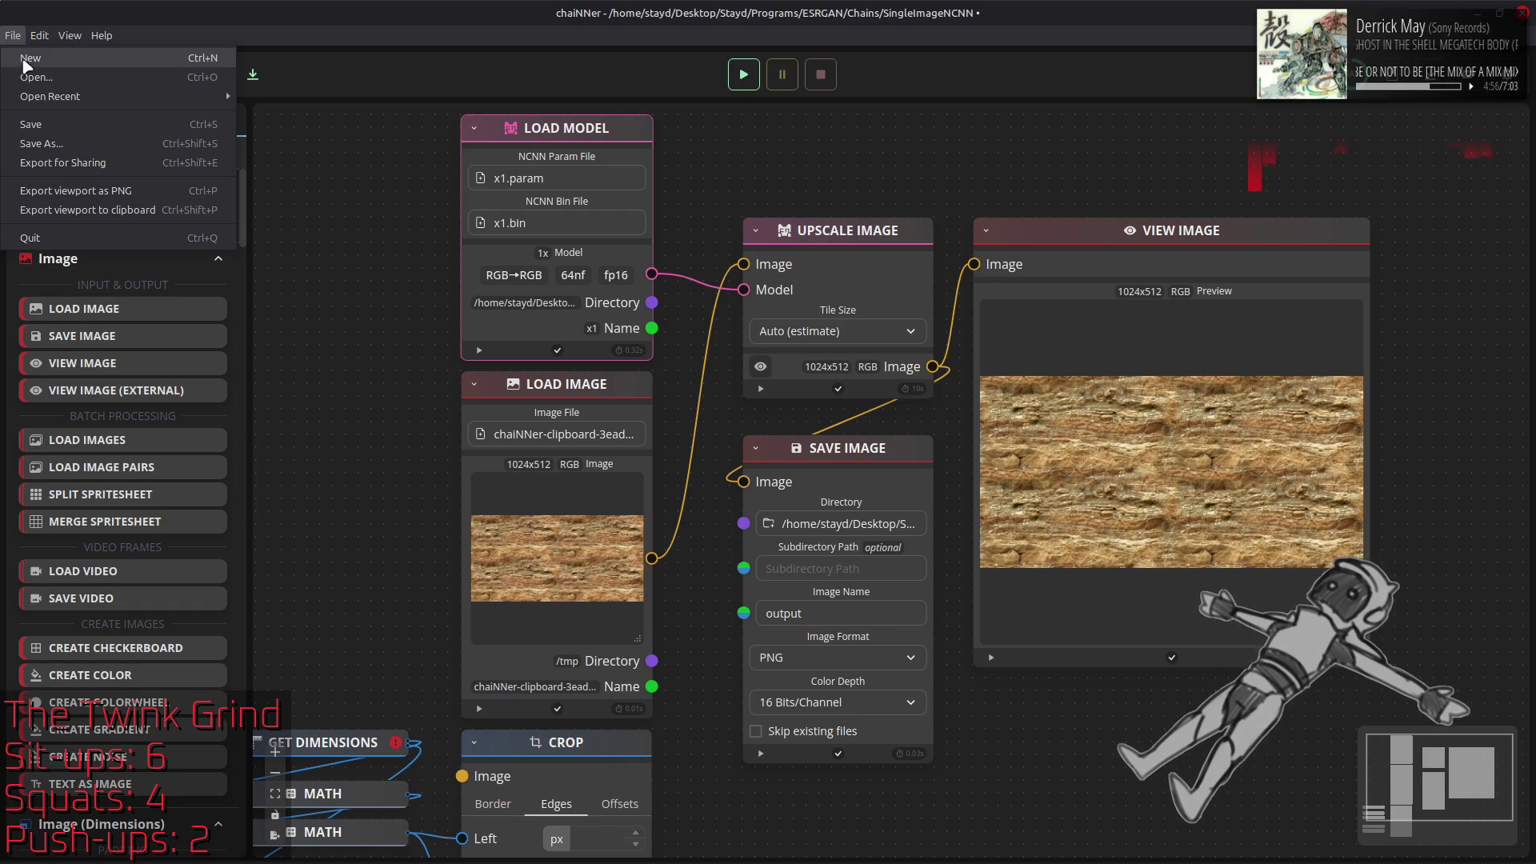
mouse_move(77, 103)
left_click(368, 112)
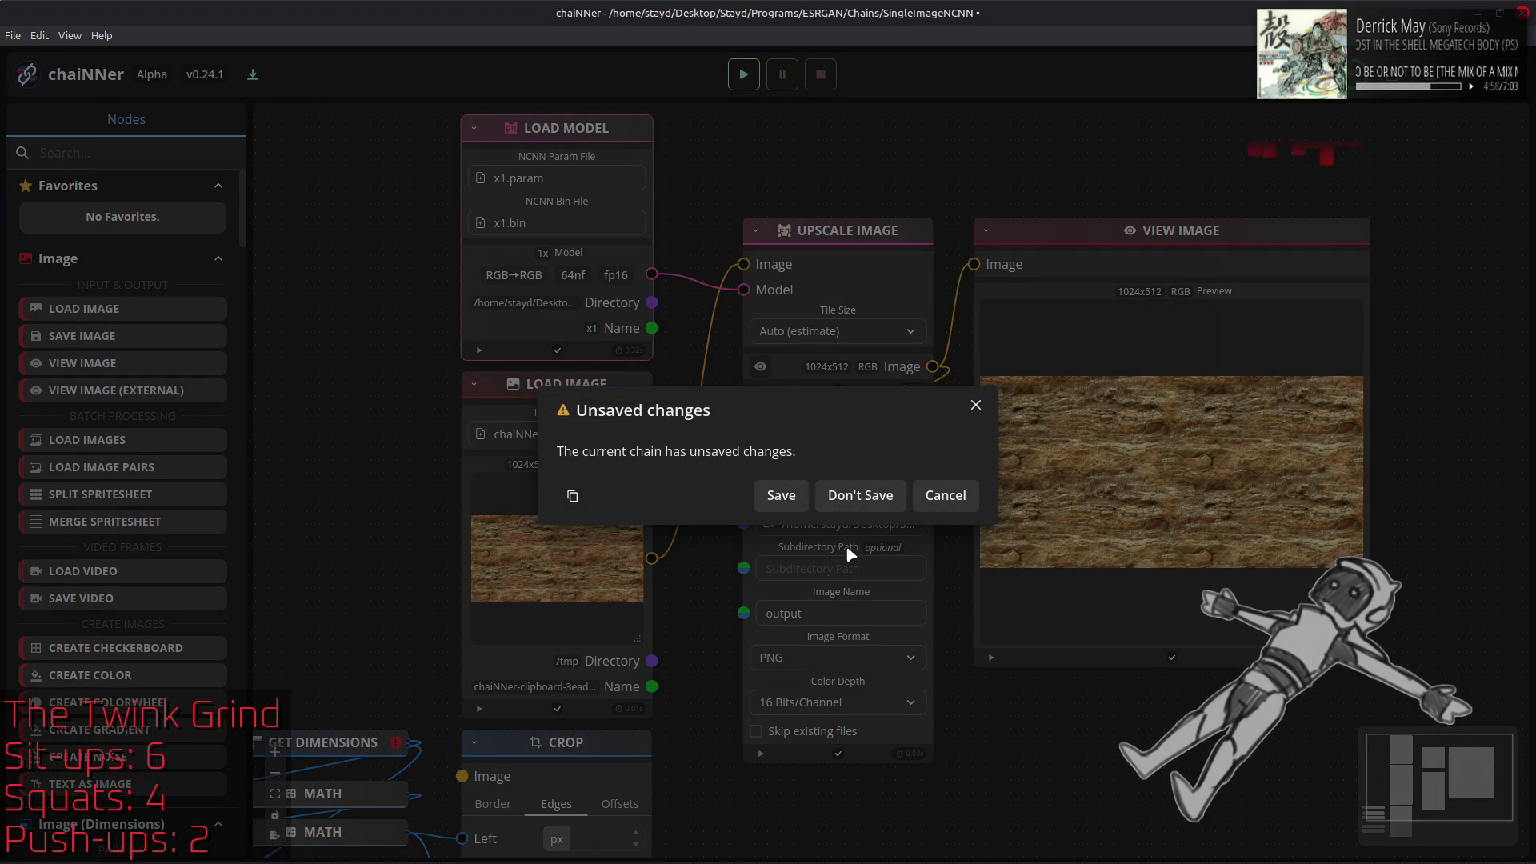
left_click(819, 490)
Paste the stone_01 texture as an image node, wire it into UPSCALE IMAGE, run, and return to GIMP
key("ctrl+v")
mouse_move(915, 470)
left_mouse_down()
mouse_move(478, 340)
mouse_move(607, 393)
left_mouse_up()
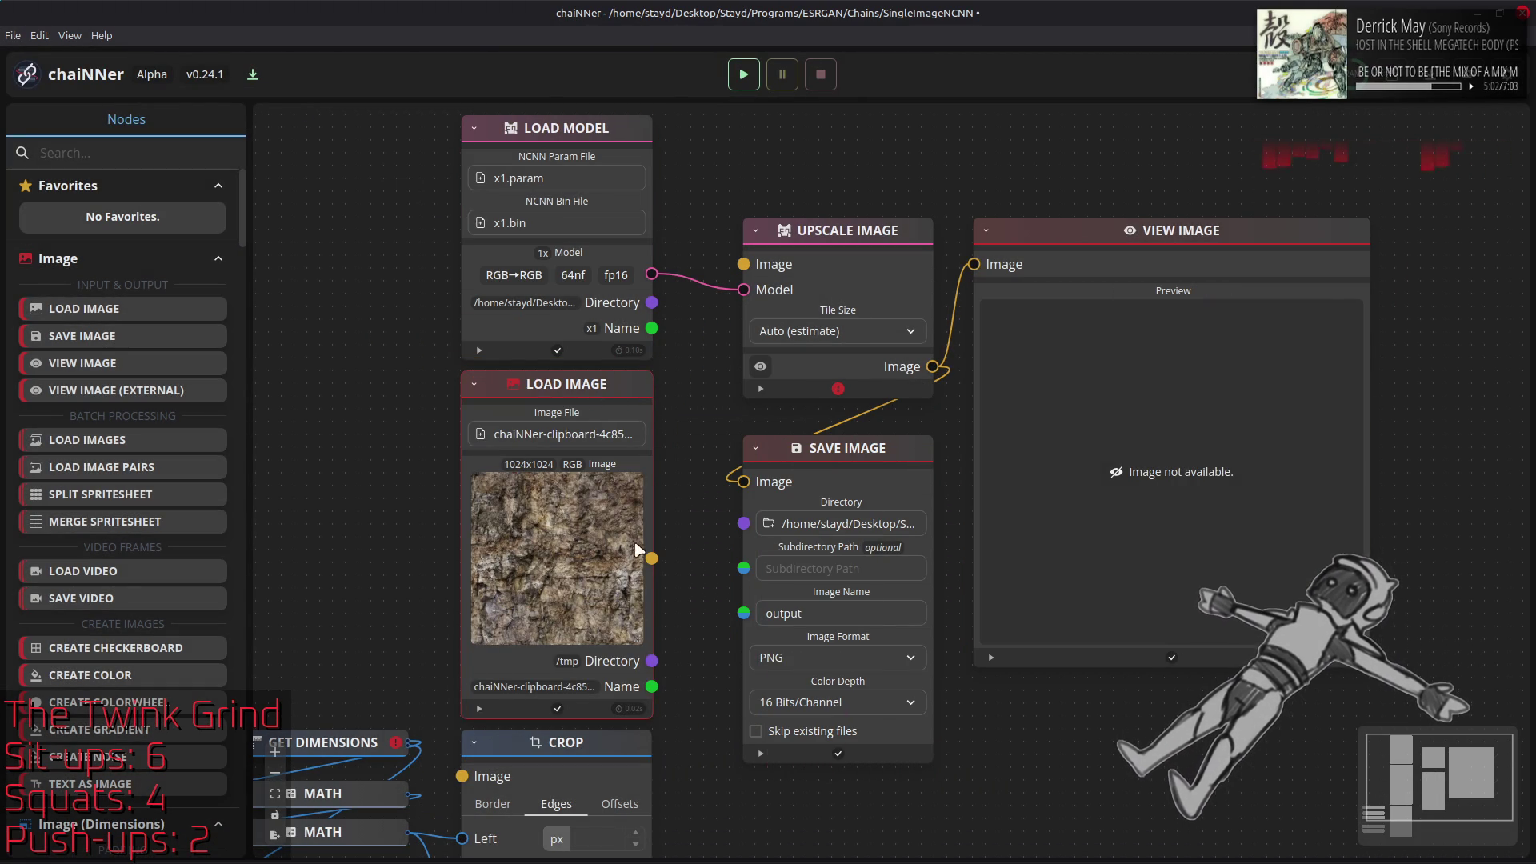
left_click_drag(643, 553, 743, 264)
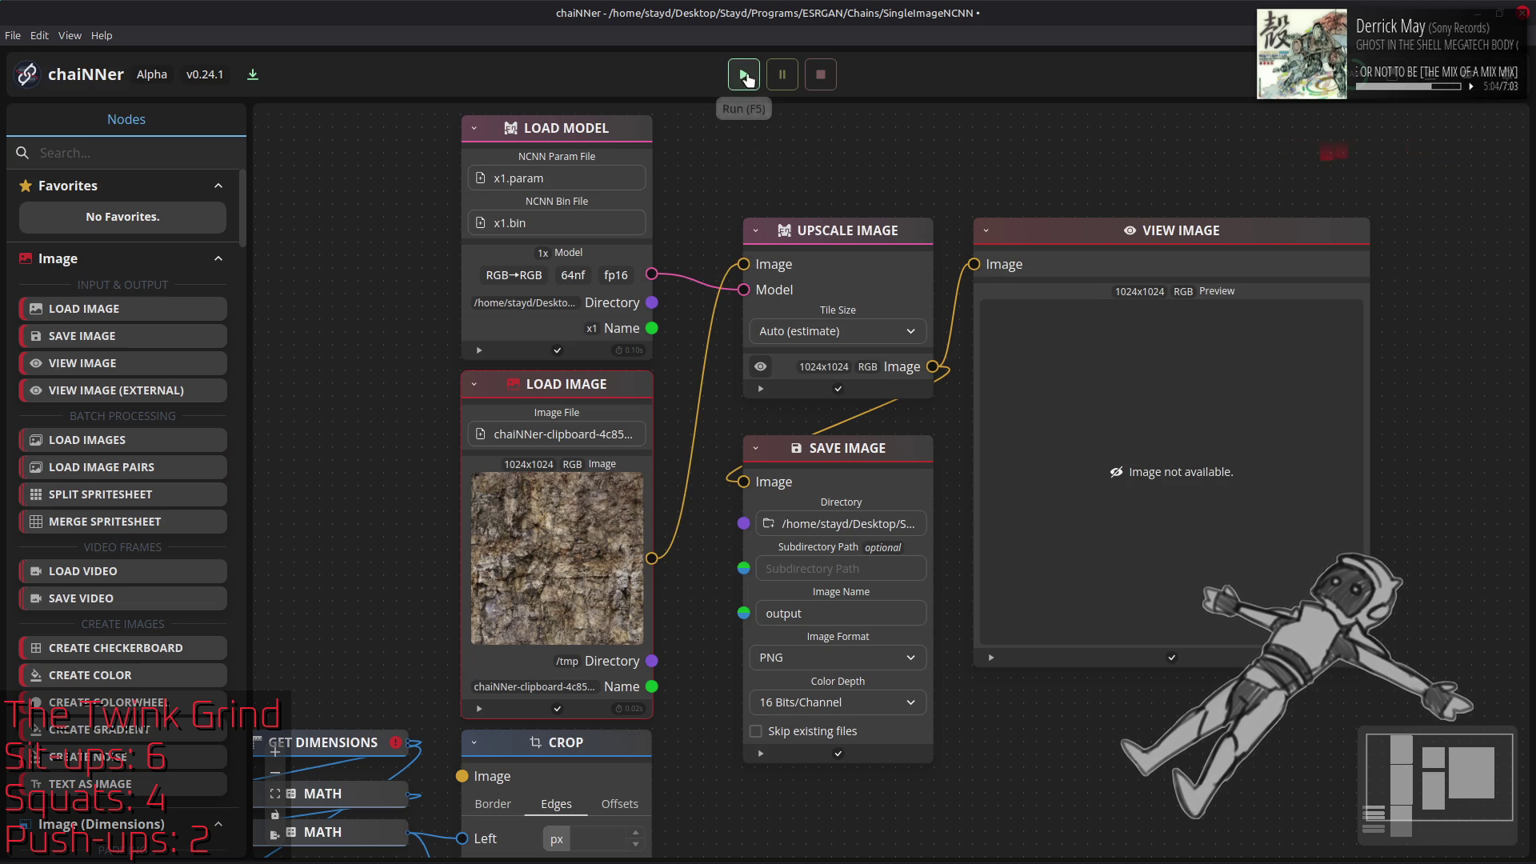
left_click(744, 74)
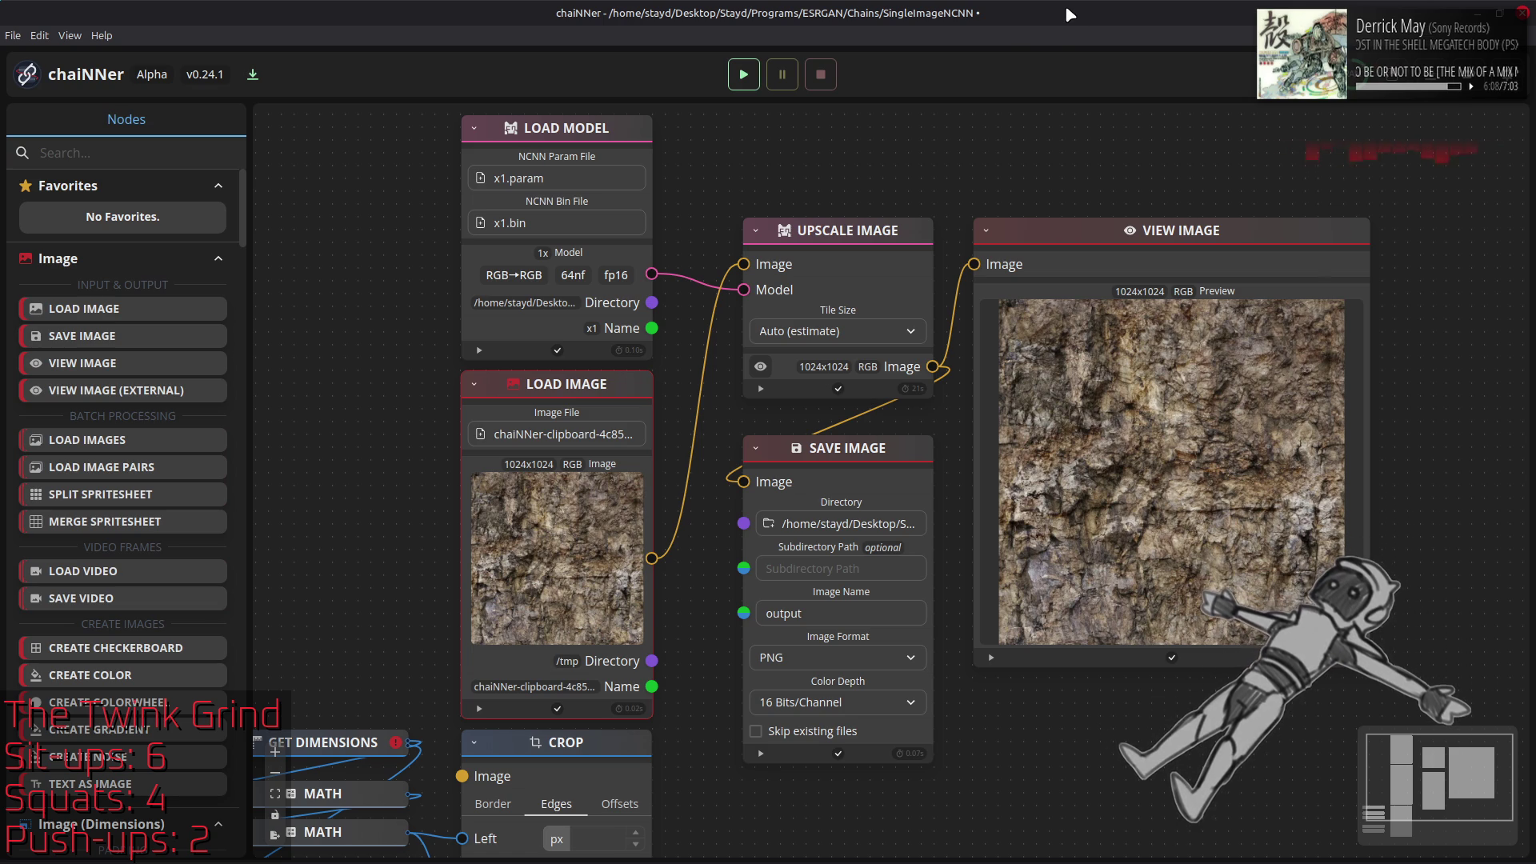
key("alt+Tab")
key("alt+Tab")
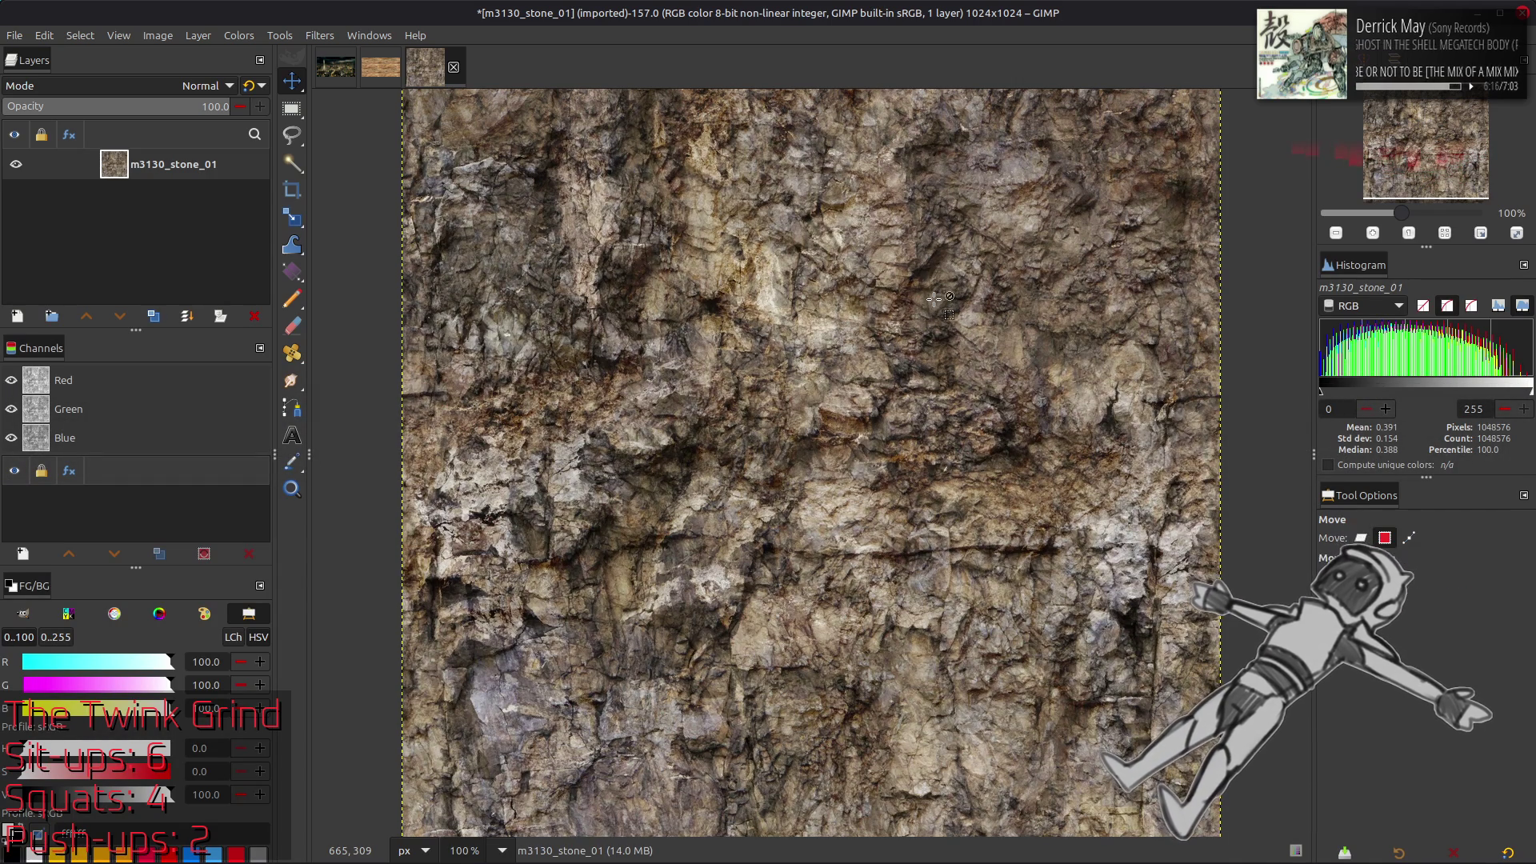
Convert the m3130_stone_01 image to 16-bit integer precision
key("alt+Tab")
key("alt+Tab")
key("alt+Tab")
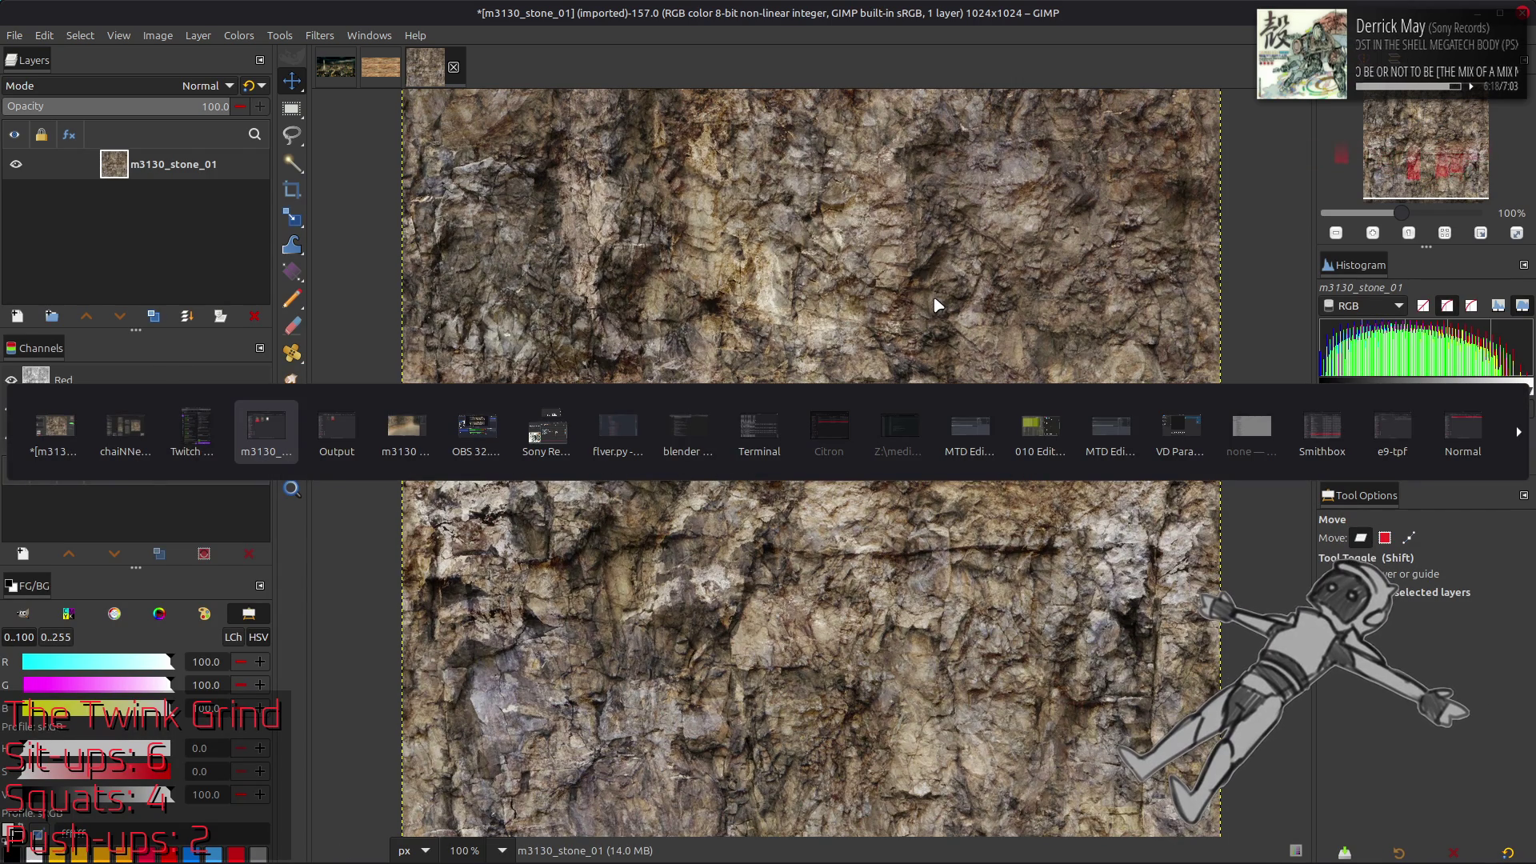
key("alt+Tab")
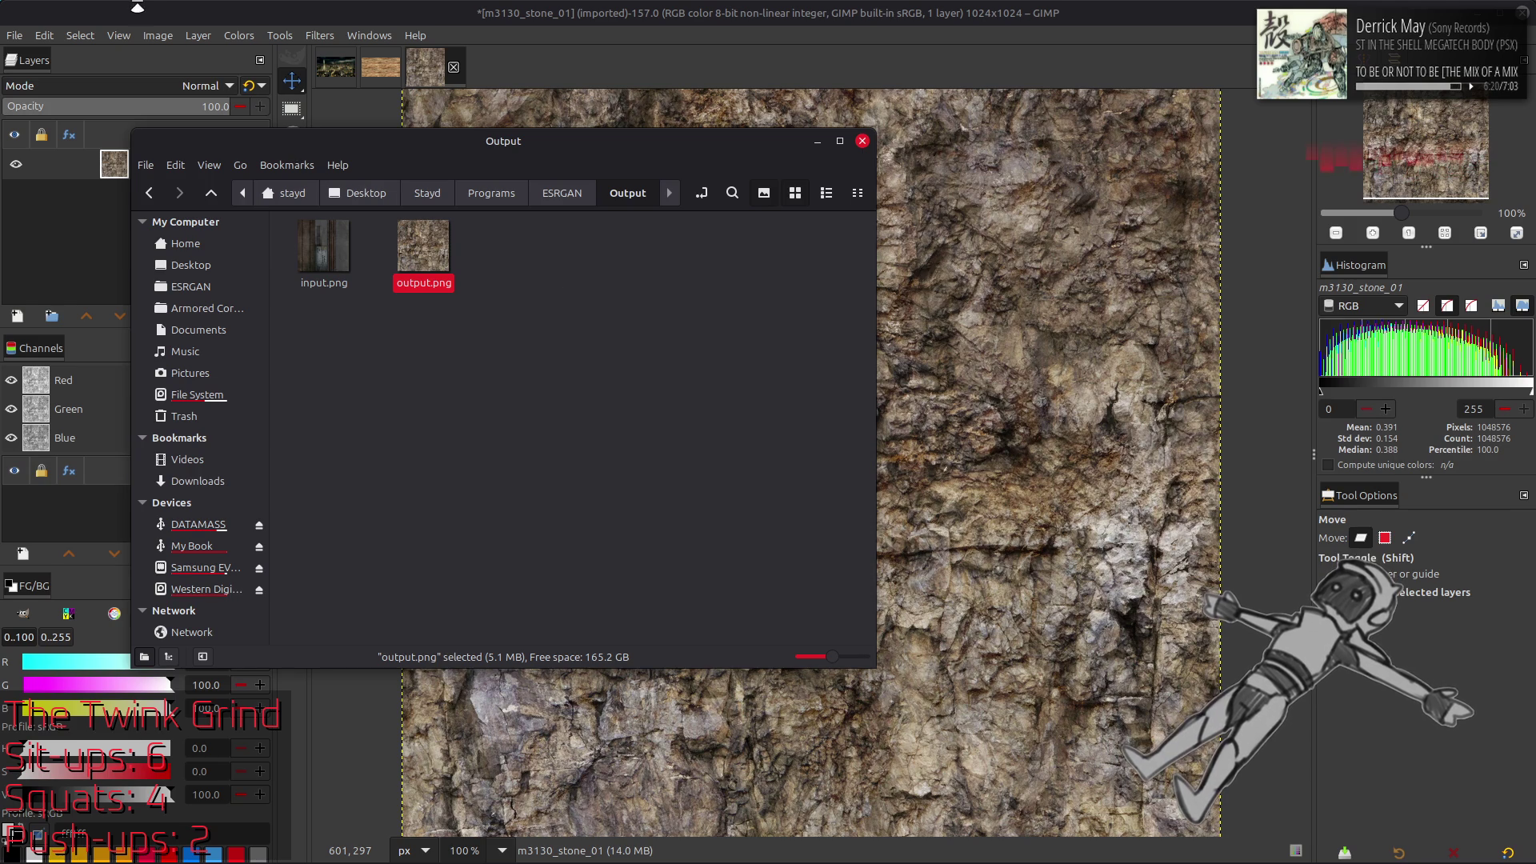
left_click(158, 36)
mouse_move(228, 97)
left_click(396, 116)
left_click(850, 519)
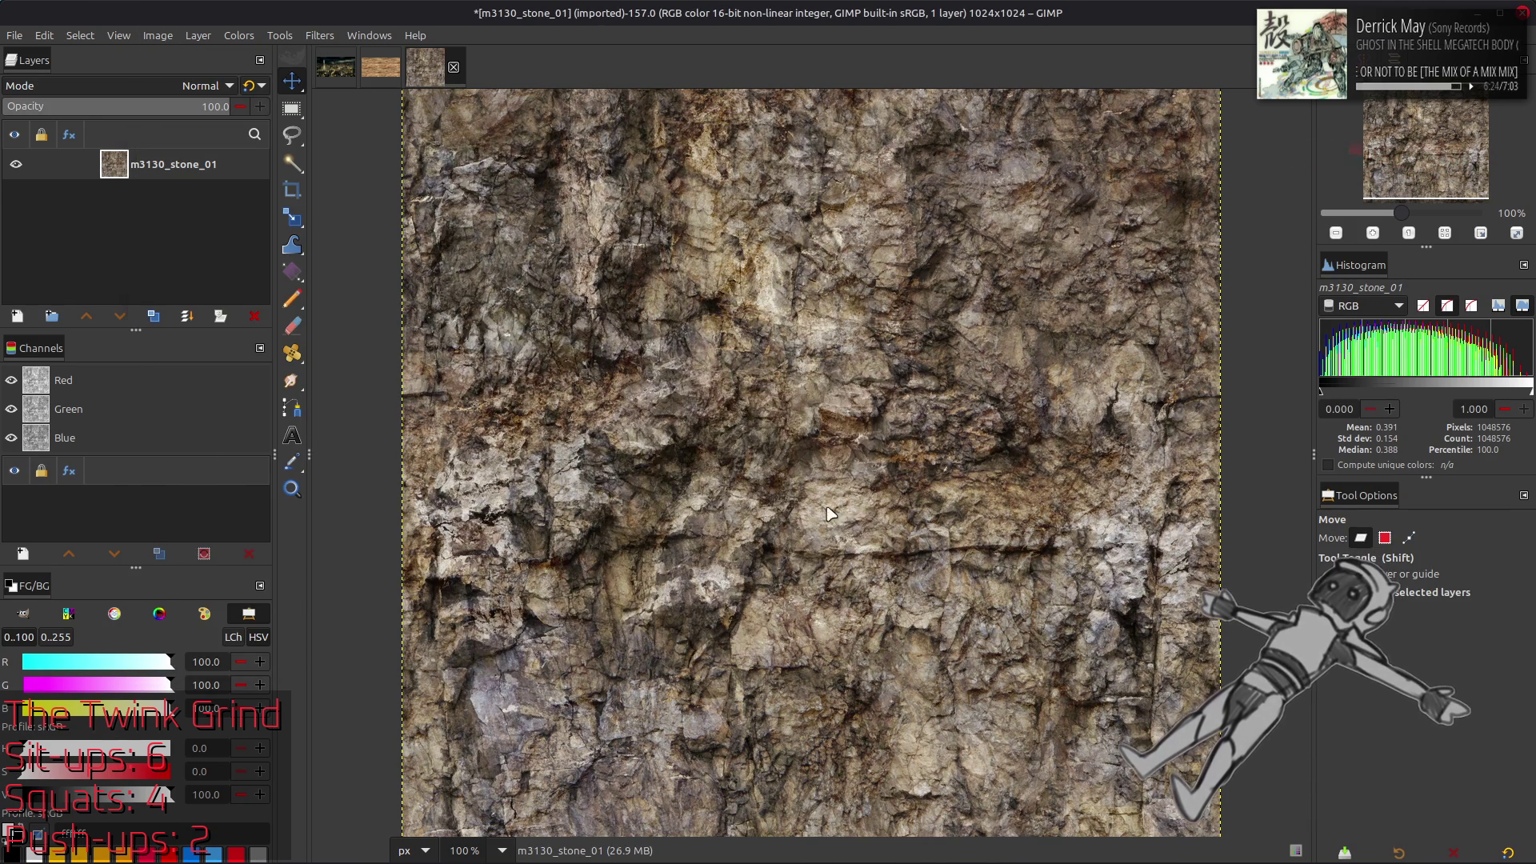
Drag chaiNNer's output.png in as a new layer and centre it on the image
key("alt+Tab")
left_click_drag(1018, 466, 1028, 480)
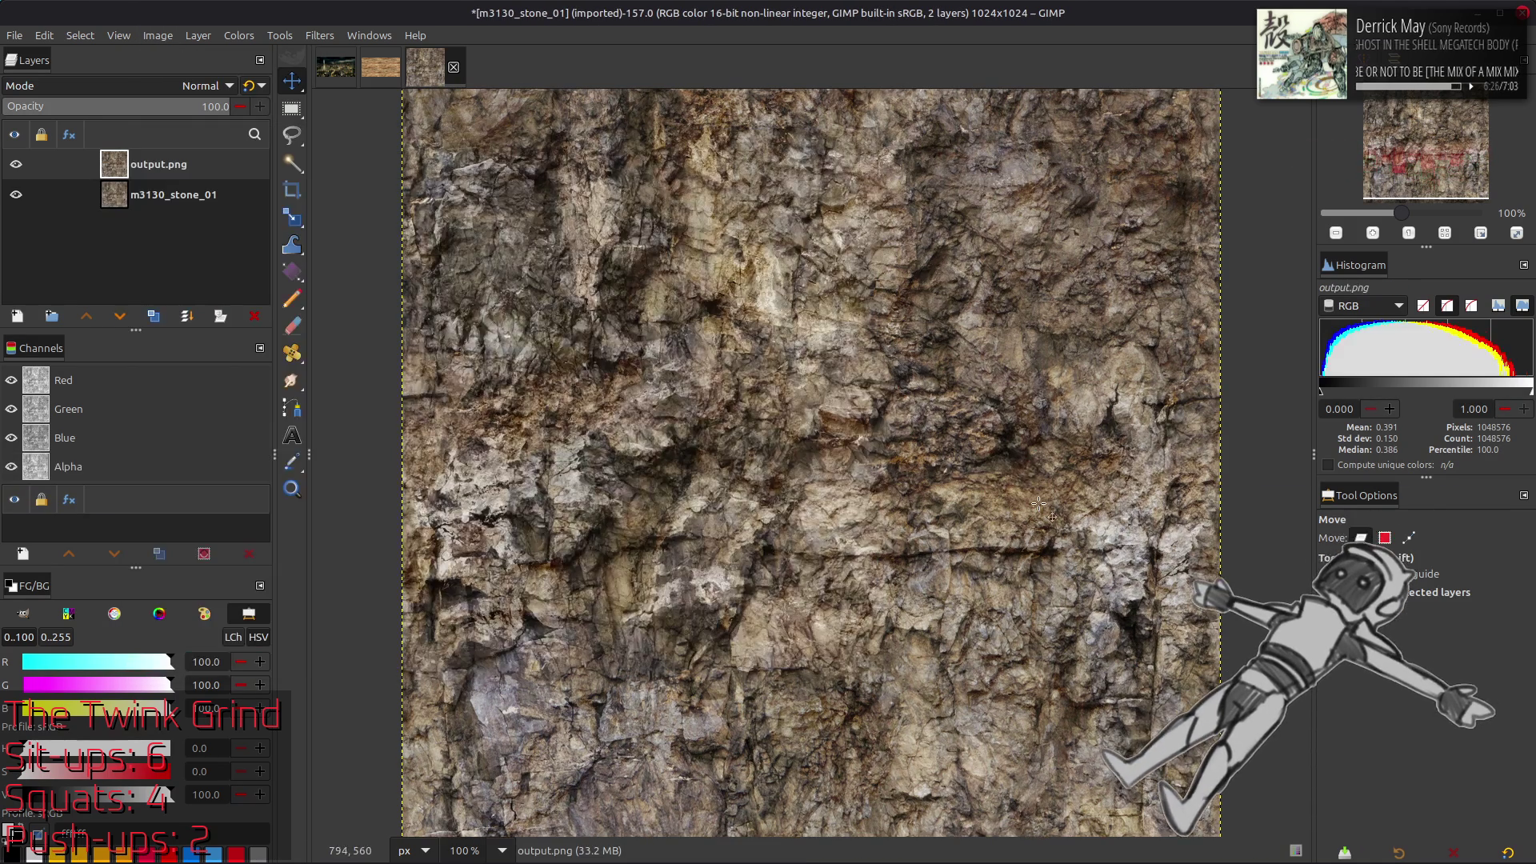
key("q")
left_click(1364, 686)
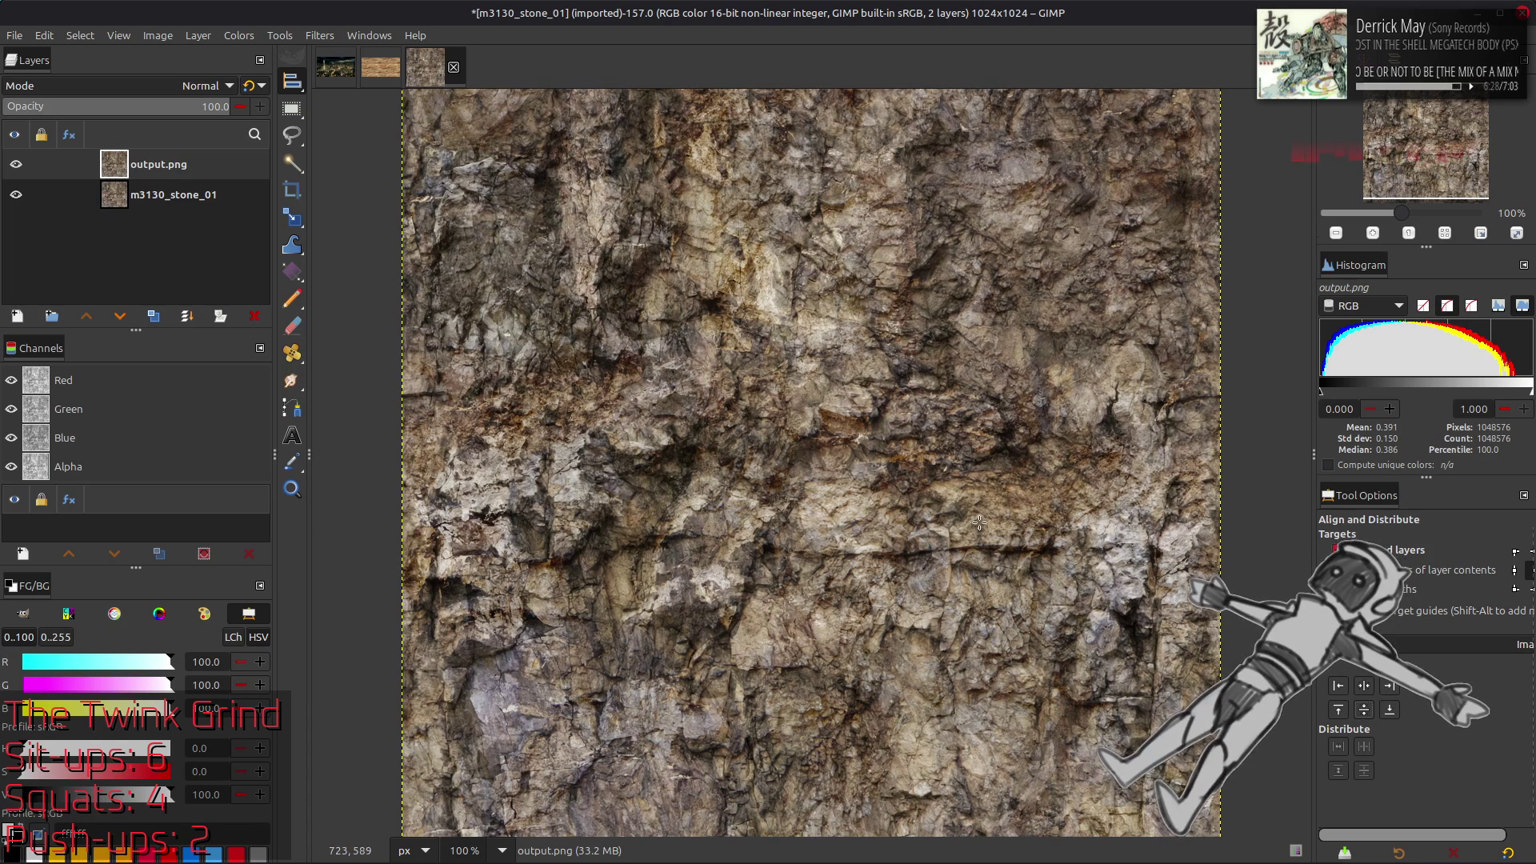
key("m")
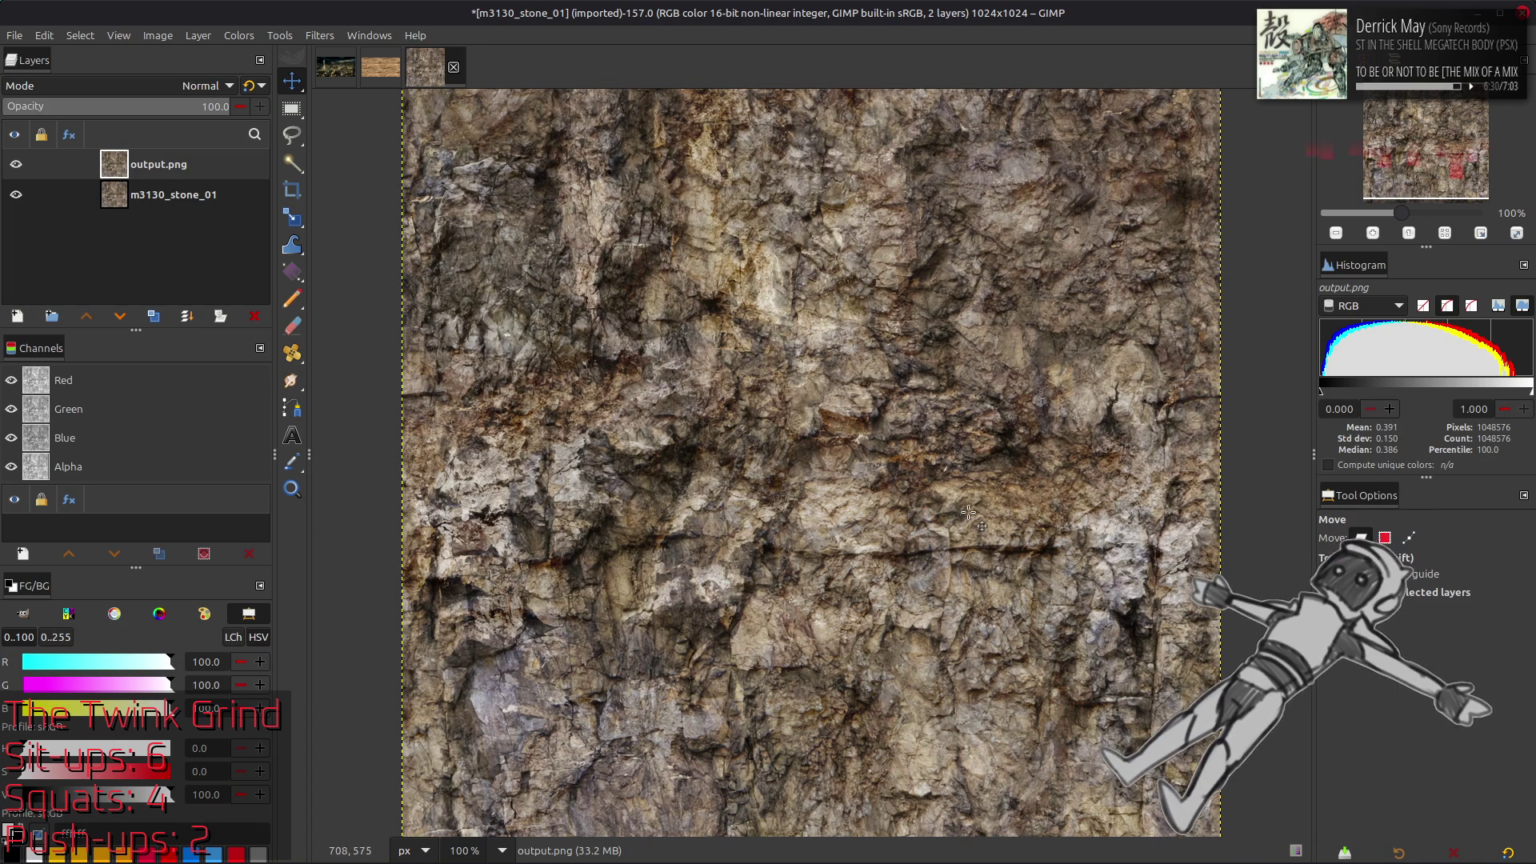
Inspect the texture at 200% and 100% with the output.png layer visible
key("2")
scroll(778, 371, "down", 5)
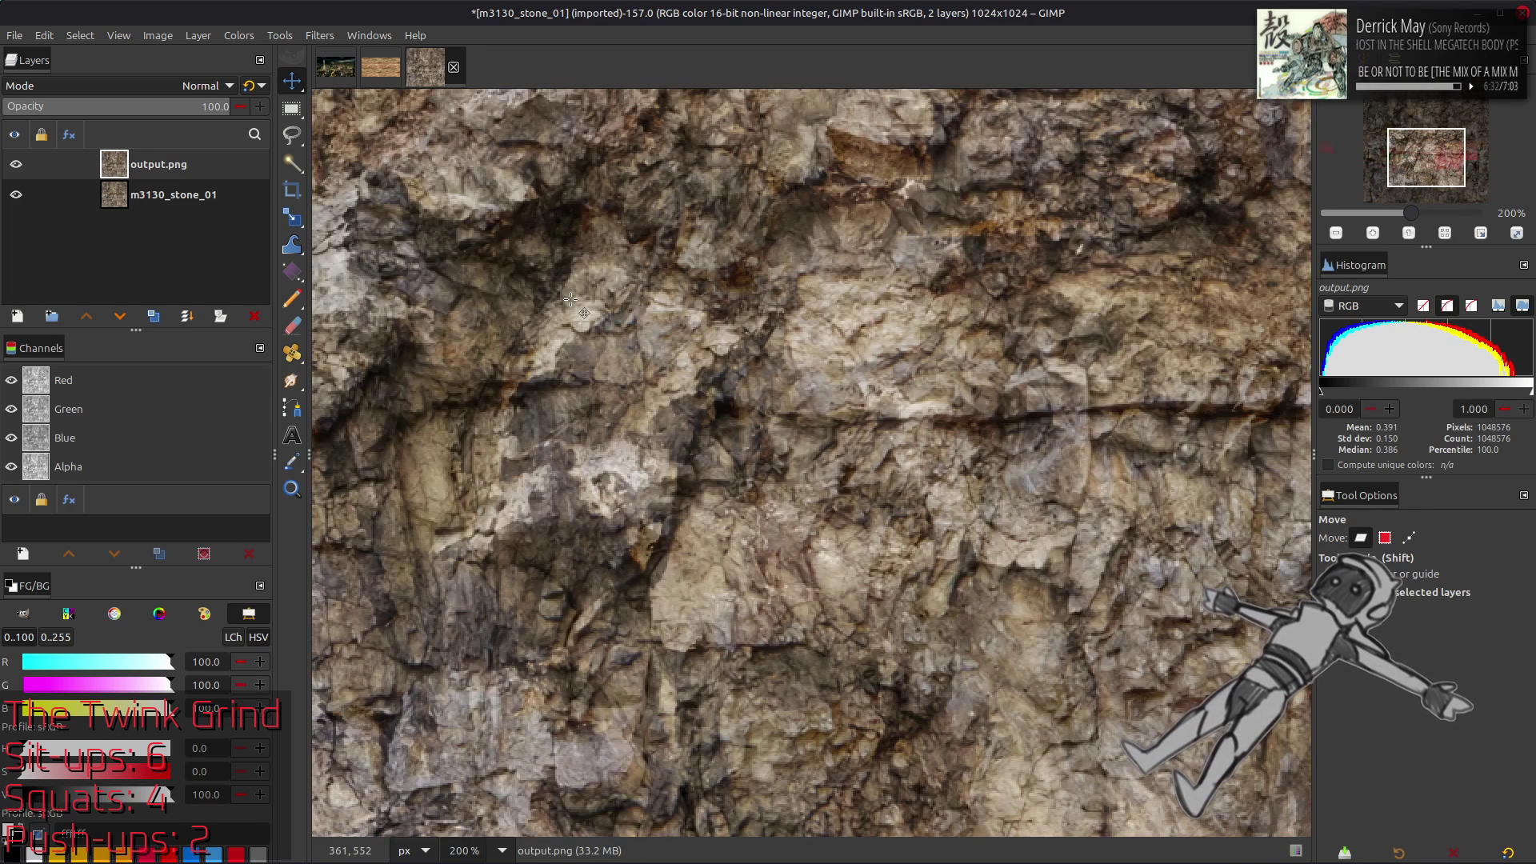
scroll(407, 260, "down", 3)
scroll(408, 260, "down", 1)
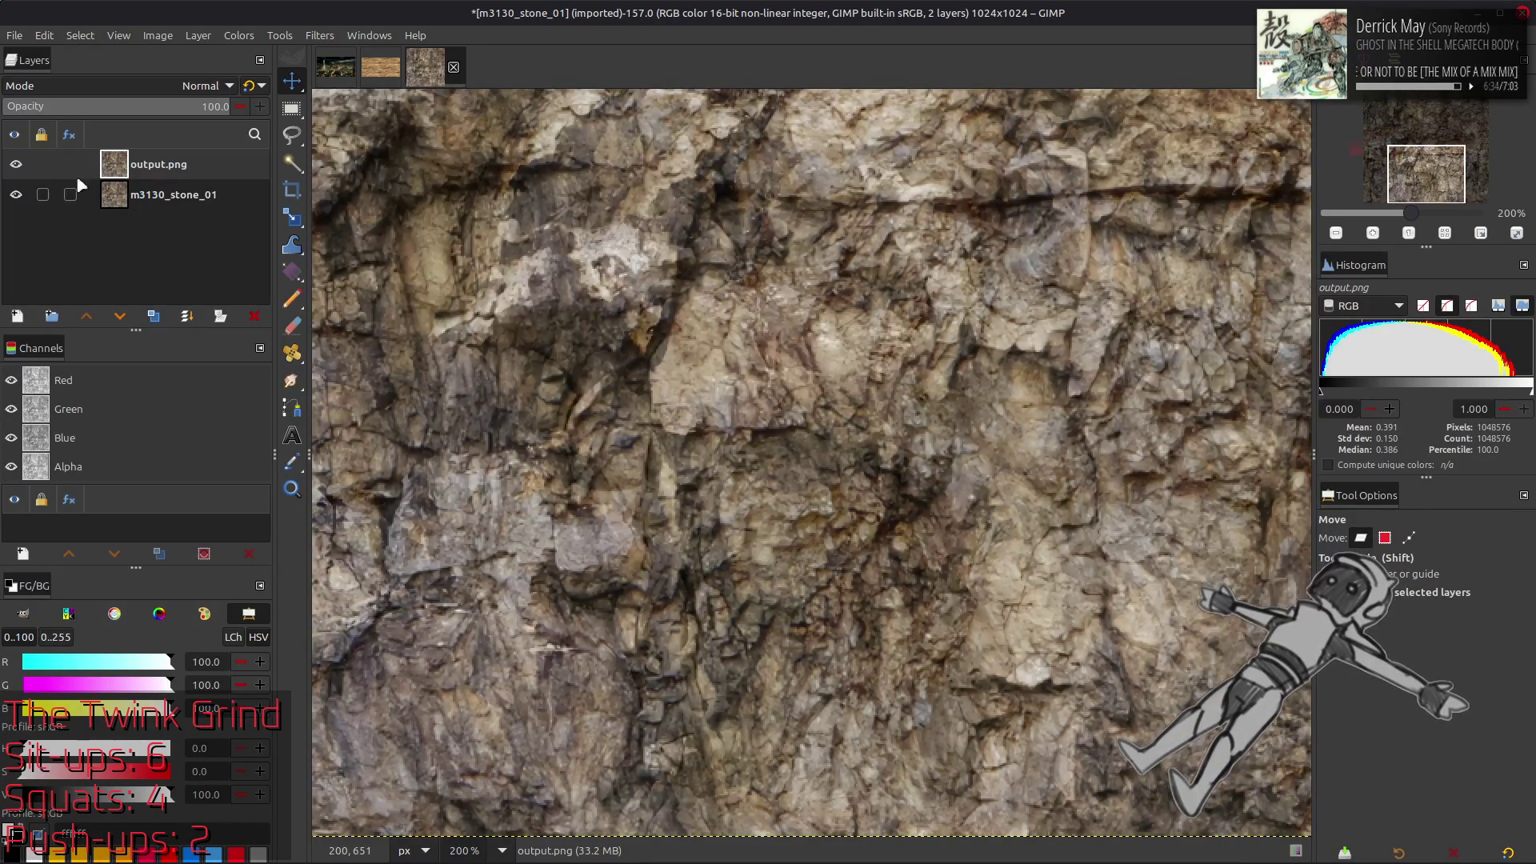
left_click(16, 165)
key("1")
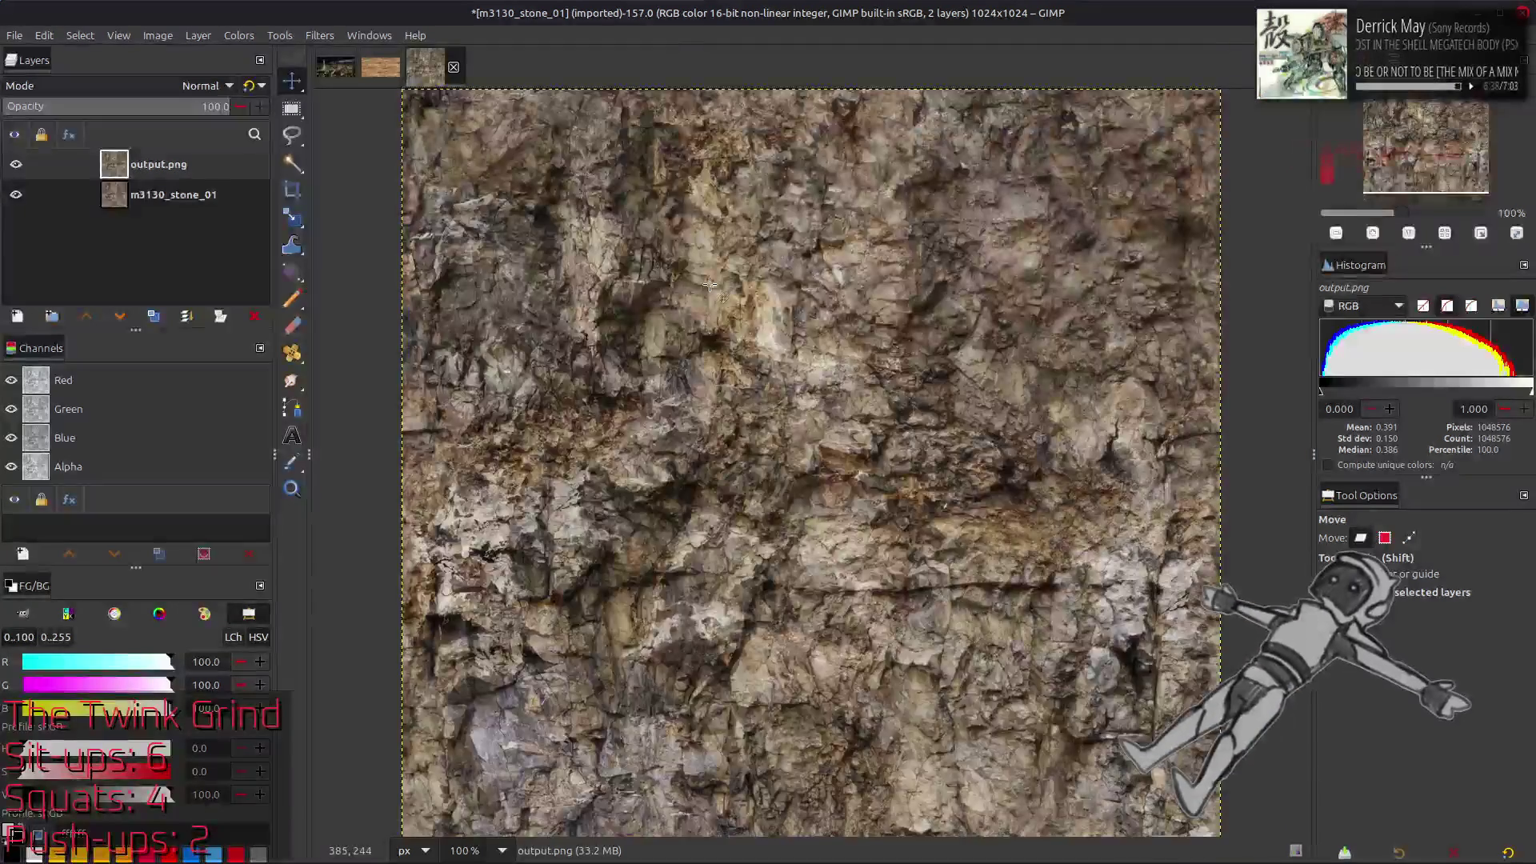
scroll(675, 285, "down", 1)
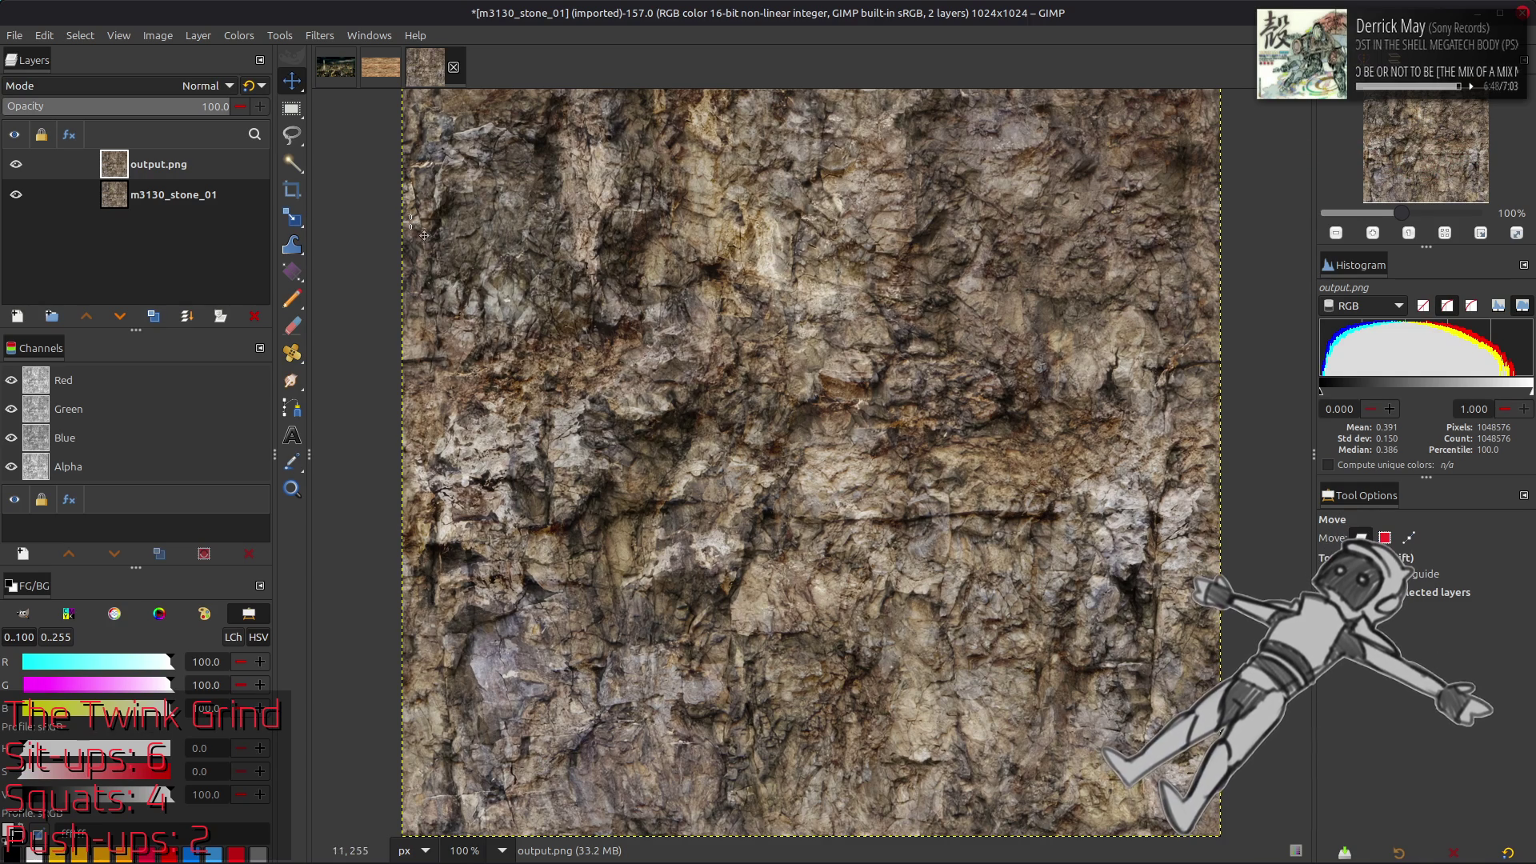
Copy m3130_stone_01 above output.png and give it a G'MIC Gaussian blur of 16
left_click(225, 195)
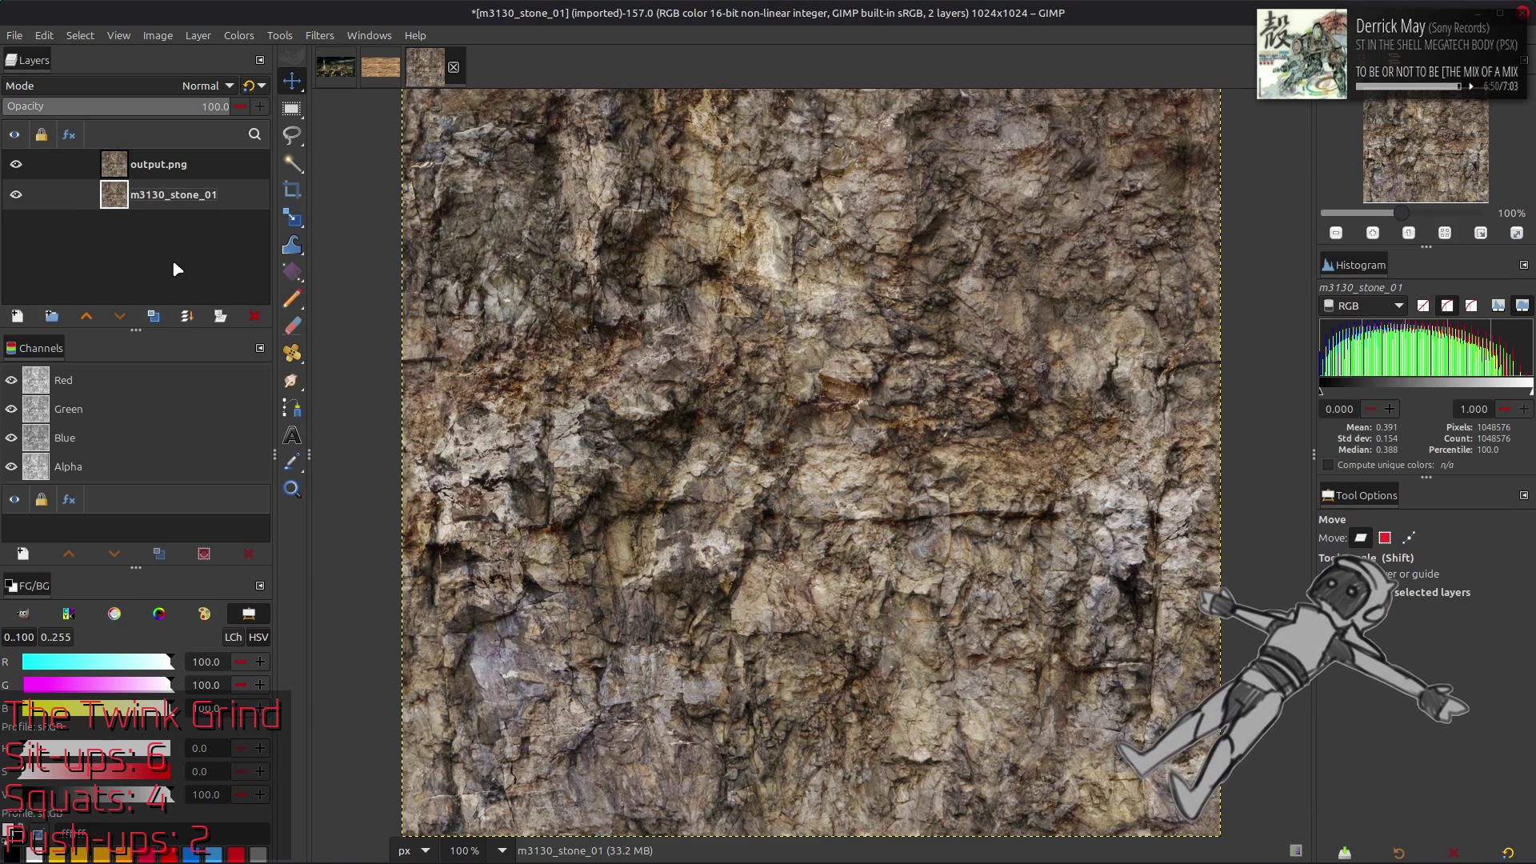
left_click(148, 317)
left_click(86, 316)
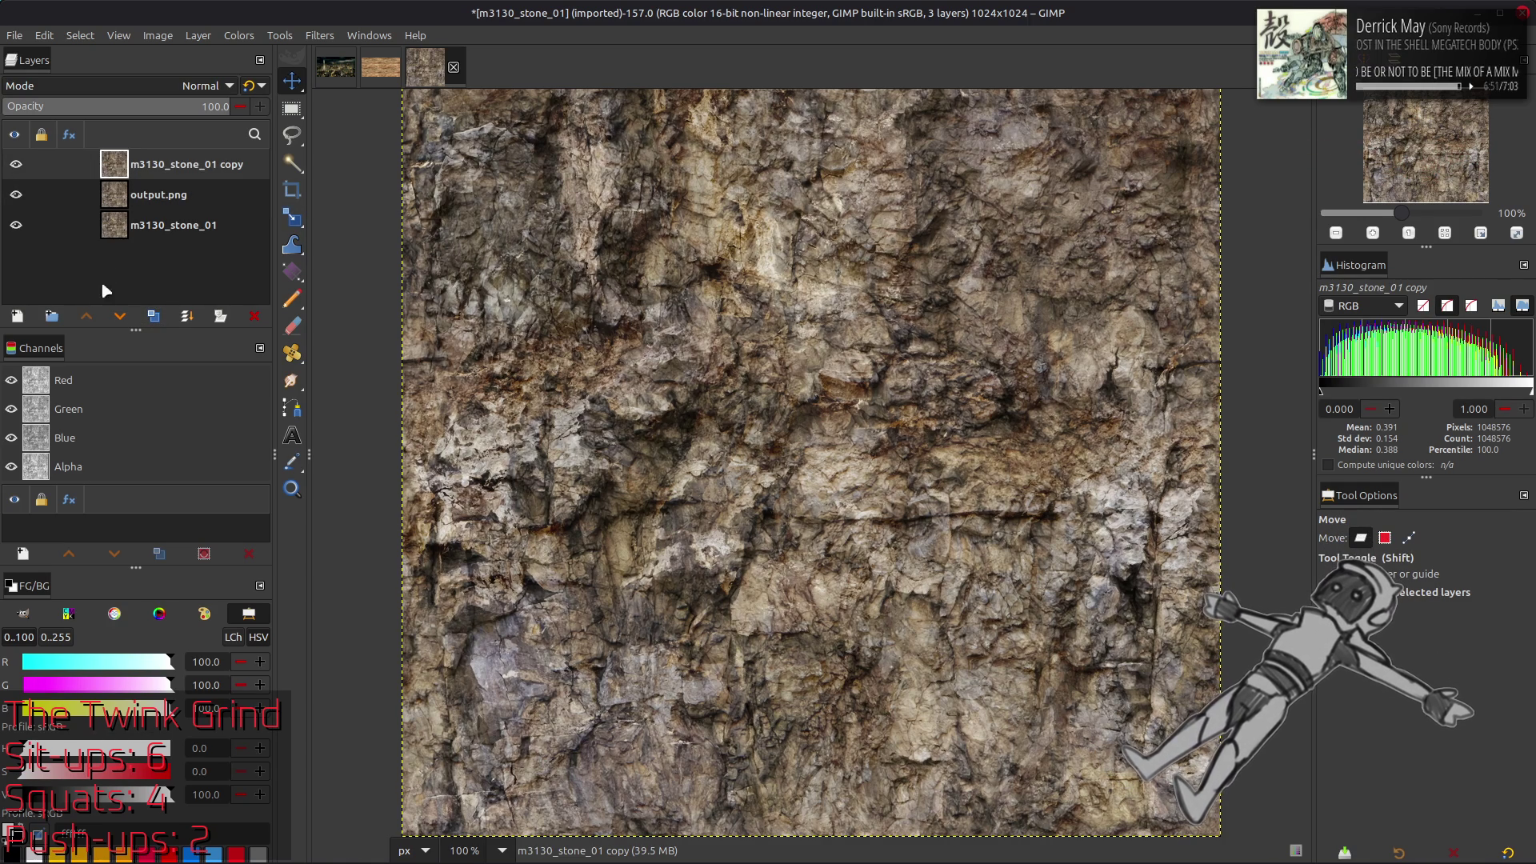
left_click(346, 35)
left_click(346, 425)
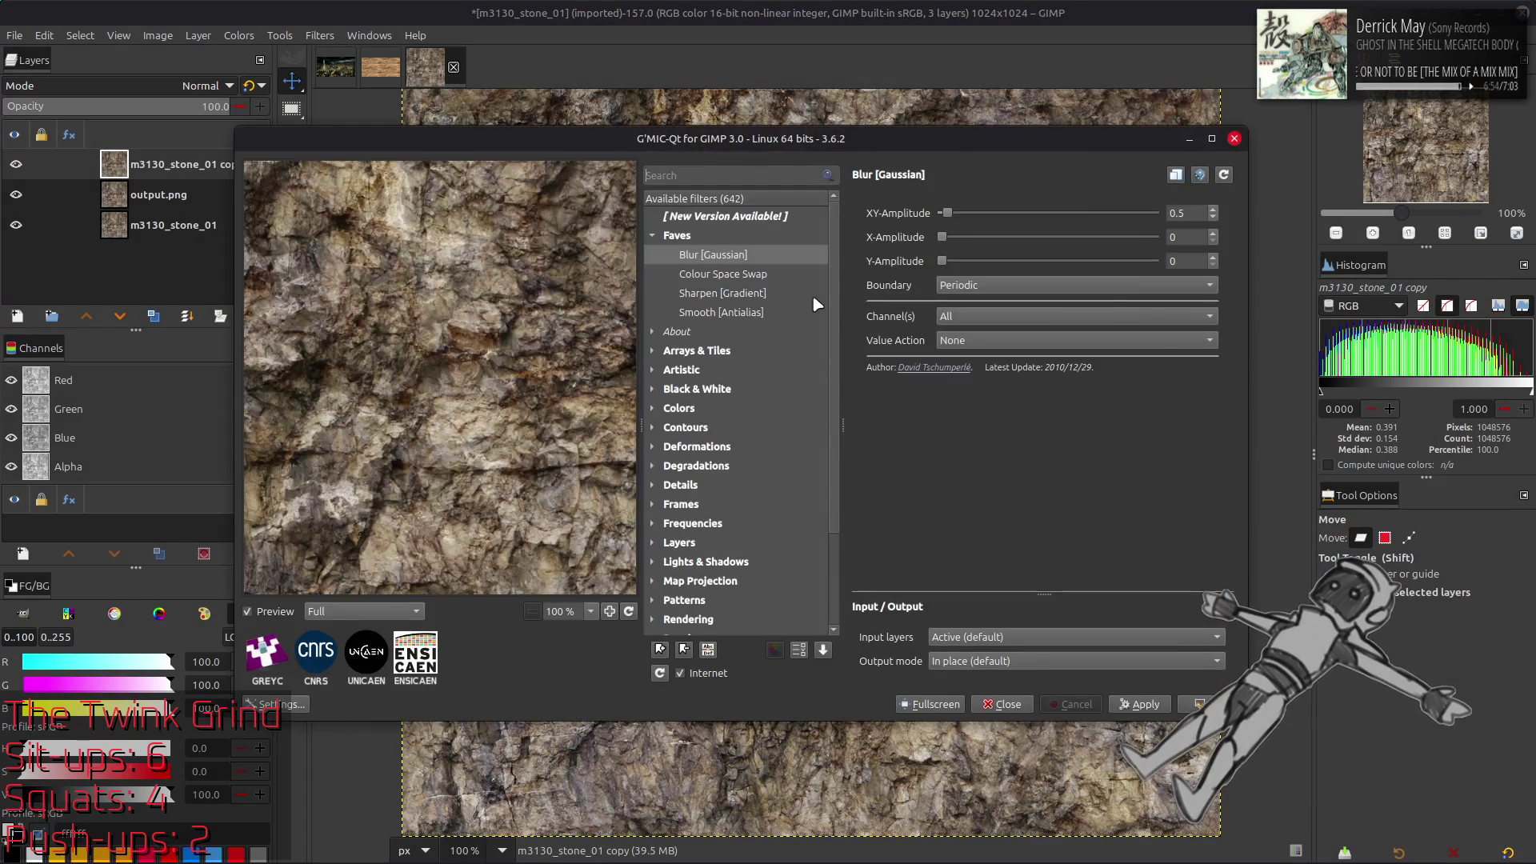
triple_click(1184, 213)
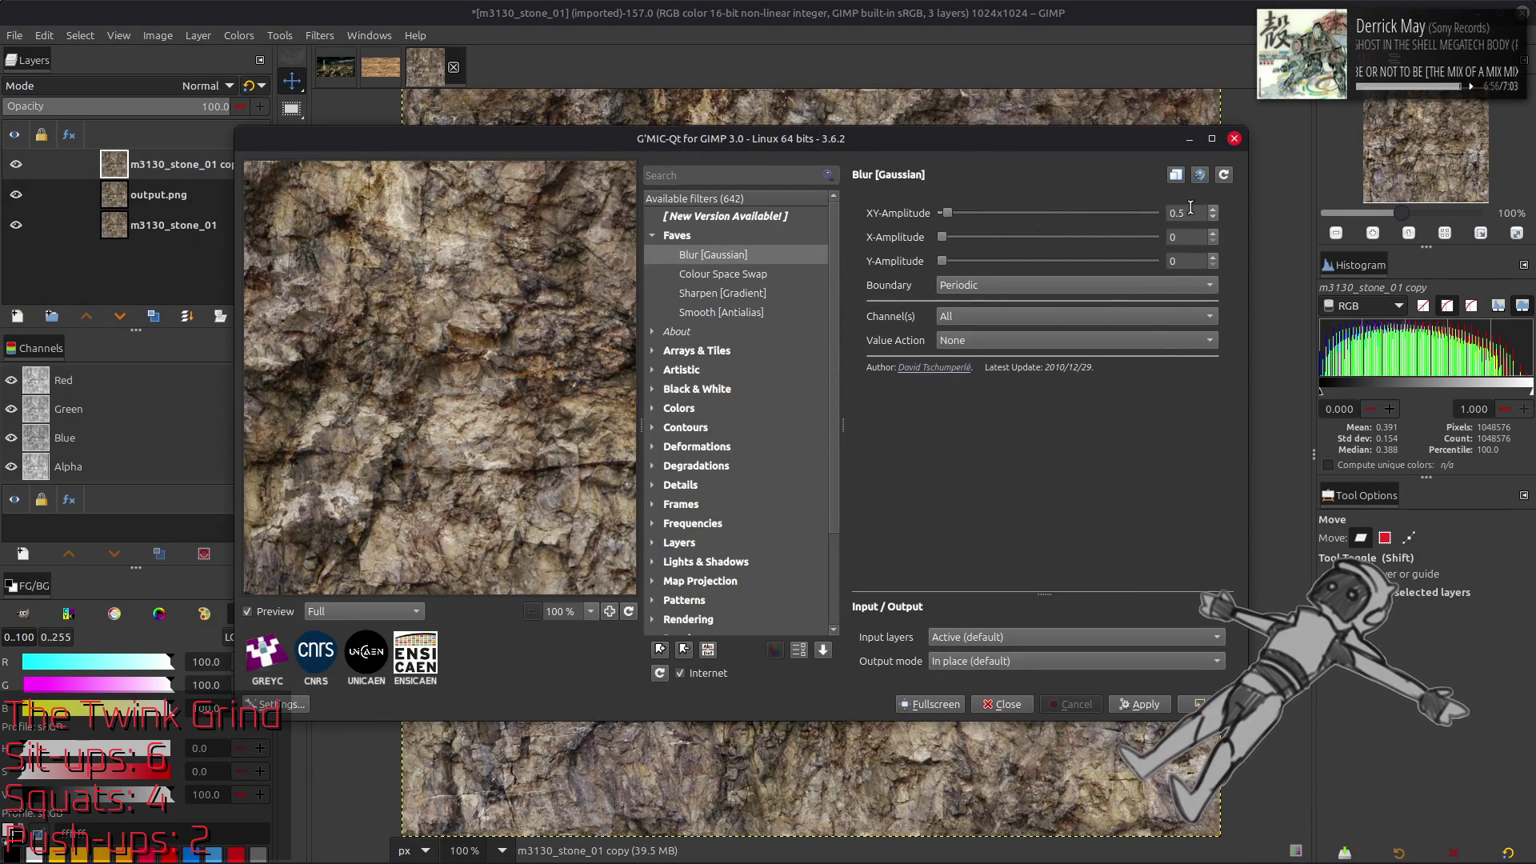
type("16")
left_click(1204, 704)
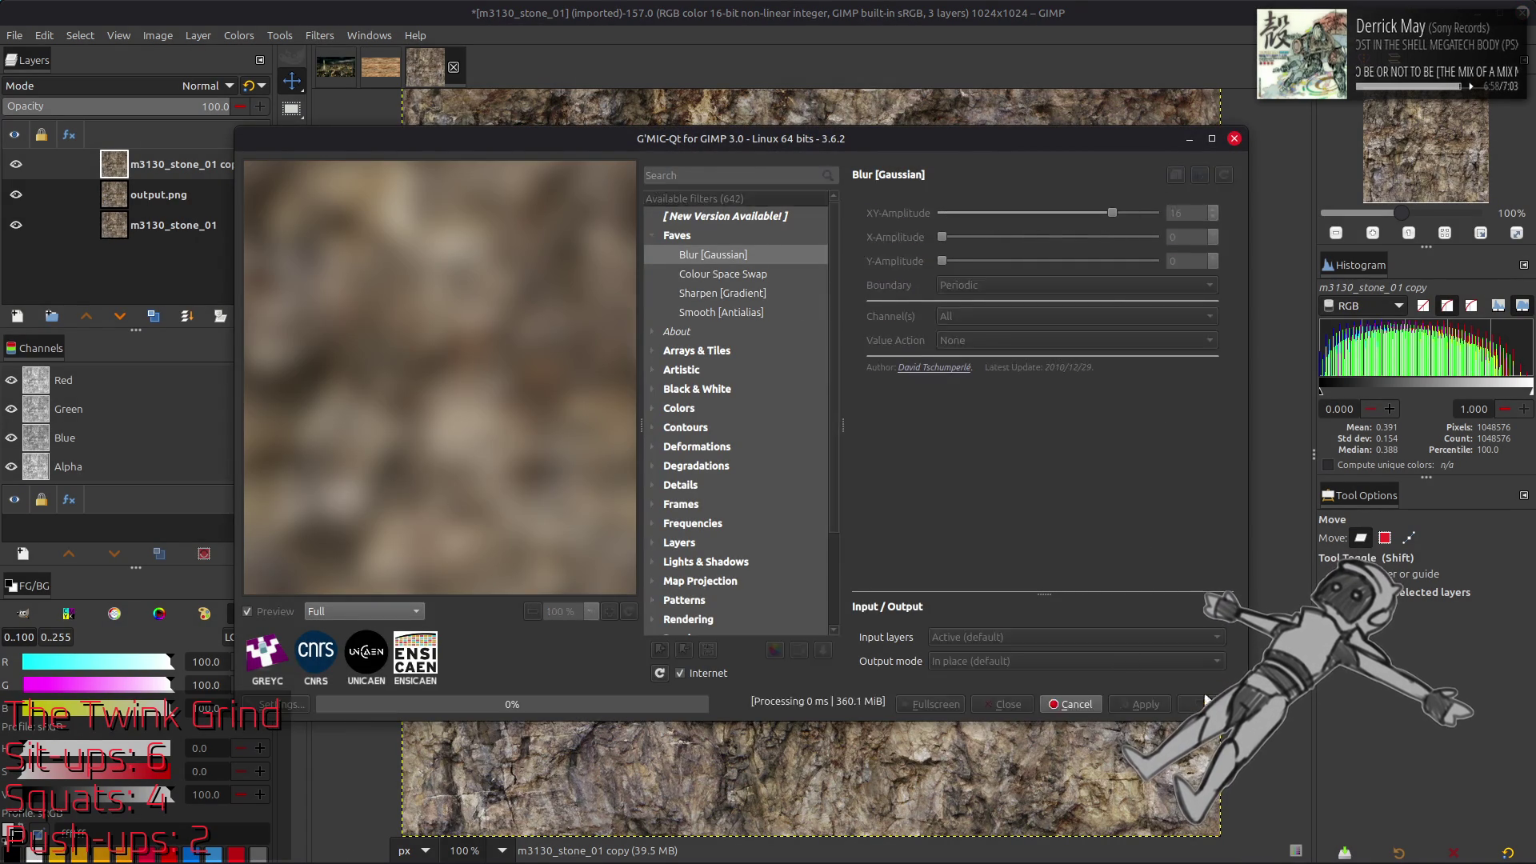
Duplicate output.png to the top, apply the same blur and set it to Grain extract
left_click(180, 196)
left_click(154, 316)
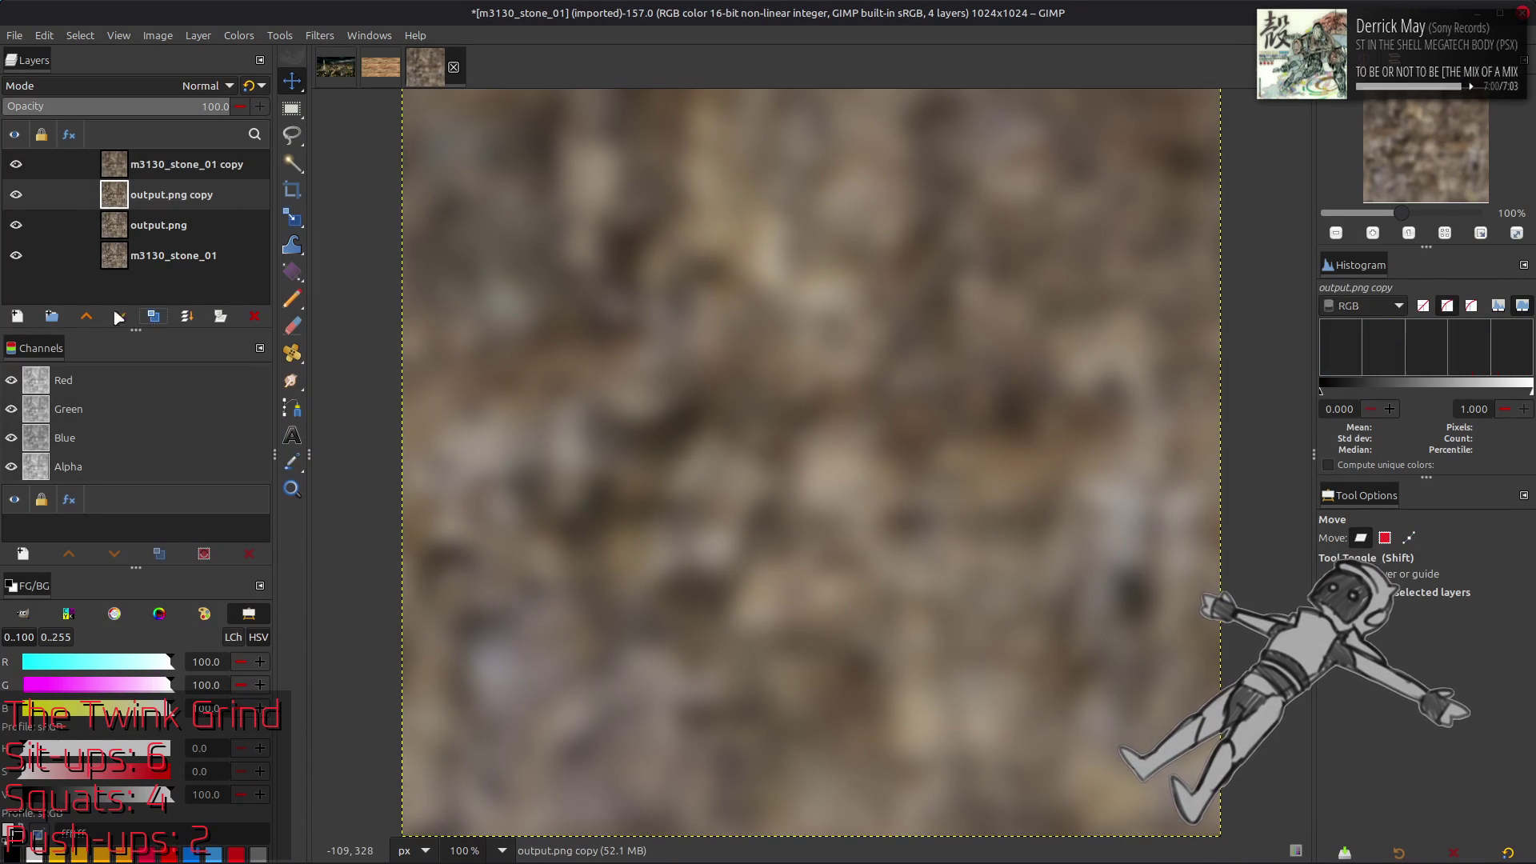
left_click_drag(164, 195, 175, 160)
key("ctrl+f")
left_click(212, 86)
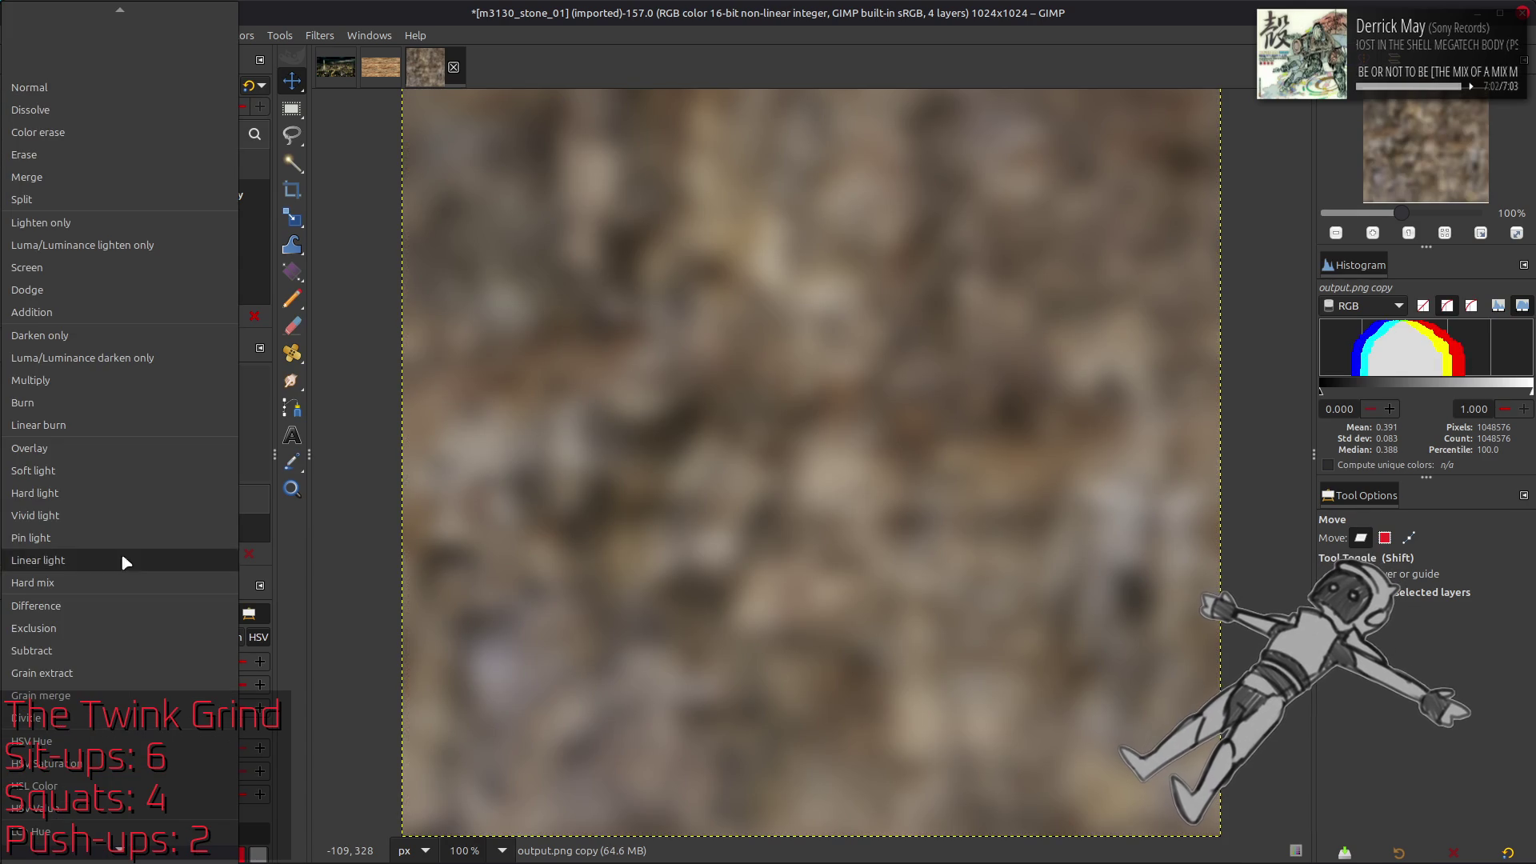
left_click(98, 673)
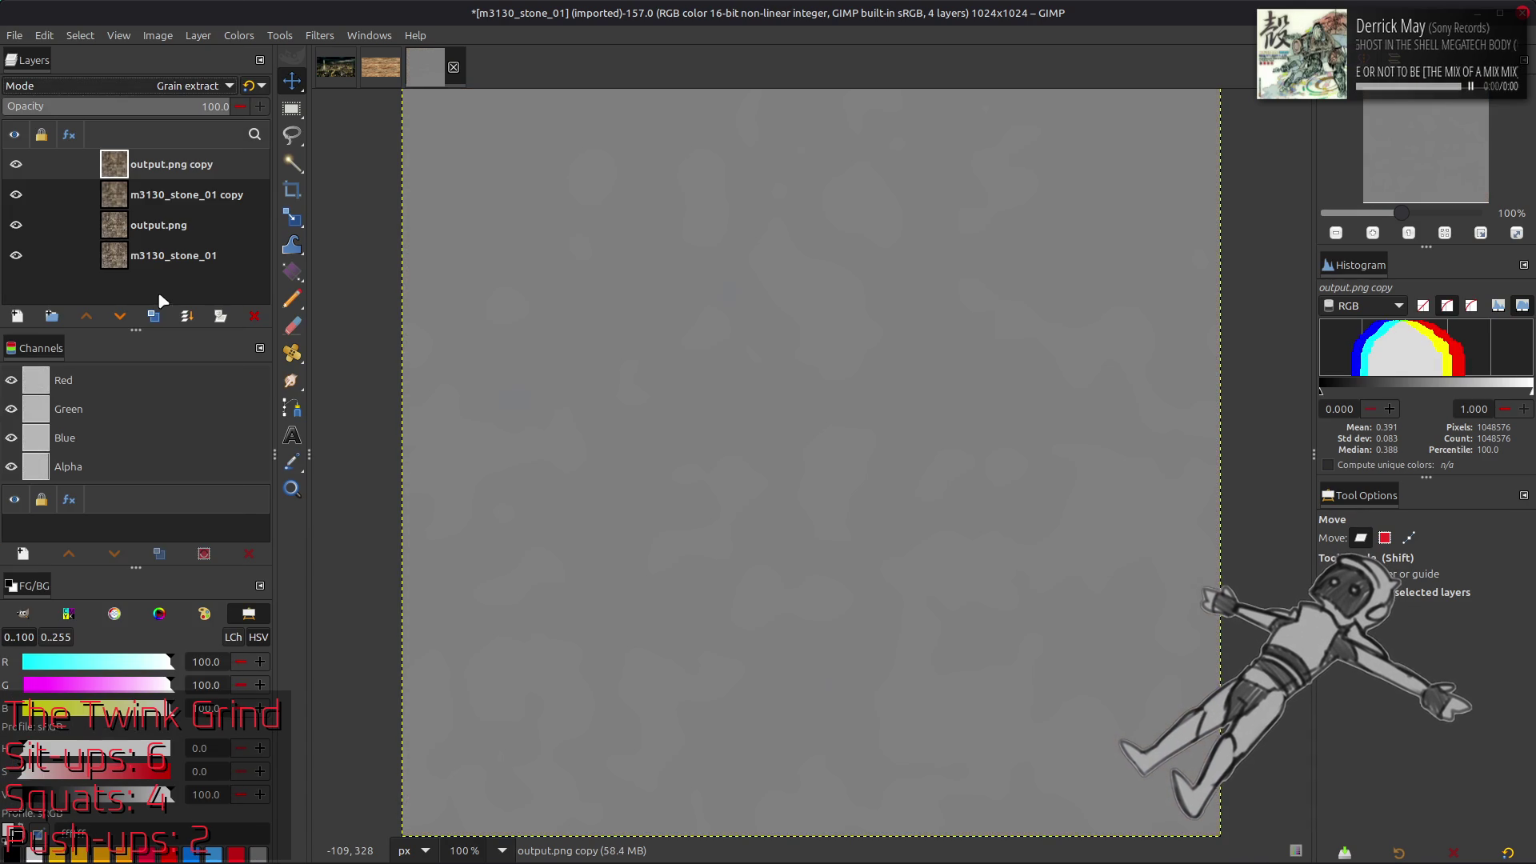
Merge the grain-extract layer down and set the resulting grey layer to Grain merge
right_click(183, 176)
left_click(239, 356)
right_click(190, 175)
key("Escape")
left_click(160, 80)
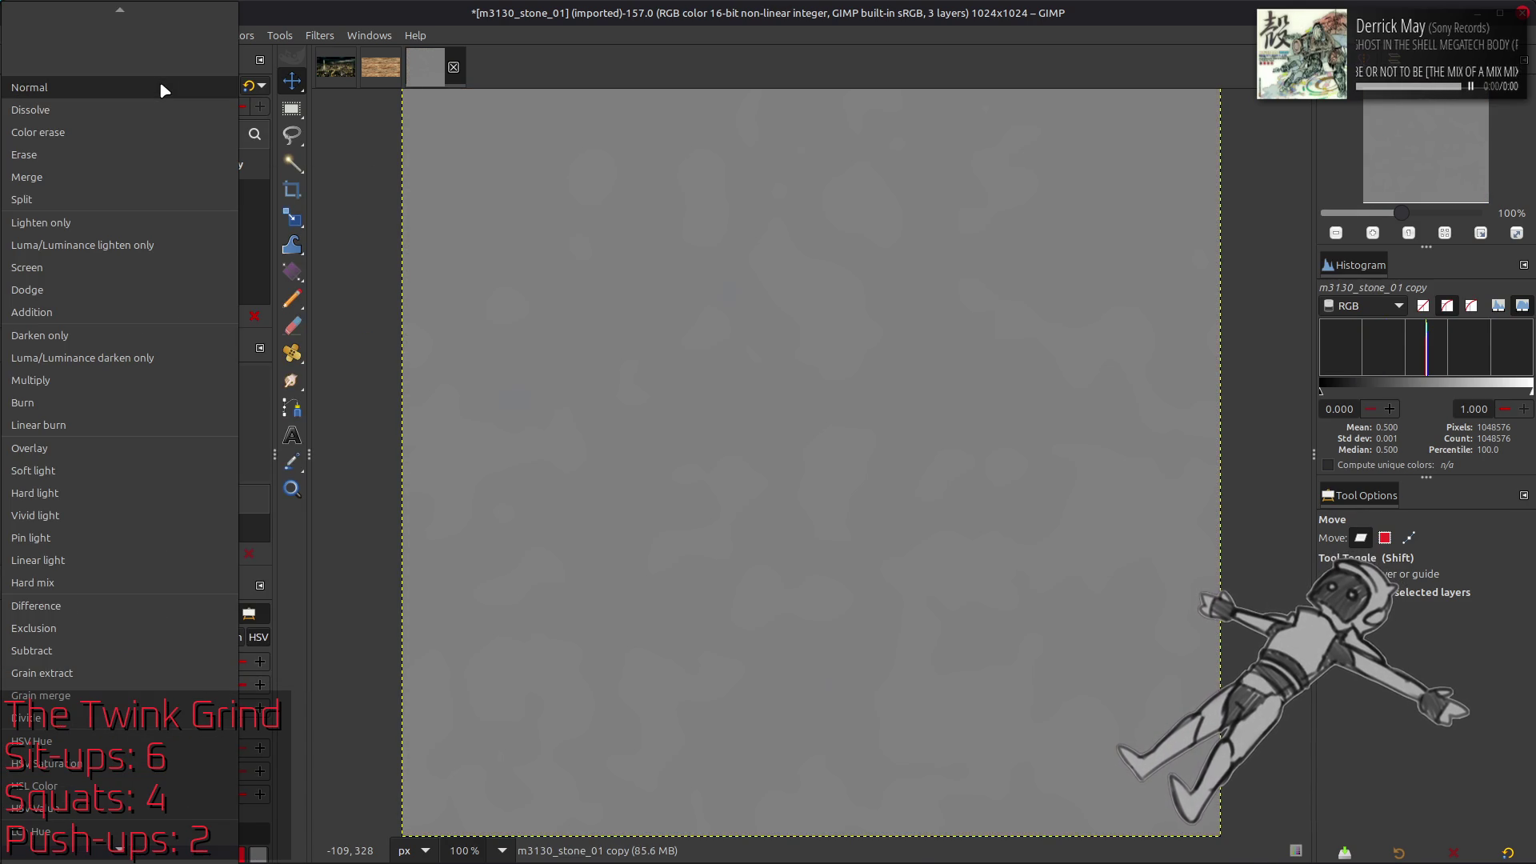
left_click(128, 696)
Merge the grey layer into an output.png copy, set LCh Lightness, and merge down
left_click(162, 198)
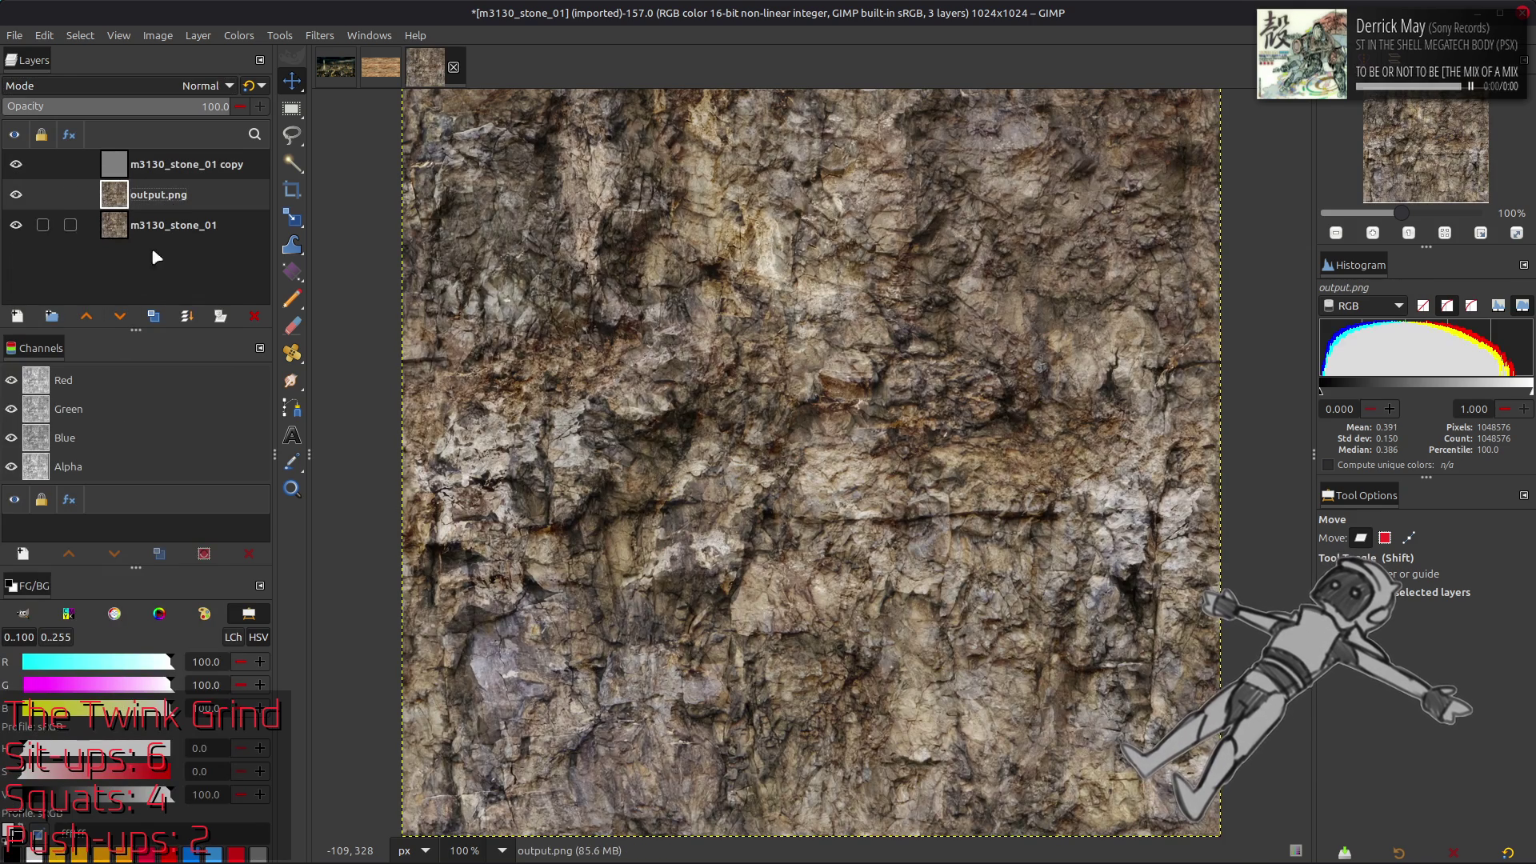
left_click(154, 316)
left_click(171, 164)
left_click(187, 316)
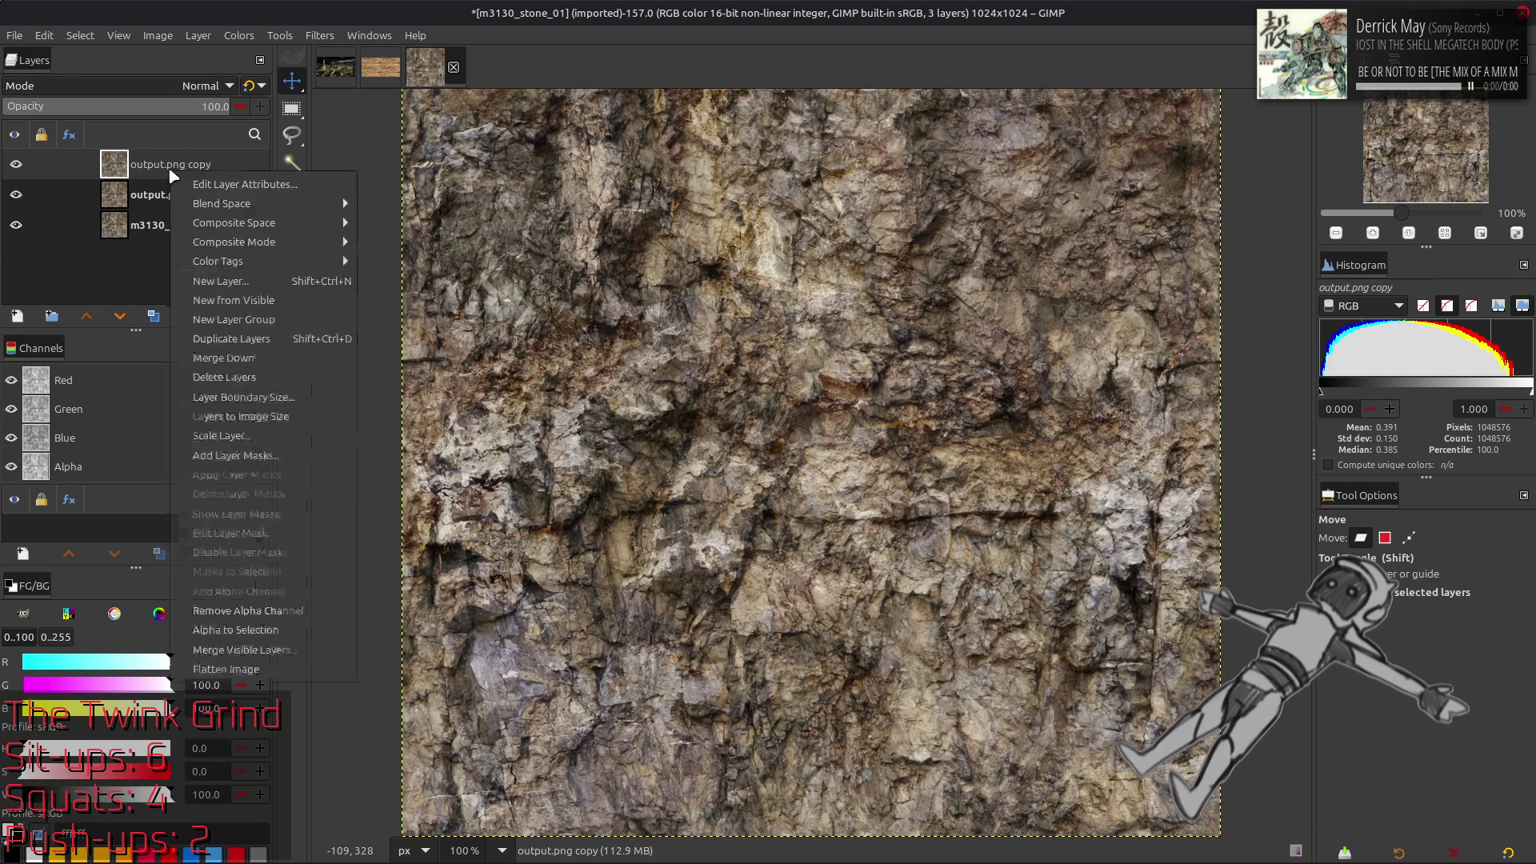
left_click(160, 85)
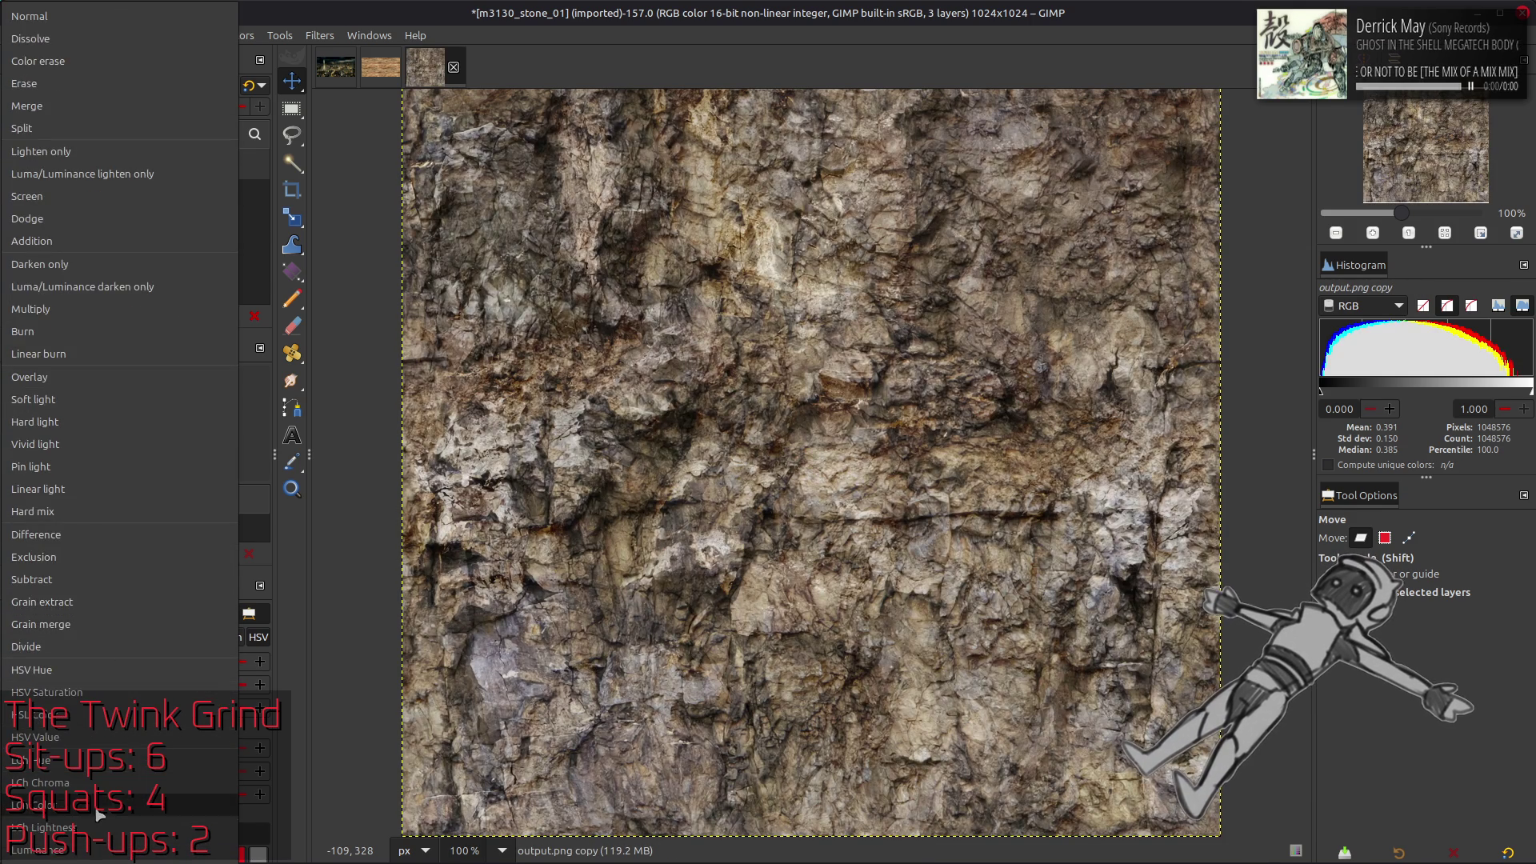
left_click(36, 808)
right_click(173, 177)
left_click(216, 365)
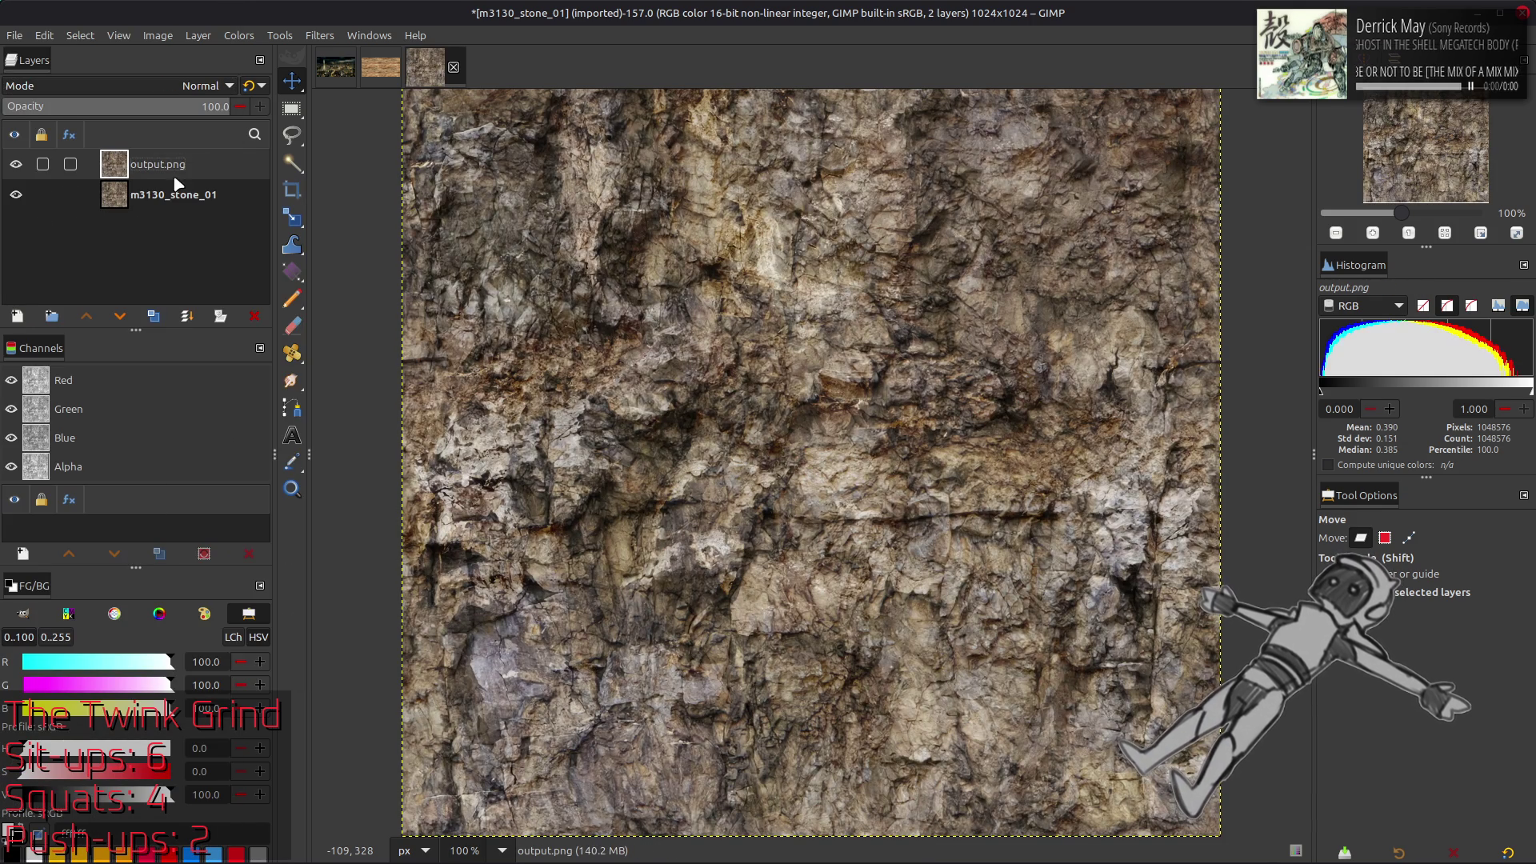
Rename the merged layer to 'Clean' and start saving the image
double_click(175, 164)
type("c")
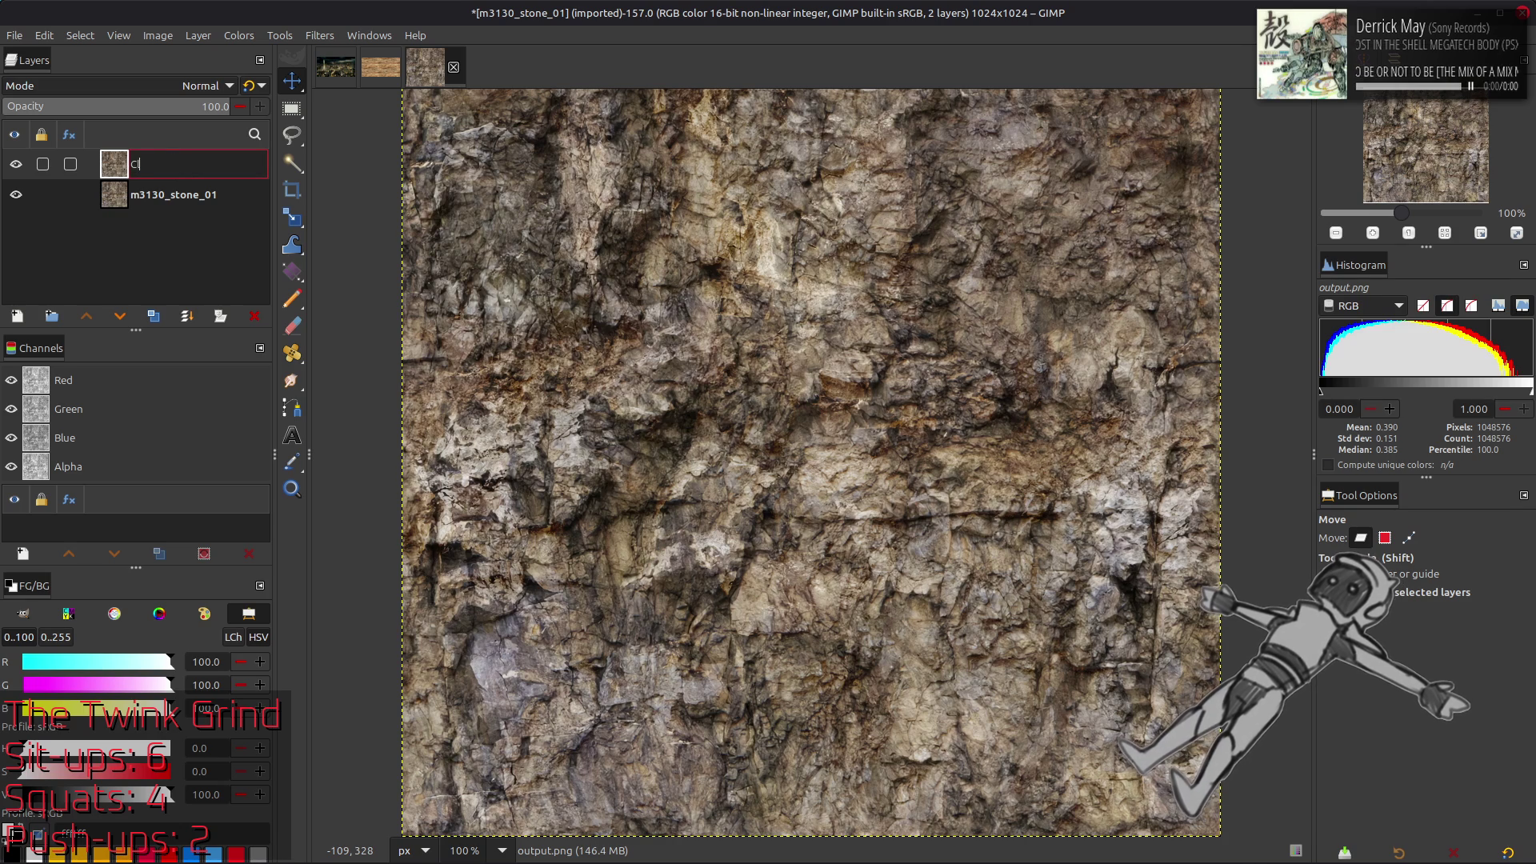
key("Return")
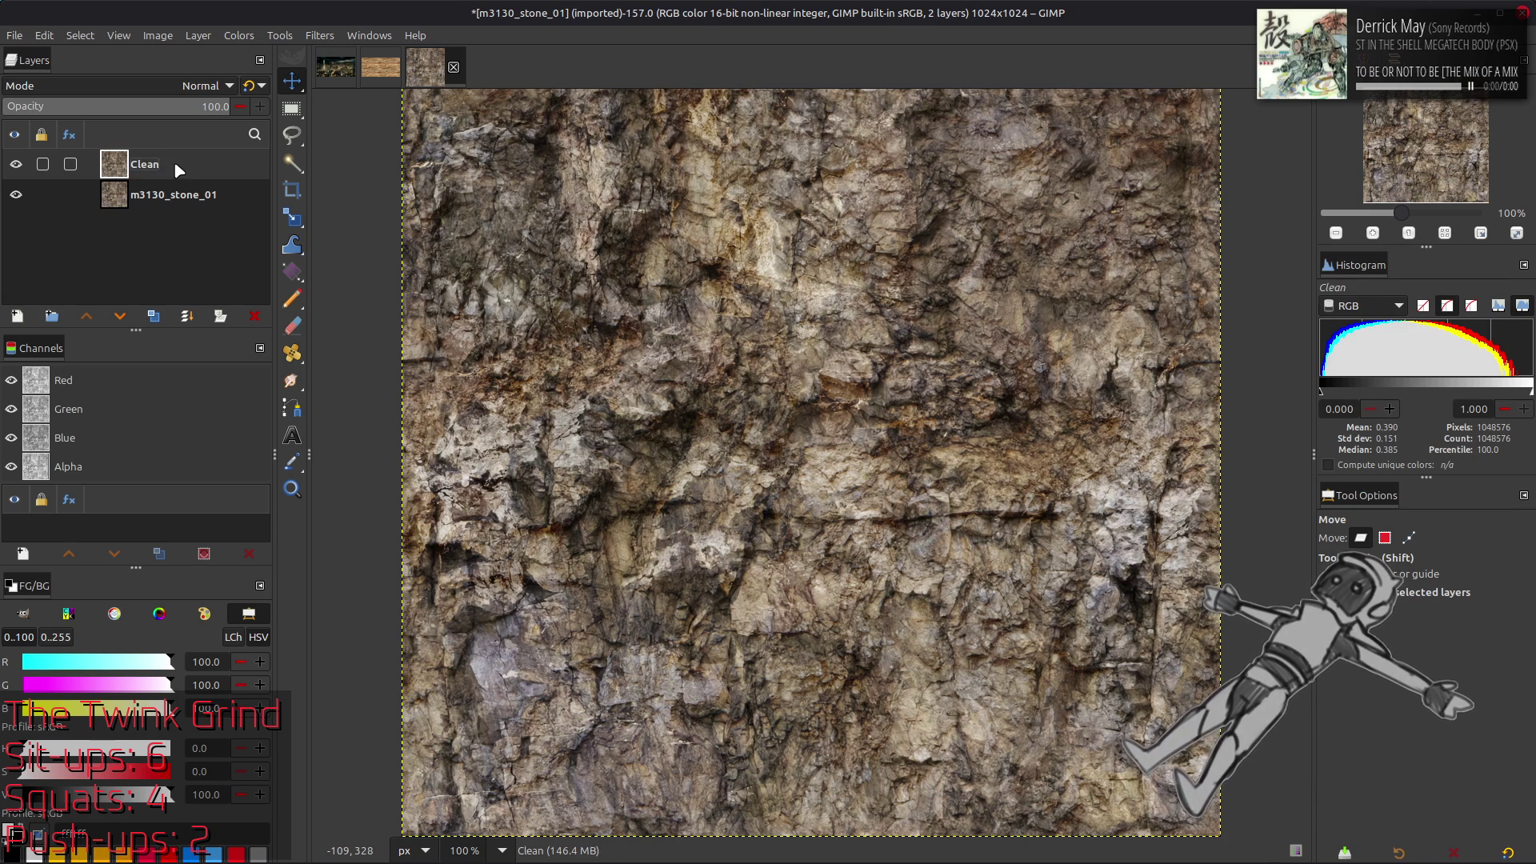
key("ctrl+s")
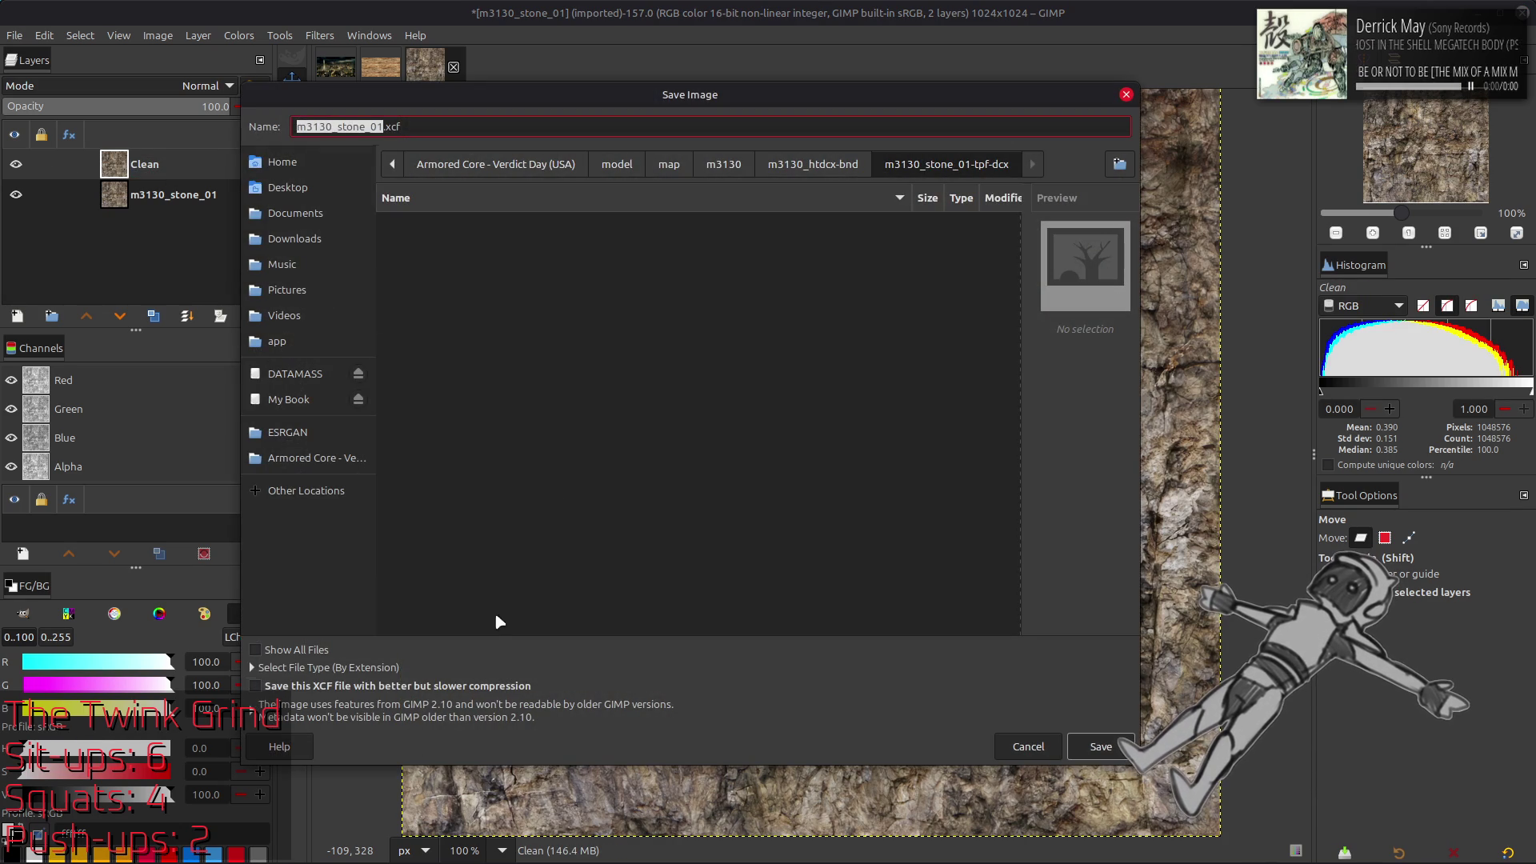
Enable 'better but slower compression' and save the file as m3130_stone_01.xcf
left_click(485, 685)
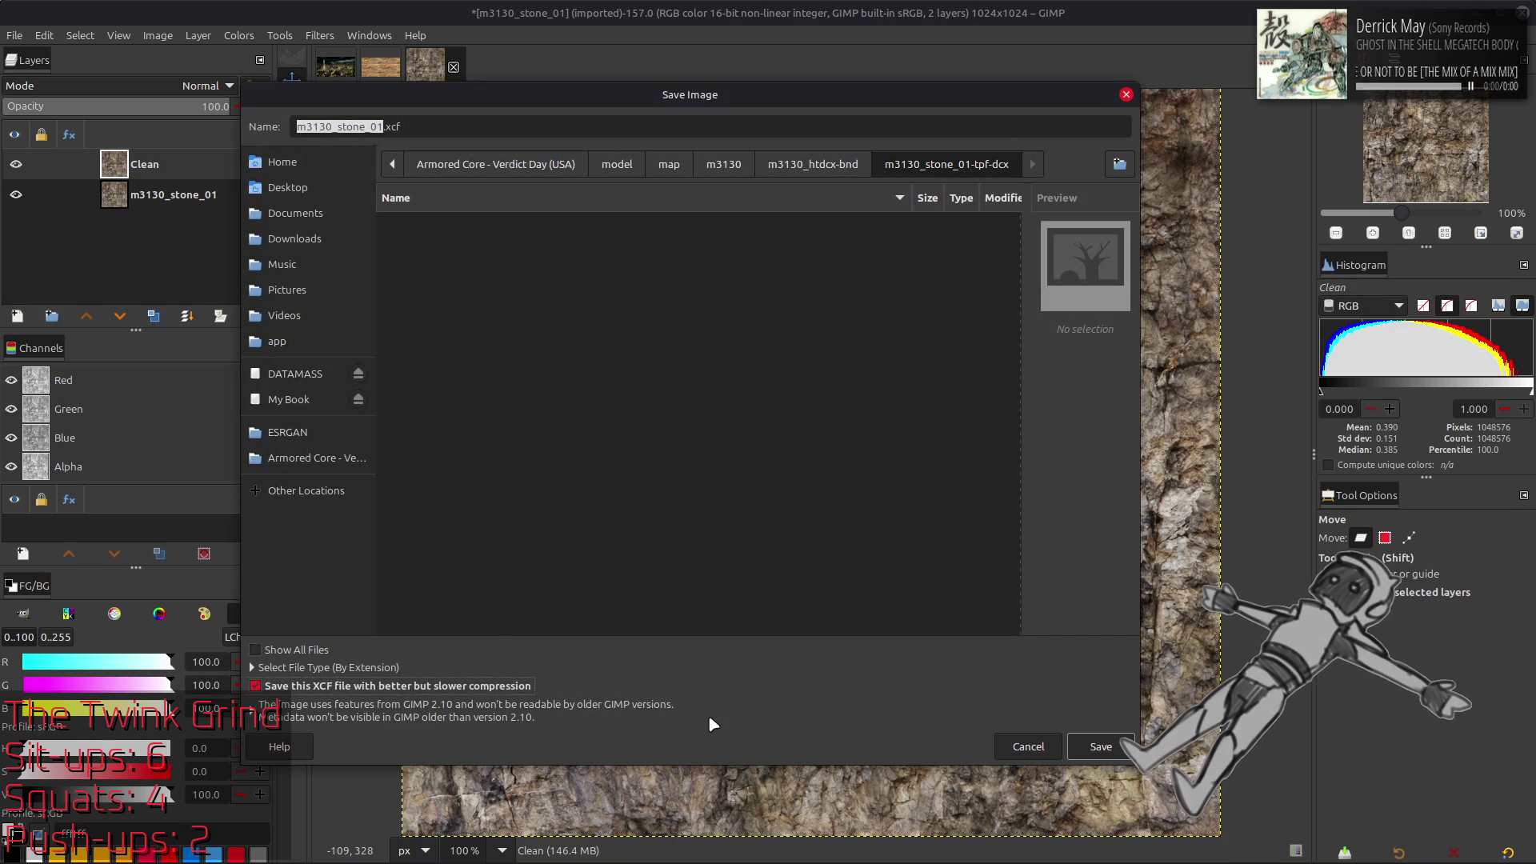
left_click(1093, 746)
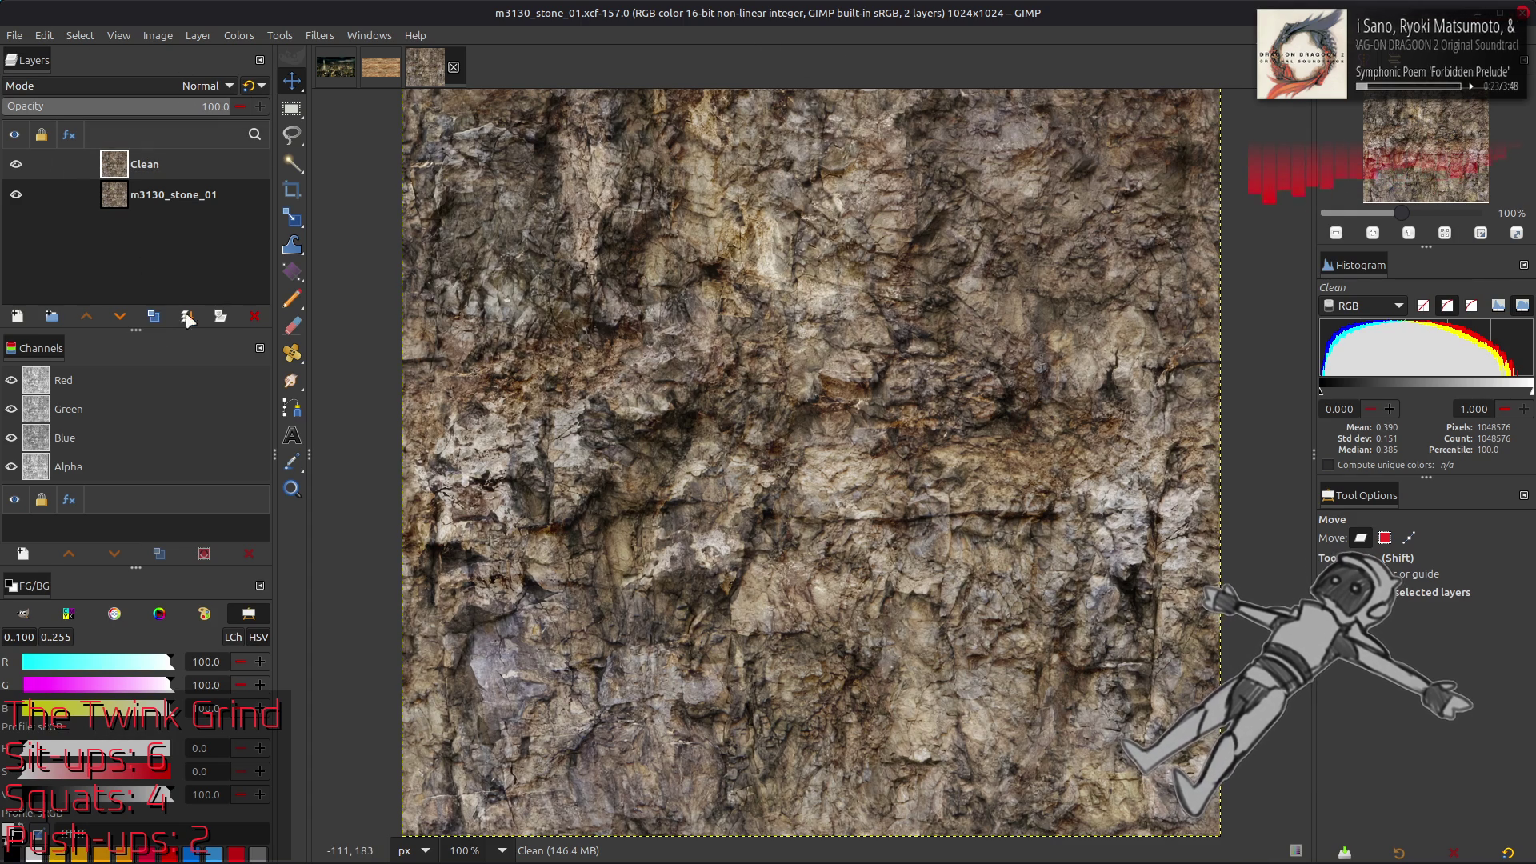
Duplicate Clean and offset the copy by 512 x 512 with wrap-around
left_click(154, 320)
left_click(197, 35)
mouse_move(306, 228)
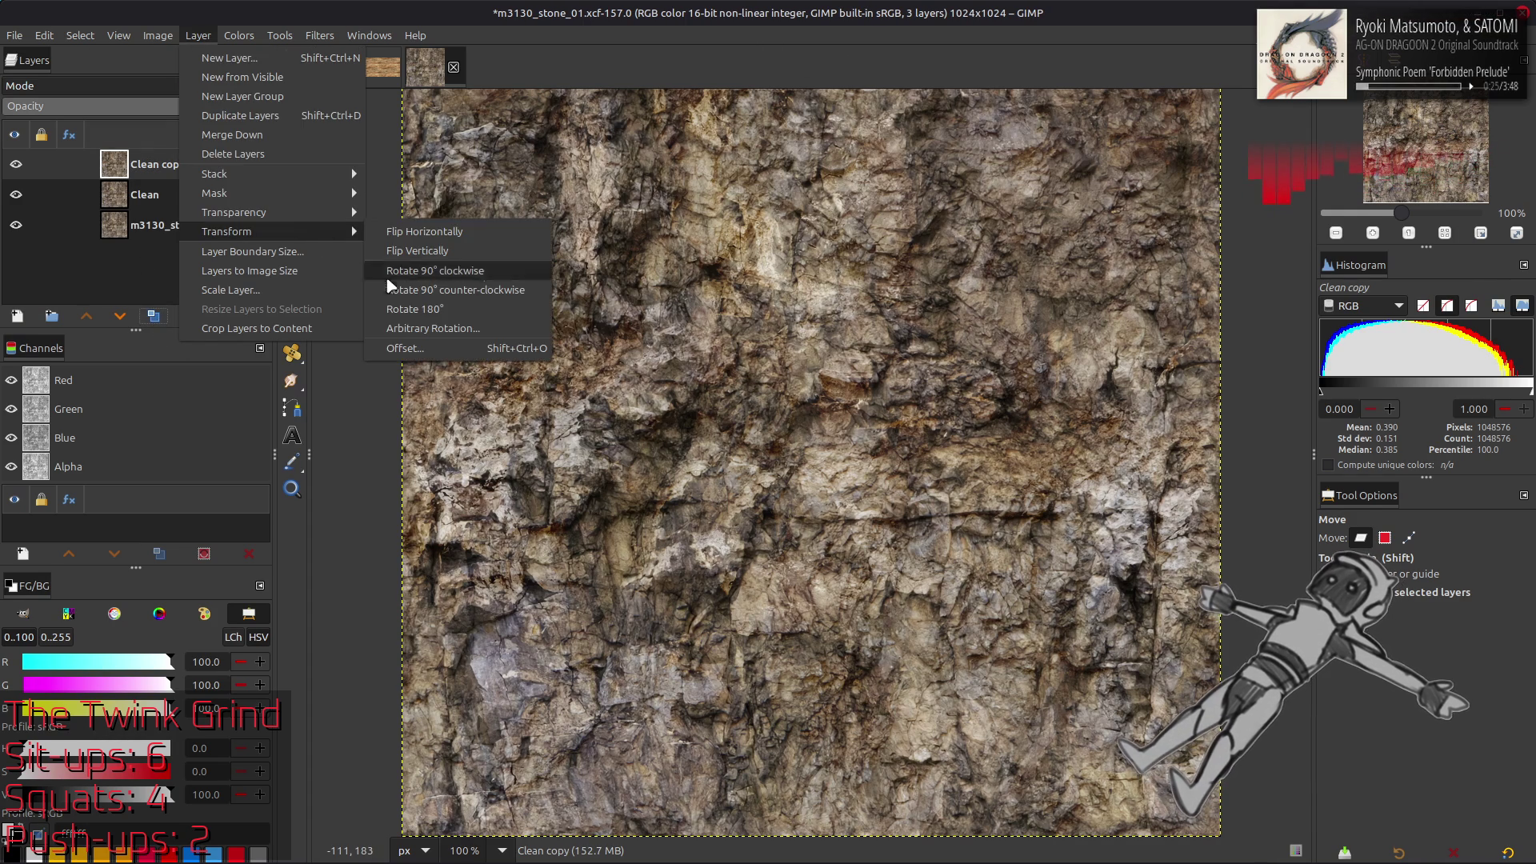
left_click(429, 341)
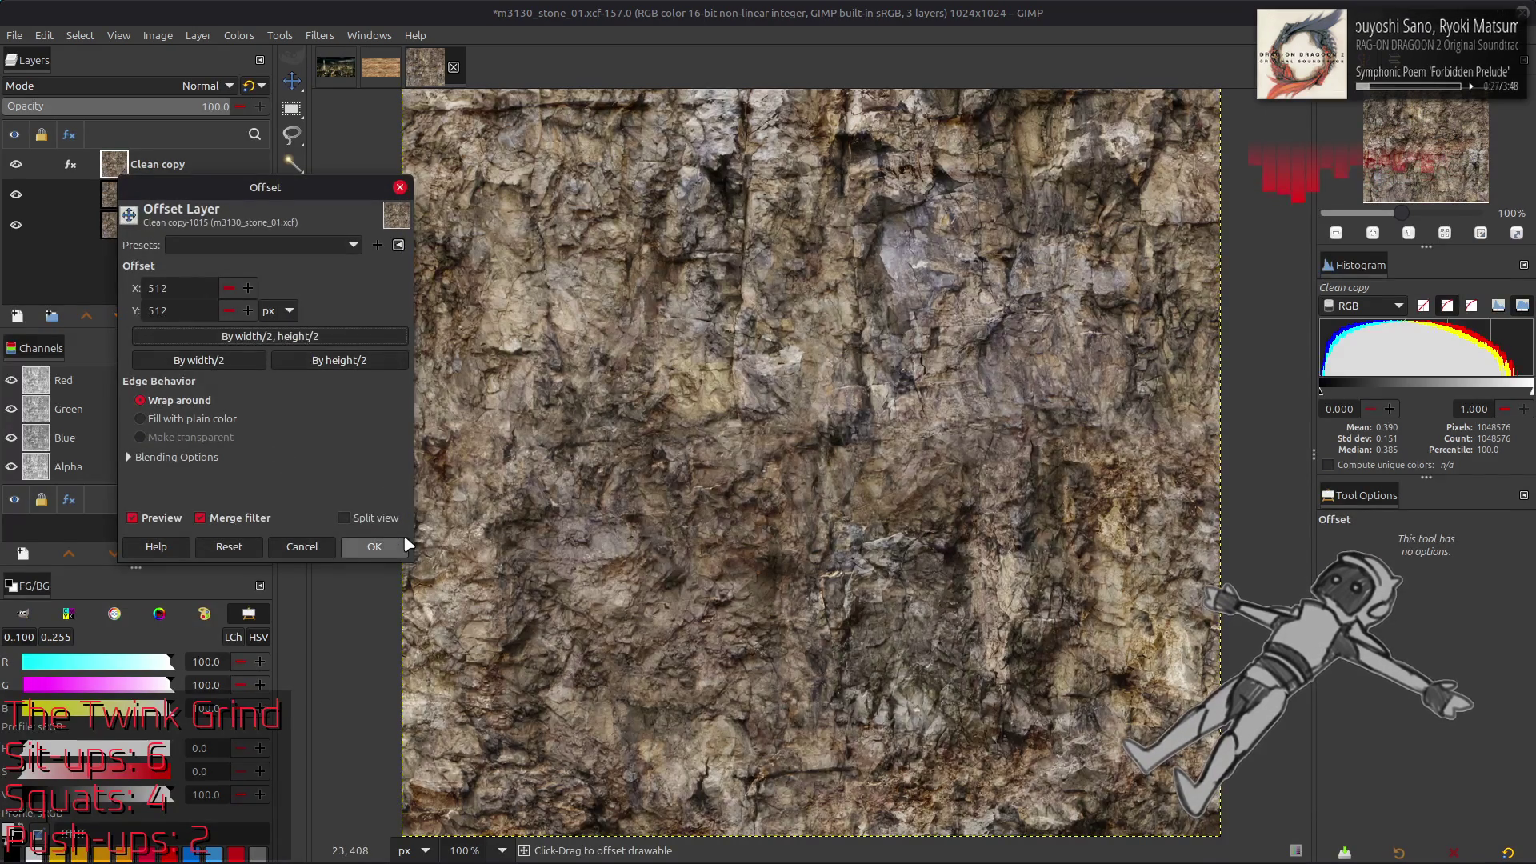
left_click(374, 547)
Check the offset seams, view at 100%, then undo the layer duplication
scroll(816, 459, "up", 2)
scroll(815, 460, "up", 2)
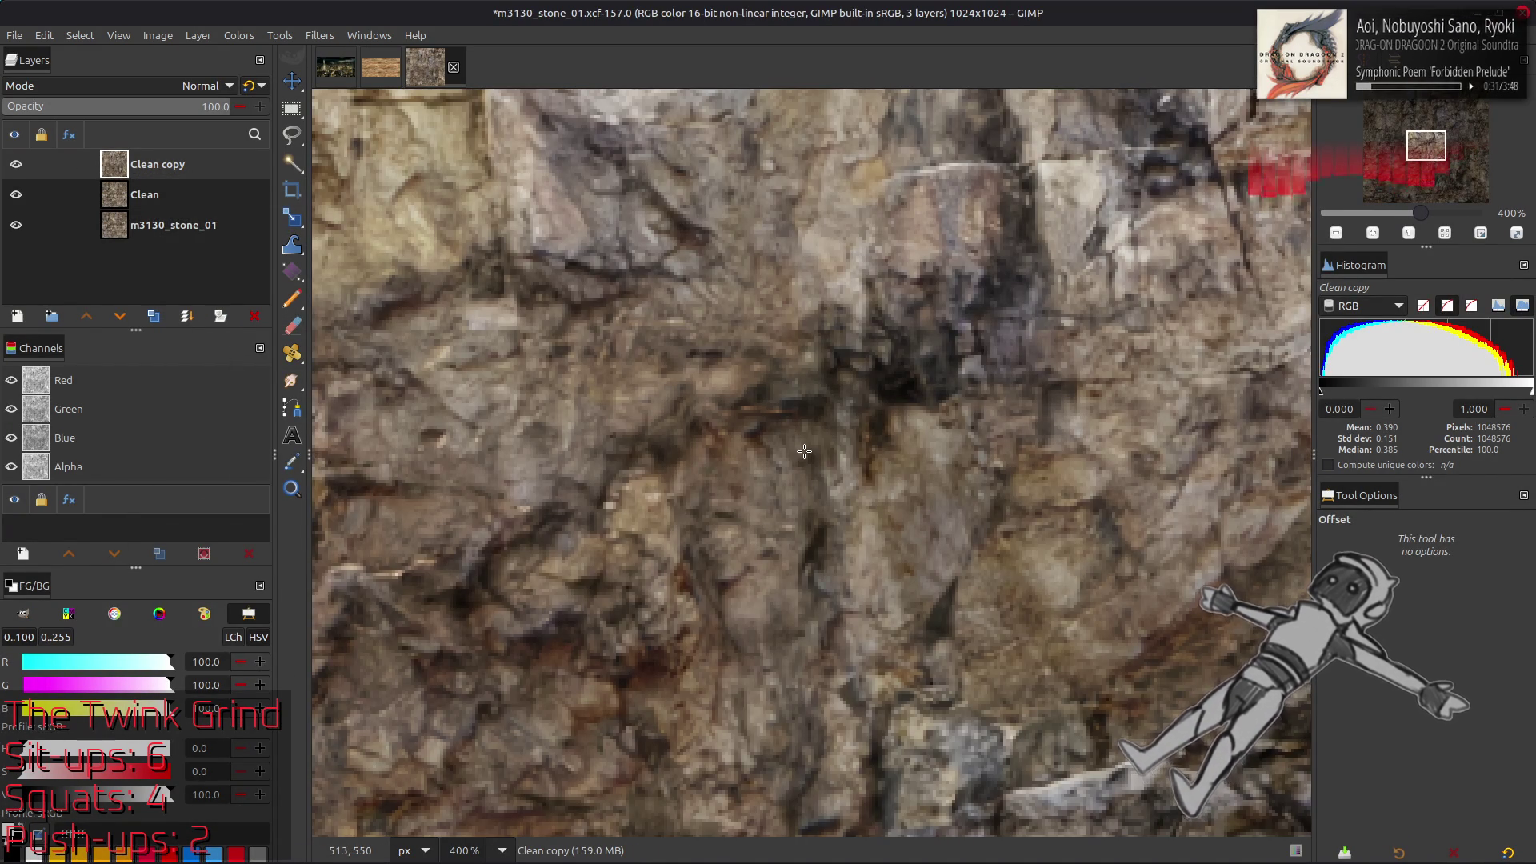
scroll(802, 451, "down", 8)
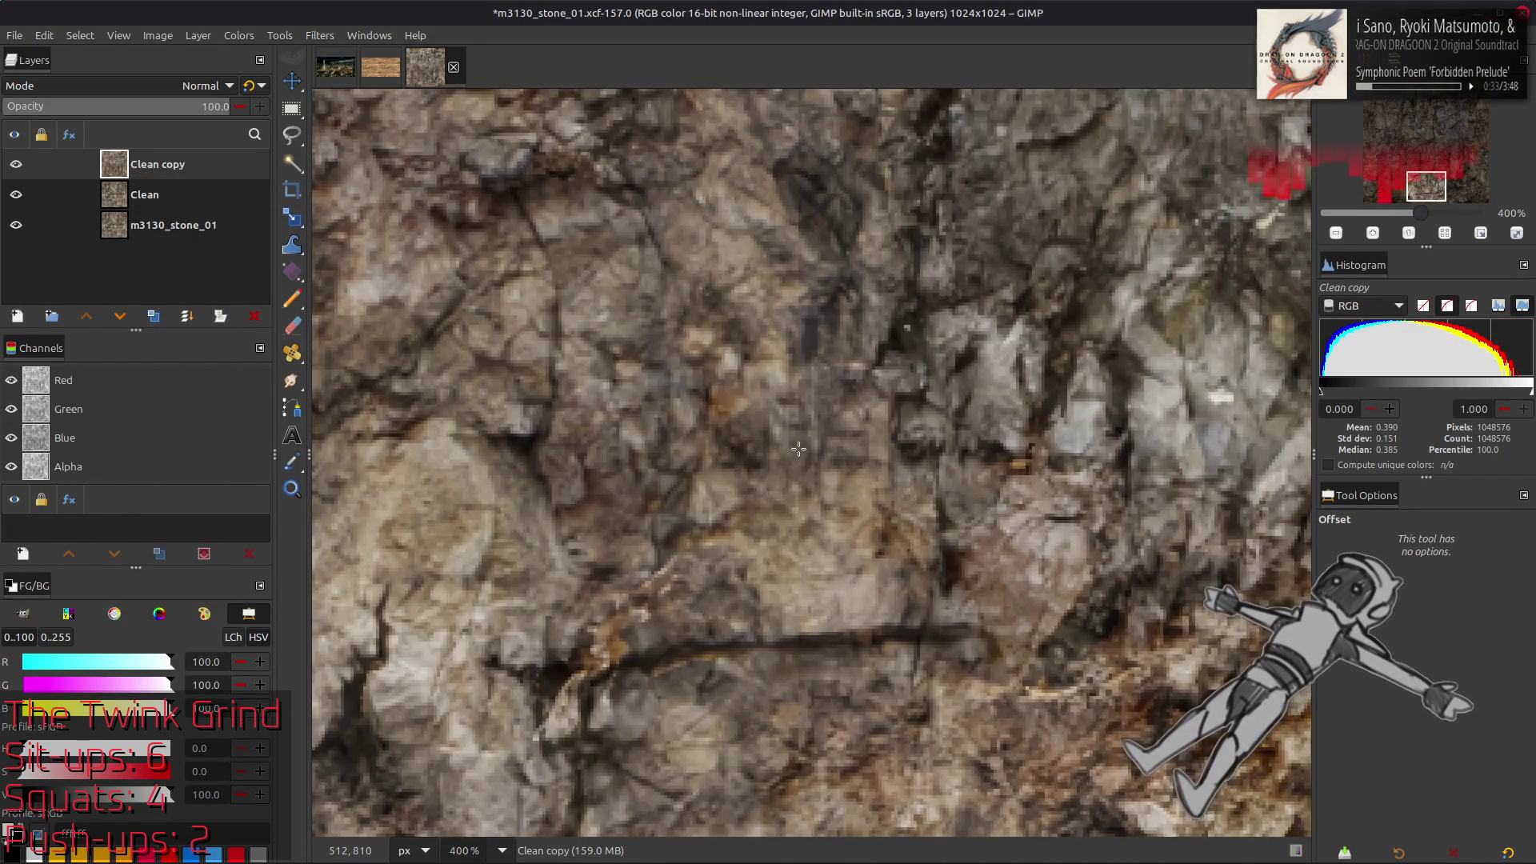
scroll(798, 449, "down", 1)
scroll(780, 480, "up", 2)
scroll(808, 528, "up", 17)
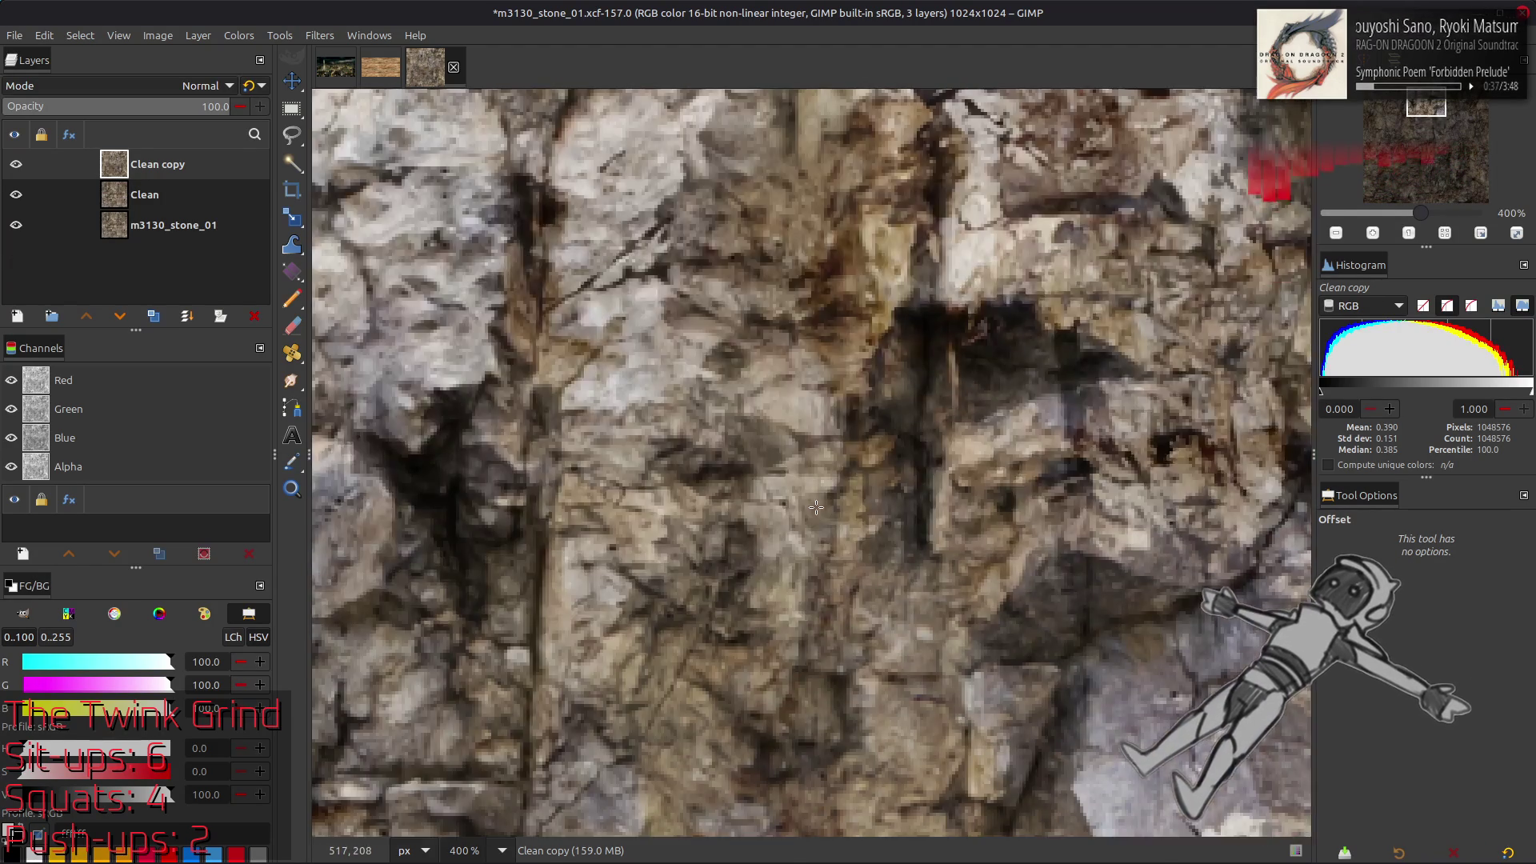
scroll(816, 507, "up", 3)
key("1")
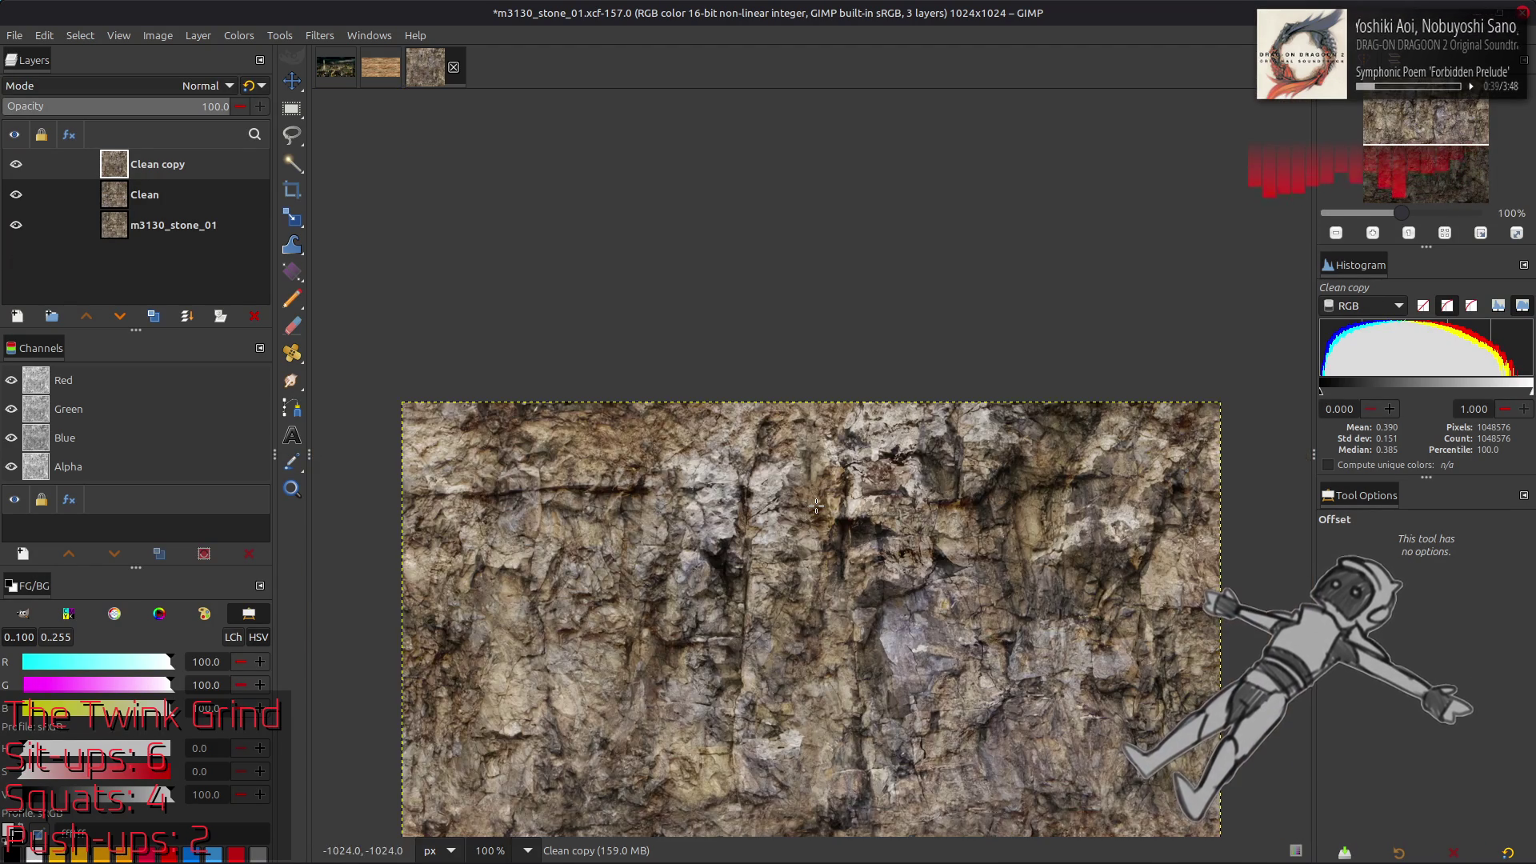
key("ctrl+z")
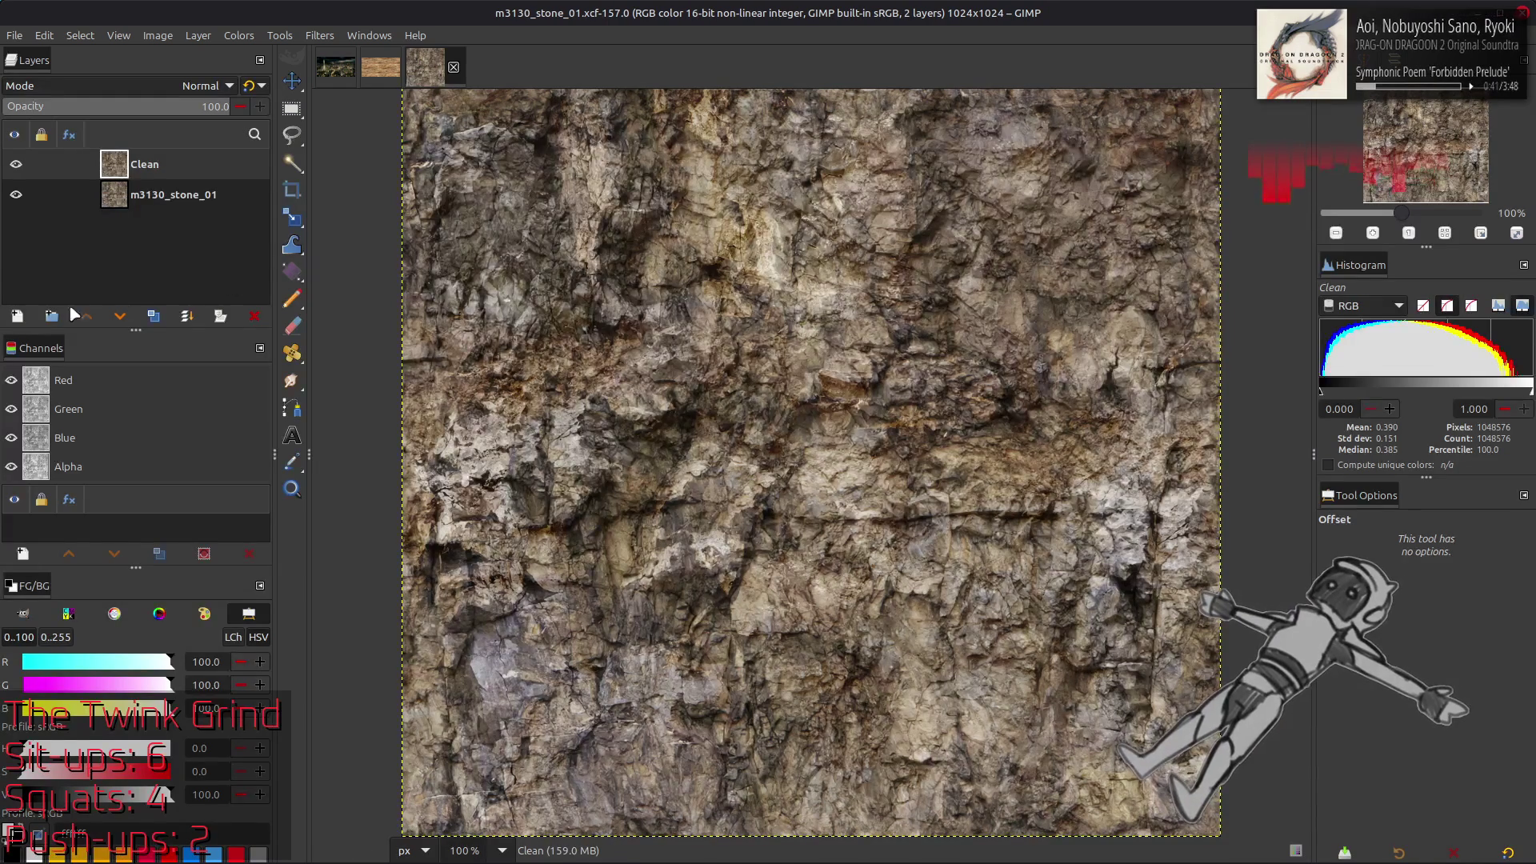
Duplicate Clean and blur copy #3 with G'MIC Gaussian amplitude 20, Nearest edges
left_click(154, 316)
left_click(154, 316)
left_click(153, 316)
left_click(154, 316)
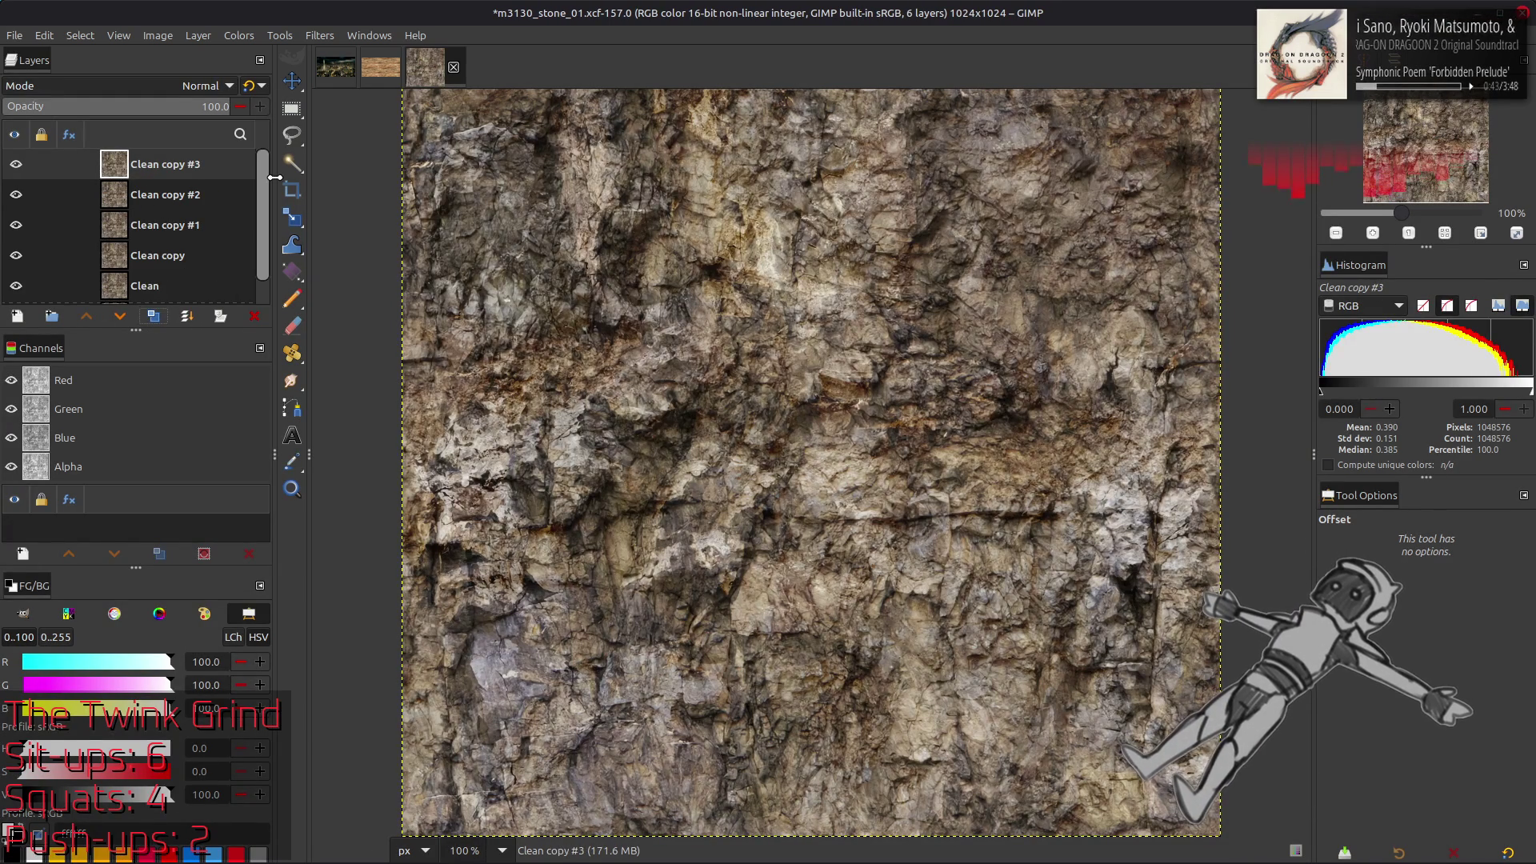
left_click(319, 35)
left_click(382, 421)
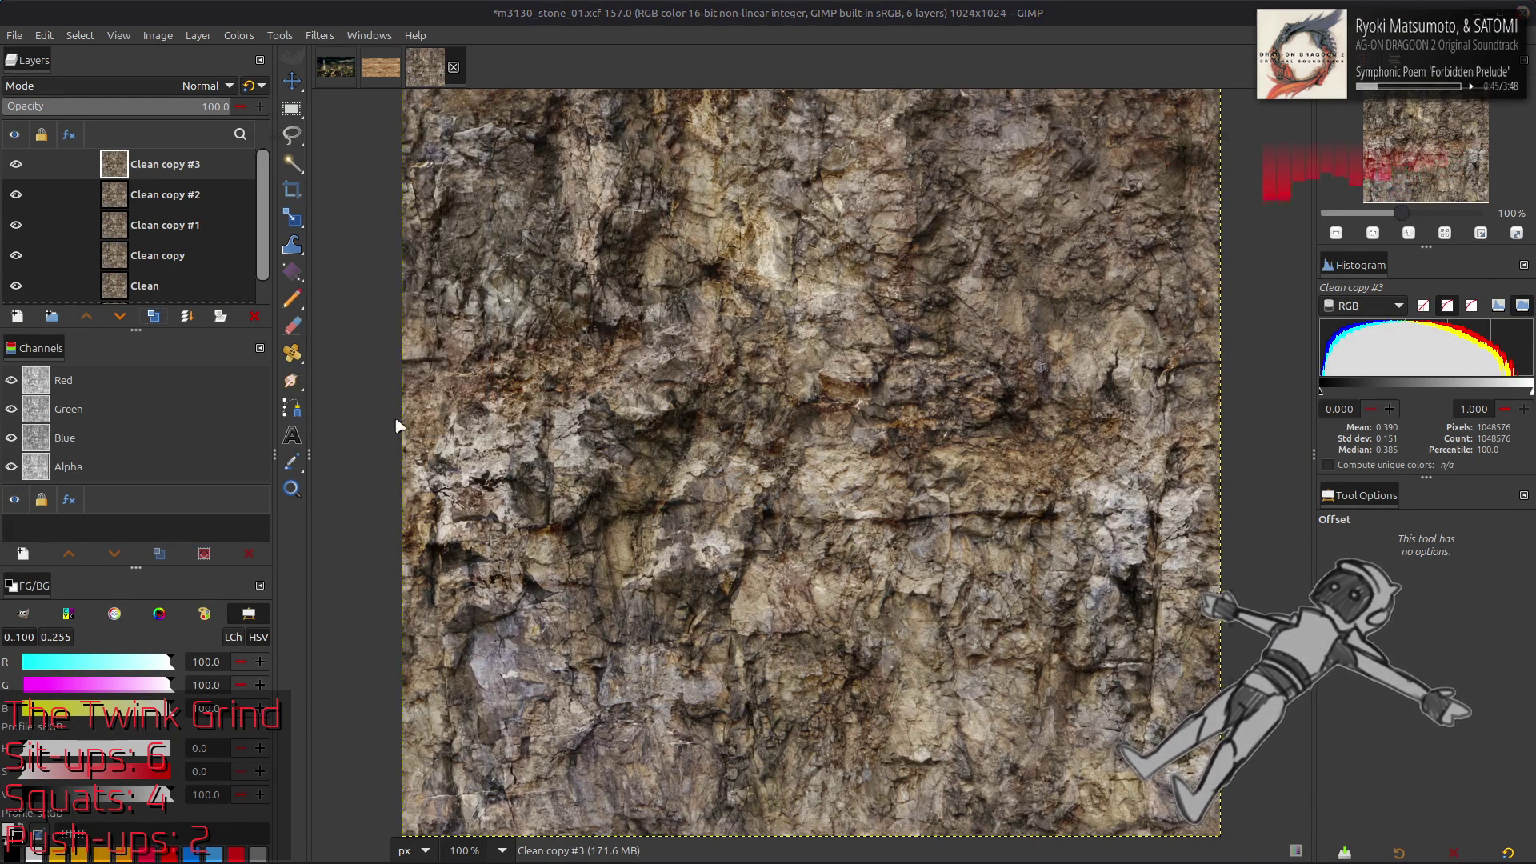
left_click_drag(1114, 216, 1227, 225)
left_click(1033, 284)
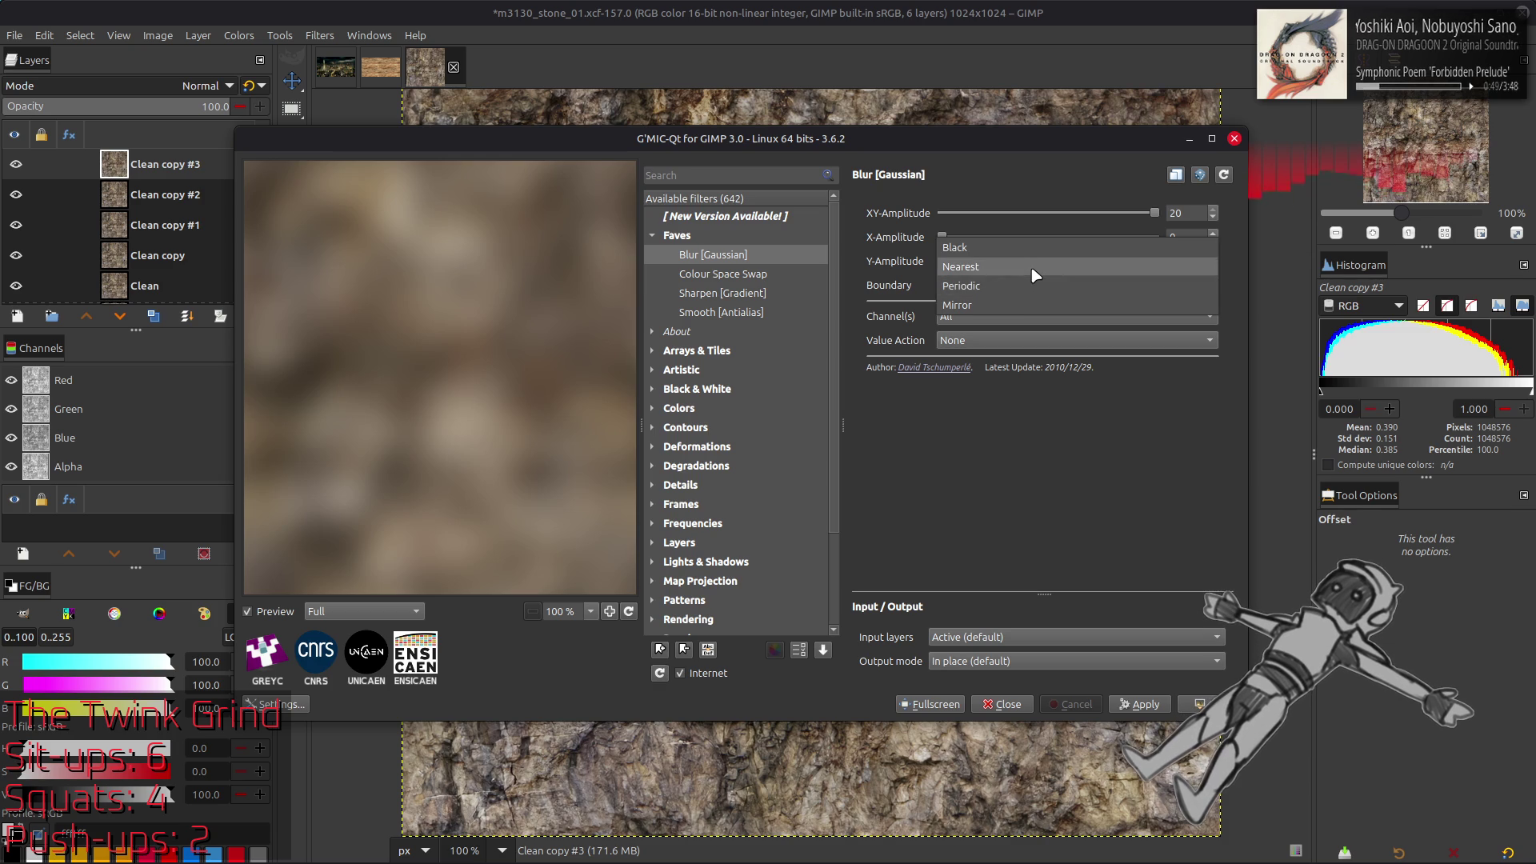
left_click(1034, 275)
left_click(1199, 704)
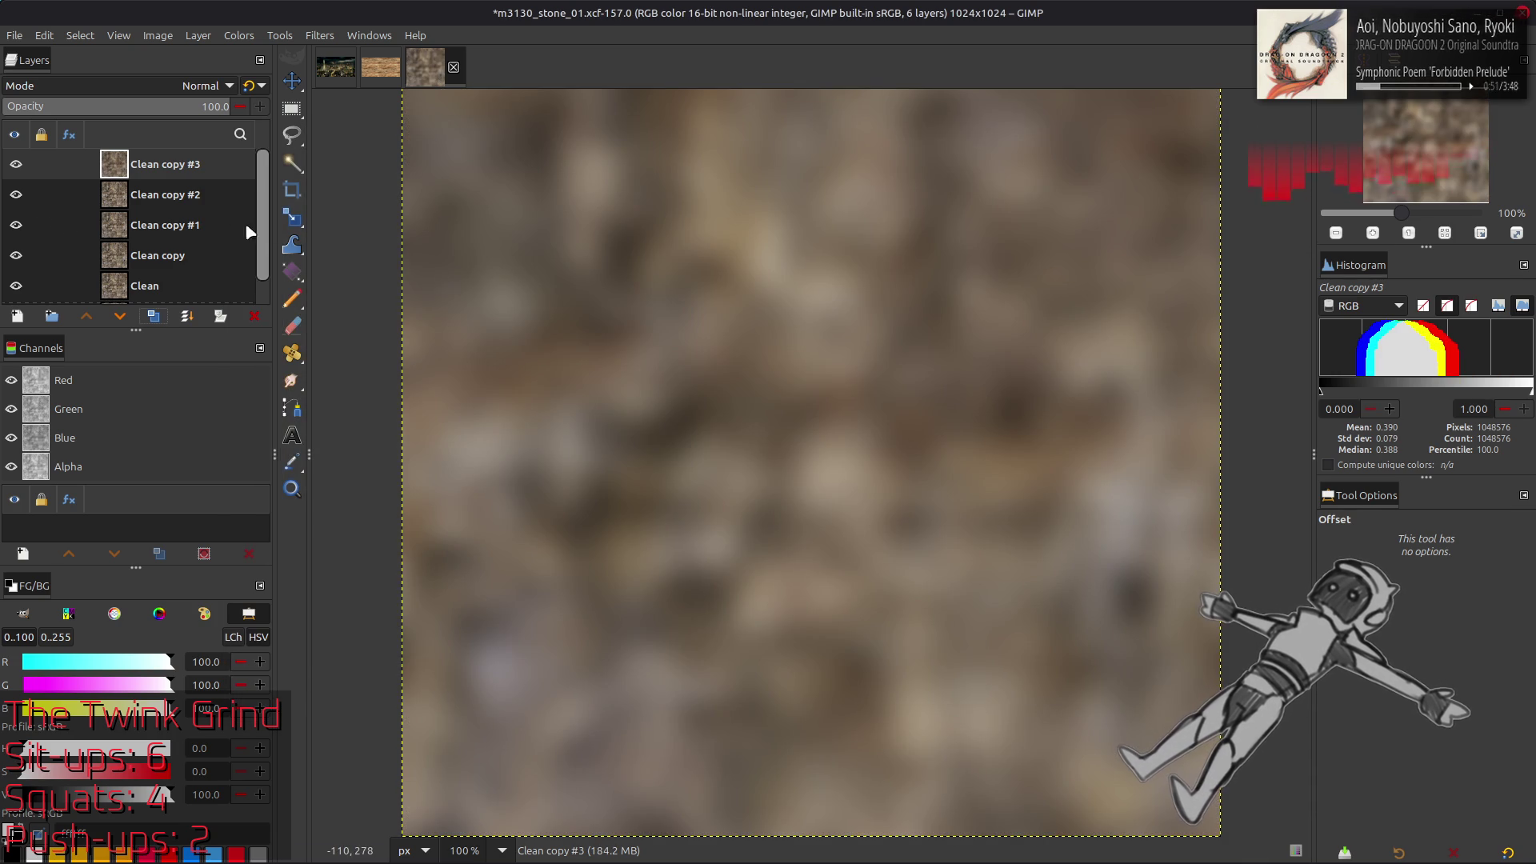
Blur Clean copy #2, copy #1 and Clean copy at amplitudes 15, 10 and 5
left_click(184, 194)
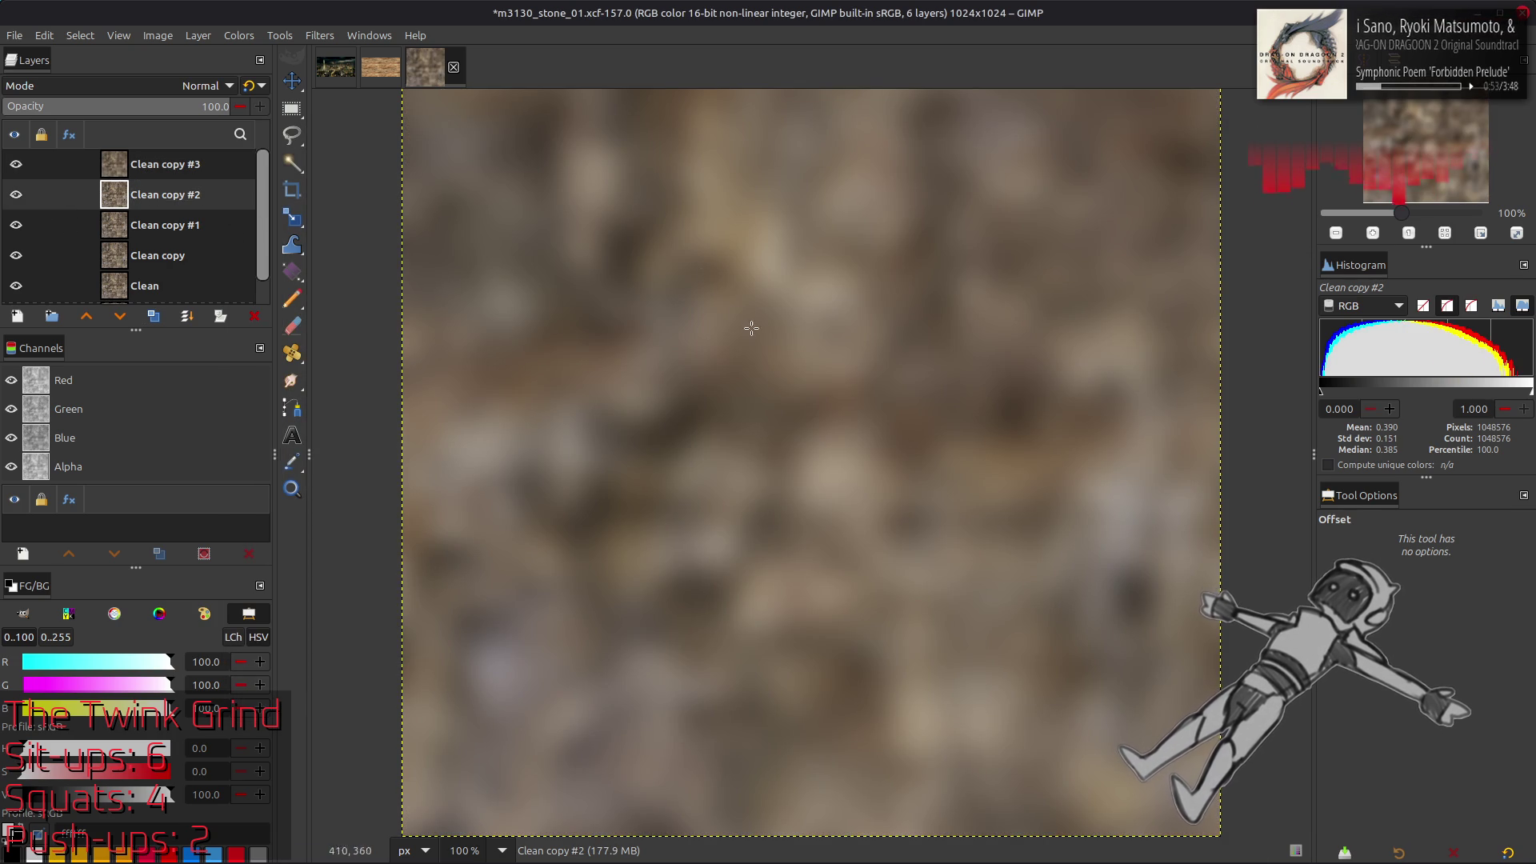
key("ctrl+shift+f")
left_click(1103, 209)
left_click(1199, 704)
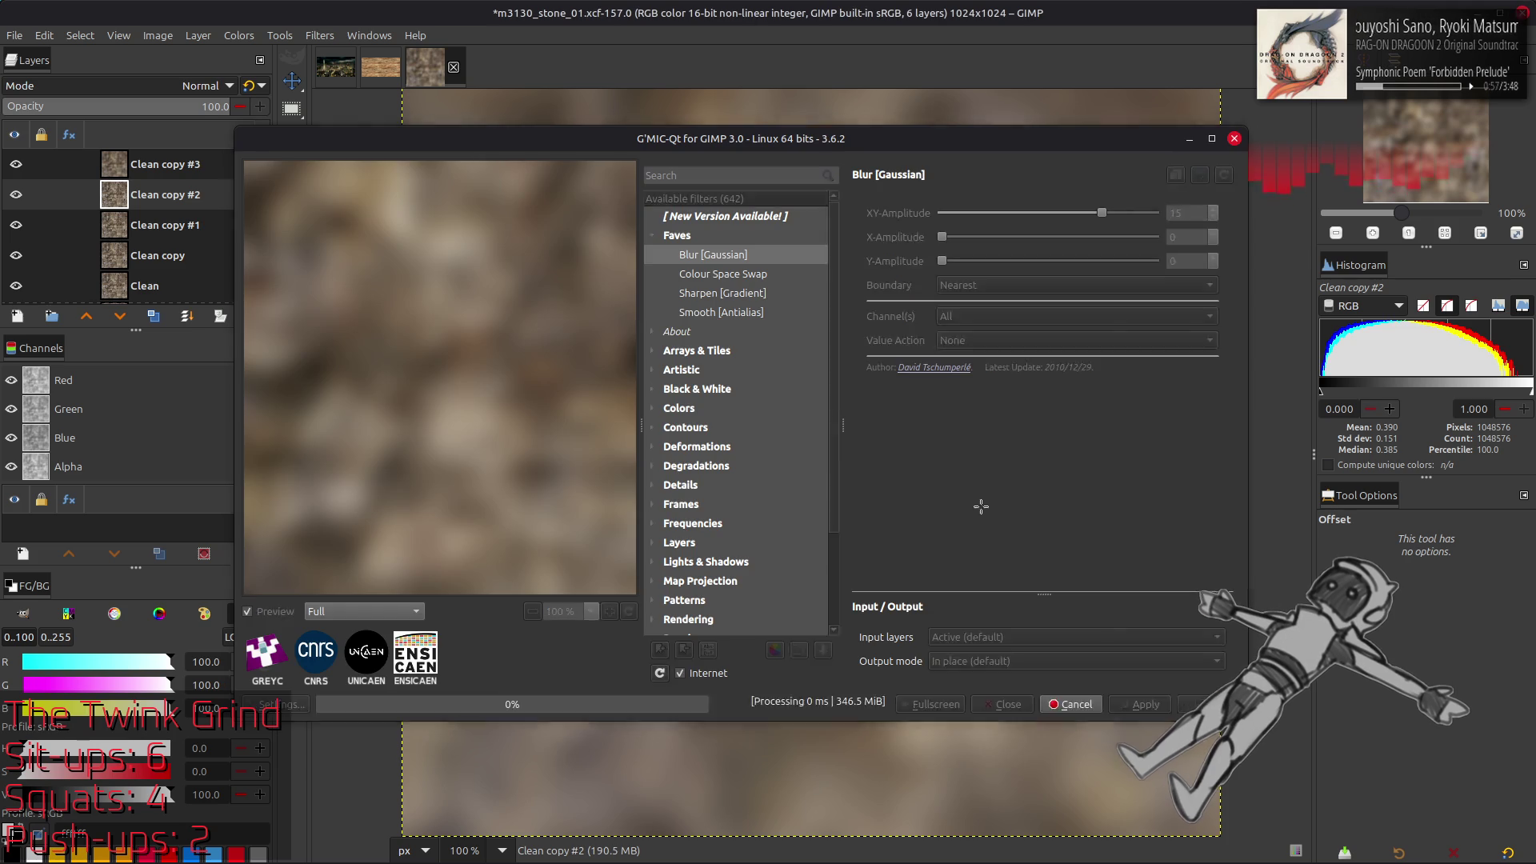
left_click(186, 227)
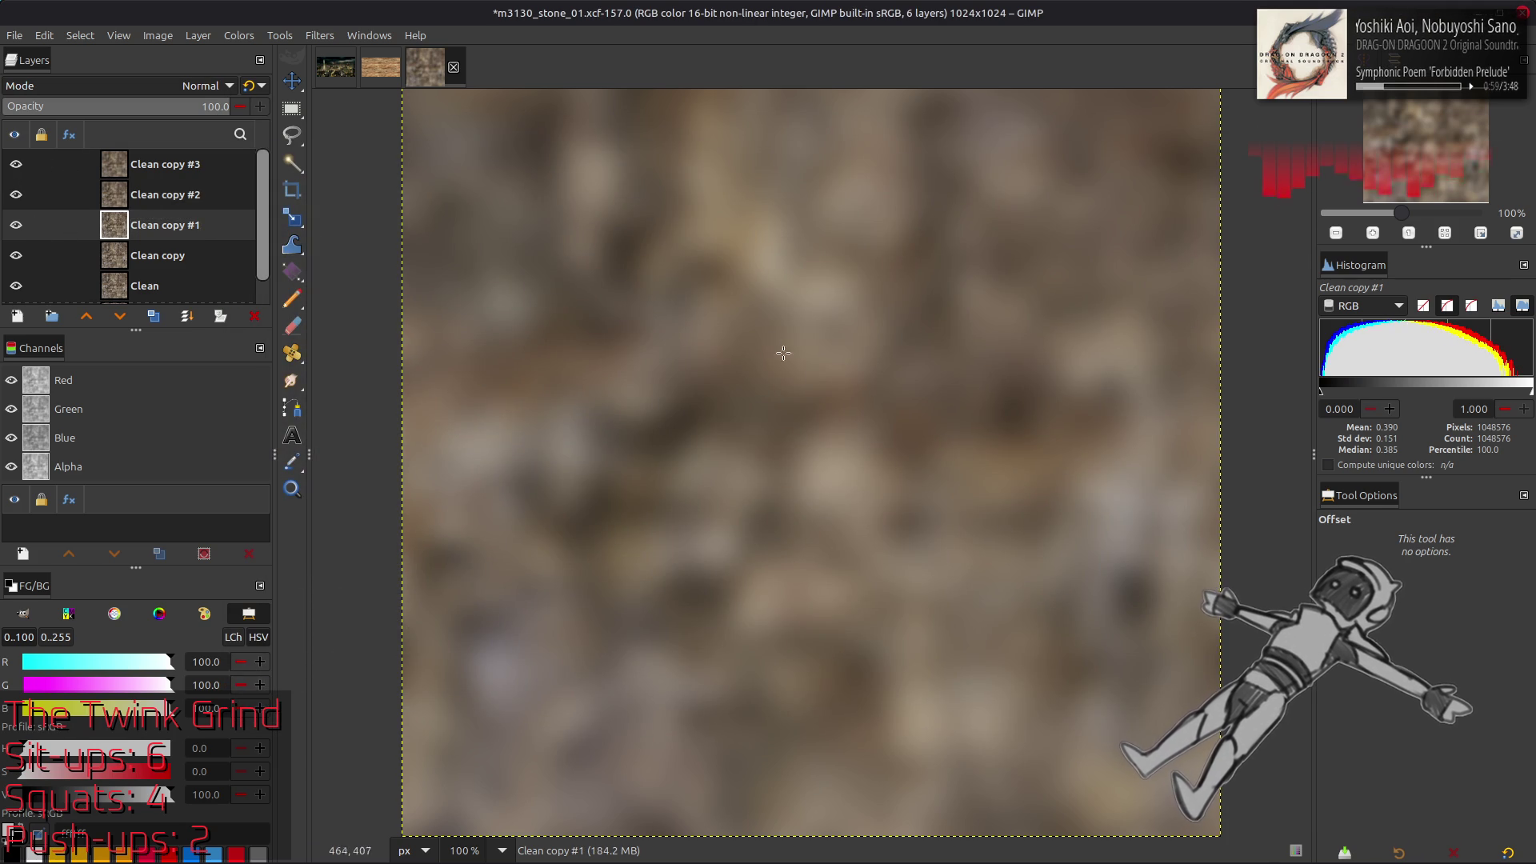
key("ctrl+shift+f")
type("10")
left_click(1195, 698)
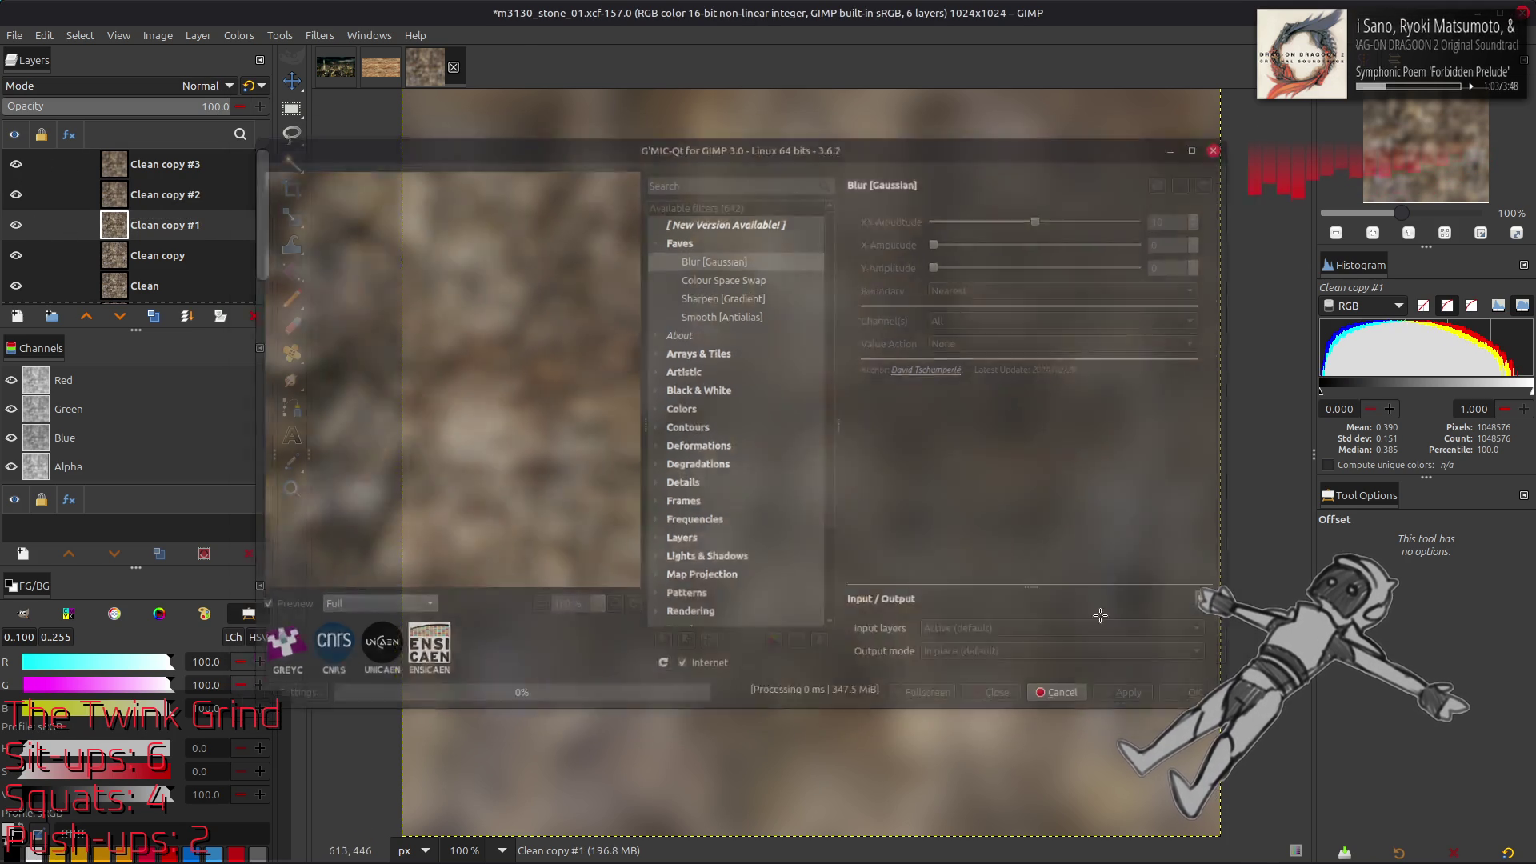
left_click(210, 256)
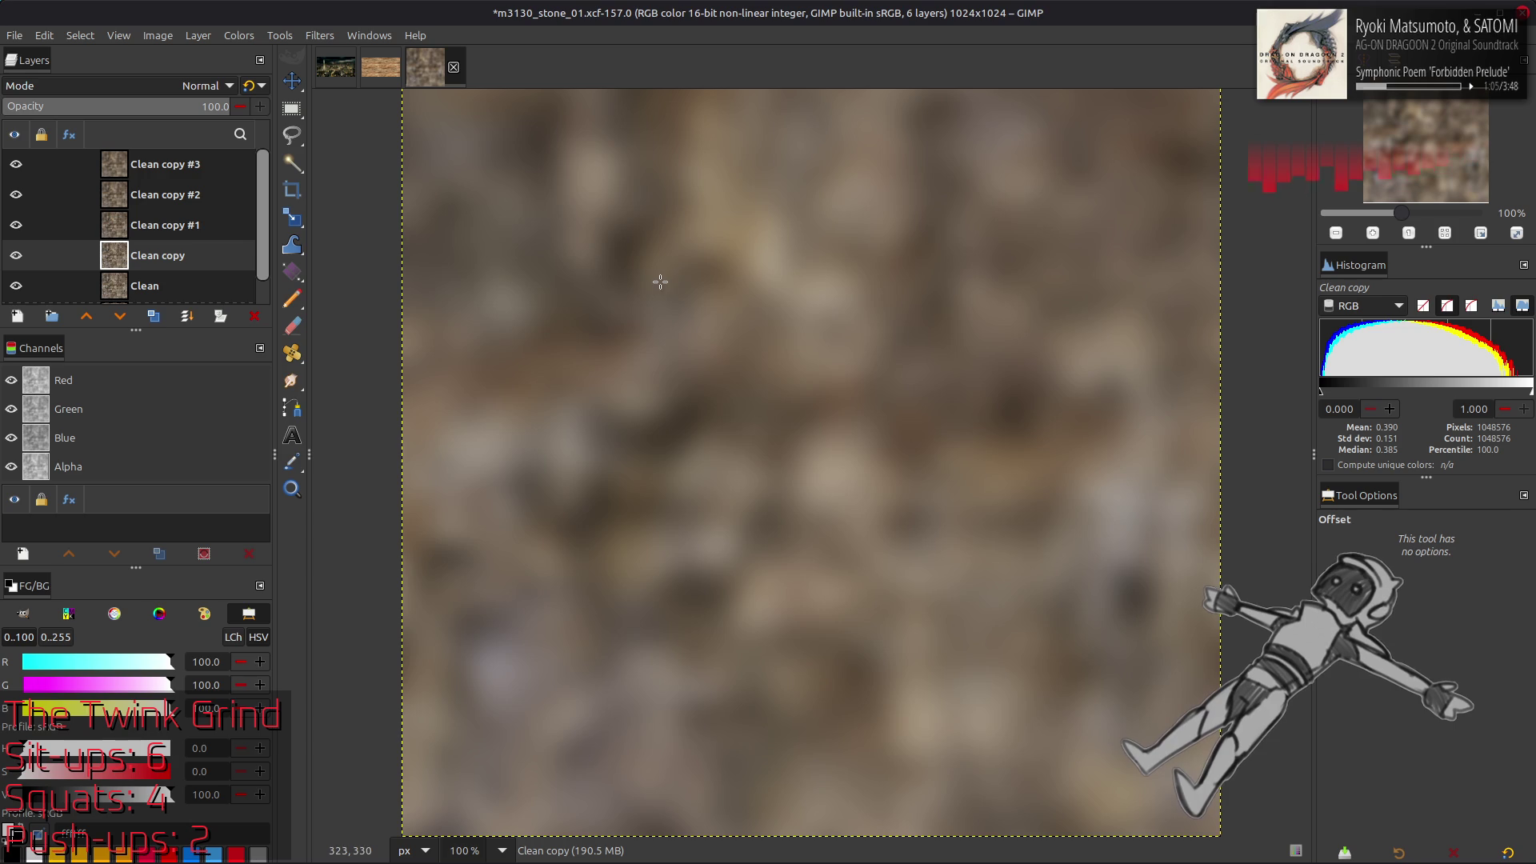
key("ctrl+shift+f")
double_click(1176, 213)
type("5")
key("Return")
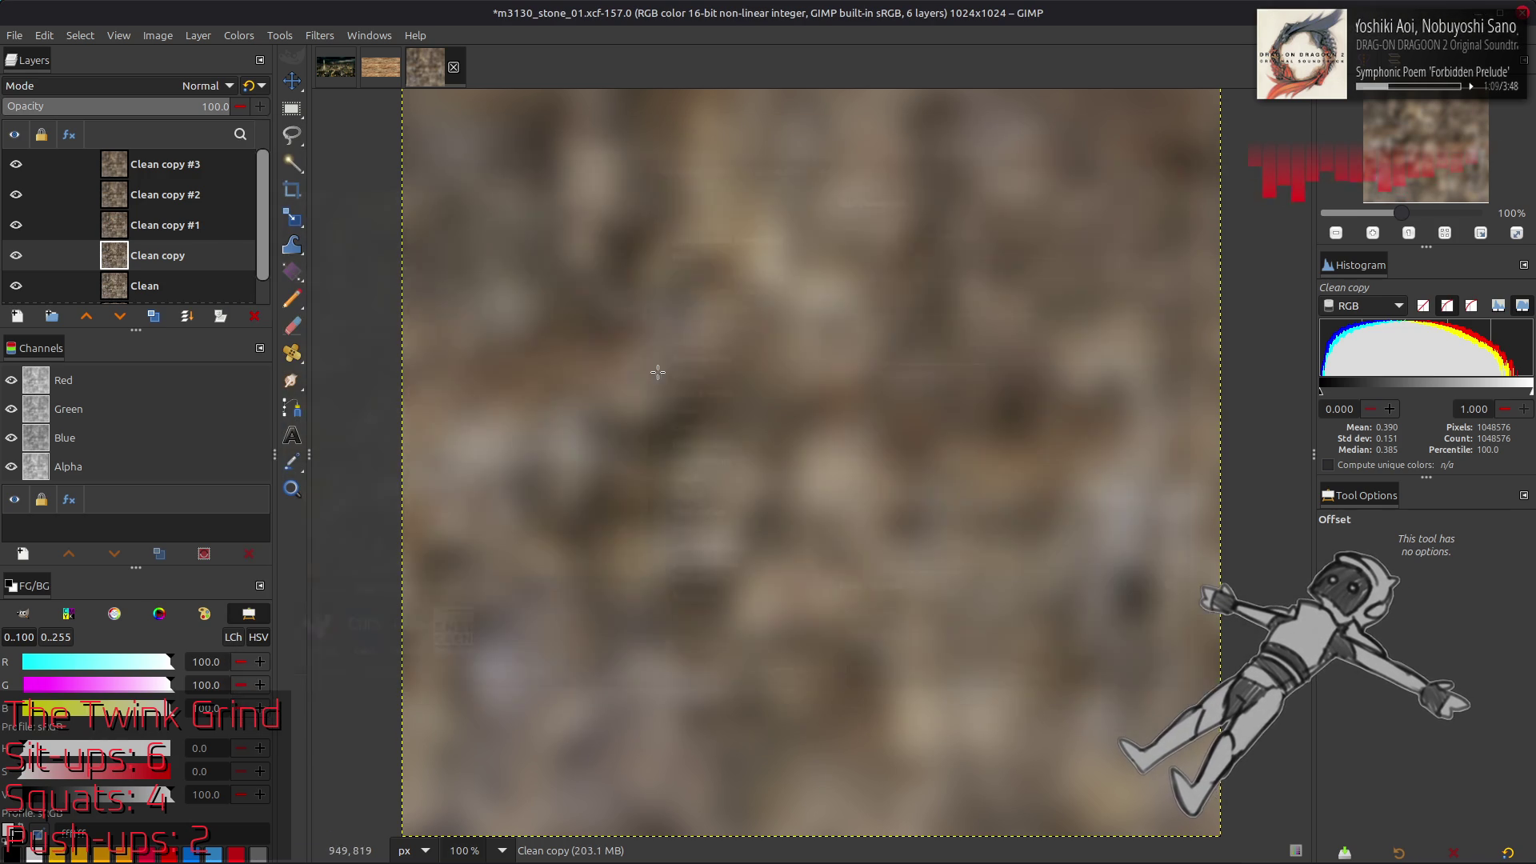
Set copy #3 to 50 opacity, delete copies #3, #2 and #1, and hide Clean copy
left_click(160, 164)
type("50")
key("Return")
left_click(248, 86)
key("Delete")
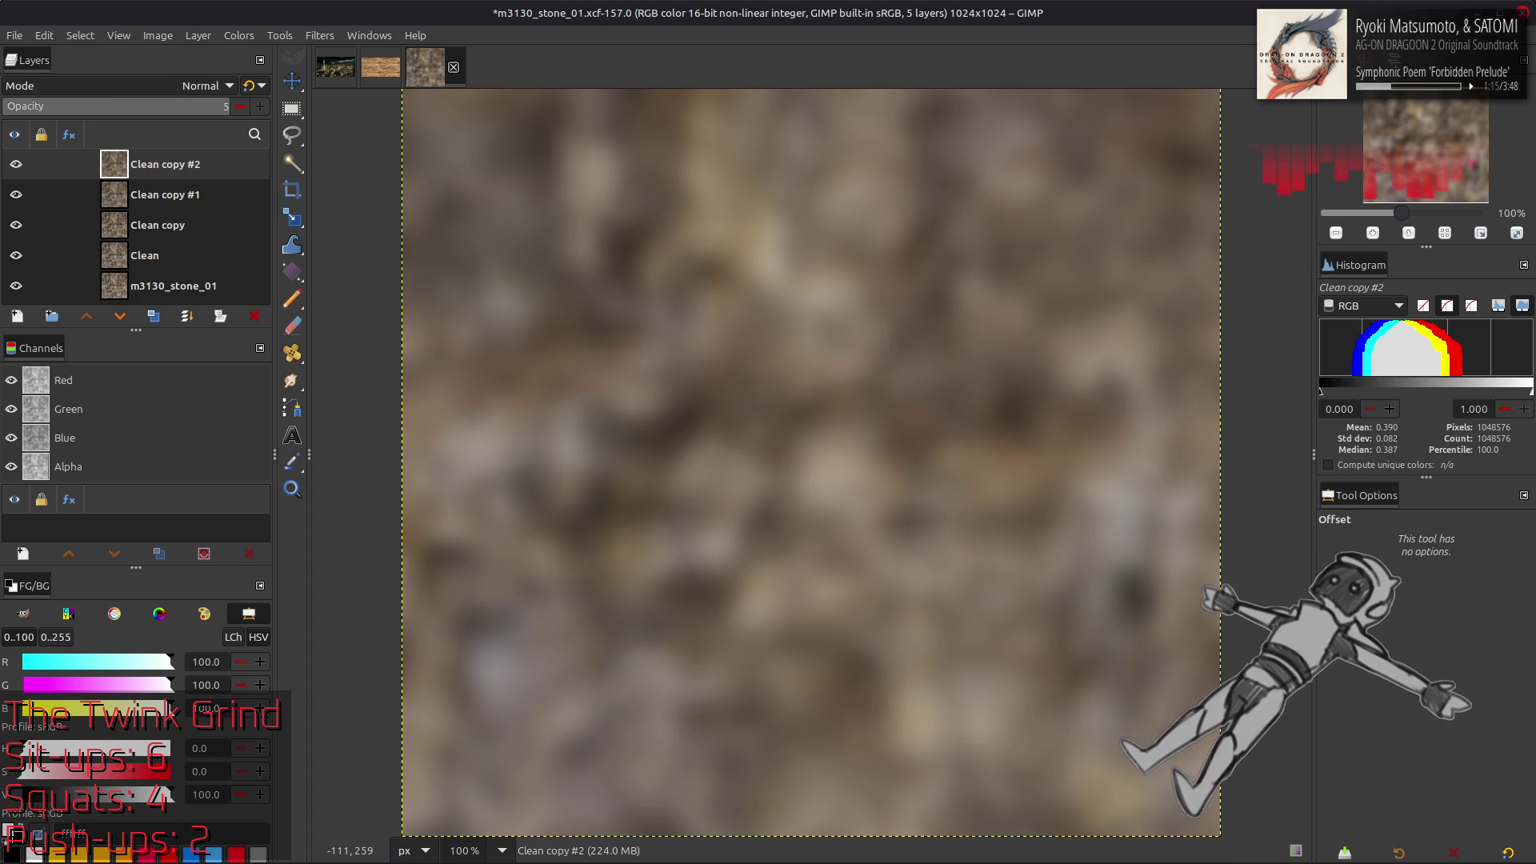
right_click(178, 168)
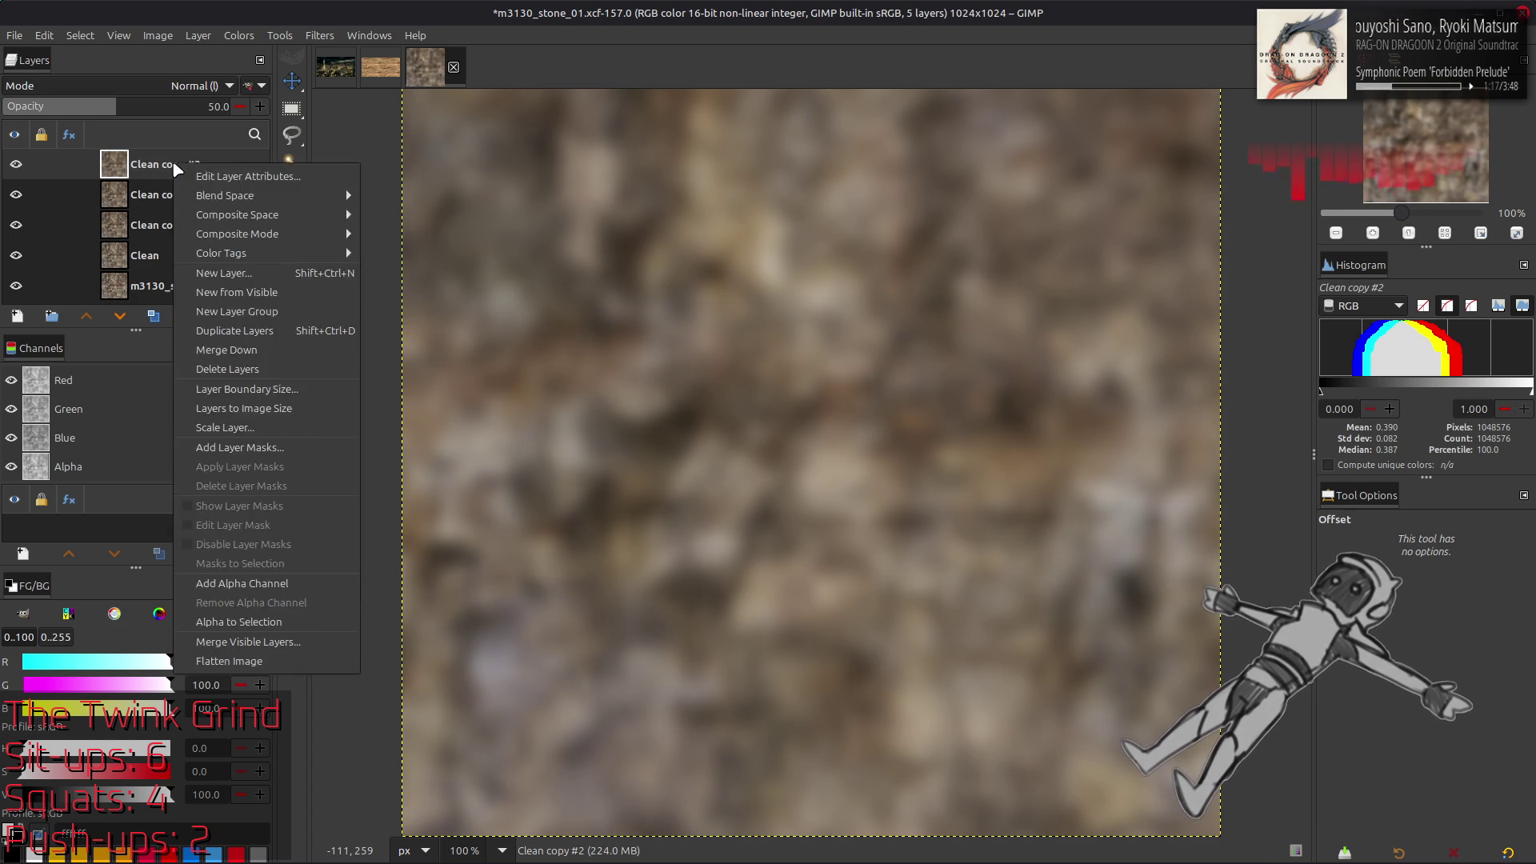
left_click(227, 369)
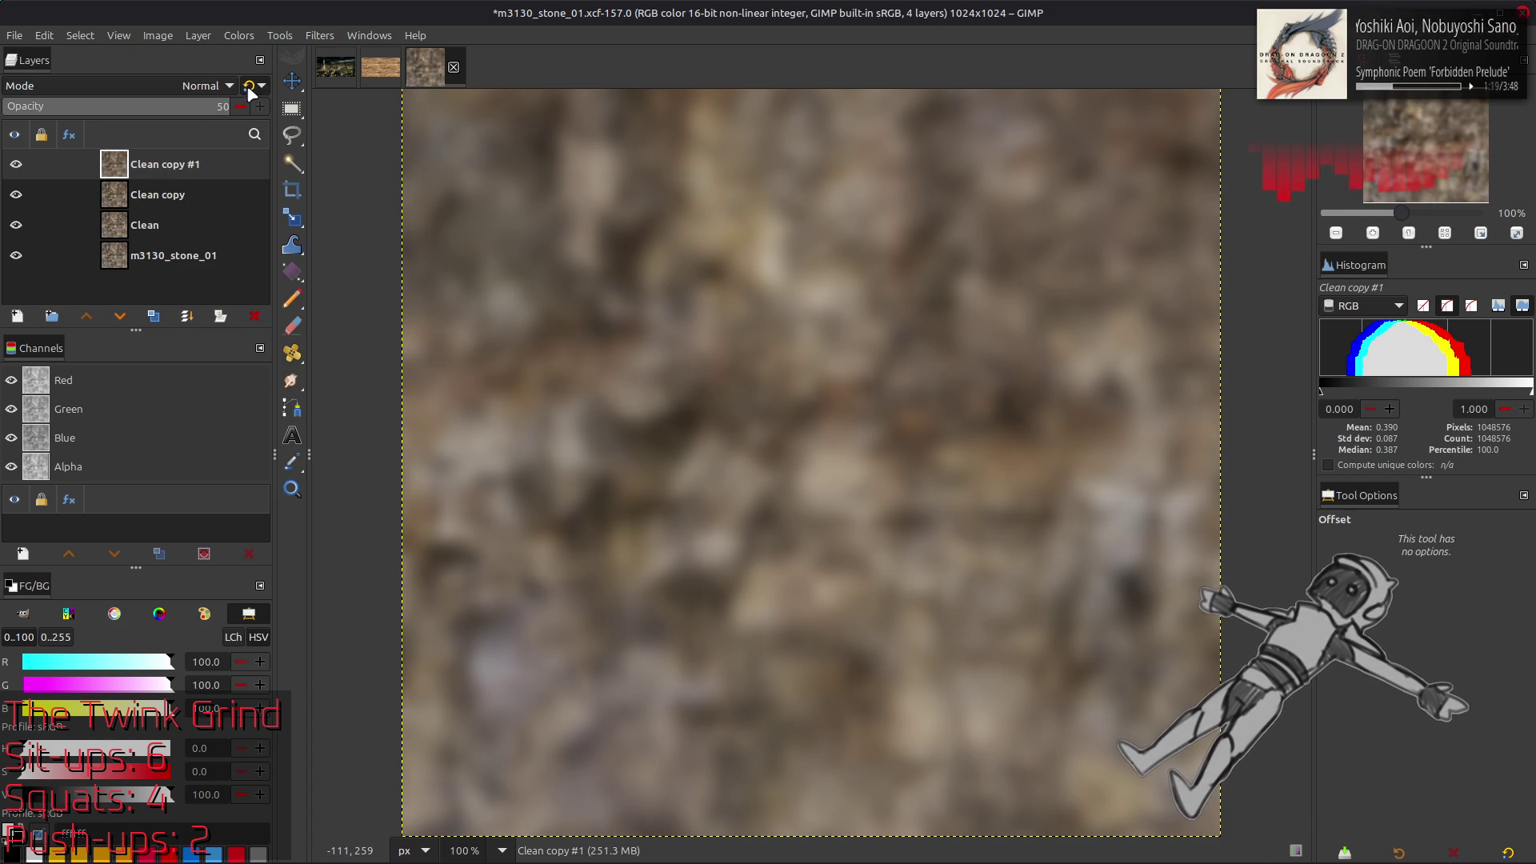
right_click(172, 168)
key("d")
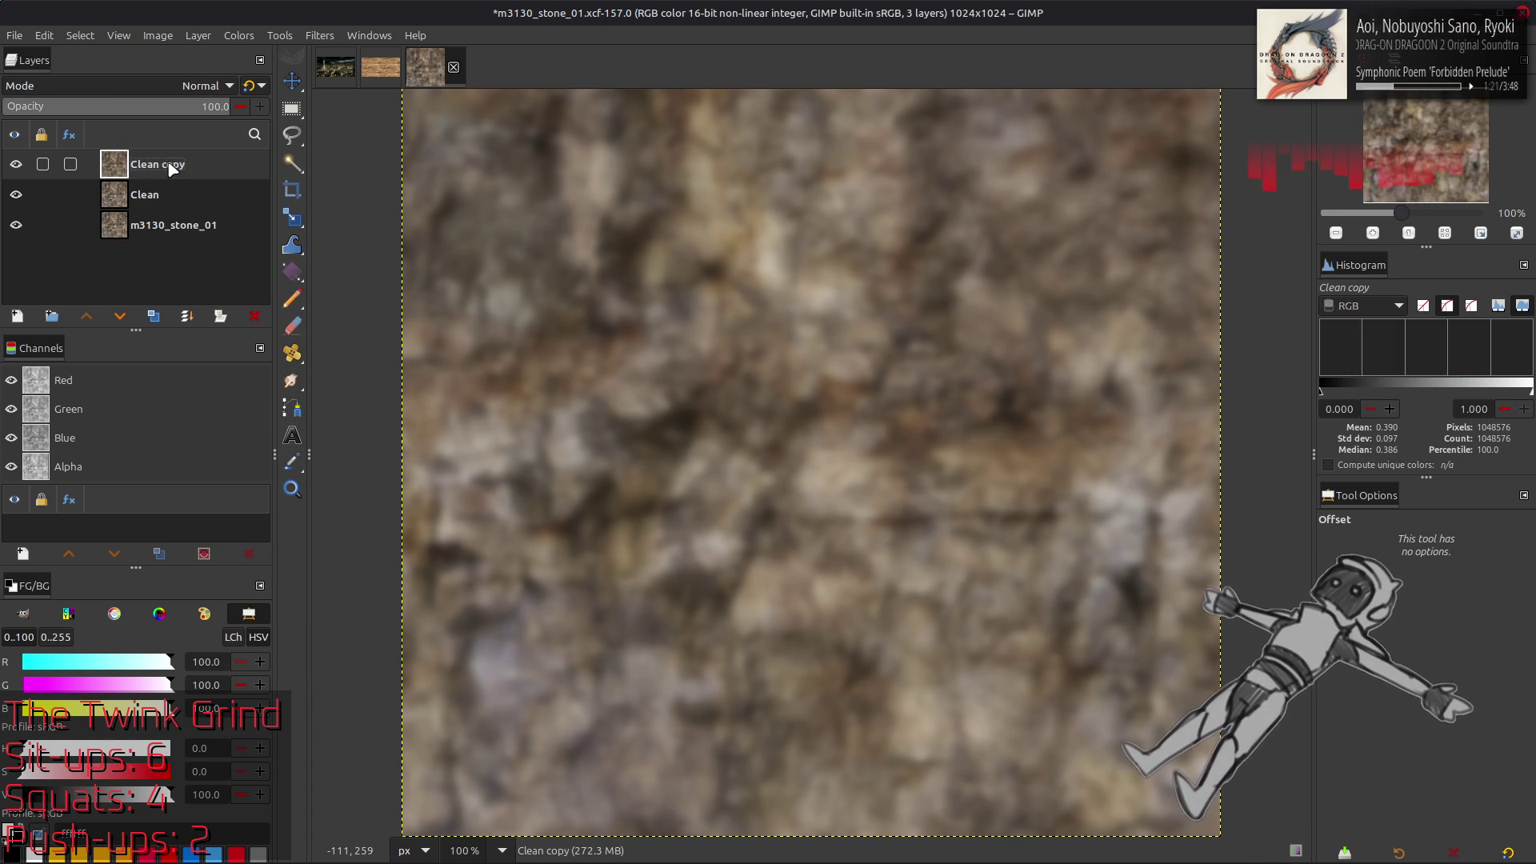
left_click(15, 164)
left_click(15, 164)
left_click(15, 164)
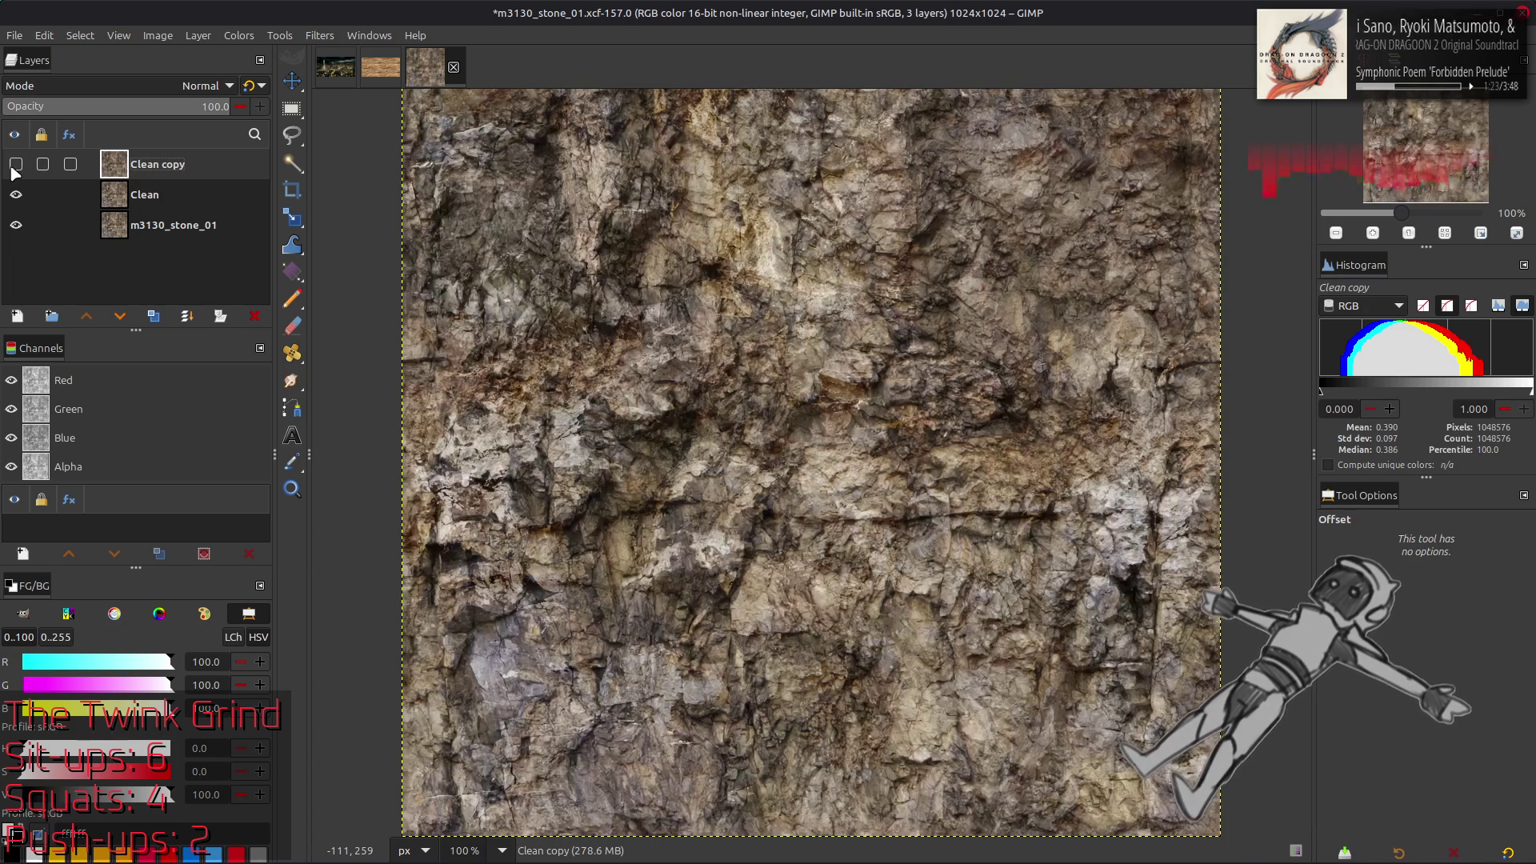
Make four copies of the sharp Clean layer
left_click(177, 206)
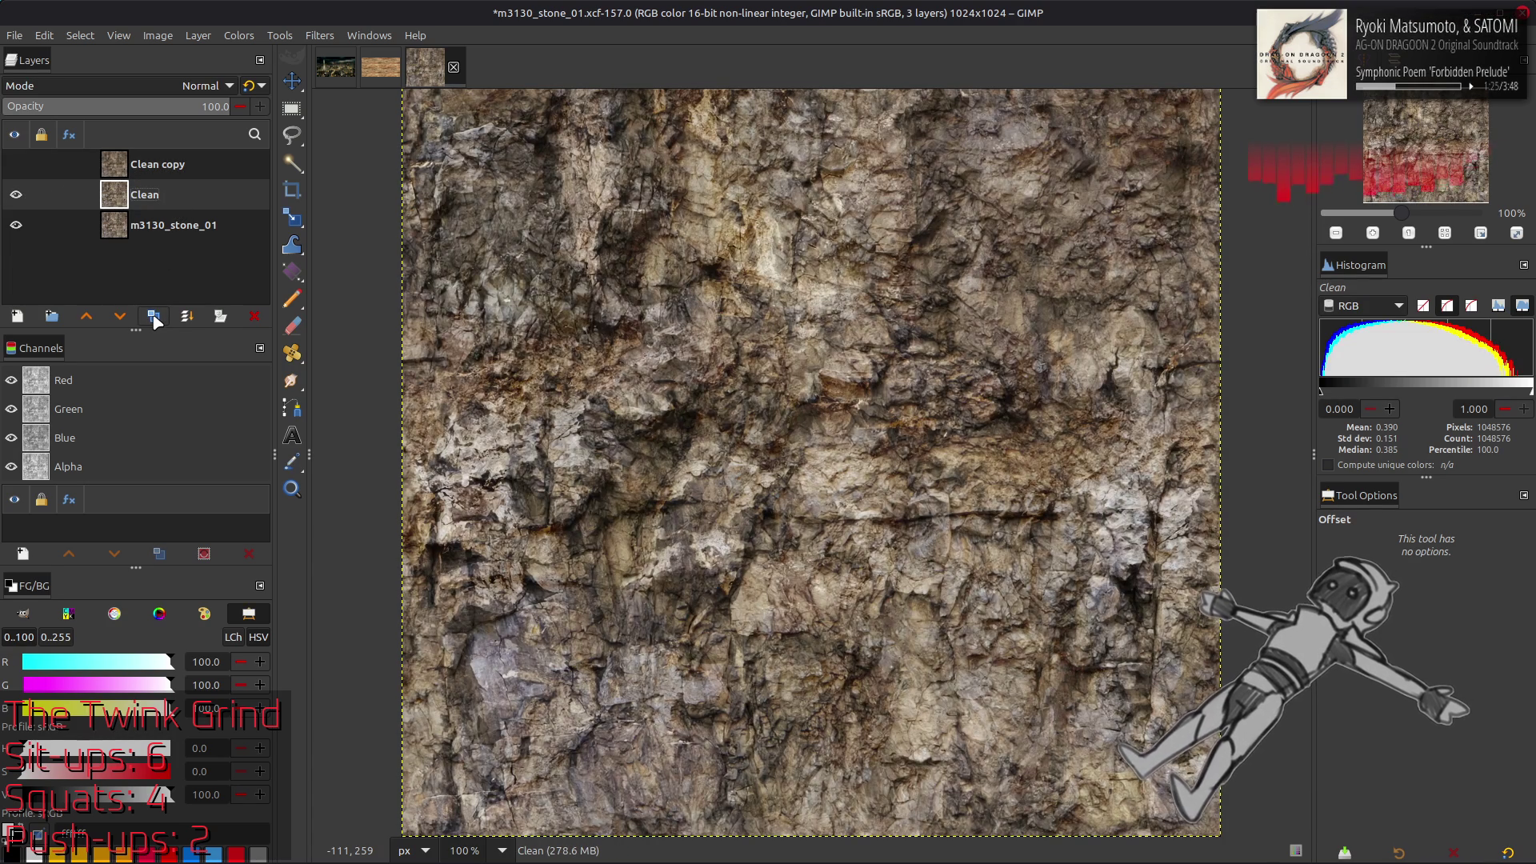
left_click(154, 317)
left_click(153, 317)
left_click(154, 317)
left_click(153, 317)
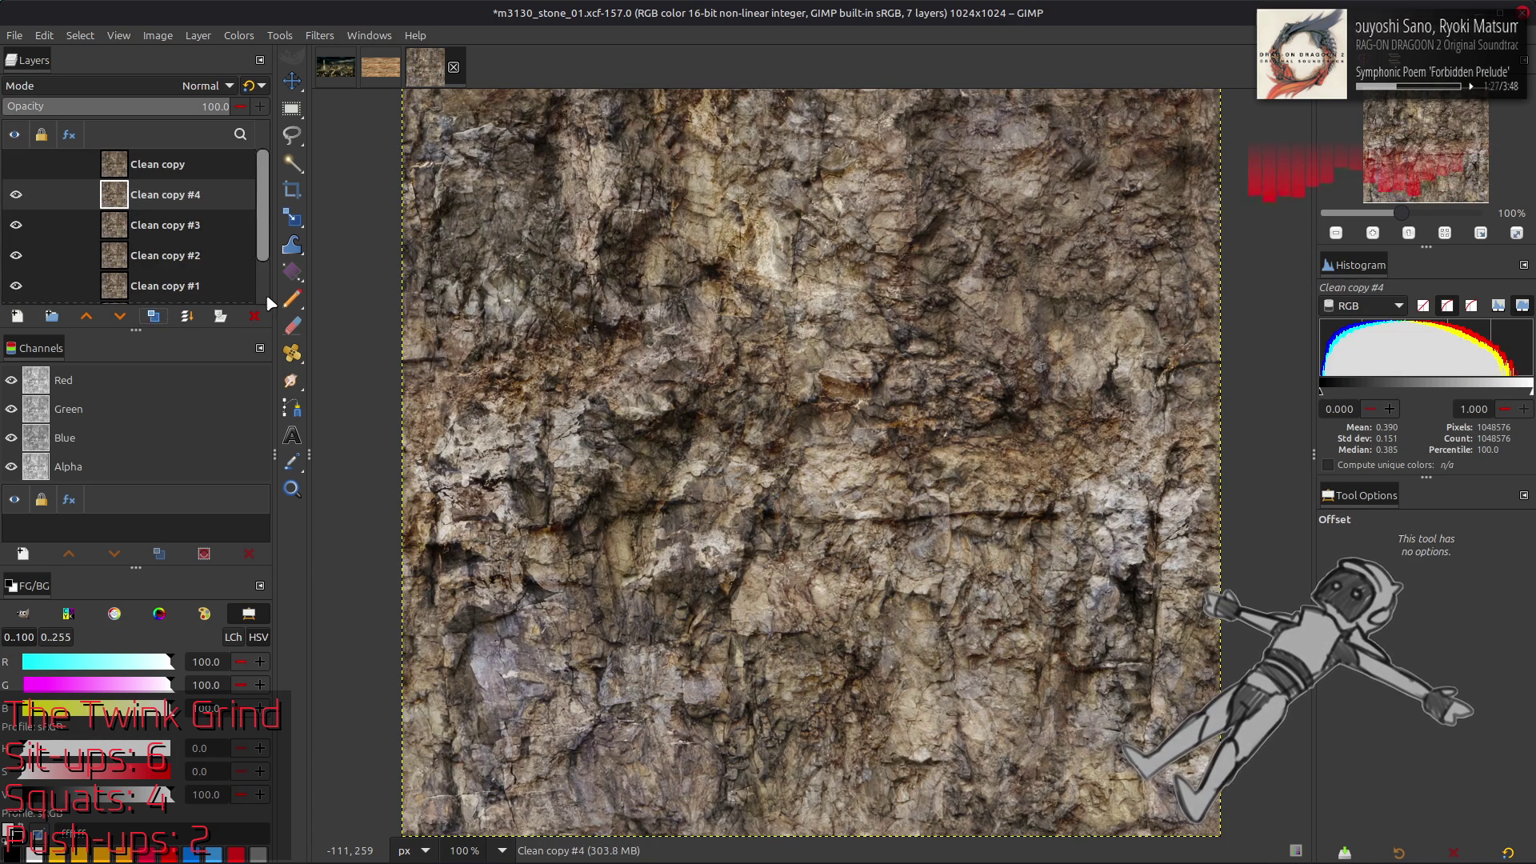
scroll(268, 300, "down", 2)
scroll(189, 195, "up", 2)
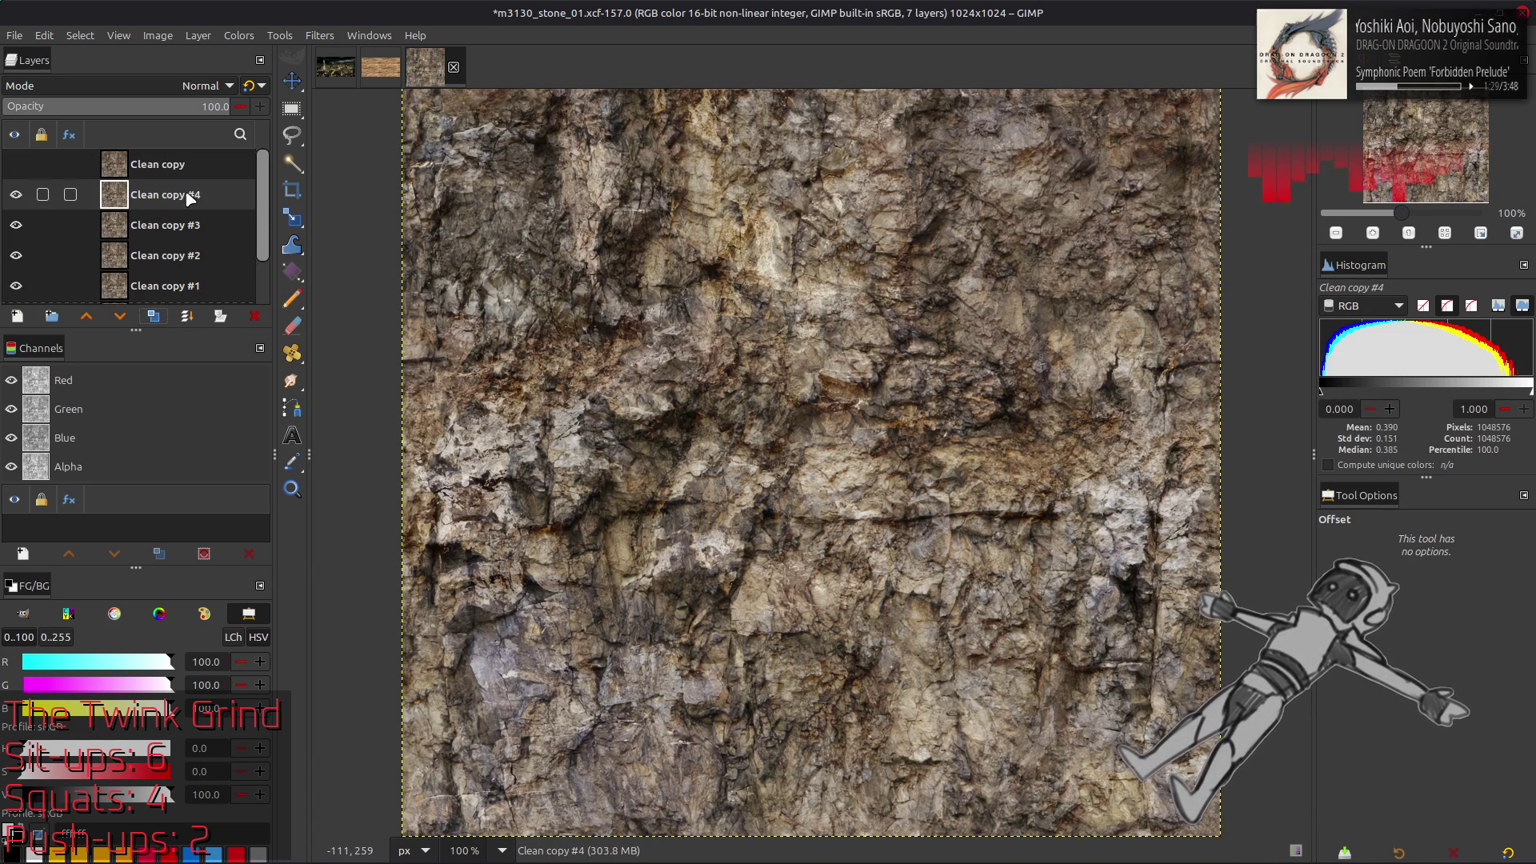
Blur Clean copy #4 with Gaussian amplitude 20 and Periodic edge handling
key("ctrl+shift+f")
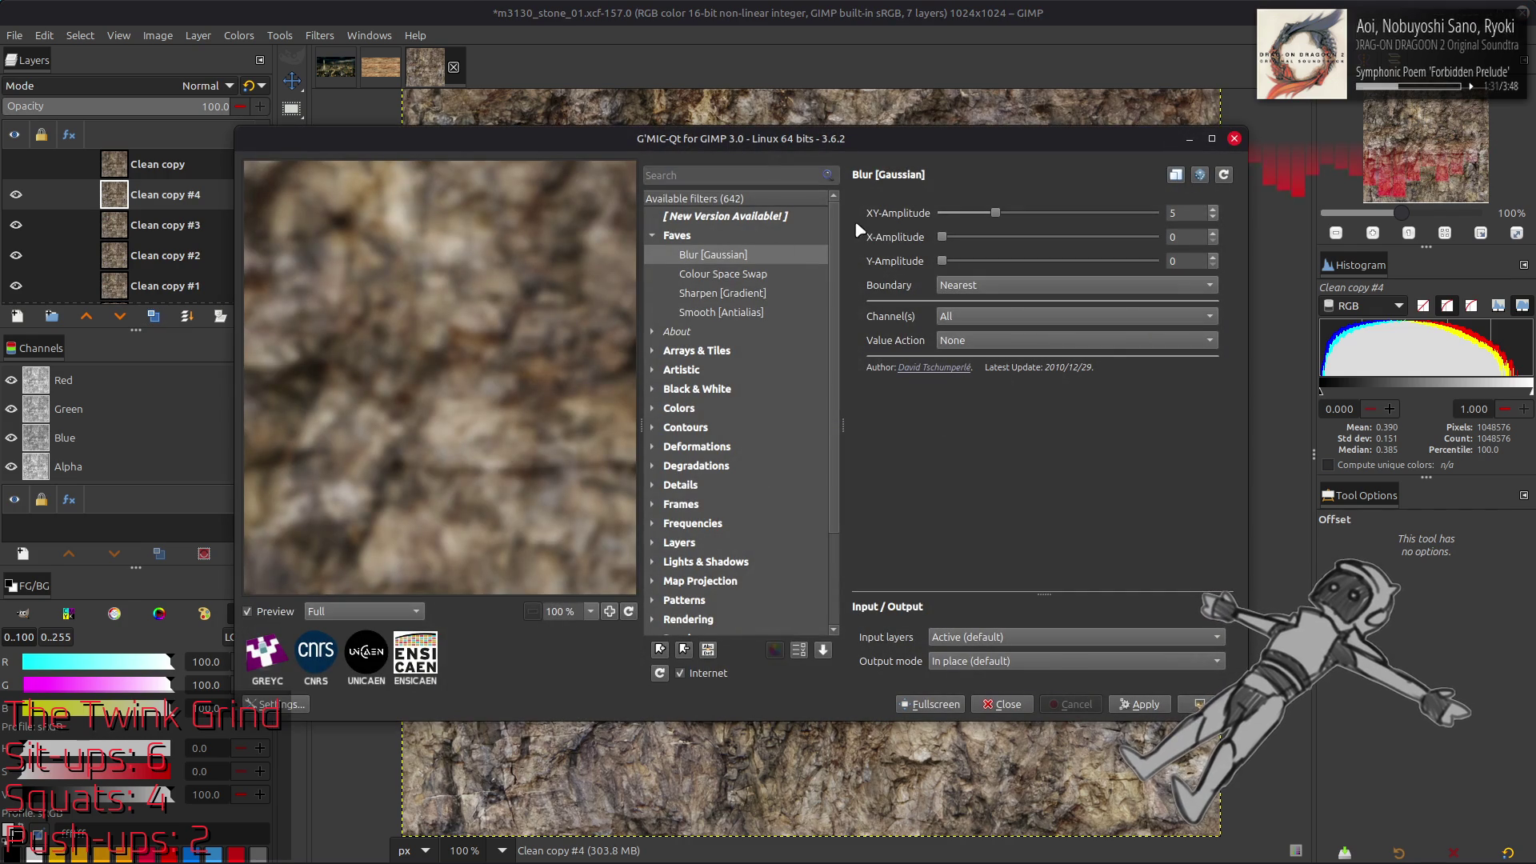
left_click_drag(998, 216, 1155, 213)
left_click(1080, 285)
left_click(1088, 308)
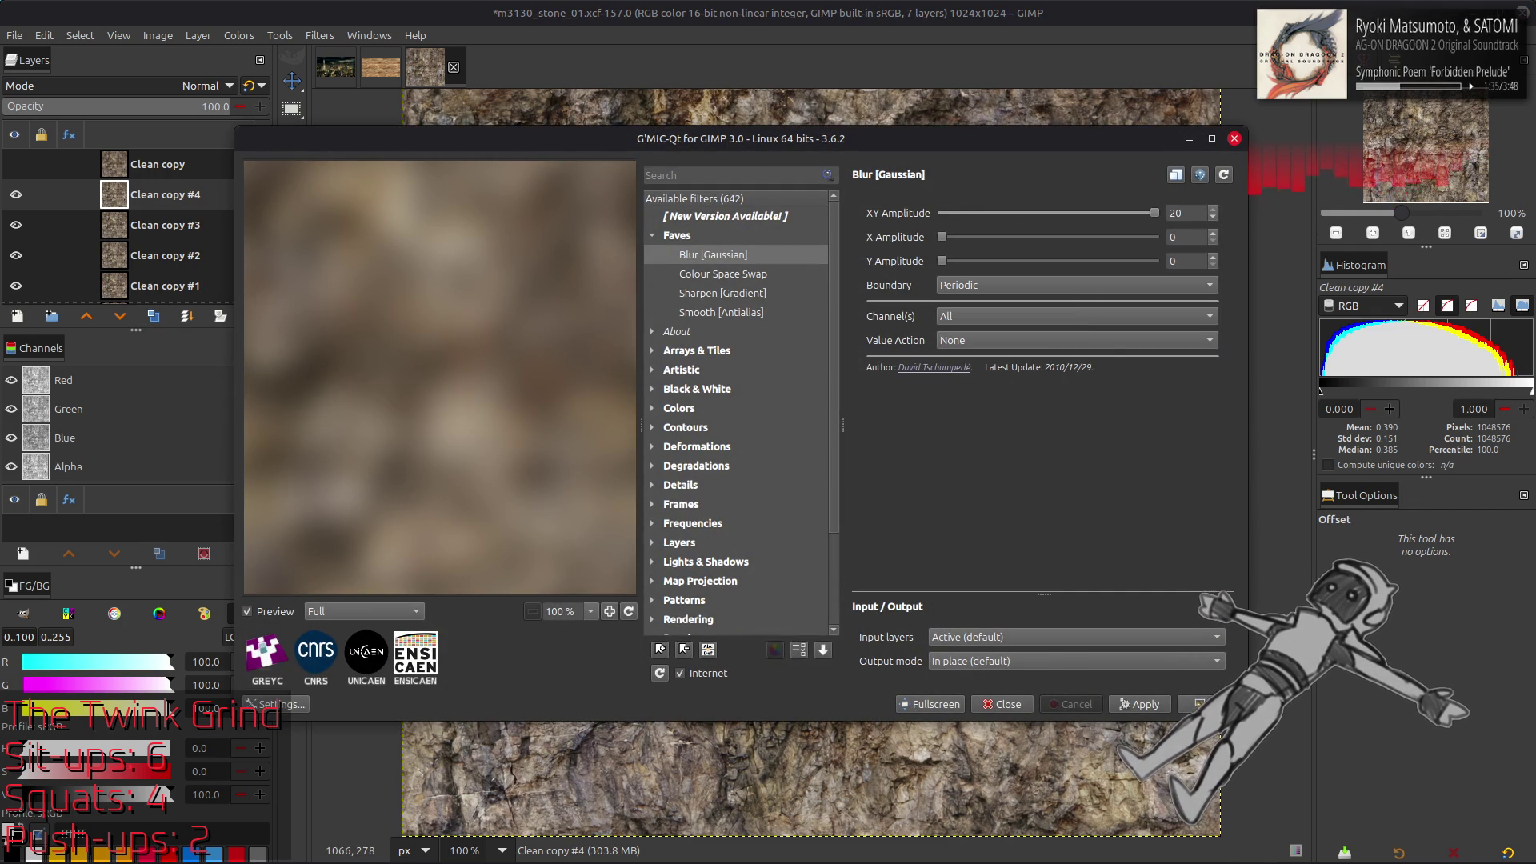
left_click(1208, 704)
Blur Clean copy #3 at amplitude 15 and Clean copy #2 at amplitude 10
left_click(209, 224)
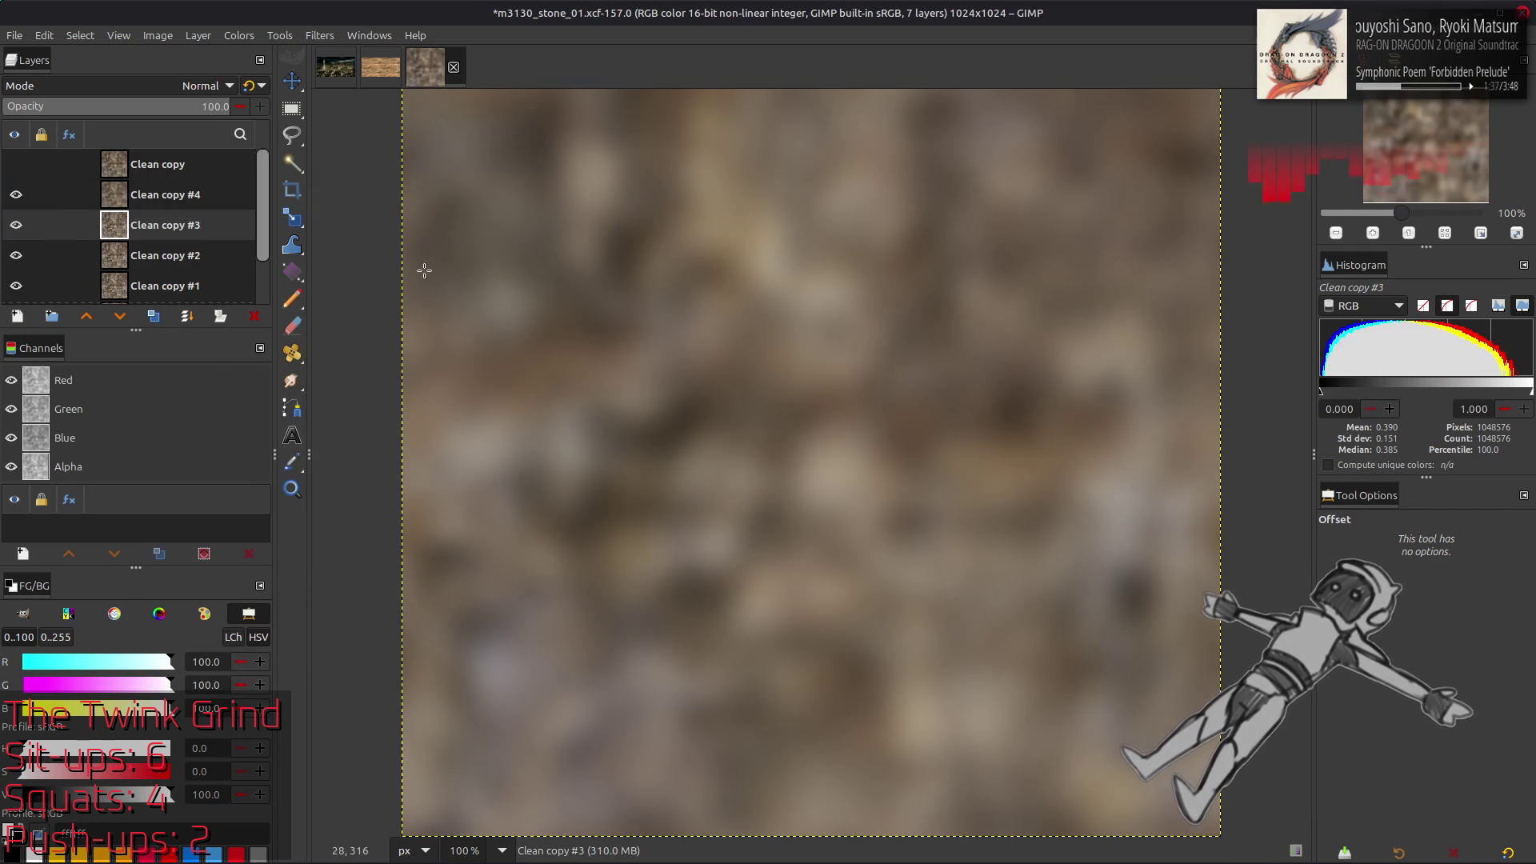
key("ctrl+shift+f")
left_click_drag(1155, 213, 1102, 213)
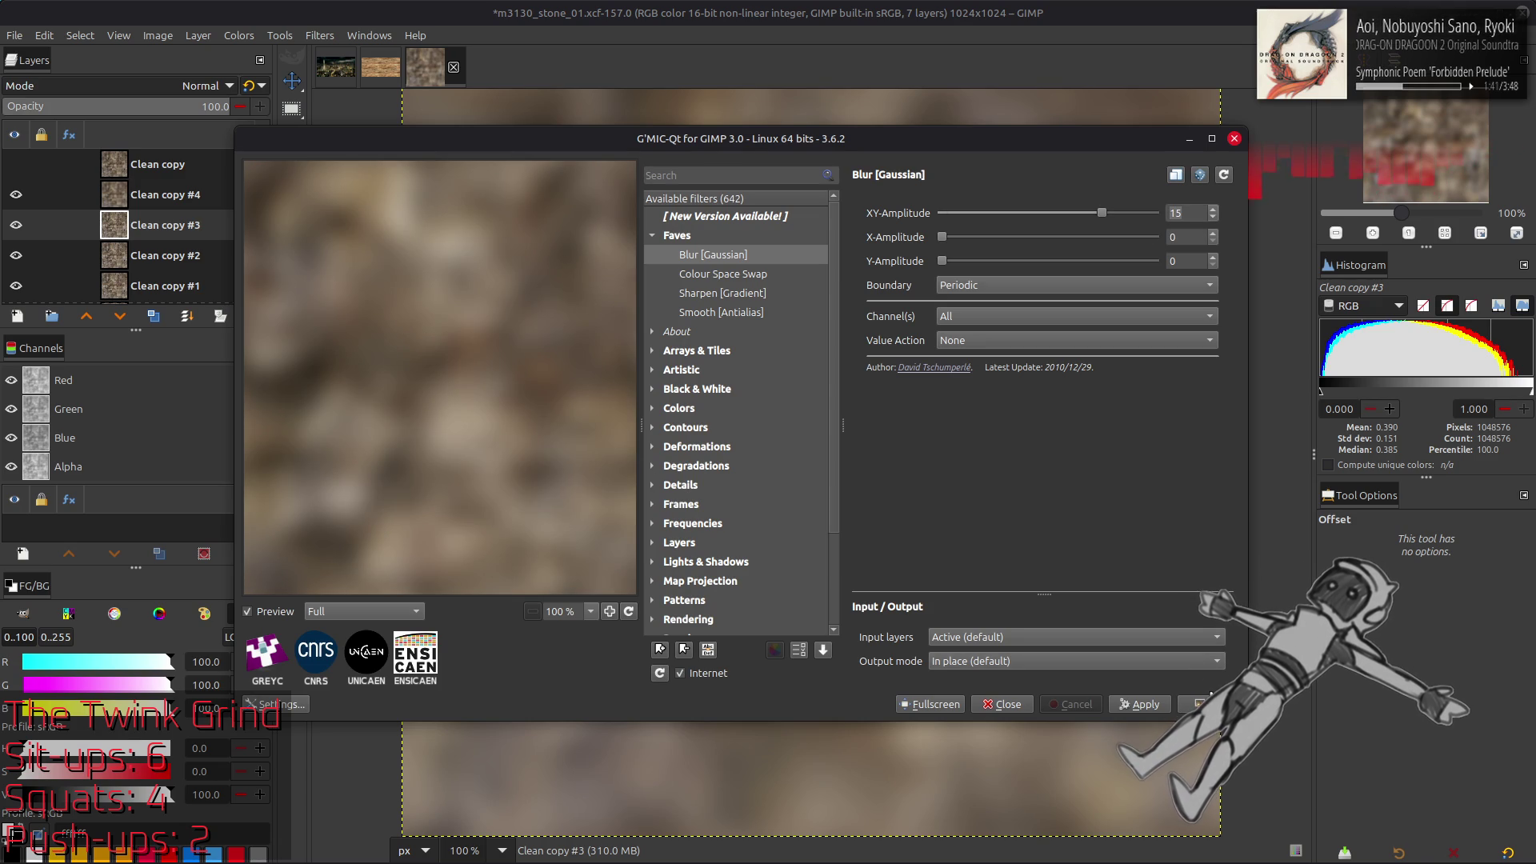
left_click(1200, 704)
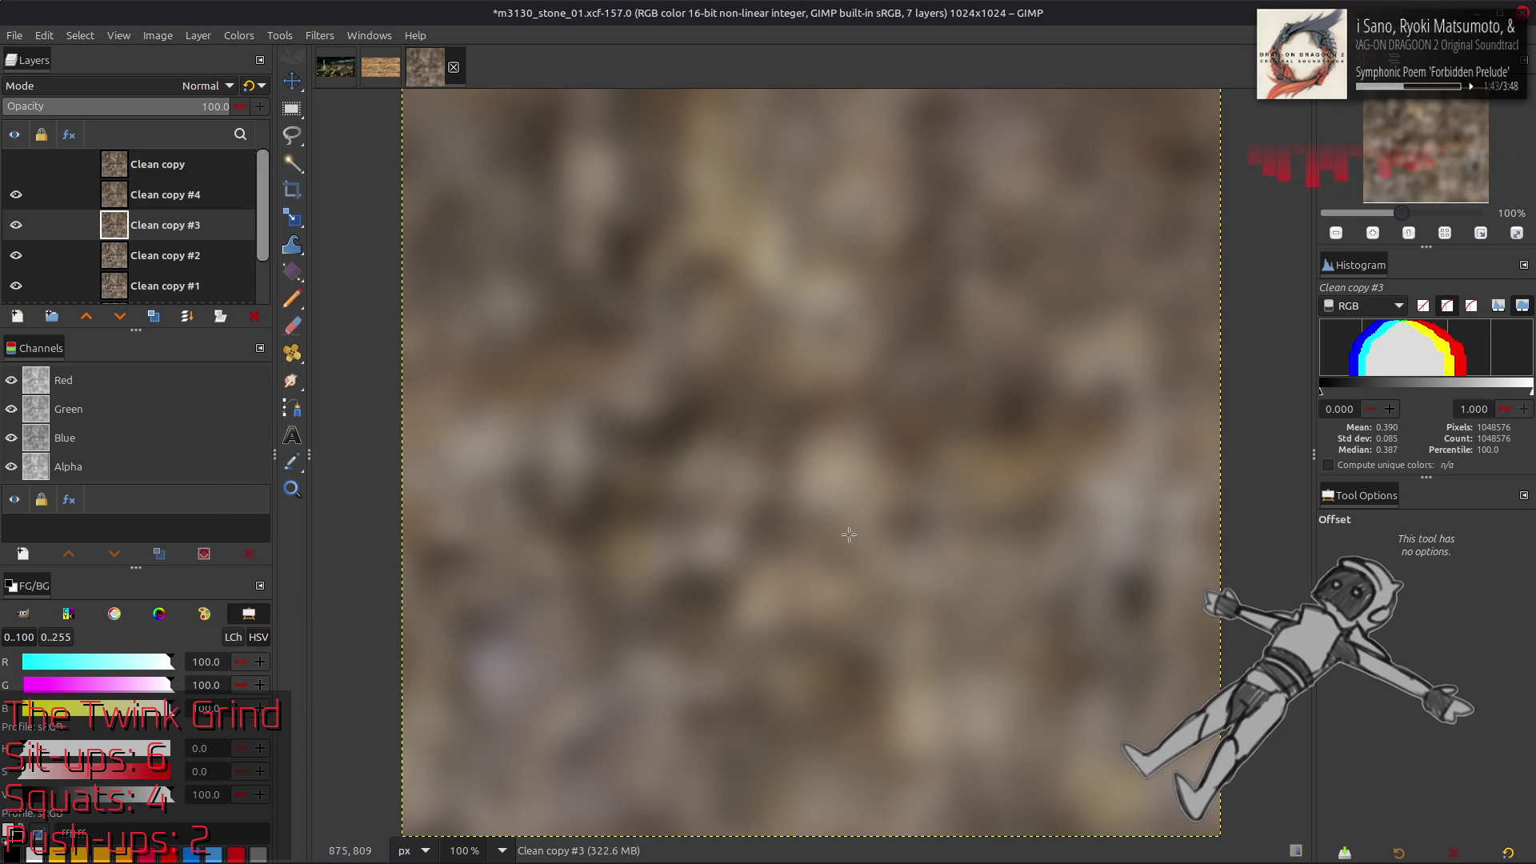
left_click(192, 257)
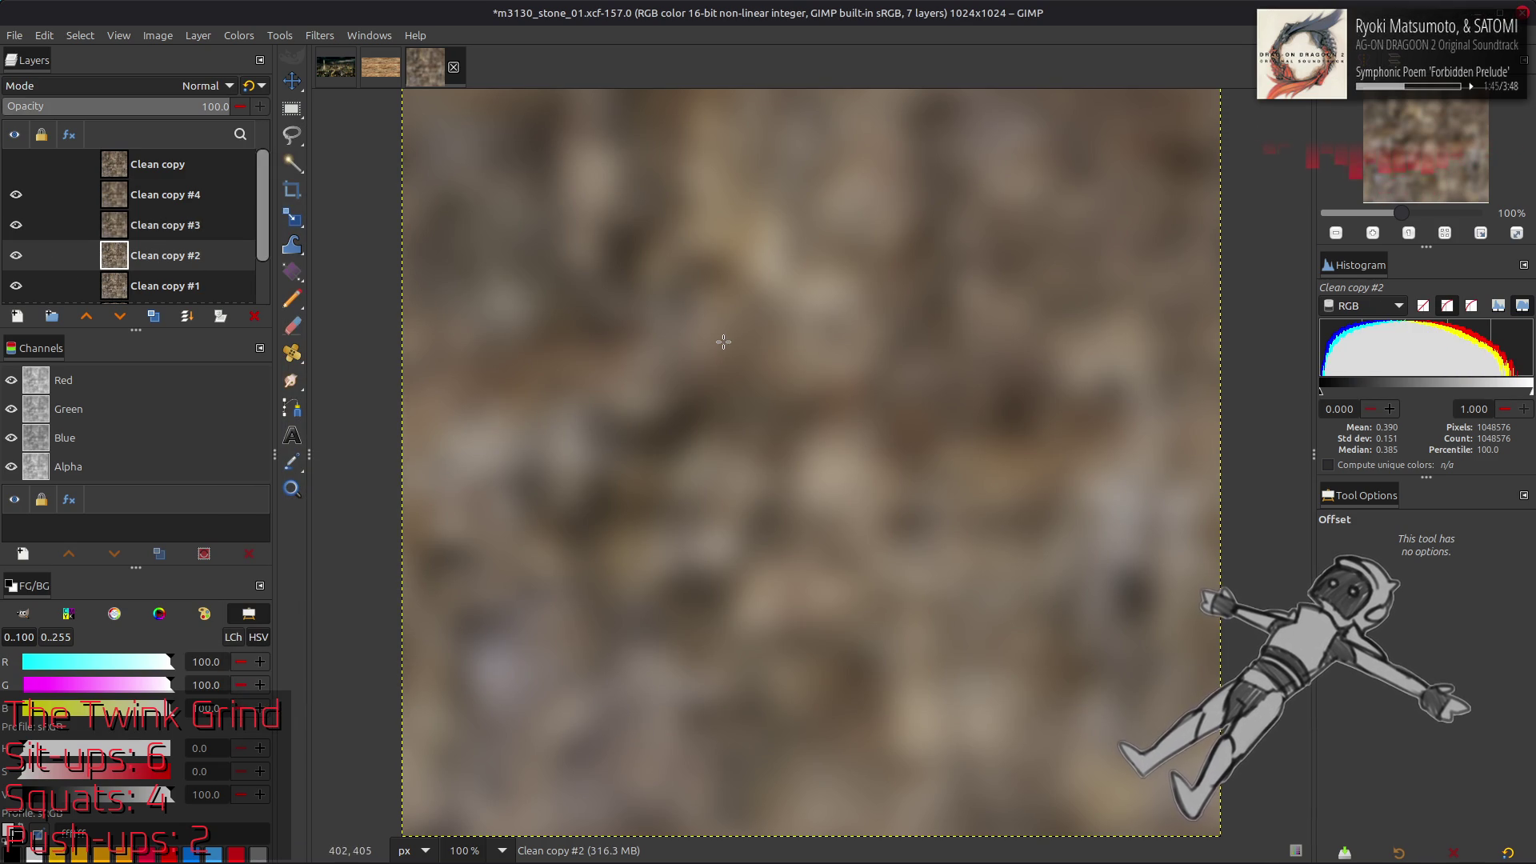
key("ctrl+shift+f")
double_click(1177, 212)
type("10")
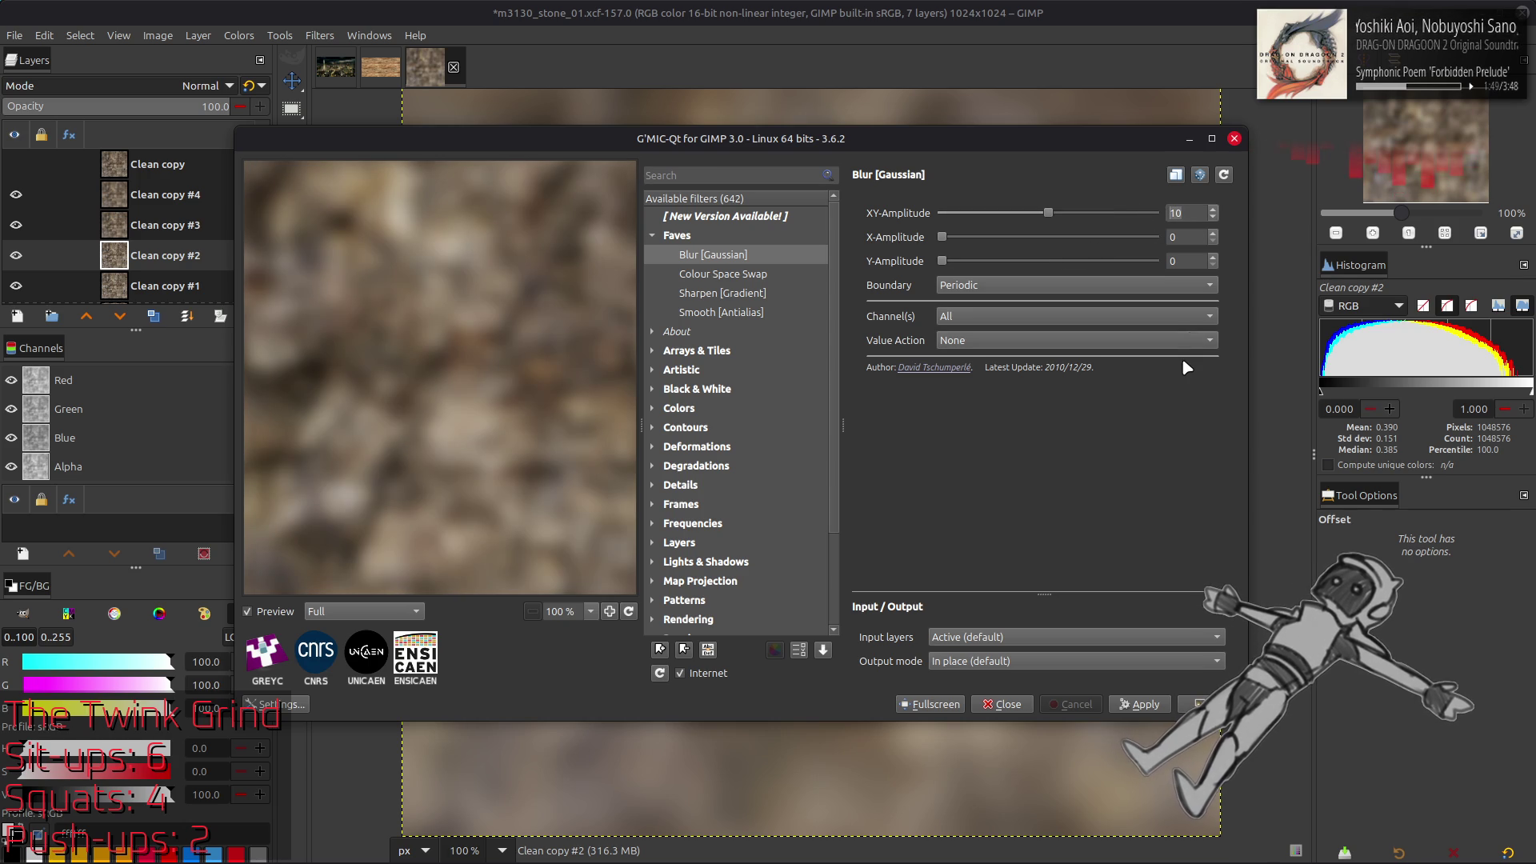
left_click(1198, 703)
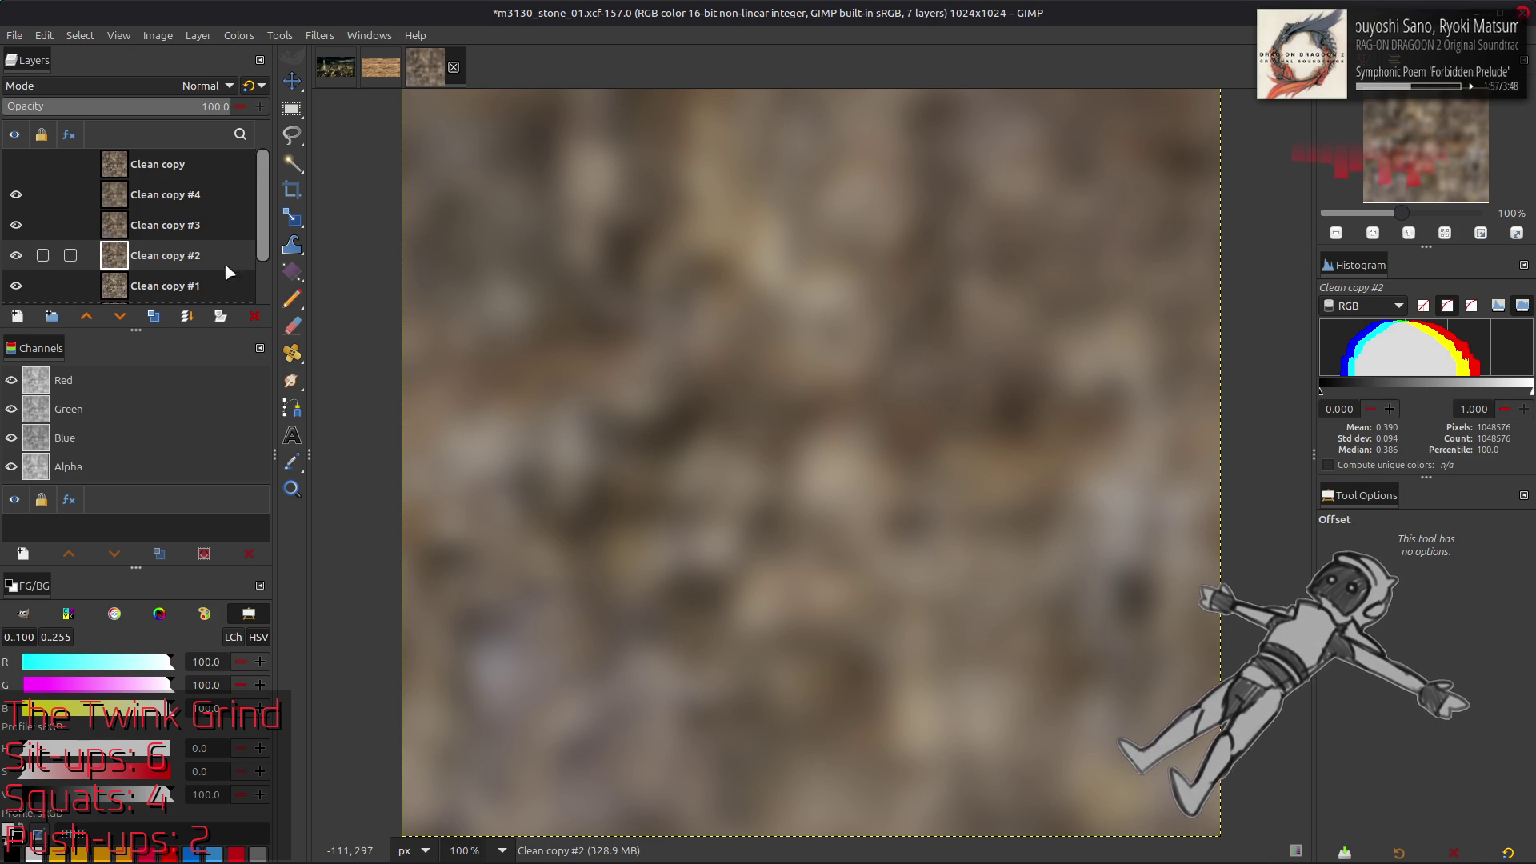
Blur Clean copy #1 at amplitude 5, then select Clean copy #4
scroll(160, 256, "down", 1)
left_click(159, 256)
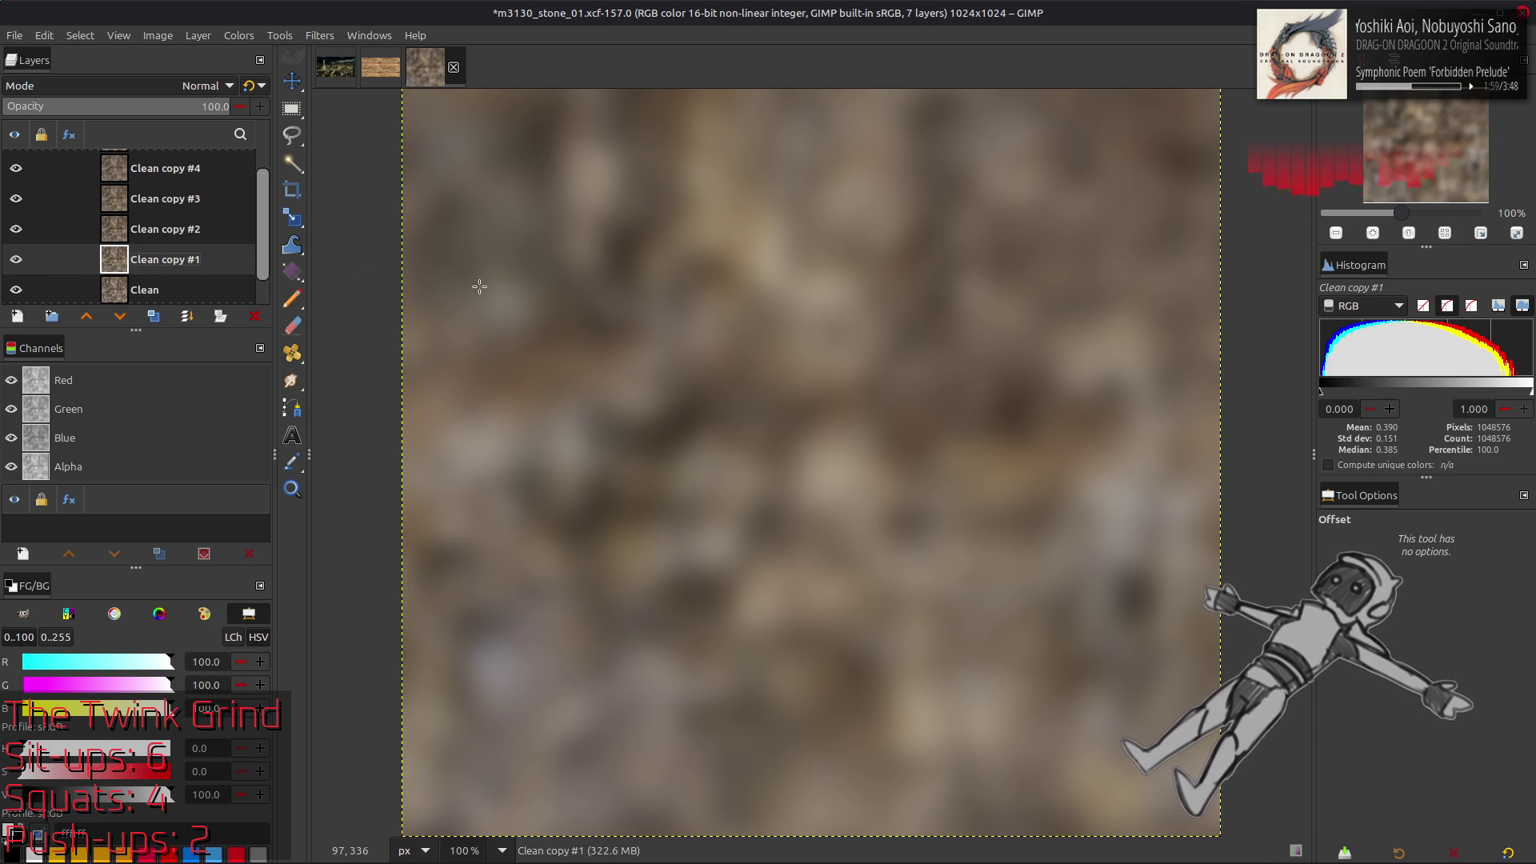
key("ctrl+shift+f")
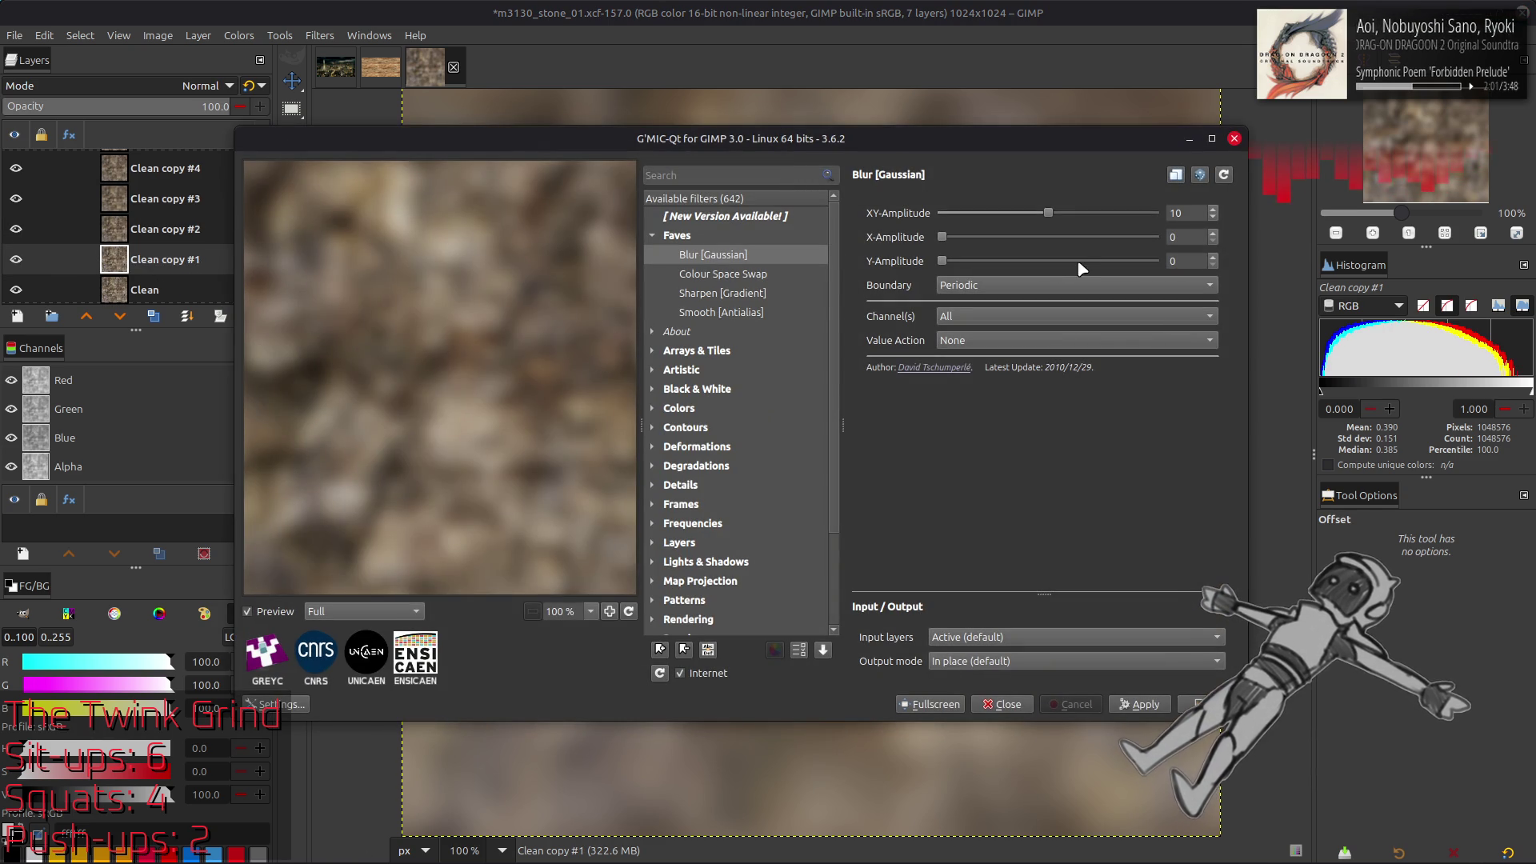
double_click(1182, 214)
type("5")
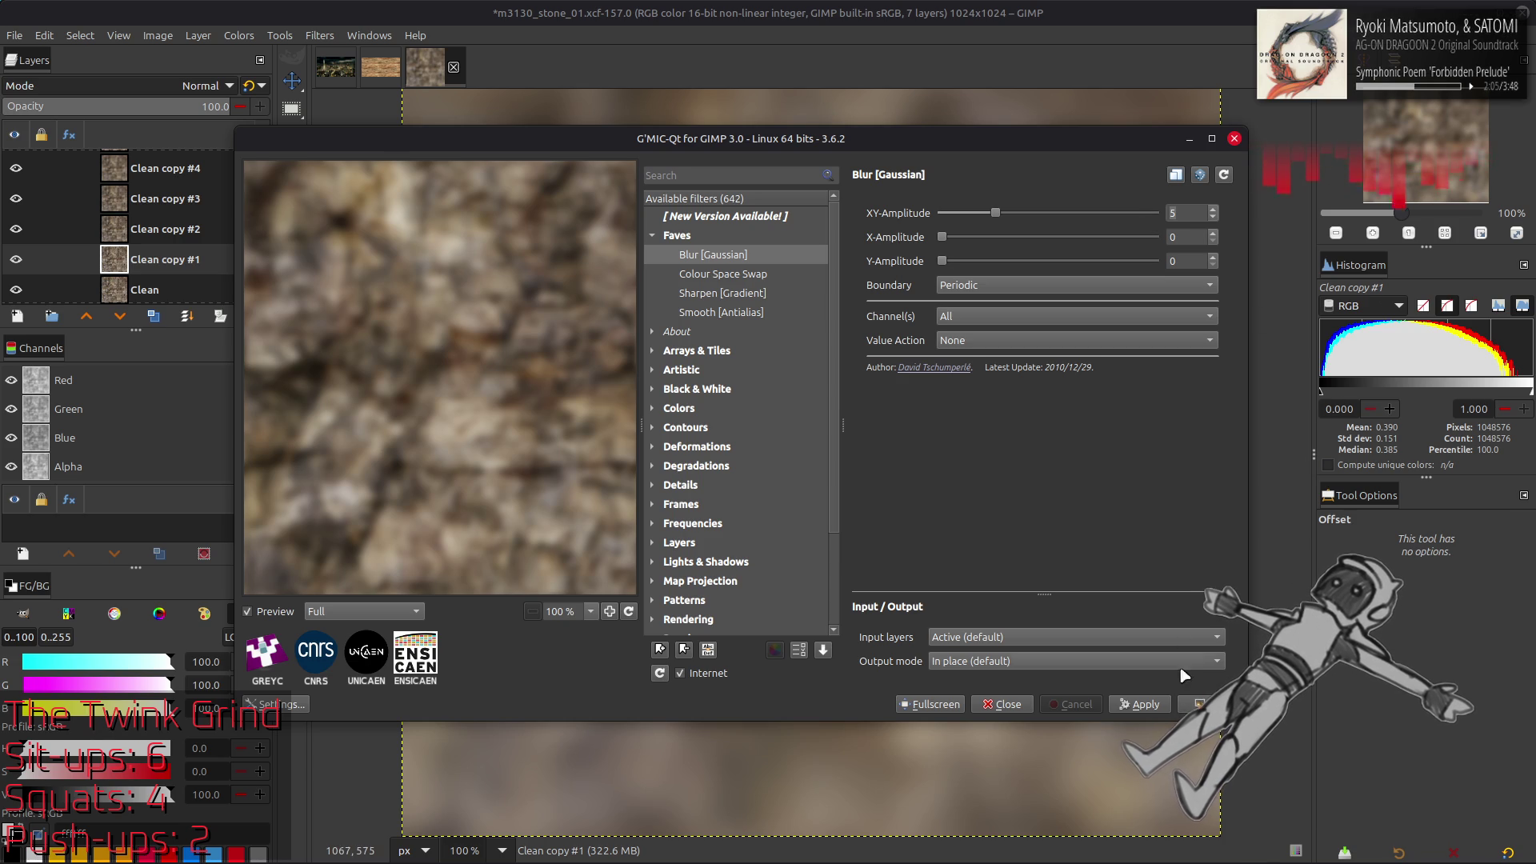
left_click(1196, 703)
left_click(156, 170)
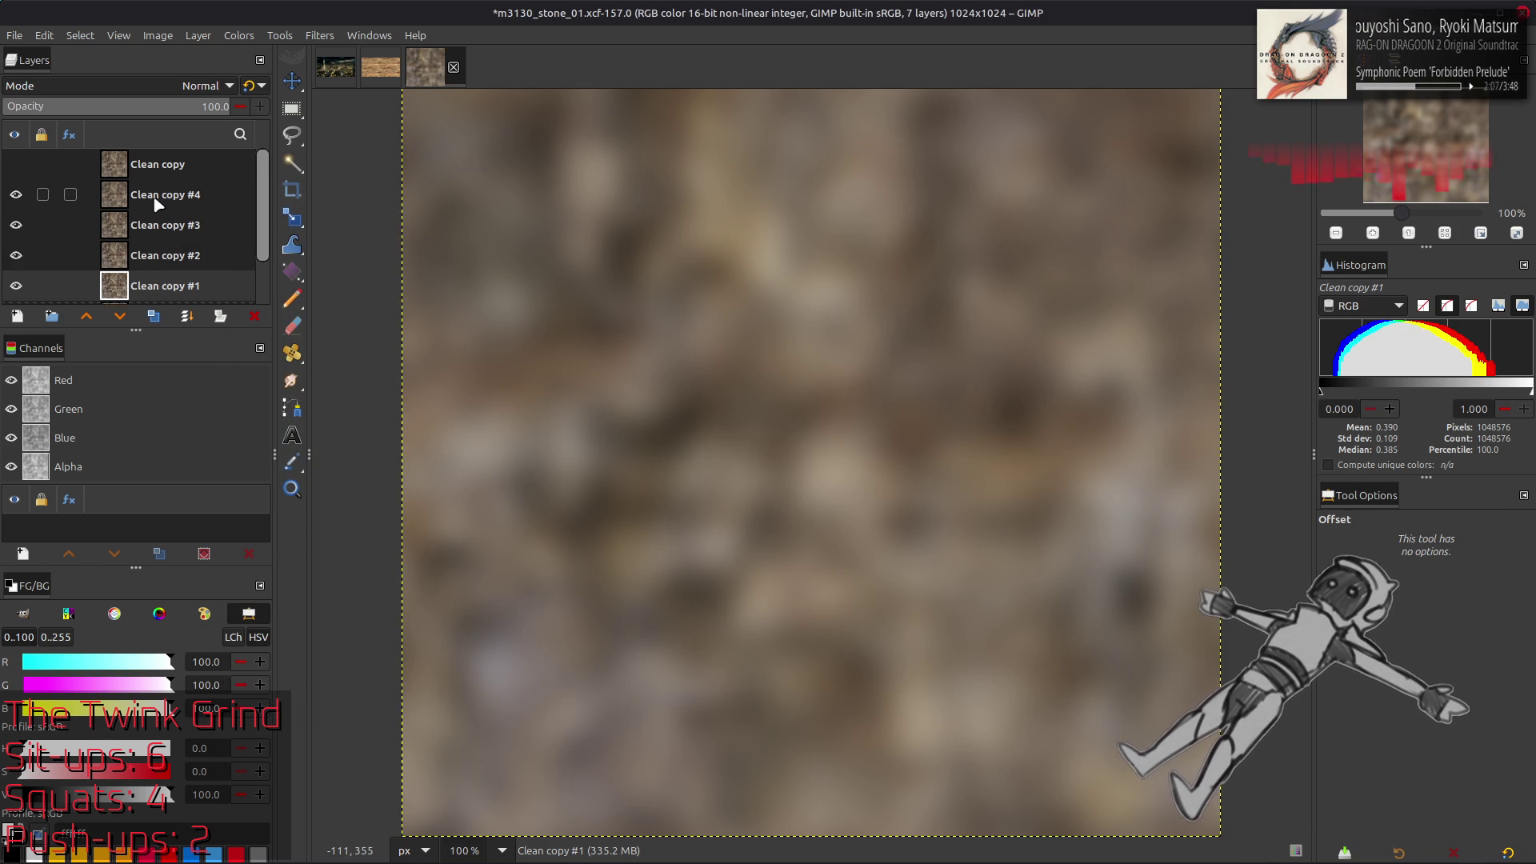
scroll(160, 172, "up", 1)
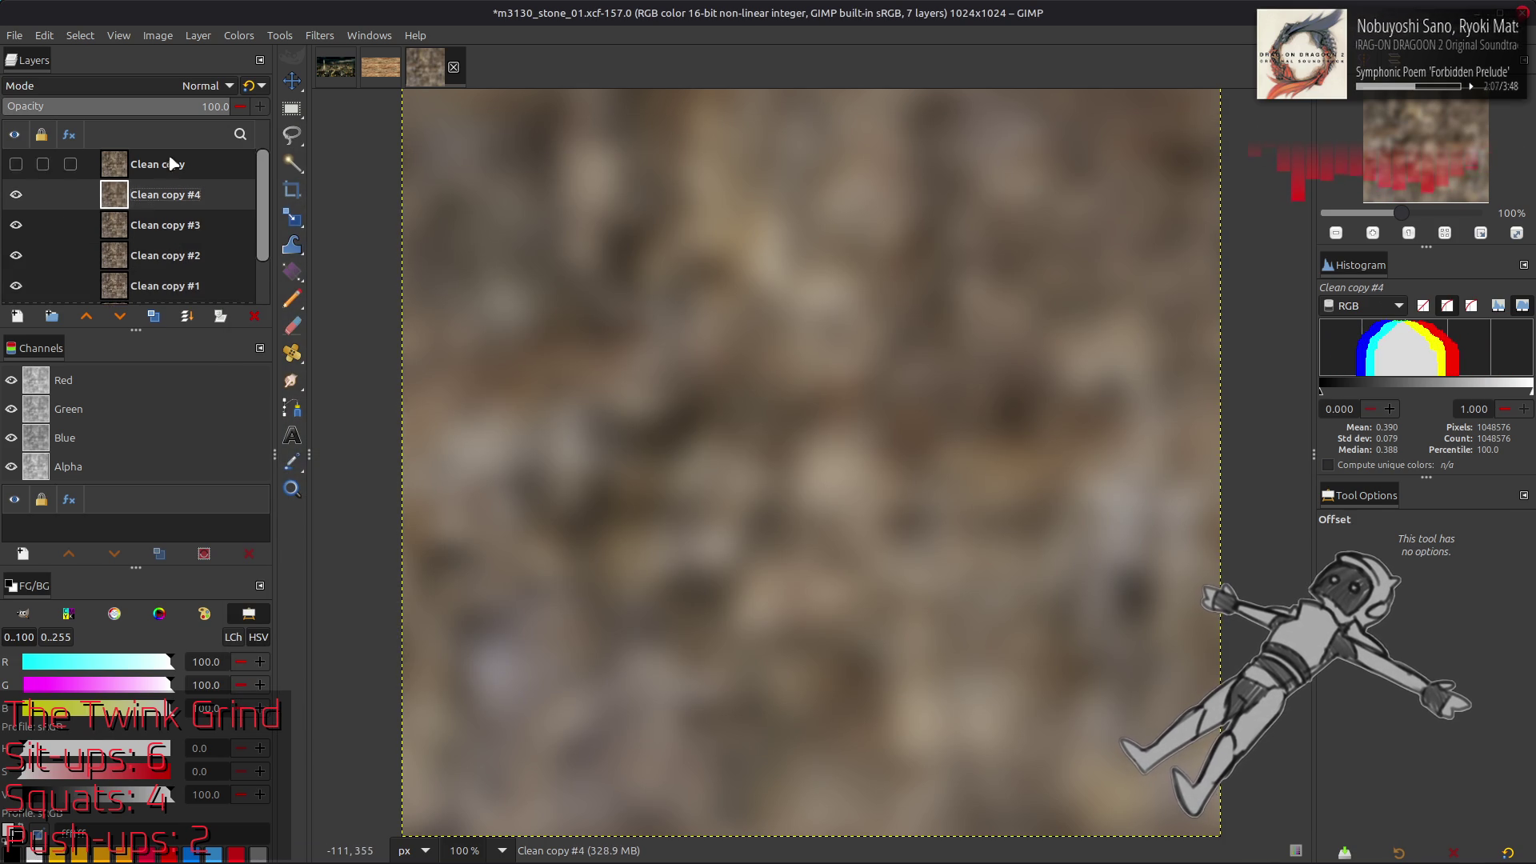
Delete the Clean copy #4, #3 and #2 layers
left_click(250, 85)
key("Delete")
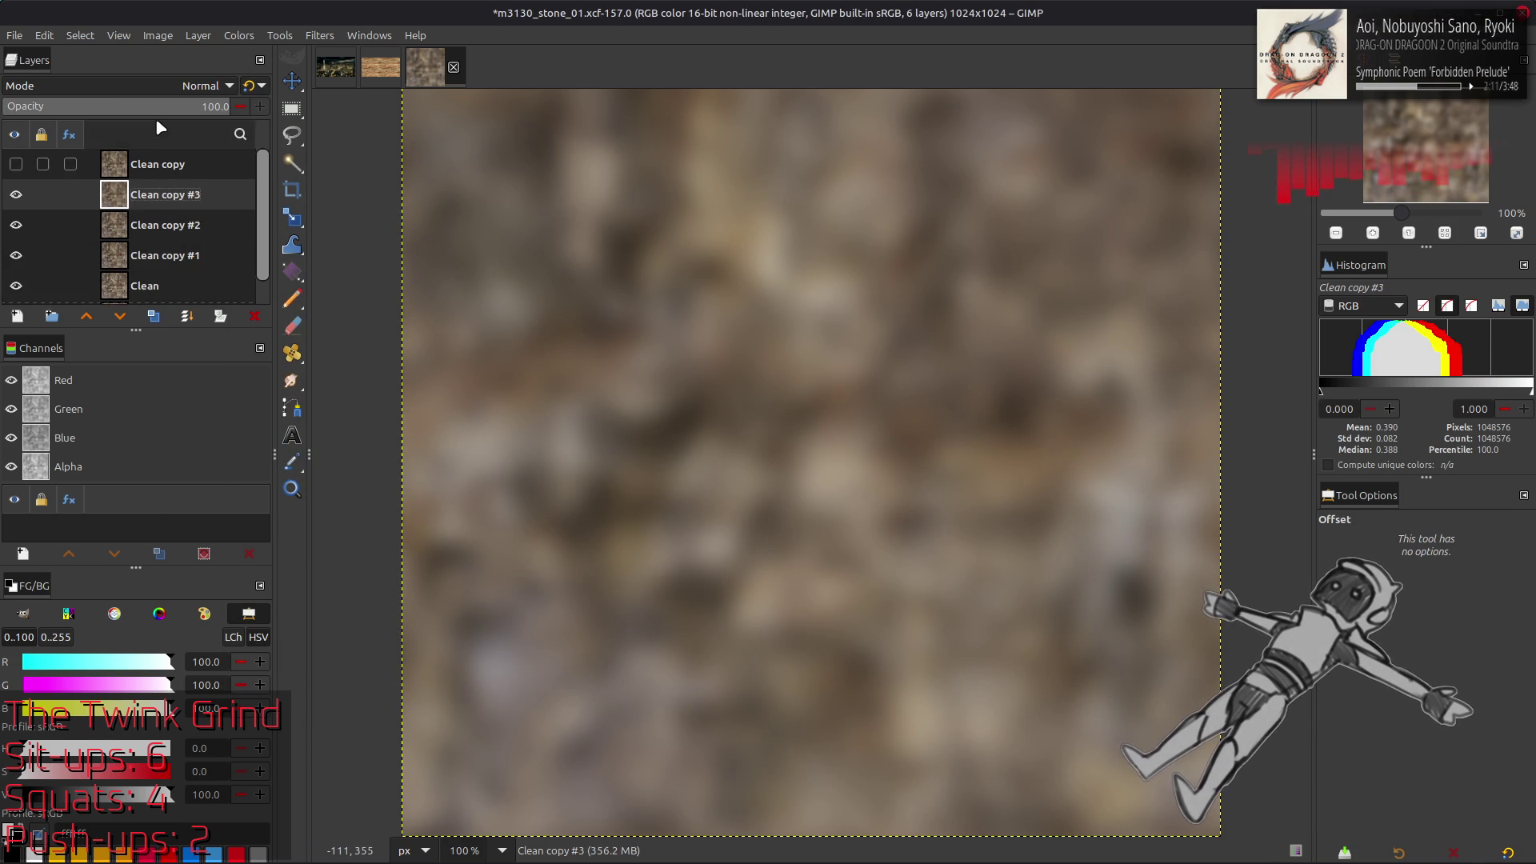
left_click(255, 88)
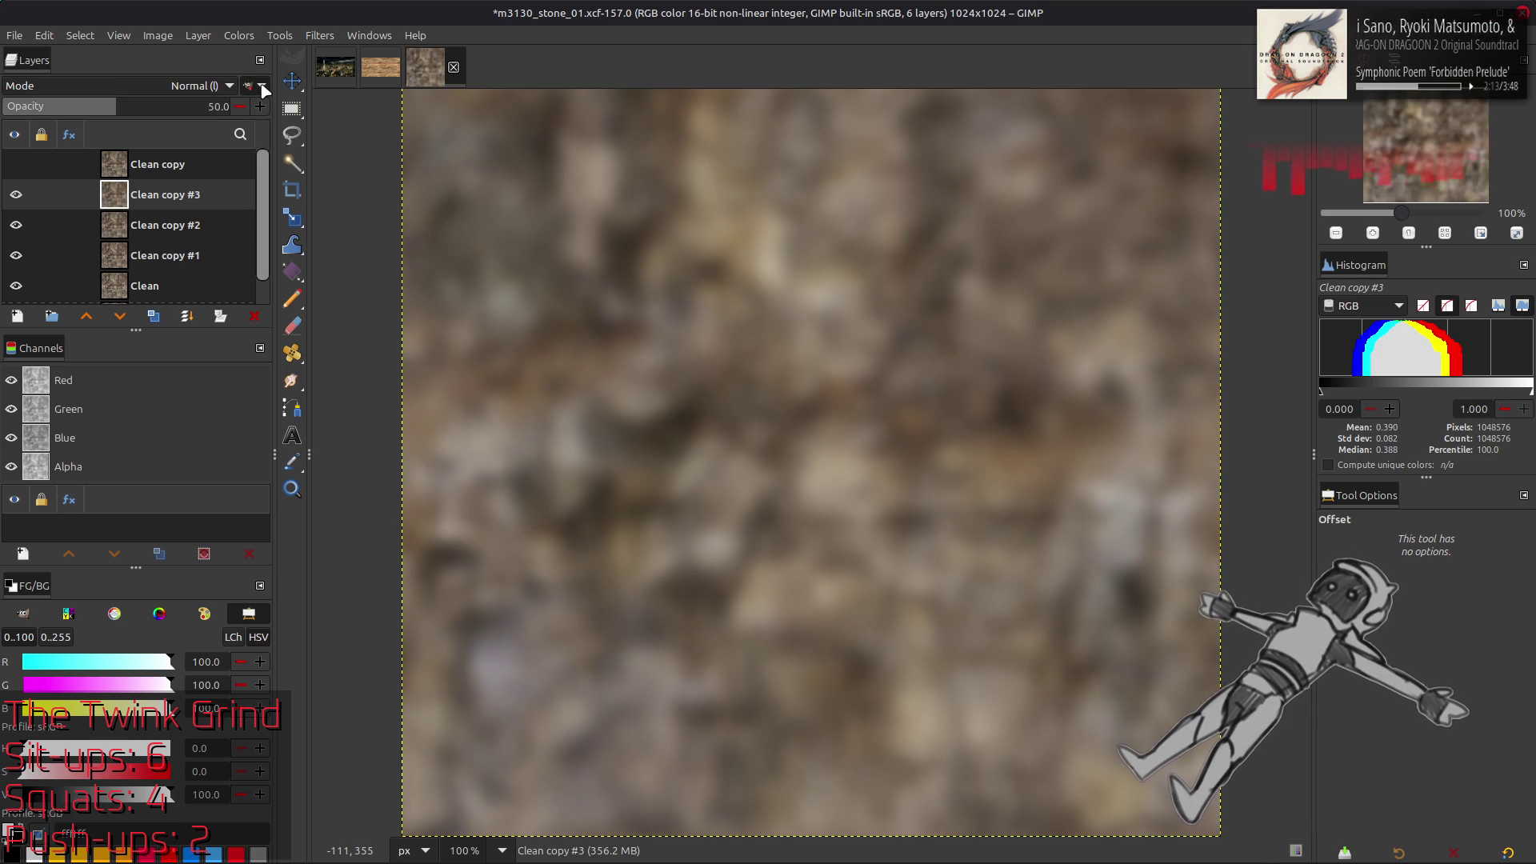
key("Delete")
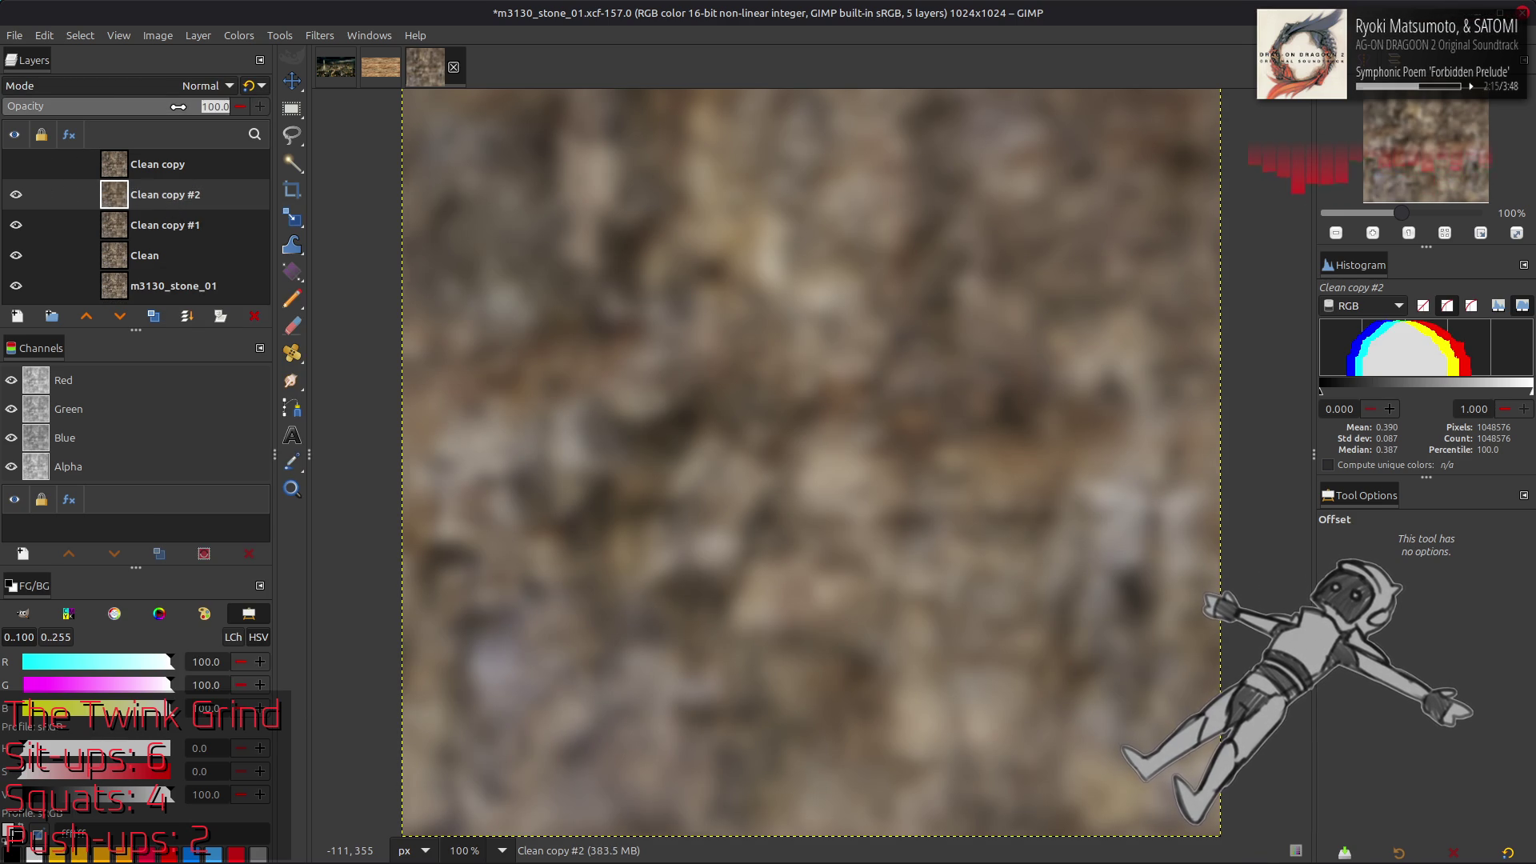
key("Delete")
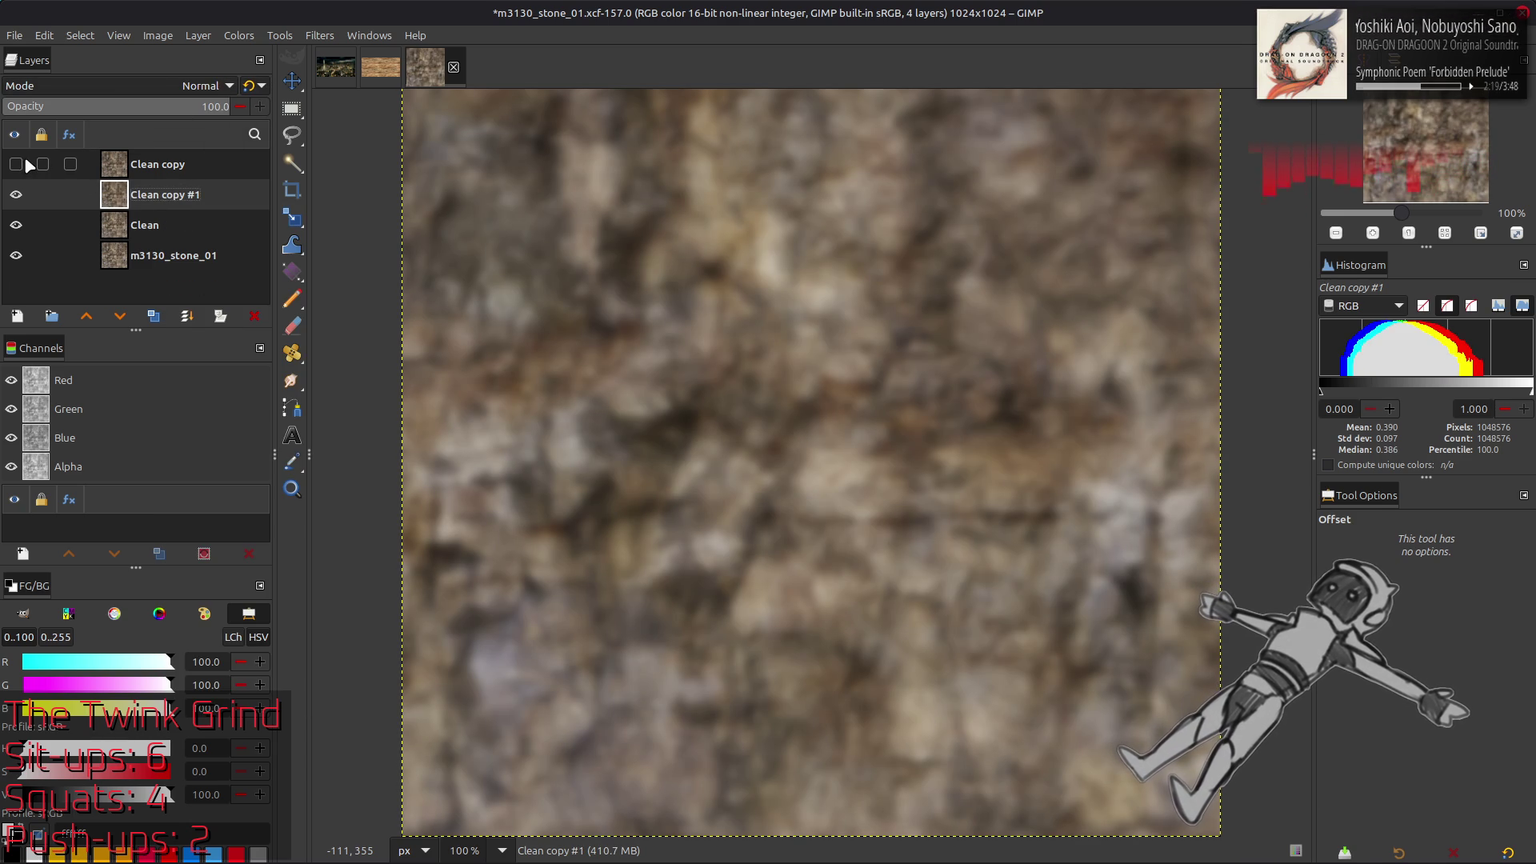
Set Clean copy to Grain extract, merge it down, and set the result to Grain merge
left_click(55, 167)
left_click(167, 86)
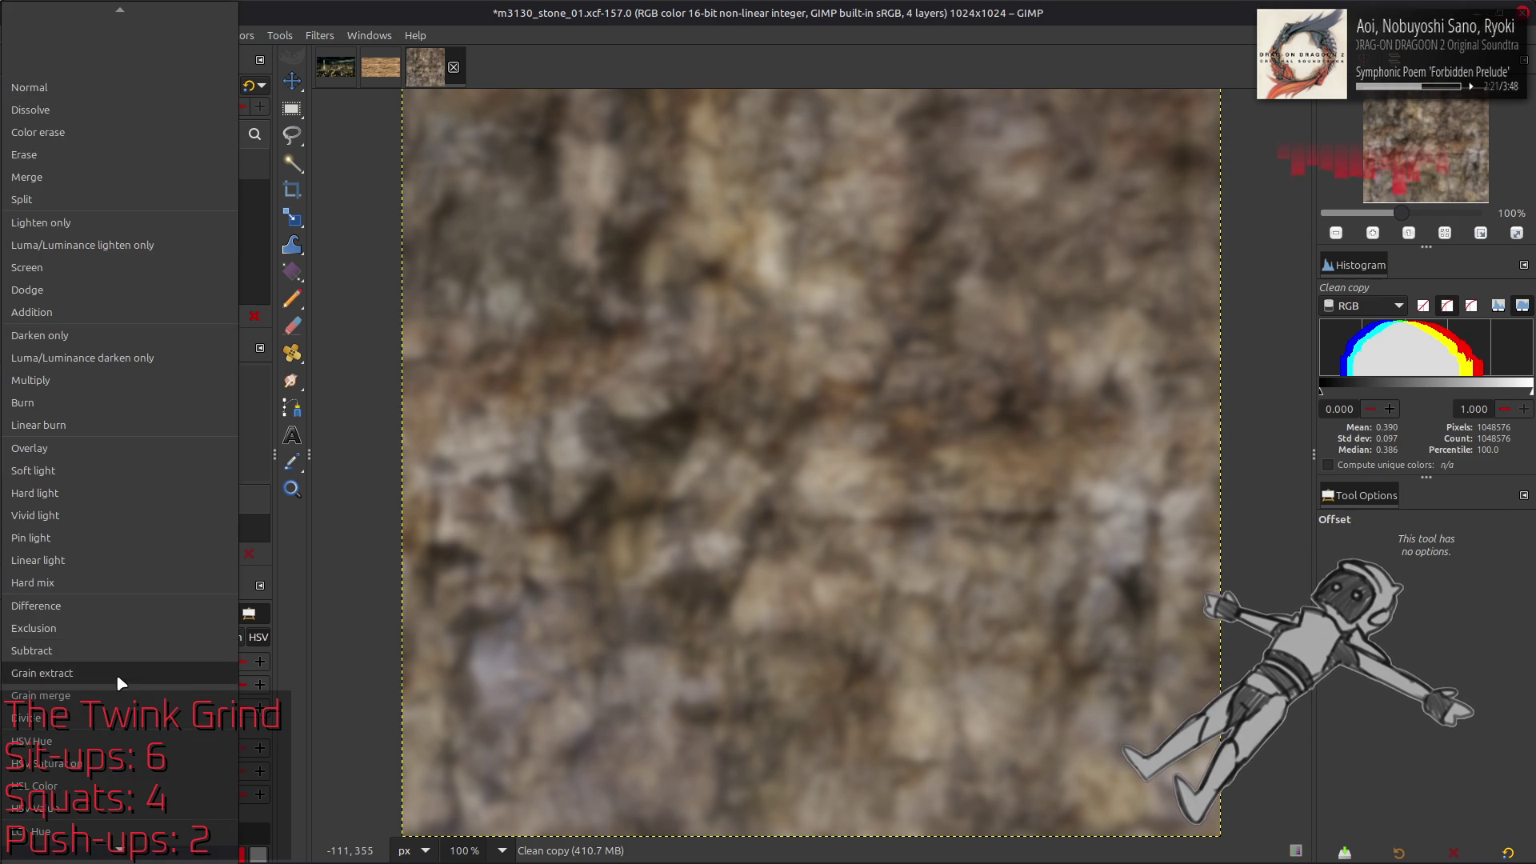
left_click(116, 674)
key("Delete")
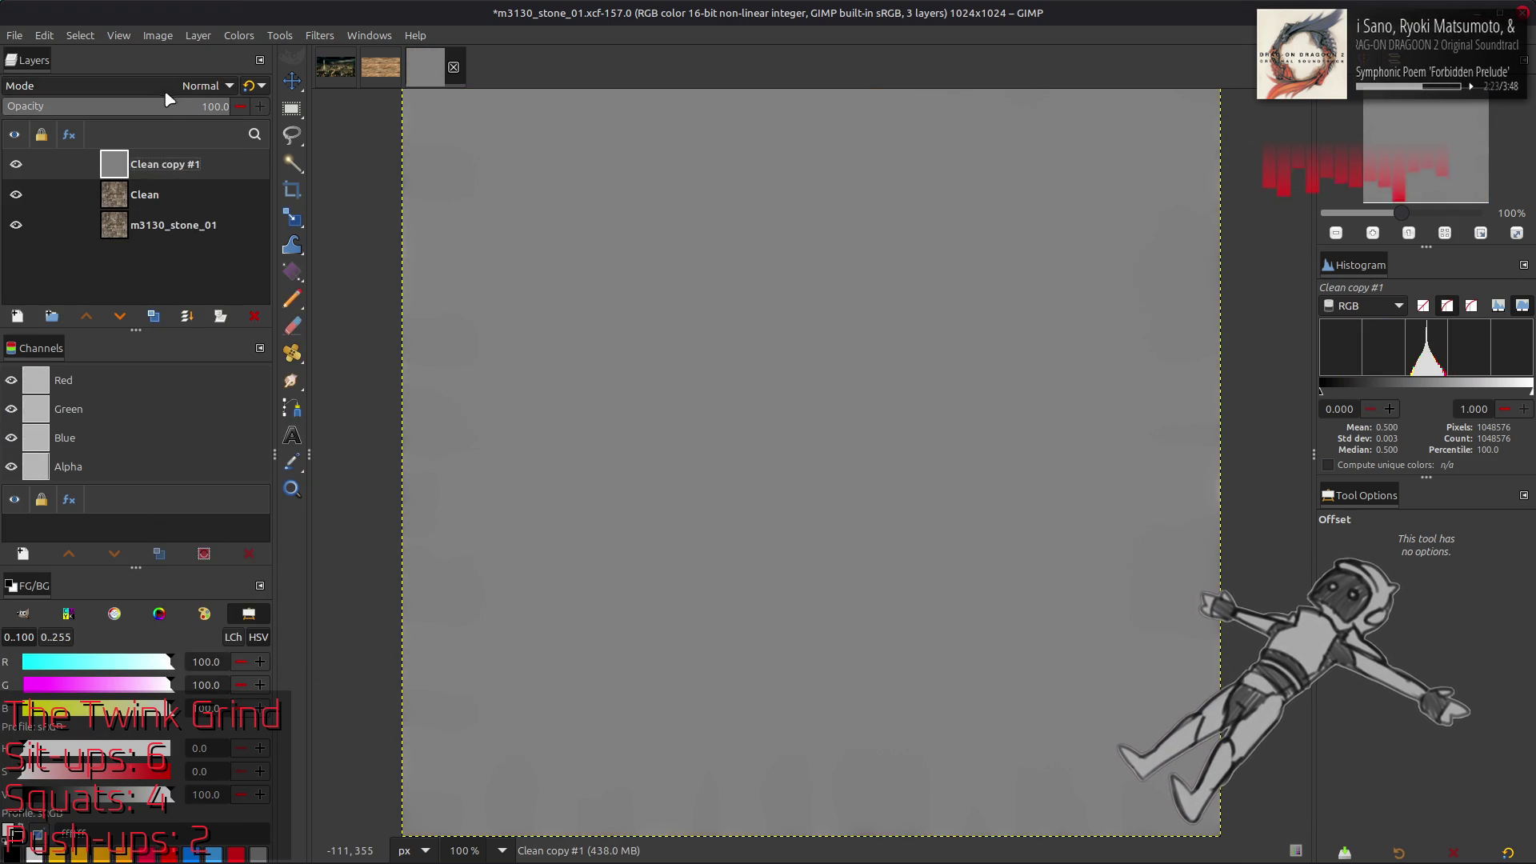
left_click(164, 86)
left_click(100, 695)
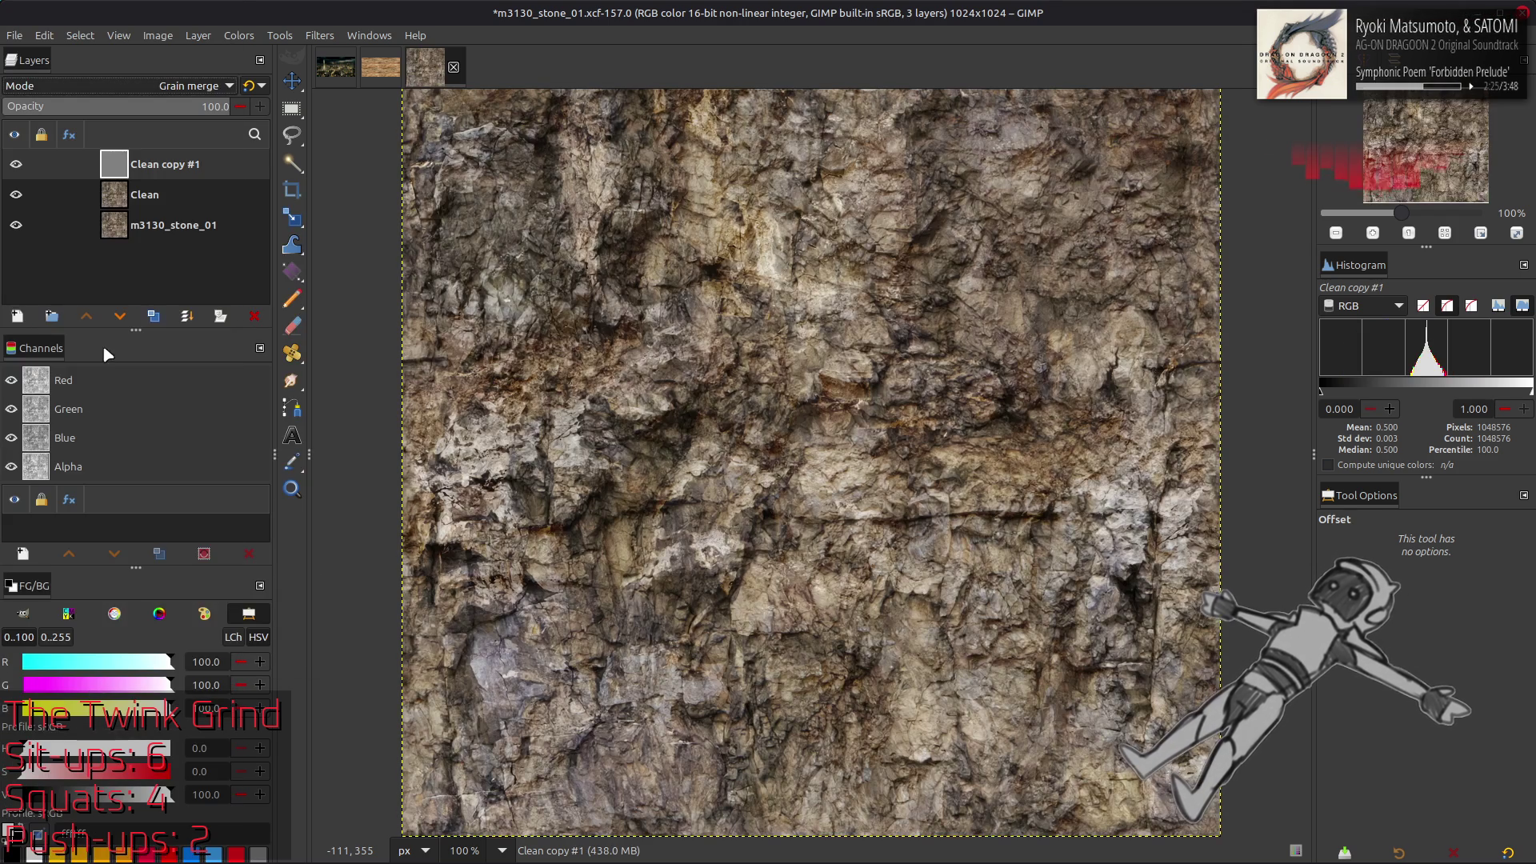
Duplicate the Clean layer and merge the grain-merge detail layer down onto the duplicate
left_click(146, 207)
left_click(154, 316)
left_click(147, 153)
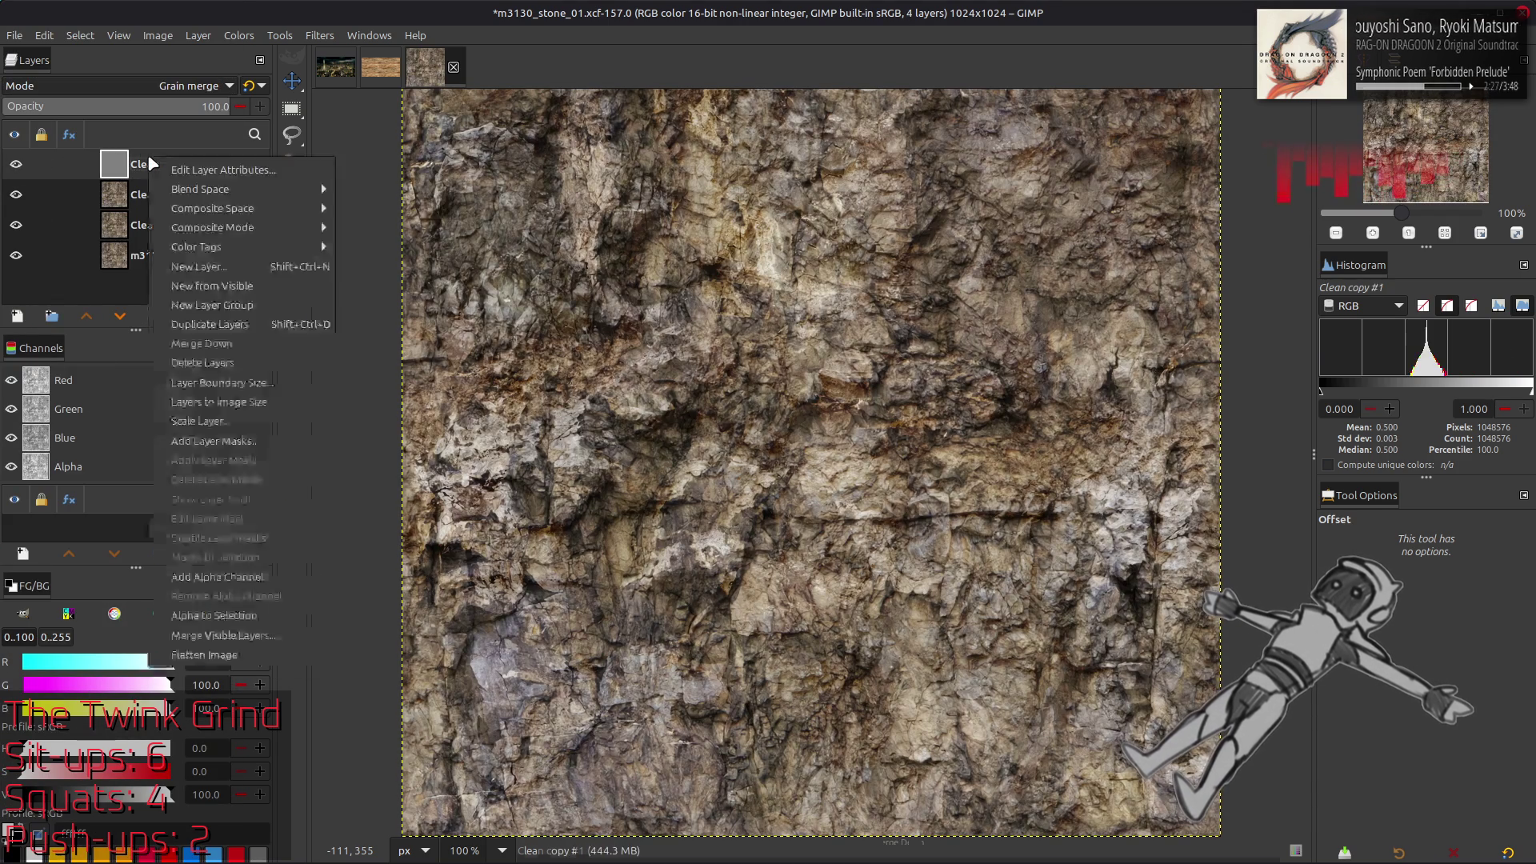
key("Delete")
left_click(198, 35)
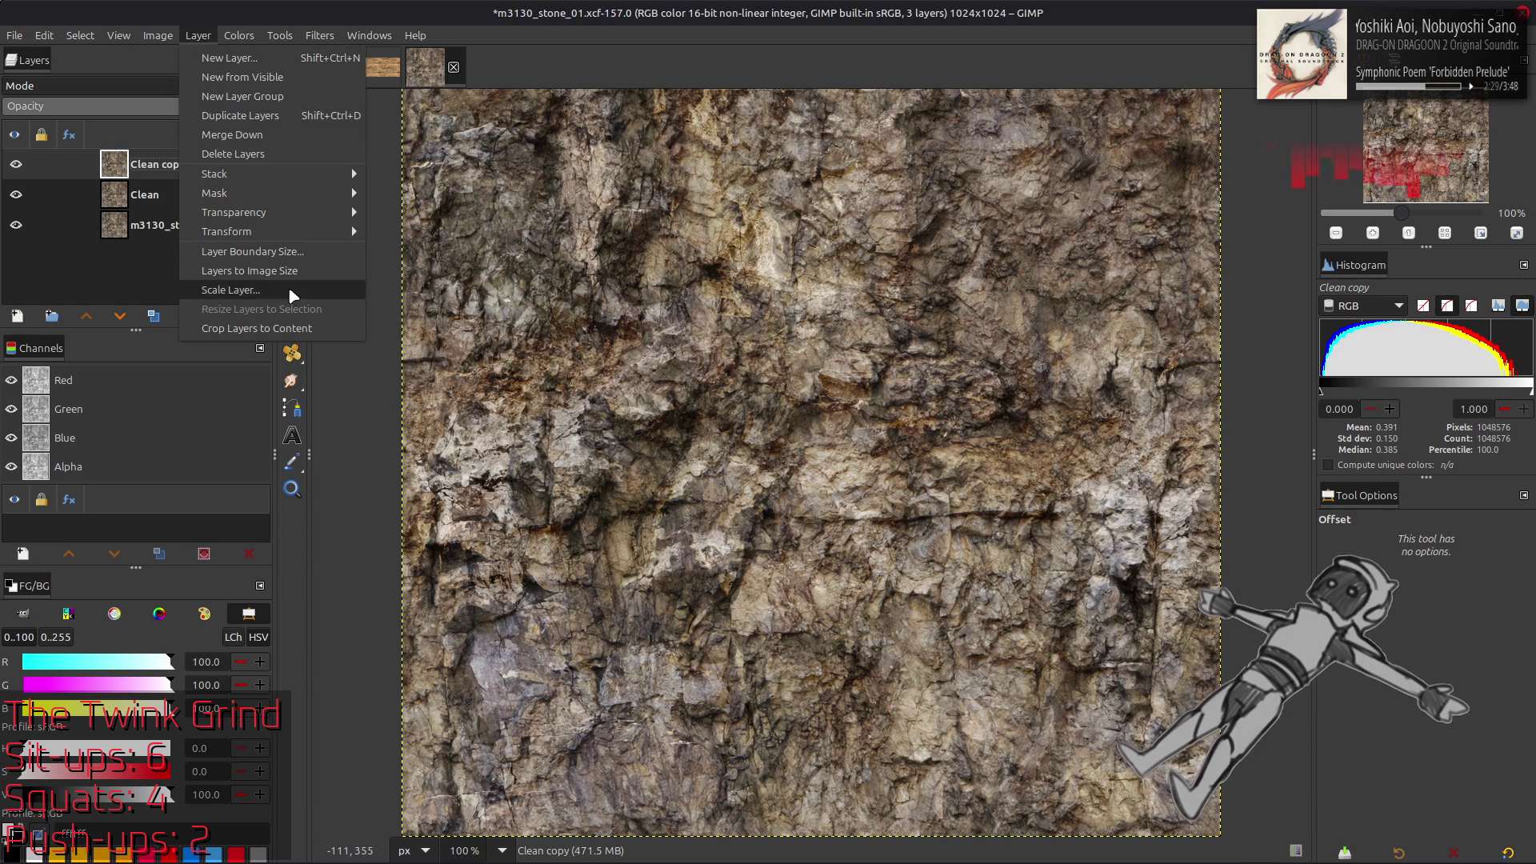
Offset the layer by half its width and height with wrap-around, then nudge it about 120 px up-left
mouse_move(296, 230)
left_click(400, 350)
left_click(321, 336)
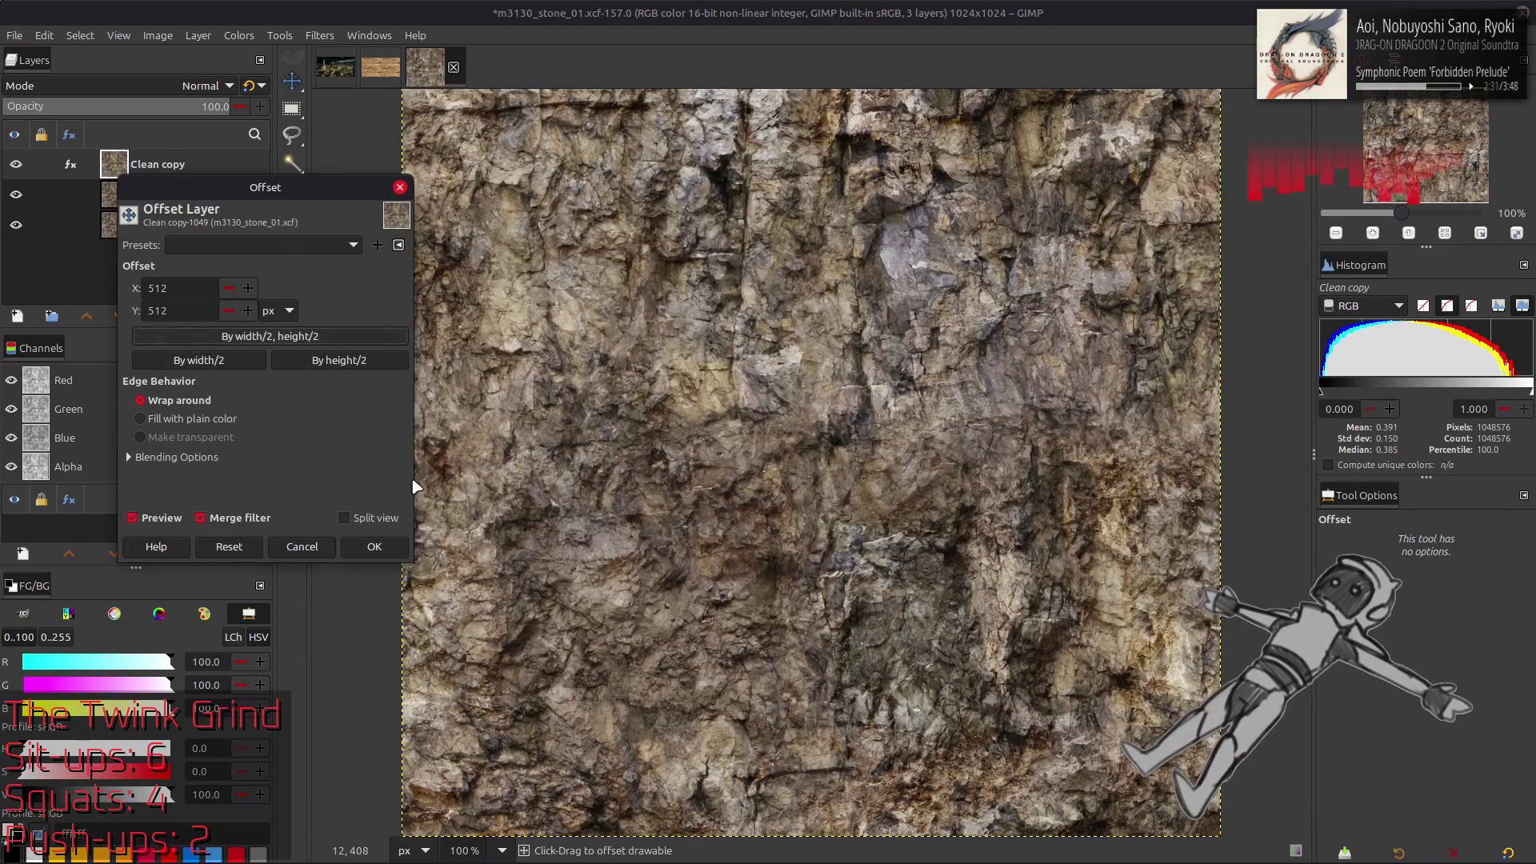
left_click(374, 546)
key("2")
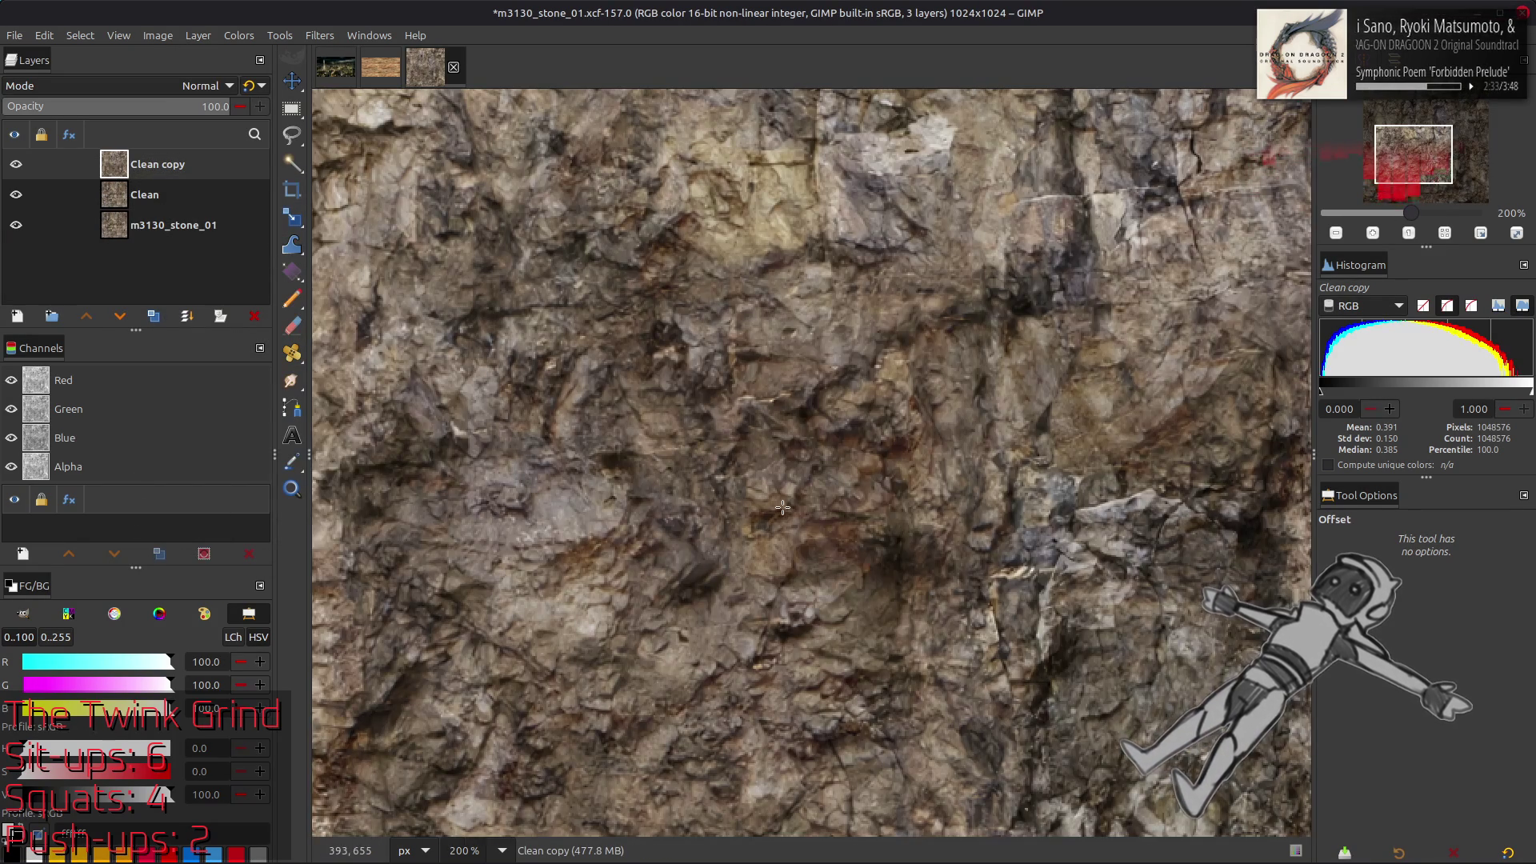
left_click_drag(783, 506, 678, 408)
Toggle Clean copy's visibility repeatedly to compare the horizontal and vertical seams against Clean
left_click(209, 202)
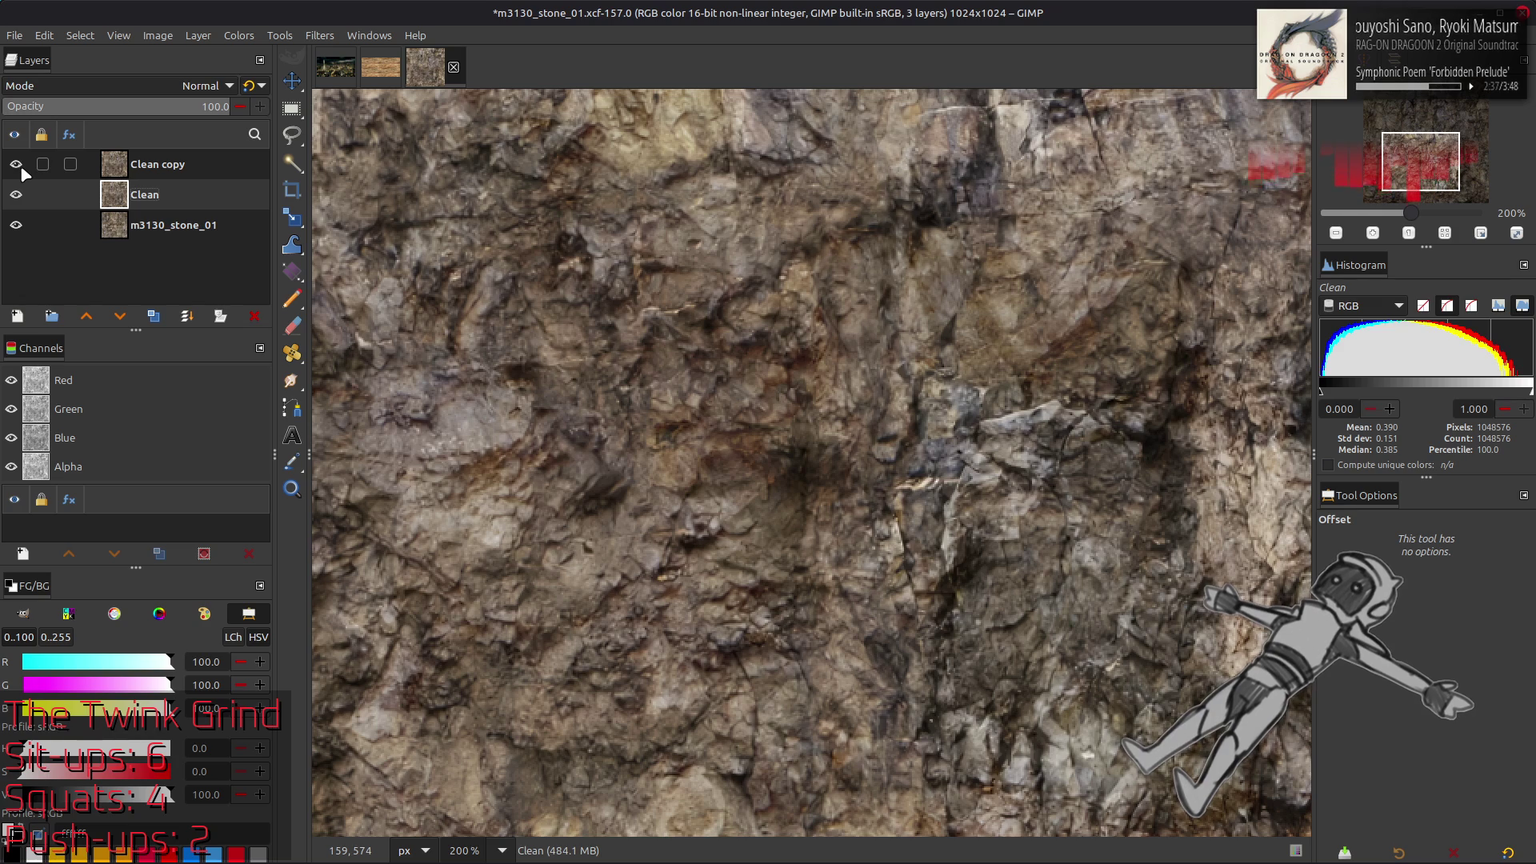
scroll(668, 305, "up", 5)
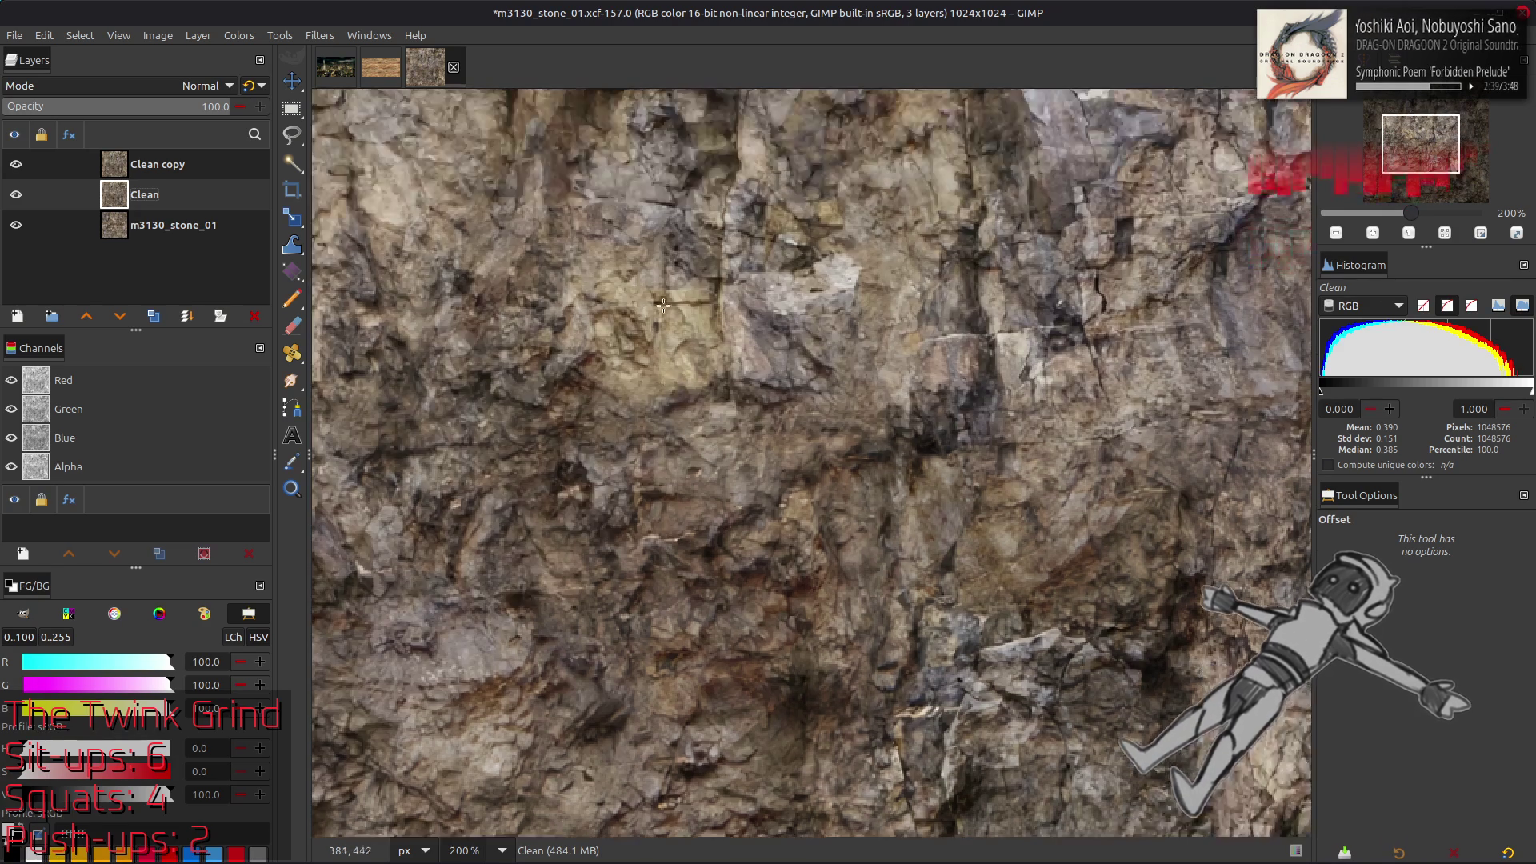
left_click(17, 165)
left_click(17, 164)
left_click(17, 164)
left_click(17, 164)
left_click(17, 164)
left_click(17, 164)
left_click(17, 164)
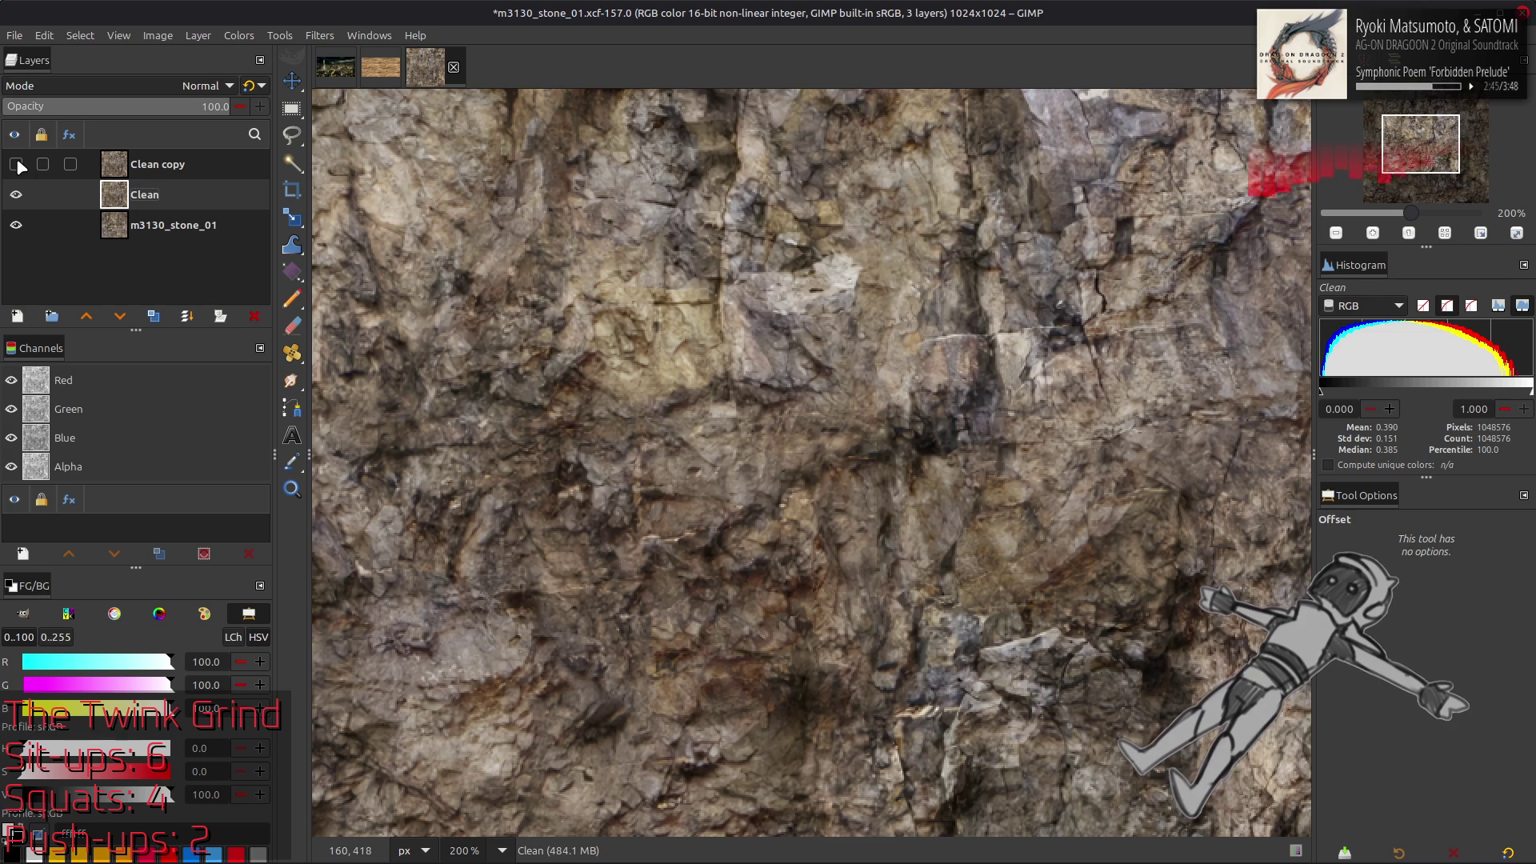
left_click(17, 164)
left_click(17, 164)
left_click(16, 164)
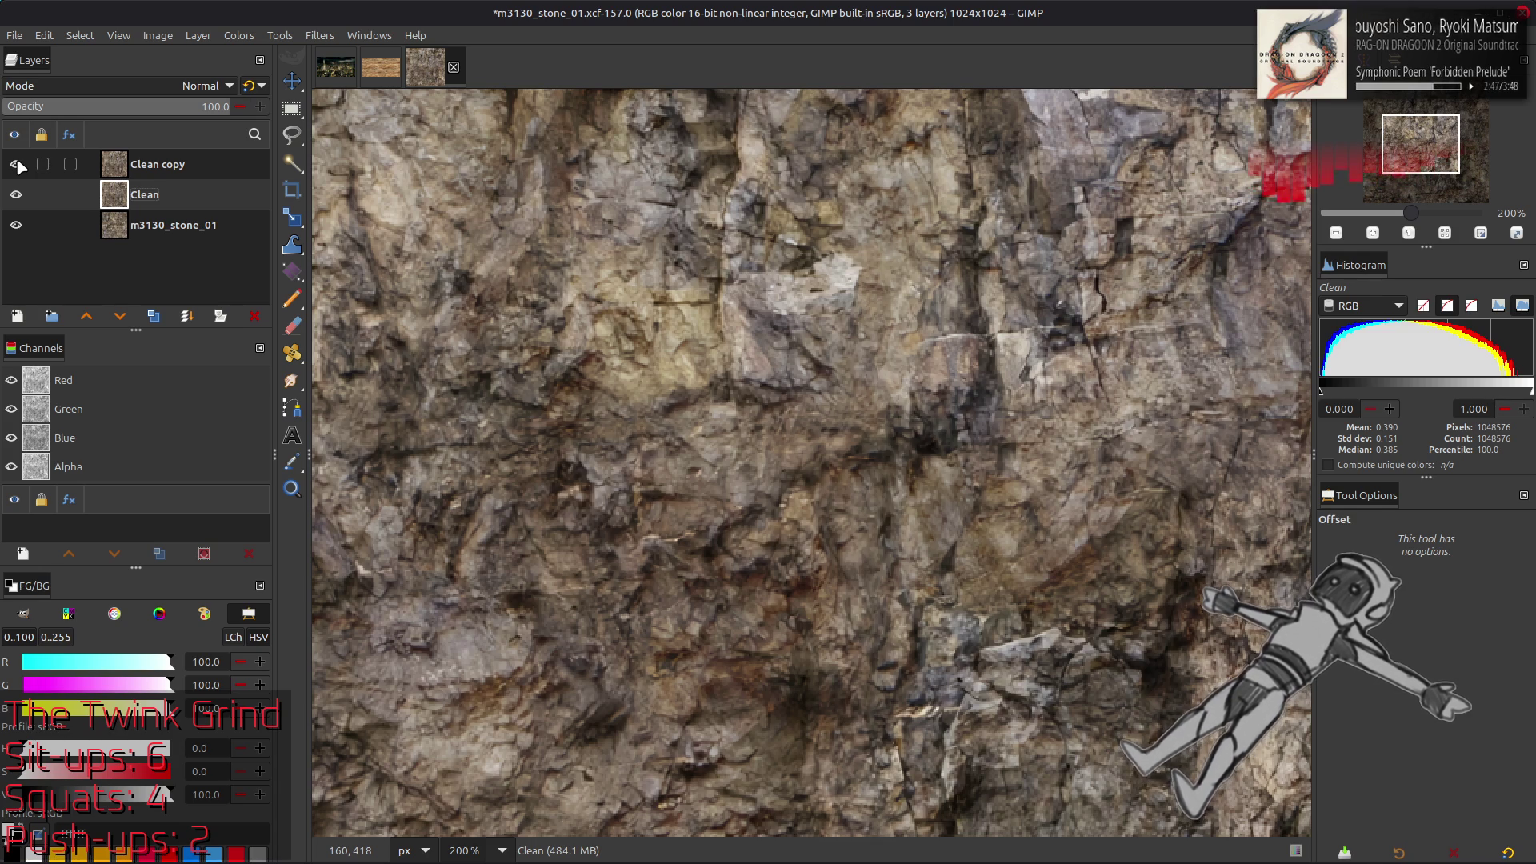
left_click(17, 164)
left_click(17, 164)
left_click(17, 164)
left_click(16, 164)
scroll(813, 464, "up", 5)
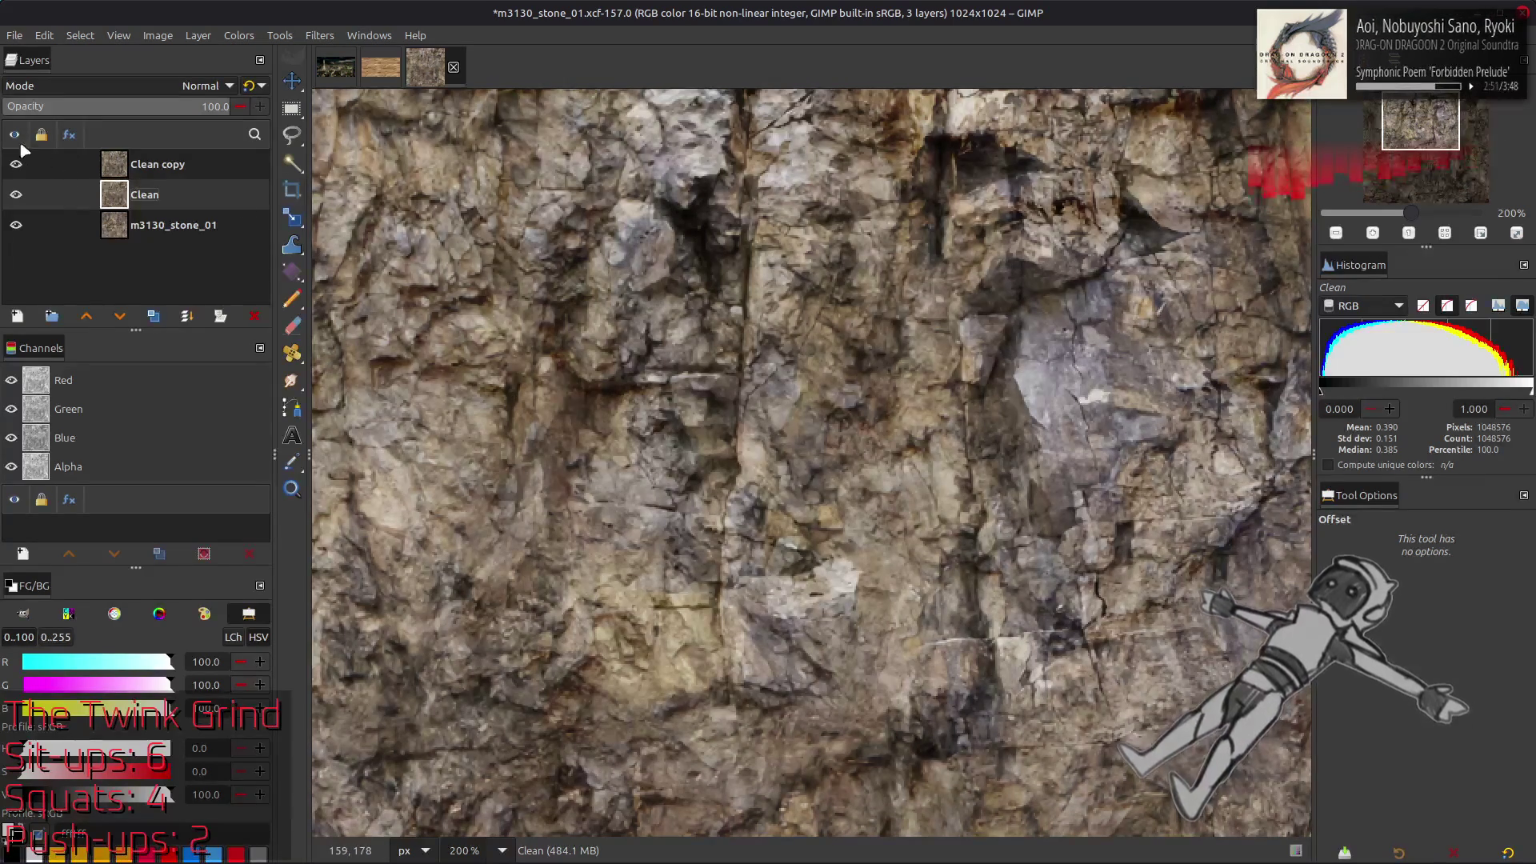
left_click(20, 164)
left_click(20, 164)
left_click(20, 164)
left_click(20, 165)
left_click(20, 165)
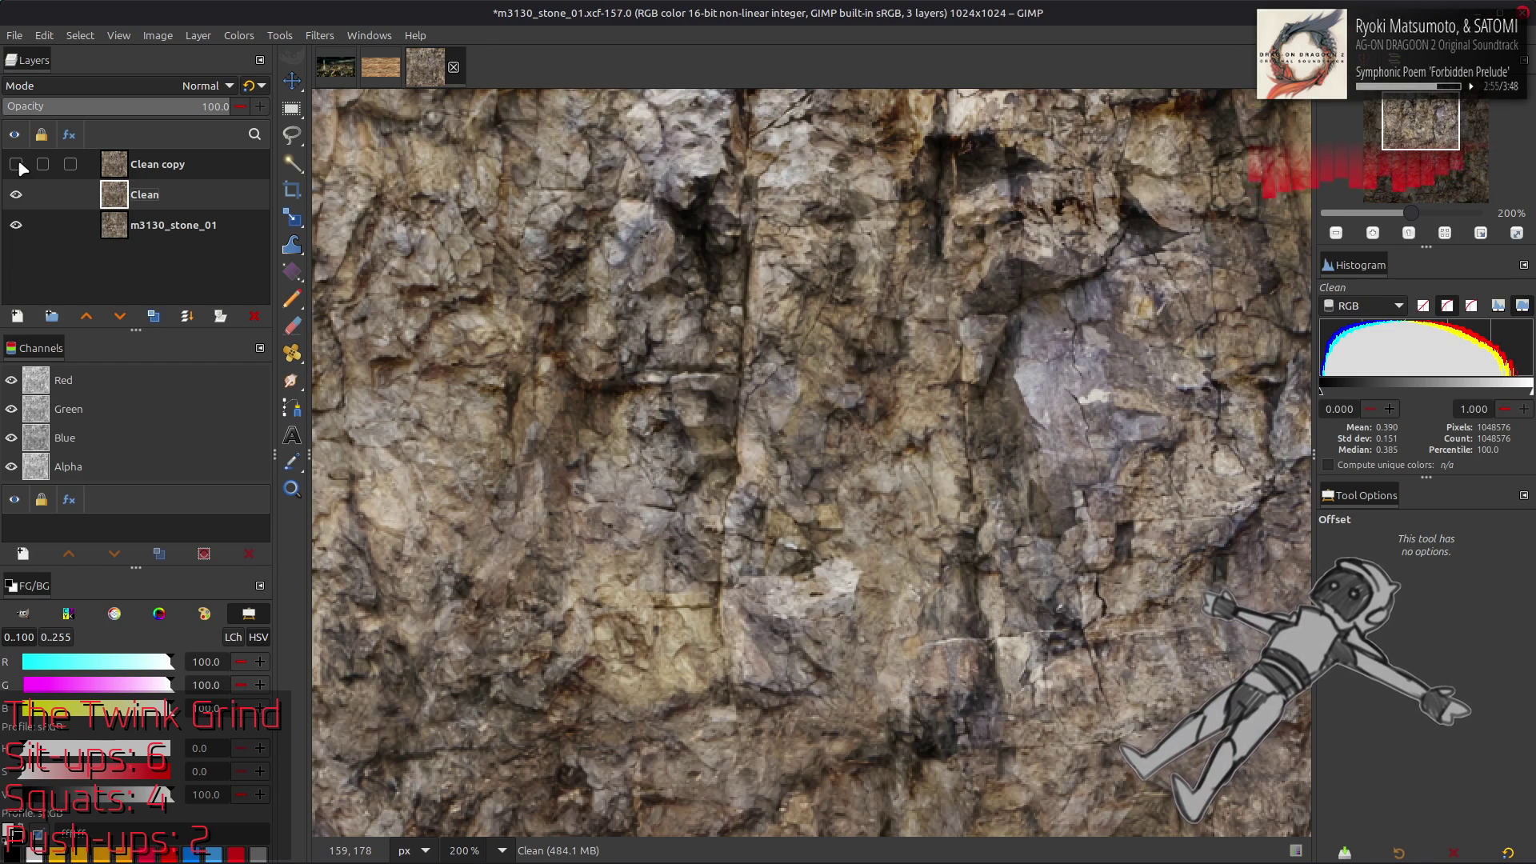
left_click(20, 165)
left_click(20, 164)
left_click(20, 164)
left_click(20, 165)
left_click(20, 165)
left_click(20, 165)
left_click(19, 165)
left_click(20, 166)
left_click(19, 166)
left_click(19, 166)
left_click(20, 165)
left_click(20, 166)
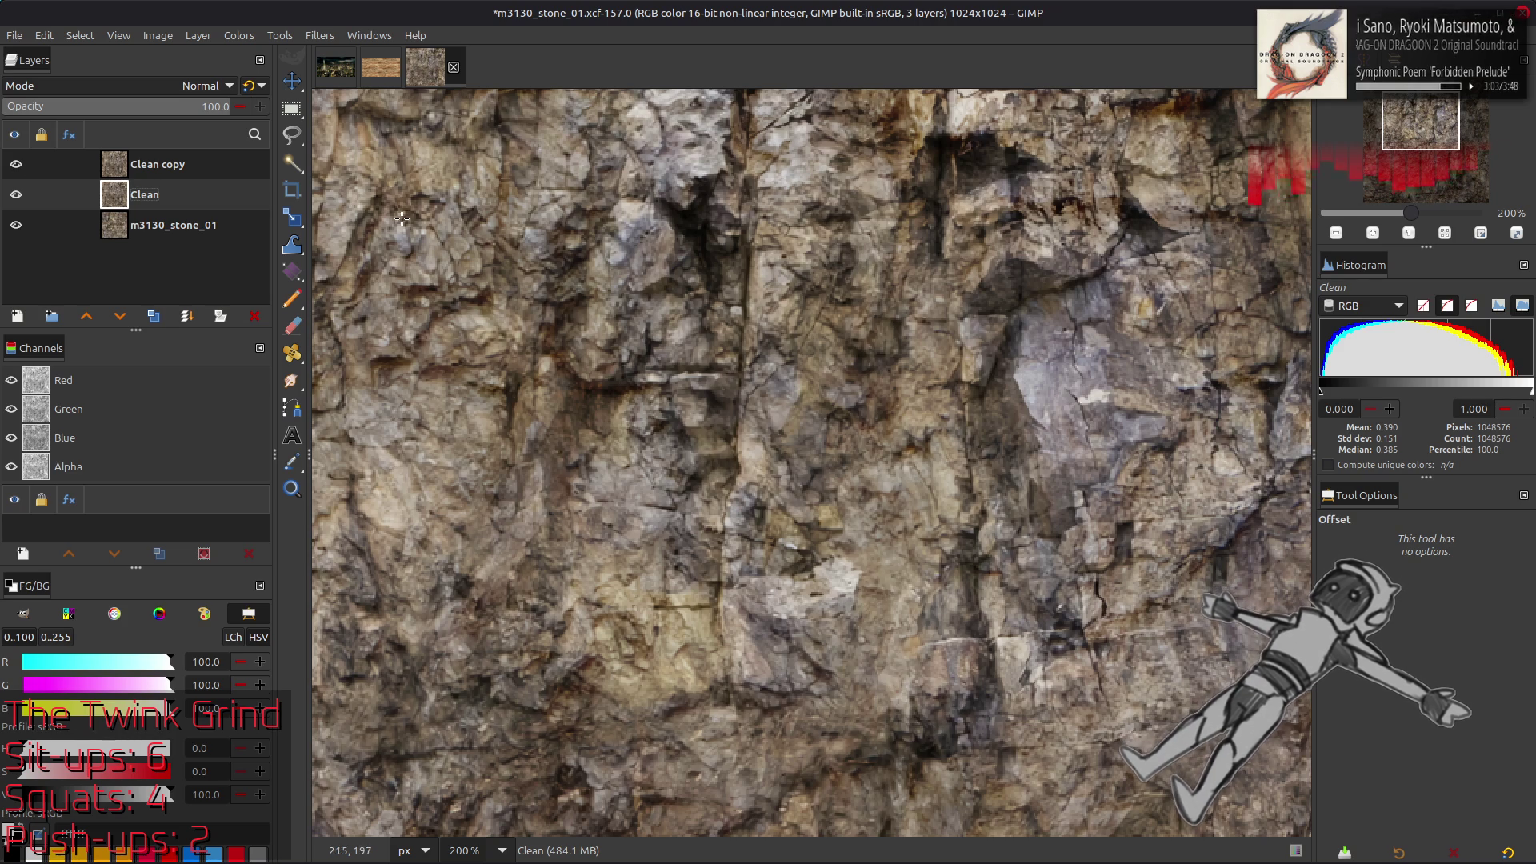
scroll(419, 229, "up", 3)
left_click(16, 166)
left_click(16, 165)
left_click(16, 165)
left_click(17, 166)
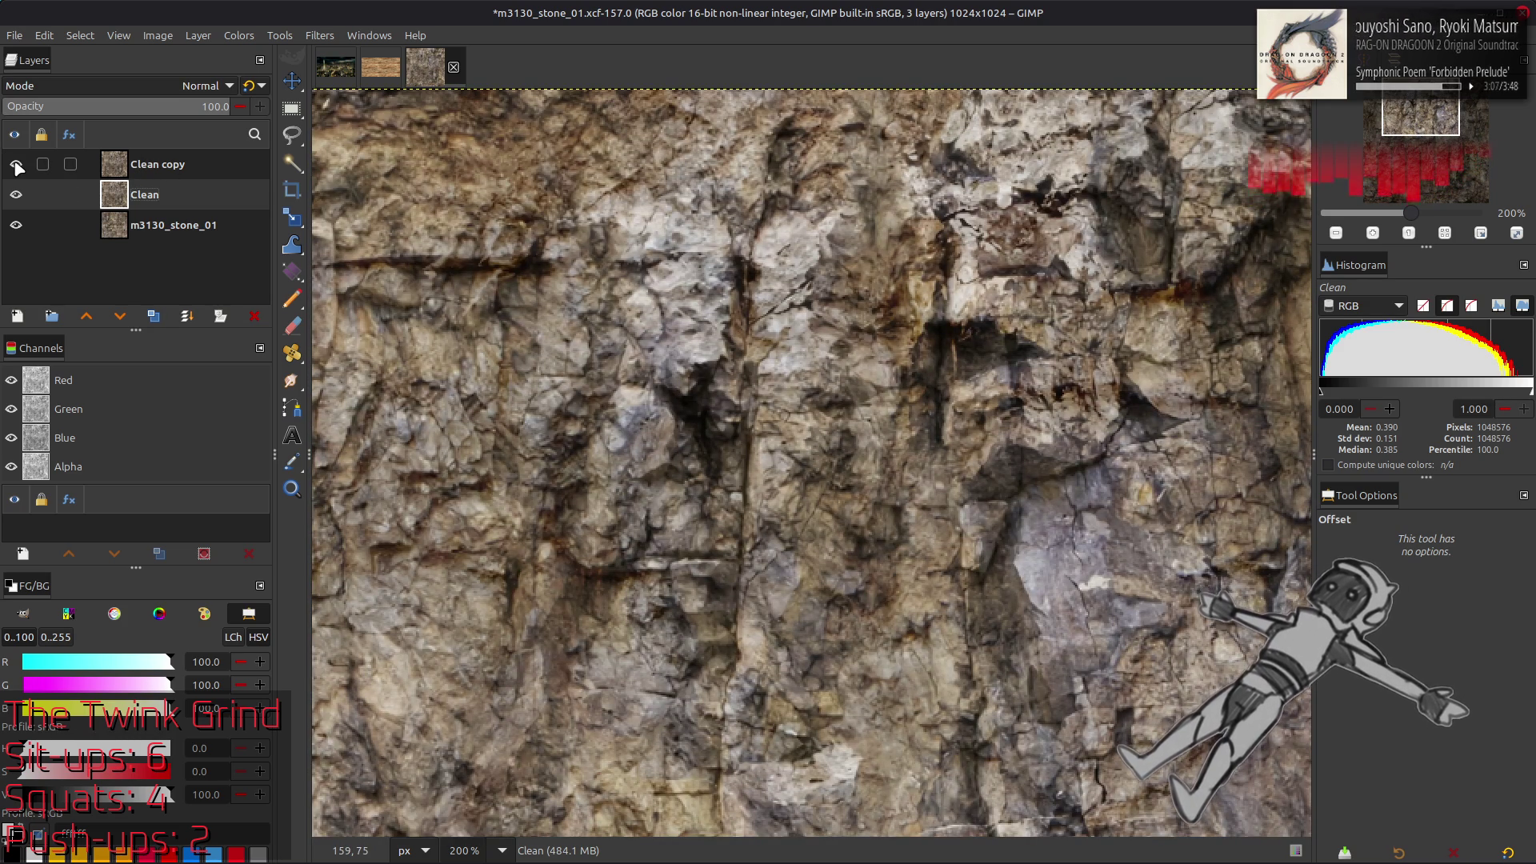
left_click(17, 165)
left_click(17, 165)
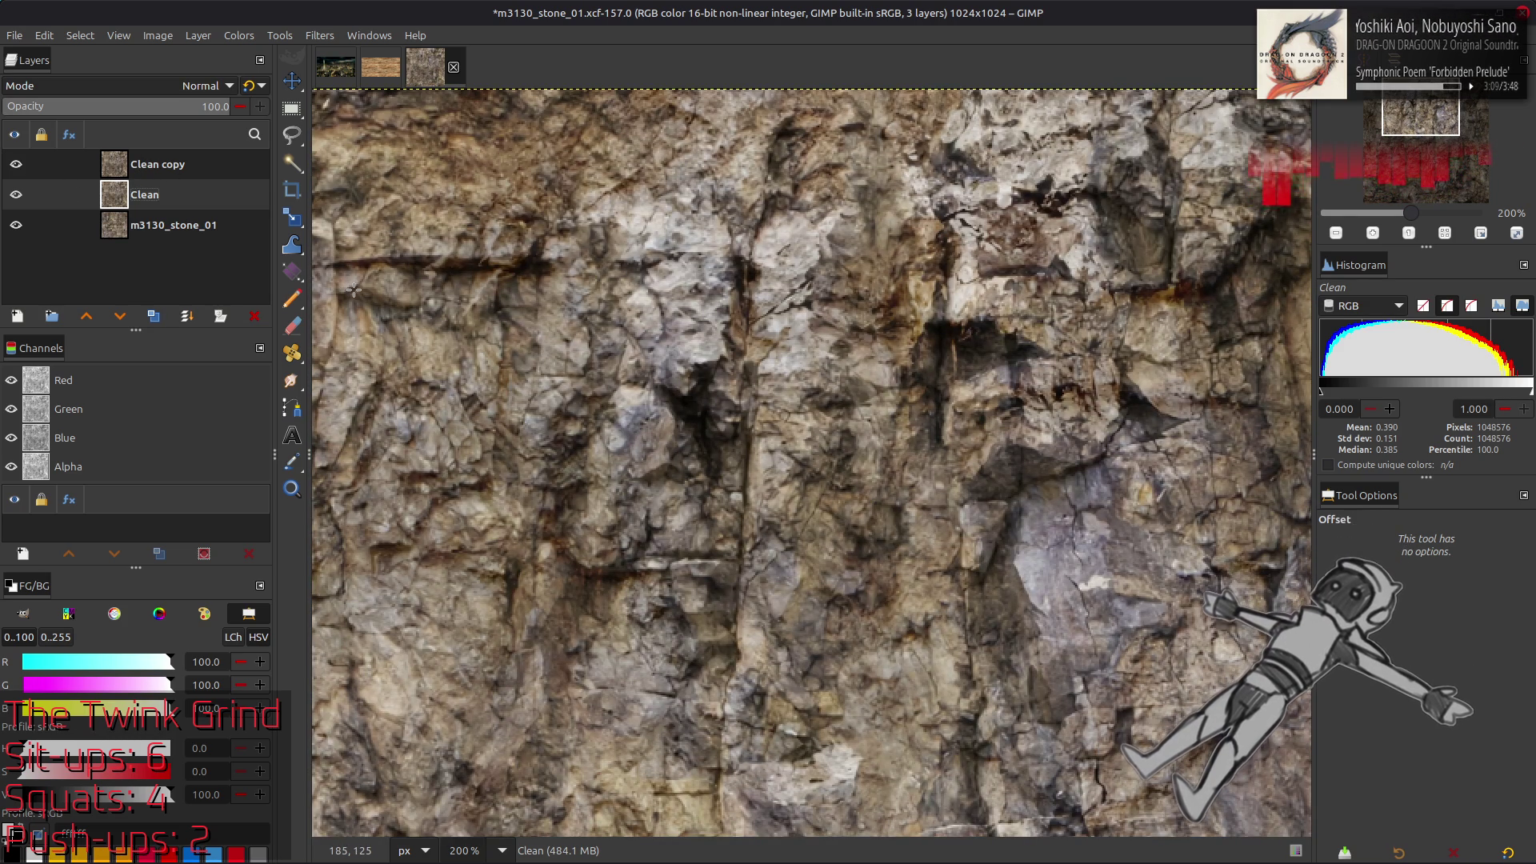
scroll(354, 289, "down", 2)
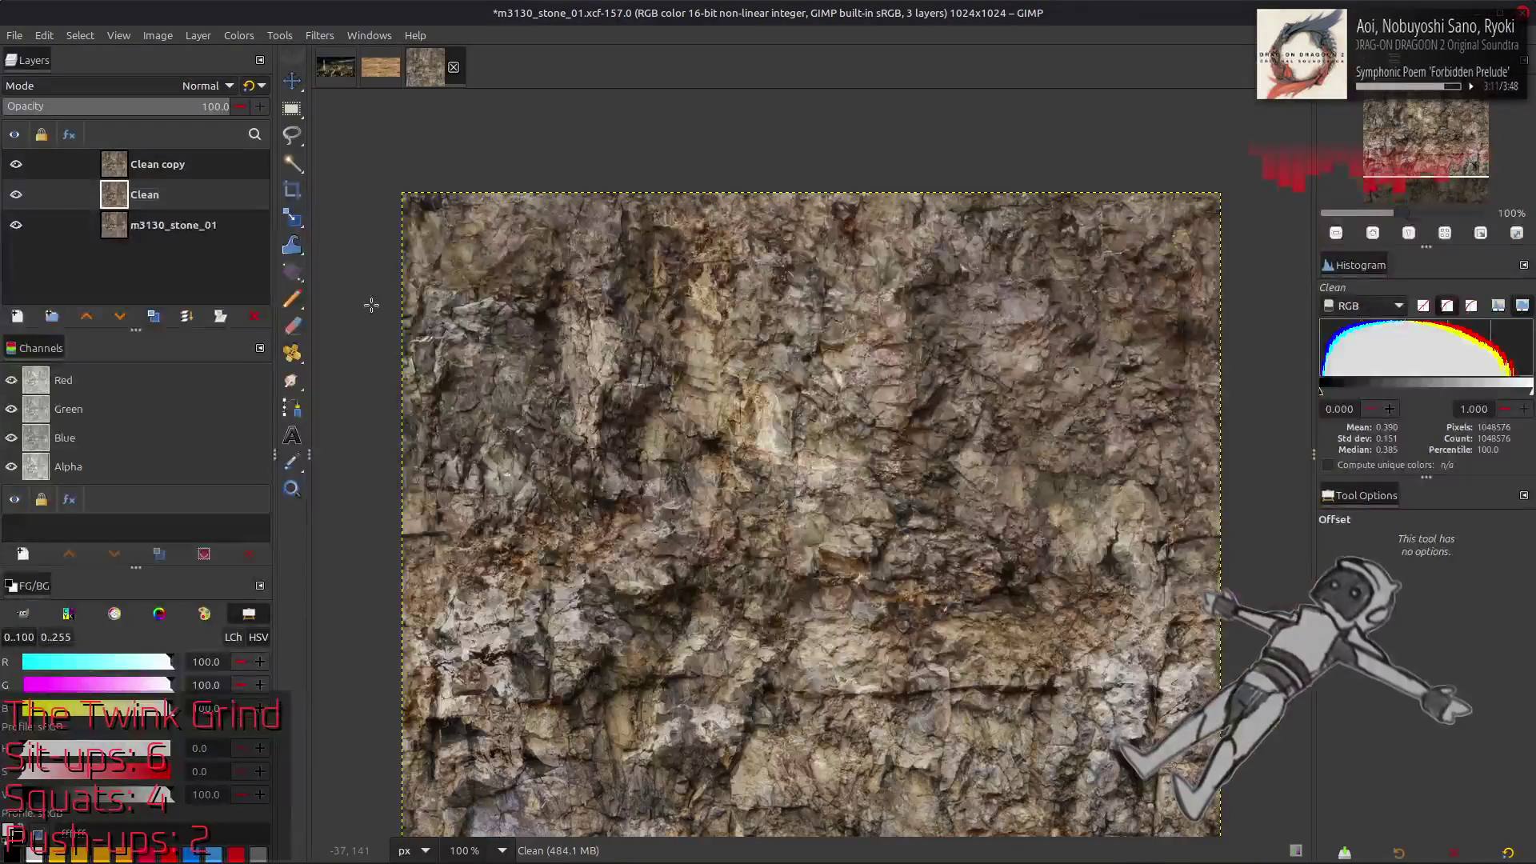
Rename the Clean copy layer to TileFix
scroll(375, 295, "down", 3)
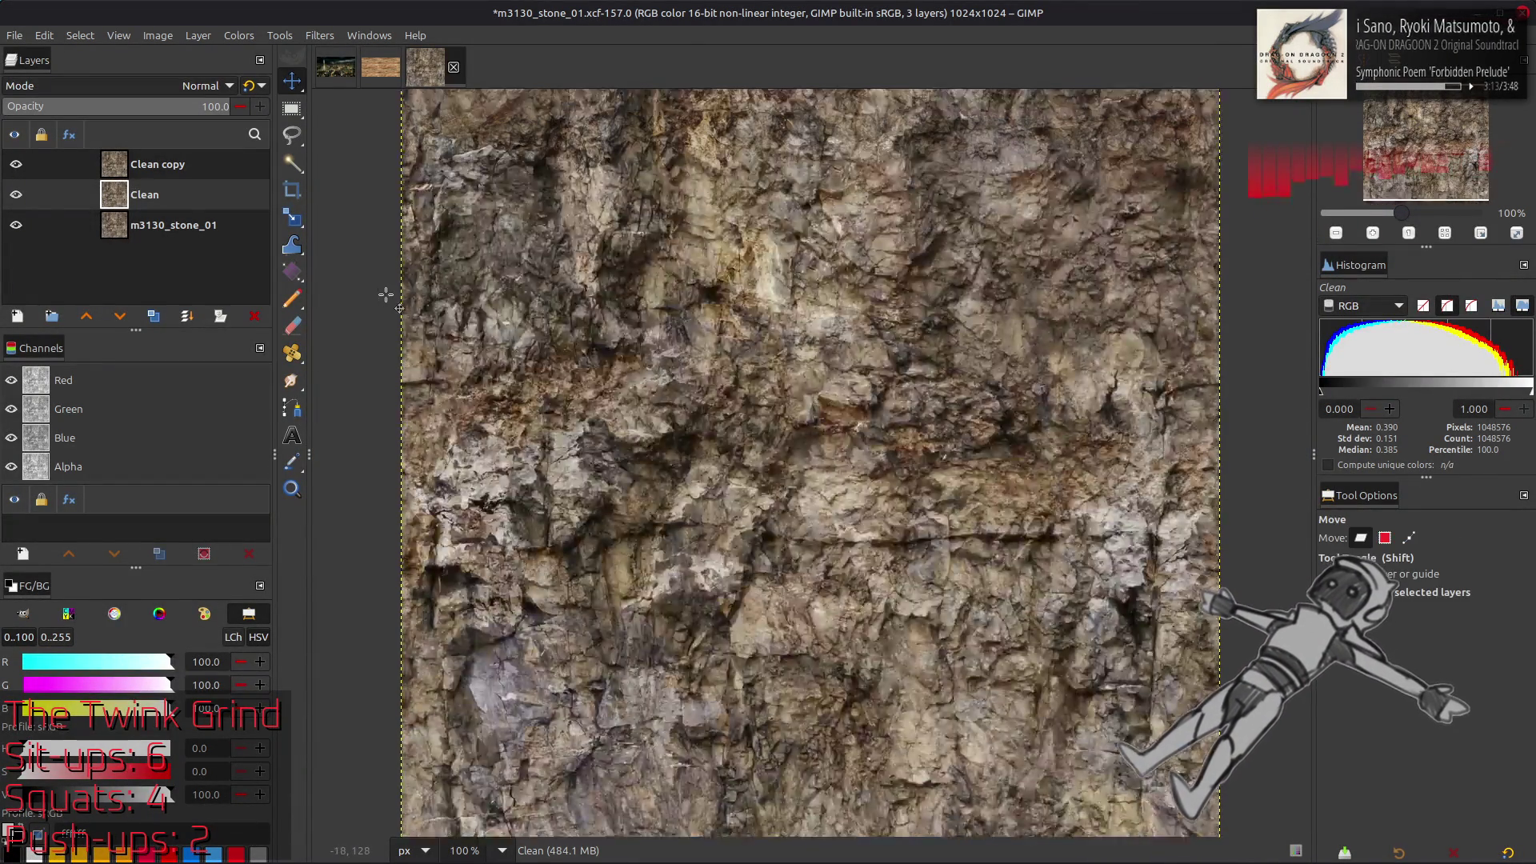
double_click(132, 170)
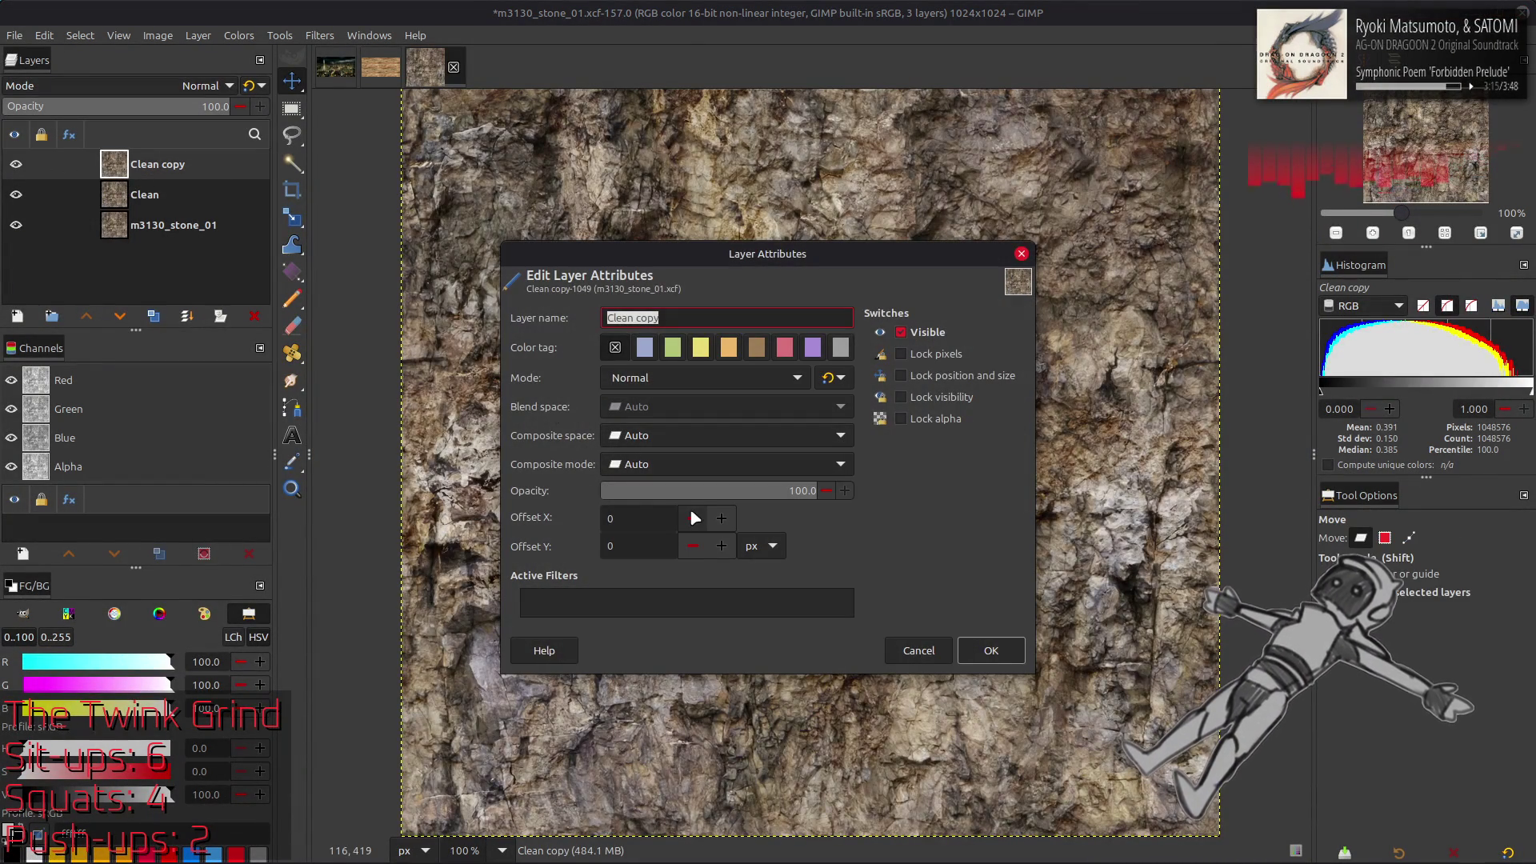
left_click(919, 651)
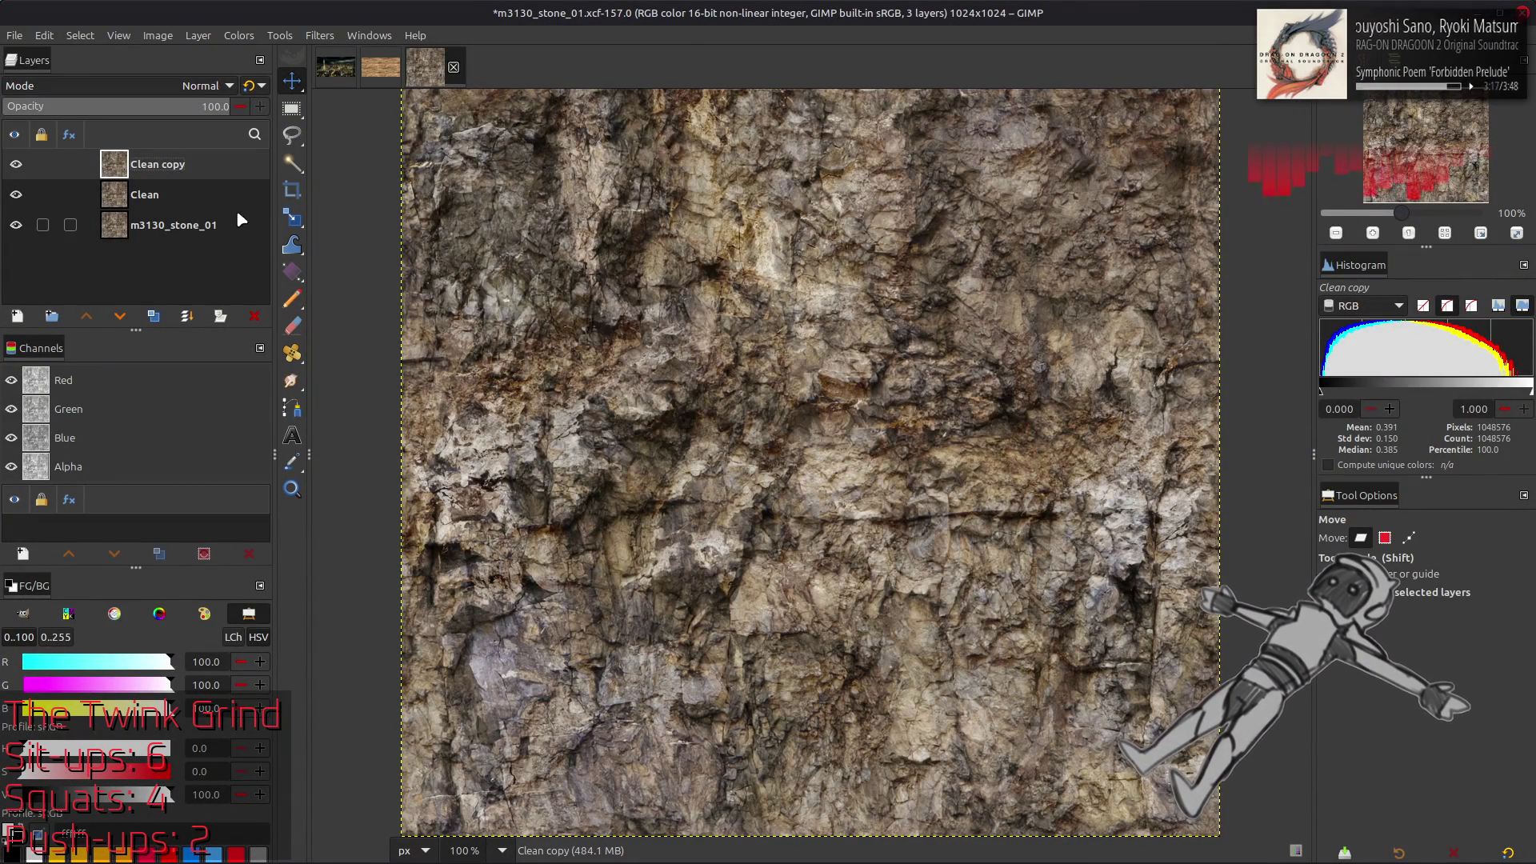
double_click(183, 166)
type("TileFix")
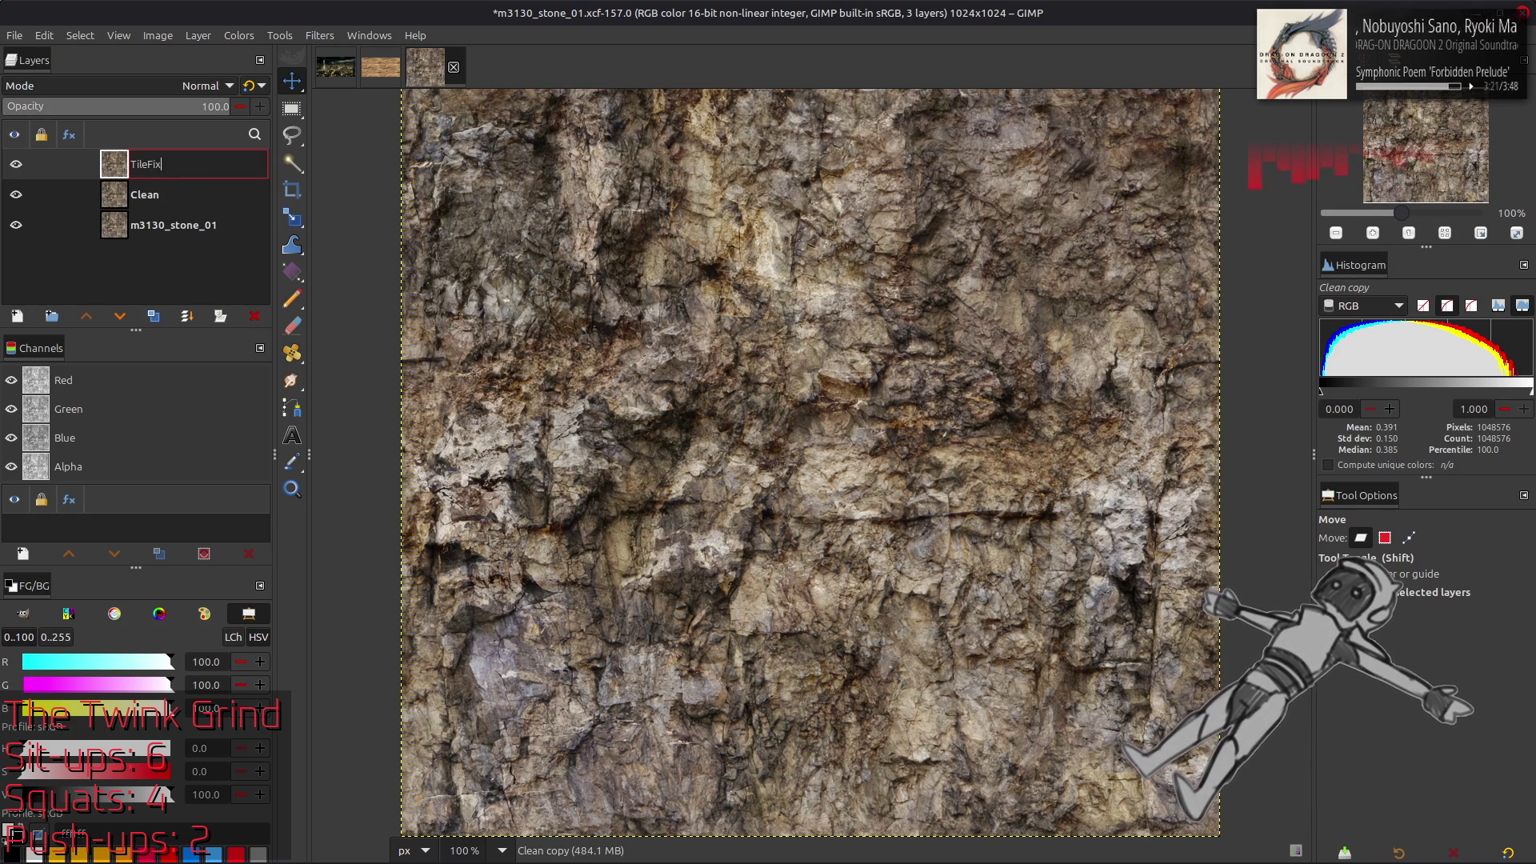
key("Return")
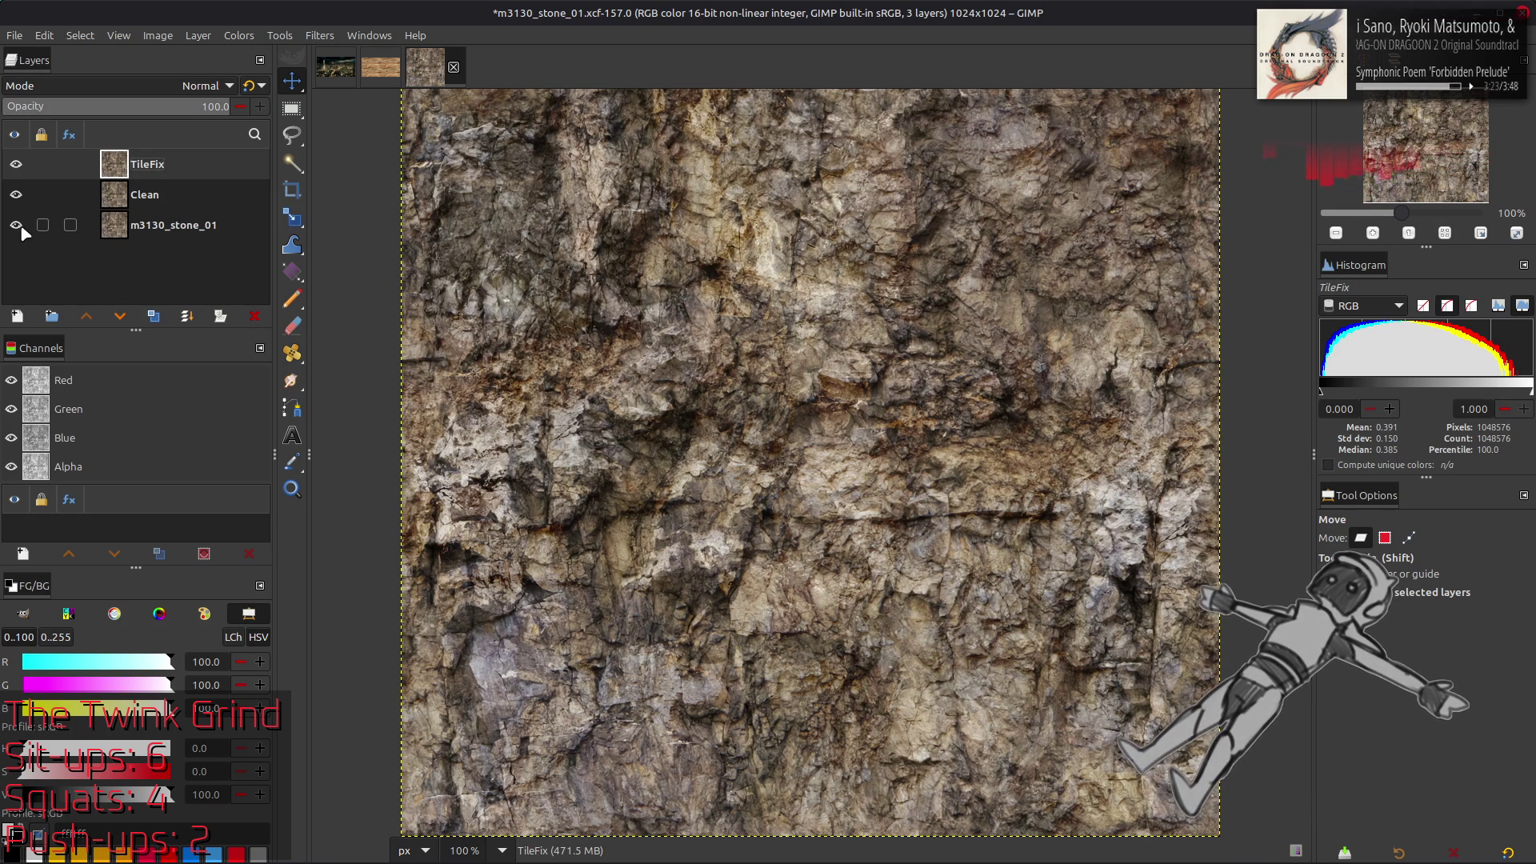
Reselect TileFix and make two duplicates of it, TileFix copy and TileFix copy #1
left_click(163, 232)
left_click(164, 196)
left_click(170, 165)
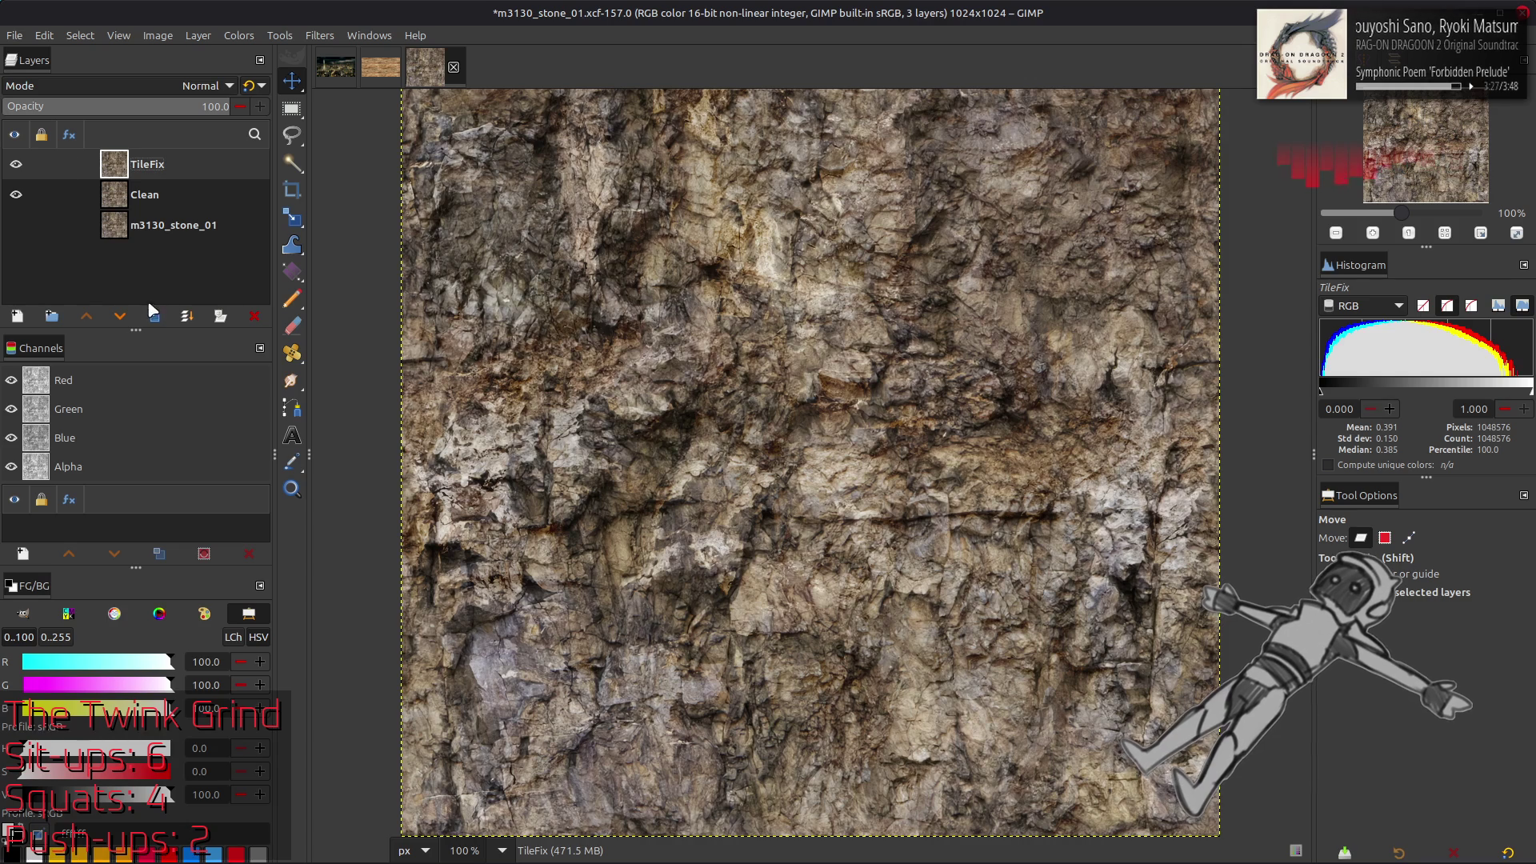
double_click(157, 318)
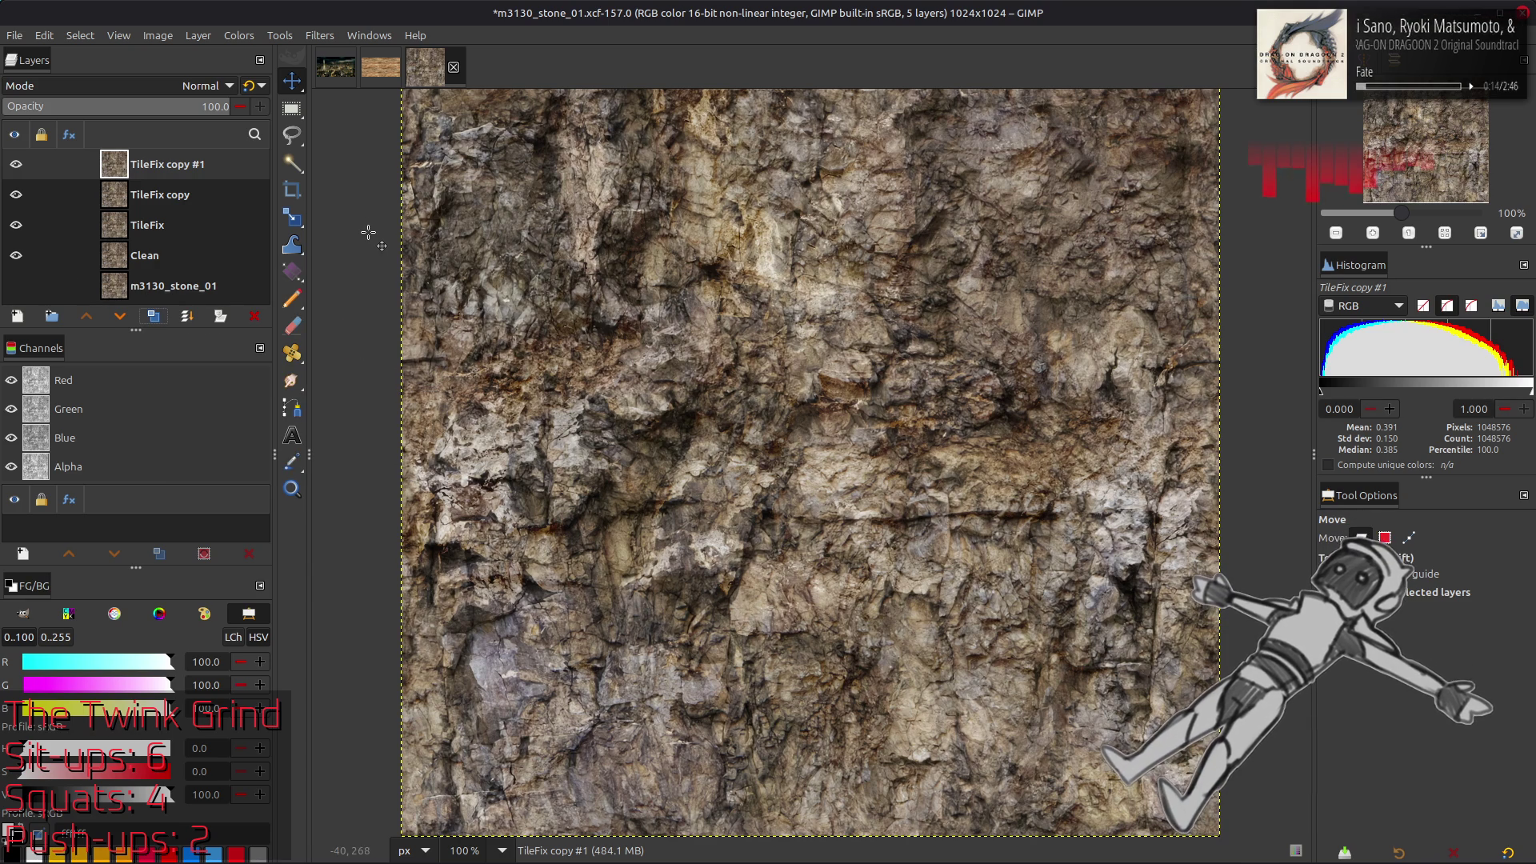
Apply a G'MIC Gaussian blur of 0.5 to the top TileFix copy
left_click(324, 37)
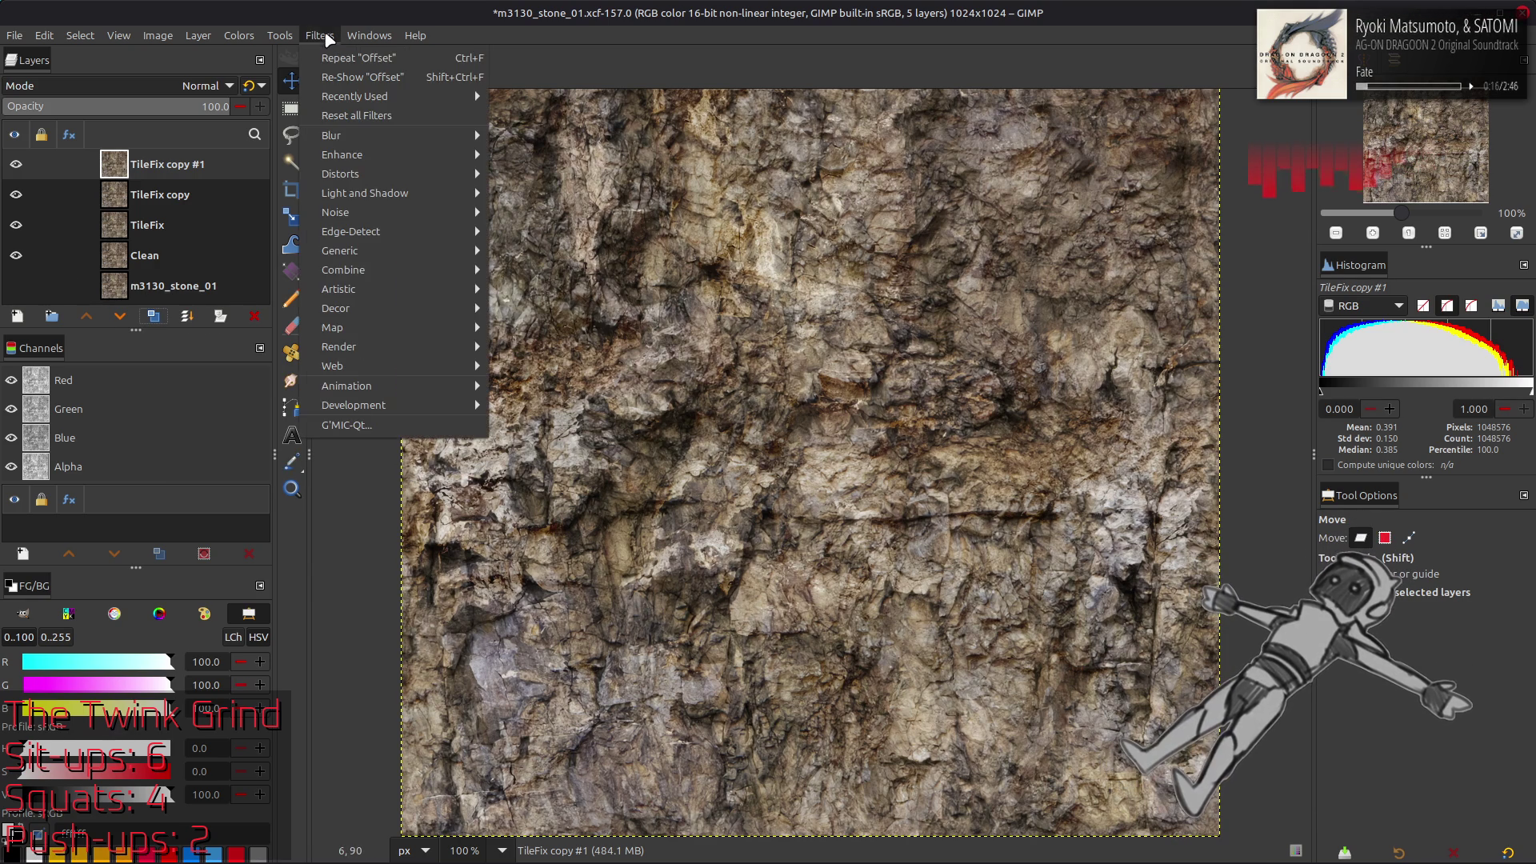
left_click(384, 424)
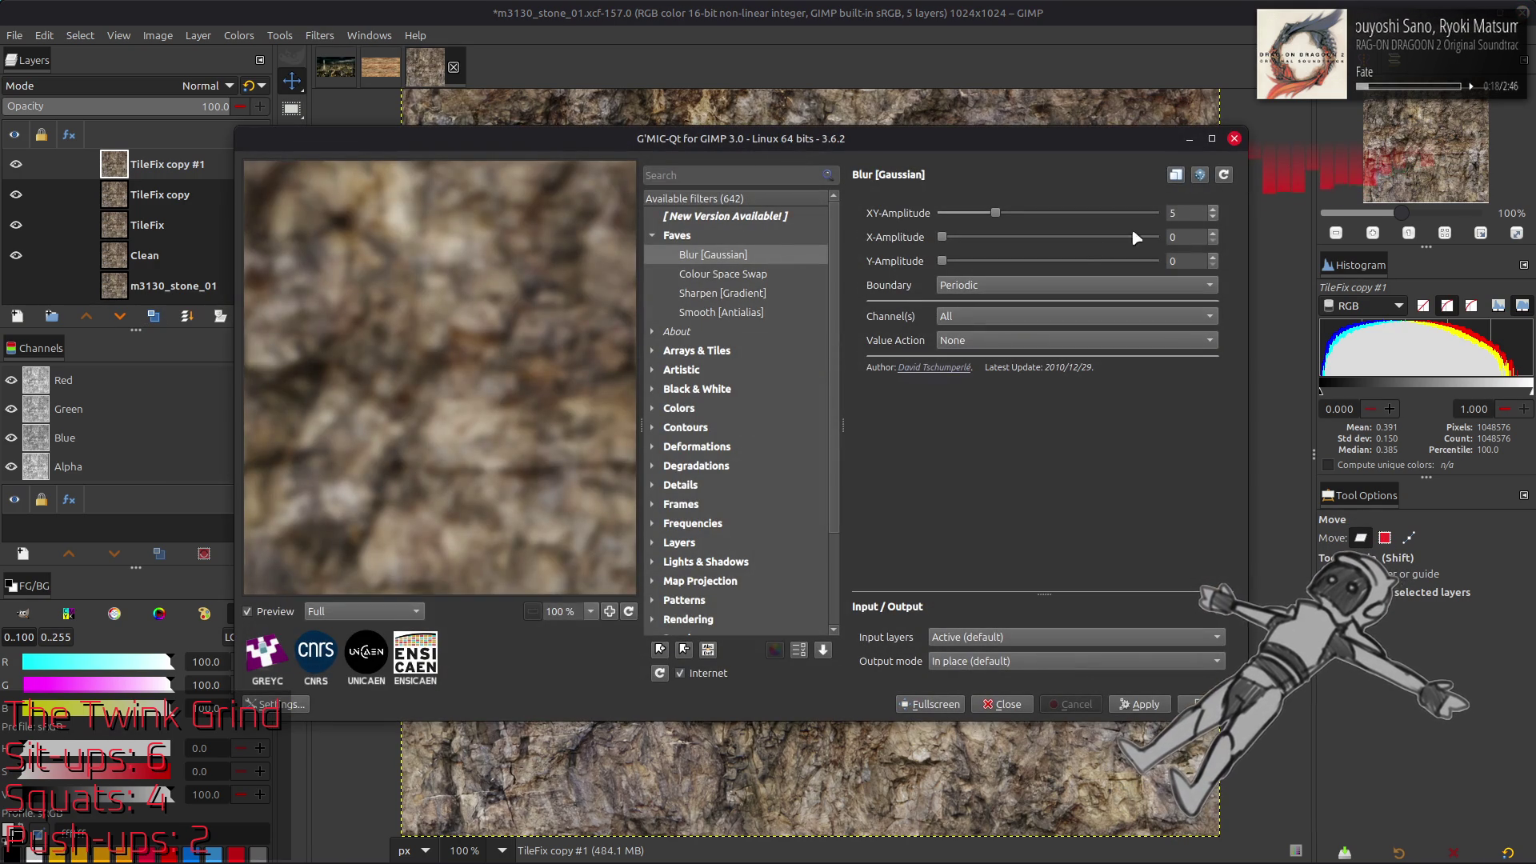
double_click(1173, 212)
type("0.5")
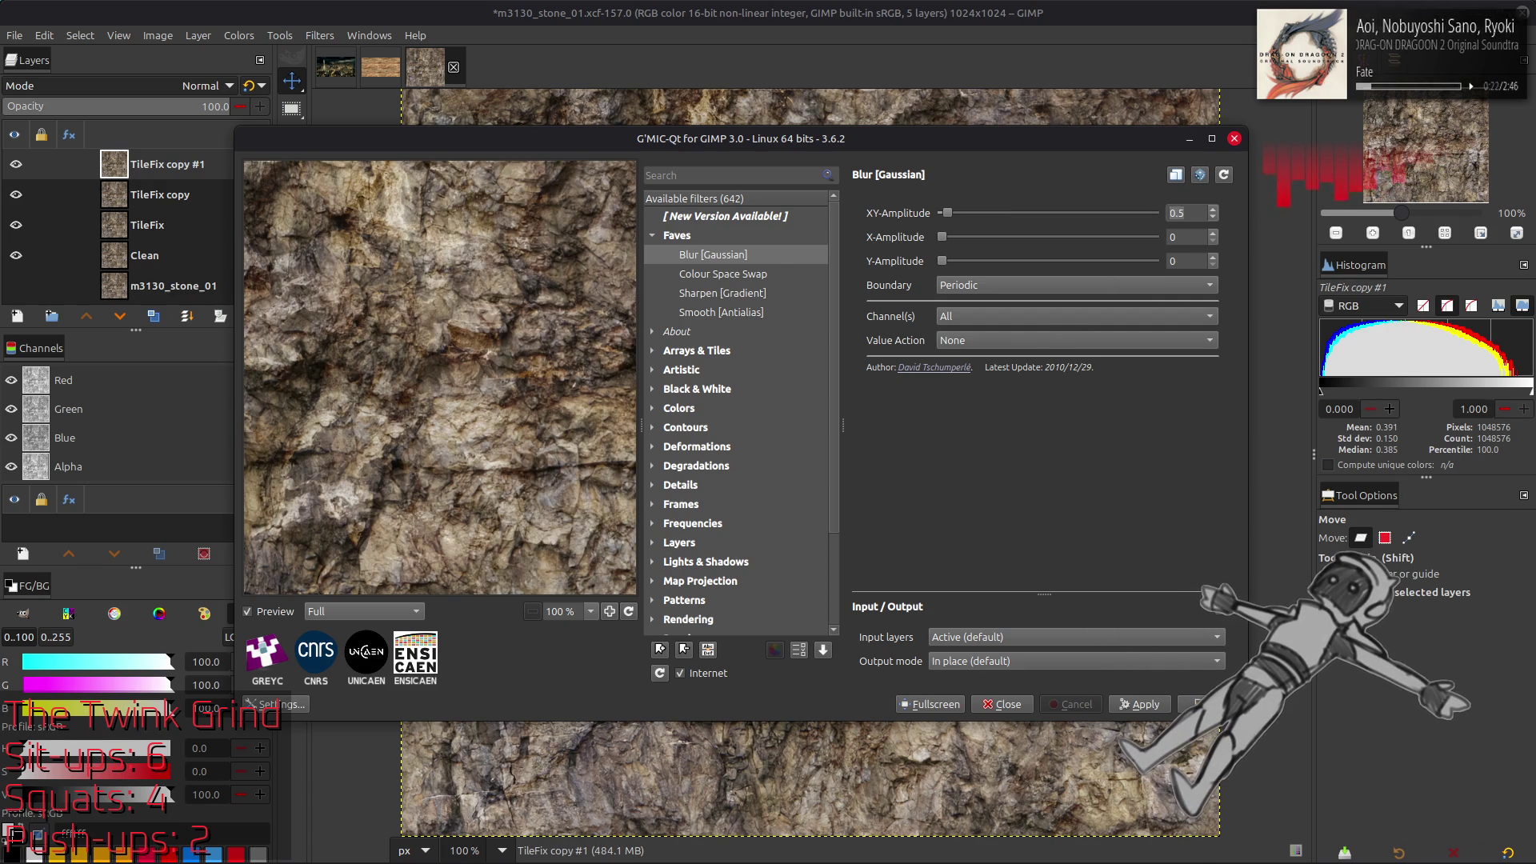
left_click(1205, 704)
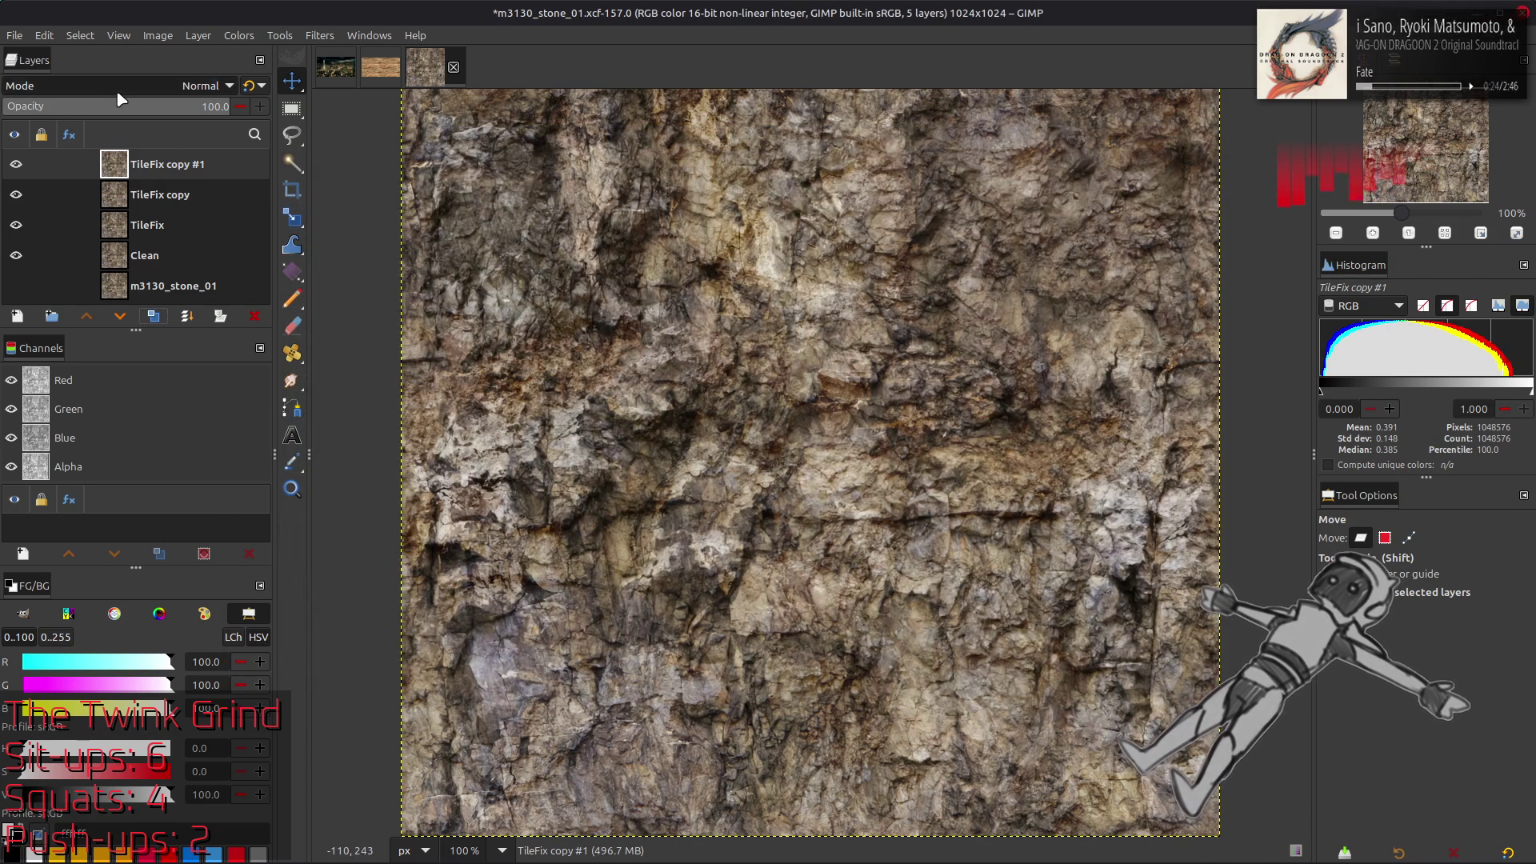
Set the blurred copy to Grain extract and merge down, then Grain merge and merge into TileFix
left_click(206, 86)
left_click(137, 672)
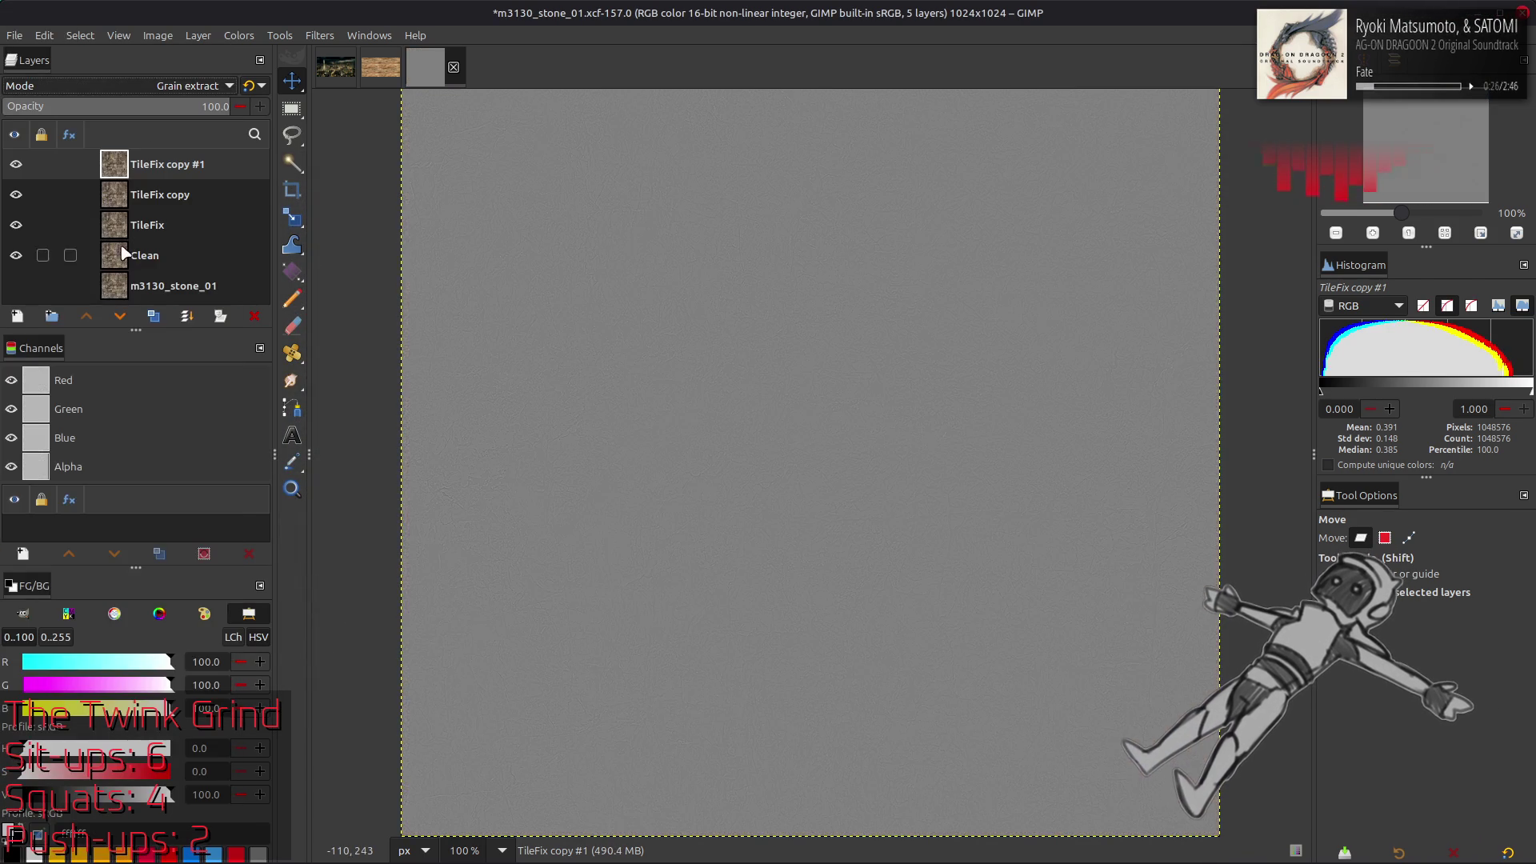
key("ctrl+e")
left_click(200, 86)
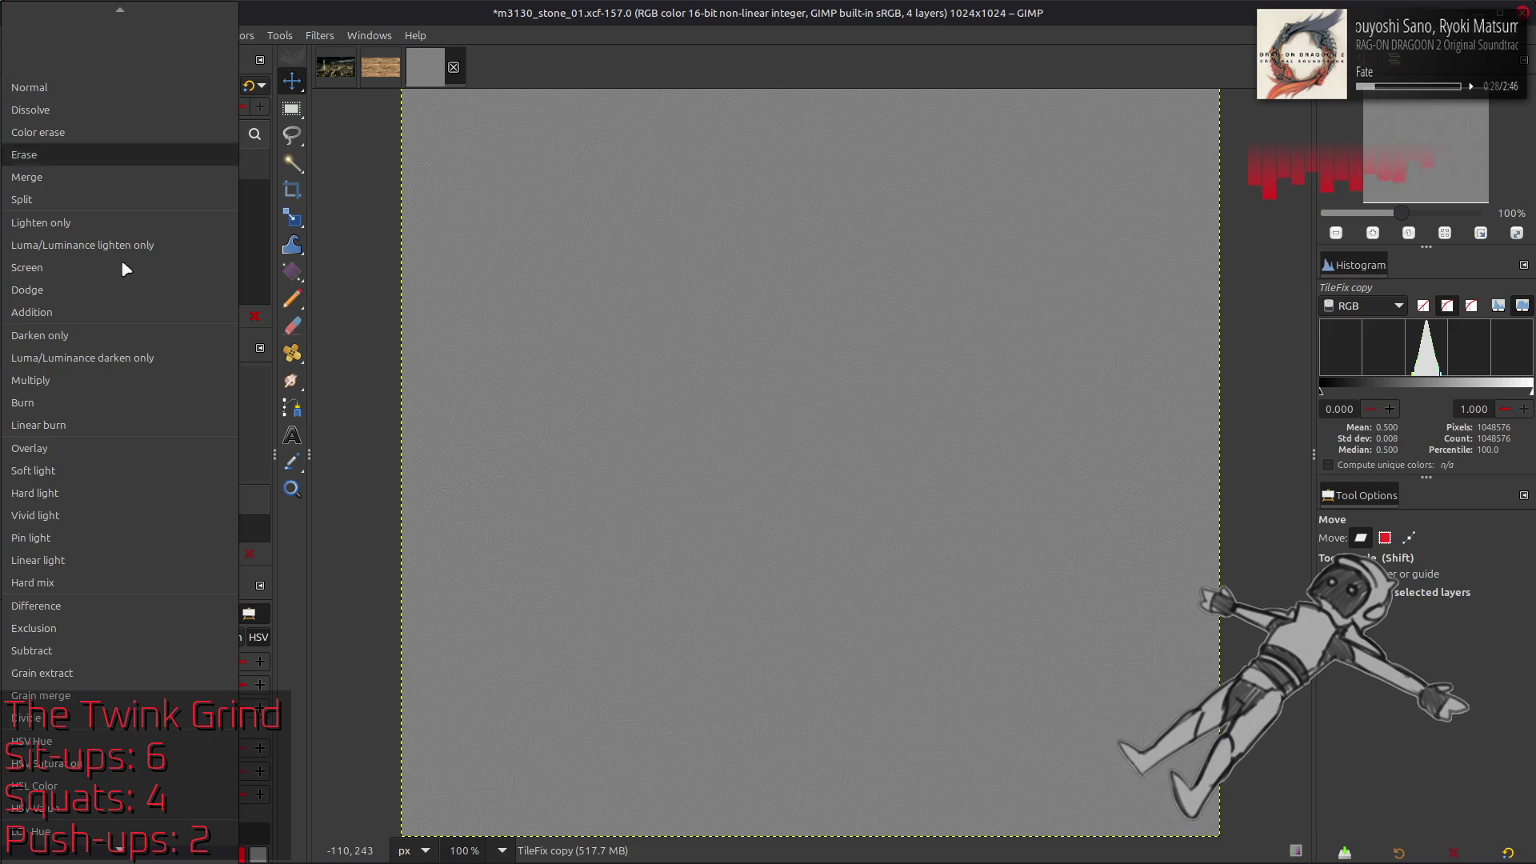
left_click(112, 694)
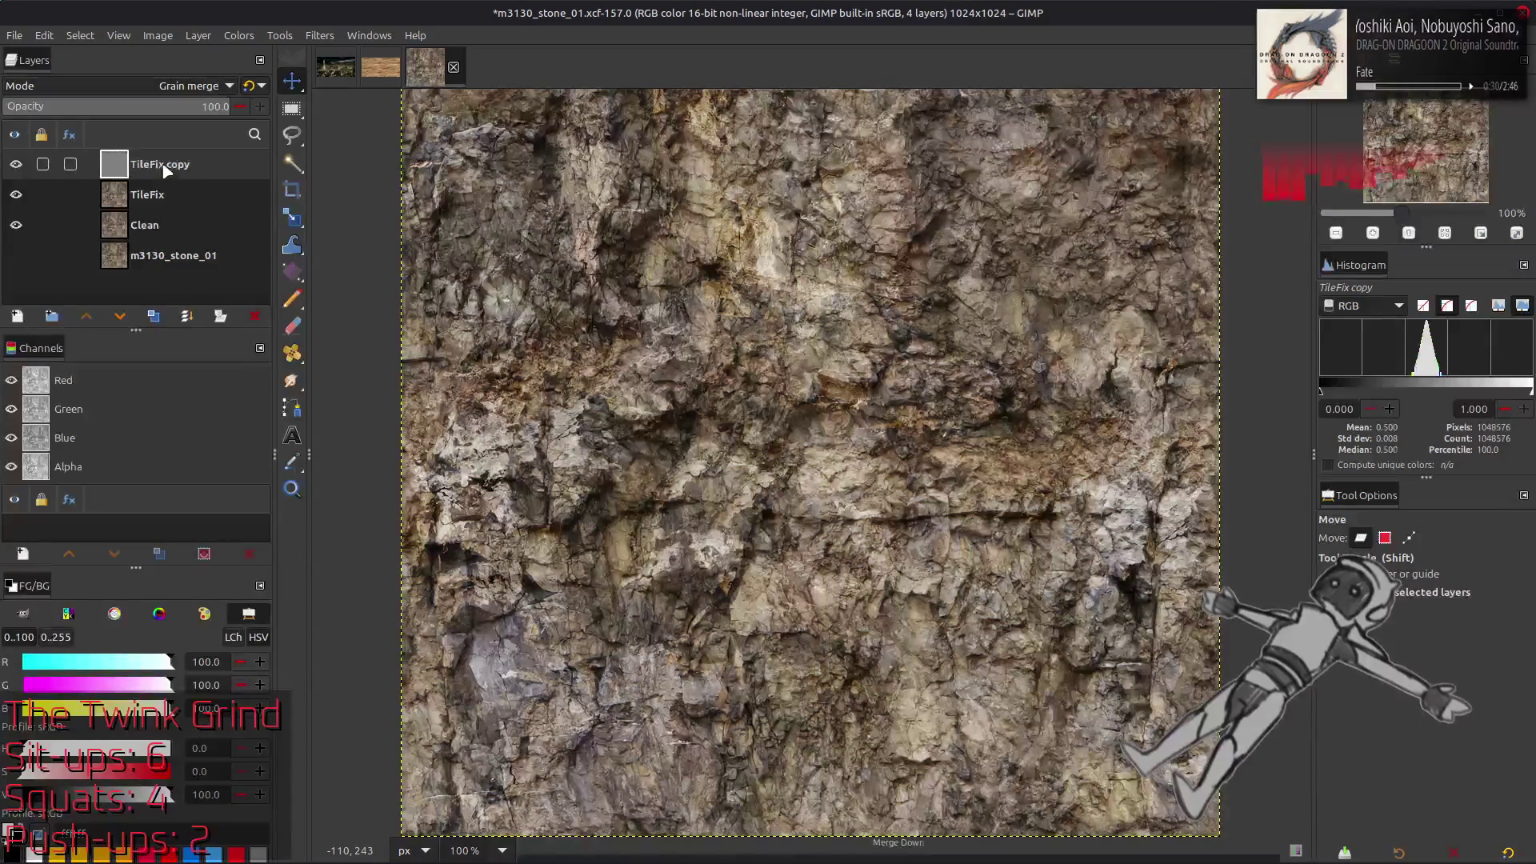
key("ctrl+e")
scroll(839, 468, "up", 4)
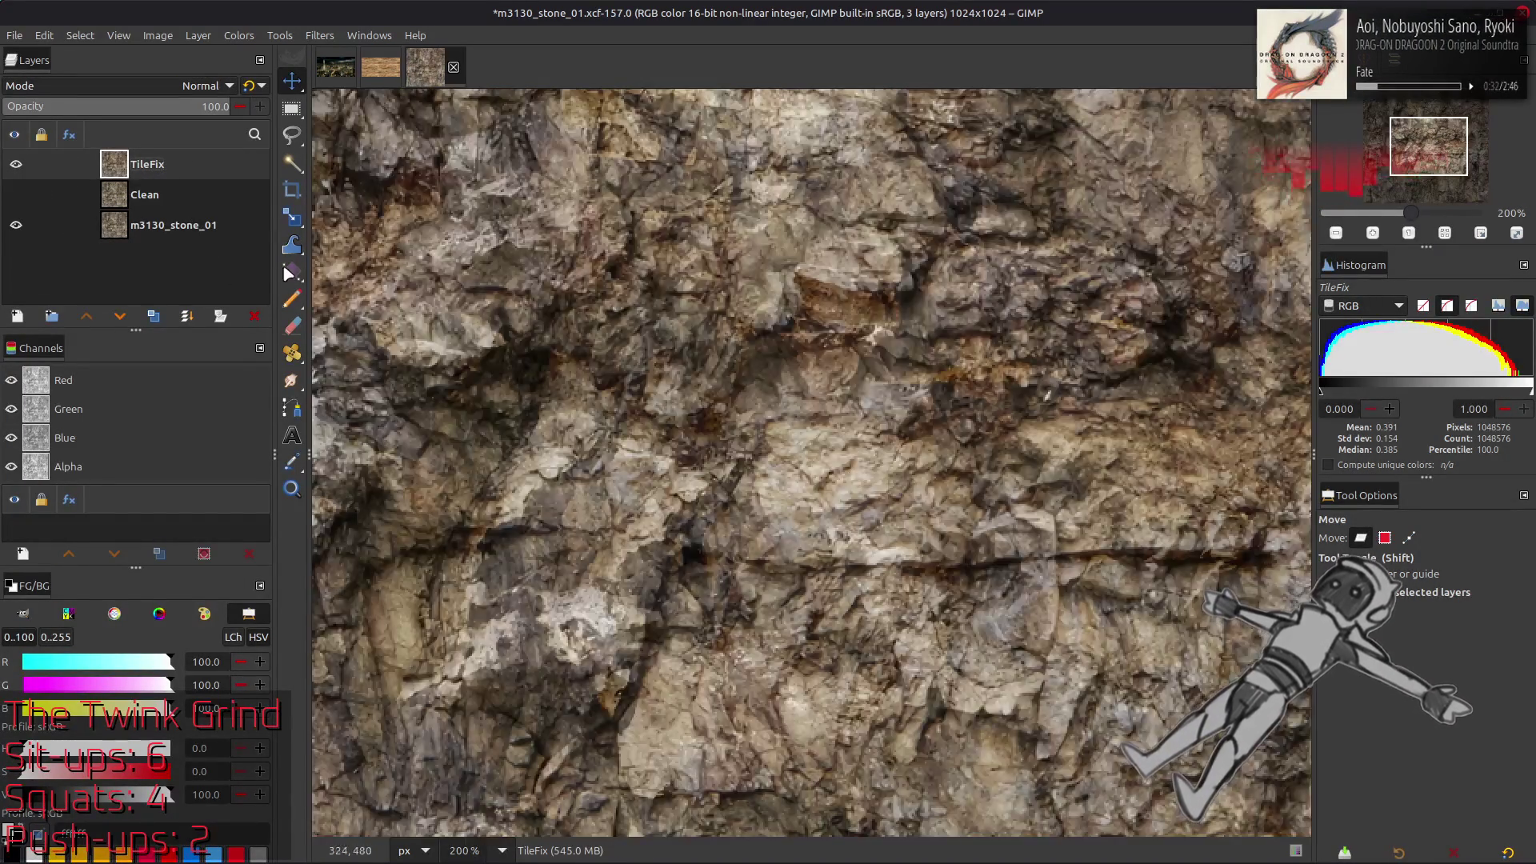
Toggle TileFix and Clean visibility to compare before and after, leaving Clean hidden
left_click(16, 164)
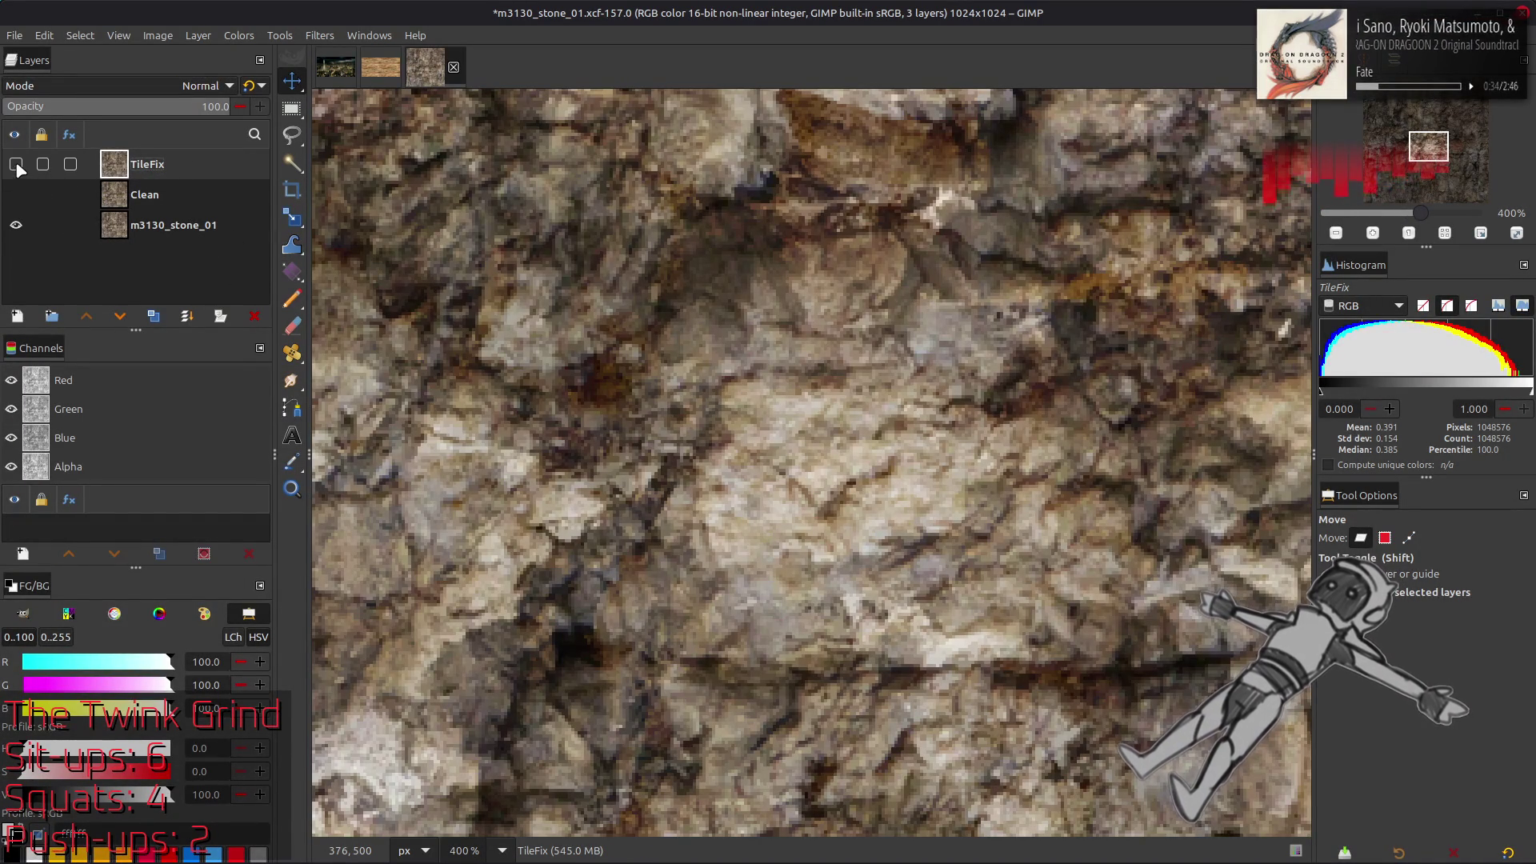
left_click(16, 164)
left_click(16, 195)
left_click(16, 164)
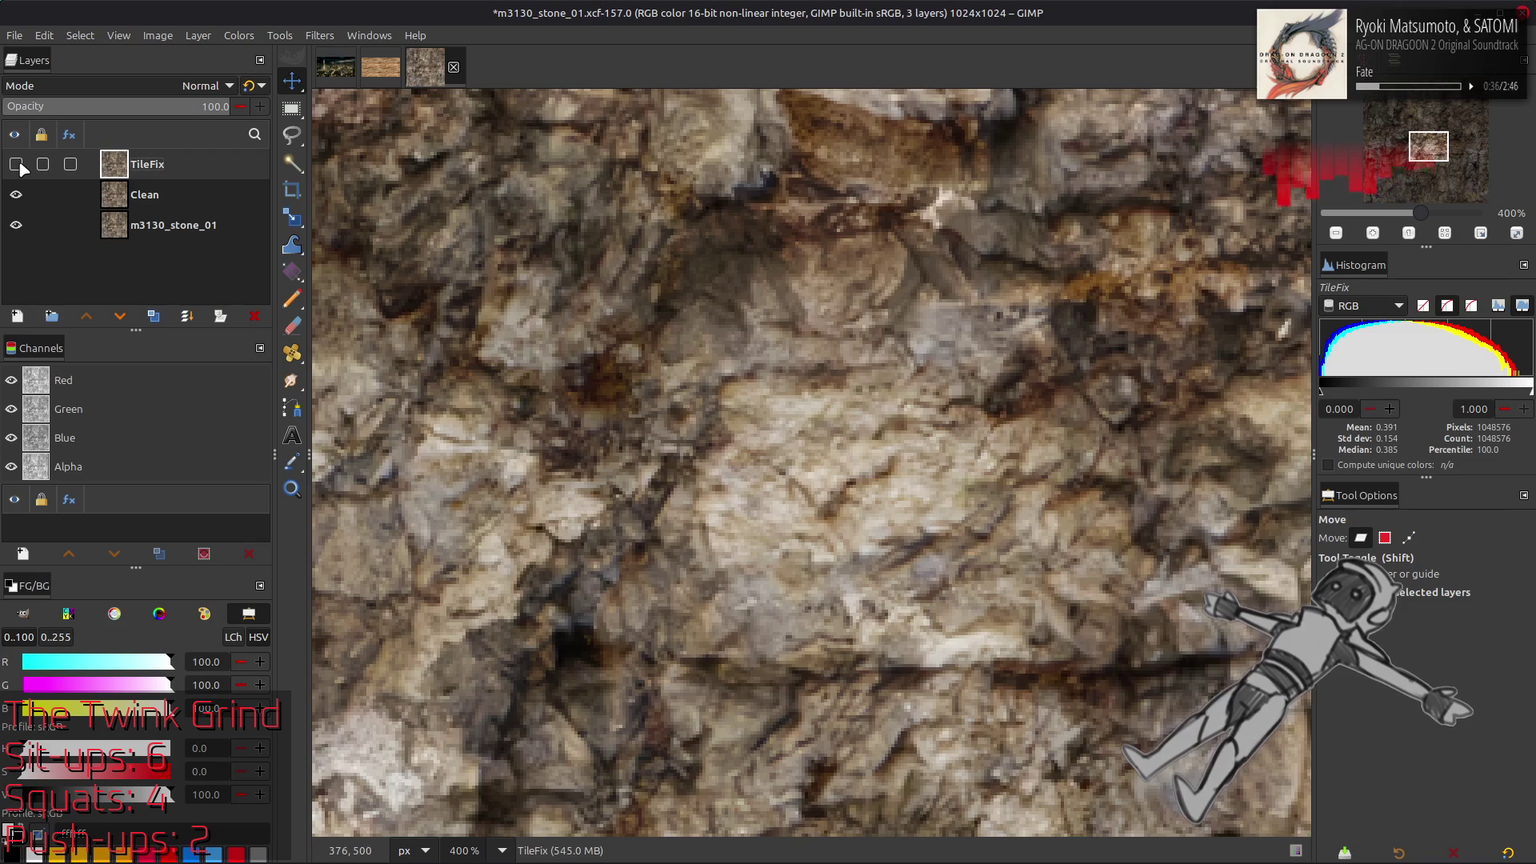
left_click(16, 195)
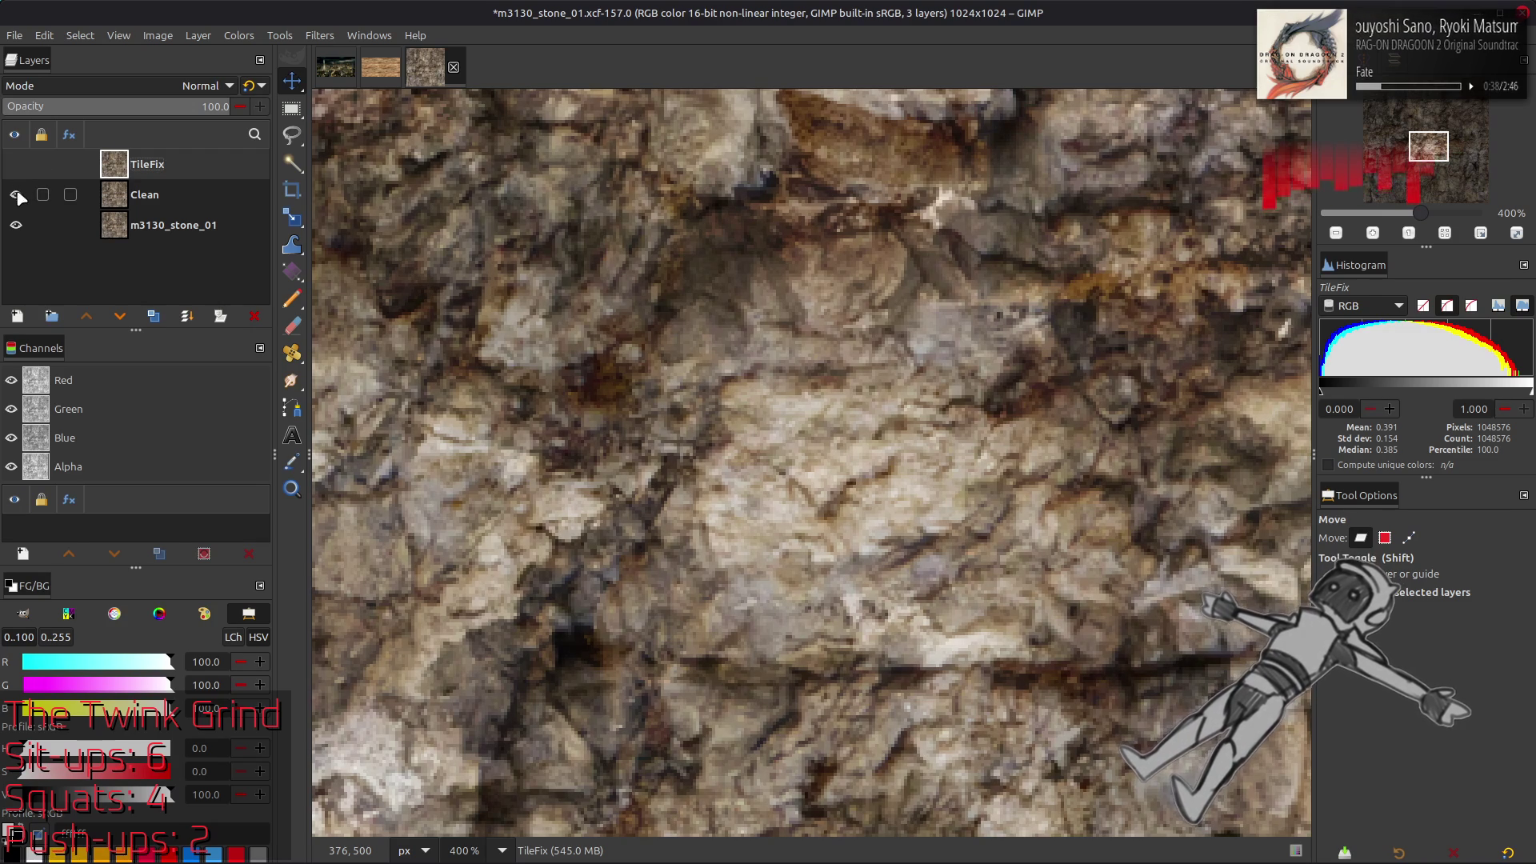
left_click(16, 164)
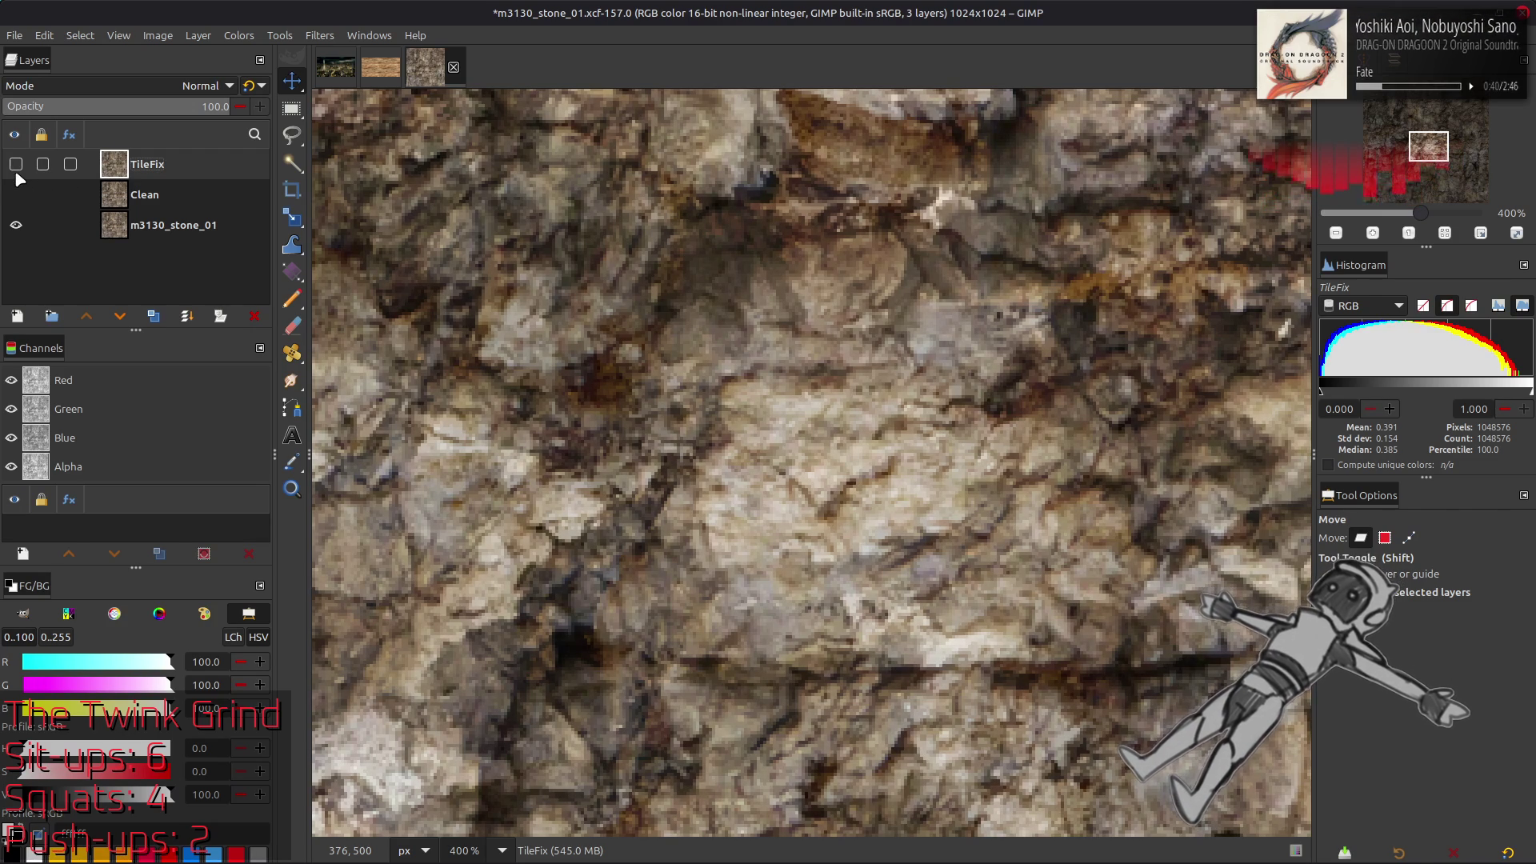
scroll(760, 309, "up", 7)
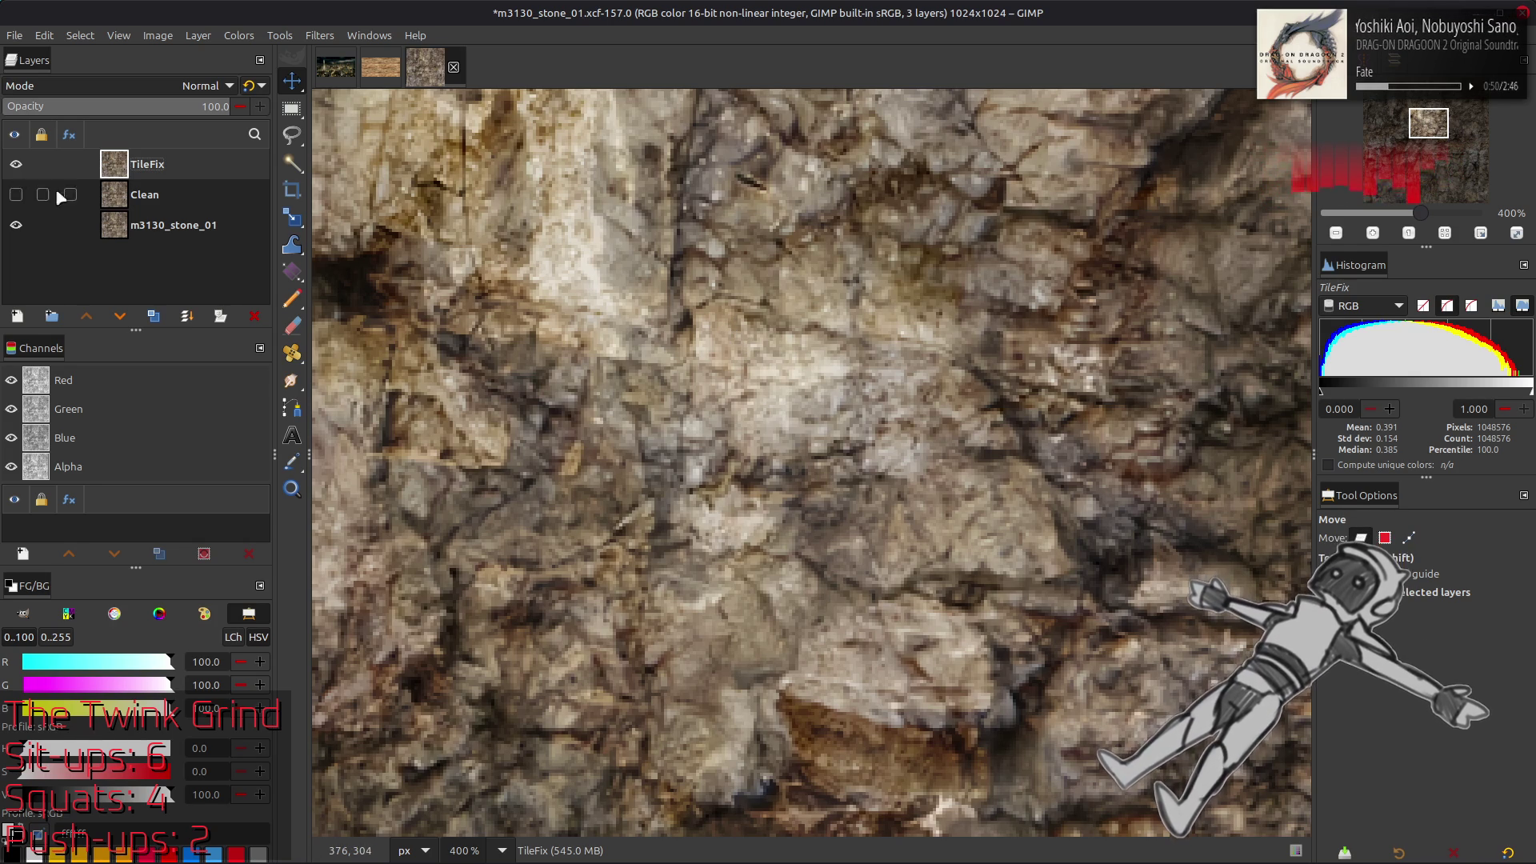
left_click(16, 166)
left_click(16, 166)
left_click(16, 166)
left_click(16, 165)
left_click(16, 165)
left_click(16, 165)
left_click(16, 165)
left_click(16, 166)
left_click(16, 165)
left_click(16, 165)
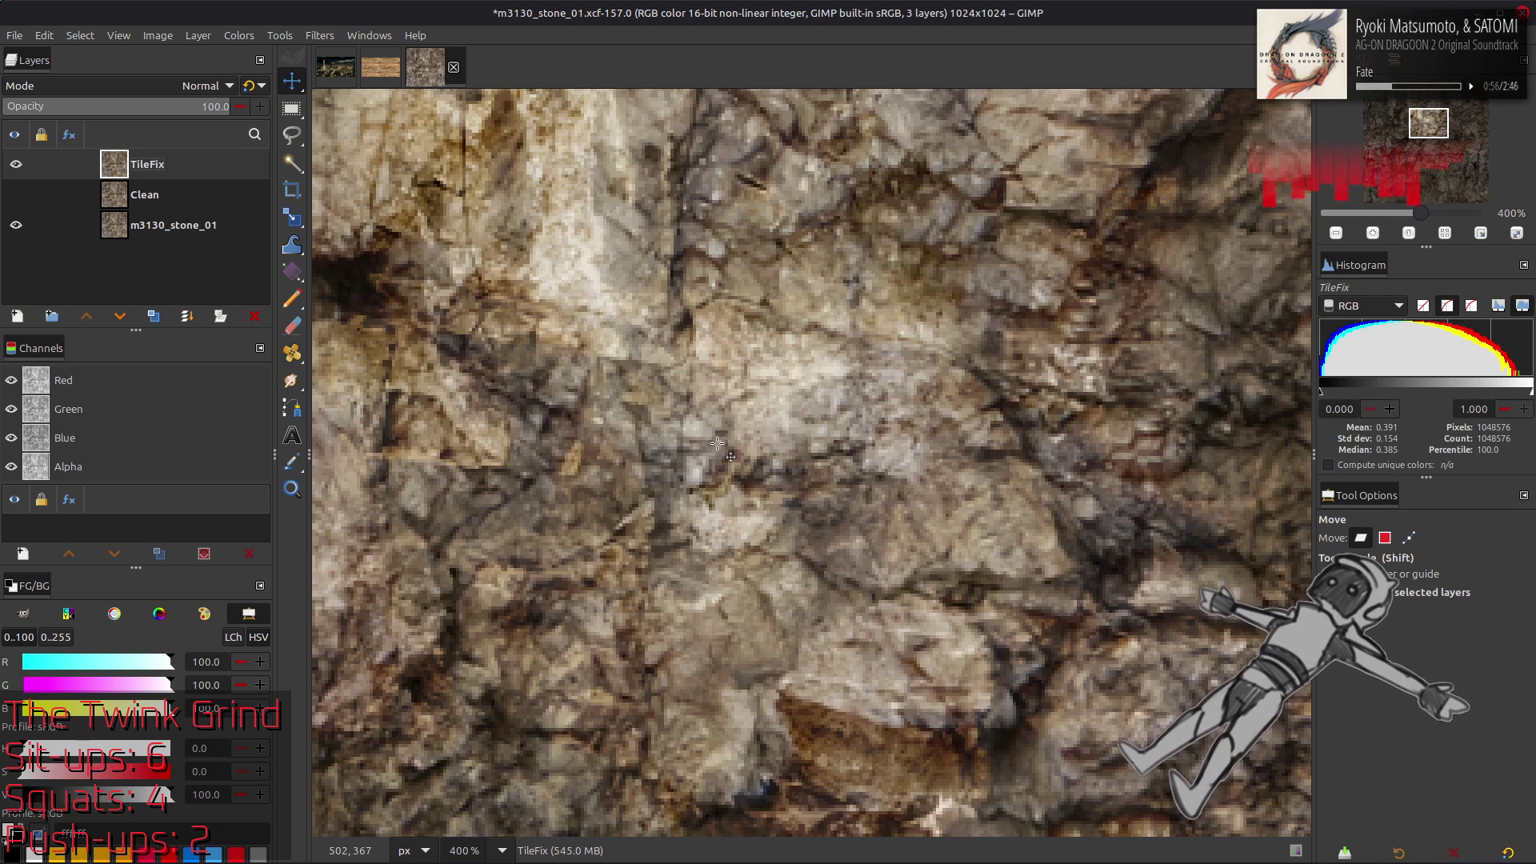
Fit the whole texture in view, save m3130_stone_01, and copy the TileFix layer to the clipboard
key("1")
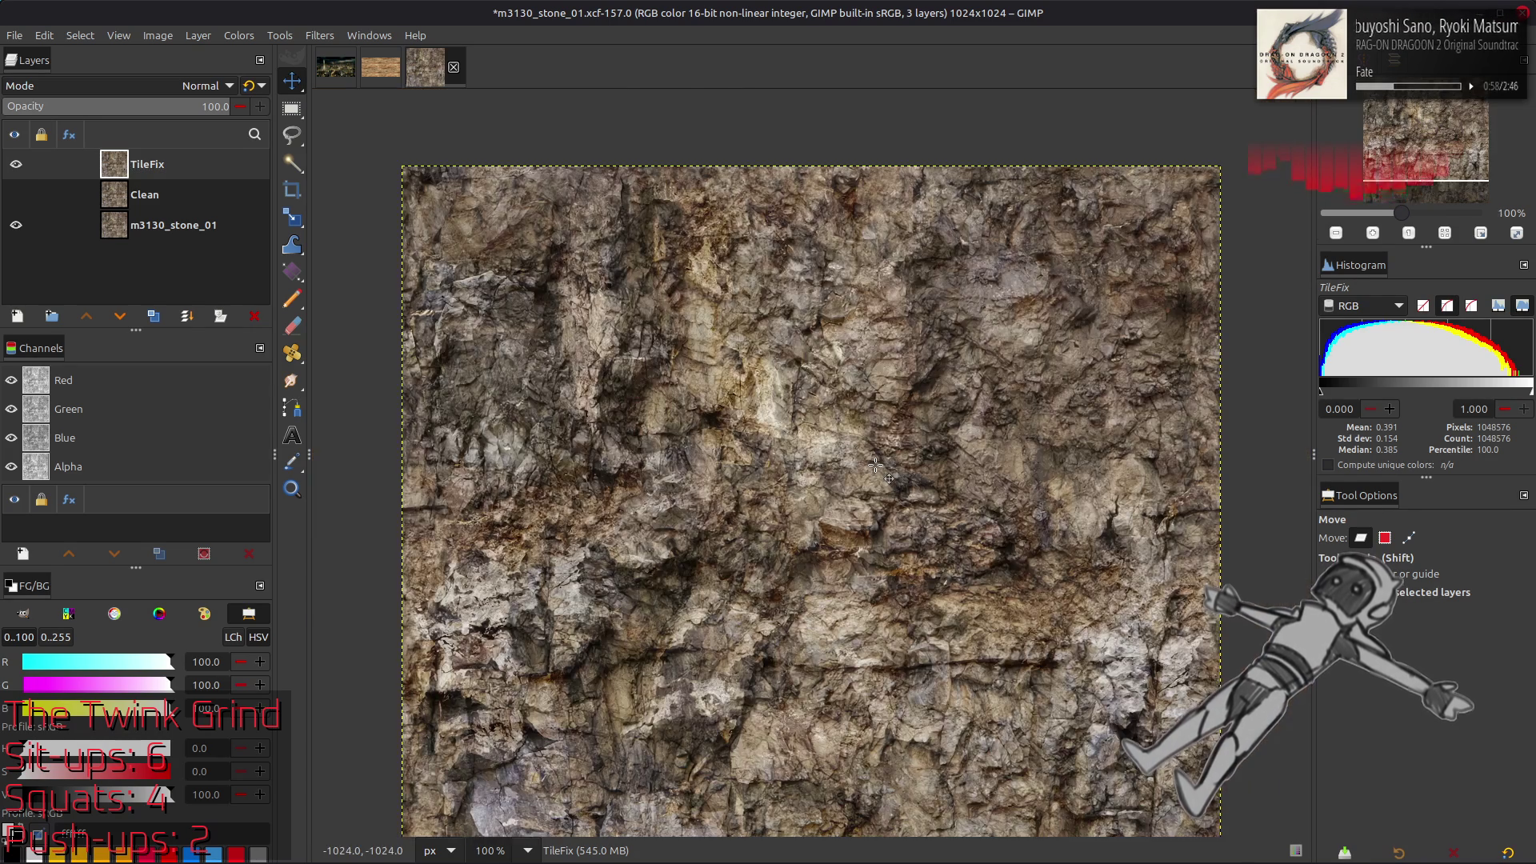
scroll(875, 466, "down", 3)
key("ctrl+s")
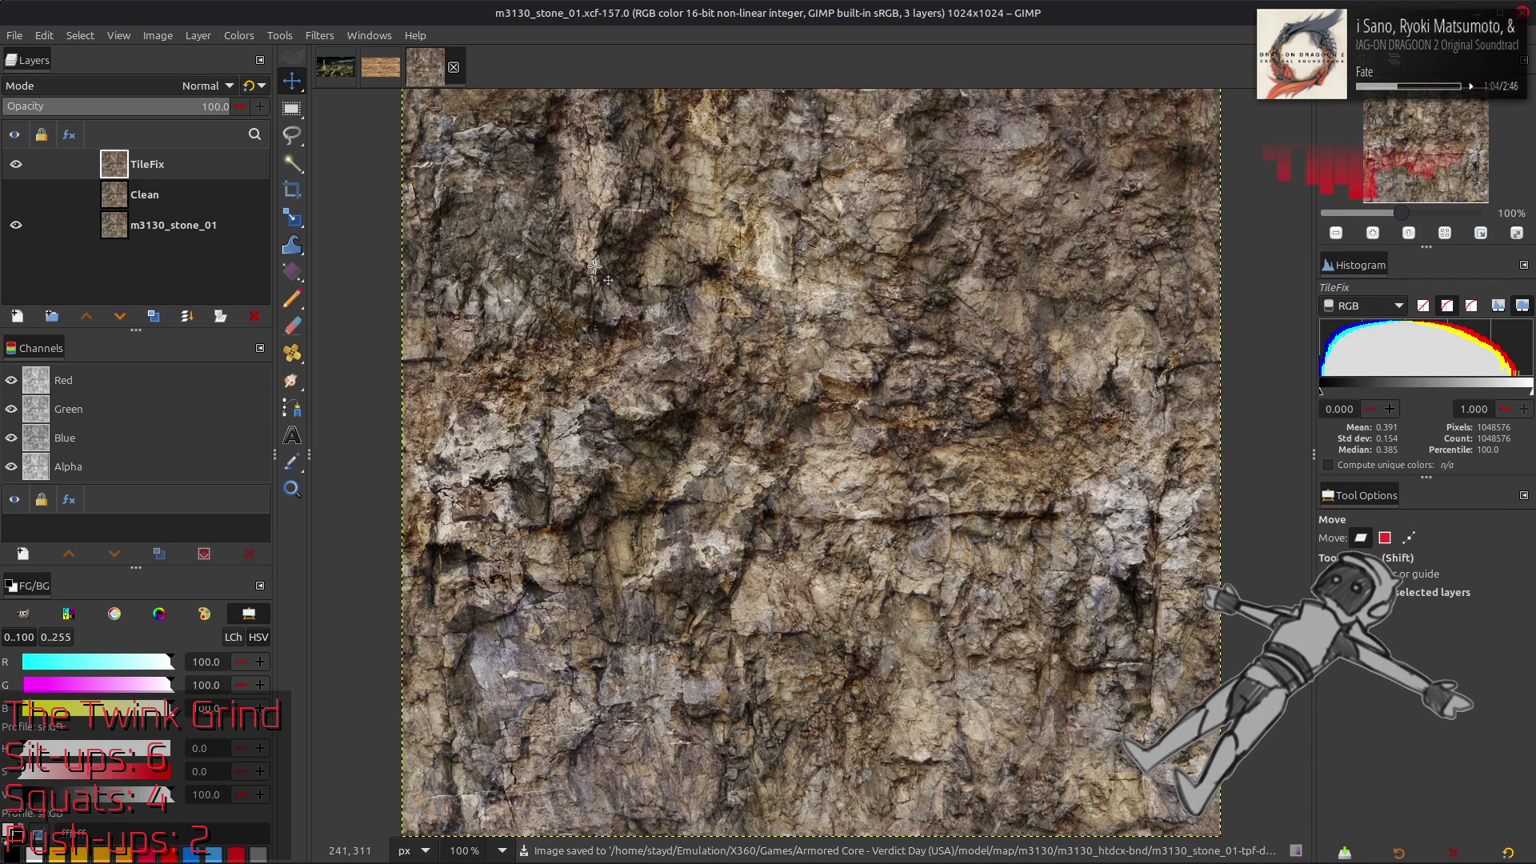
key("ctrl+c")
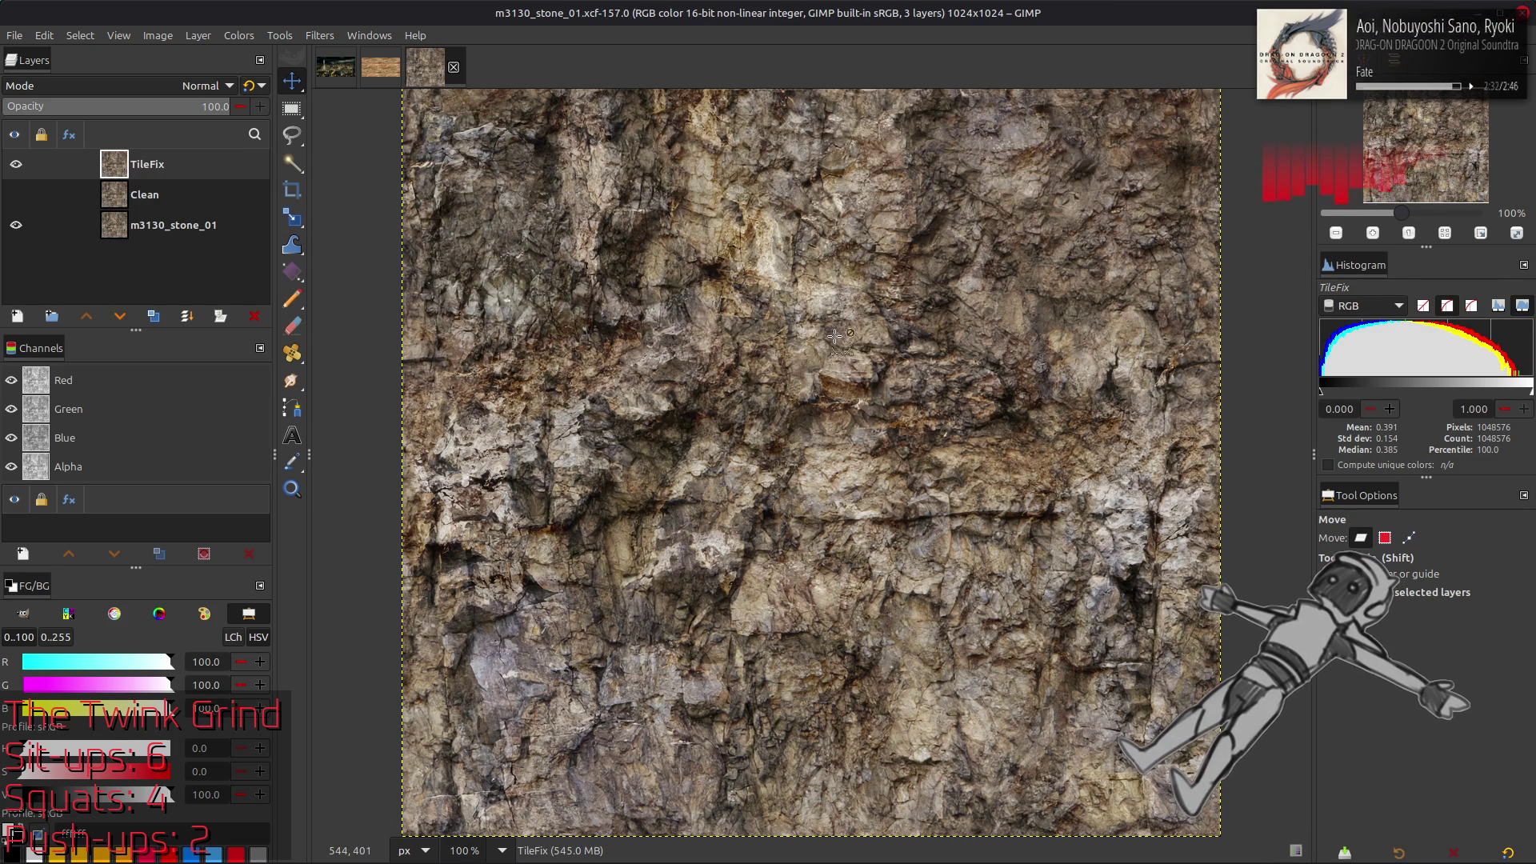
Paste stone_01's TileFix texture into m3130_stone_02 as a new layer and hide it
left_click(381, 67)
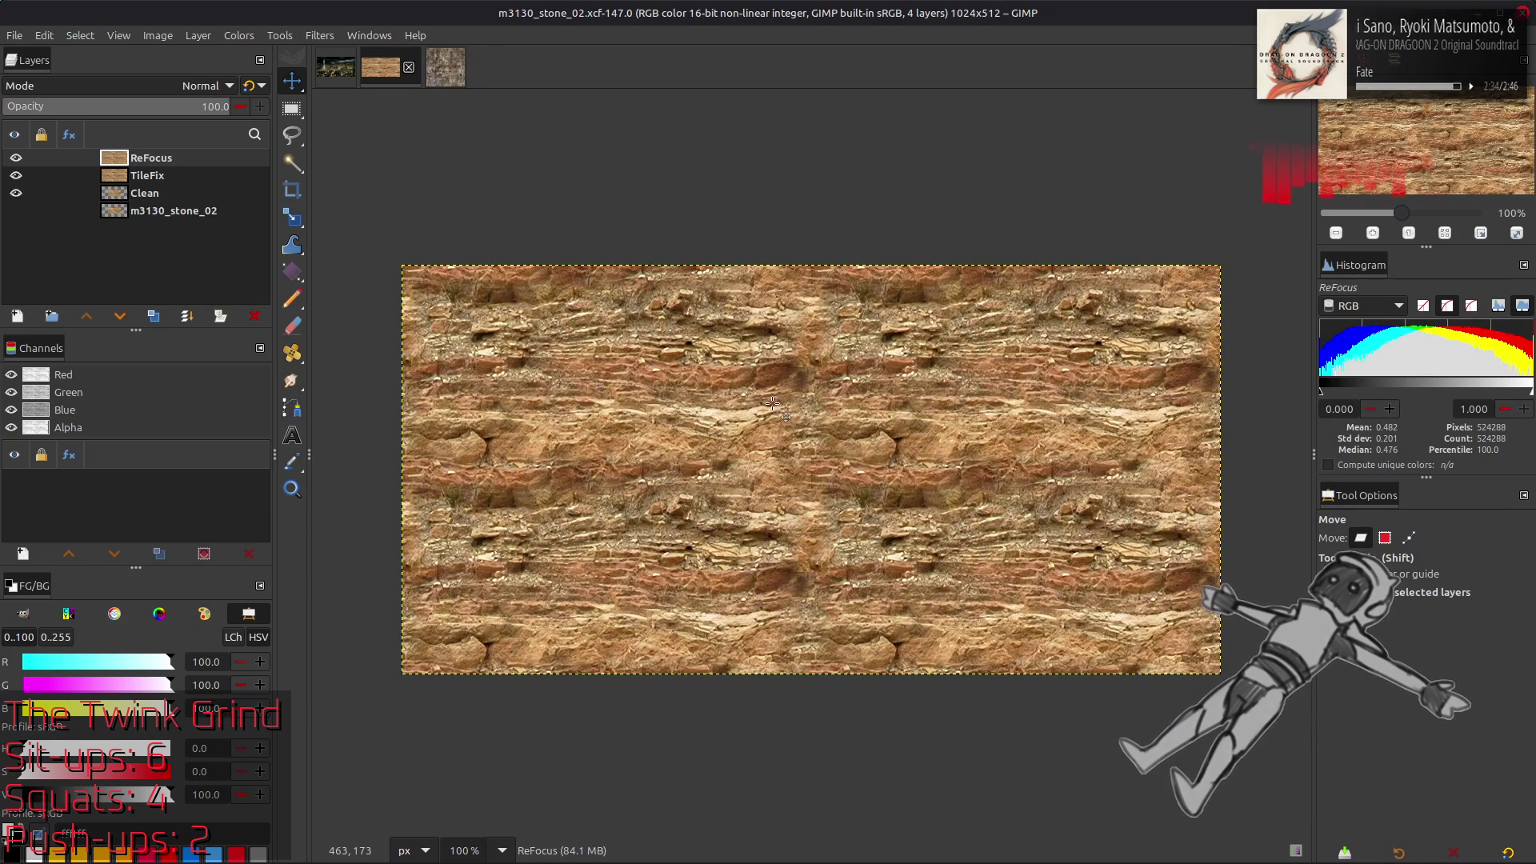
key("ctrl+v")
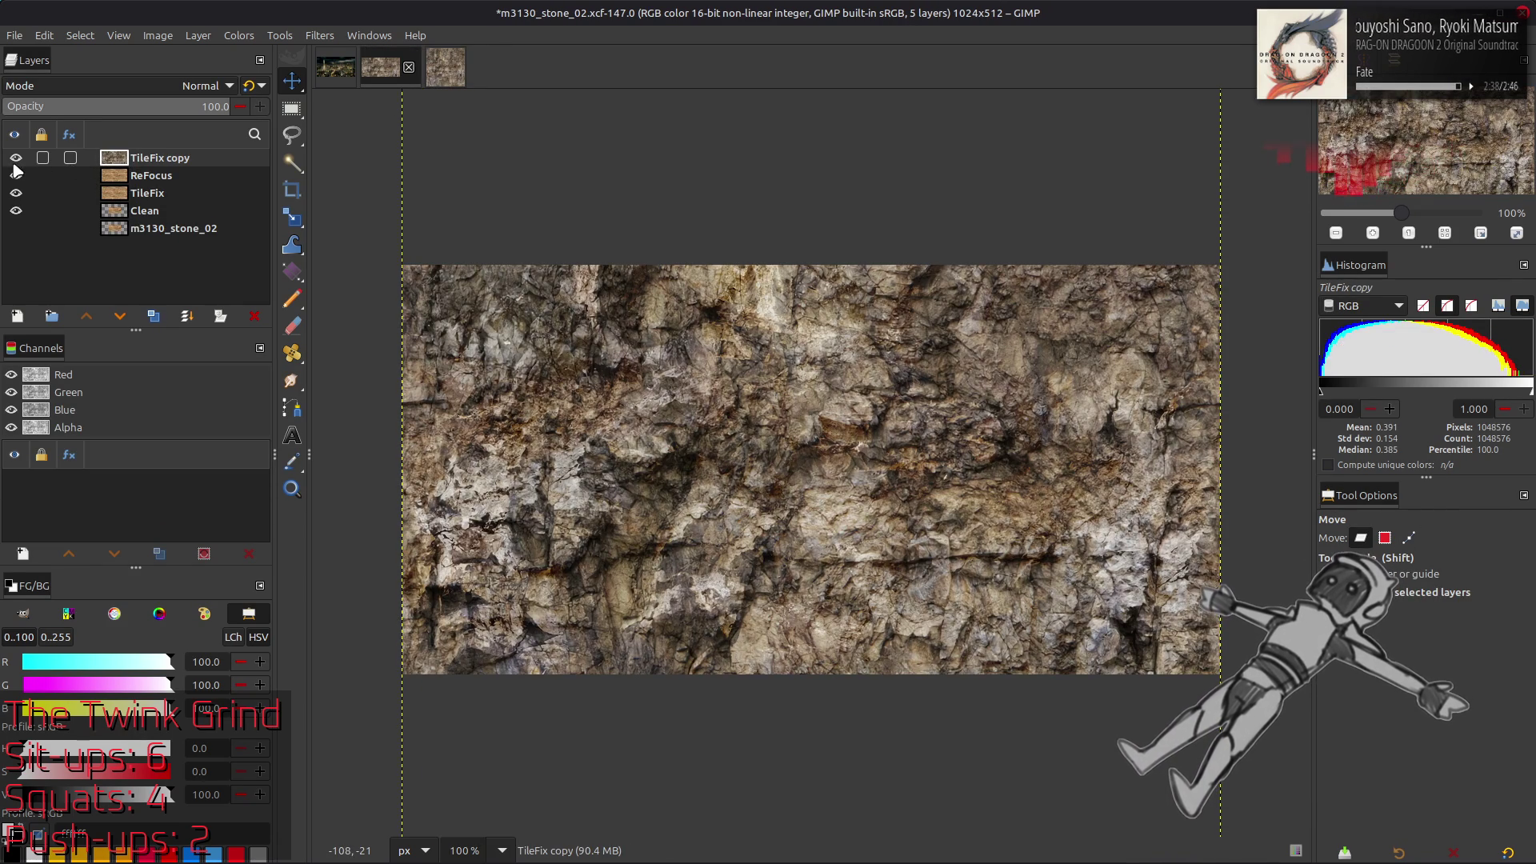
left_click(16, 158)
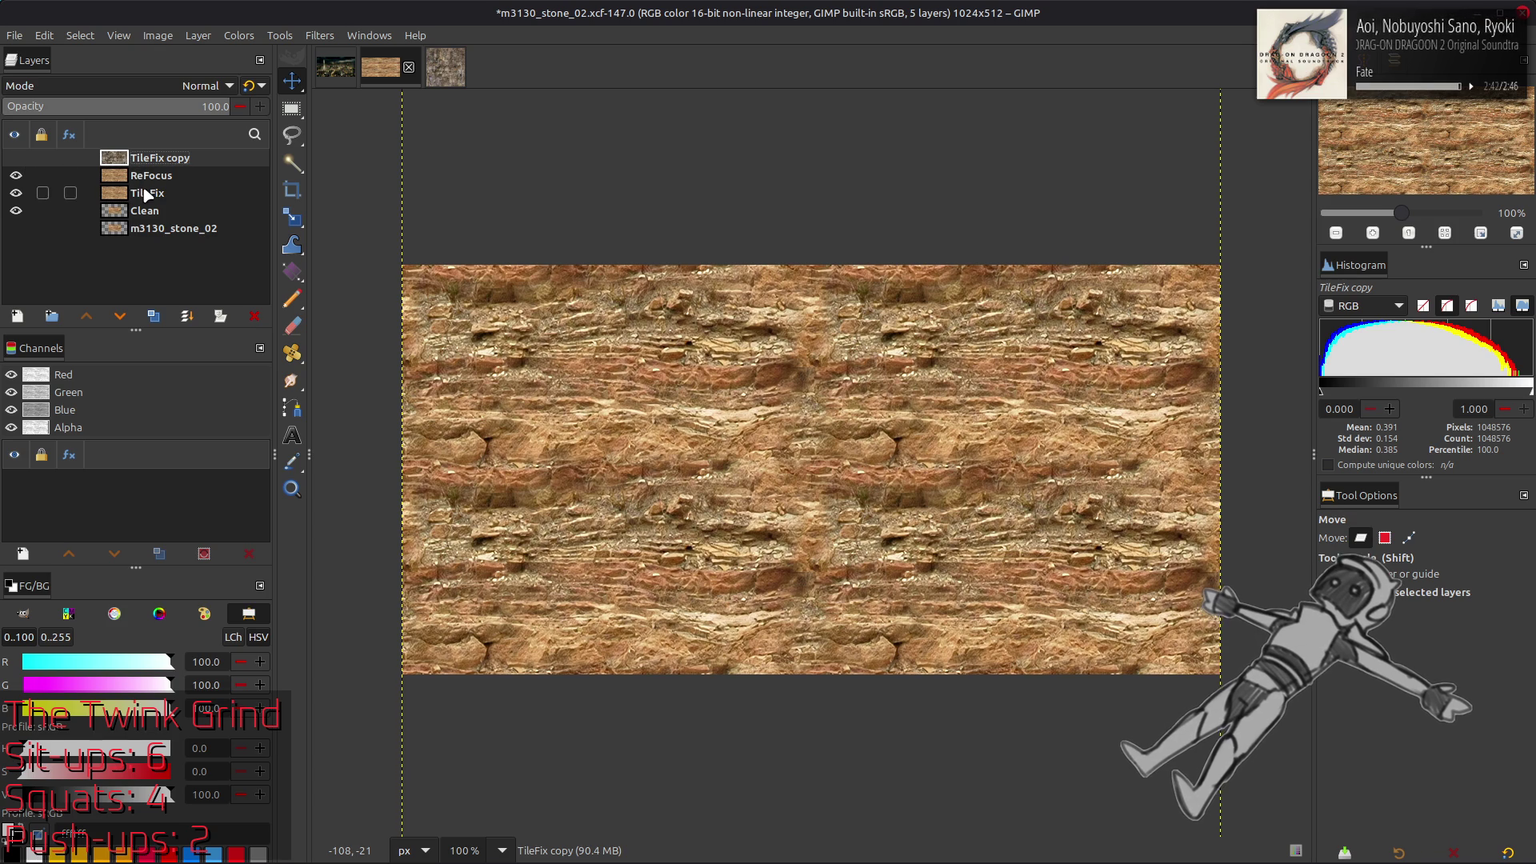
Make the ReFocus layer visible and create a ReFocus copy duplicate
left_click(68, 192)
left_click(16, 176)
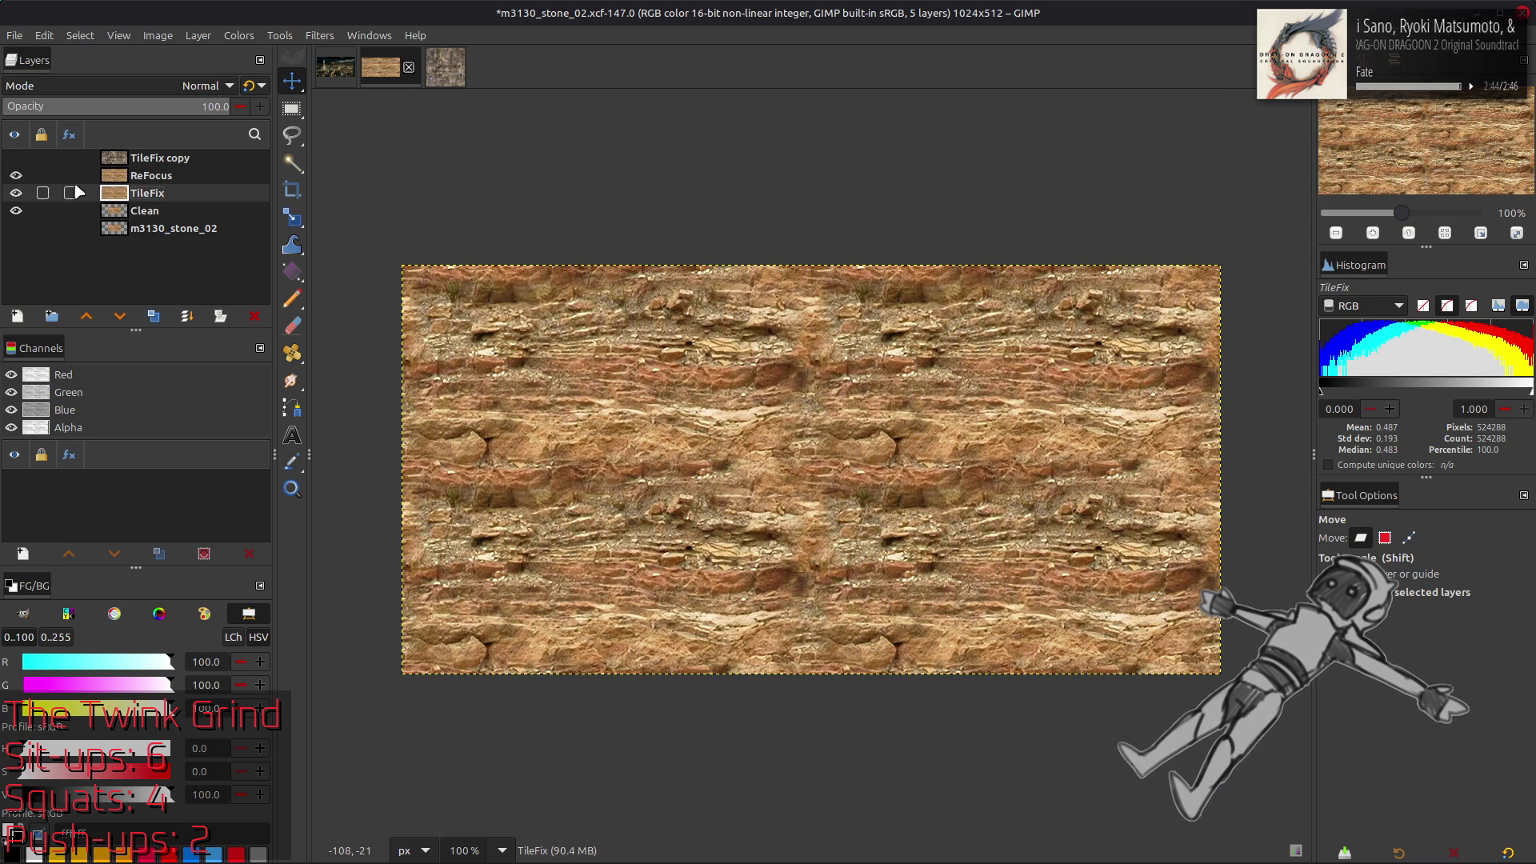
left_click(152, 177)
left_click(153, 316)
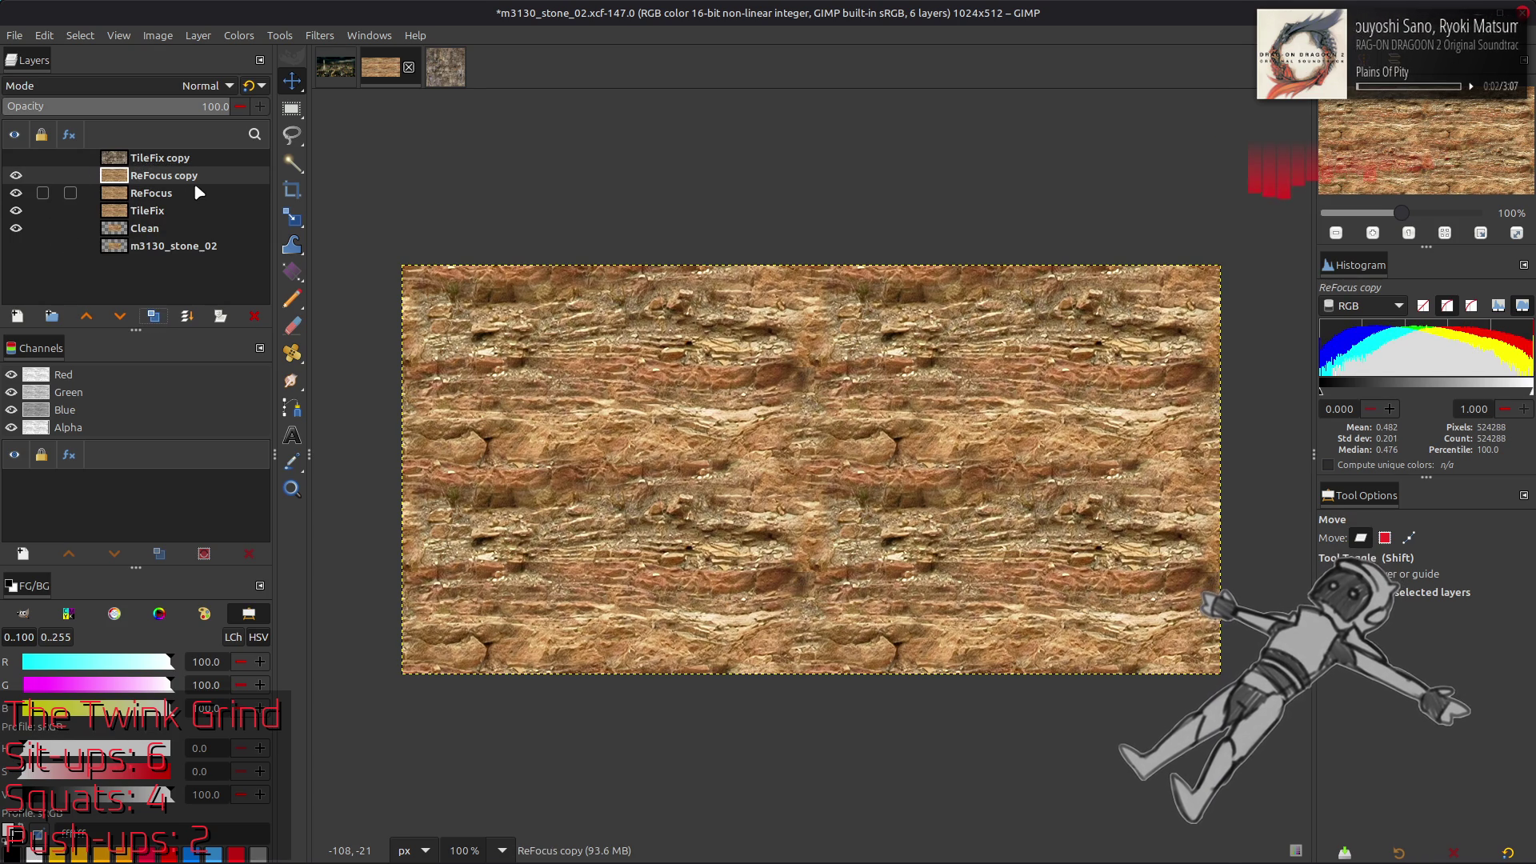
left_click(322, 37)
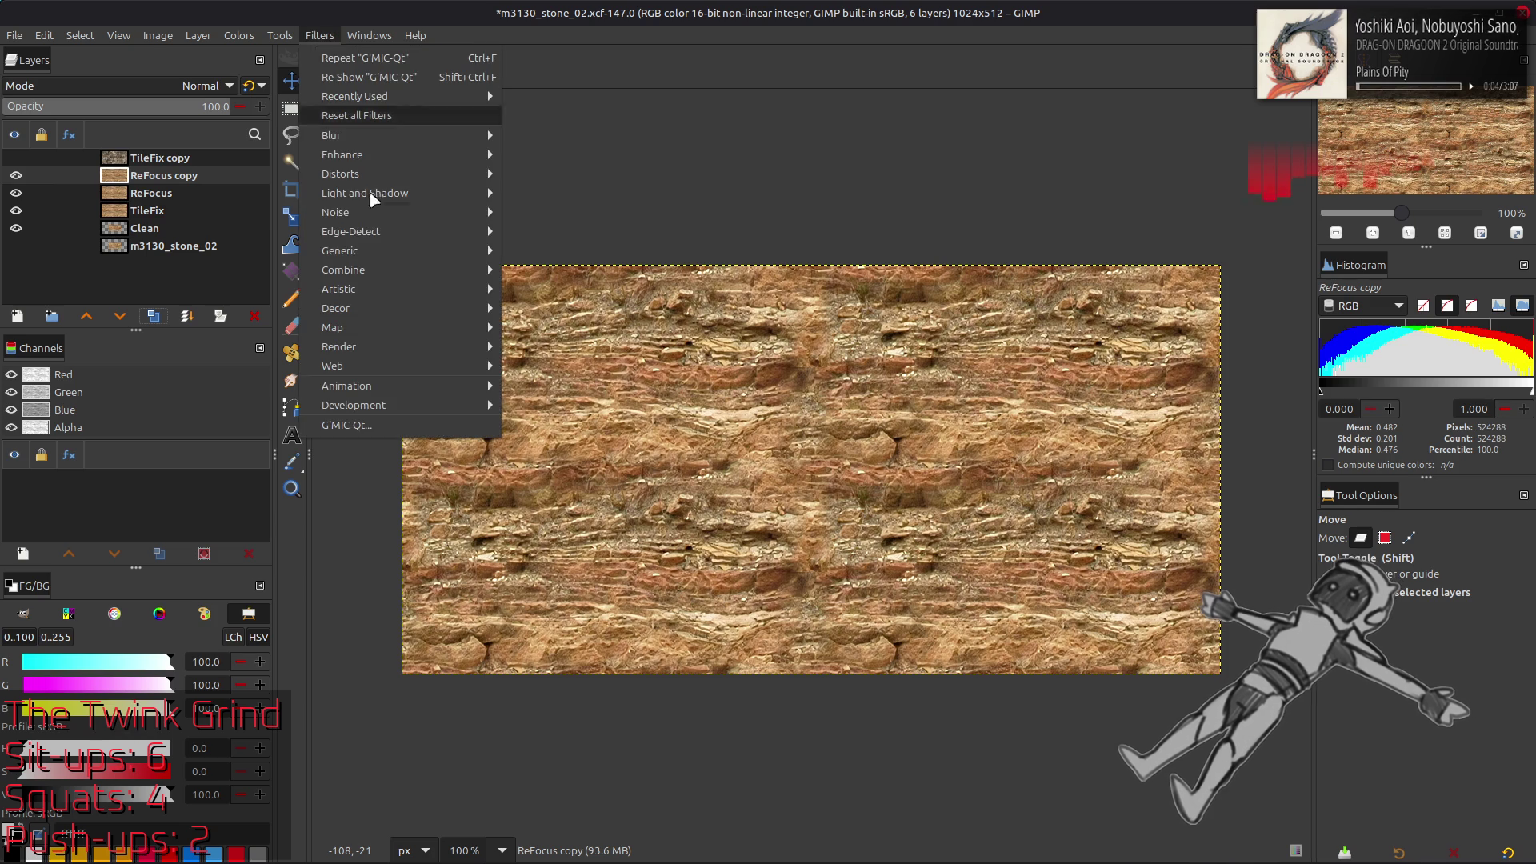
Apply a high-amplitude G'MIC Gaussian blur to ReFocus copy, leaving an almost even tan wash
left_click(396, 425)
left_click_drag(953, 214, 1040, 214)
key("Return")
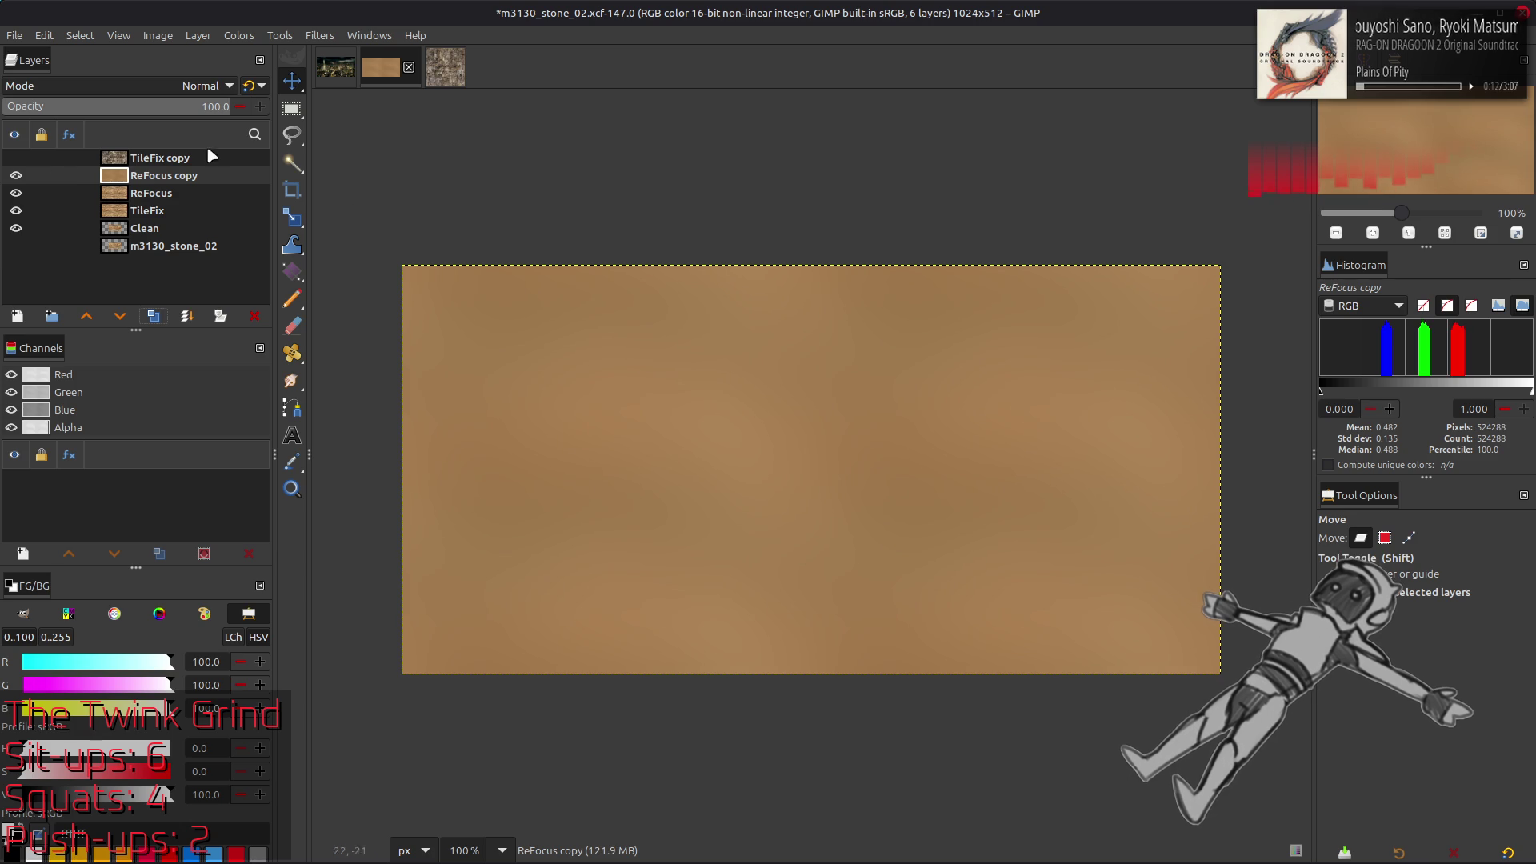
left_click(199, 36)
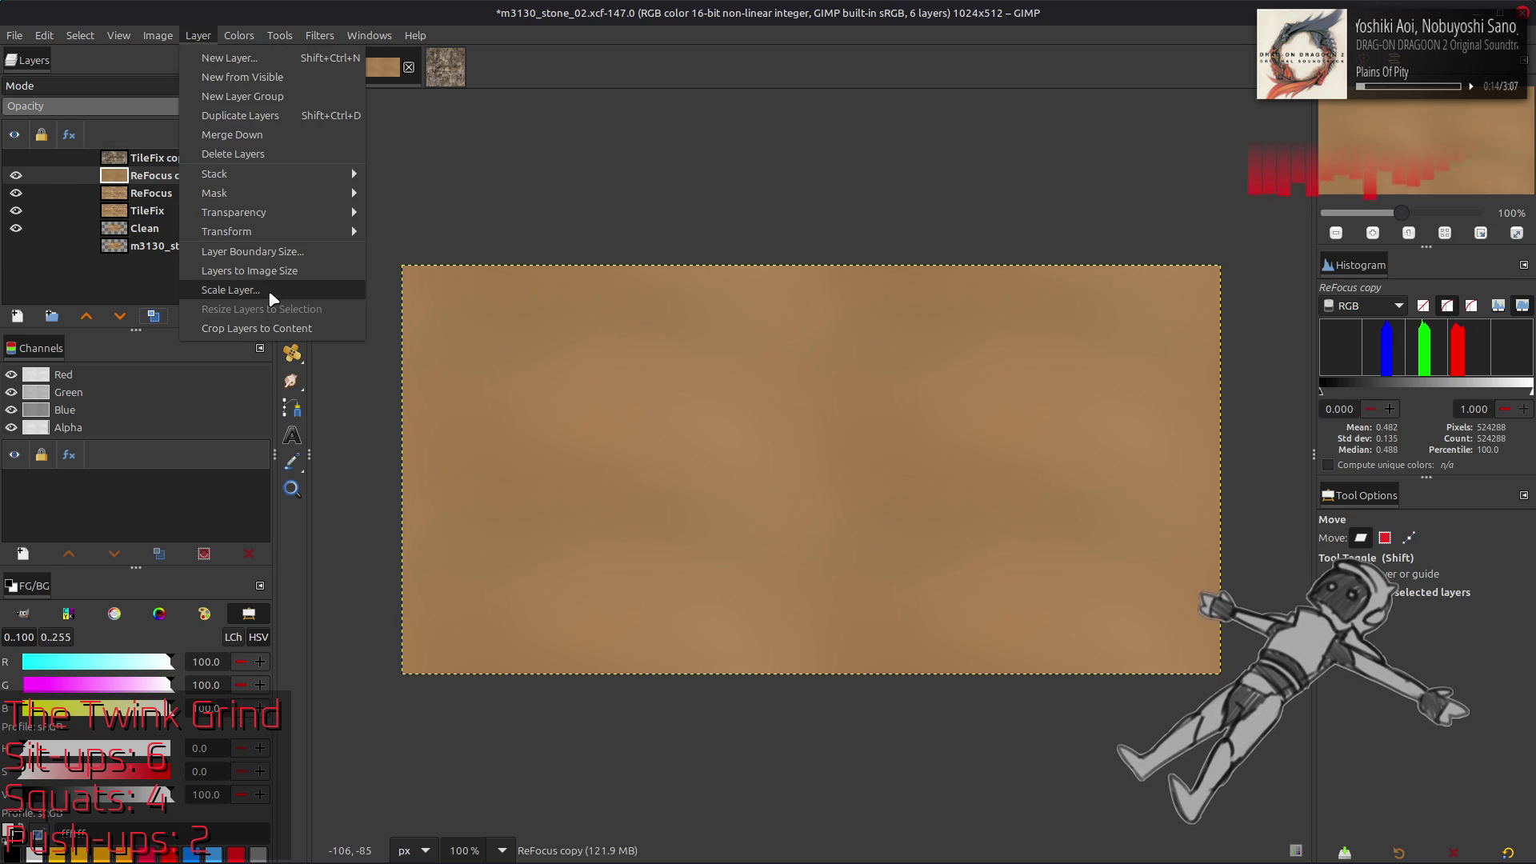
Scale the ReFocus copy layer down to a single pixel
left_click(269, 297)
double_click(743, 419)
type("1")
scroll(828, 520, "down", 2)
left_click(876, 569)
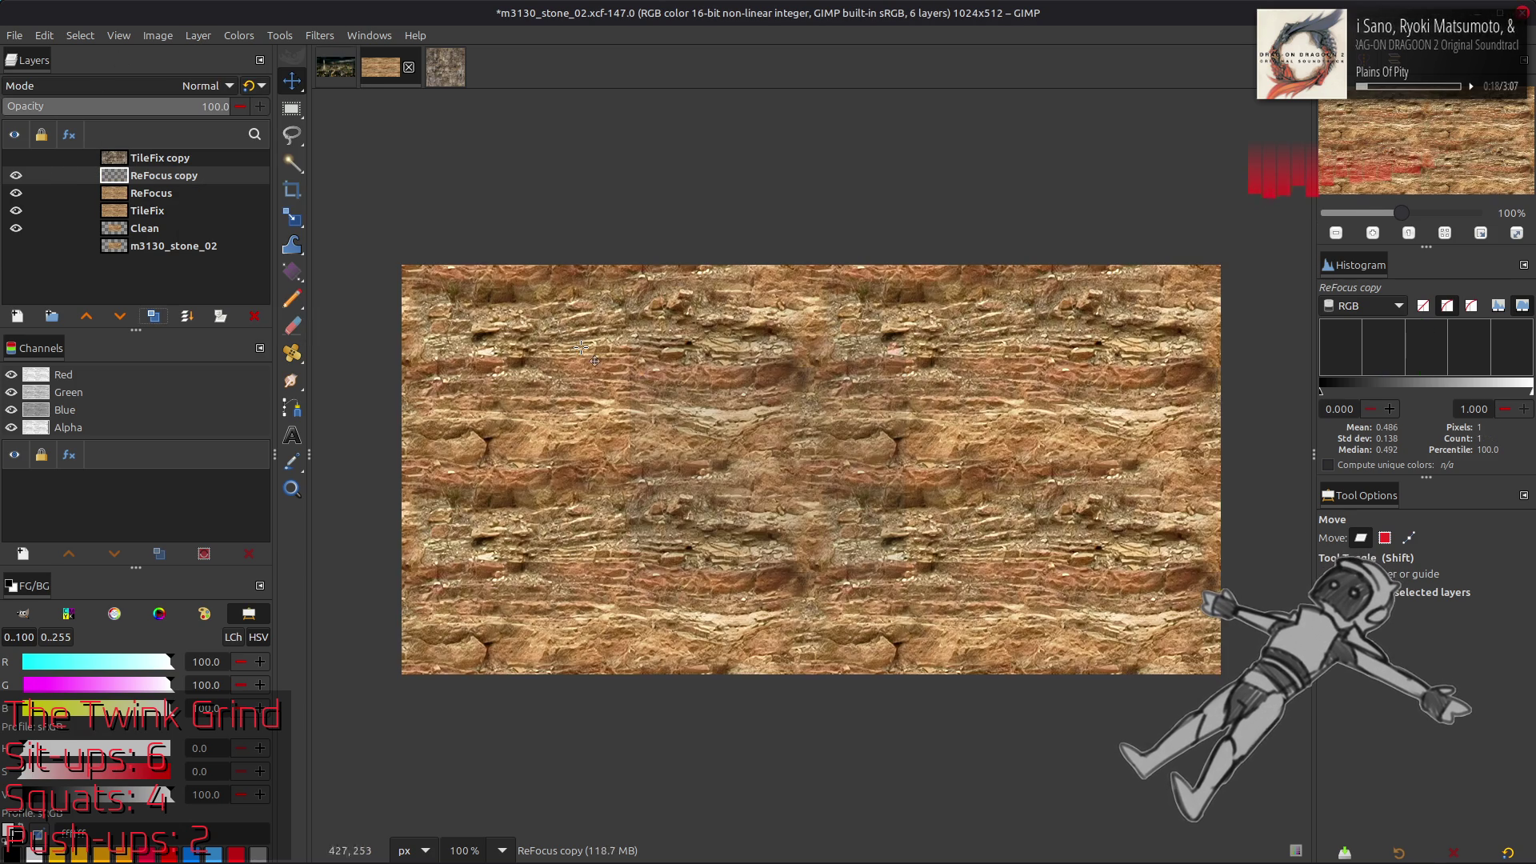
Scale the one-pixel layer back up to 1024×512, filling it with the average colour
left_click(198, 36)
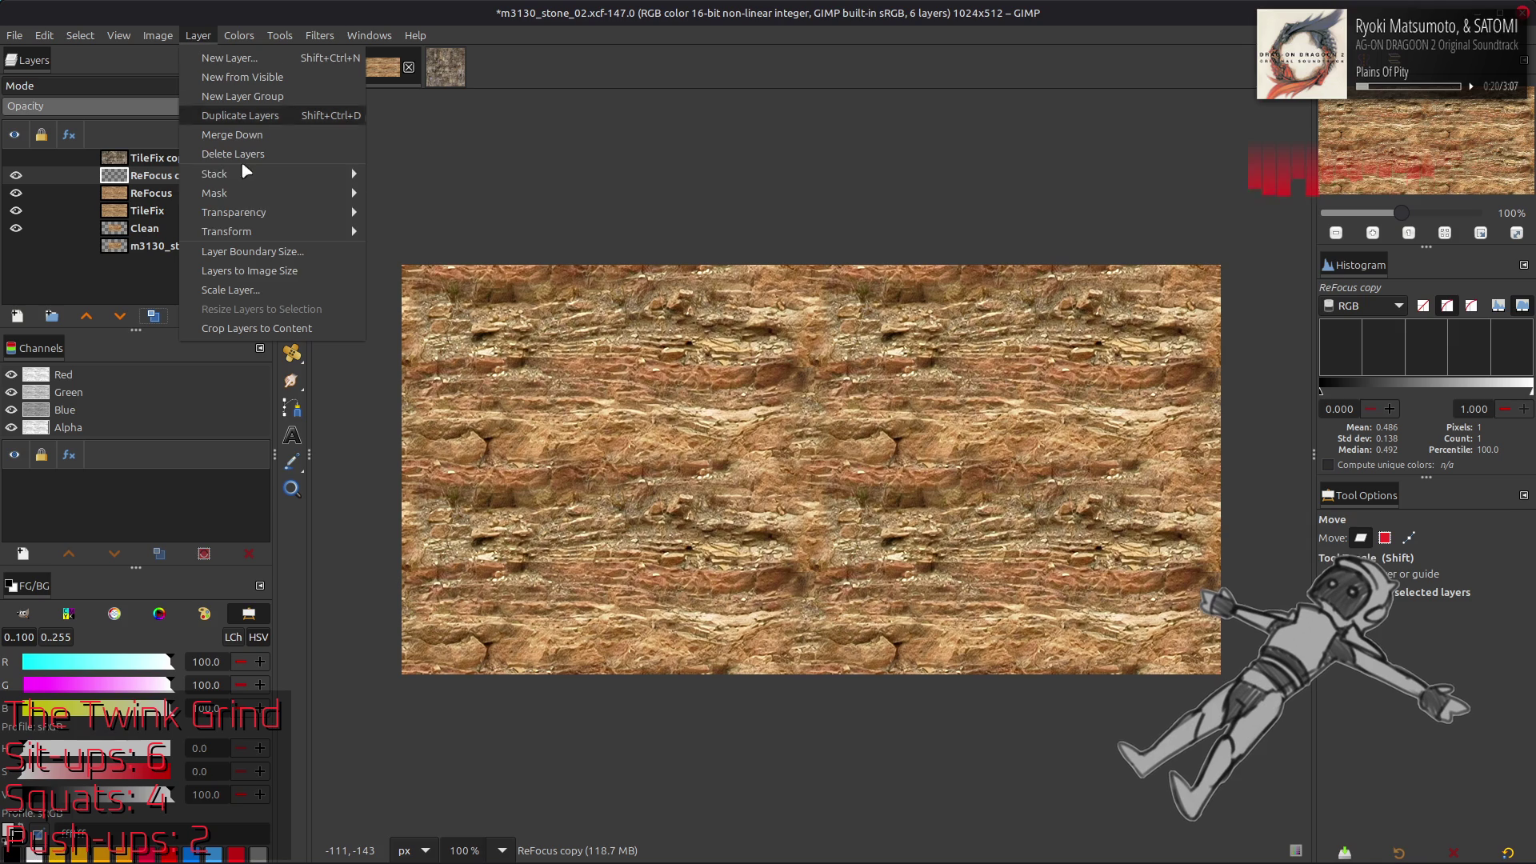
left_click(232, 290)
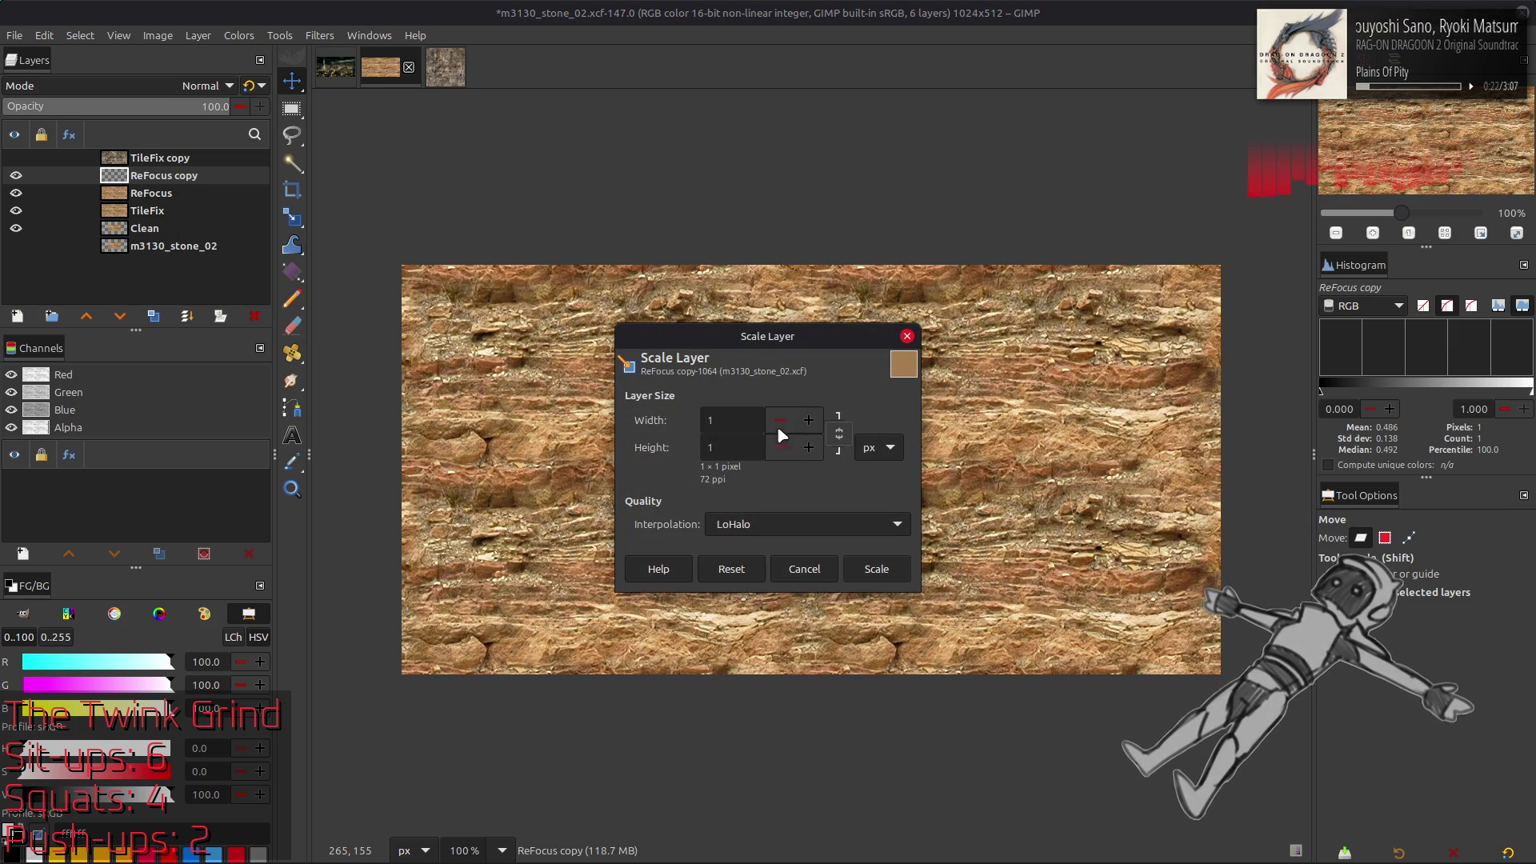
left_click(748, 424)
type("024")
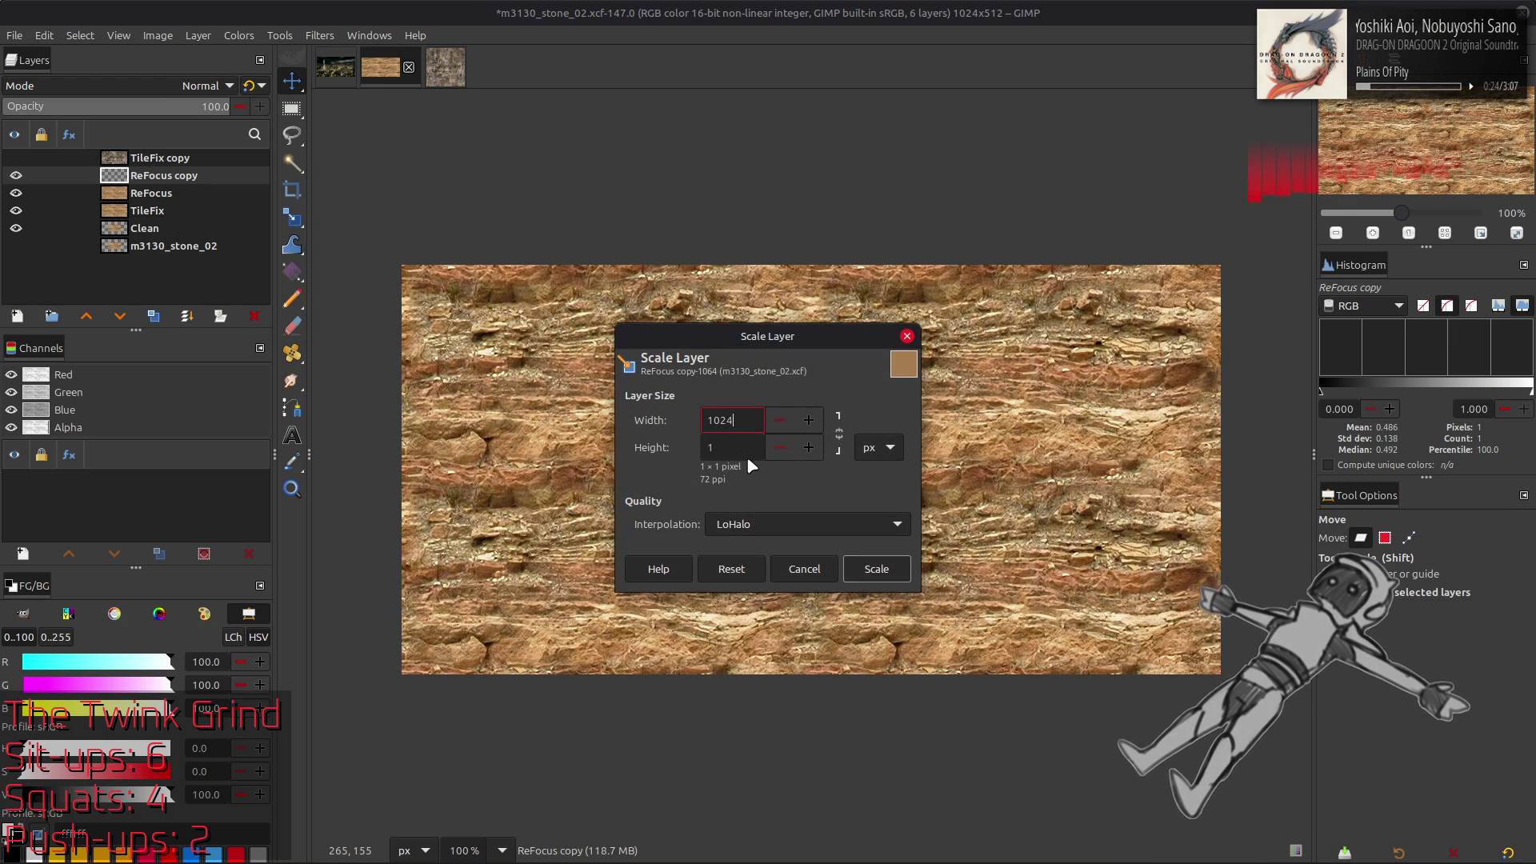
key("Tab")
type("512")
scroll(813, 530, "up", 4)
left_click(878, 568)
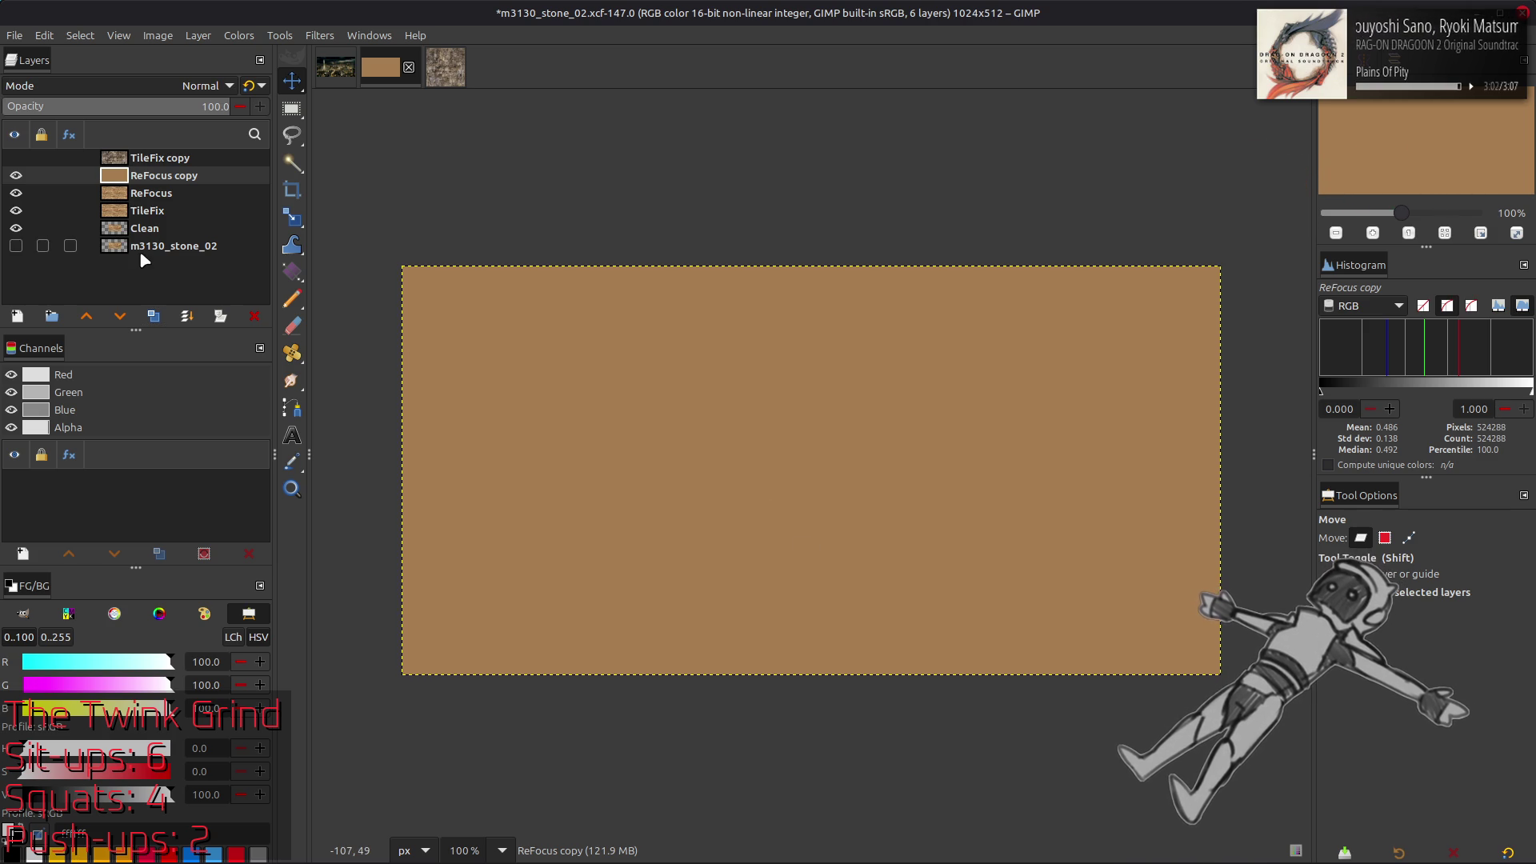
Show TileFix copy and reapply the blur six times until it becomes a soft brown haze
left_click(15, 158)
left_click(153, 161)
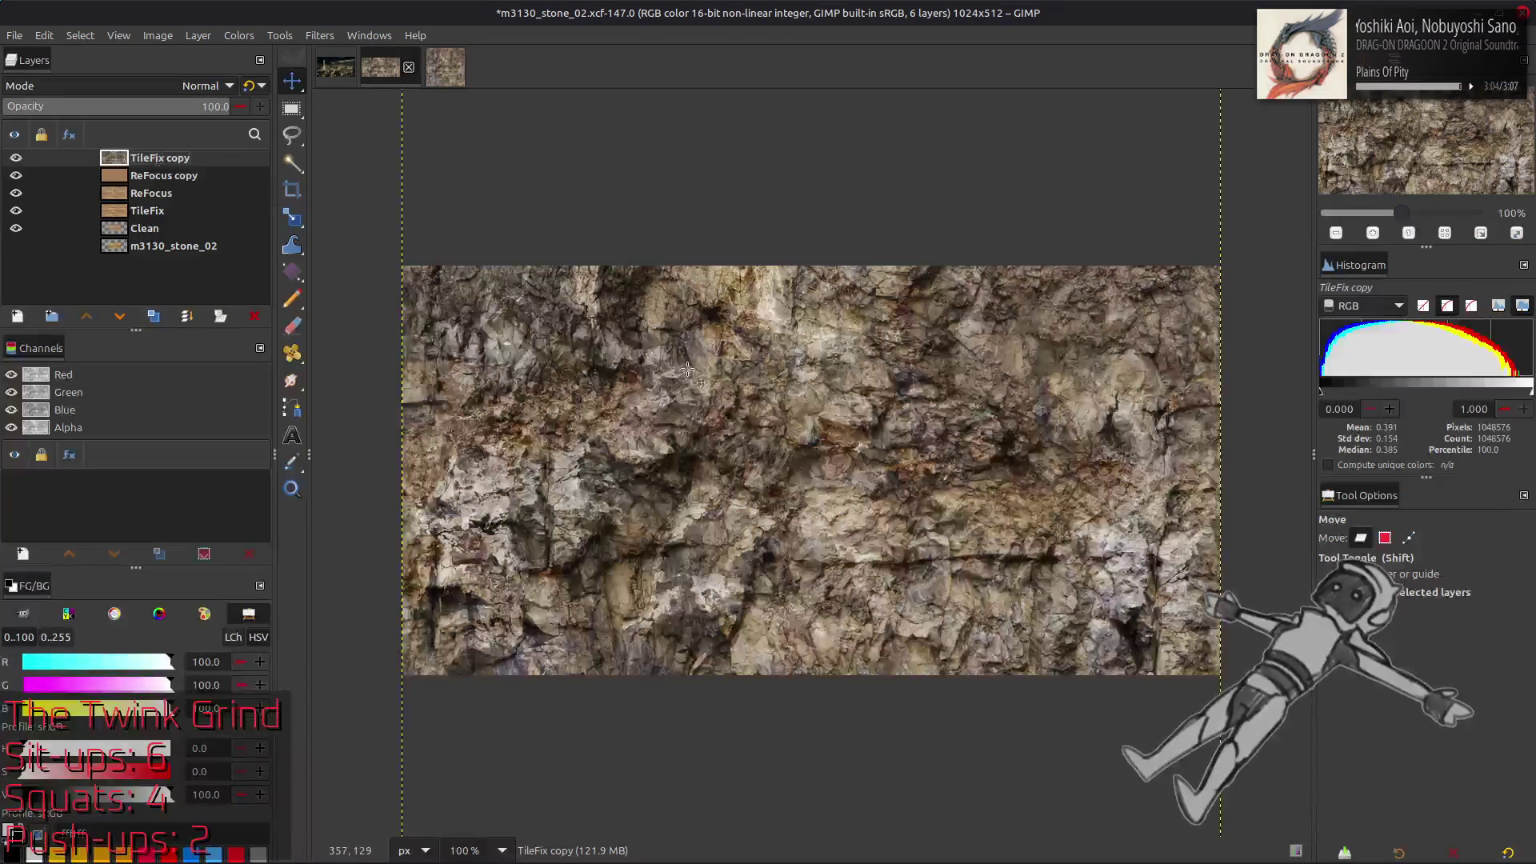
key("ctrl+f")
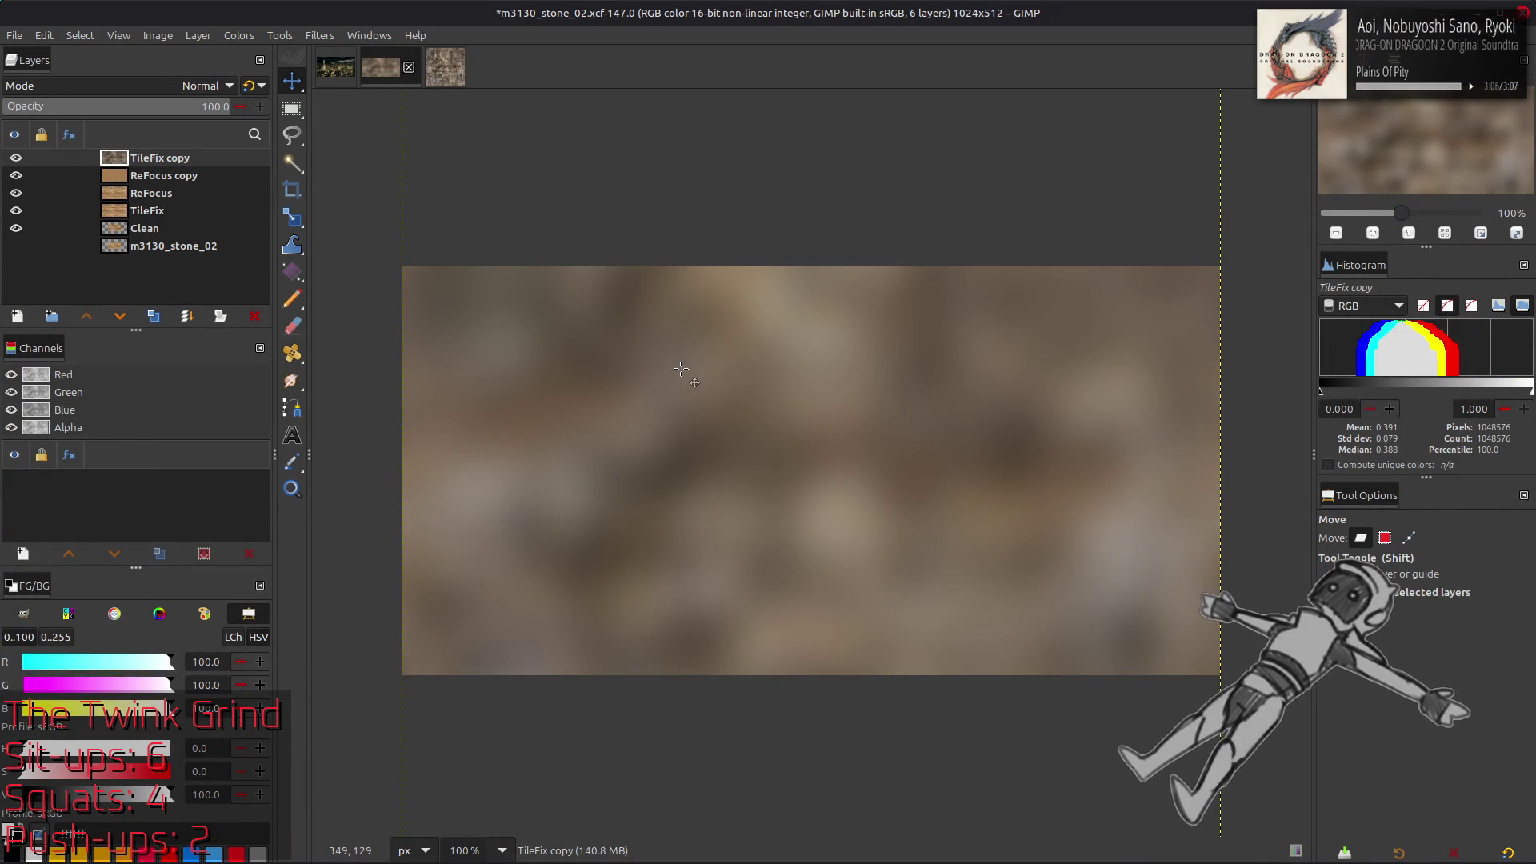
key("ctrl+f")
key("ctrl+f")
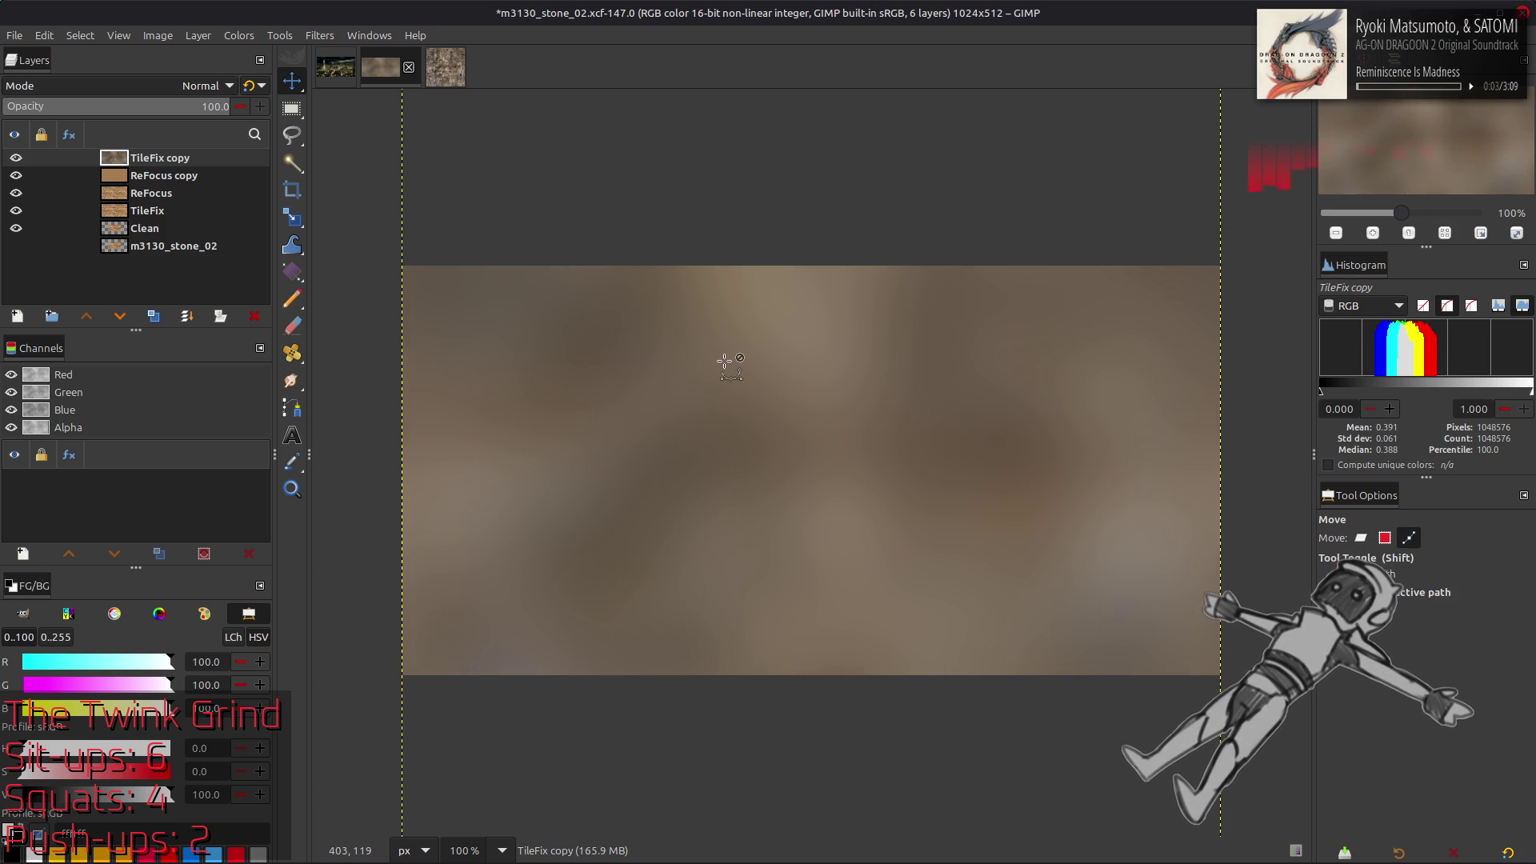
key("ctrl+f")
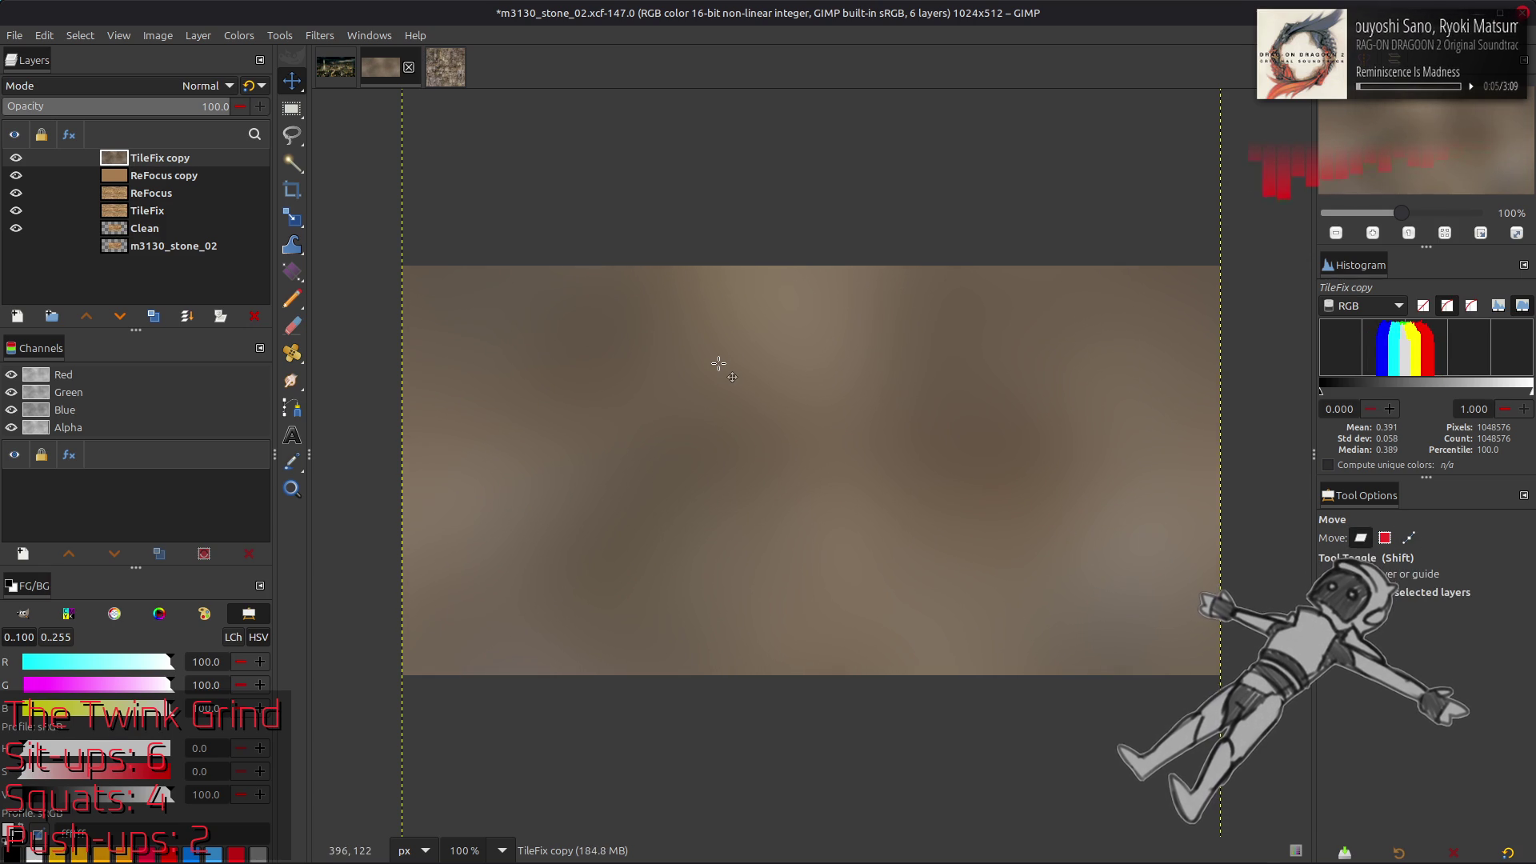
key("ctrl+f")
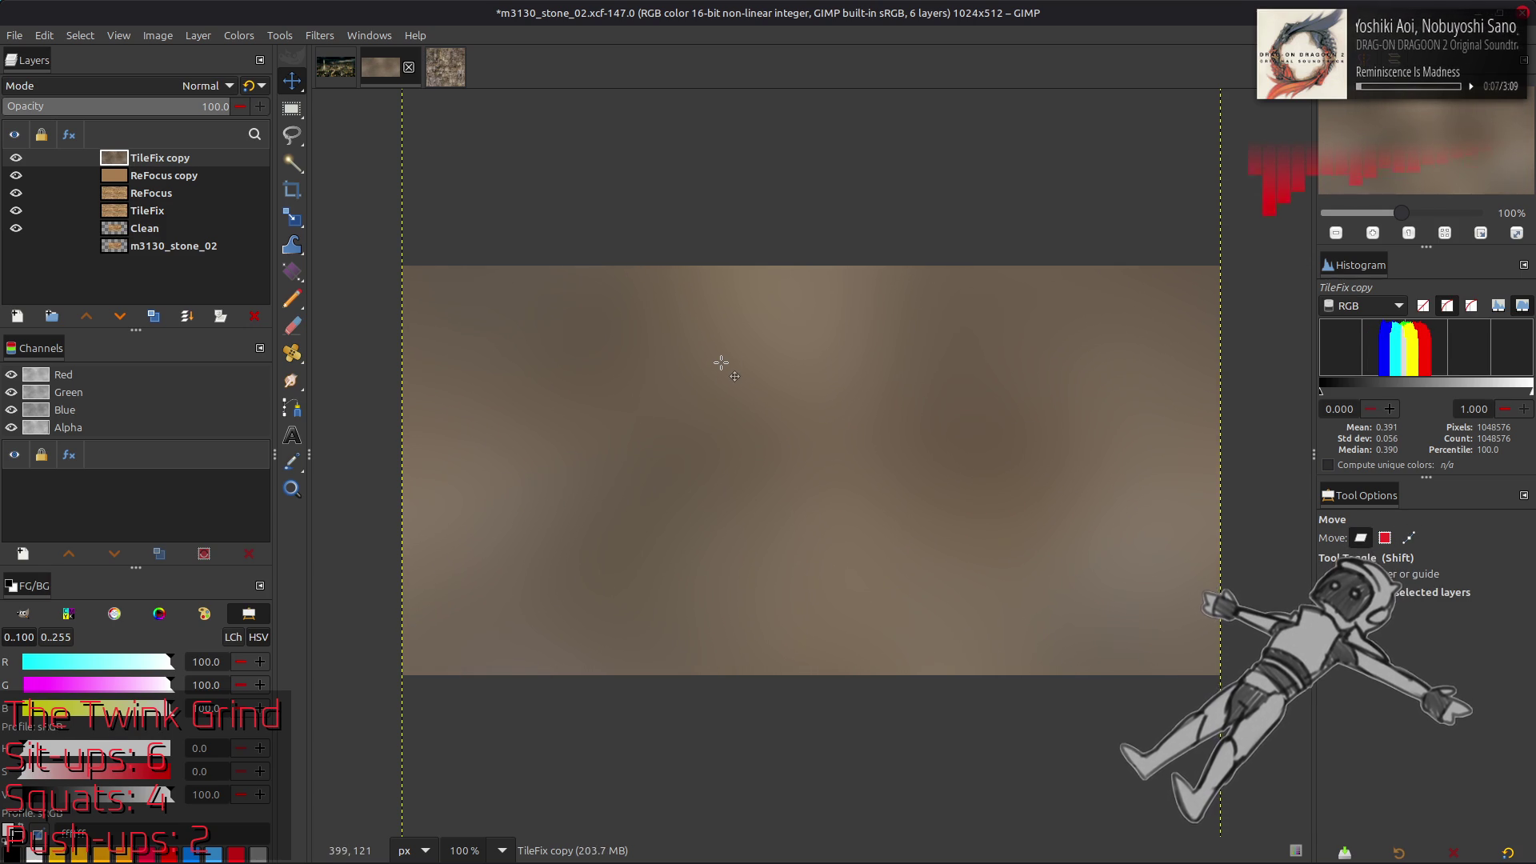
key("ctrl+f")
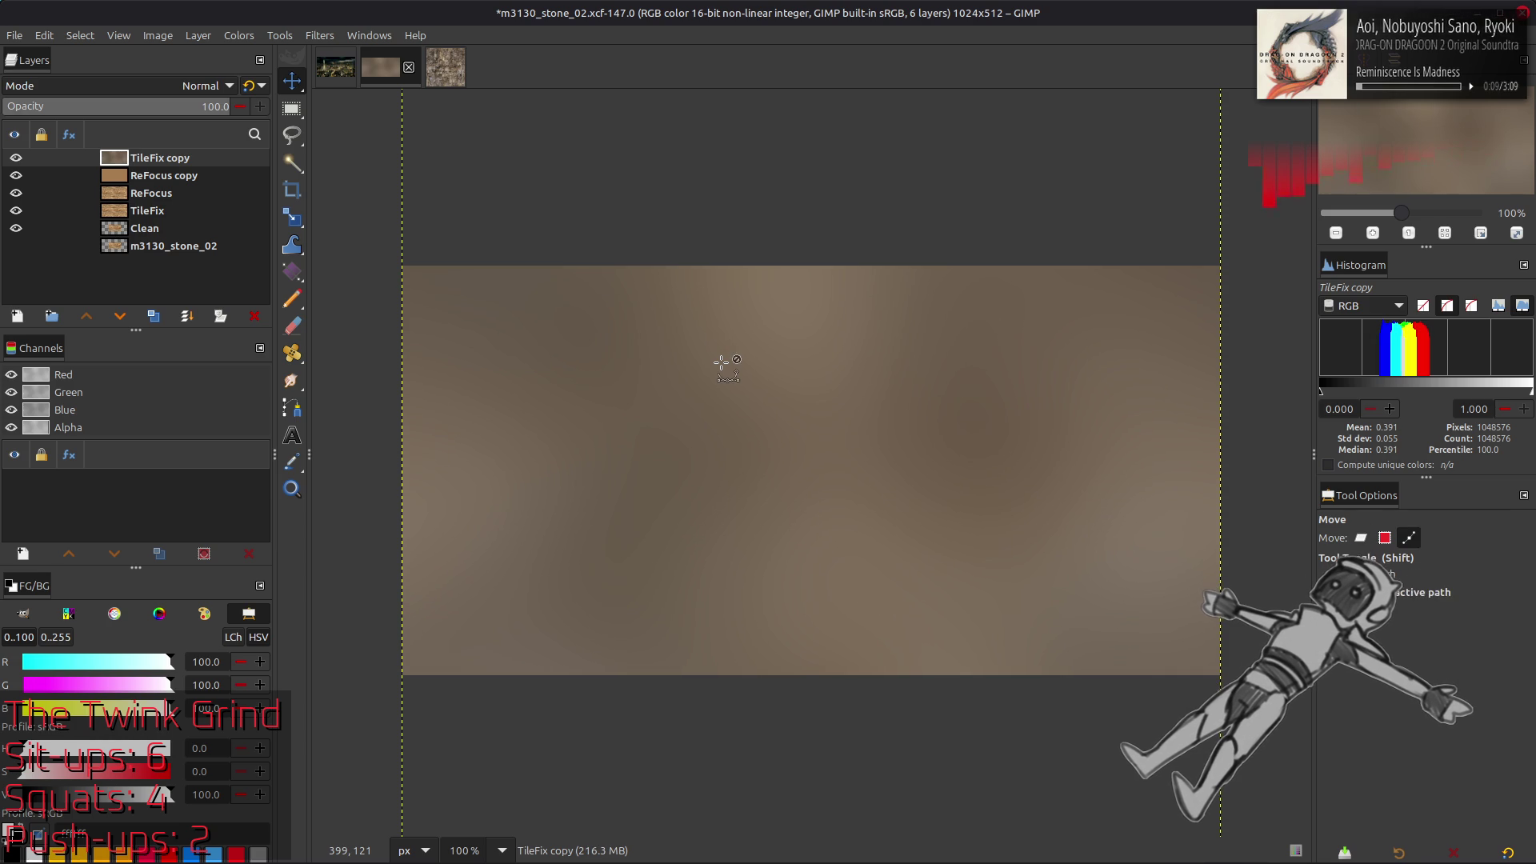
key("ctrl+f")
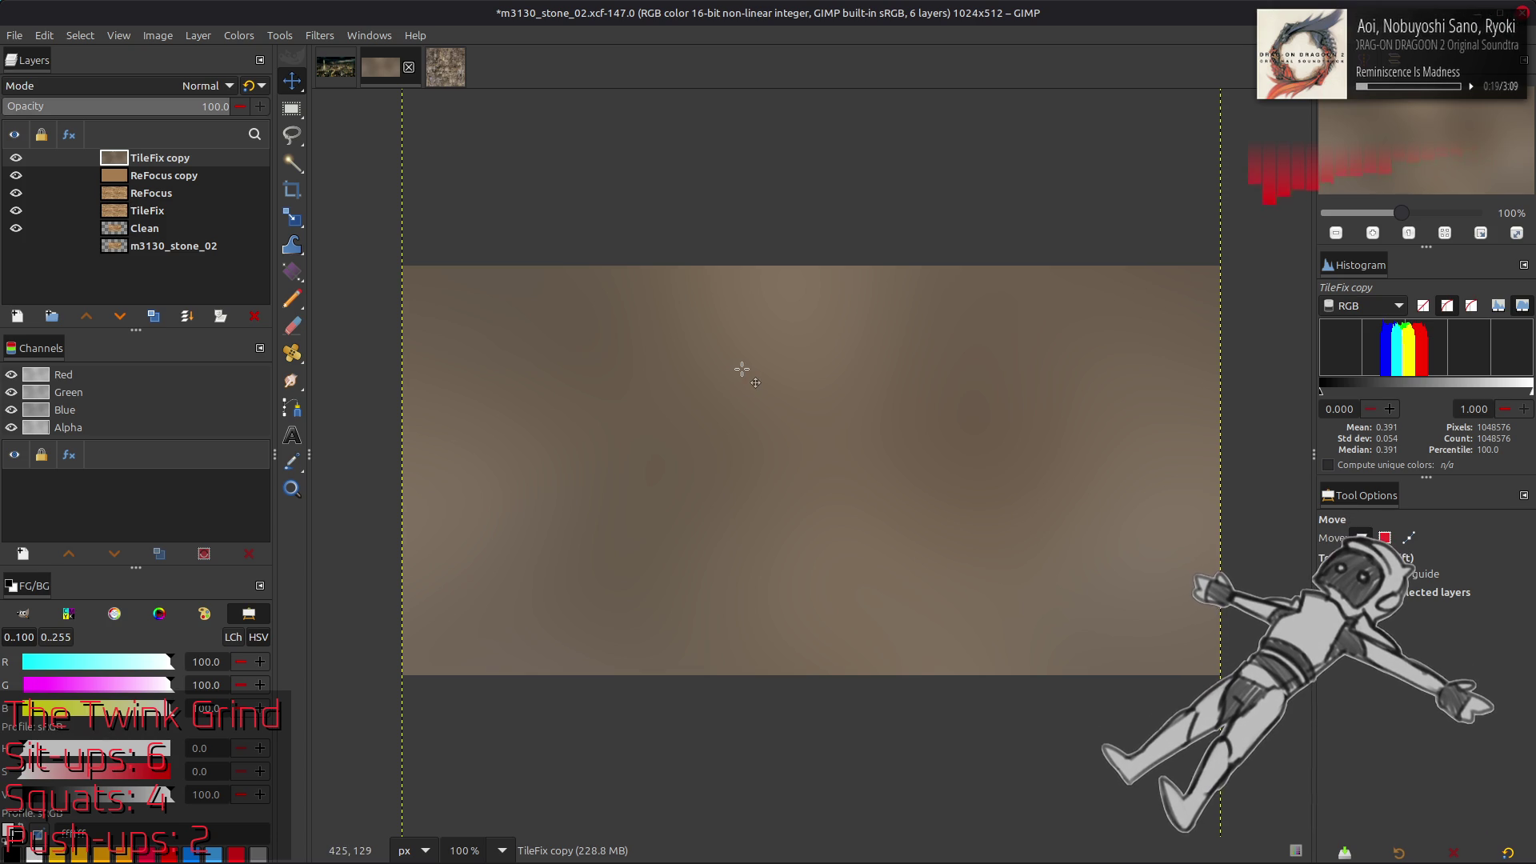
Scale the blurred TileFix copy layer down to 1×1 pixel with LoHalo interpolation
left_click(199, 36)
left_click(232, 290)
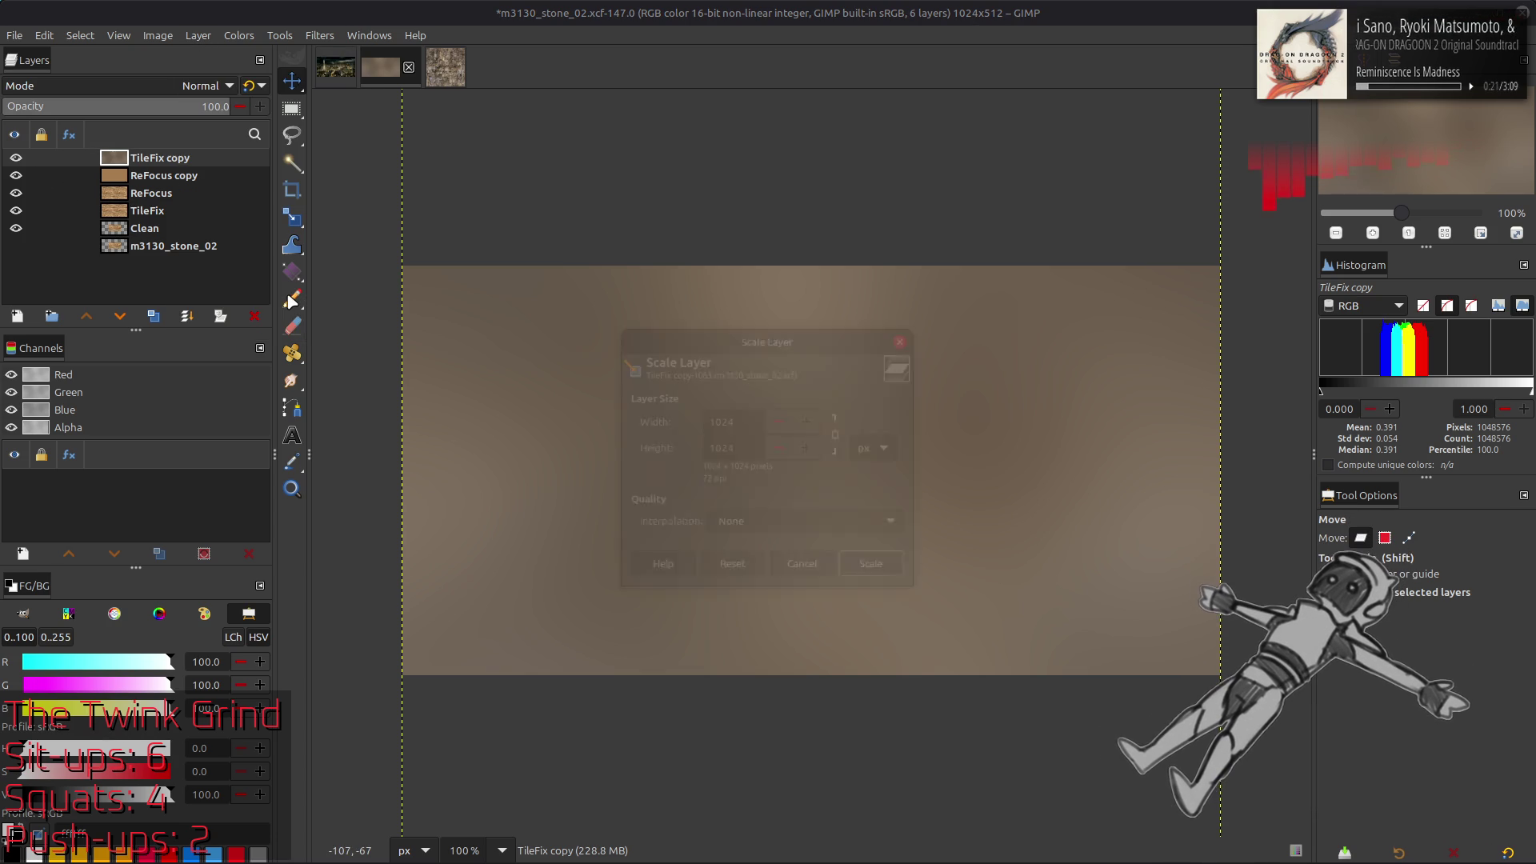
double_click(724, 420)
type("1")
scroll(835, 525, "down", 4)
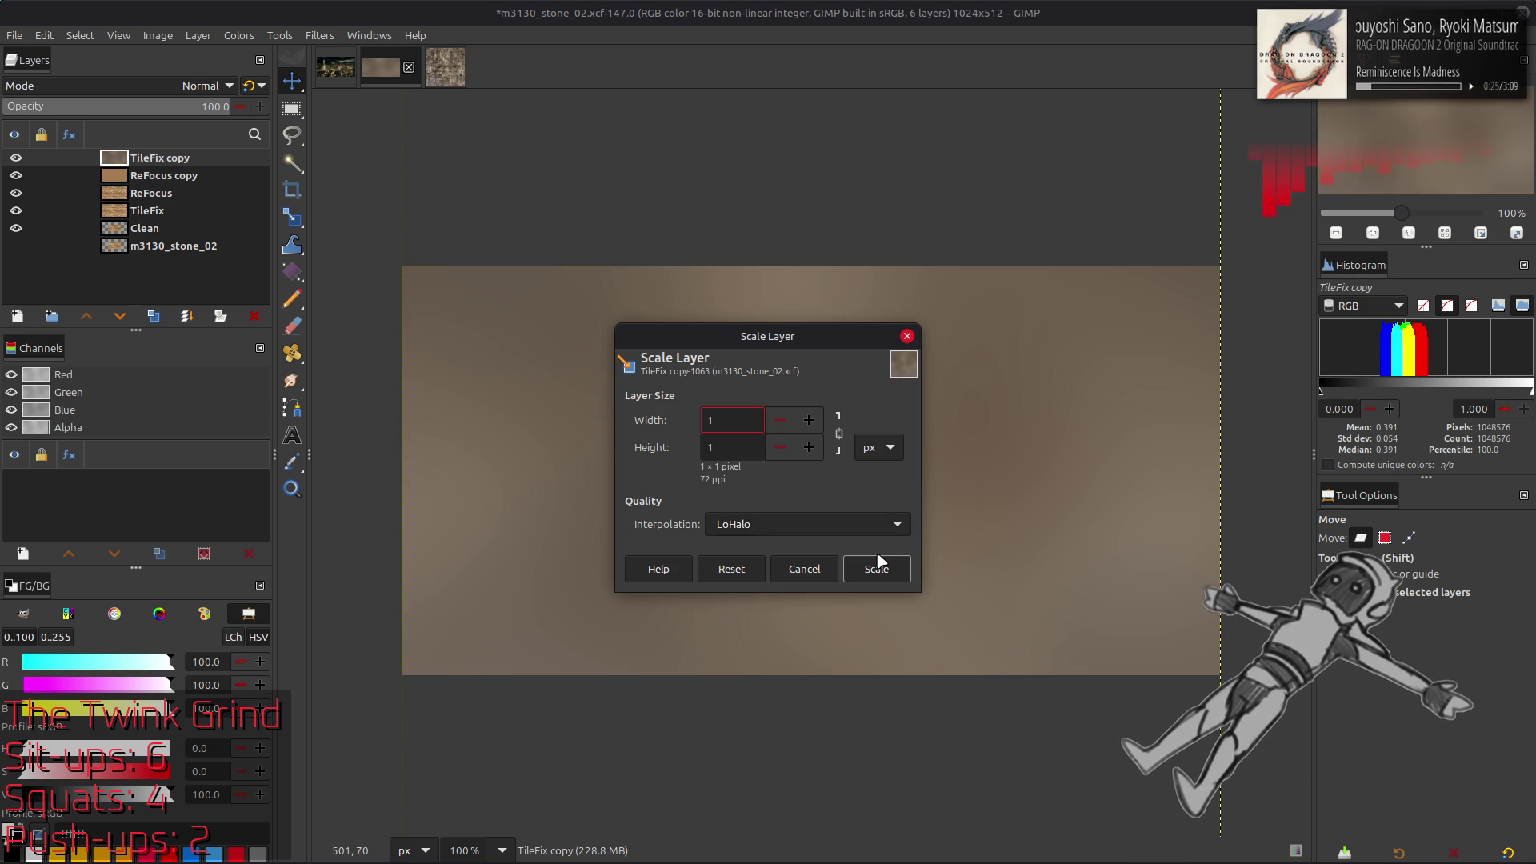
left_click(877, 568)
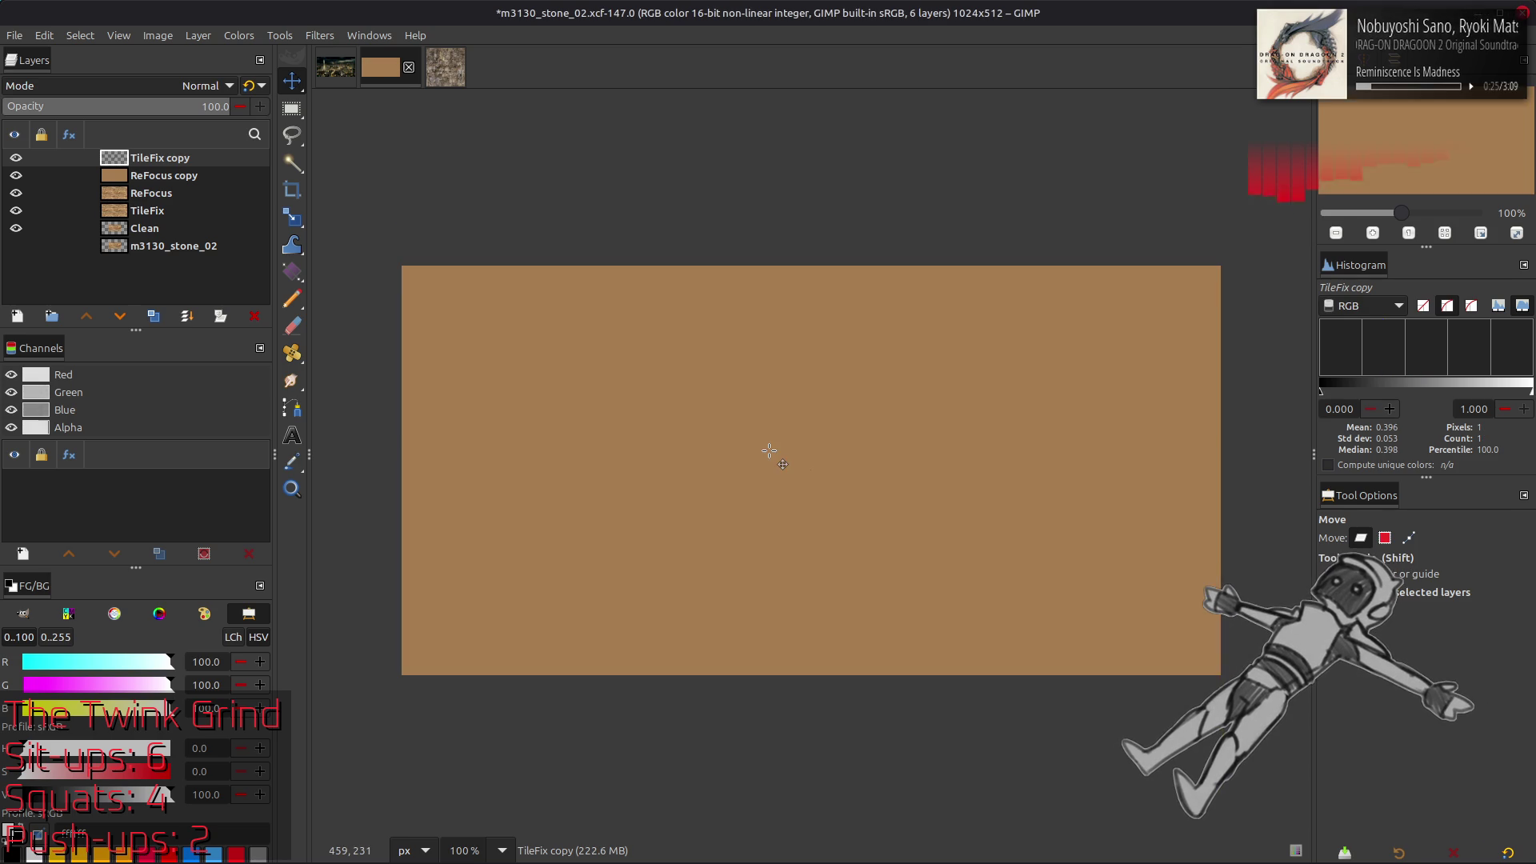
Scale TileFix copy back up to 1024×512 with interpolation None, giving one flat average colour
left_click(198, 35)
left_click(271, 288)
double_click(724, 420)
type("1024")
scroll(803, 521, "up", 4)
left_click(839, 433)
double_click(724, 447)
type("512")
left_click(872, 564)
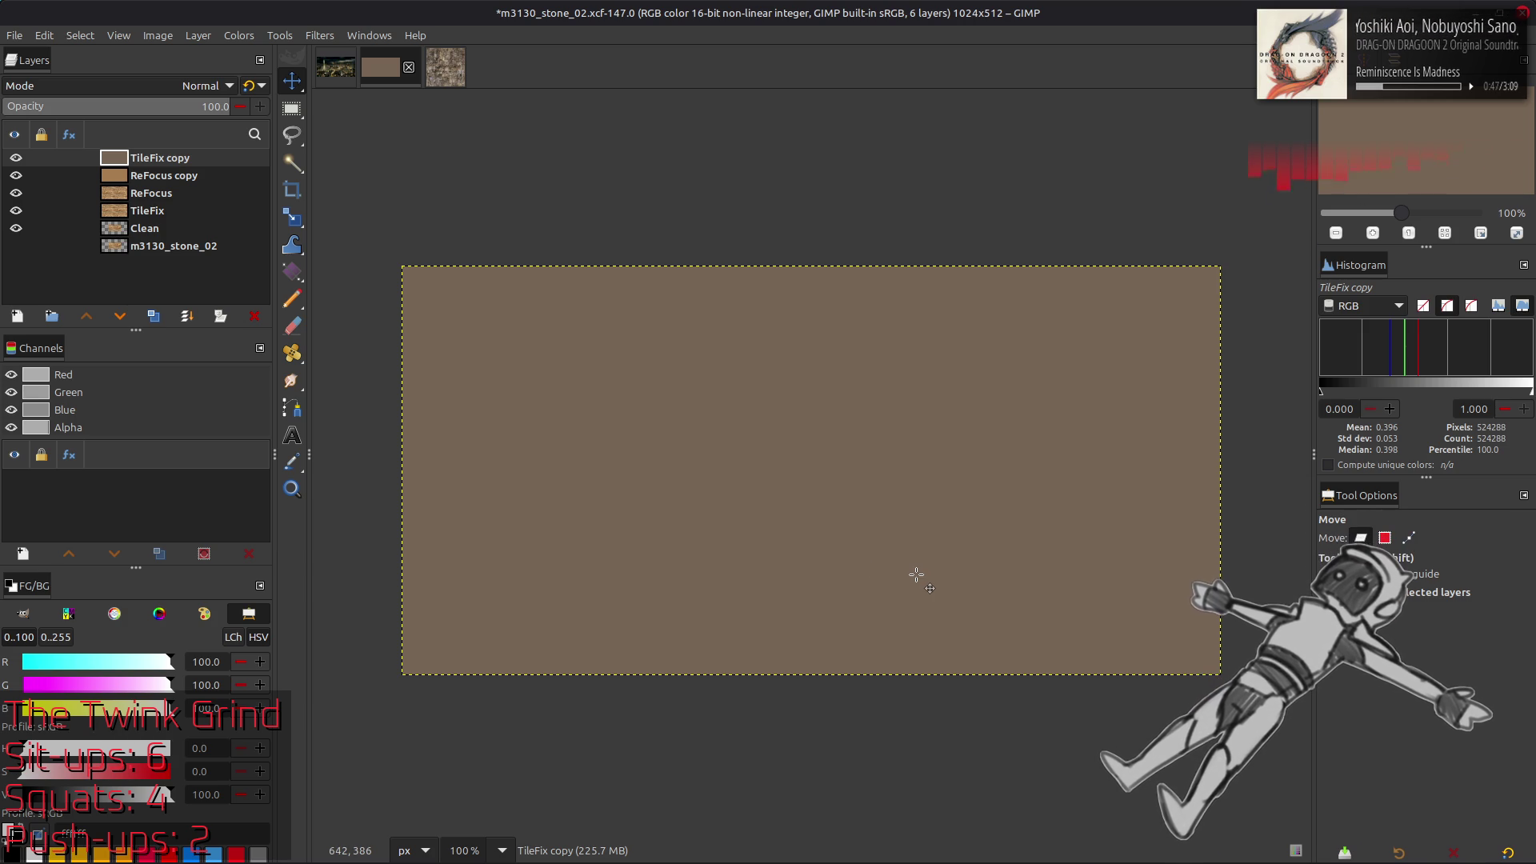
Move the ReFocus copy layer above TileFix copy in the layer stack
scroll(916, 574, "right", 1)
scroll(1044, 609, "left", 1)
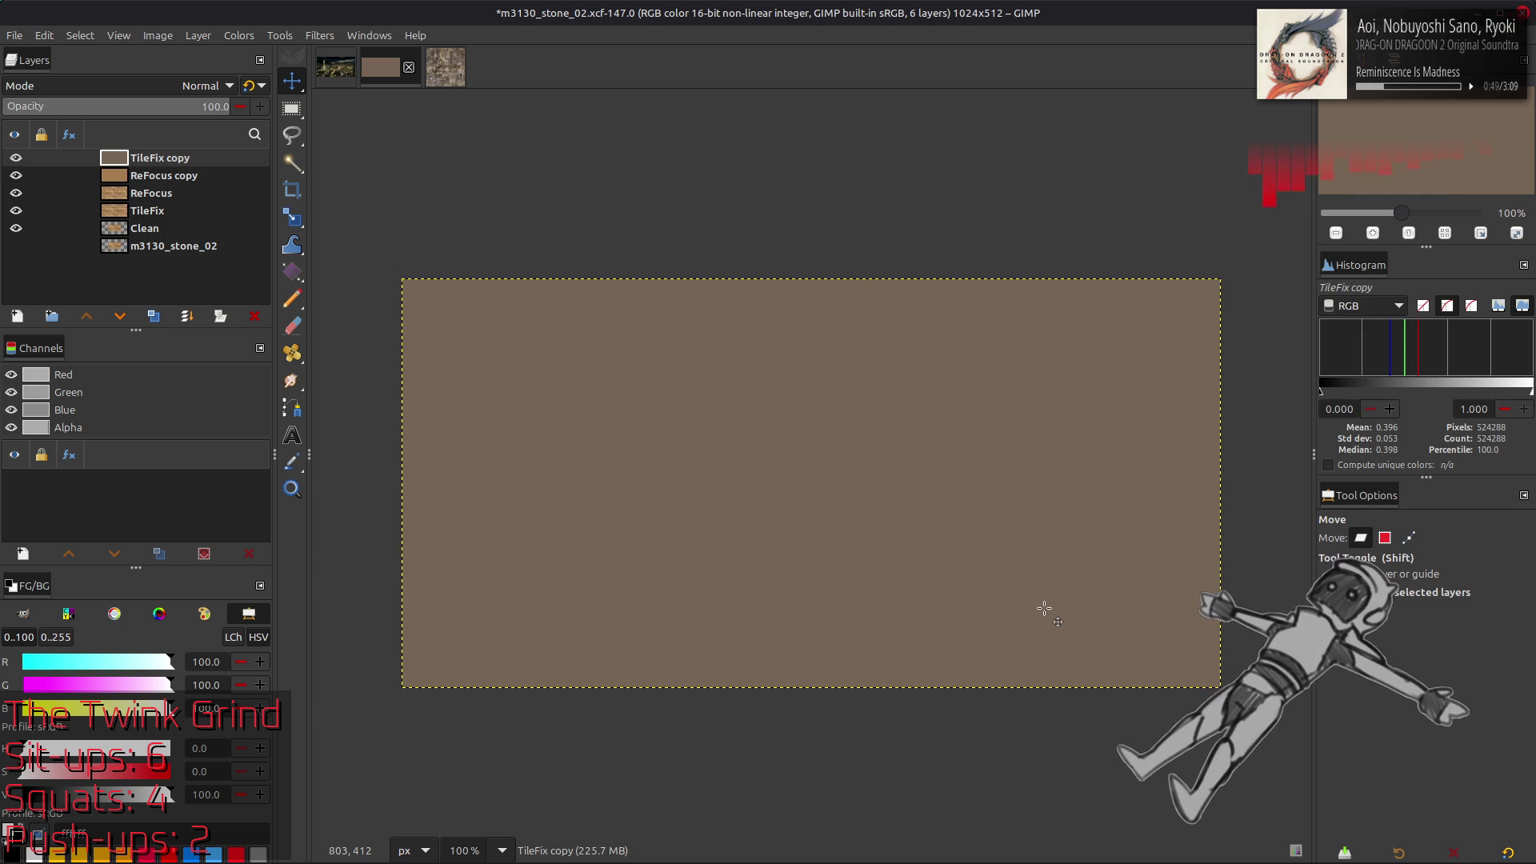
scroll(1044, 609, "down", 1)
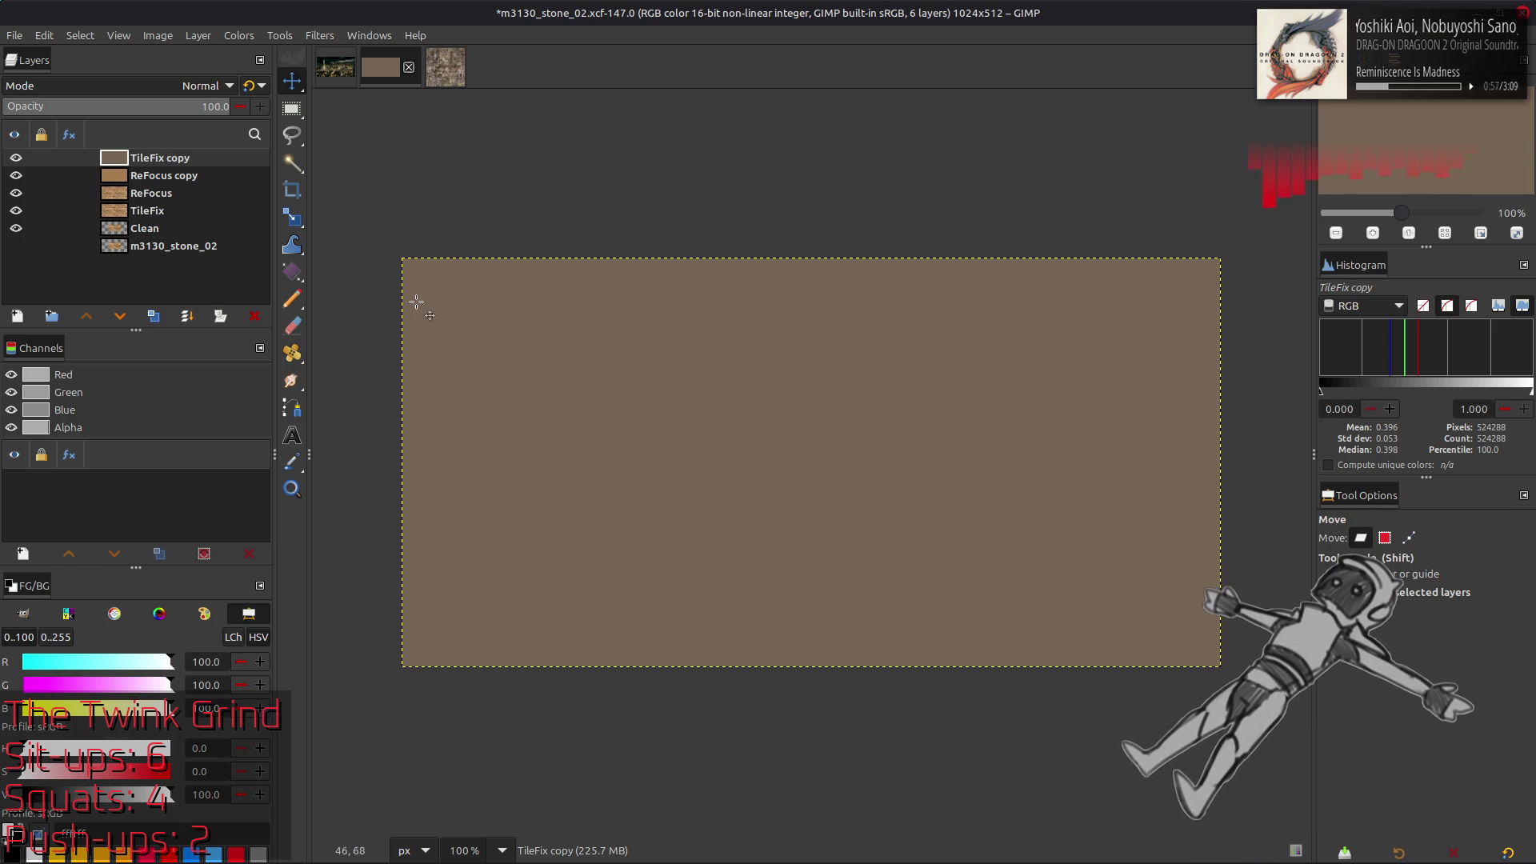
left_click_drag(157, 181, 154, 152)
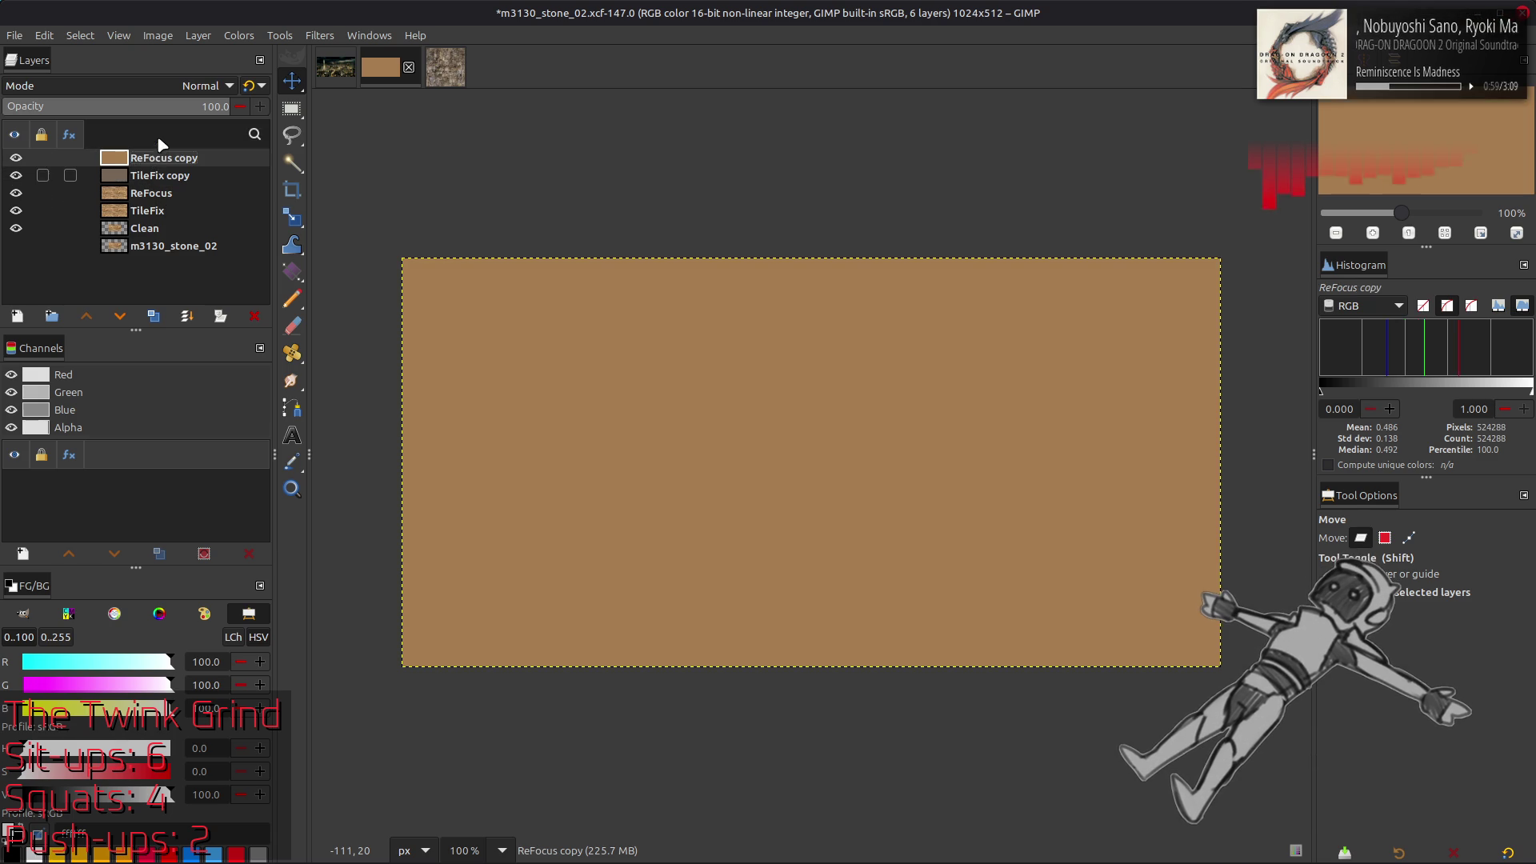
Set ReFocus copy to Grain extract and merge it down into TileFix copy
left_click(175, 86)
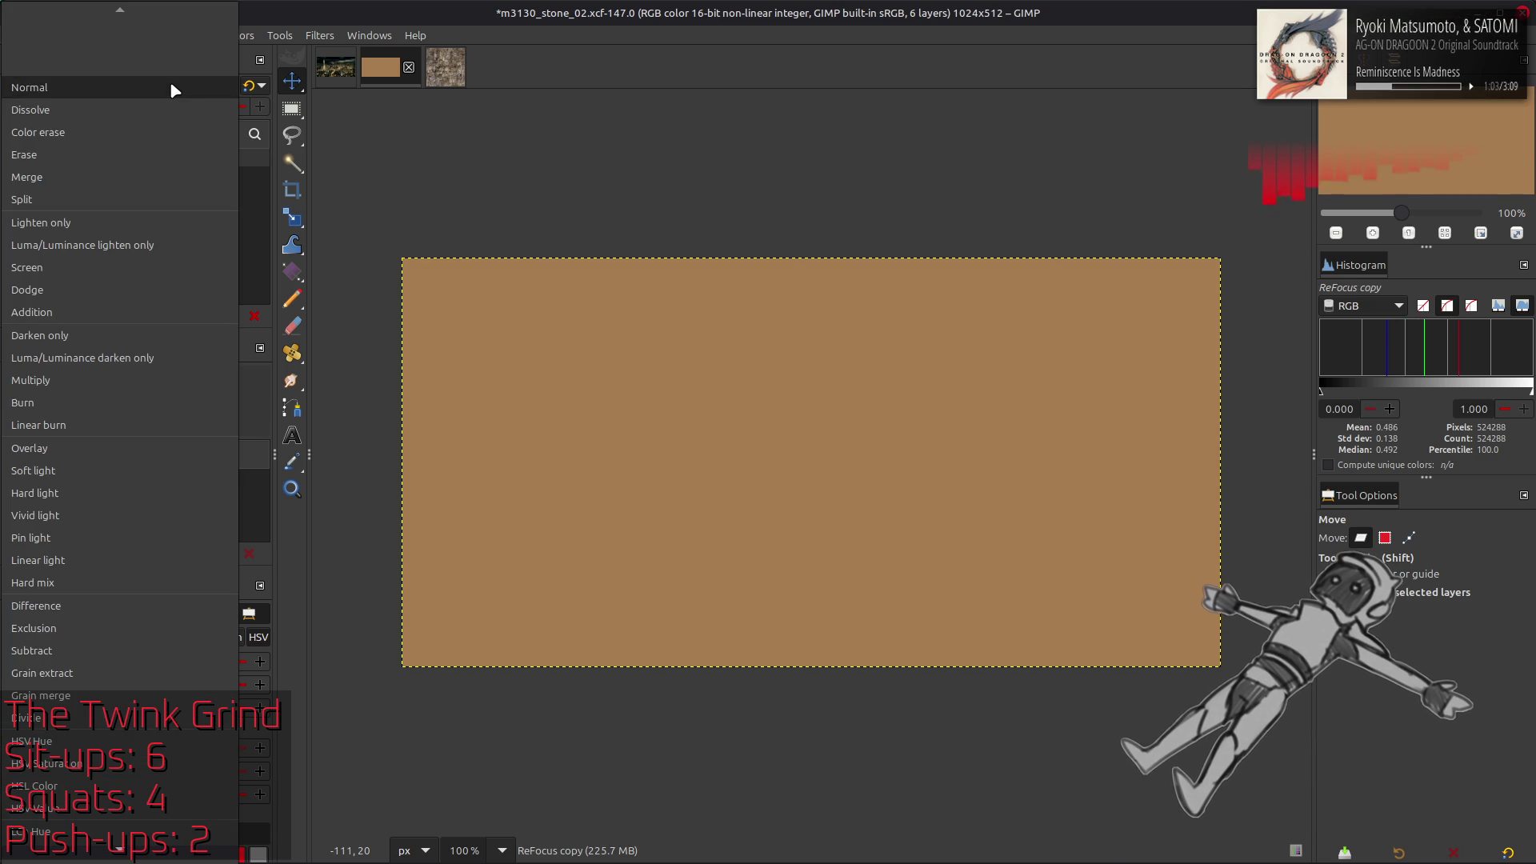
left_click(138, 696)
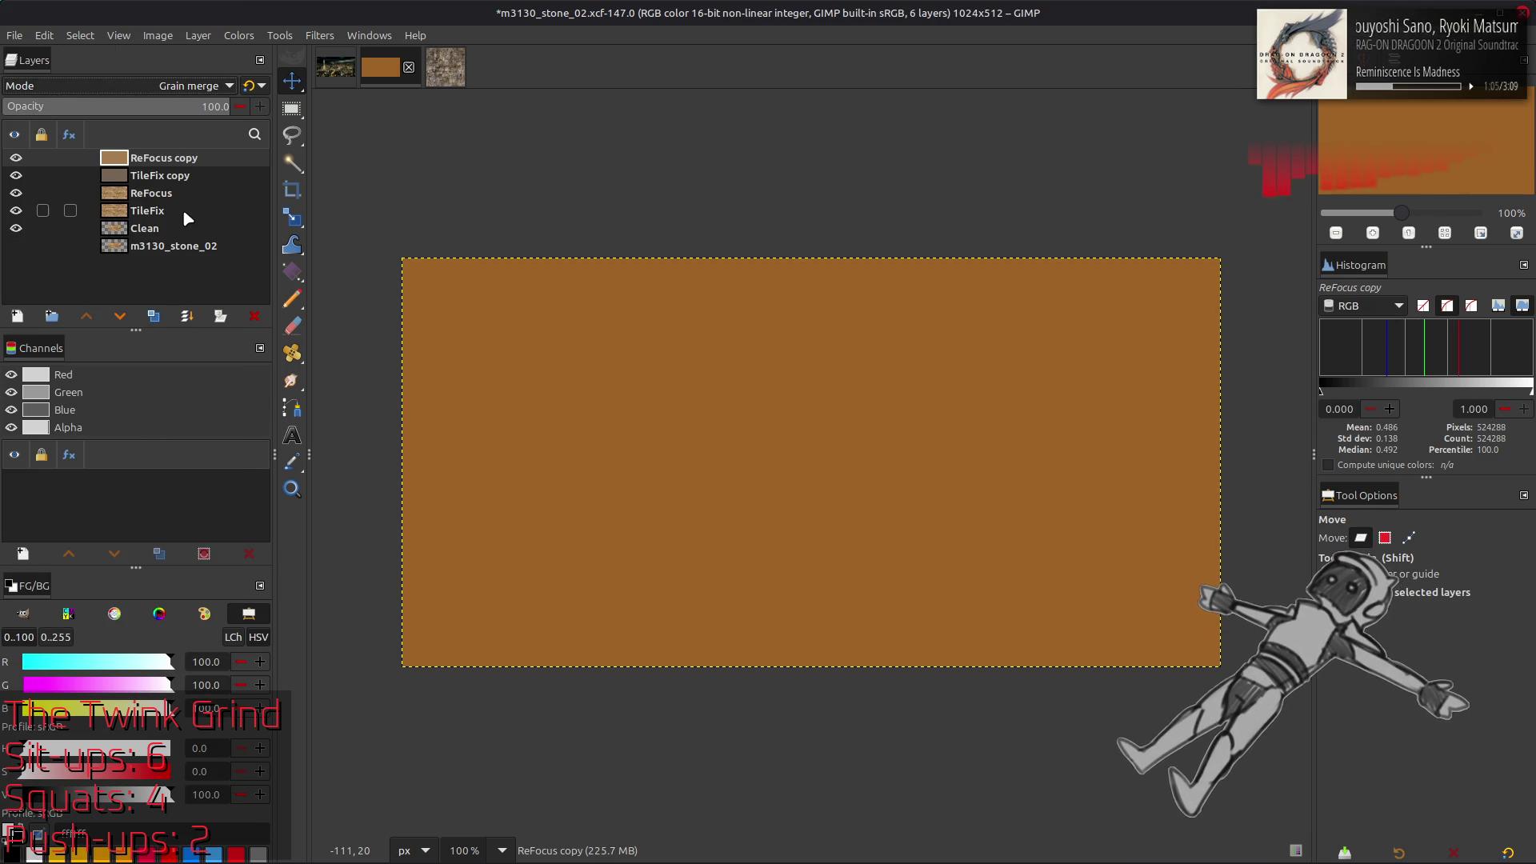
scroll(175, 86, "up", 1)
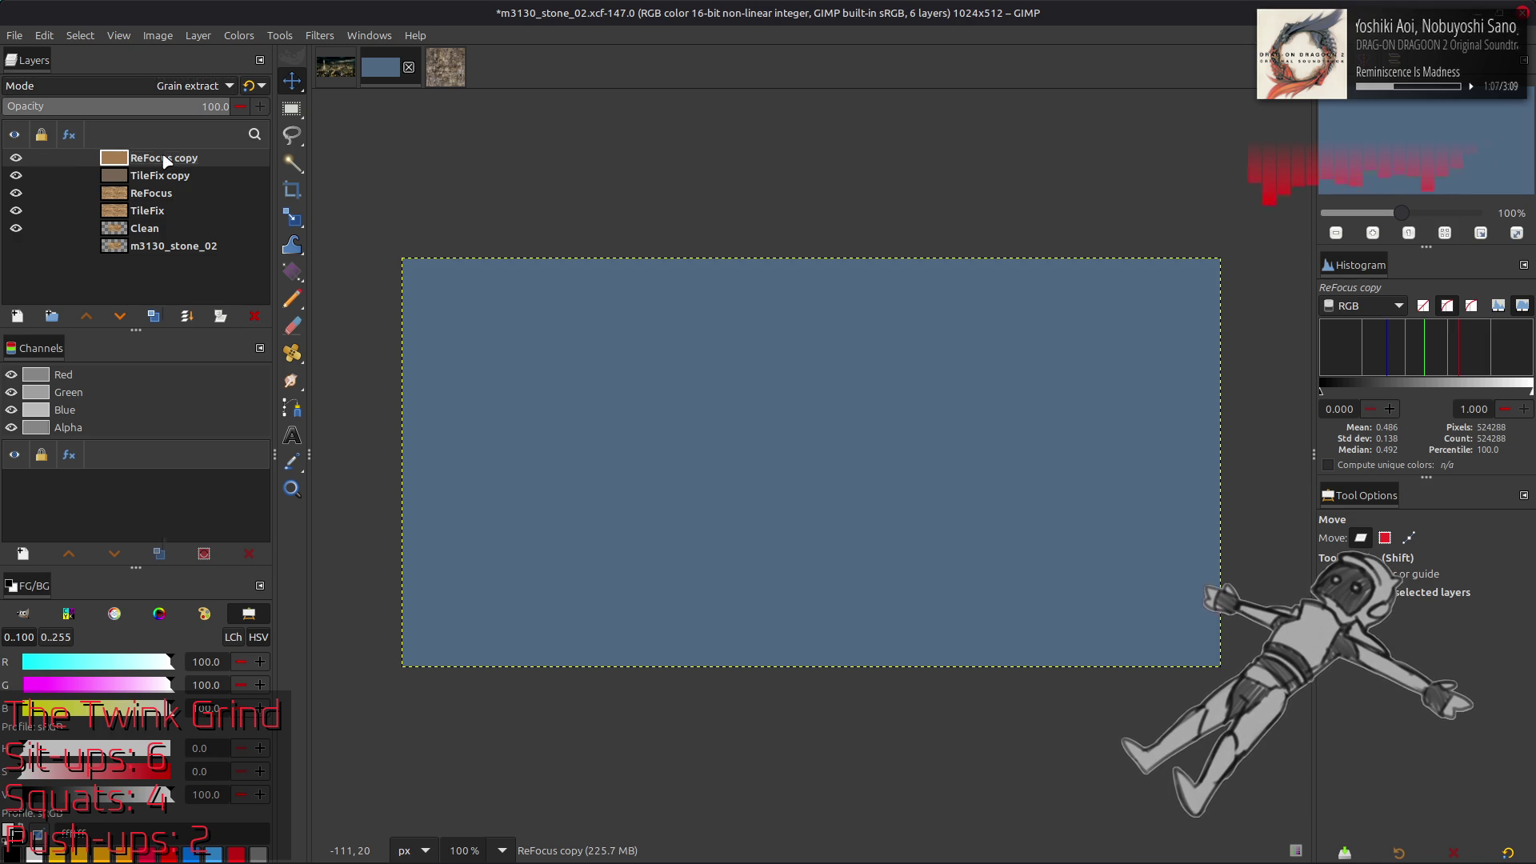
right_click(165, 160)
left_click(200, 340)
Blend TileFix copy in Grain merge and toggle its visibility to compare the effect
left_click(192, 85)
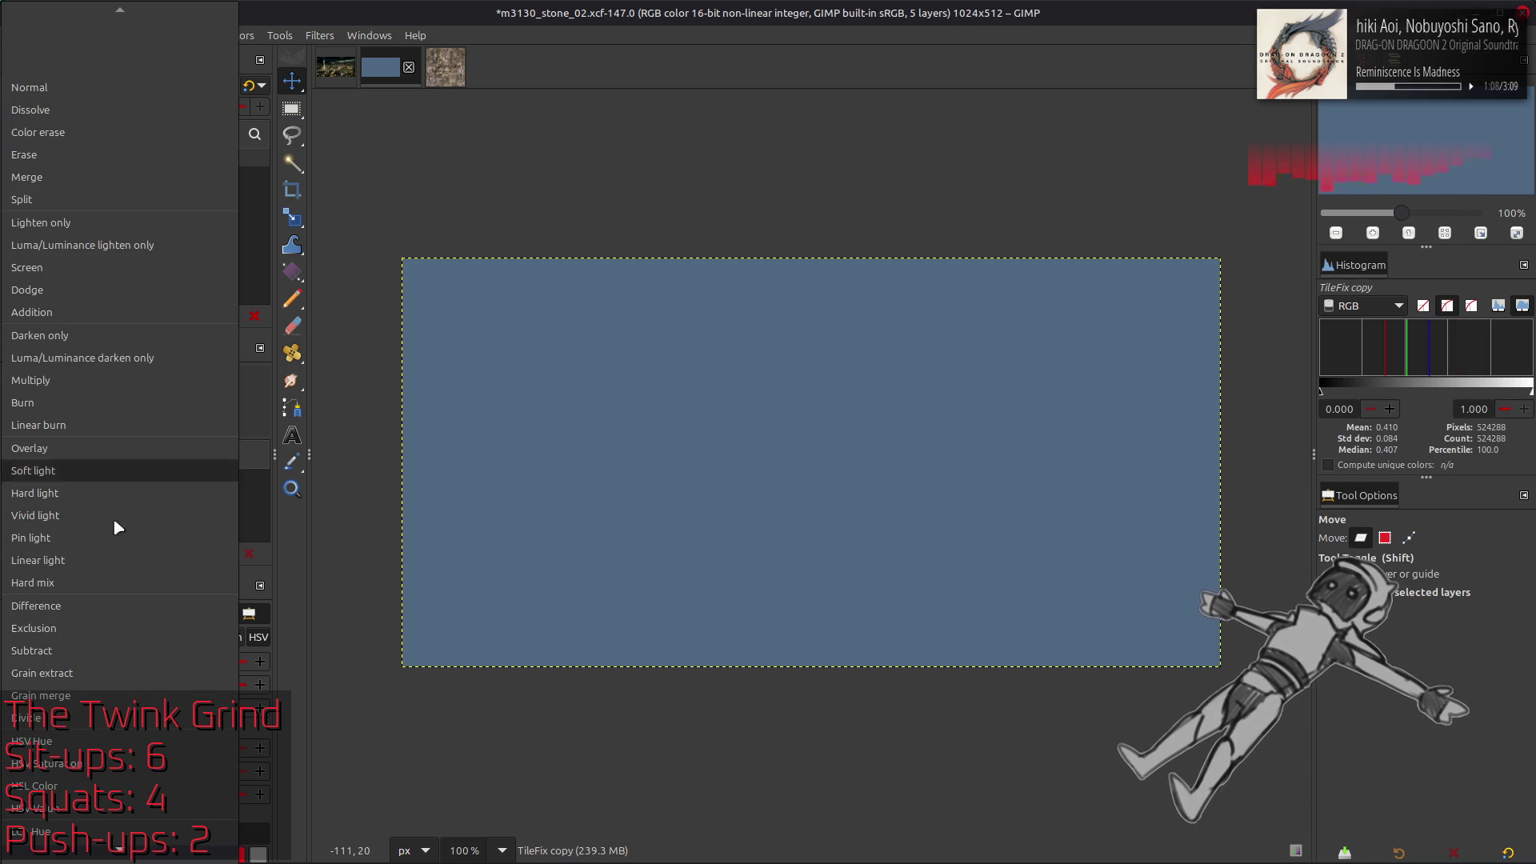
left_click(104, 696)
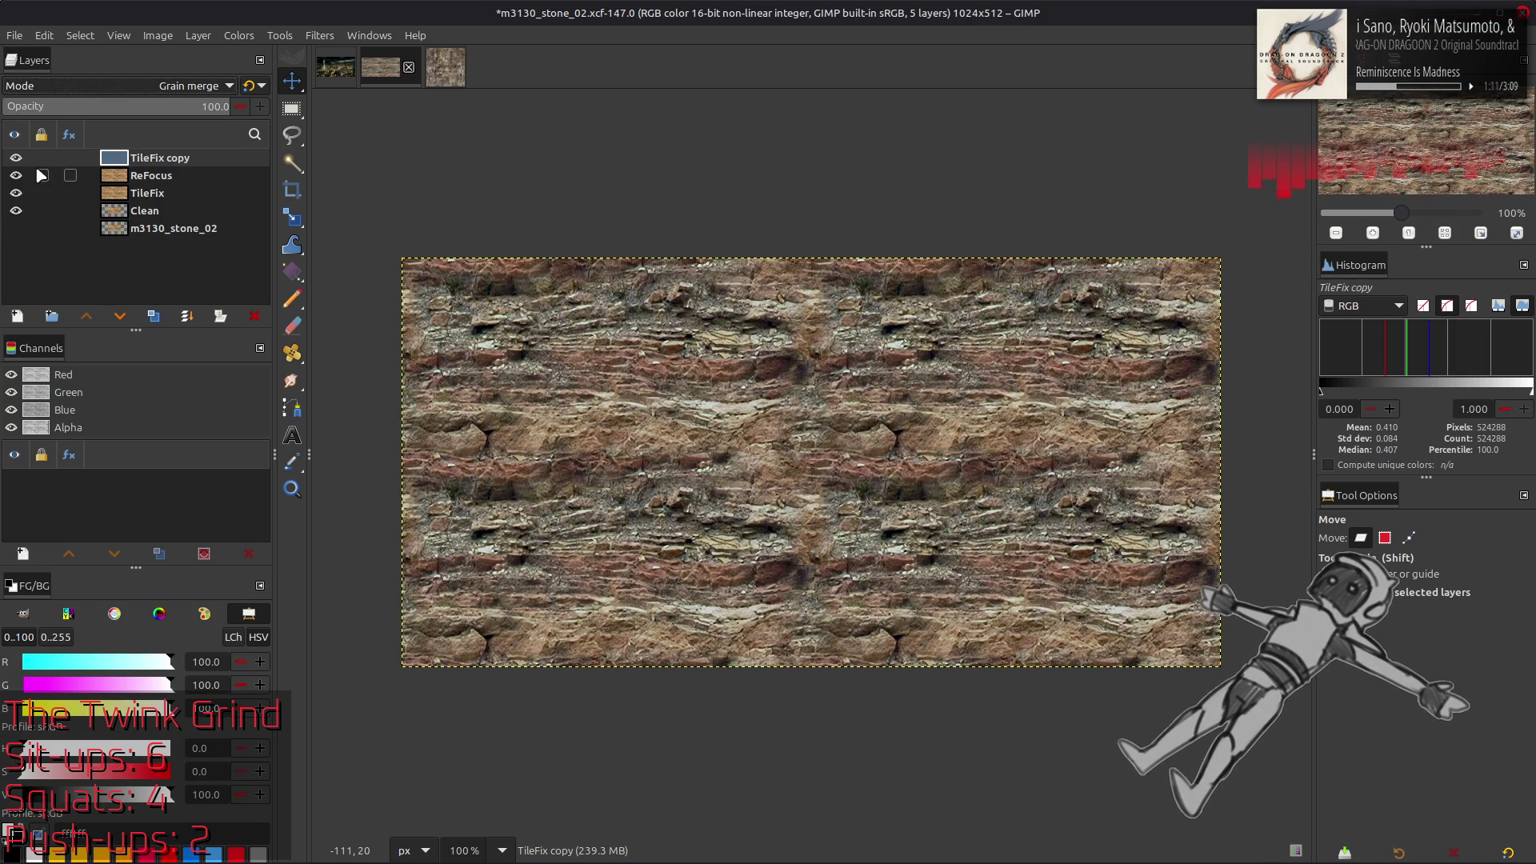
double_click(15, 158)
double_click(15, 158)
left_click(15, 158)
left_click(15, 158)
Try Soft light on TileFix copy, then hide the layer to compare before and after
left_click(132, 88)
scroll(128, 80, "up", 5)
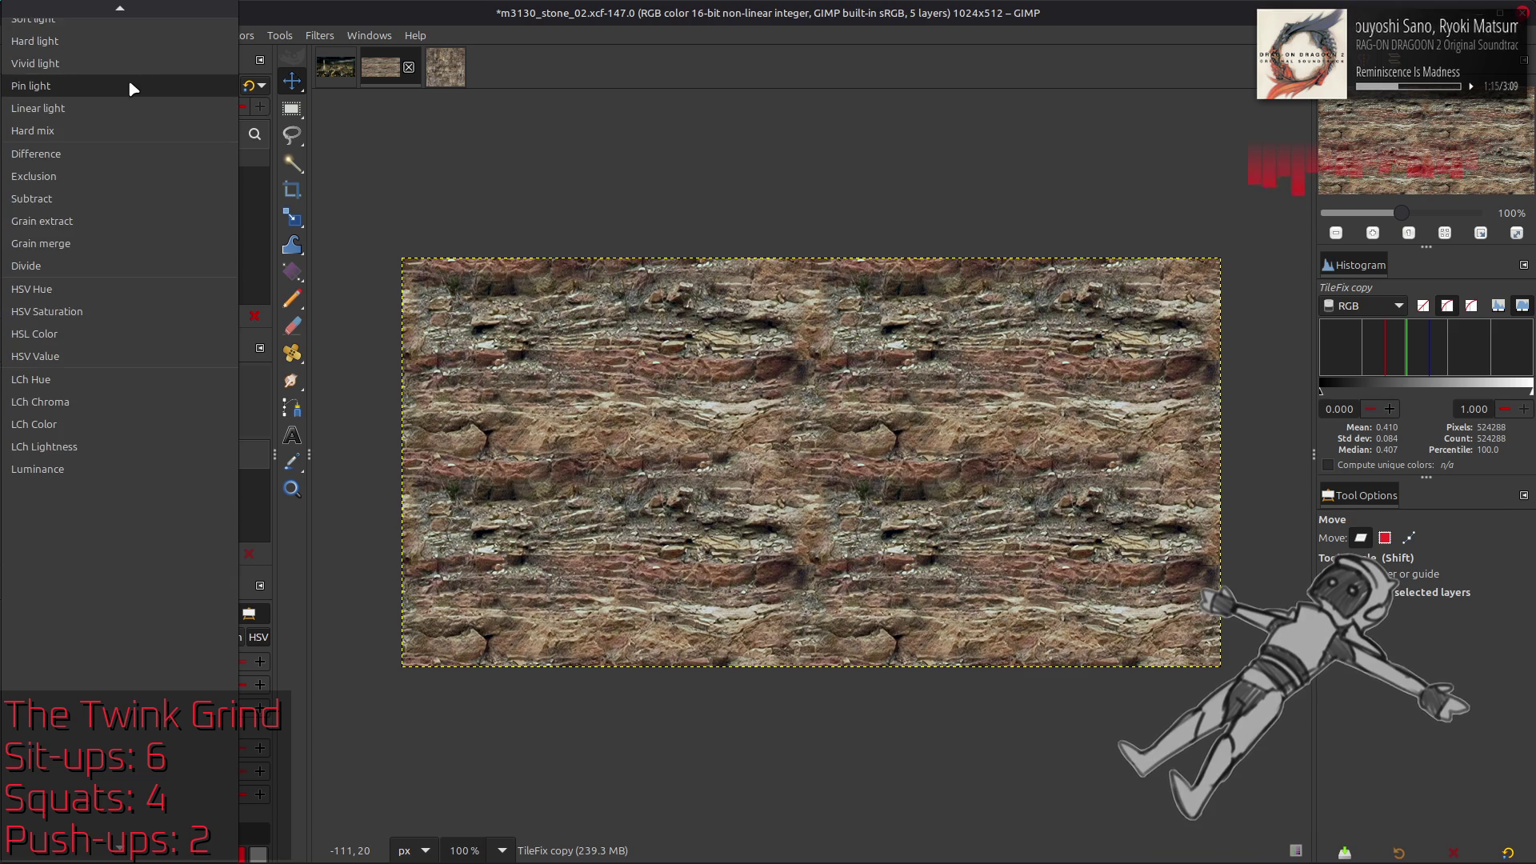
scroll(123, 73, "up", 2)
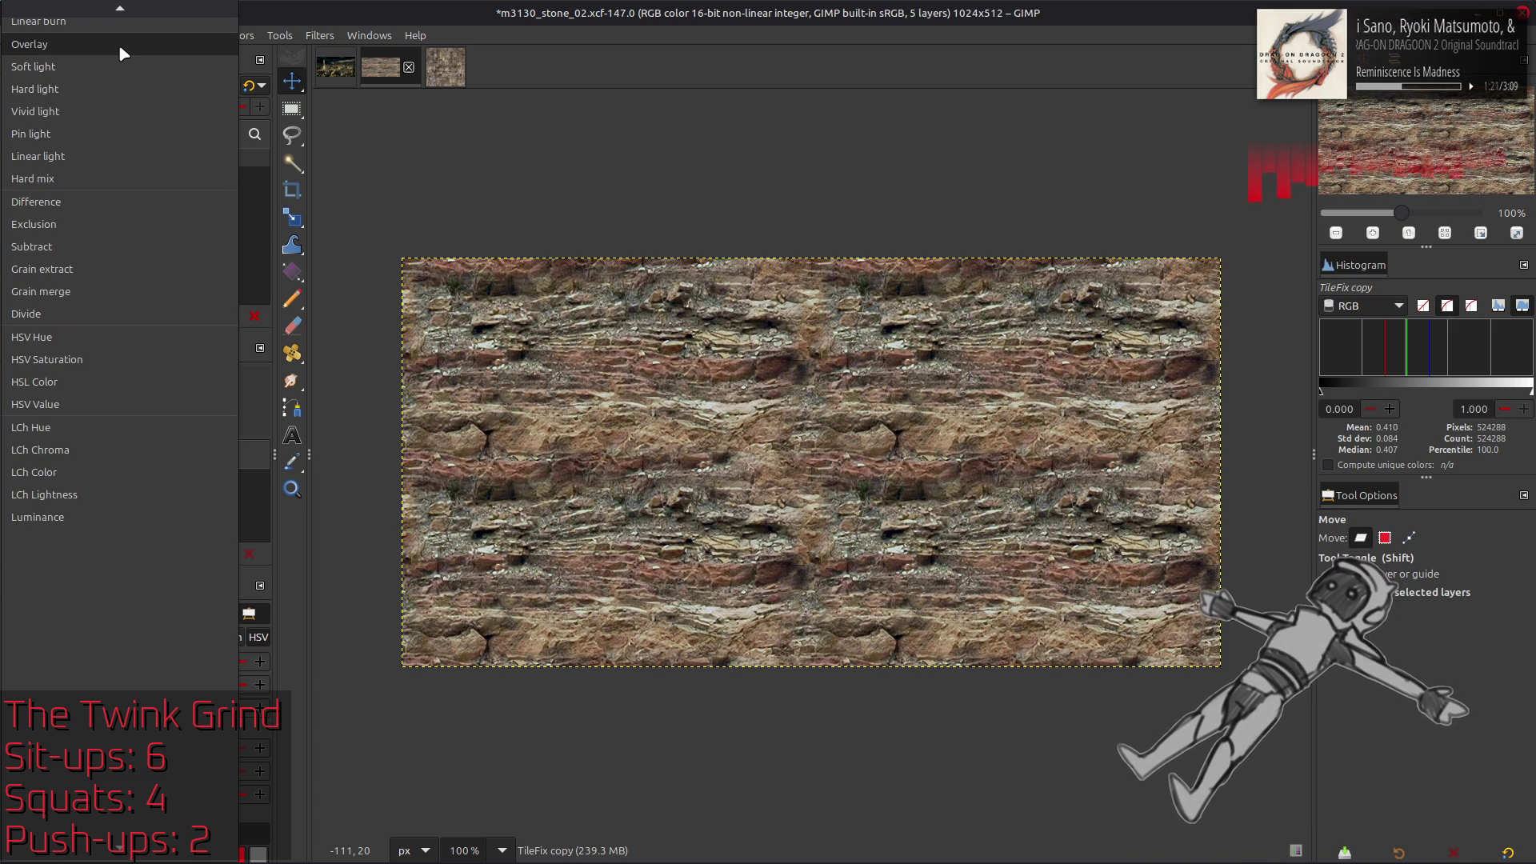
left_click(124, 66)
scroll(133, 87, "down", 1)
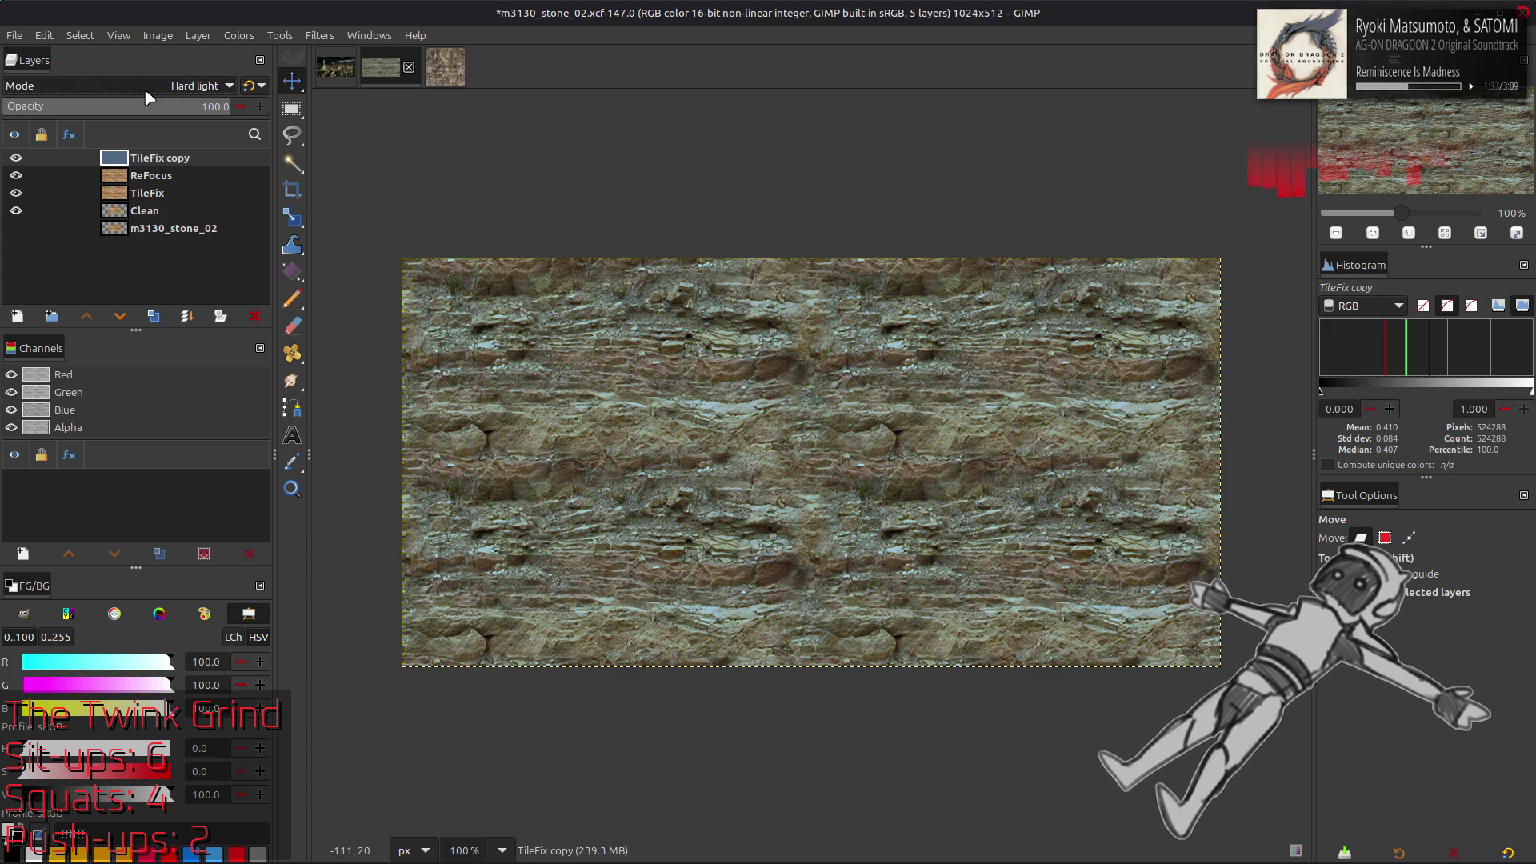
scroll(164, 86, "down", 1)
scroll(167, 88, "down", 2)
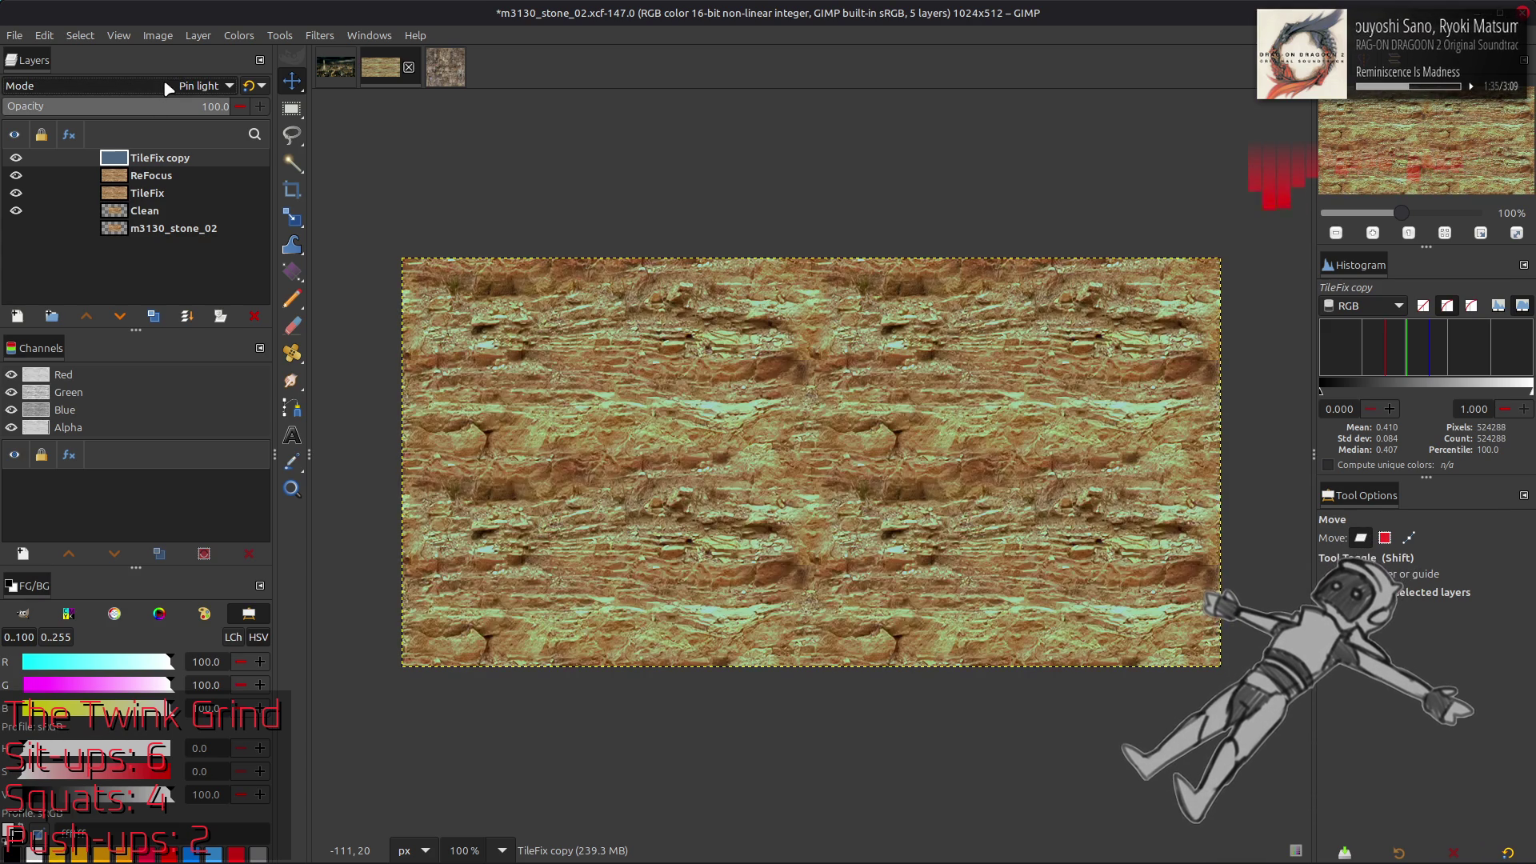
scroll(168, 88, "down", 4)
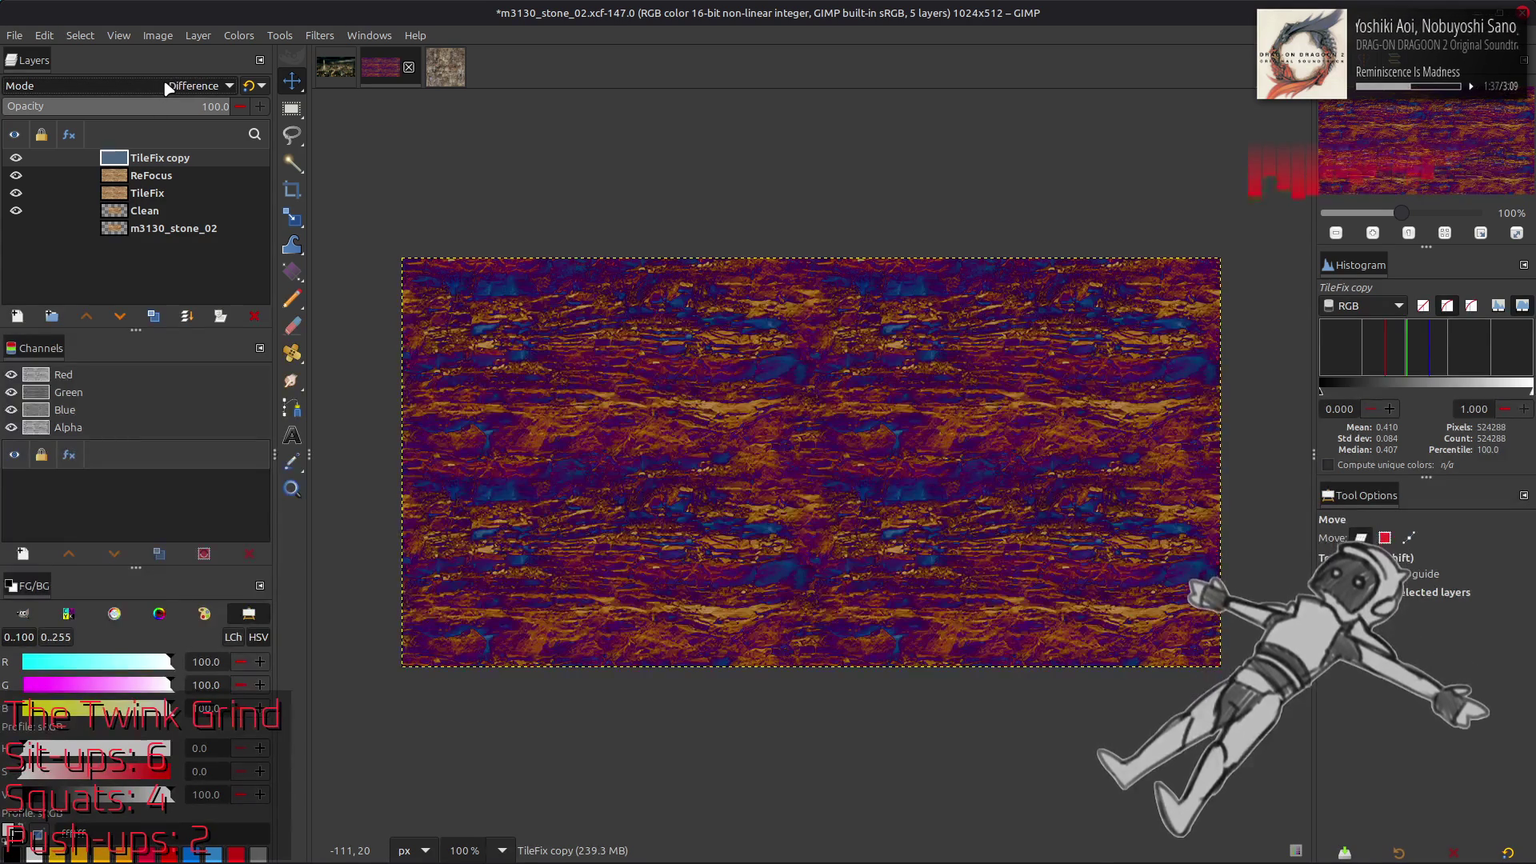
scroll(164, 88, "down", 2)
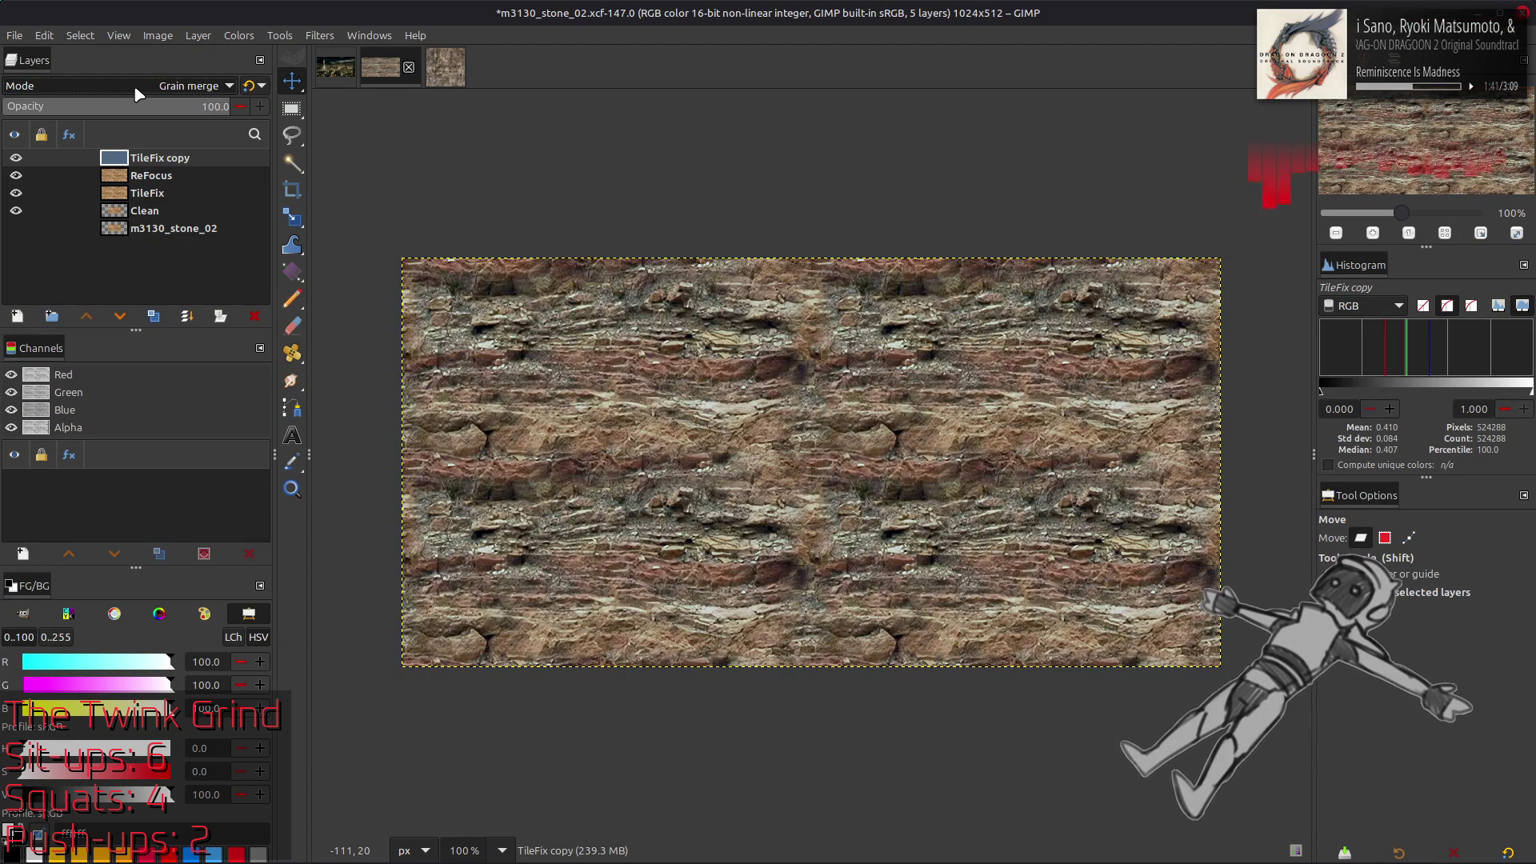
left_click(13, 159)
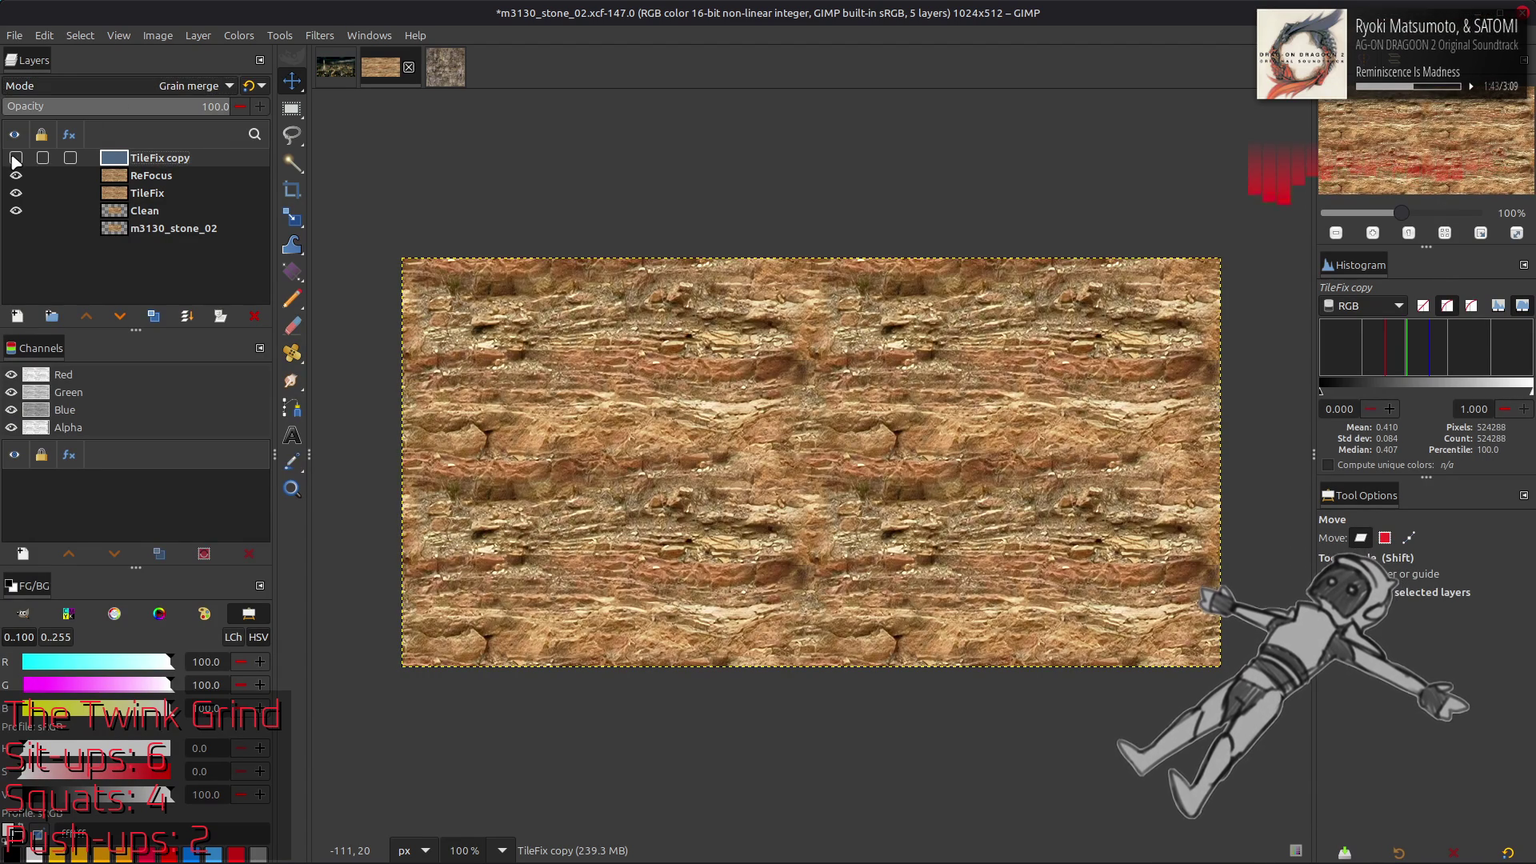
Show TileFix copy again, test Hard light, then settle on Grain merge mode
left_click(15, 158)
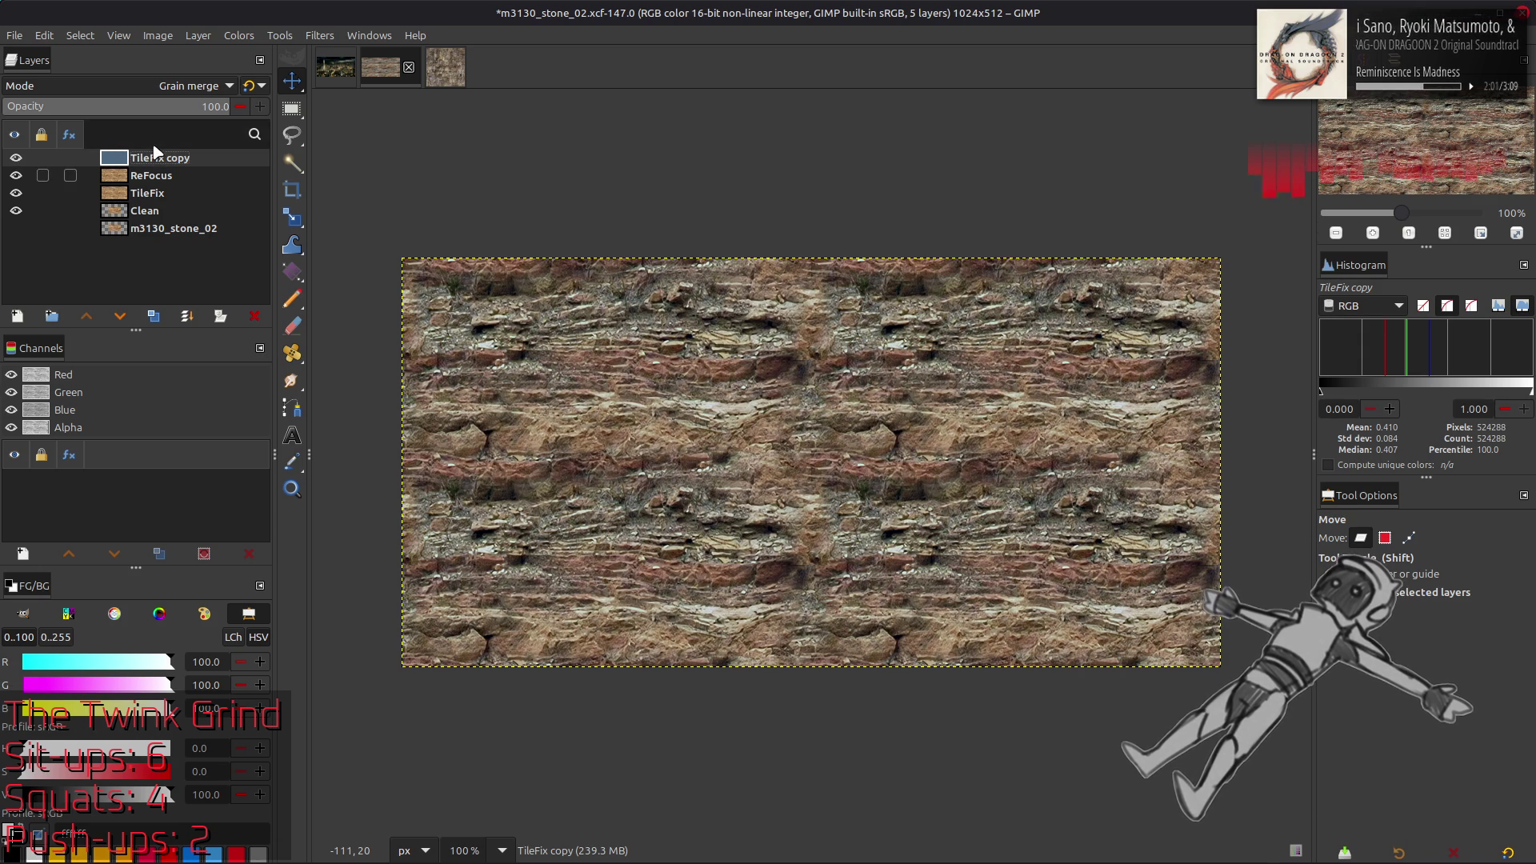
left_click(141, 88)
scroll(136, 86, "up", 5)
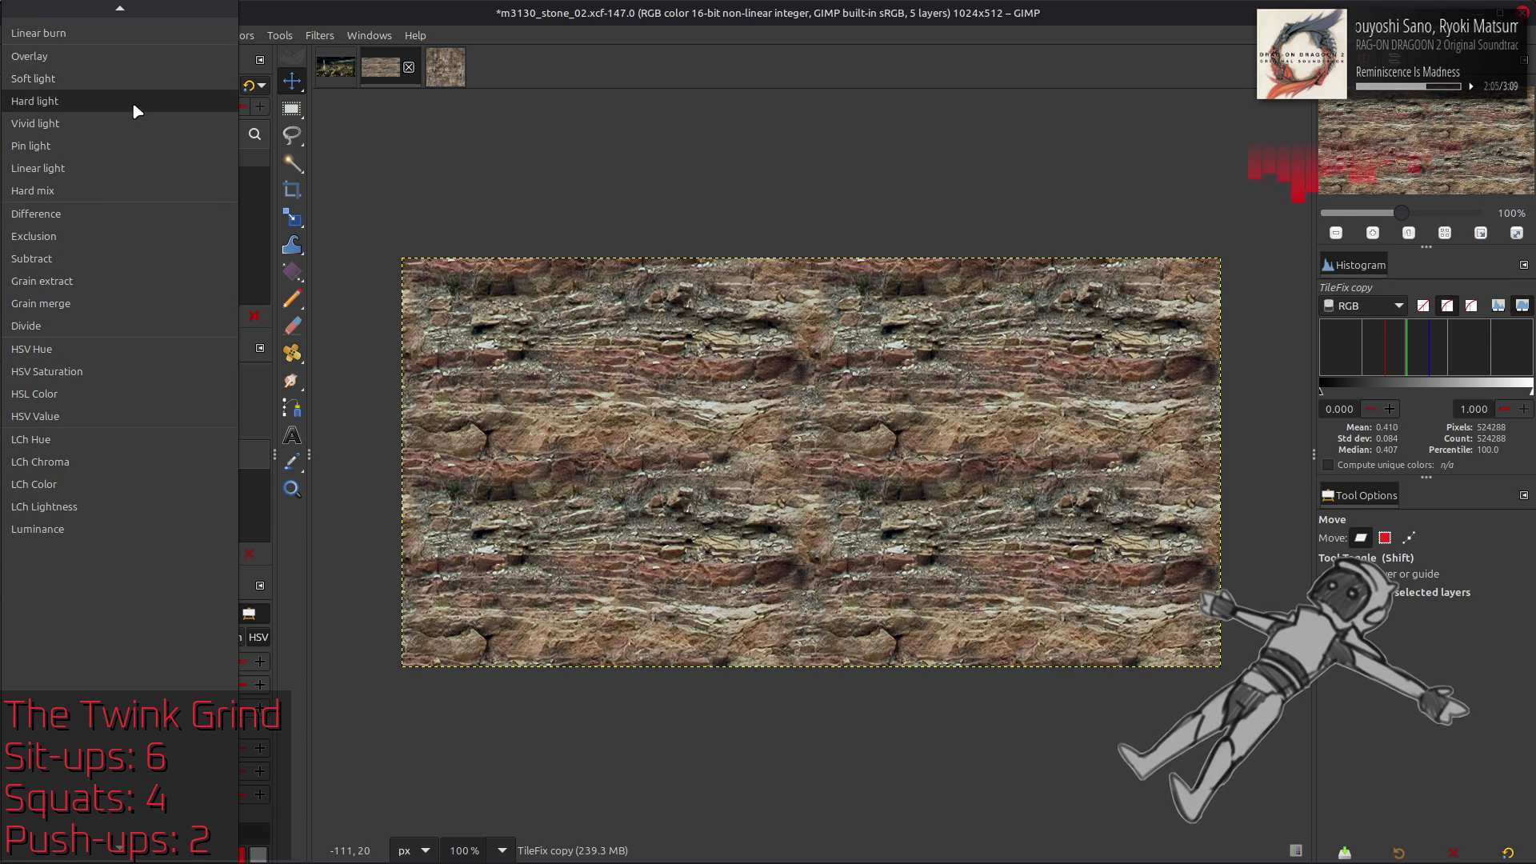
left_click(132, 103)
scroll(136, 88, "up", 2)
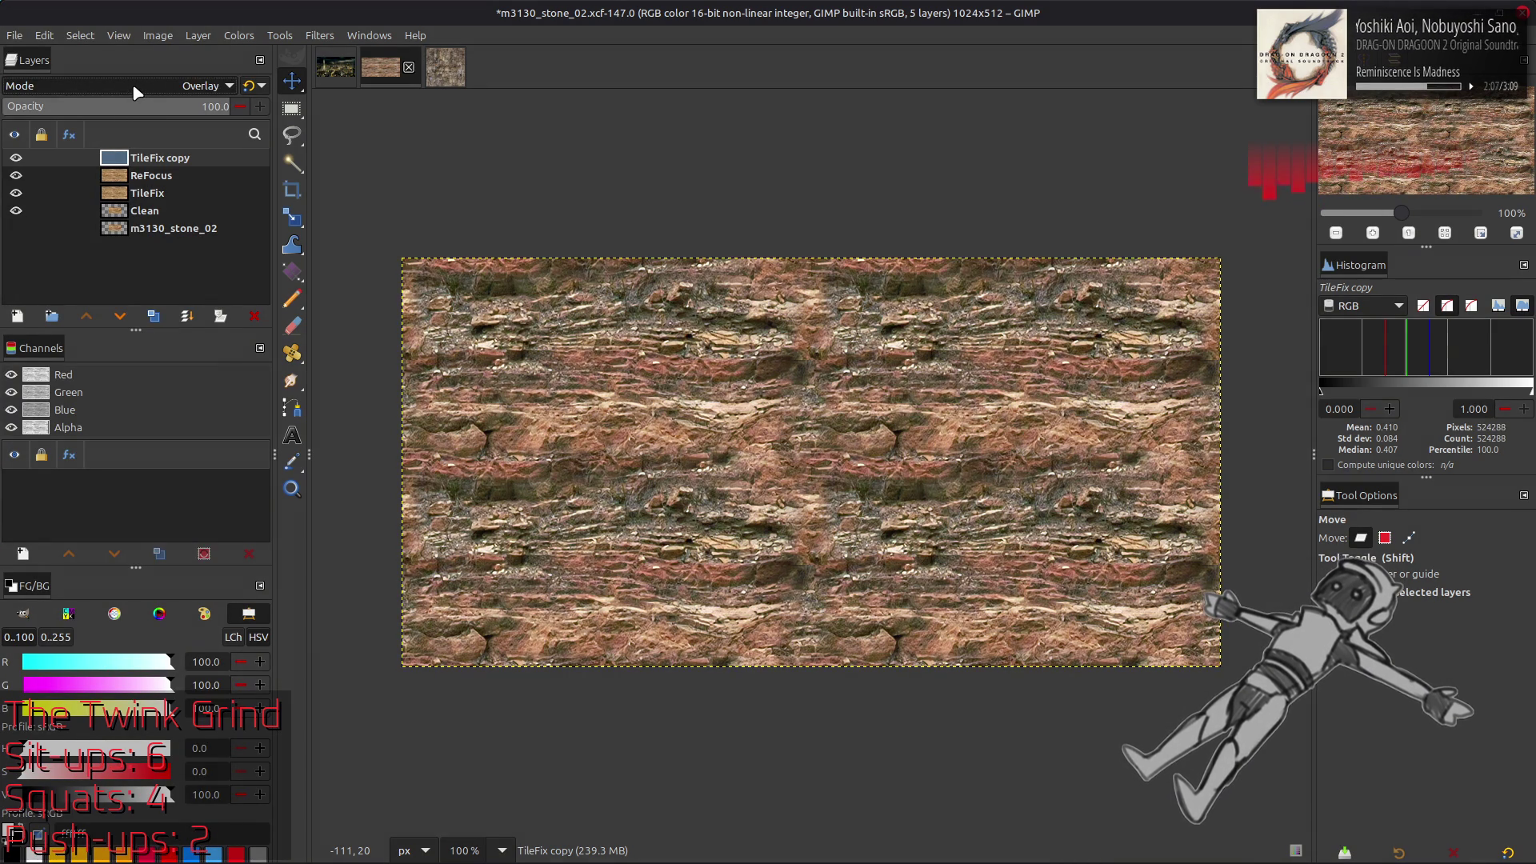
left_click(136, 93)
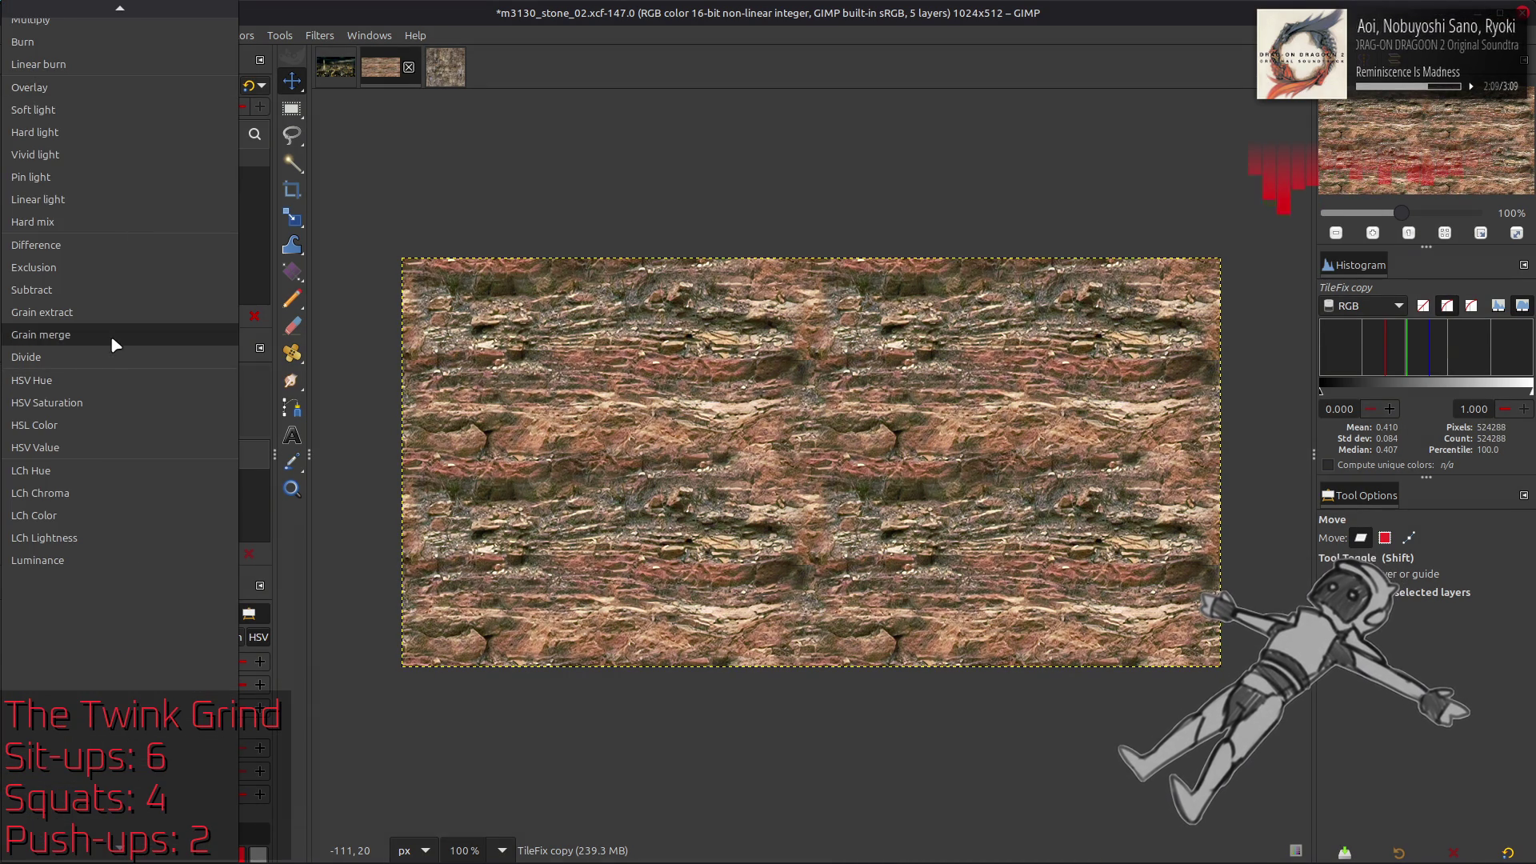
left_click(112, 333)
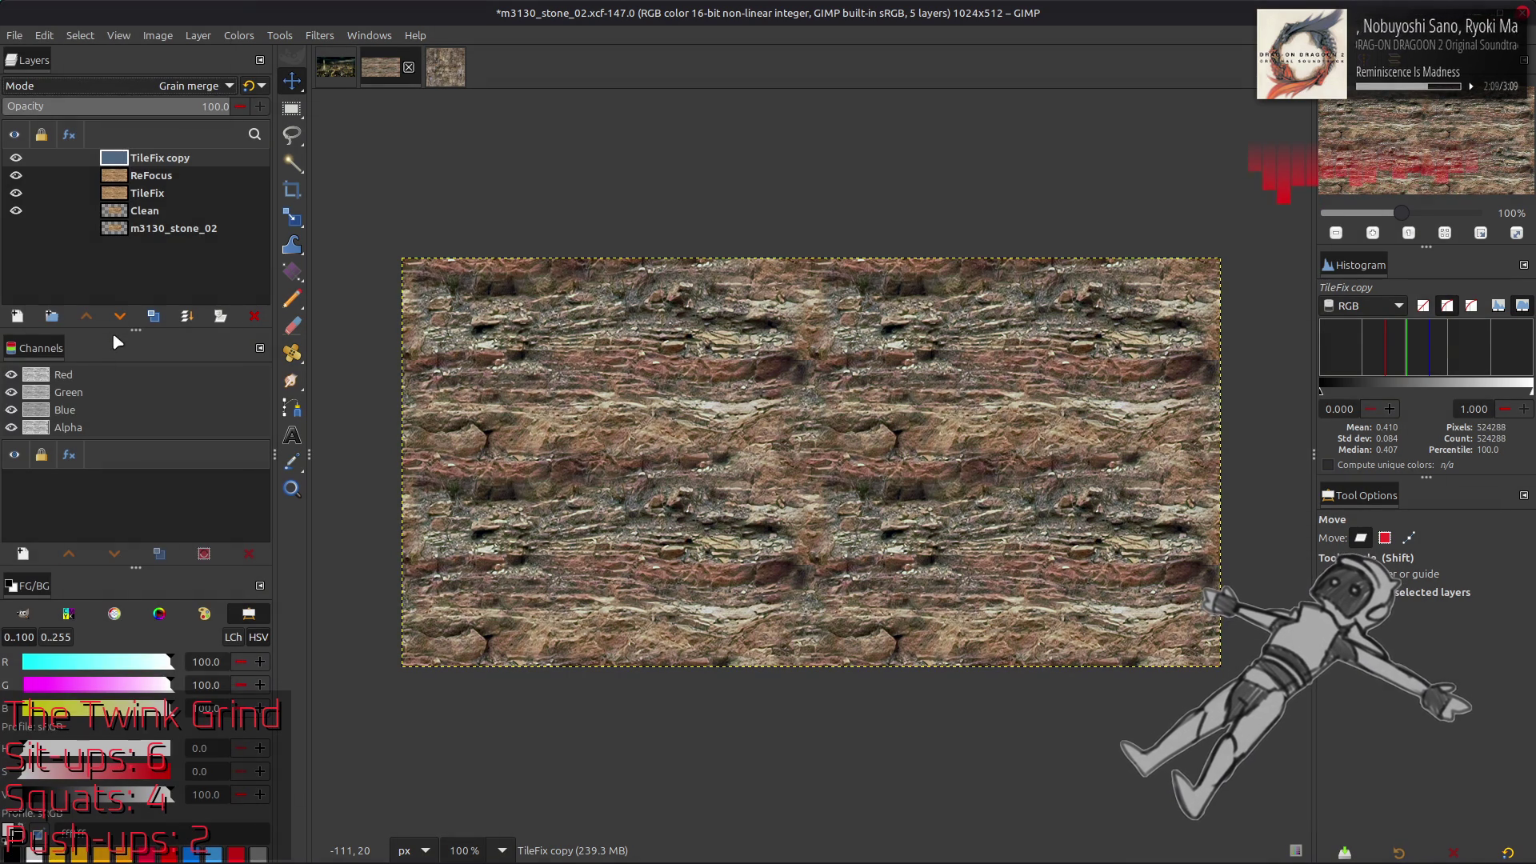
right_click(144, 163)
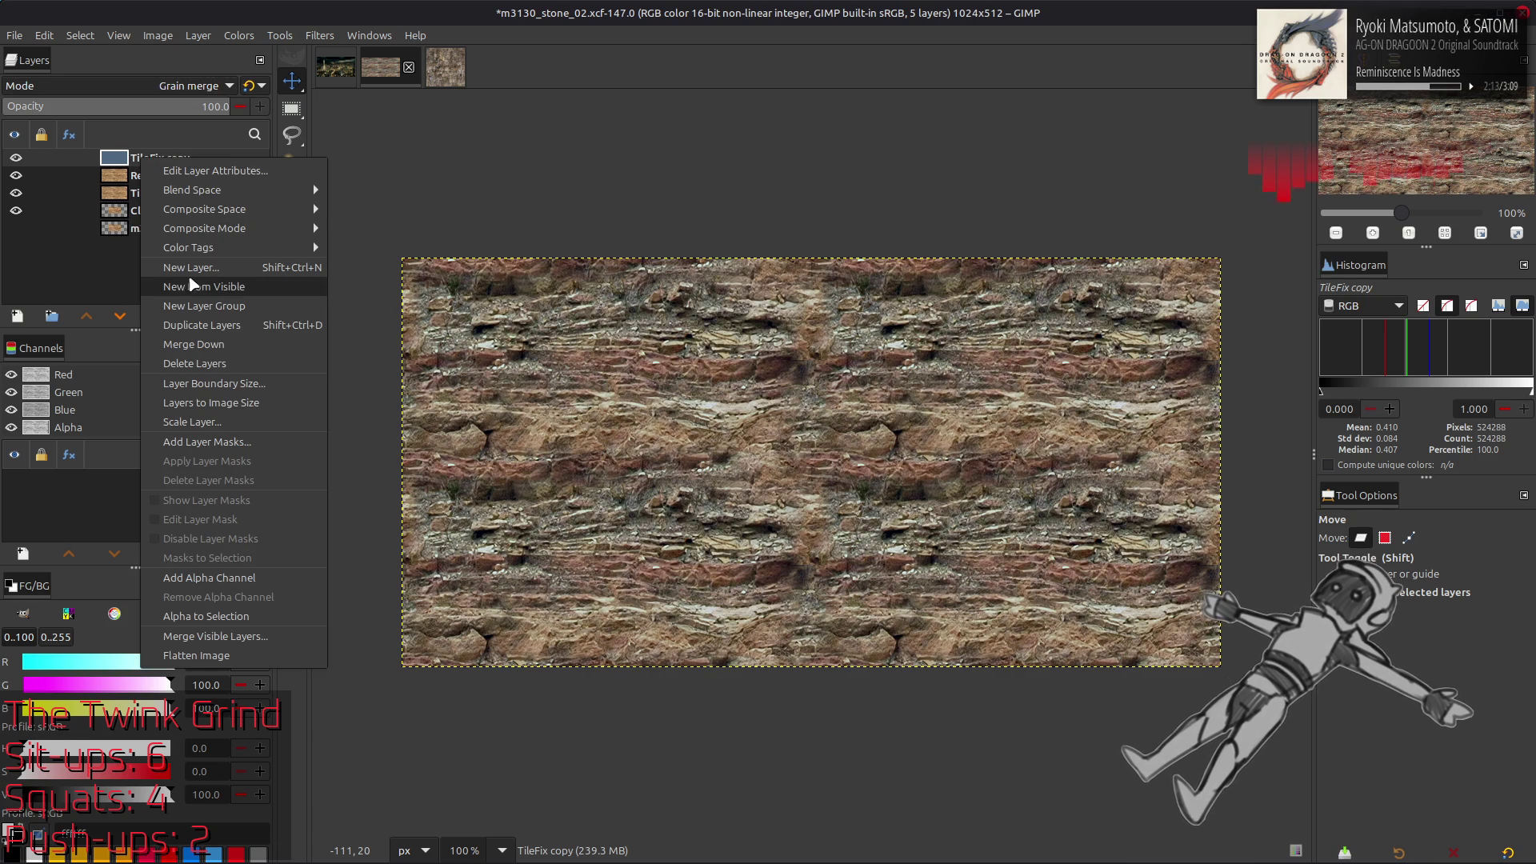
Switch TileFix copy's blend mode back to Overlay
key("Escape")
left_click(143, 84)
scroll(141, 88, "up", 3)
scroll(142, 88, "up", 2)
left_click(142, 88)
Create a Visible layer from the result, set TileFix copy to Divide and Visible to LCh Lightness
right_click(176, 158)
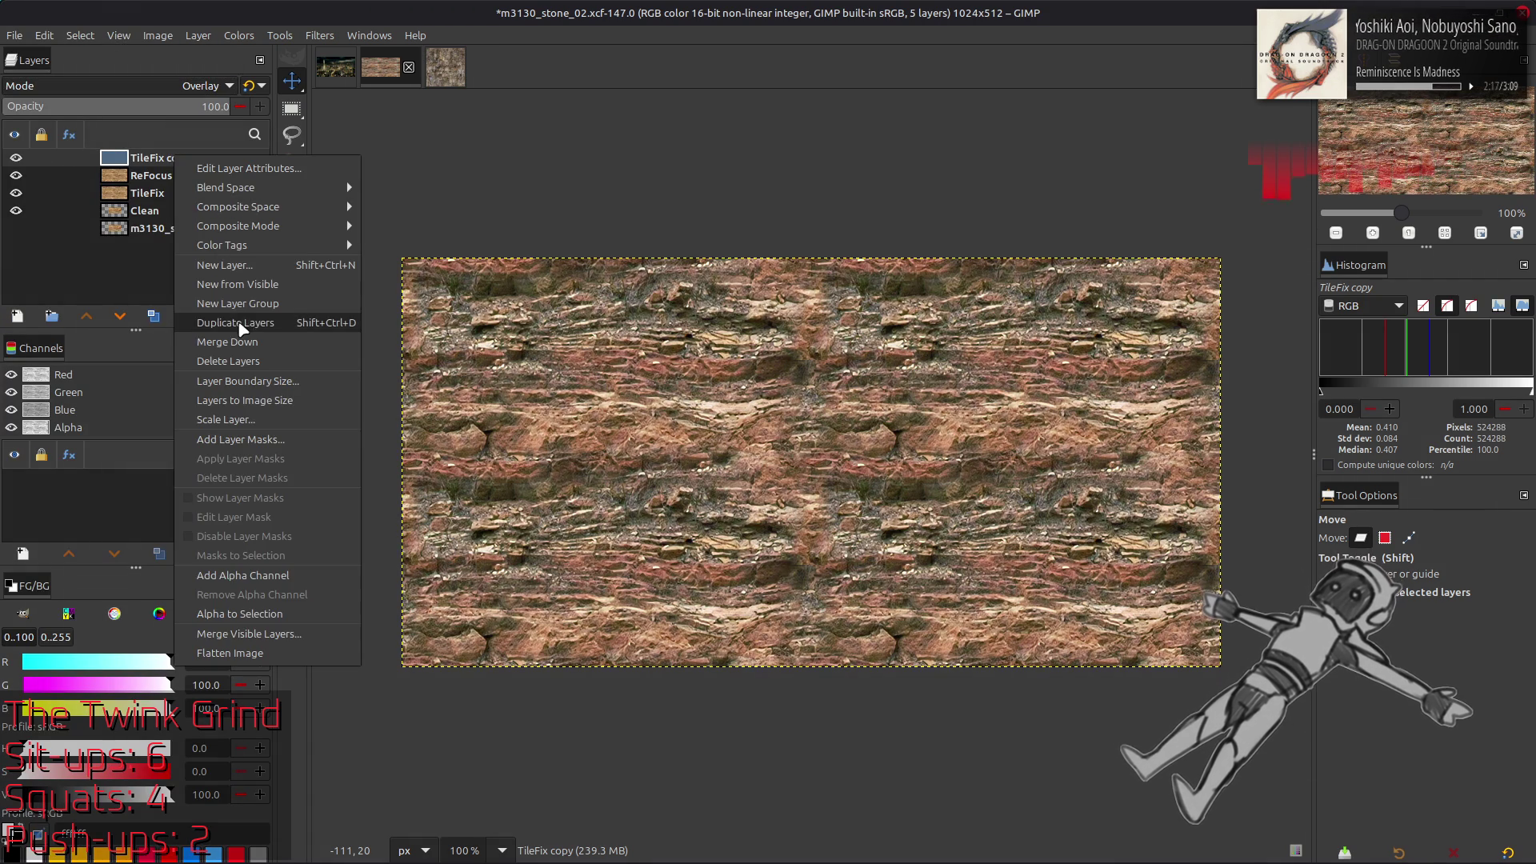
left_click(247, 285)
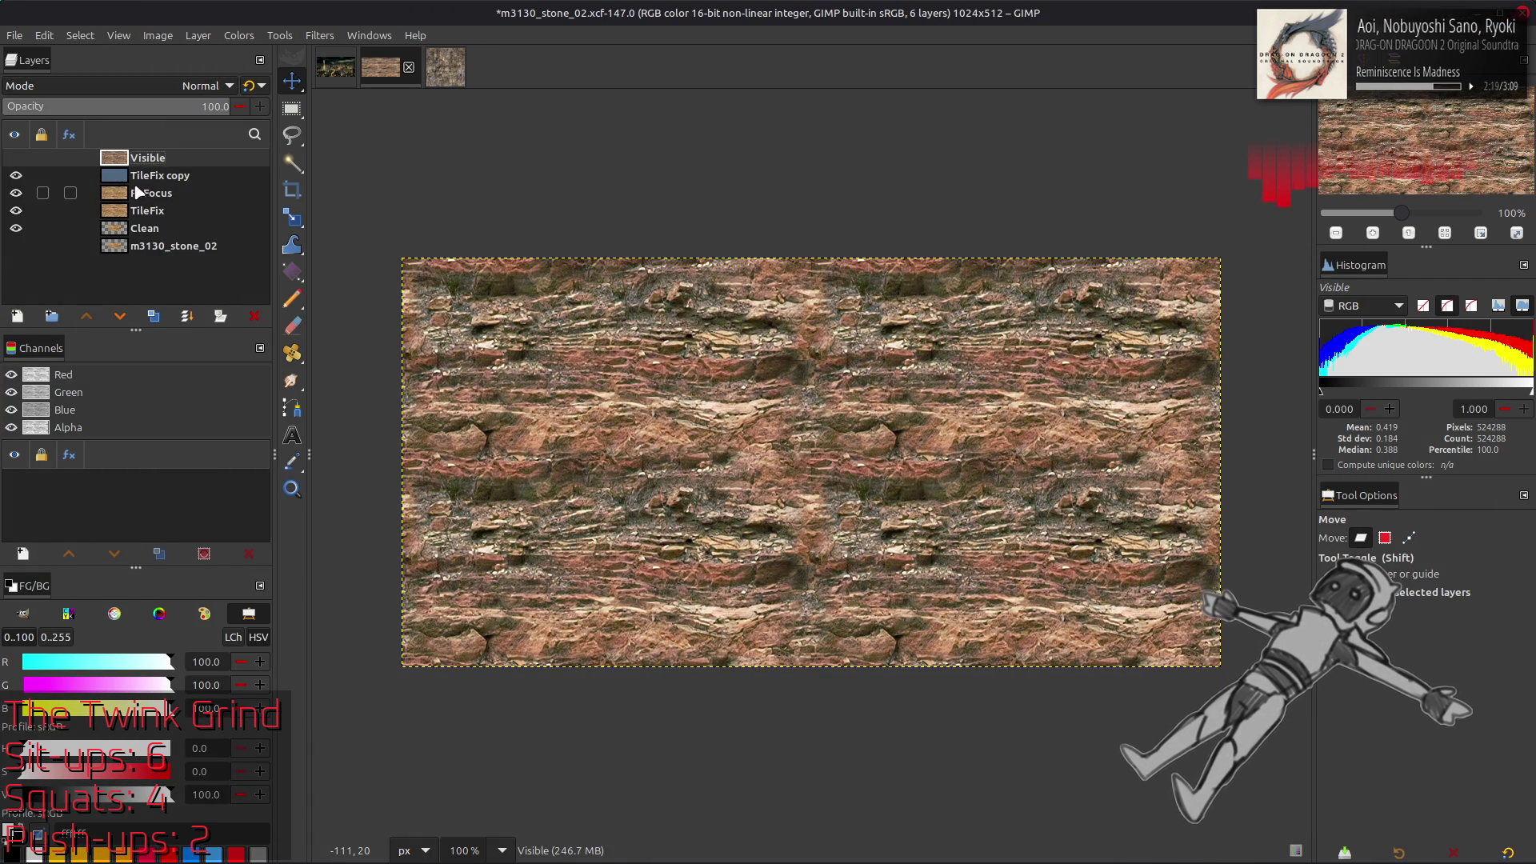
left_click(142, 175)
left_click(152, 86)
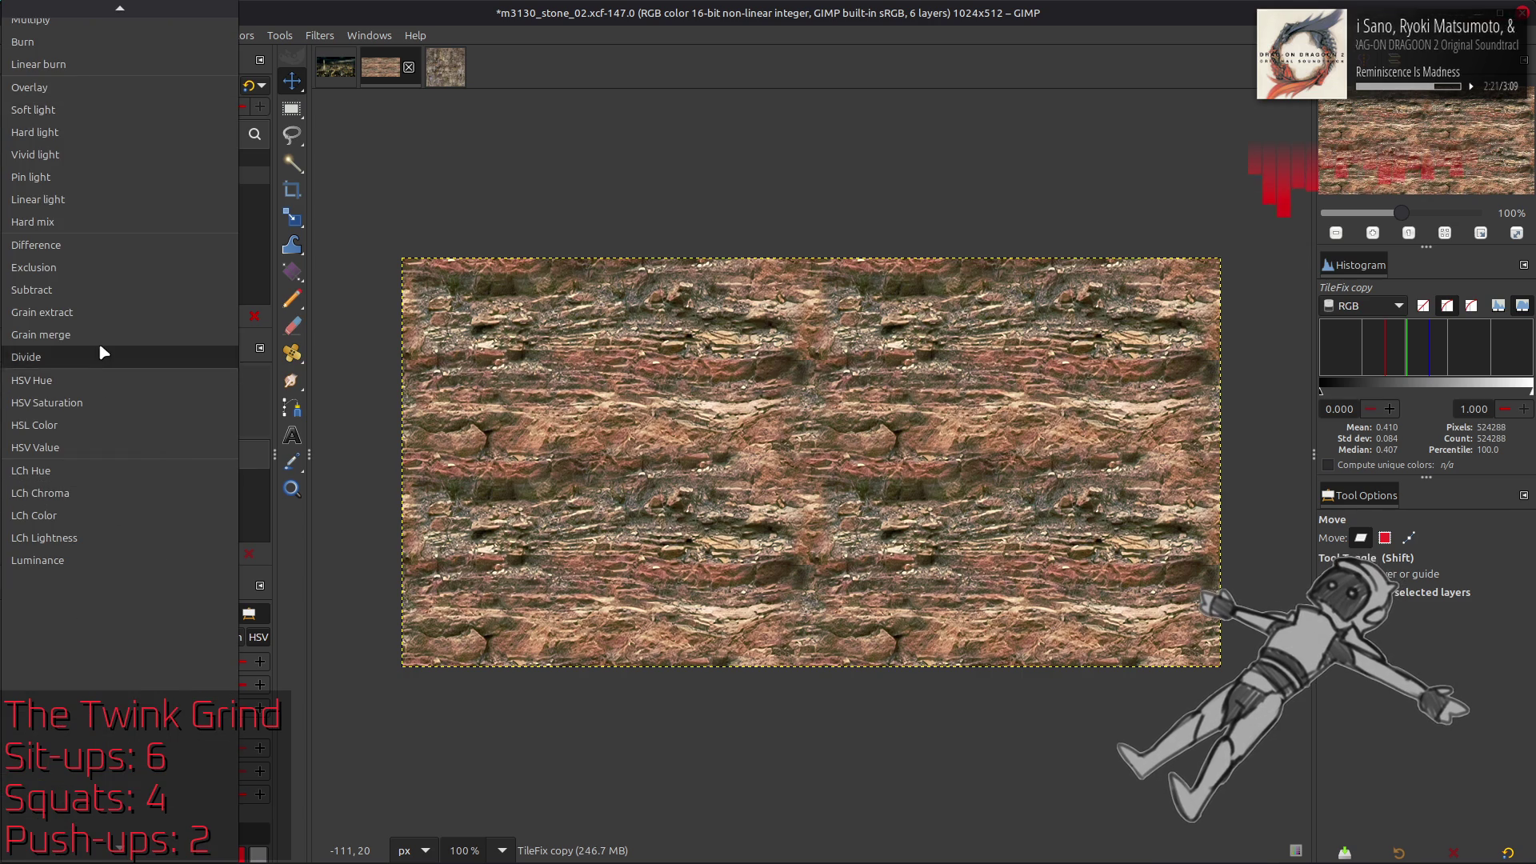
left_click(102, 357)
left_click(152, 158)
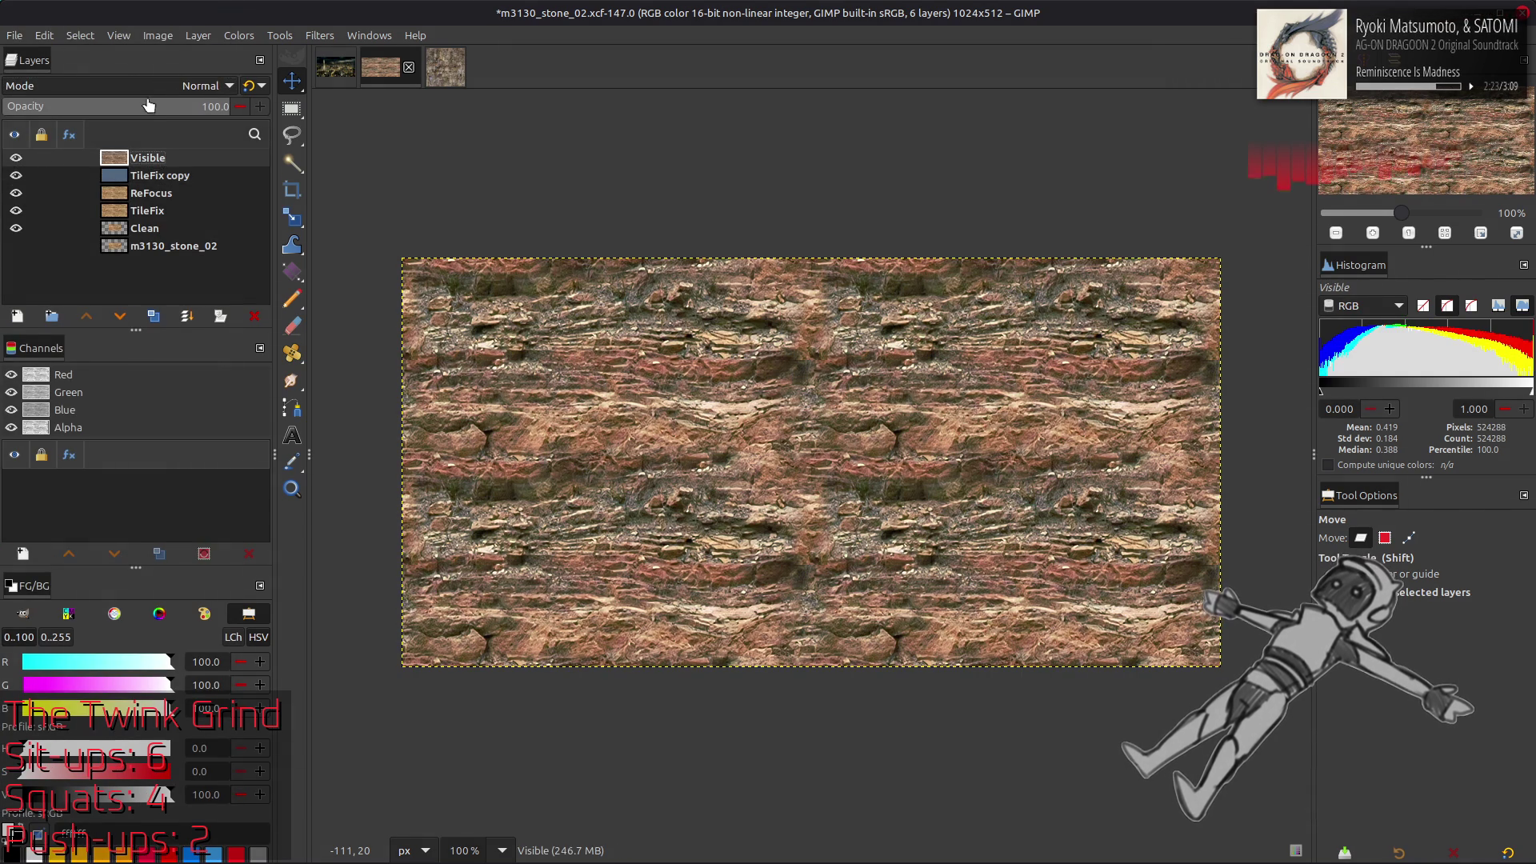
left_click(152, 86)
left_click(144, 689)
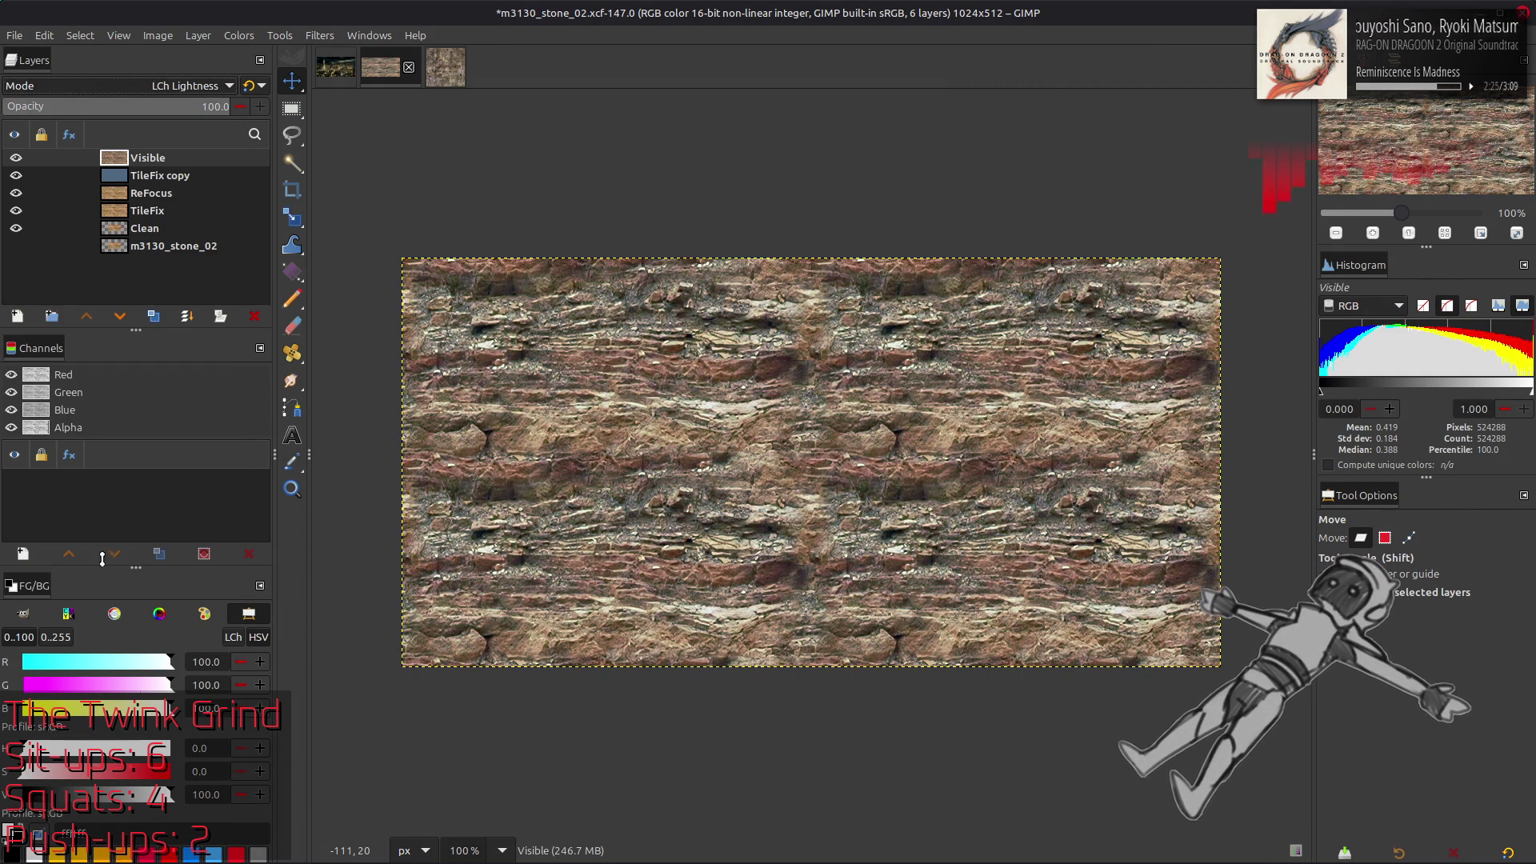
Toggle the Visible and TileFix copy layers on and off to compare the colours
left_click(16, 157)
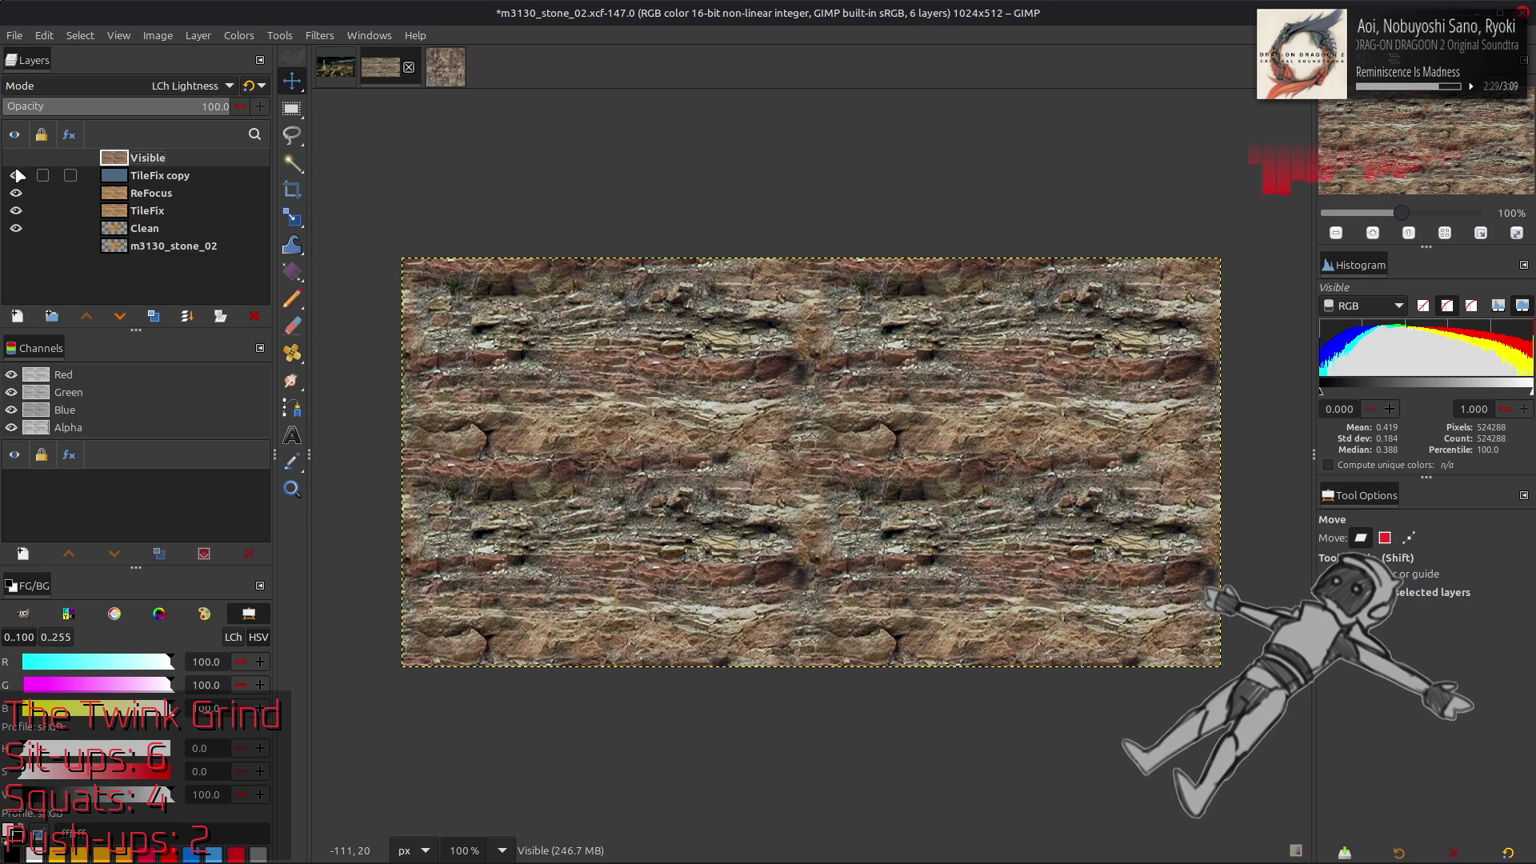
left_click(16, 168)
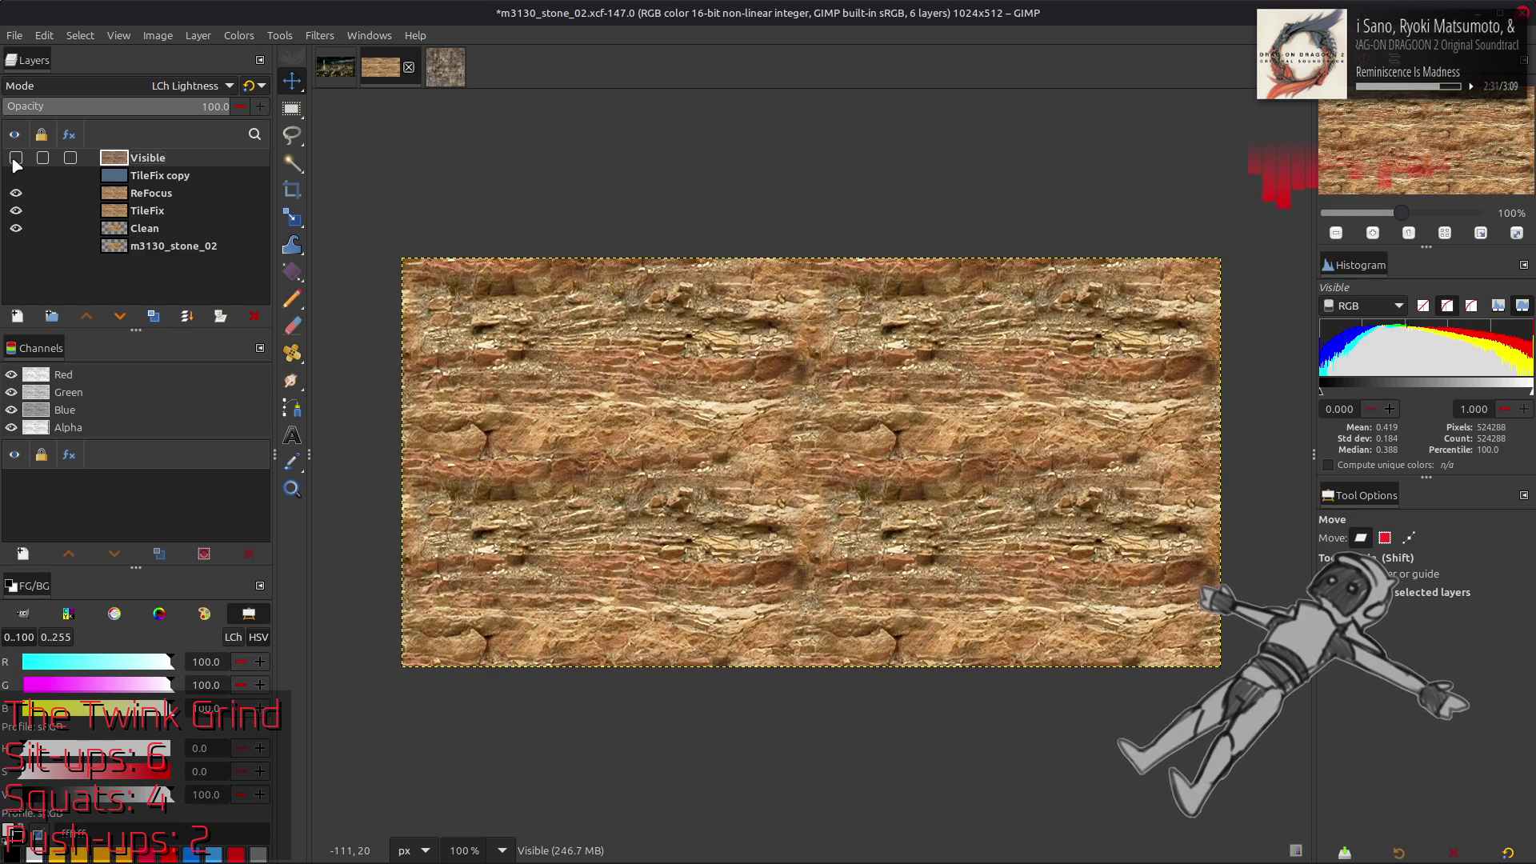
left_click(16, 175)
left_click(16, 176)
left_click(16, 176)
left_click(16, 176)
left_click(16, 176)
left_click(17, 158)
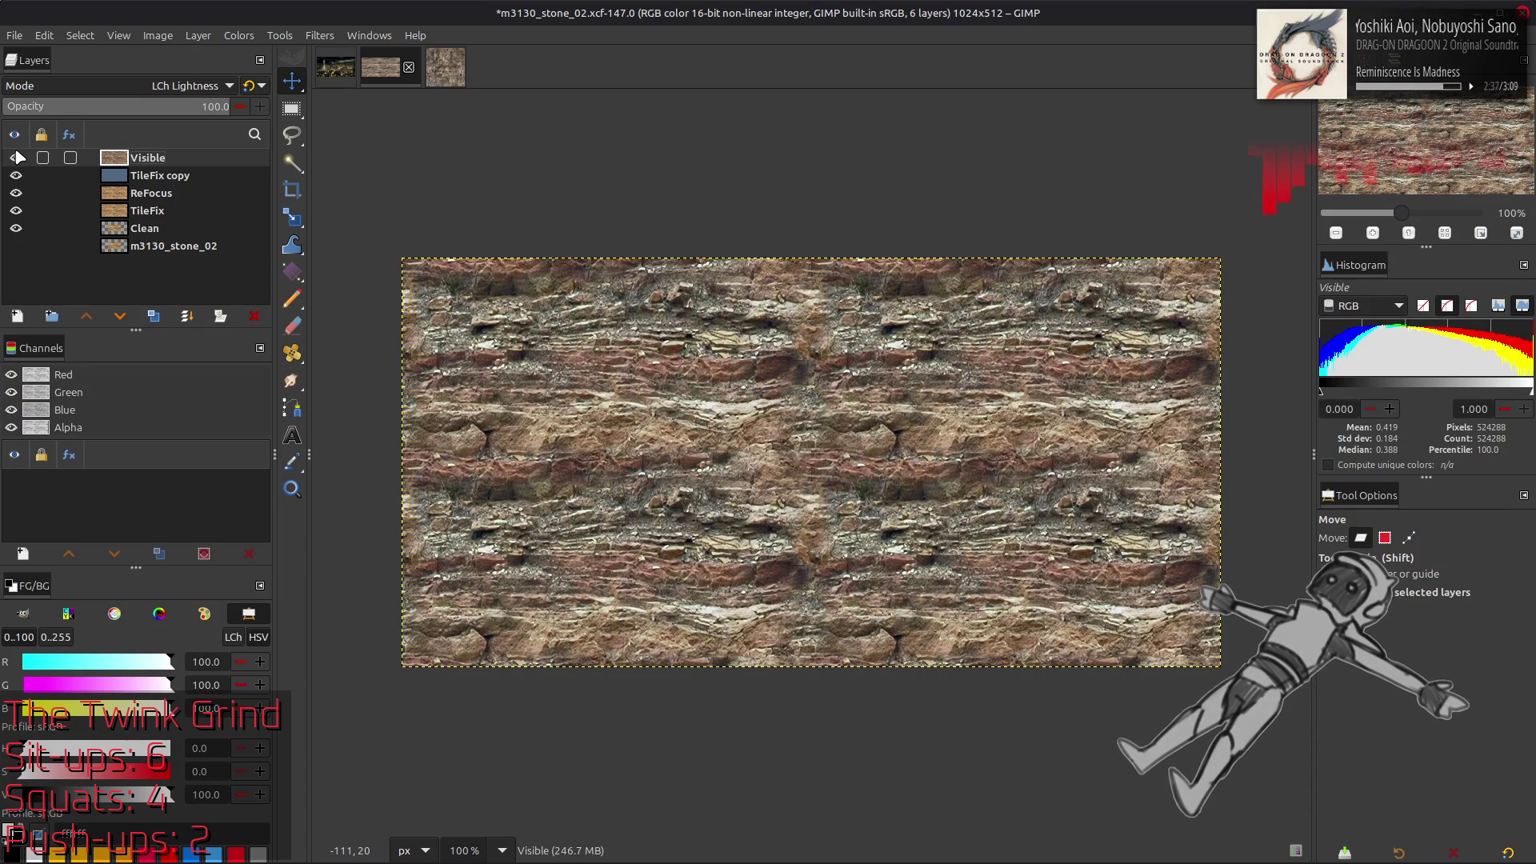
left_click(17, 158)
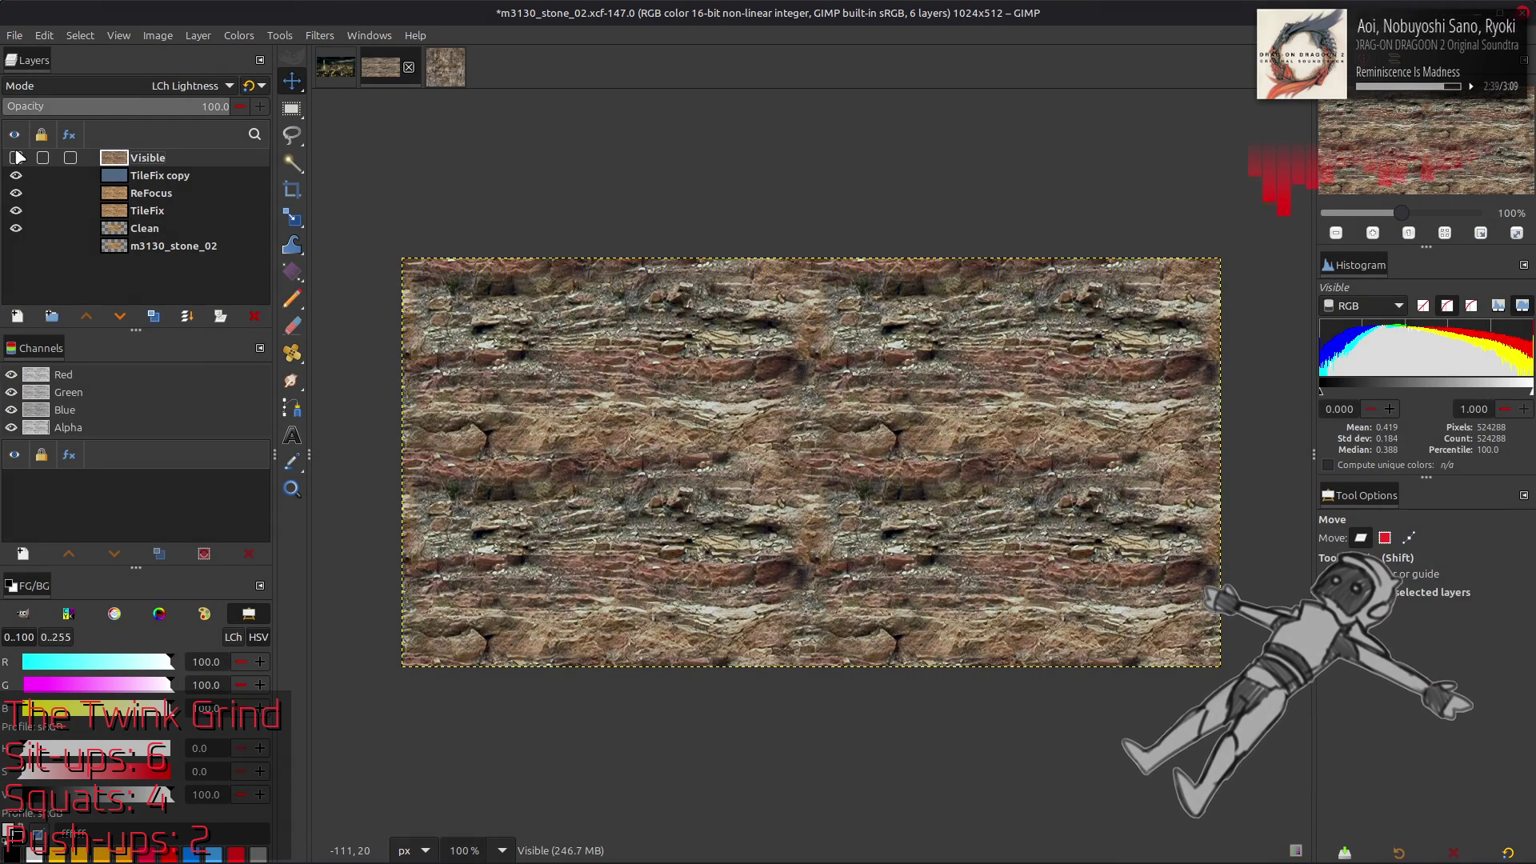
left_click(17, 158)
left_click(17, 159)
left_click(17, 159)
left_click(17, 159)
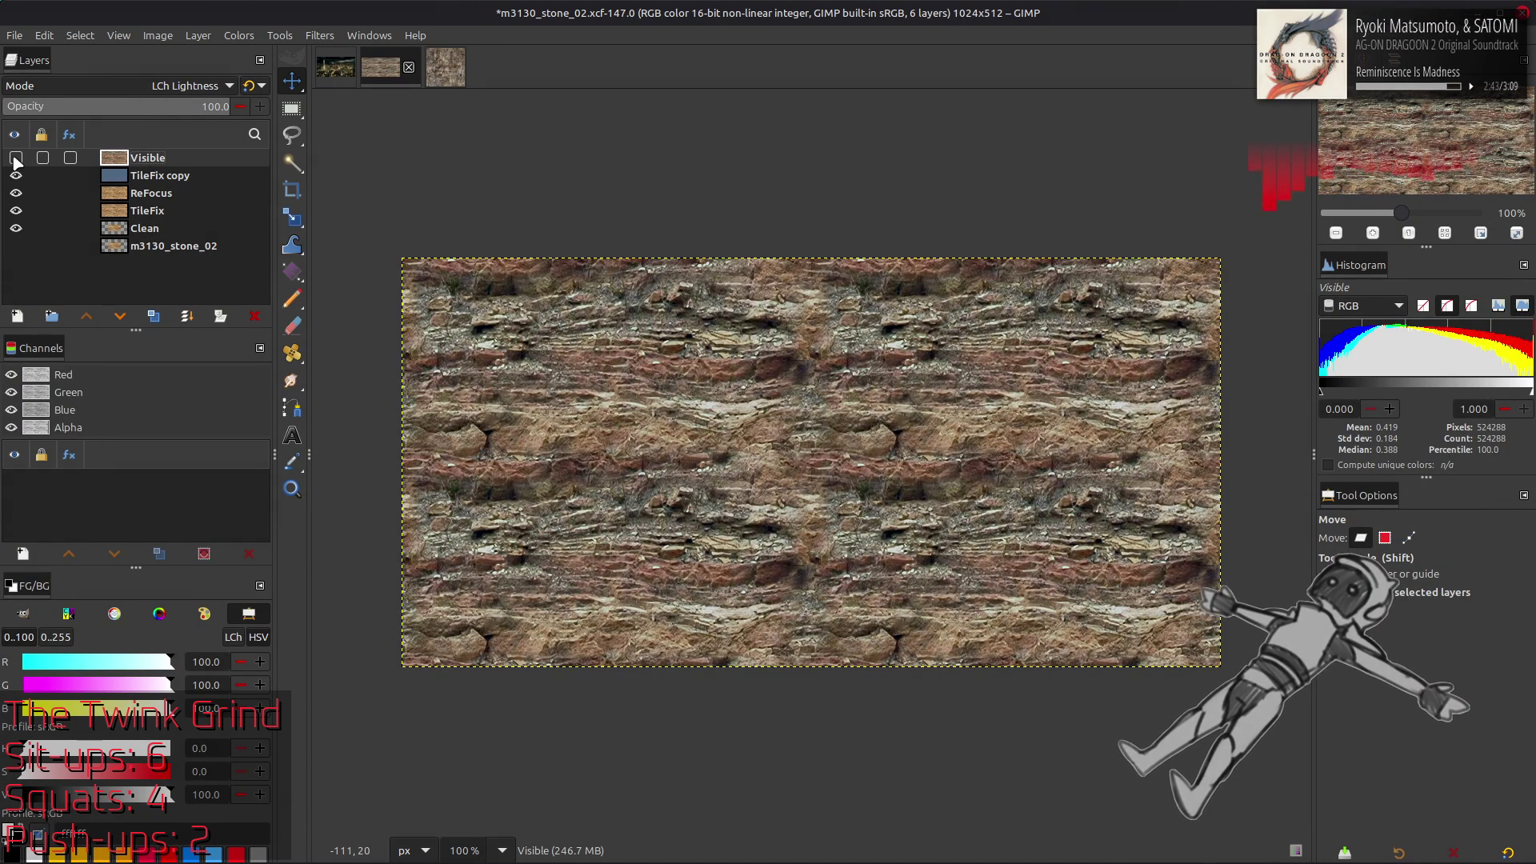
left_click(17, 158)
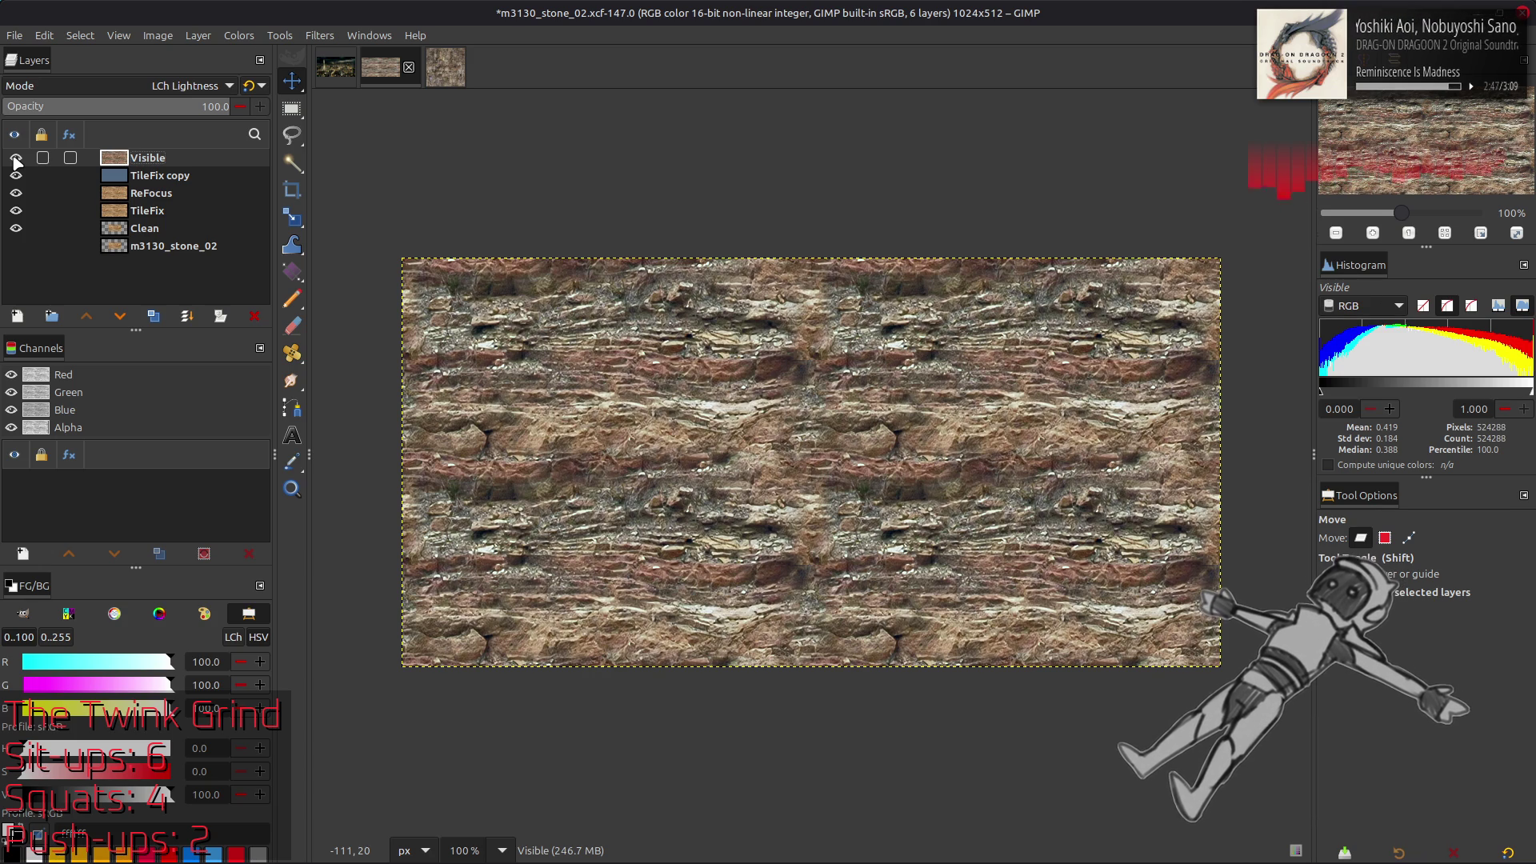
Try Luminance and HSV Value modes on the Visible layer, comparing each
left_click(107, 80)
scroll(114, 90, "up", 2)
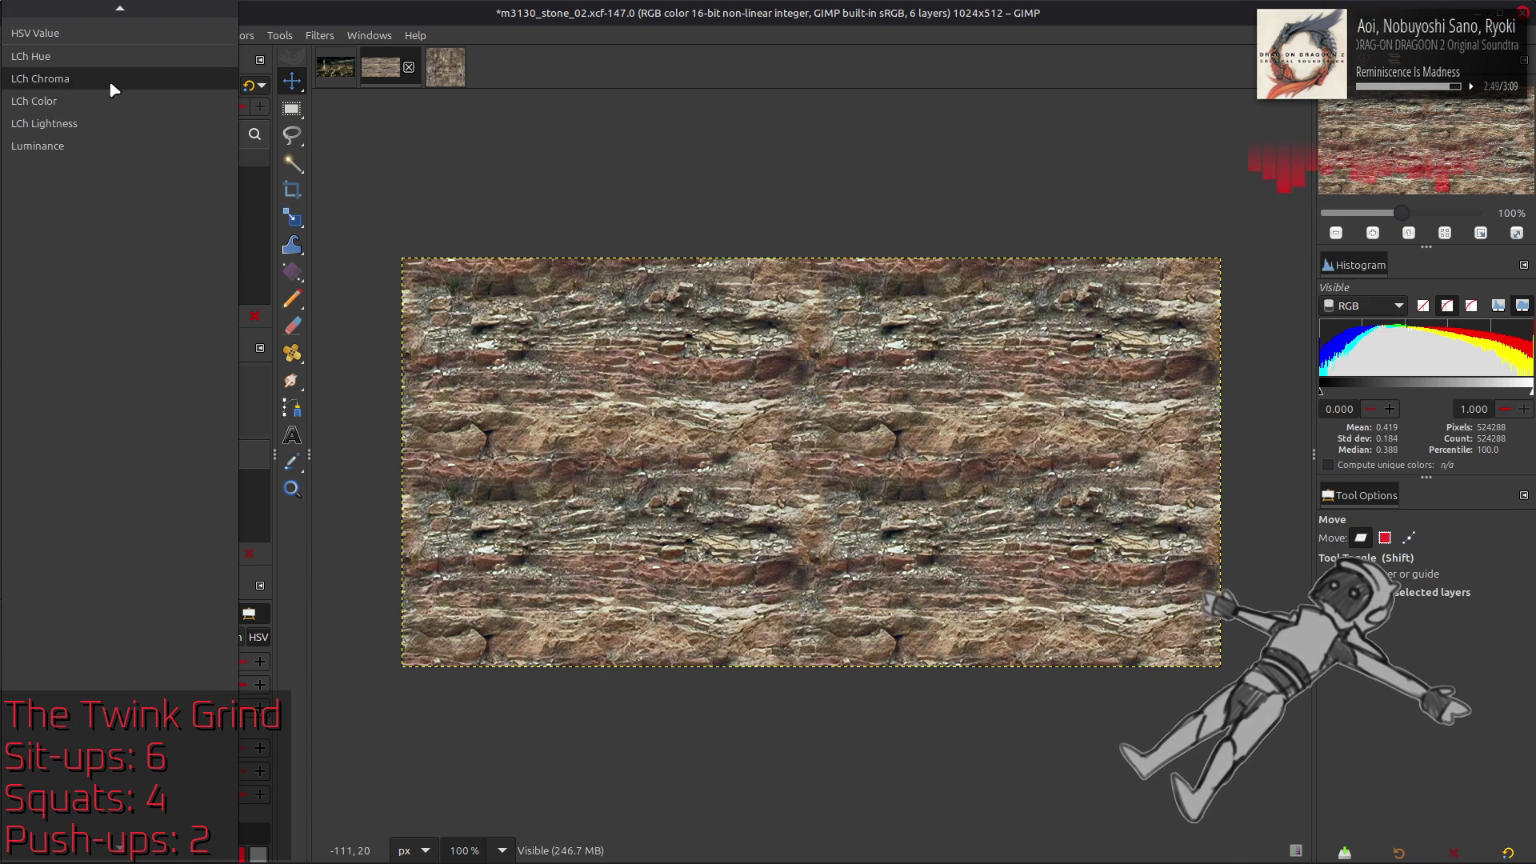
left_click(114, 201)
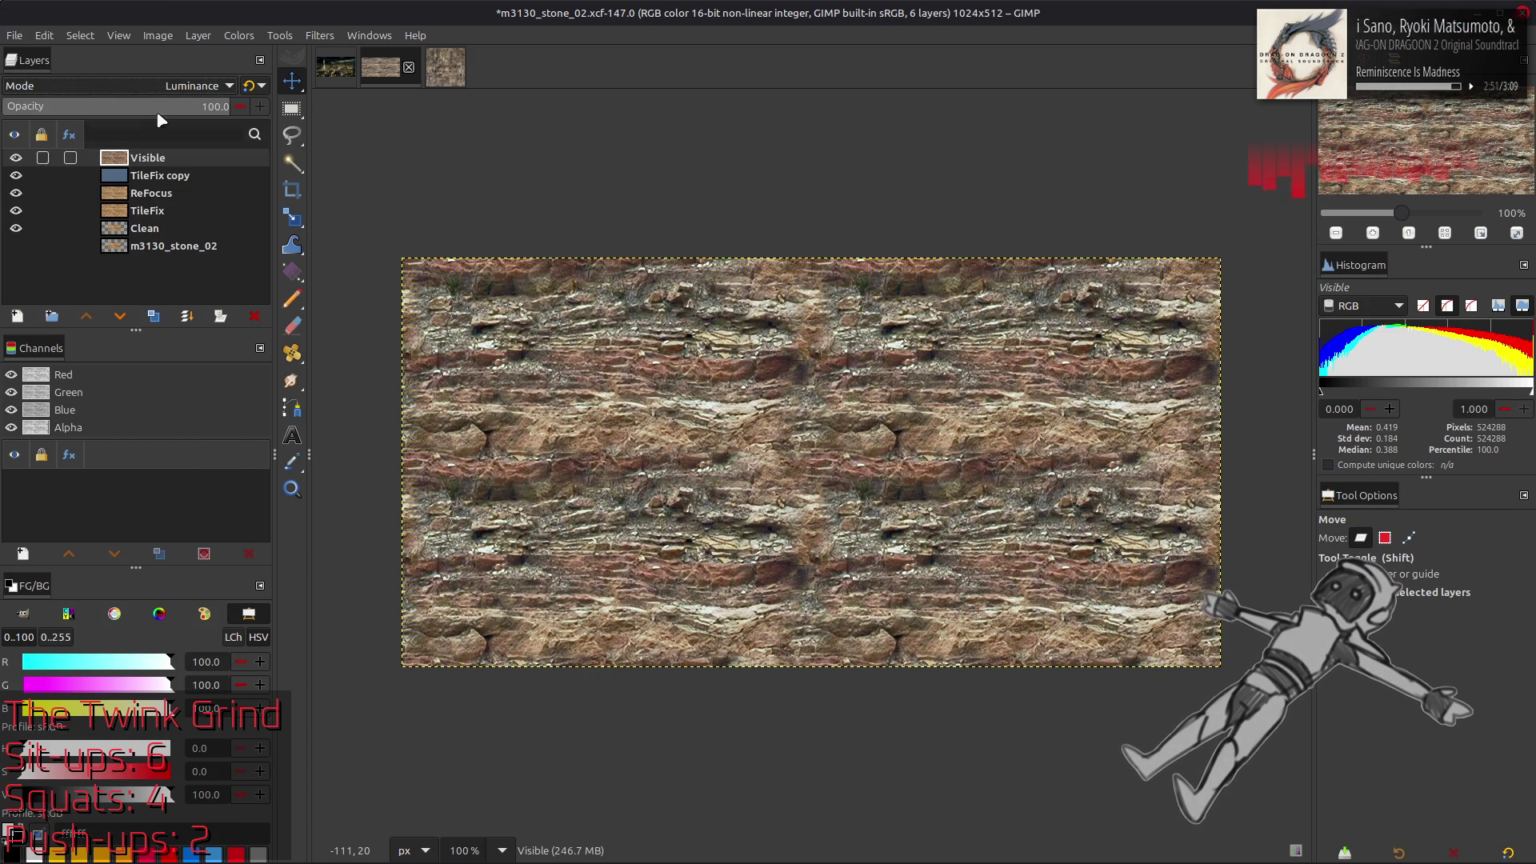
left_click(151, 80)
scroll(151, 80, "up", 5)
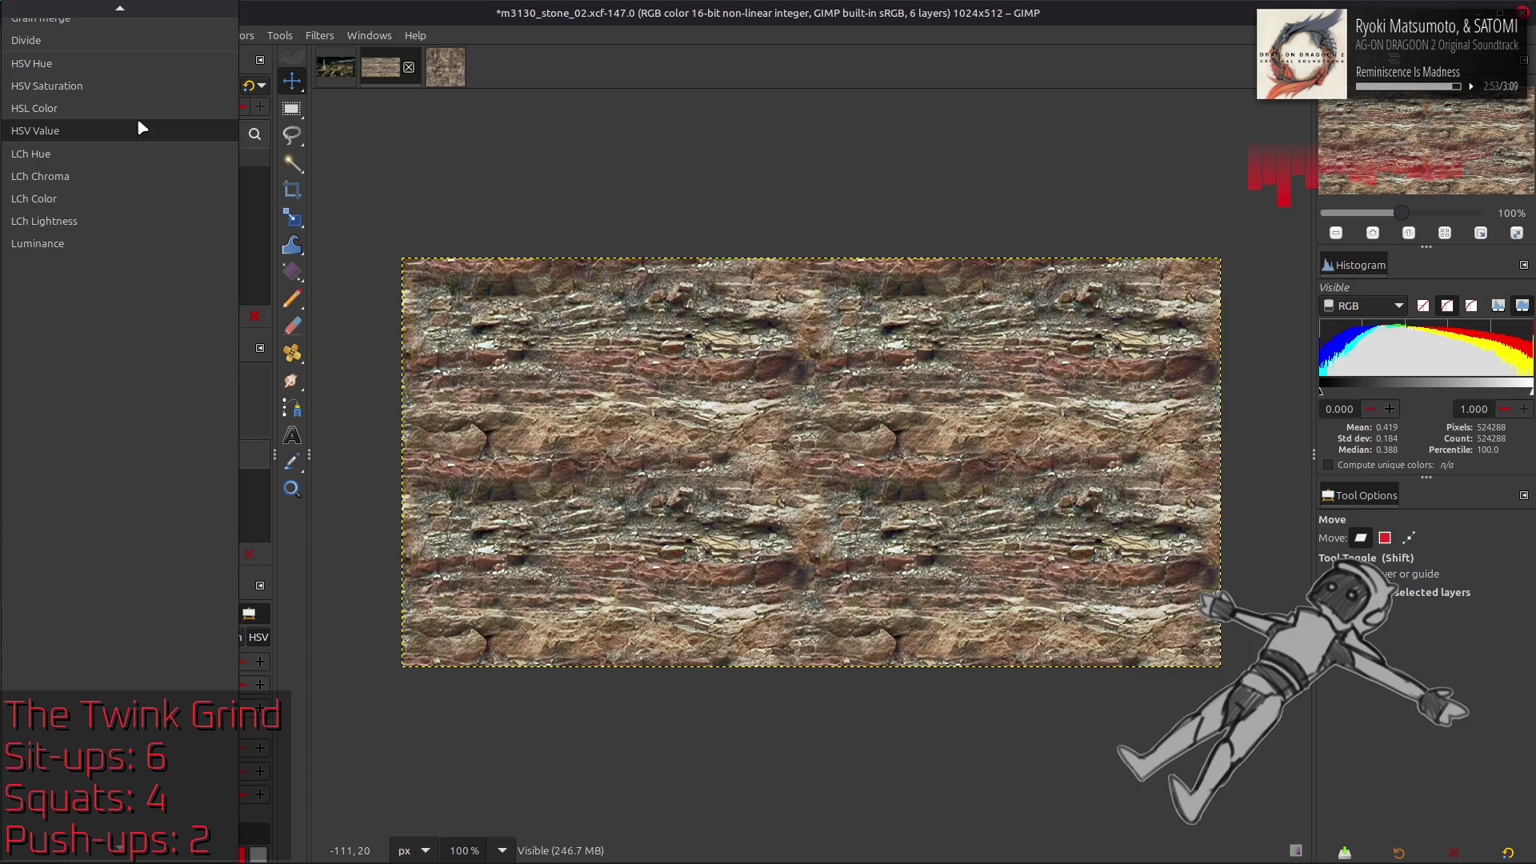
left_click(140, 125)
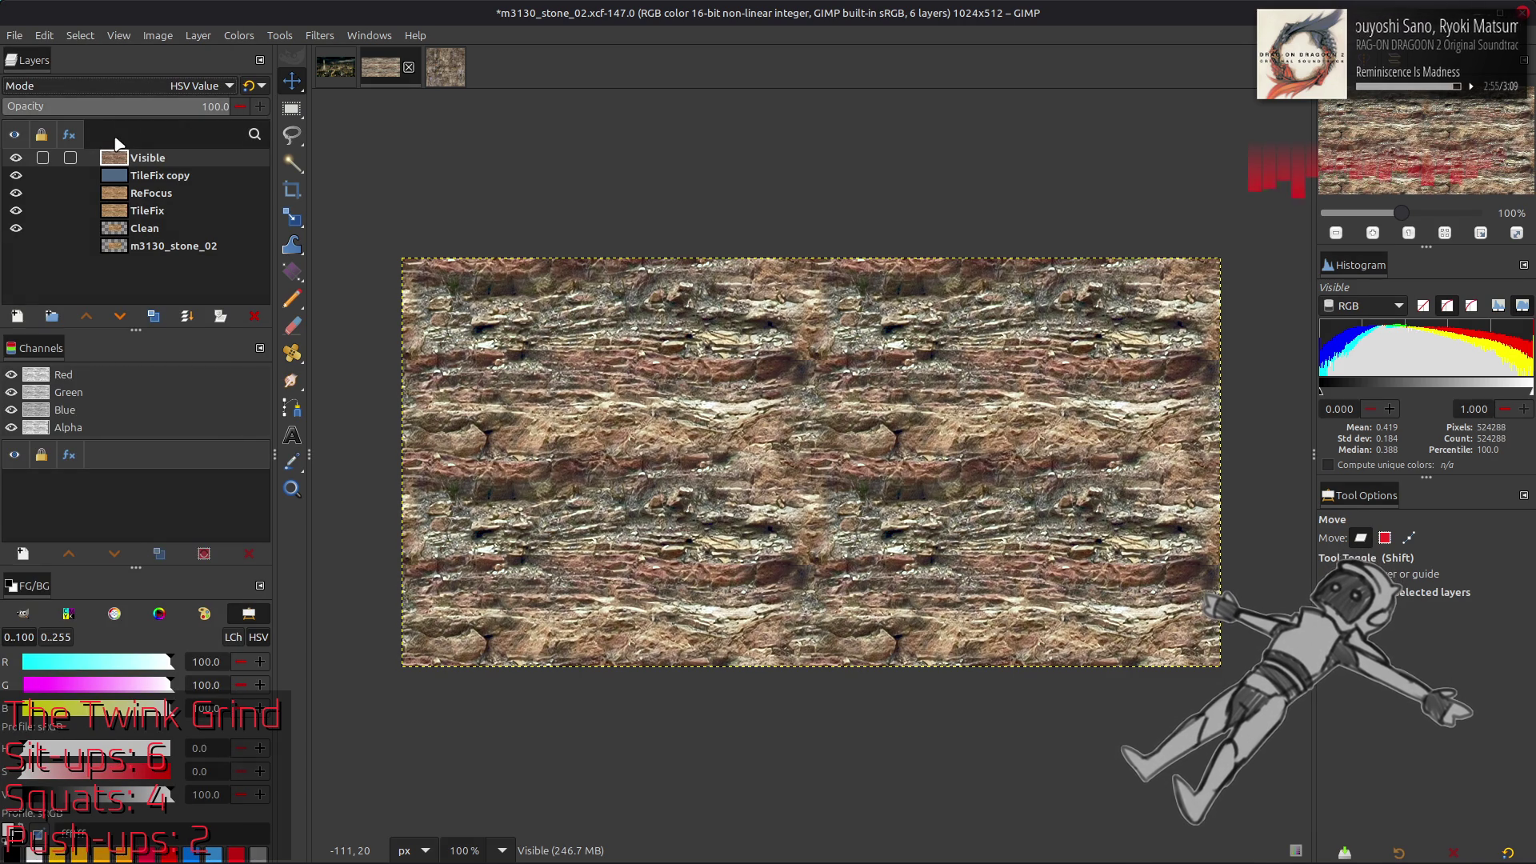
left_click(16, 159)
left_click(16, 159)
left_click(16, 159)
left_click(16, 159)
left_click(16, 159)
left_click(16, 160)
Return the Visible layer to LCh Lightness and recheck it against the layers below
left_click(117, 81)
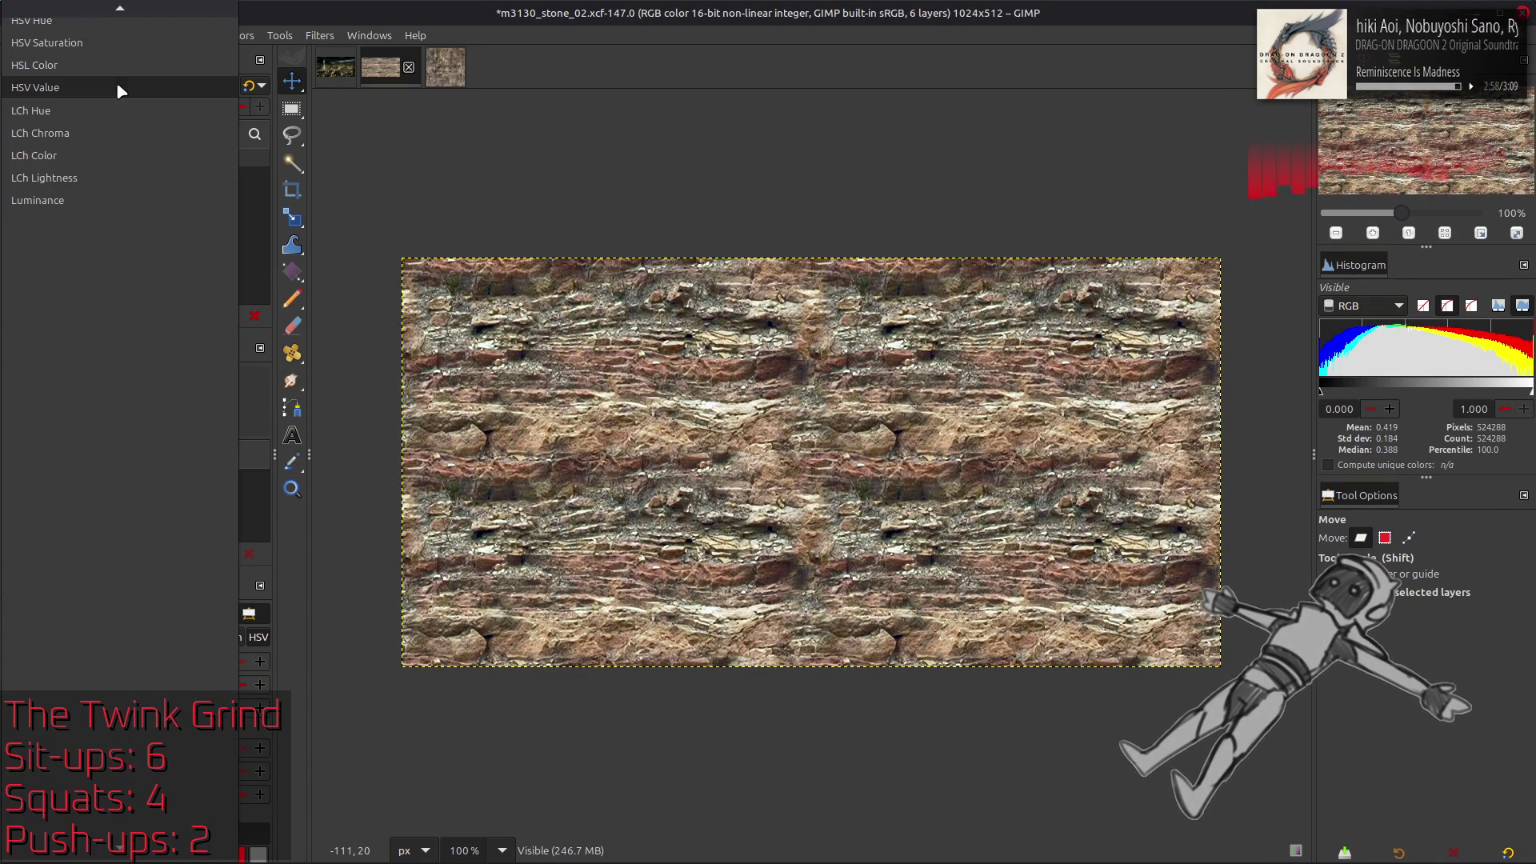
left_click(103, 176)
left_click(16, 159)
left_click(16, 159)
right_click(157, 166)
key("Escape")
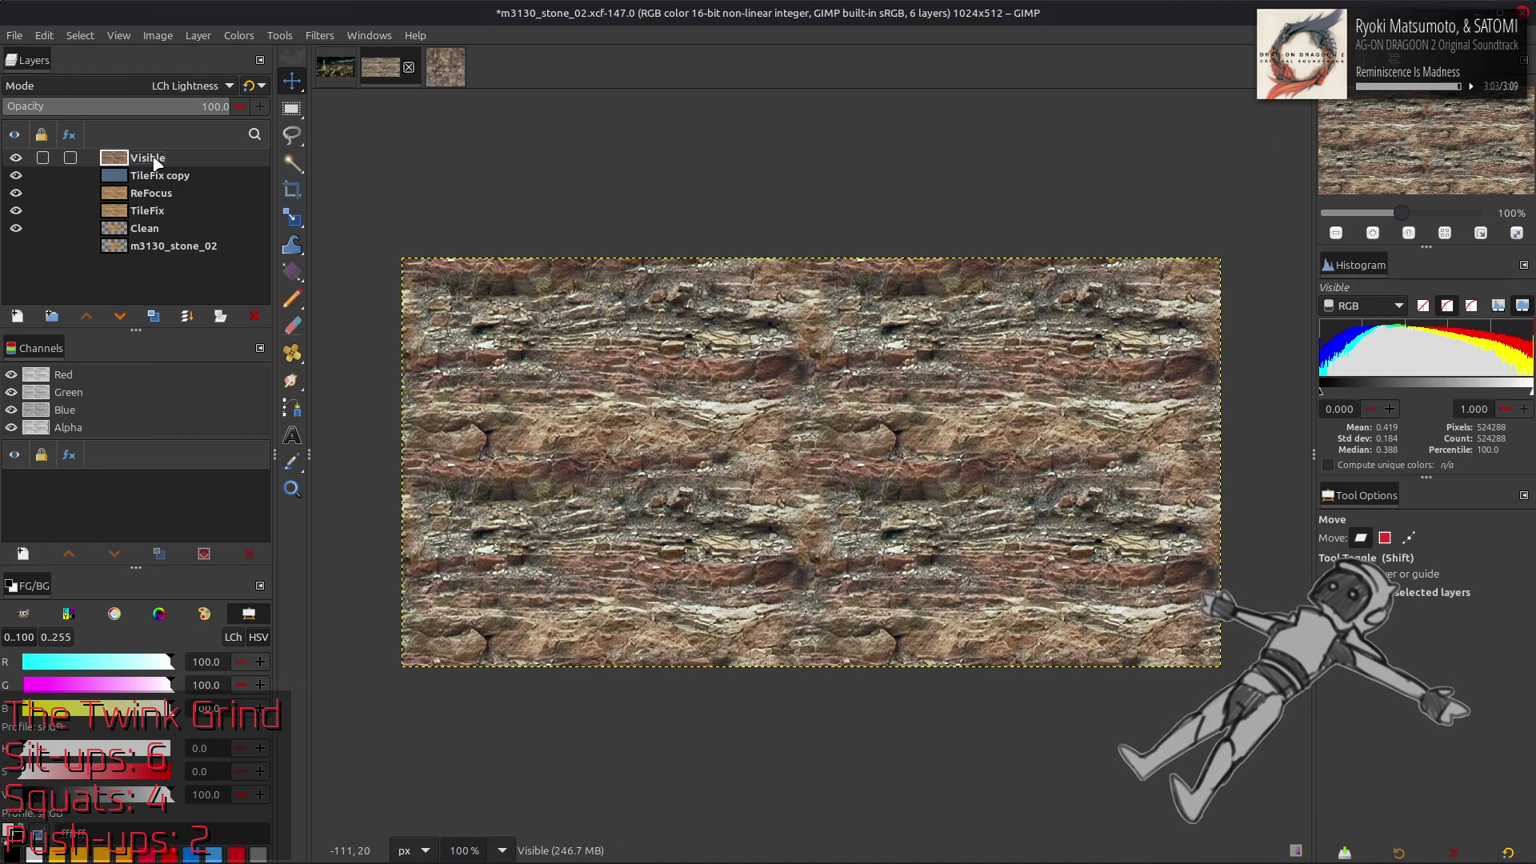
left_click(16, 158)
left_click(16, 158)
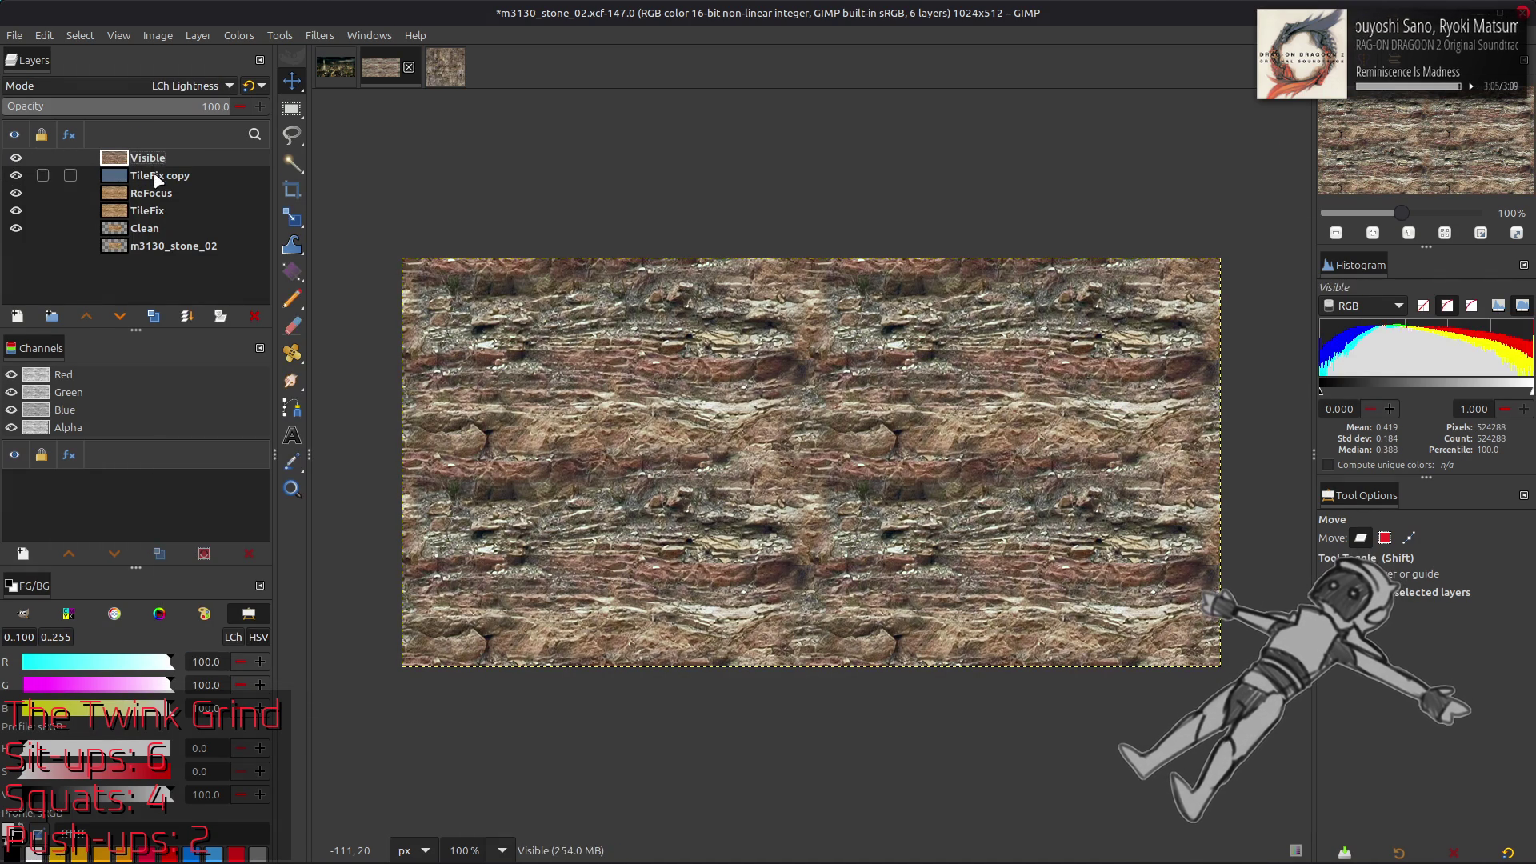
Duplicate the ReFocus layer
left_click(156, 176)
left_click(156, 194)
left_click(154, 317)
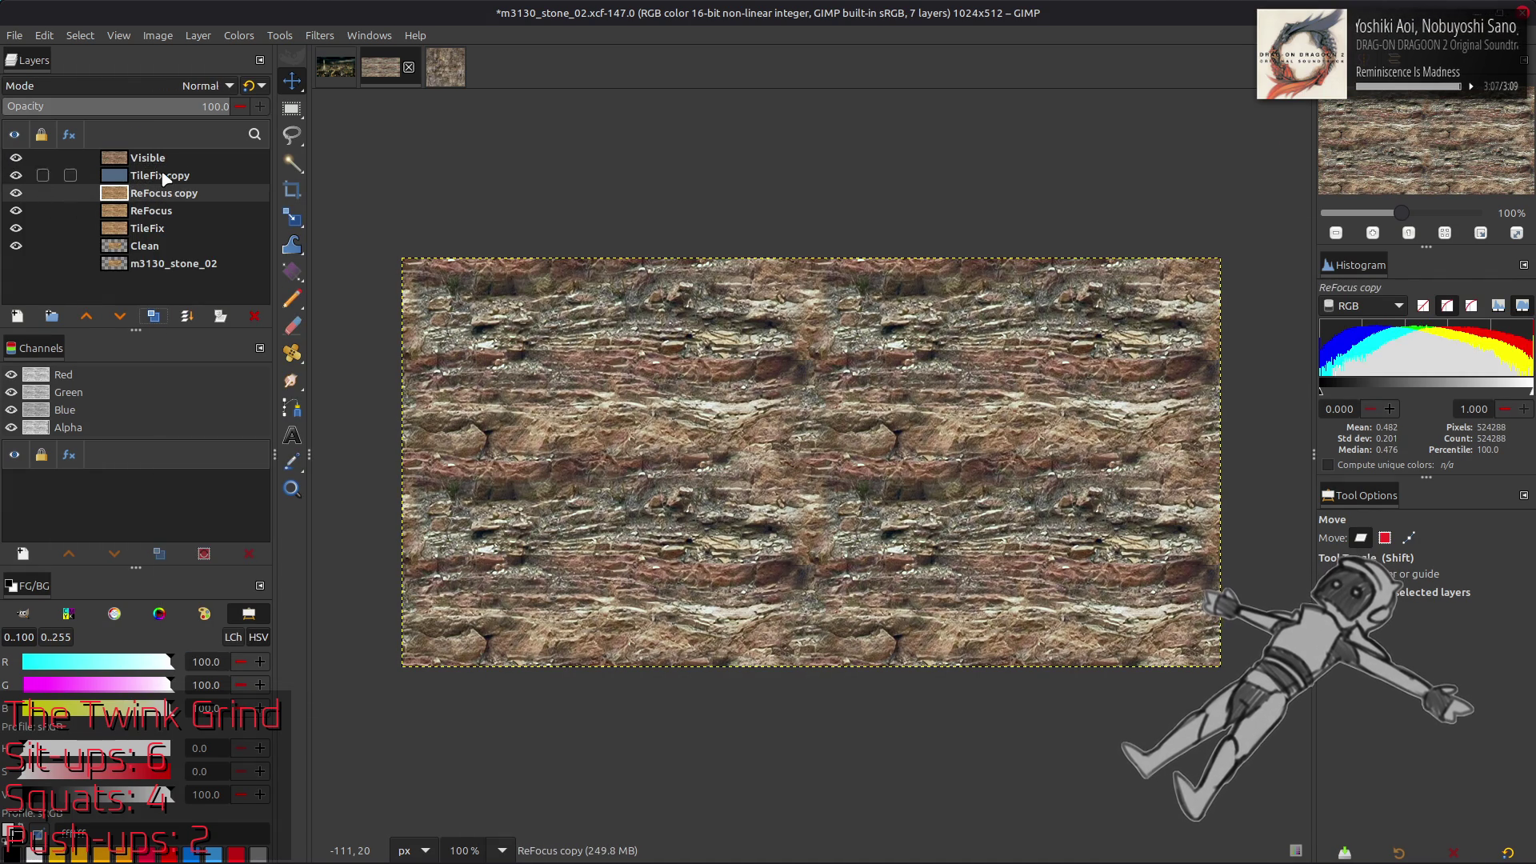
Delete the TileFix copy and Visible experiment layers
left_click(162, 176)
right_click(163, 176)
left_click(204, 386)
left_click(159, 158)
right_click(158, 159)
left_click(200, 369)
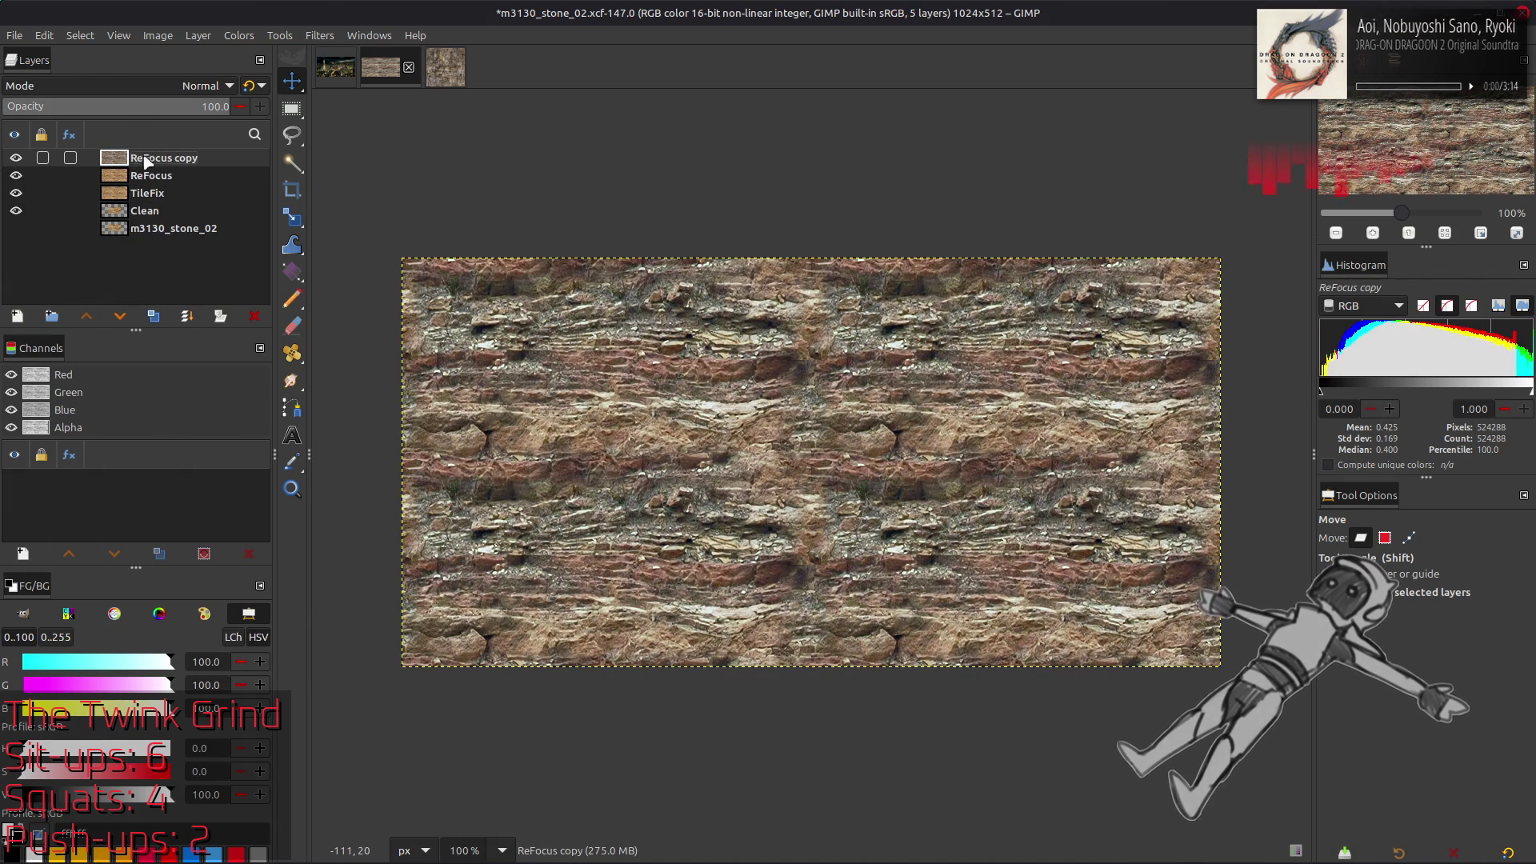
Rename the ReFocus copy layer to 'Recolor'
left_click(16, 157)
left_click(16, 158)
double_click(185, 160)
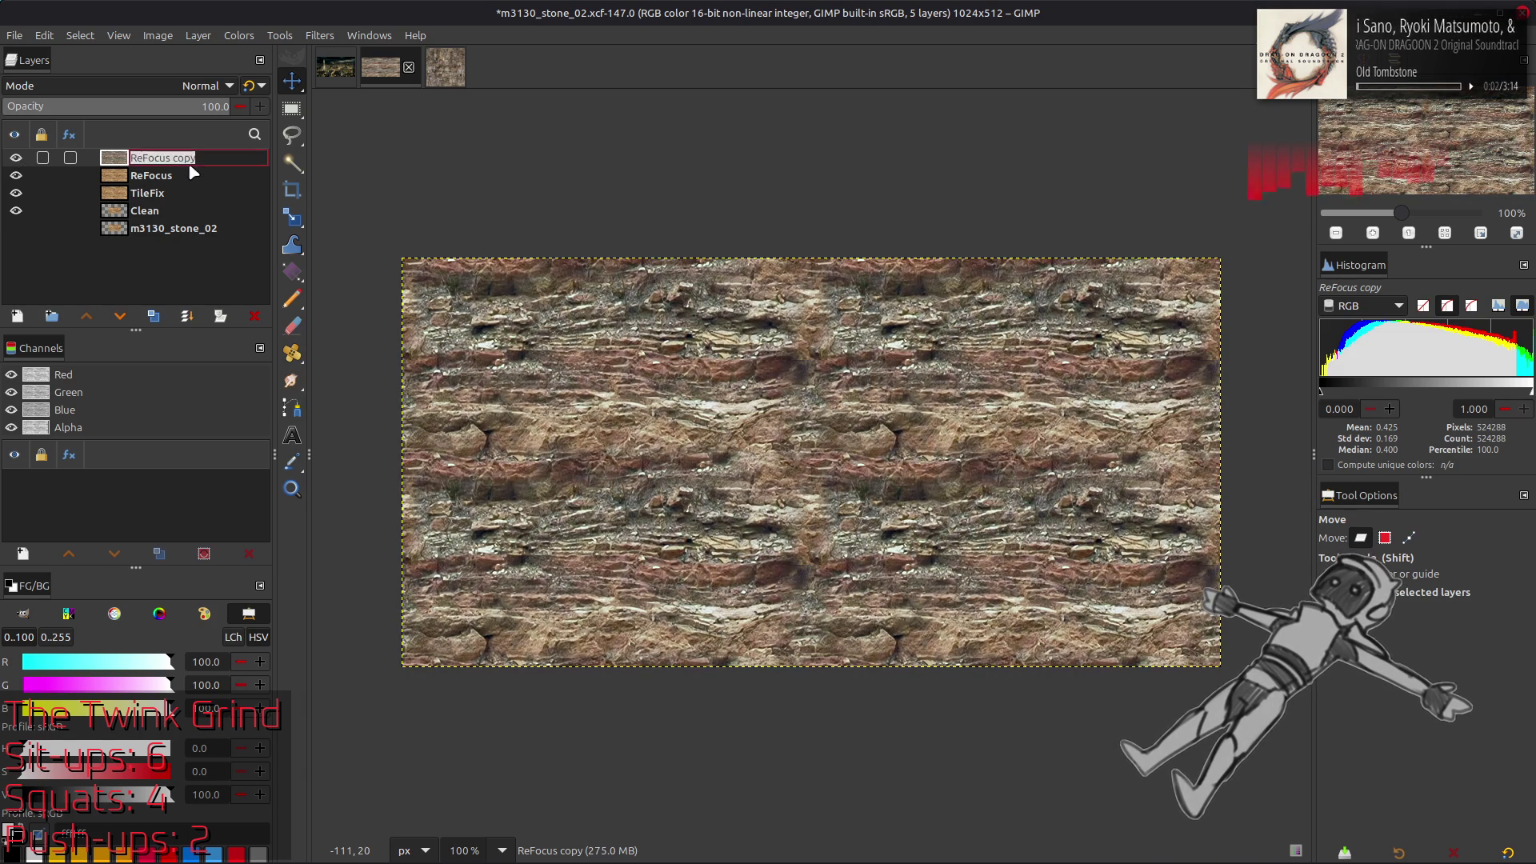
type("Recolor")
key("Return")
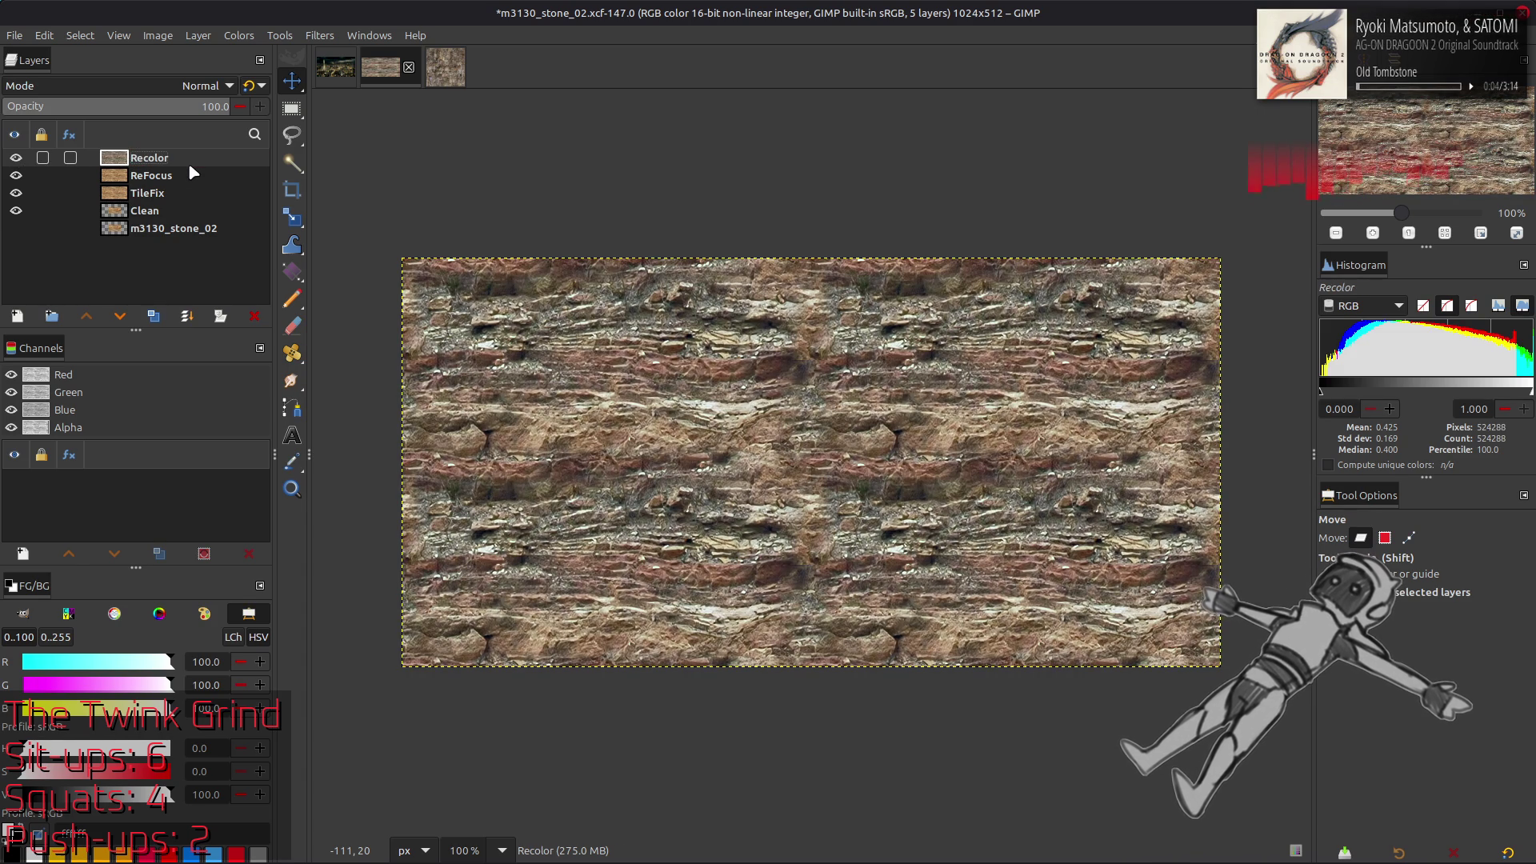
Compare stone_02 against the stone_01 reference by switching image tabs, then open Colors
left_click(446, 76)
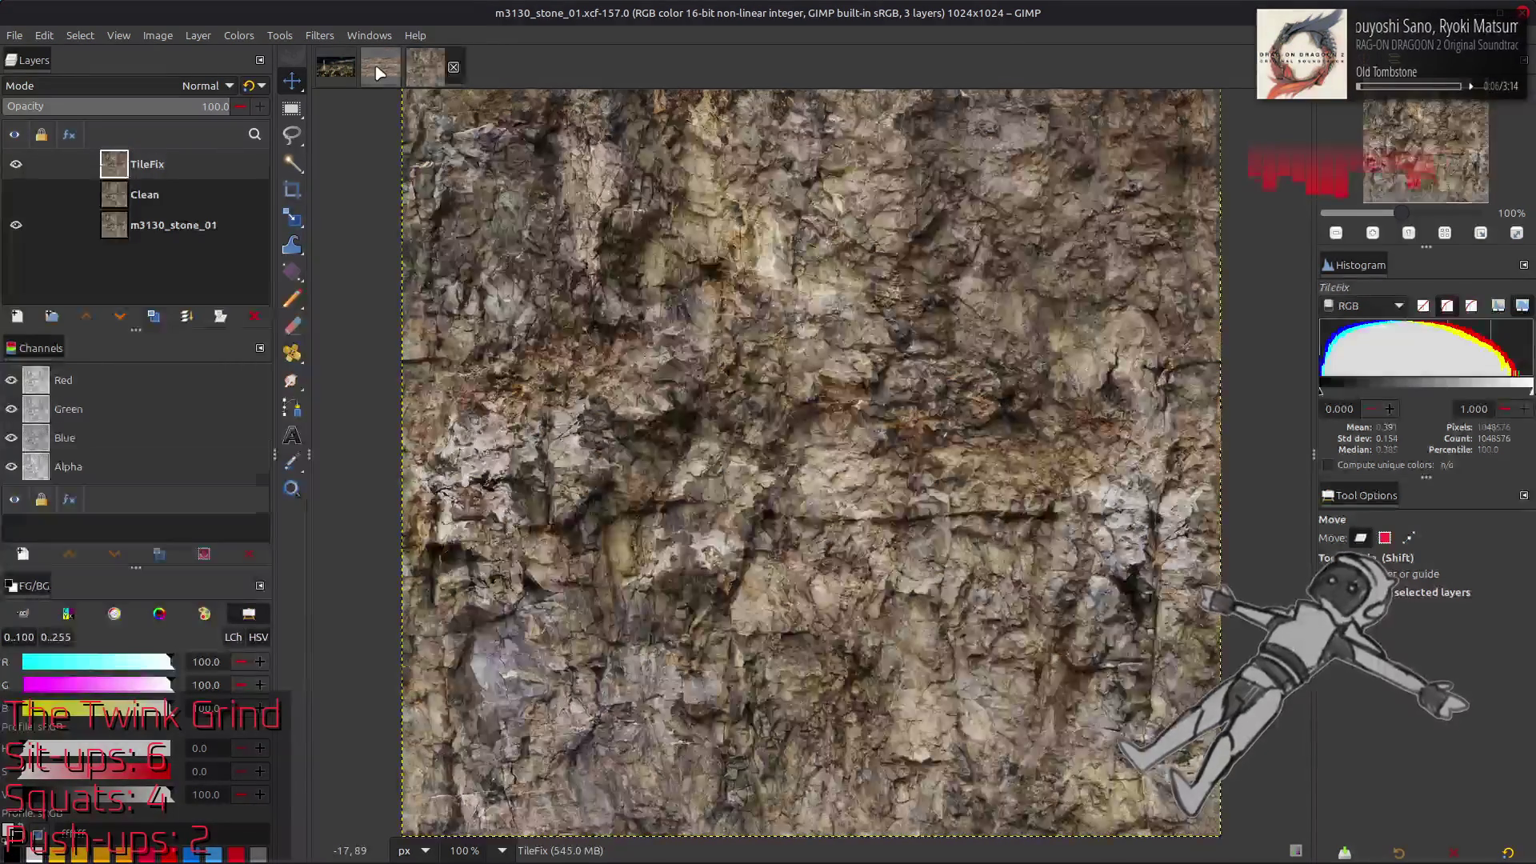
left_click(380, 68)
left_click(460, 80)
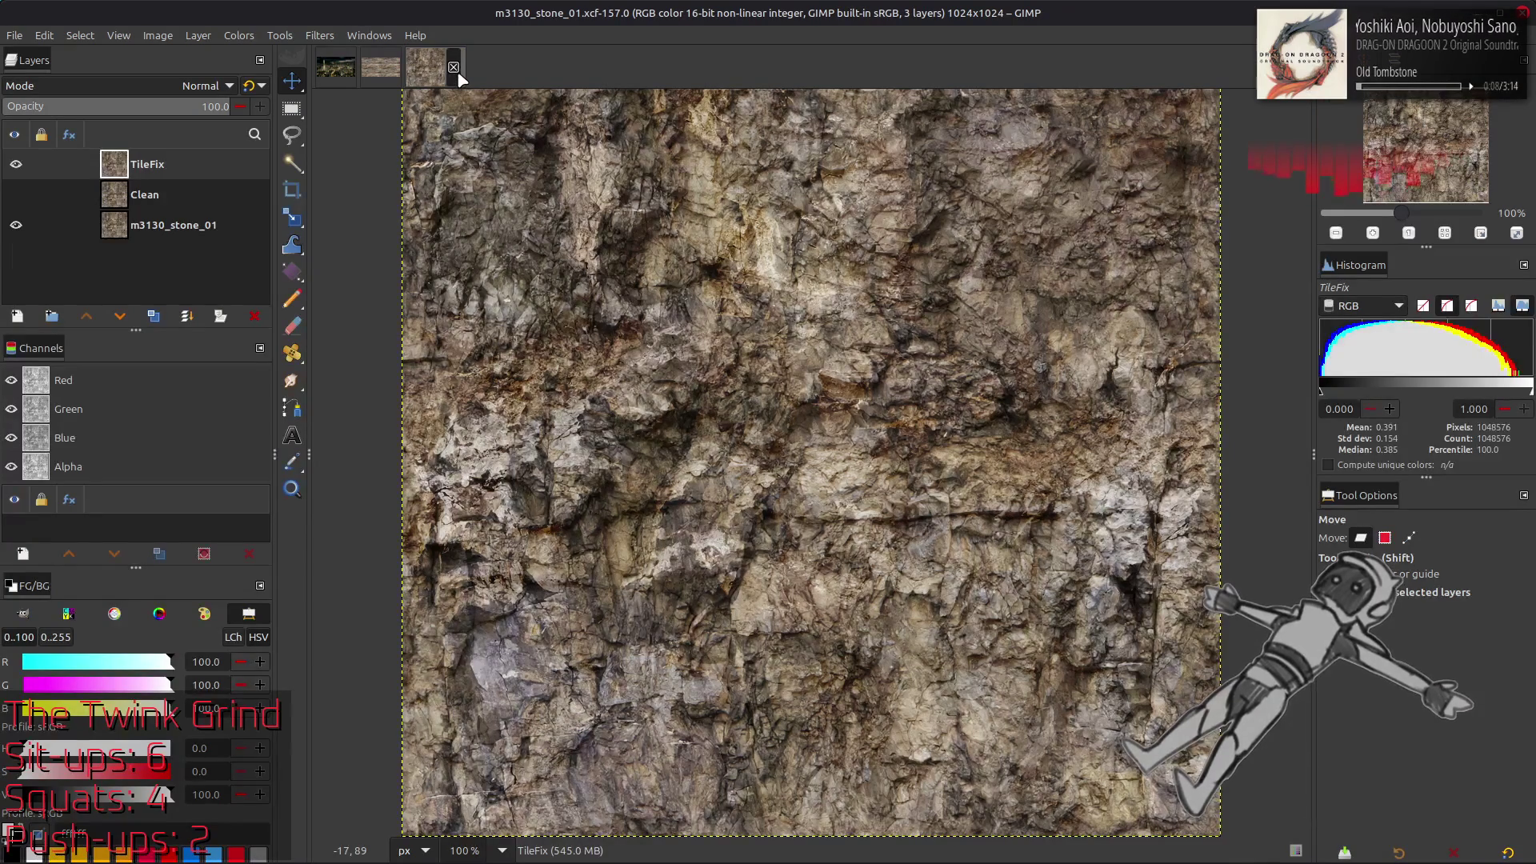
left_click(392, 78)
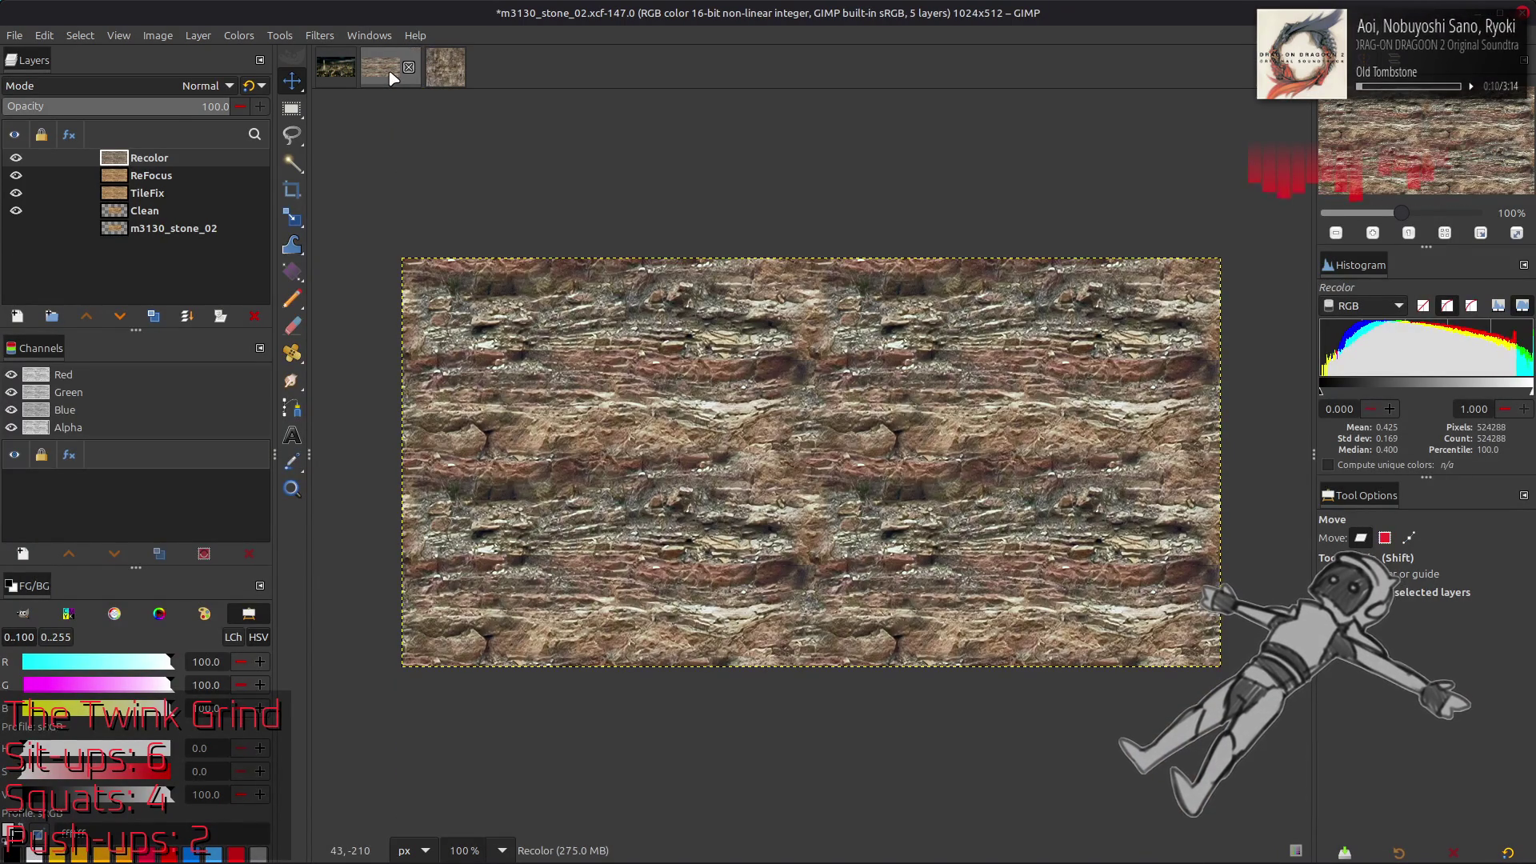
left_click(446, 67)
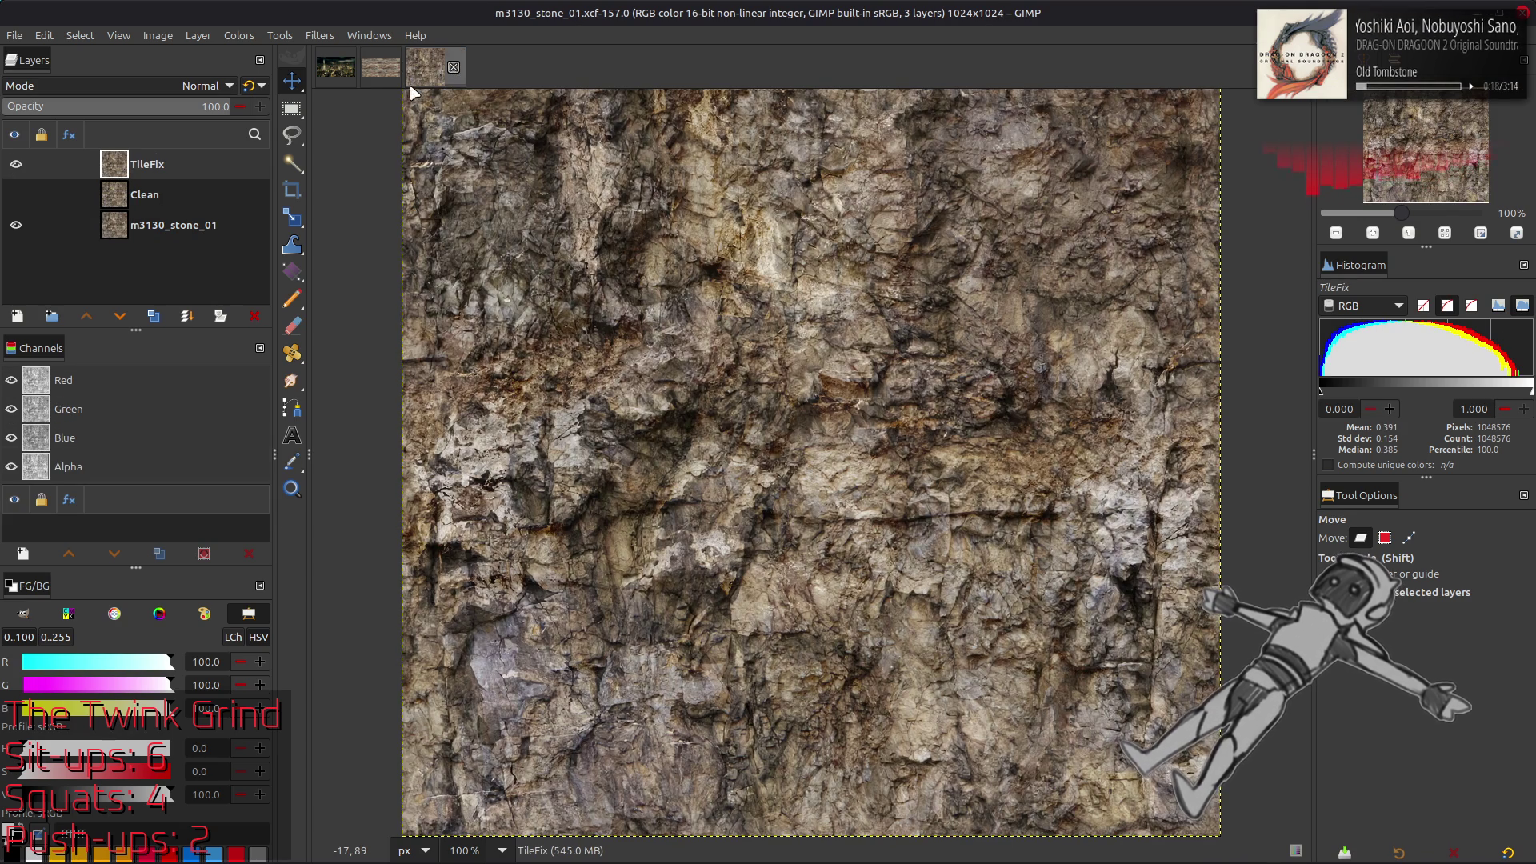
left_click(381, 68)
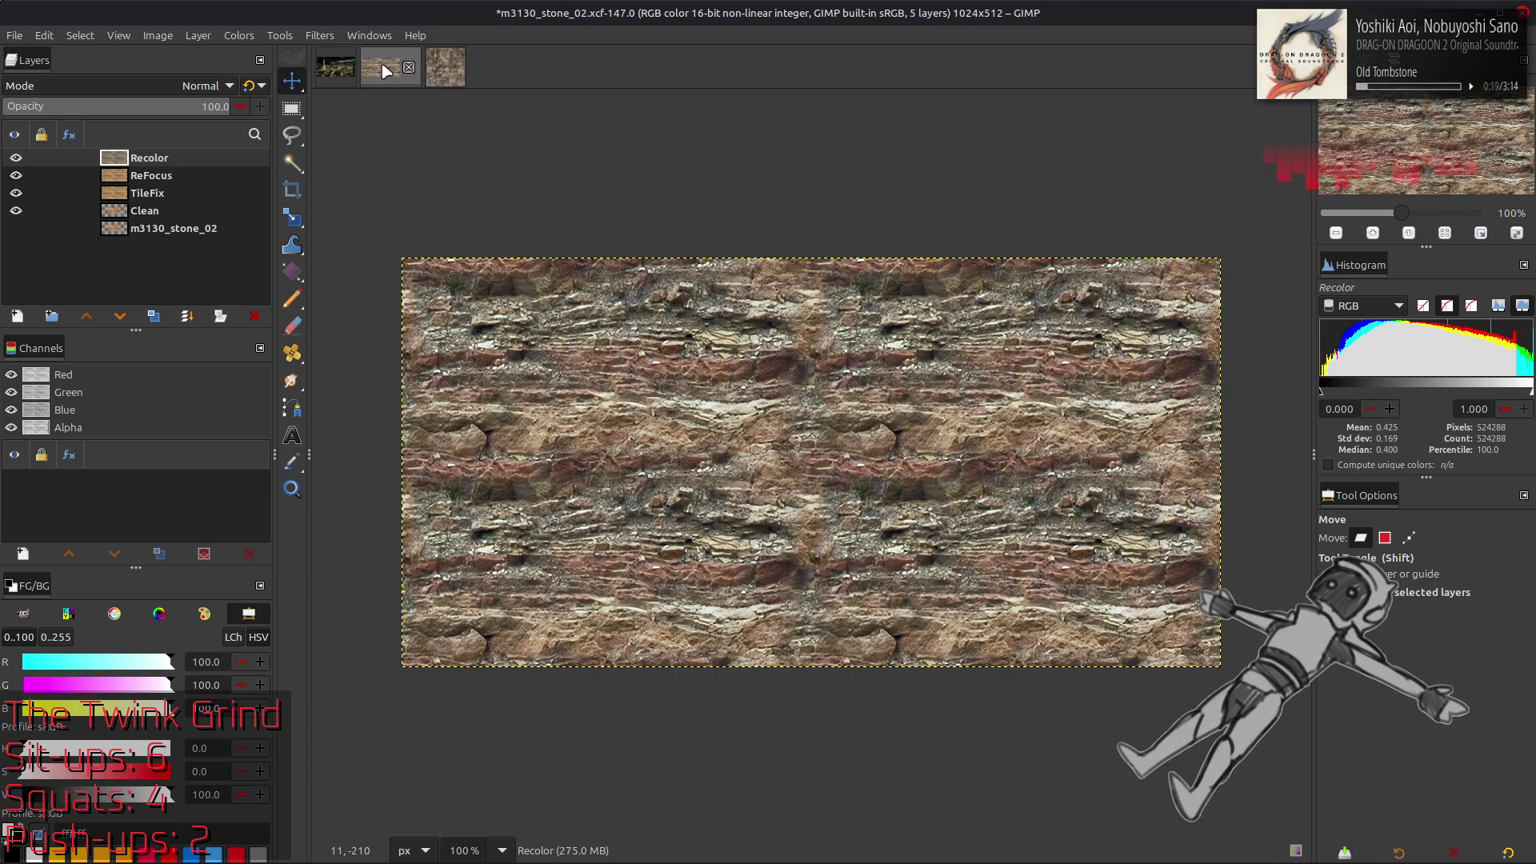
left_click(453, 76)
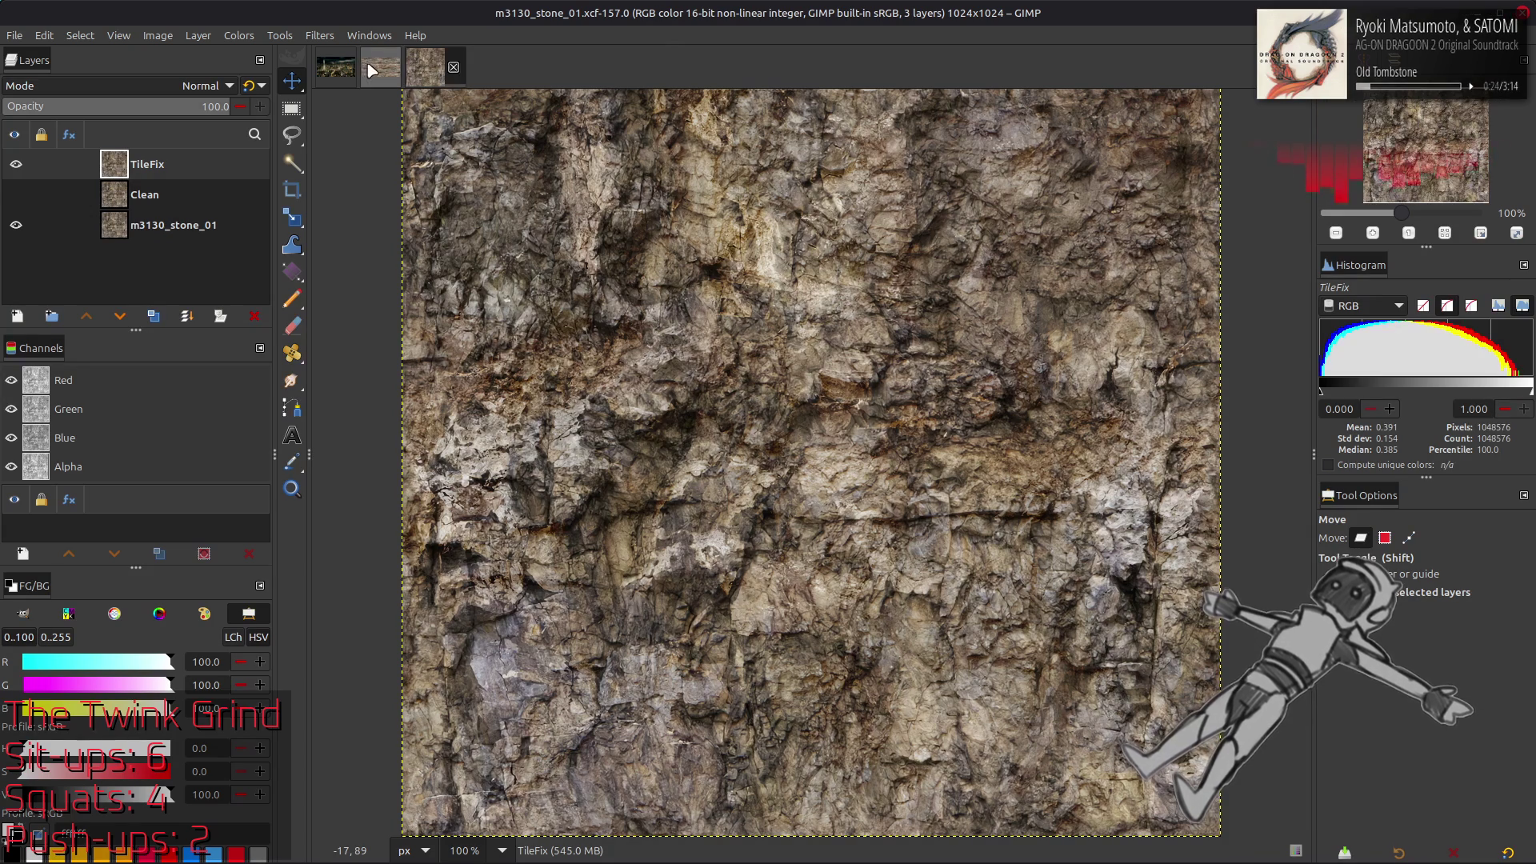
left_click(369, 71)
left_click(239, 35)
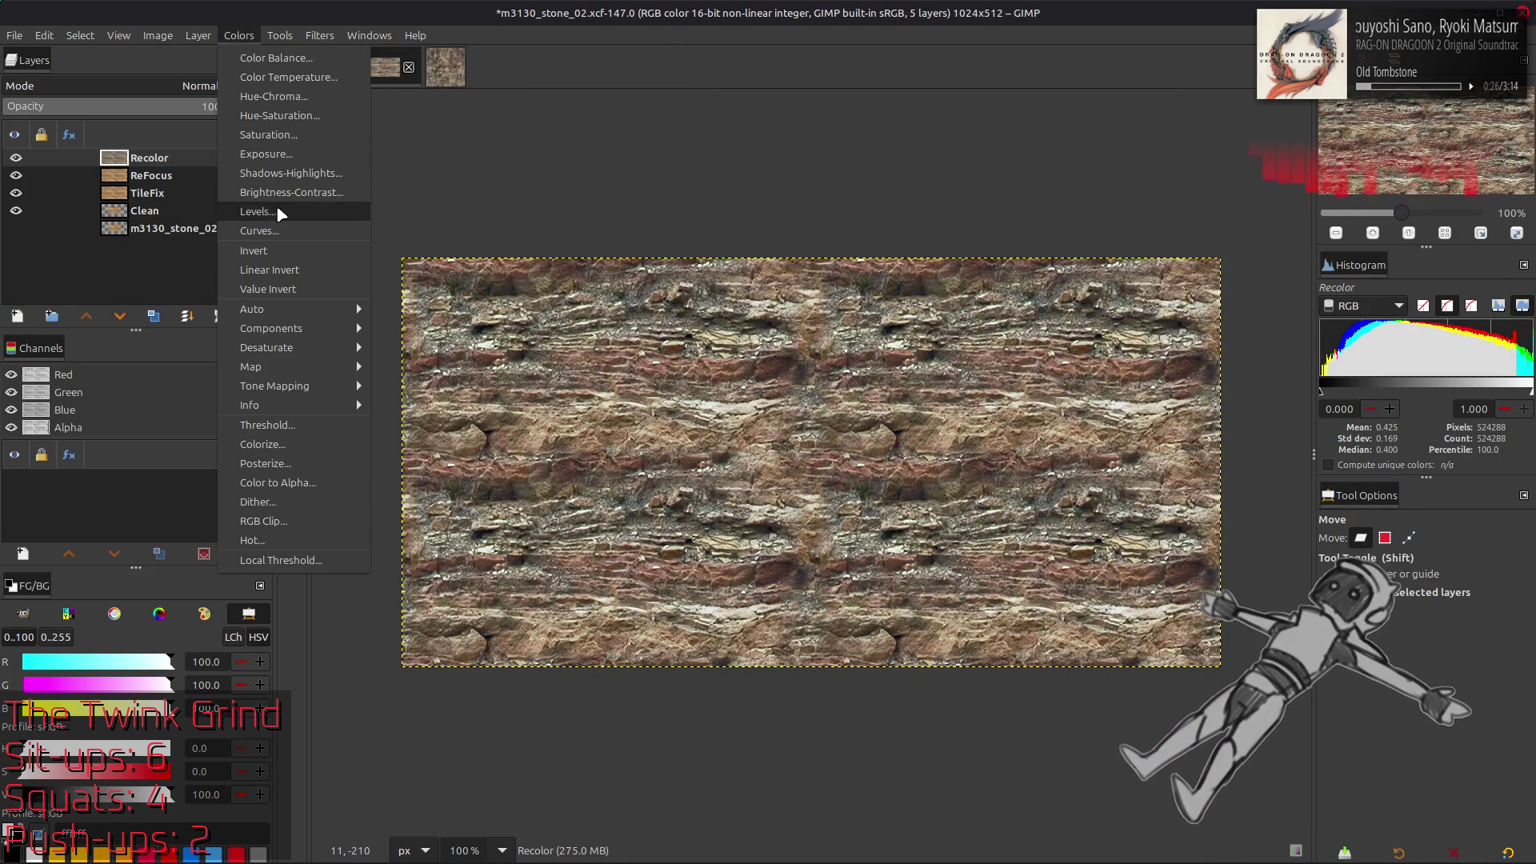
Cap the Recolor layer's Levels output high at 90 and compare it against stone_01
left_click(276, 204)
triple_click(366, 619)
type("90")
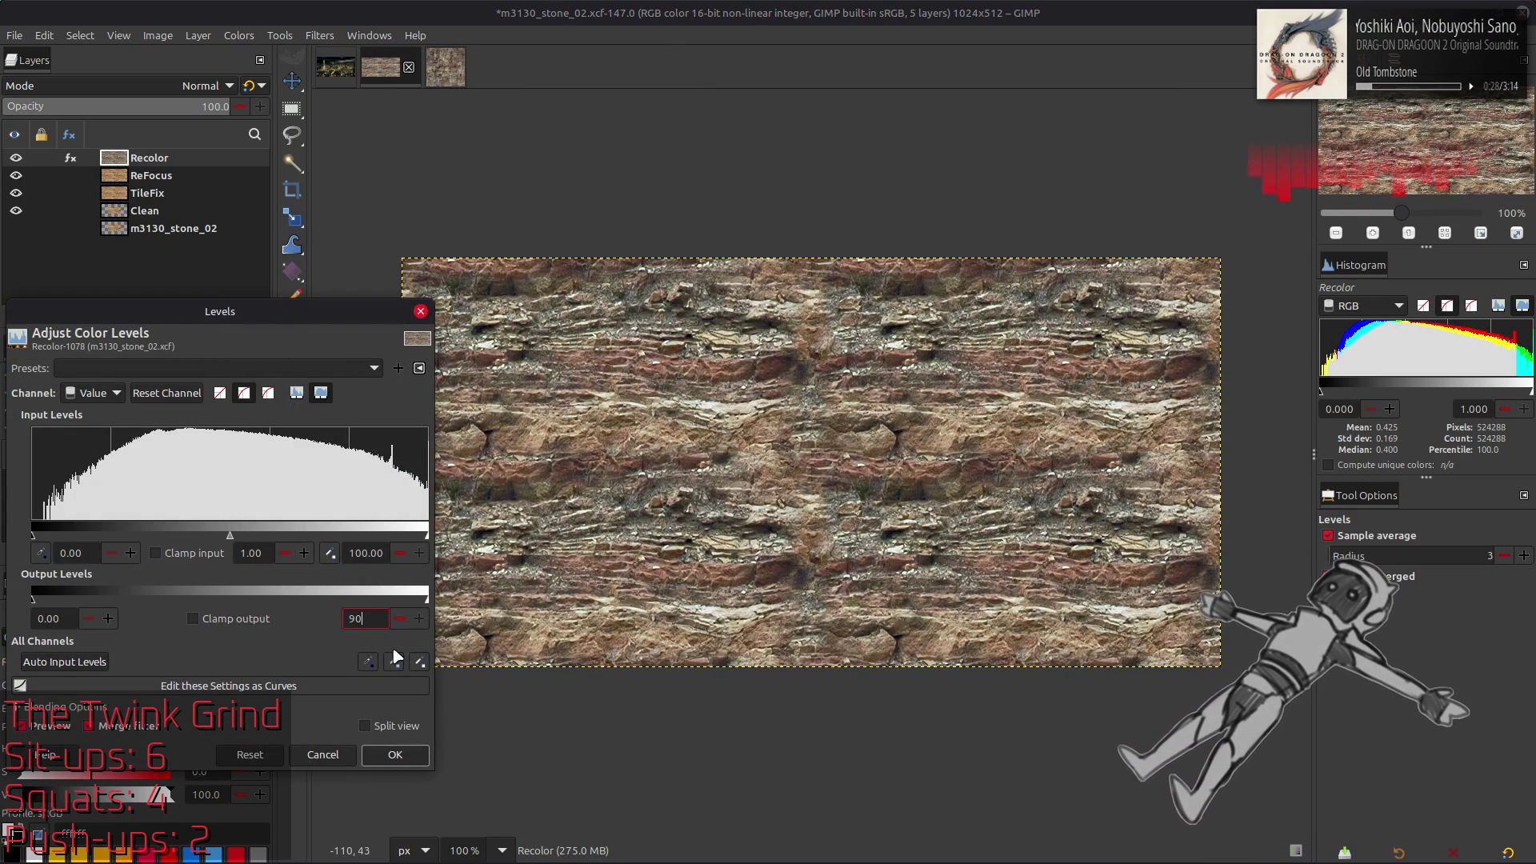
key("Return")
left_click(395, 755)
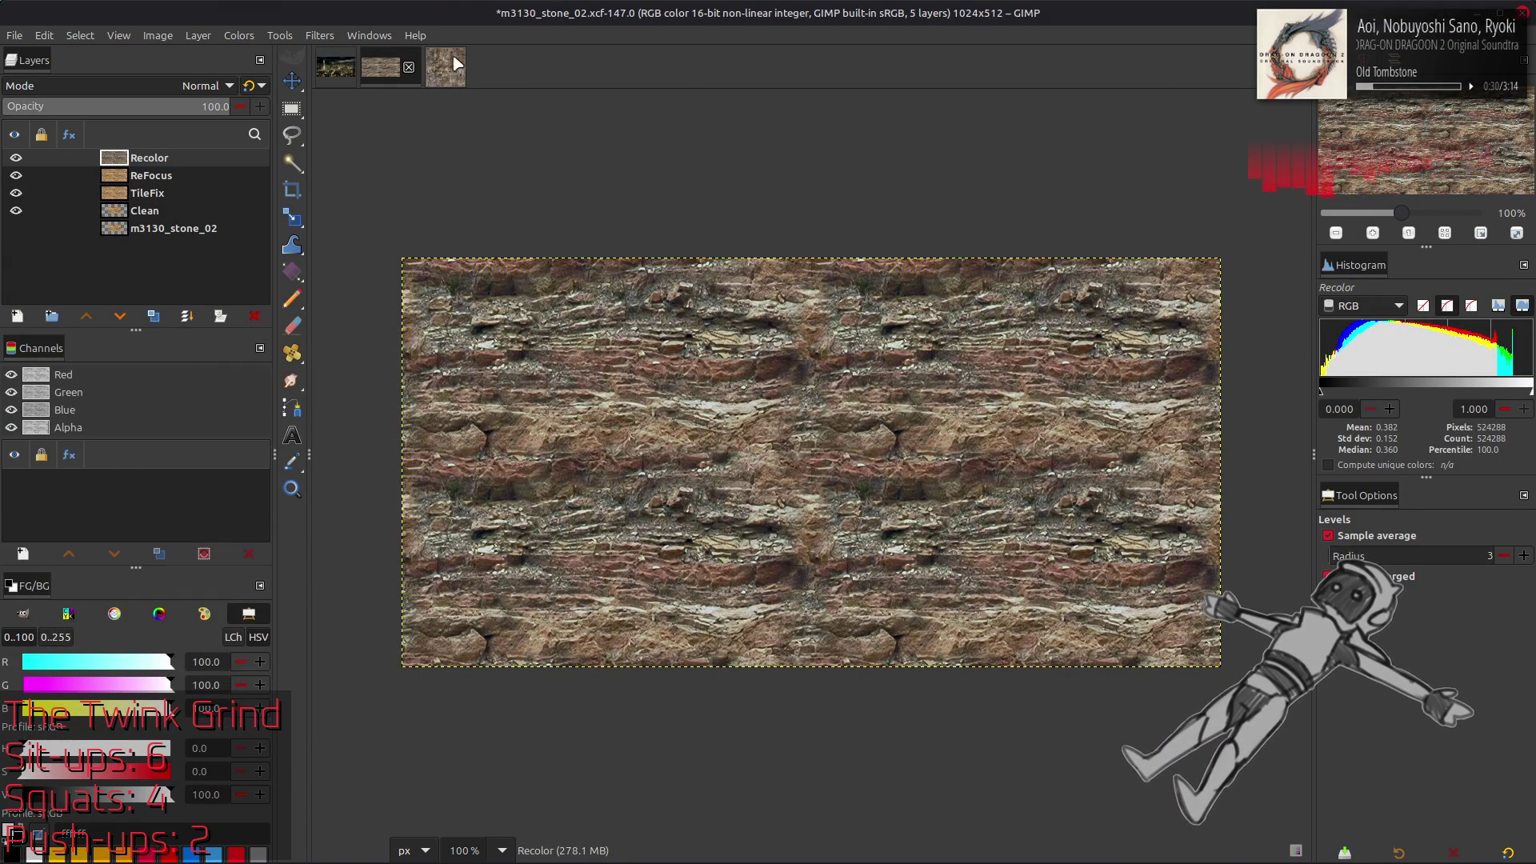
left_click(440, 70)
left_click(380, 67)
left_click(436, 70)
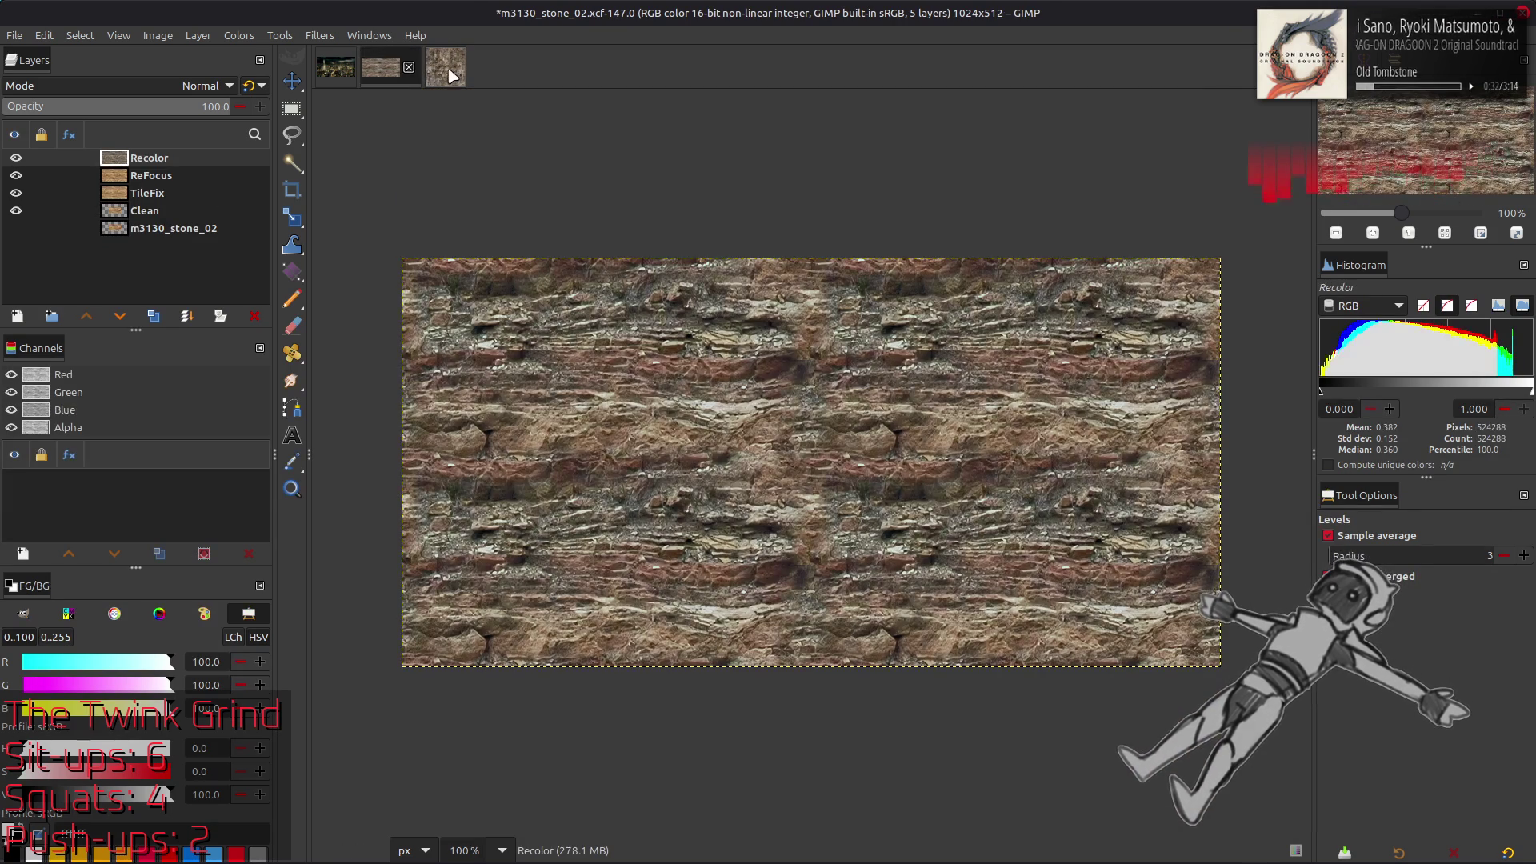
left_click(381, 67)
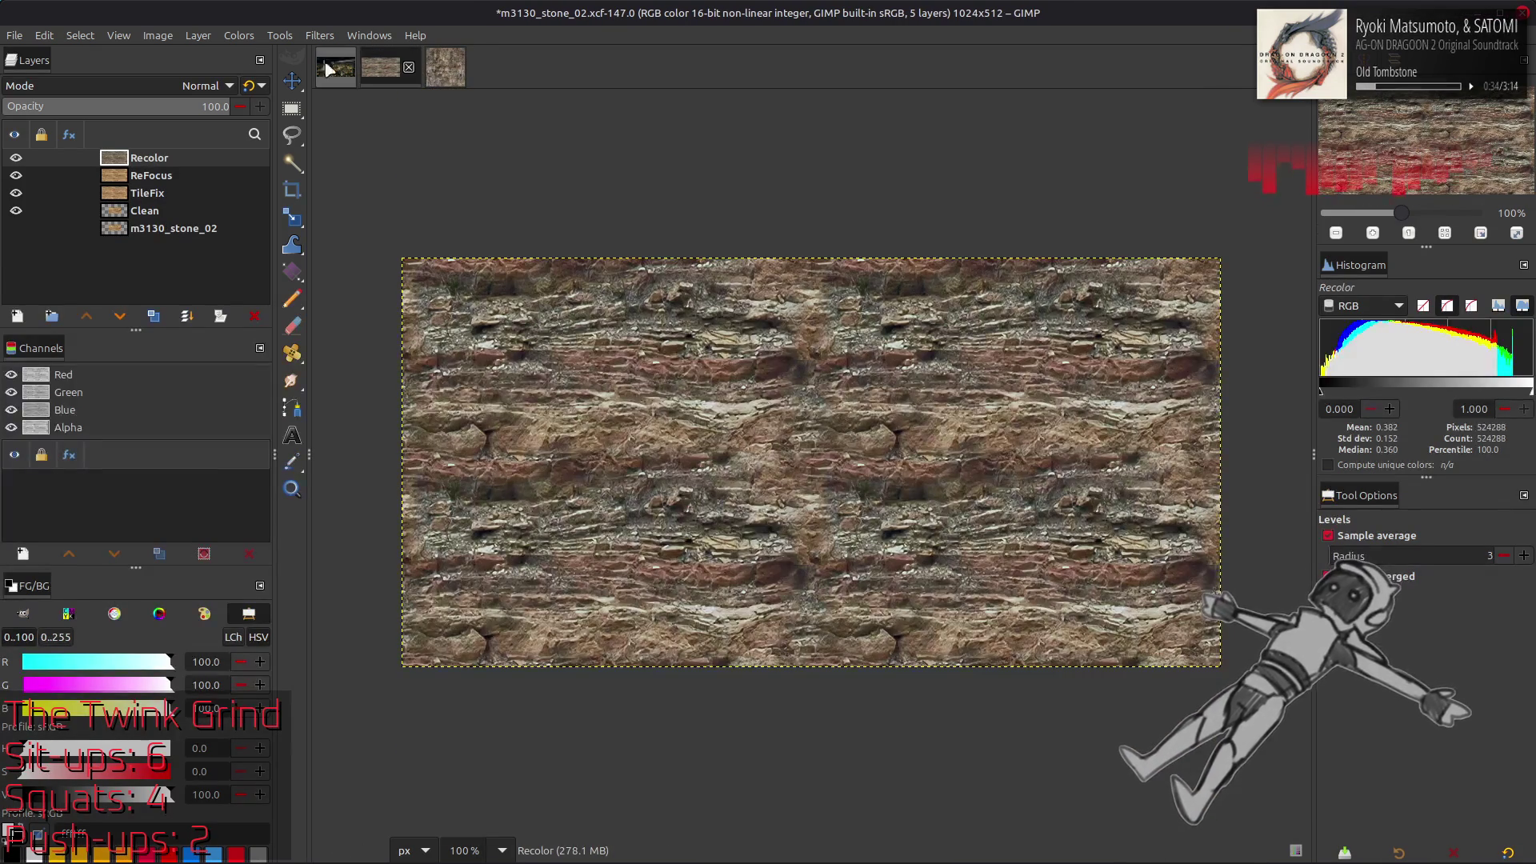
Lower the Recolor layer's saturation to 0.9 and check it against stone_01
left_click(238, 36)
left_click(256, 131)
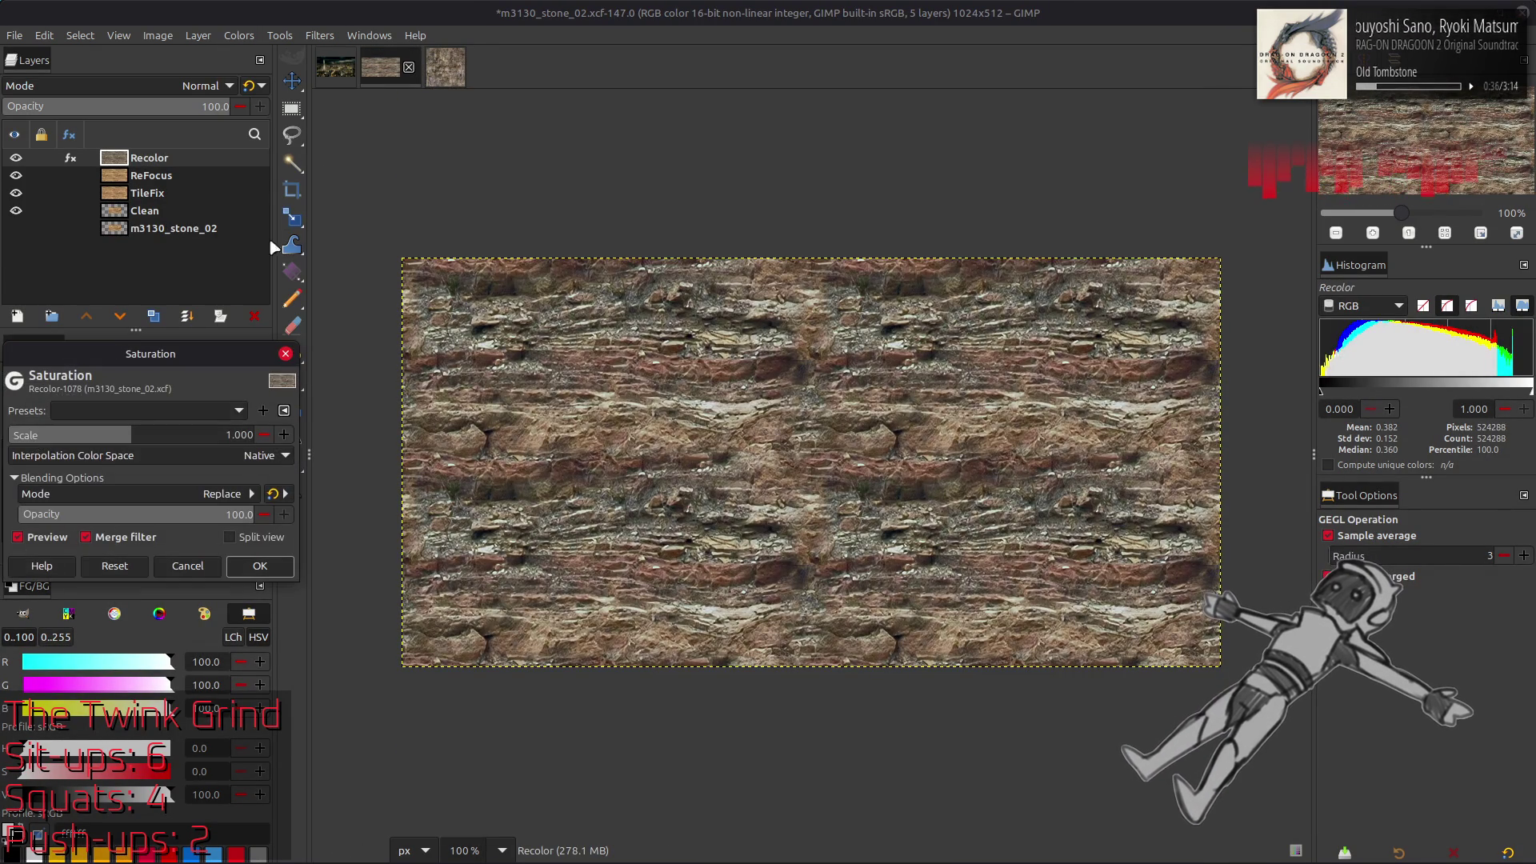
scroll(232, 436, "down", 1)
scroll(200, 455, "down", 1)
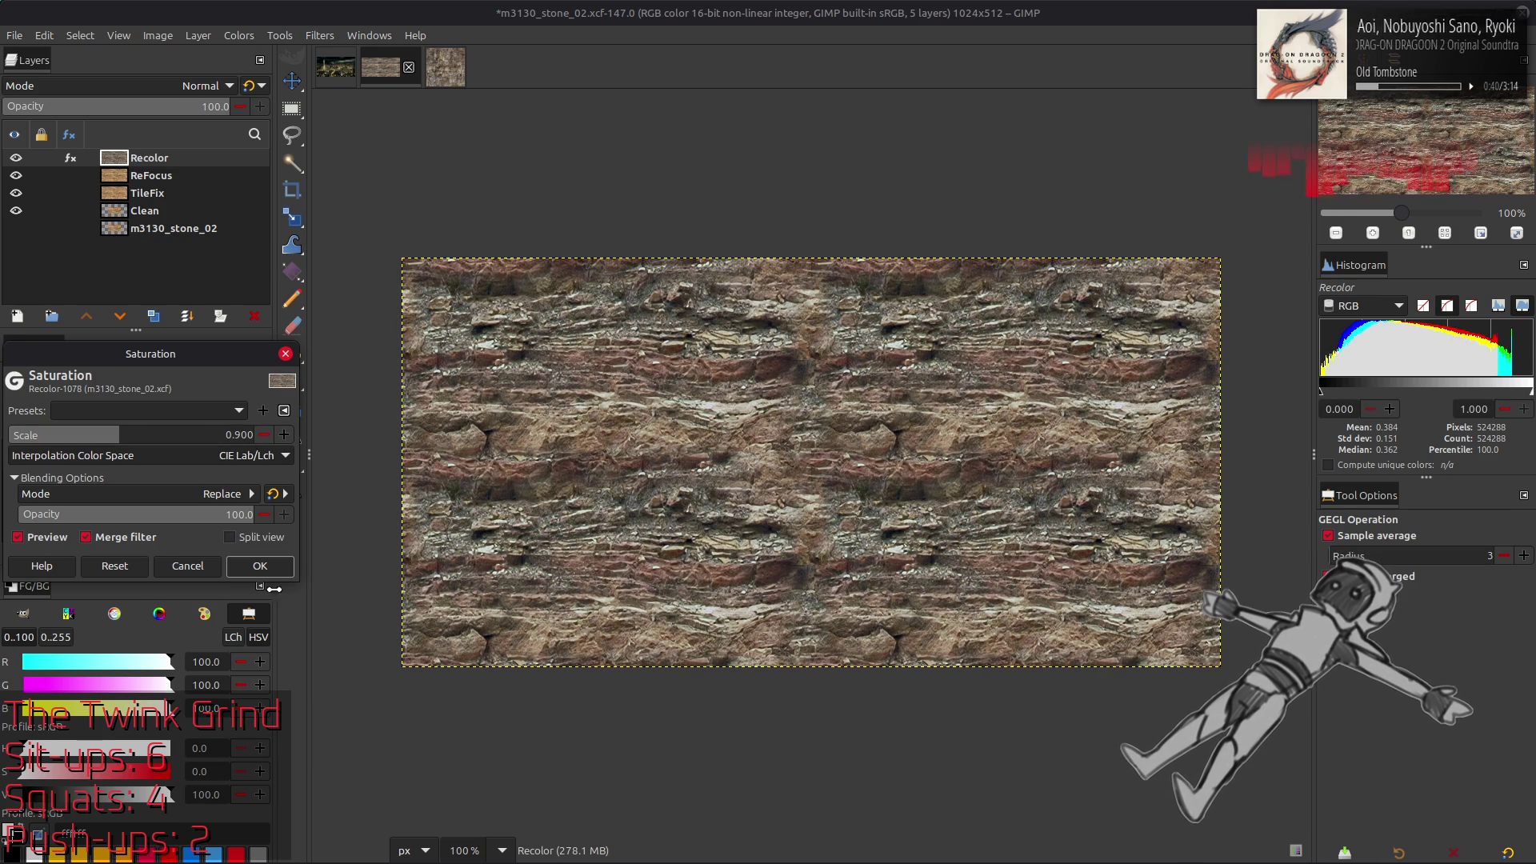
left_click(270, 570)
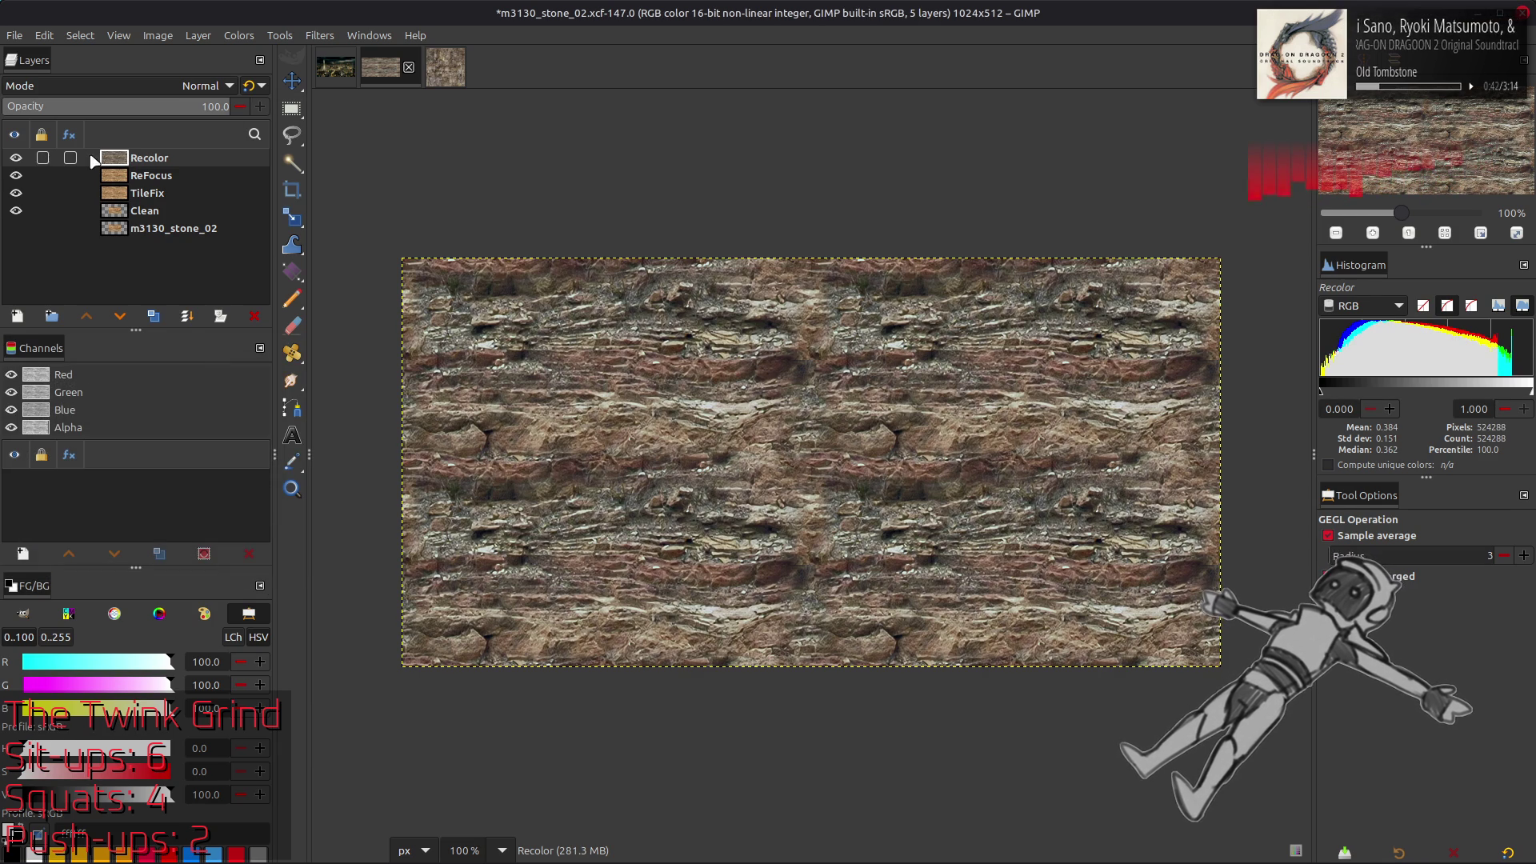
left_click(452, 72)
left_click(387, 73)
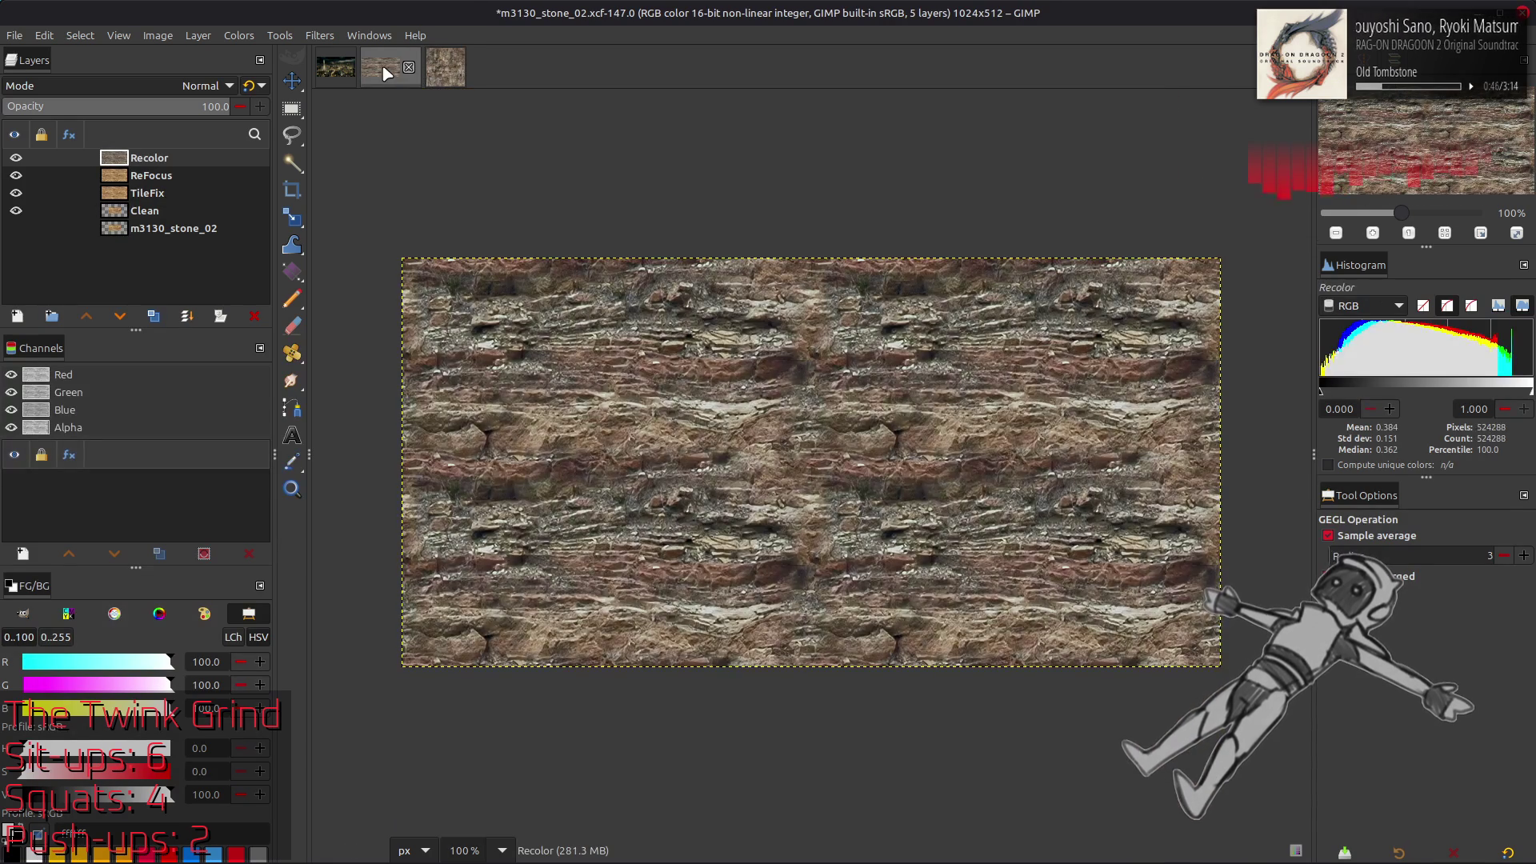
Shift the Recolor layer's hue by 5 with Hue-Chroma
left_click(239, 35)
left_click(272, 93)
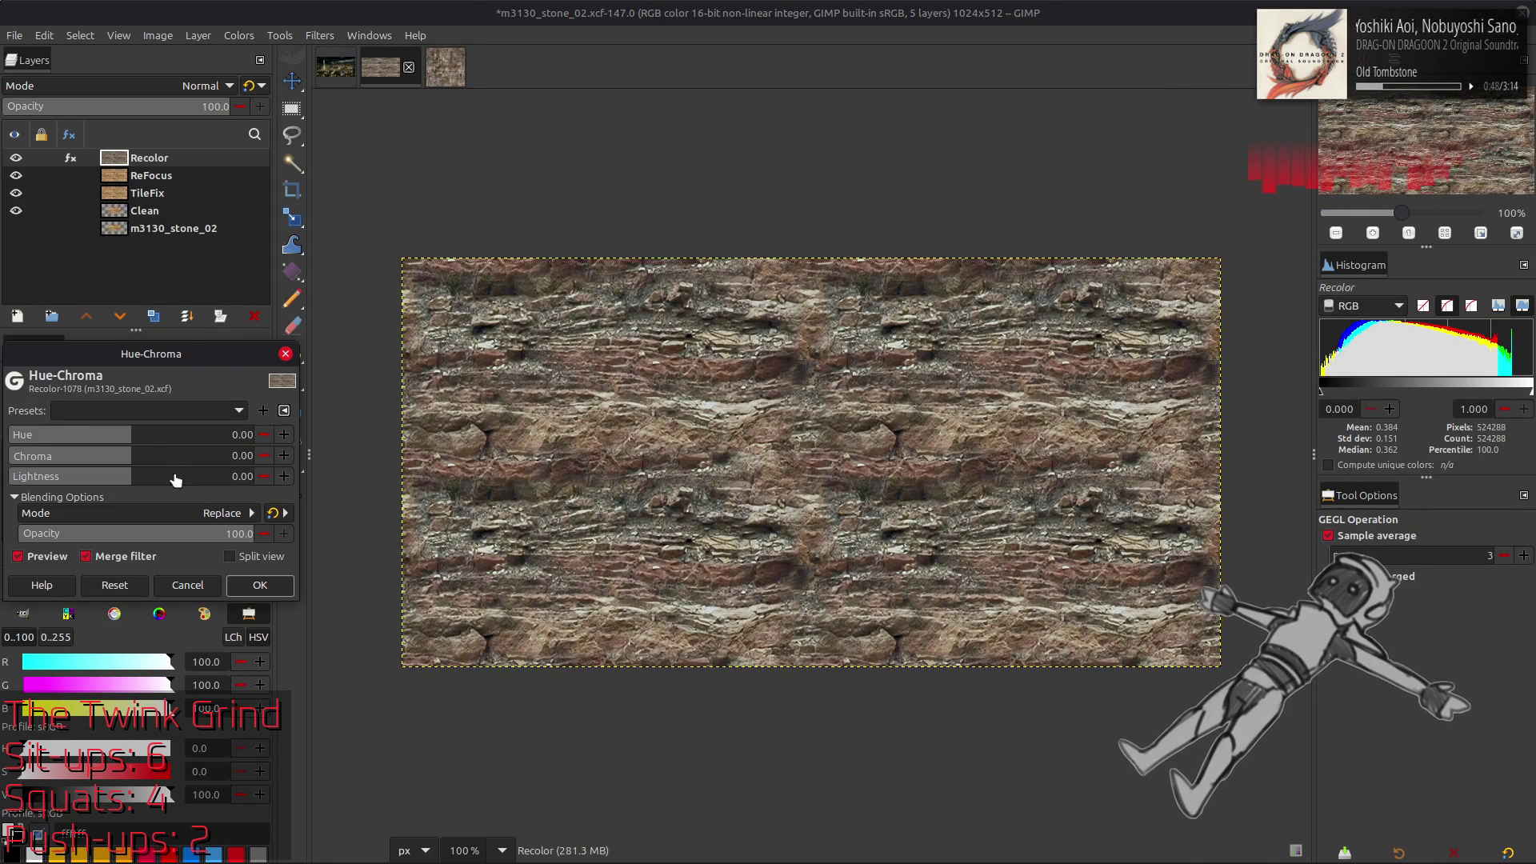
left_click(185, 587)
left_click(238, 35)
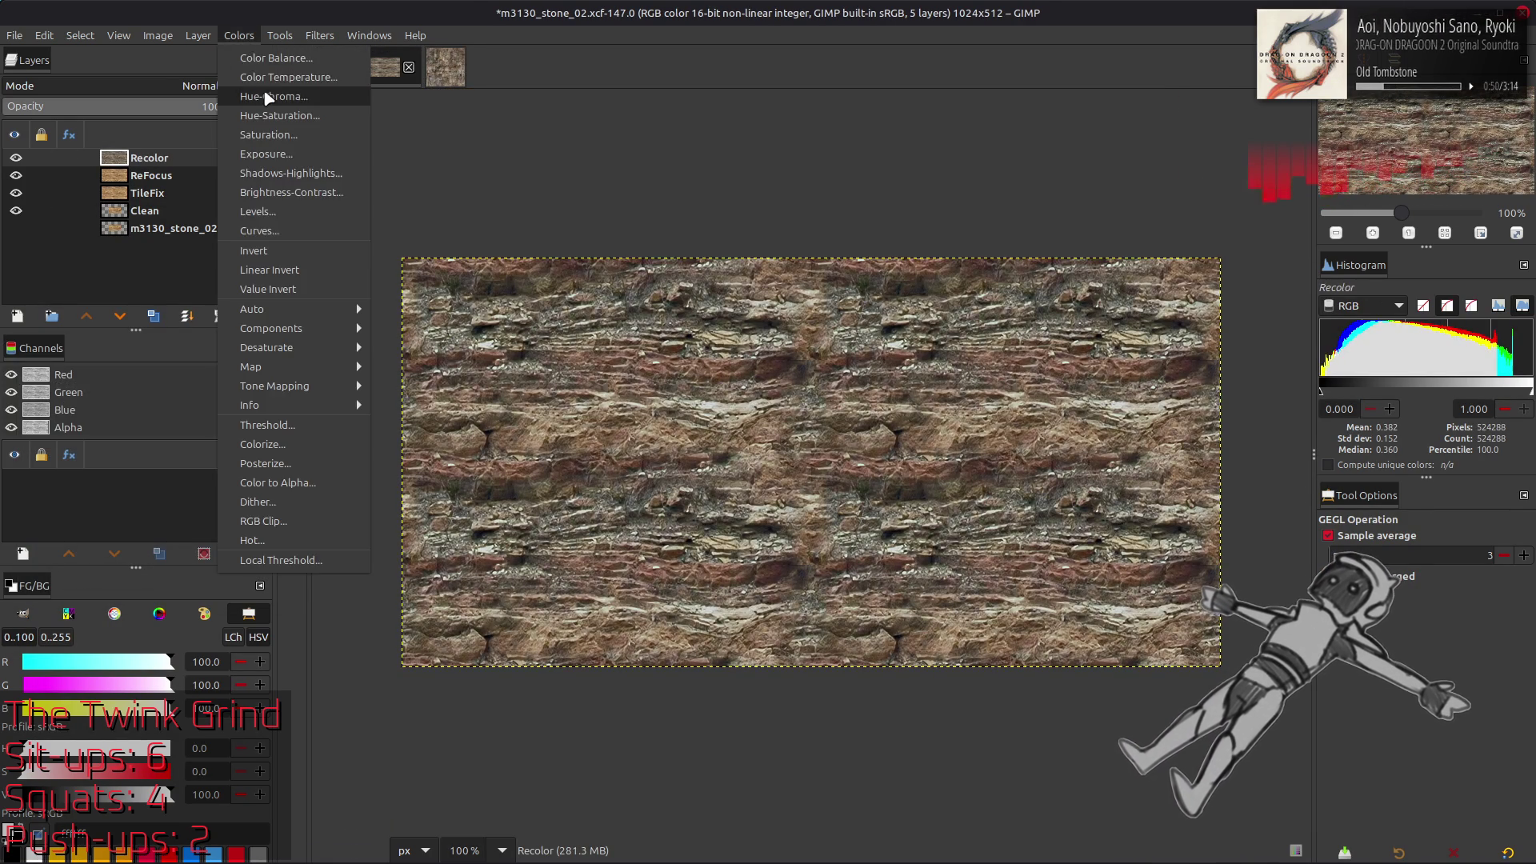
left_click(264, 92)
left_click(145, 431)
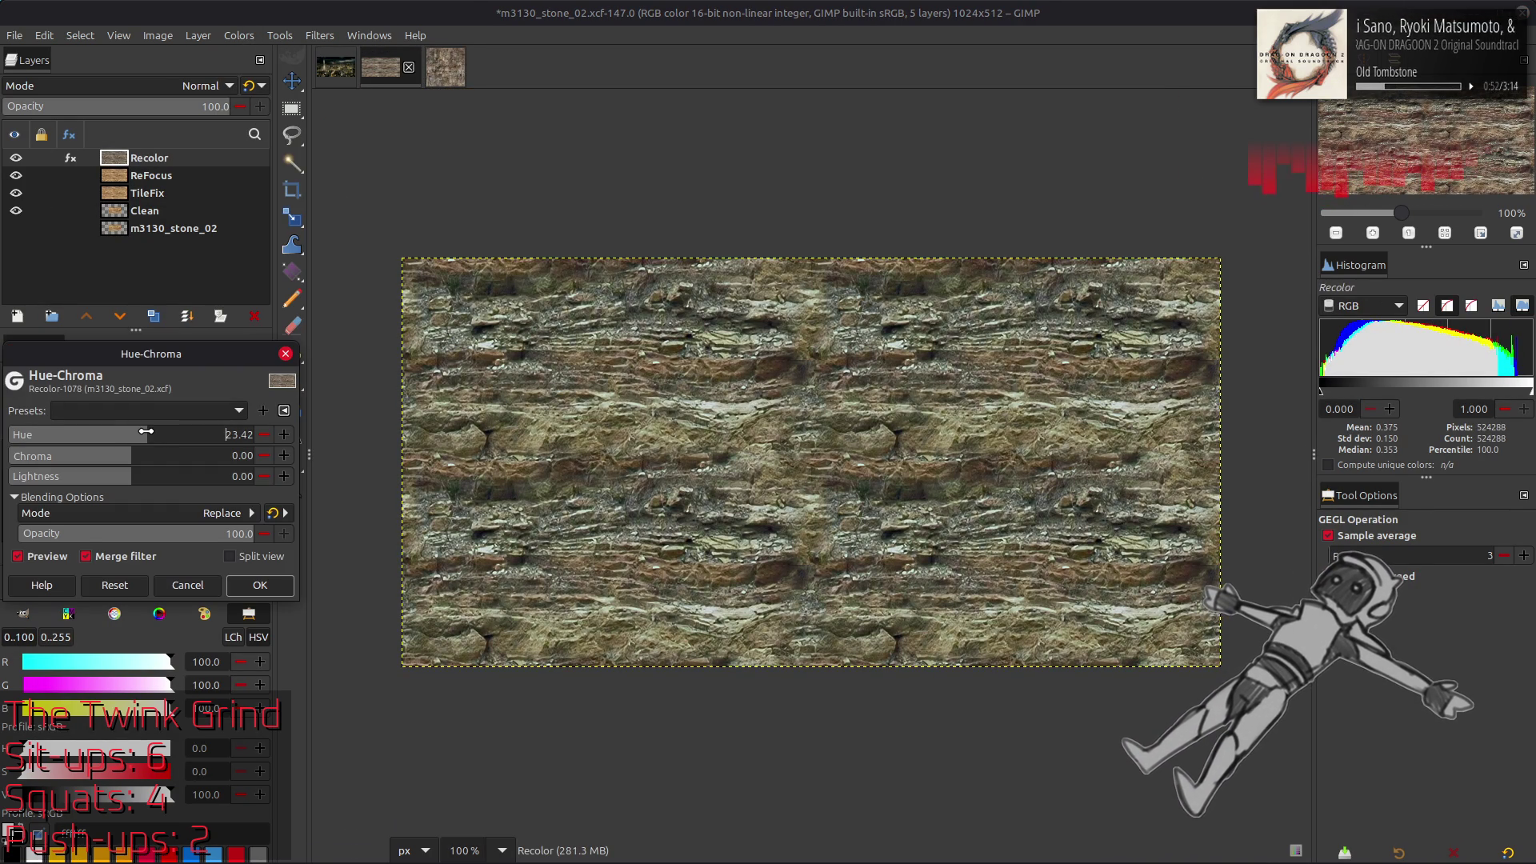
type("5")
key("Return")
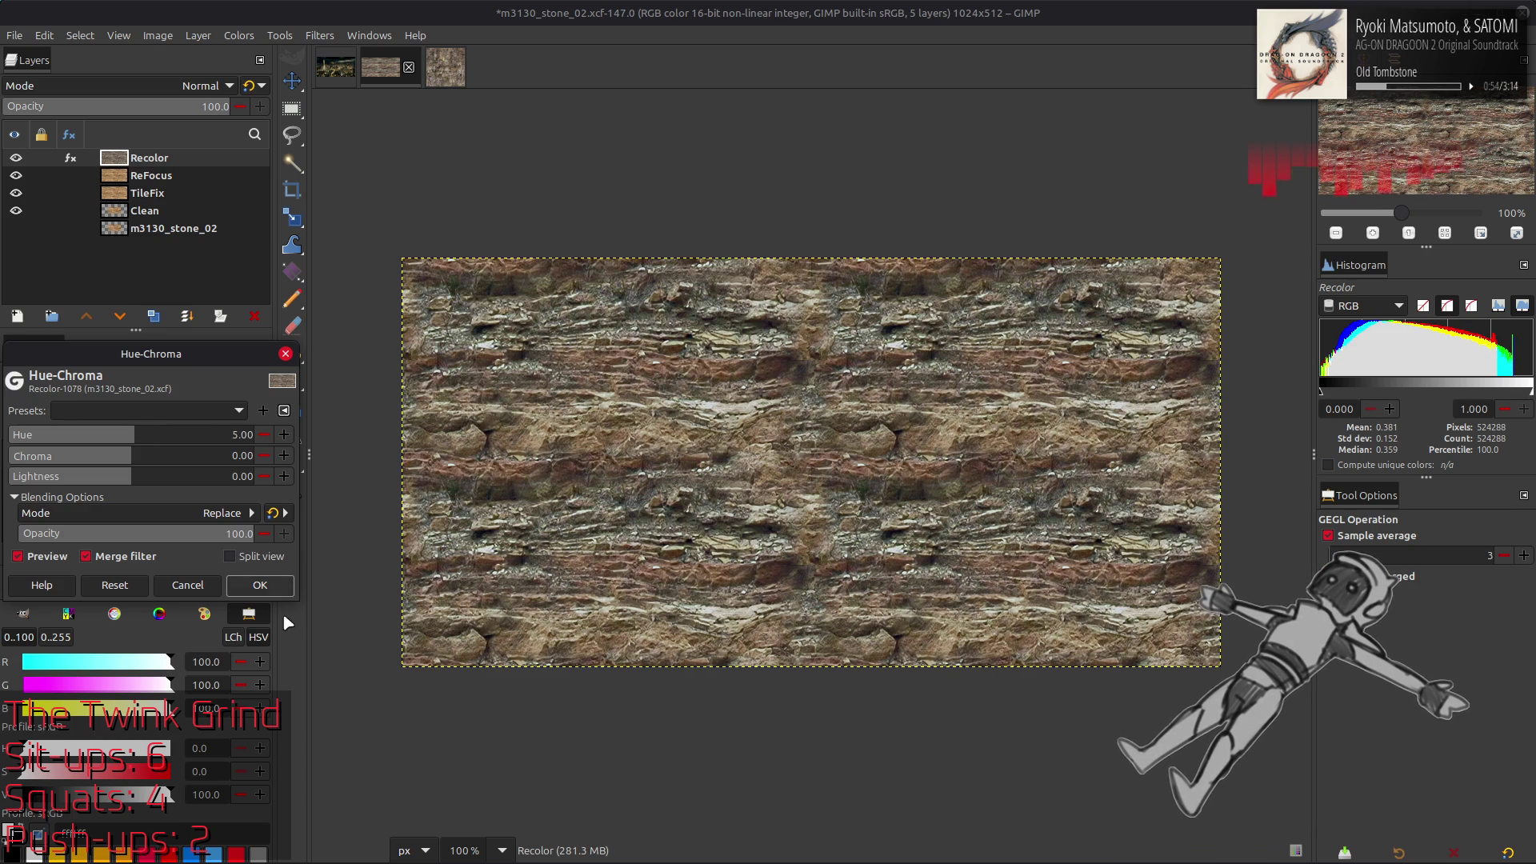
left_click(260, 586)
Compare stone_02 with stone_01 again, then duplicate the Recolor layer
left_click(450, 68)
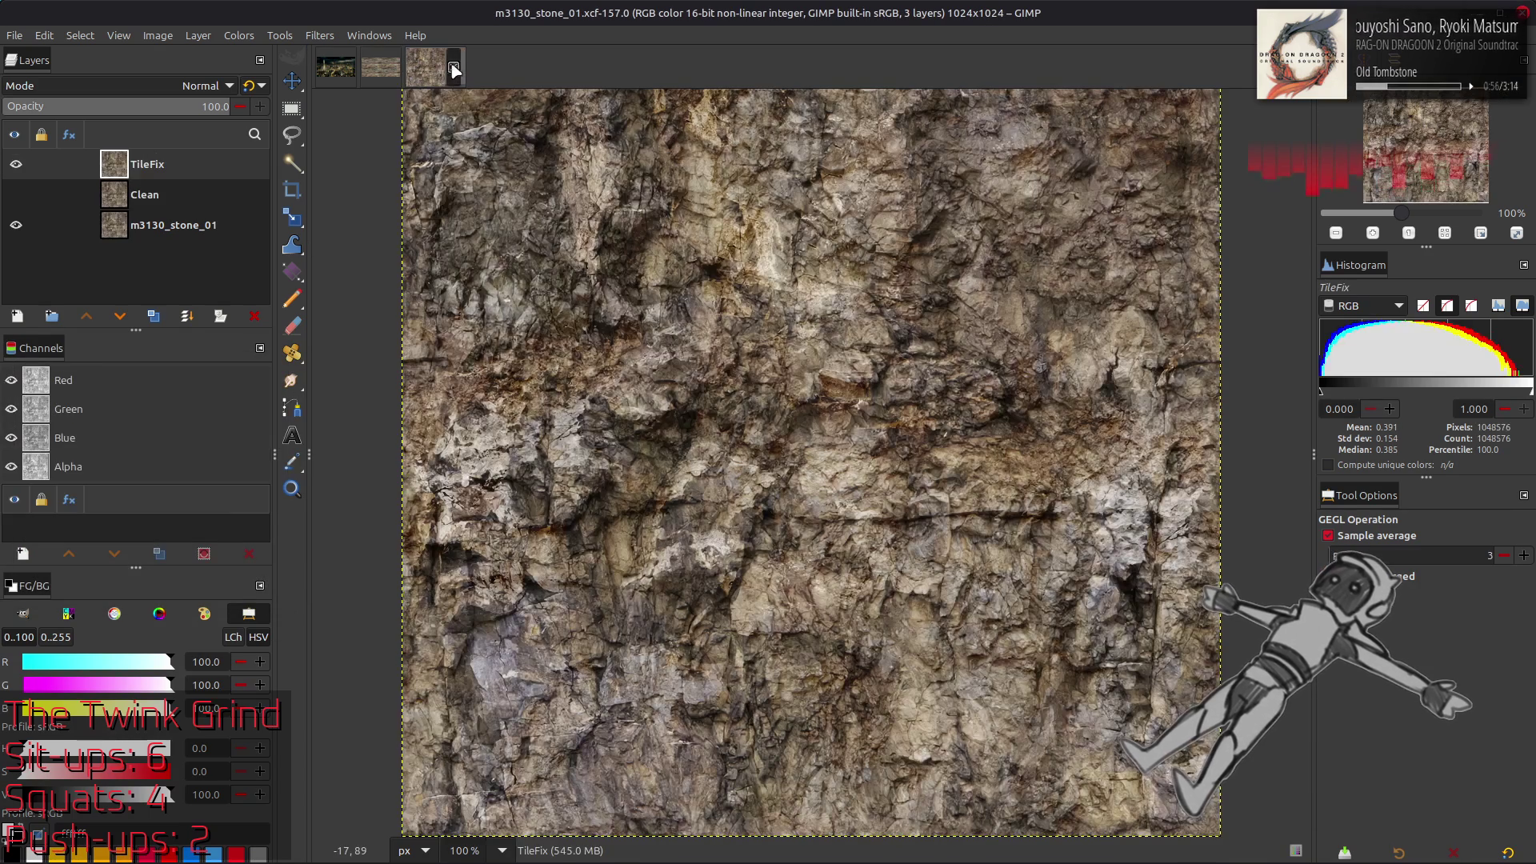
left_click(385, 72)
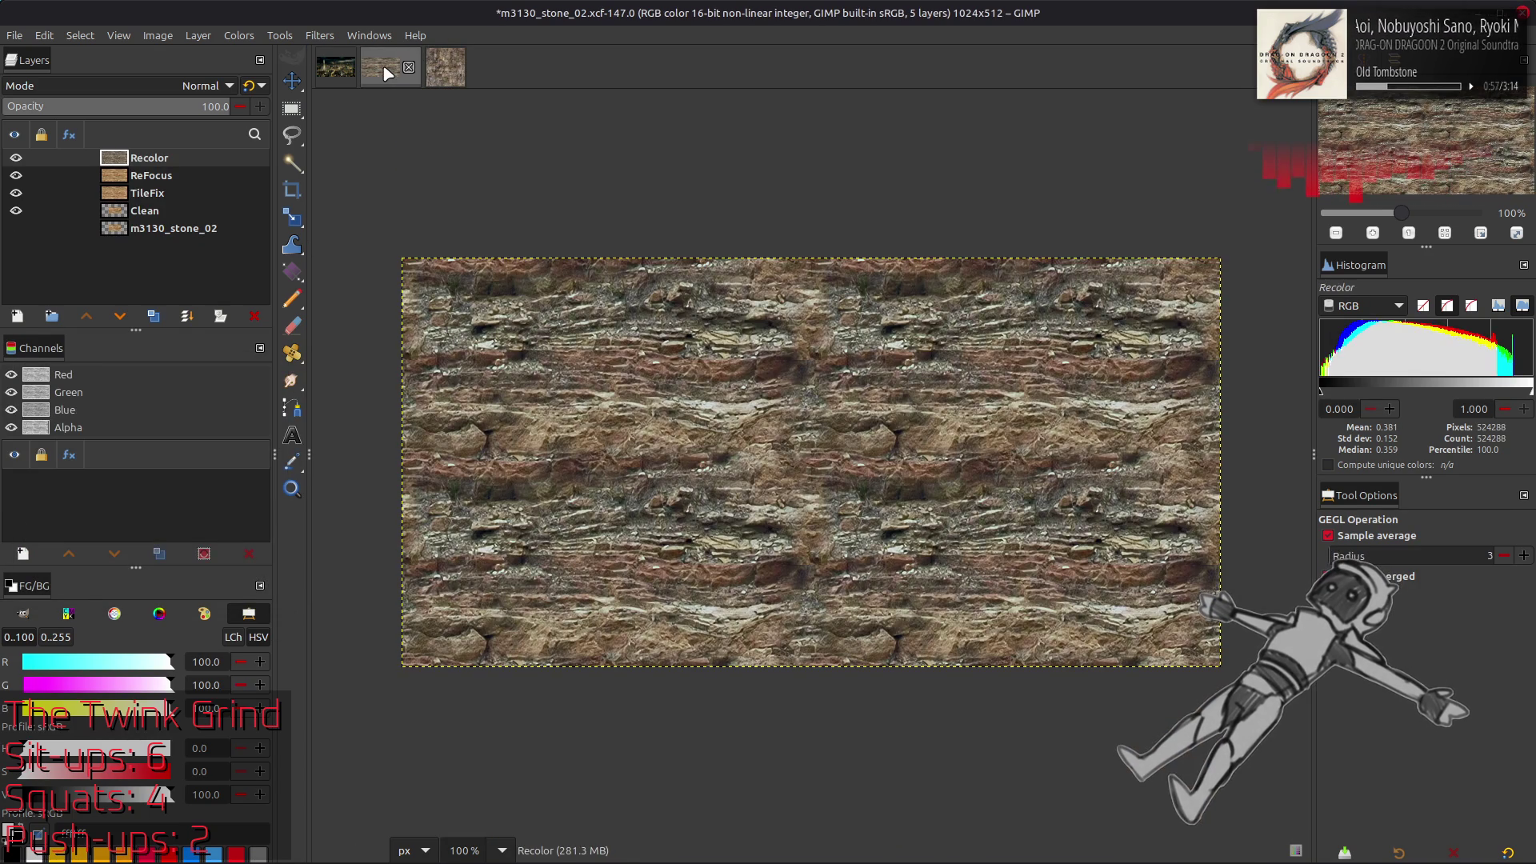
left_click(451, 72)
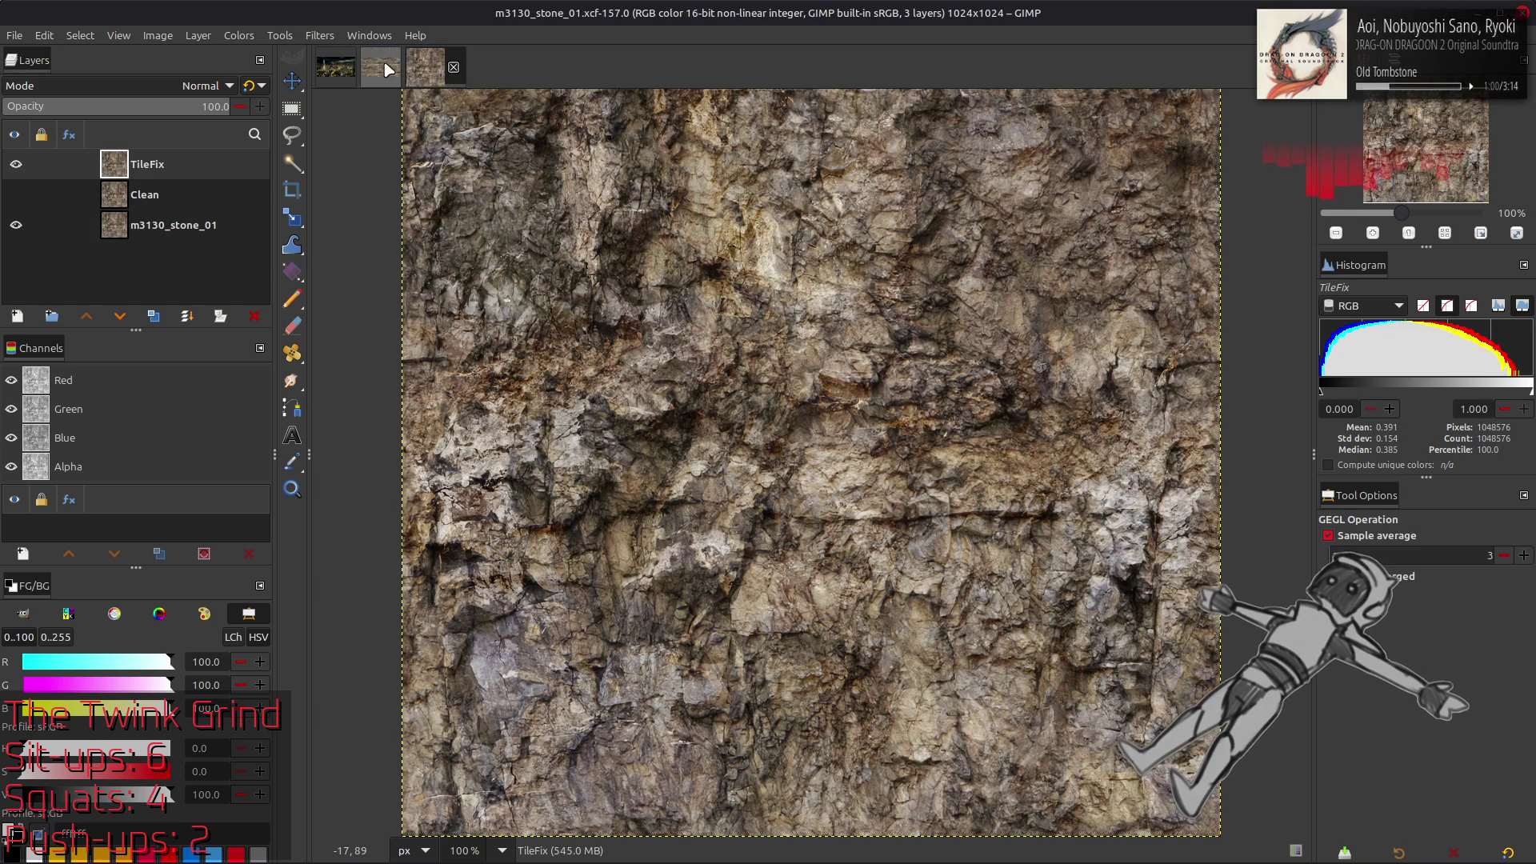
left_click(387, 68)
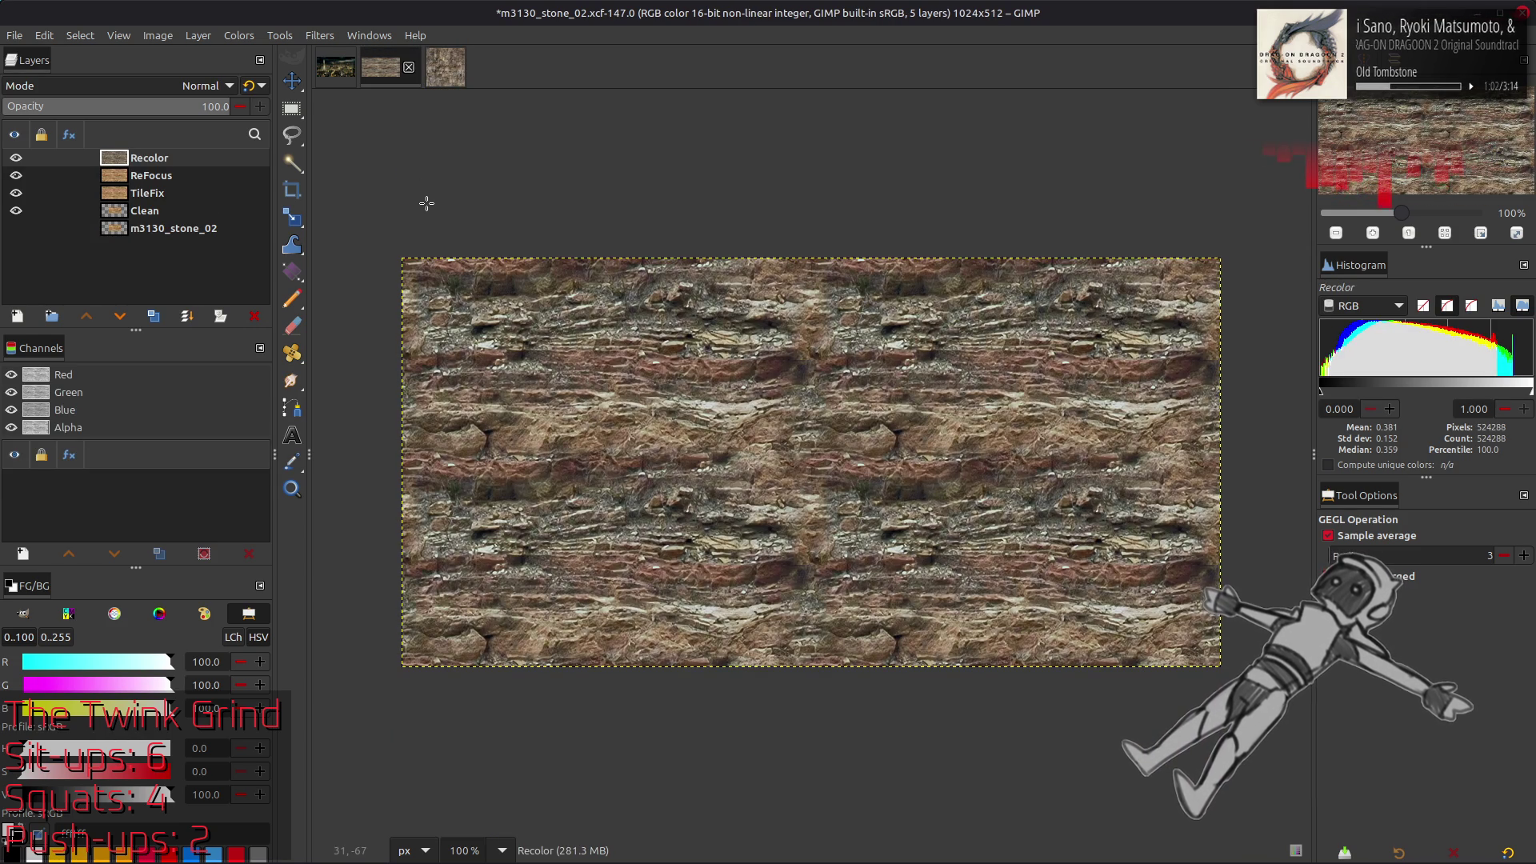
left_click(154, 316)
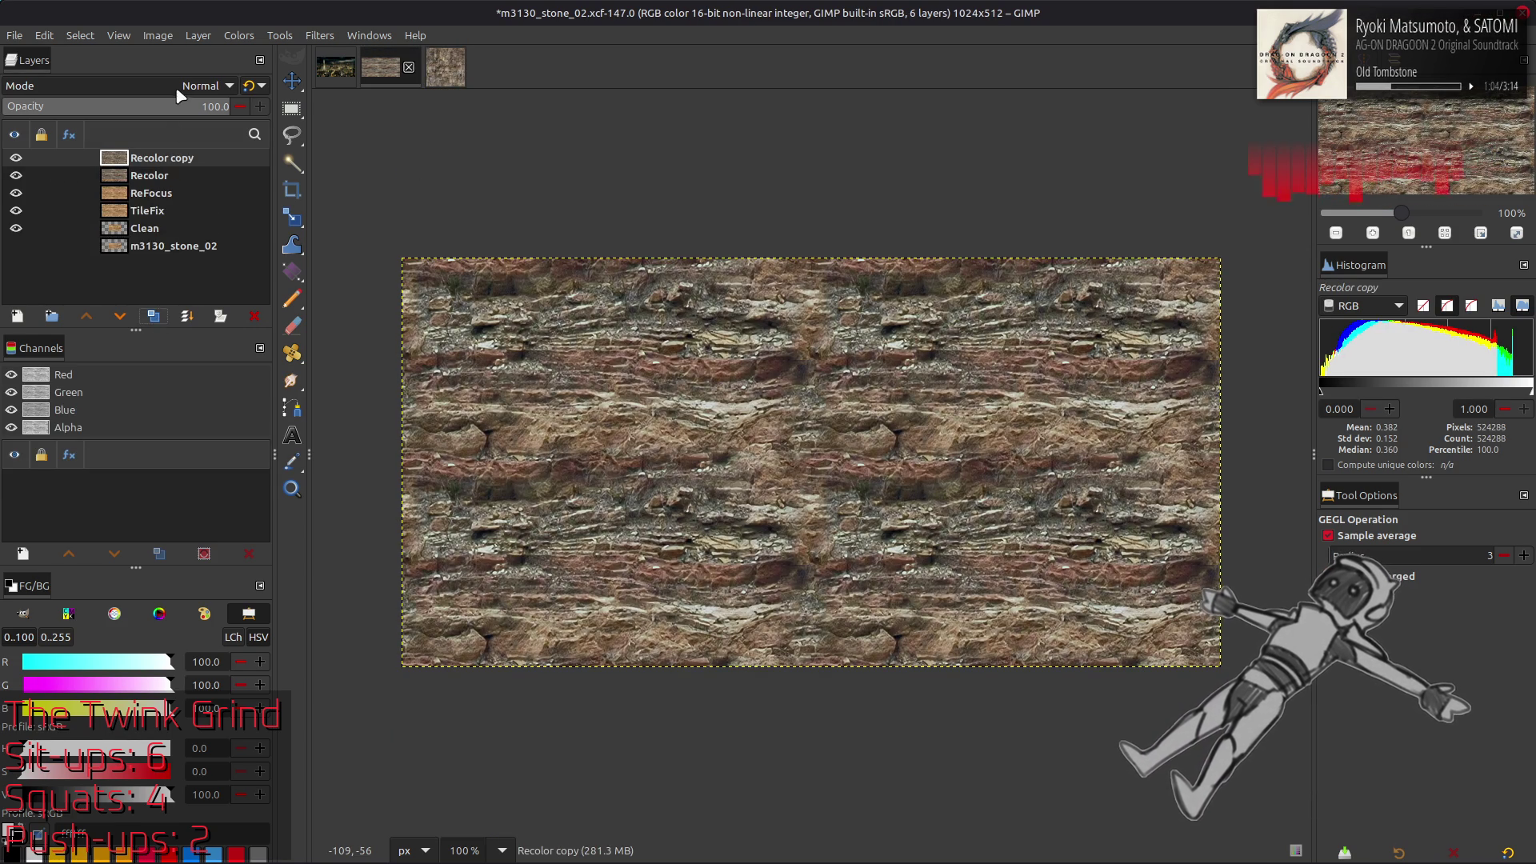
Set Recolor copy to LCh Color blending and shift the red hue by 30 in Hue-Saturation
left_click(184, 86)
left_click(132, 554)
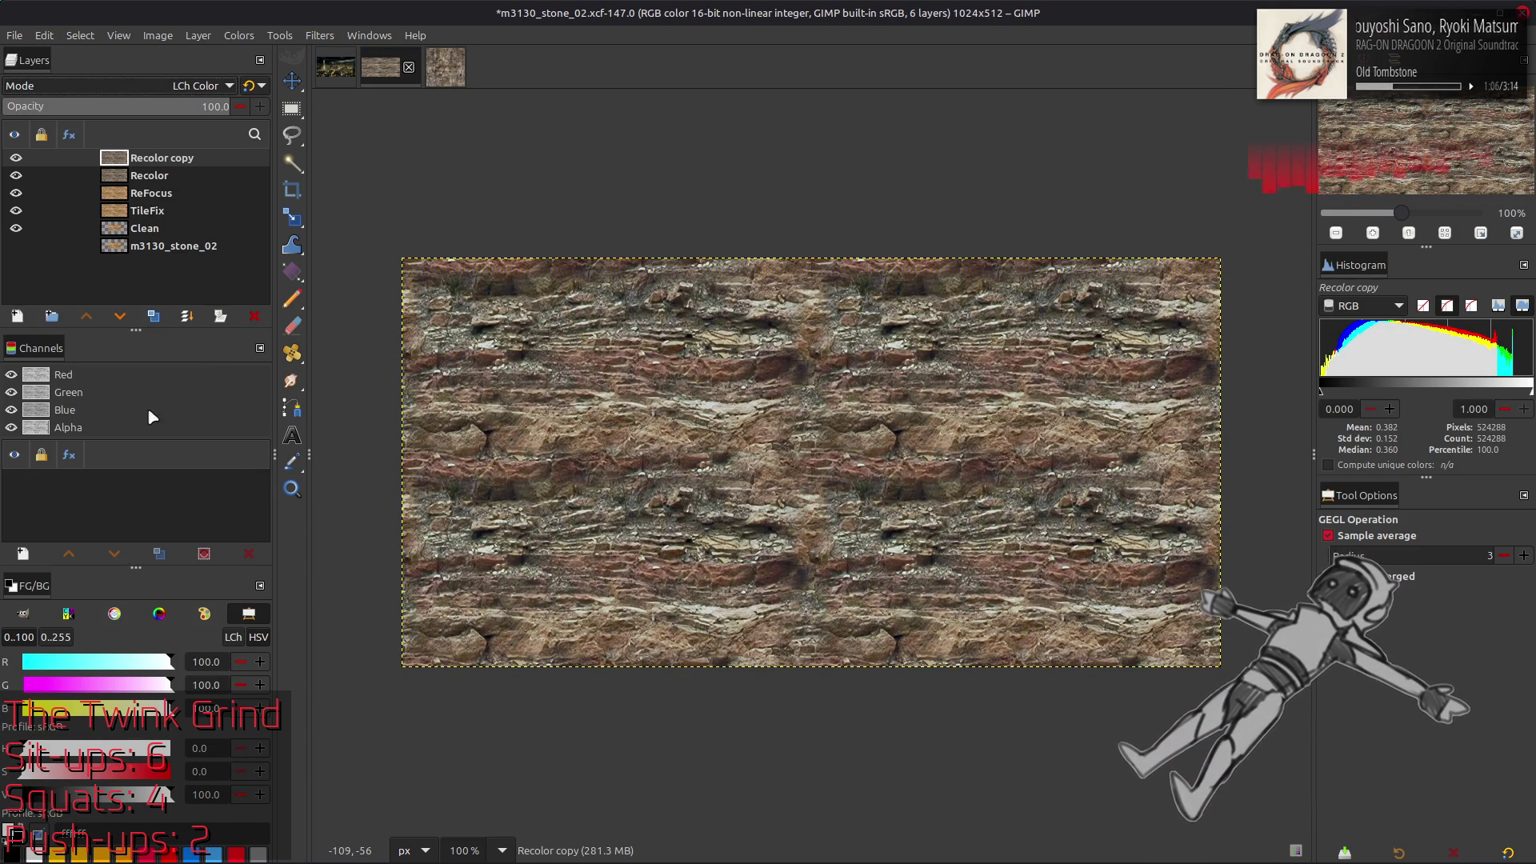
left_click(238, 35)
left_click(272, 118)
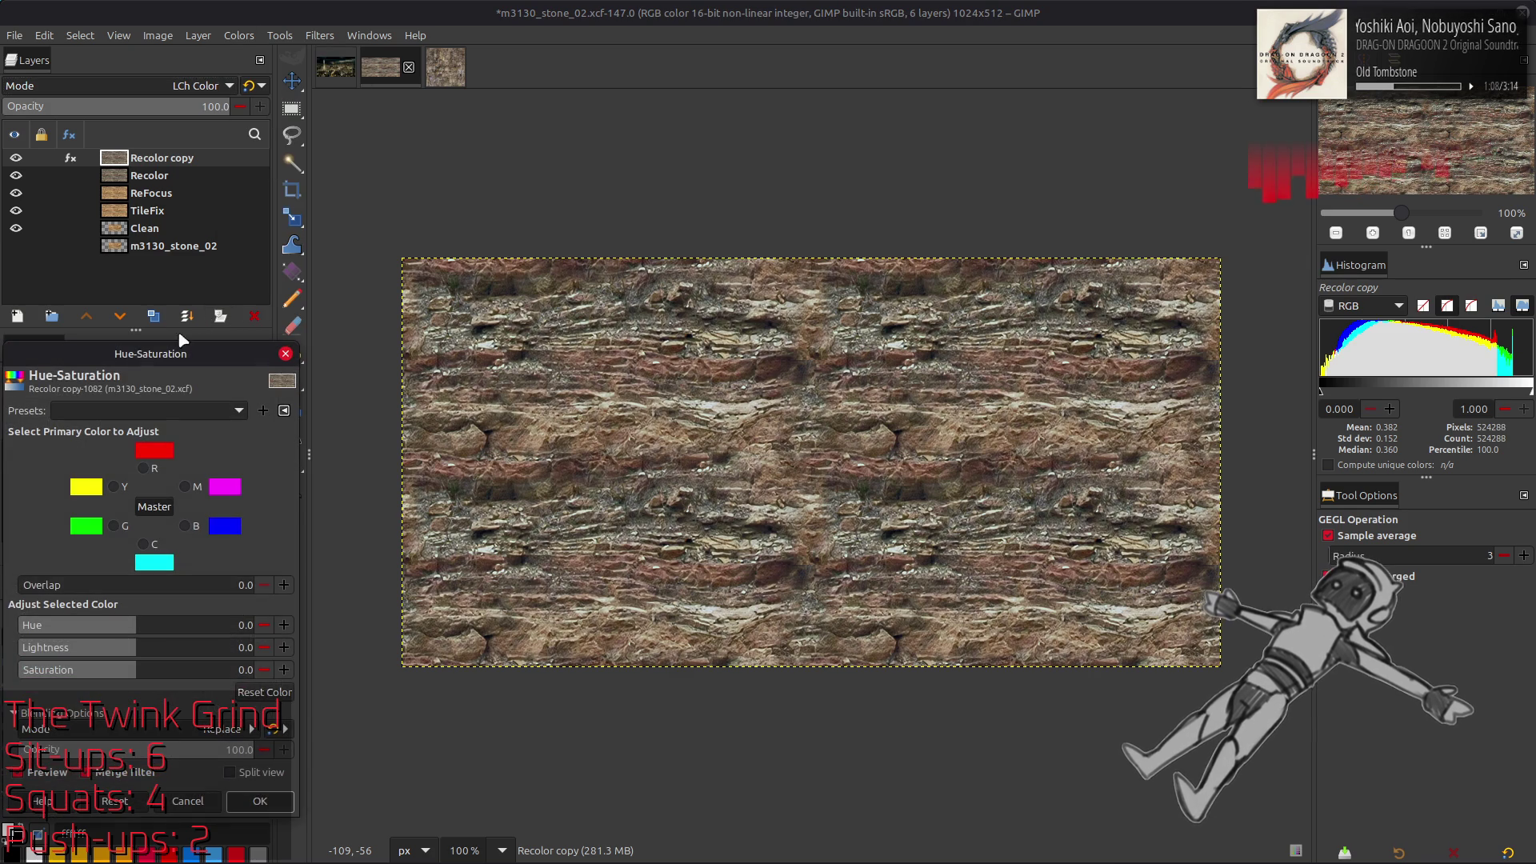
left_click(143, 468)
left_click(151, 632)
key("ctrl+a")
type("30")
key("Return")
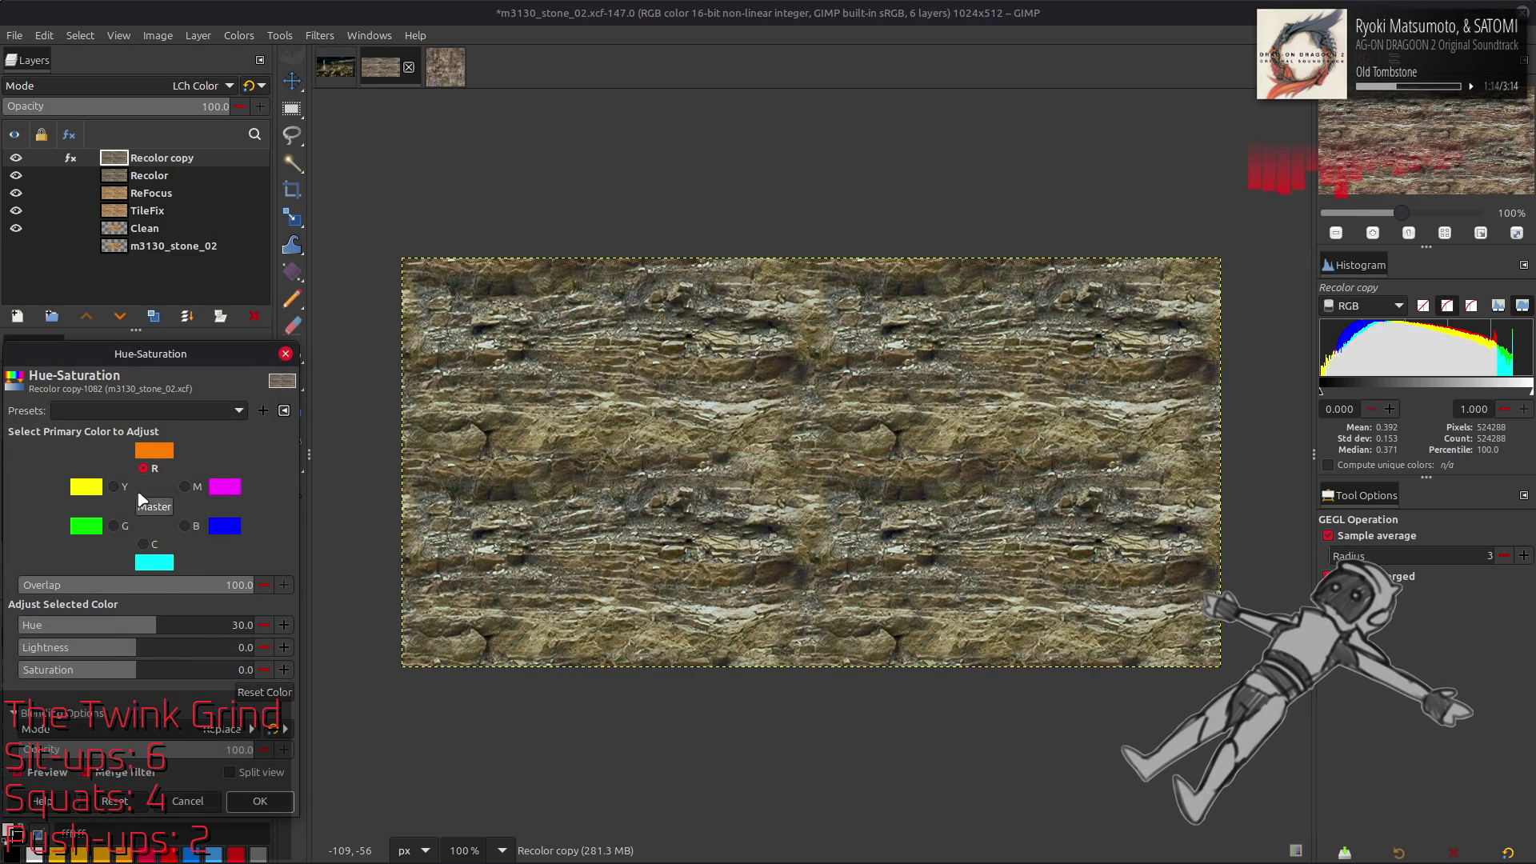
Shift the yellow hue by -30, compare the preview, and close Hue-Saturation
left_click(114, 487)
left_click(103, 623)
key("ctrl+a")
type("-30")
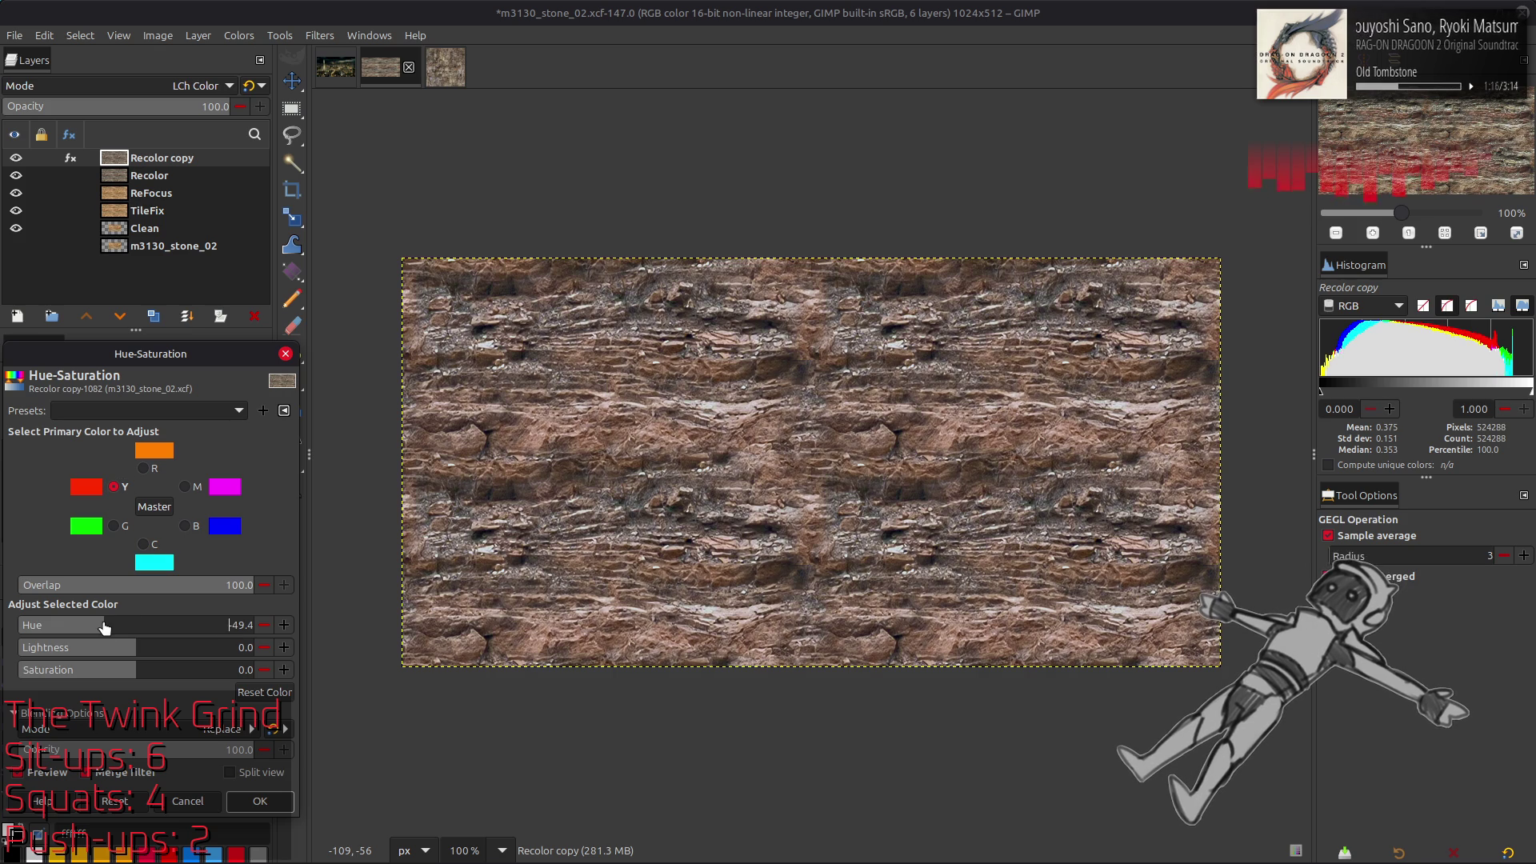
key("Return")
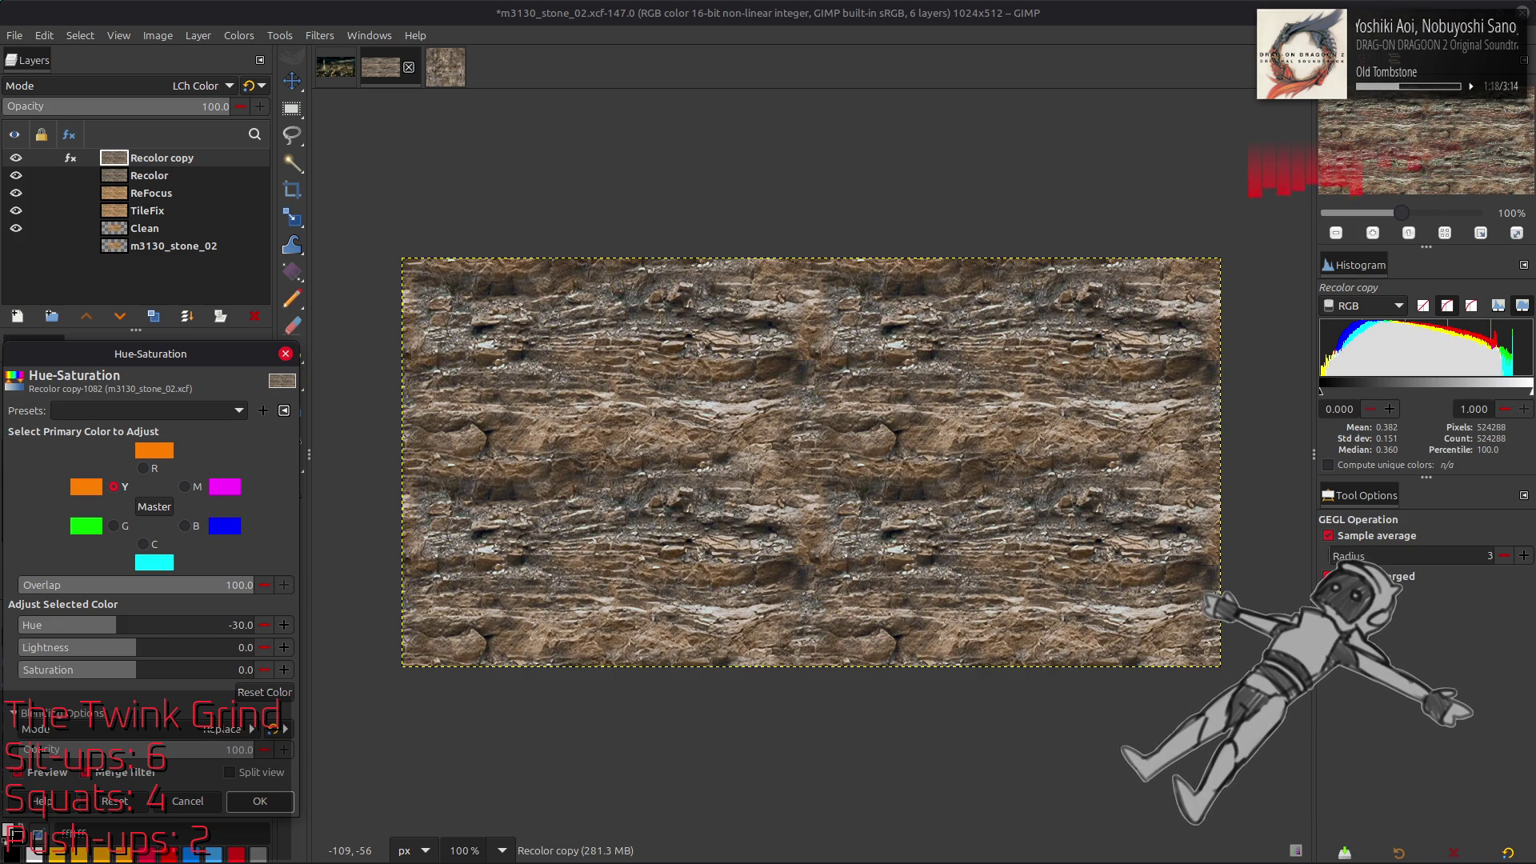
left_click(56, 773)
left_click(56, 773)
left_click(56, 773)
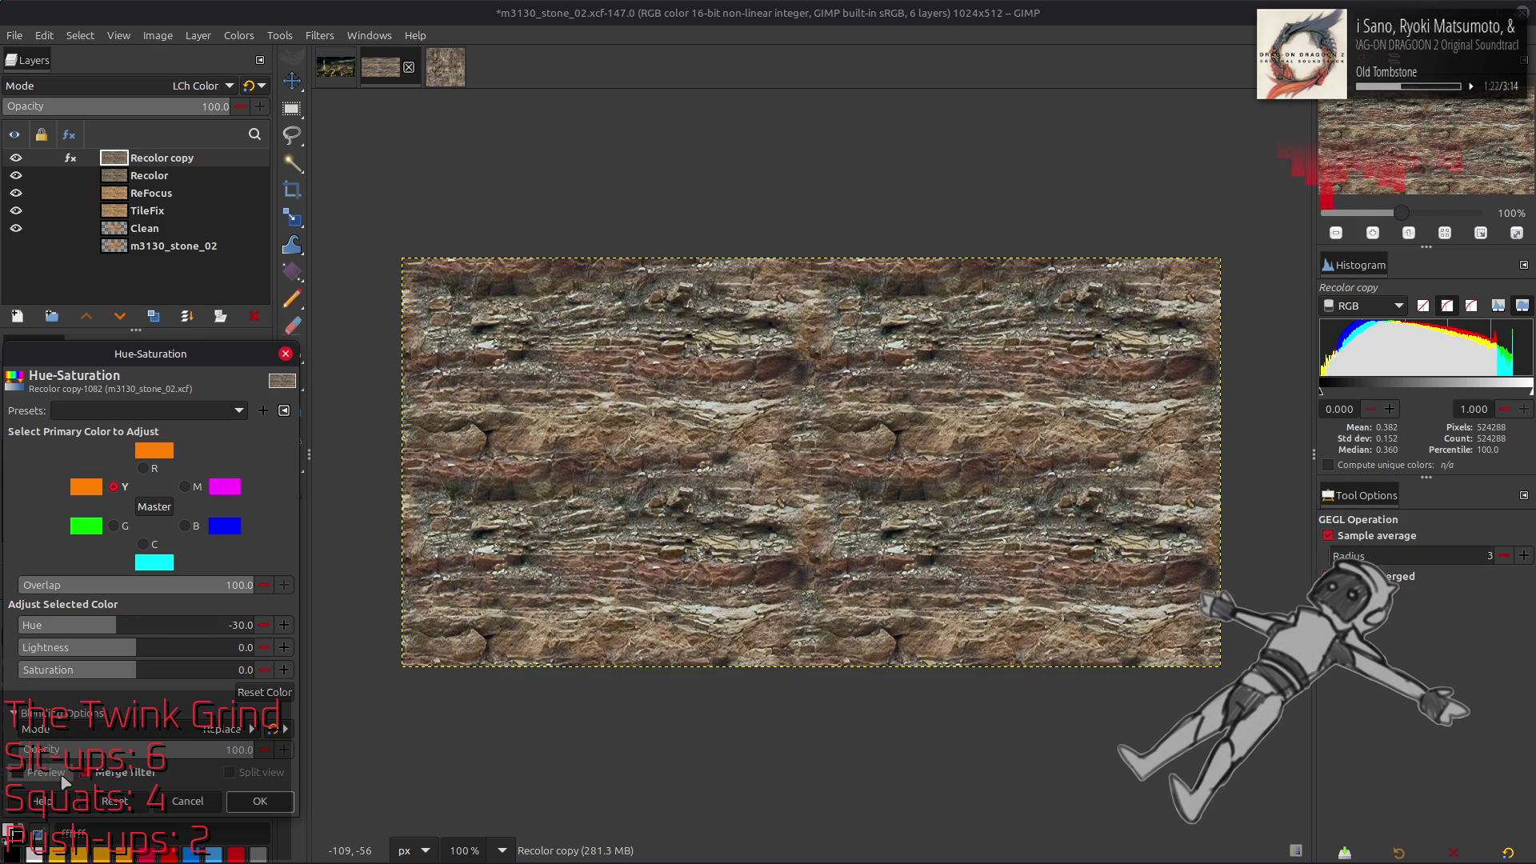
left_click(63, 775)
left_click(232, 801)
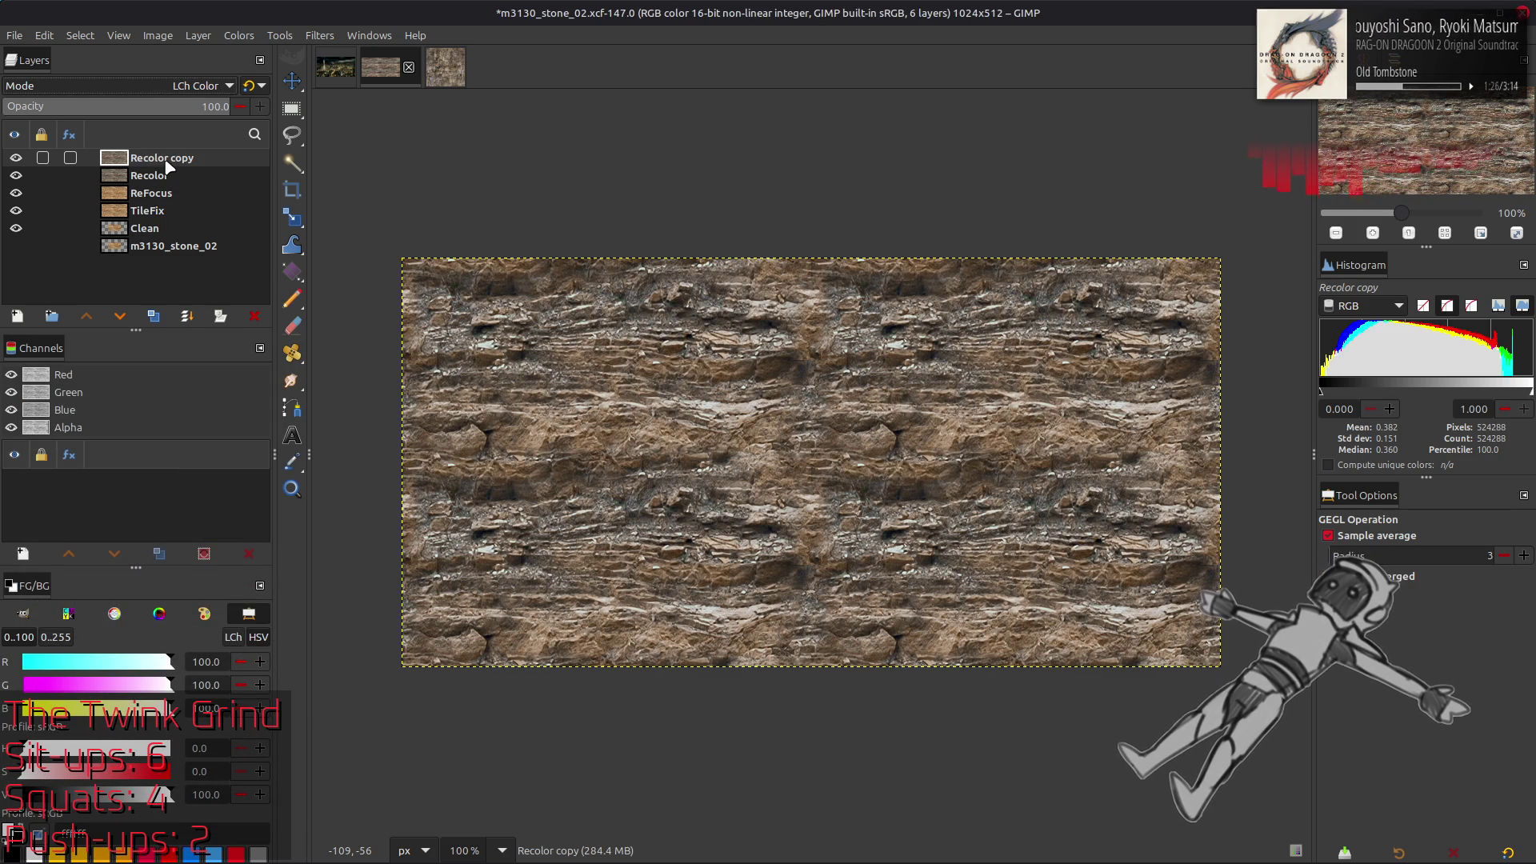
Toggle Recolor copy's visibility, compare with stone_01, and delete the Recolor copy layer
left_click(16, 158)
left_click(16, 158)
left_click(16, 158)
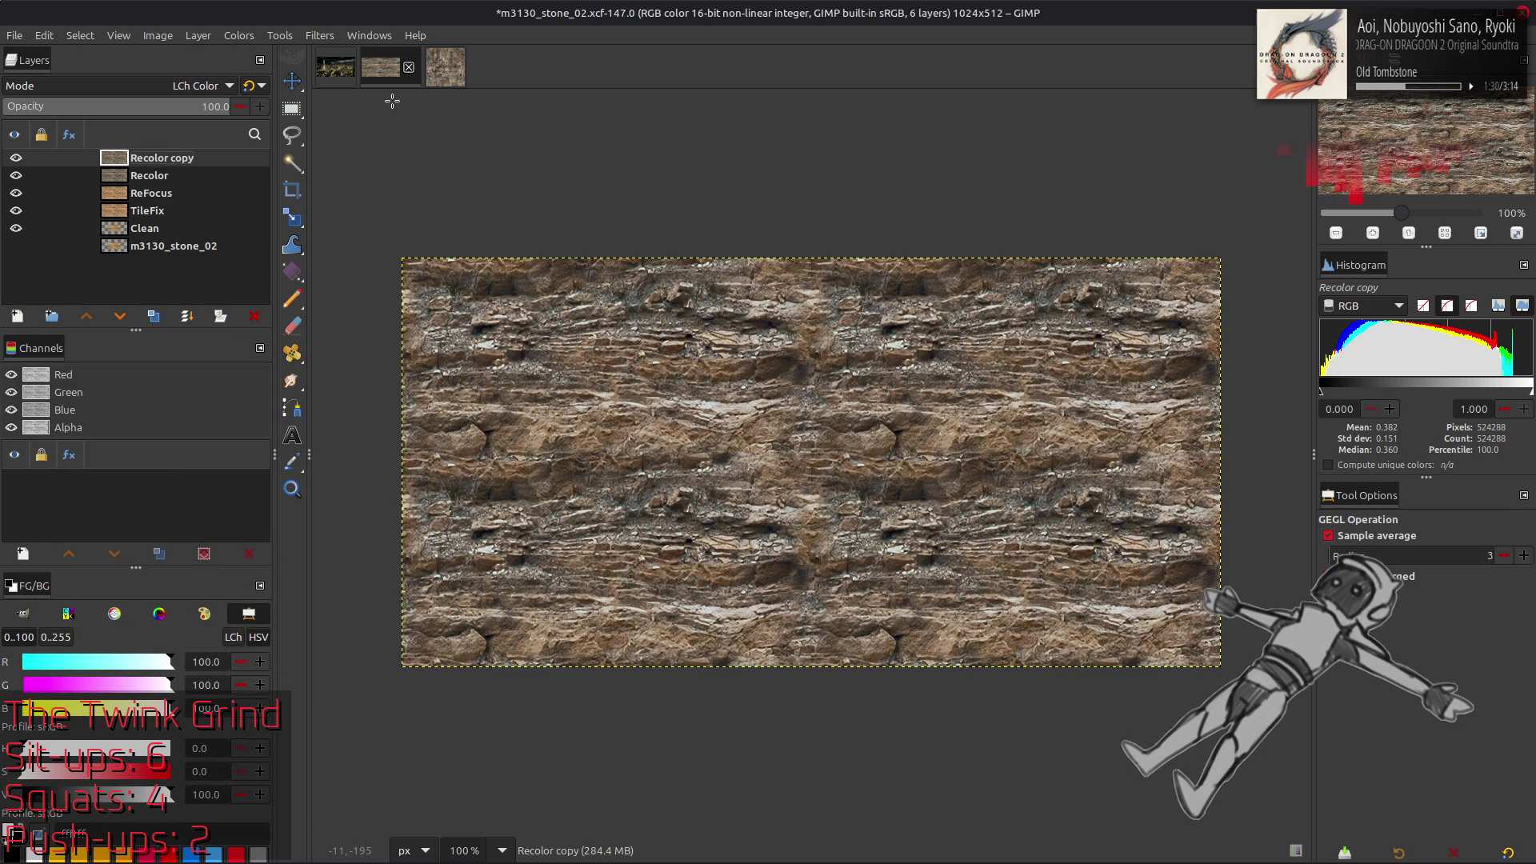
left_click(429, 74)
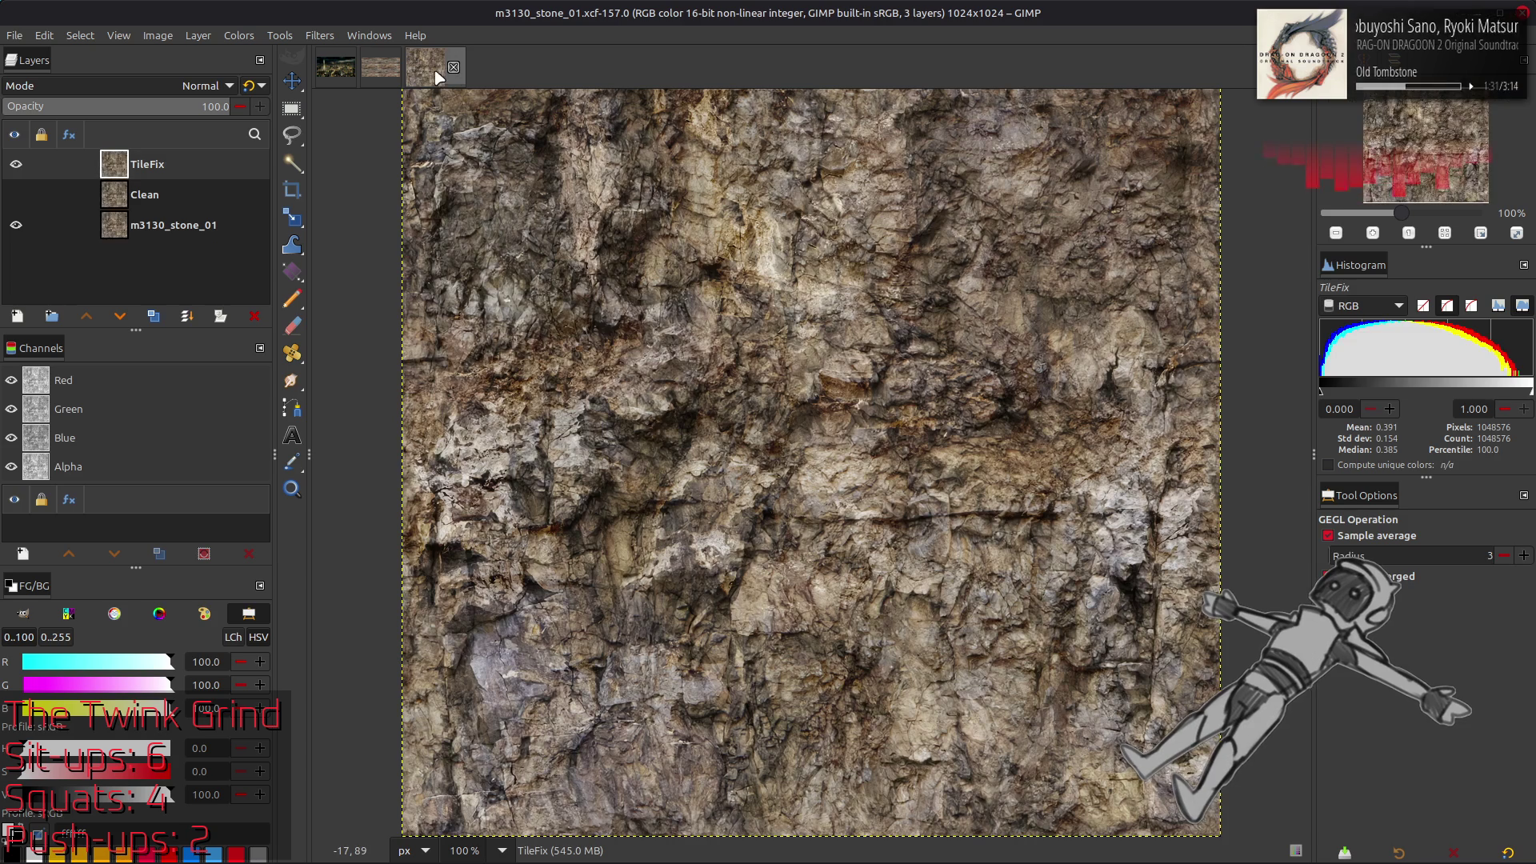
left_click(372, 61)
right_click(144, 164)
left_click(192, 364)
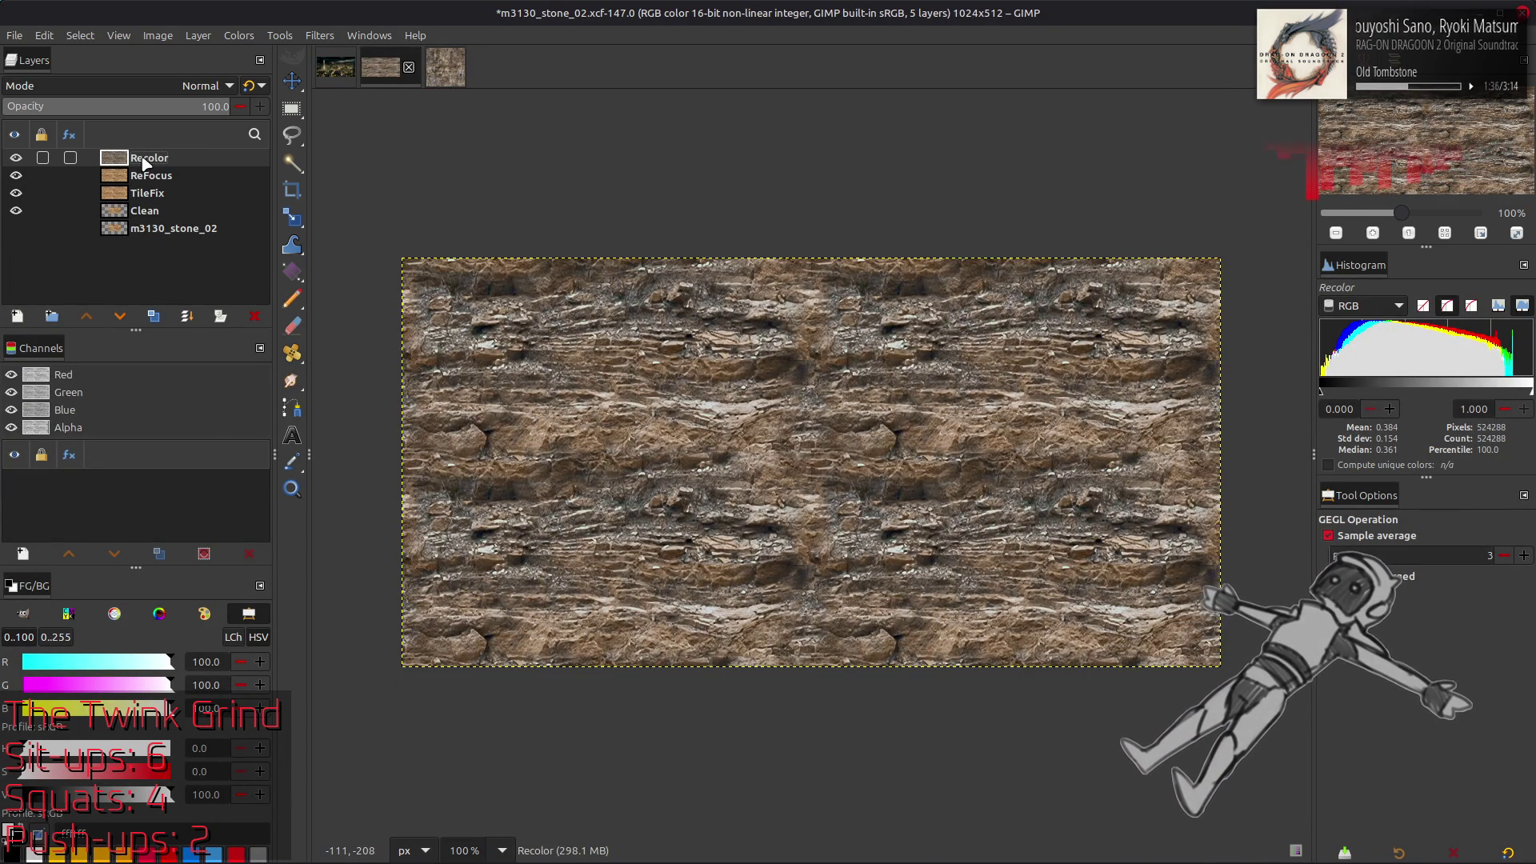
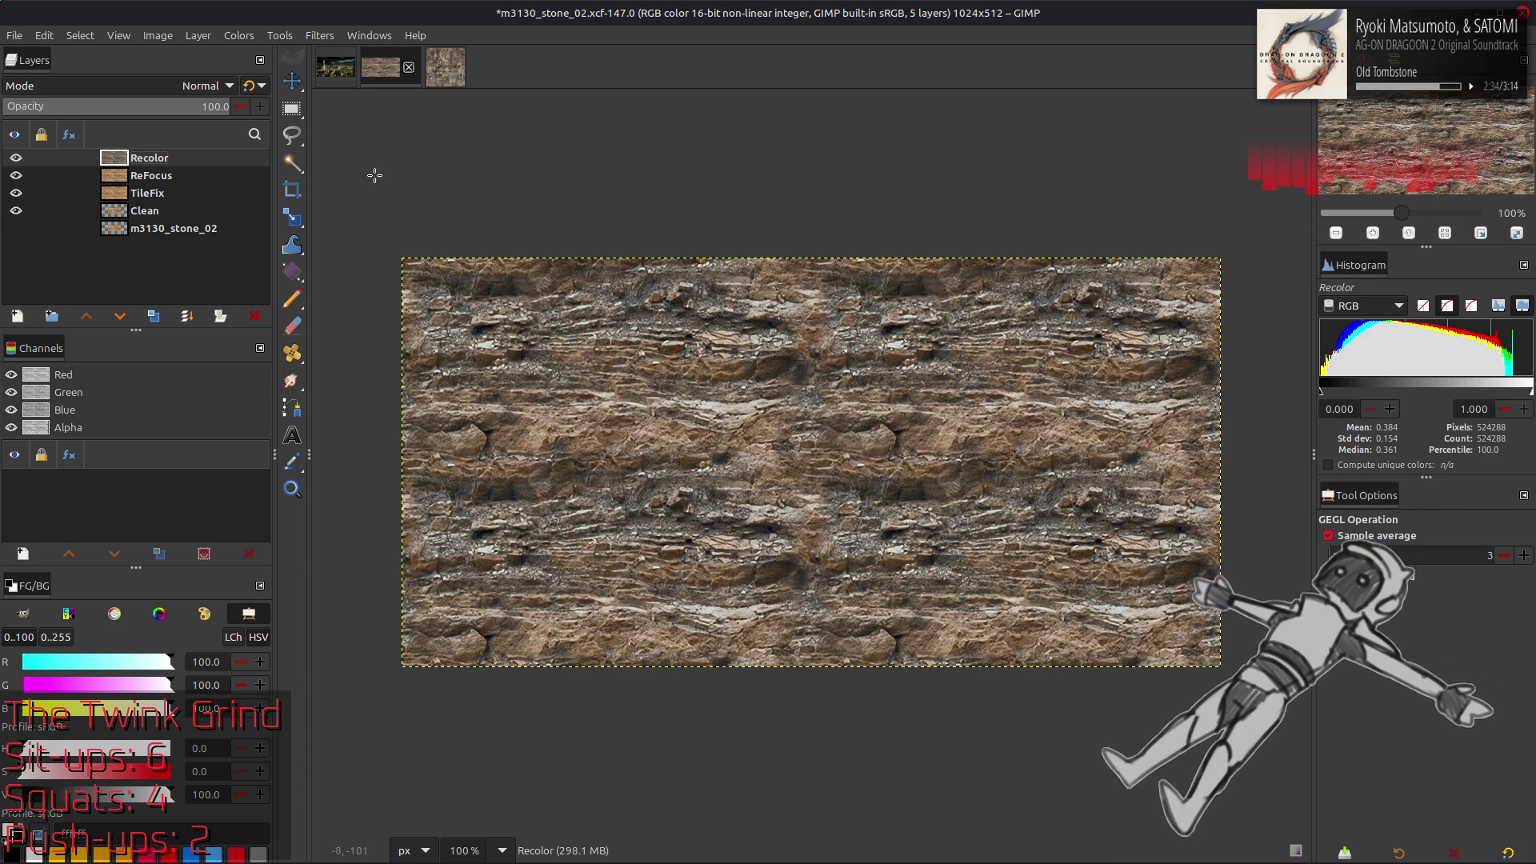
Bring up the Color Temperature adjustment for the m3130_stone_02 image
left_click(446, 67)
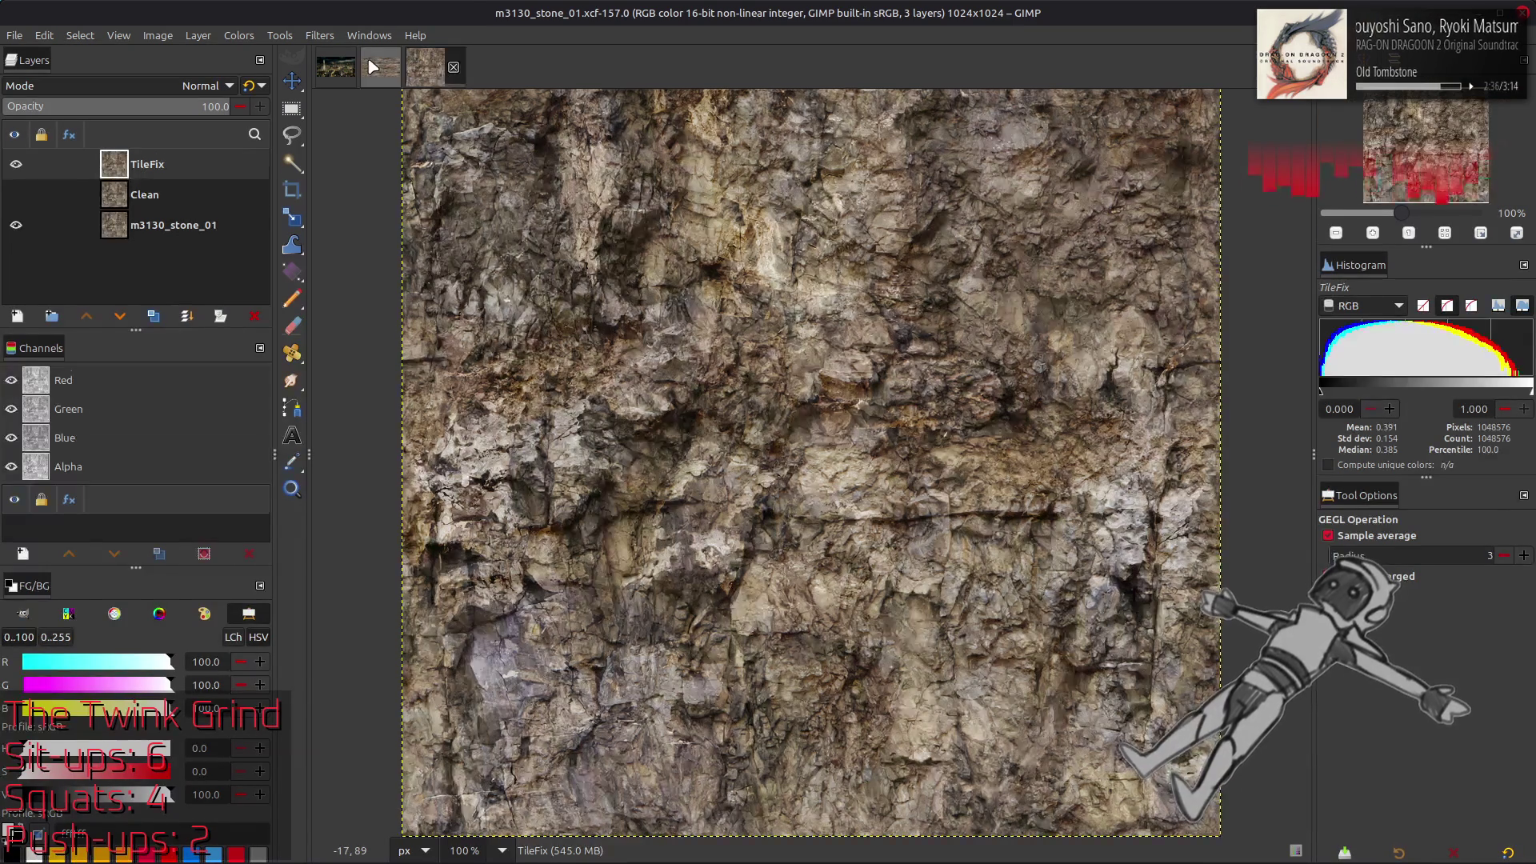
left_click(381, 67)
left_click(239, 37)
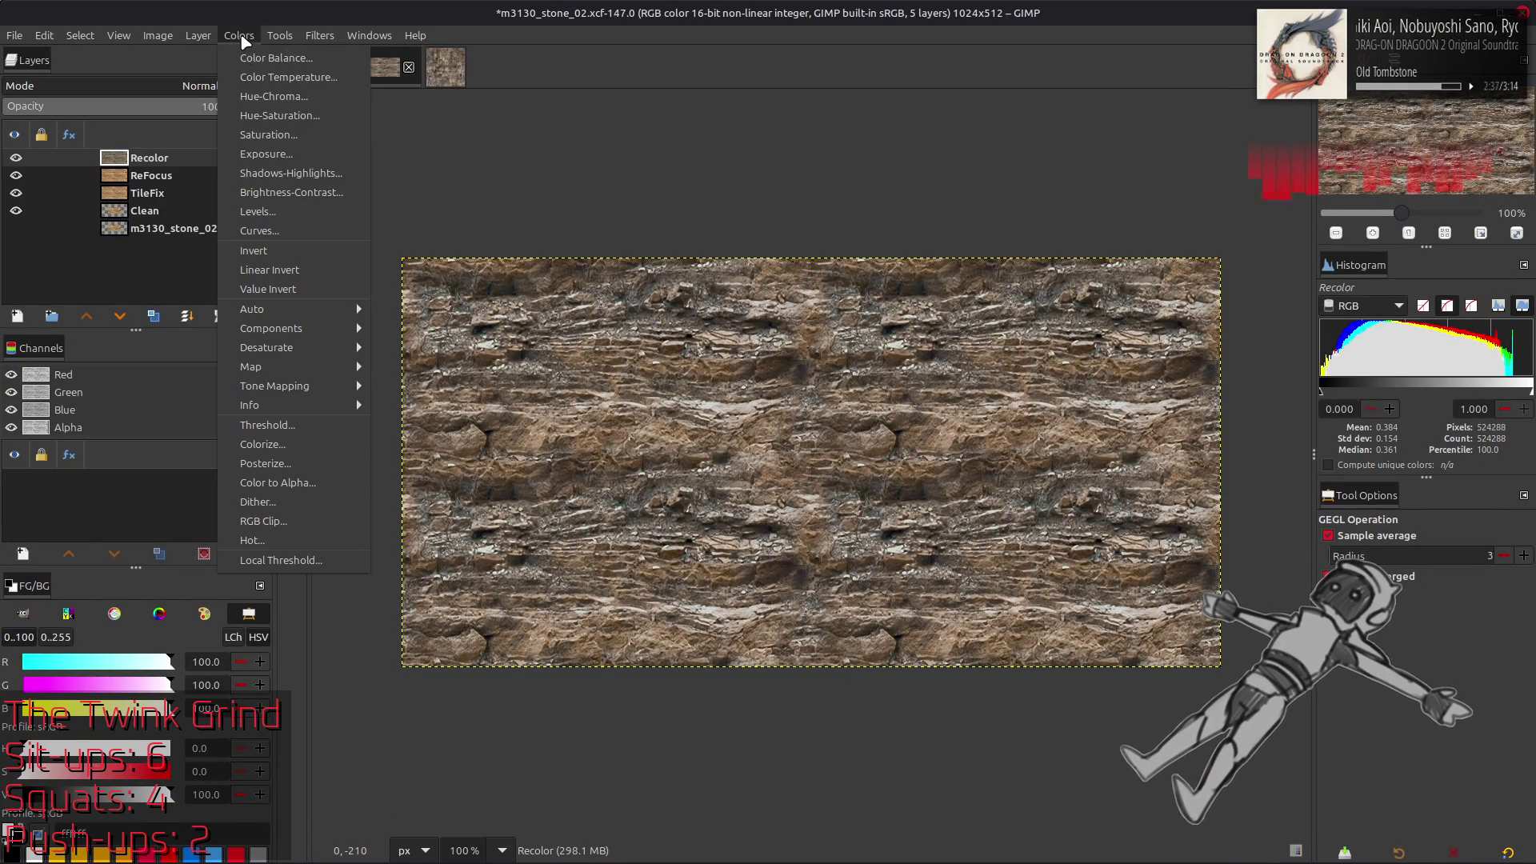
left_click(278, 77)
Try various original and intended temperatures, resetting both to 6500 between attempts
left_click(175, 456)
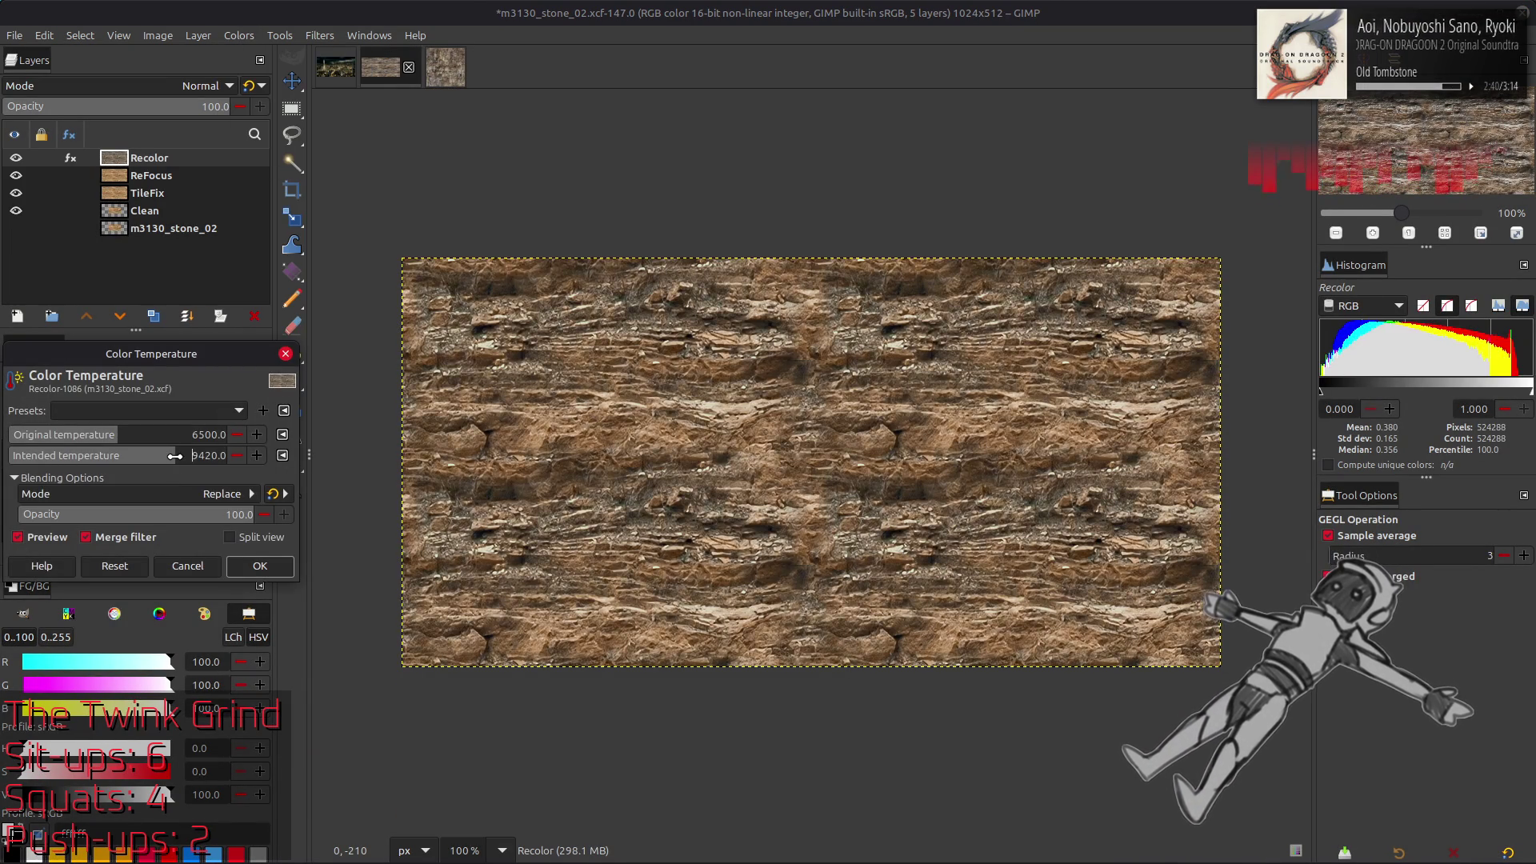
left_click(114, 565)
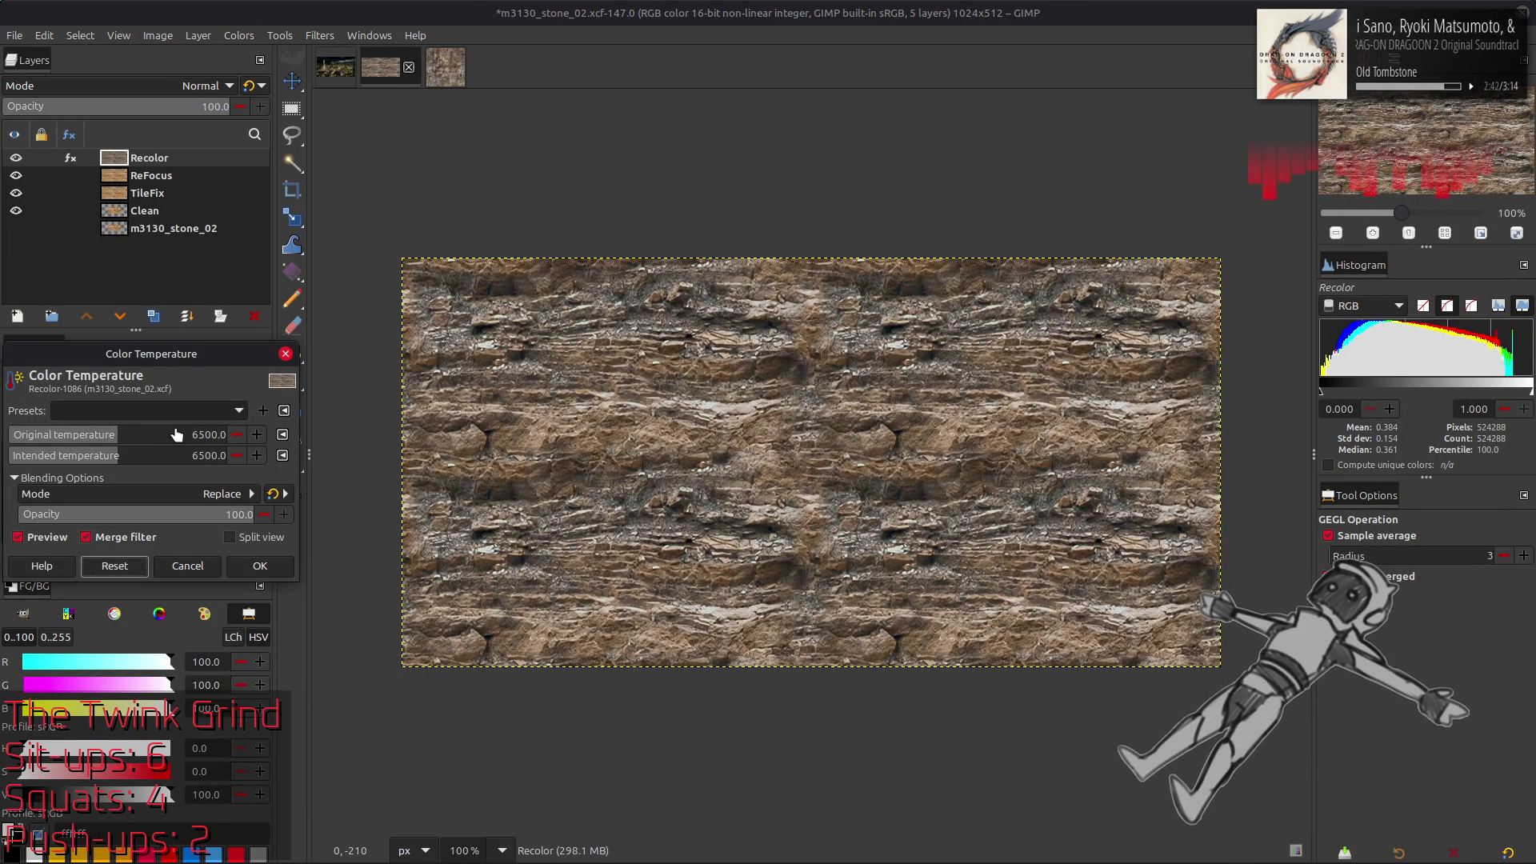
left_click(175, 435)
left_click(114, 566)
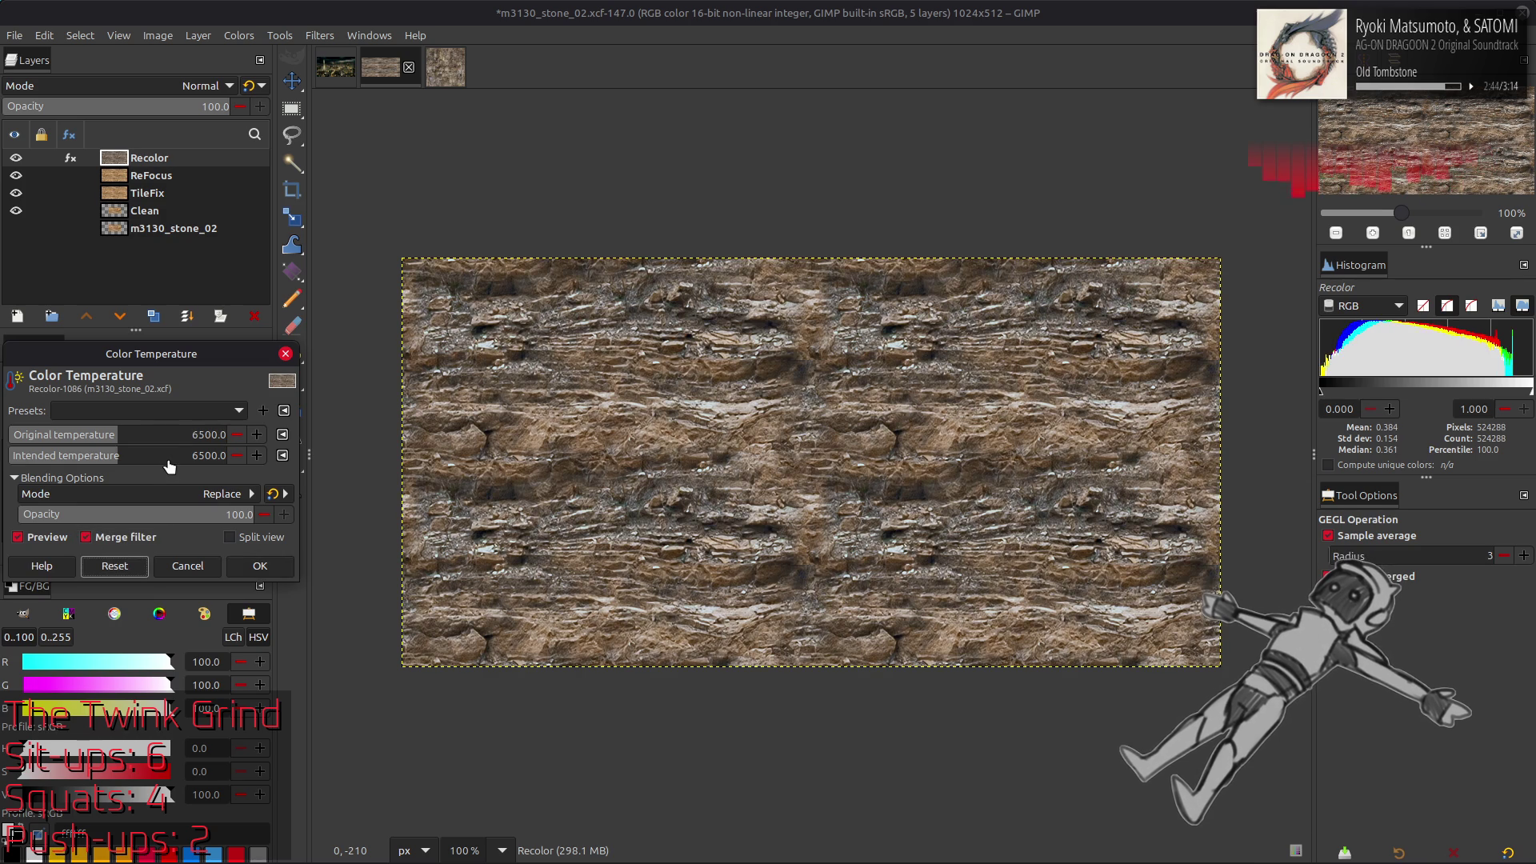
left_click(173, 458)
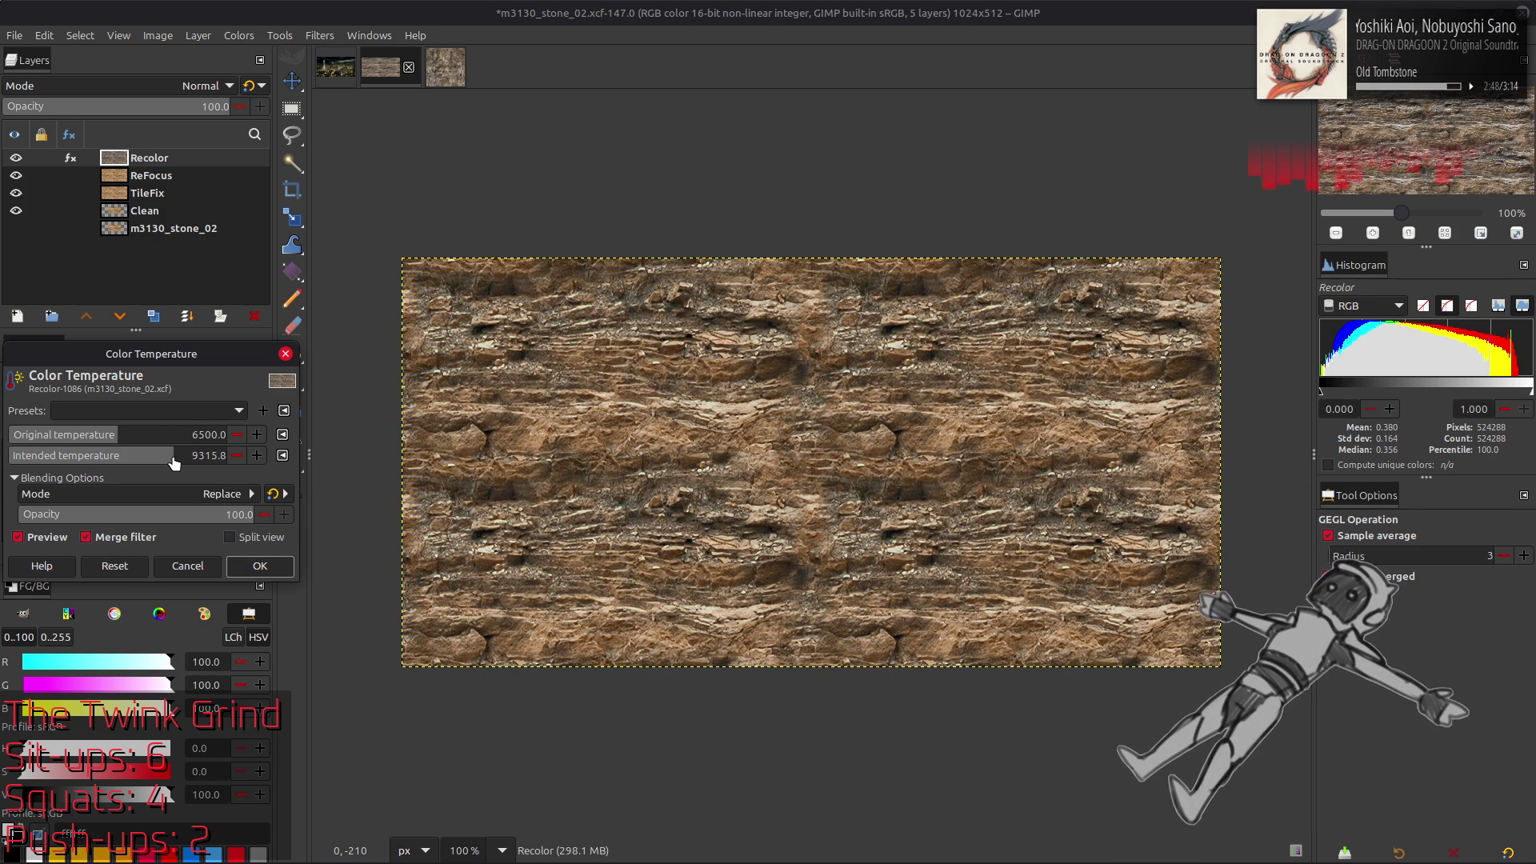
left_click_drag(173, 458, 69, 458)
left_click(114, 566)
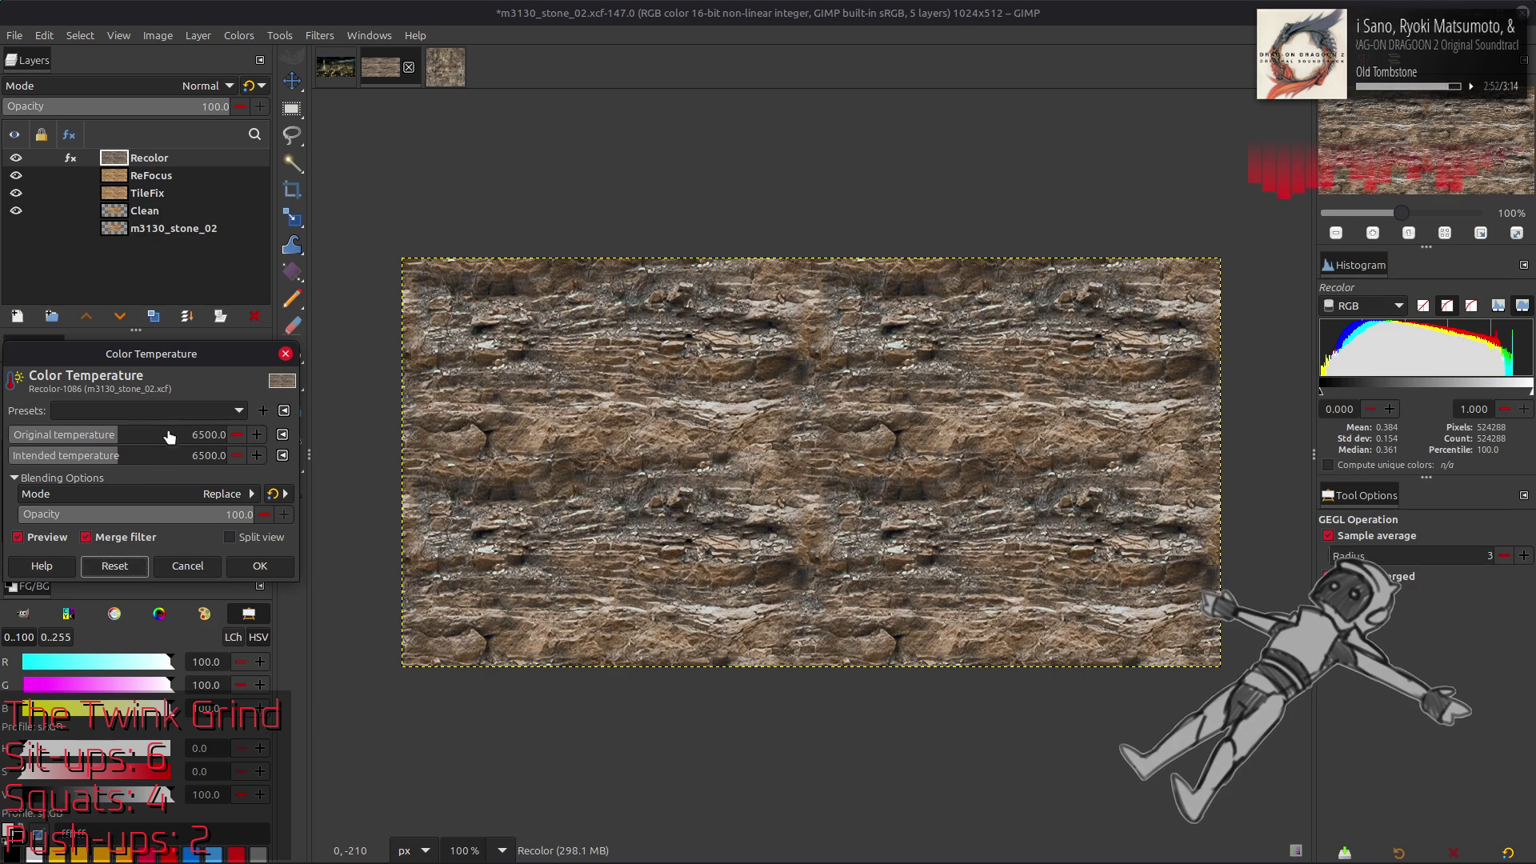
left_click(169, 434)
left_click(115, 565)
left_click(169, 455)
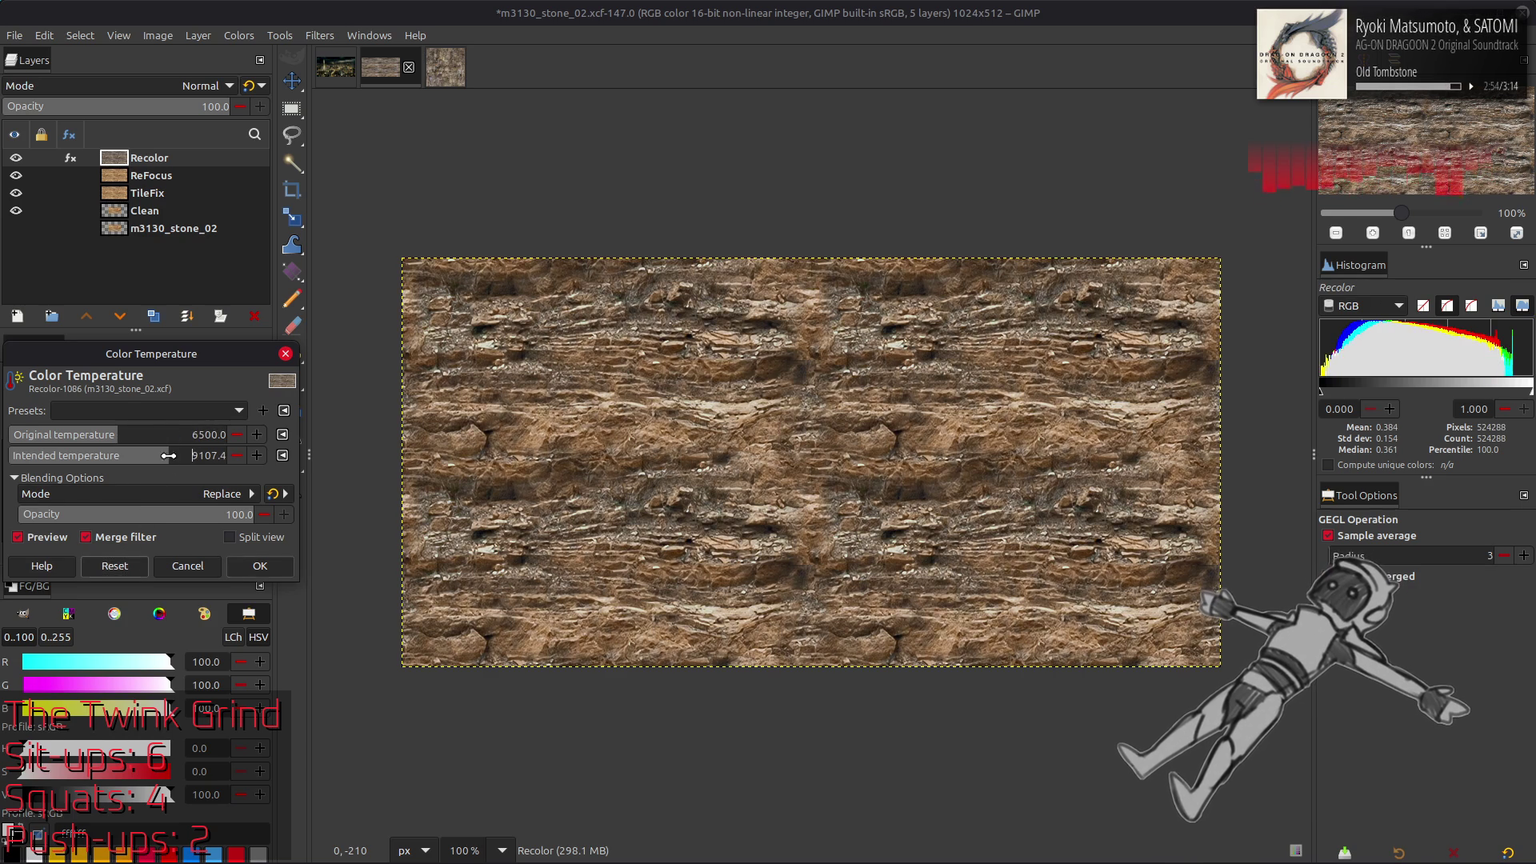
left_click(70, 435)
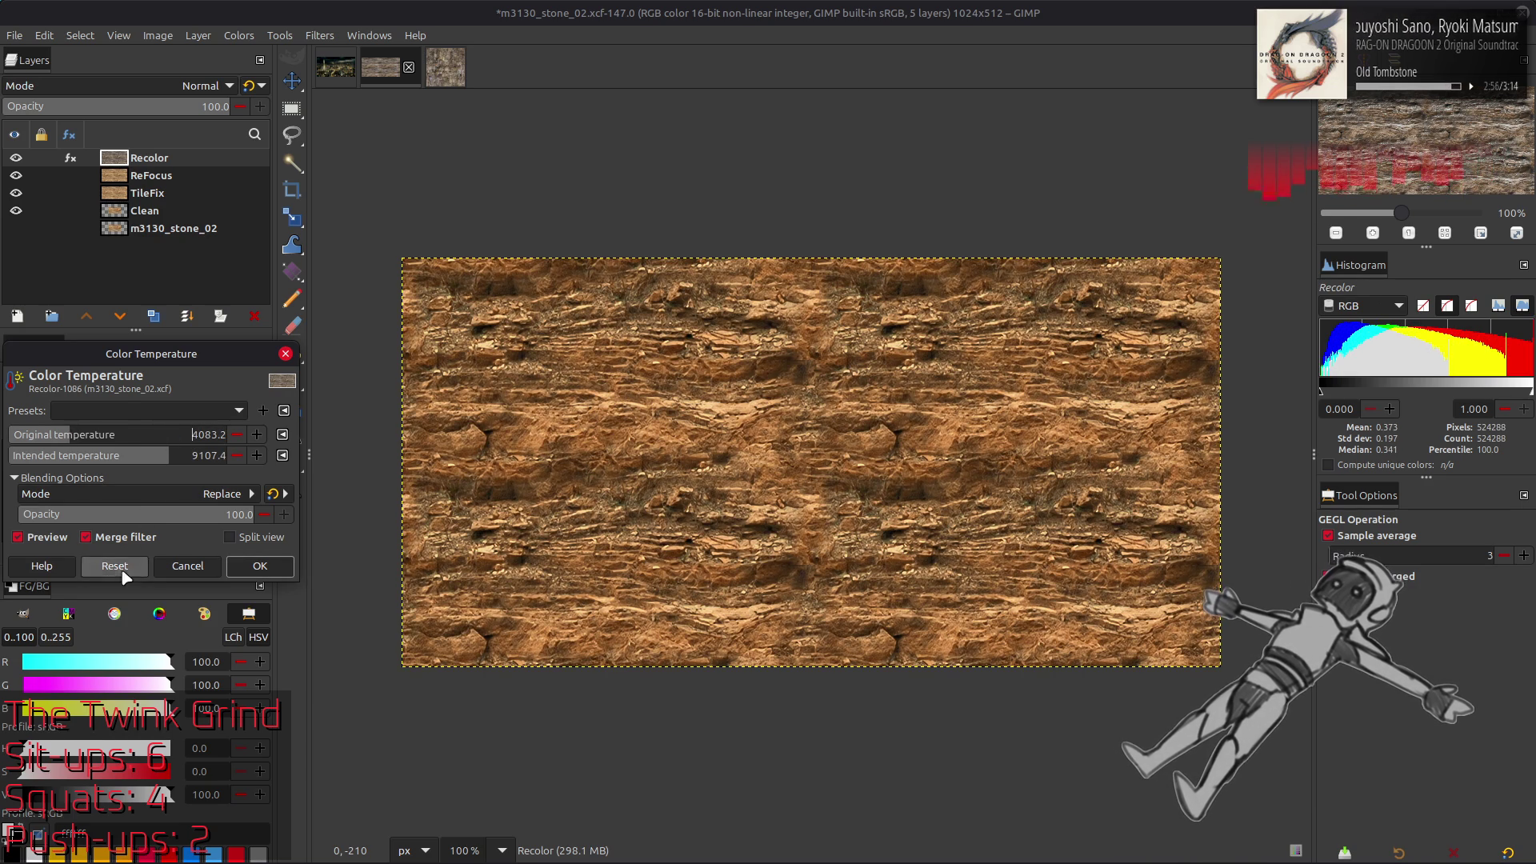
left_click(115, 566)
Set original temperature 4877.9 and intended 5755.3, compare with the preview, and apply
left_click(87, 435)
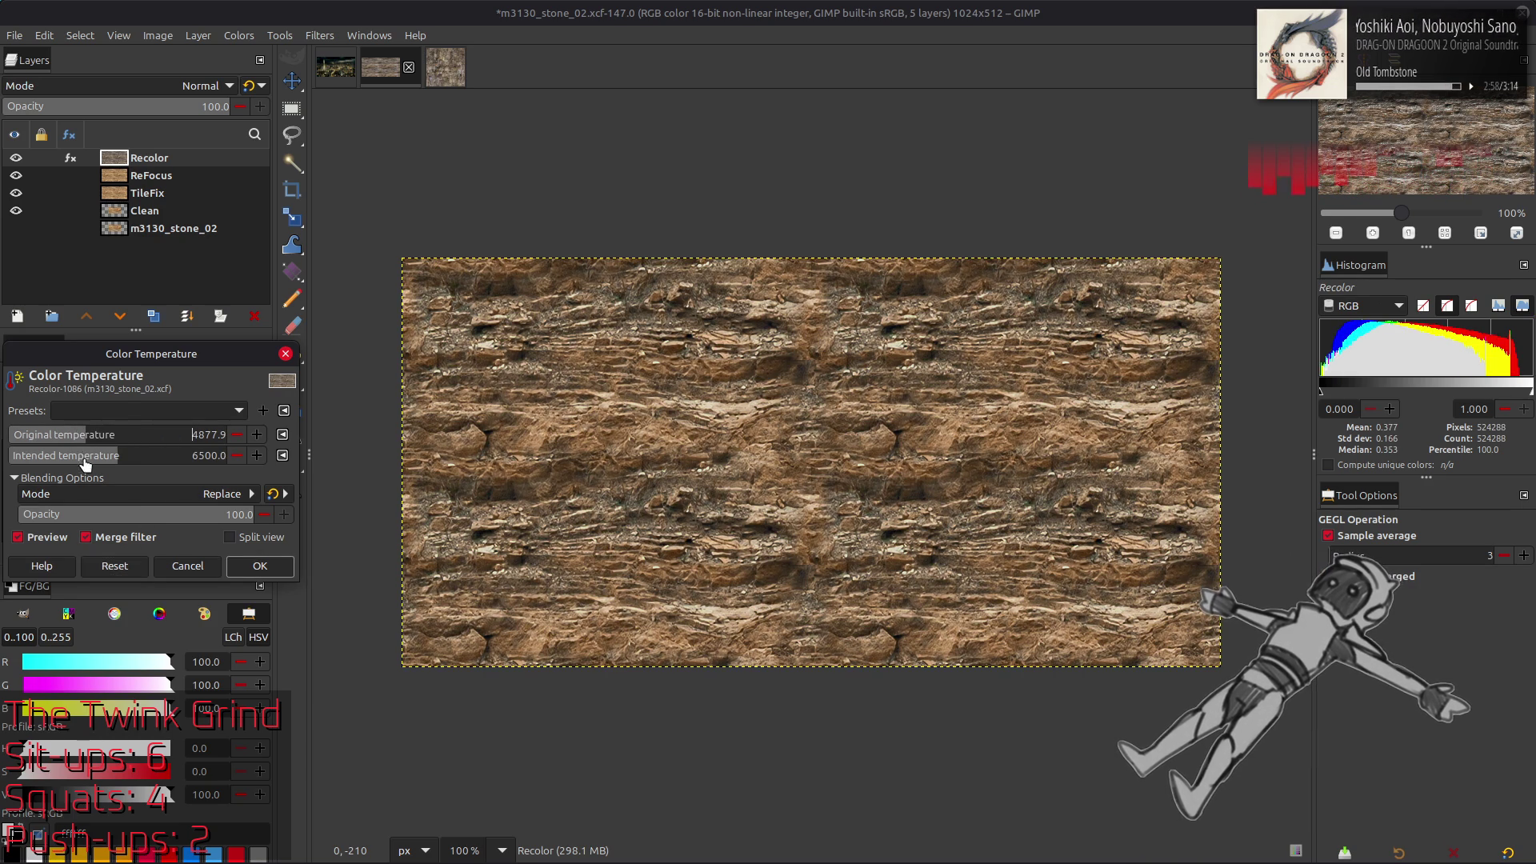
left_click(110, 455)
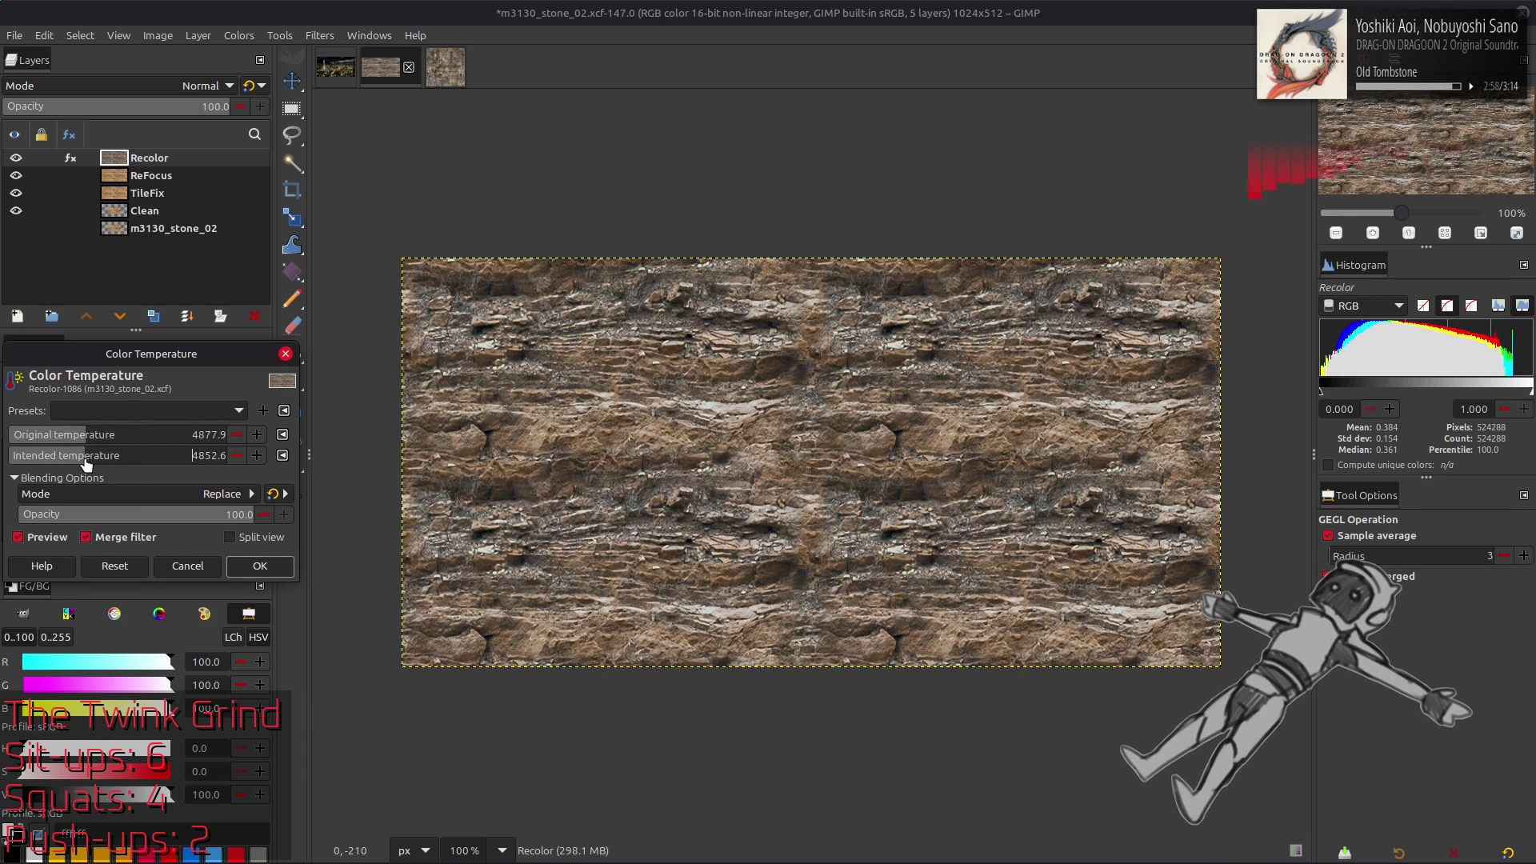
left_click(51, 541)
left_click(52, 540)
left_click(56, 541)
left_click(56, 541)
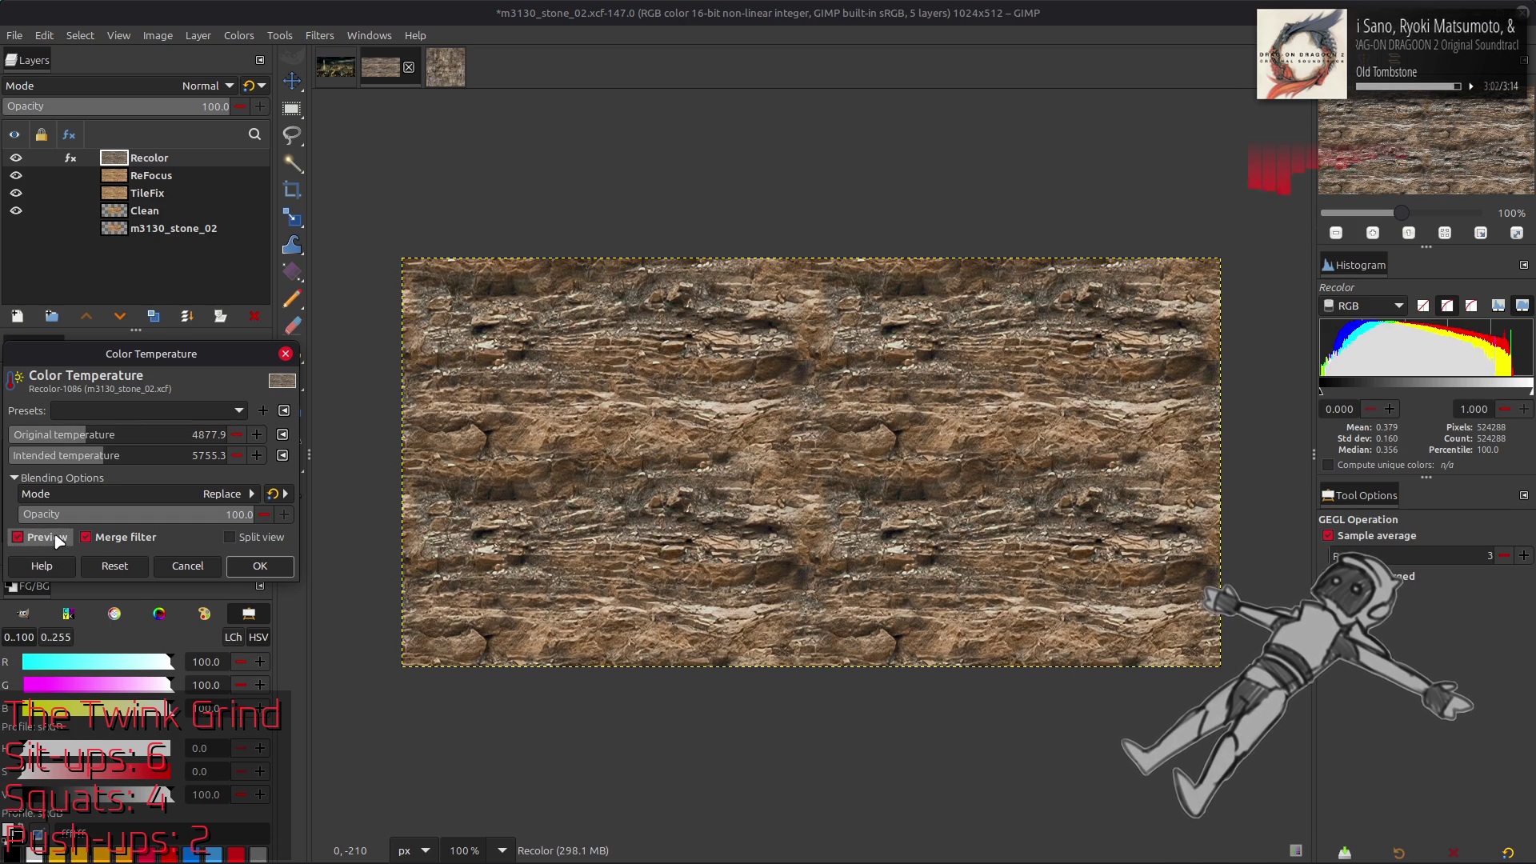
left_click(260, 565)
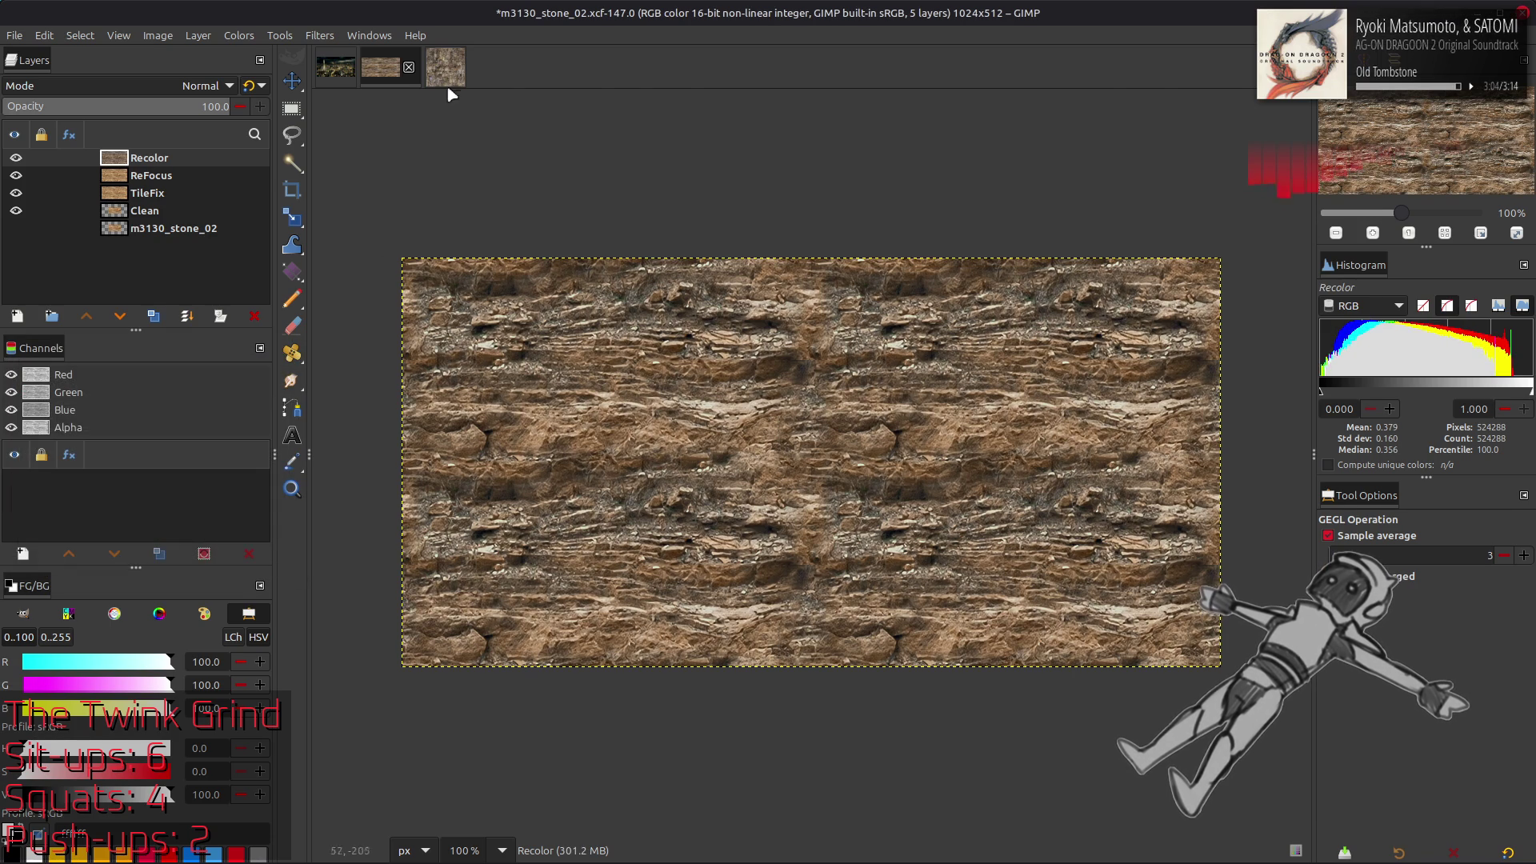
left_click(446, 68)
Compare the two stone image tabs and zoom to 200% and back to inspect detail
left_click(381, 79)
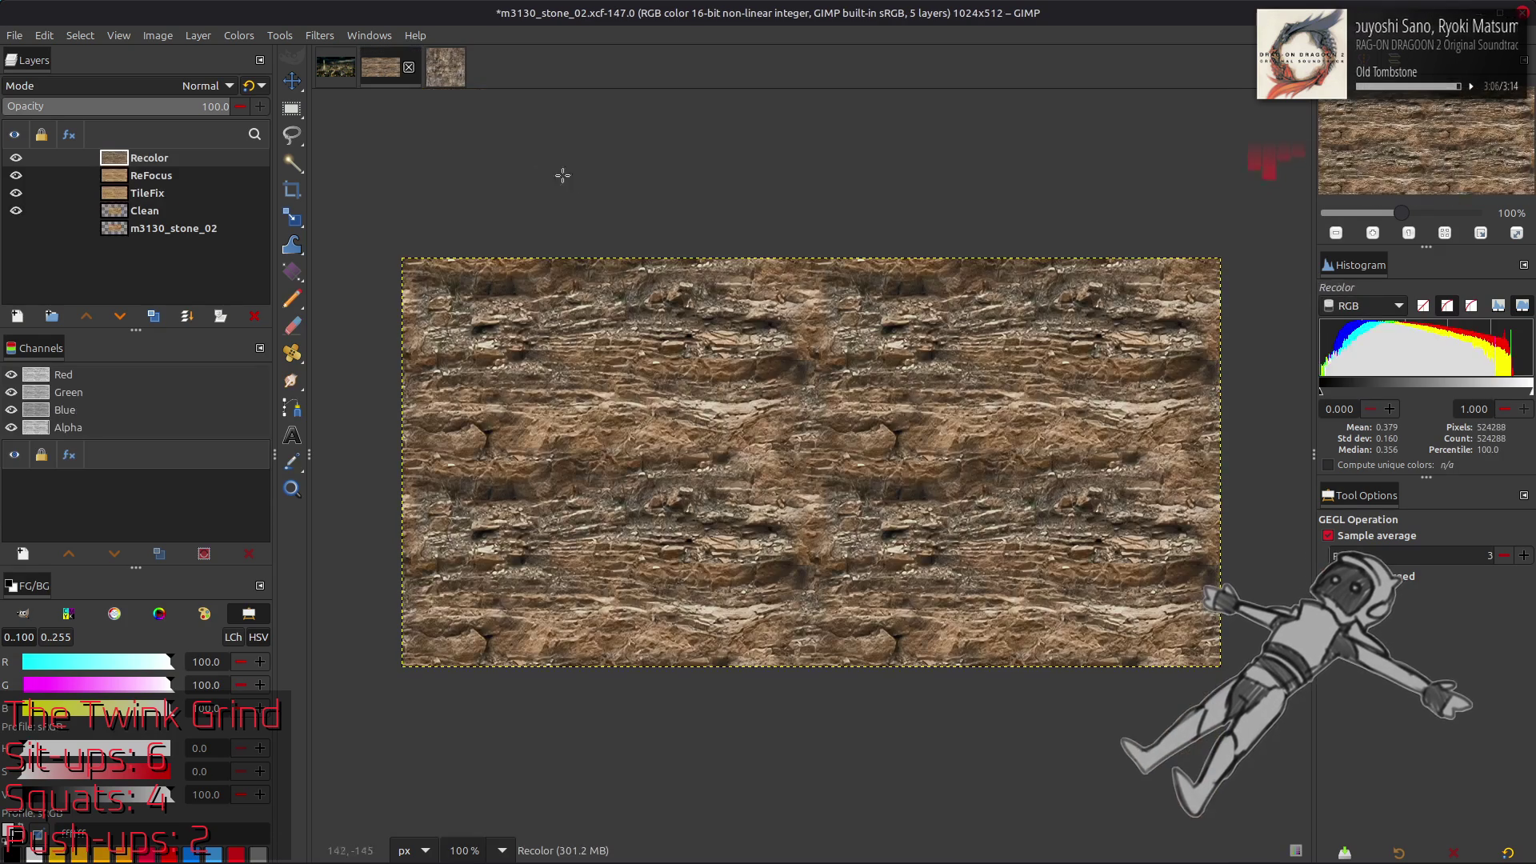
left_click(442, 73)
left_click(381, 68)
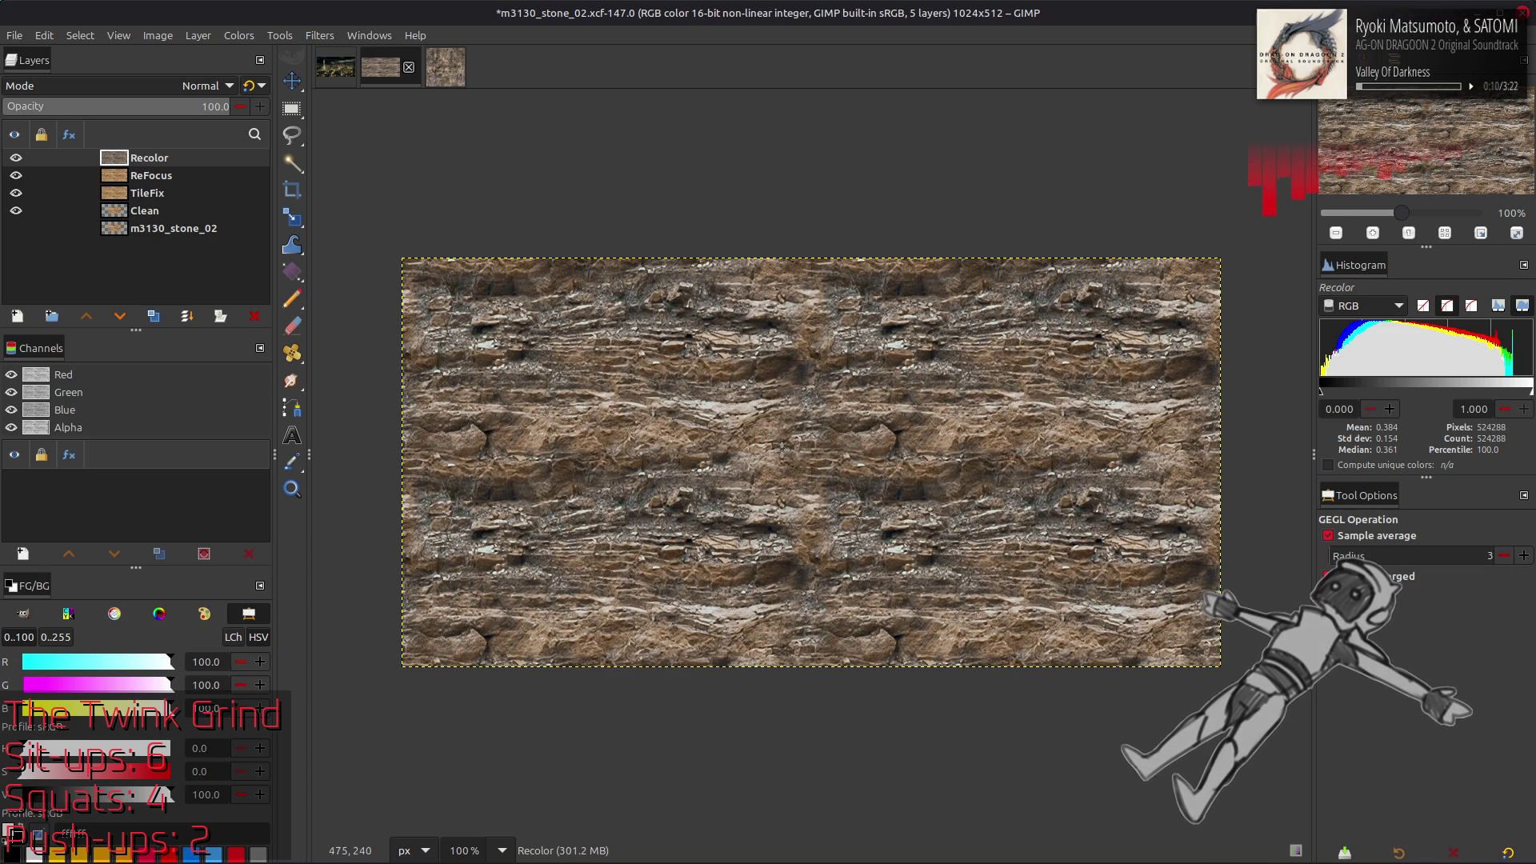
key("2")
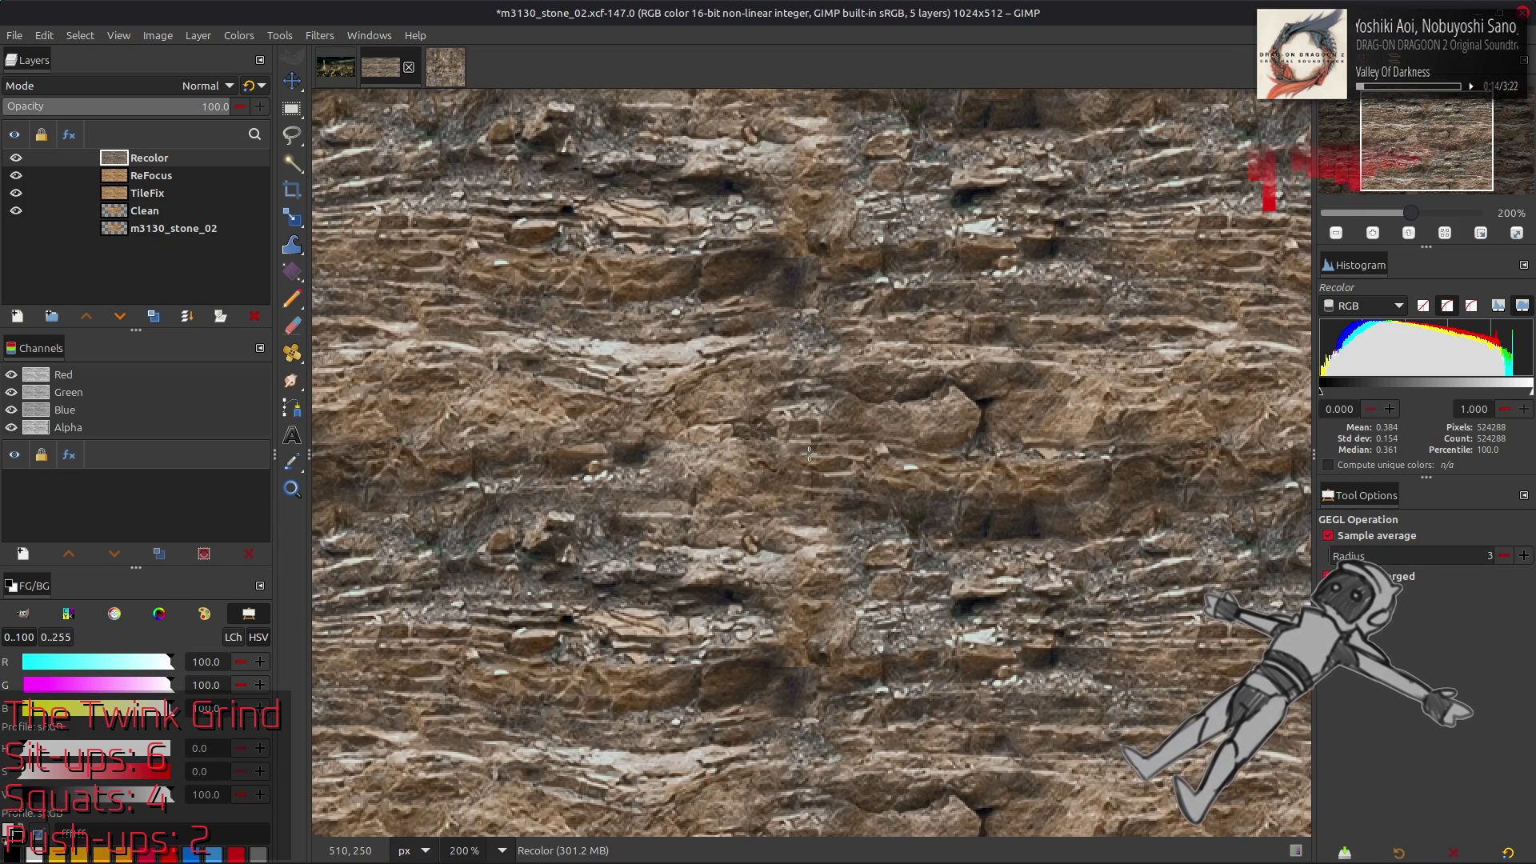
key("1")
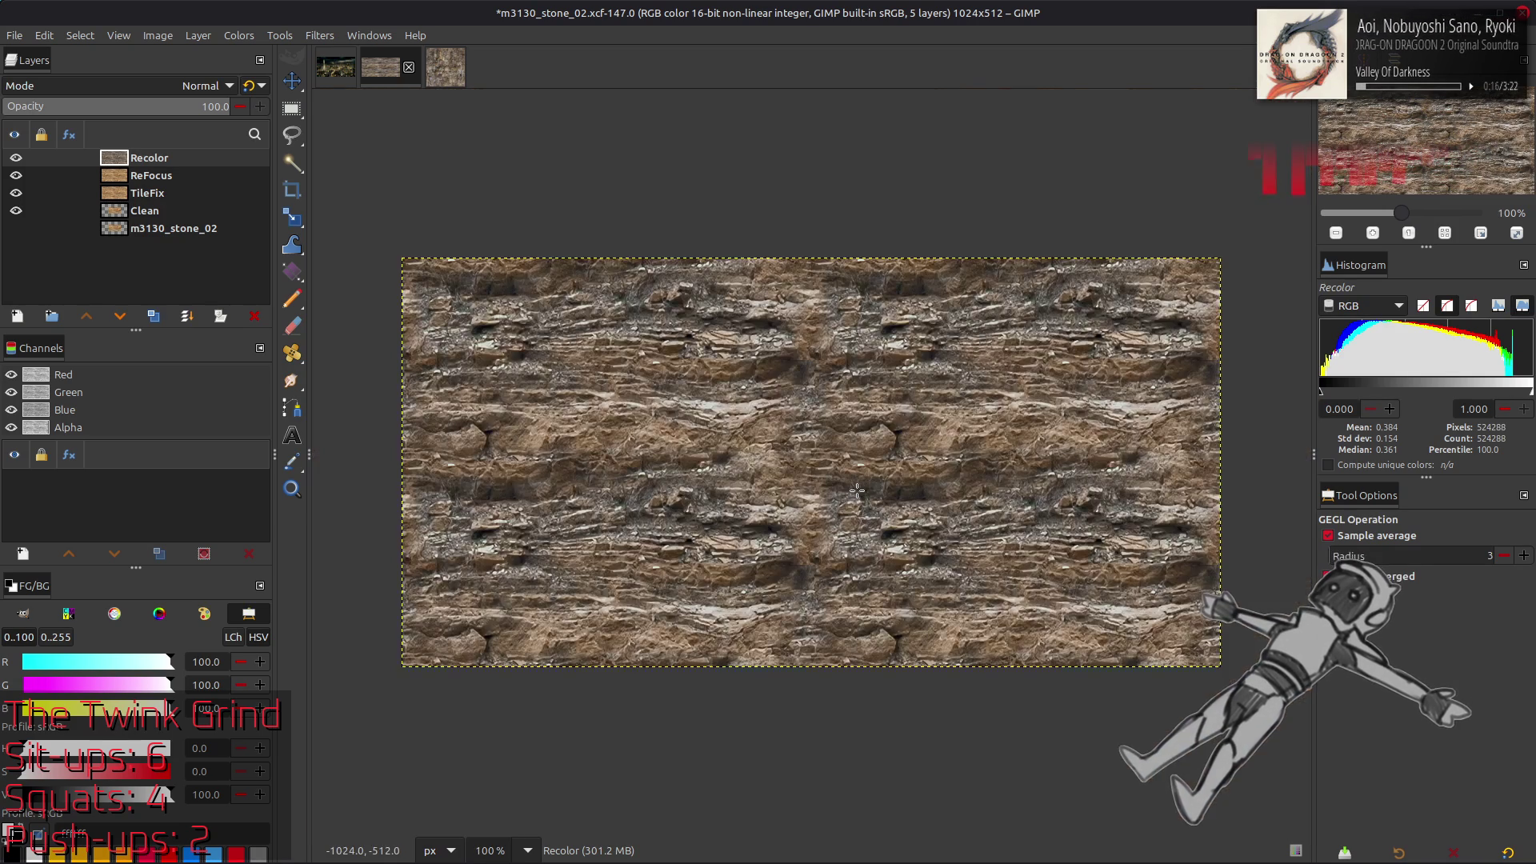
Switch to the Move tool and save m3130_stone_02
key("m")
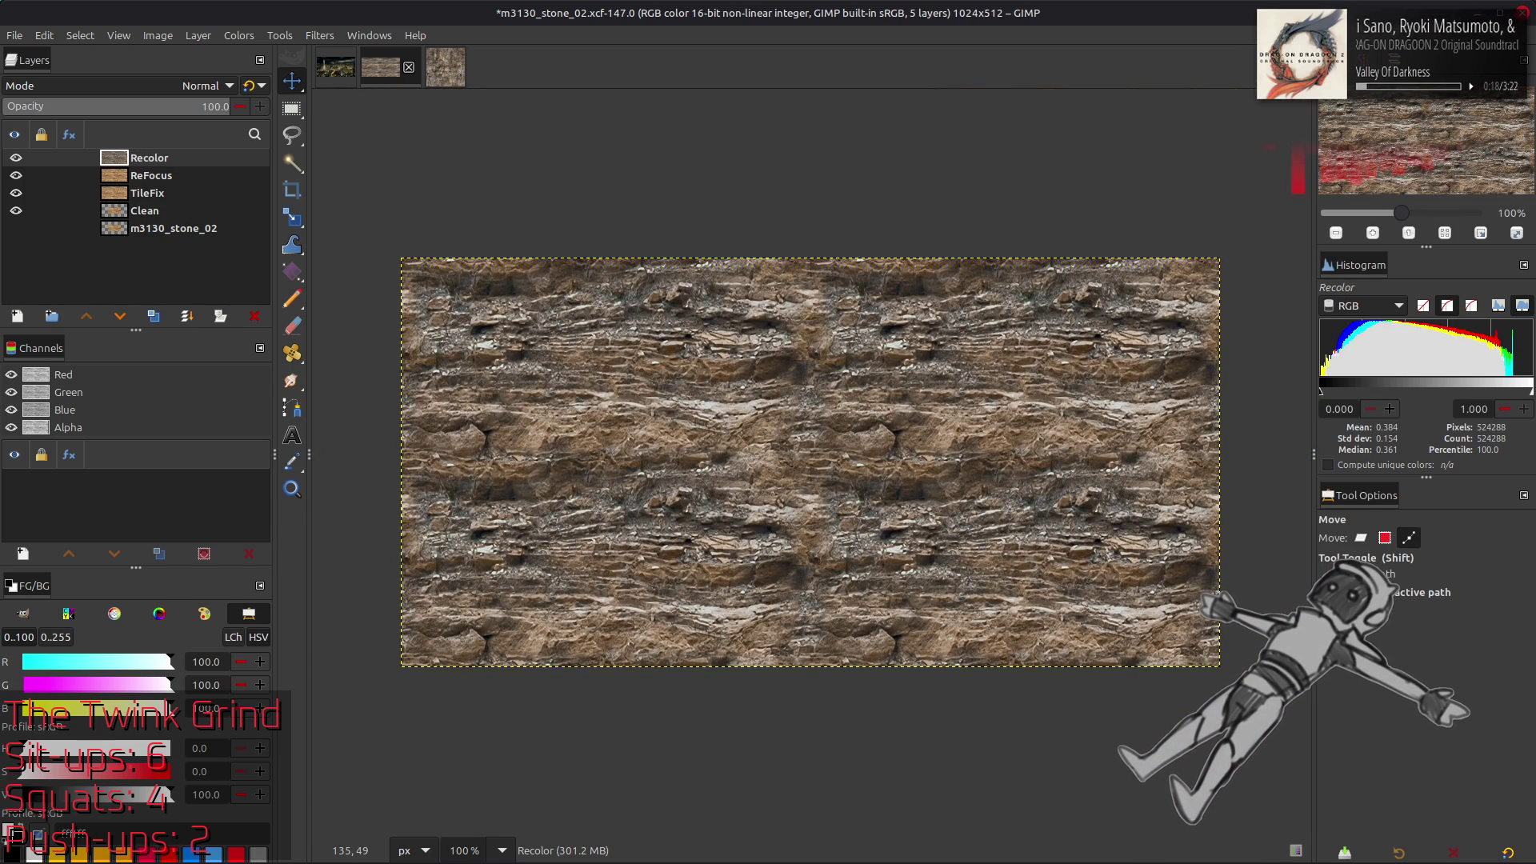
key("ctrl+s")
left_click(157, 36)
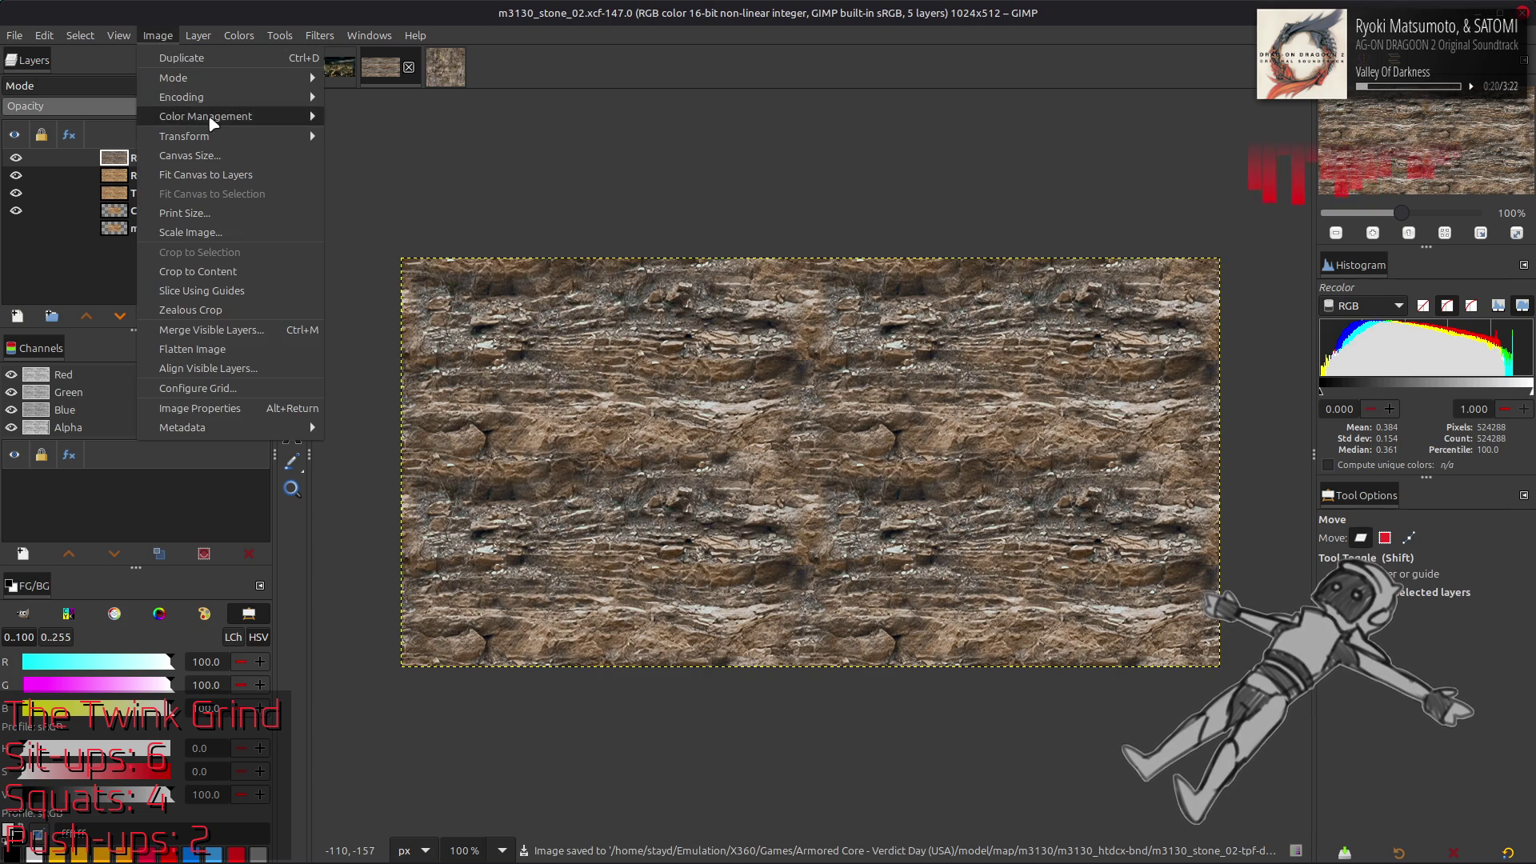
Resize the canvas to 50% (512×256), centred on the texture
left_click(190, 155)
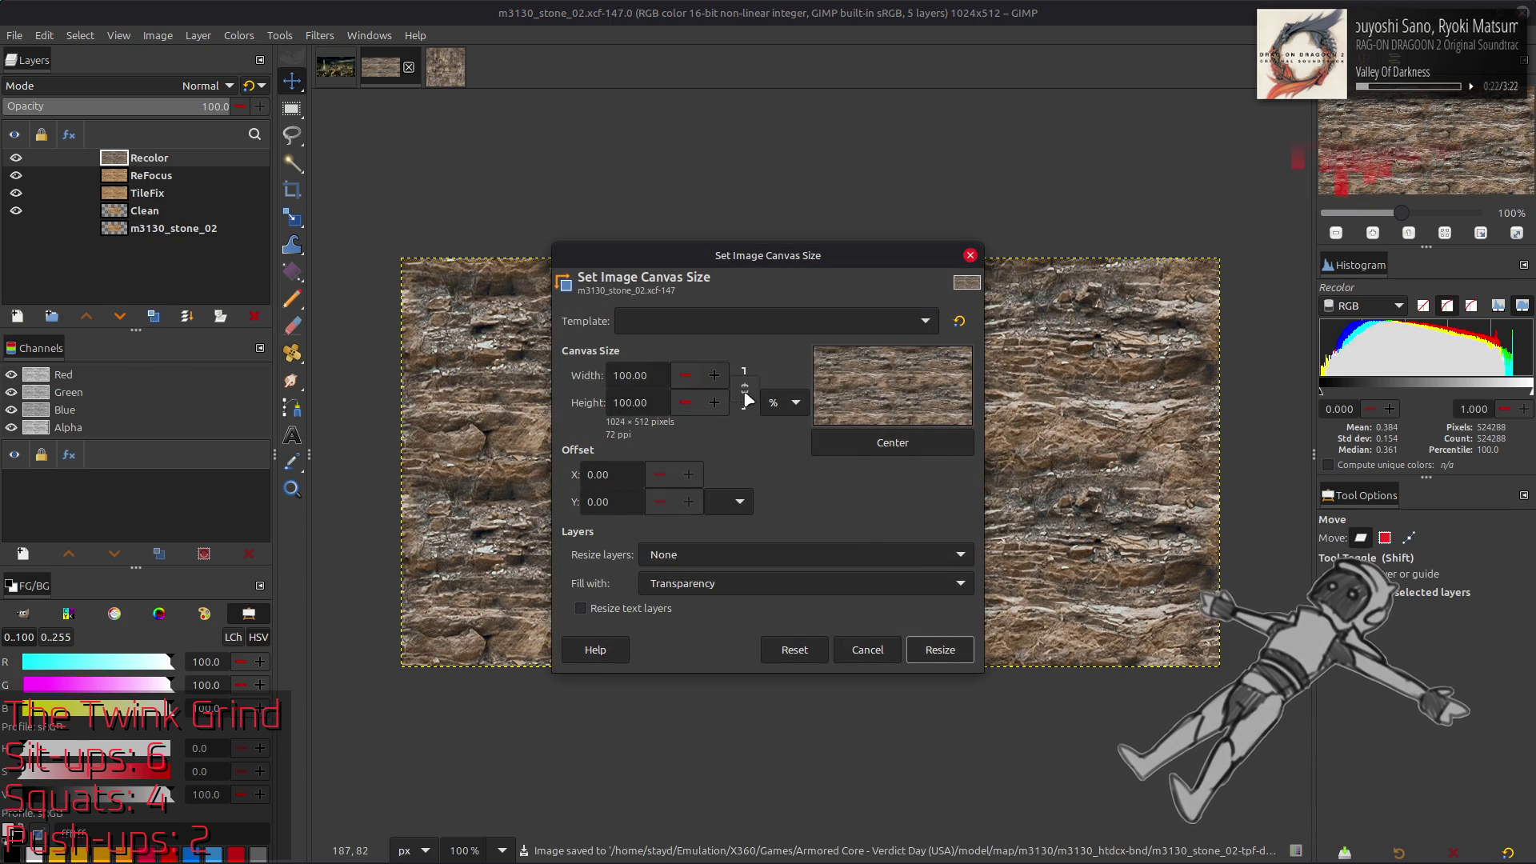
triple_click(655, 376)
type("50")
left_click(887, 447)
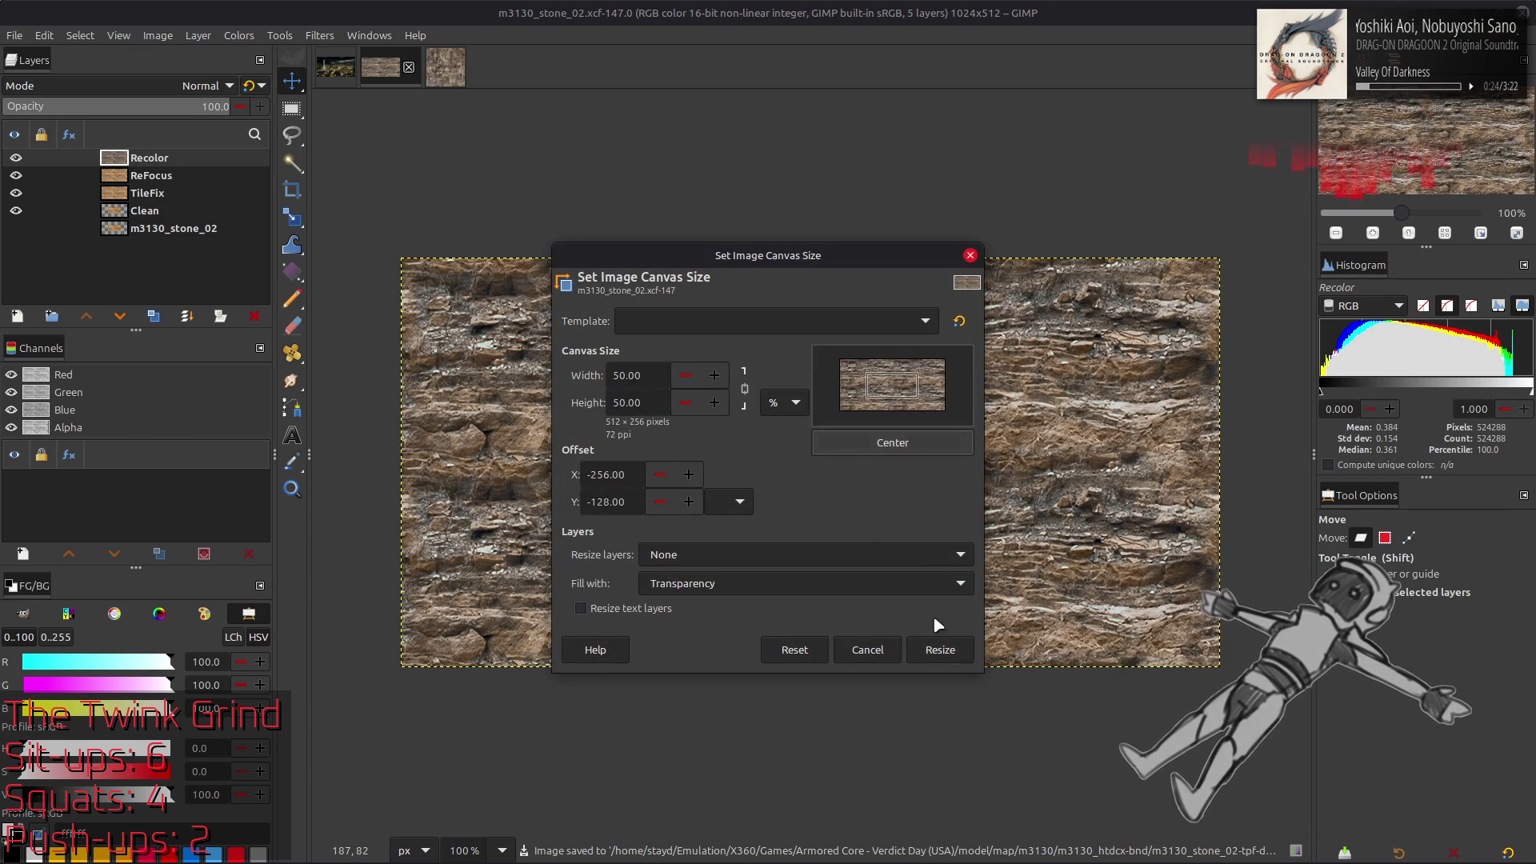
left_click(940, 649)
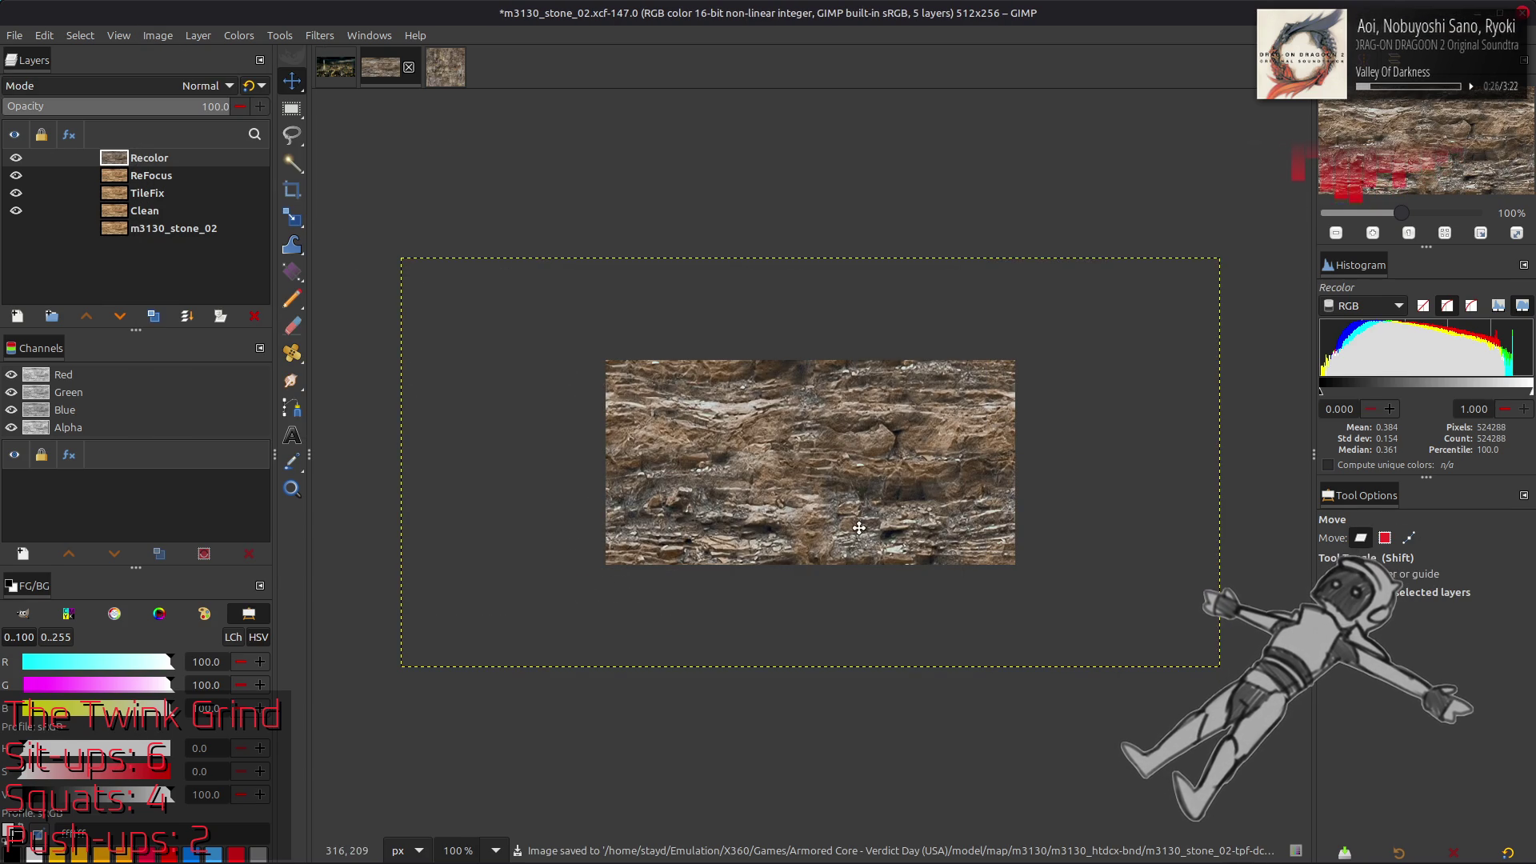
At 200% zoom, compare layer visibility, ending with TileFix and Clean hidden
key("2")
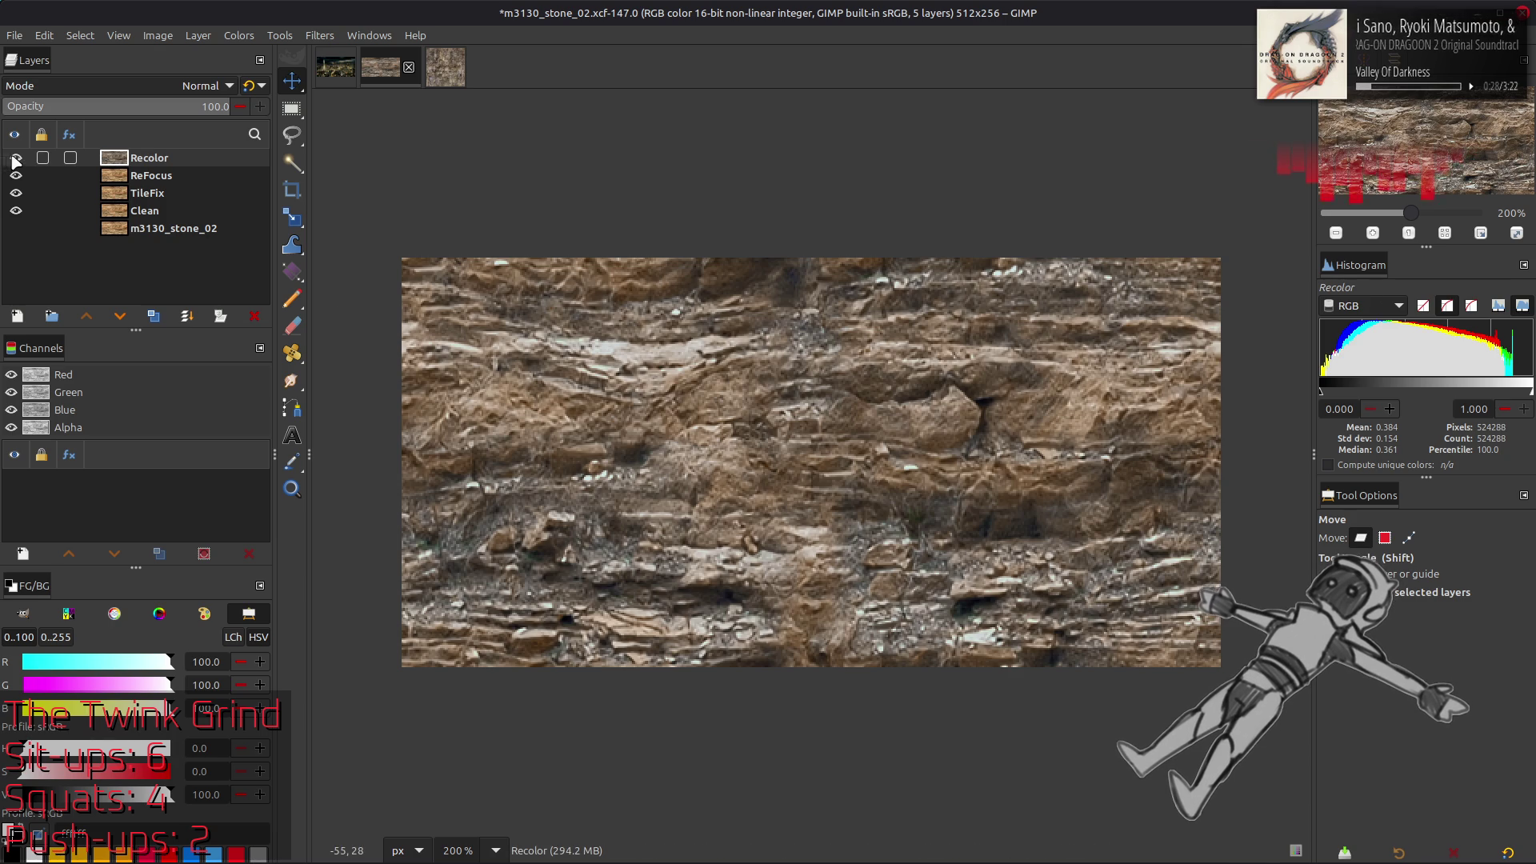
left_click(16, 175)
left_click(16, 193)
left_click(16, 193)
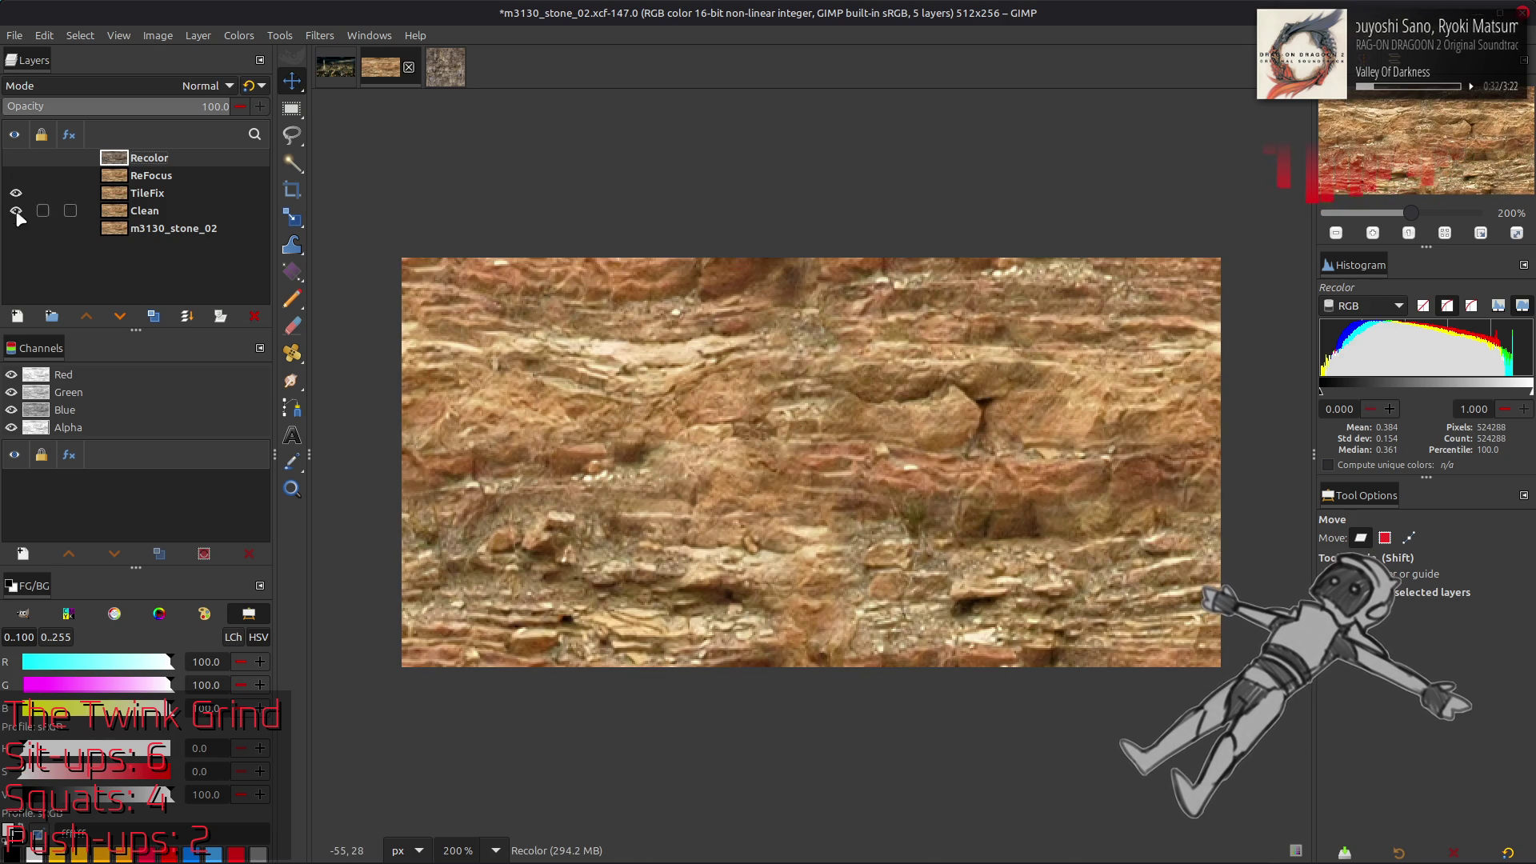
left_click(16, 228)
left_click(16, 211)
left_click(16, 210)
left_click(16, 193)
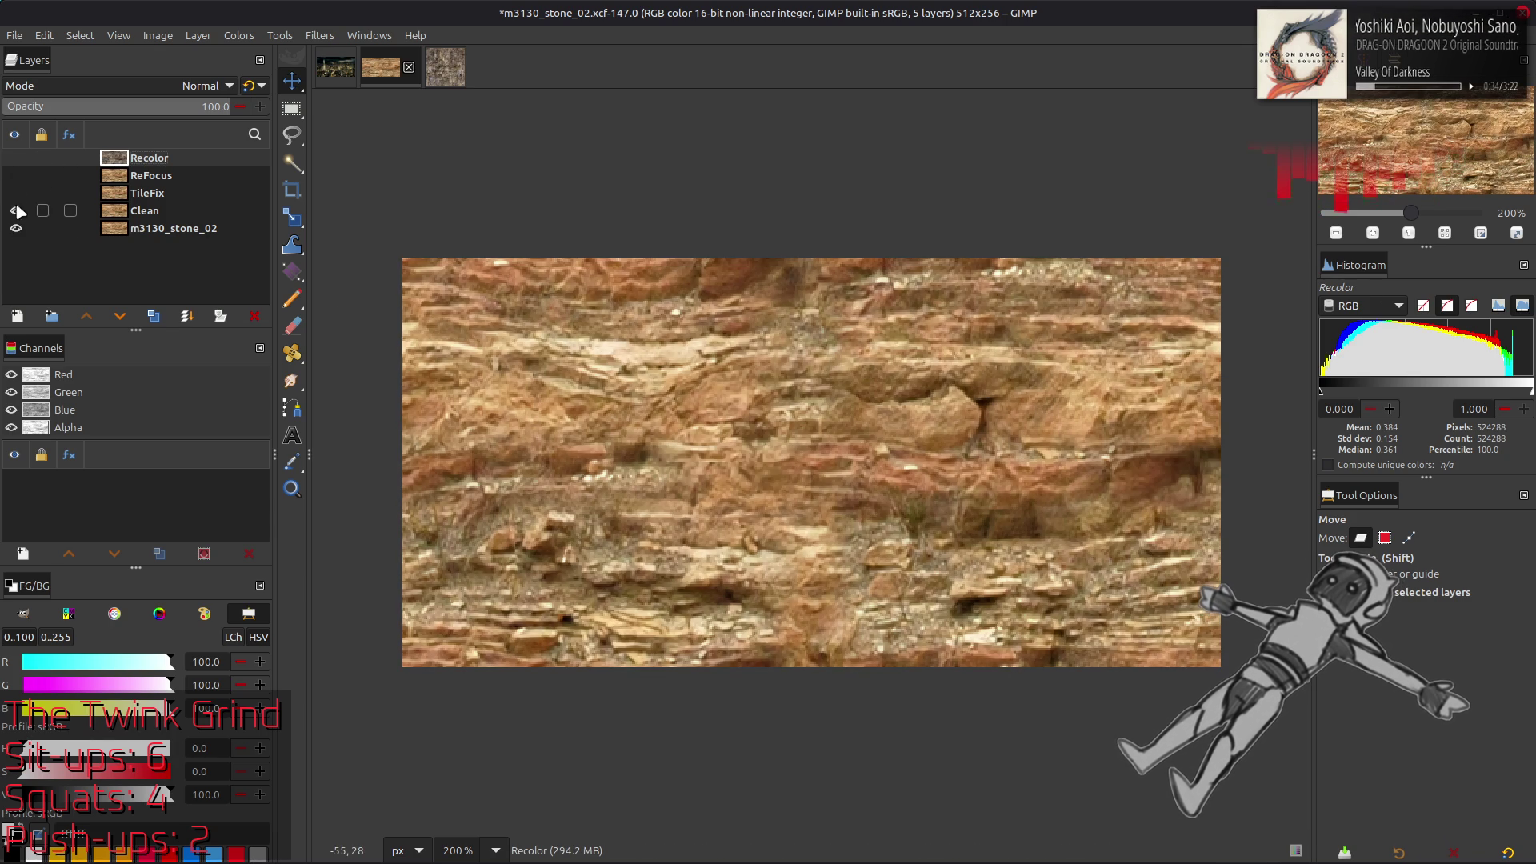
left_click(16, 210)
Toggle the Recolor layer to compare before and after, leaving it visible
left_click(16, 158)
left_click(16, 158)
left_click(16, 158)
left_click(16, 158)
left_click(16, 157)
left_click(16, 158)
left_click(16, 159)
left_click(16, 159)
left_click(16, 160)
left_click(16, 160)
left_click(16, 159)
Select only the Recolor layer and save the image
left_click(160, 193, "shift")
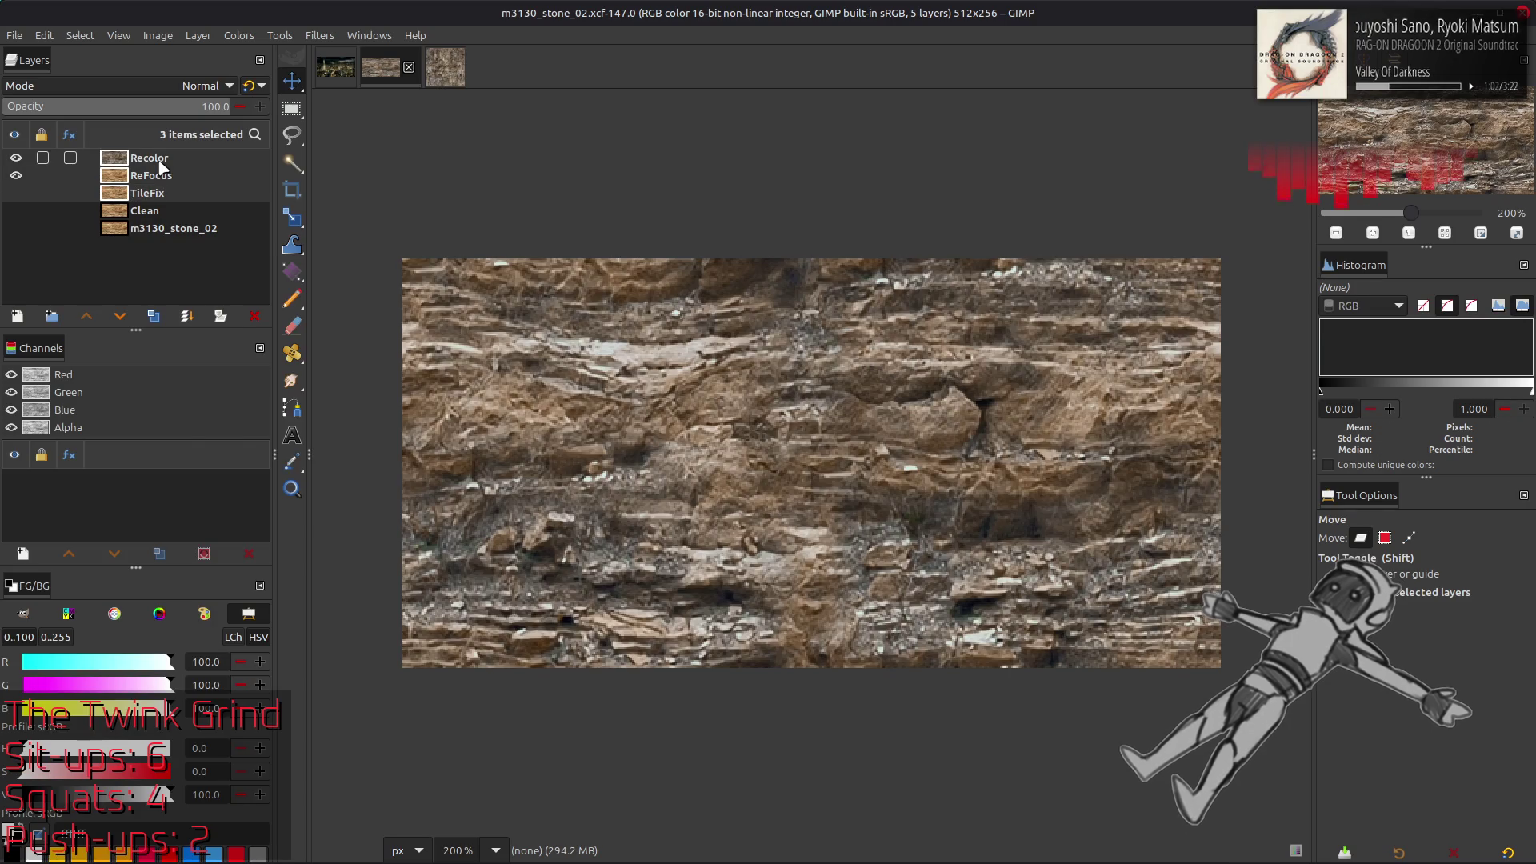
right_click(160, 172)
left_click(246, 408)
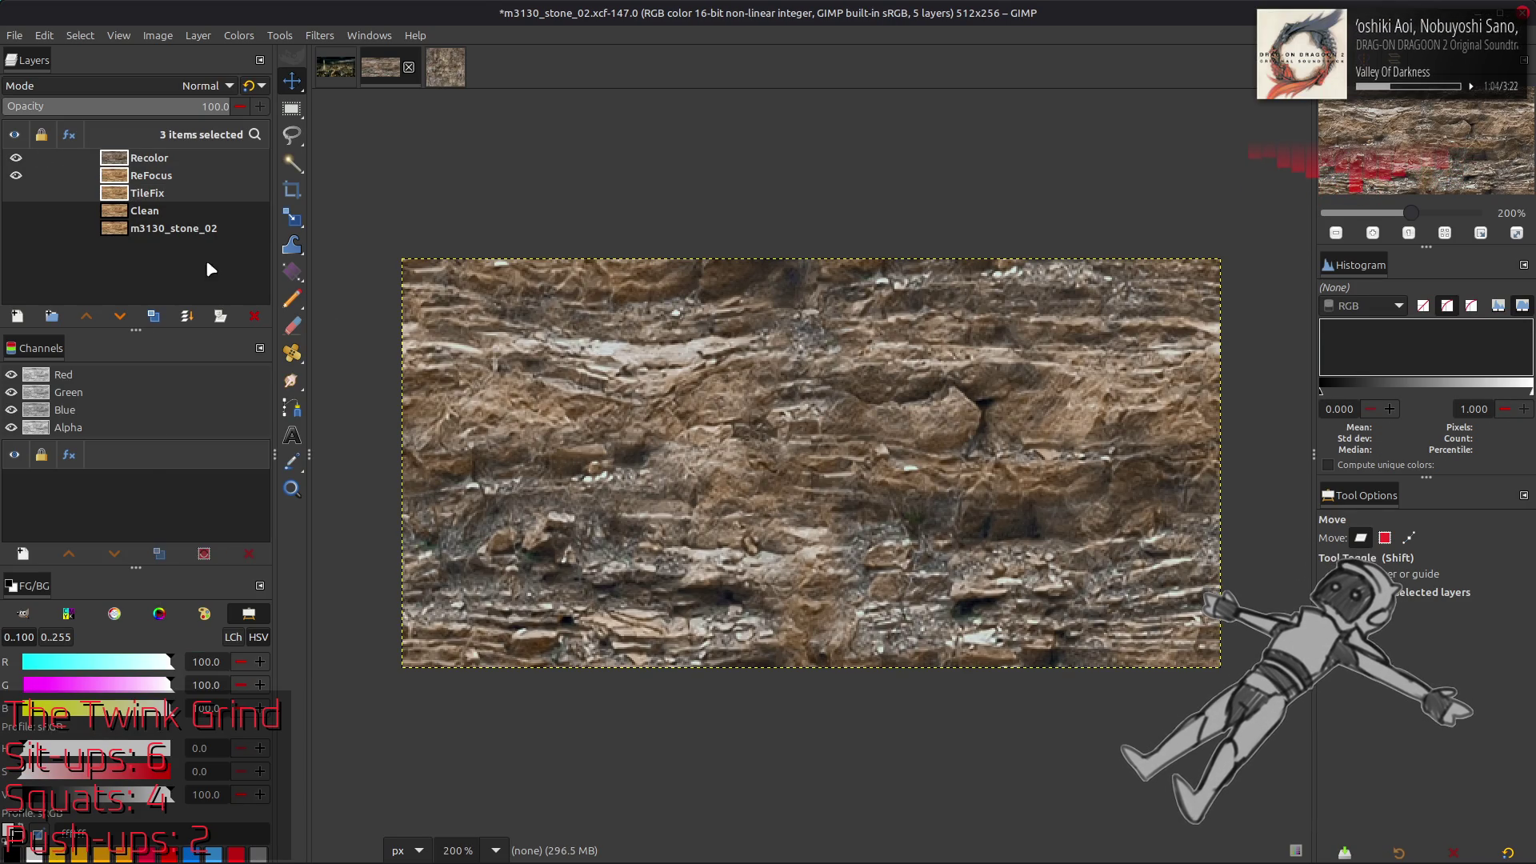
left_click(197, 158)
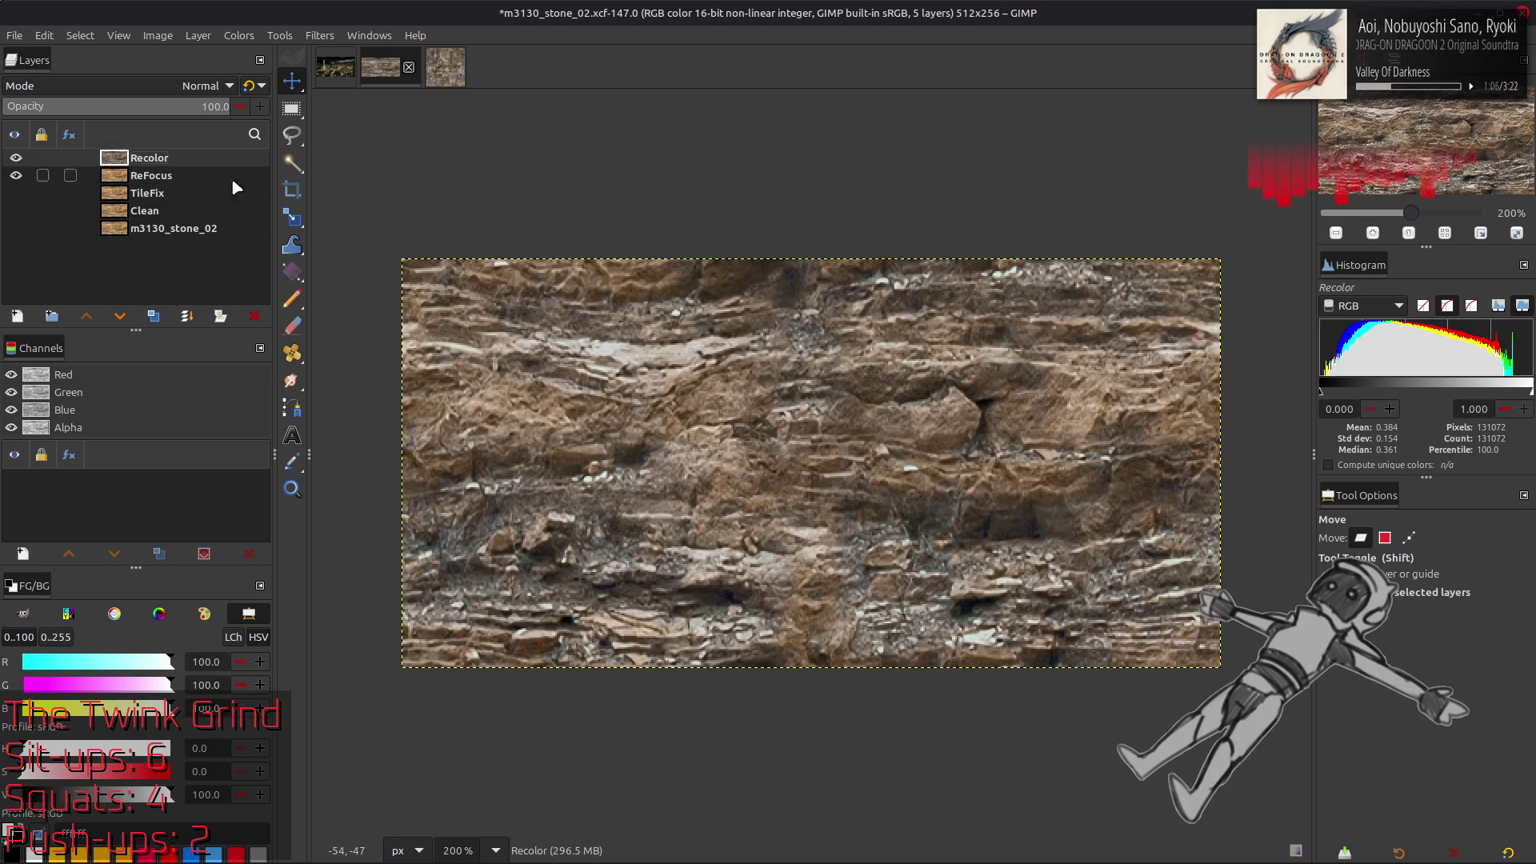
key("ctrl+s")
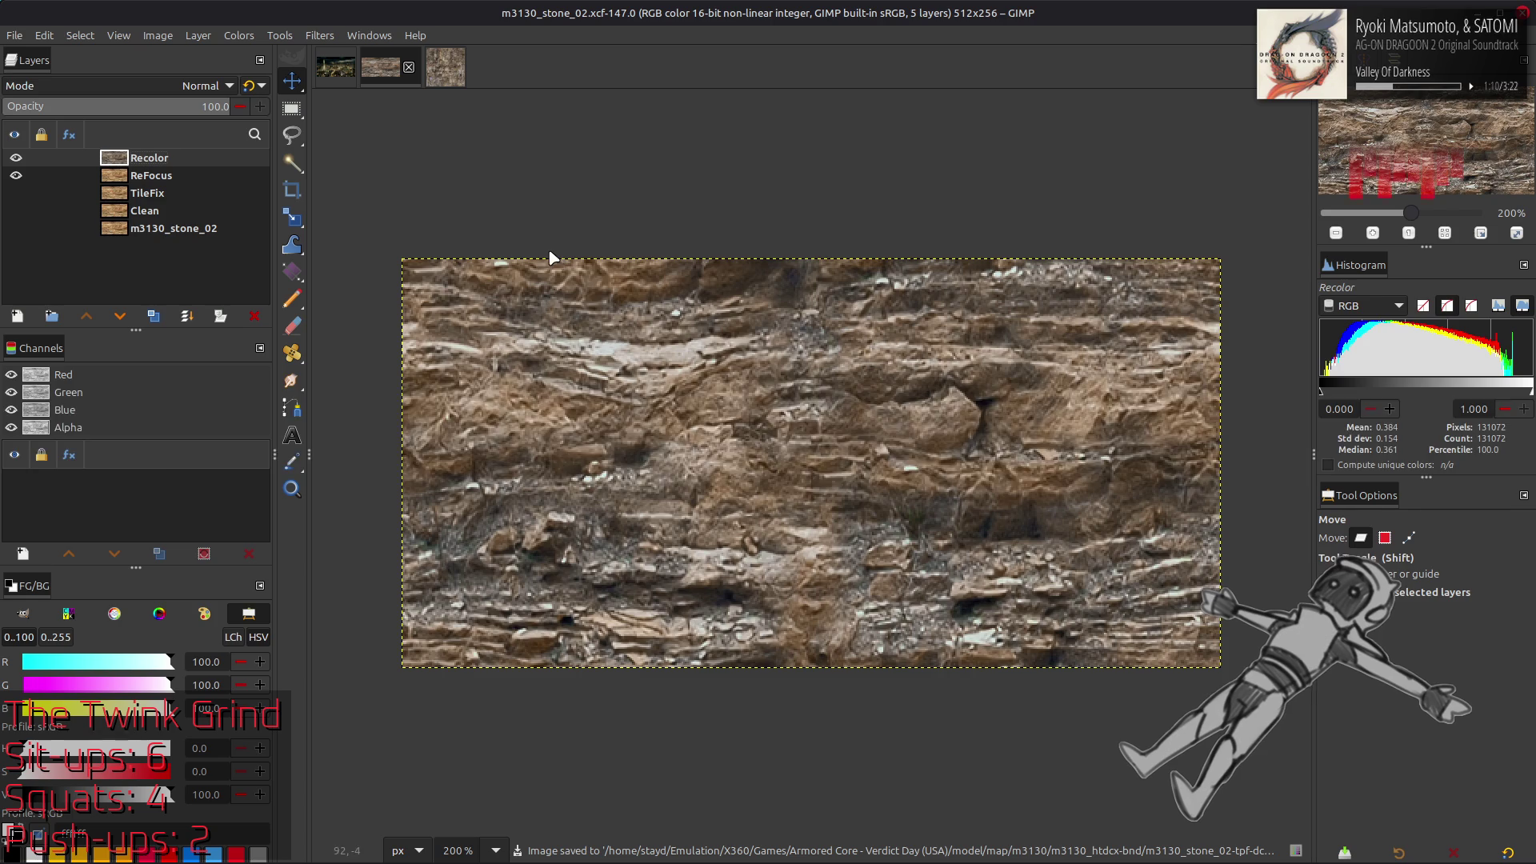
key("alt+Tab")
key("alt+Tab")
key("alt+Tab")
key("alt+Tab")
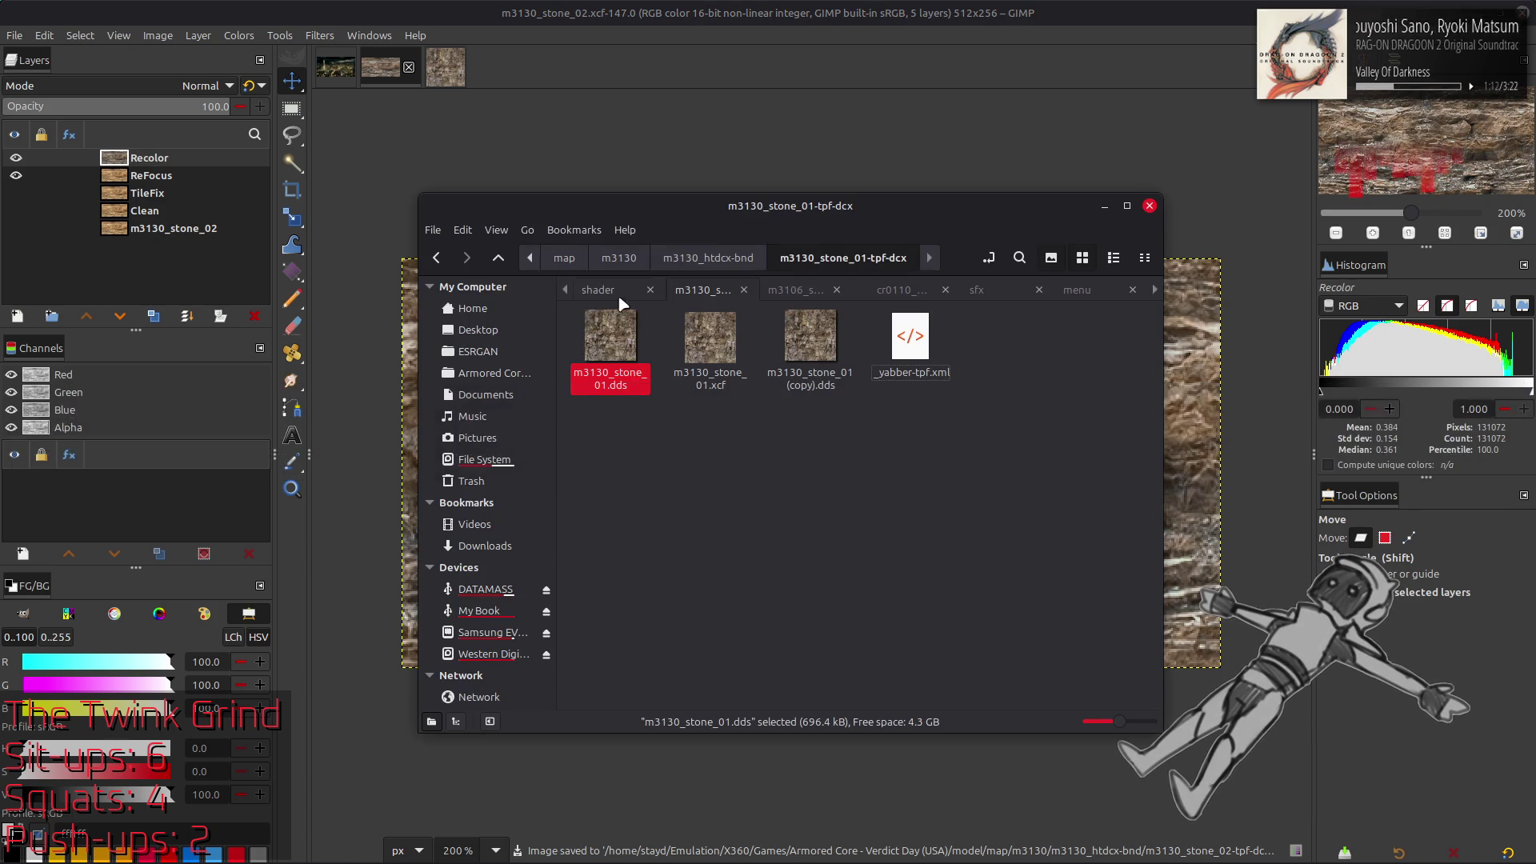
Check the files in m3130_stone_02-tpf-dcx and m3130_stone_02_s-tpf-dcx, then return to GIMP
key("BackSpace")
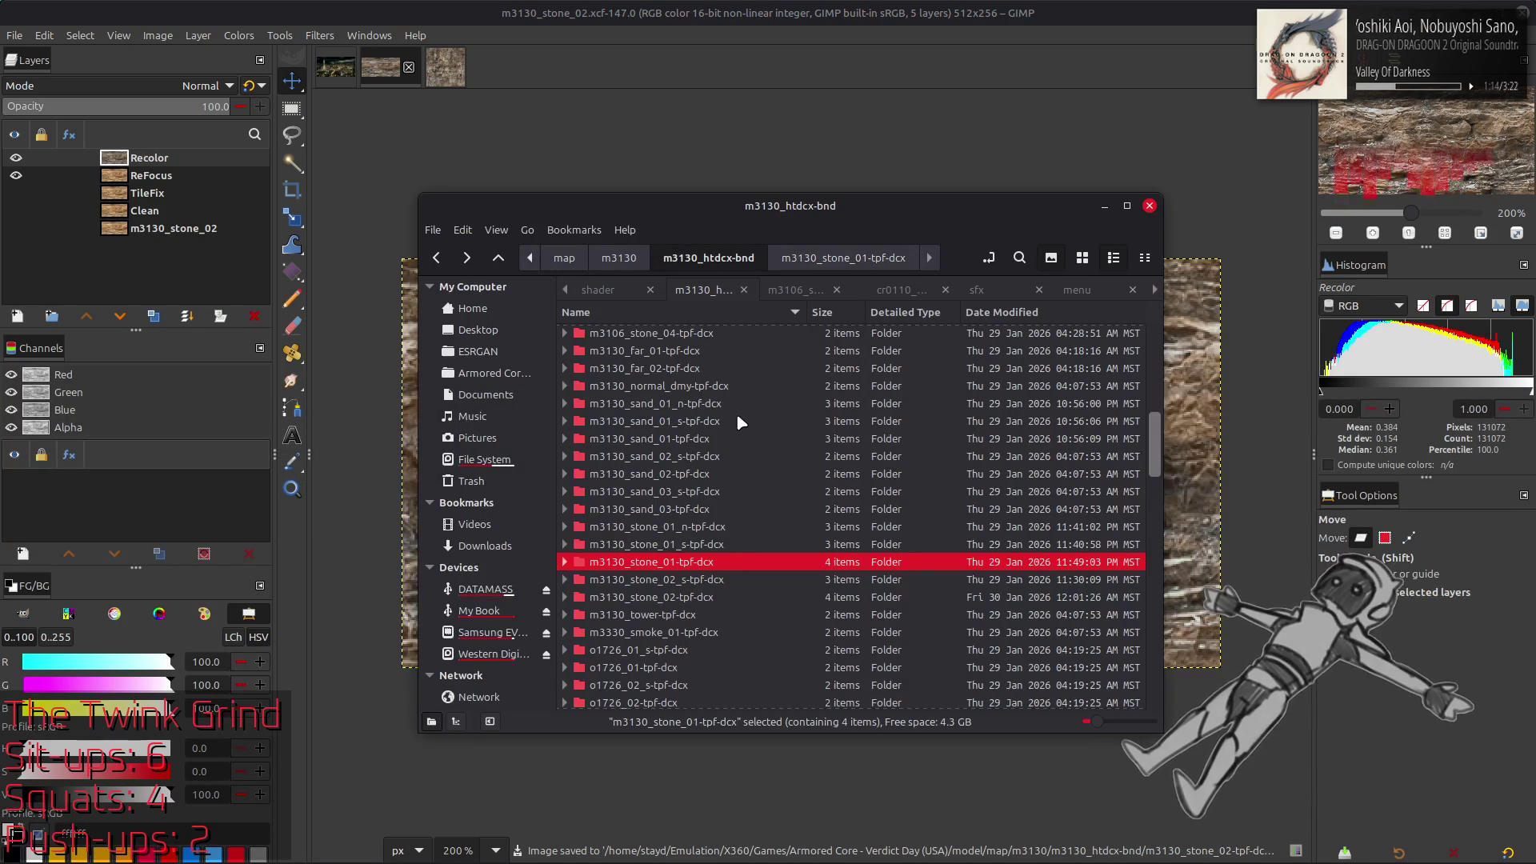
double_click(709, 597)
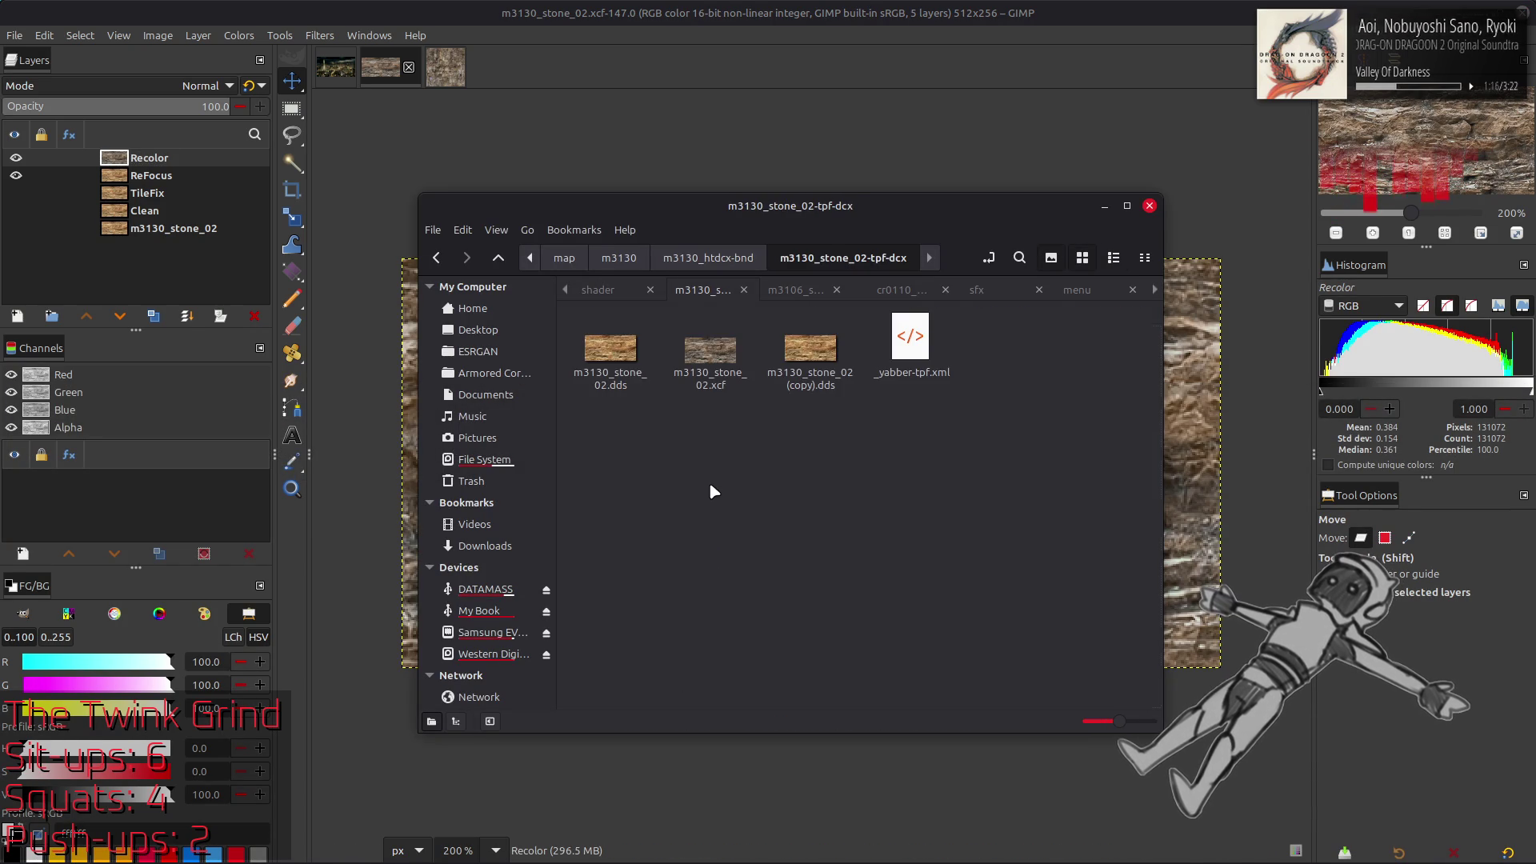
key("BackSpace")
double_click(720, 580)
key("BackSpace")
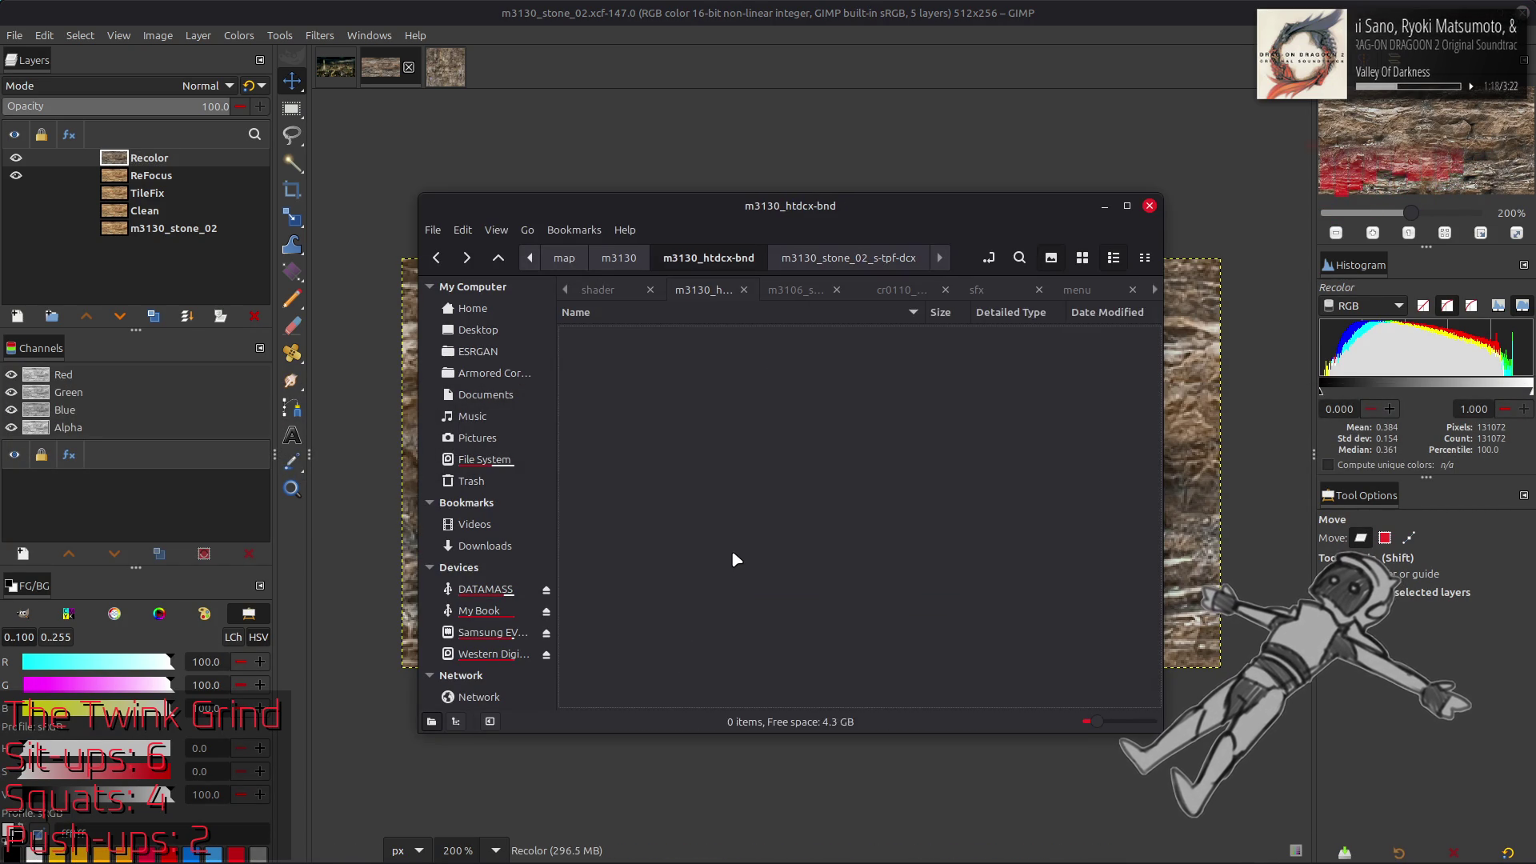
double_click(721, 599)
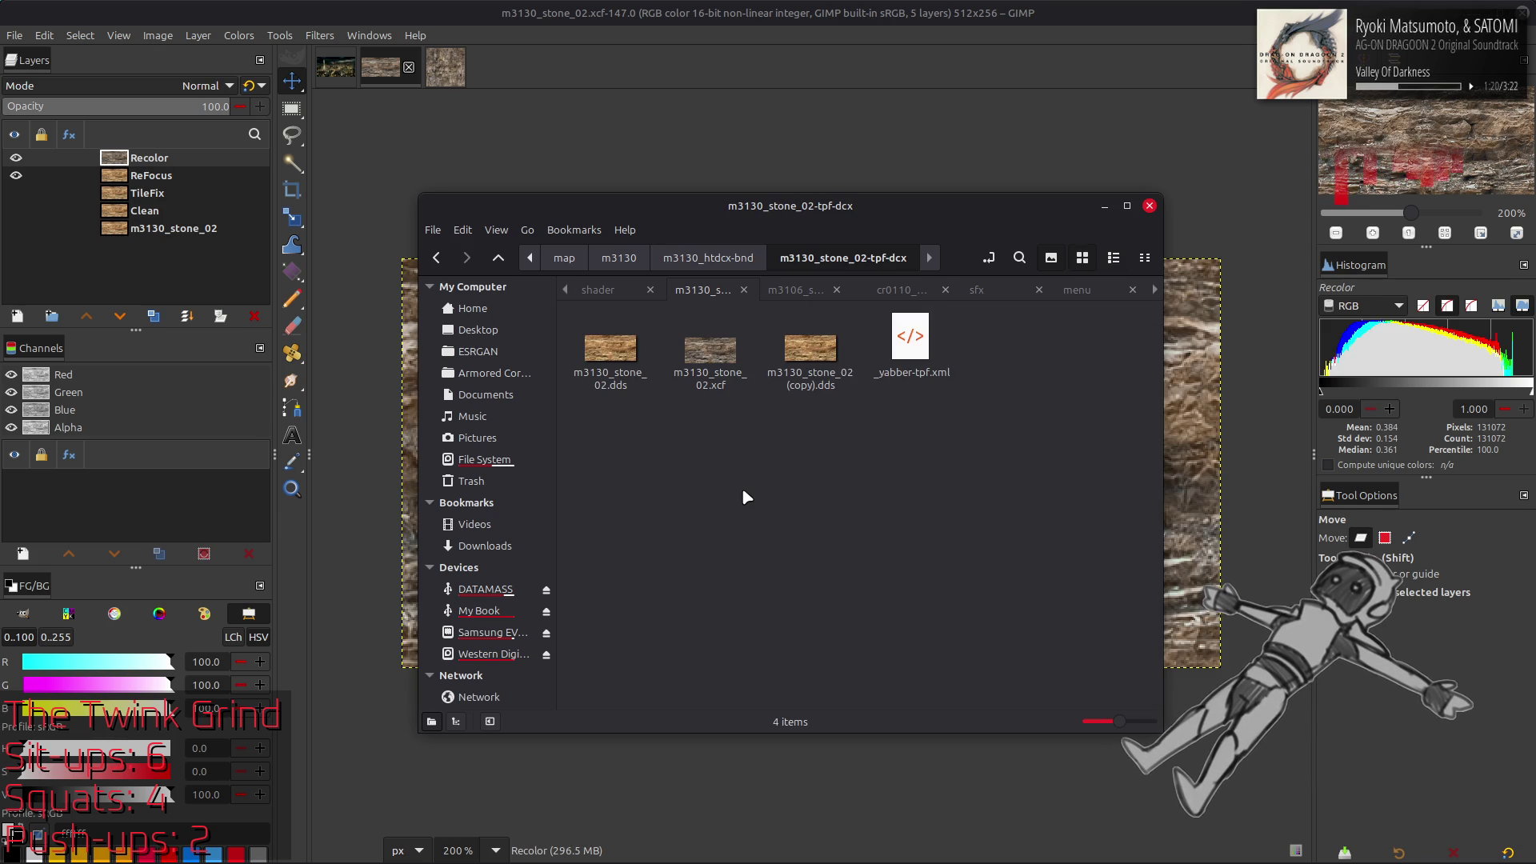
left_click(582, 11)
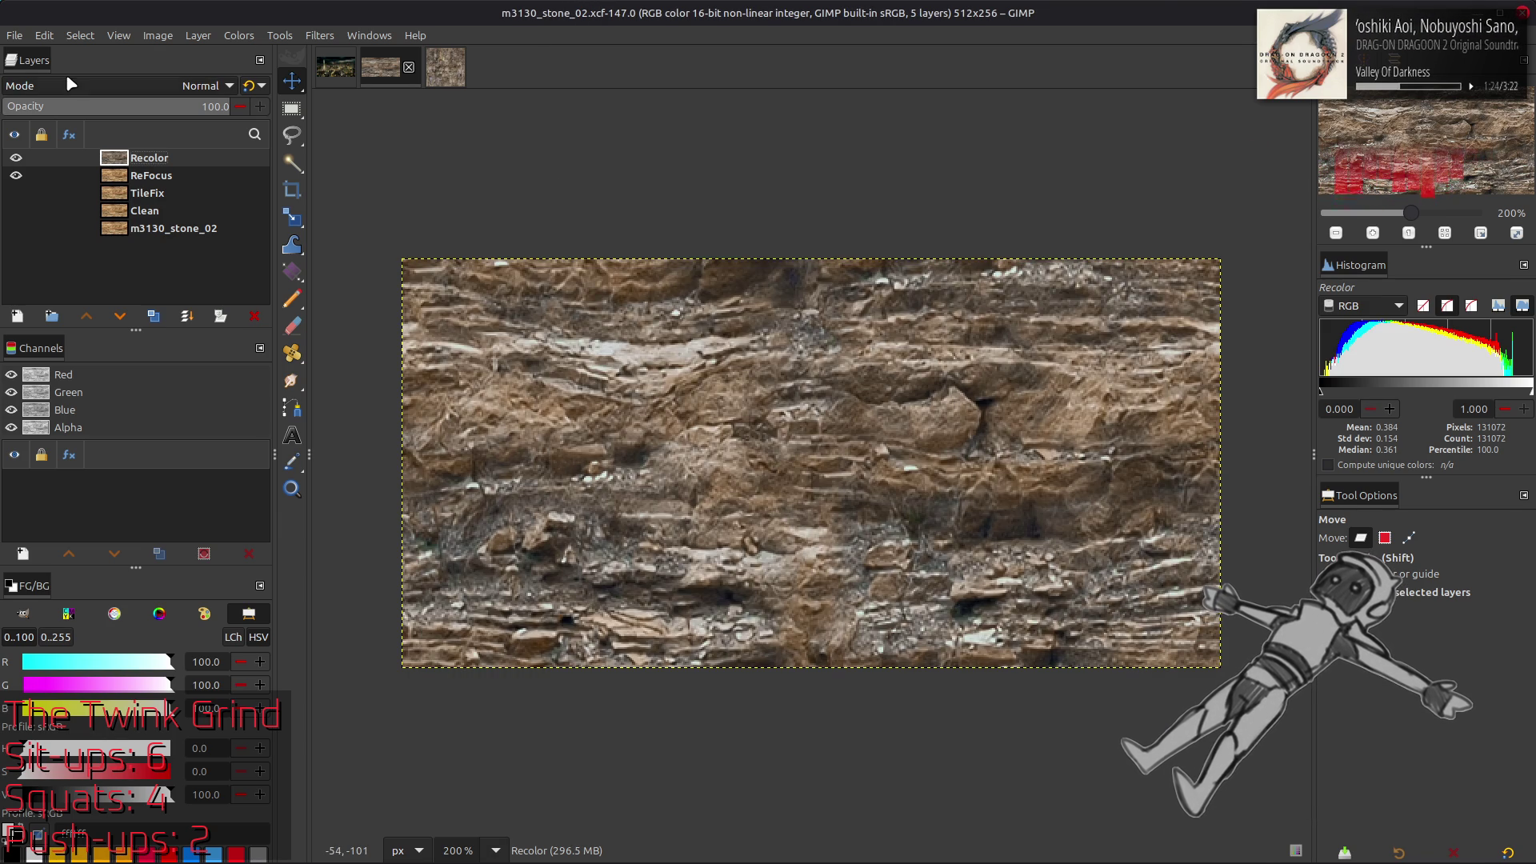
Export over m3130_stone_02.dds, agreeing to replace the existing file
left_click(9, 36)
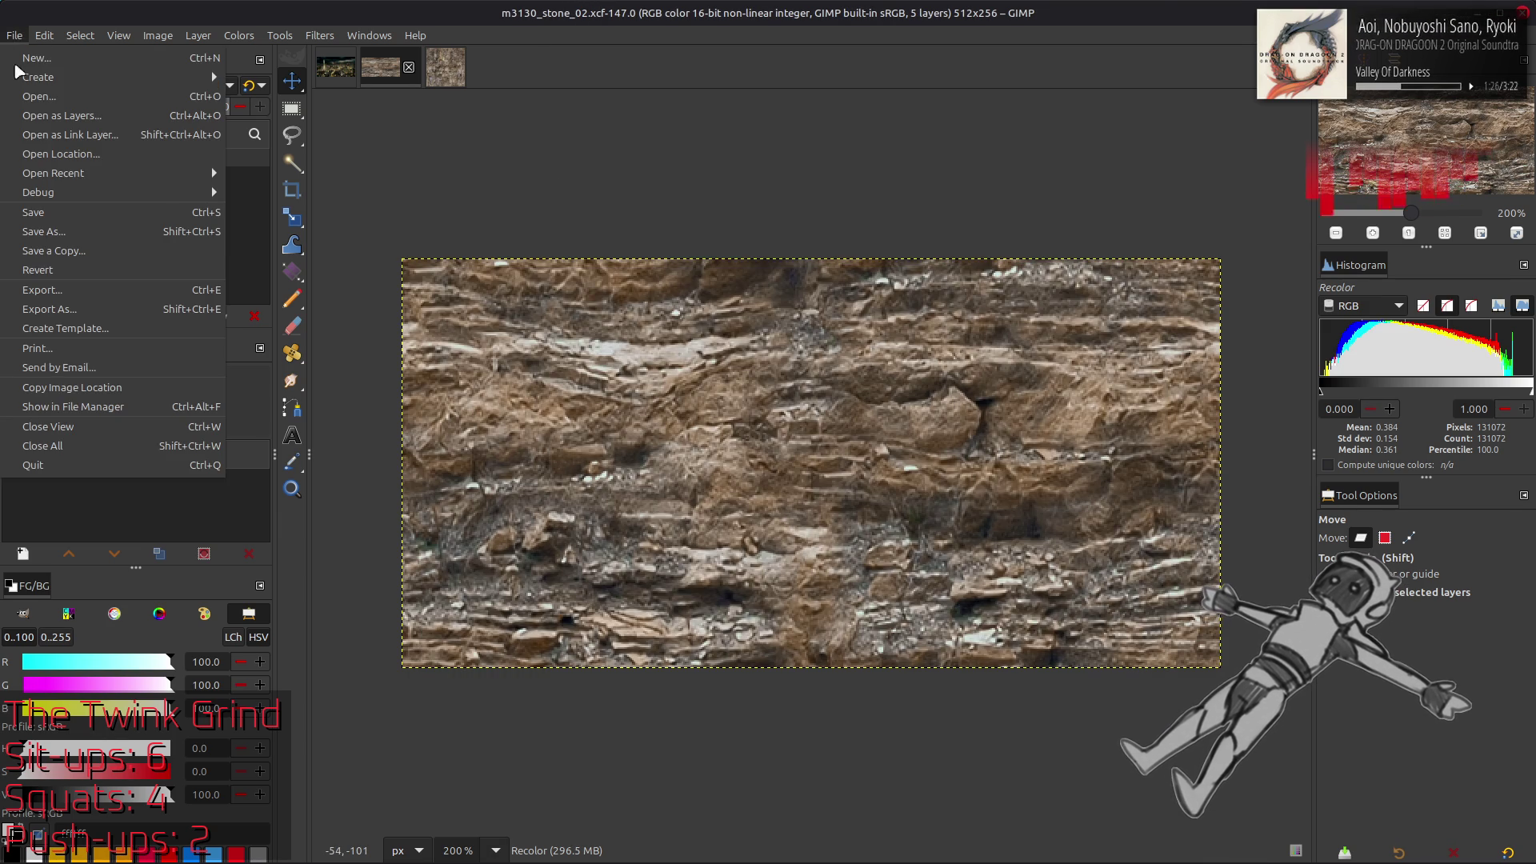
left_click(101, 304)
left_click(636, 258)
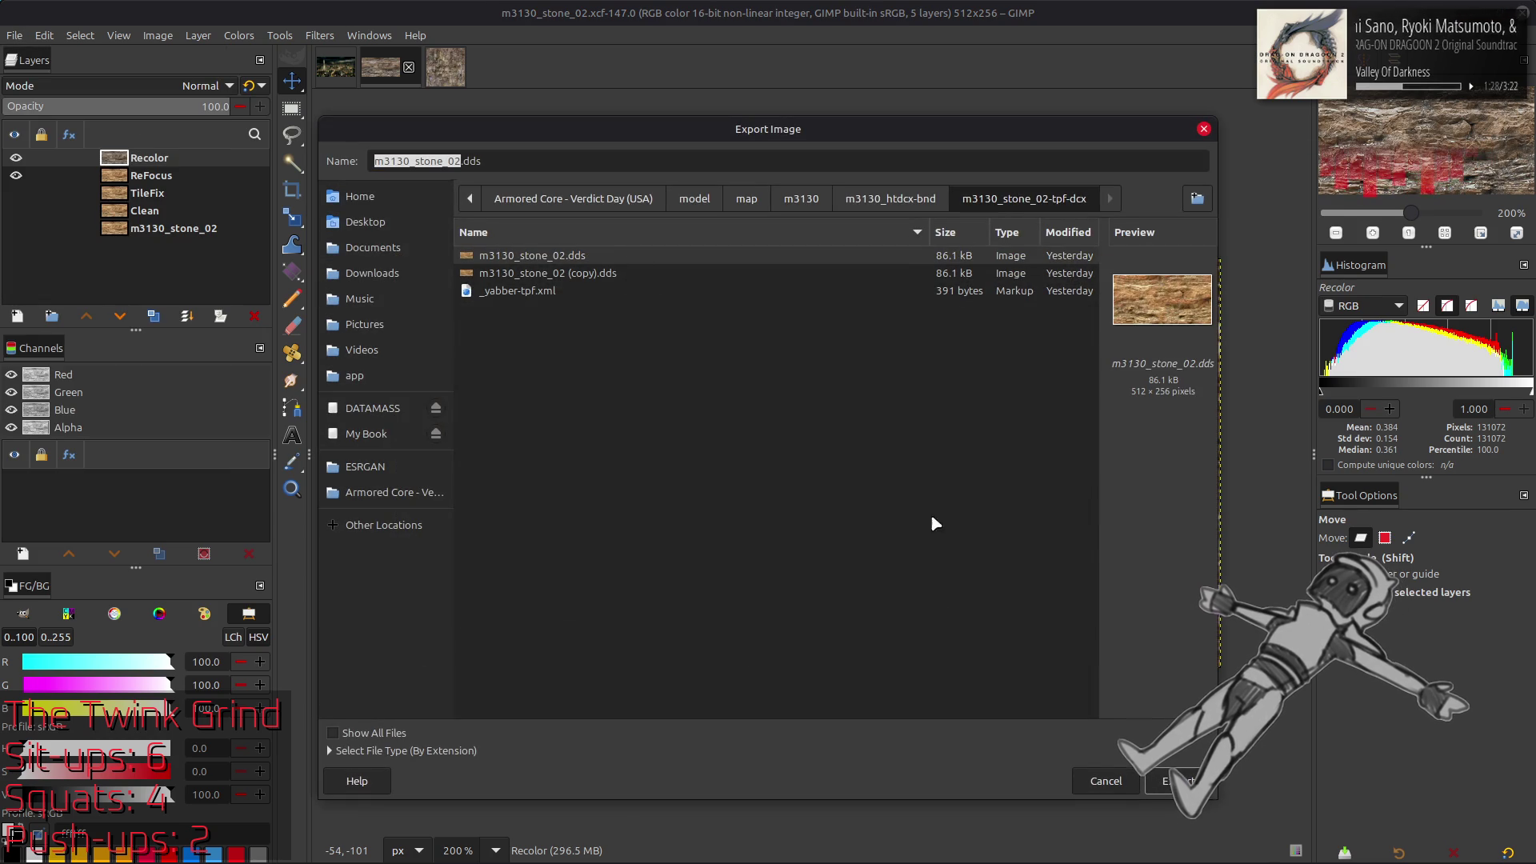
left_click(1176, 781)
left_click(911, 541)
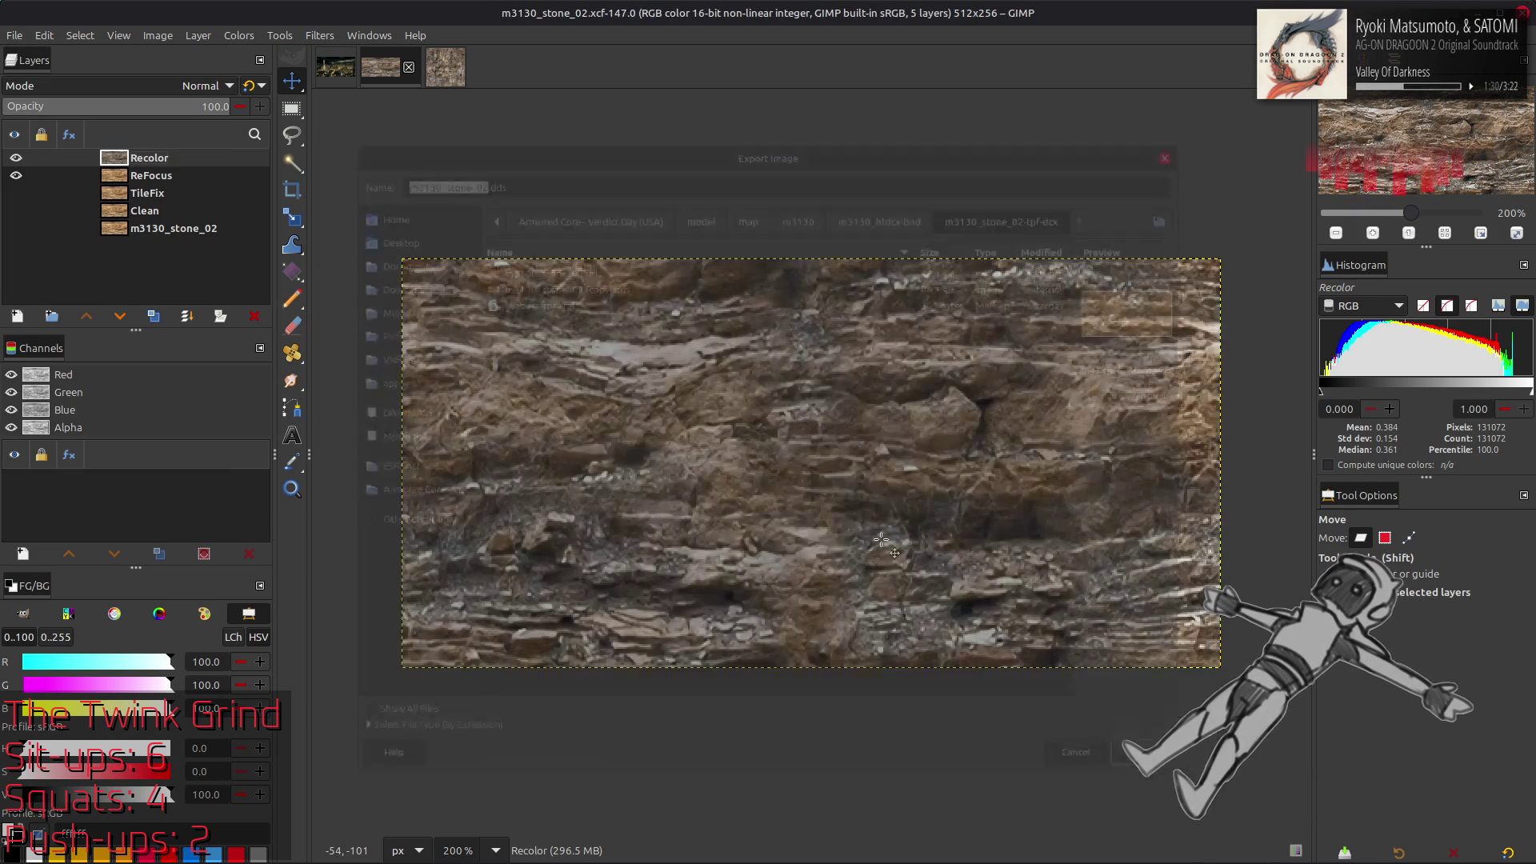
Finish the DDS export with BC1/DXT1 compression and gamma-corrected Kaiser mipmaps
scroll(795, 199, "up", 6)
scroll(795, 199, "down", 1)
scroll(814, 466, "down", 2)
left_click(768, 512)
left_click(884, 676)
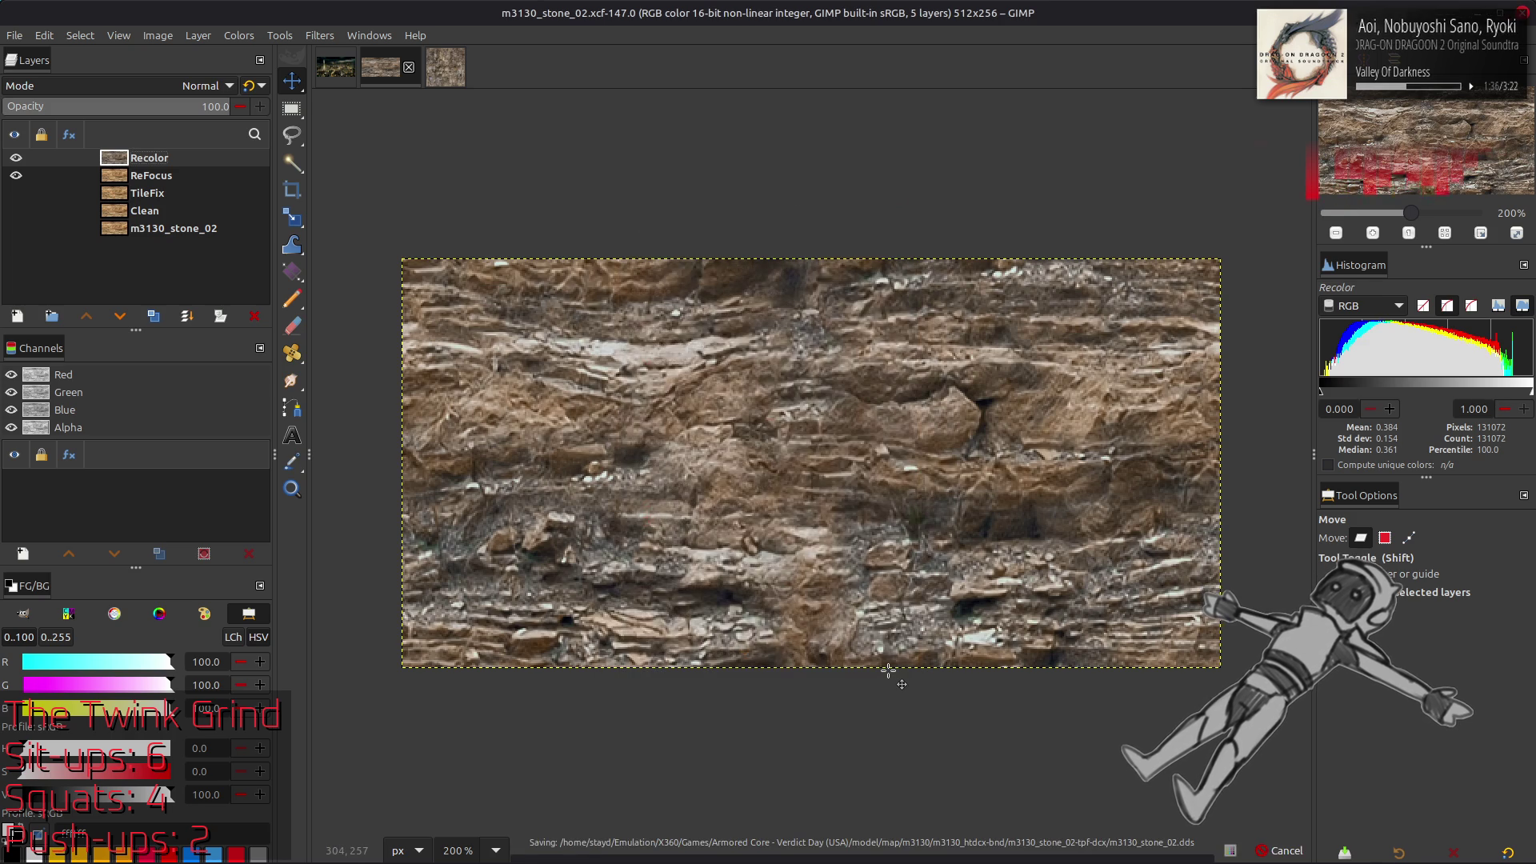
key("alt+Tab")
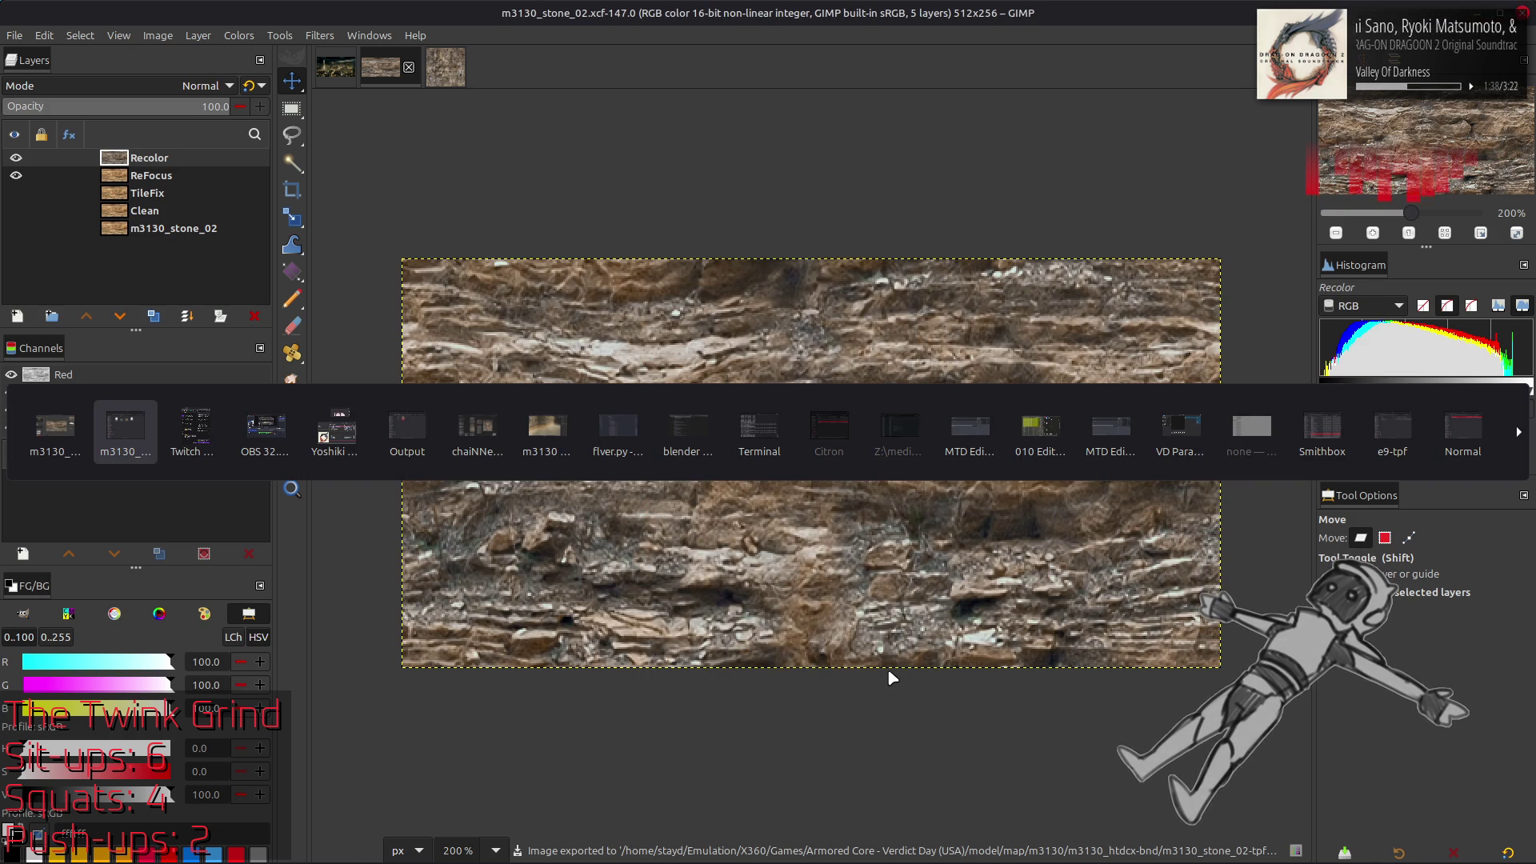
key("Tab")
key("Tab")
key("Tab")
key("Tab")
key("Tab")
key("Tab")
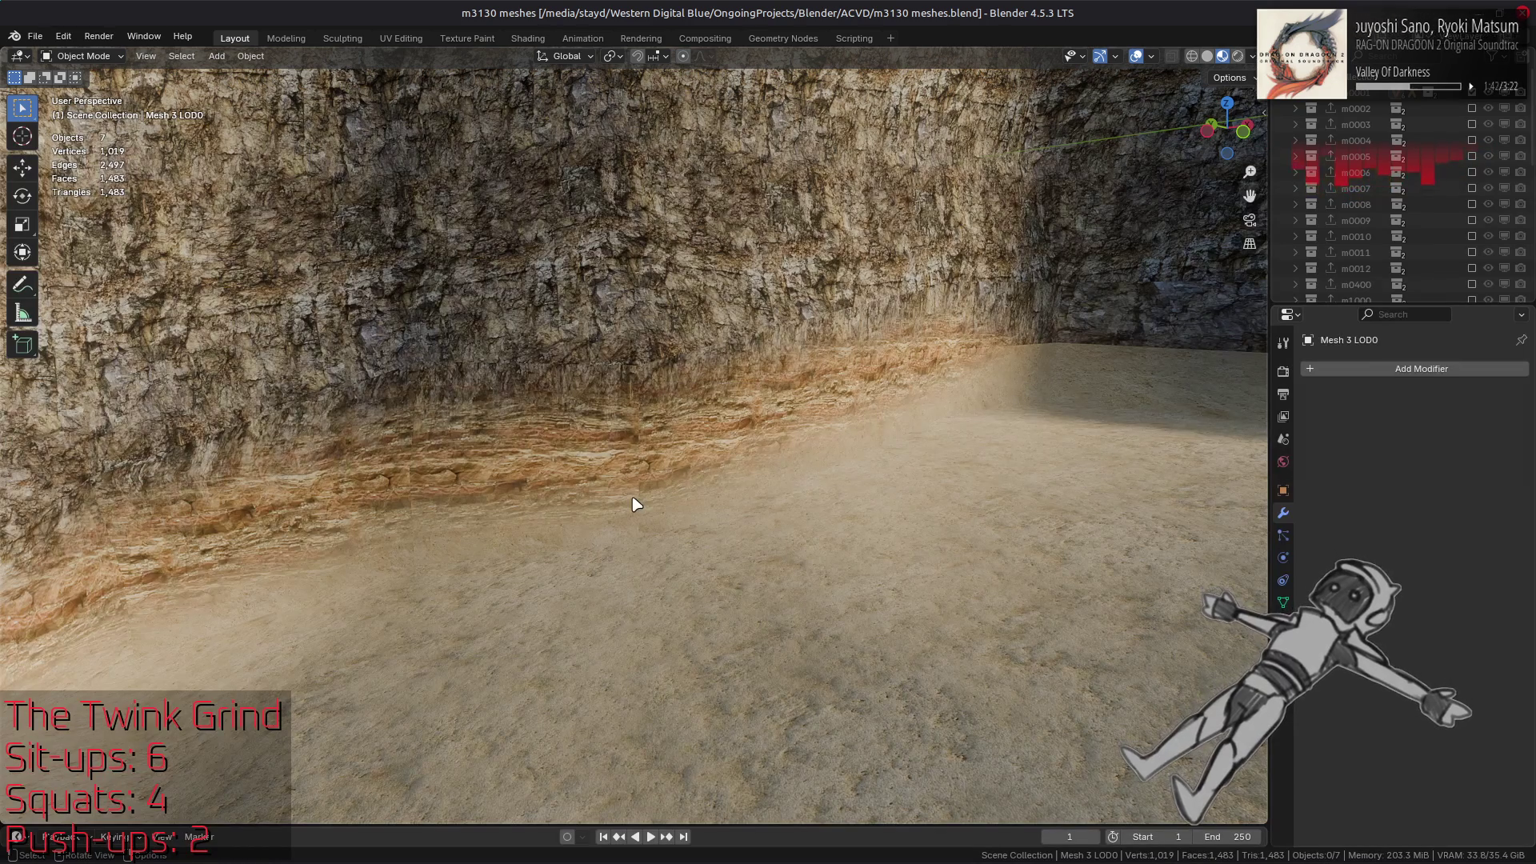
Select the cliff mesh and inspect its stone_01 and stone_02 diffuse texture nodes in Shading
left_click(632, 416)
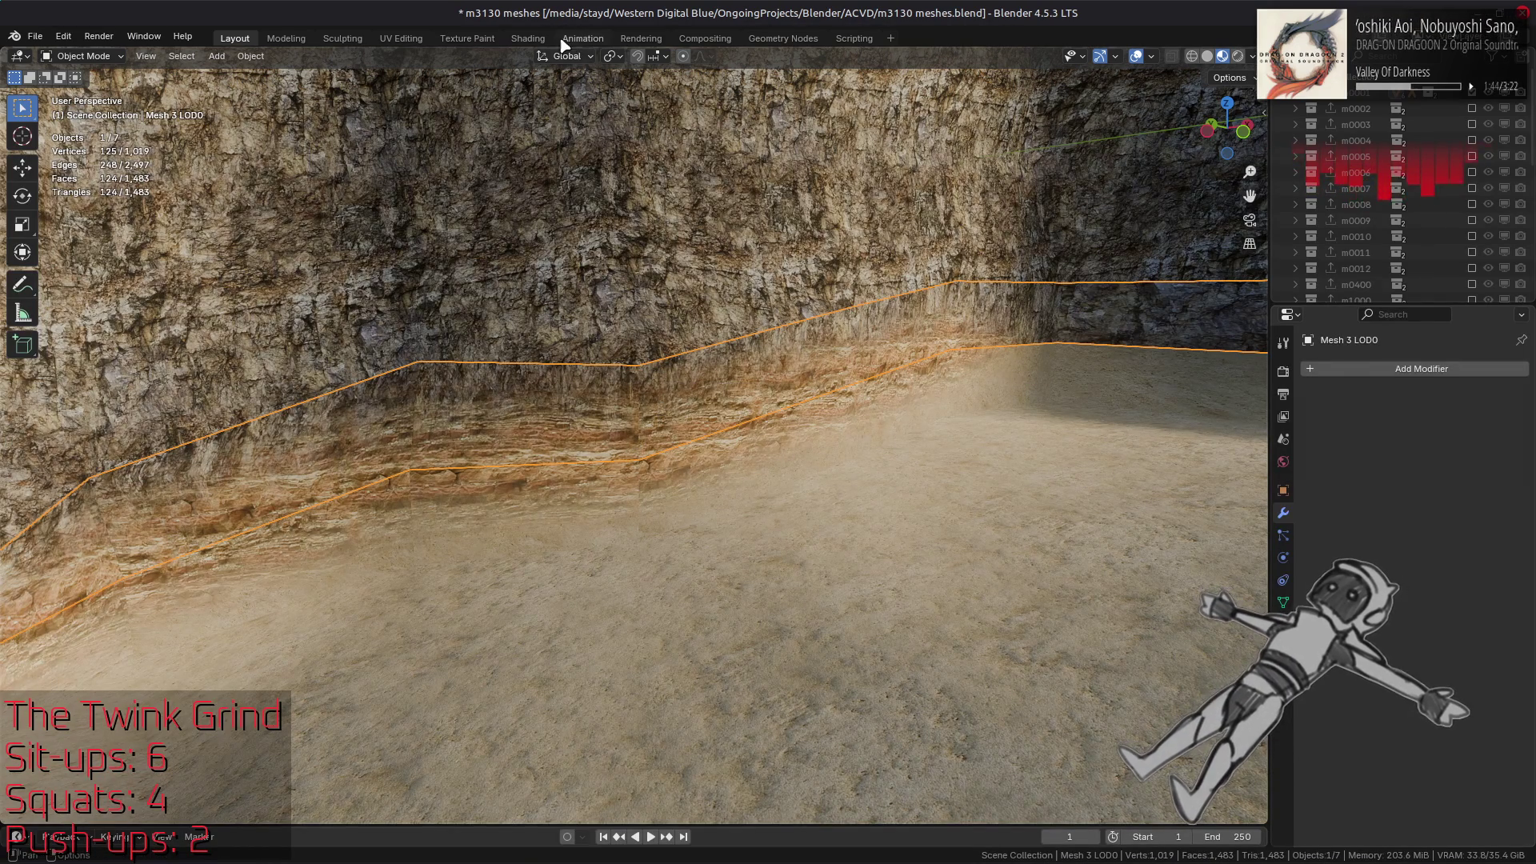
left_click(529, 38)
scroll(768, 257, "down", 5)
mouse_move(740, 266)
left_mouse_down()
mouse_move(720, 280)
mouse_move(958, 316)
mouse_move(782, 291)
mouse_move(836, 292)
mouse_move(855, 359)
left_mouse_up()
left_click(616, 619)
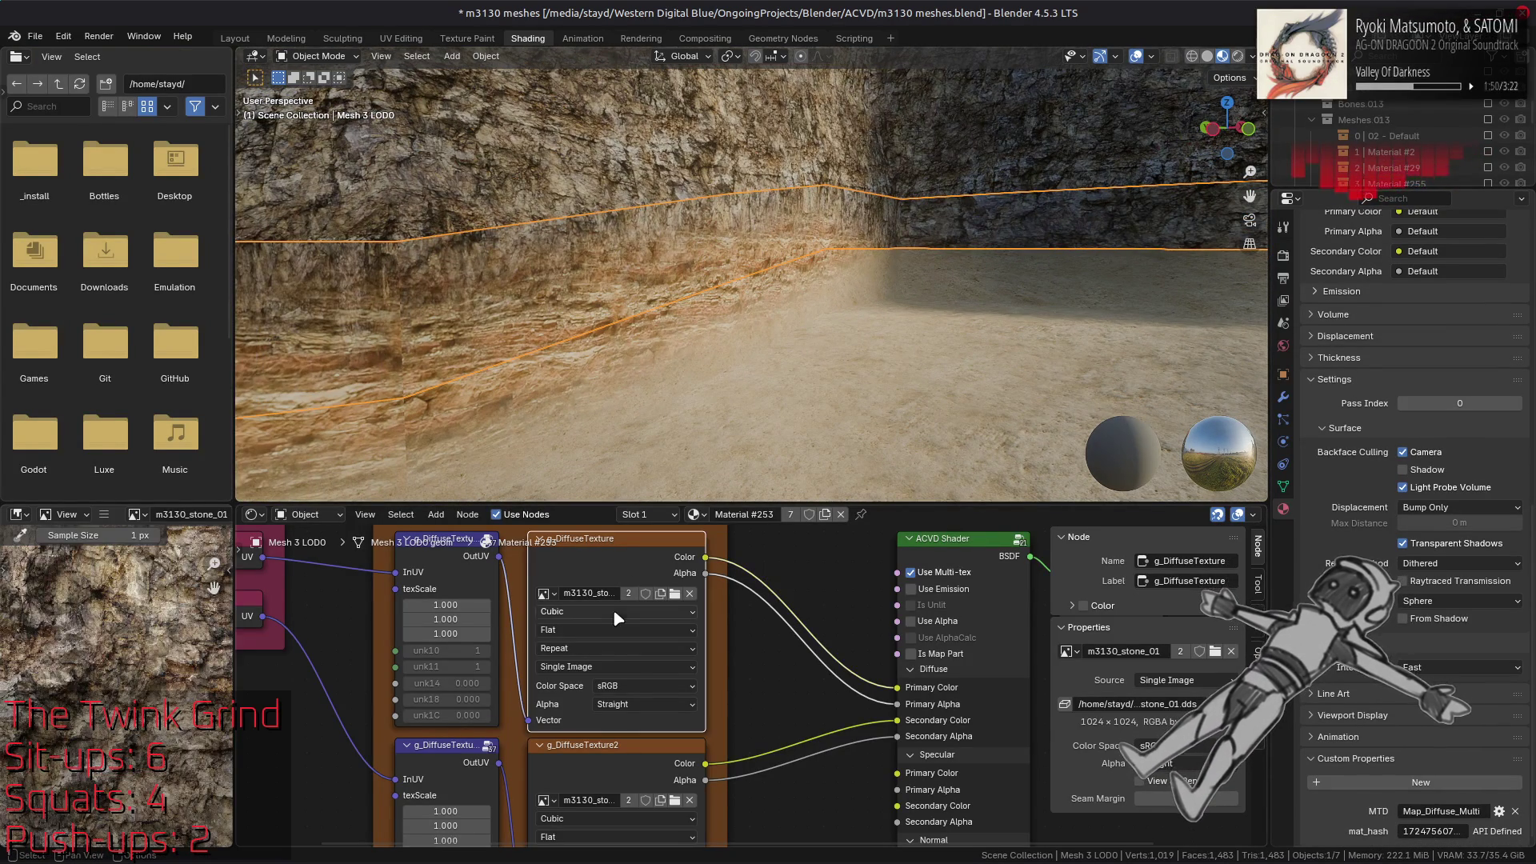
left_click(629, 761)
mouse_move(496, 424)
left_mouse_down()
mouse_move(762, 312)
mouse_move(758, 283)
mouse_move(905, 276)
mouse_move(880, 284)
left_mouse_up()
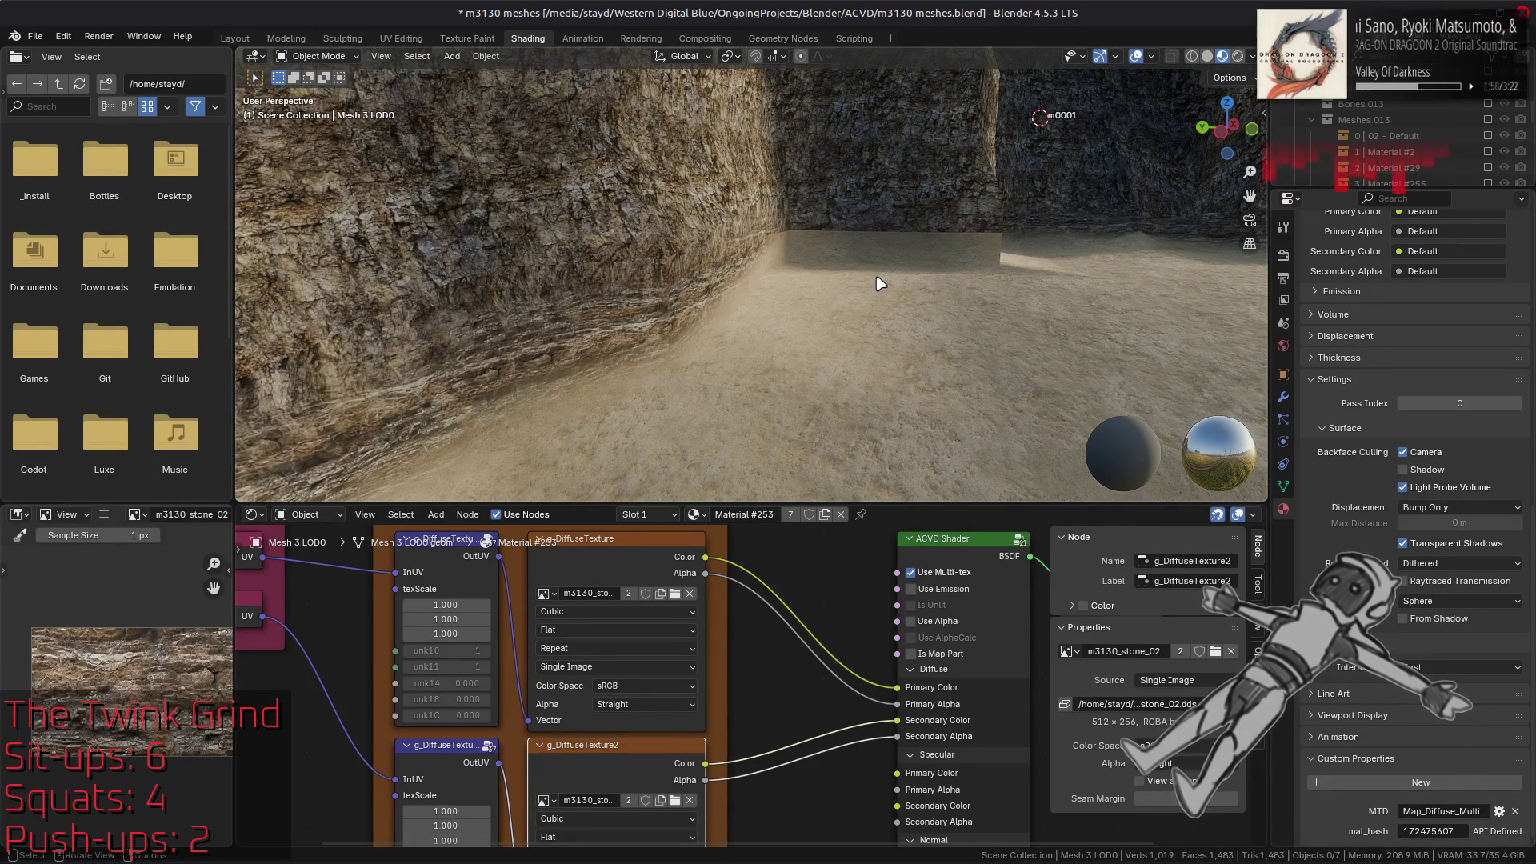
mouse_move(880, 284)
left_mouse_down()
mouse_move(981, 328)
mouse_move(916, 324)
left_mouse_up()
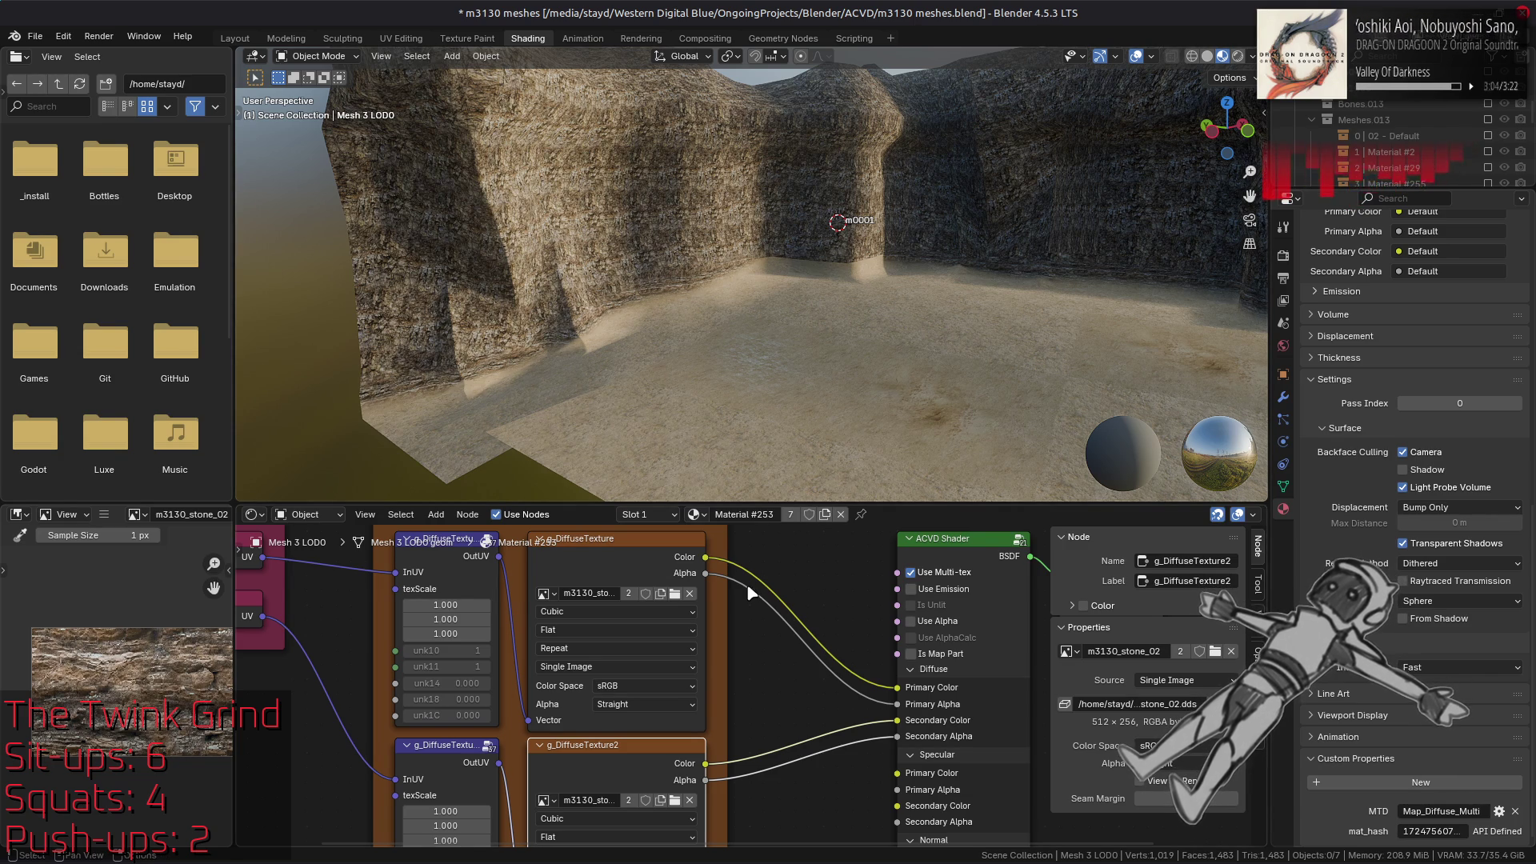
left_click(631, 573)
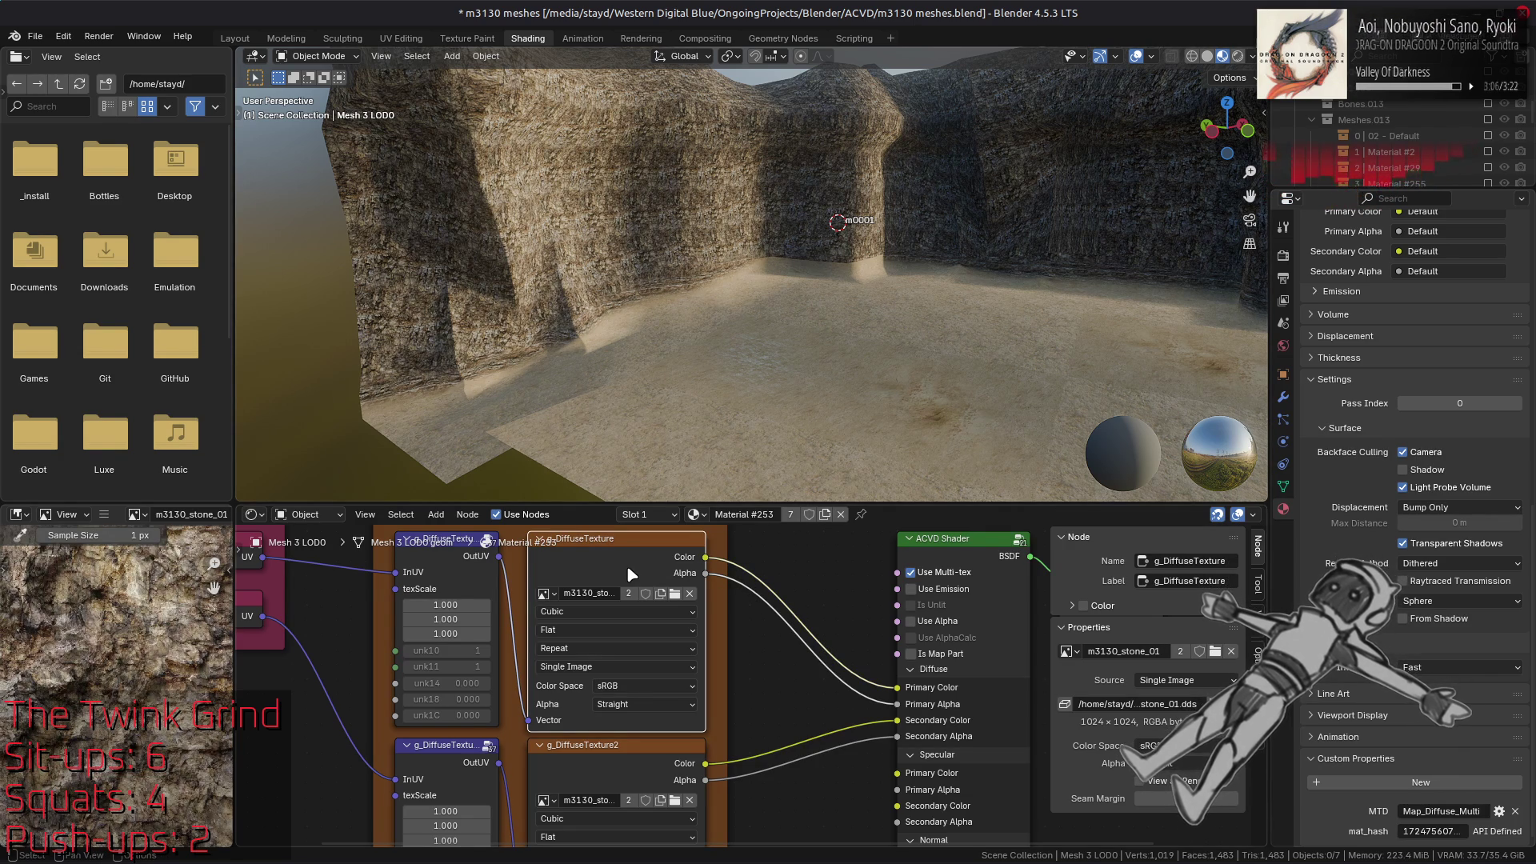
Return to the Layout workspace and save m3130 meshes.blend
left_click(232, 38)
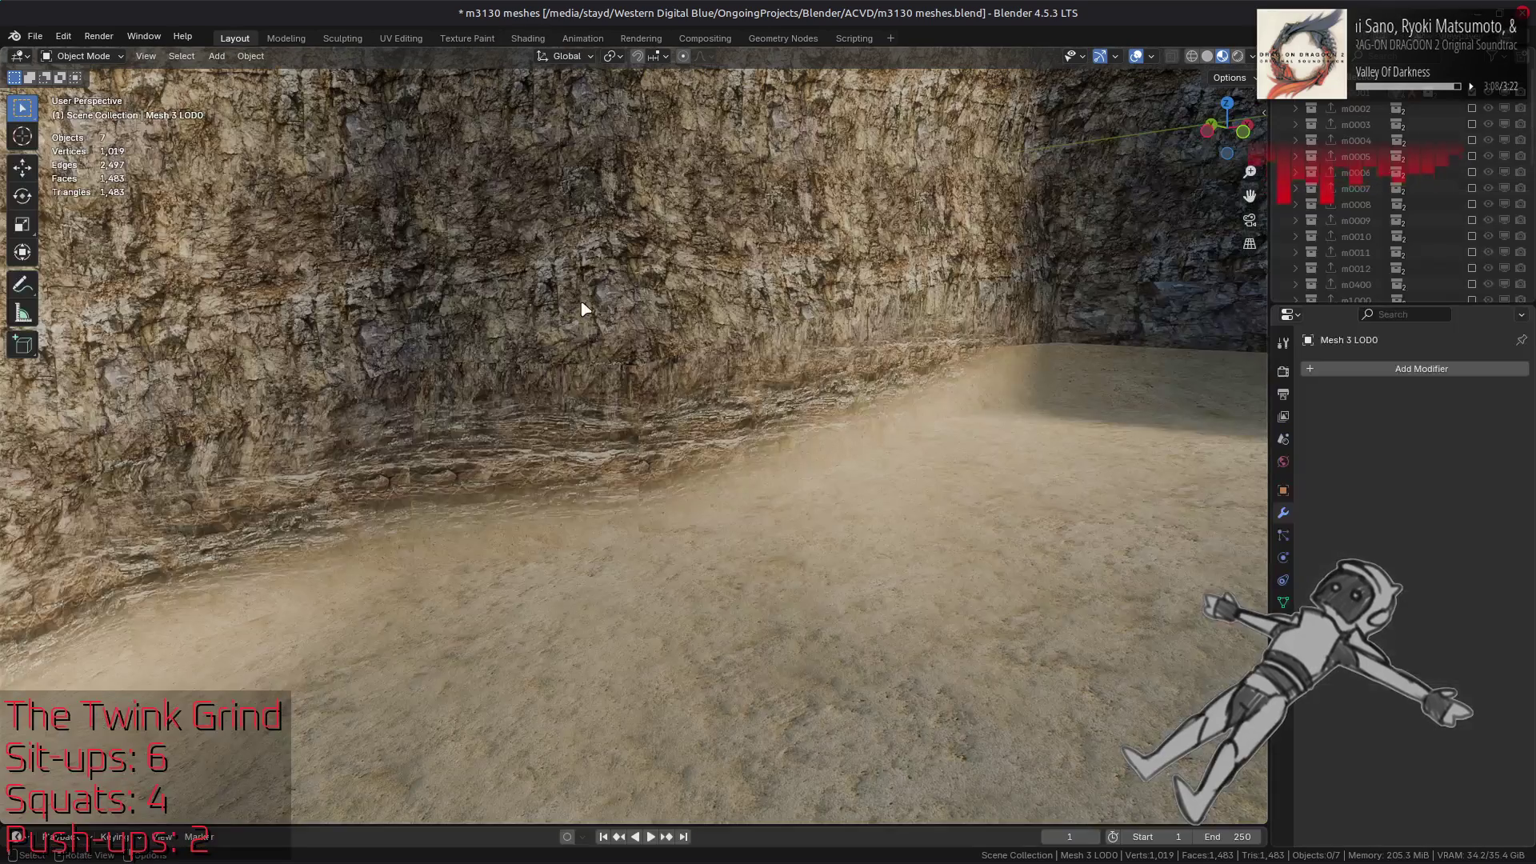
key("ctrl+s")
key("alt+Tab")
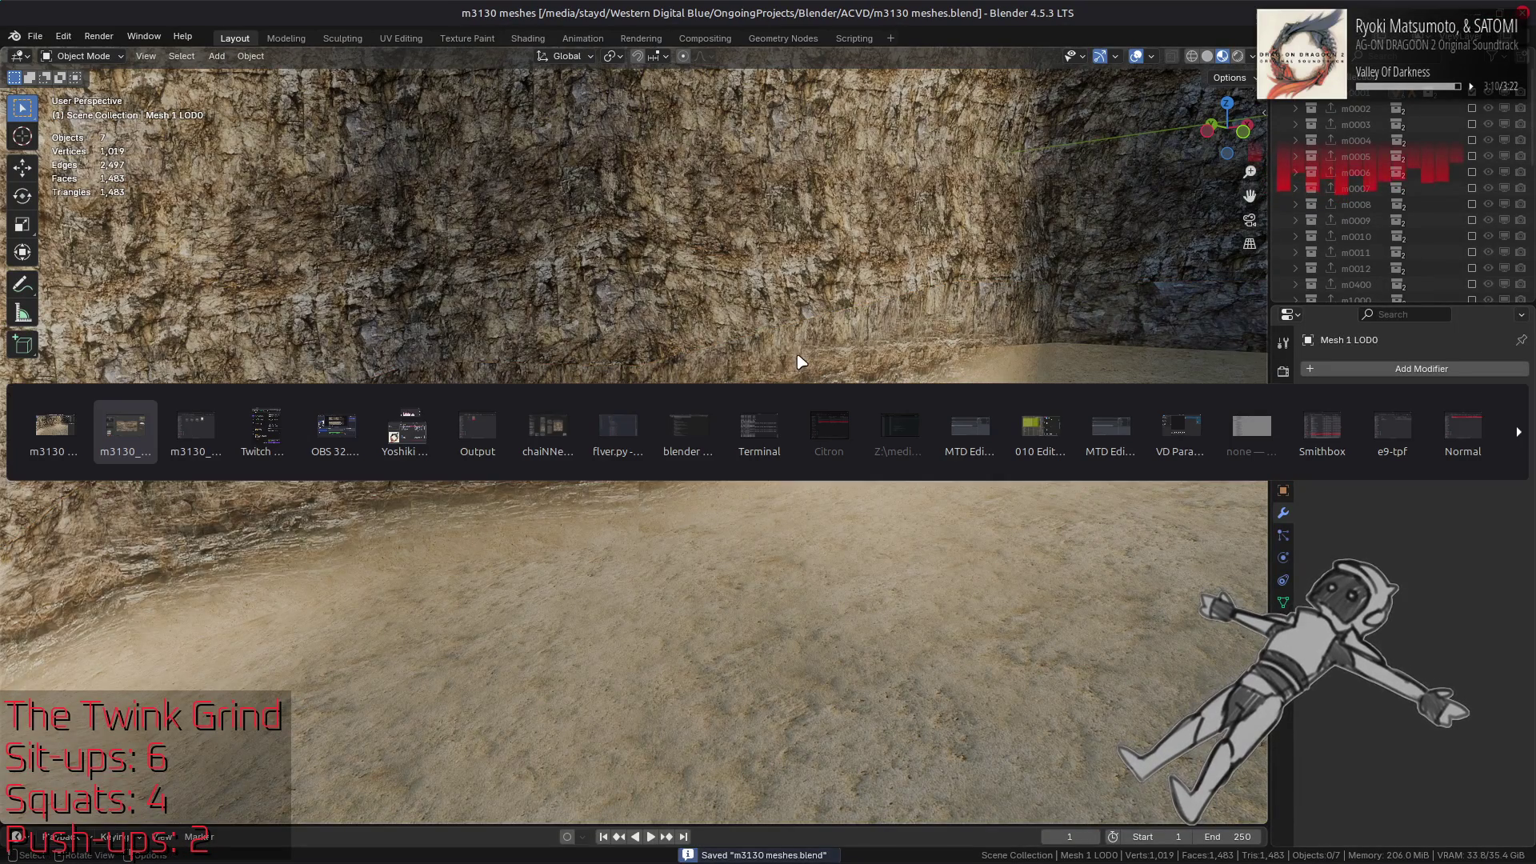
key("alt+Tab")
key("alt+Tab")
key("alt+Tab")
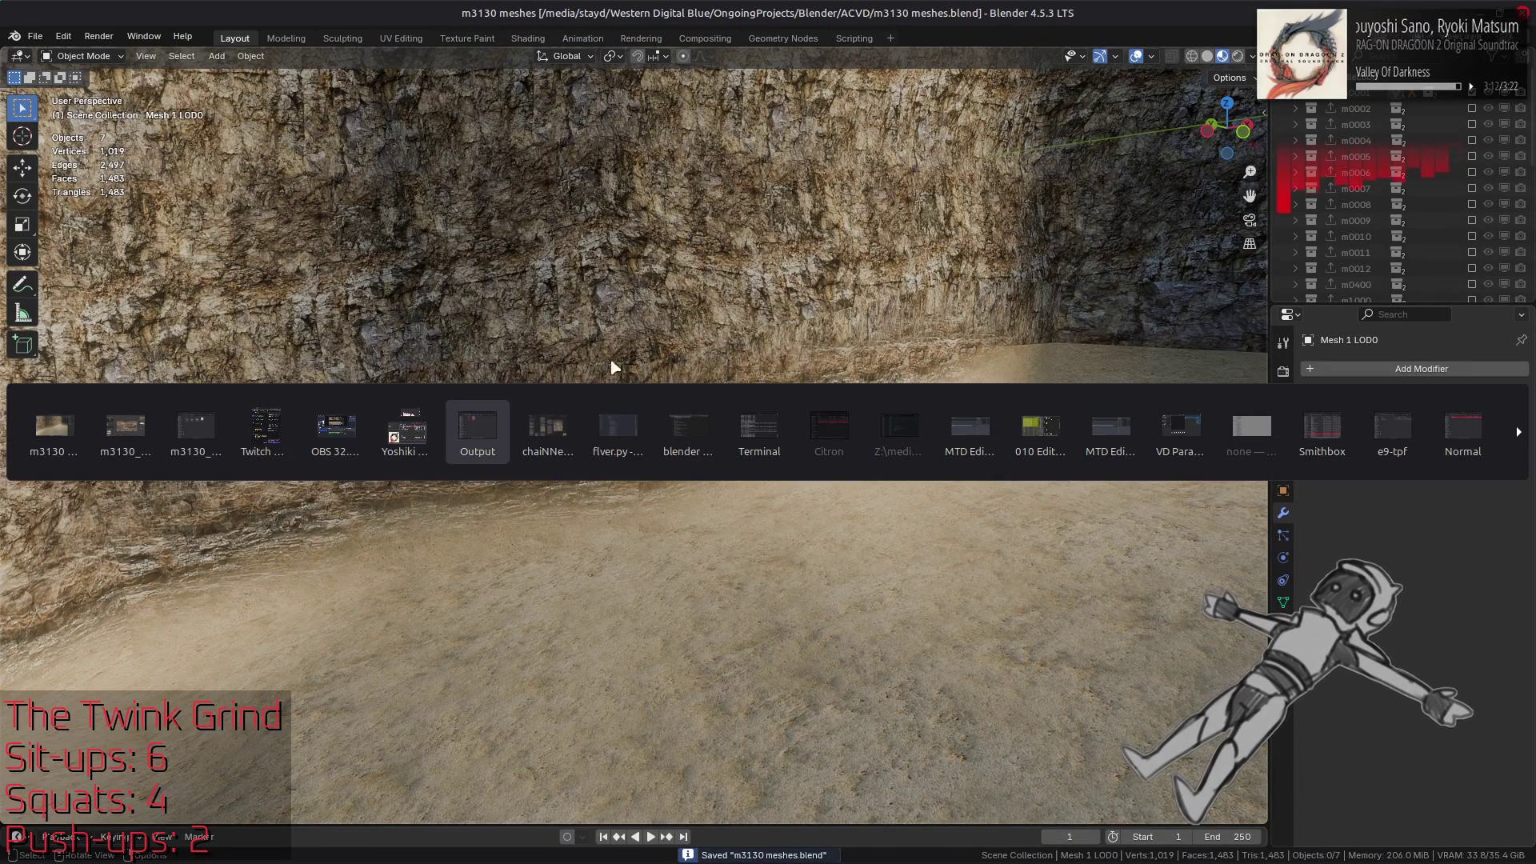
In Nemo, go up to m3130_htdcx-bnd and open m3130_stone_01_n-tpf-dcx as thumbnails
left_click(196, 432)
left_click(796, 291)
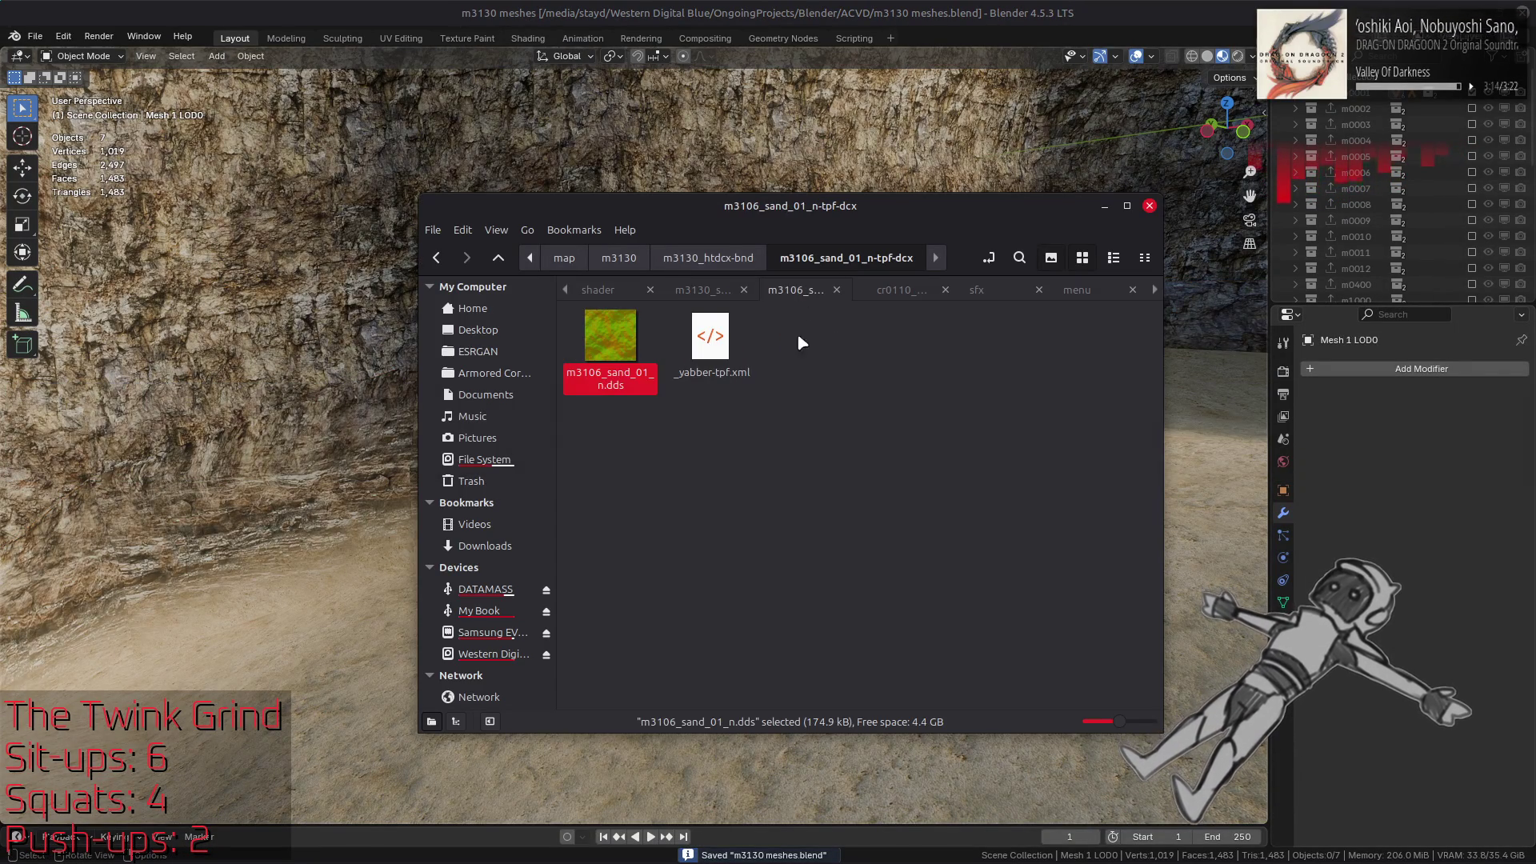
key("BackSpace")
scroll(720, 520, "down", 5)
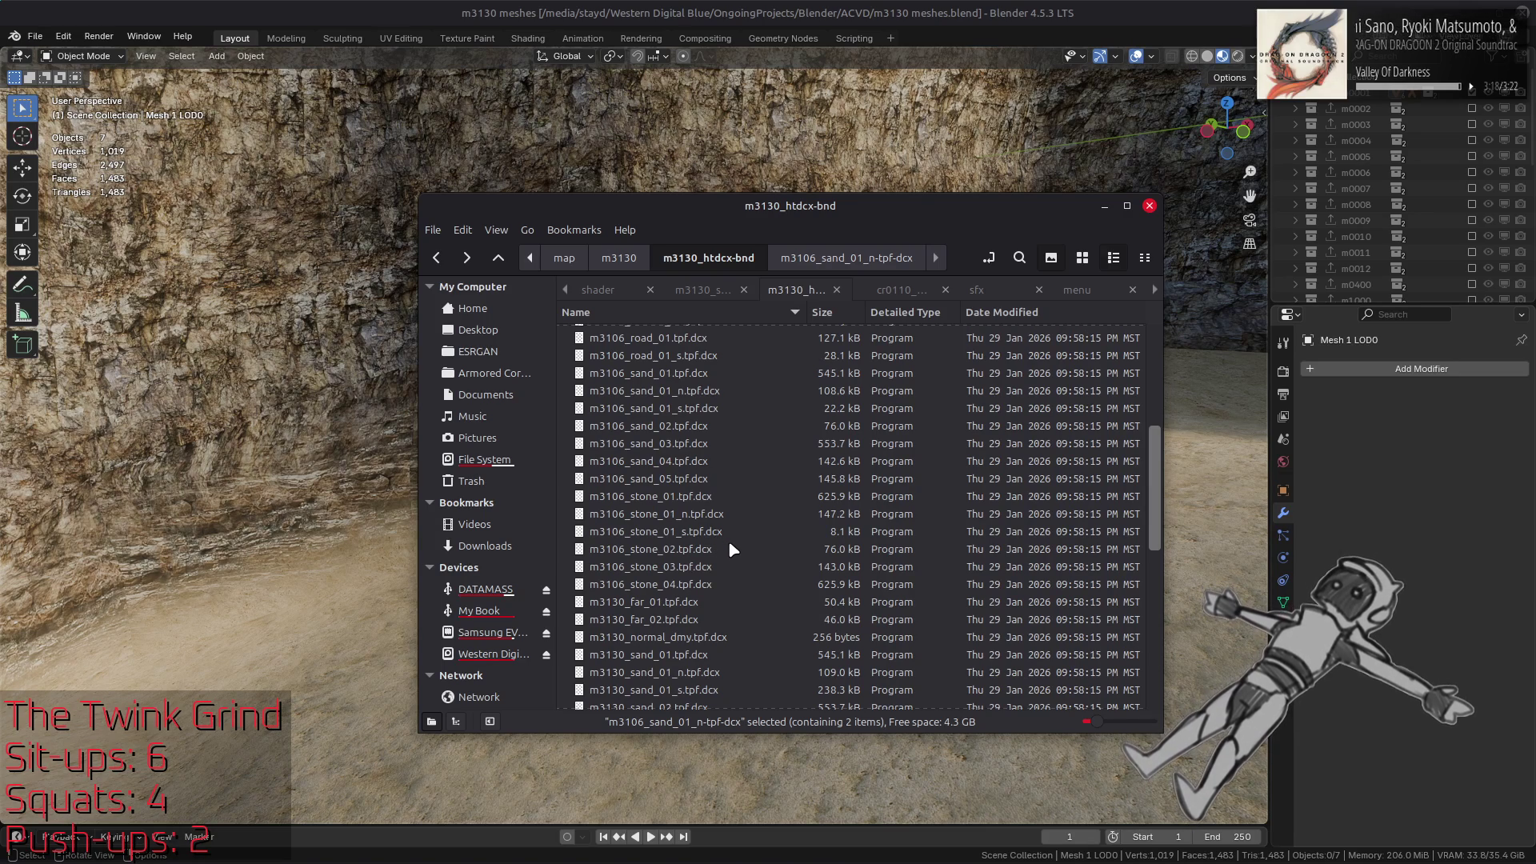
scroll(732, 543, "up", 5)
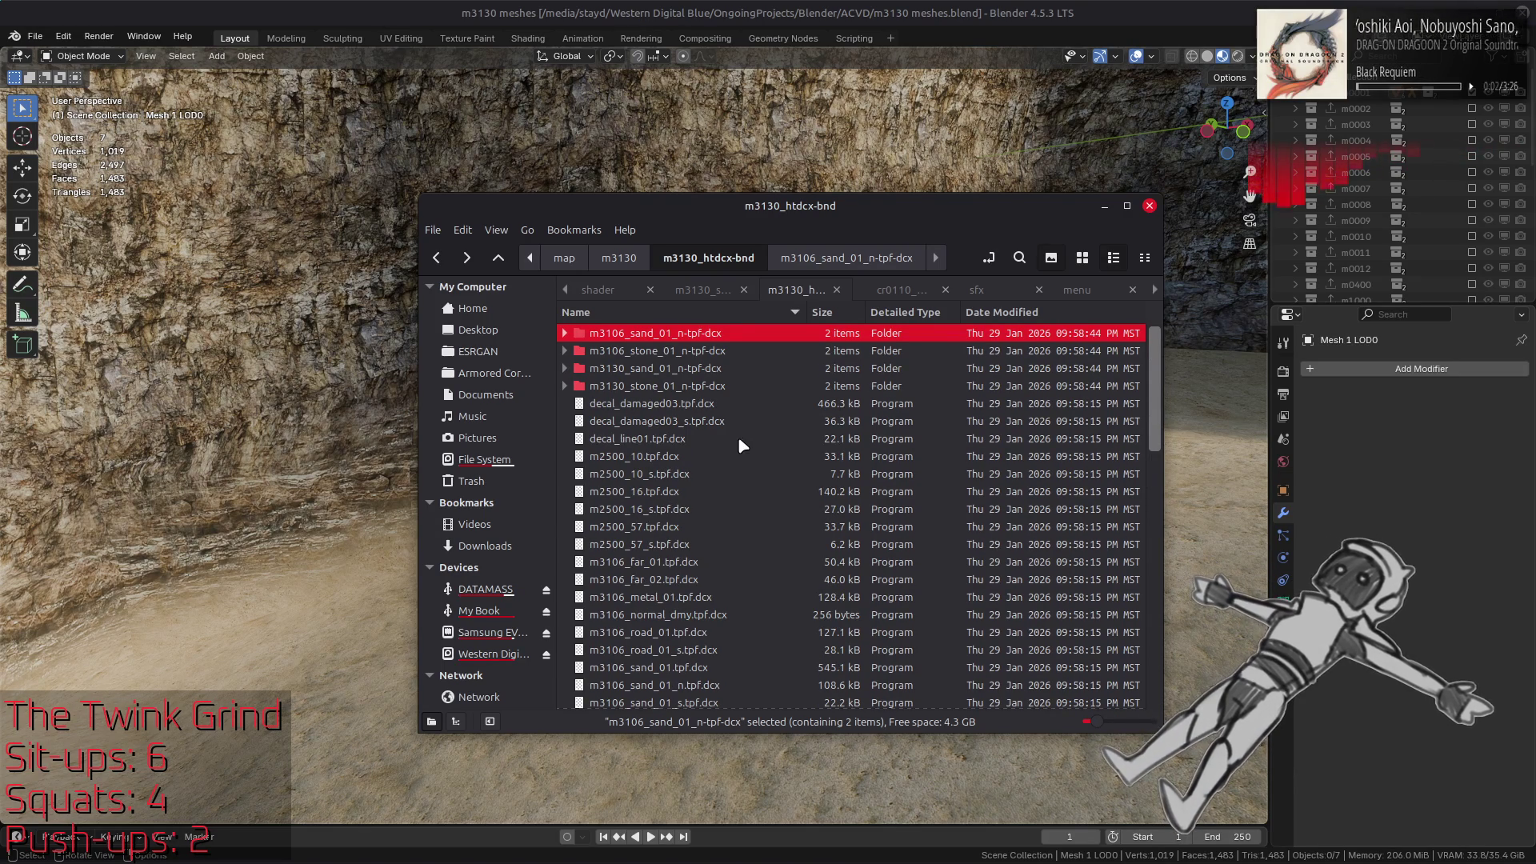
double_click(702, 387)
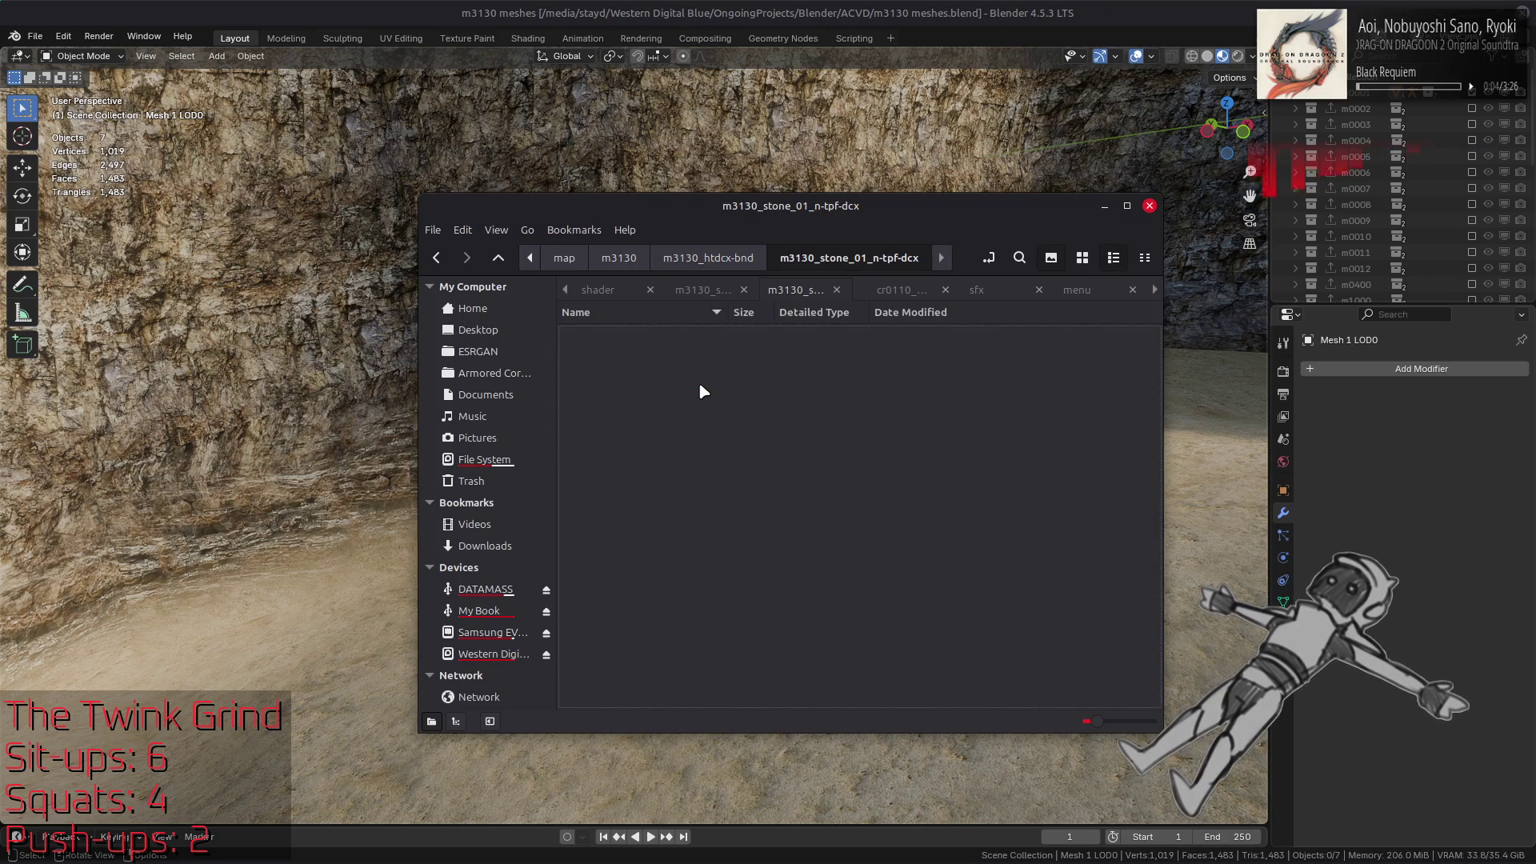
key("alt+Left")
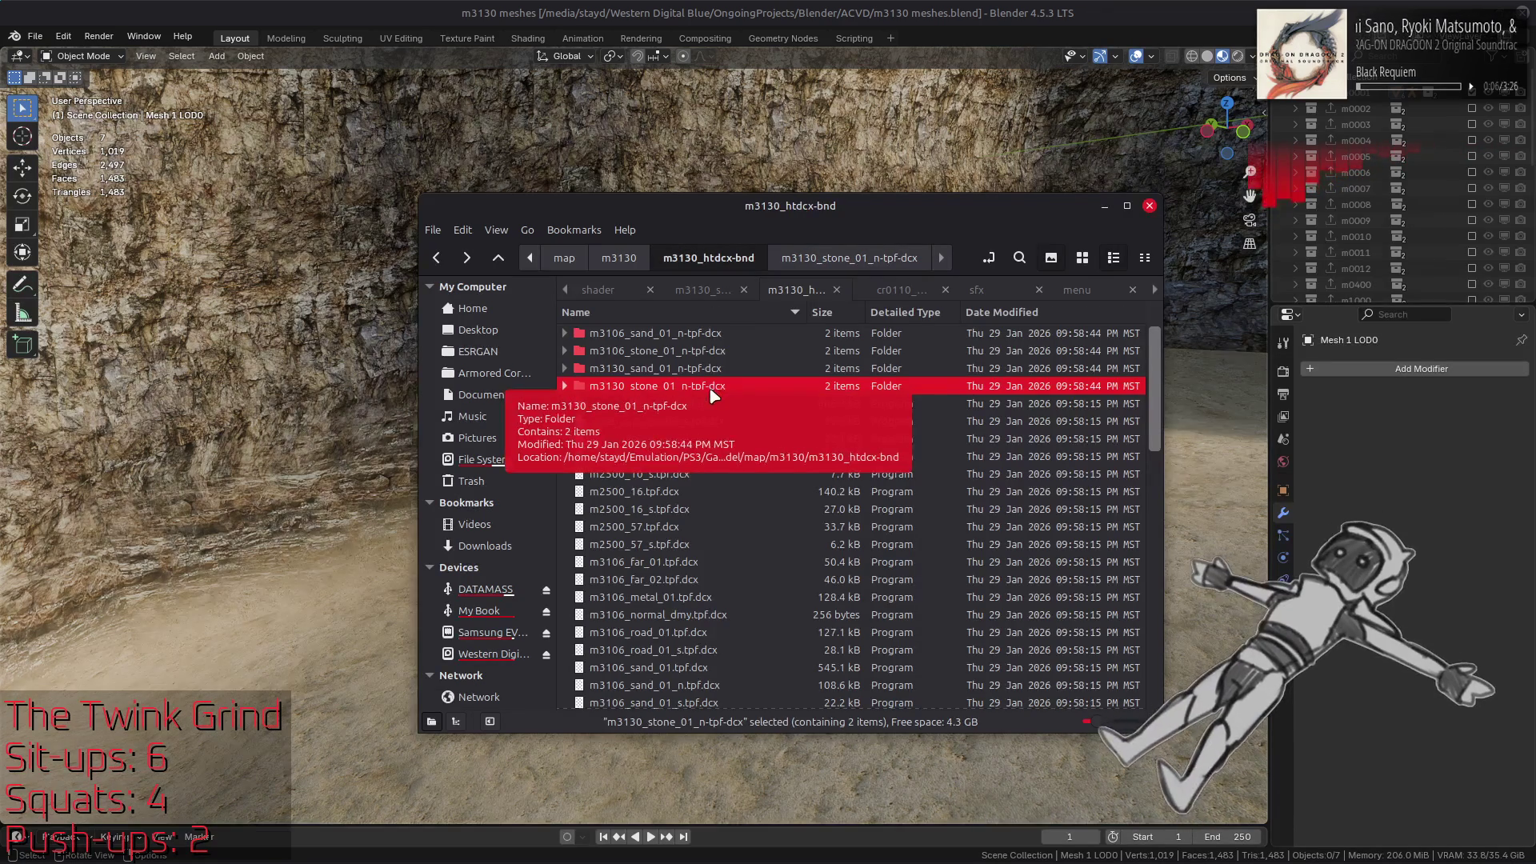
double_click(708, 385)
left_click(1091, 259)
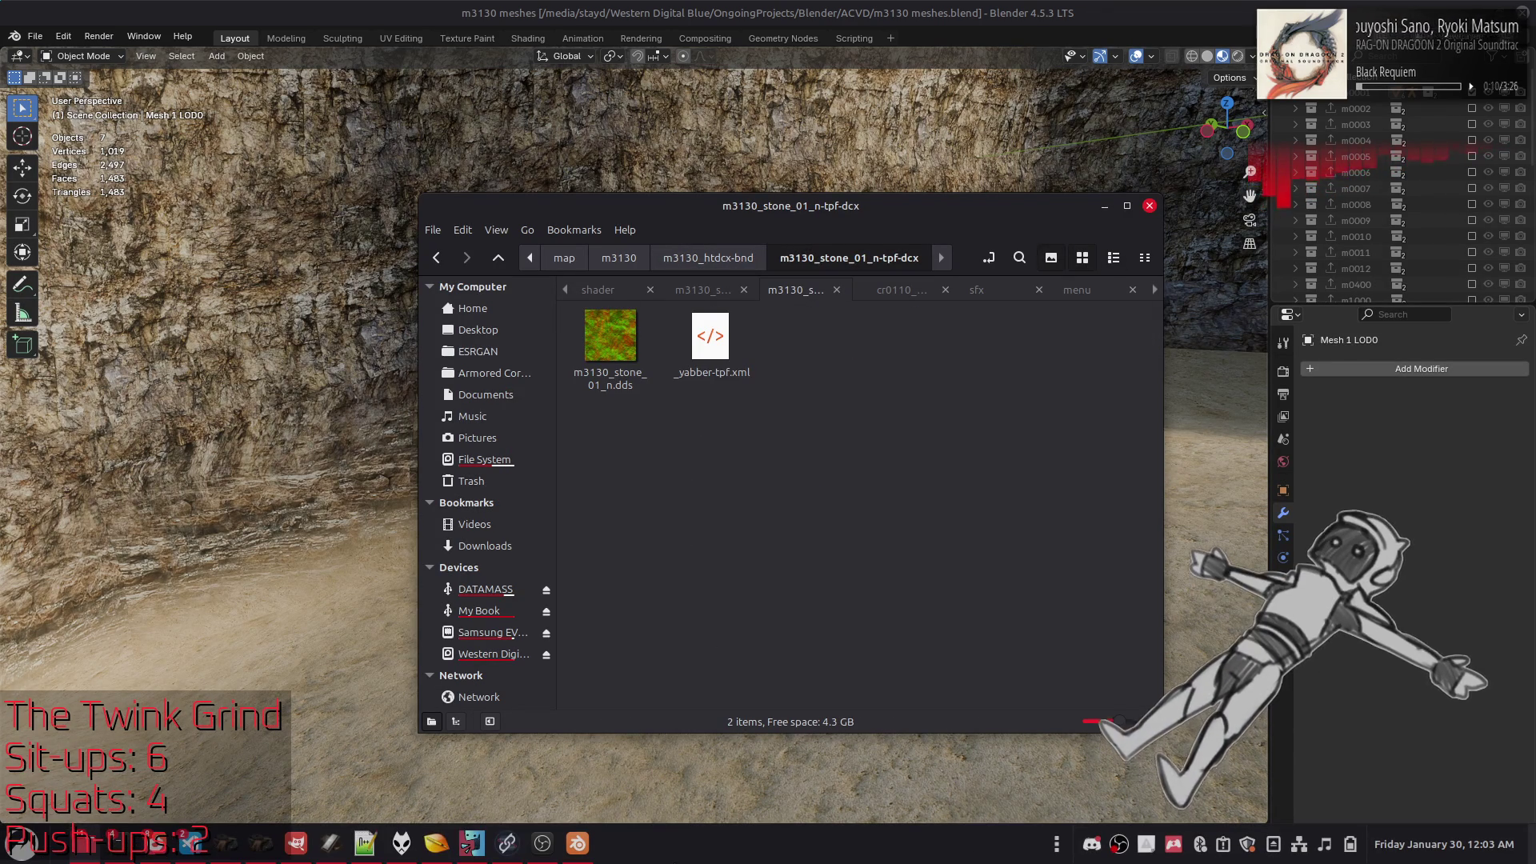
left_click(307, 850)
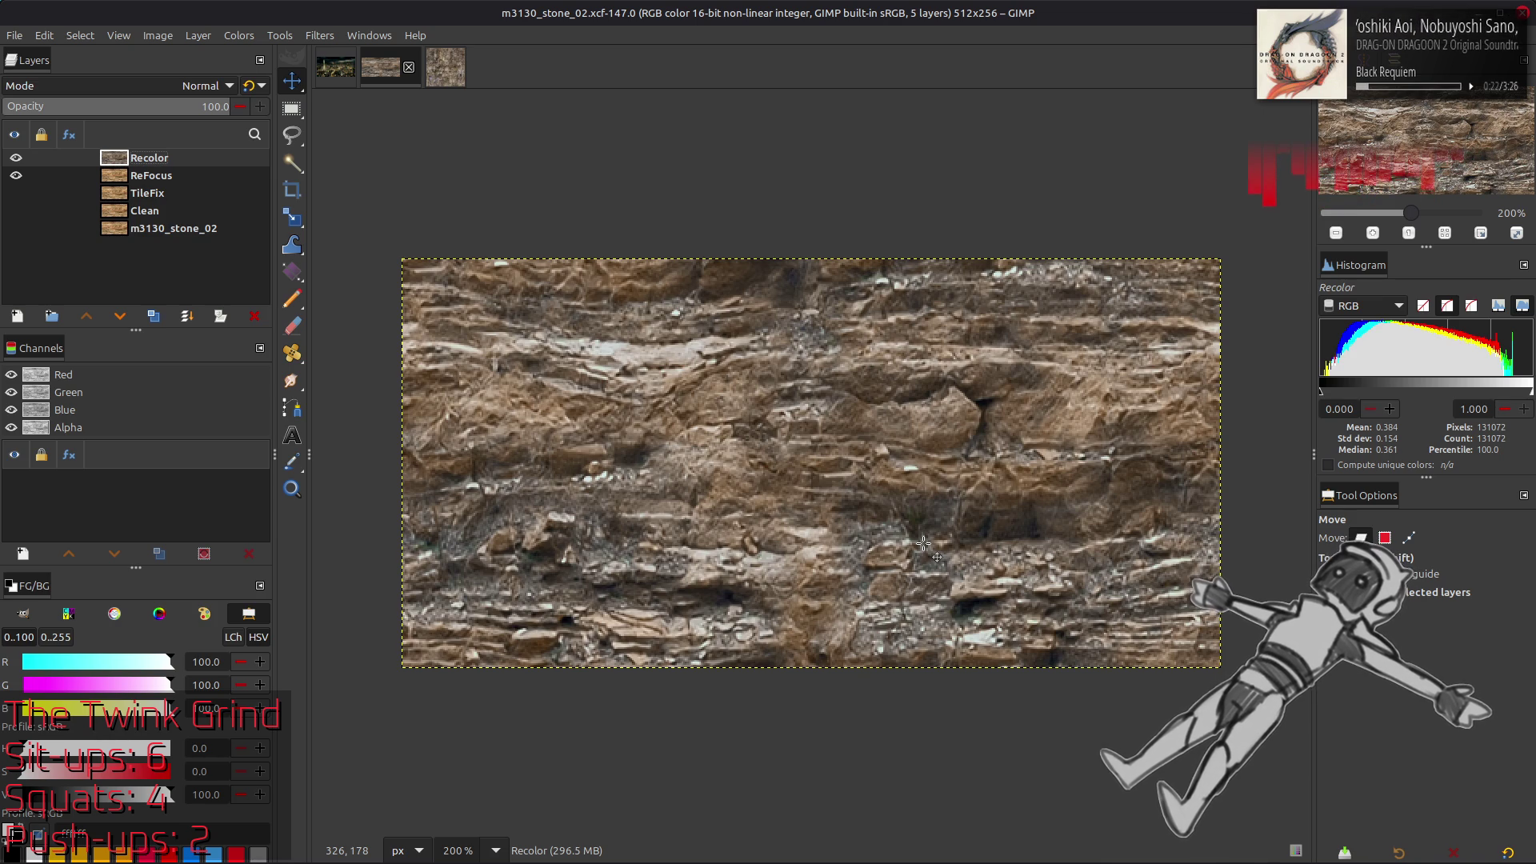
Import m3130_stone_01_n.dds into GIMP and view it at 200%
key("alt+Tab")
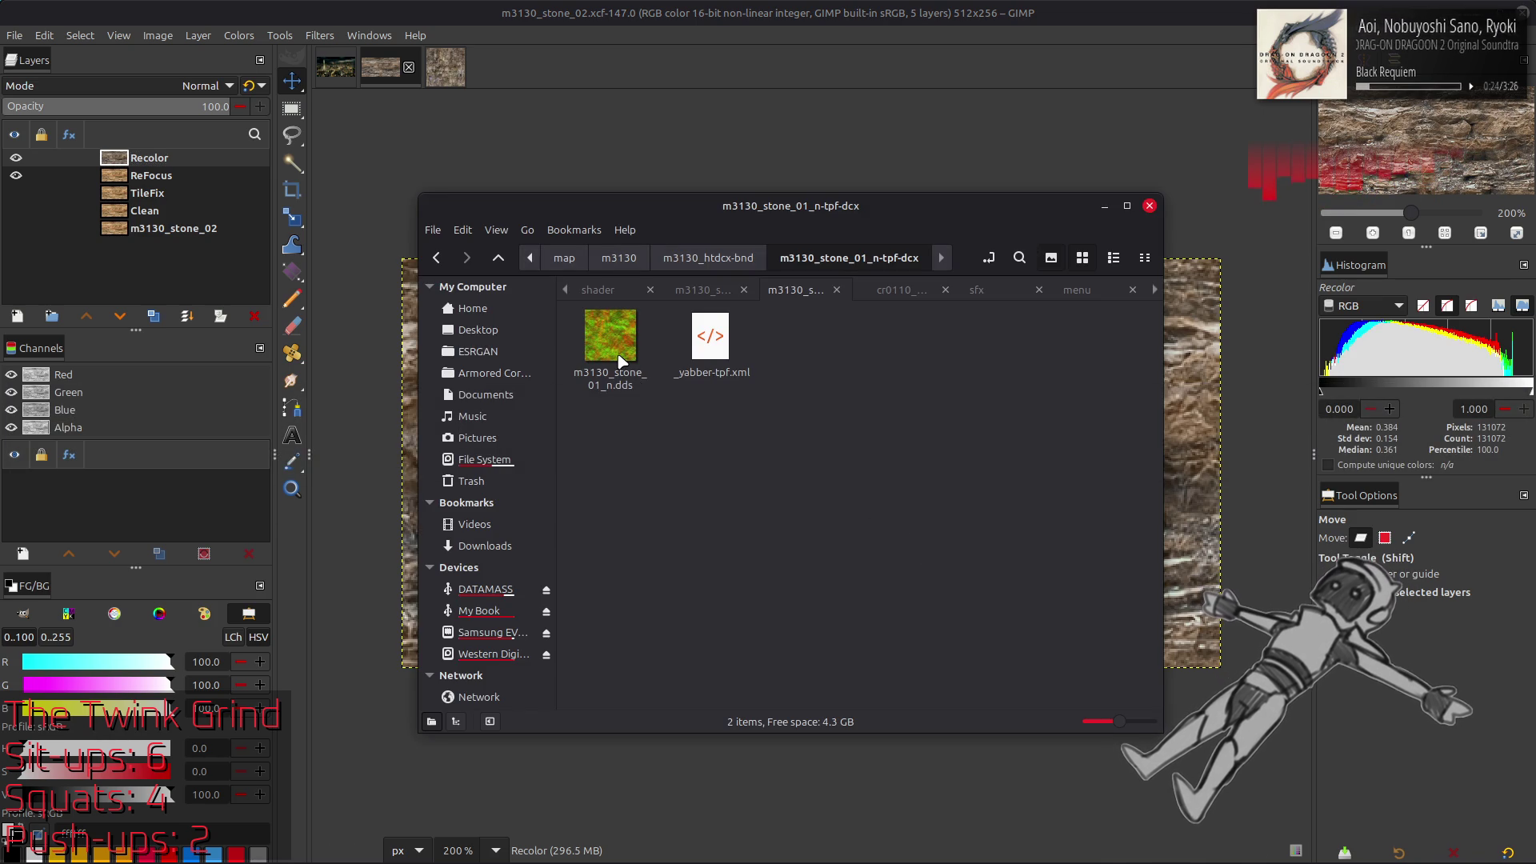
double_click(612, 352)
left_click(875, 492)
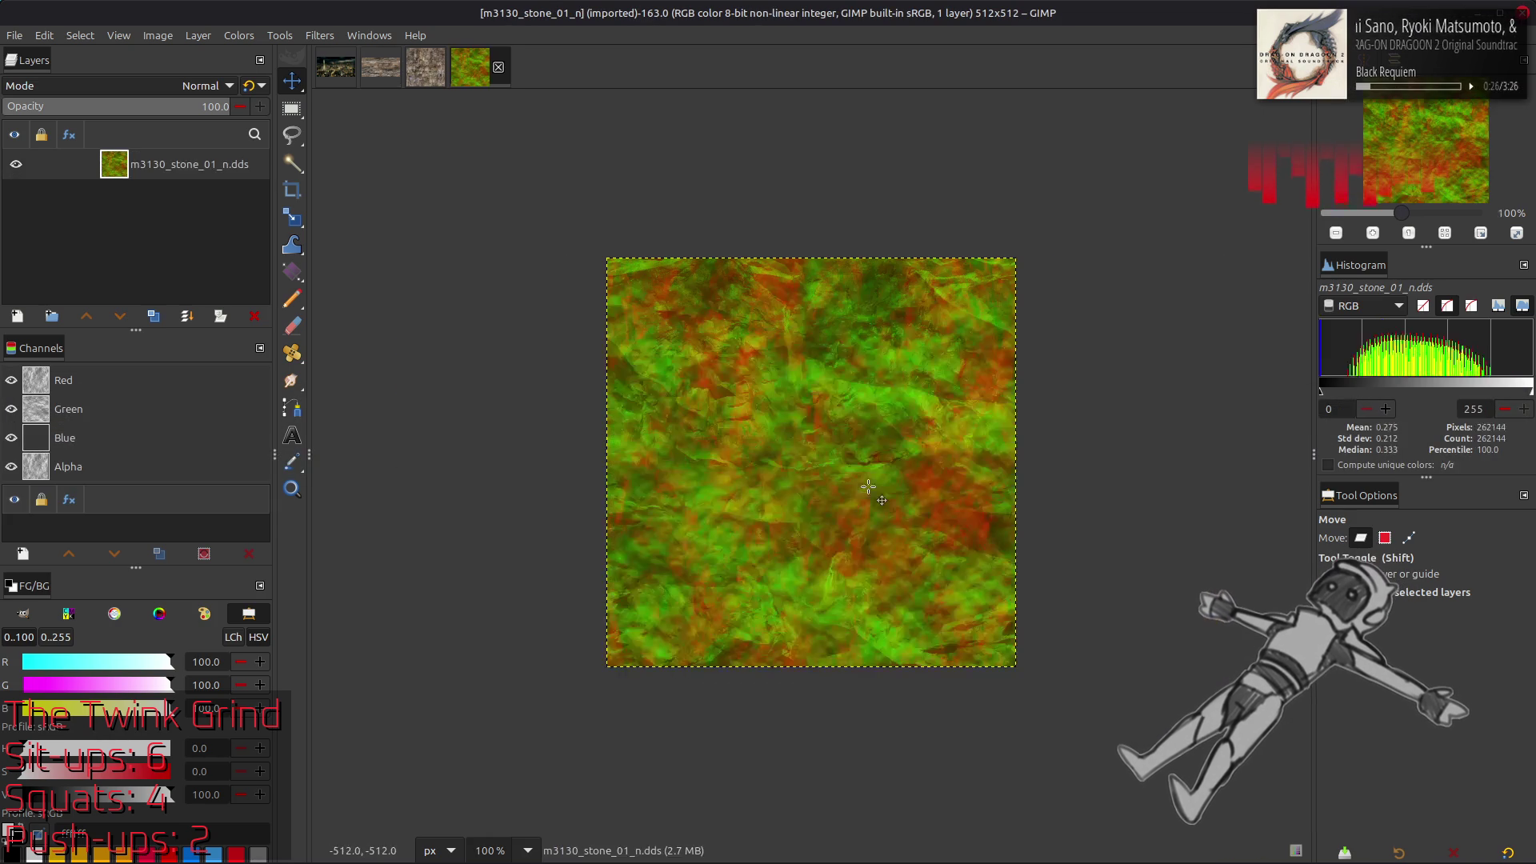
key("2")
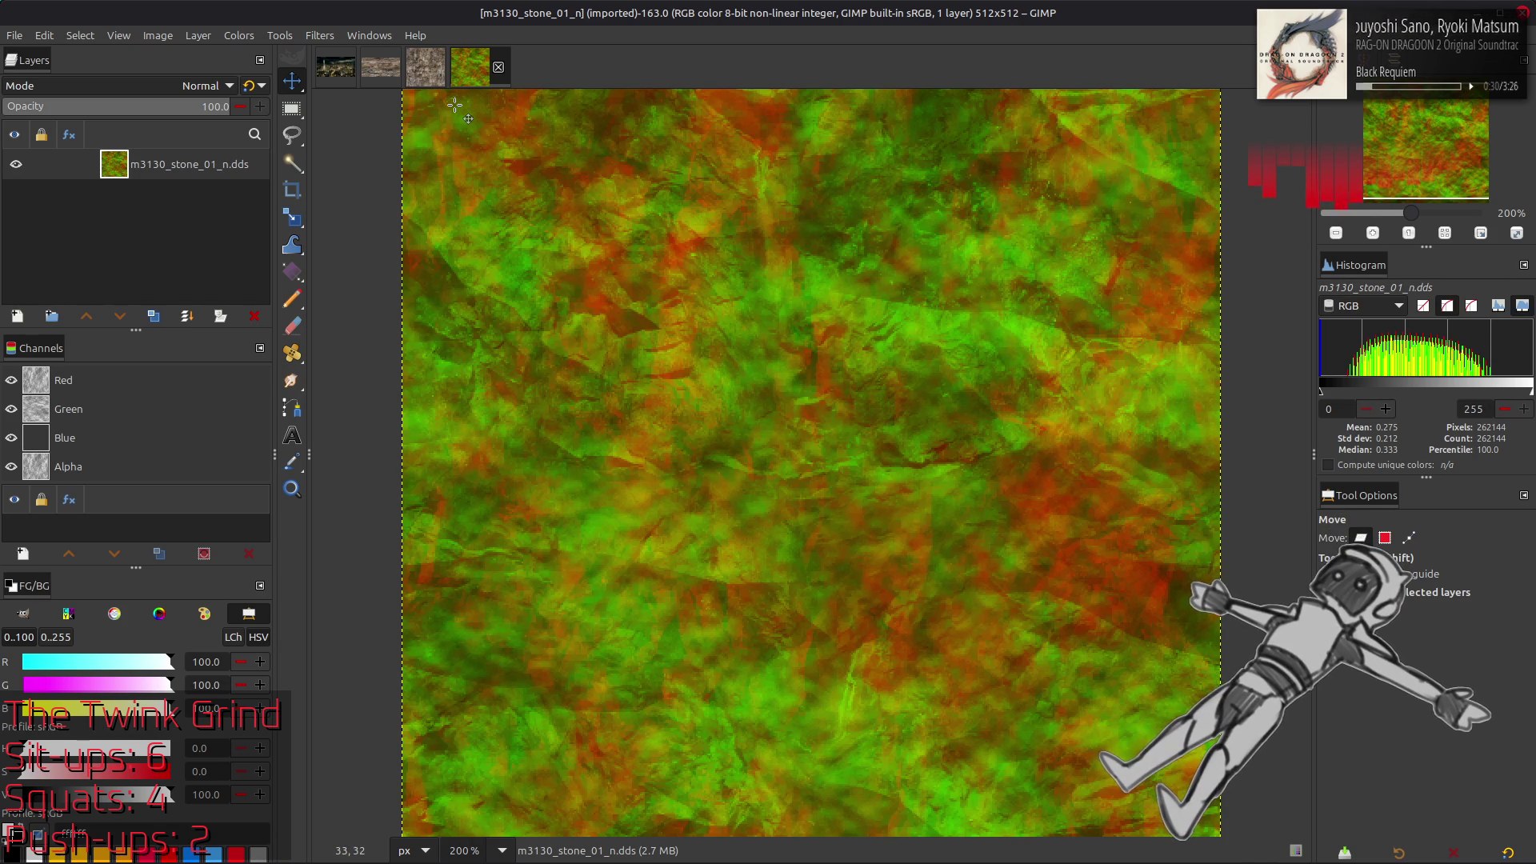
left_click(432, 70)
left_click(476, 70)
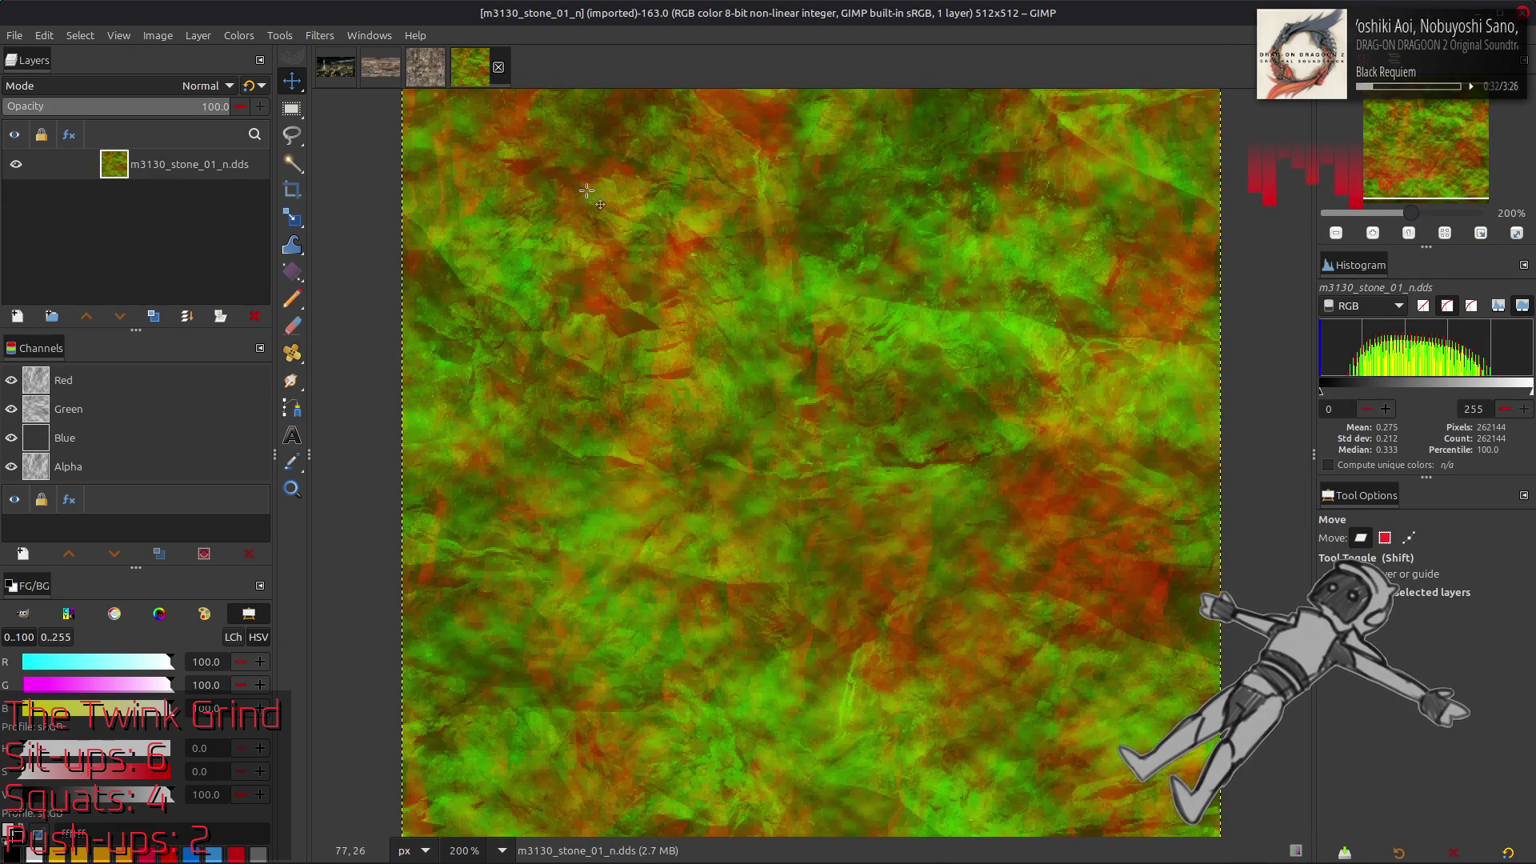
Remove the normal map layer's alpha channel, then close the image discarding changes
right_click(200, 164)
left_click(240, 612)
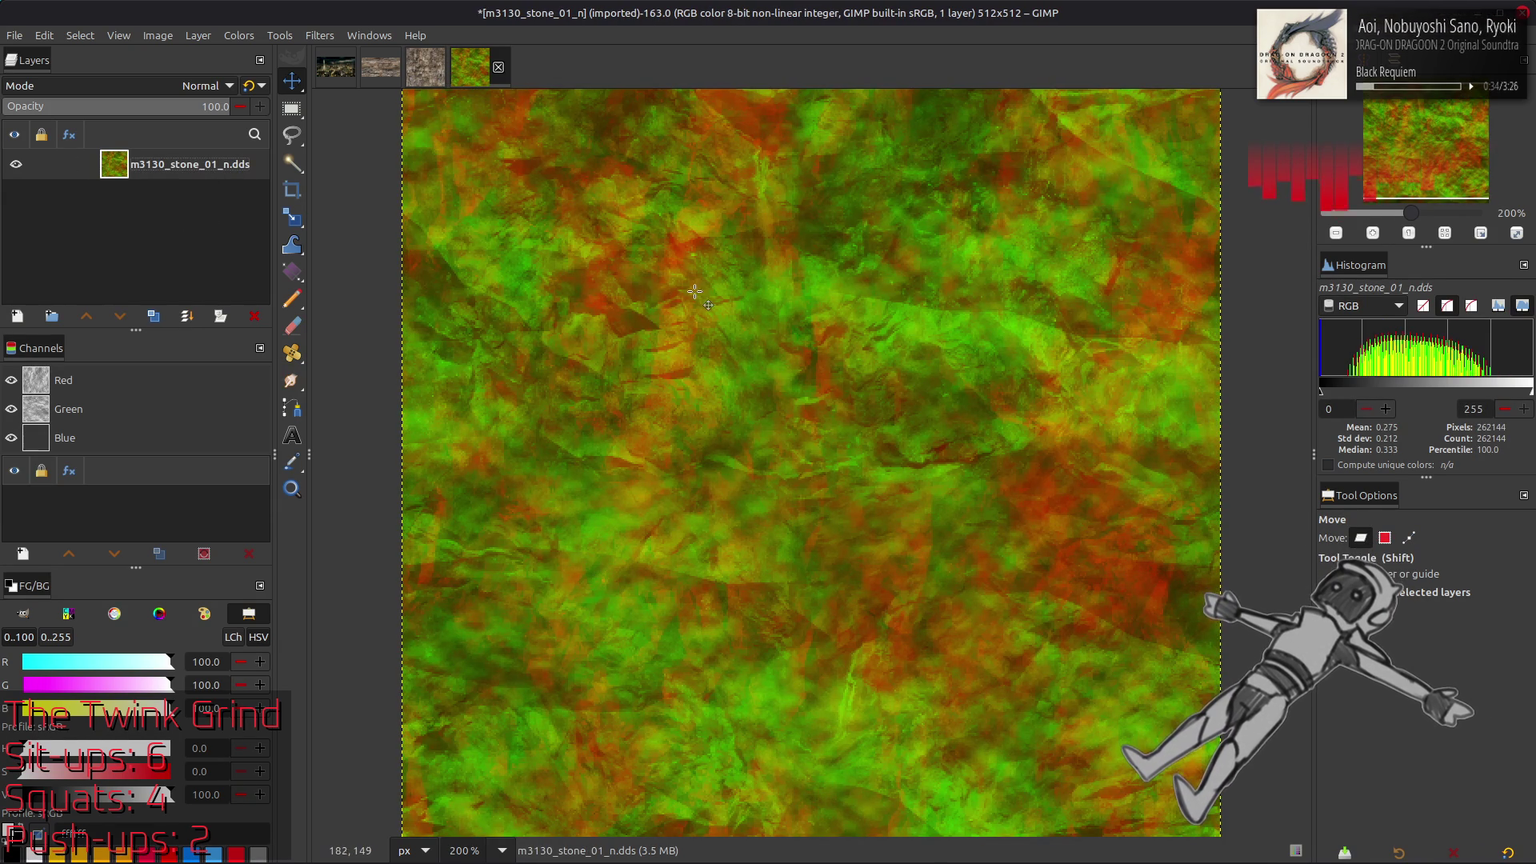
left_click(498, 68)
left_click(967, 510)
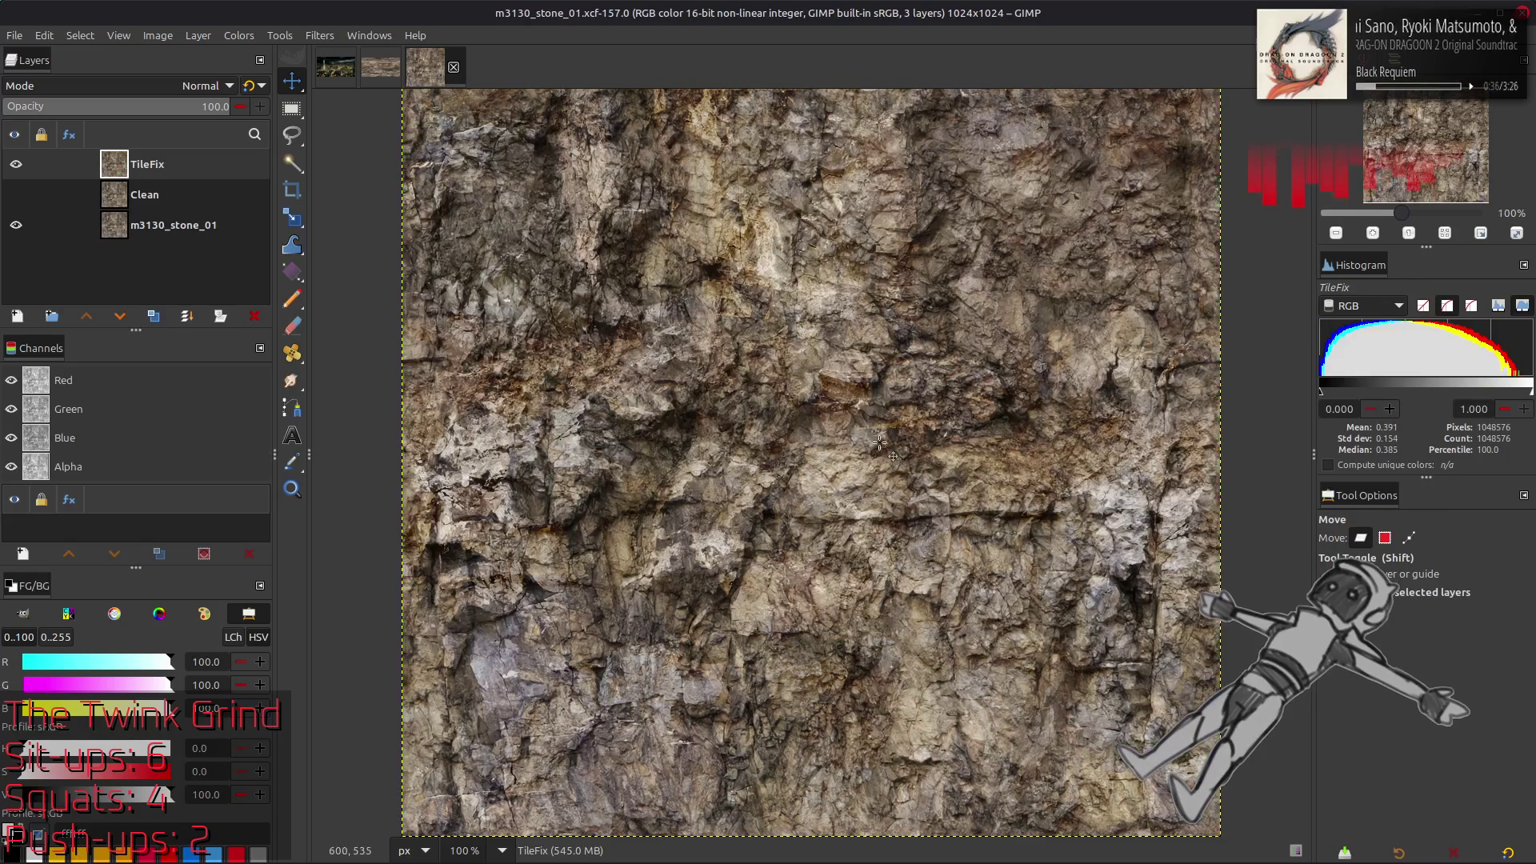
Paste the normal map into the stone image as a new layer and compare it with the stone
key("ctrl+v")
left_click(16, 164)
left_click(16, 164)
left_click(16, 164)
left_click(16, 164)
left_click(16, 164)
left_click(16, 164)
Scale the normal-map layer to 1024 pixels wide and align it with the canvas
left_click(199, 35)
left_click(296, 288)
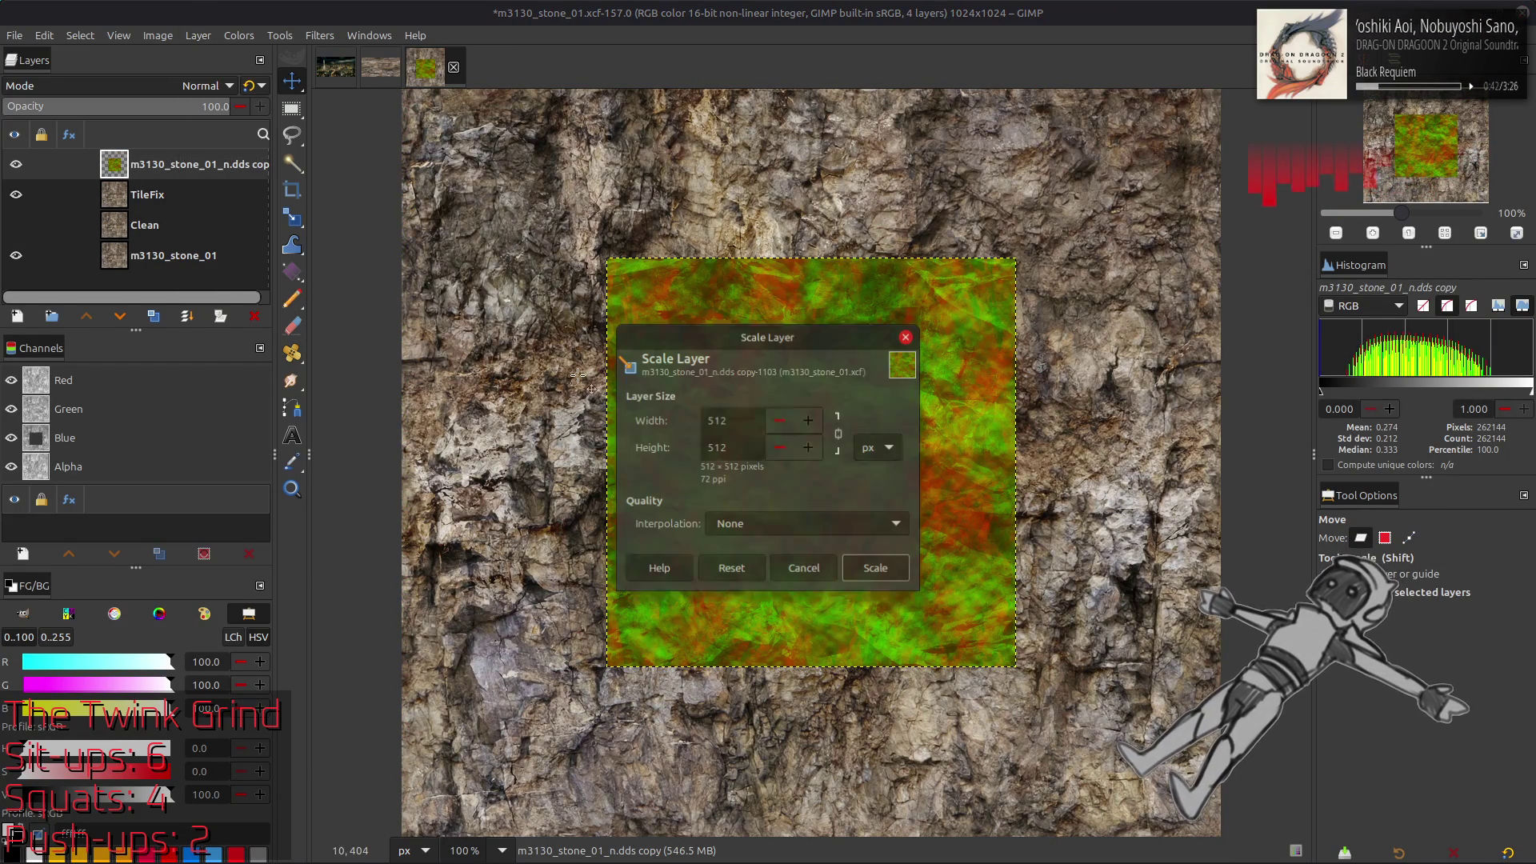
type("1")
type("24")
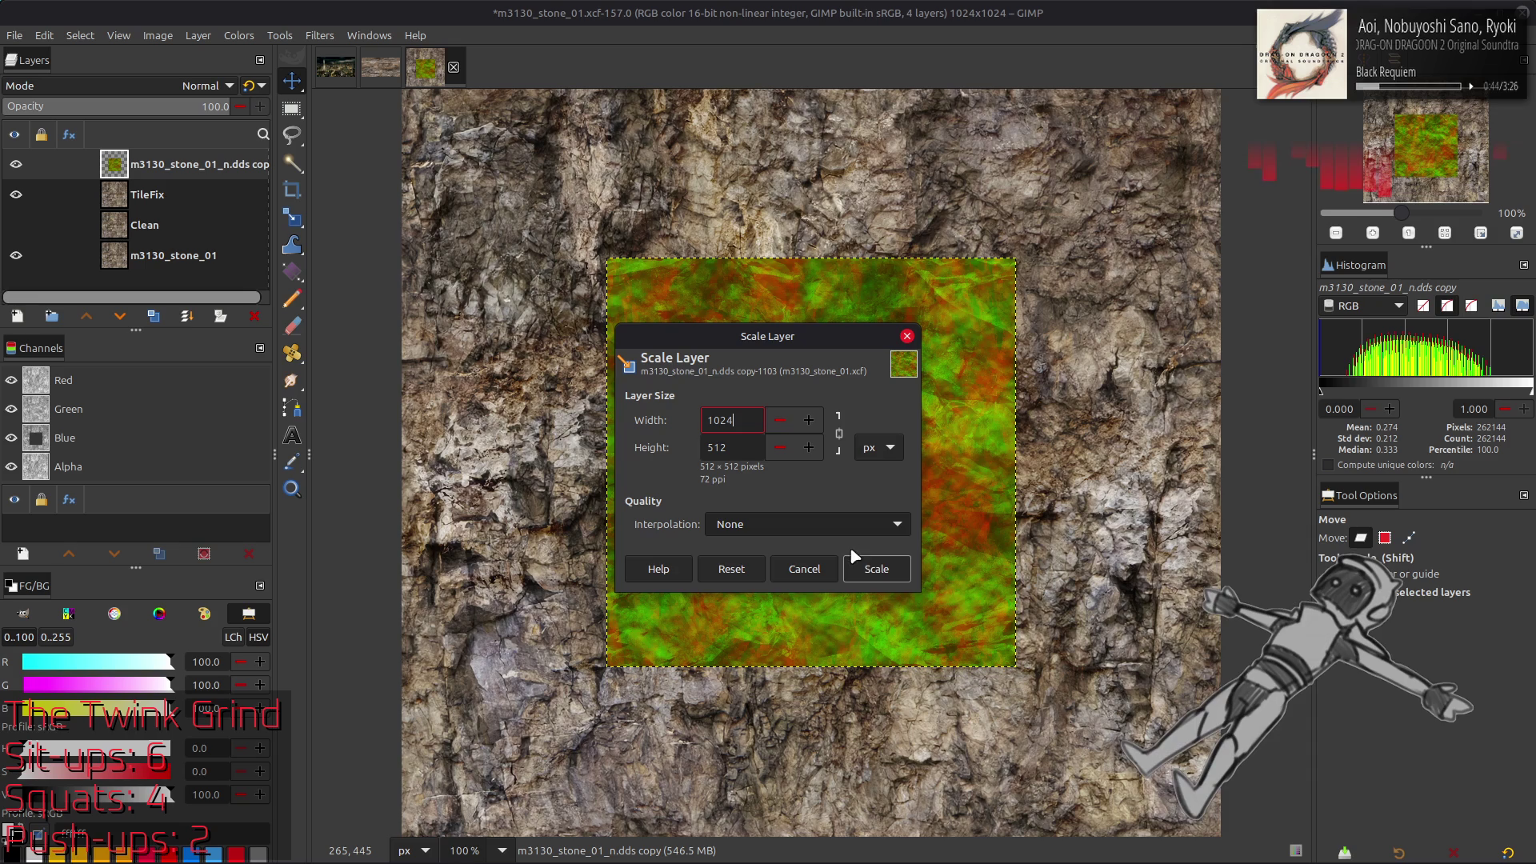
left_click(877, 569)
key("q")
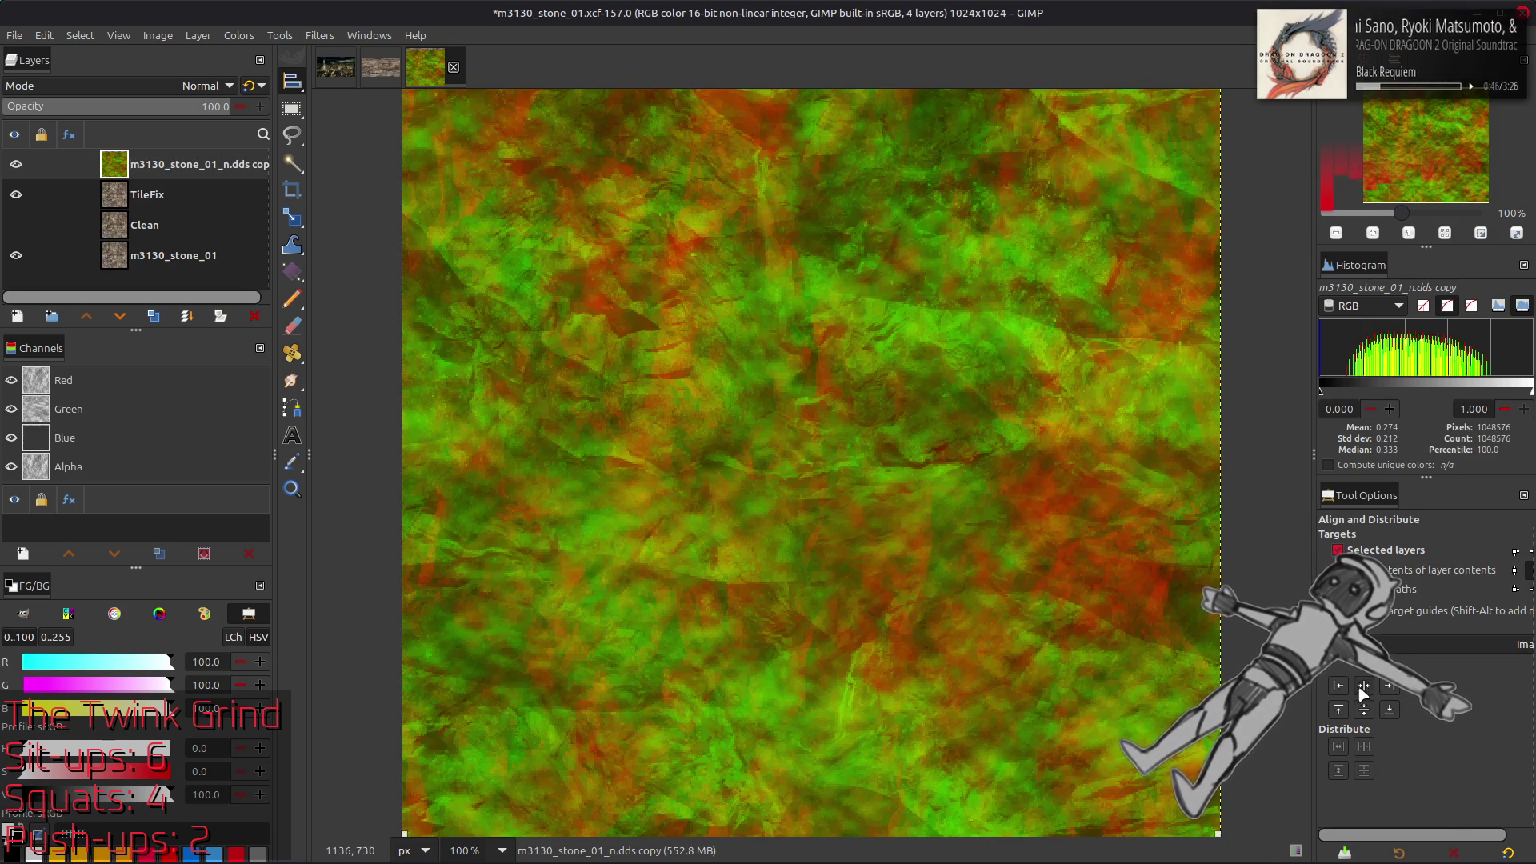
left_click(1369, 709)
key("m")
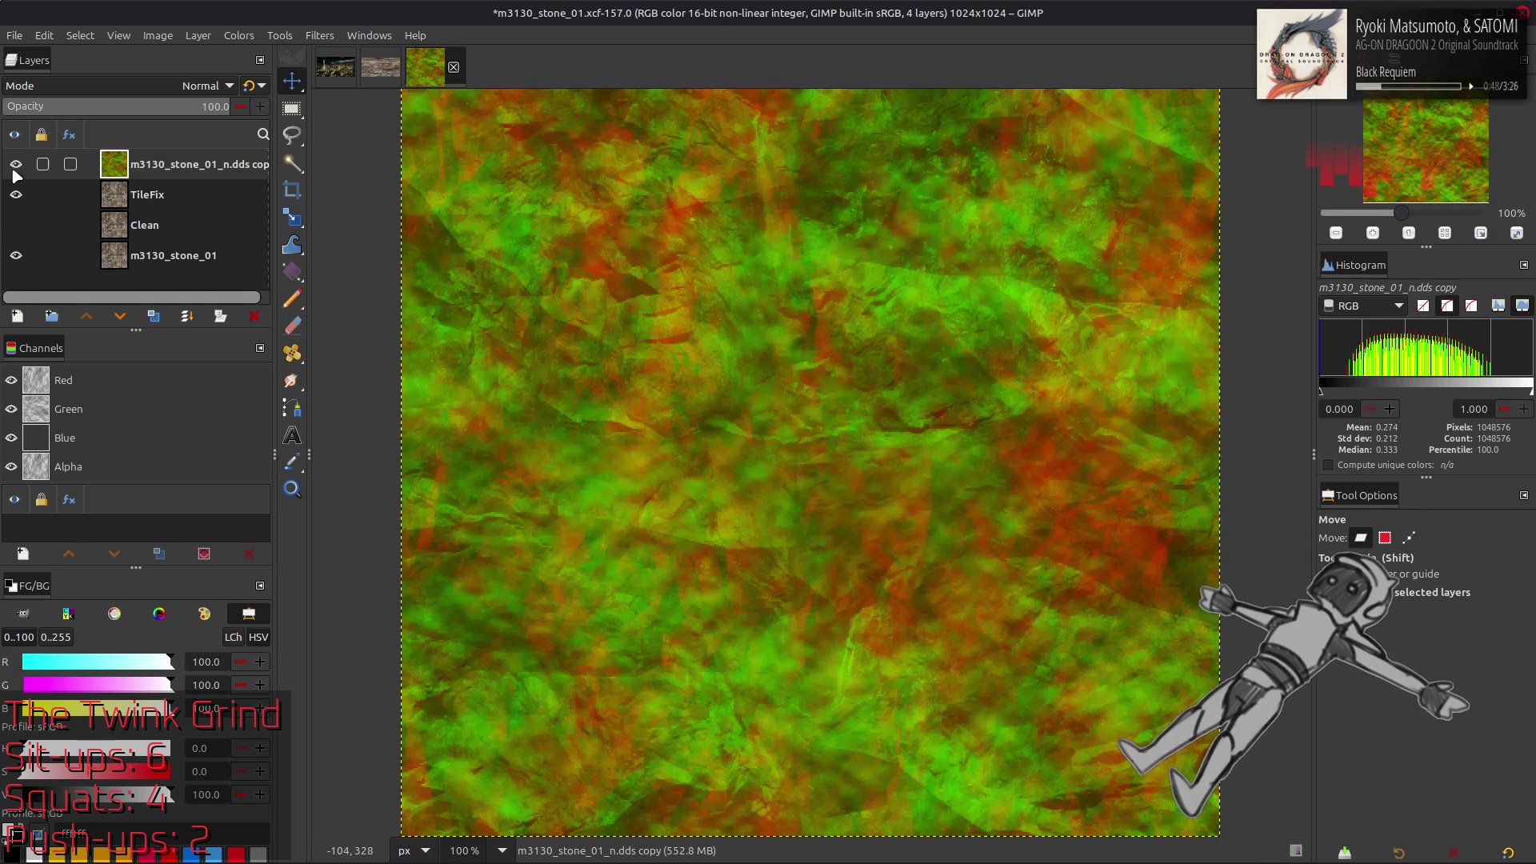
Toggle the scaled normal-map layer's visibility to compare it with the stone beneath
left_click(16, 164)
left_click(16, 165)
left_click(16, 165)
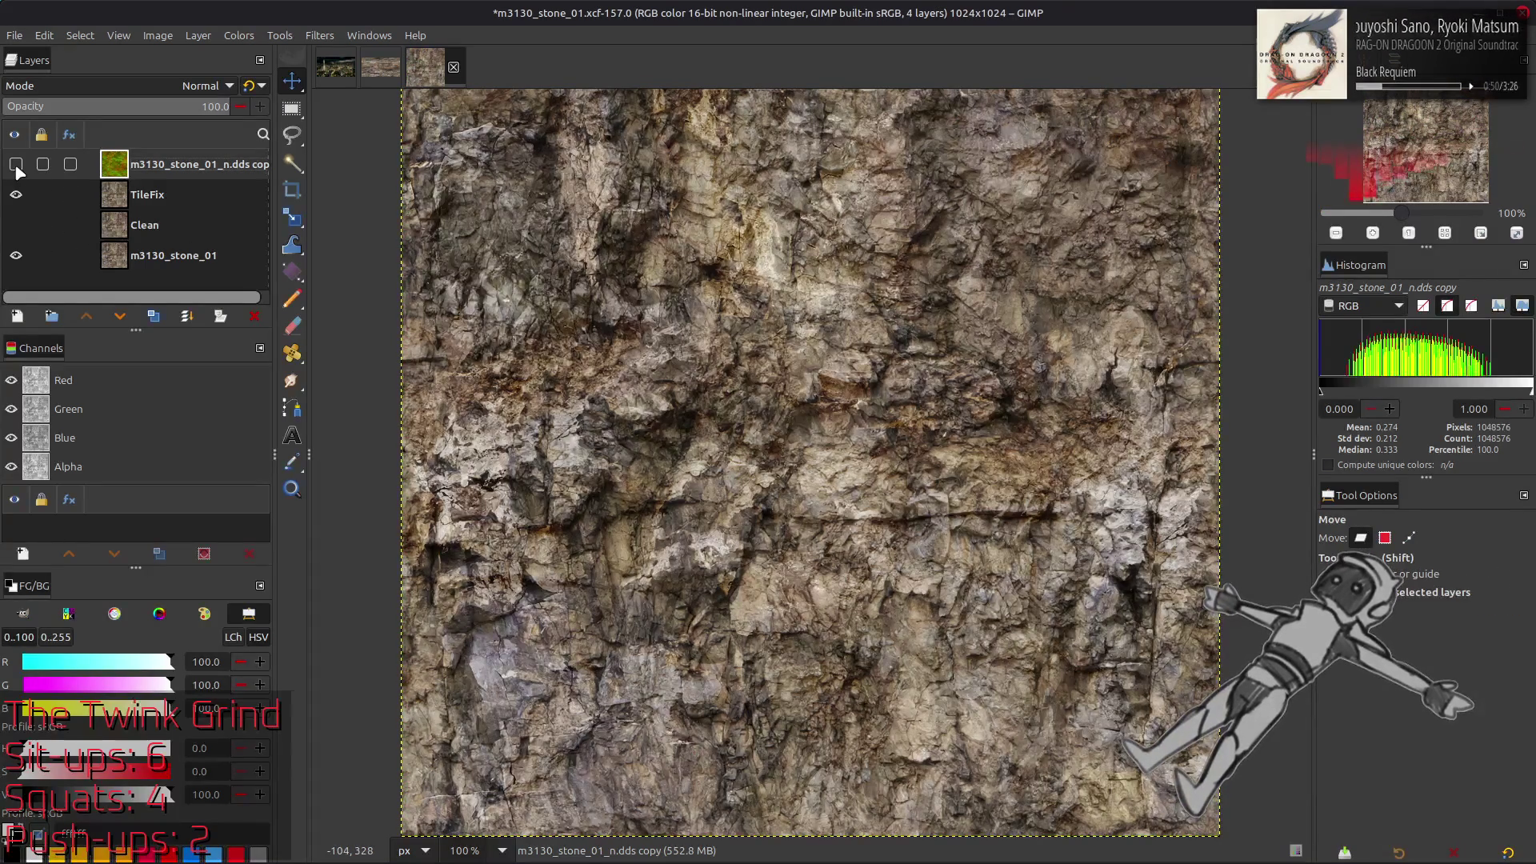
left_click(16, 165)
left_click(16, 165)
left_click(16, 165)
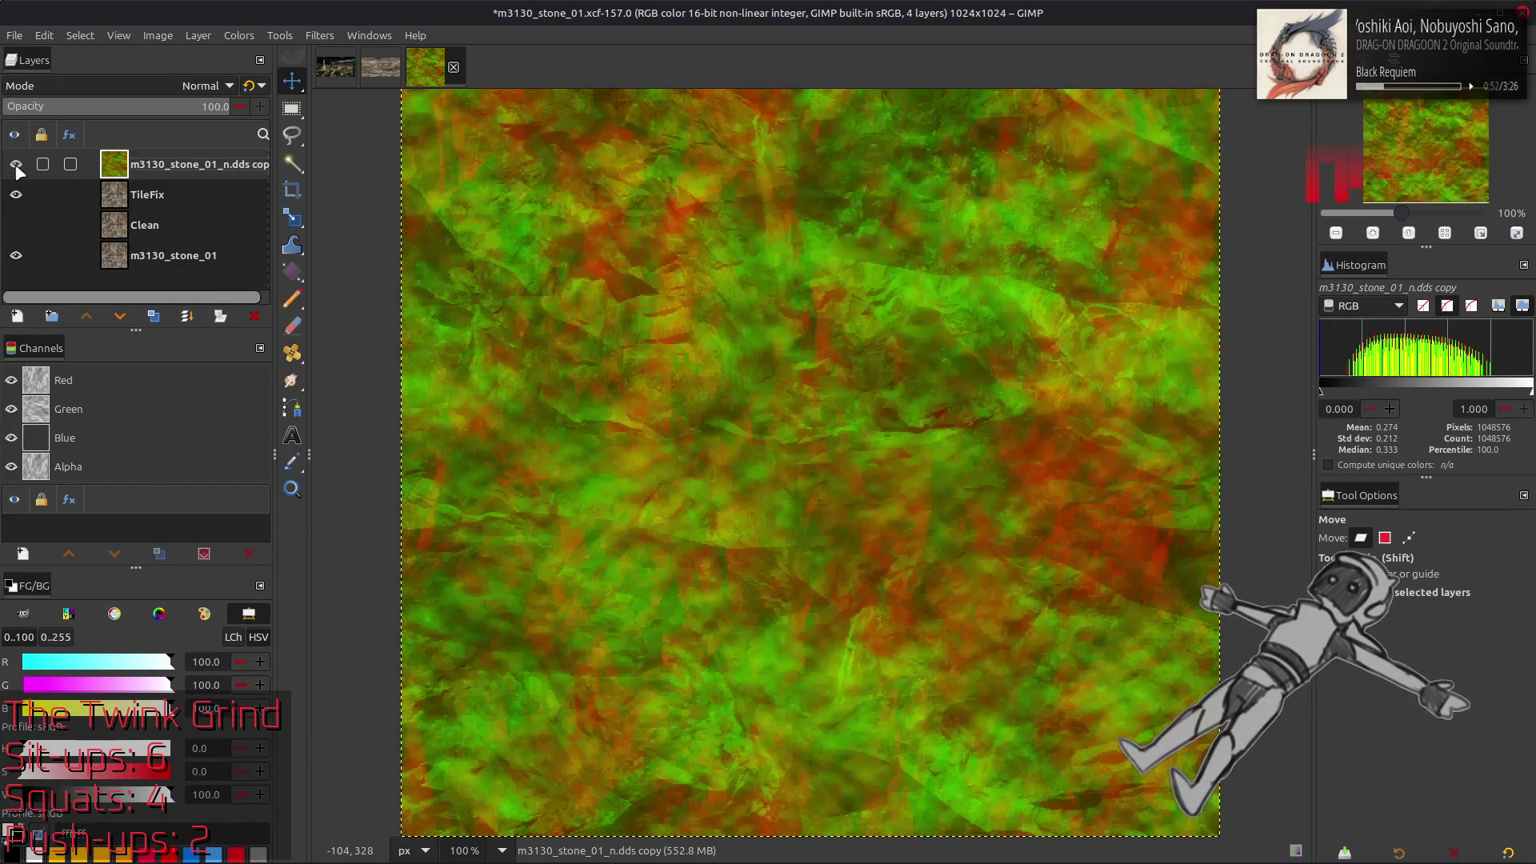
left_click(16, 164)
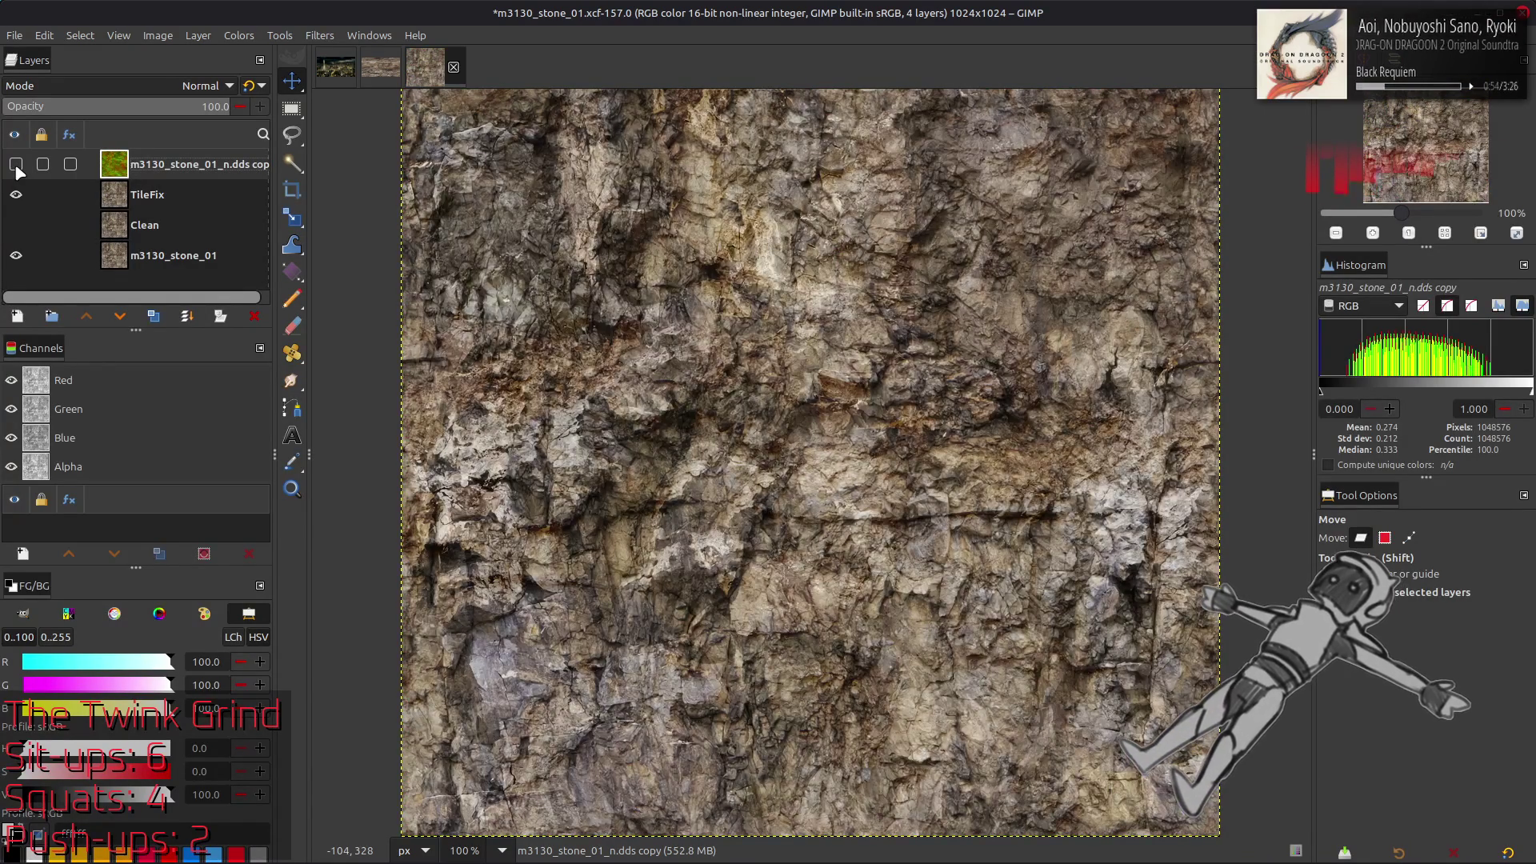
left_click(16, 165)
left_click(16, 165)
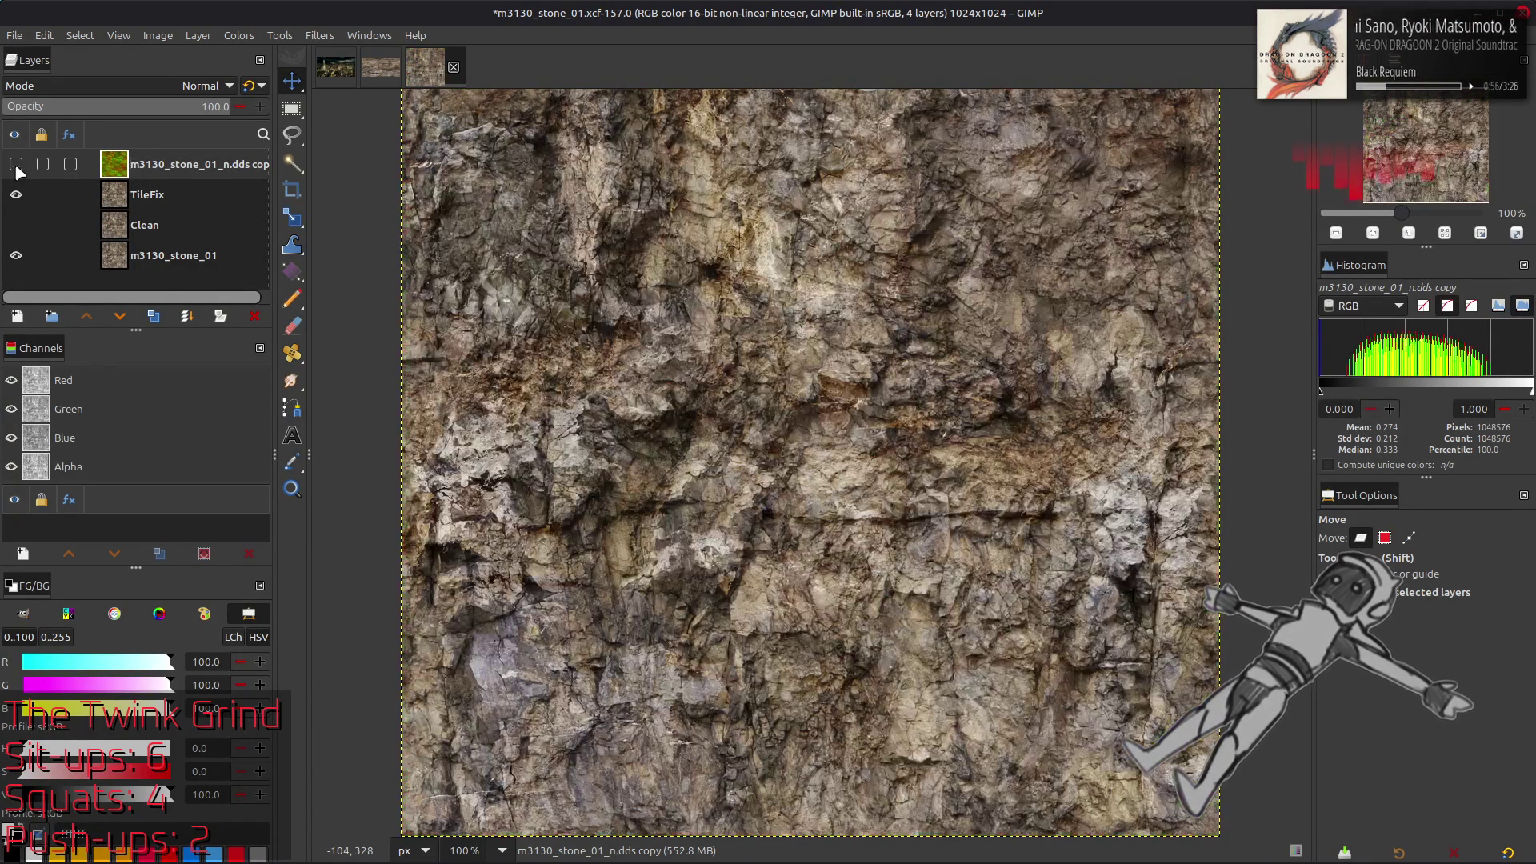
left_click(16, 165)
left_click(16, 165)
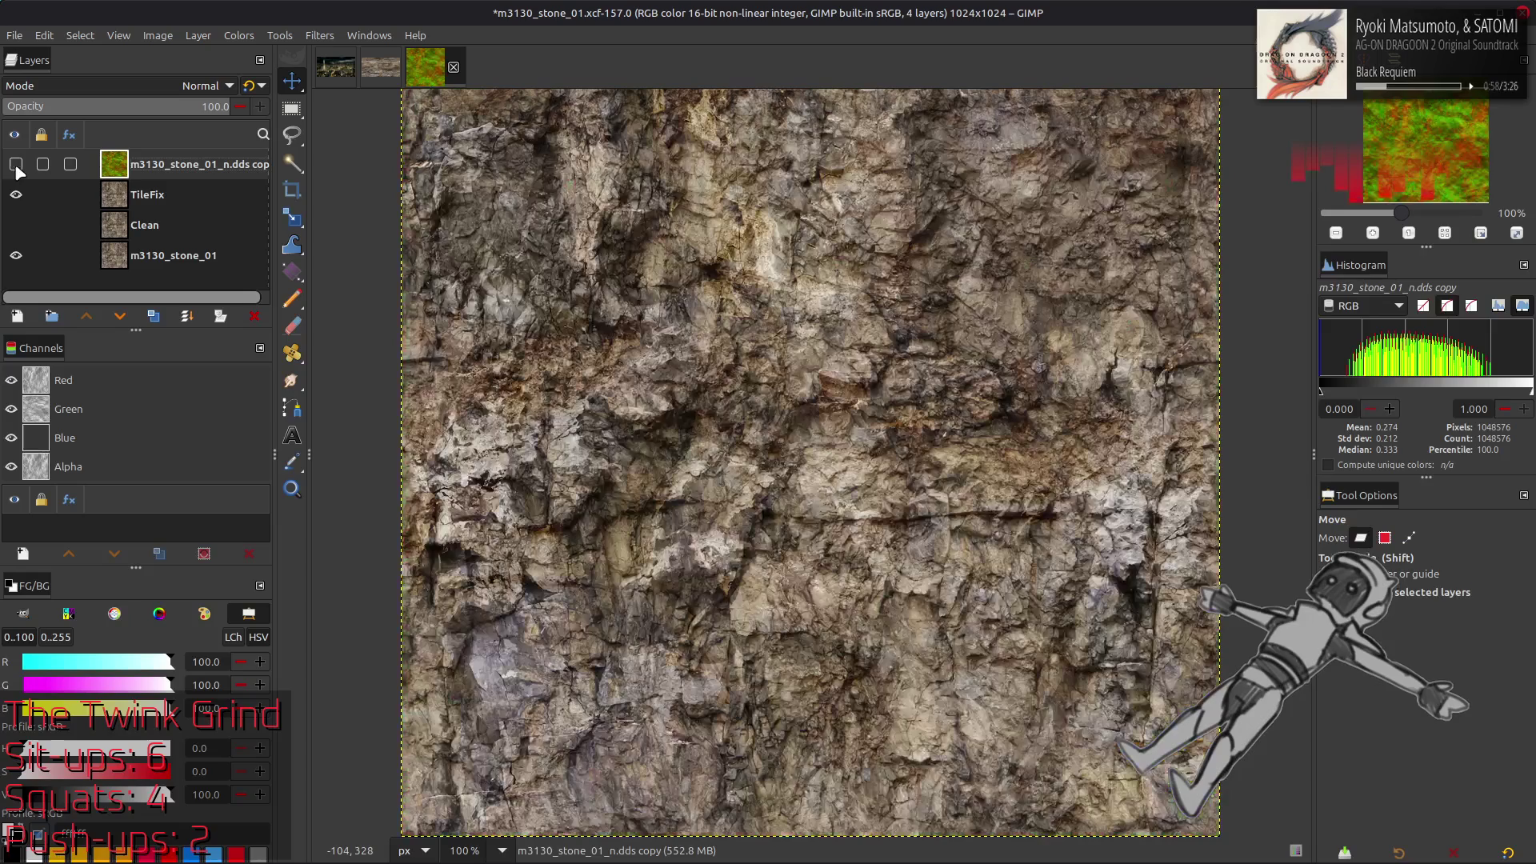
left_click(16, 165)
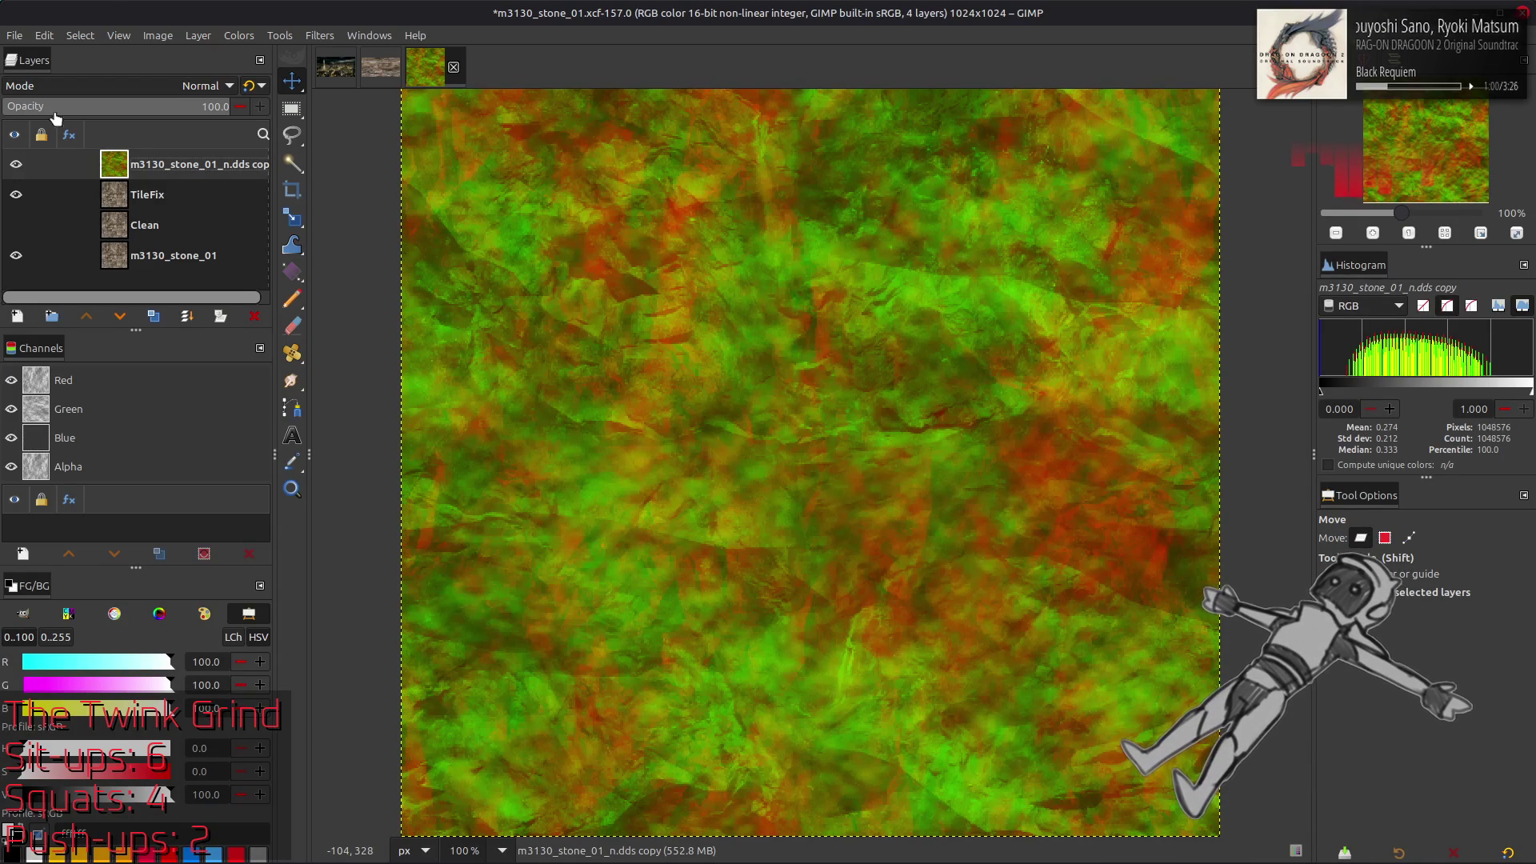
Dismiss the layer transform options and keep comparing the normal map against the stone
left_click(198, 35)
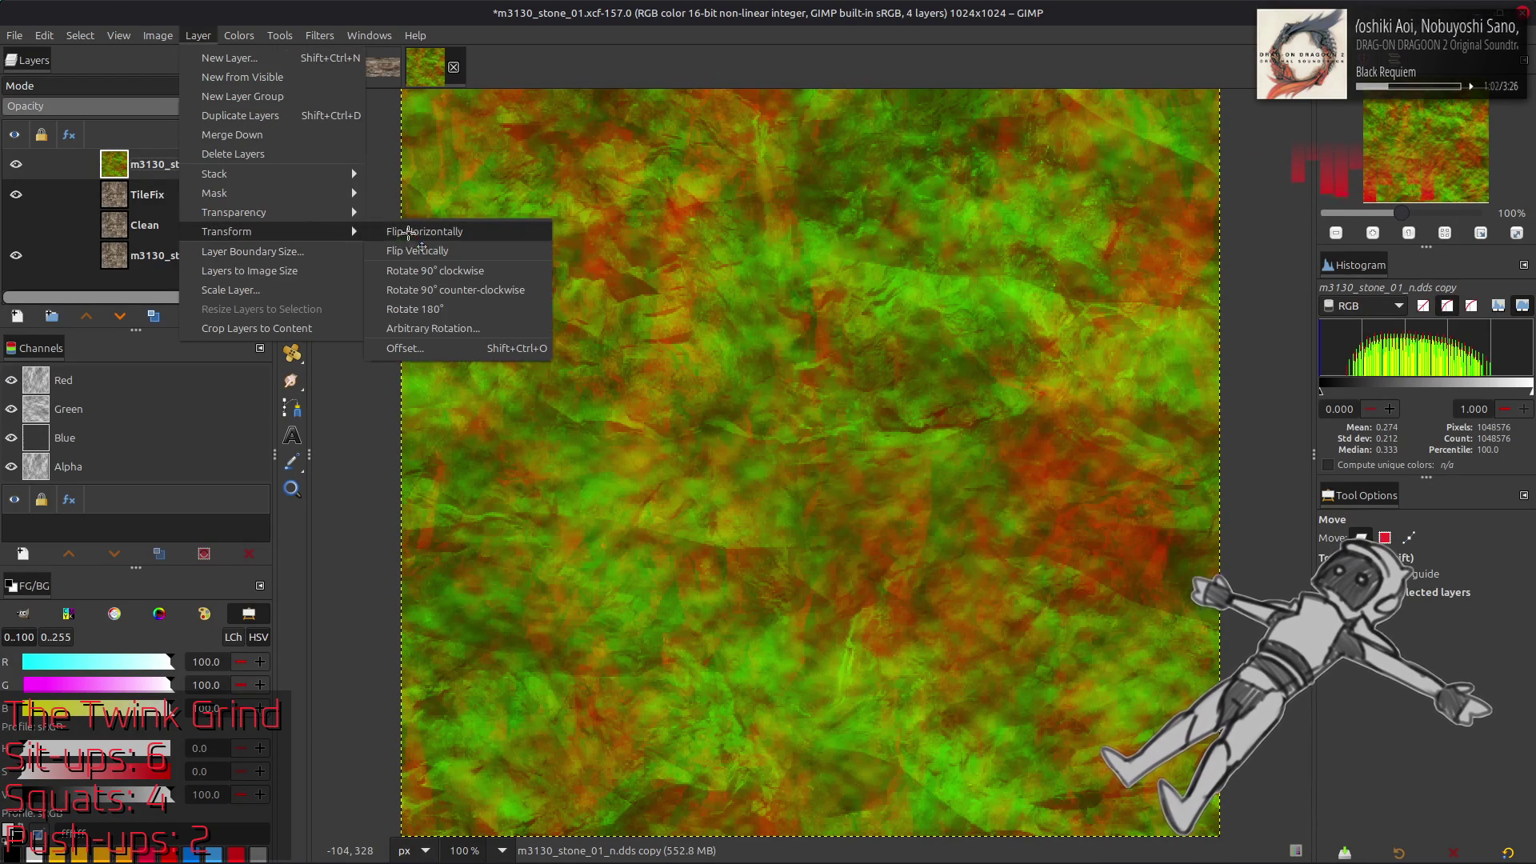
left_click(16, 164)
left_click(16, 165)
left_click(24, 163)
left_click(24, 163)
left_click(25, 165)
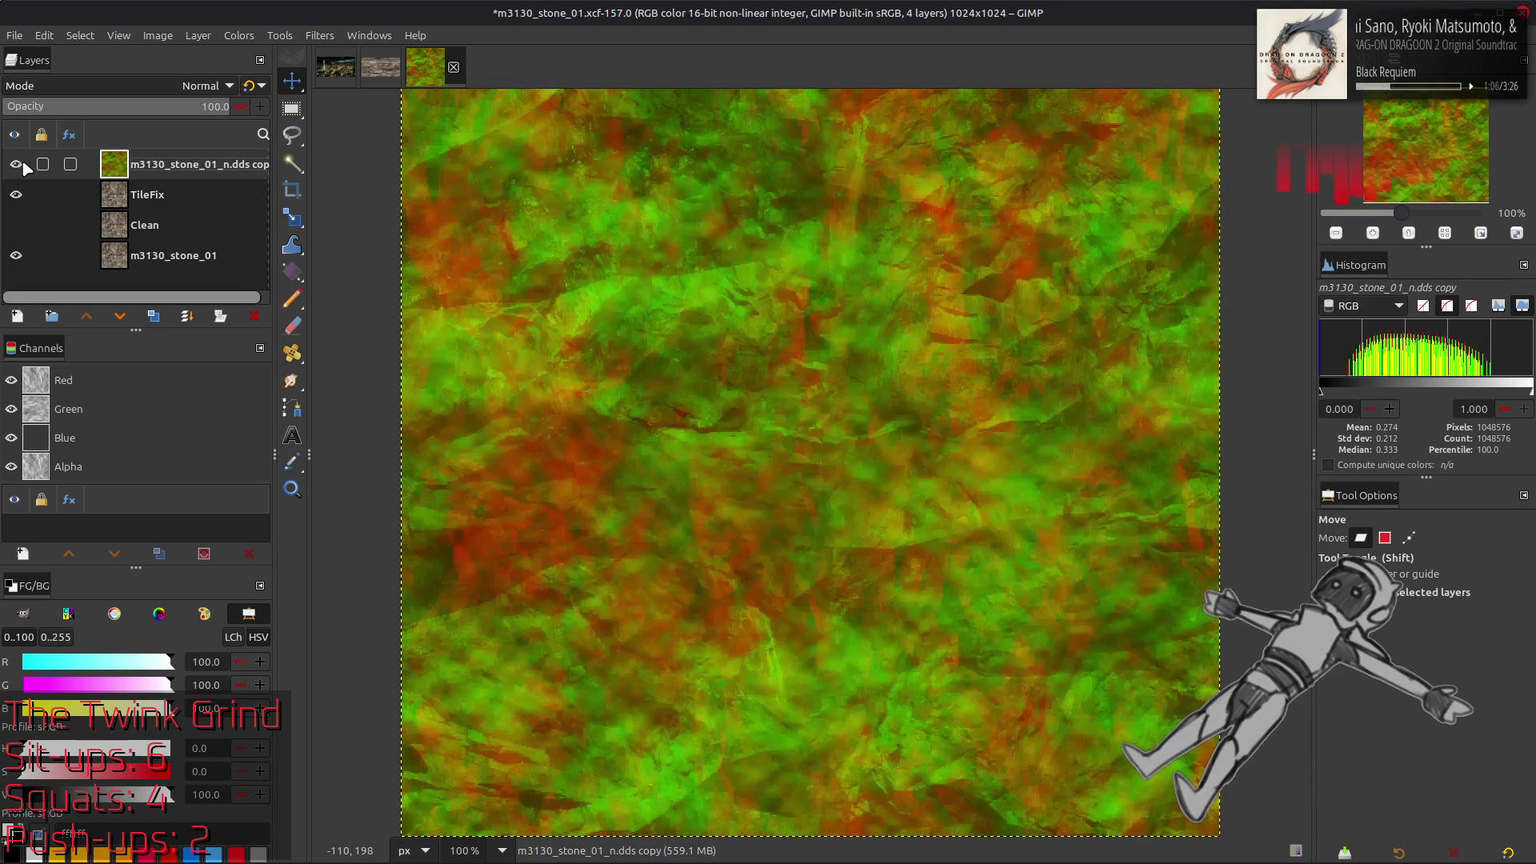
left_click(24, 165)
left_click(25, 165)
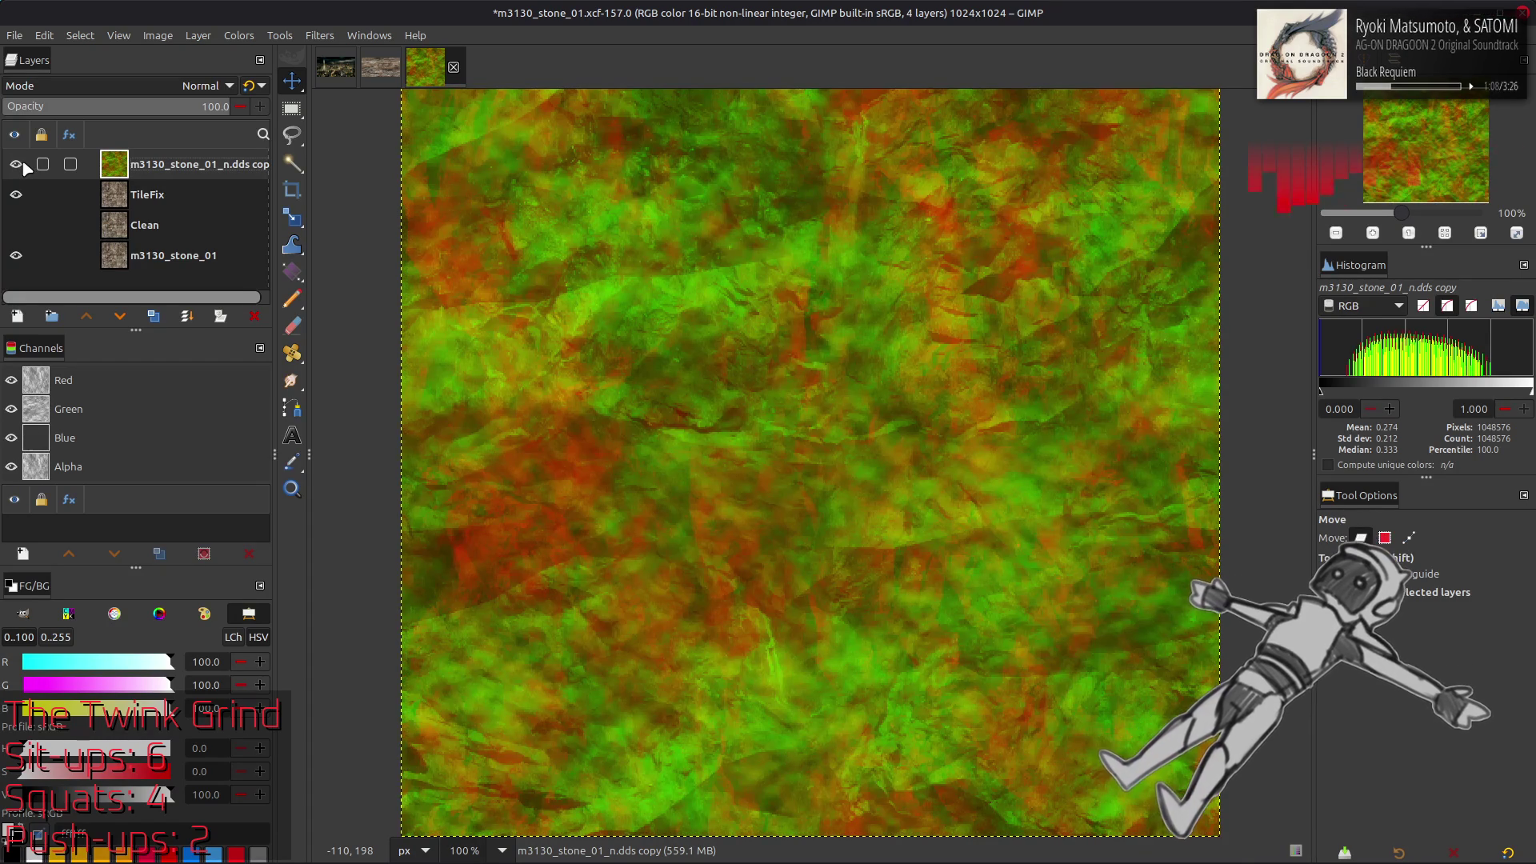
left_click(24, 165)
left_click(24, 164)
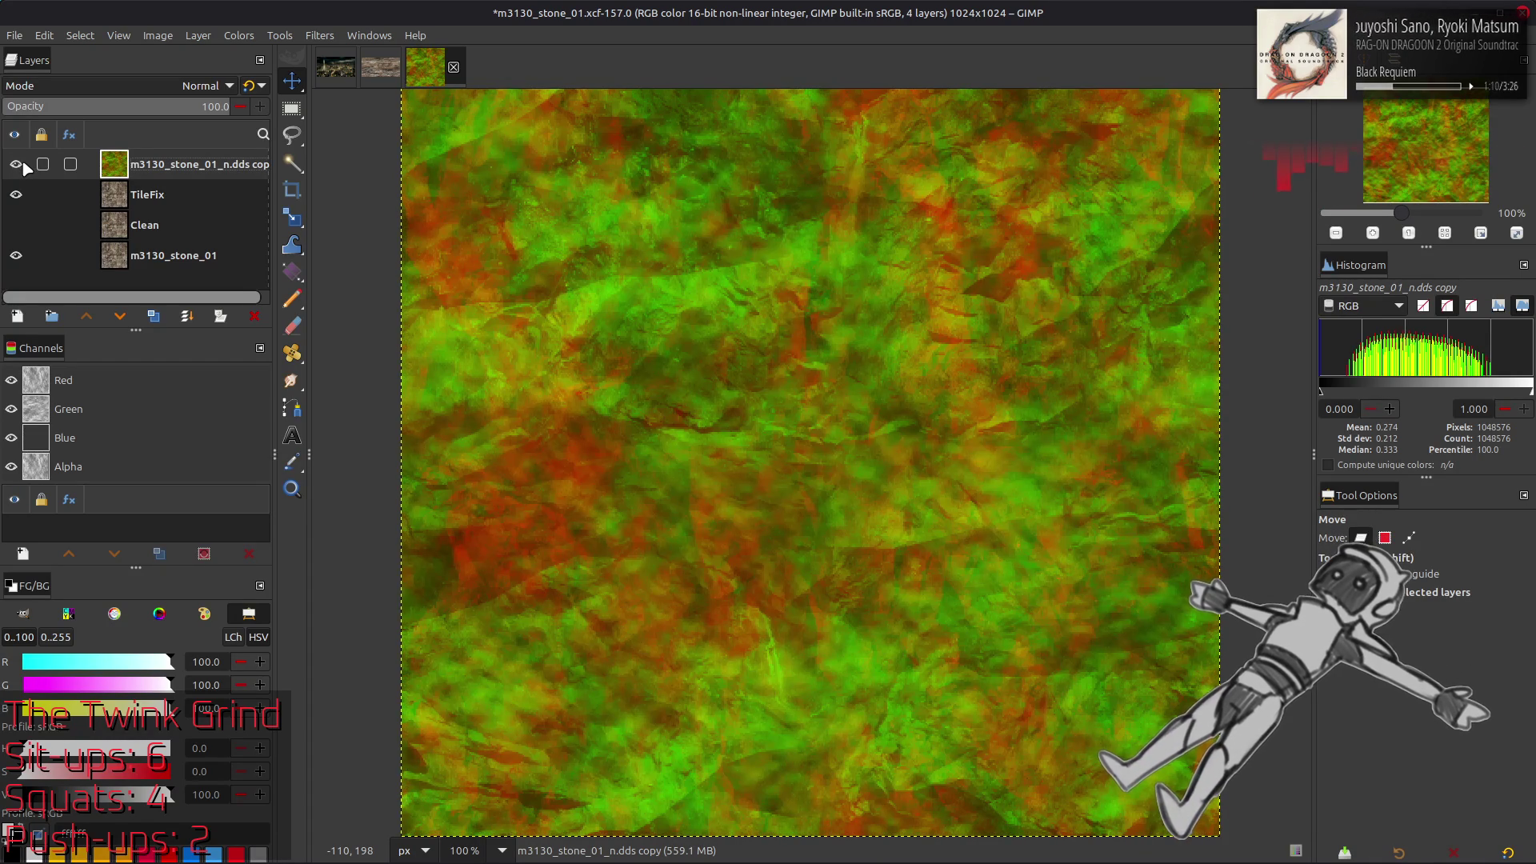
left_click(25, 165)
left_click(25, 165)
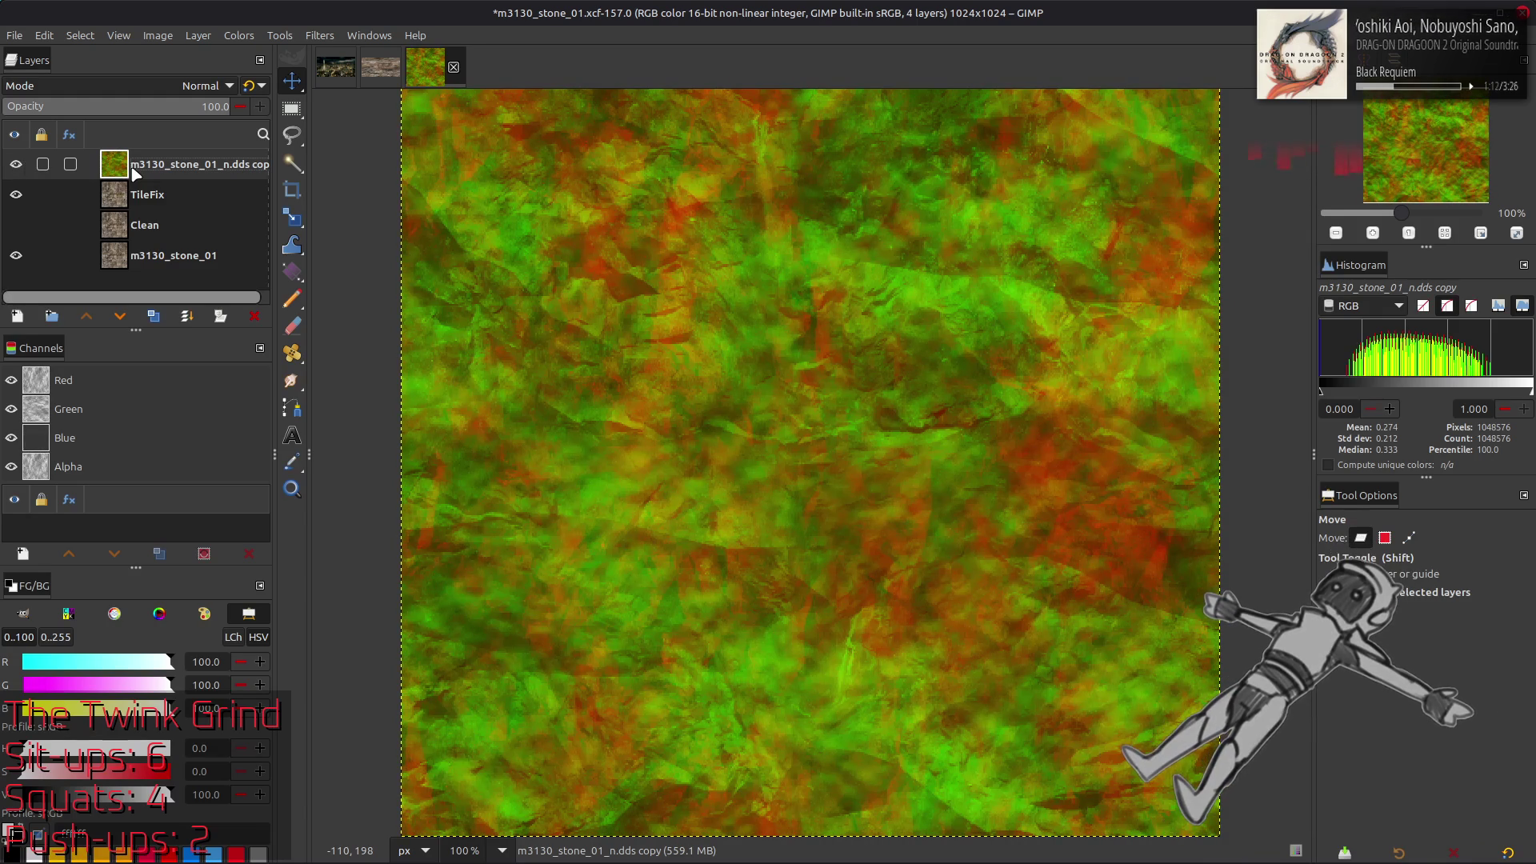
left_click(239, 35)
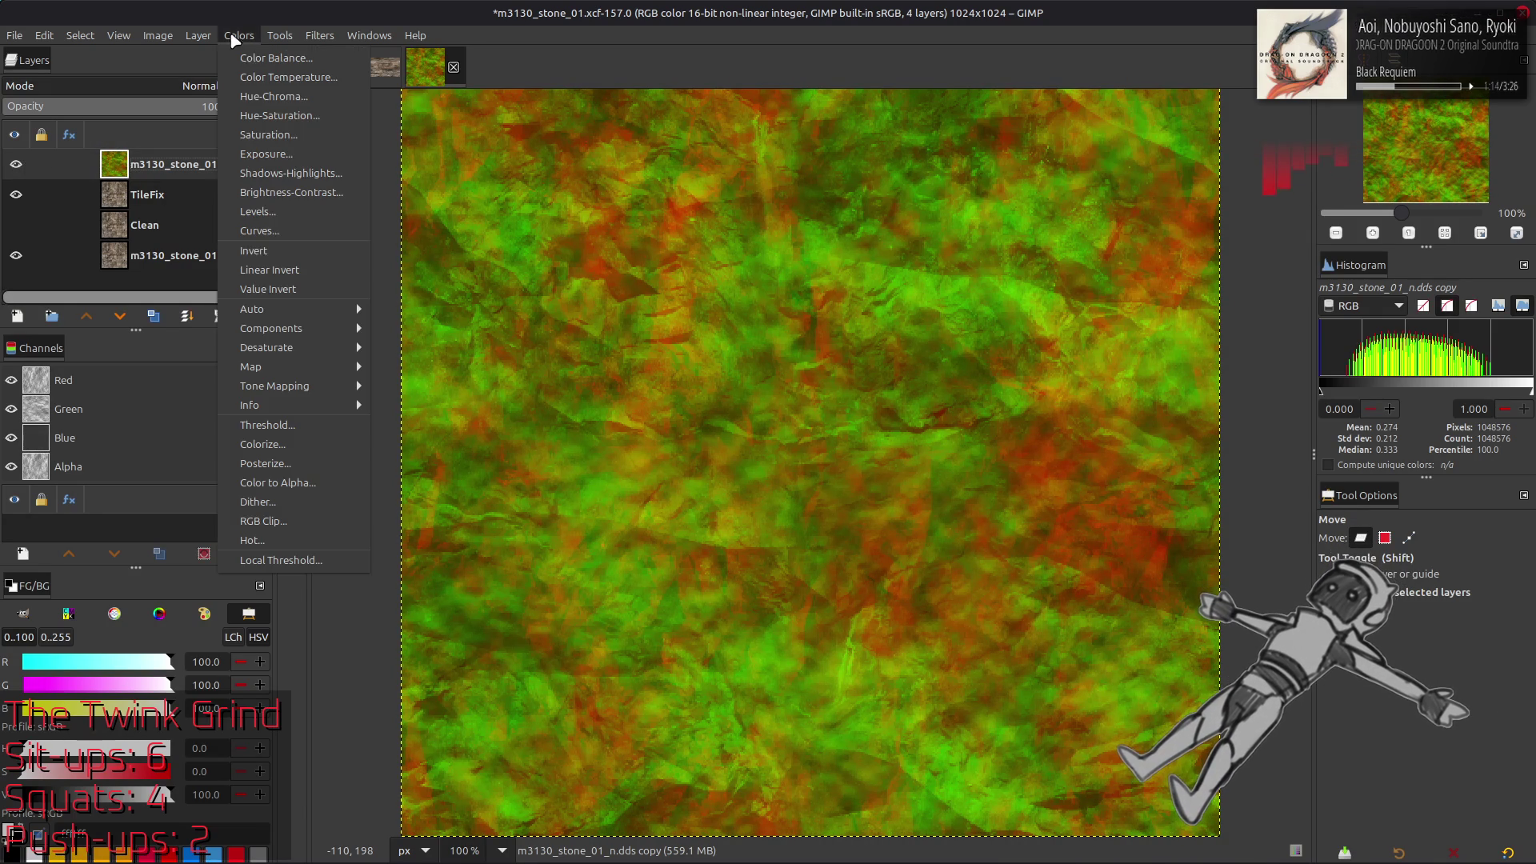
Extract the RGB Green component of the normal-map layer as greyscale
mouse_move(321, 329)
left_click(395, 348)
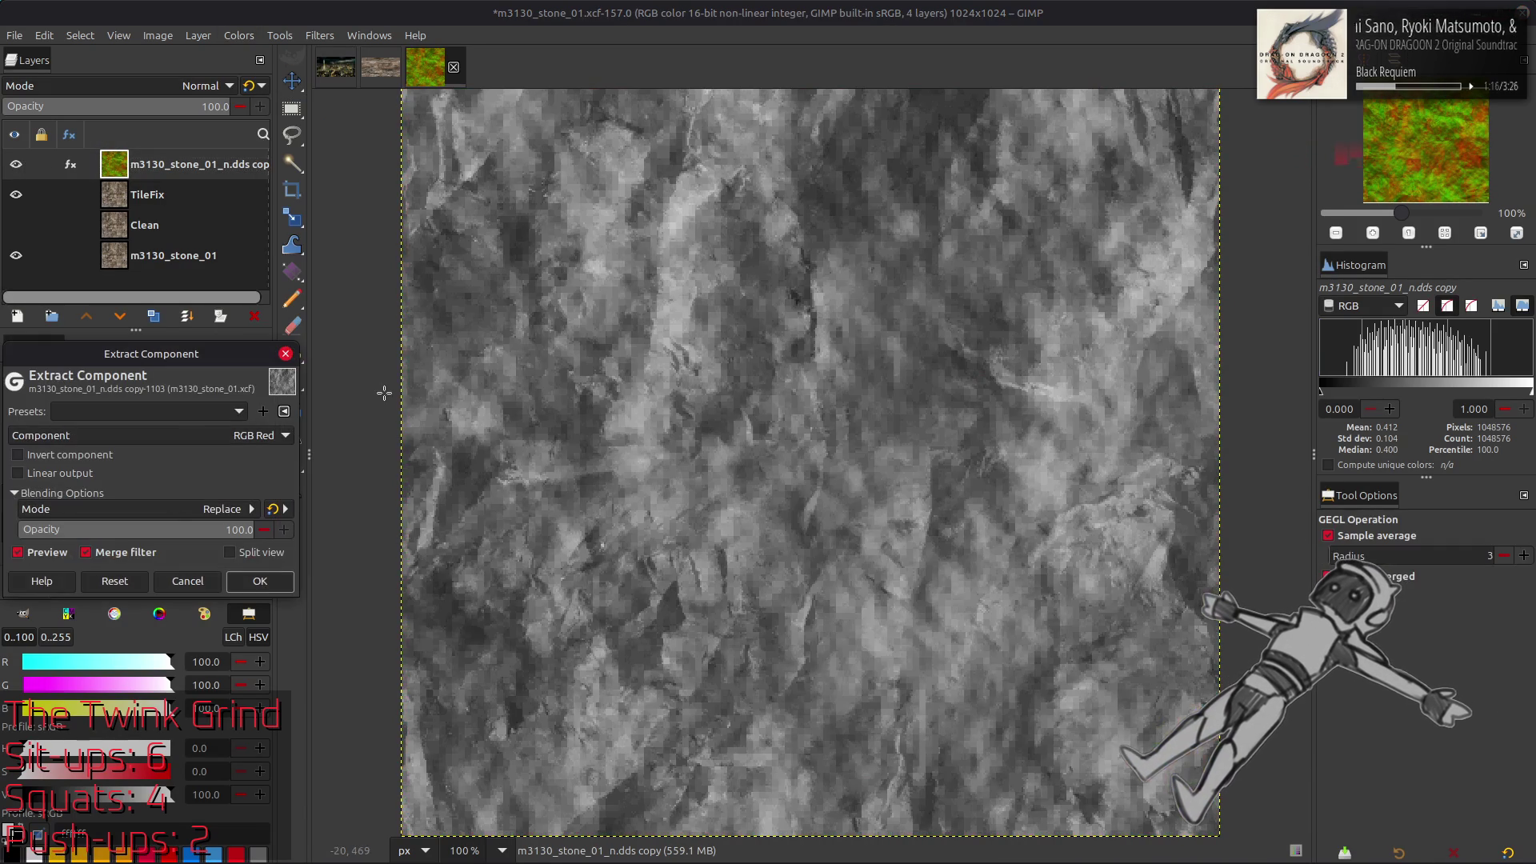
scroll(192, 436, "down", 1)
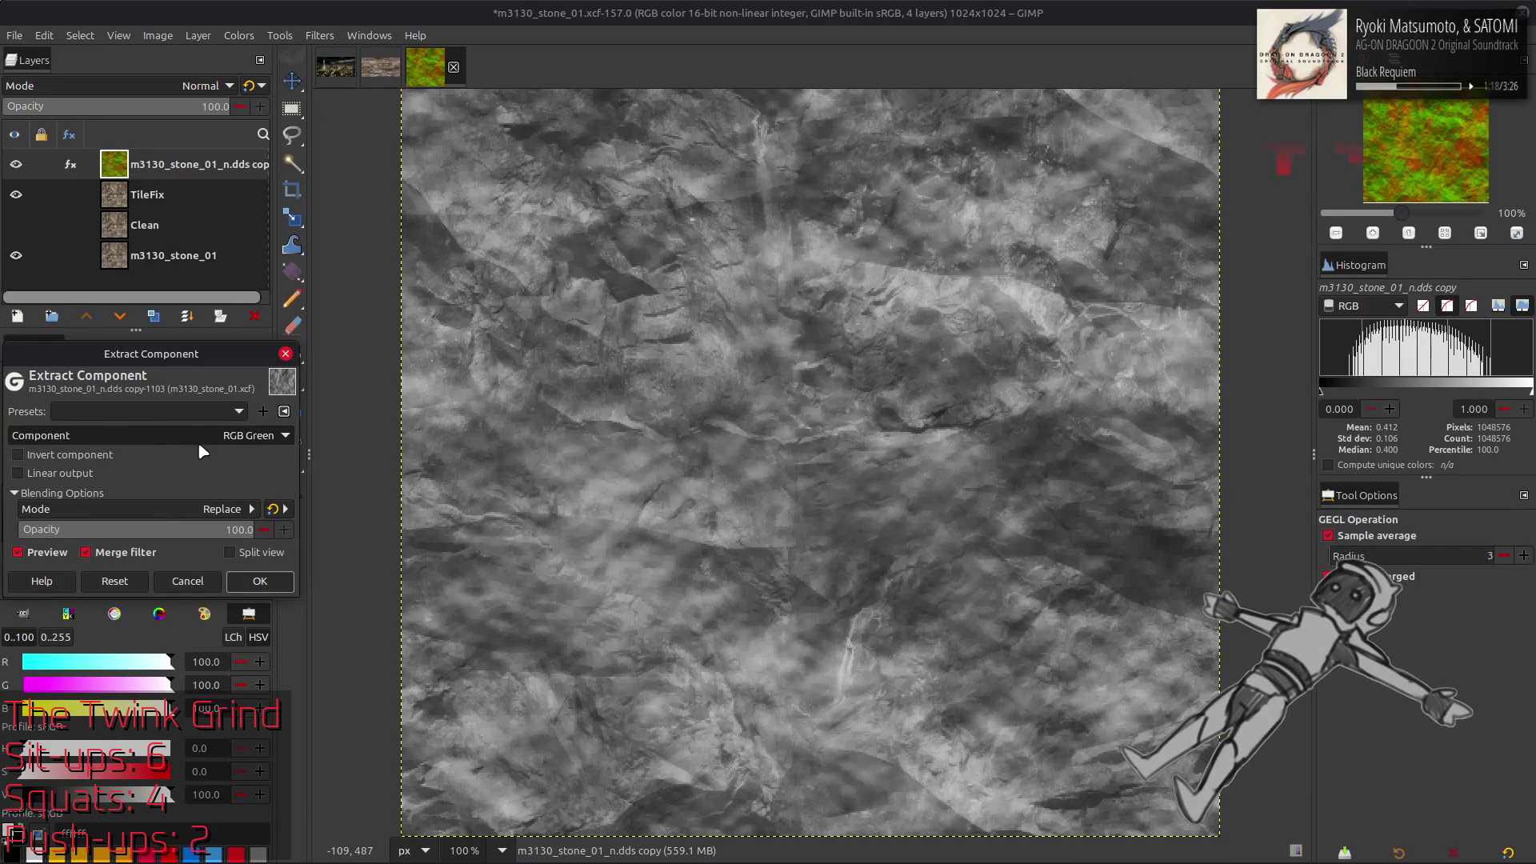
left_click(258, 582)
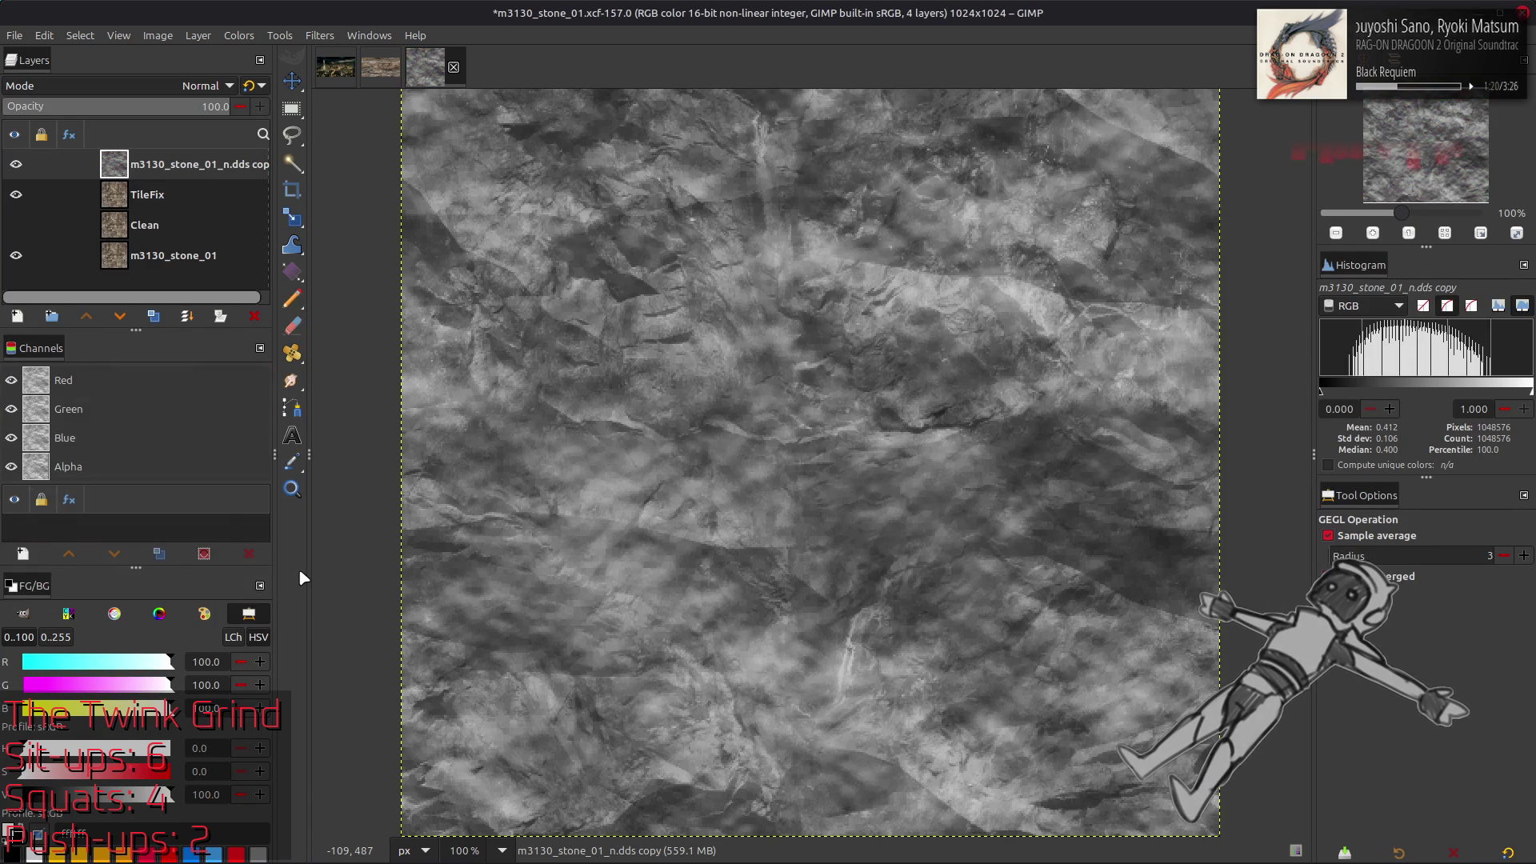
Compare the green-channel greyscale layer against the stone, then delete it
left_click(16, 163)
left_click(17, 165)
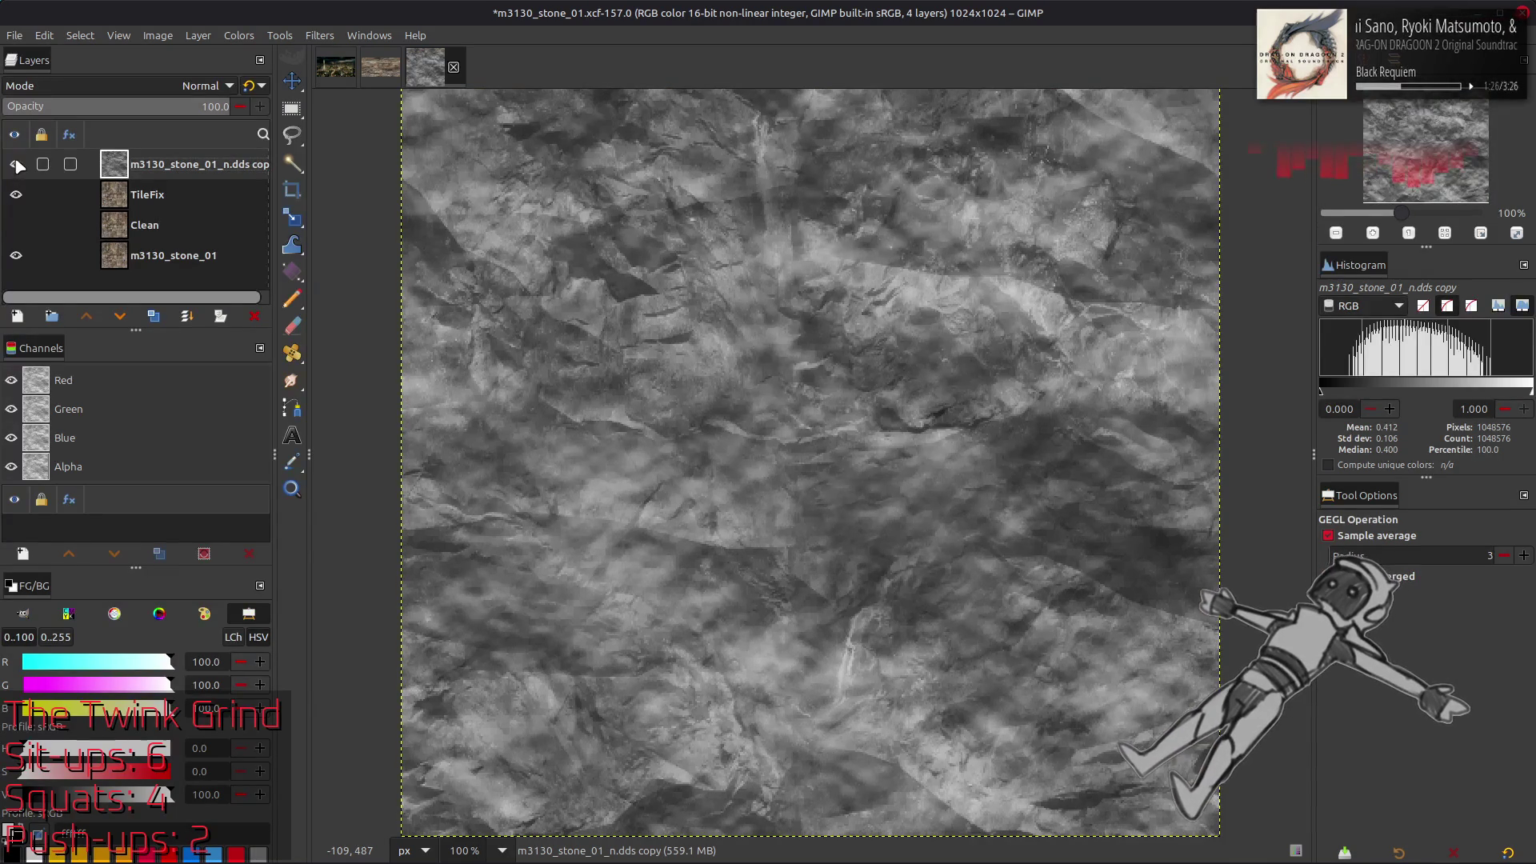
left_click(17, 164)
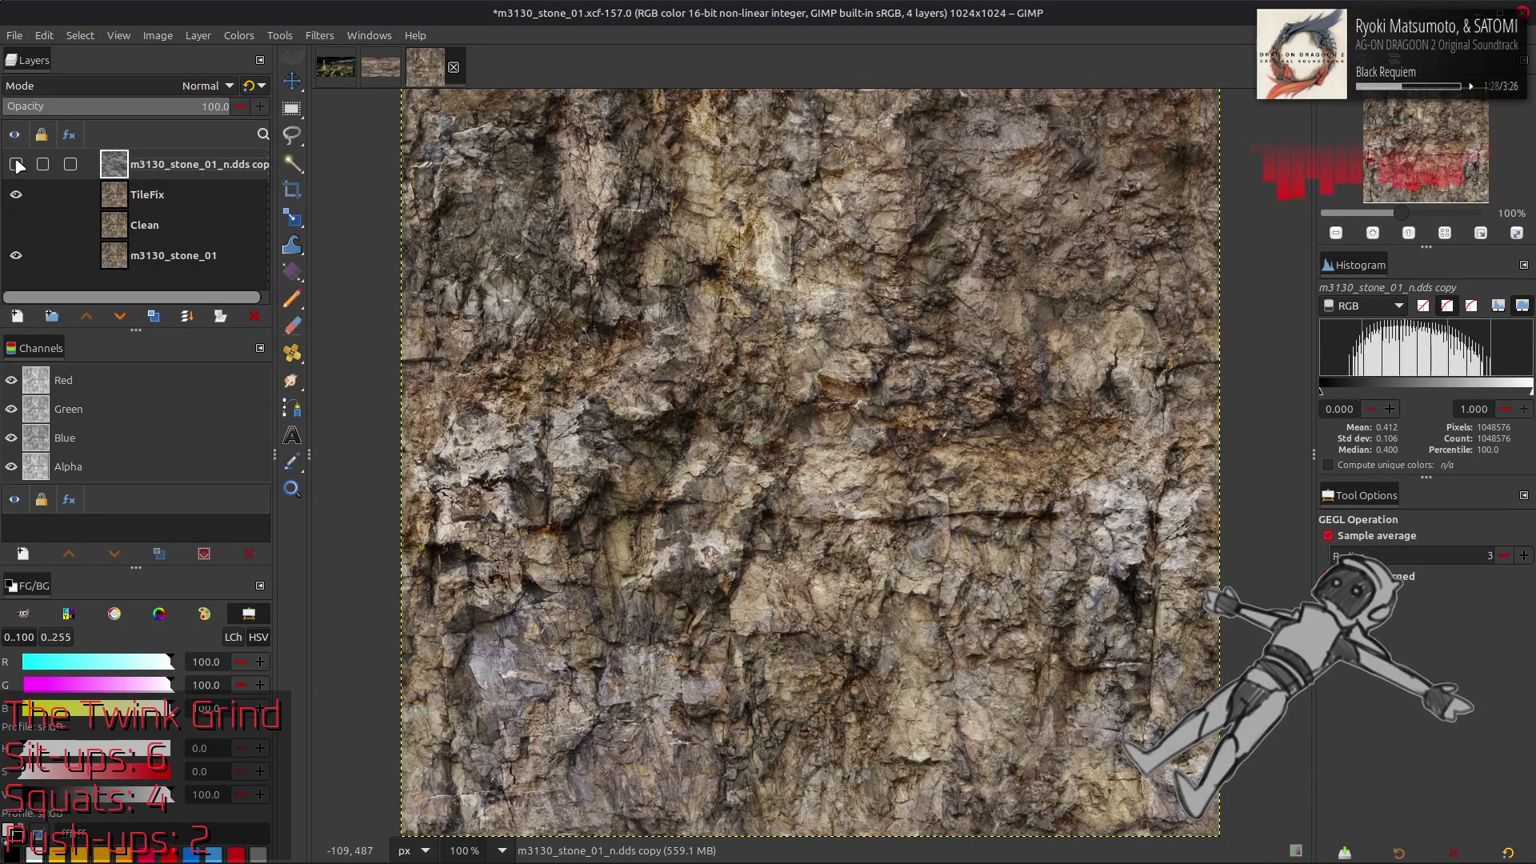
left_click(17, 164)
left_click(16, 164)
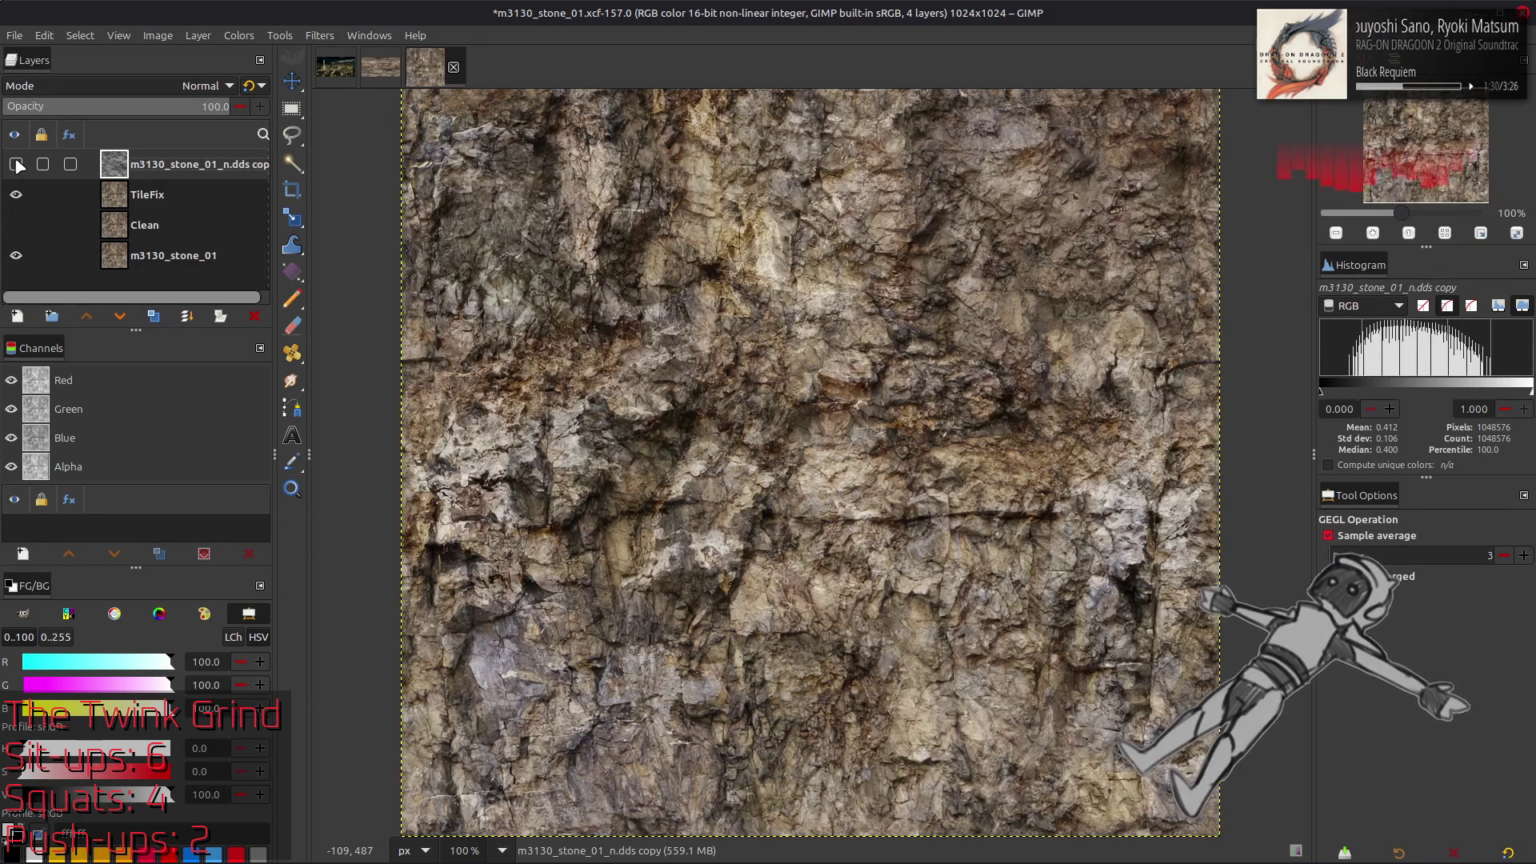
left_click(16, 164)
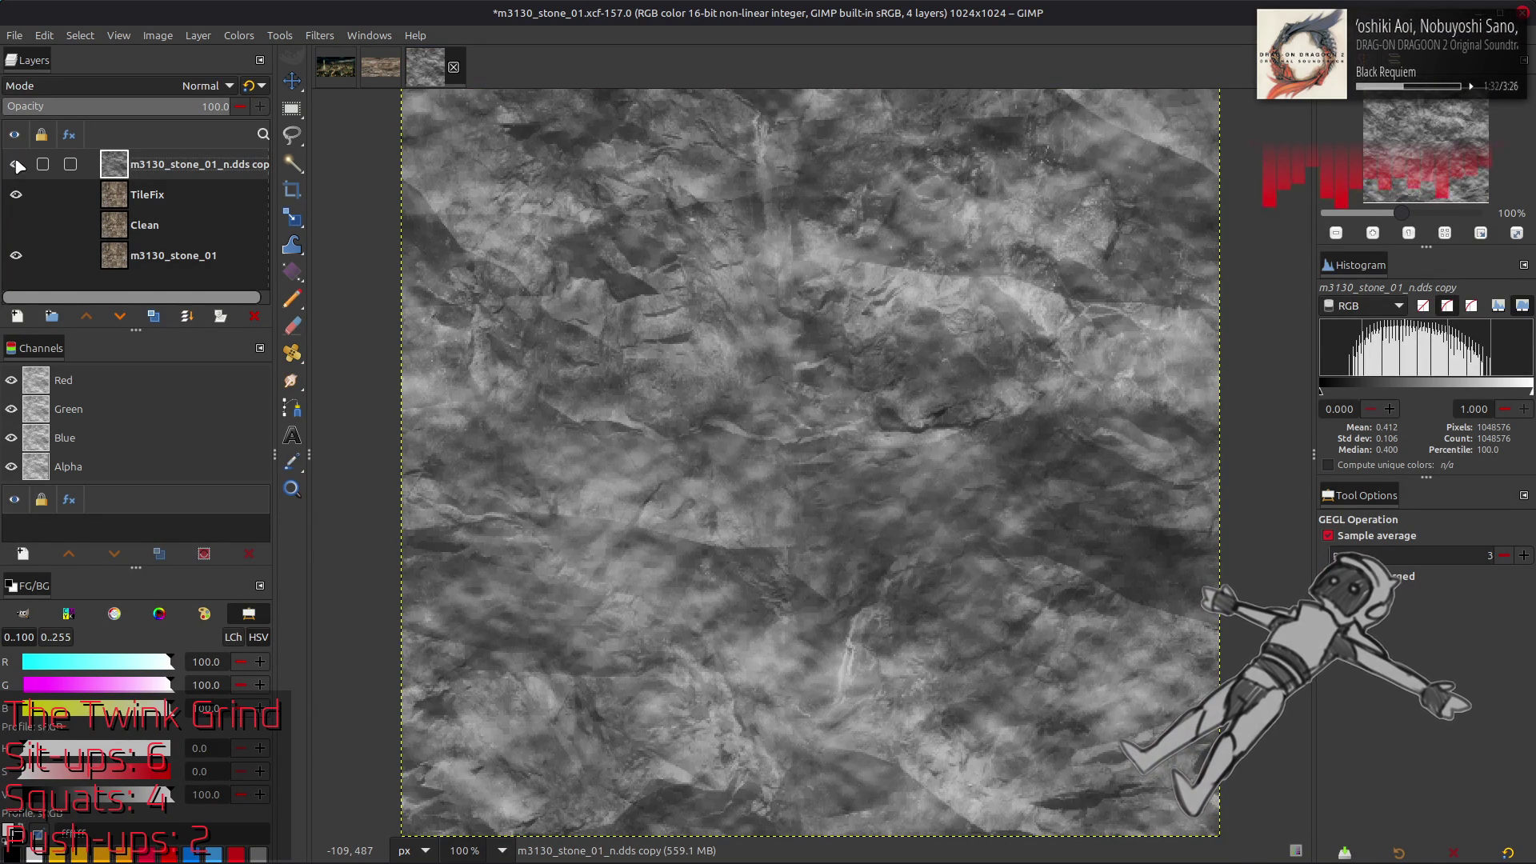
left_click(16, 165)
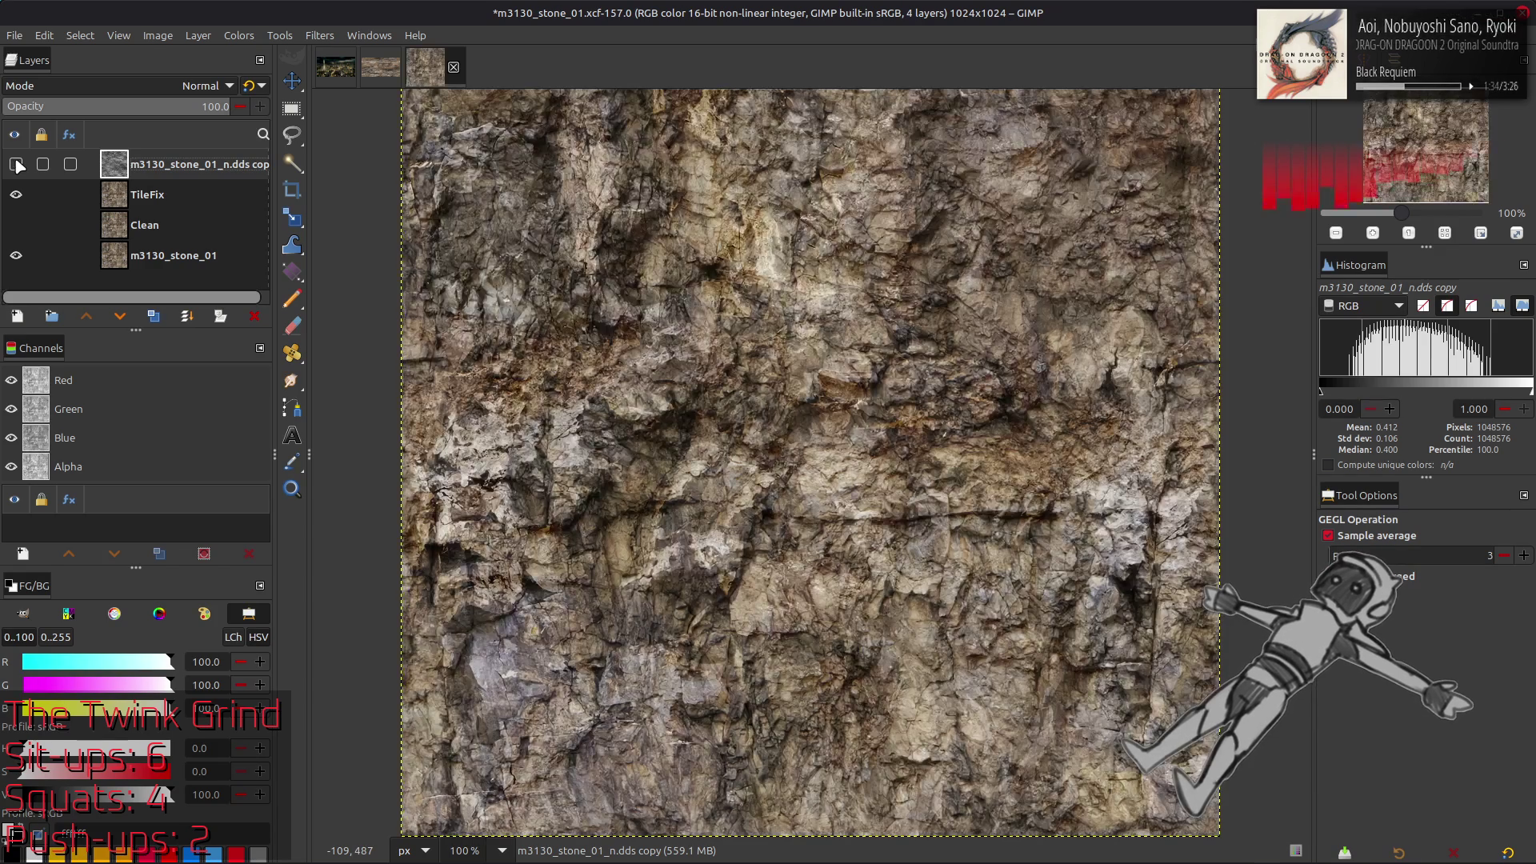
left_click(16, 165)
left_click(16, 165)
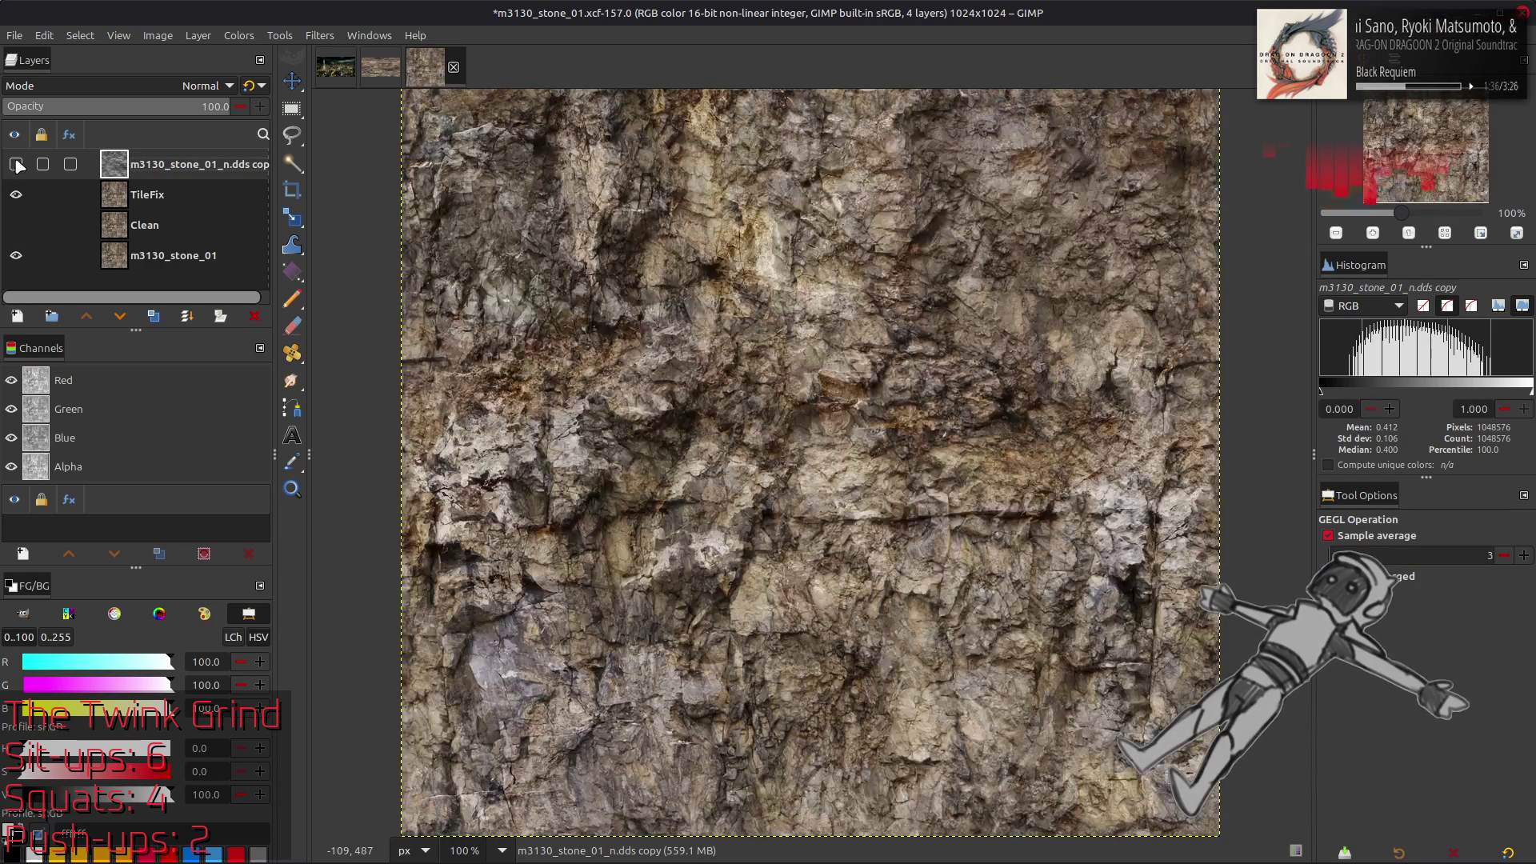
left_click(16, 165)
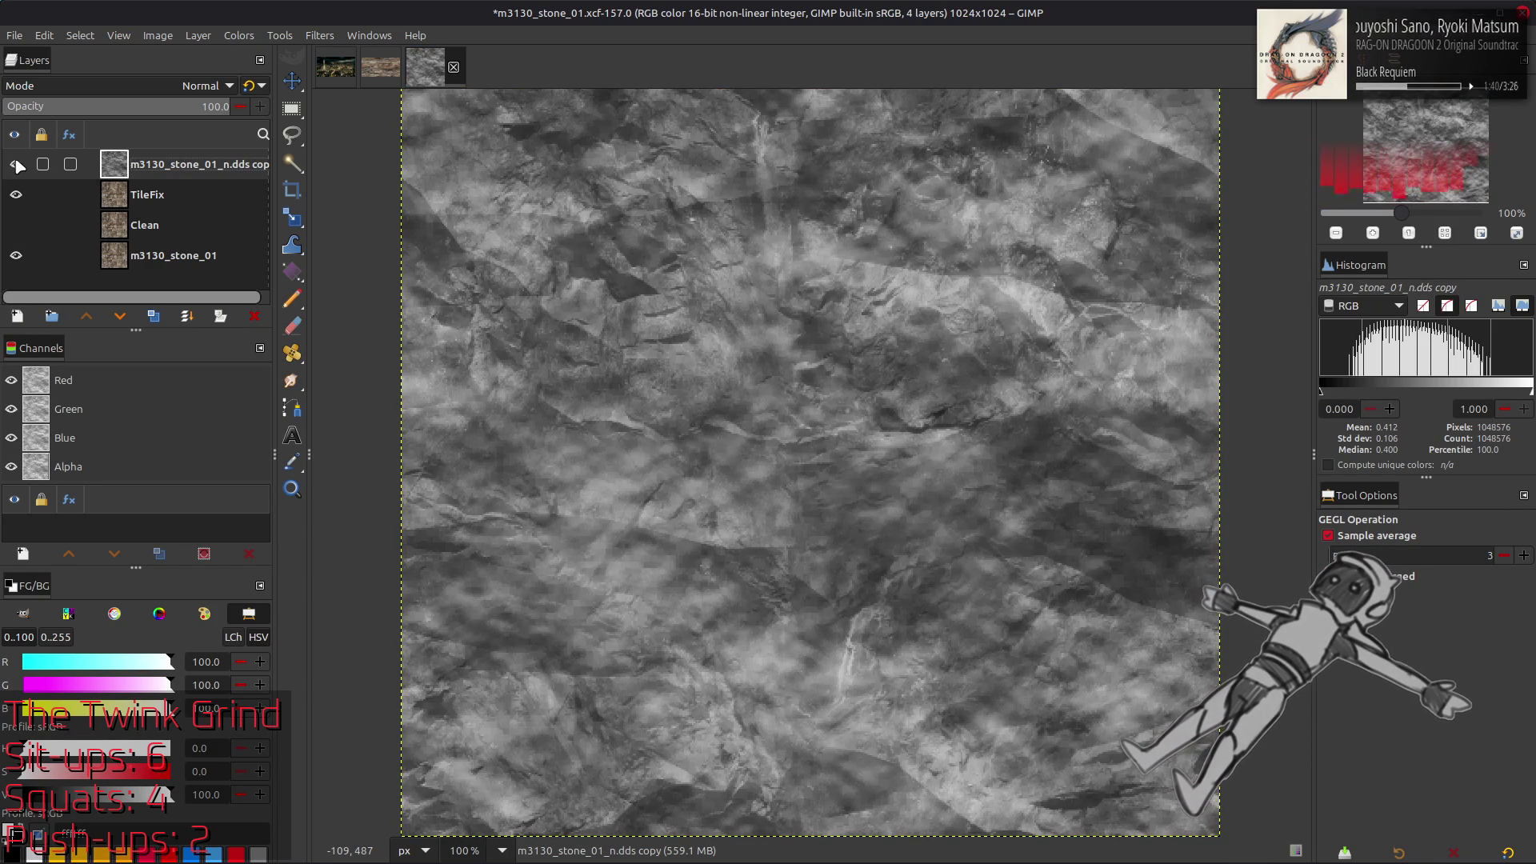
left_click(16, 165)
left_click(16, 164)
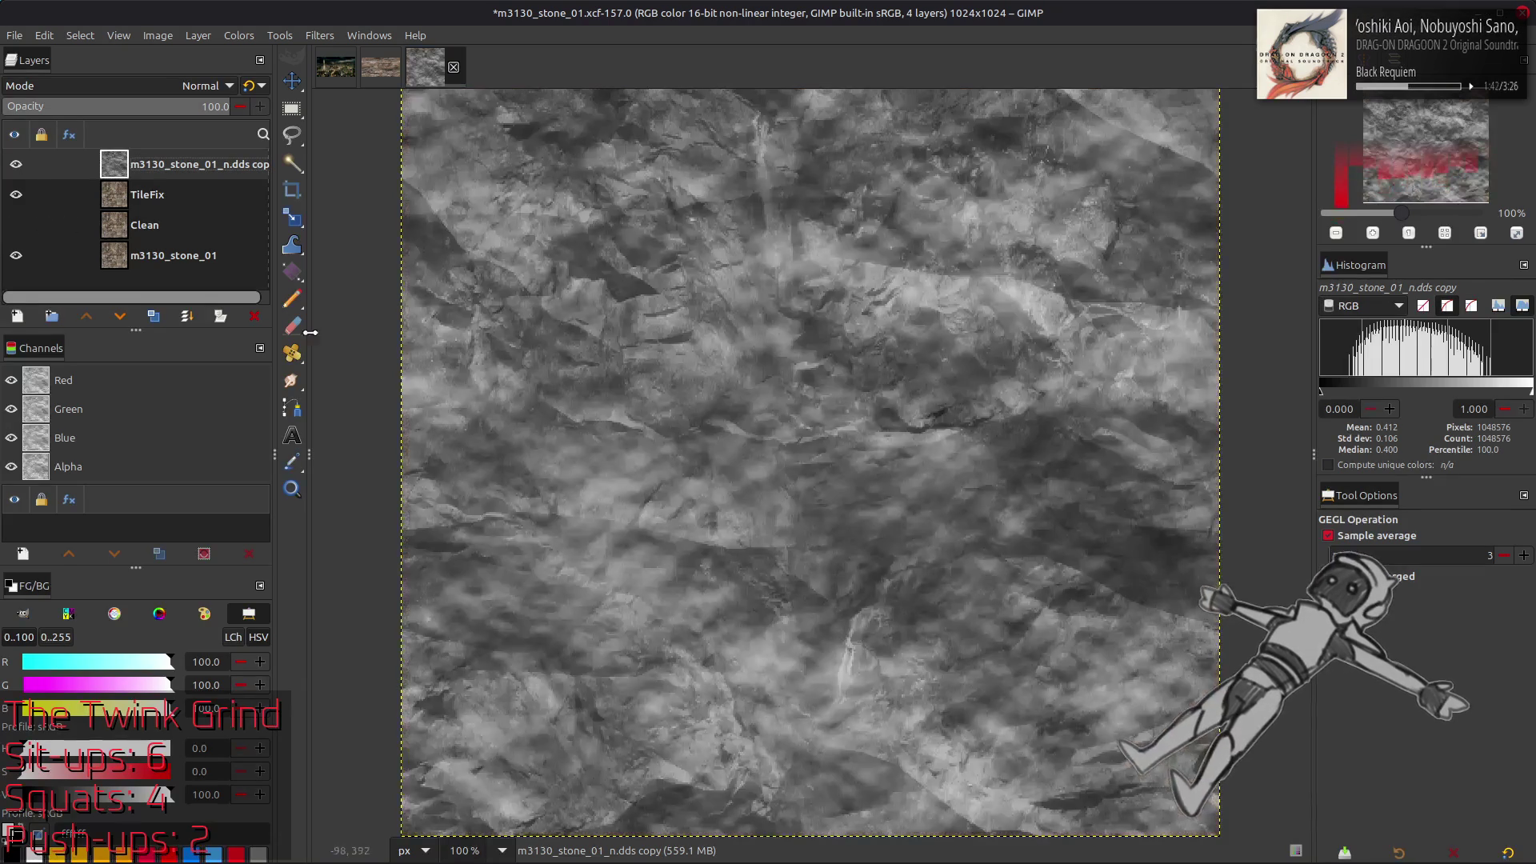
left_click(254, 316)
Save the stone XCF file and duplicate the TileFix layer
key("m")
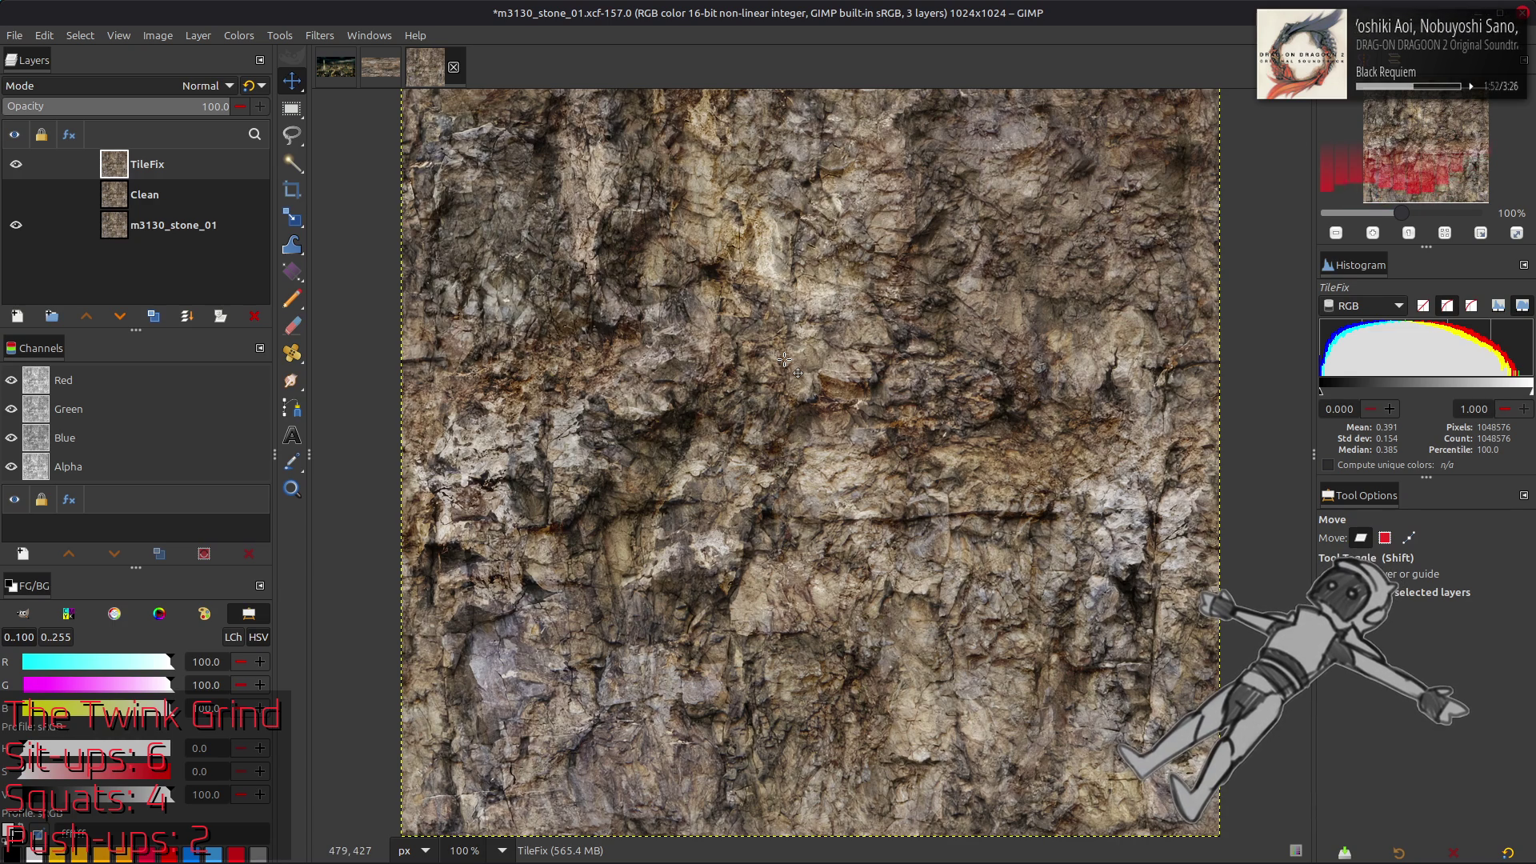
key("ctrl+s")
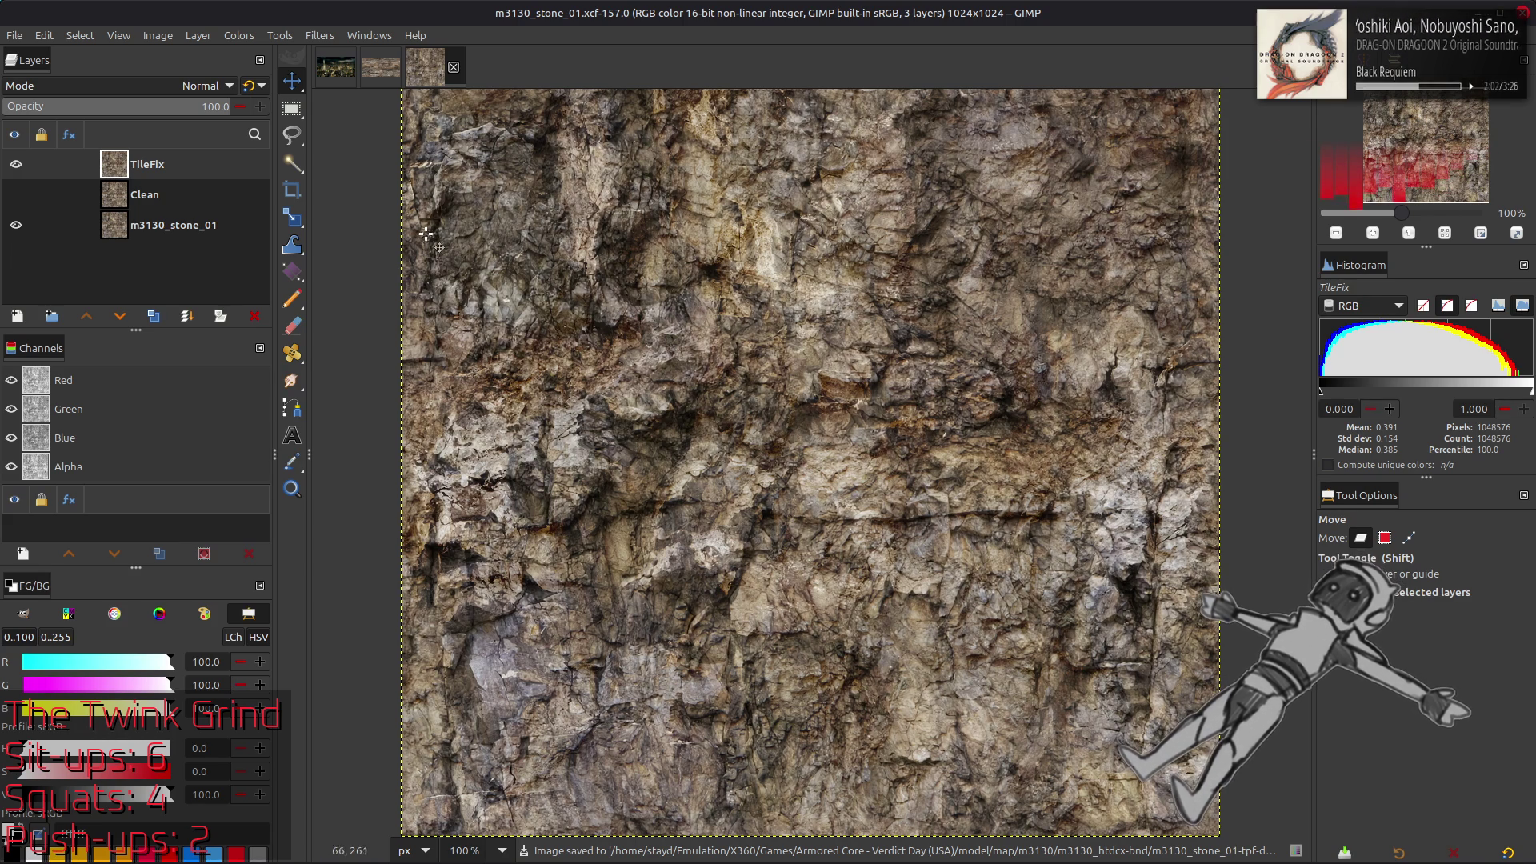
left_click(153, 316)
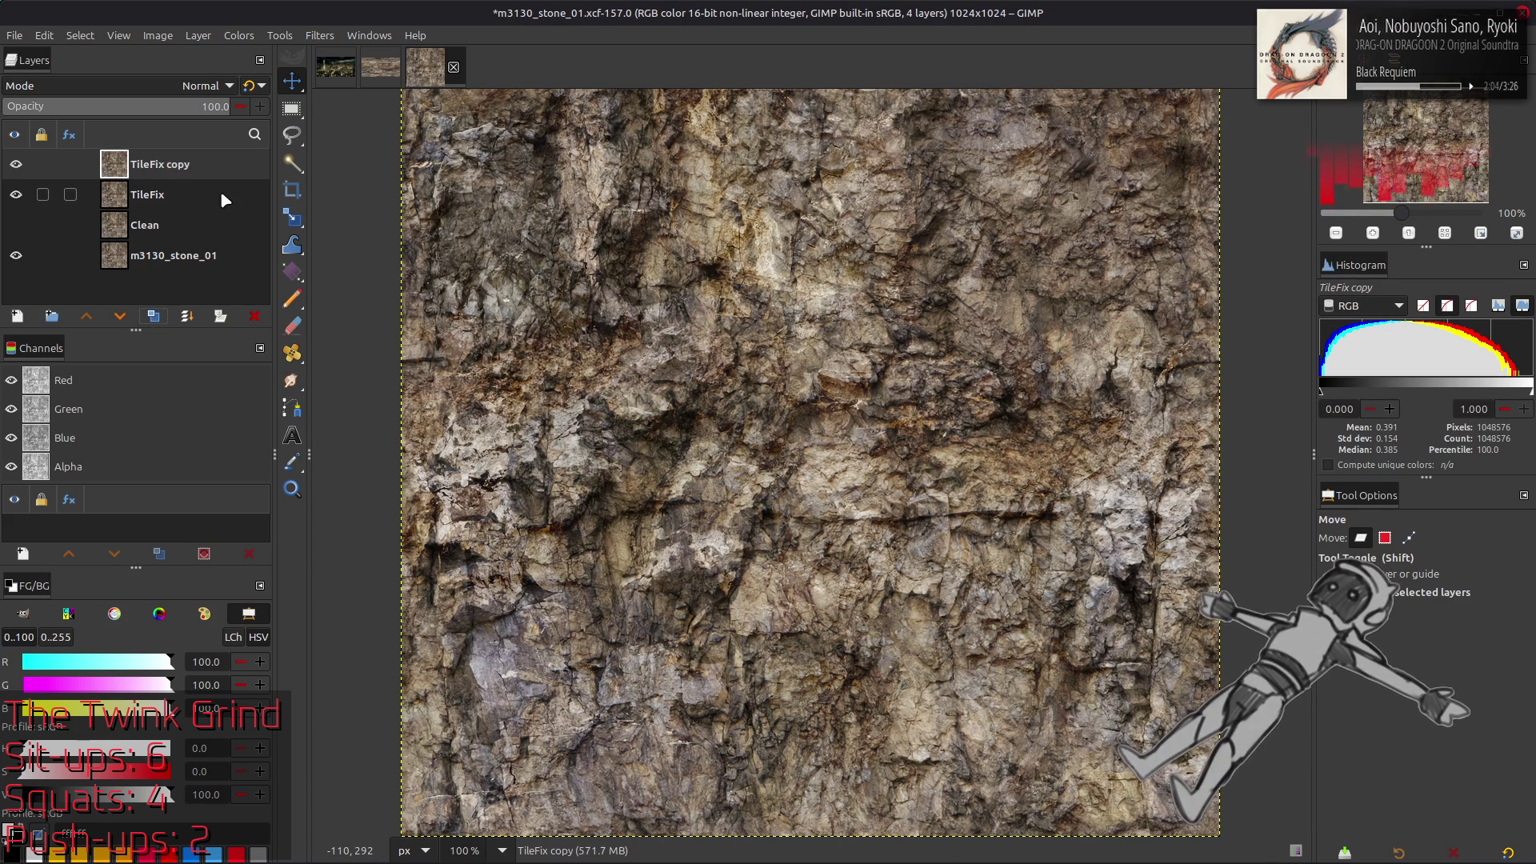
Preview the TileFix copy as a Y'CbCr Y' greyscale with Extract Component
left_click(241, 39)
mouse_move(314, 333)
left_click(391, 352)
left_click(218, 435)
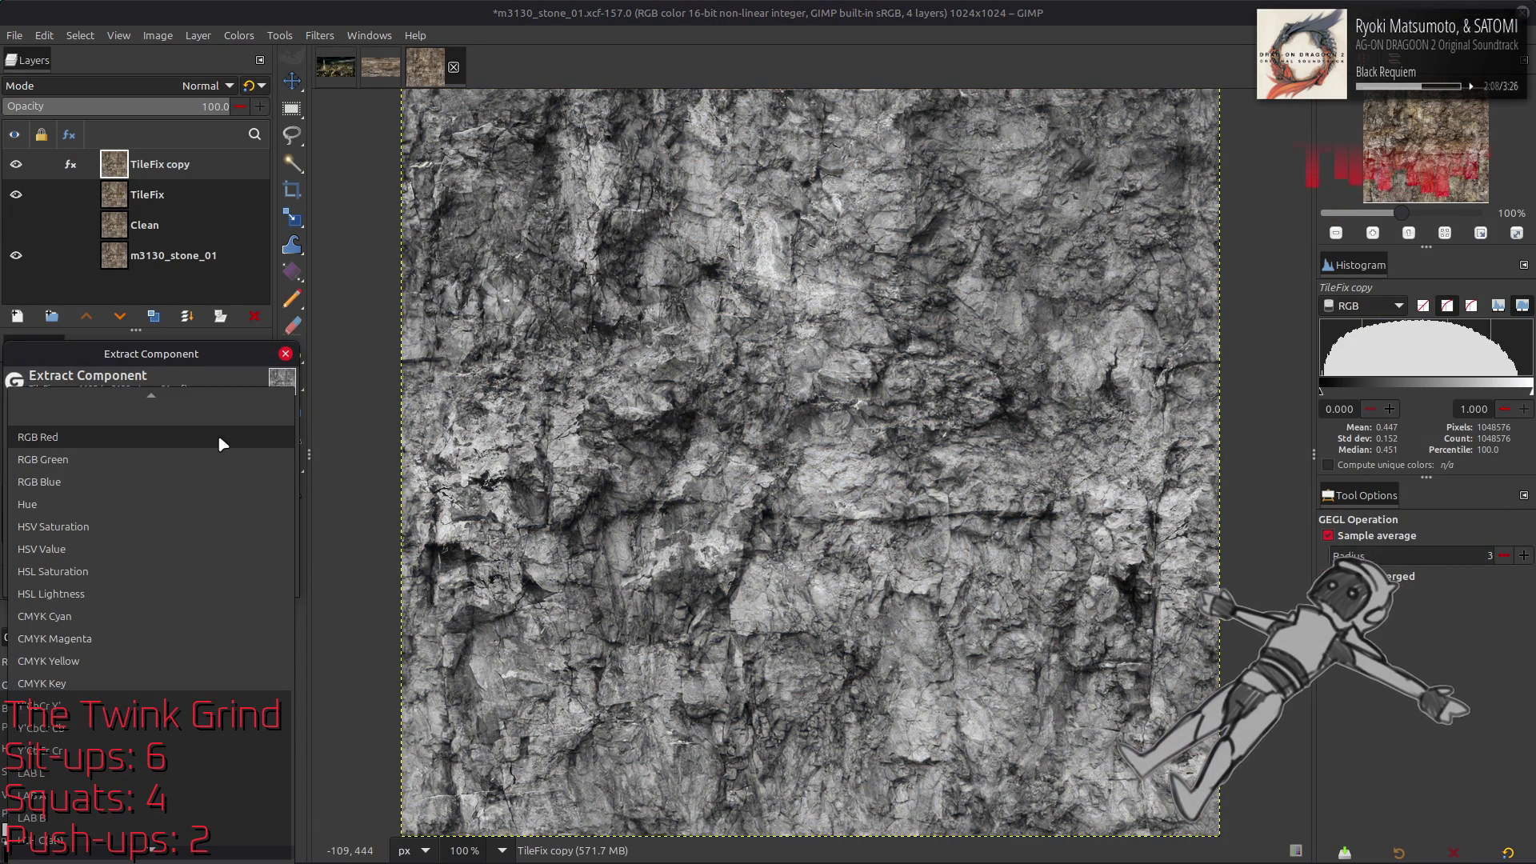
left_click(138, 704)
Preview the HSV Value, LAB L, Y'CbCr Y' and LCH components of the extract
left_click(18, 552)
left_click(18, 552)
left_click(155, 435)
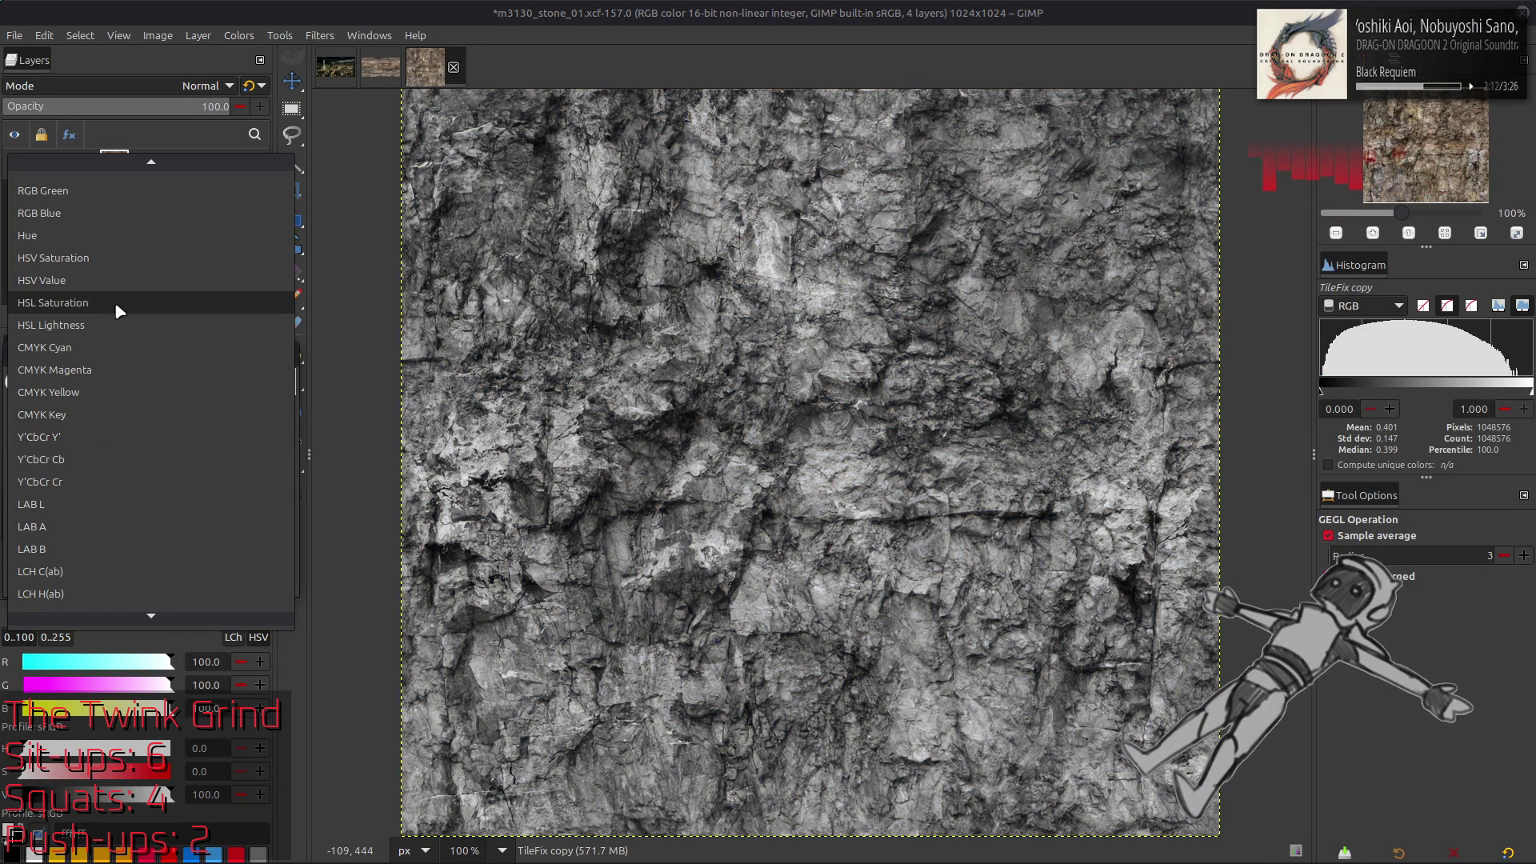
left_click(113, 280)
left_click(158, 432)
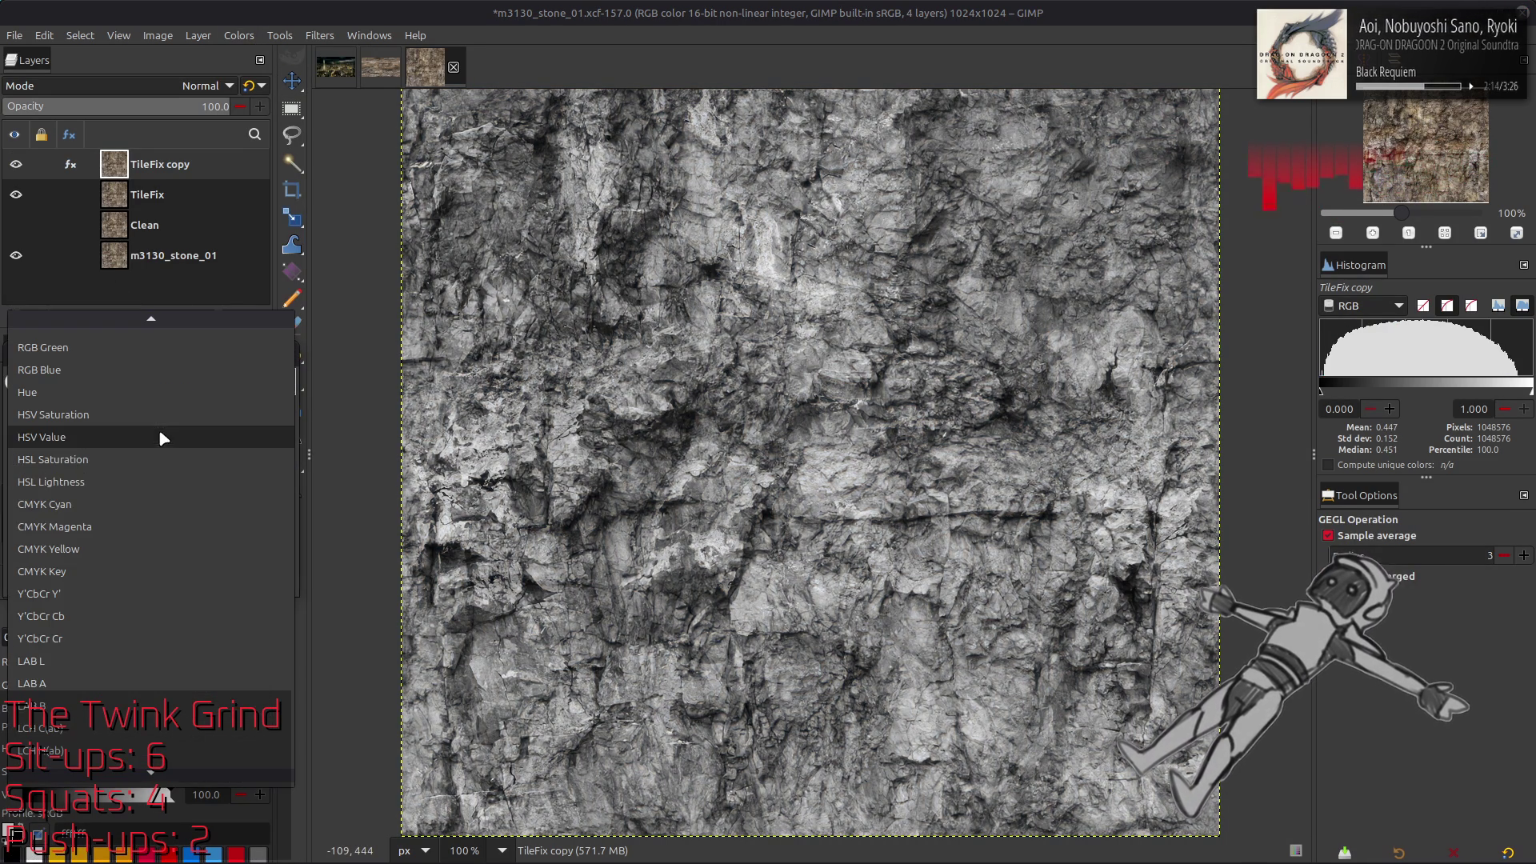
left_click(143, 662)
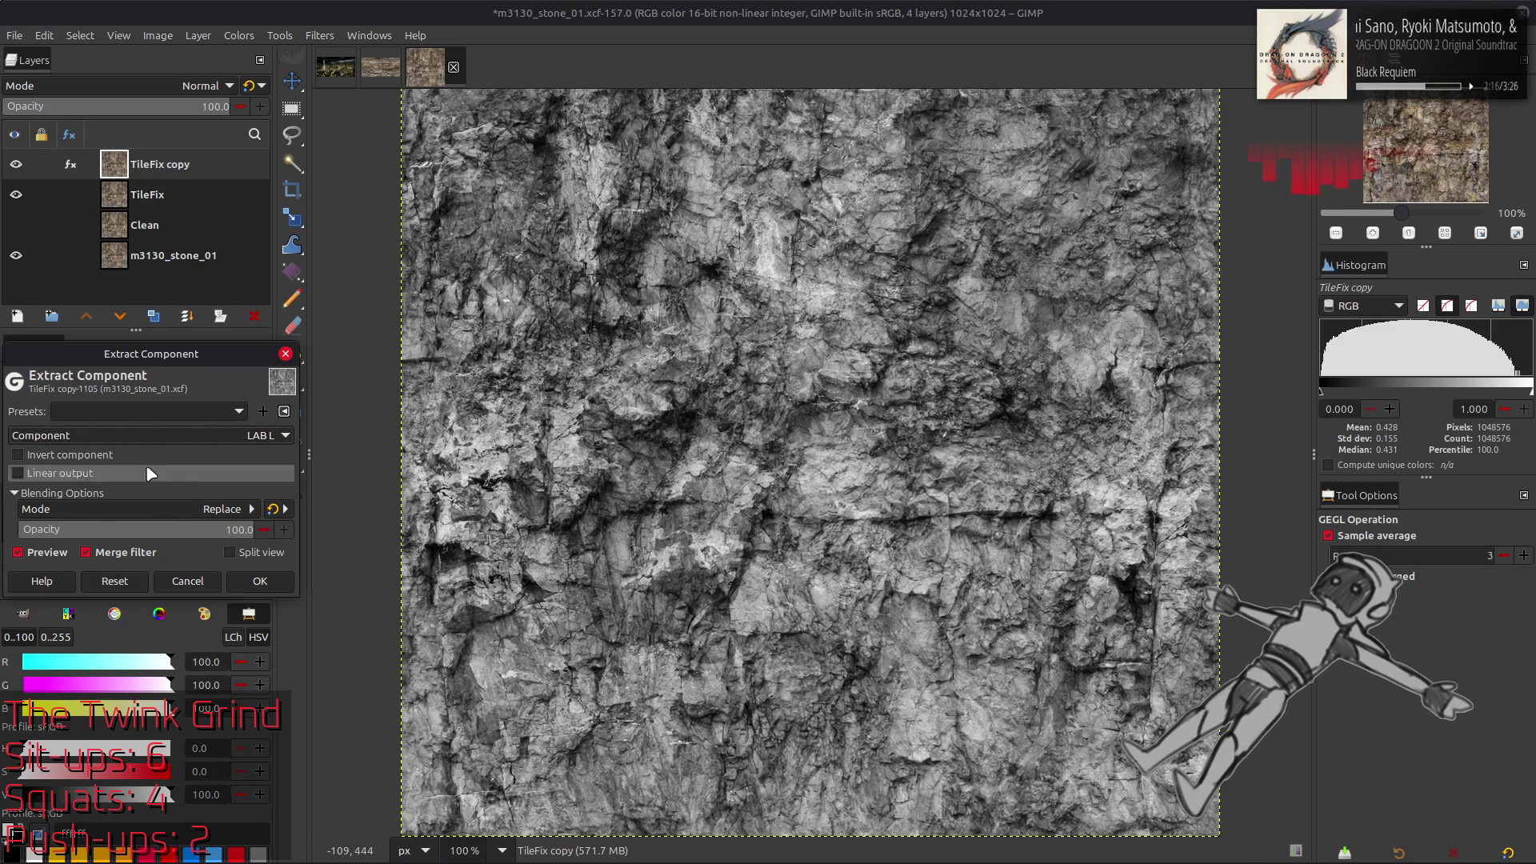
left_click(162, 436)
left_click(144, 377)
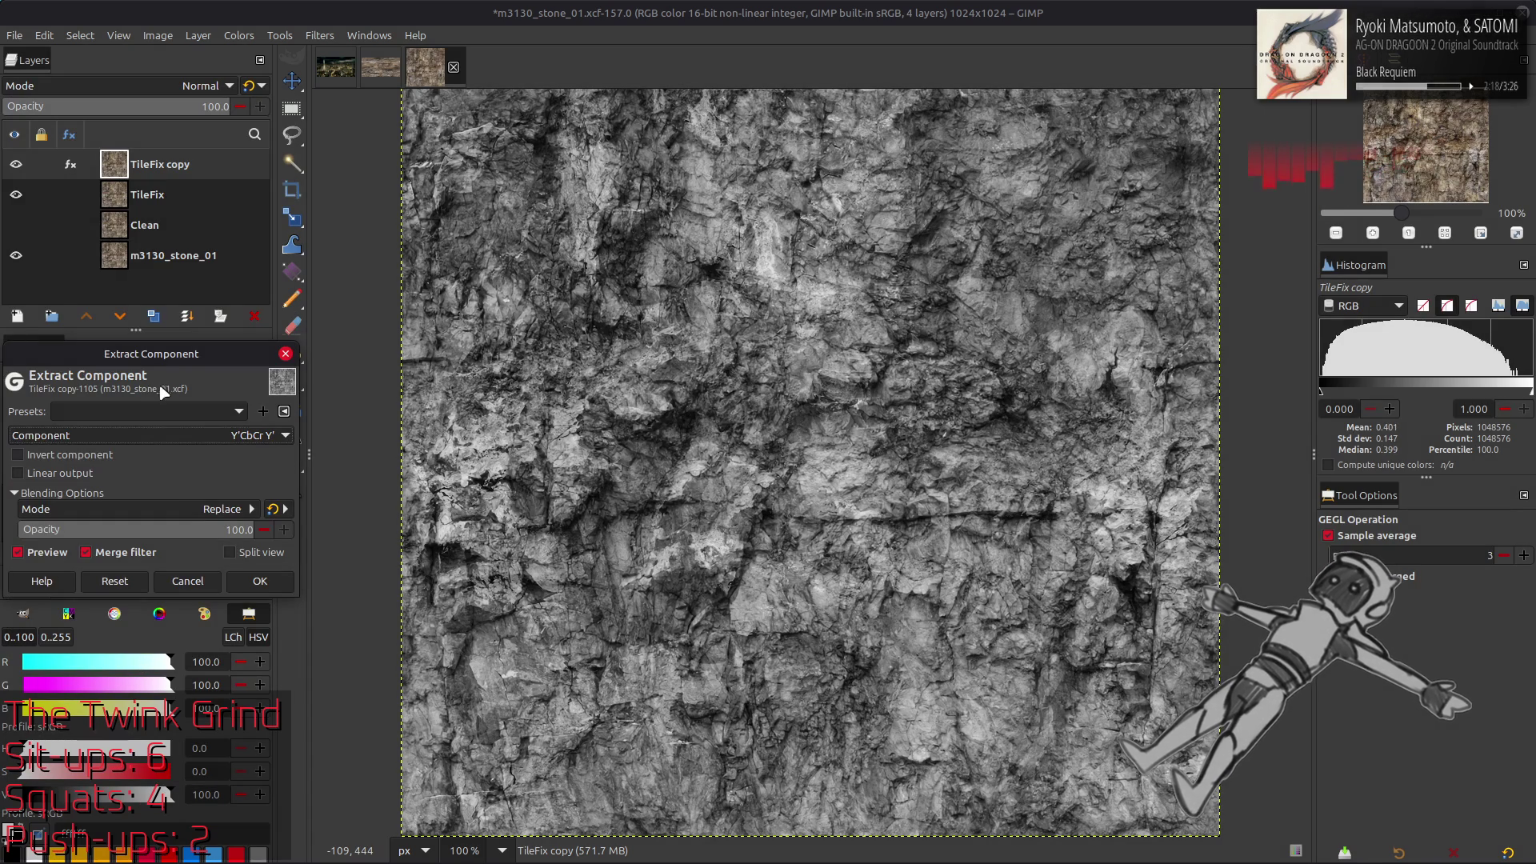
left_click(163, 432)
left_click(138, 504)
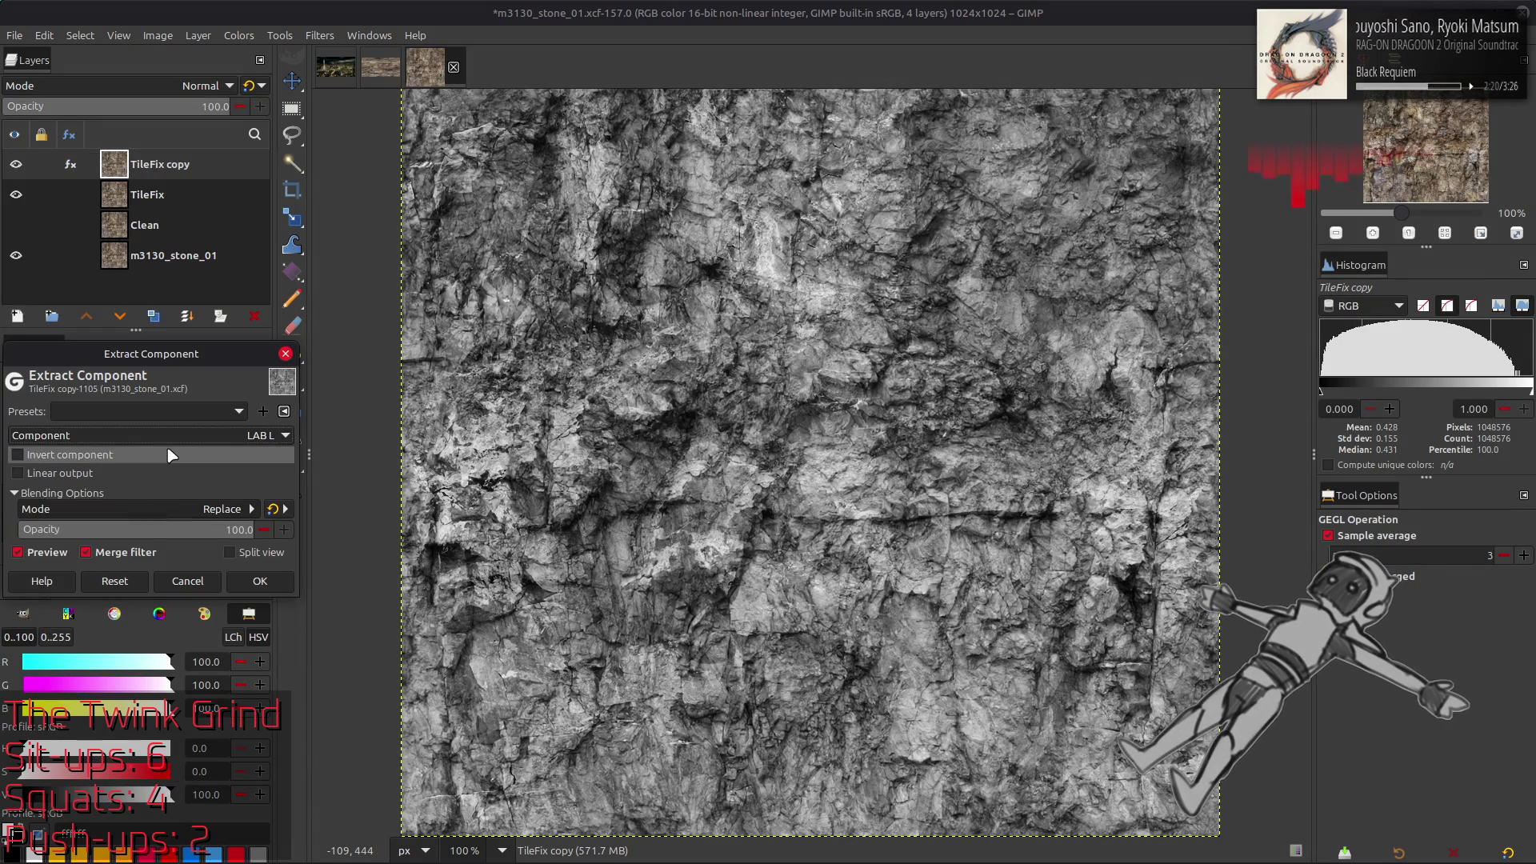
left_click(166, 437)
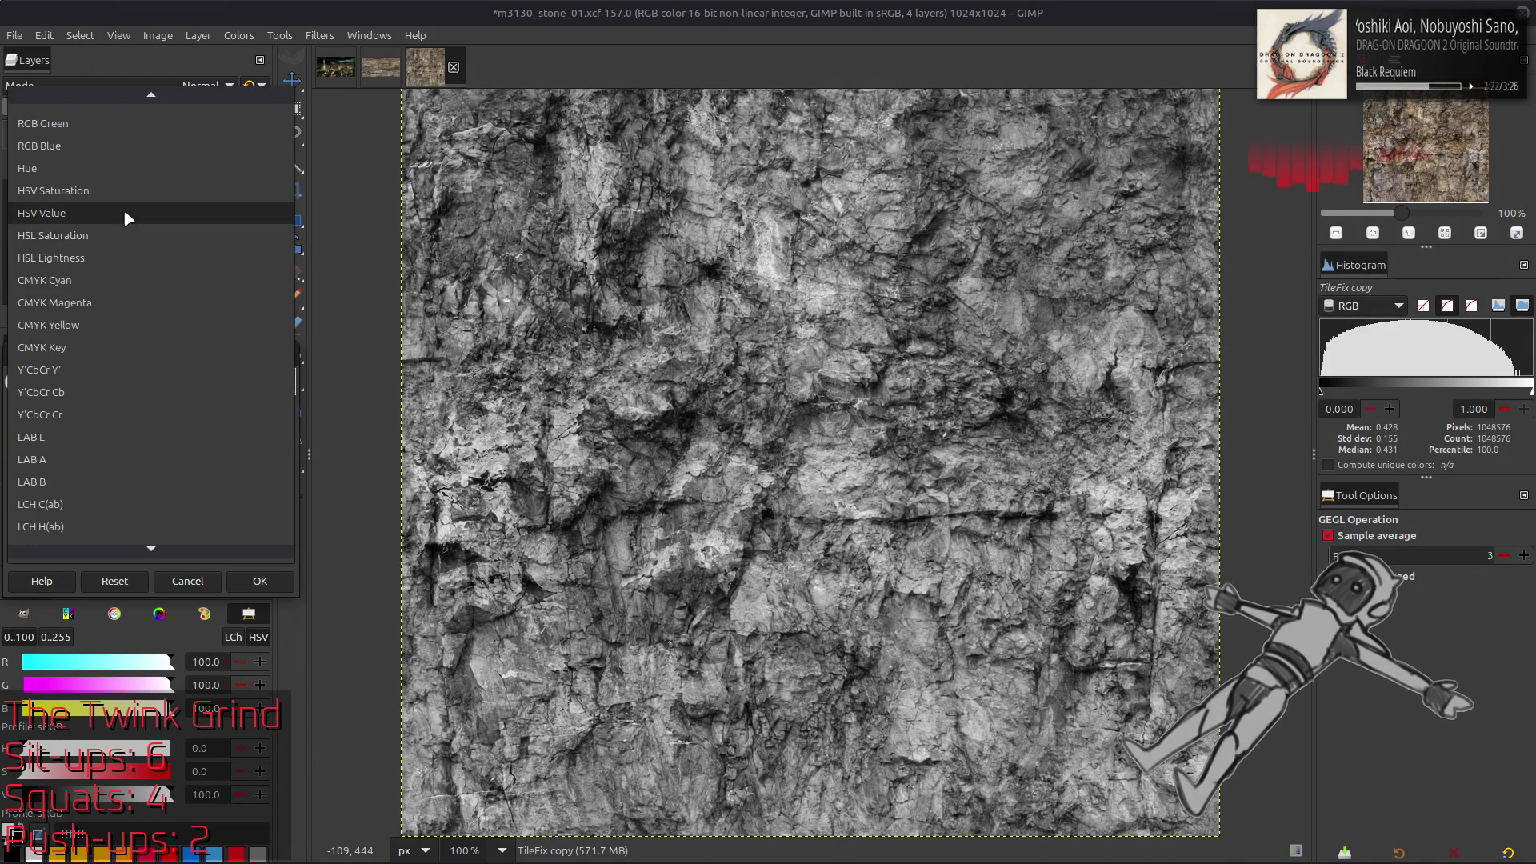
left_click(123, 213)
left_click(156, 436)
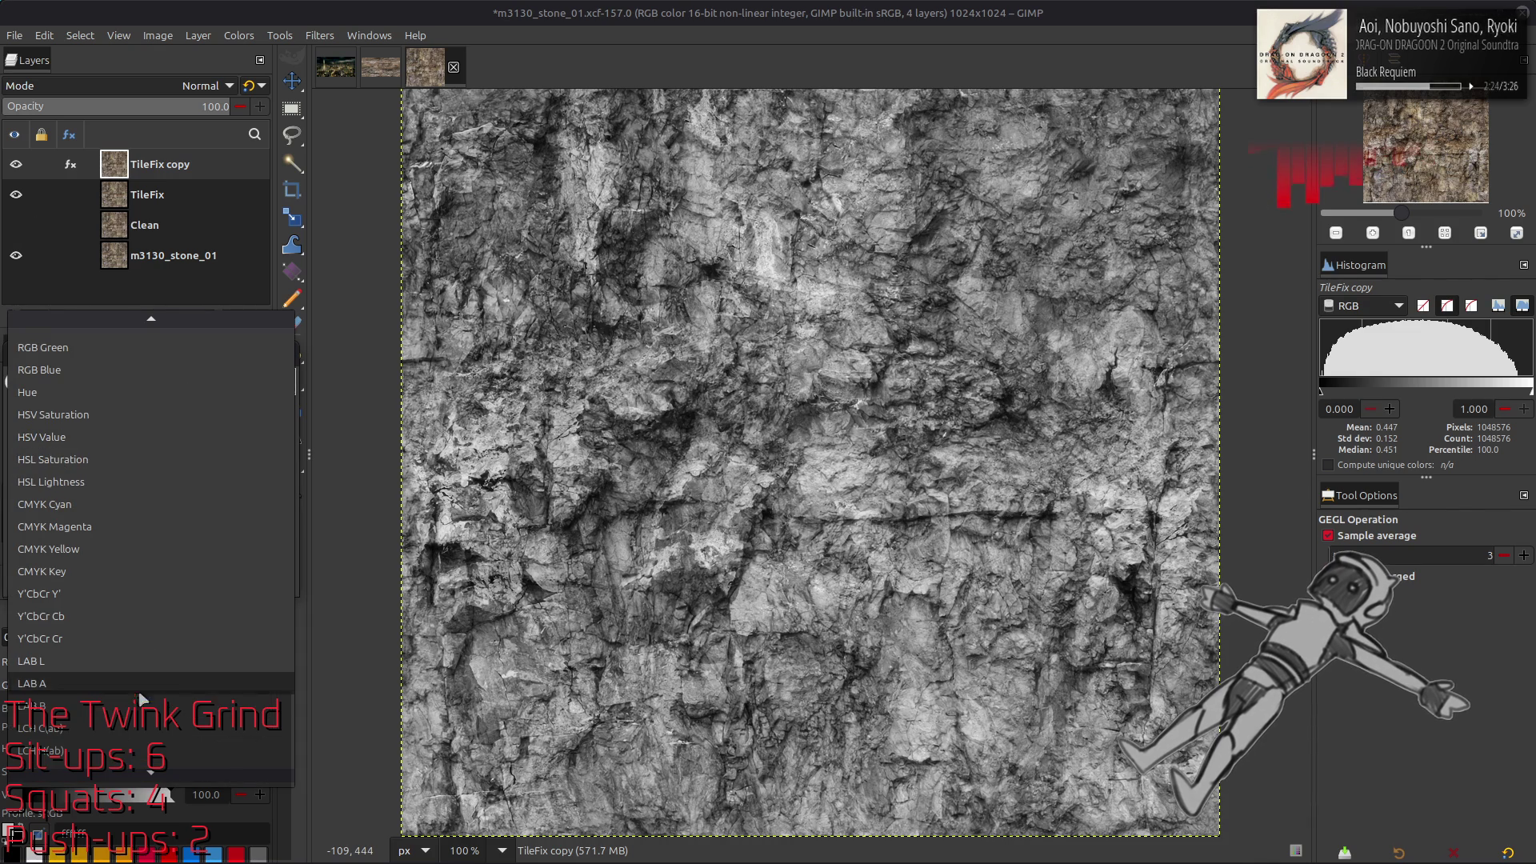
left_click(152, 750)
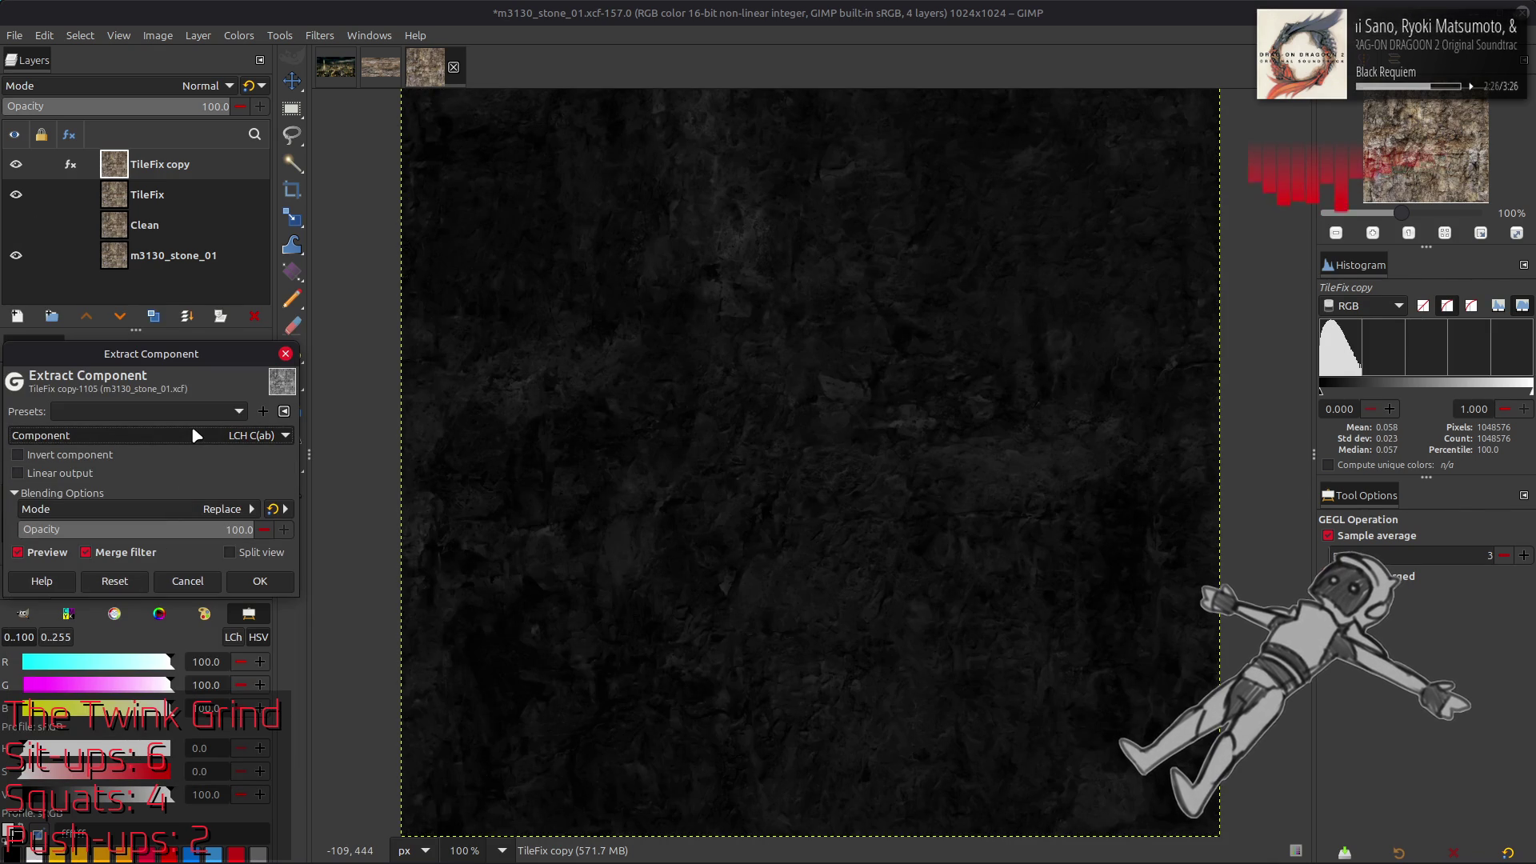
Try linear output on the extract against the colour texture, then turn it off
scroll(193, 432, "up", 1)
left_click(47, 472)
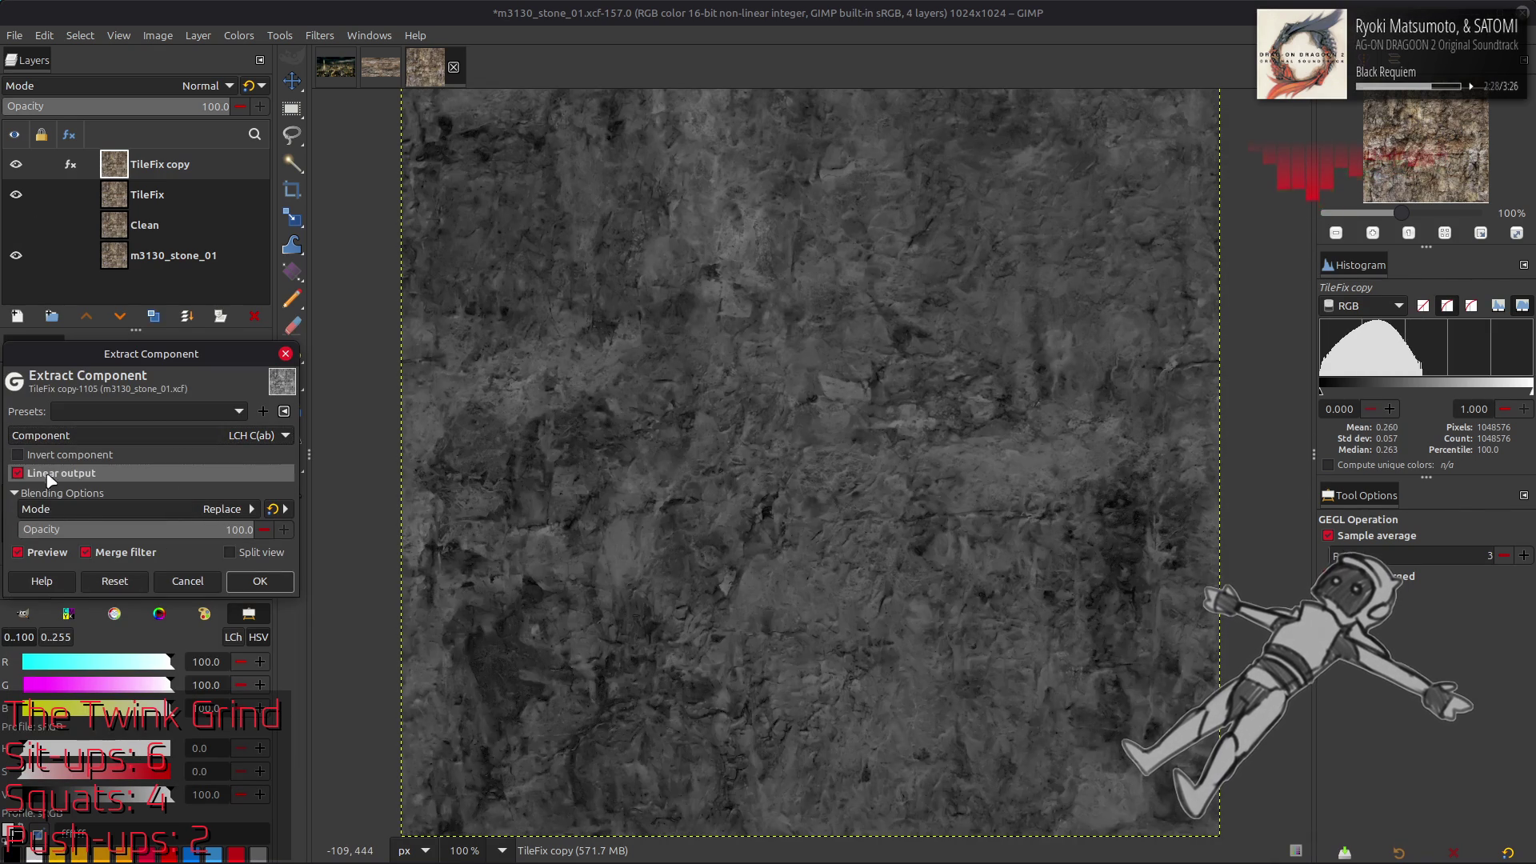
left_click(51, 559)
left_click(52, 560)
left_click(50, 560)
left_click(52, 557)
left_click(54, 553)
left_click(56, 549)
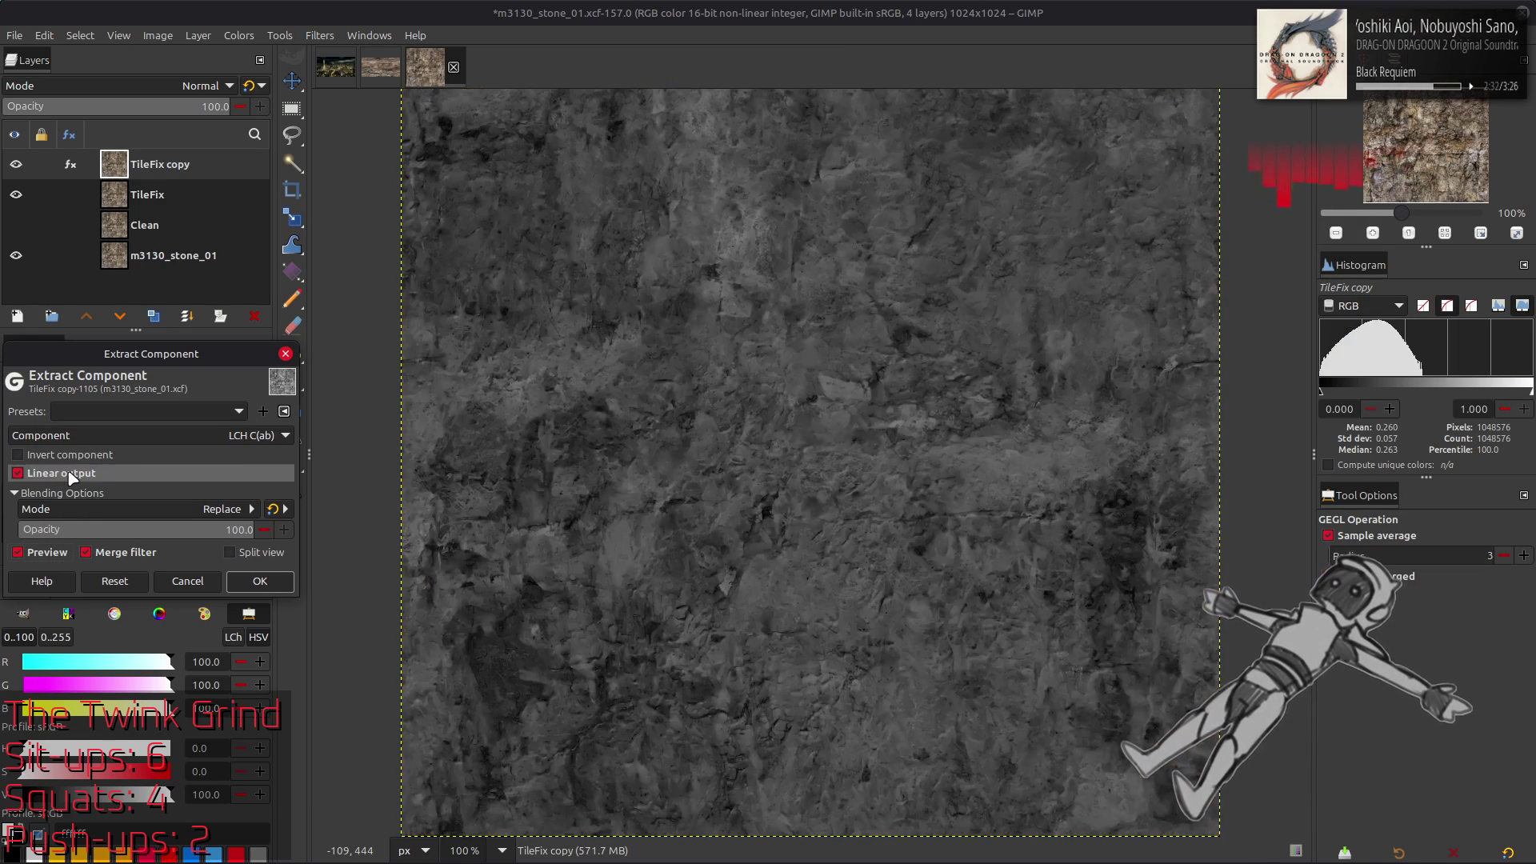
left_click(47, 473)
Switch the extract to a CMYK component with Invert component checked
left_click(123, 435)
left_click(133, 261)
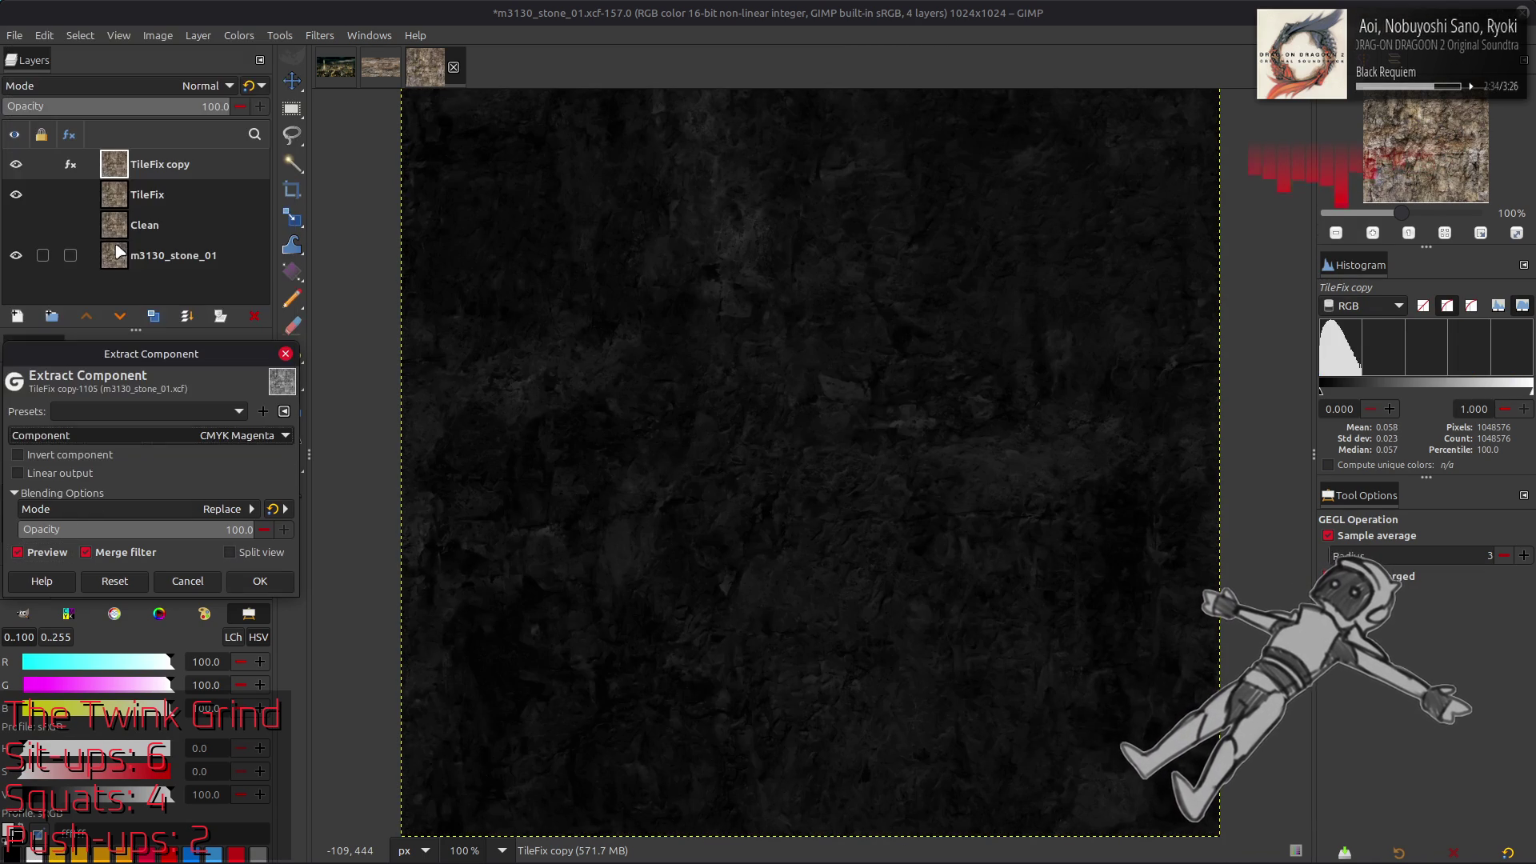
left_click(48, 454)
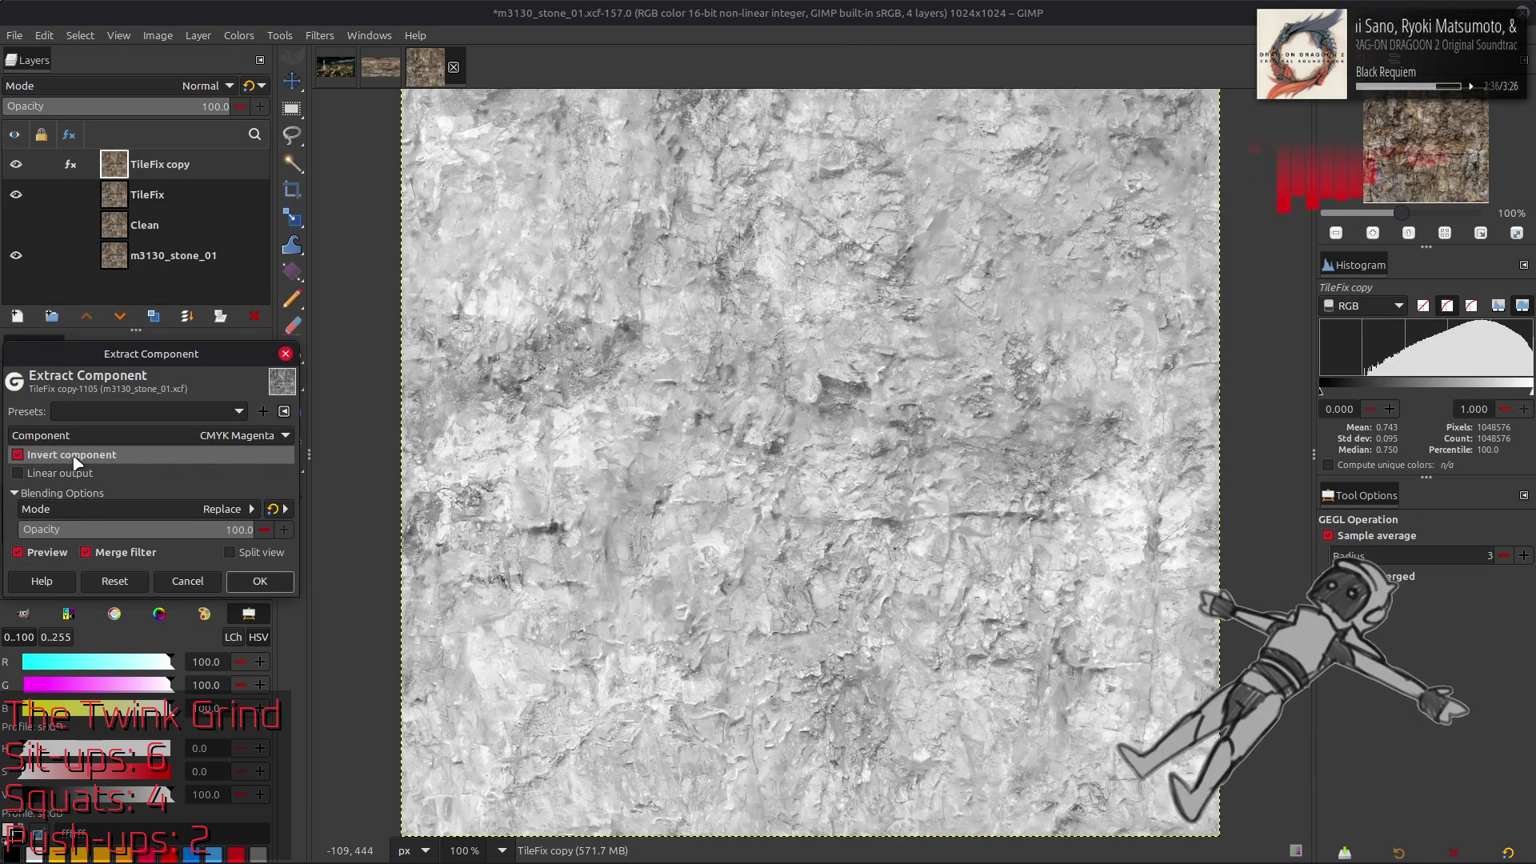
left_click(46, 560)
left_click(46, 560)
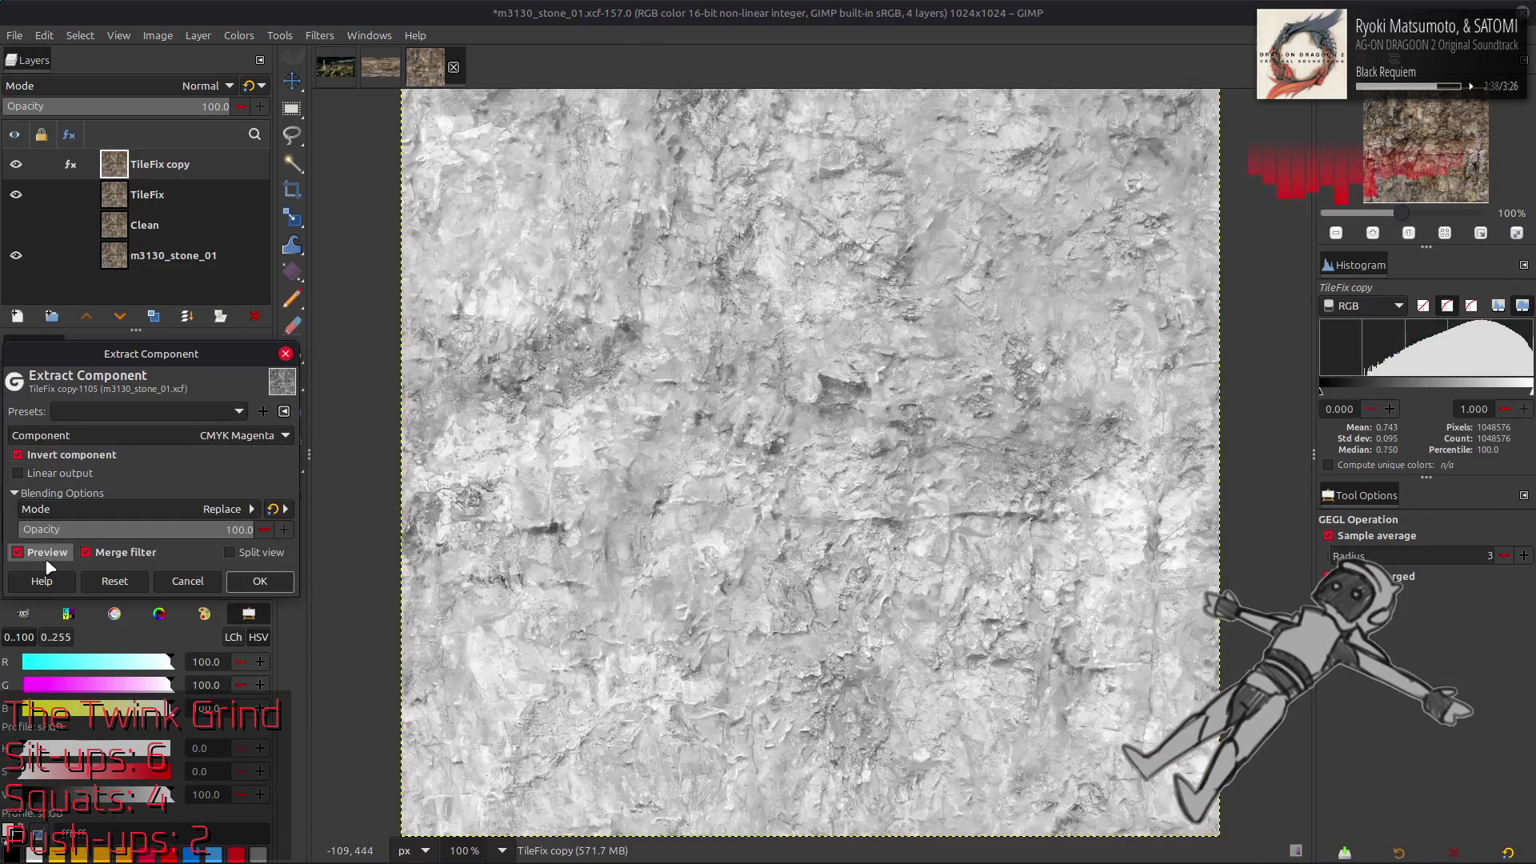
scroll(158, 438, "down", 1)
scroll(160, 435, "up", 1)
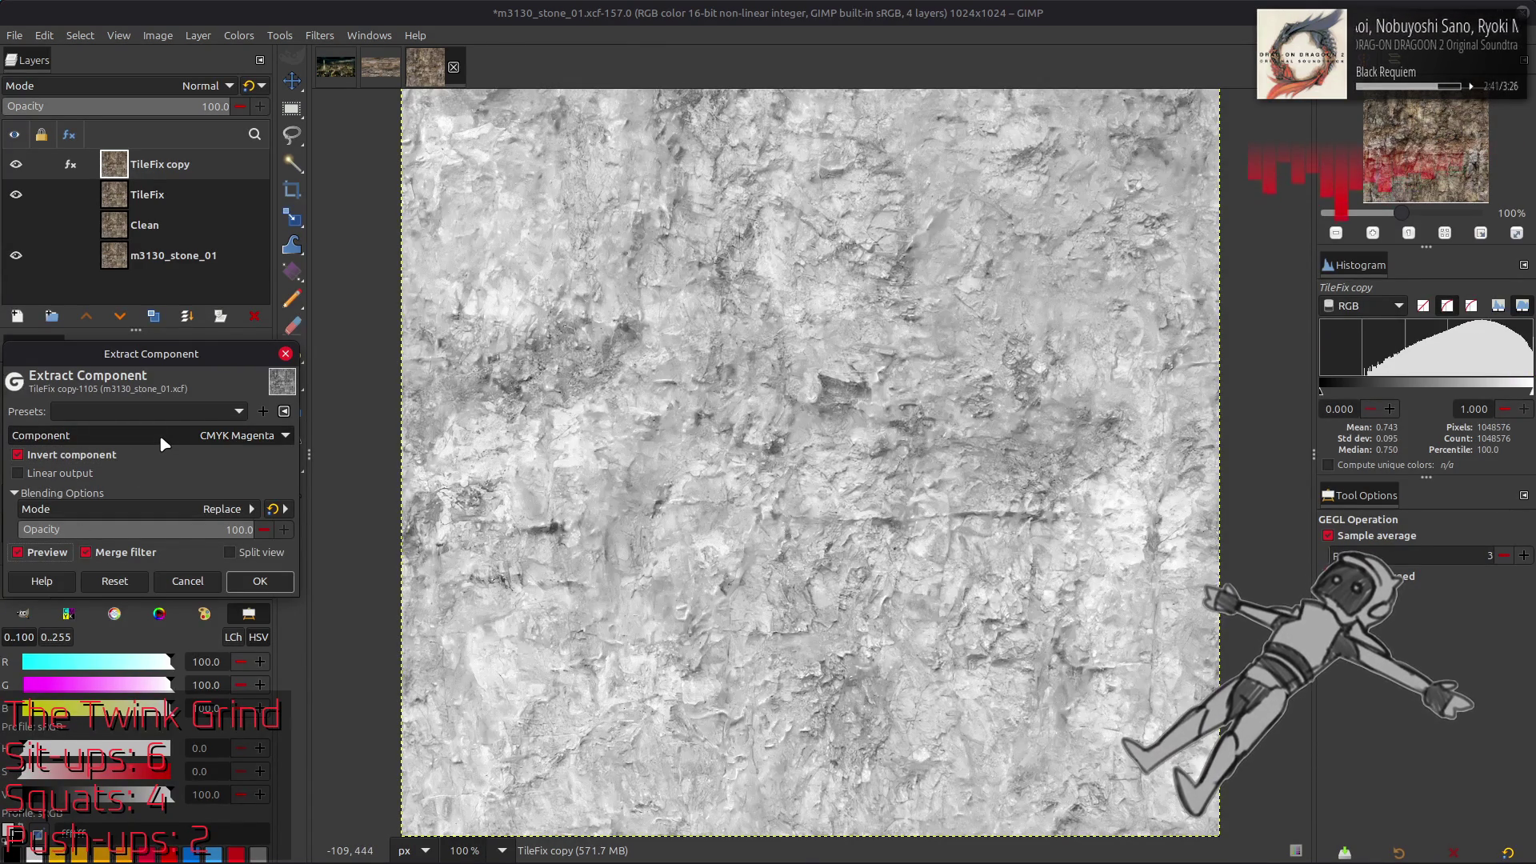
scroll(160, 434, "down", 1)
Compare with the colour texture, then apply the inverted CMYK Yellow extract
left_click(50, 555)
left_click(50, 555)
left_click(49, 554)
left_click(50, 554)
left_click(49, 555)
left_click(50, 554)
left_click(50, 554)
left_click(50, 555)
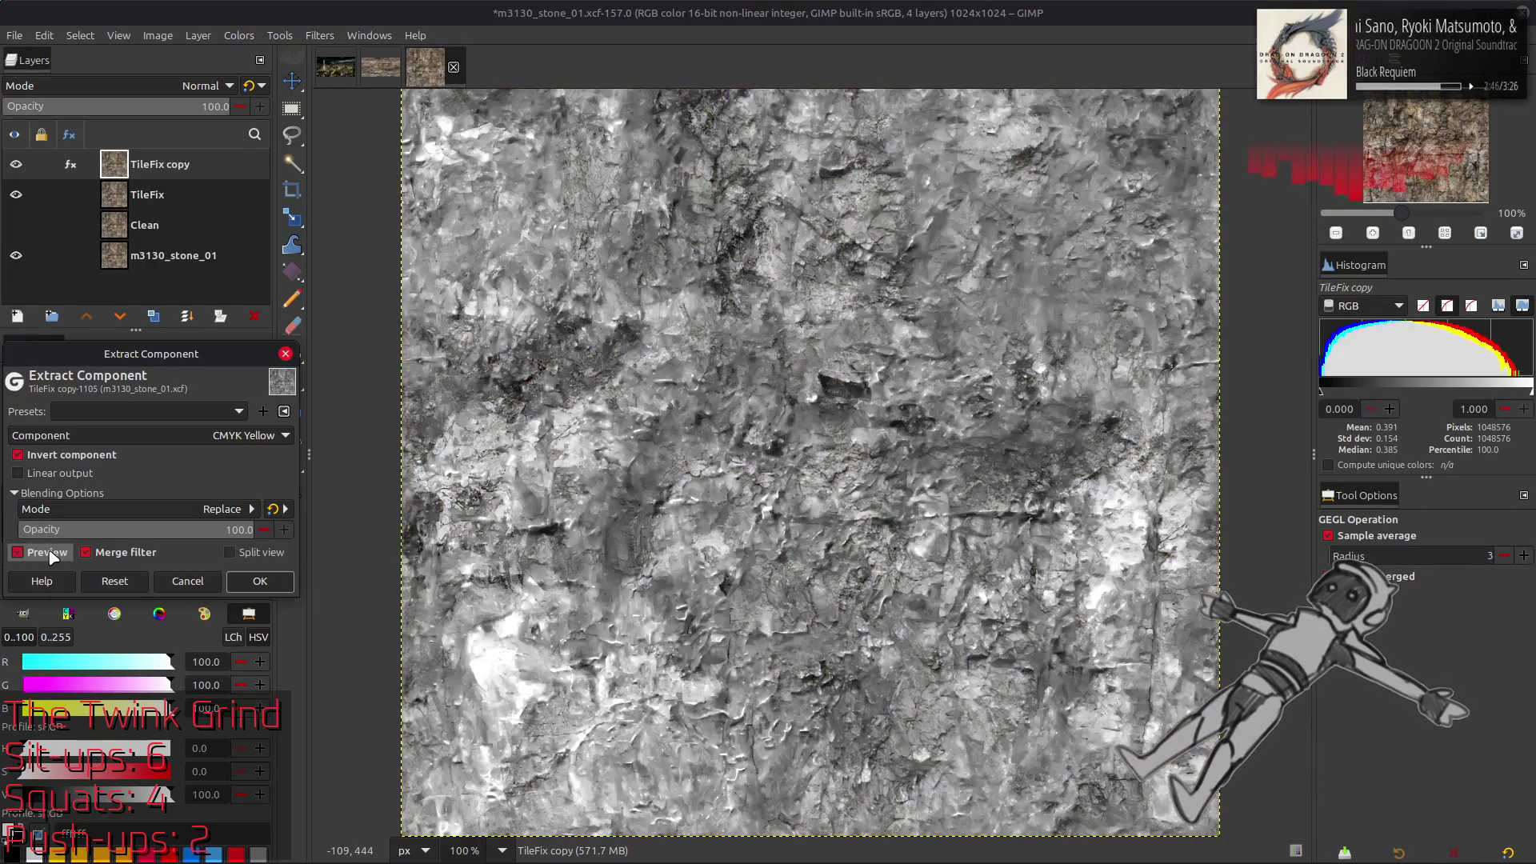
left_click(256, 582)
left_click(160, 200)
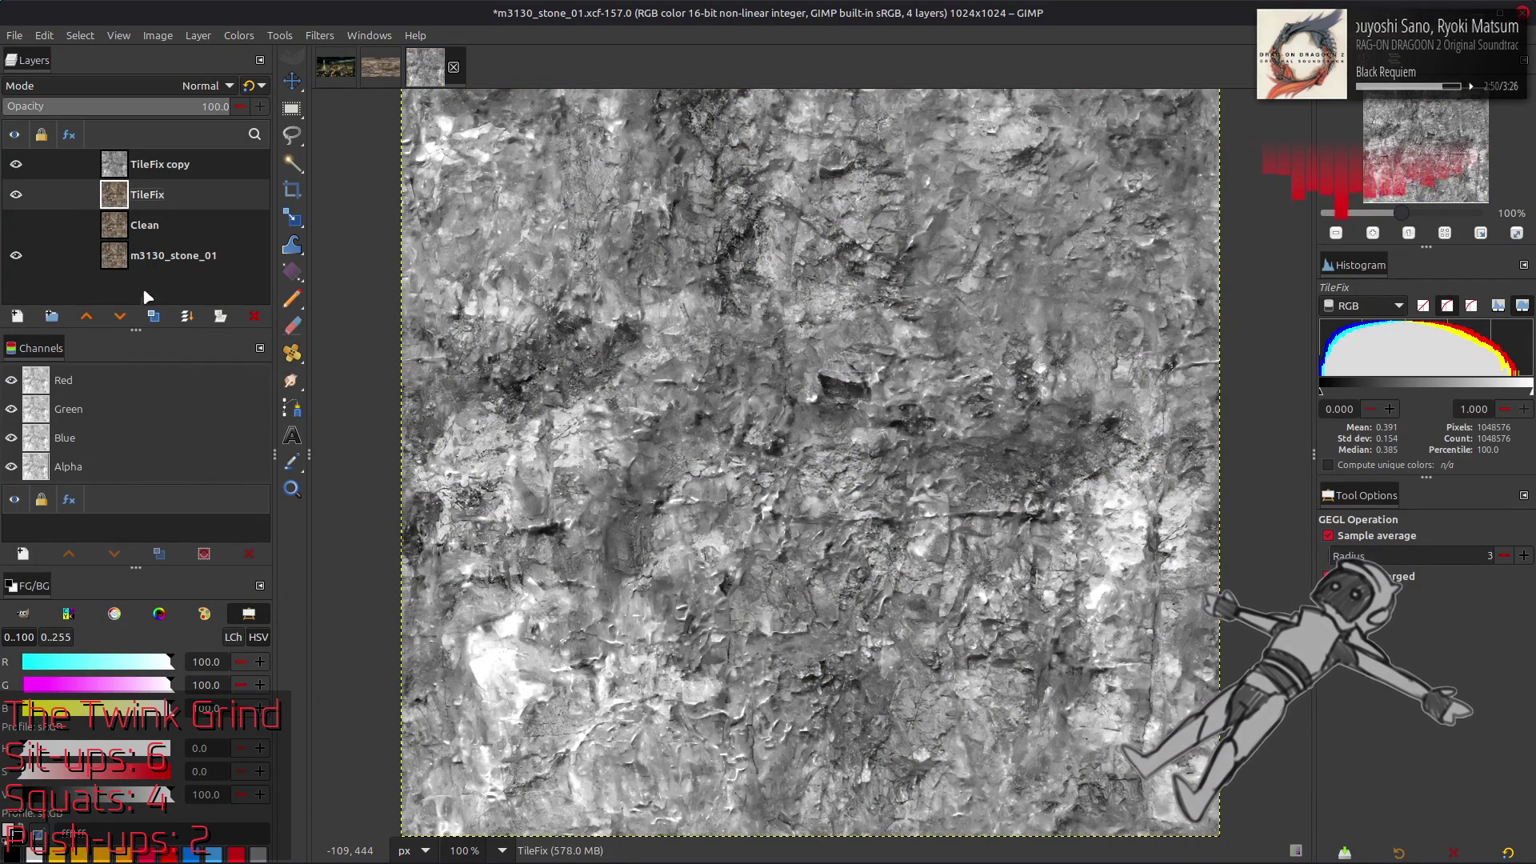
Duplicate TileFix again and extract its Y'CbCr Y' component on TileFix copy #1
left_click(153, 316)
left_click(87, 316)
left_click(239, 35)
mouse_move(338, 327)
left_click(432, 347)
left_click(221, 439)
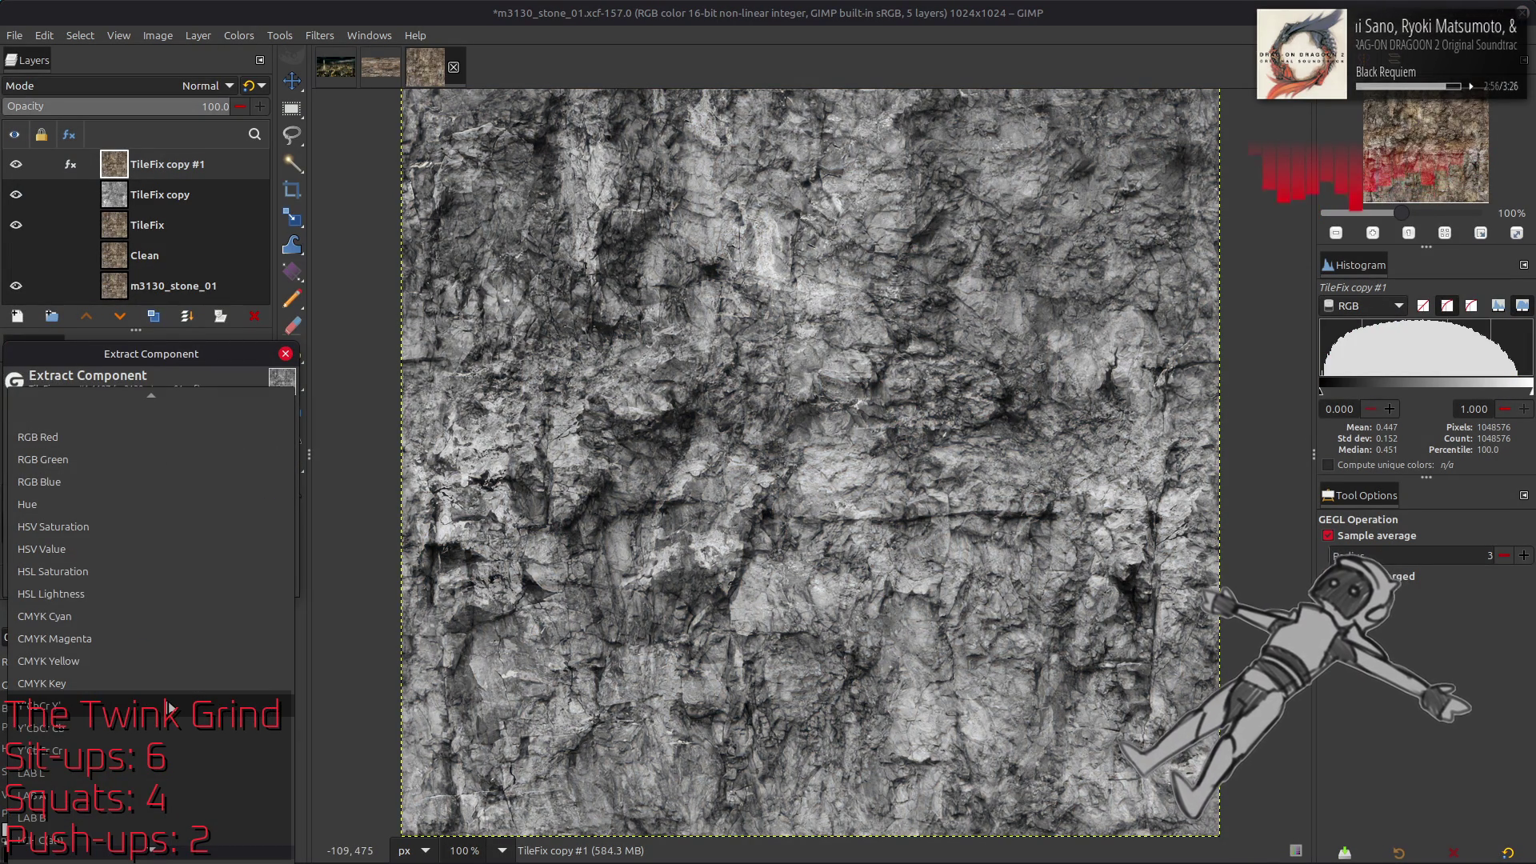
left_click(168, 707)
left_click(204, 430)
left_click(205, 432)
left_click(257, 583)
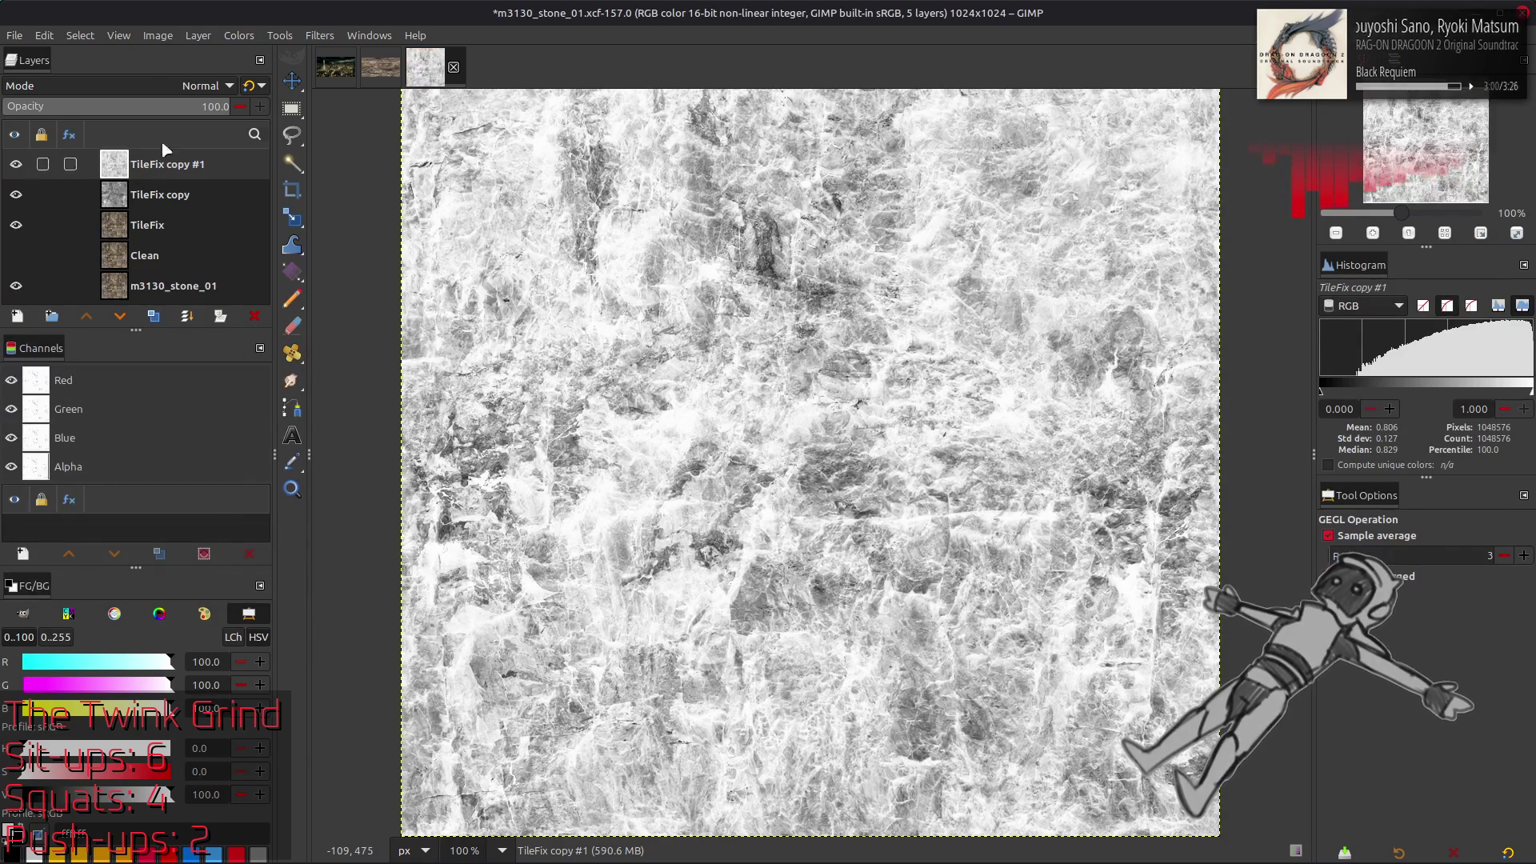
Try TileFix copy #1 in Multiply blend mode, then delete that layer
left_click(164, 86)
left_click(121, 376)
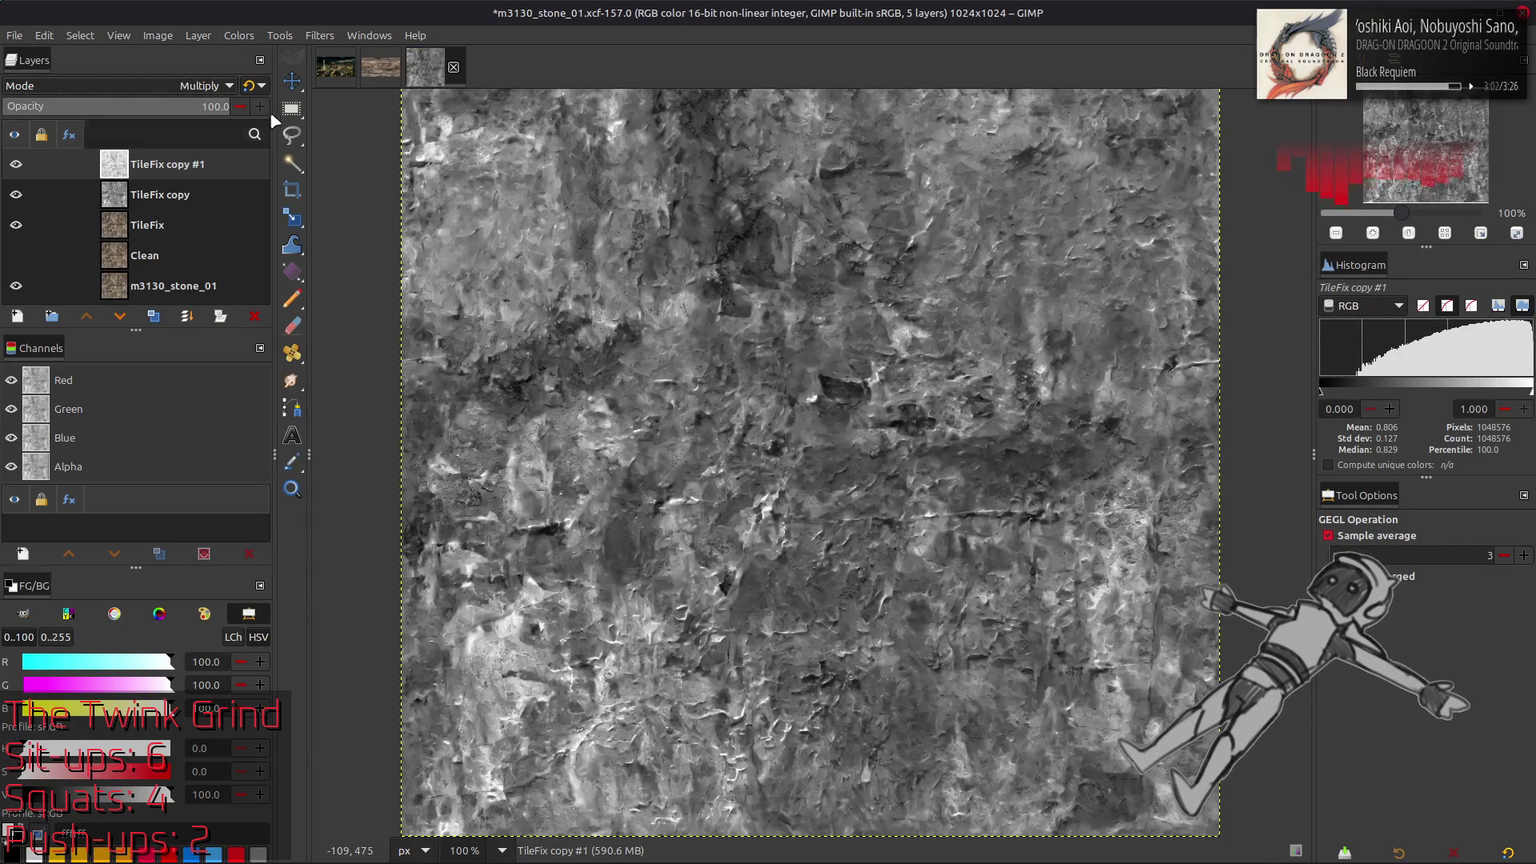
left_click(15, 166)
left_click(14, 165)
scroll(184, 90, "down", 1)
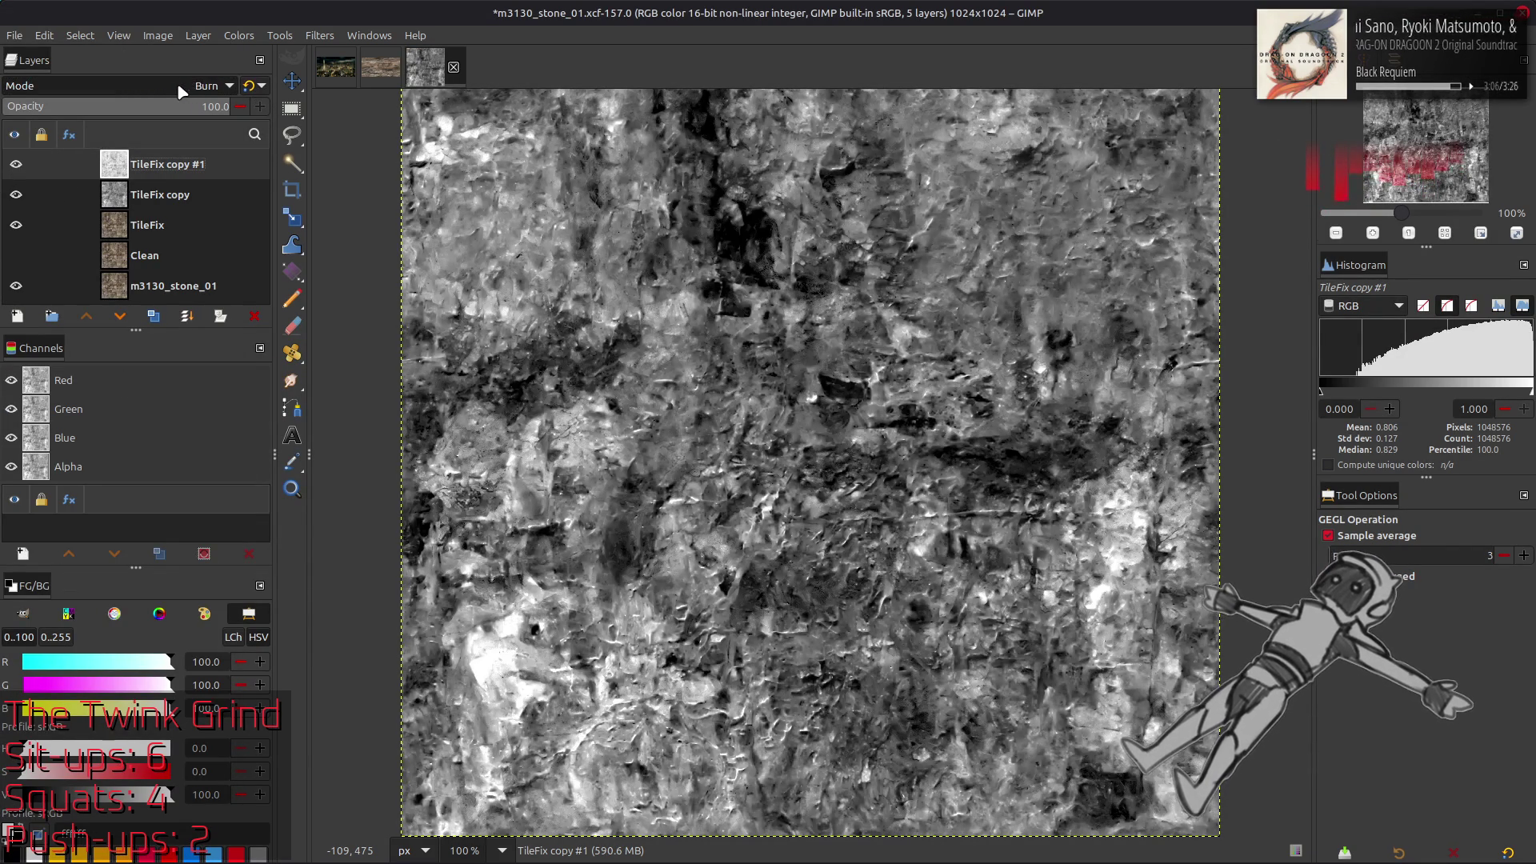
key("shift+ctrl+Delete")
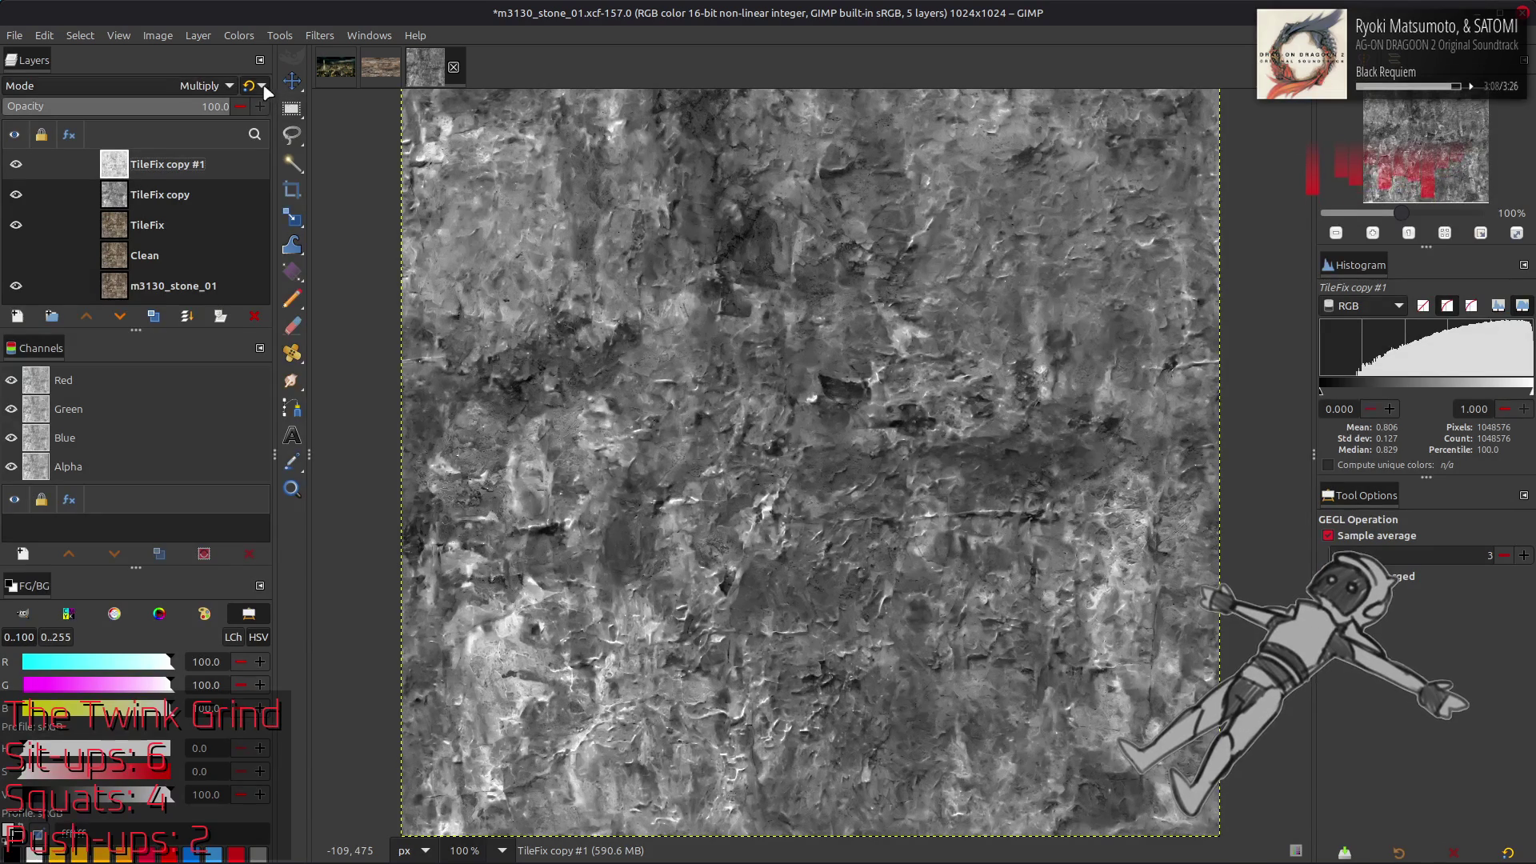
Invert the TileFix copy layer, compare it with the stone, then delete it
left_click(15, 164)
left_click(15, 164)
left_click(238, 35)
left_click(265, 253)
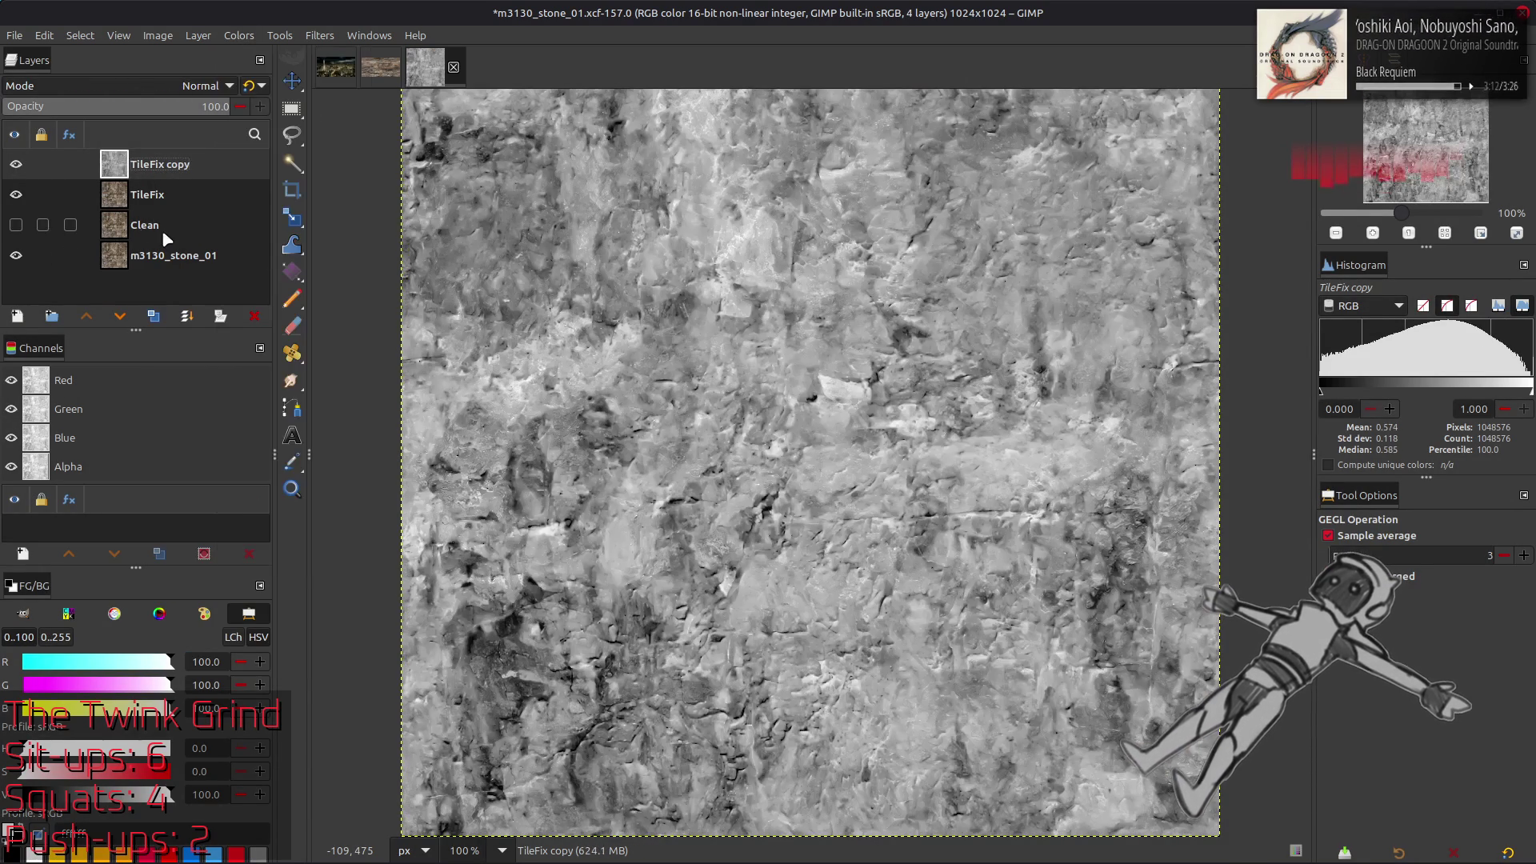
left_click(14, 164)
left_click(14, 164)
left_click(14, 164)
left_click(15, 164)
left_click(14, 164)
left_click(14, 164)
left_click(15, 164)
left_click(14, 164)
left_click(254, 318)
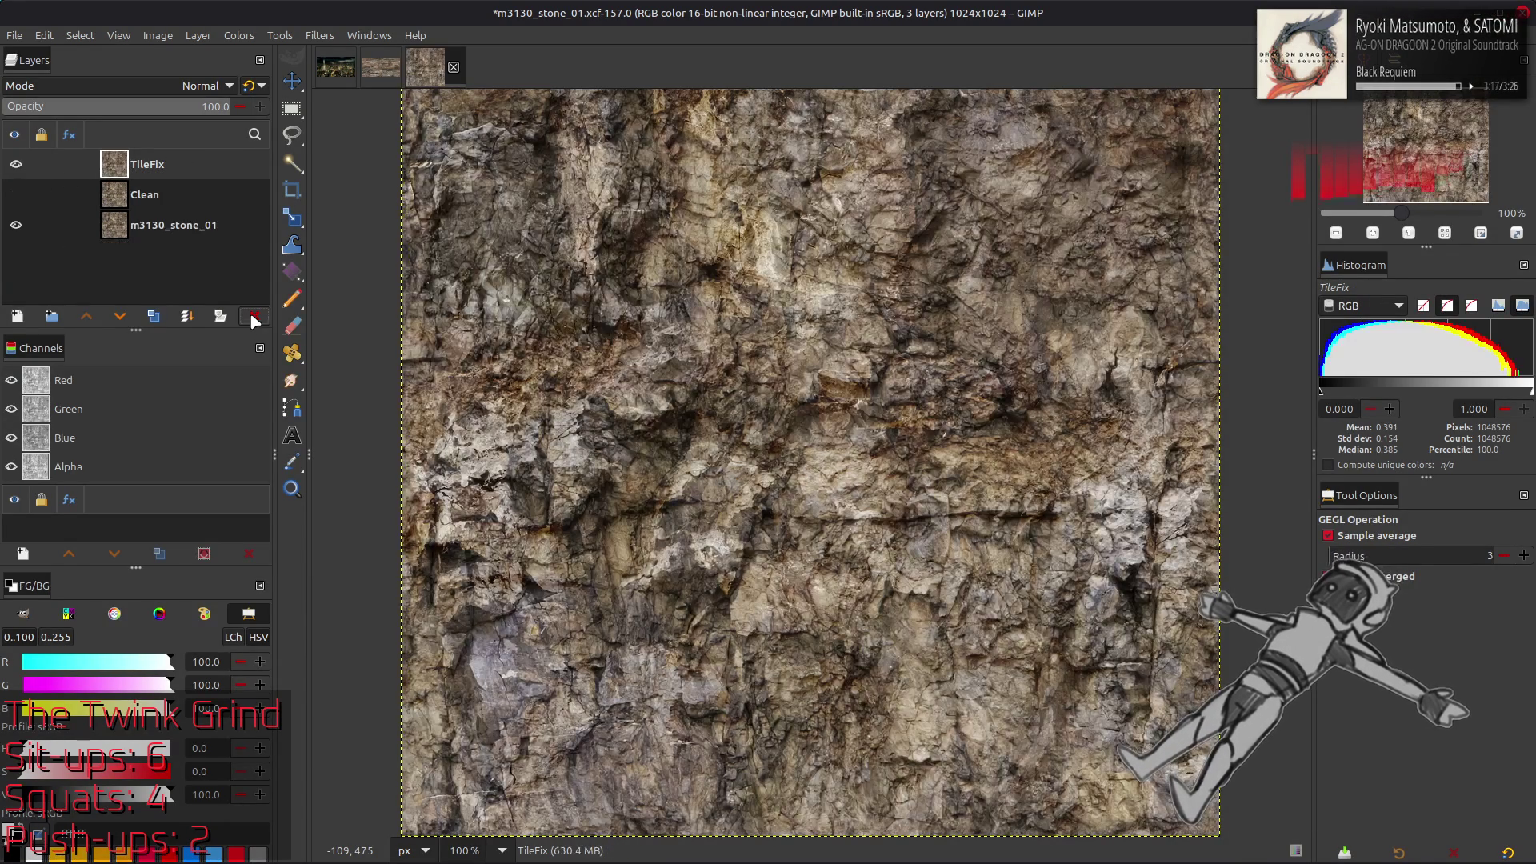
Duplicate TileFix and make the copy greyscale by extracting its HSV Value component
left_click(153, 318)
left_click(239, 35)
mouse_move(339, 328)
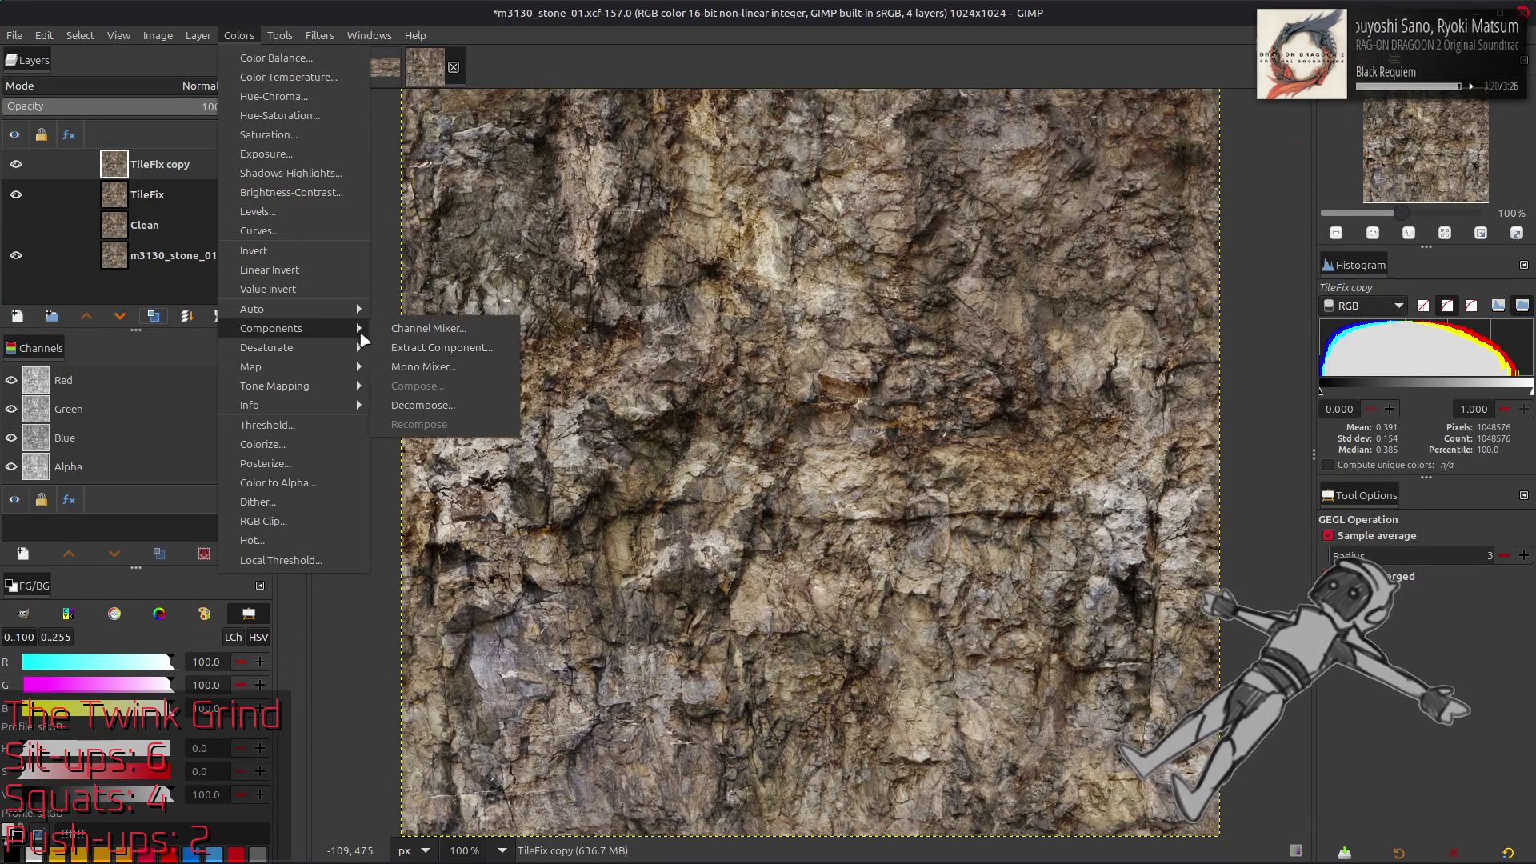
left_click(436, 347)
left_click(190, 434)
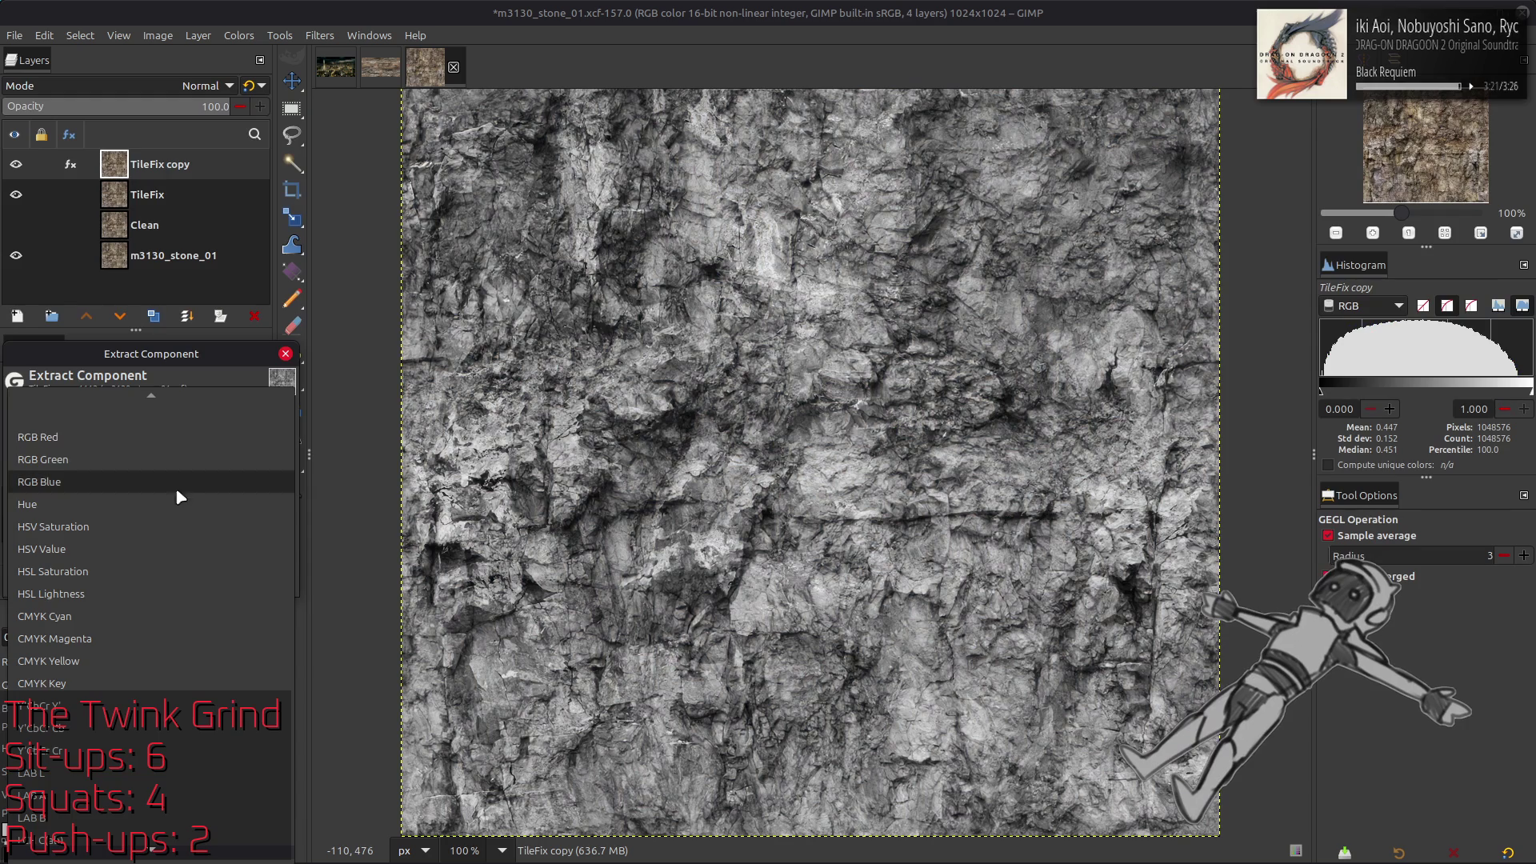
left_click(168, 435)
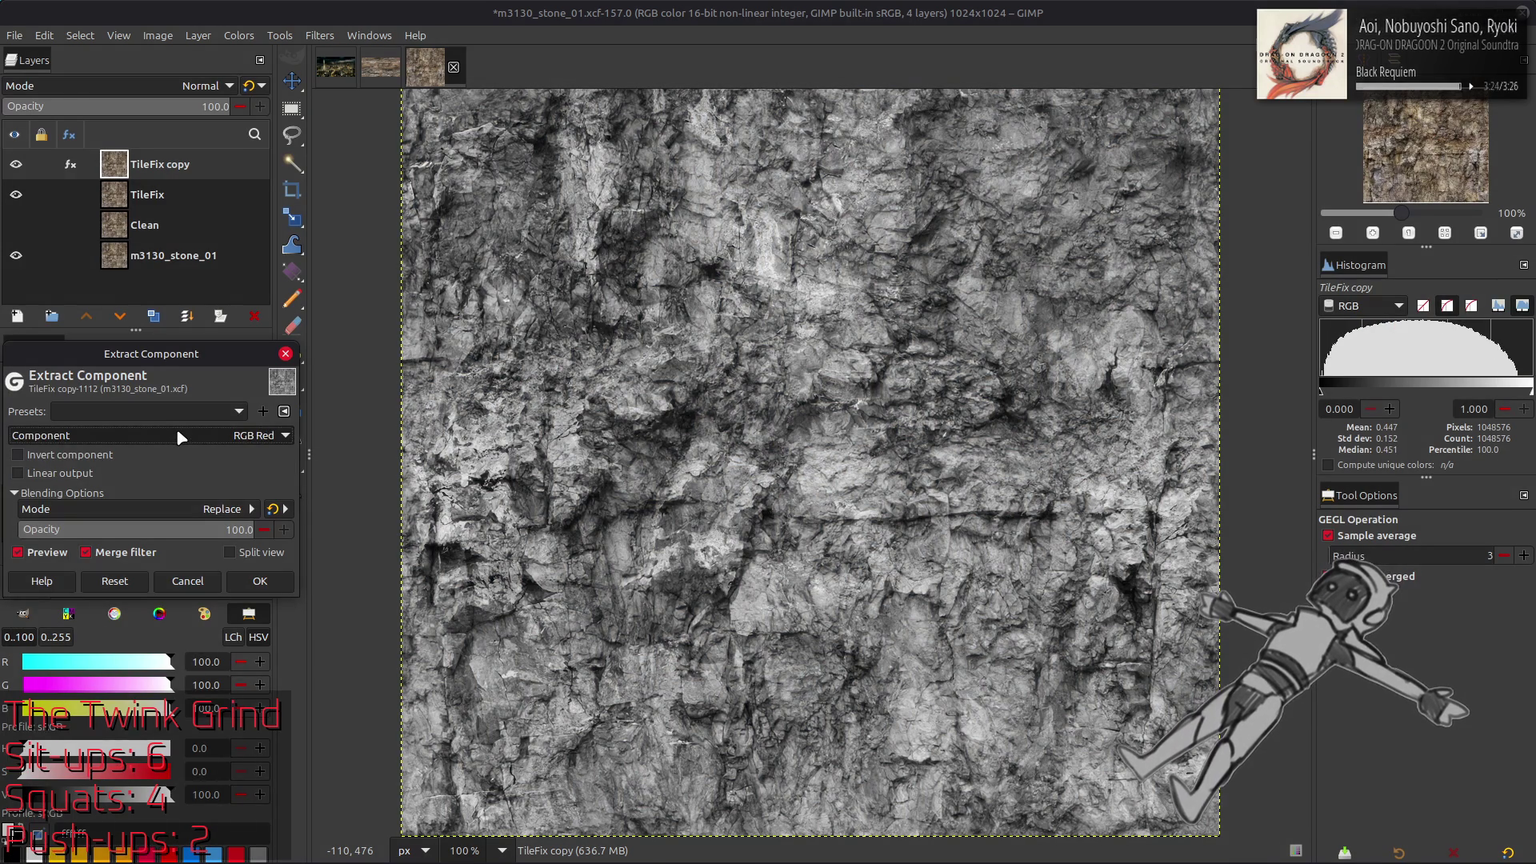
left_click(178, 432)
left_click(152, 547)
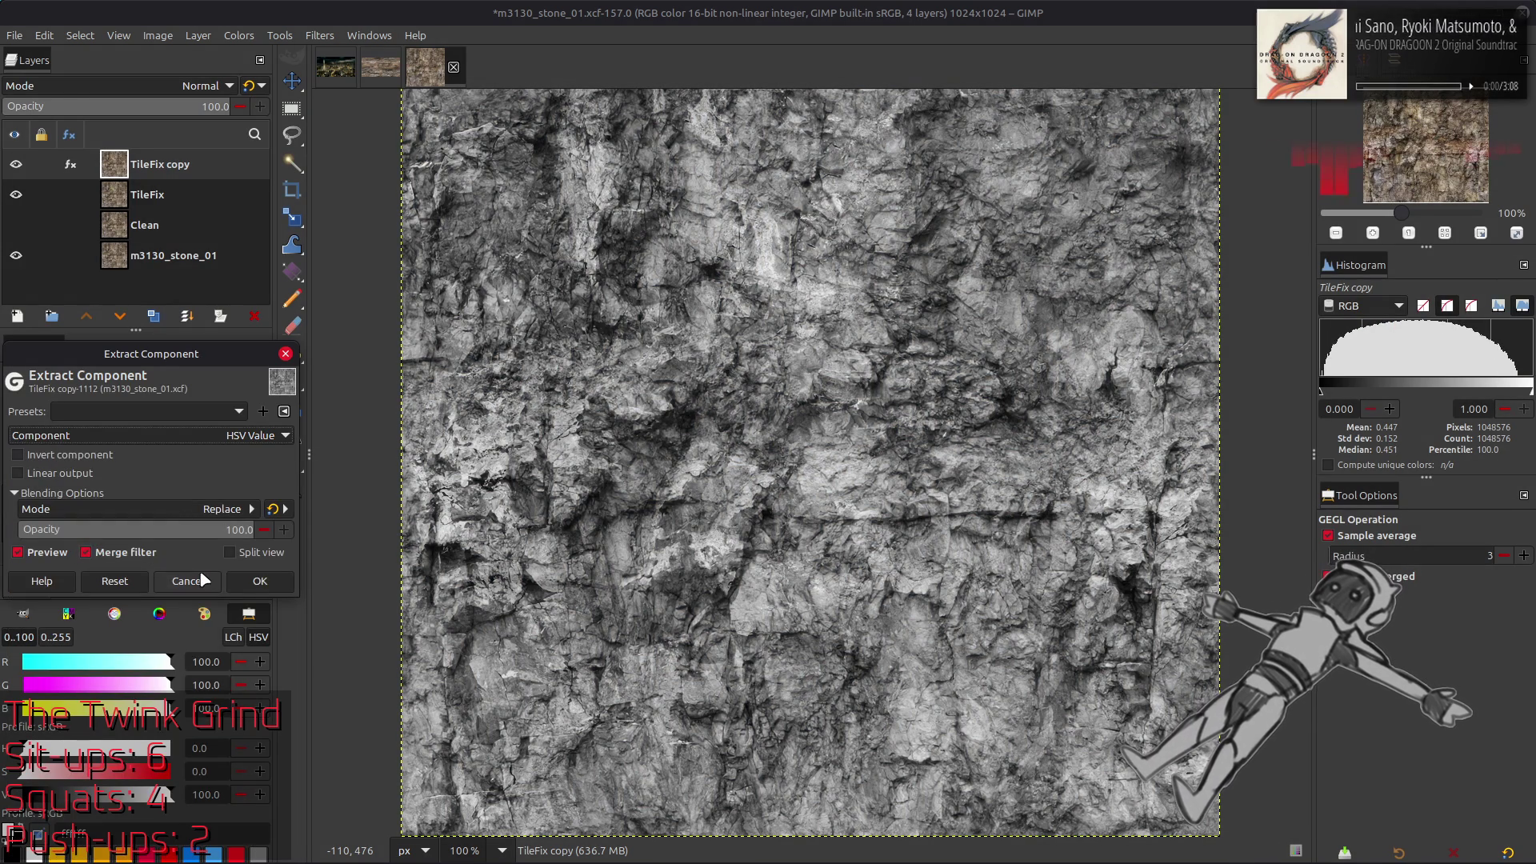
left_click(268, 588)
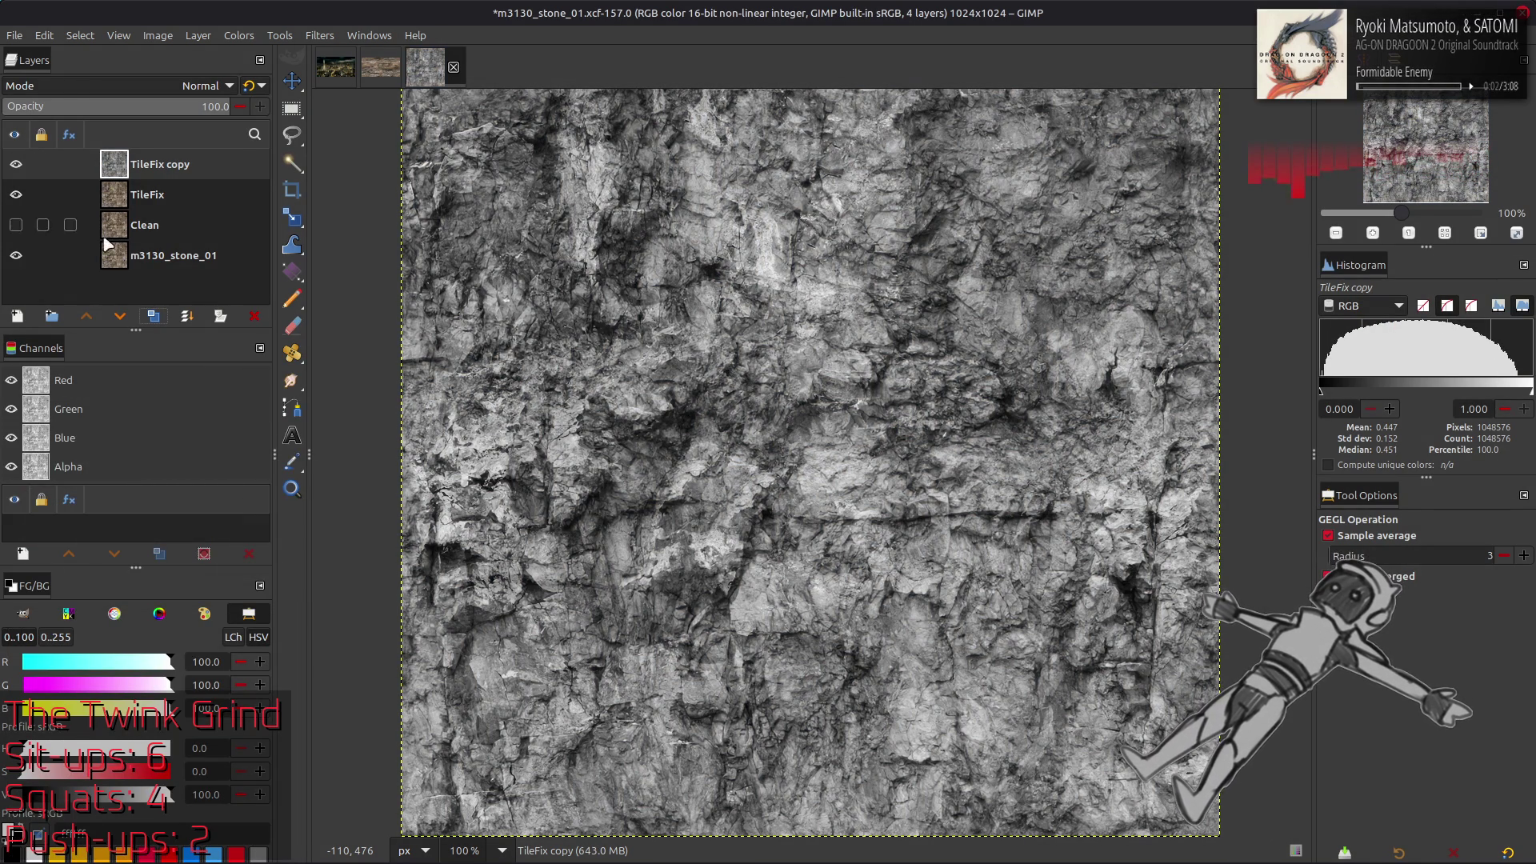
Duplicate the greyscale copy as TileFix copy #1 and launch the G'MIC-Qt filters
left_click(156, 320)
left_click(319, 35)
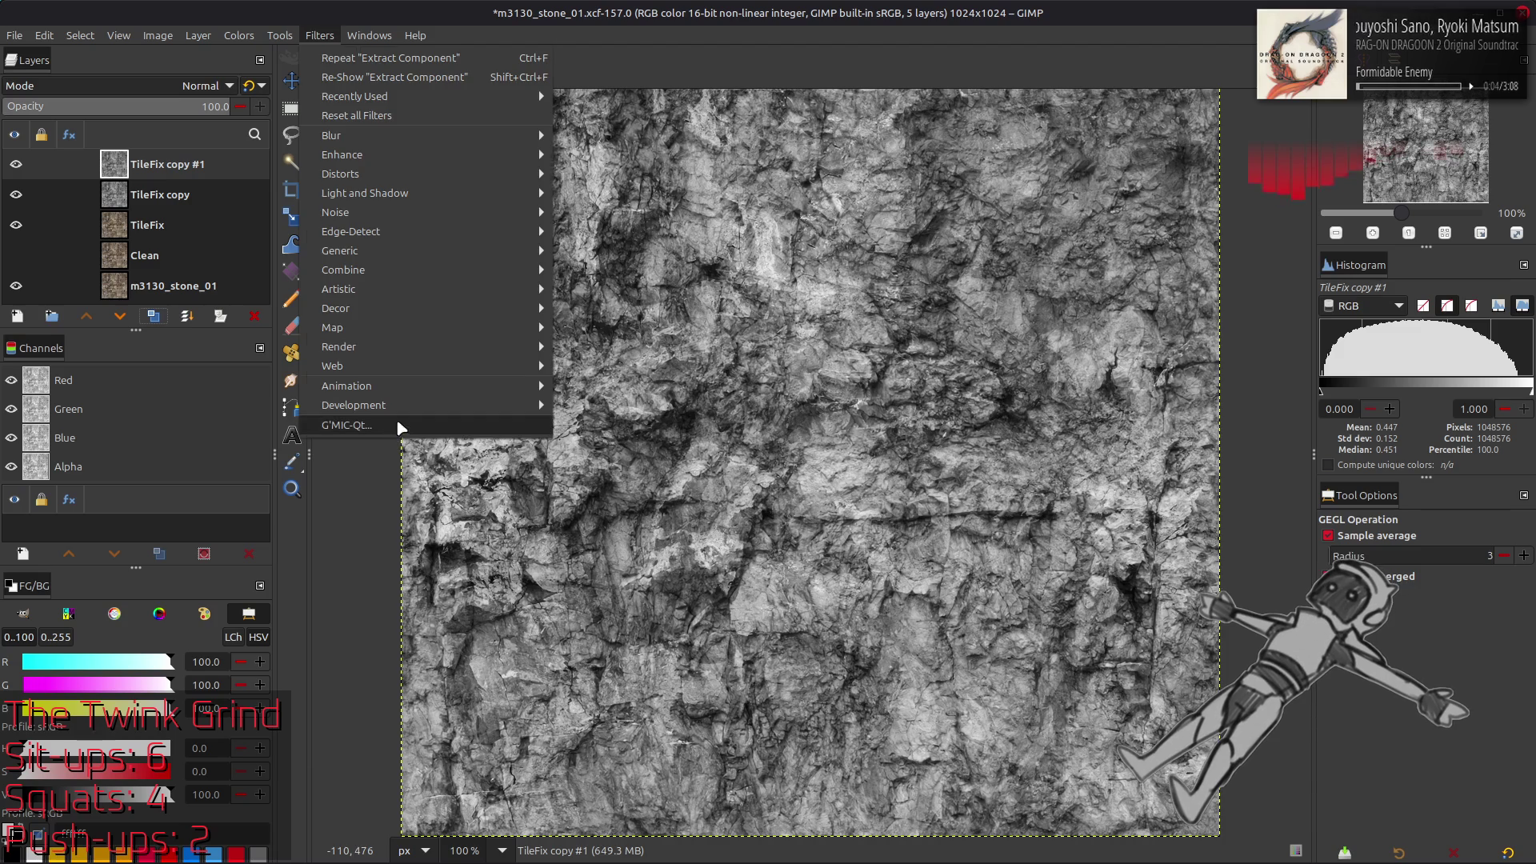
left_click(400, 421)
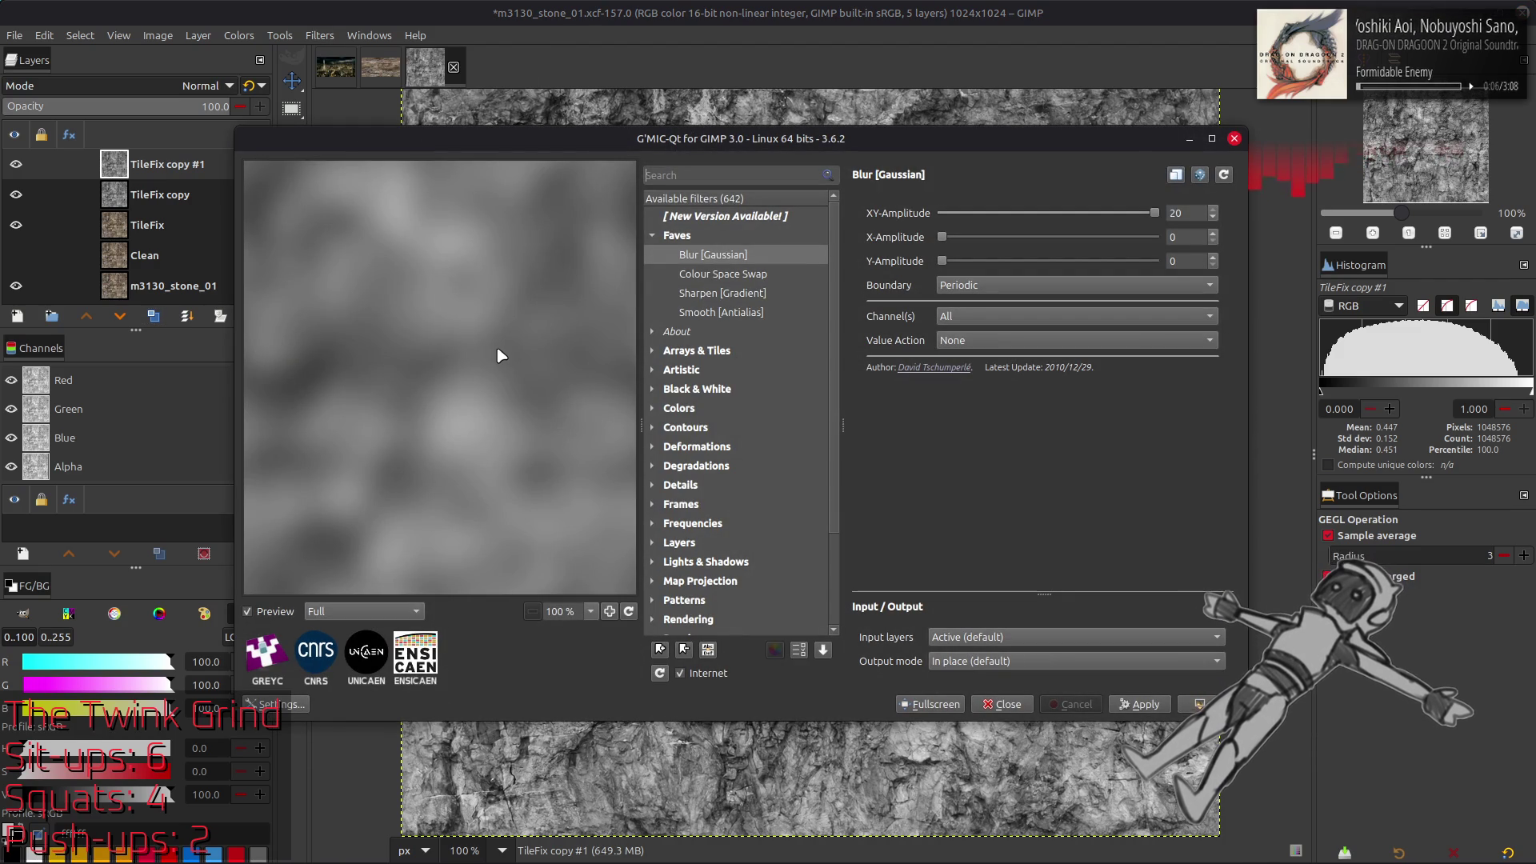
Apply the Gaussian blur to copy #1, then make three more duplicates of TileFix copy
key("Return")
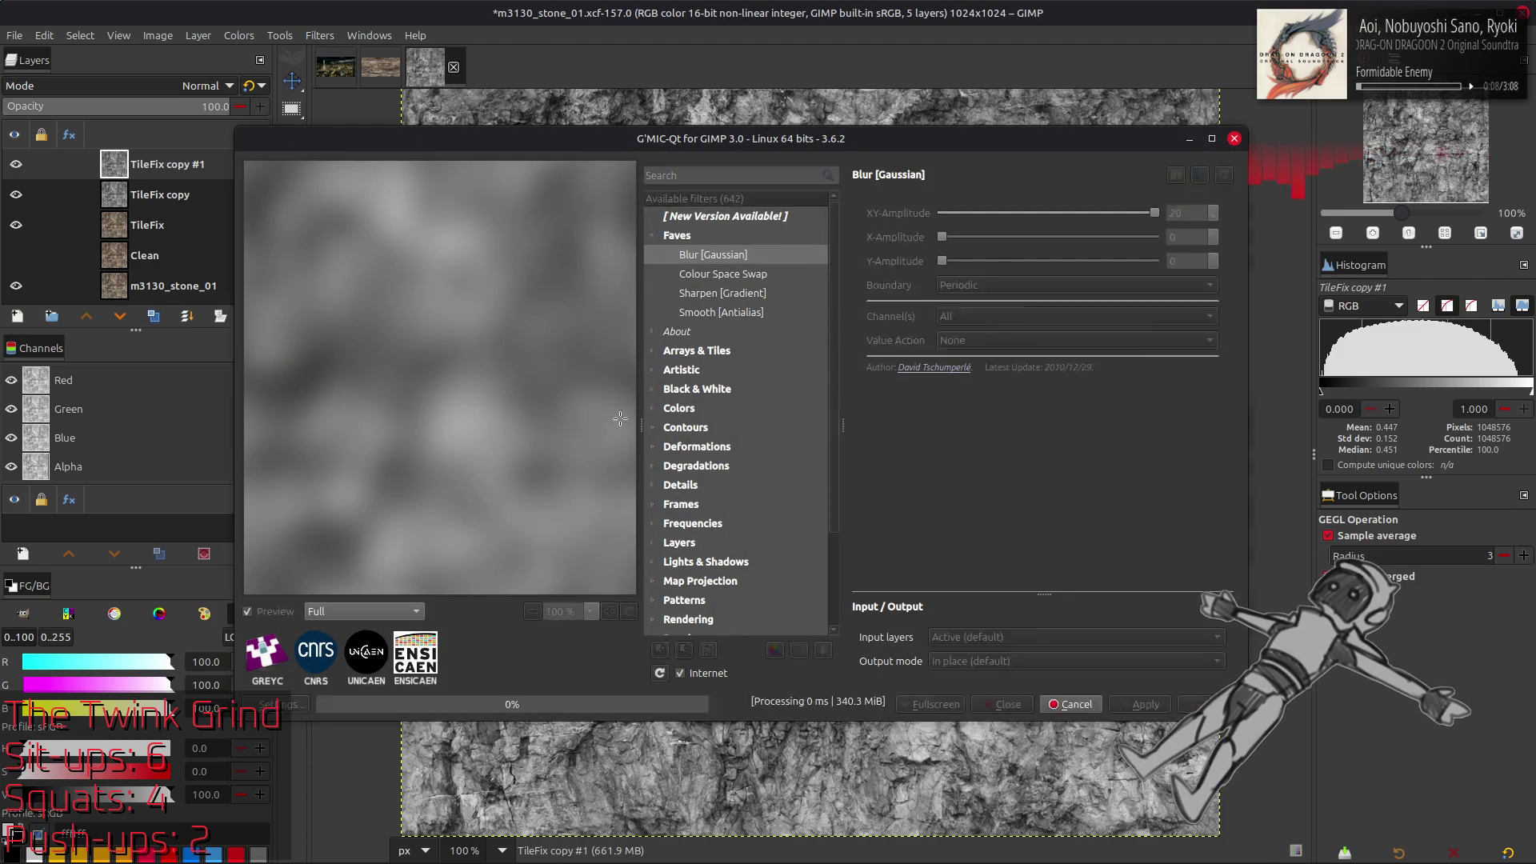
left_click(160, 194)
key("shift+ctrl+d")
key("shift+ctrl+d")
key("shift+ctrl+d")
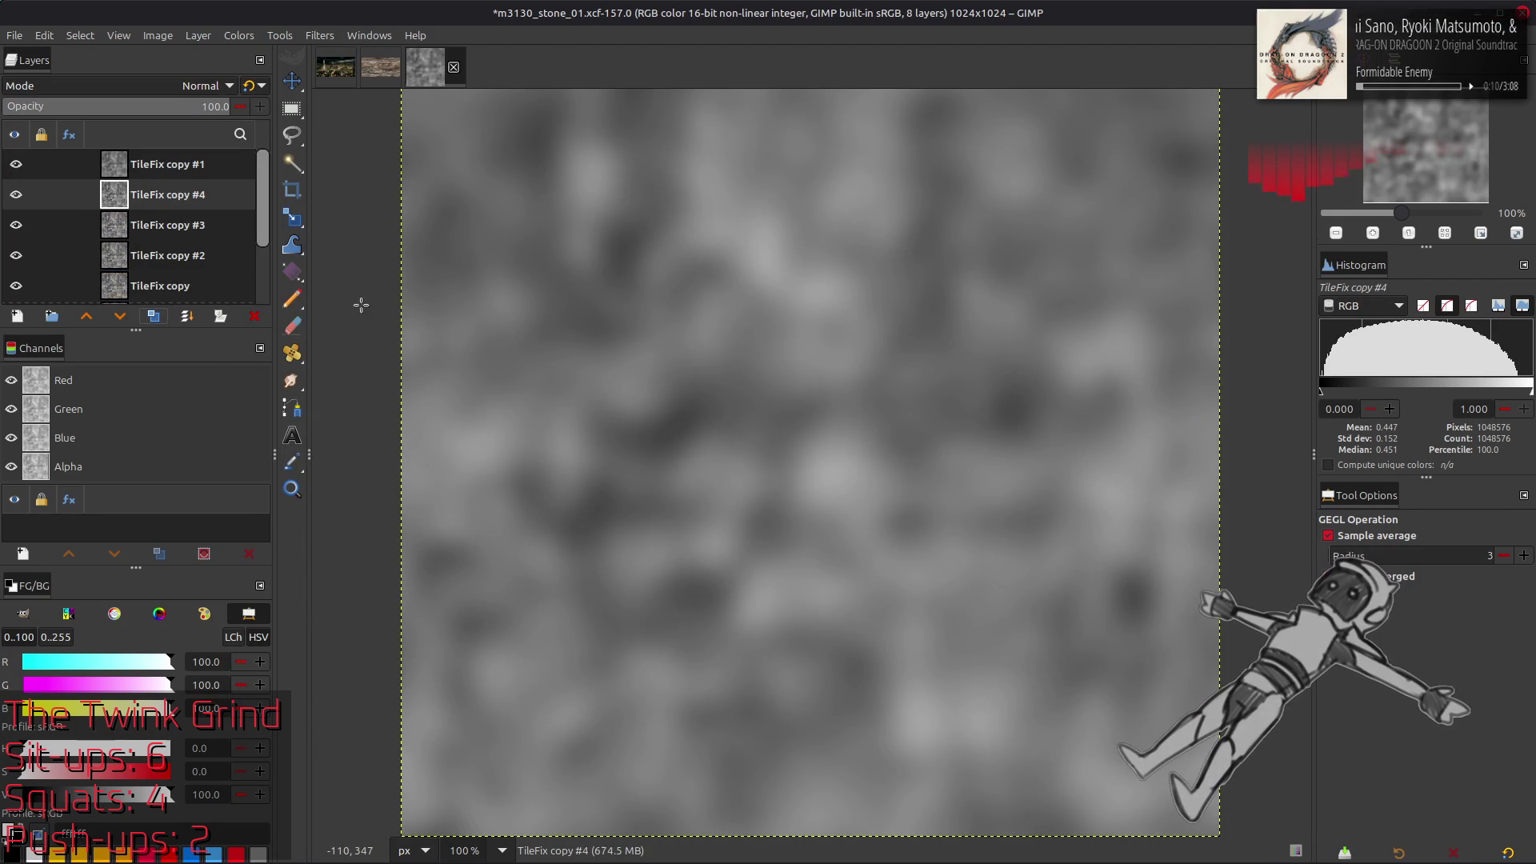
Give copies #4, #3 and #2 G'MIC Gaussian blurs with XY-Amplitude 20, 15 and 5
key("ctrl+shift+f")
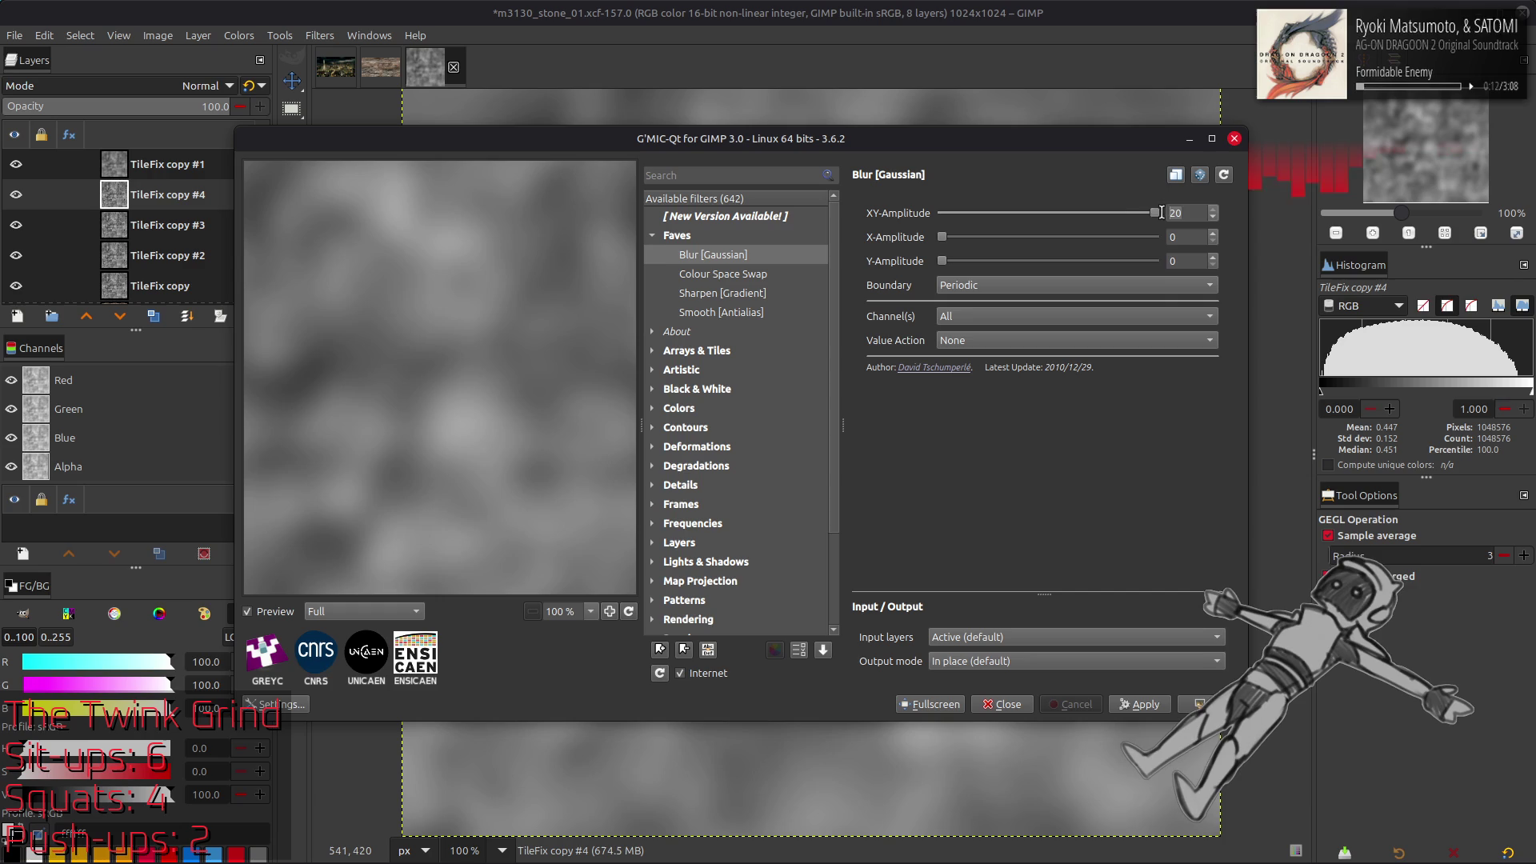
key("Return")
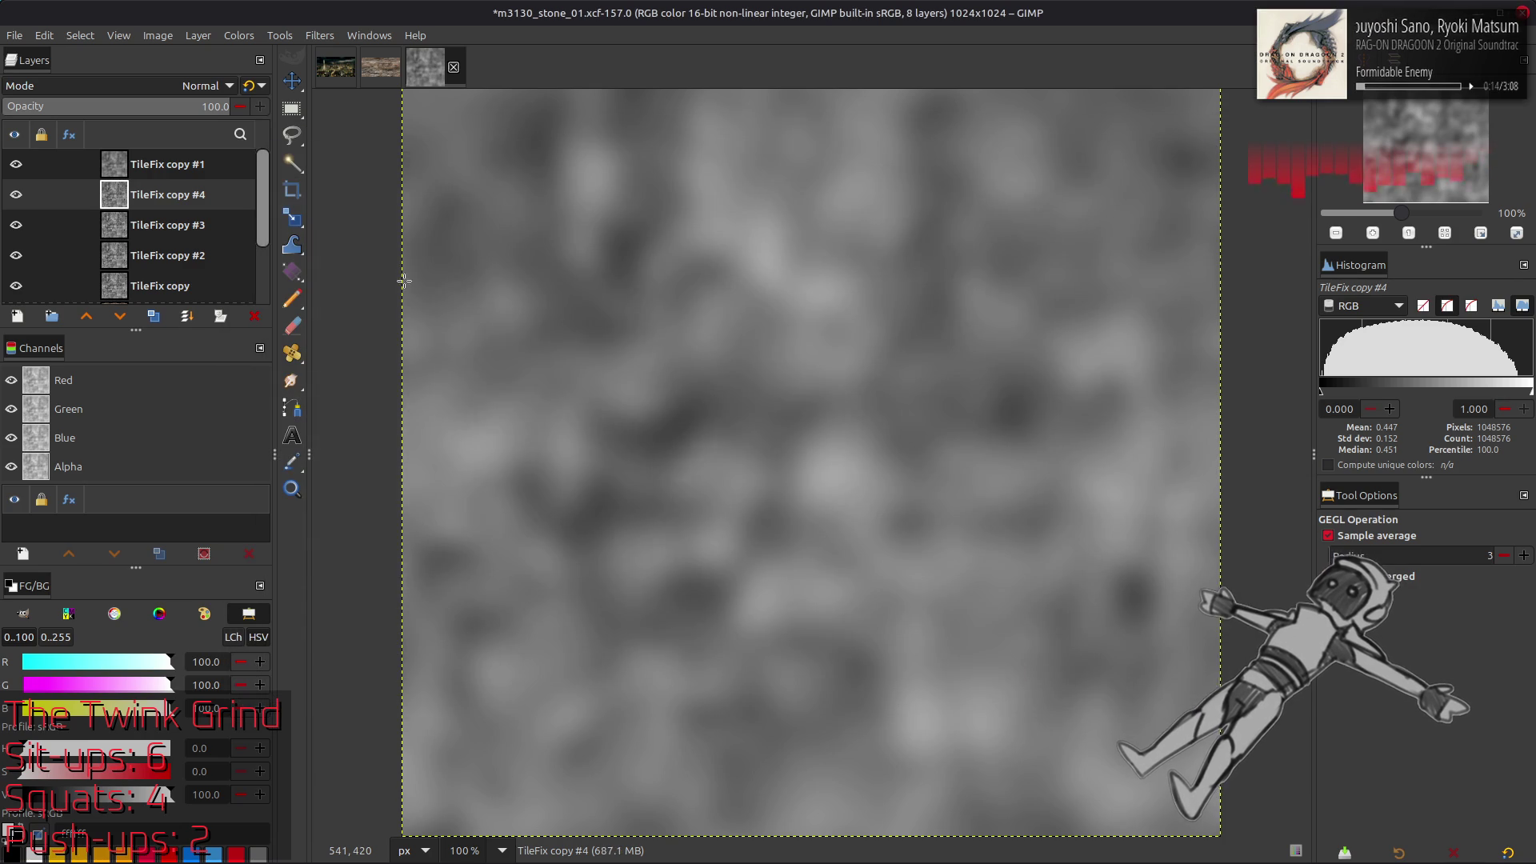
left_click(173, 227)
key("ctrl+shift+f")
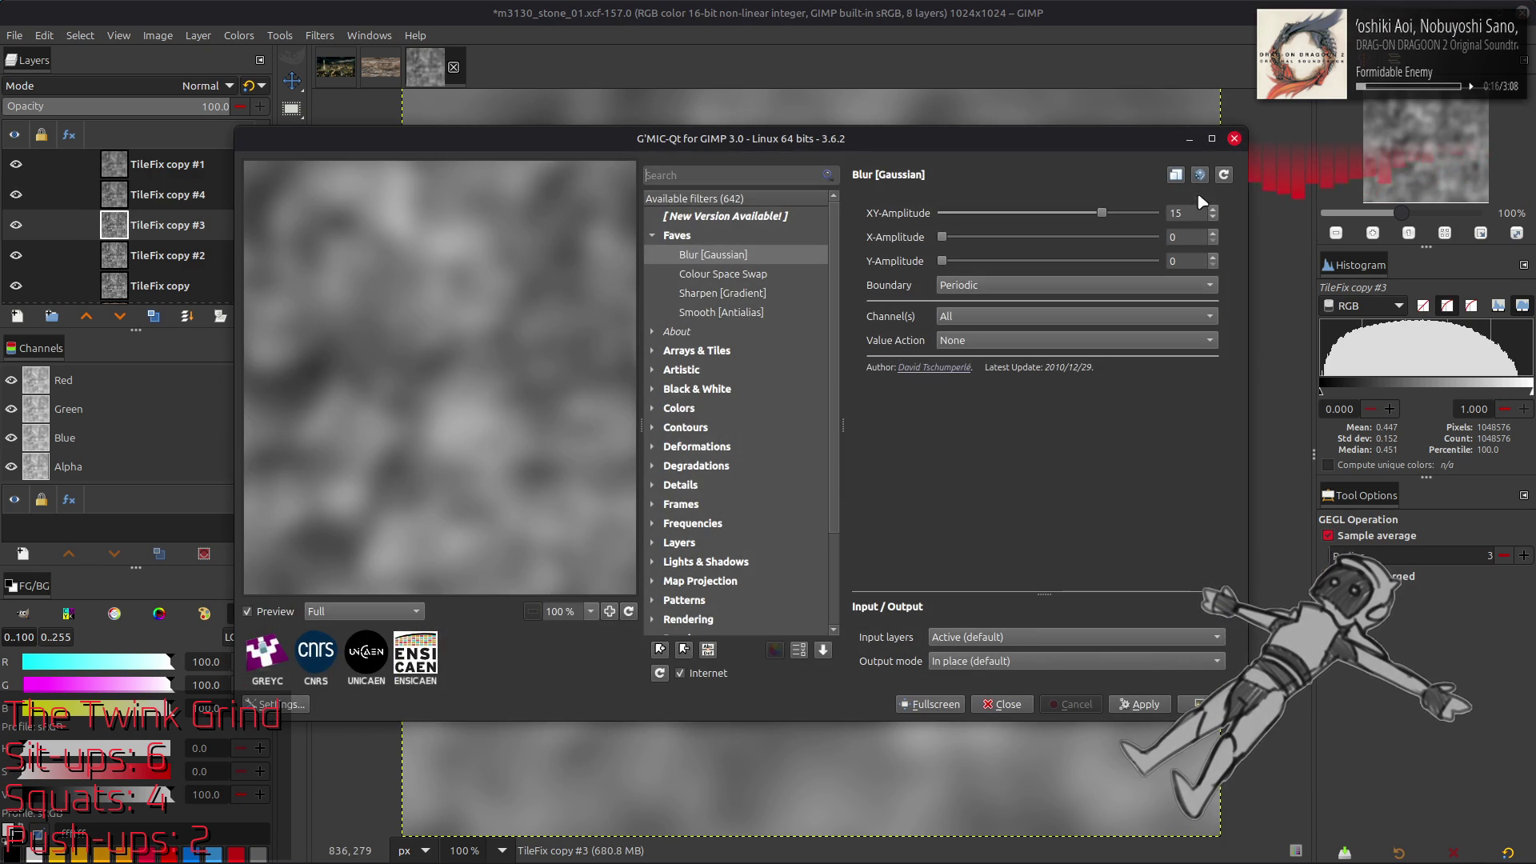
type("1")
key("Return")
left_click(158, 250)
key("ctrl+shift+f")
type("0")
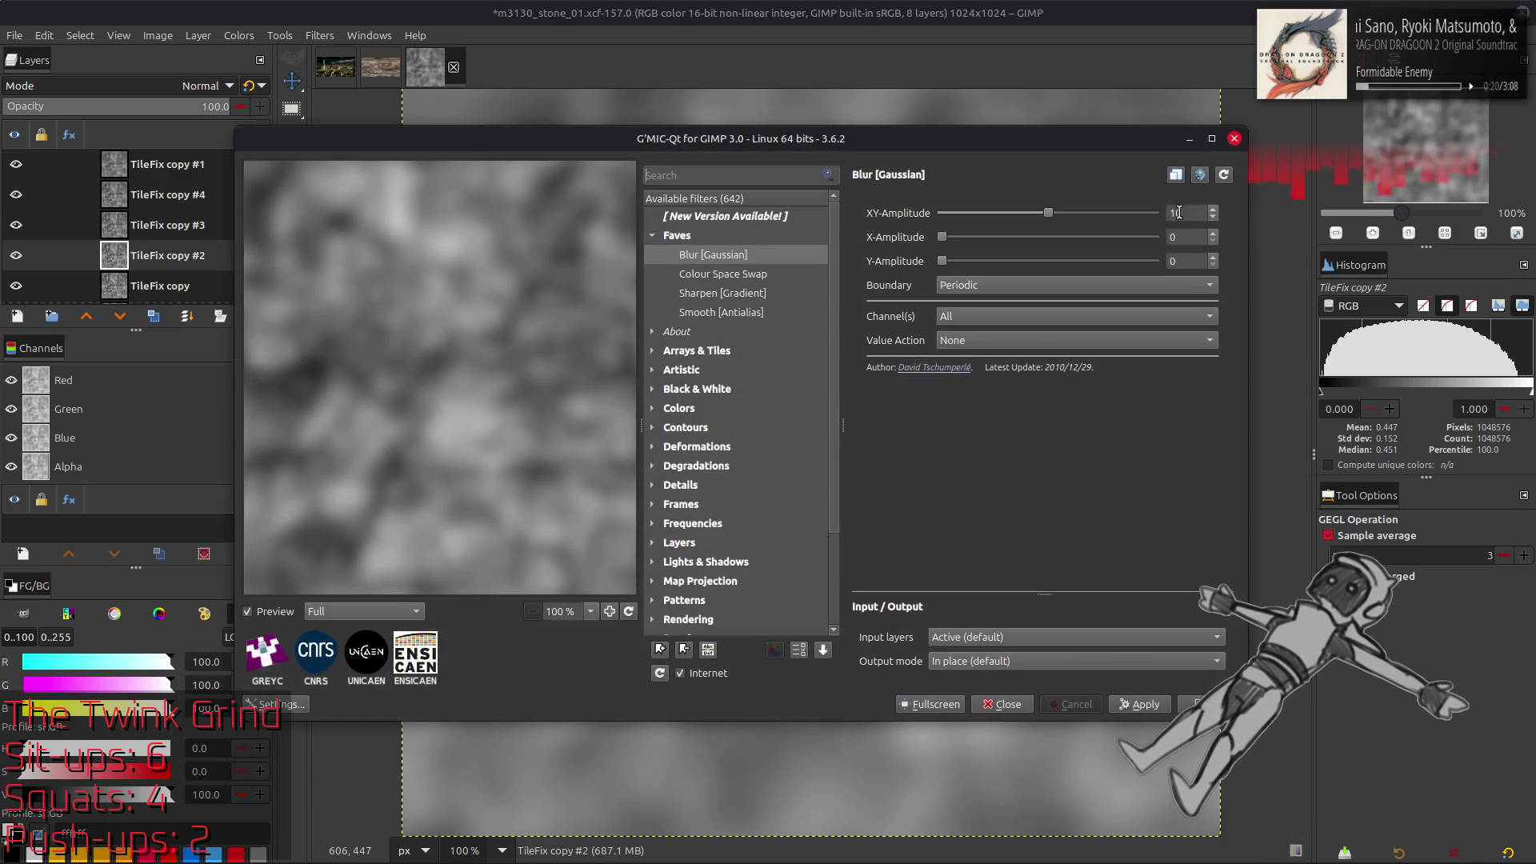
double_click(1180, 213)
type("5")
key("Return")
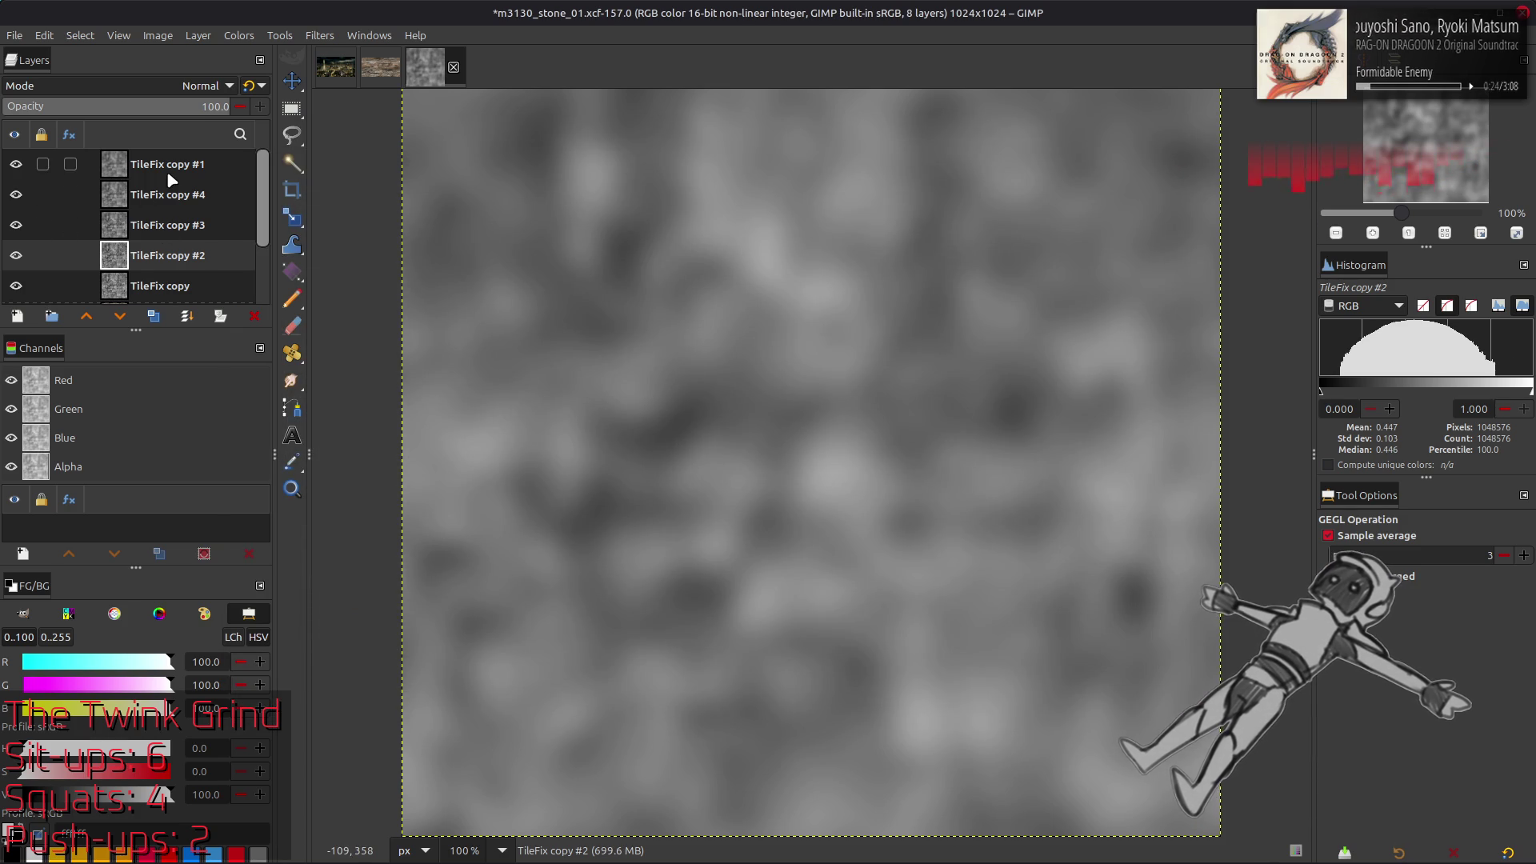
Try Multiply (legacy) on TileFix copies #1 and #3, then delete both layers
left_click(170, 168)
left_click(176, 85)
left_click(104, 378)
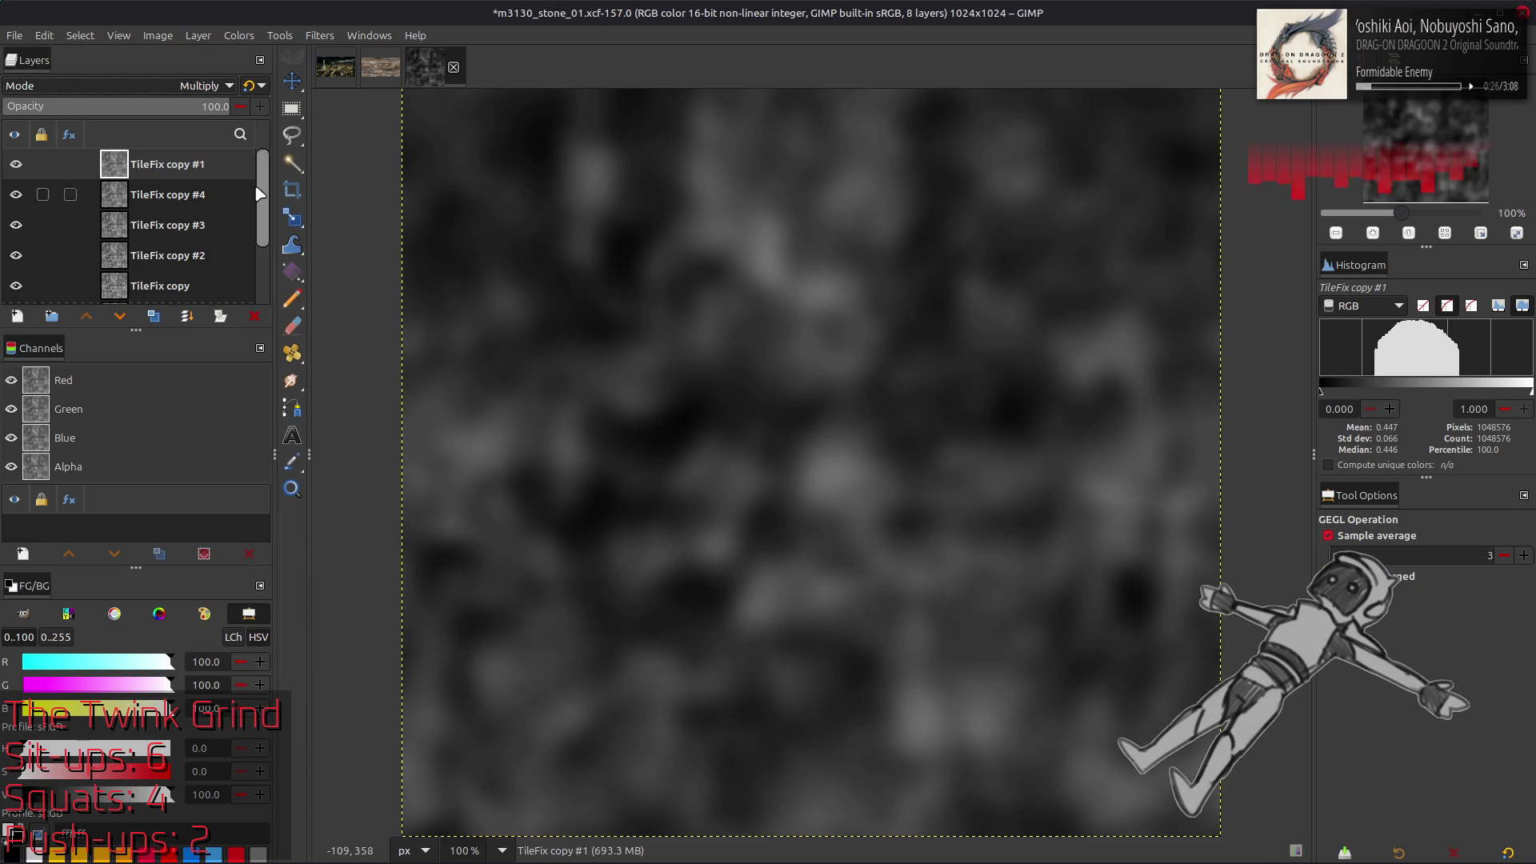
left_click(257, 91)
left_click(220, 316)
left_click(168, 194)
left_click(176, 84)
left_click(112, 381)
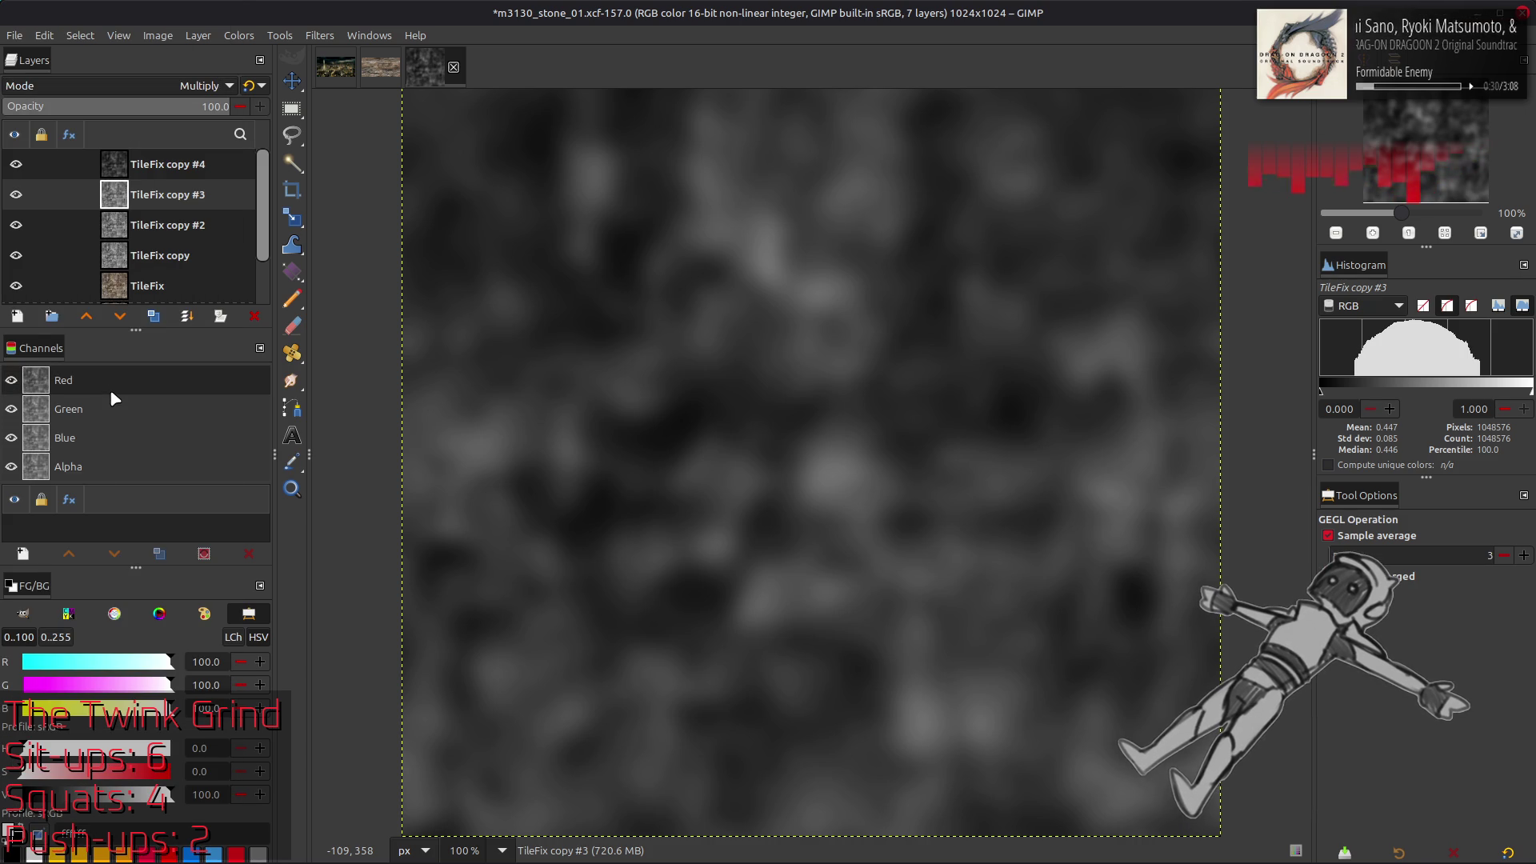
left_click(246, 86)
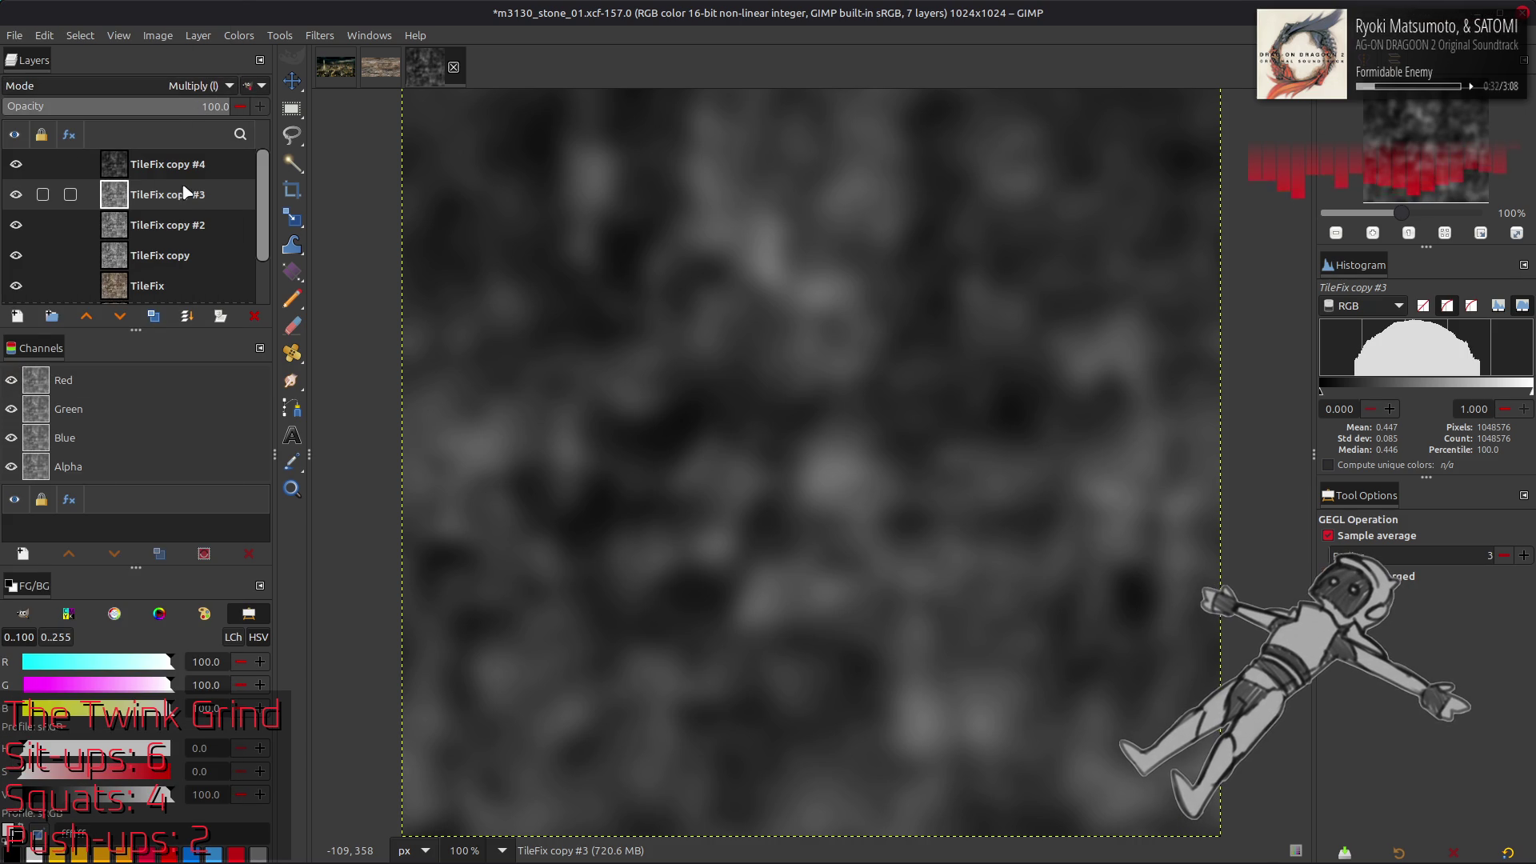
left_click(172, 164)
Apply Levels and Multiply to TileFix copy #4, then delete that layer
left_click(238, 35)
left_click(280, 210)
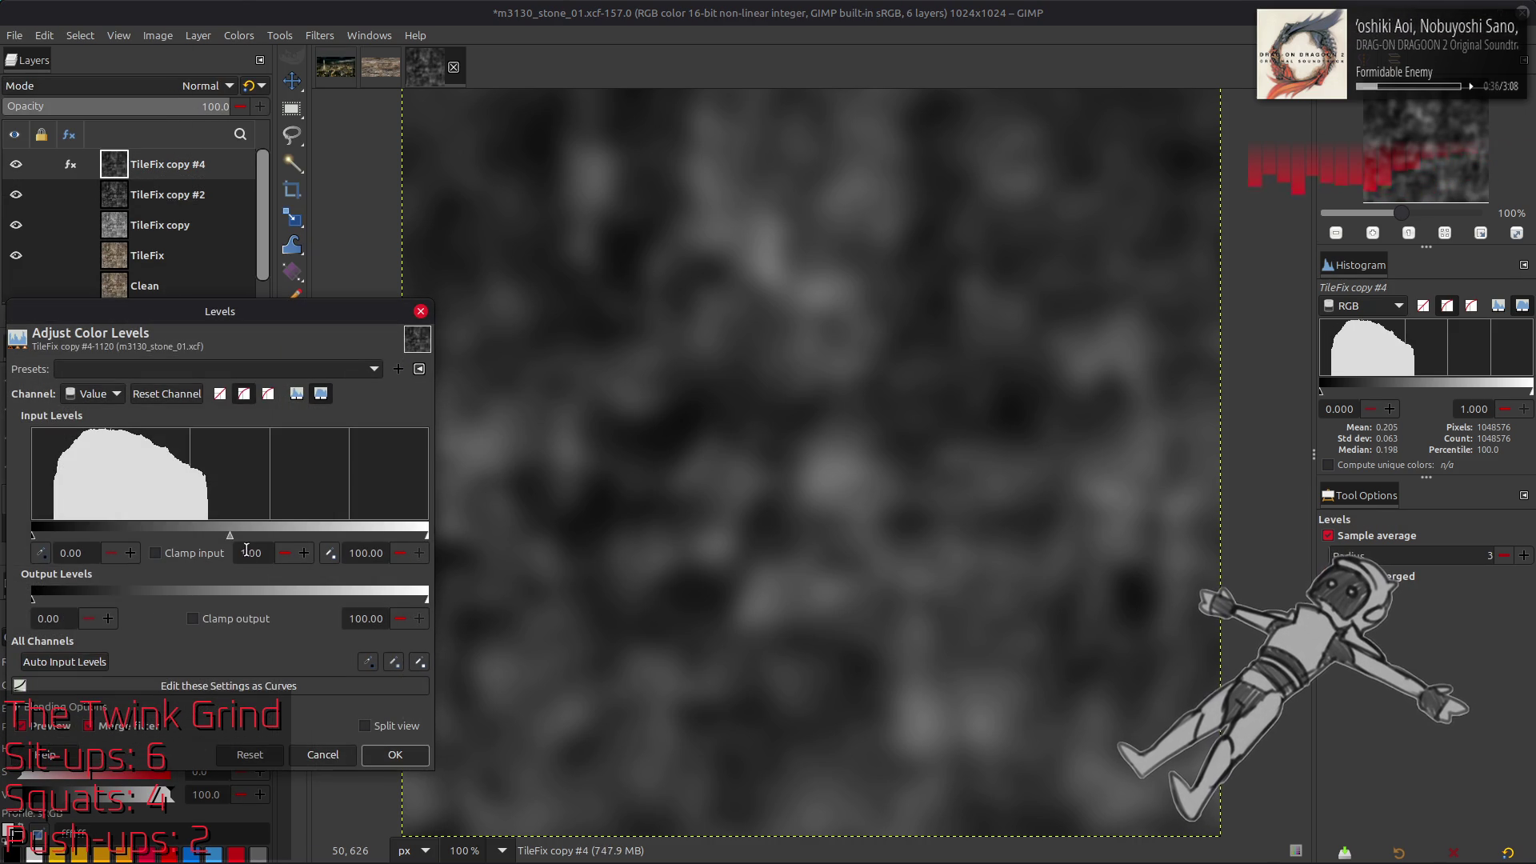
left_click(395, 755)
left_click(196, 194)
left_click(180, 164)
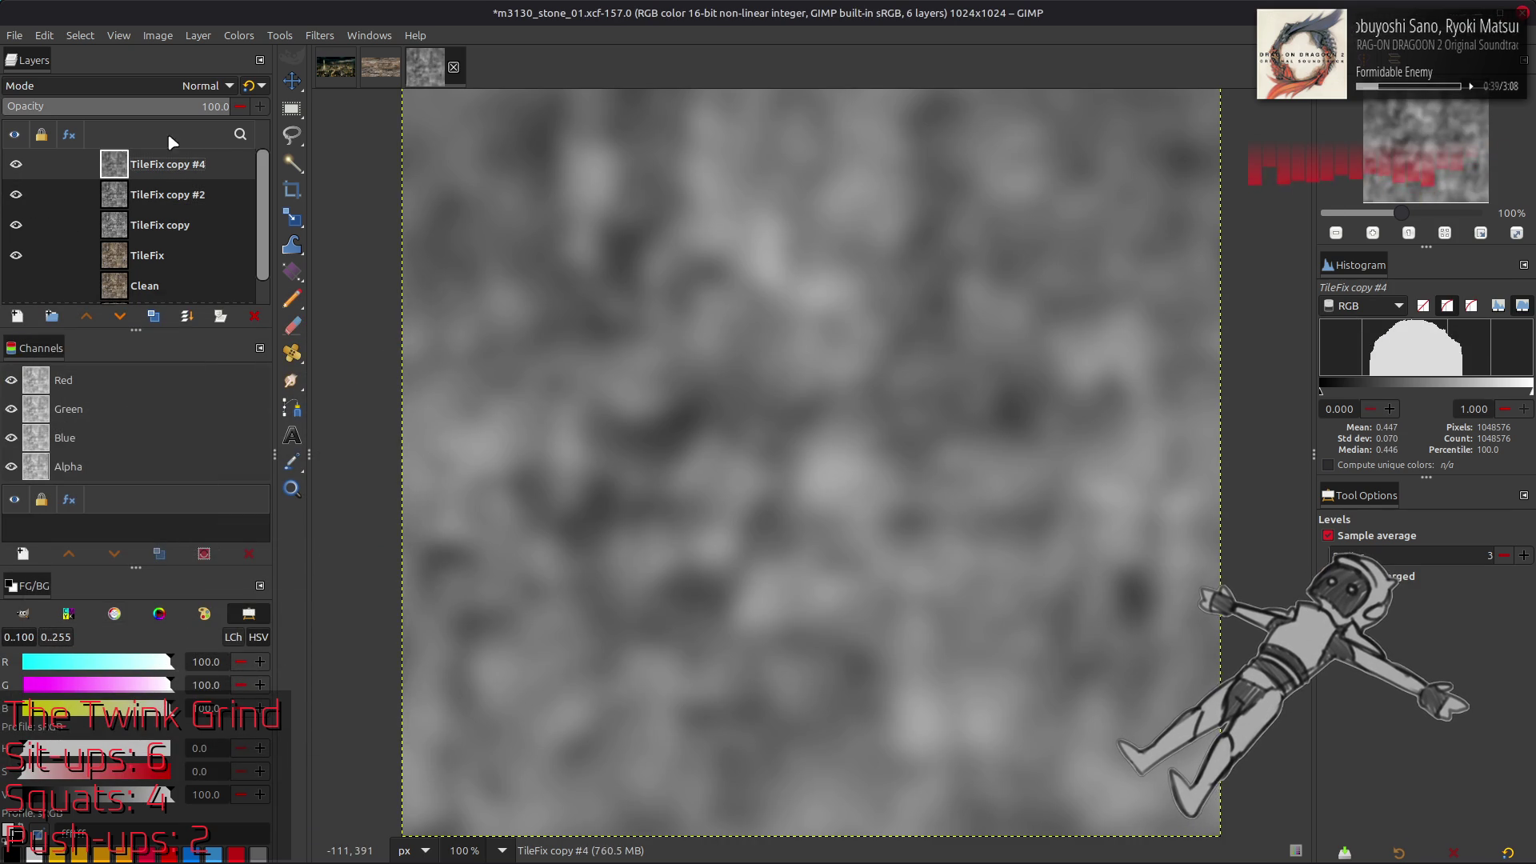
left_click(184, 85)
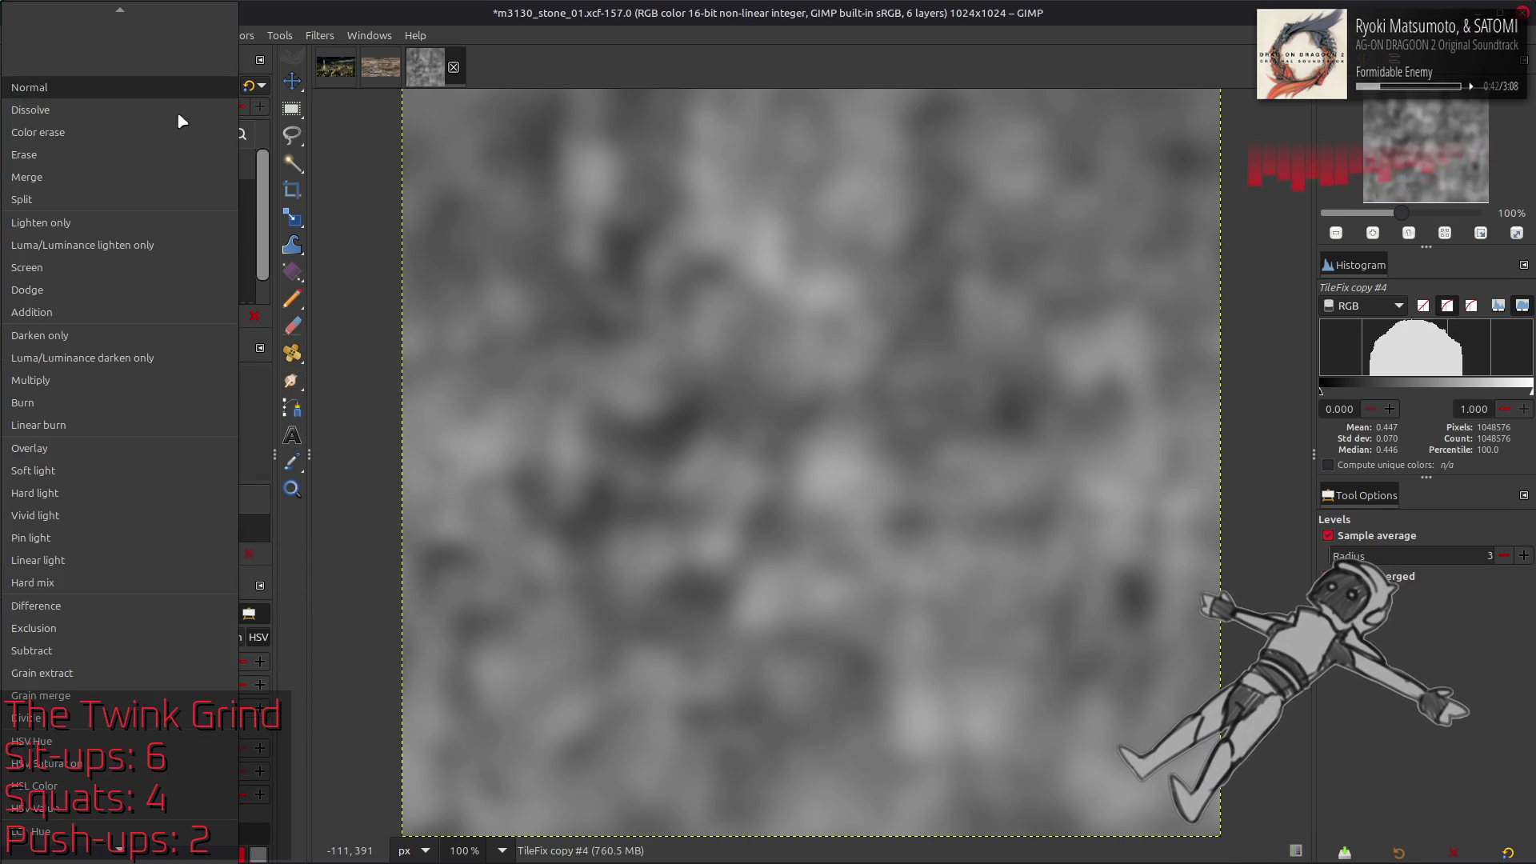
left_click(132, 374)
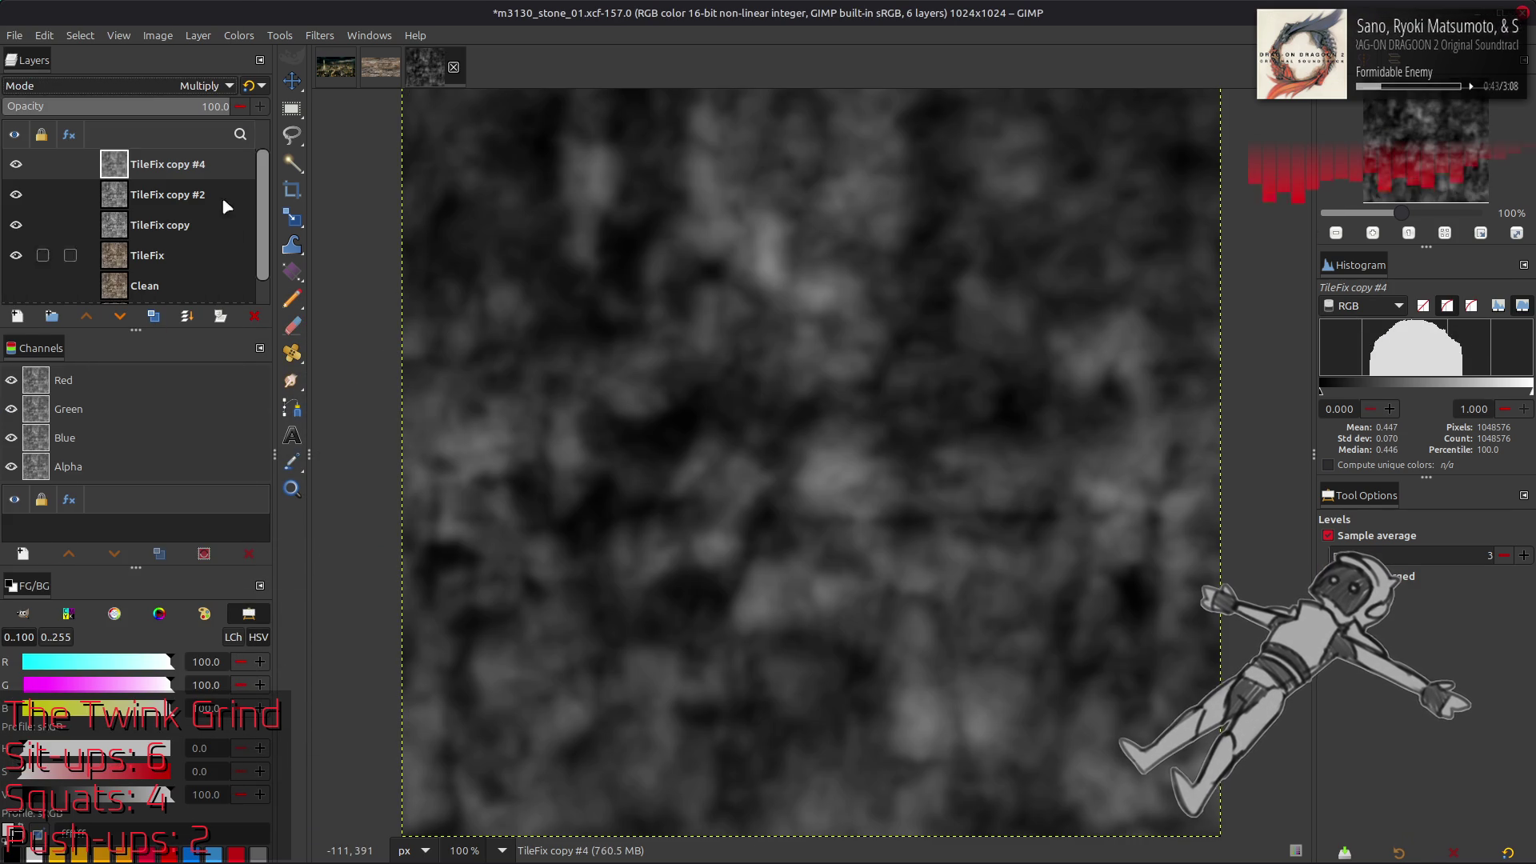
right_click(169, 177)
left_click(212, 376)
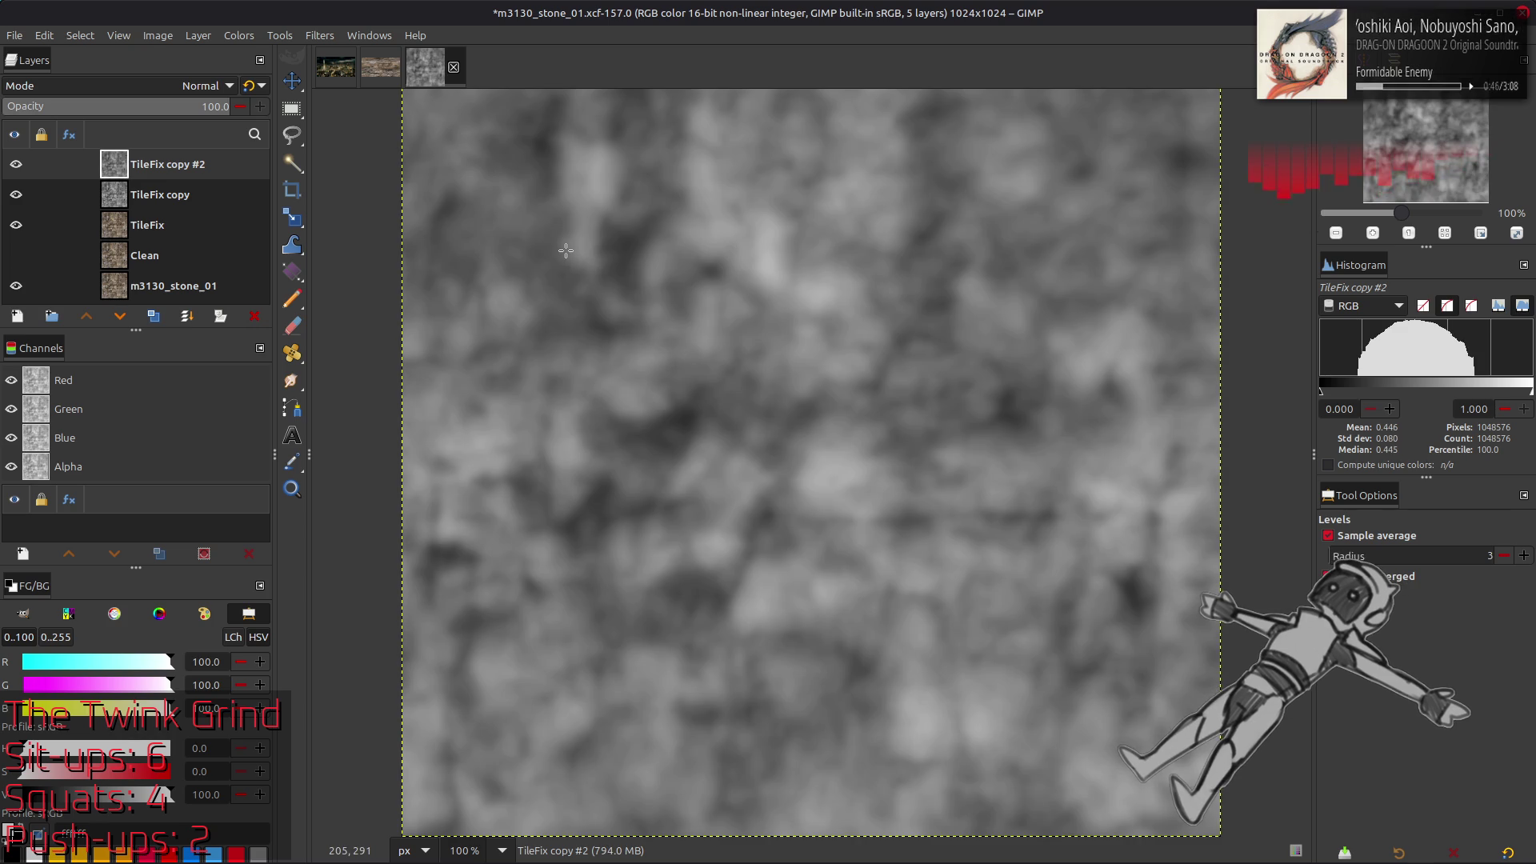
Compare TileFix copy #2 on and off, then set its mode to Multiply (legacy)
key("m")
left_click(16, 164)
left_click(16, 164)
left_click(16, 164)
left_click(16, 164)
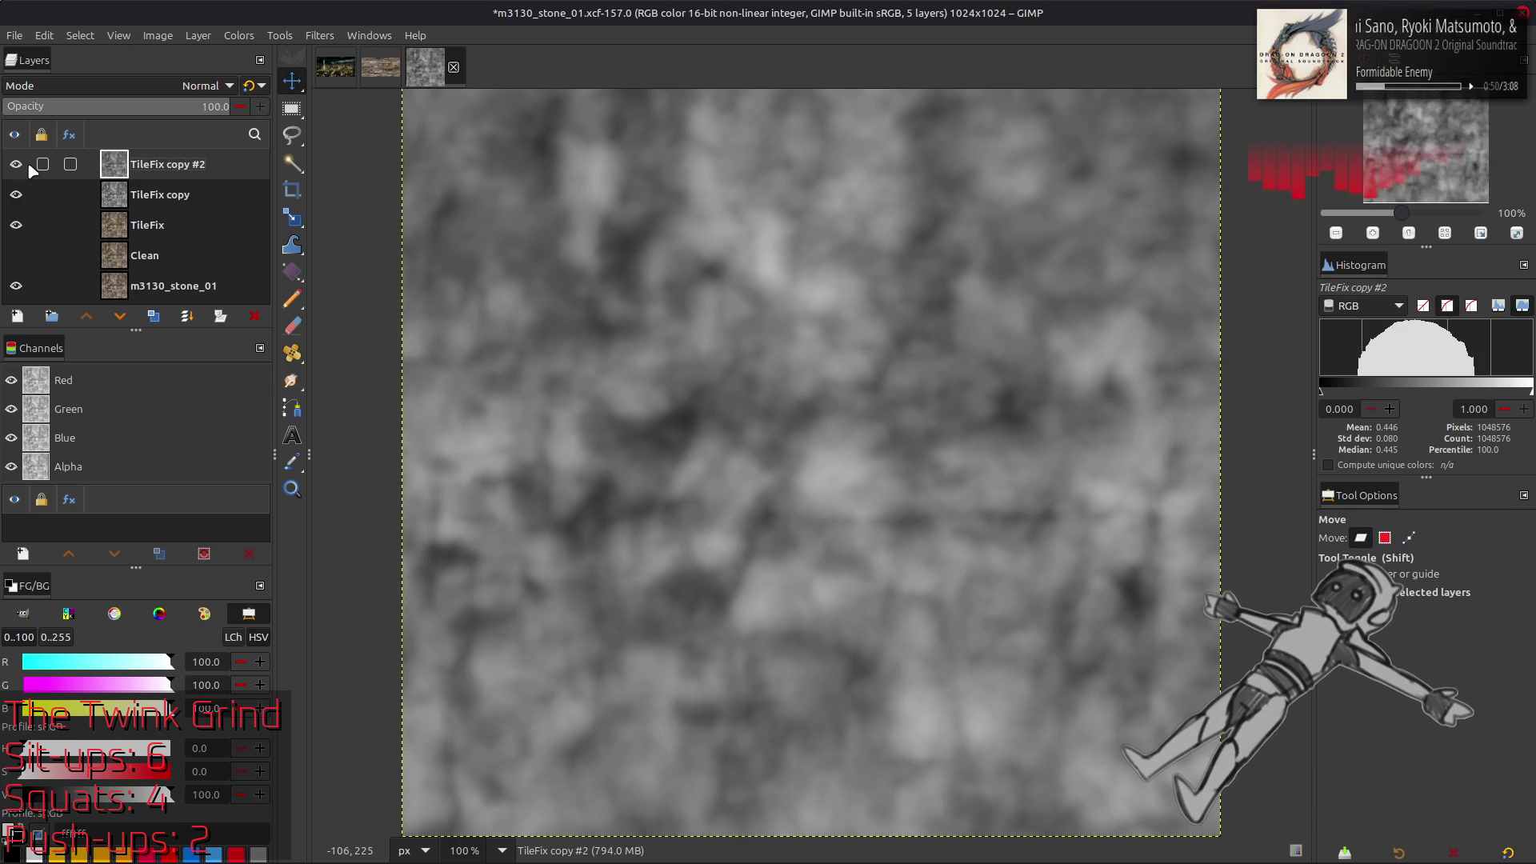
left_click(154, 88)
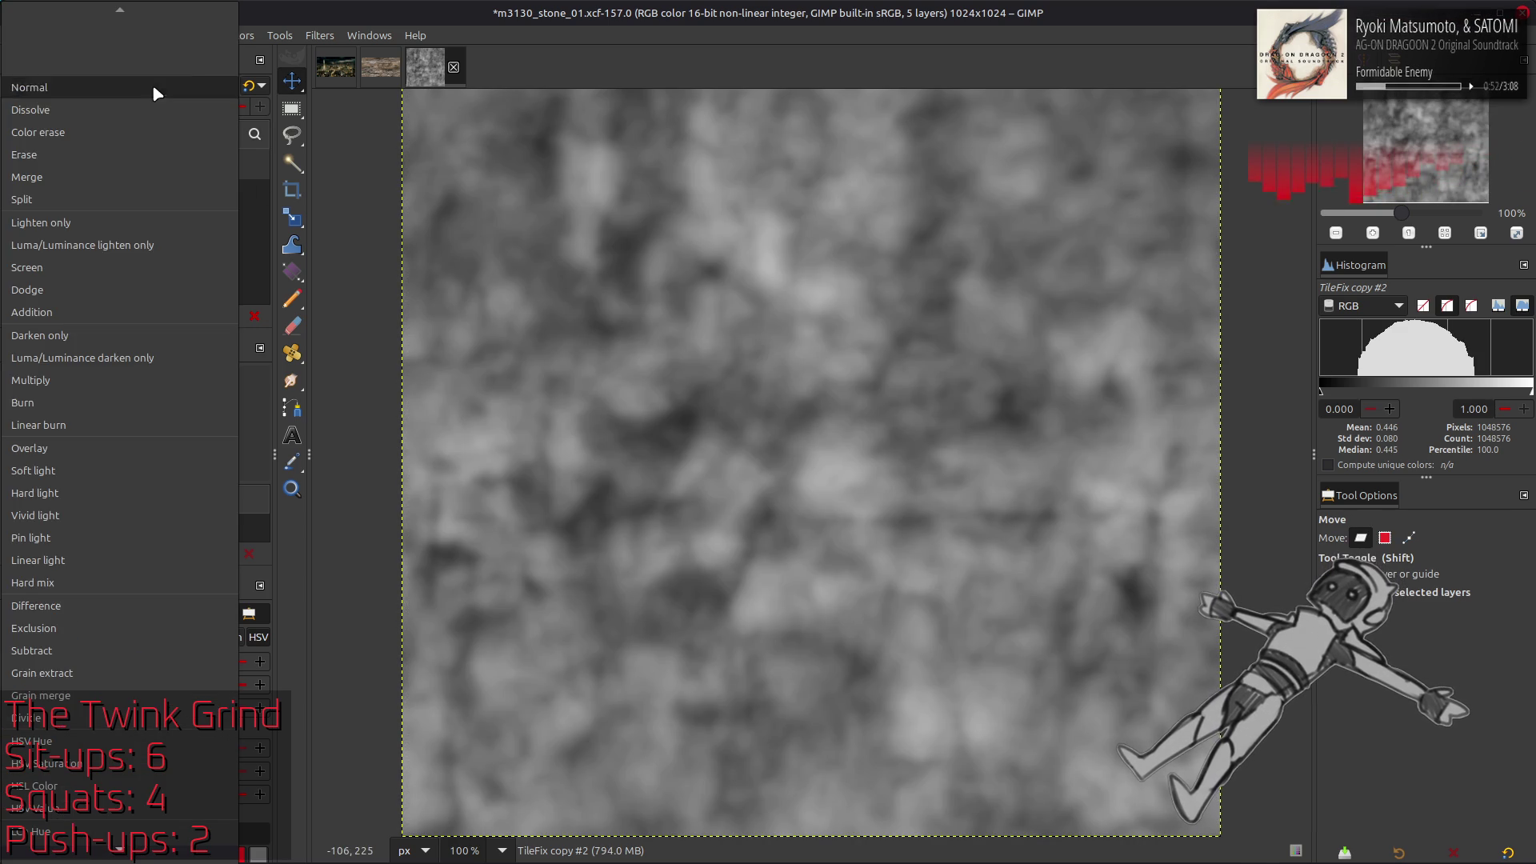
left_click(78, 401)
left_click(248, 87)
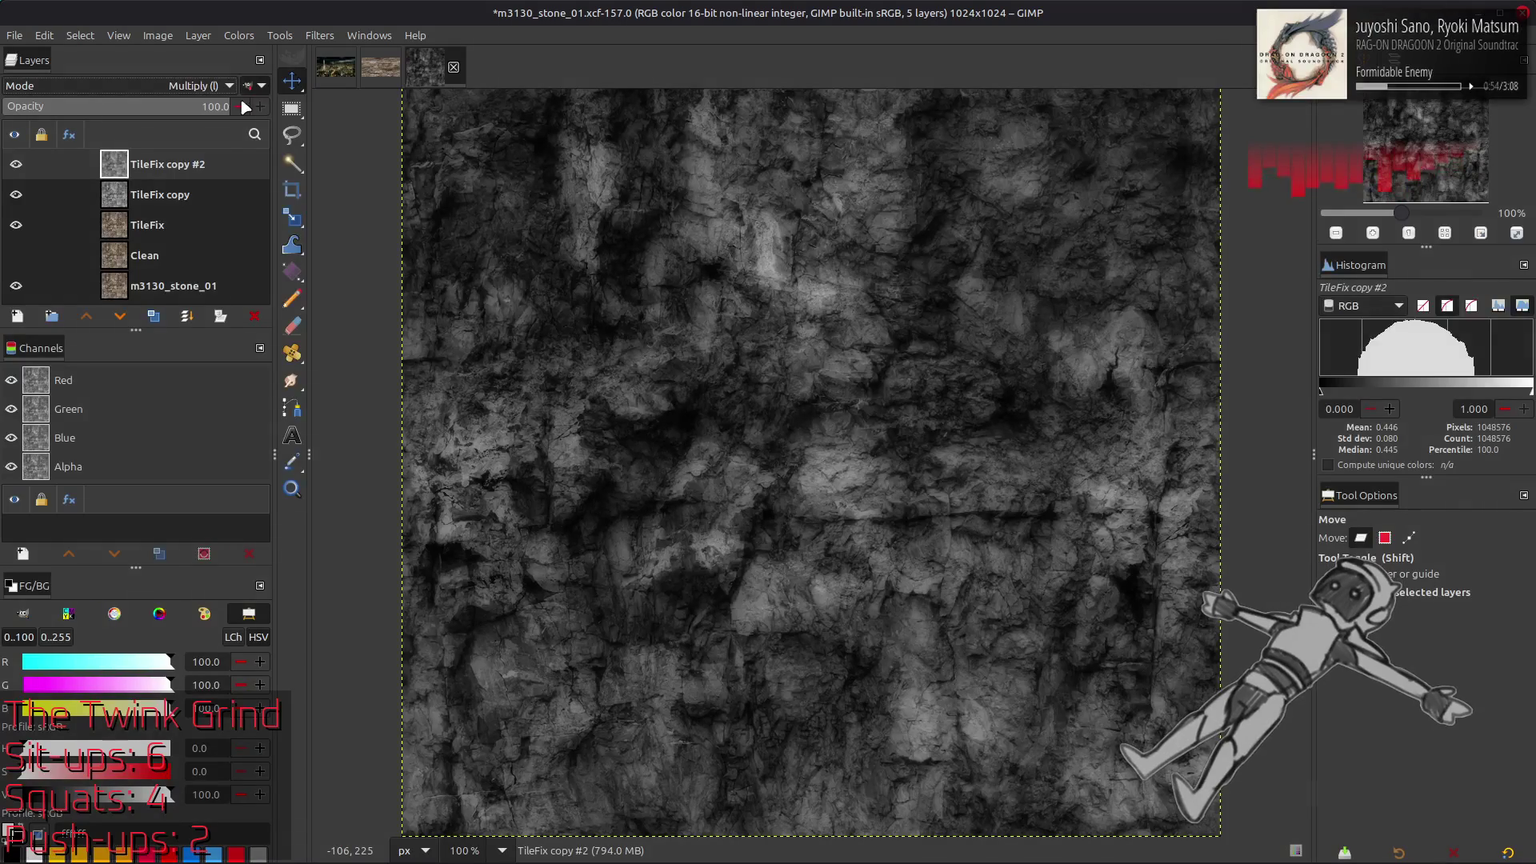
Delete TileFix copy #2 and compare the greyscale TileFix copy against the colour stone
key("Delete")
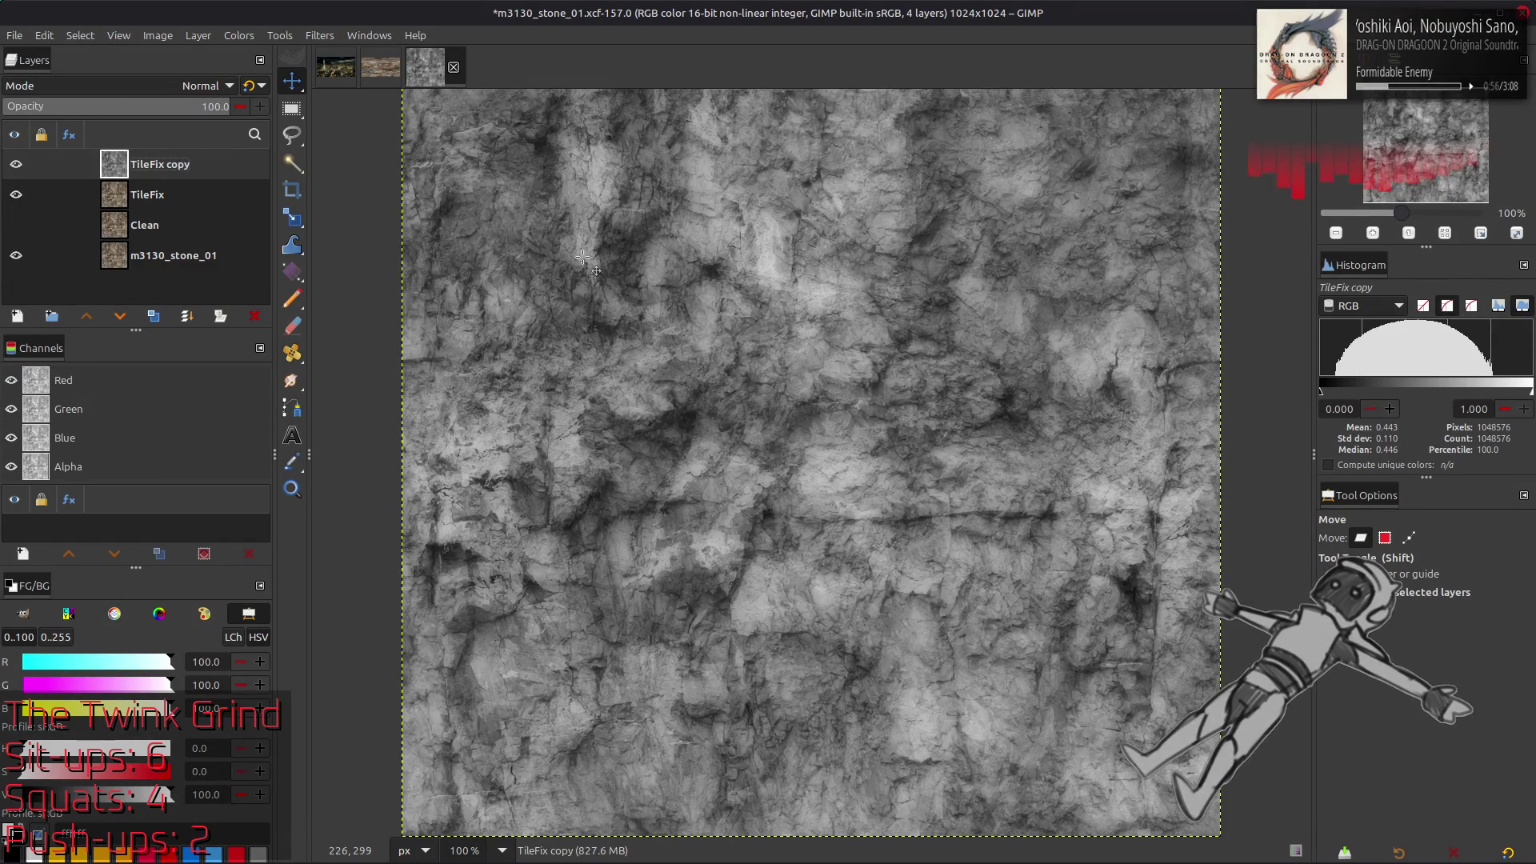
left_click(15, 165)
left_click(16, 165)
left_click(15, 165)
left_click(16, 165)
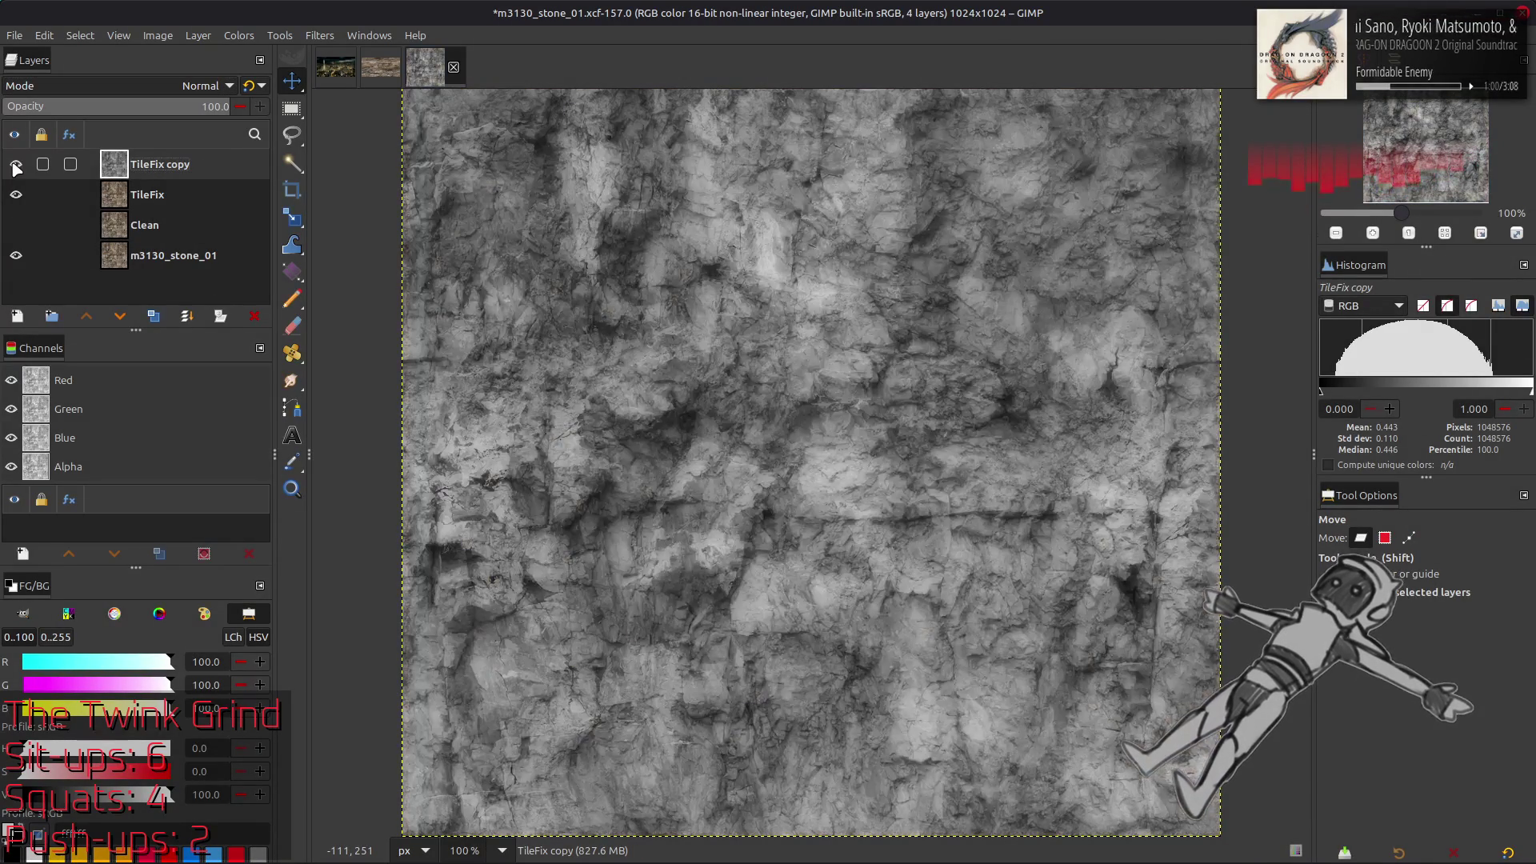
left_click(16, 164)
left_click(15, 165)
left_click(15, 165)
left_click(16, 165)
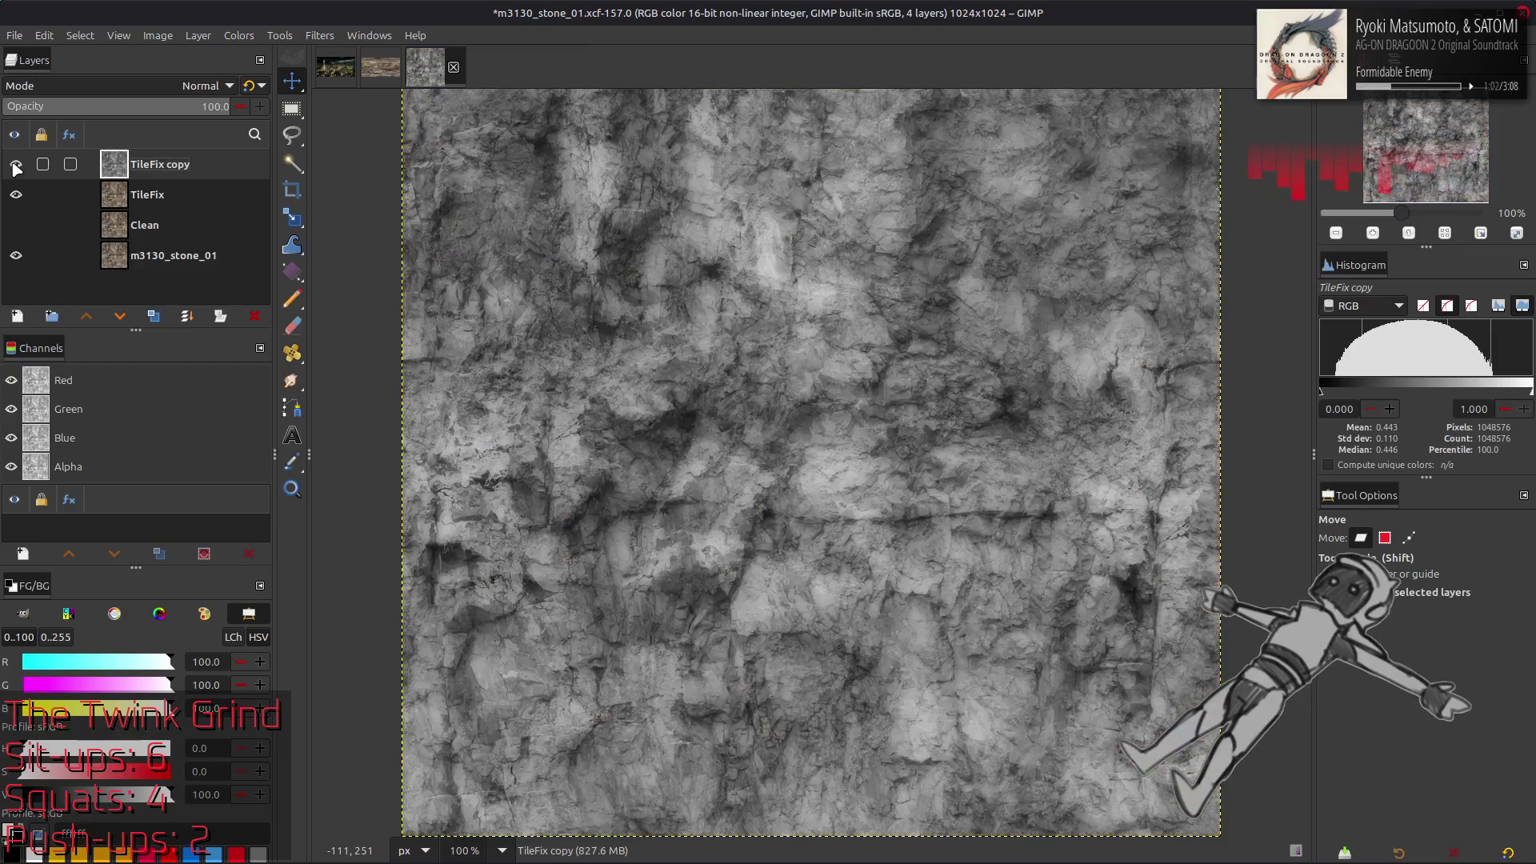
left_click(16, 165)
left_click(16, 165)
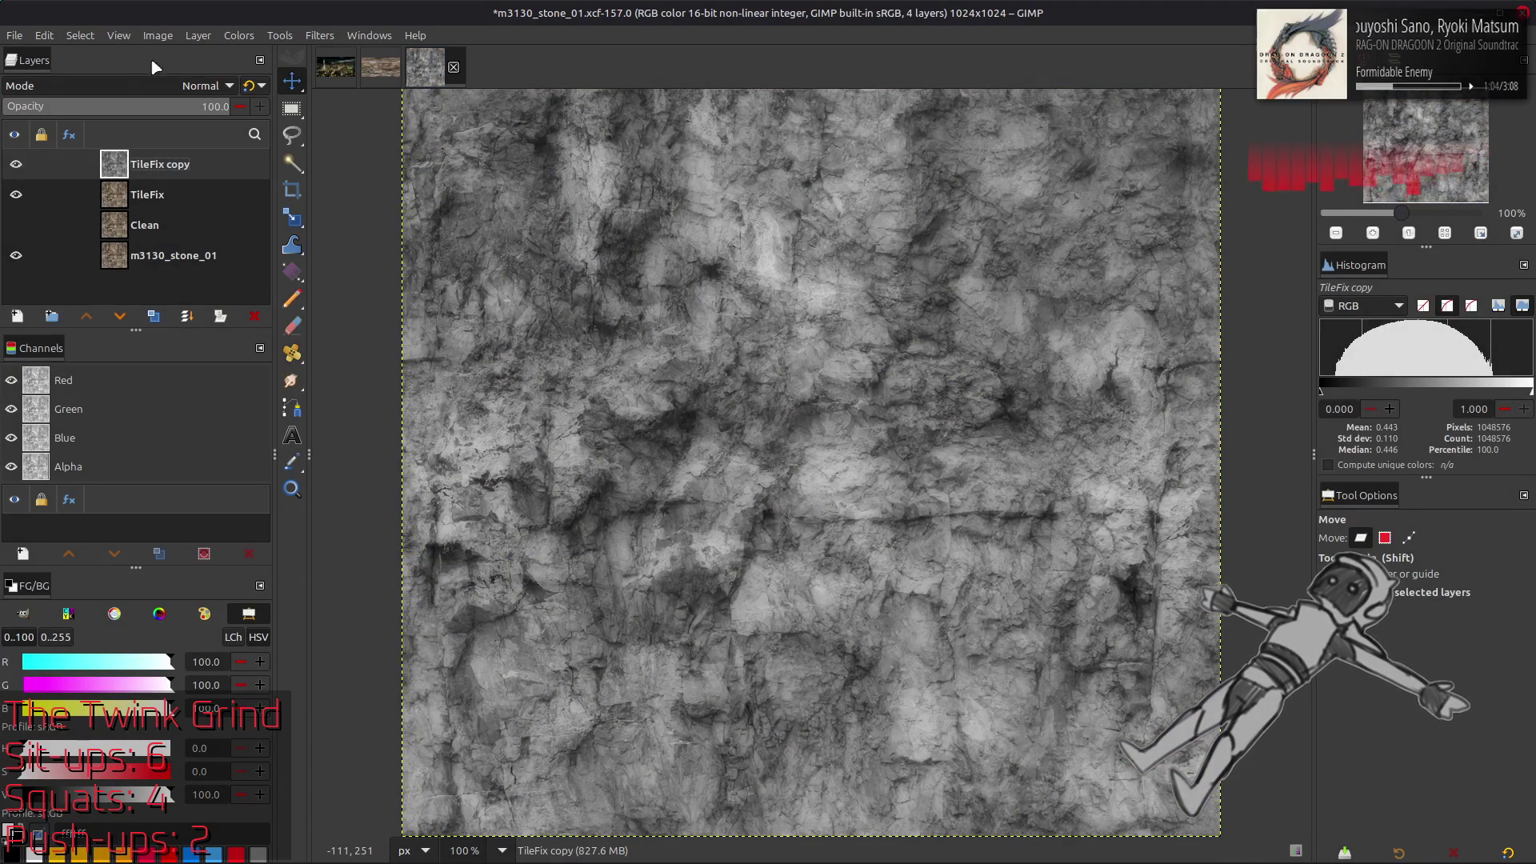
Apply Stretch Contrast to the greyscale TileFix copy and save the XCF
left_click(238, 35)
mouse_move(310, 308)
left_click(424, 348)
left_click(88, 453)
left_click(251, 558)
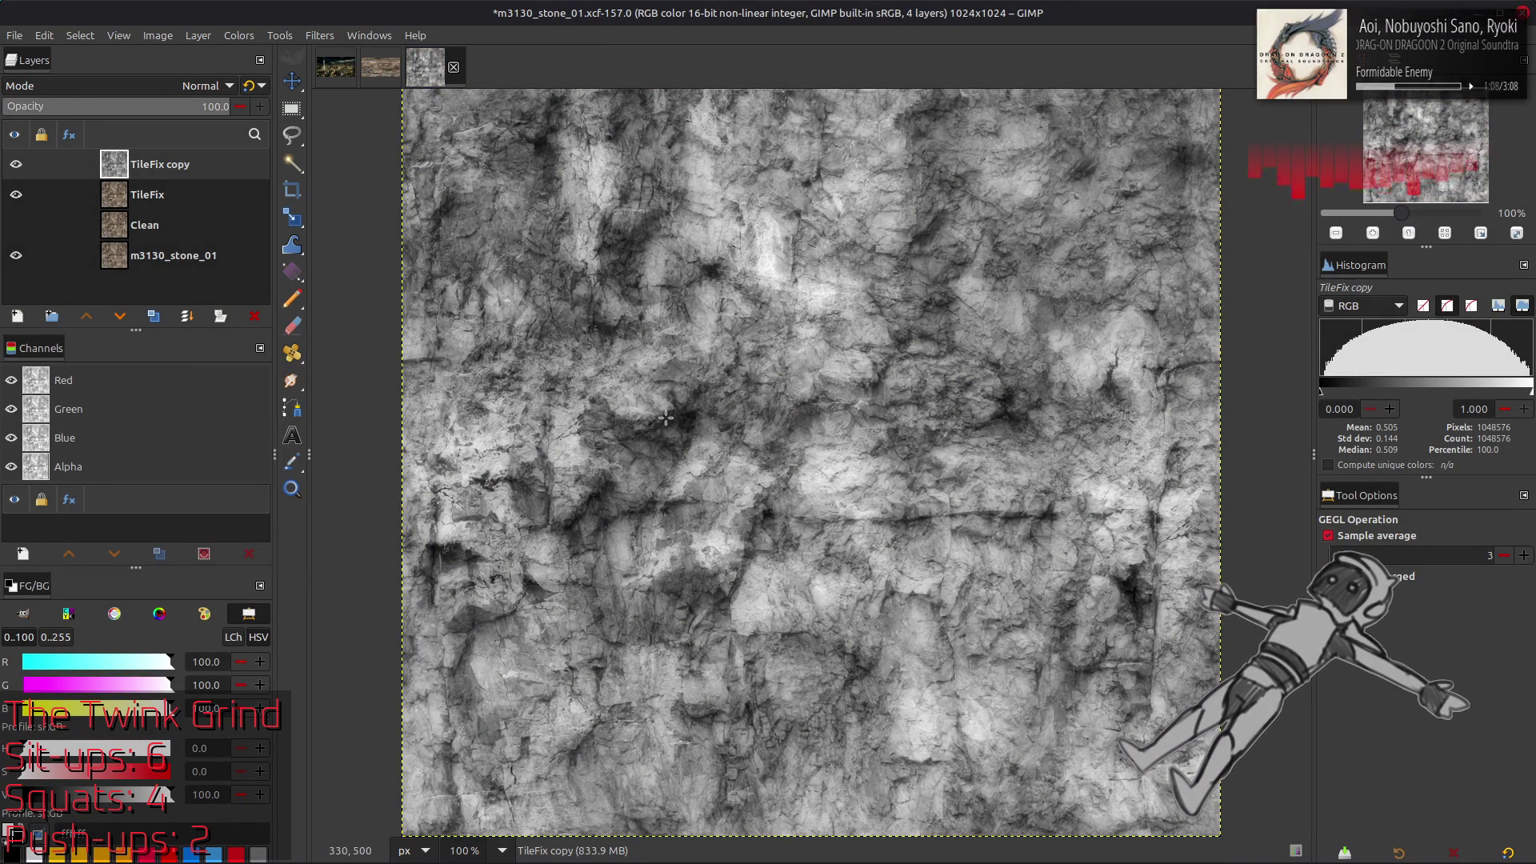
key("ctrl+s")
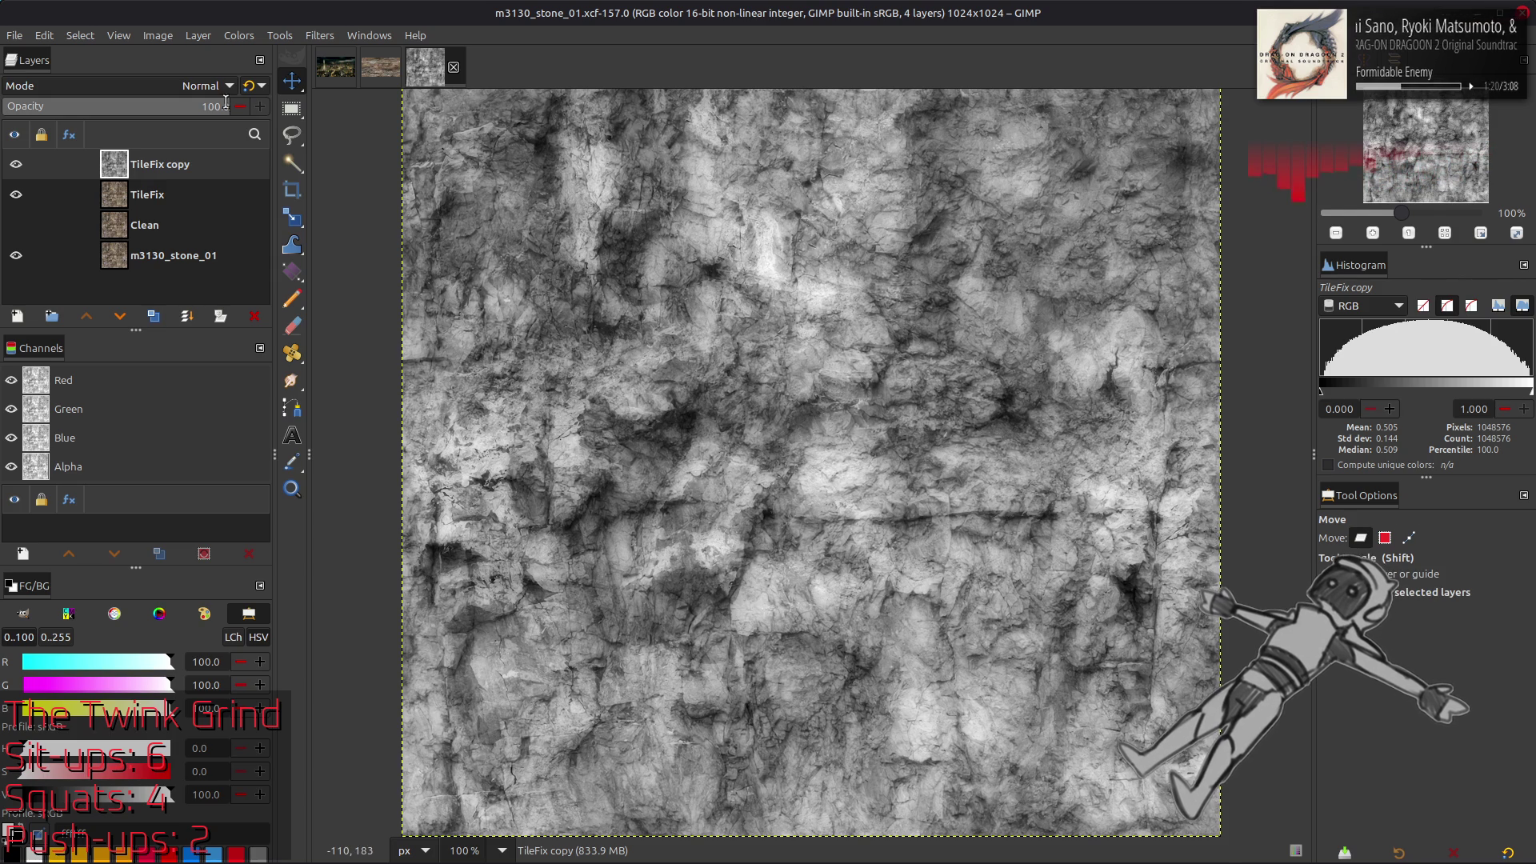
Offset the TileFix copy layer by half its width and height
left_click(198, 35)
mouse_move(264, 232)
left_click(400, 341)
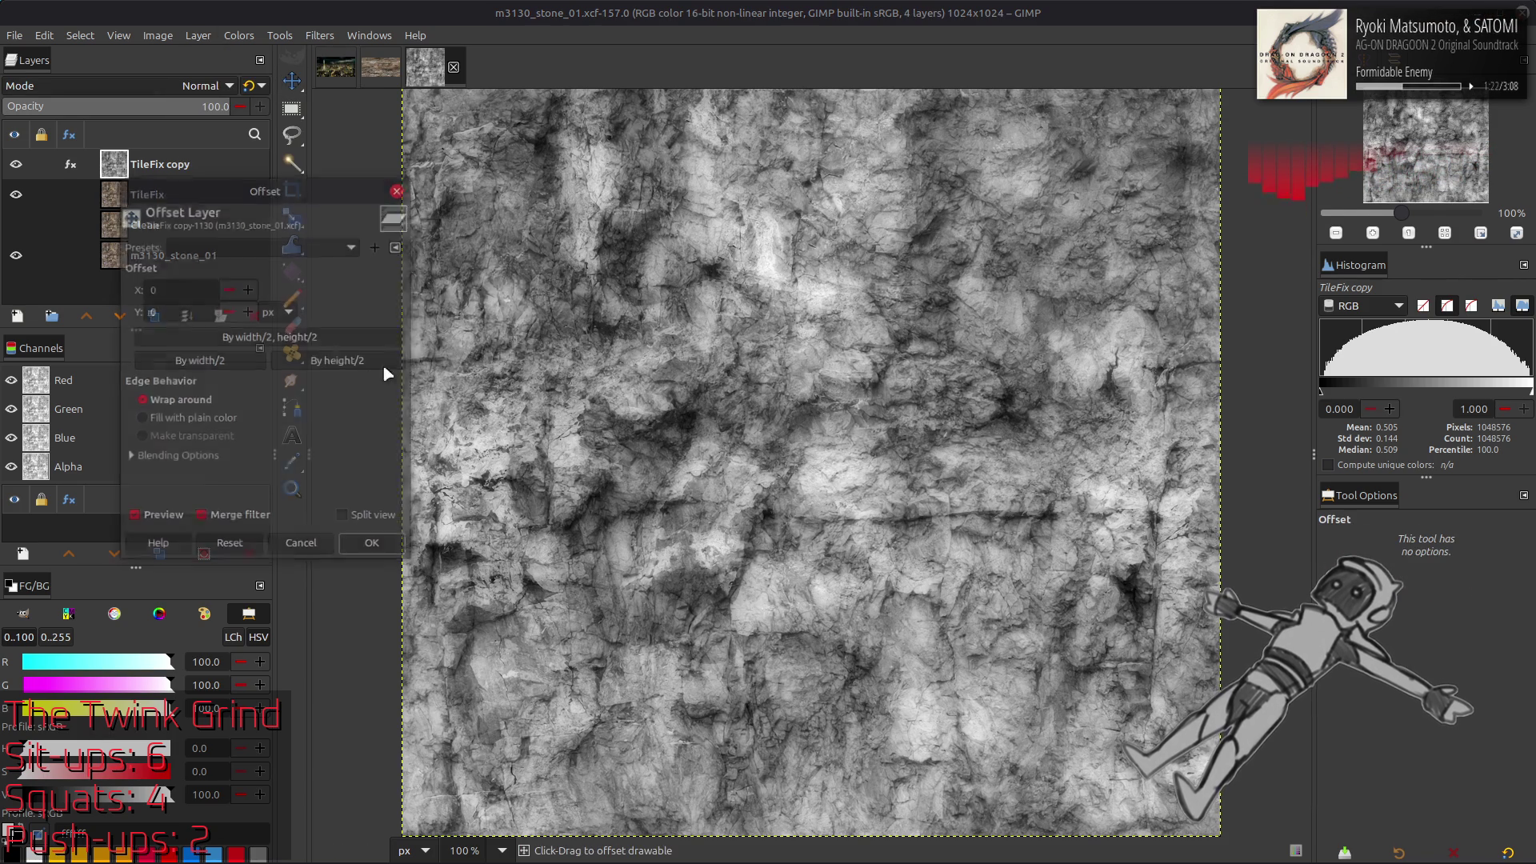
left_click(360, 336)
left_click(375, 556)
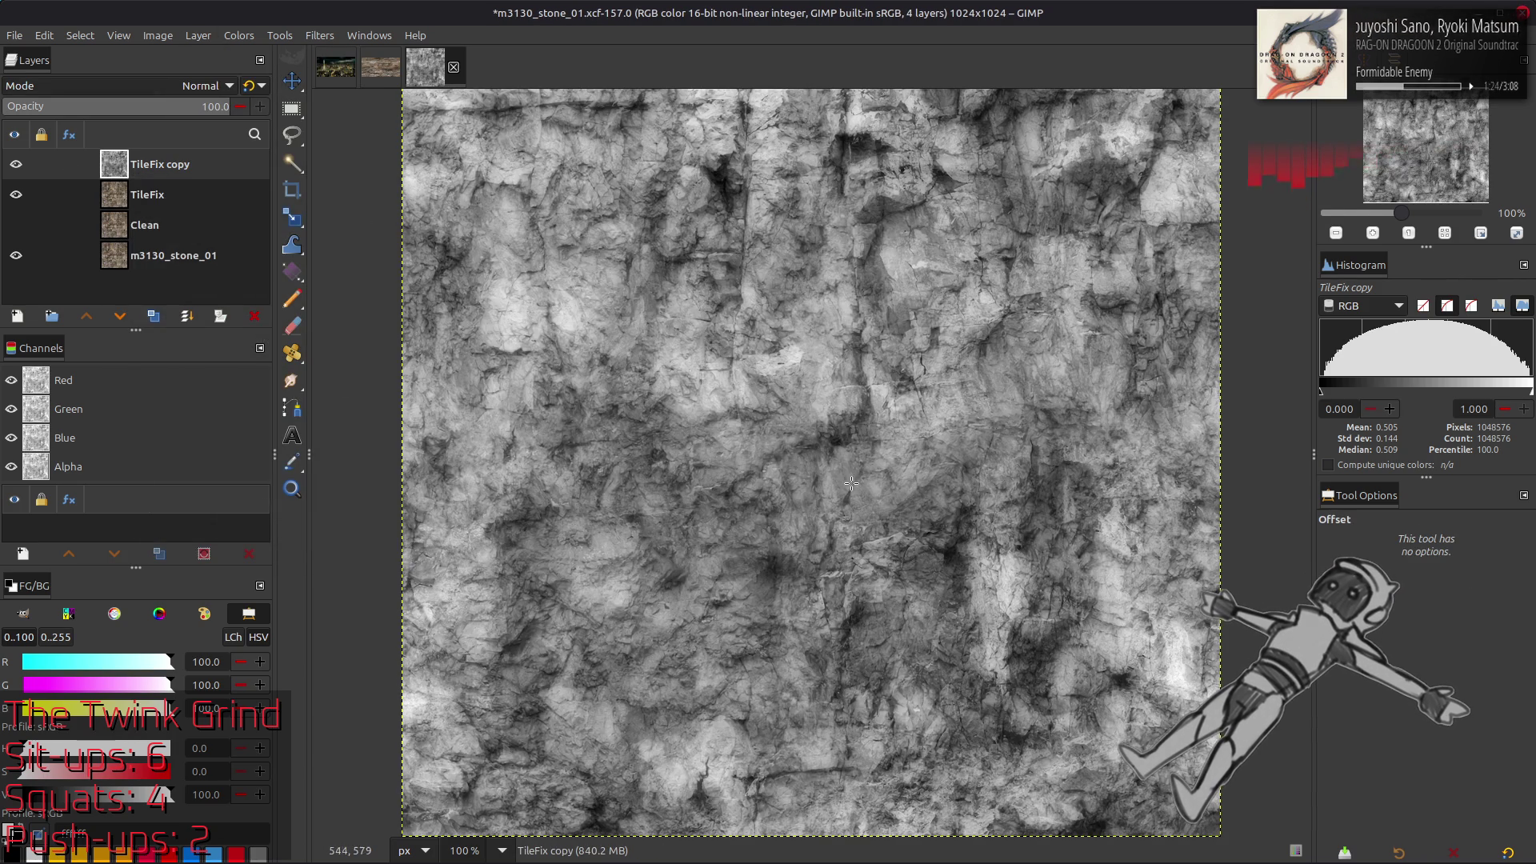
Tile the layer by duplicating it to the right and bottom edges and merging down
key("q")
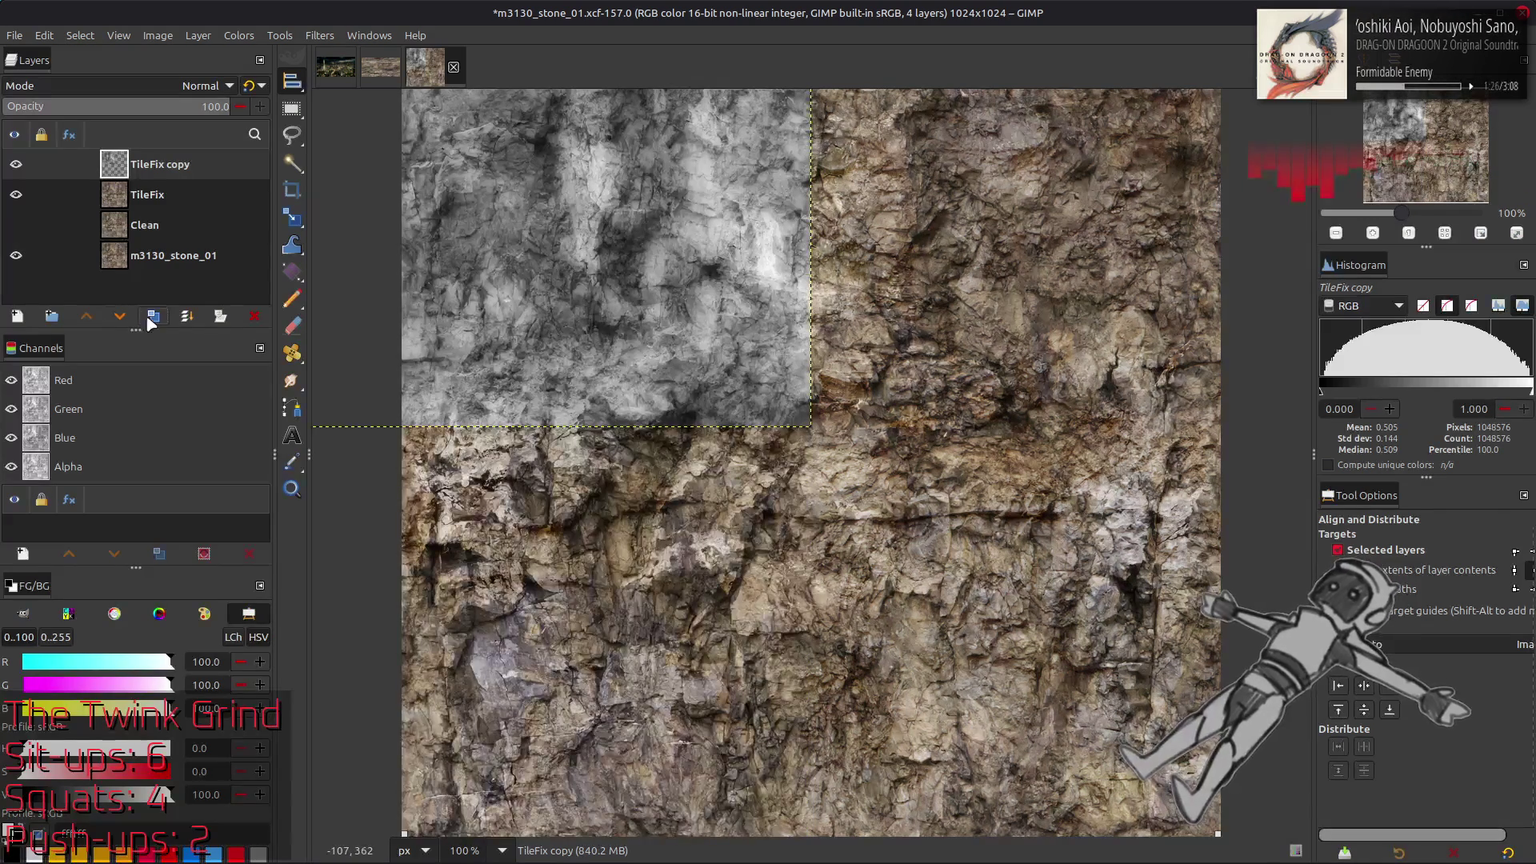
left_click(151, 318)
left_click(1397, 690)
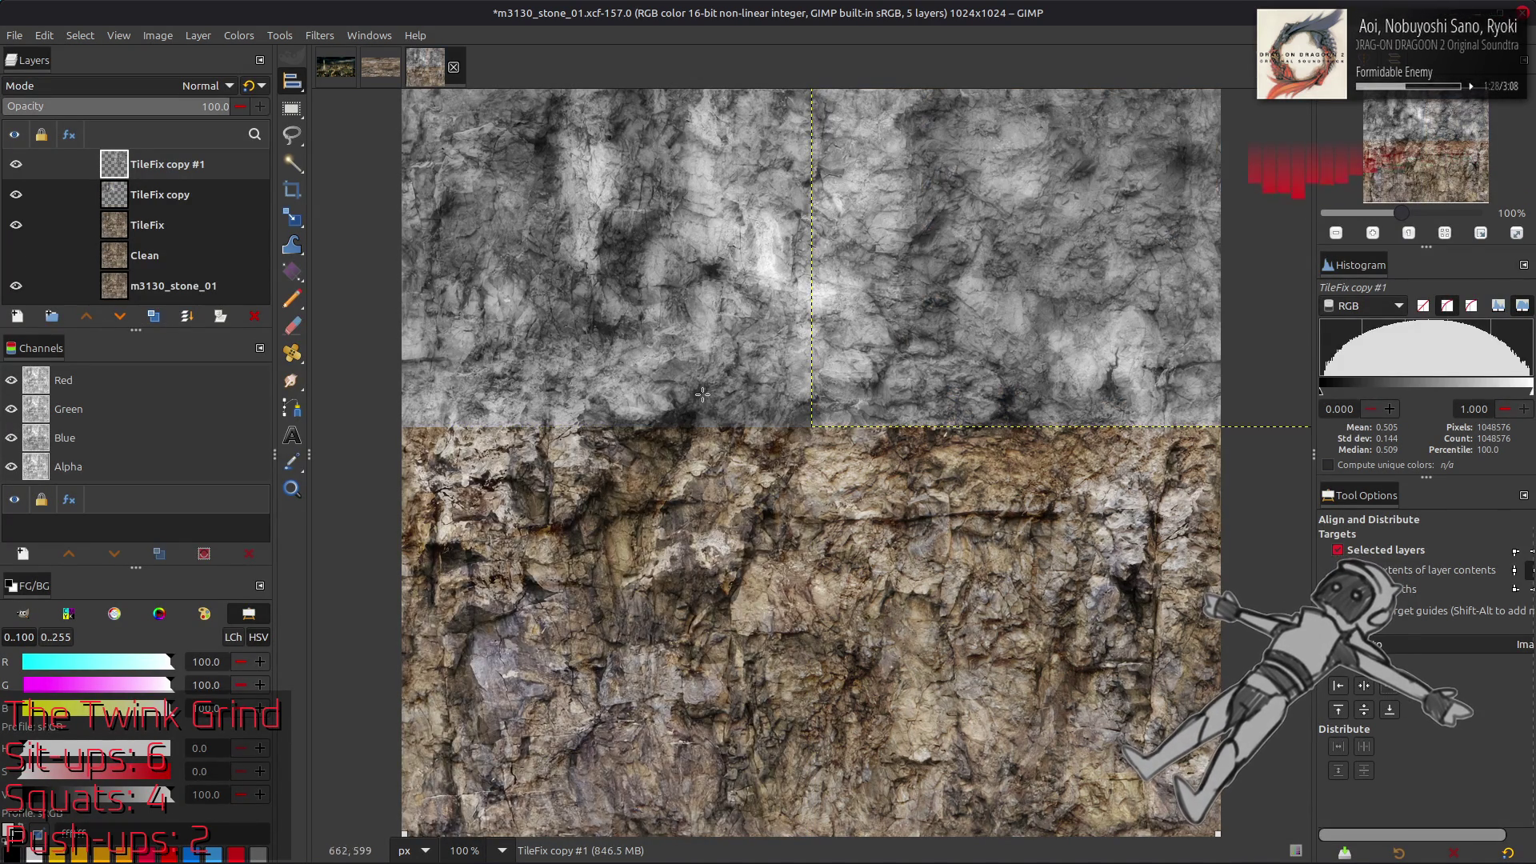
key("ctrl+shift+m")
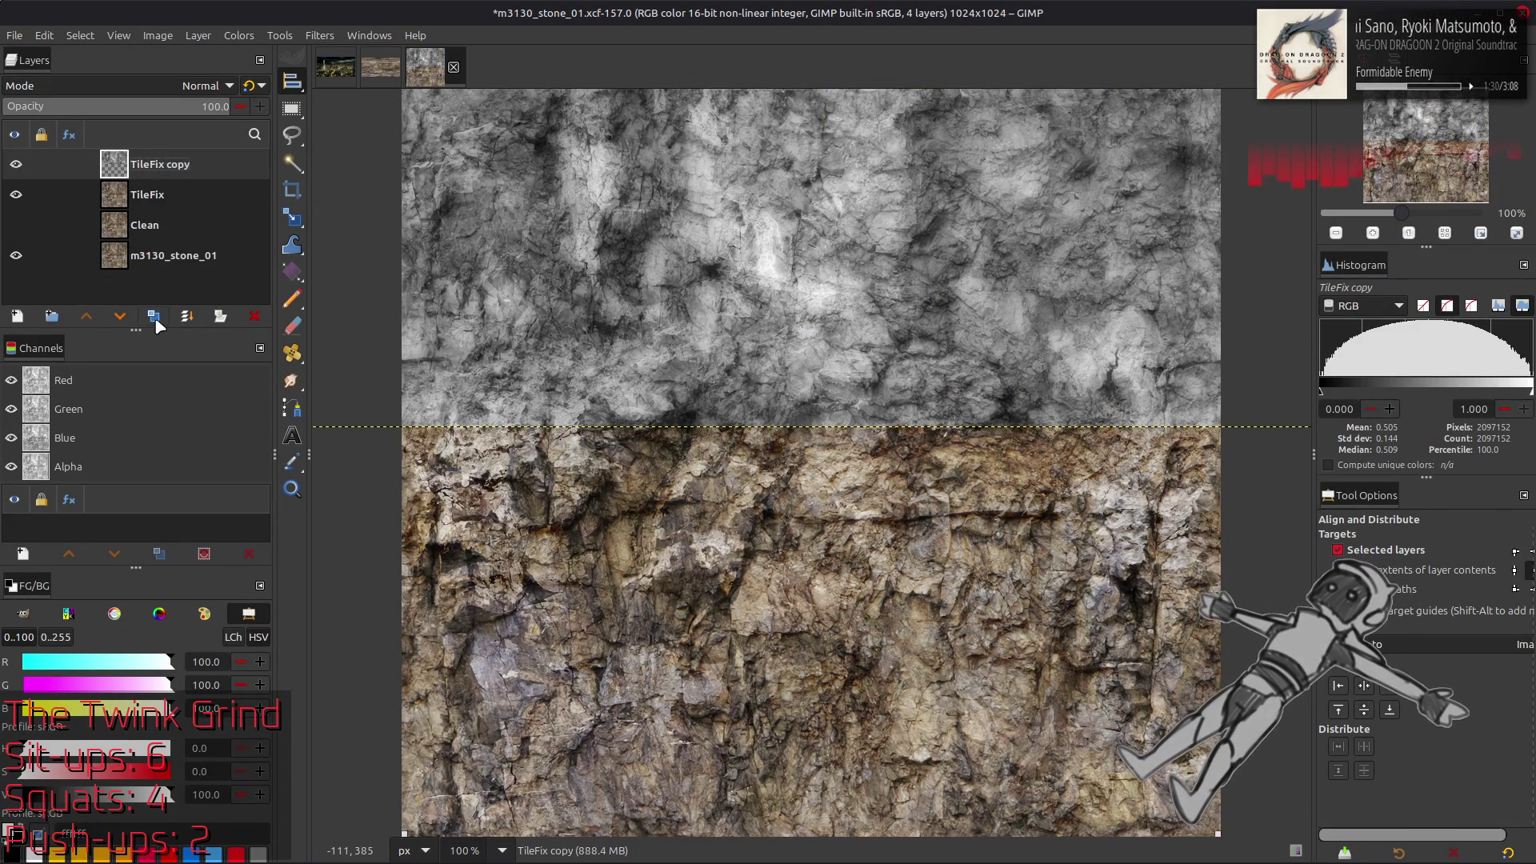
key("shift+ctrl+d")
left_click(1389, 710)
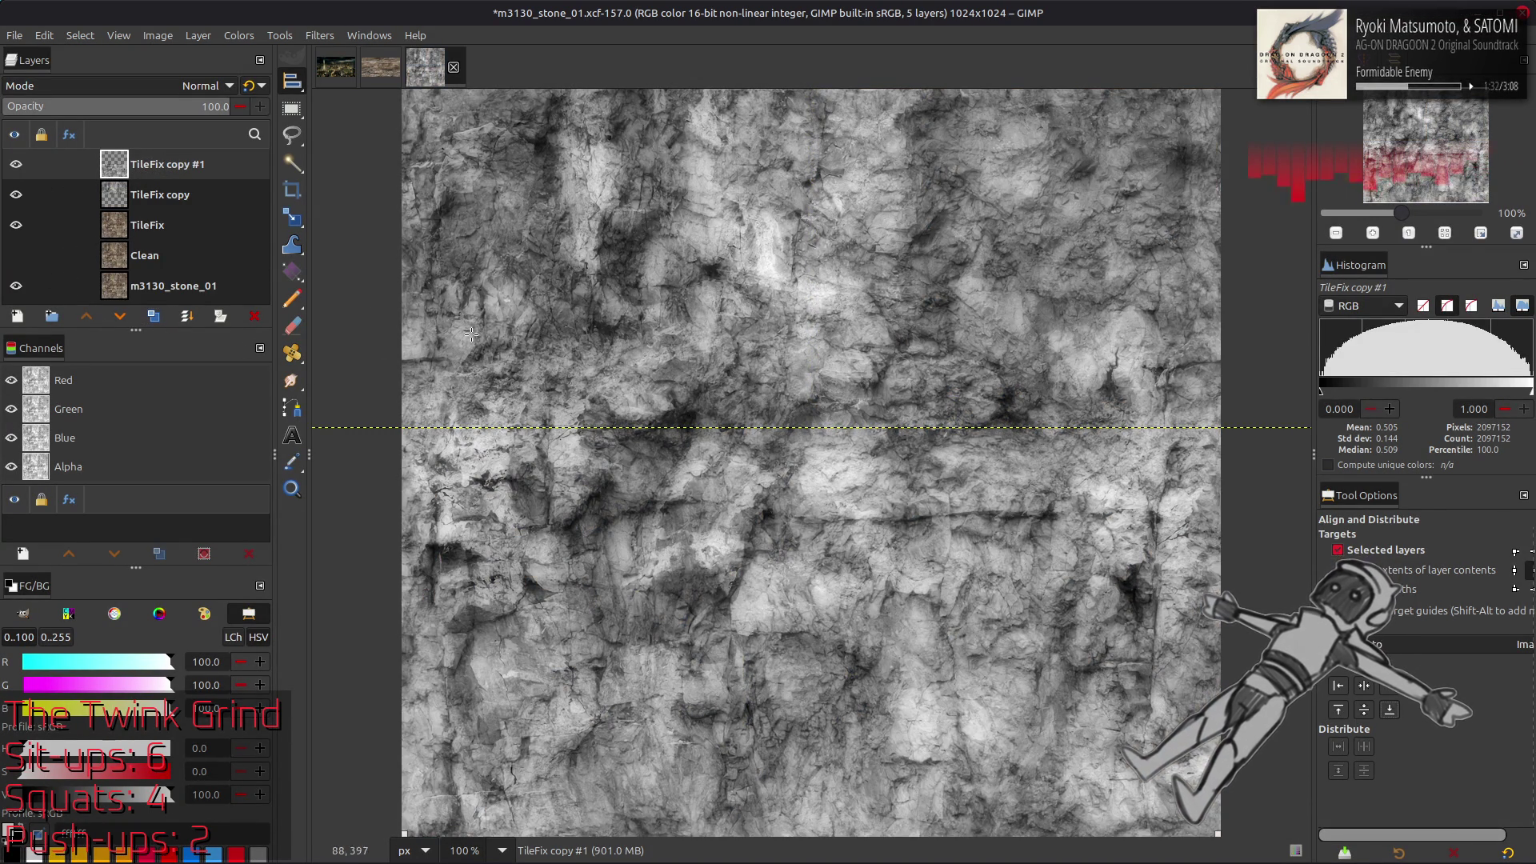
key("ctrl+shift+m")
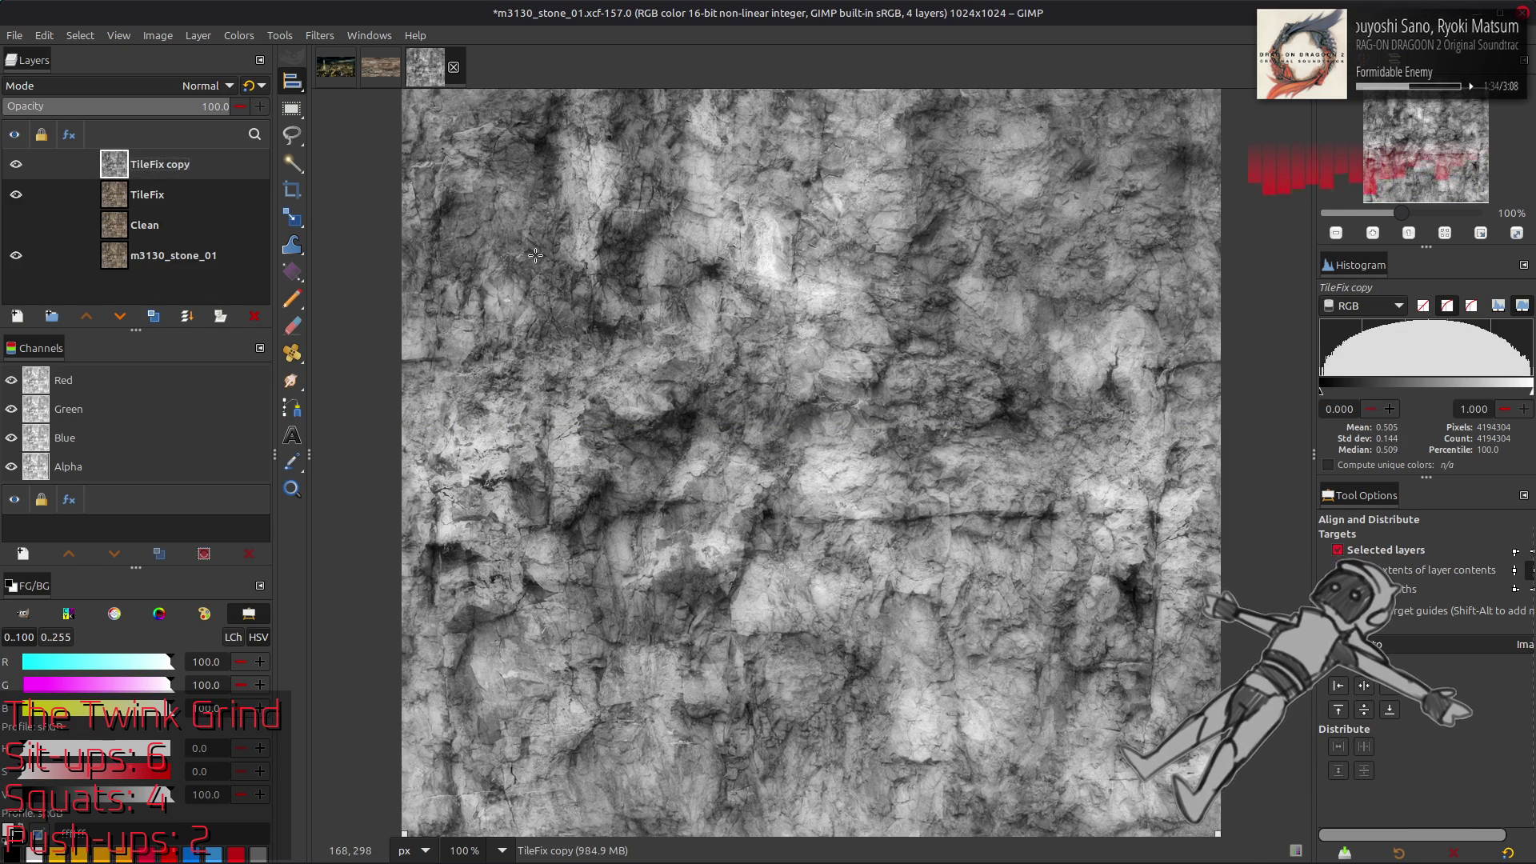
Fit the canvas to the layers at 2048×2048, then delete chaiNNer's old image-loading node
key("m")
left_click(160, 42)
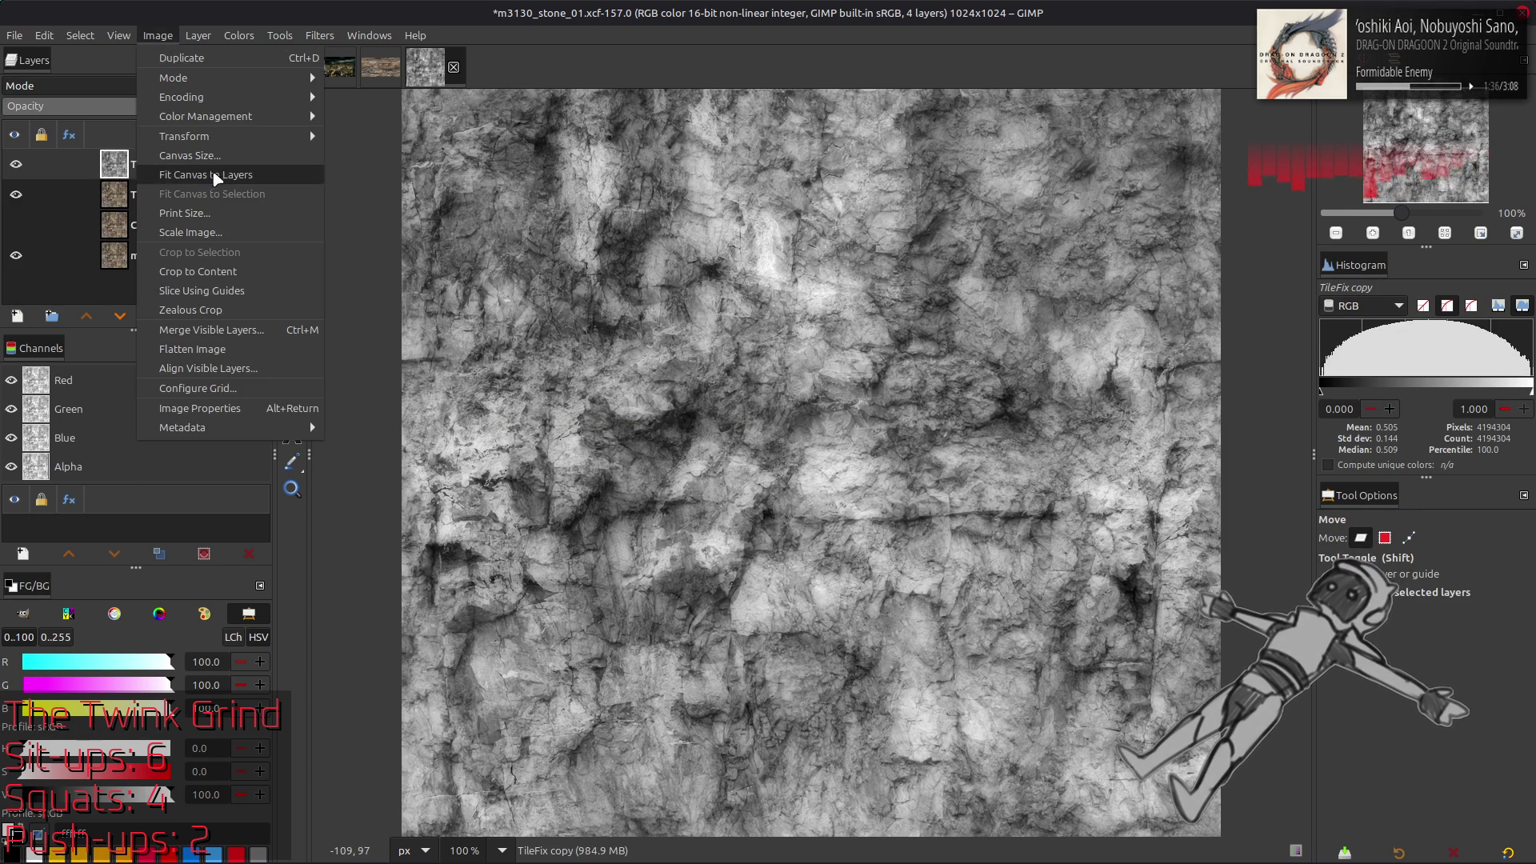
left_click(213, 169)
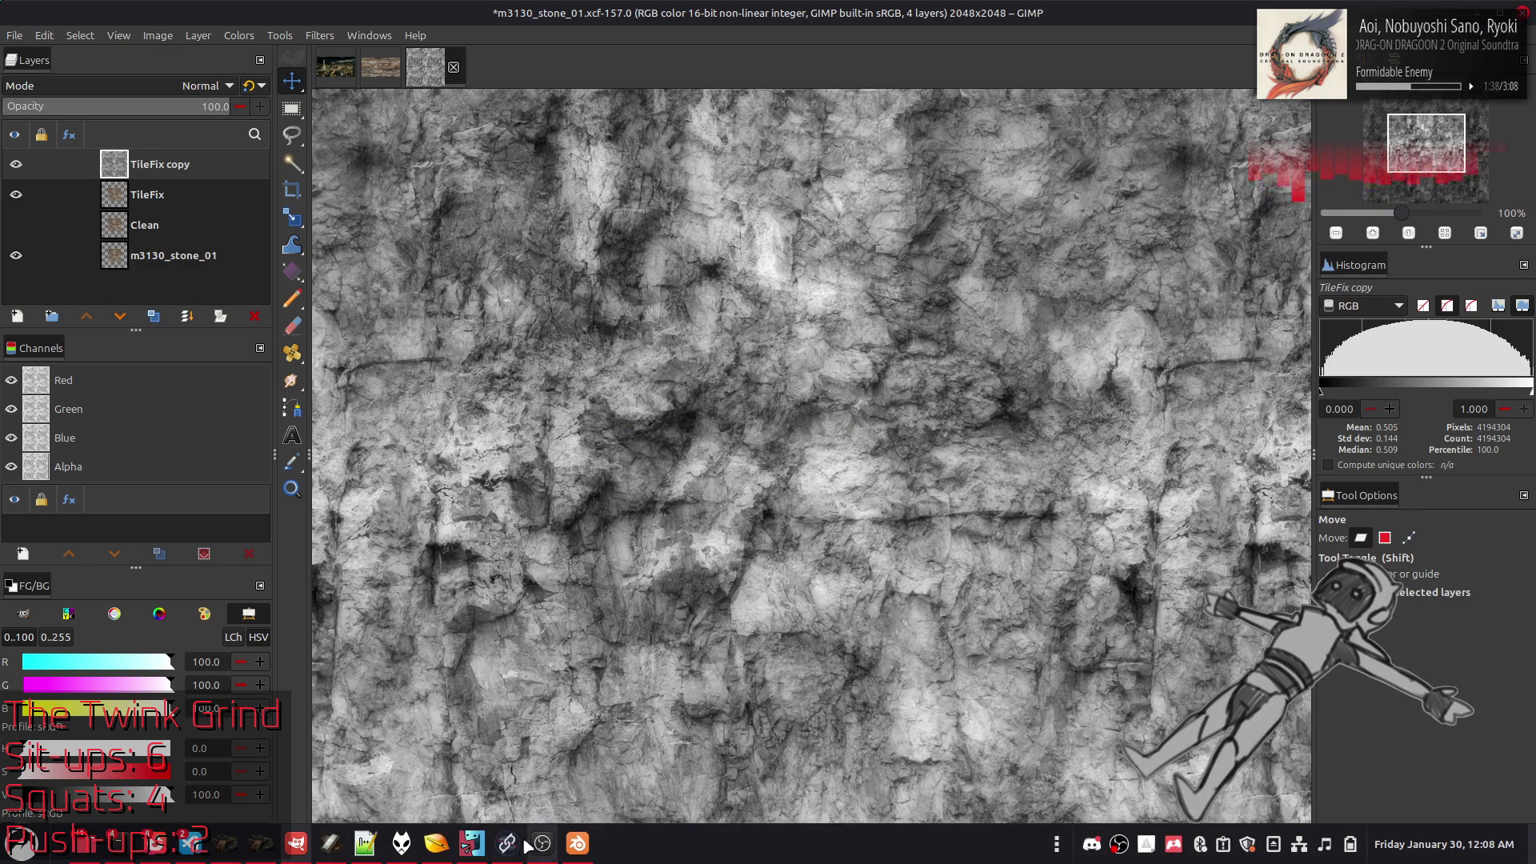
left_click(507, 850)
key("Delete")
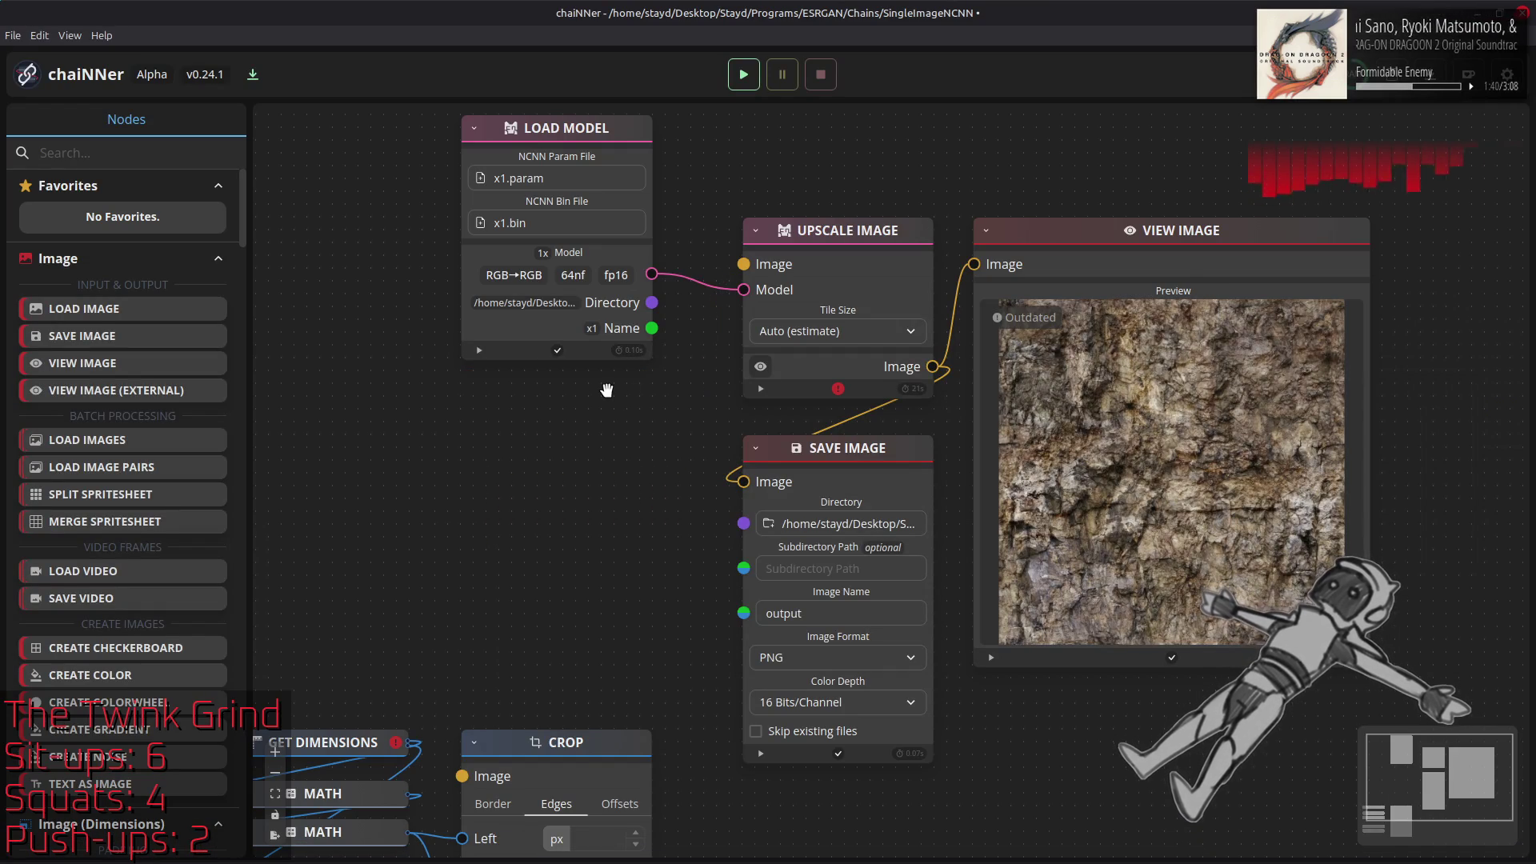
Paste the stone texture into chaiNNer, wire it to Upscale Image, and load NormalMapGenerator x1.param
key("ctrl+v")
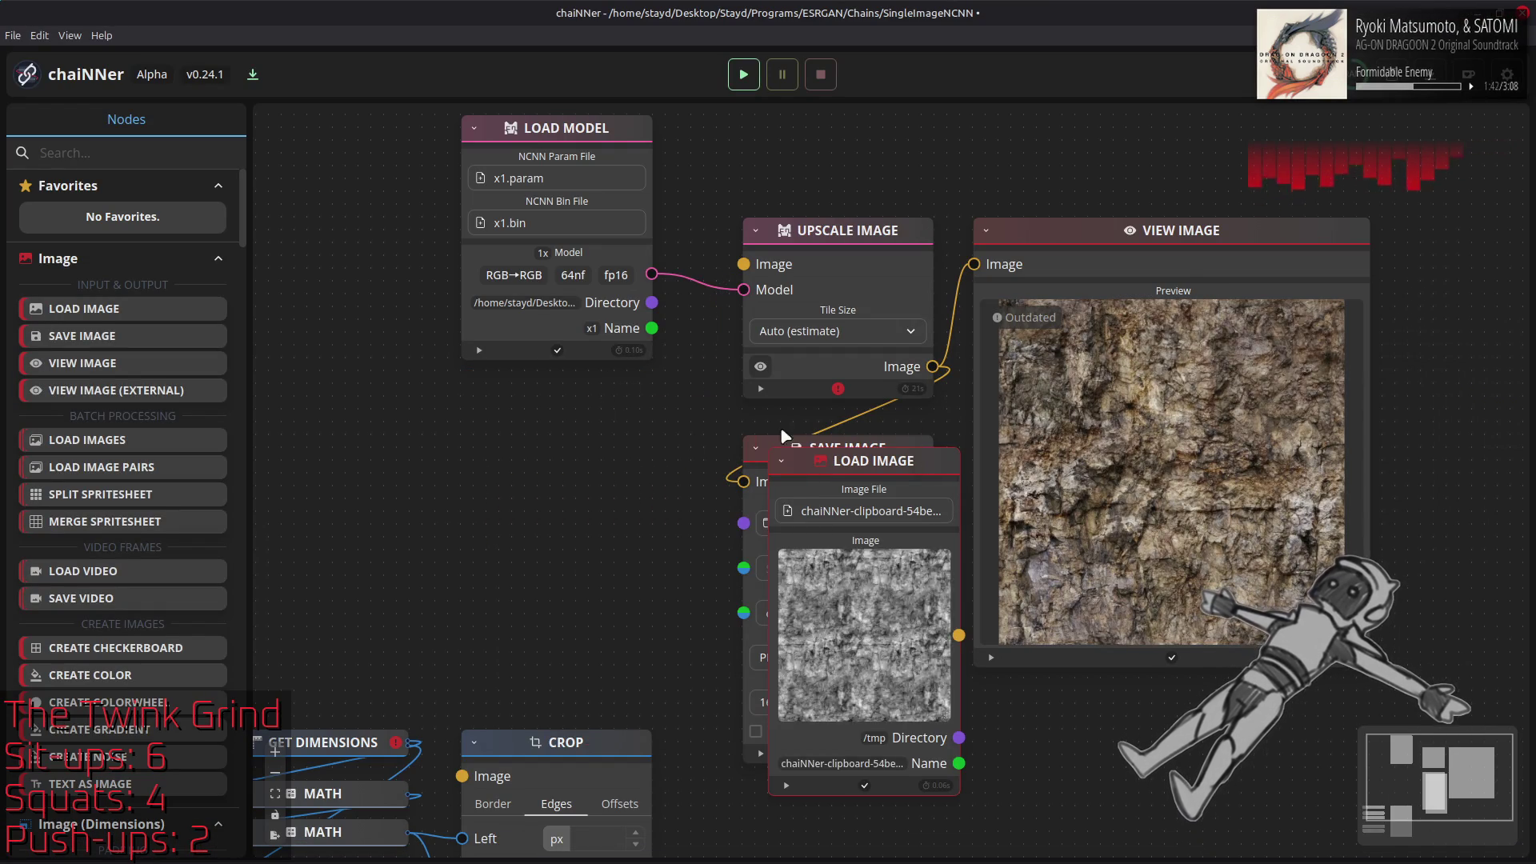
left_click_drag(880, 461, 573, 385)
left_click_drag(701, 404, 744, 264)
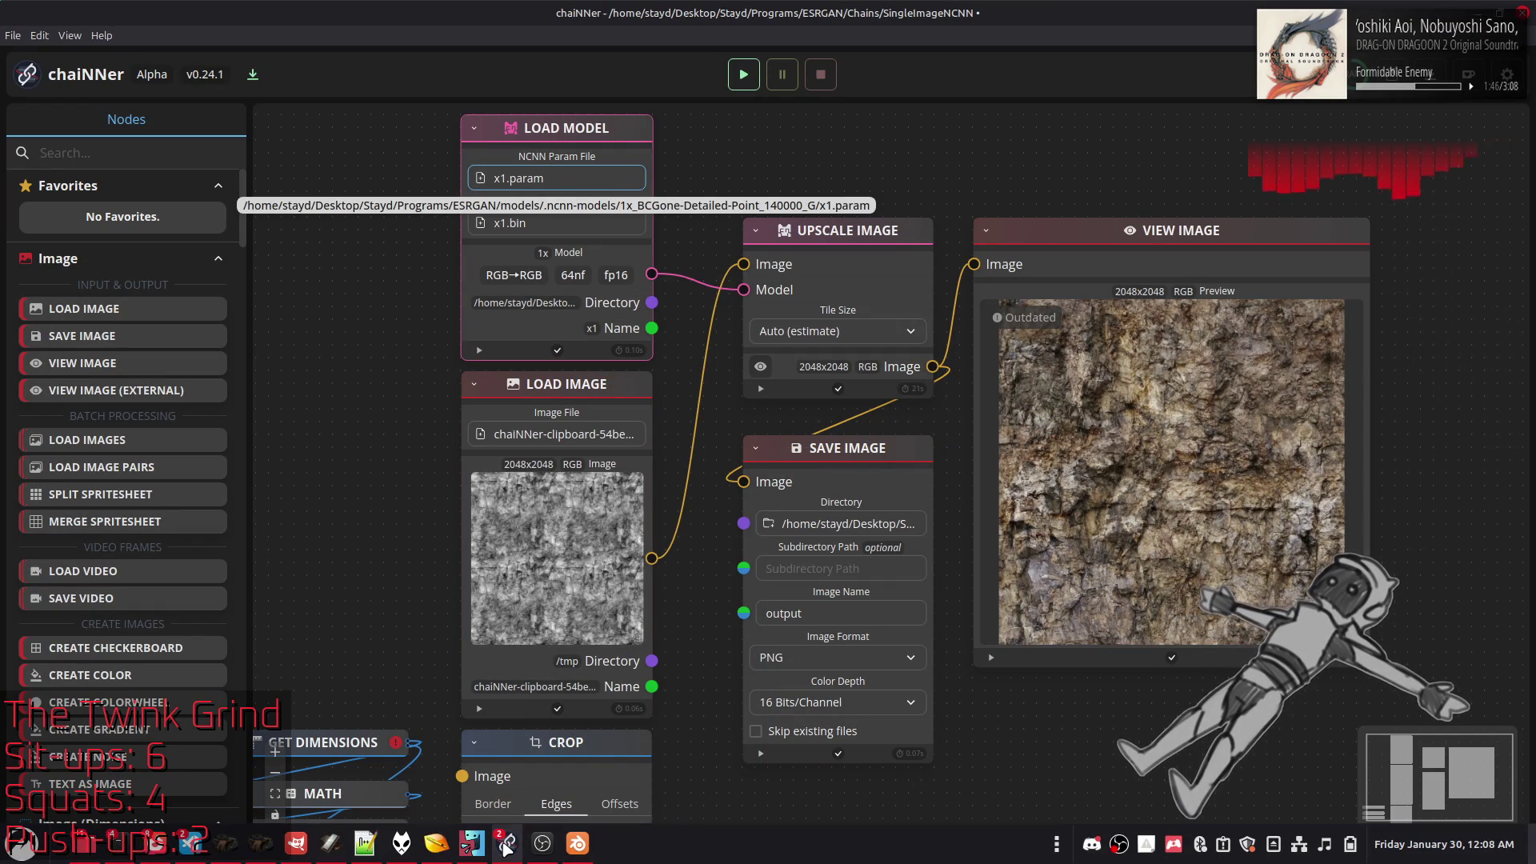
left_click(561, 177)
left_click(575, 48)
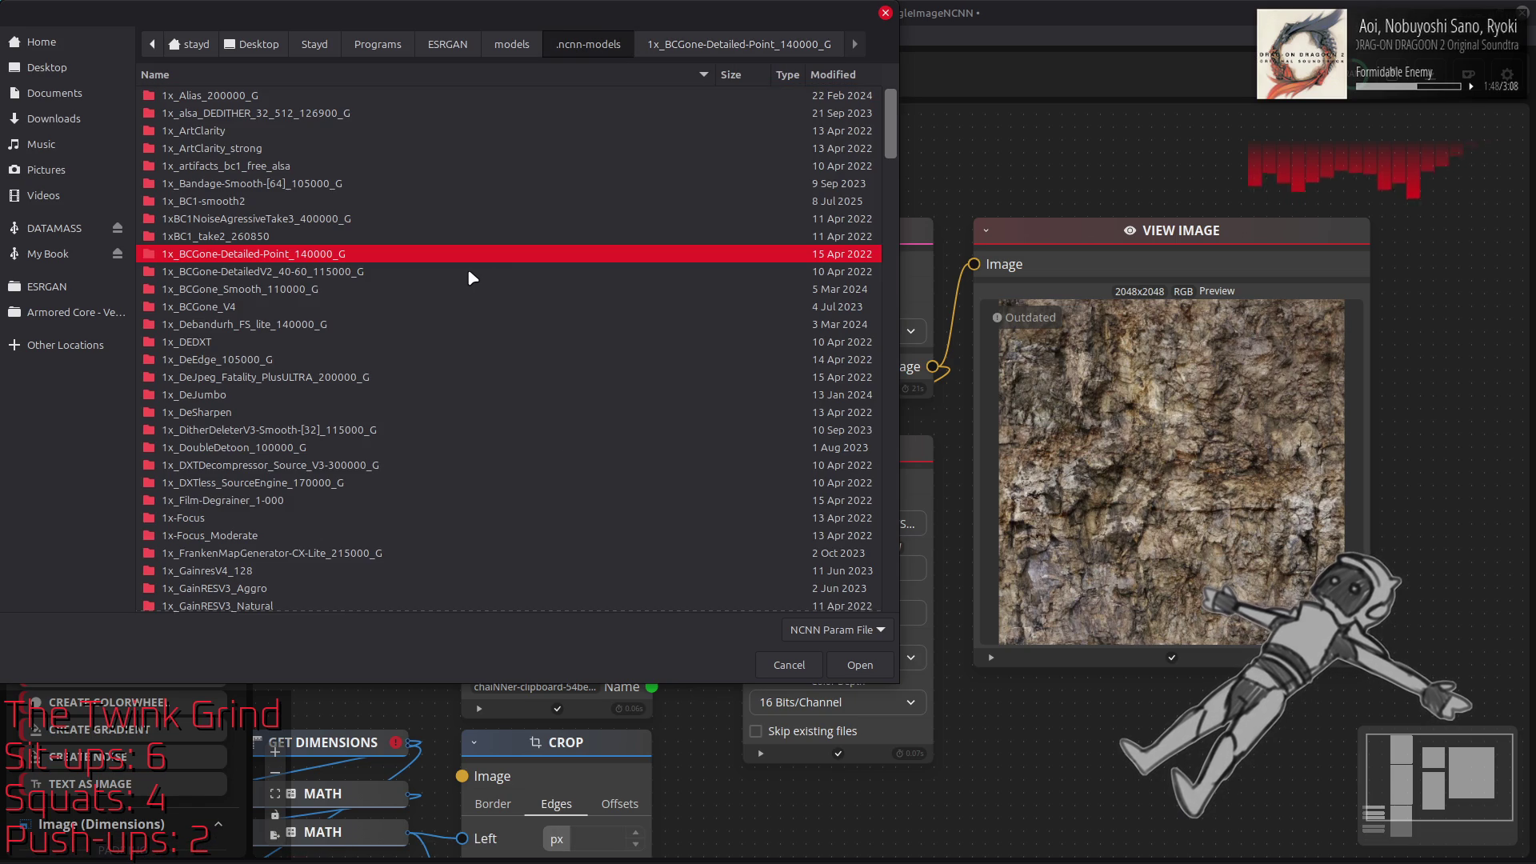
scroll(464, 269, "down", 1)
scroll(464, 269, "down", 3)
double_click(364, 360)
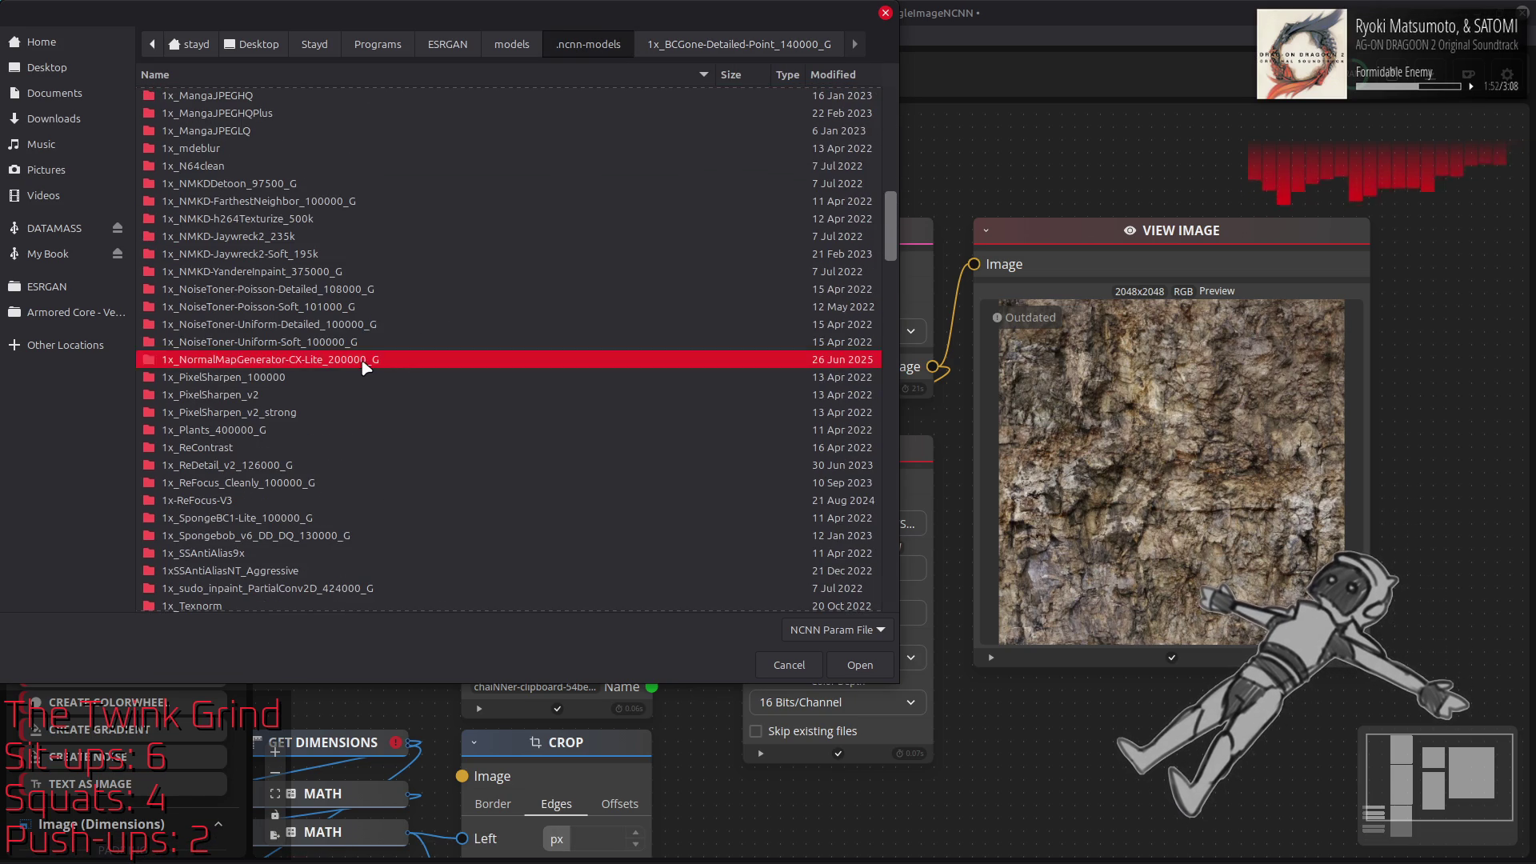
double_click(364, 96)
Run the chain and drag the resulting output.png into GIMP as a new layer
left_click(743, 73)
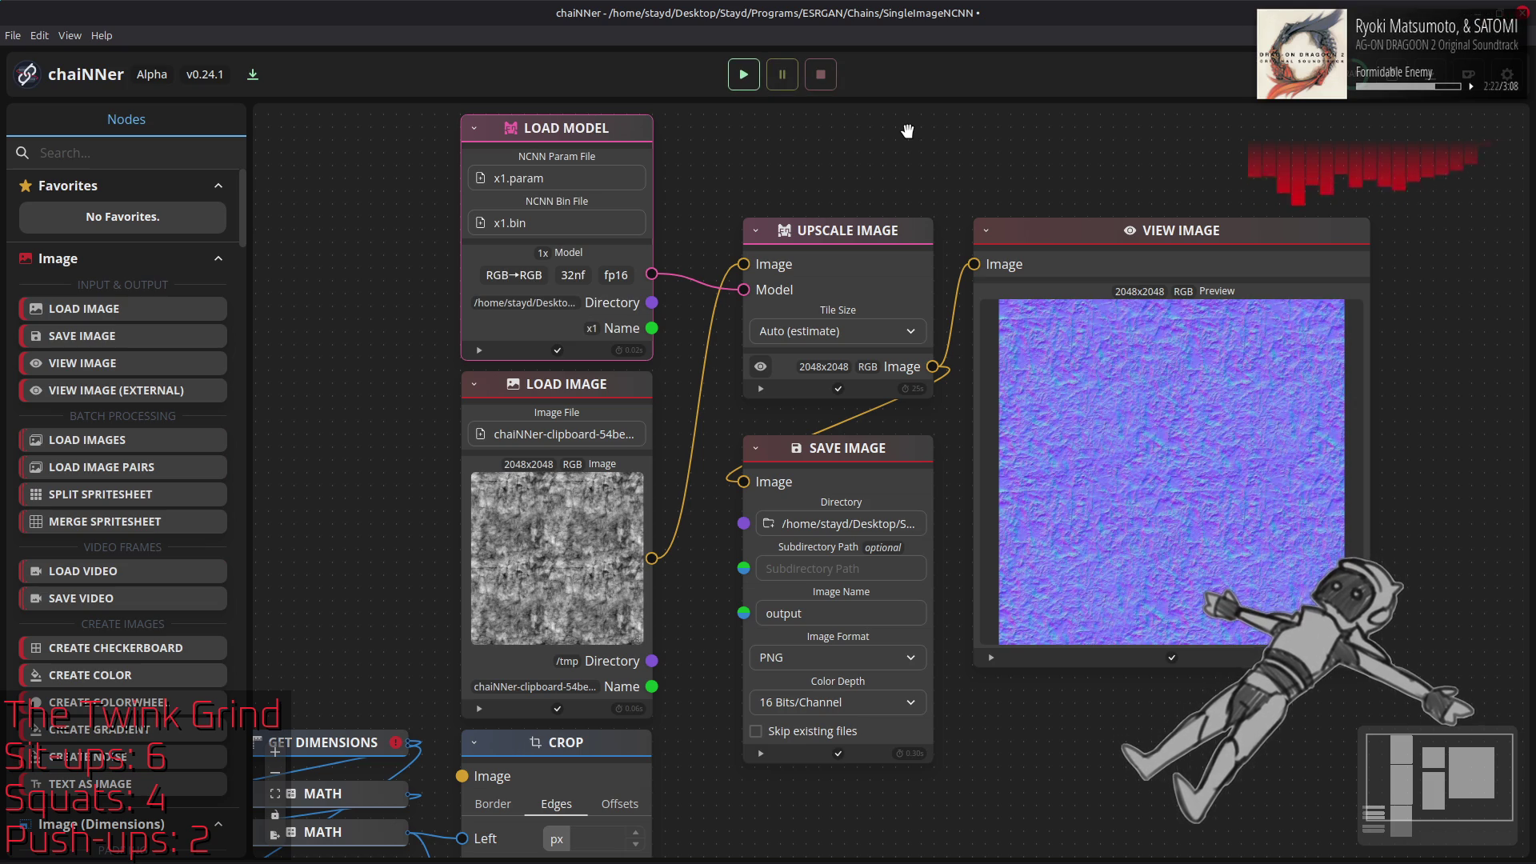
key("alt+Tab")
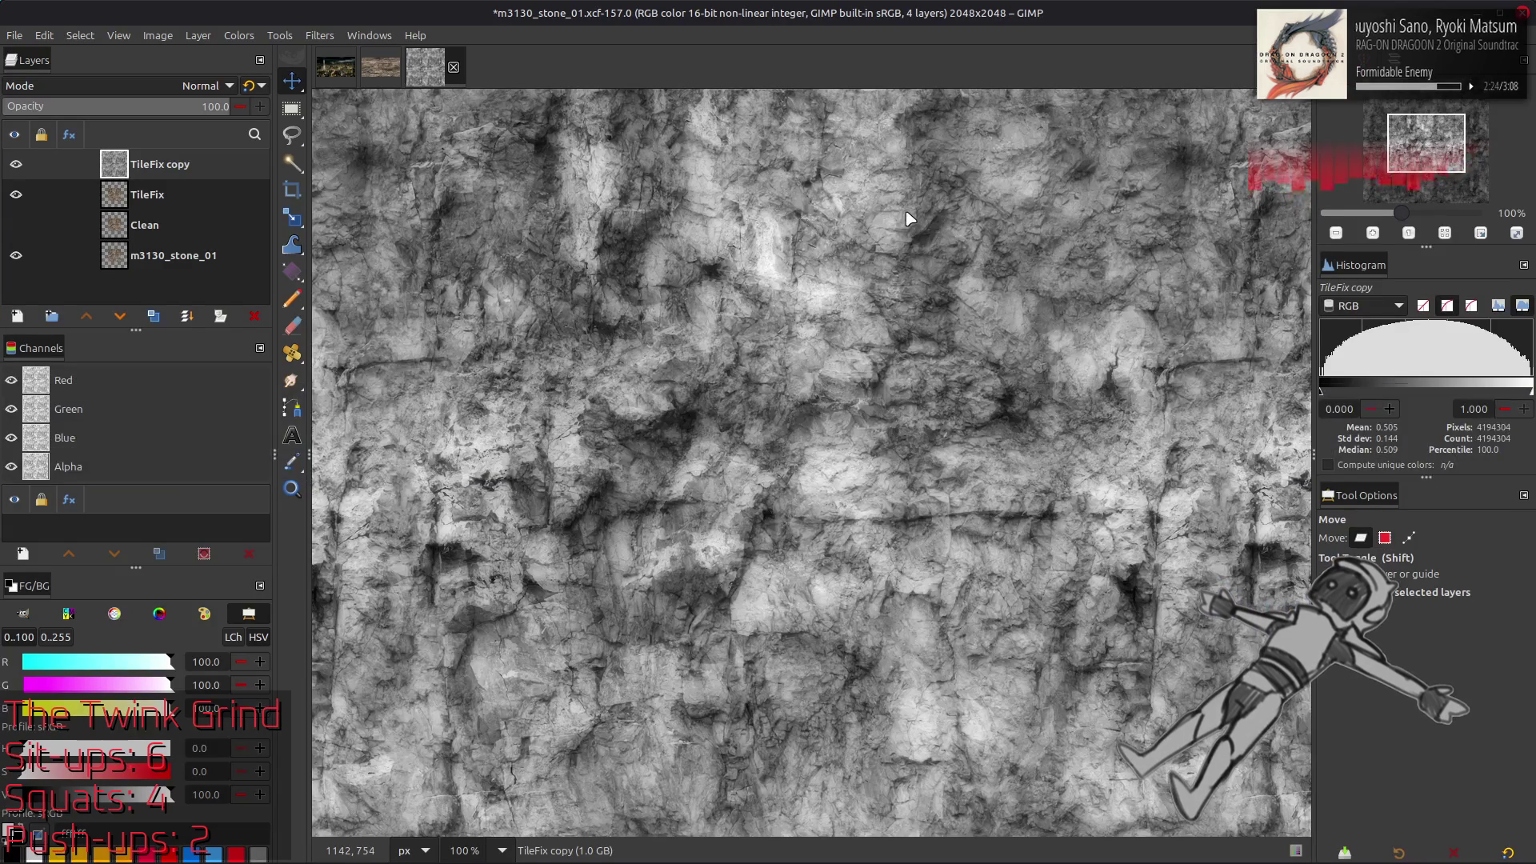
key("alt+Tab")
key("alt+Tab")
key("alt+Tab")
left_click_drag(422, 245, 1084, 437)
Toggle the output.png normal-map layer on and off to compare, leaving it hidden
key("q")
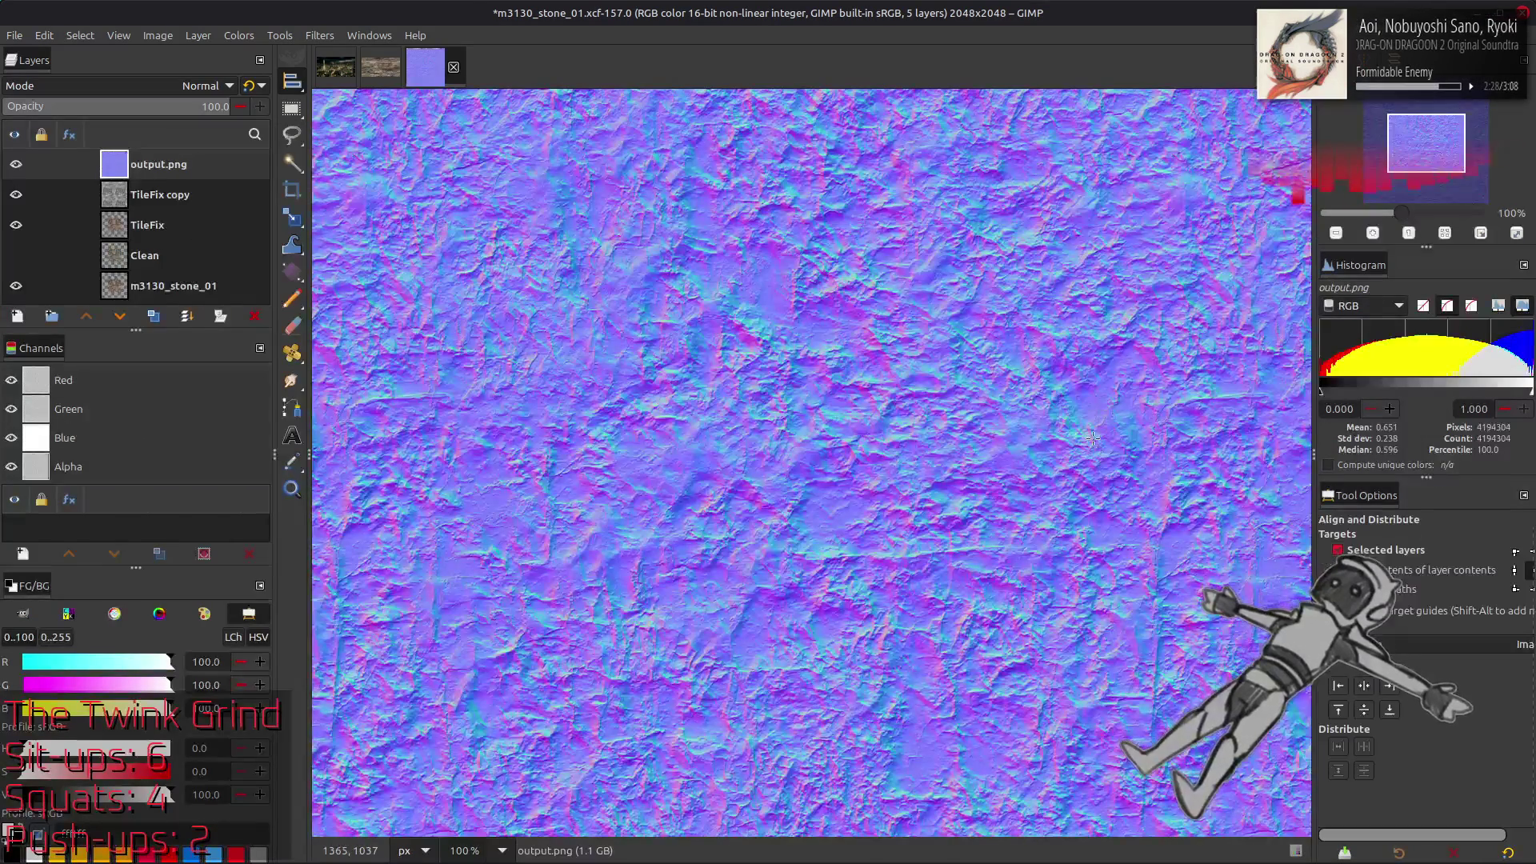
scroll(908, 478, "down", 1)
key("m")
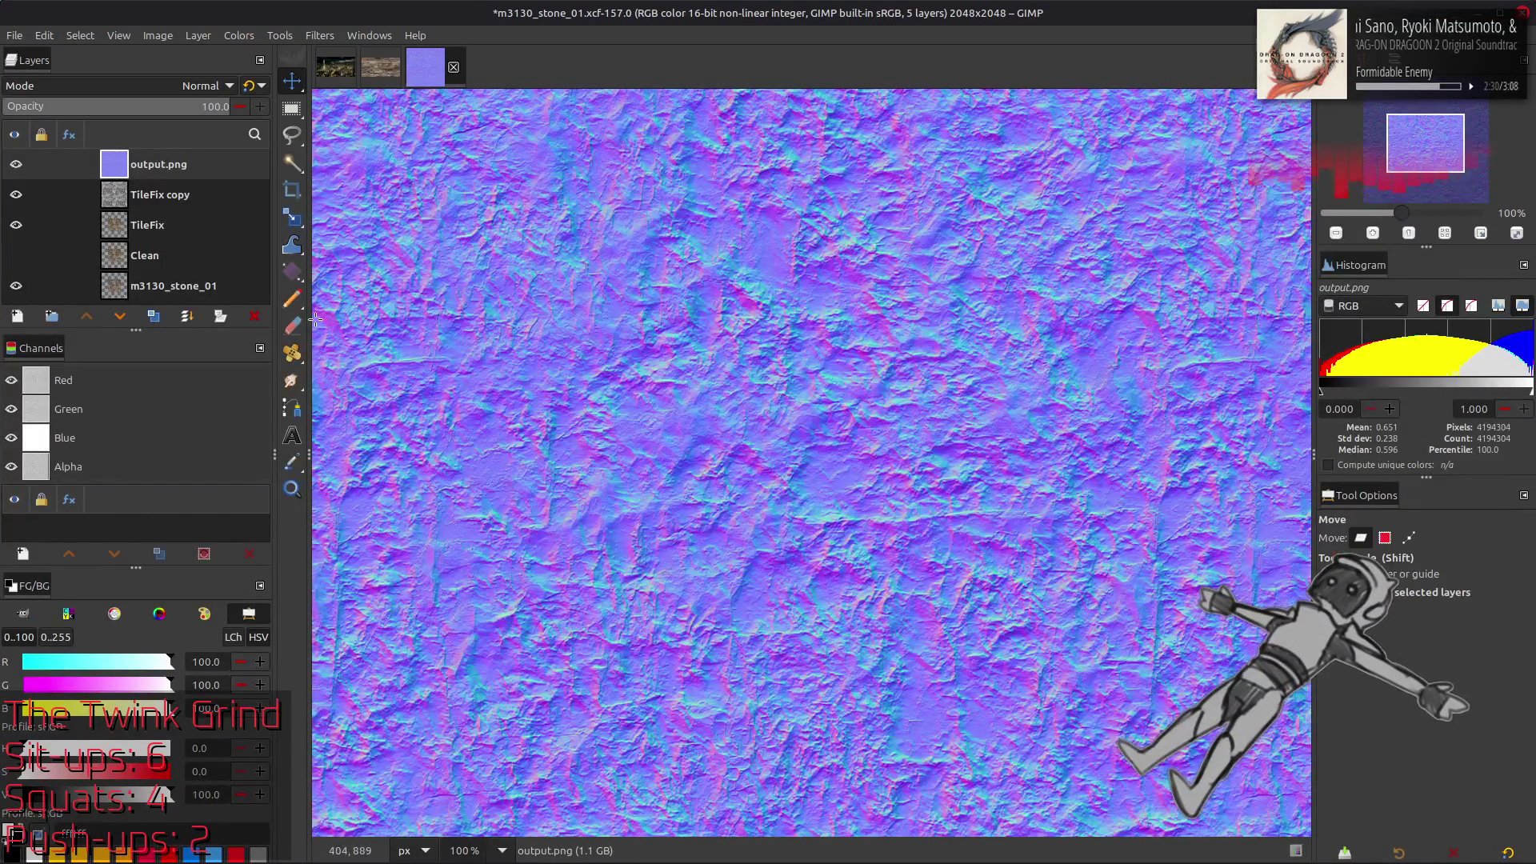
left_click(15, 164)
left_click(16, 164)
left_click(16, 164)
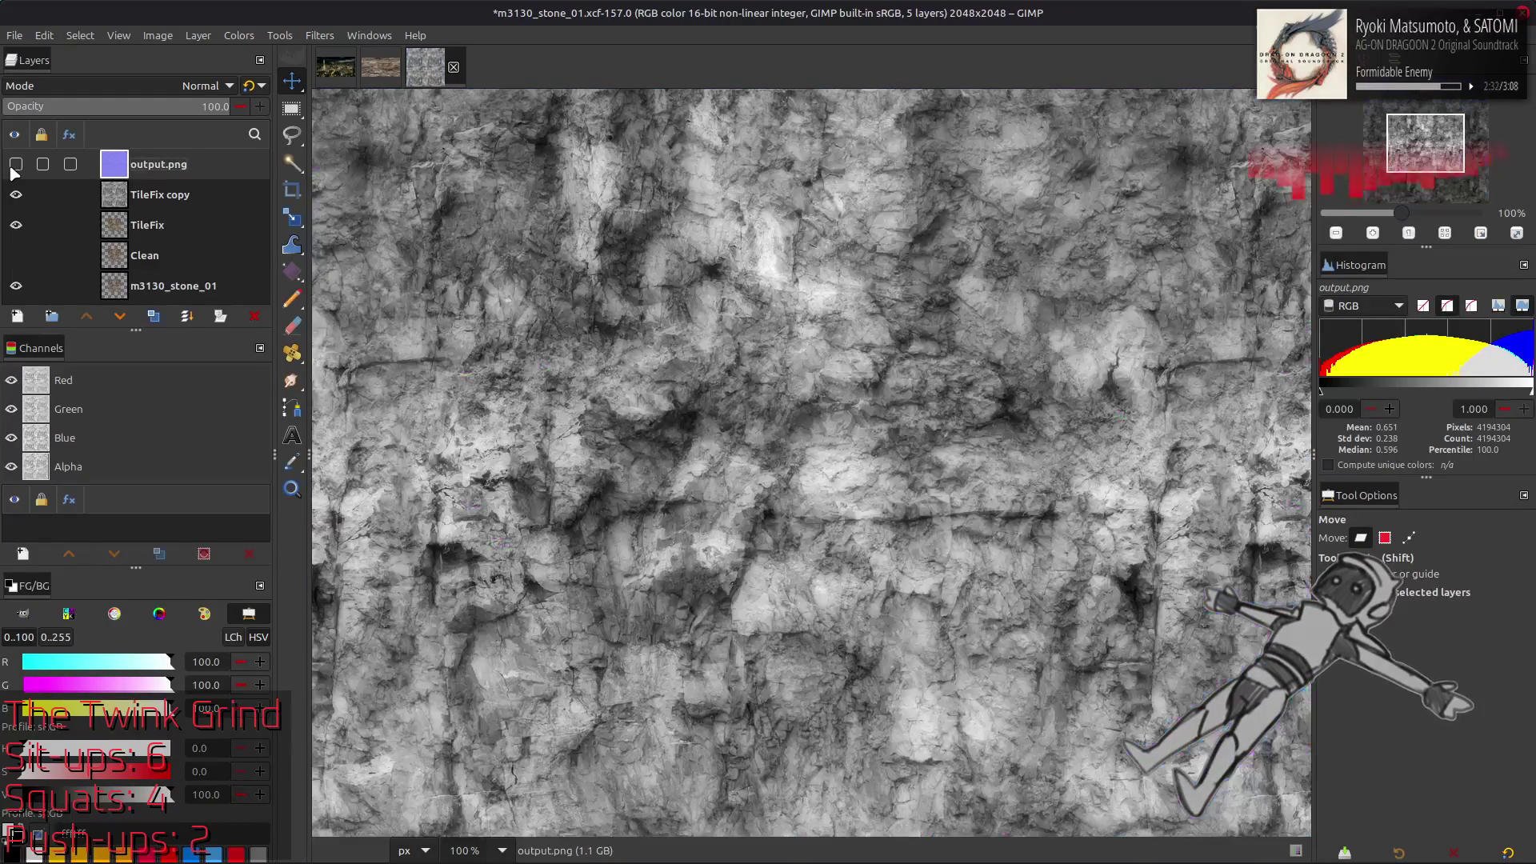
left_click(15, 164)
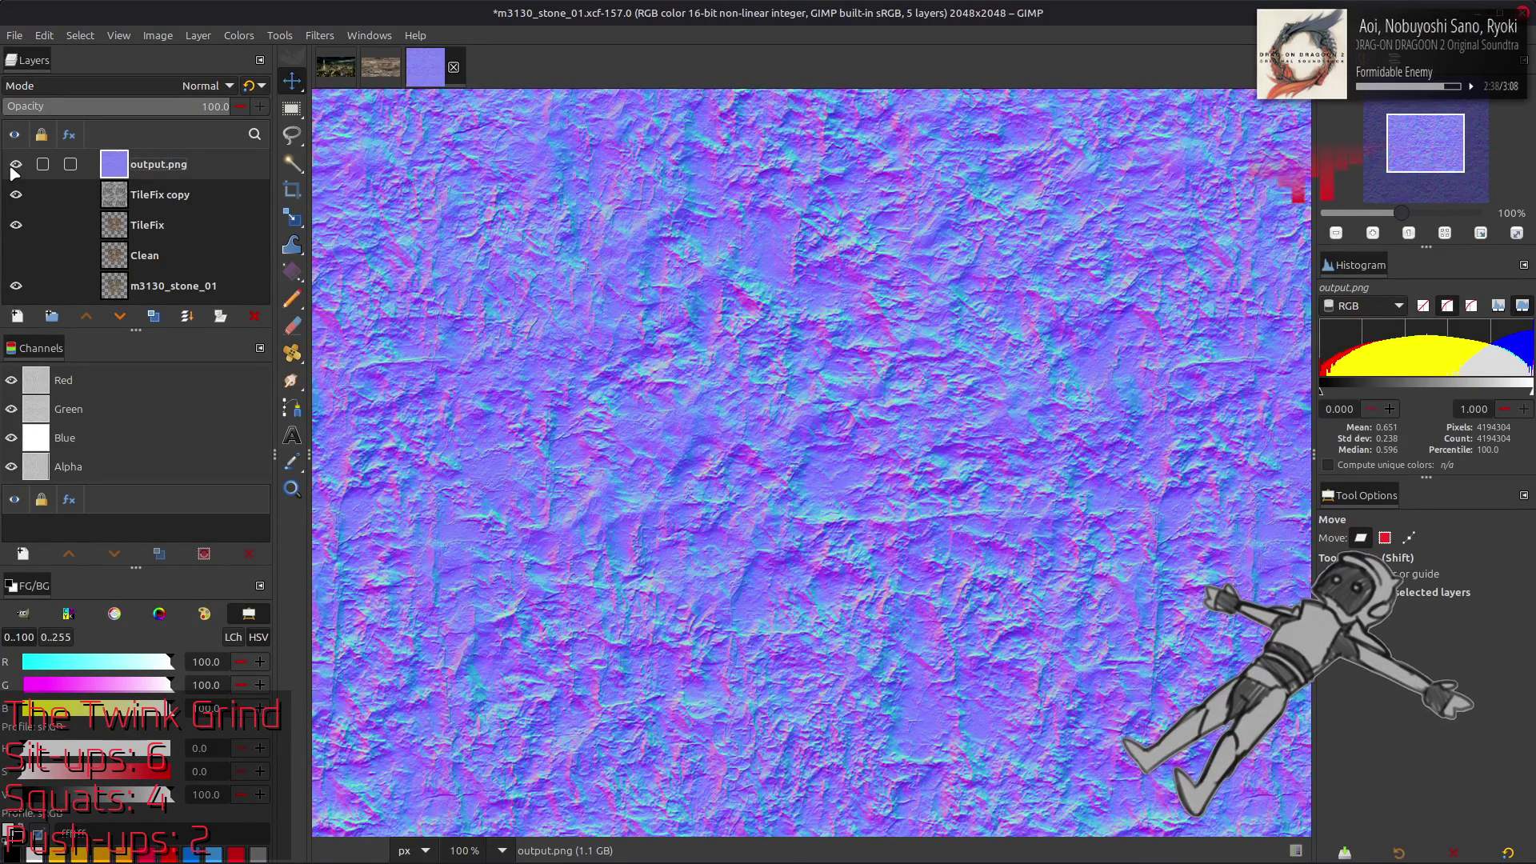
left_click(16, 164)
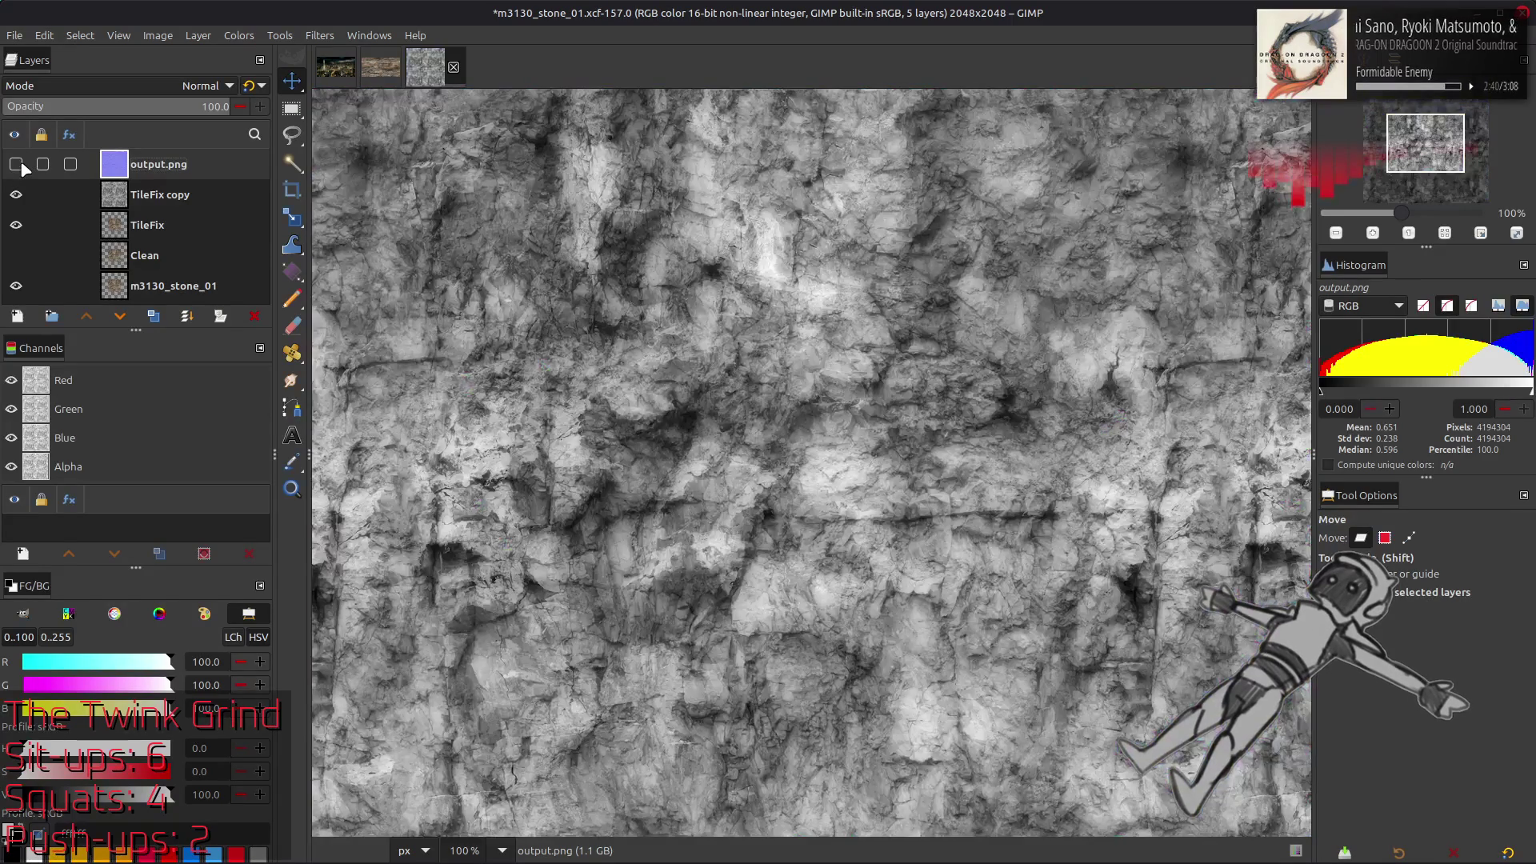
left_click(16, 164)
left_click(16, 164)
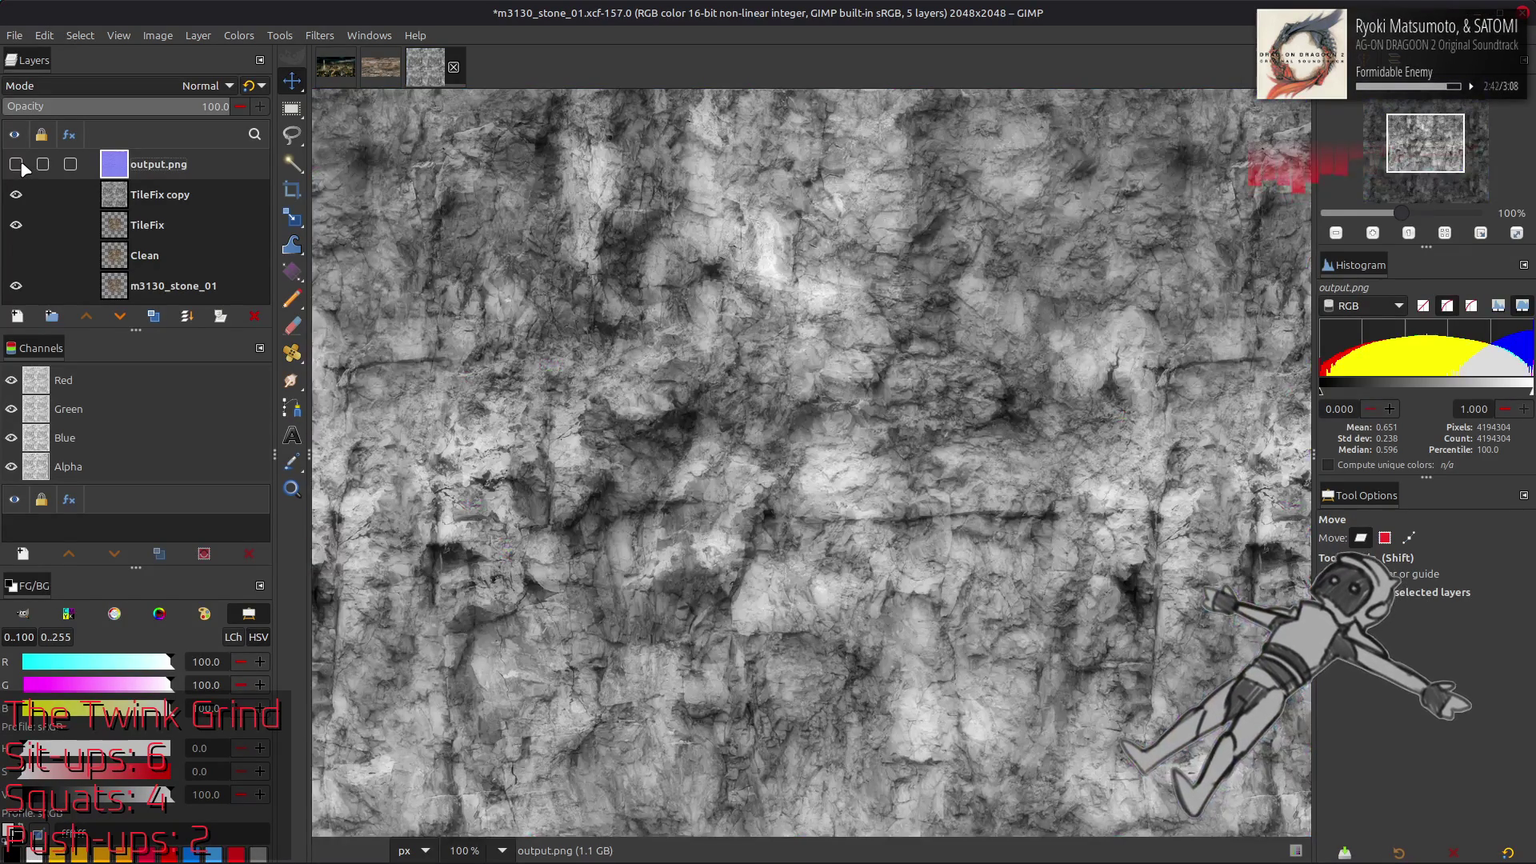
left_click(16, 164)
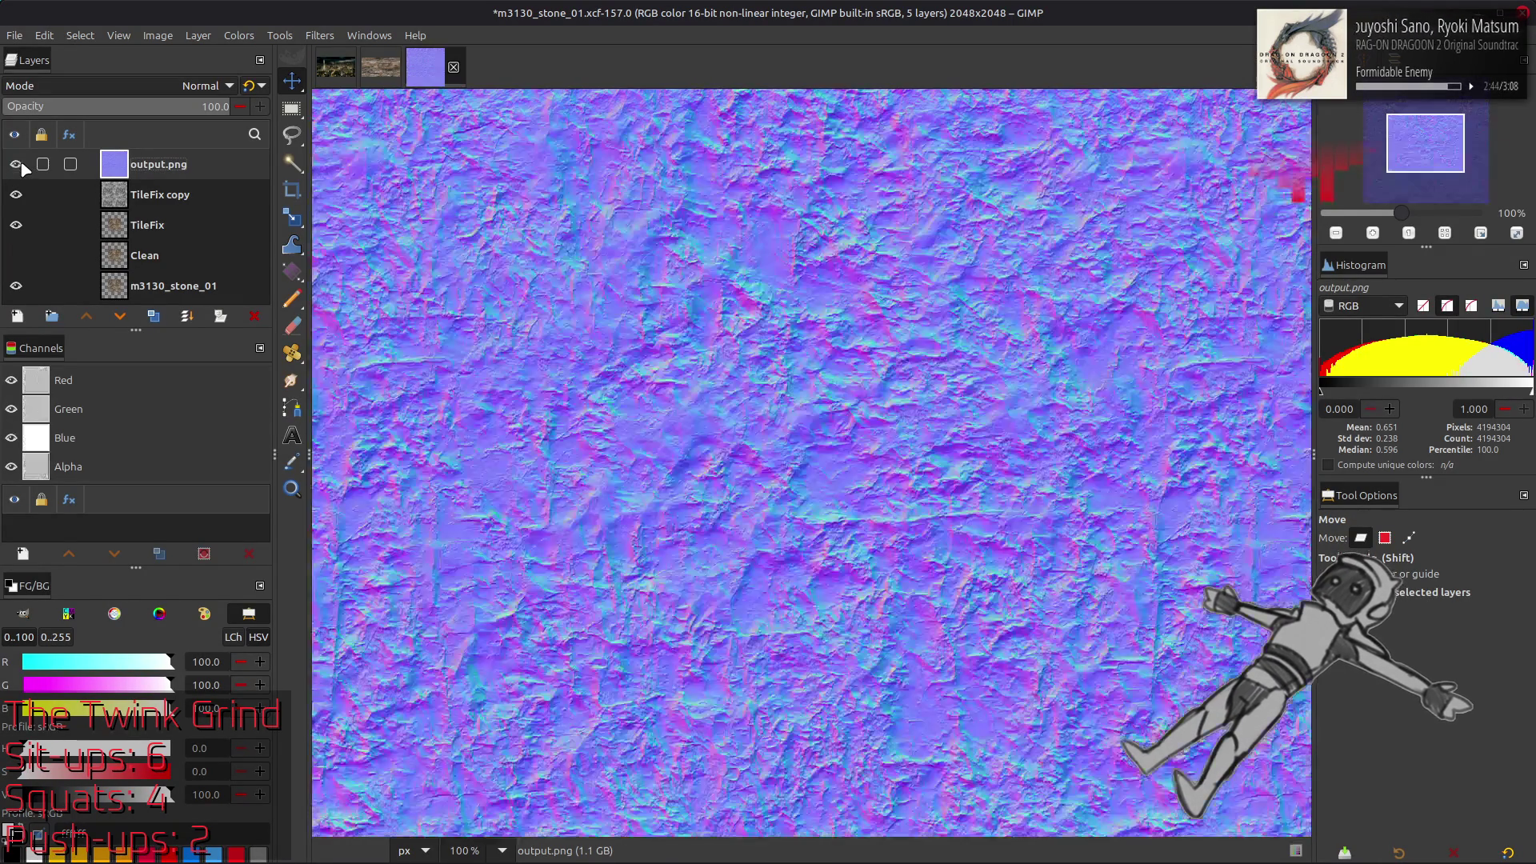
left_click(16, 164)
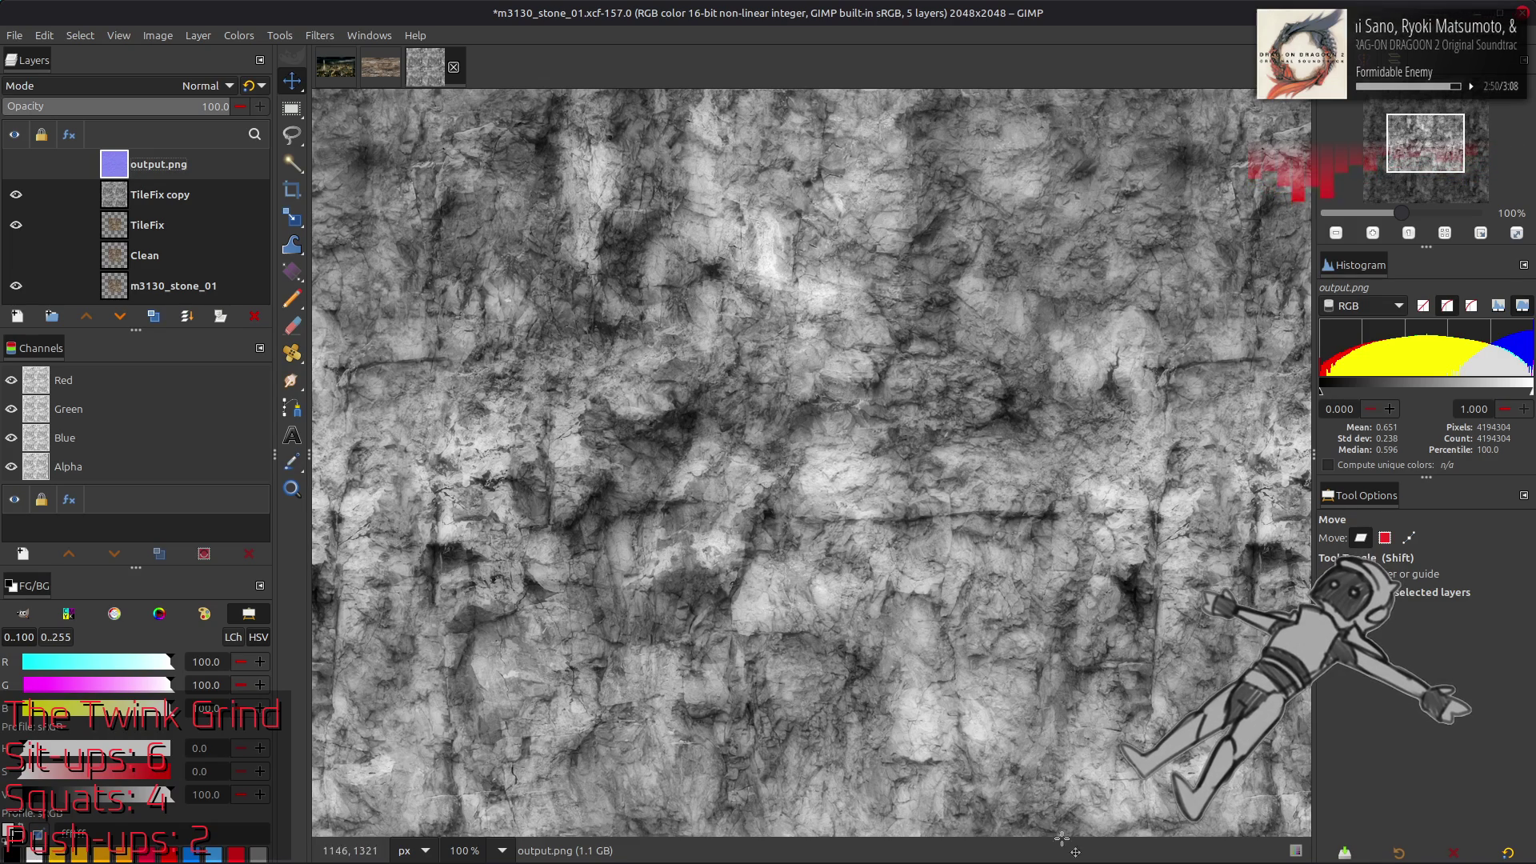
mouse_move(1239, 846)
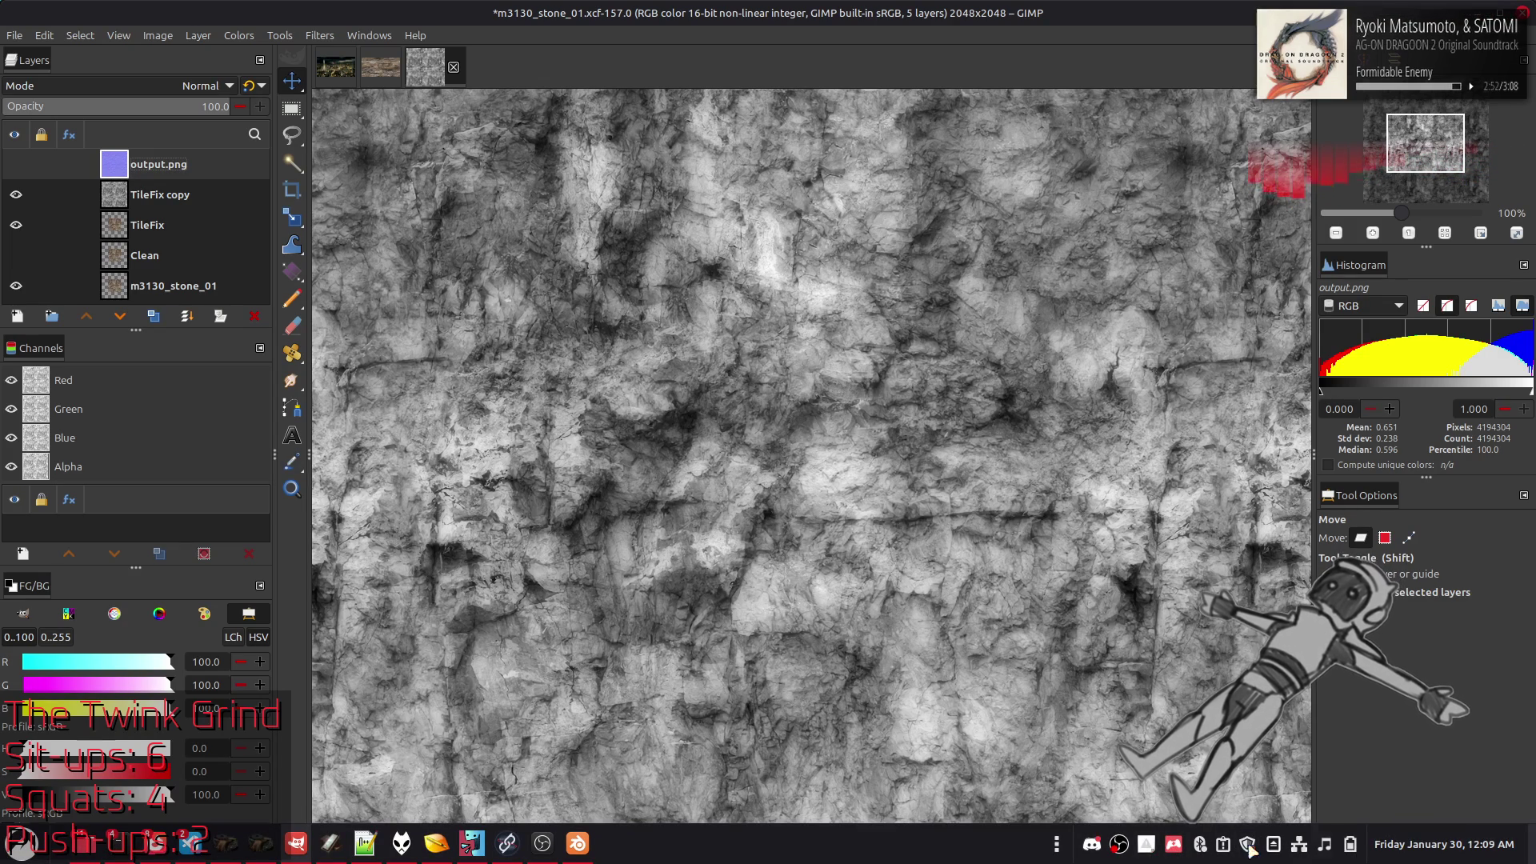
Search the application launcher to start Steam
key("super")
type("scr")
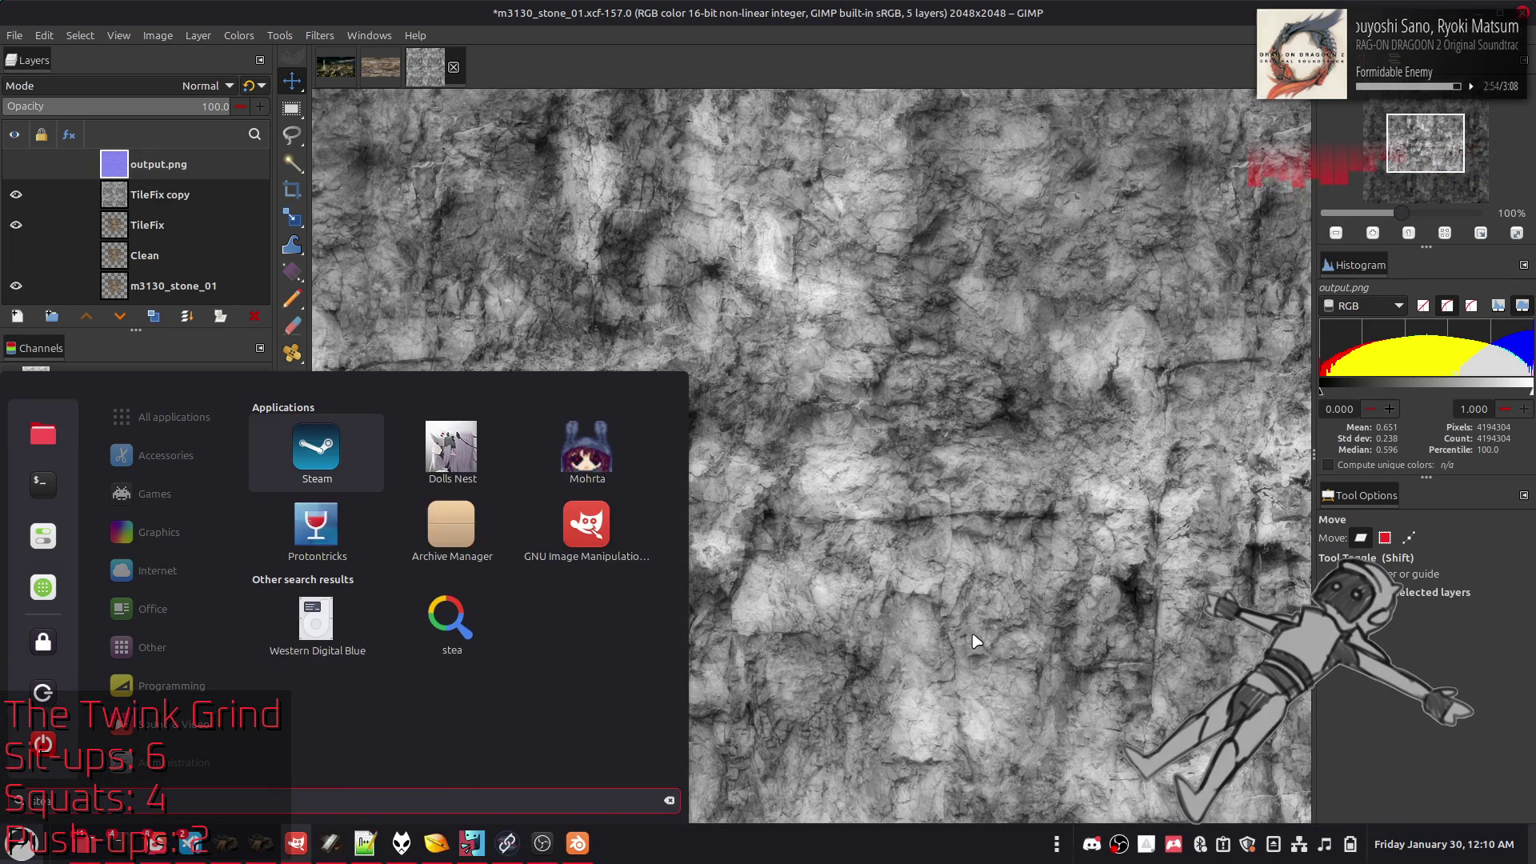
key("Escape")
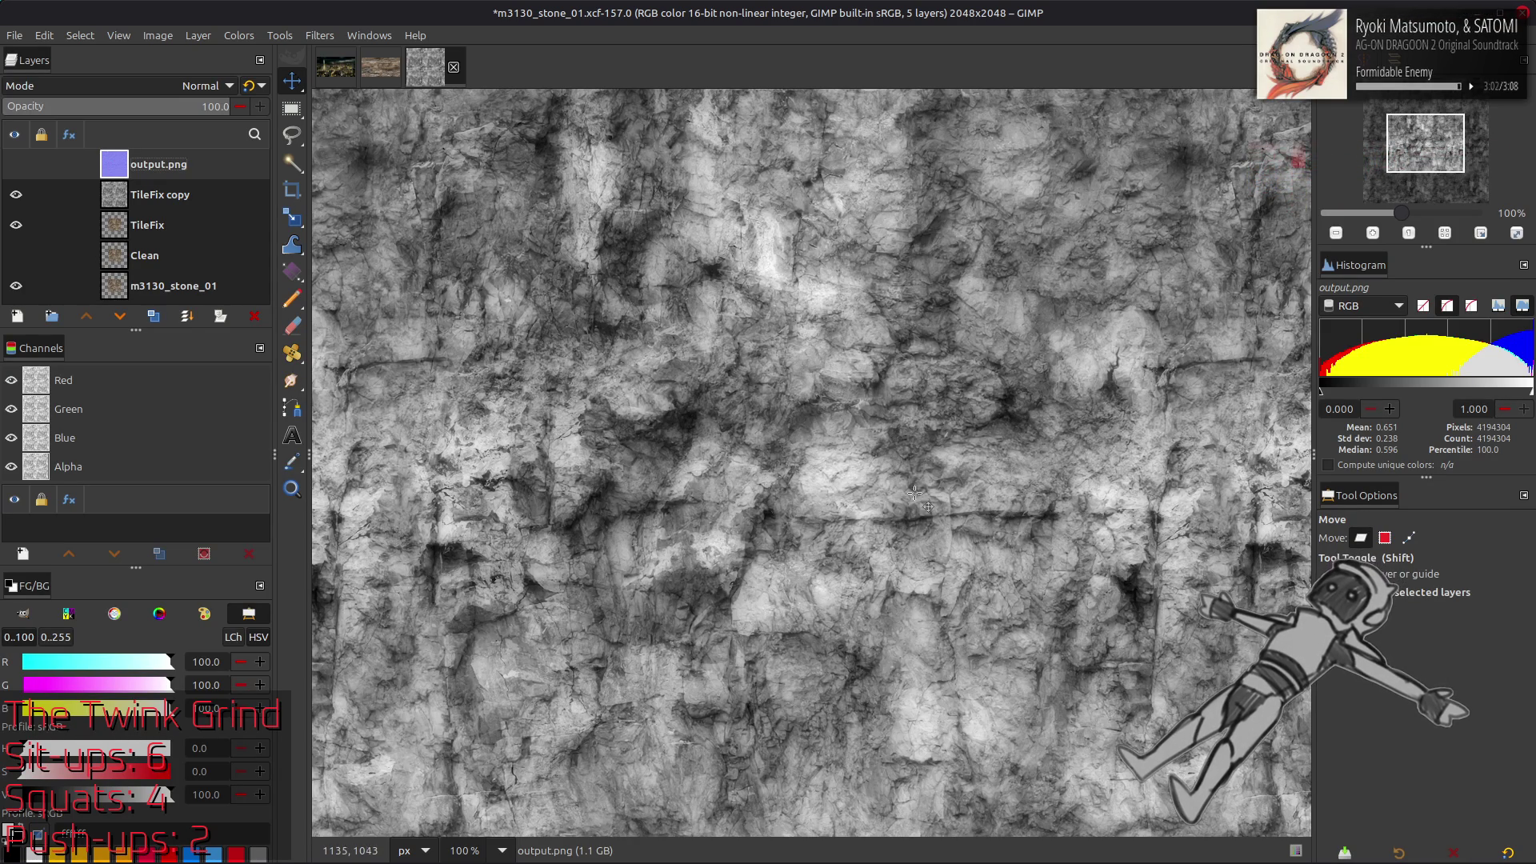
mouse_move(964, 858)
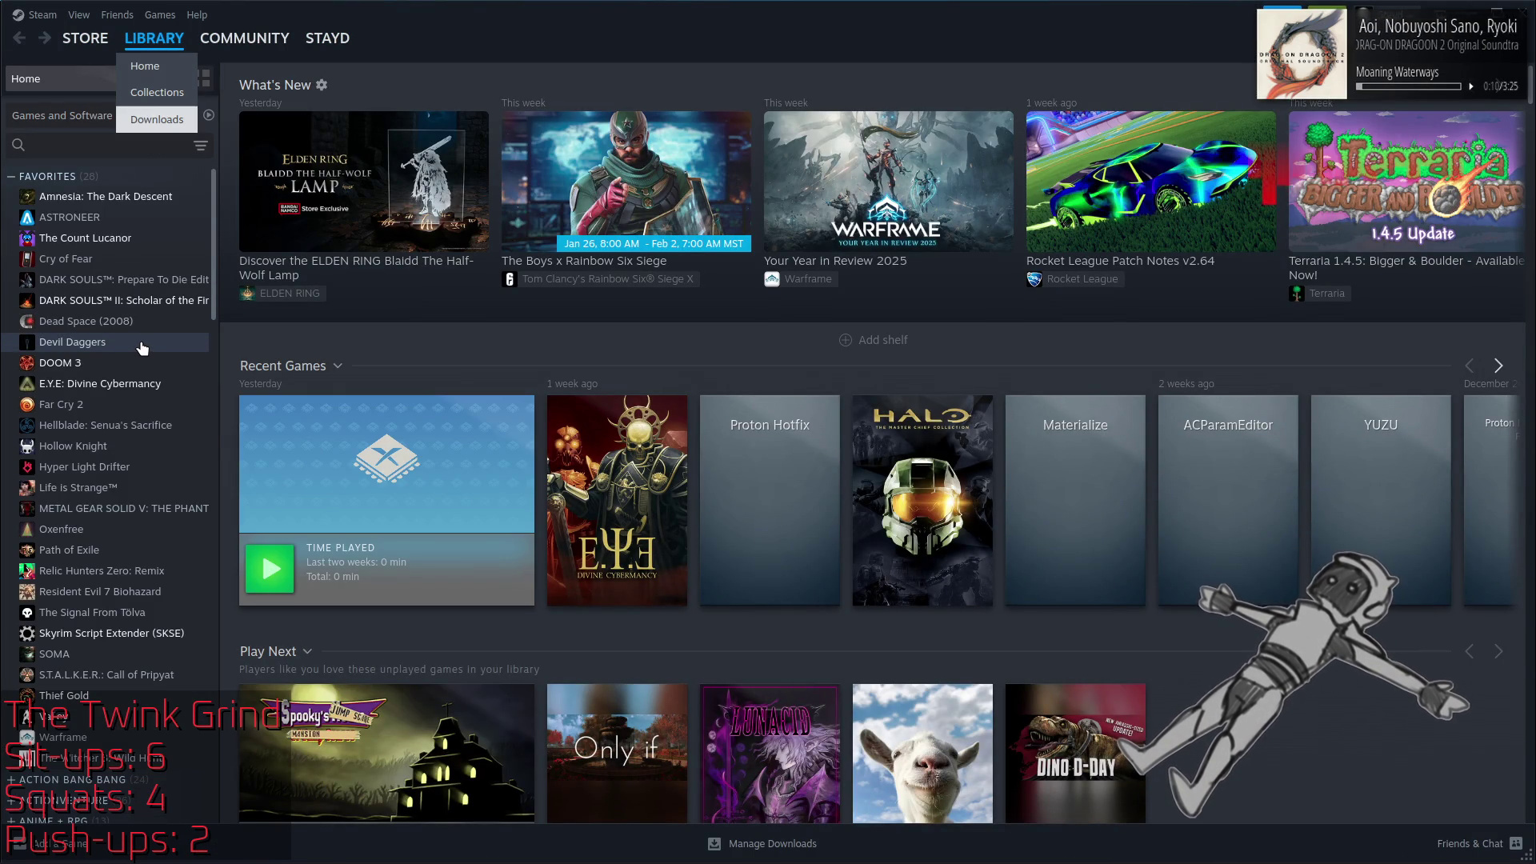
Launch Materialize from the Steam library
scroll(142, 348, "down", 10)
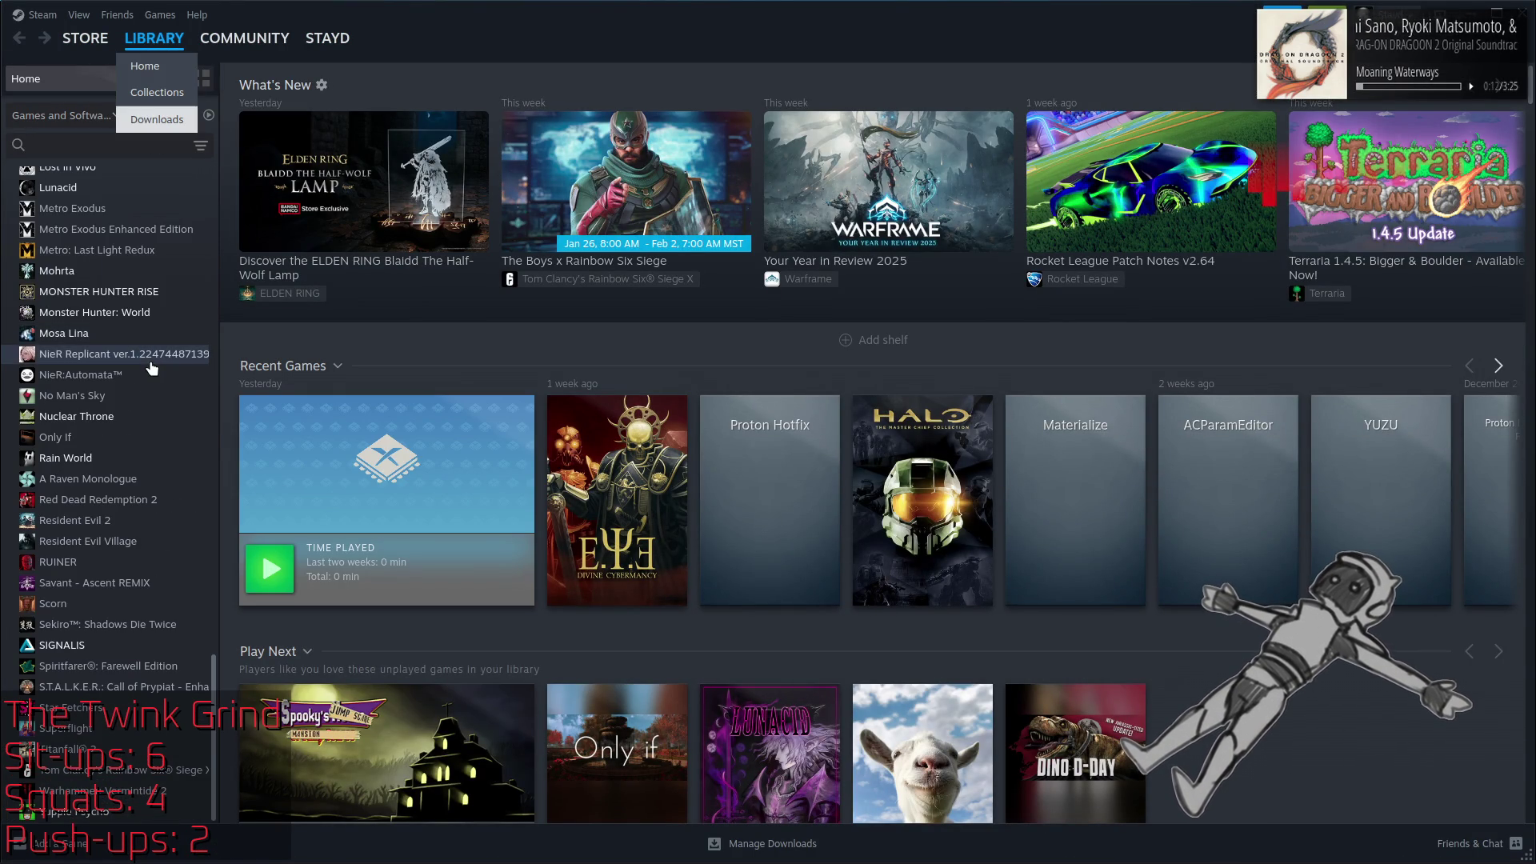
scroll(152, 368, "up", 10)
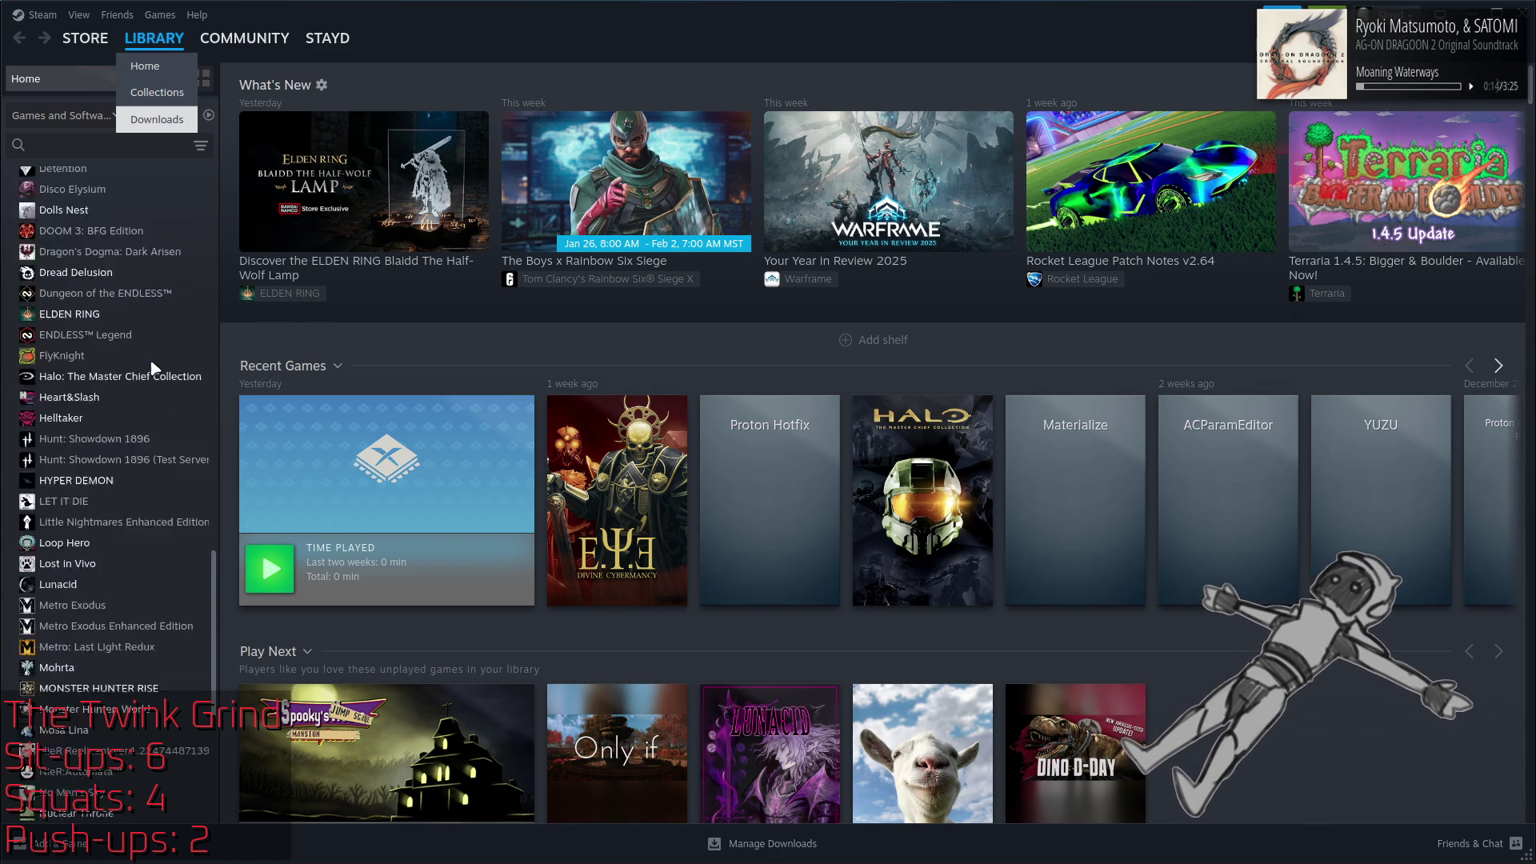
left_click(114, 385)
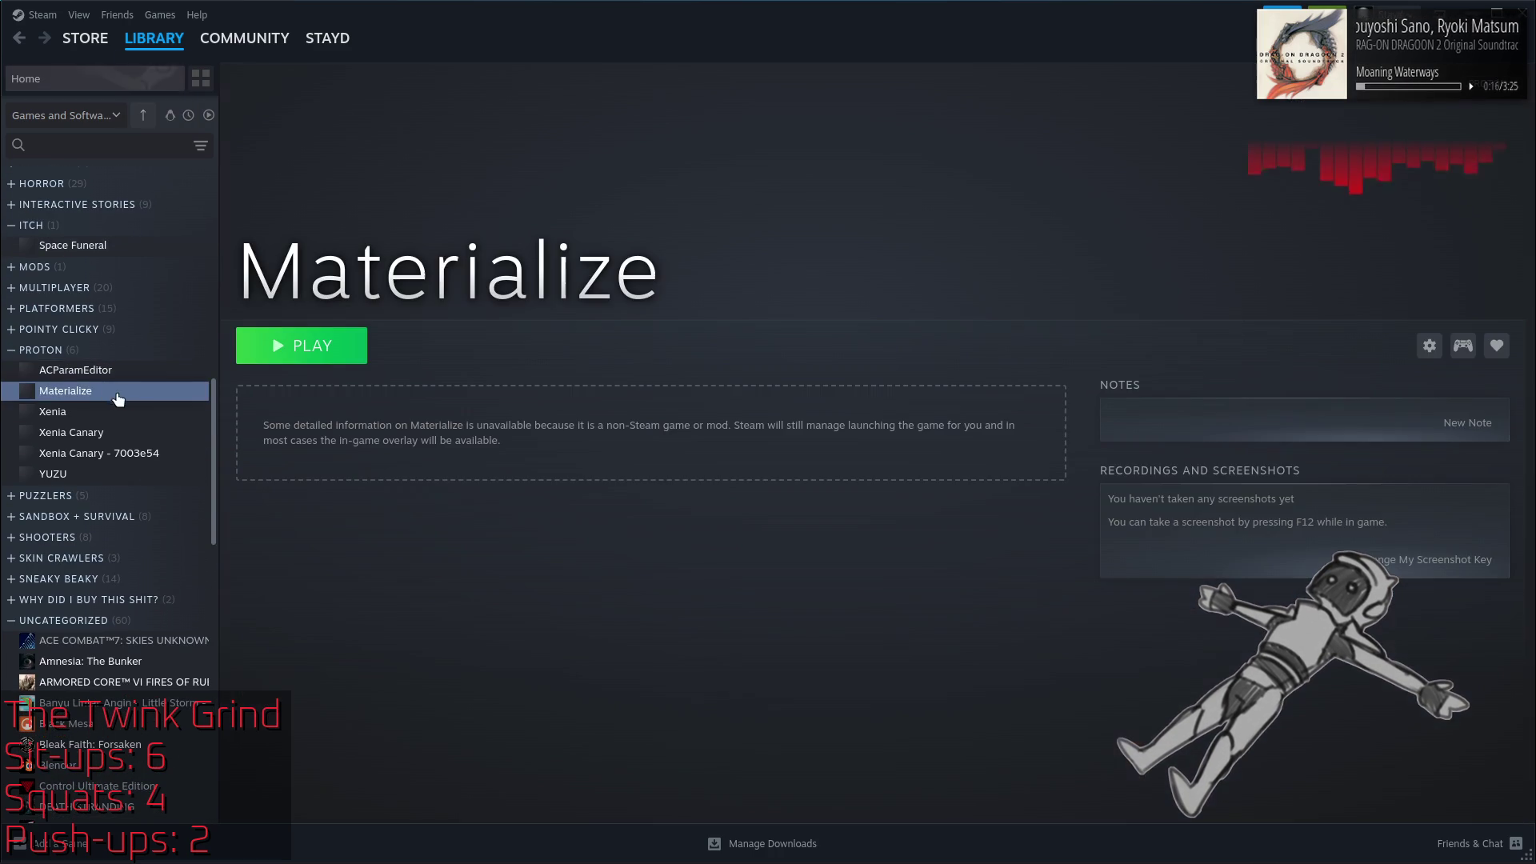
left_click(319, 346)
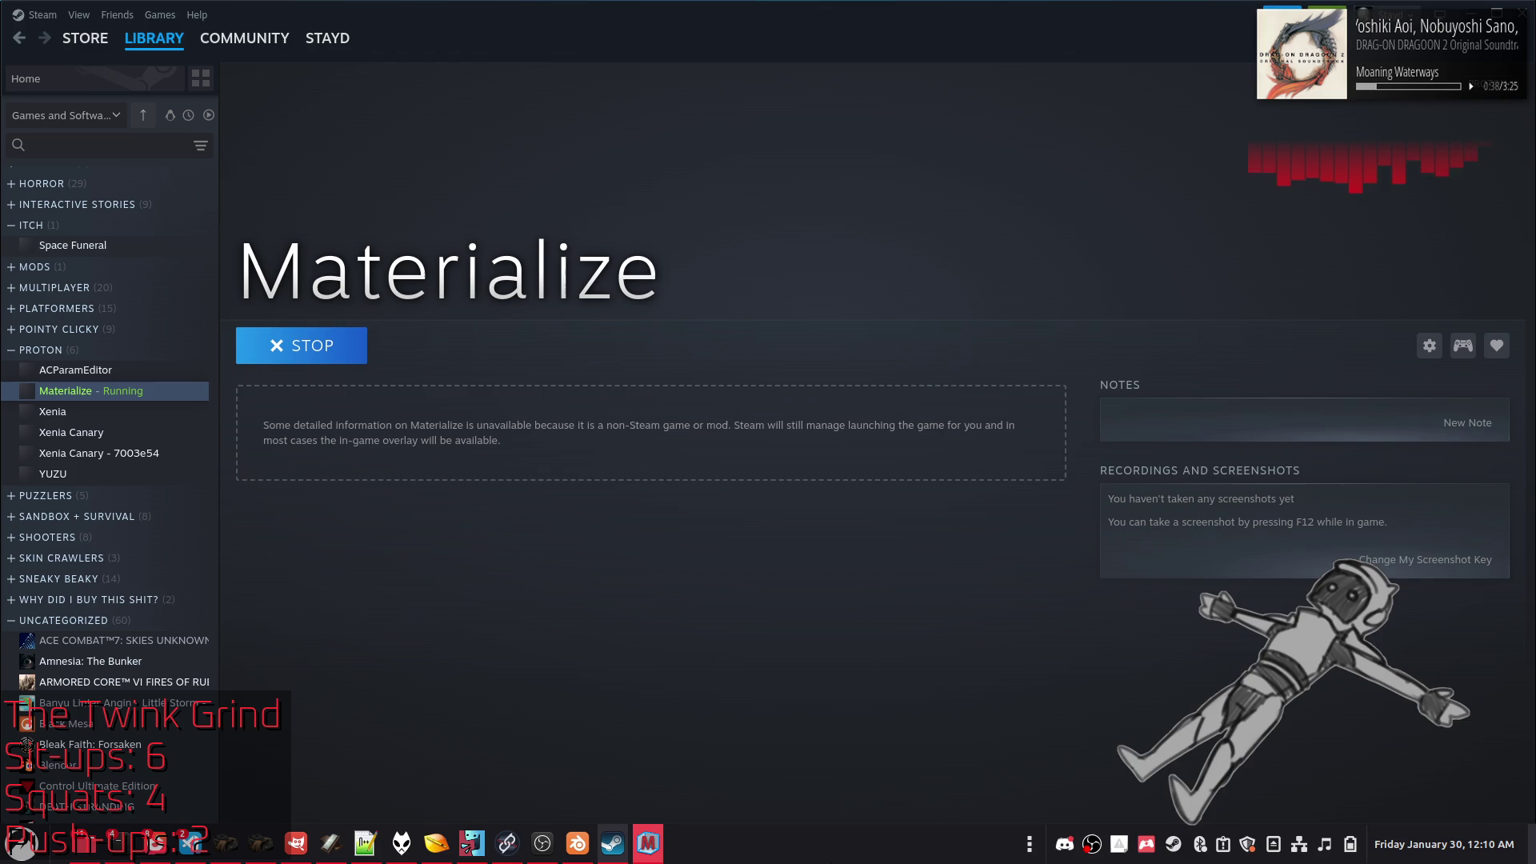
Bring up the Materialize window, then return to GIMP with TileFix copy selected
left_click(648, 846)
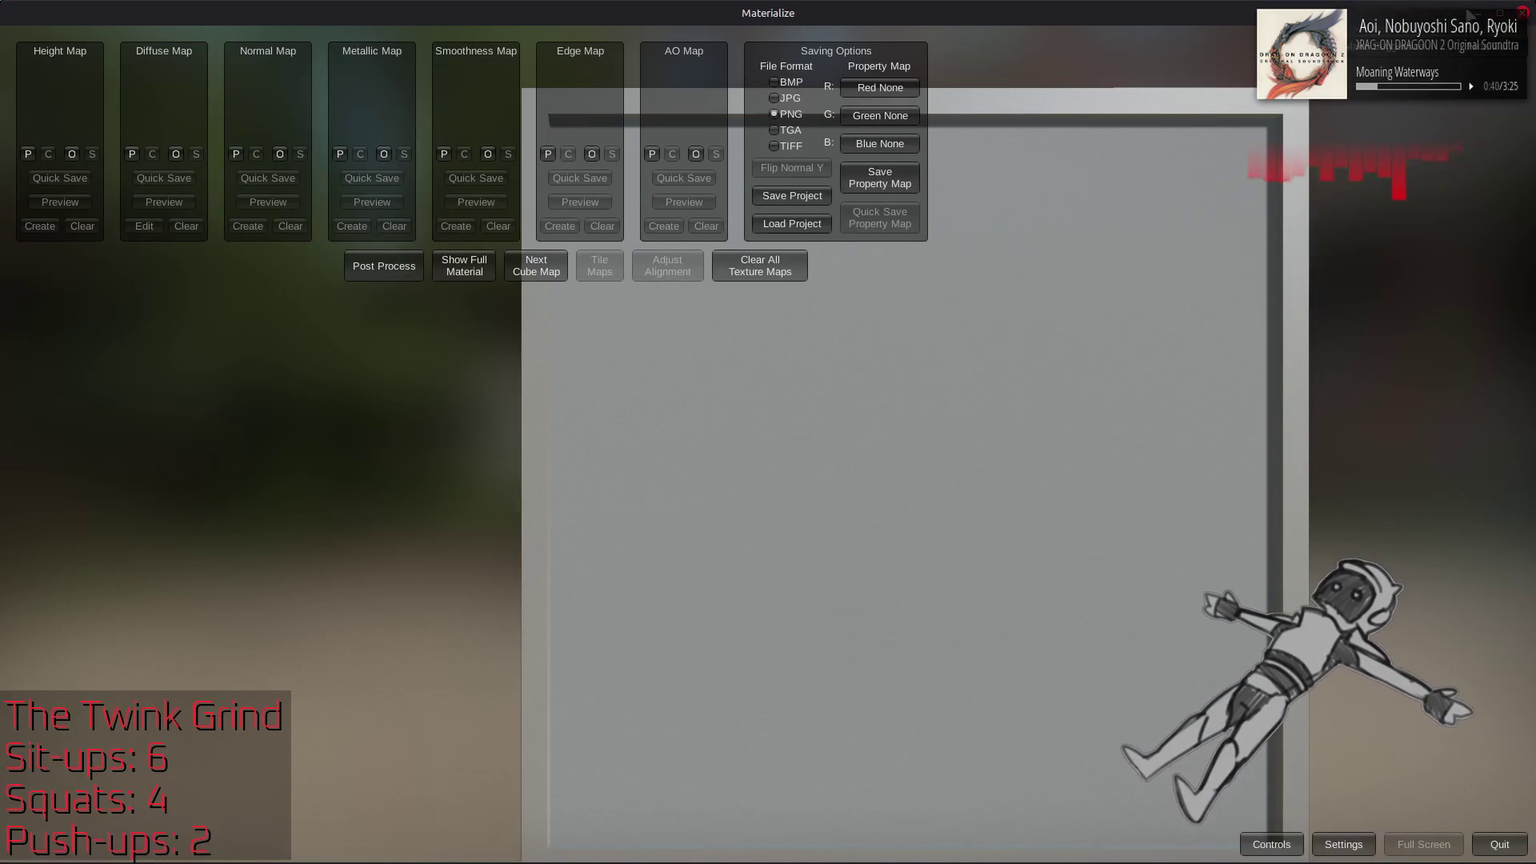
left_click(1524, 11)
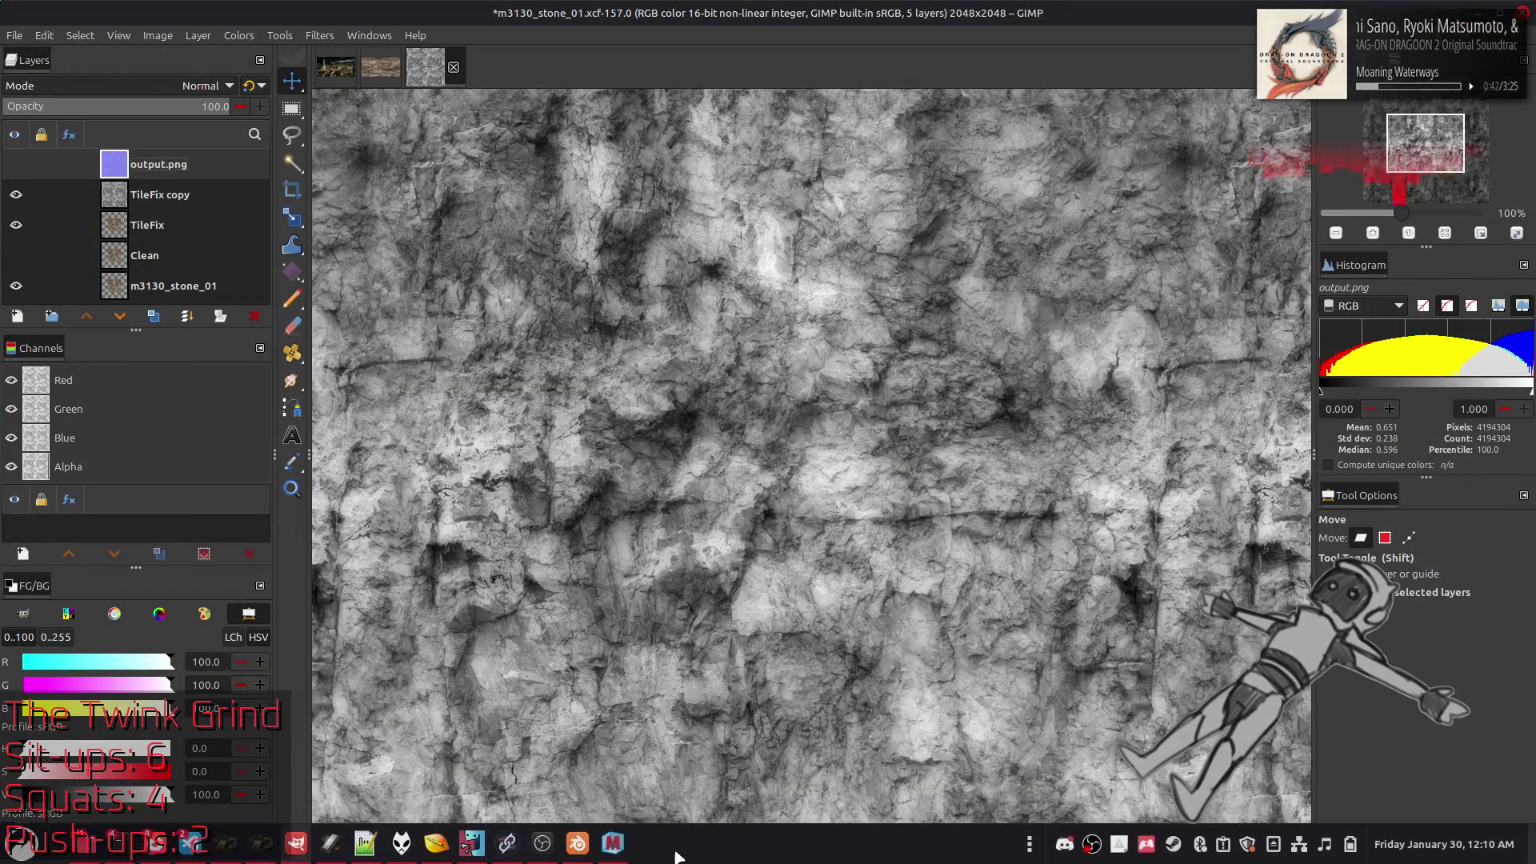
left_click(615, 842)
key("alt+Tab")
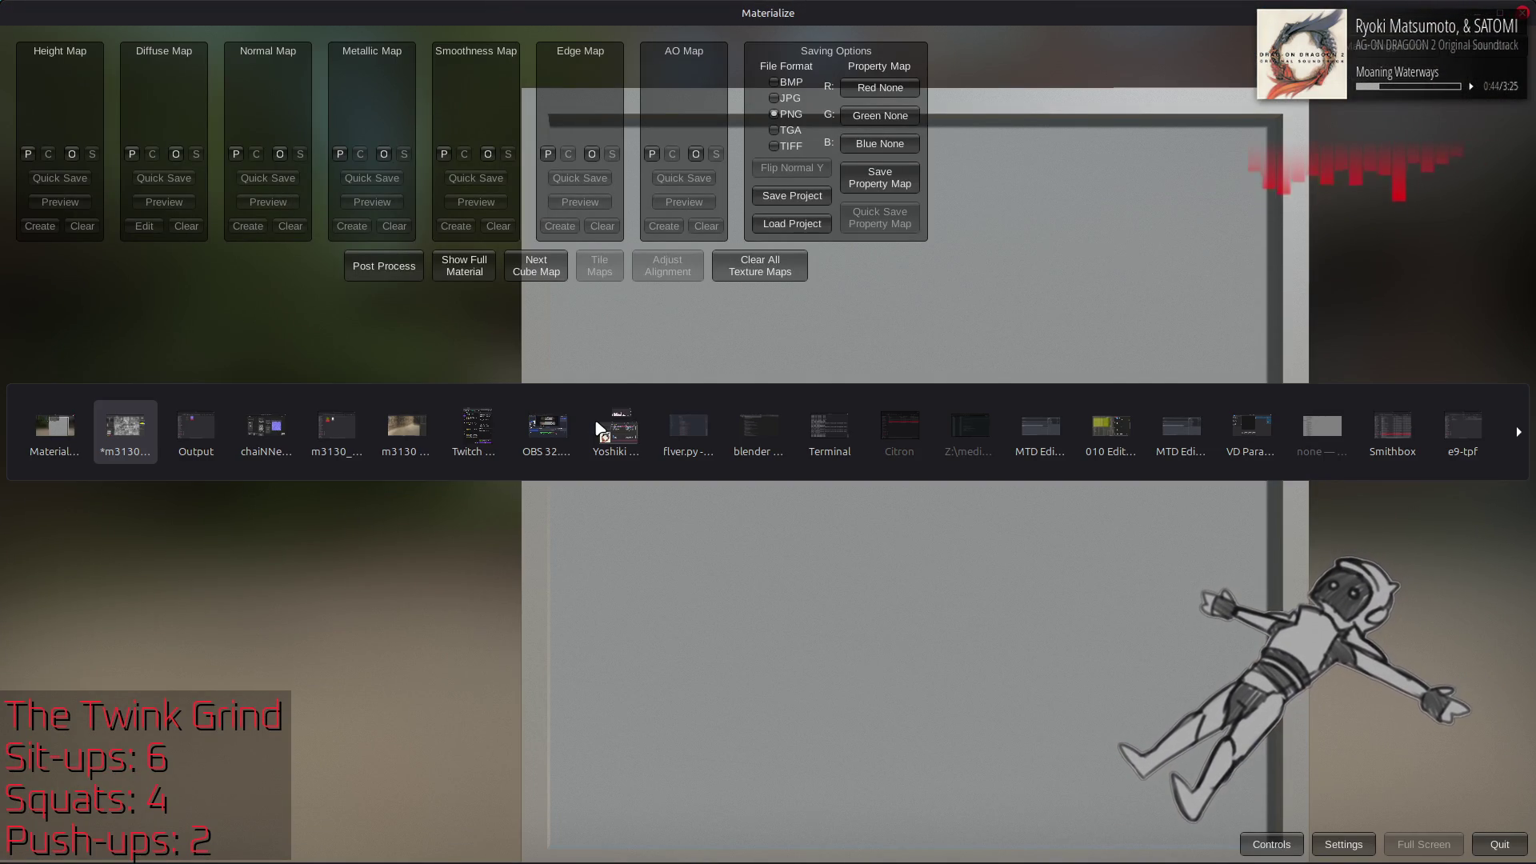
left_click(149, 195)
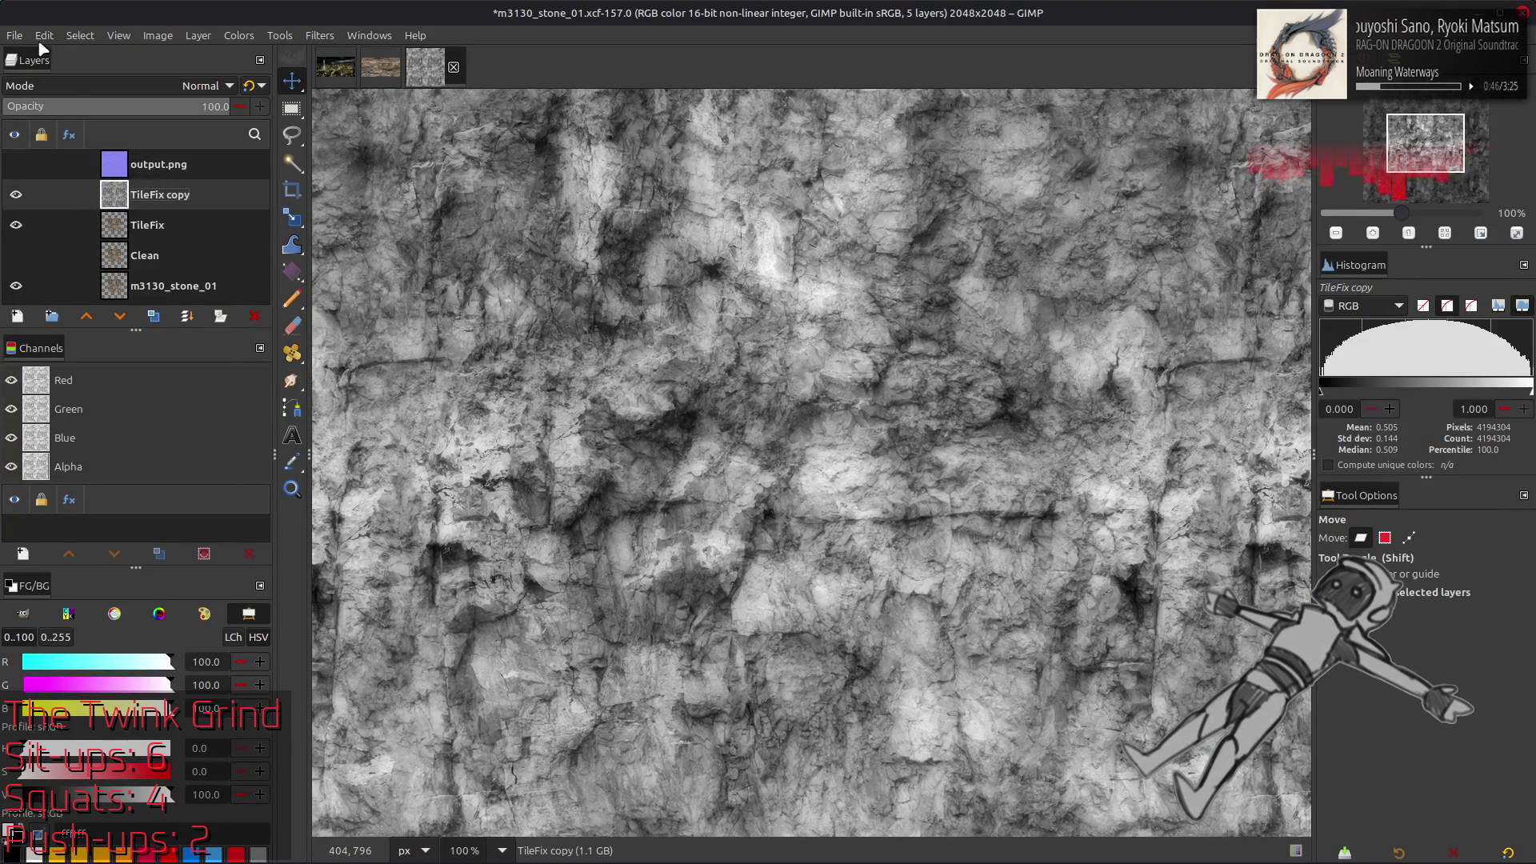
Export the greyscale TileFix copy as m3130_stone_01_h.png
left_click(16, 36)
left_click(102, 311)
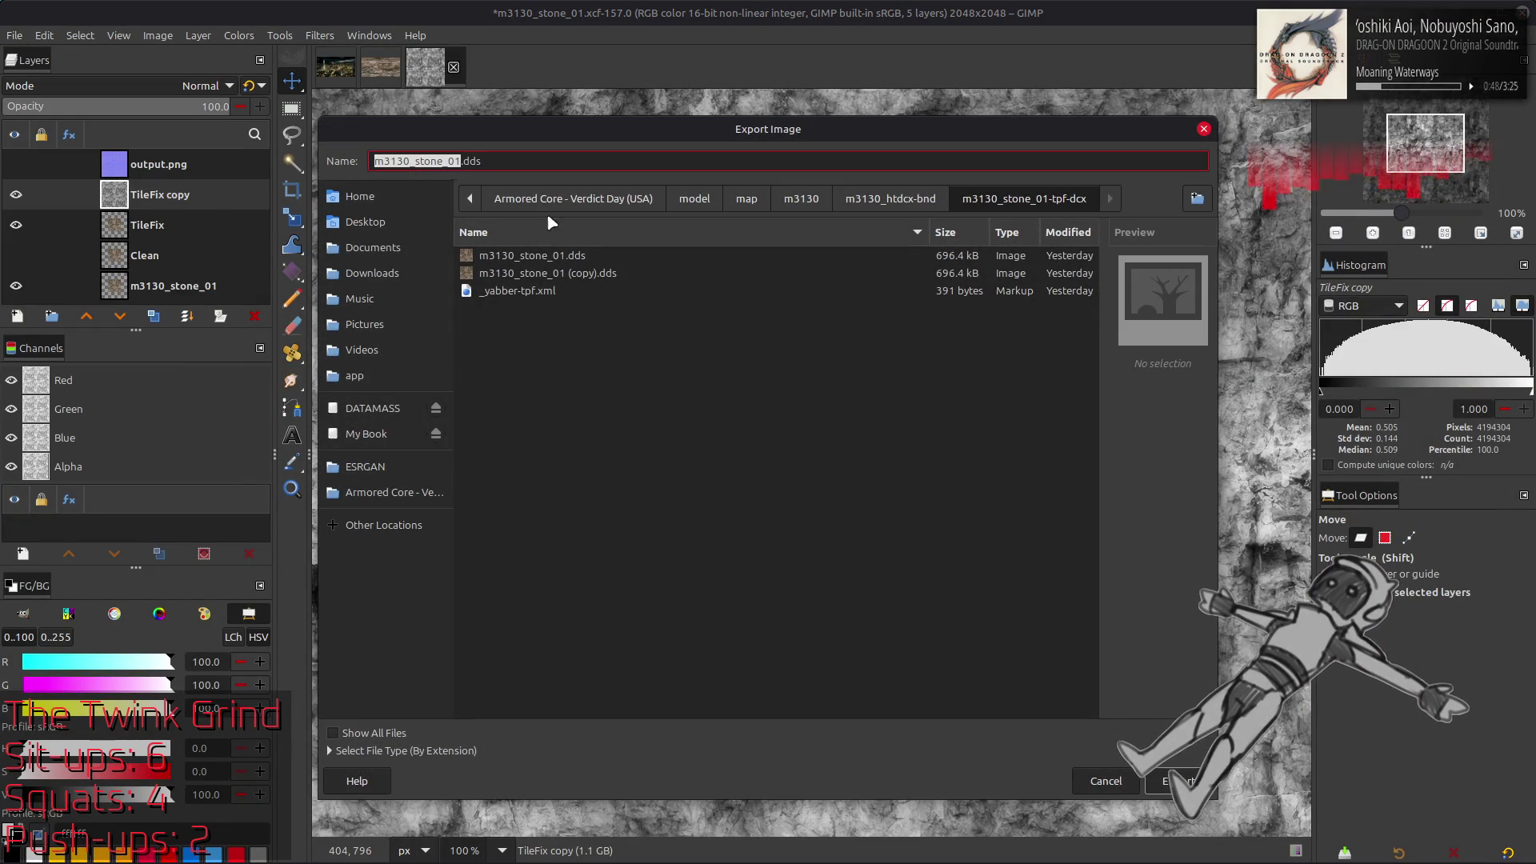
key("Right")
type("_h")
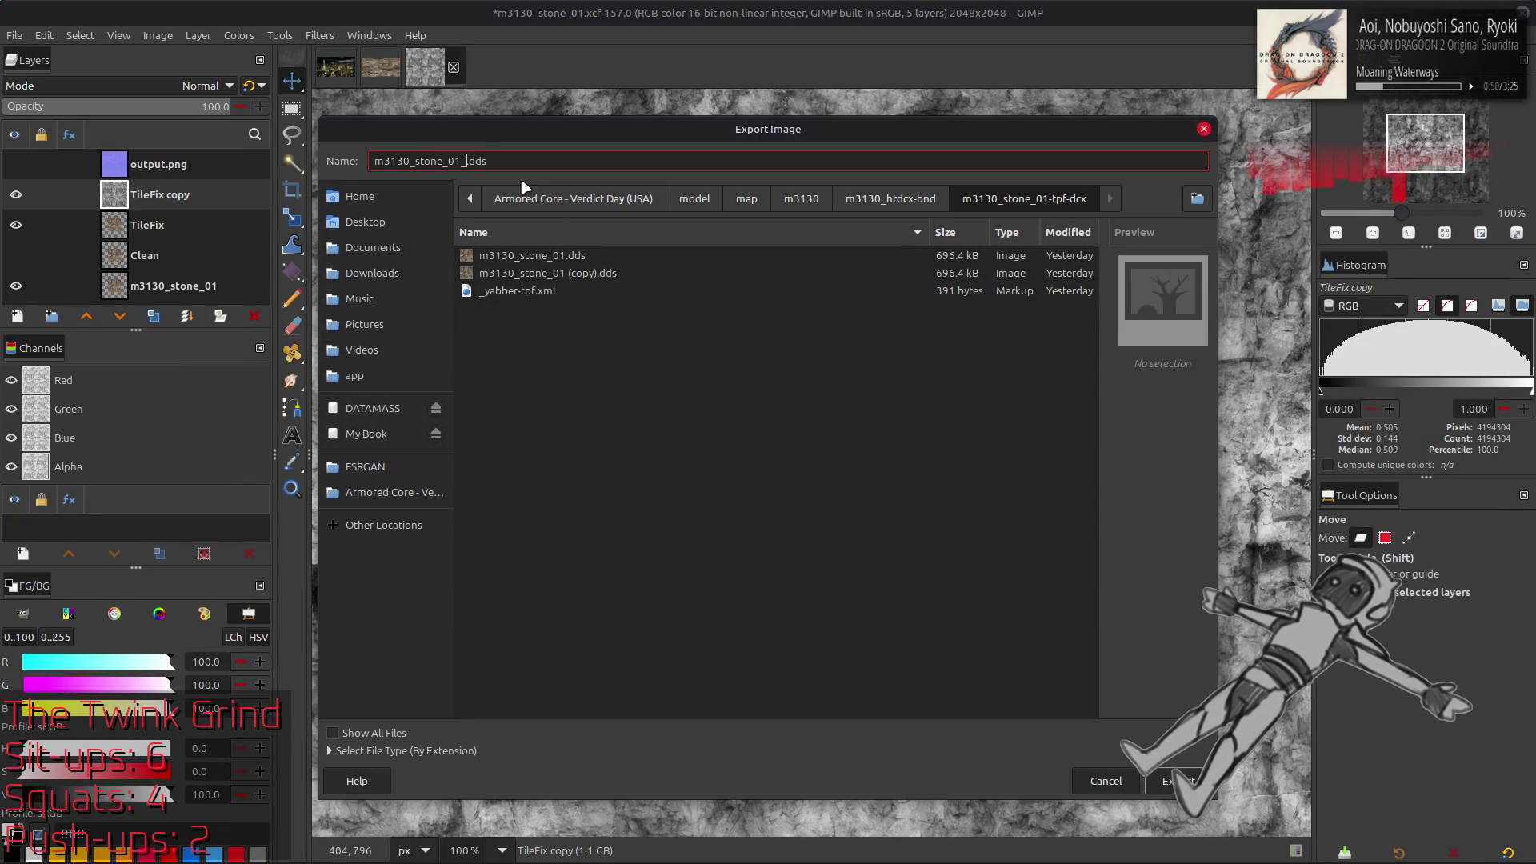
key("BackSpace")
key("BackSpace")
type("png")
key("Return")
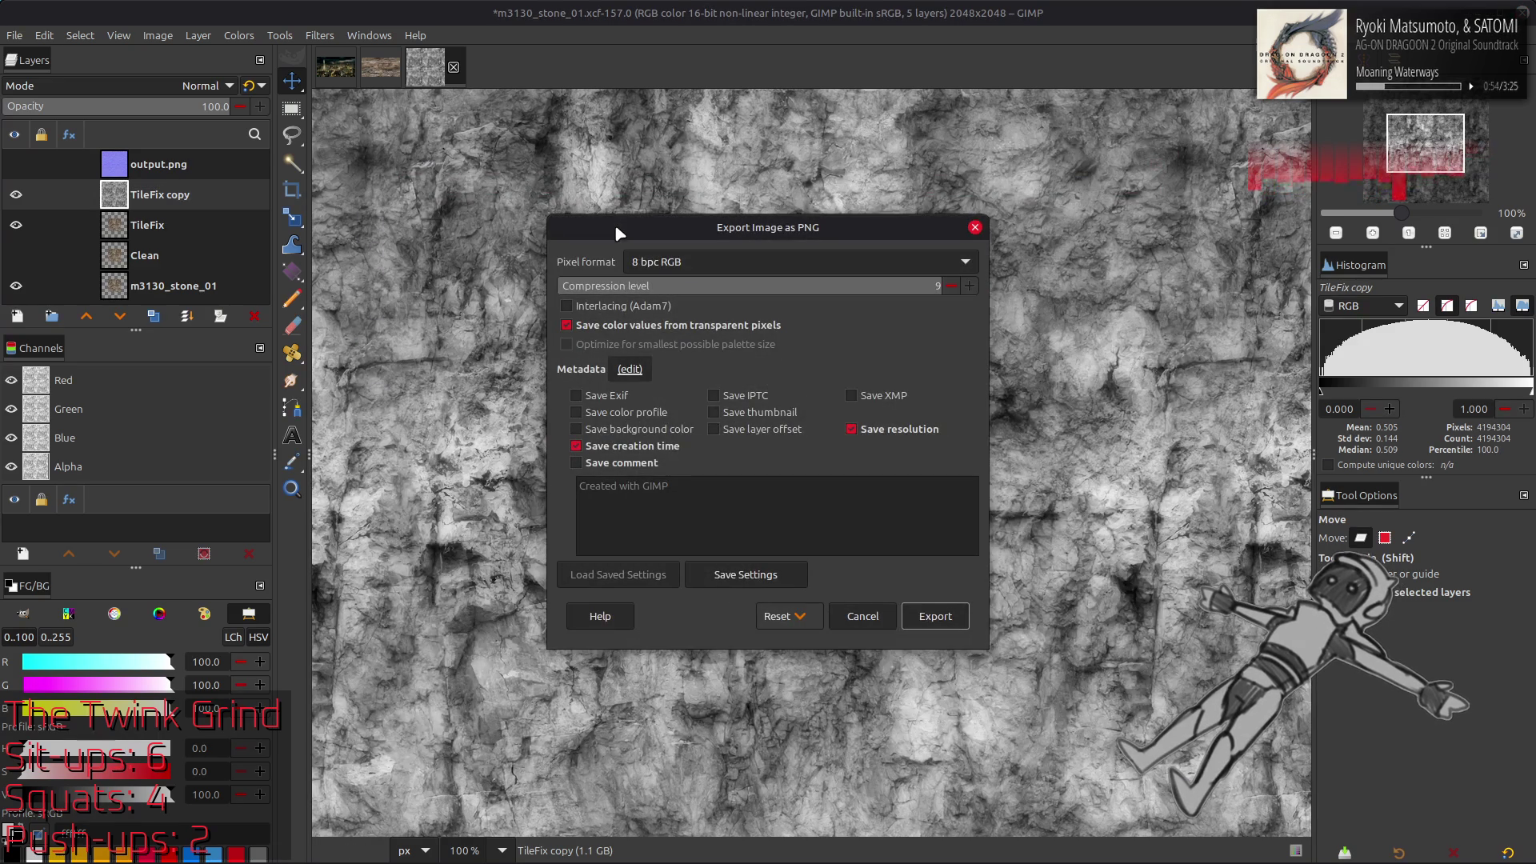
left_click(952, 613)
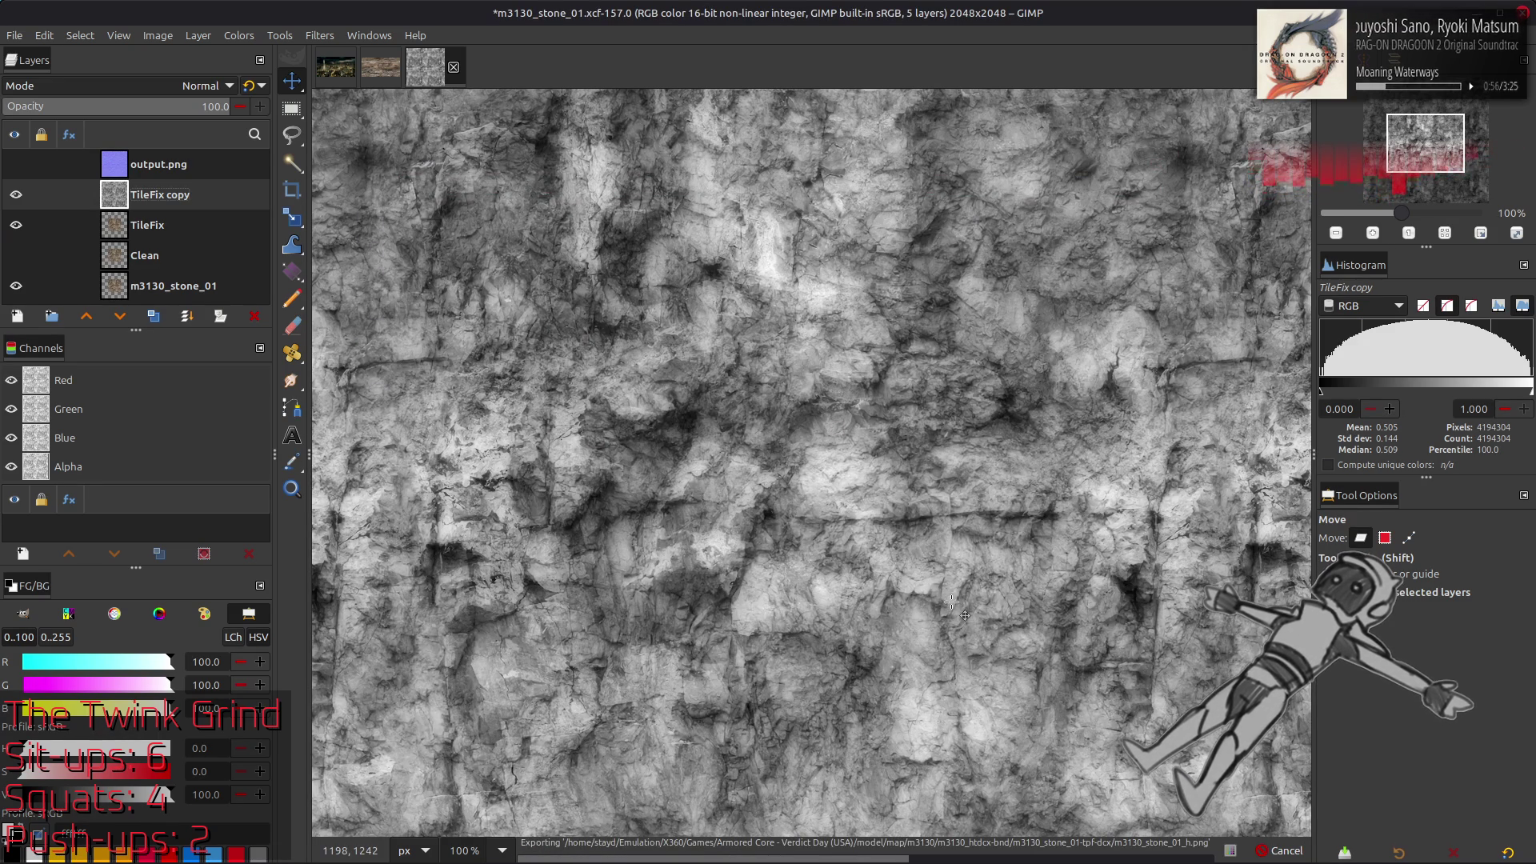
key("alt+Tab")
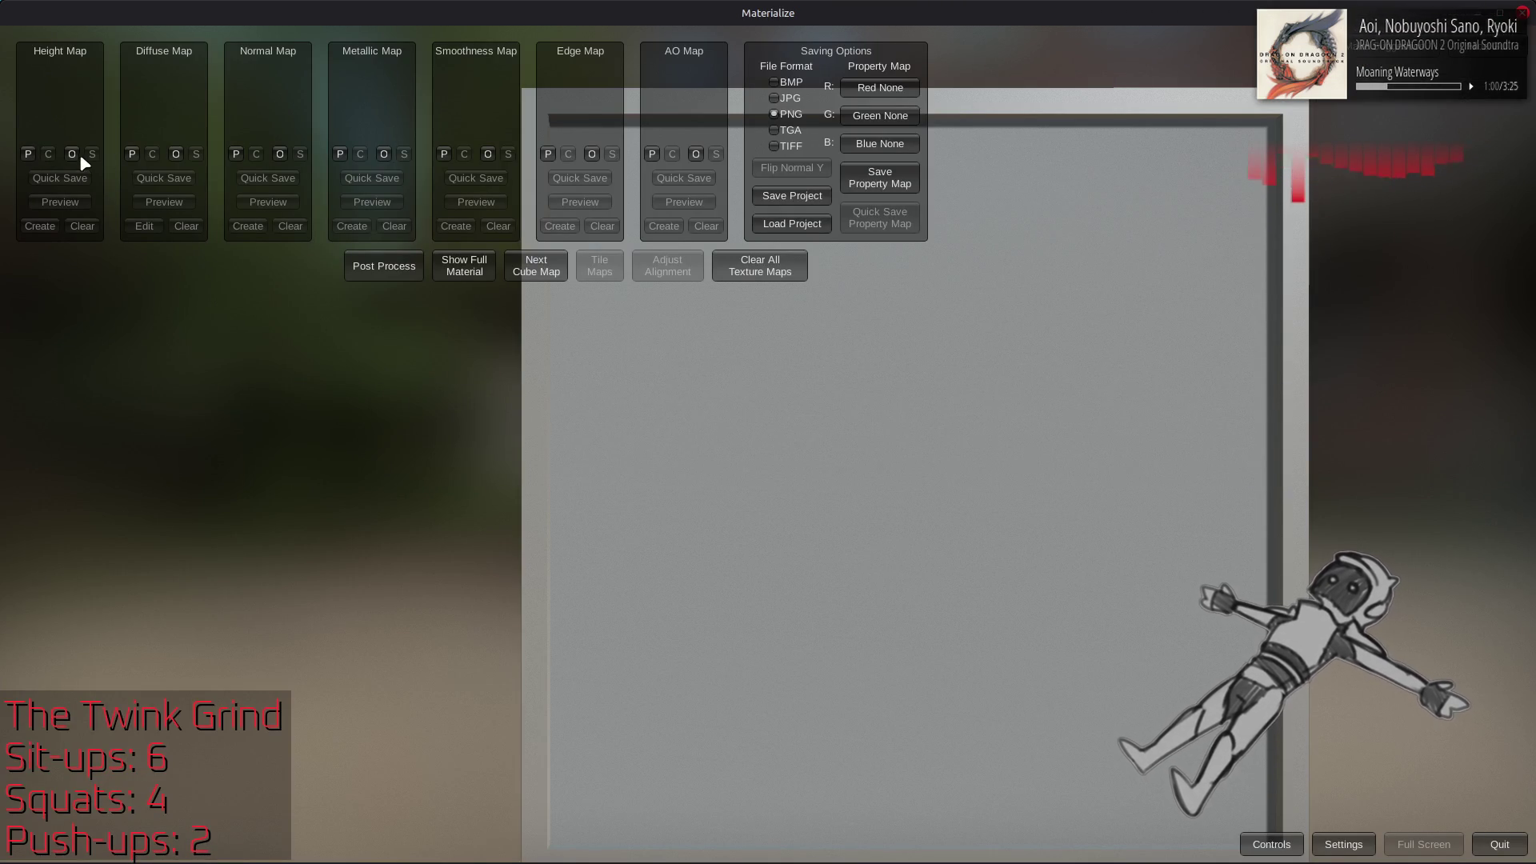
From the height map loader, browse the Z: drive to the Armored Core - Verdict Day model folder
left_click(78, 154)
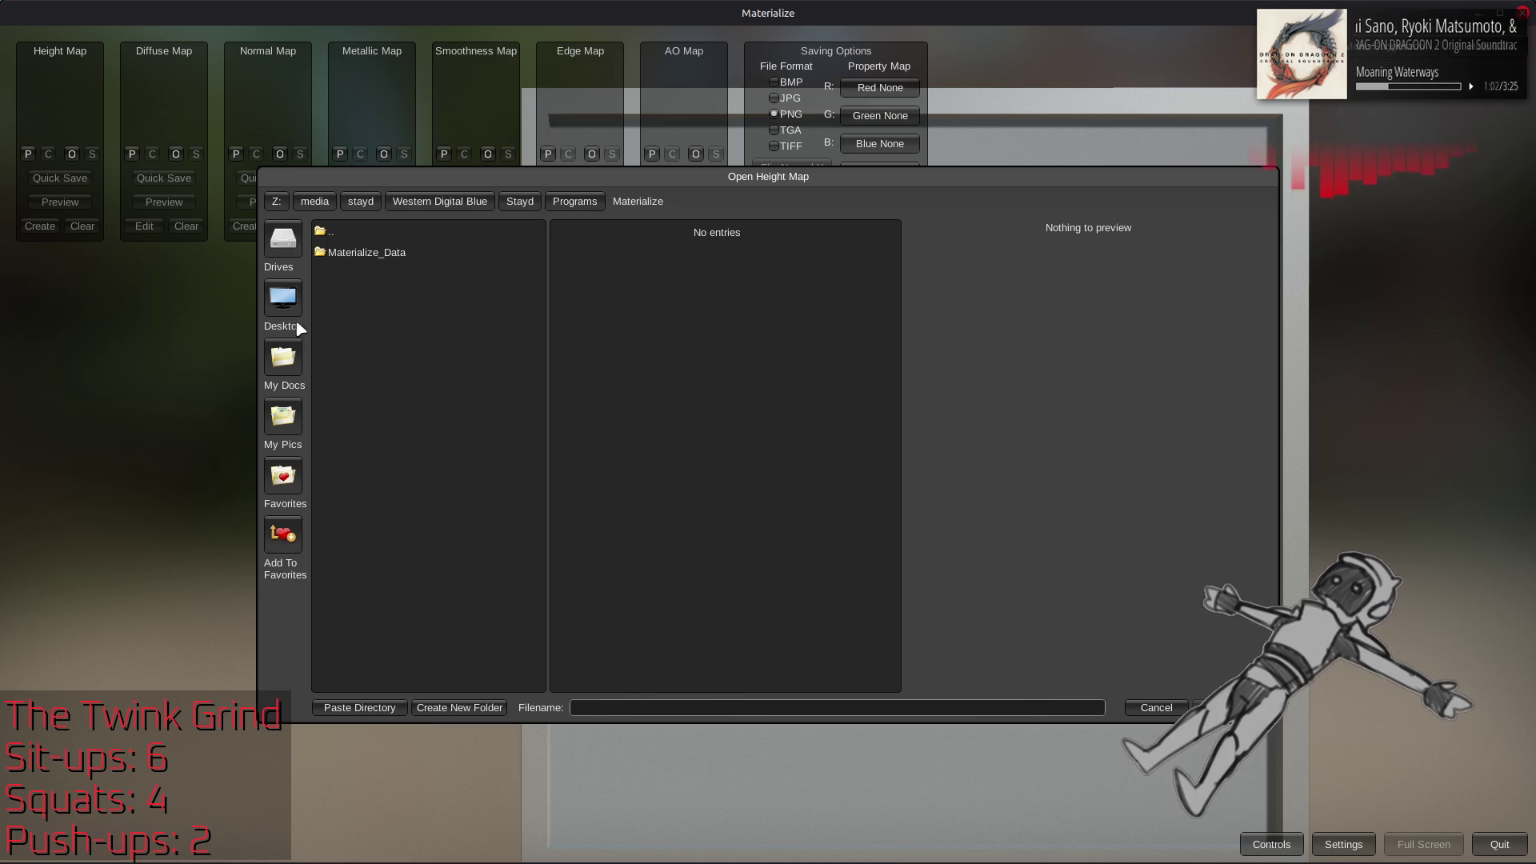
left_click(284, 476)
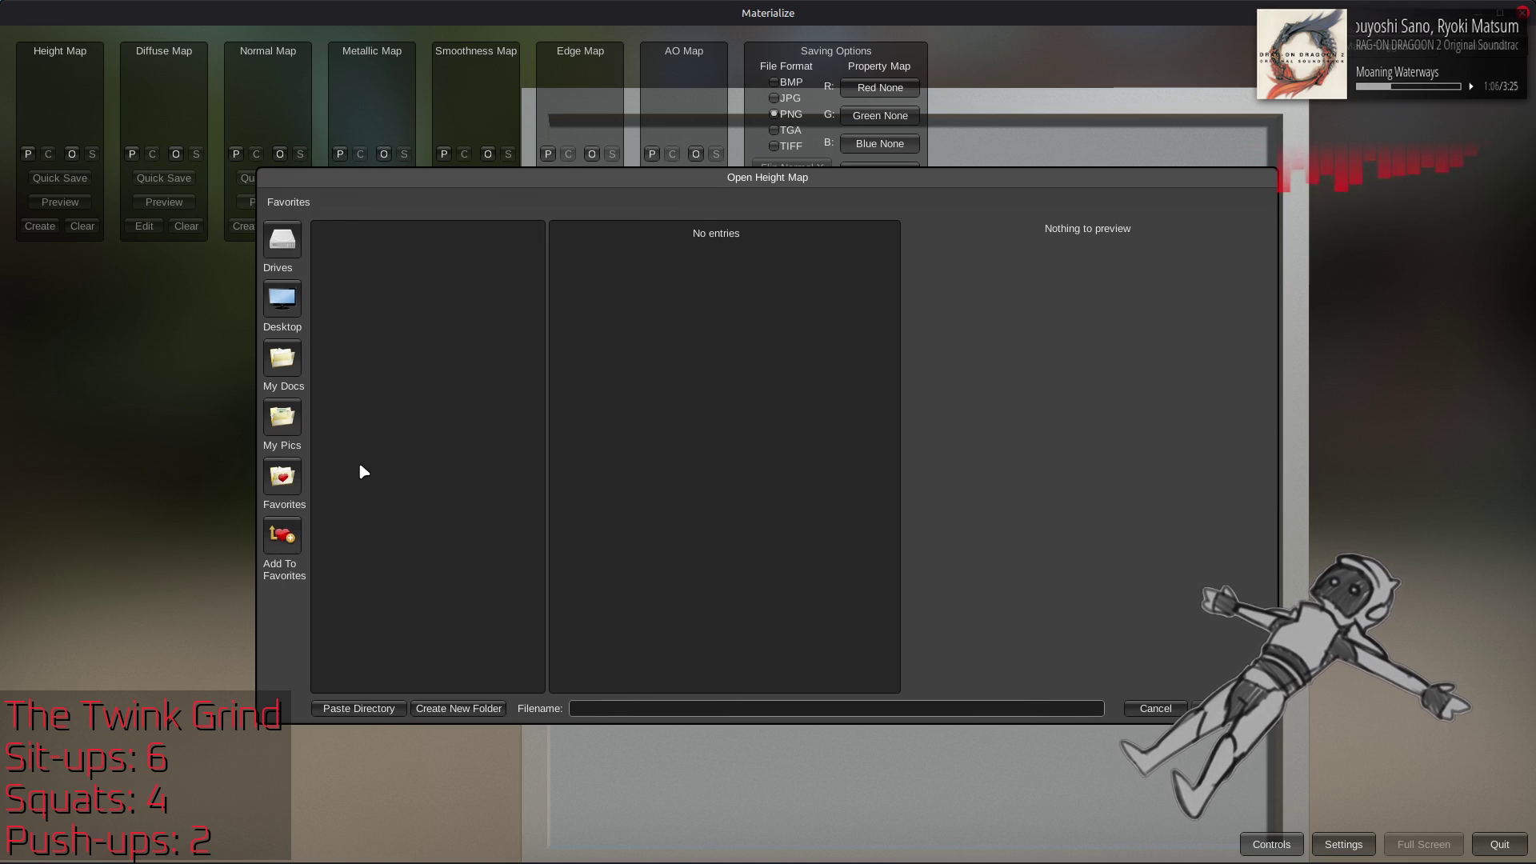
left_click(282, 240)
double_click(329, 356)
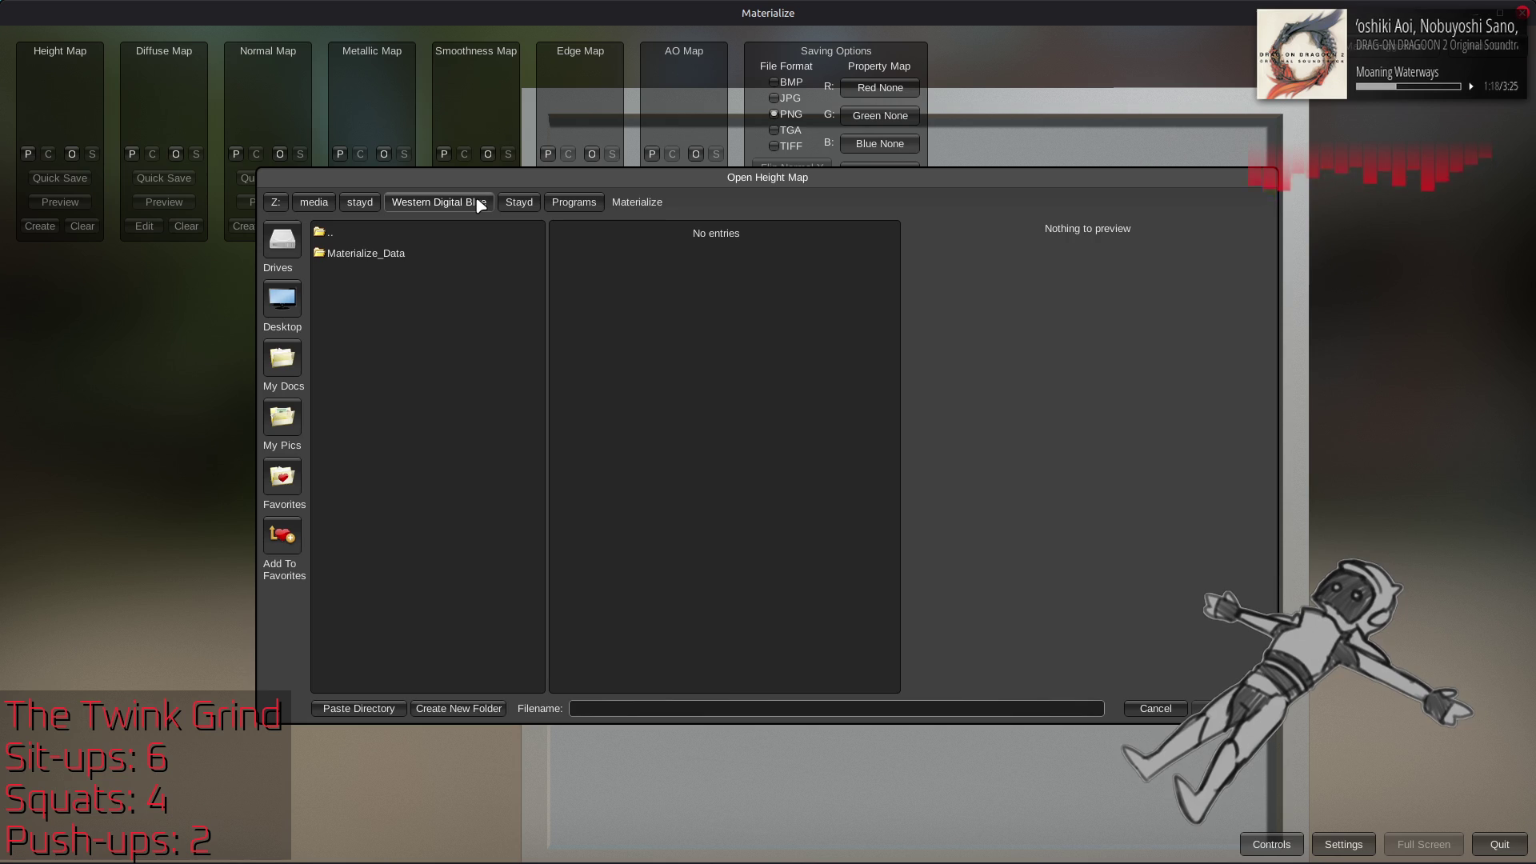
left_click(478, 204)
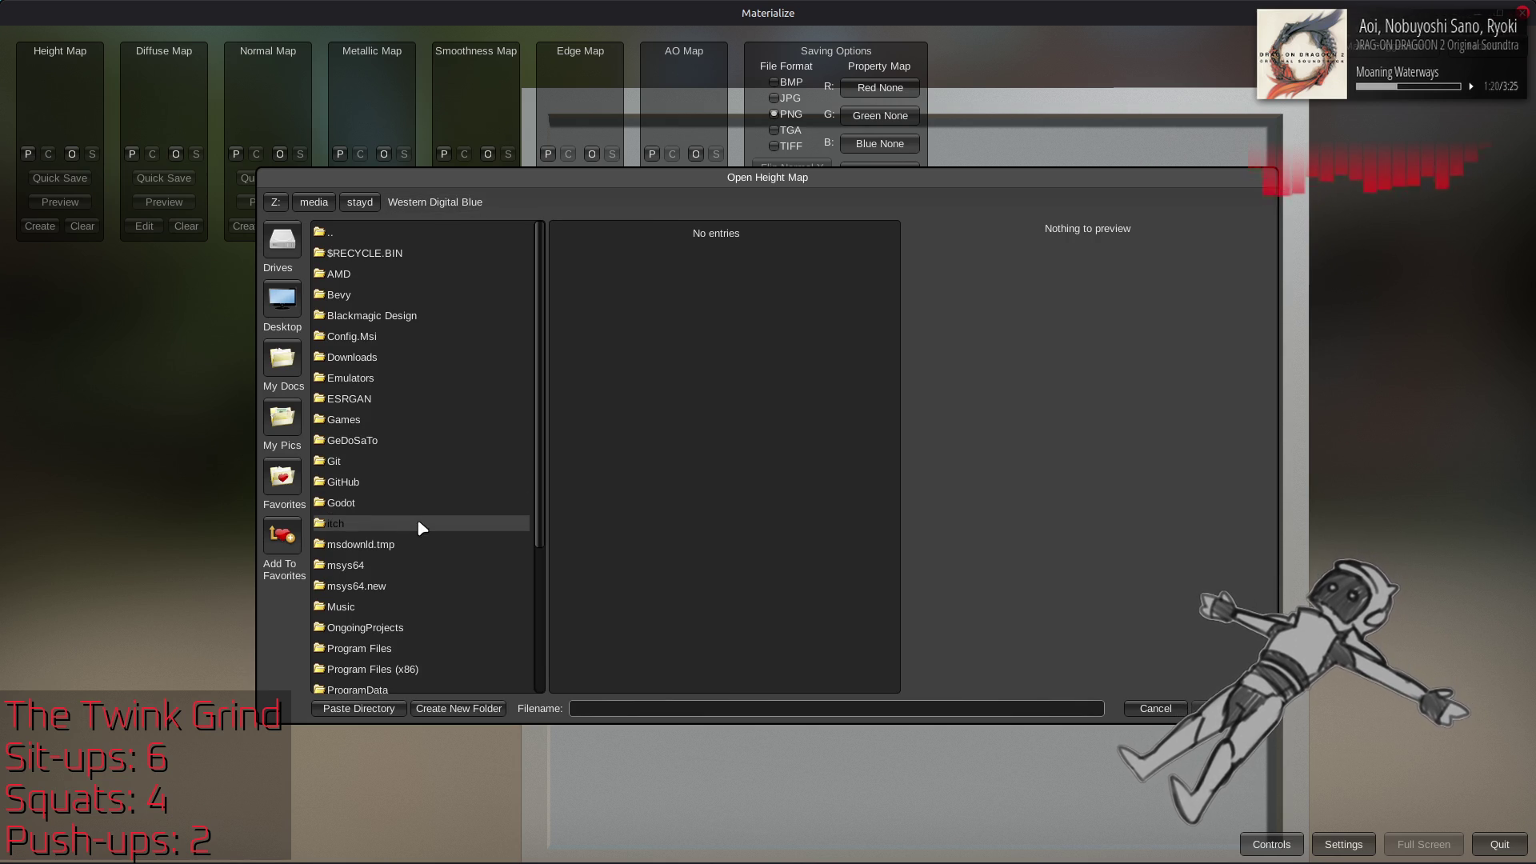
double_click(387, 378)
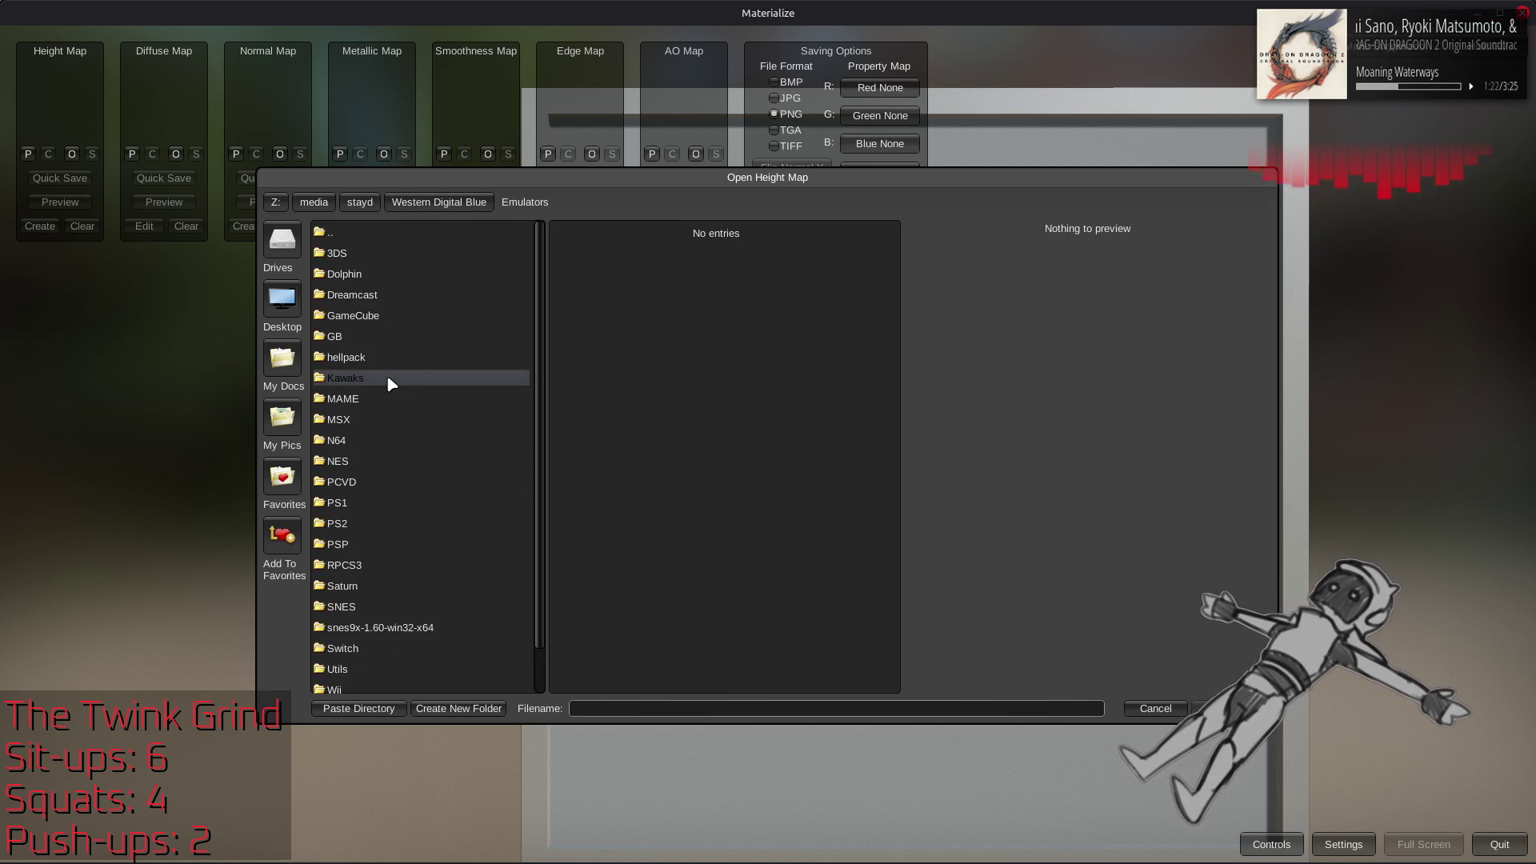
scroll(397, 408, "down", 3)
double_click(373, 687)
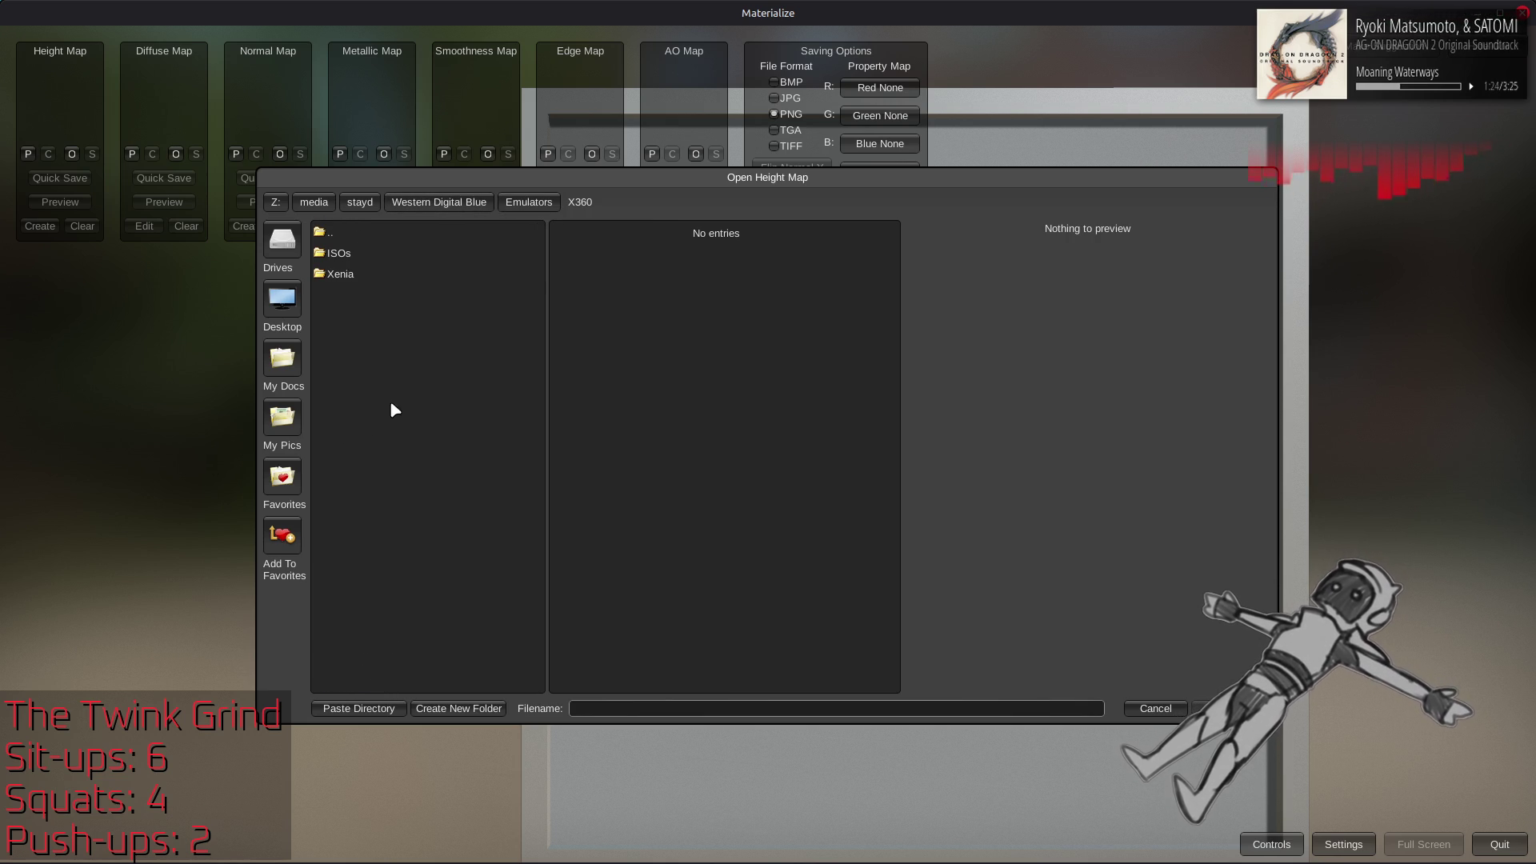
double_click(365, 258)
double_click(376, 275)
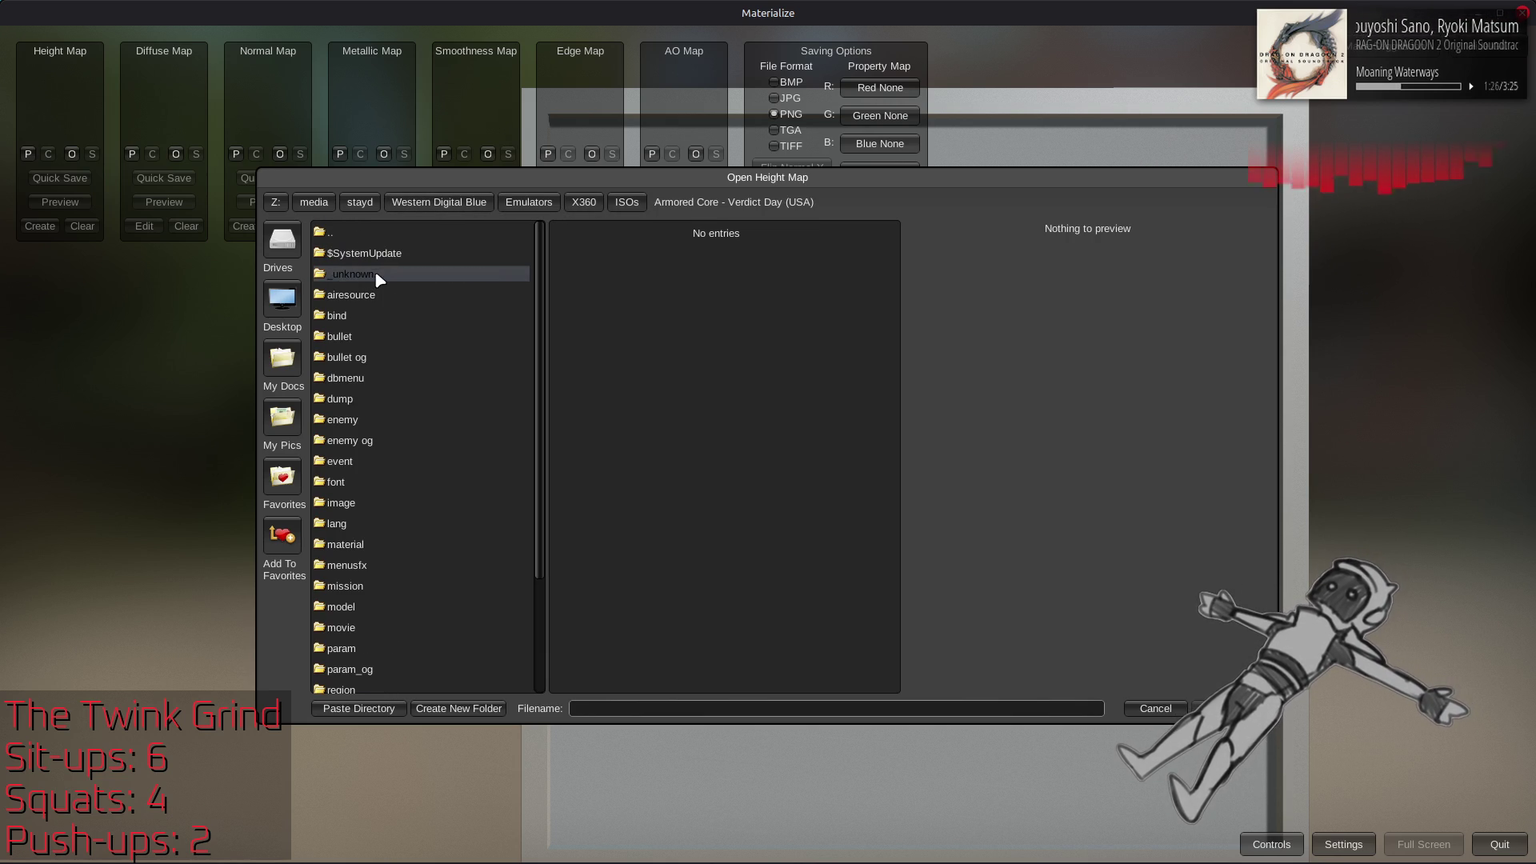
double_click(381, 605)
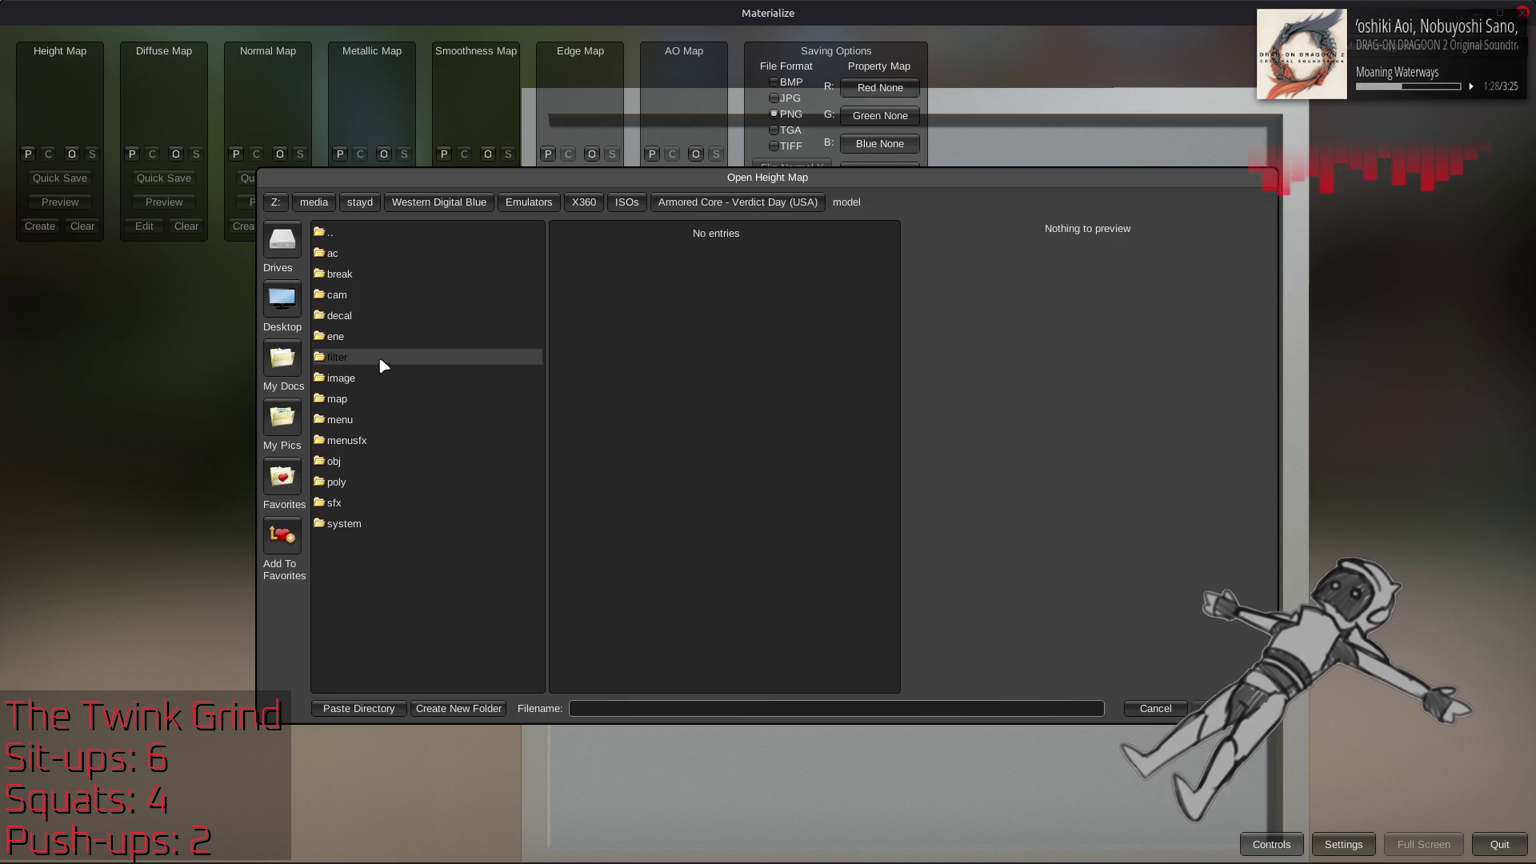
left_click(704, 204)
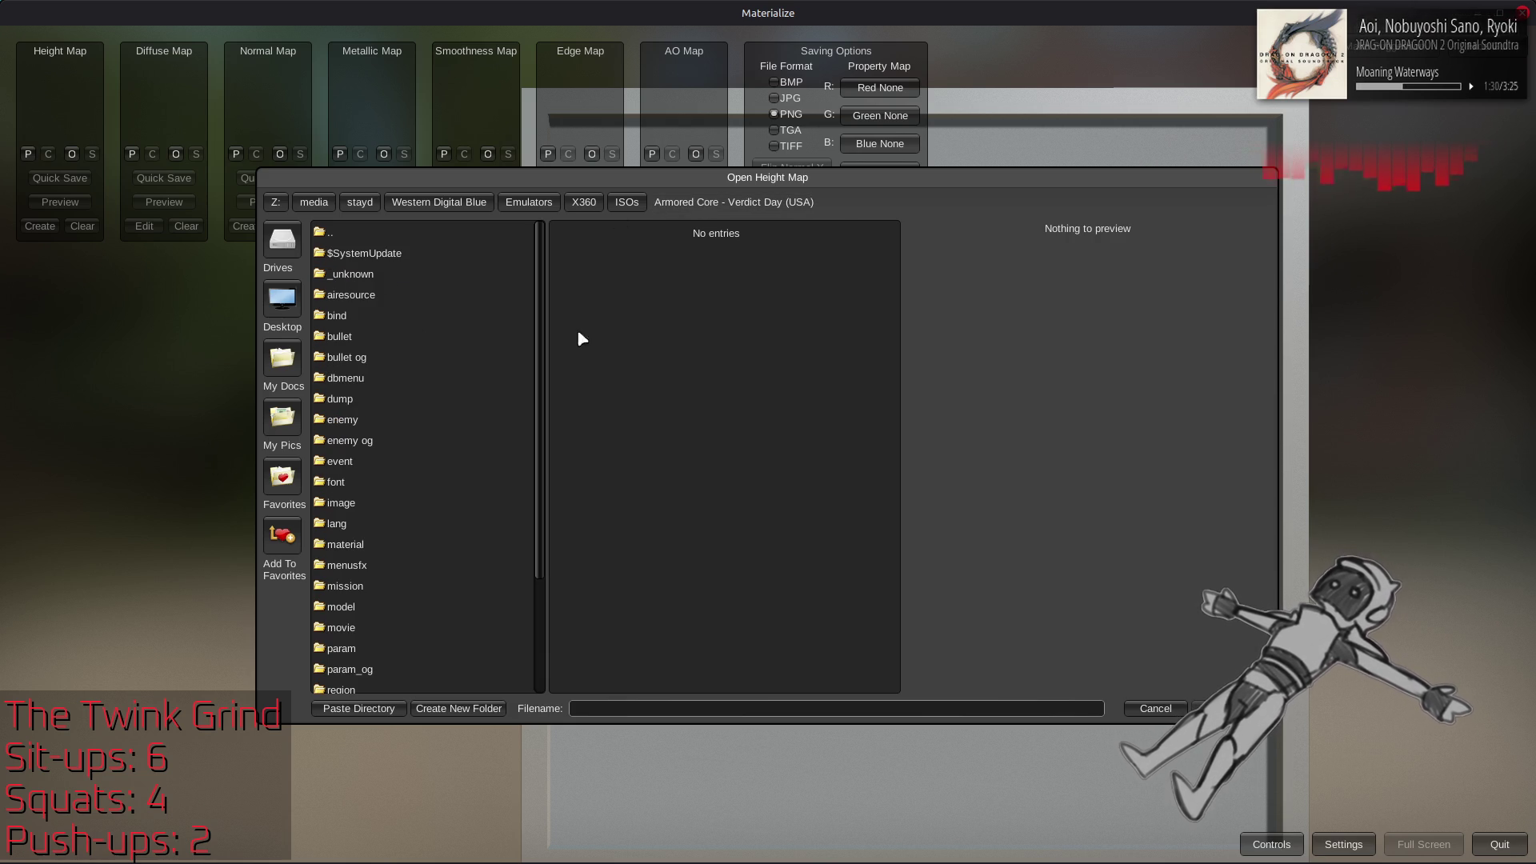
Load m3130_stone_01_h.png from the favourite game folder's model/map/m3130 path as the height map
left_click(285, 538)
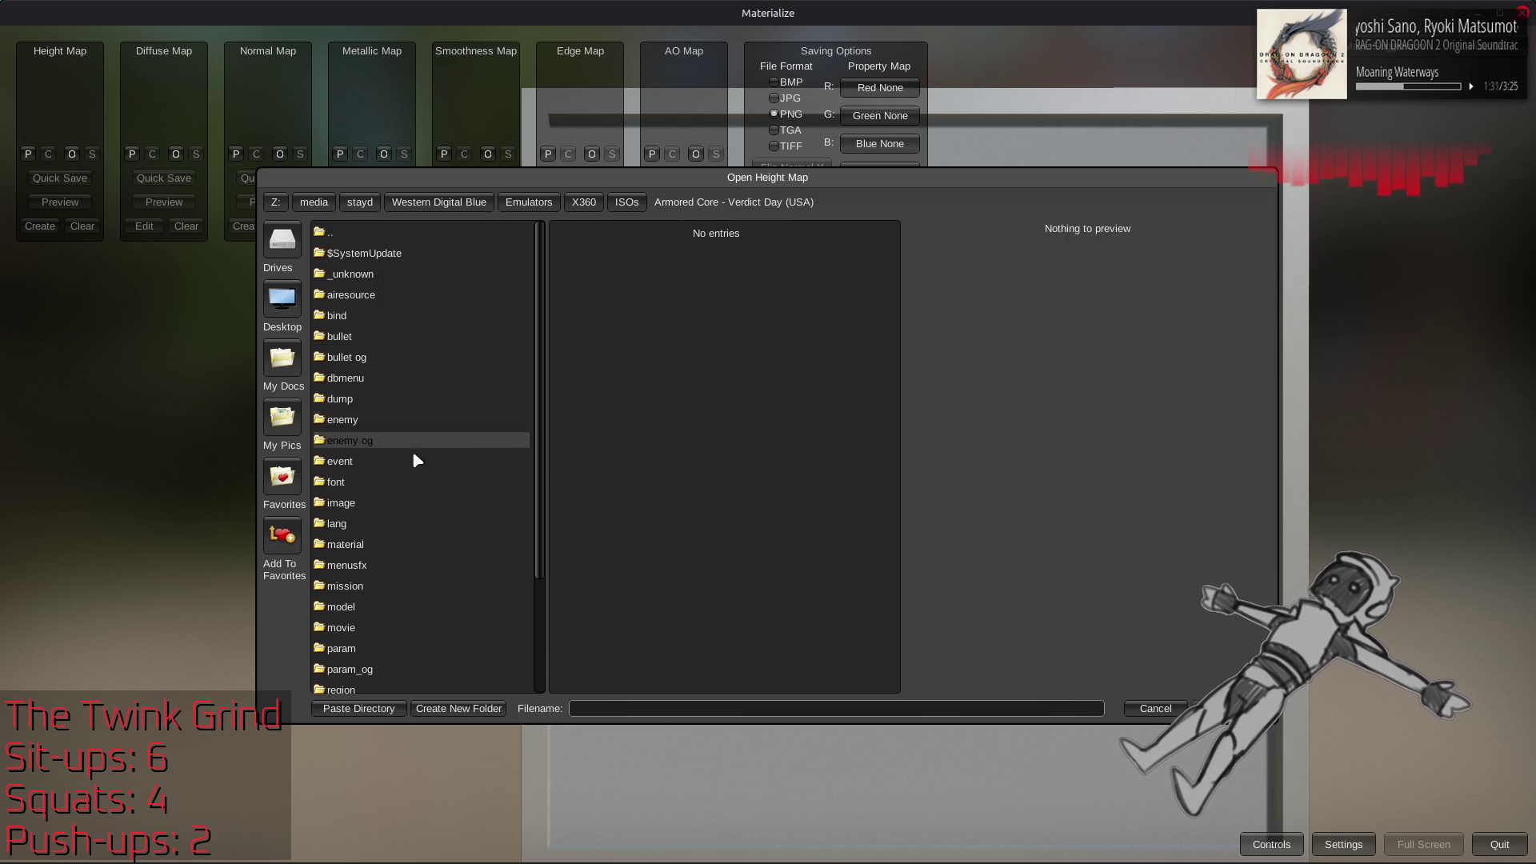
left_click(282, 477)
double_click(426, 237)
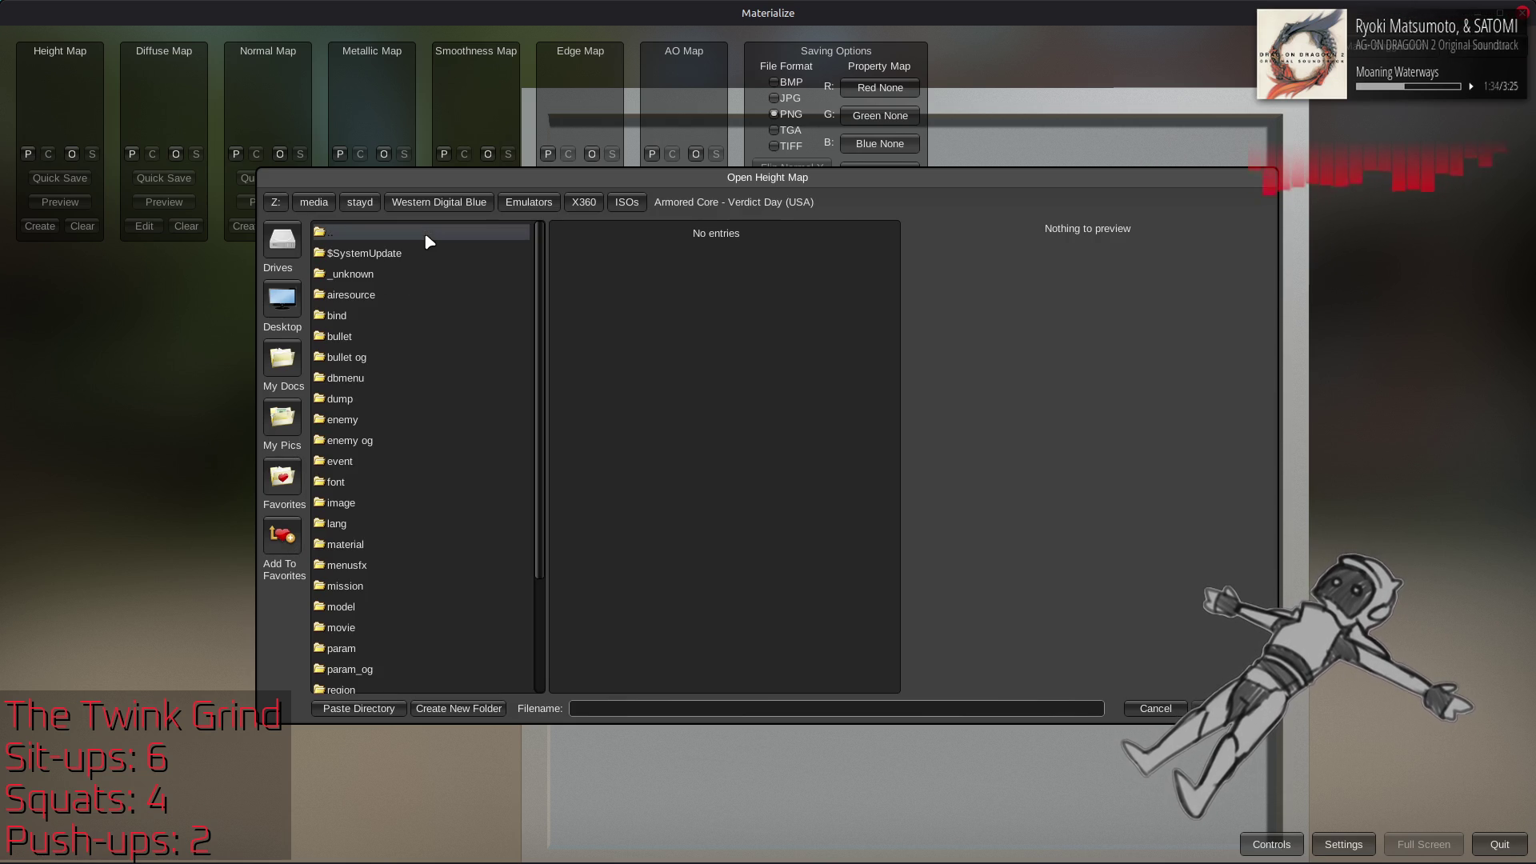
double_click(381, 606)
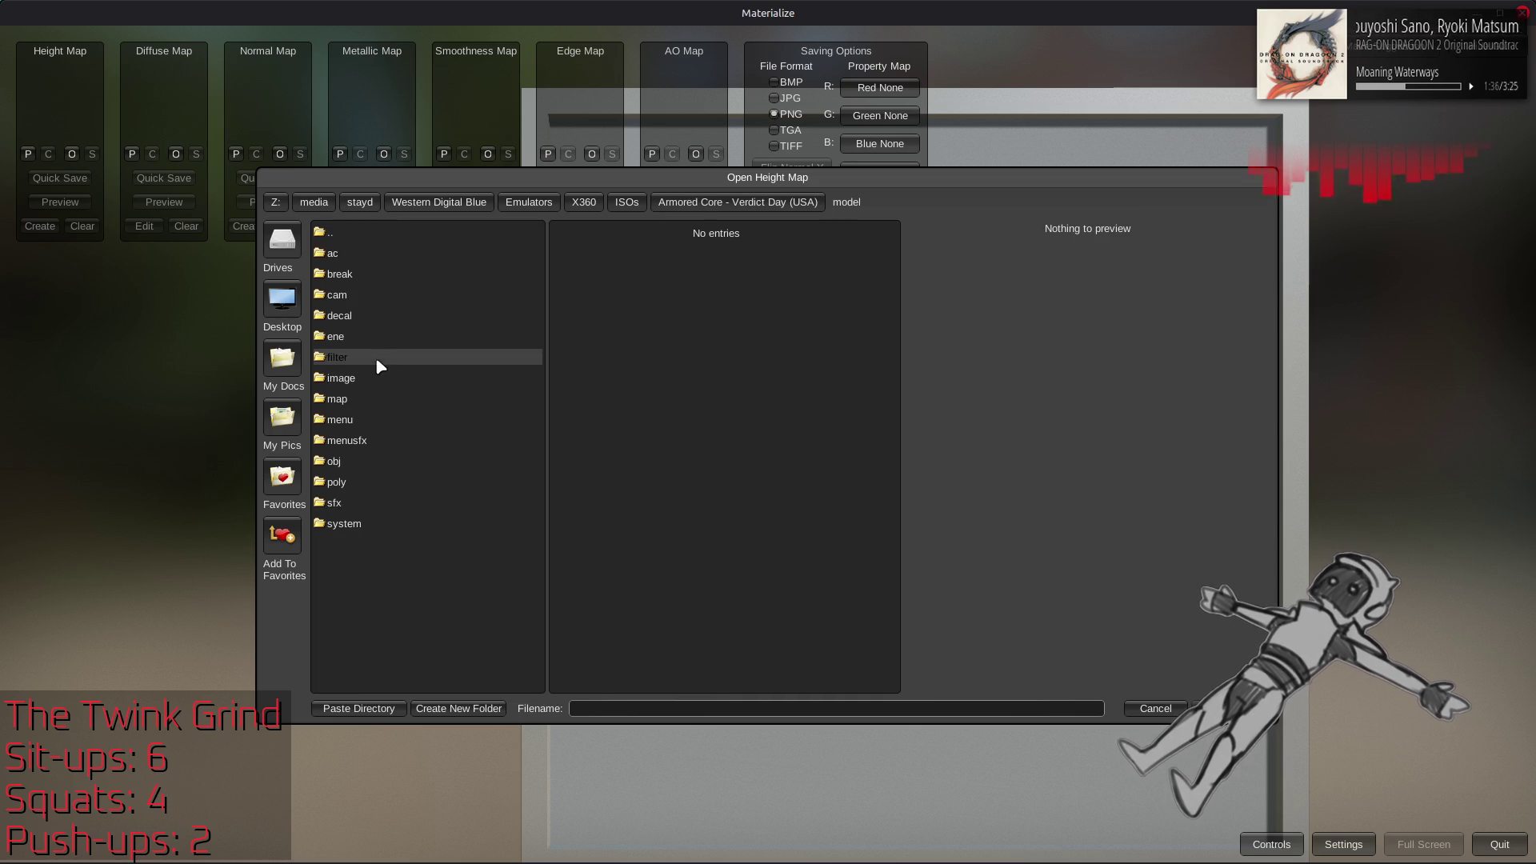
double_click(384, 400)
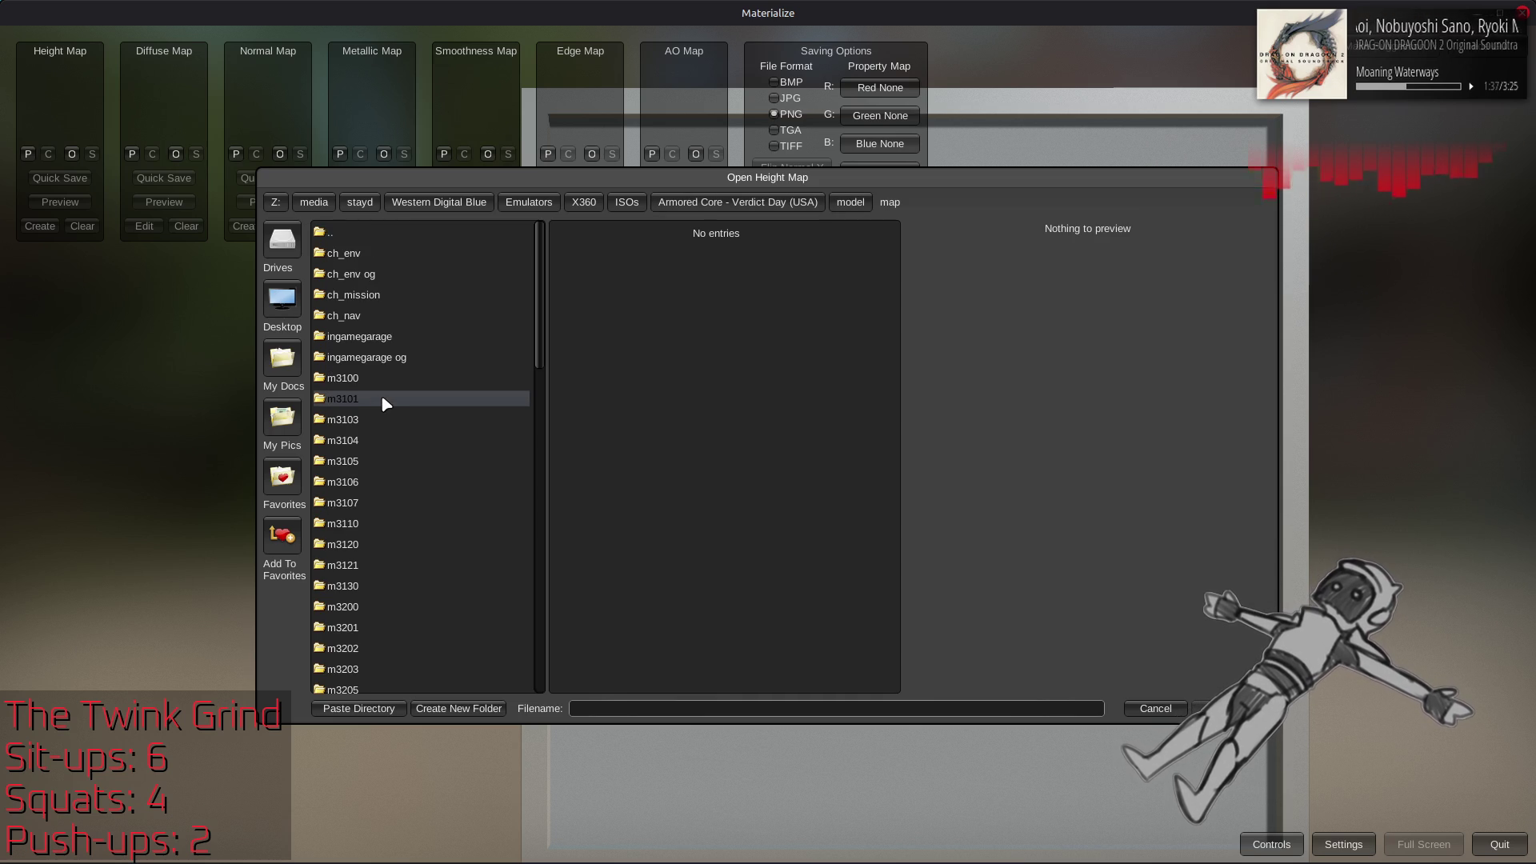
double_click(381, 586)
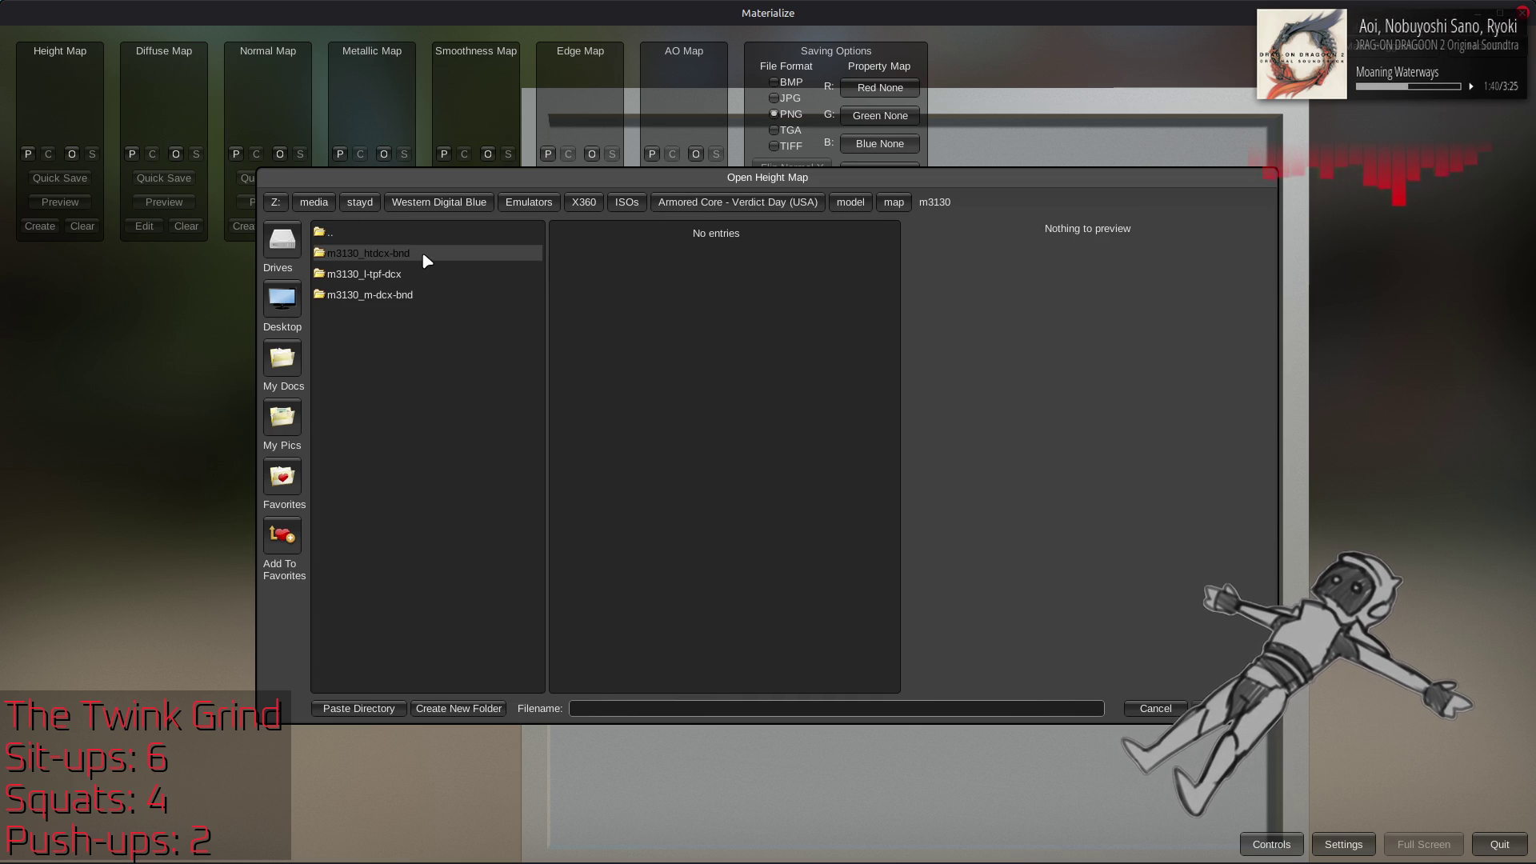
double_click(424, 255)
scroll(440, 380, "down", 3)
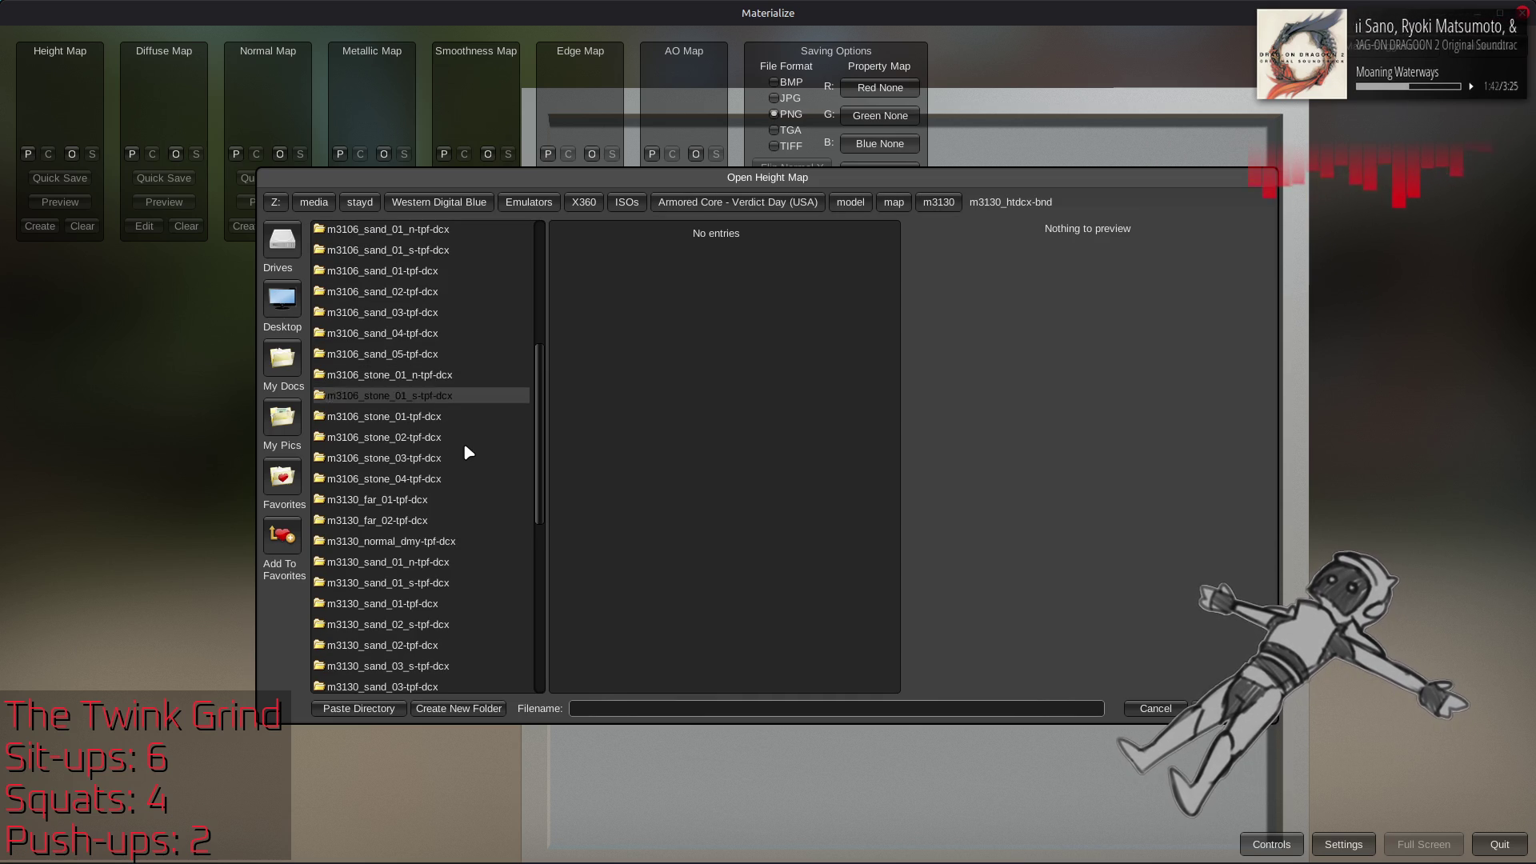
scroll(463, 442, "down", 3)
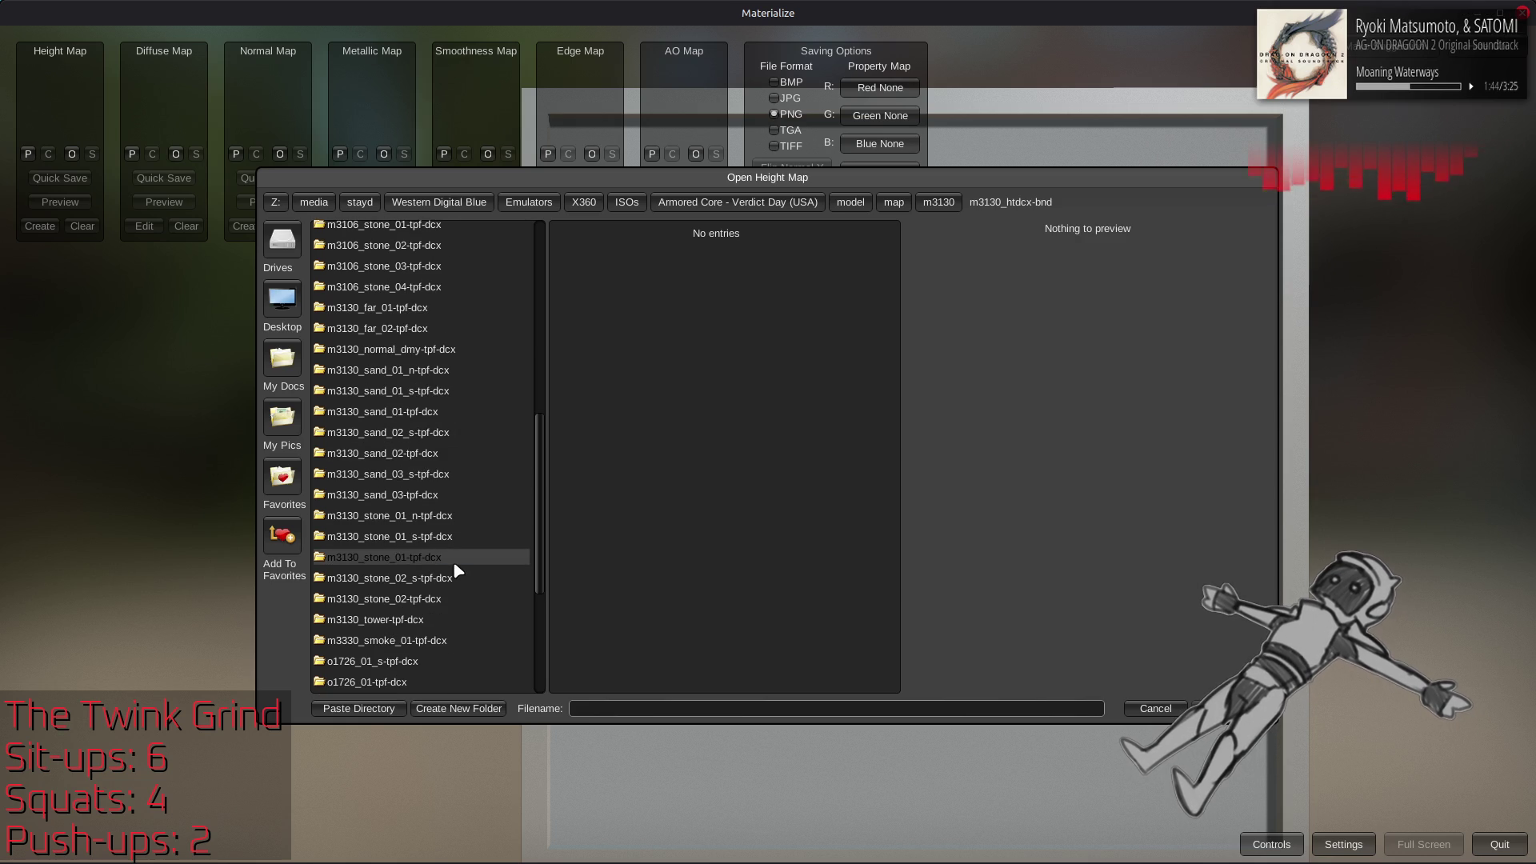
double_click(449, 557)
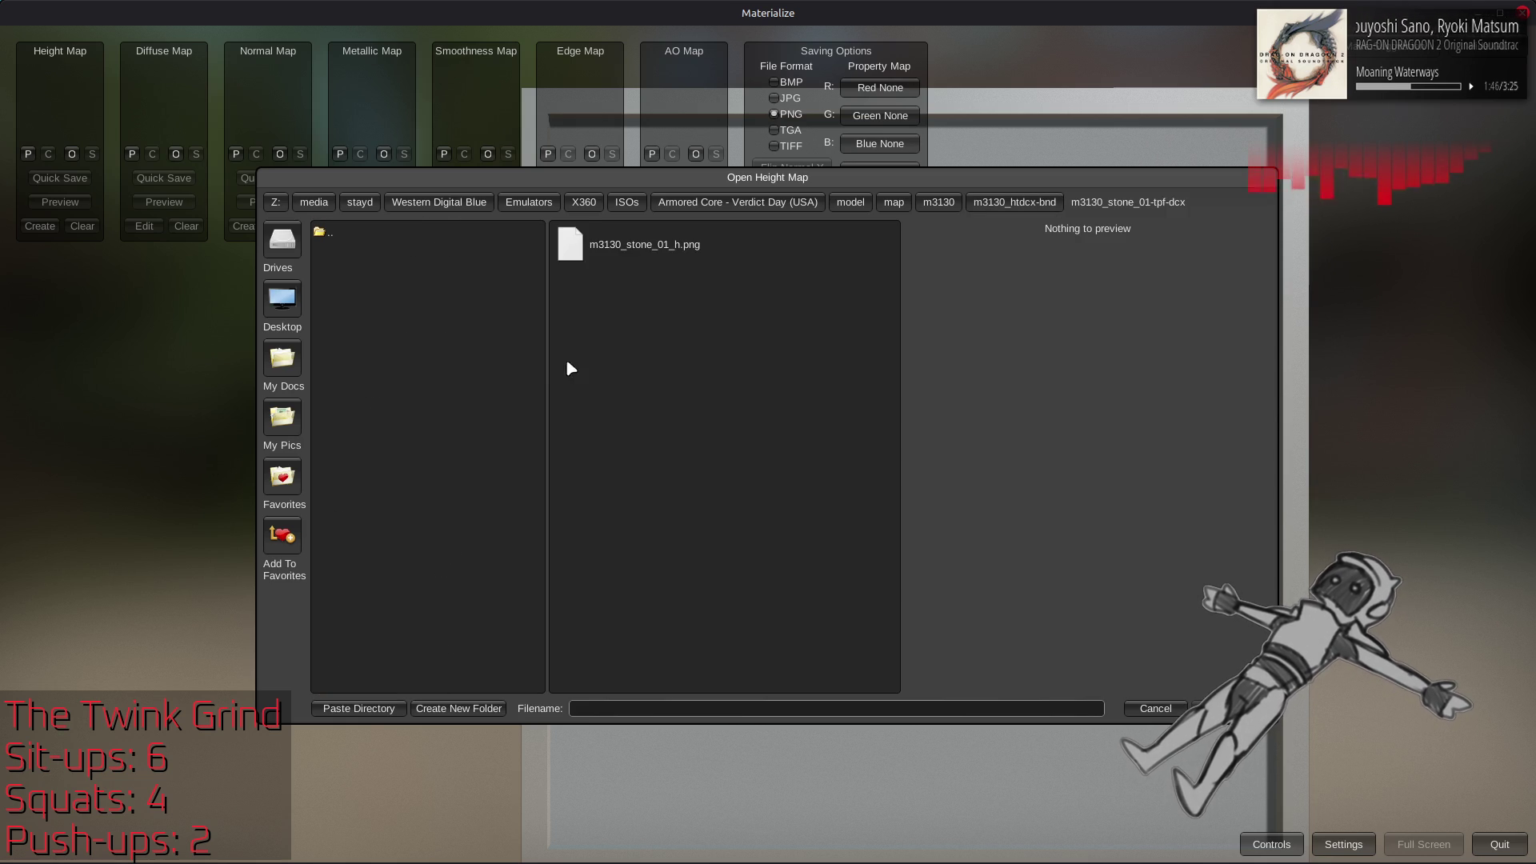
left_click(680, 262)
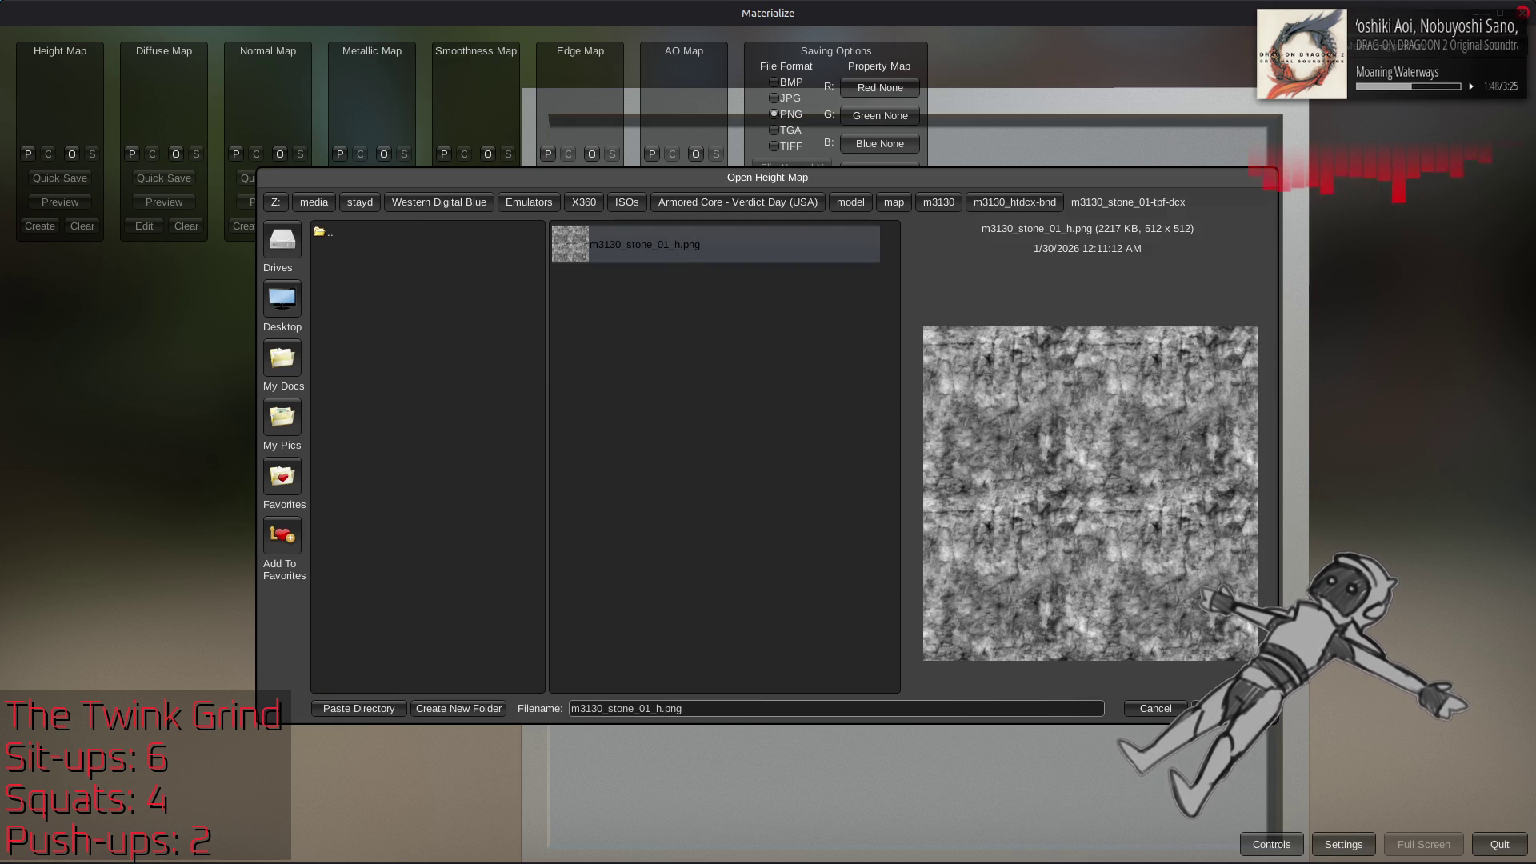
key("Return")
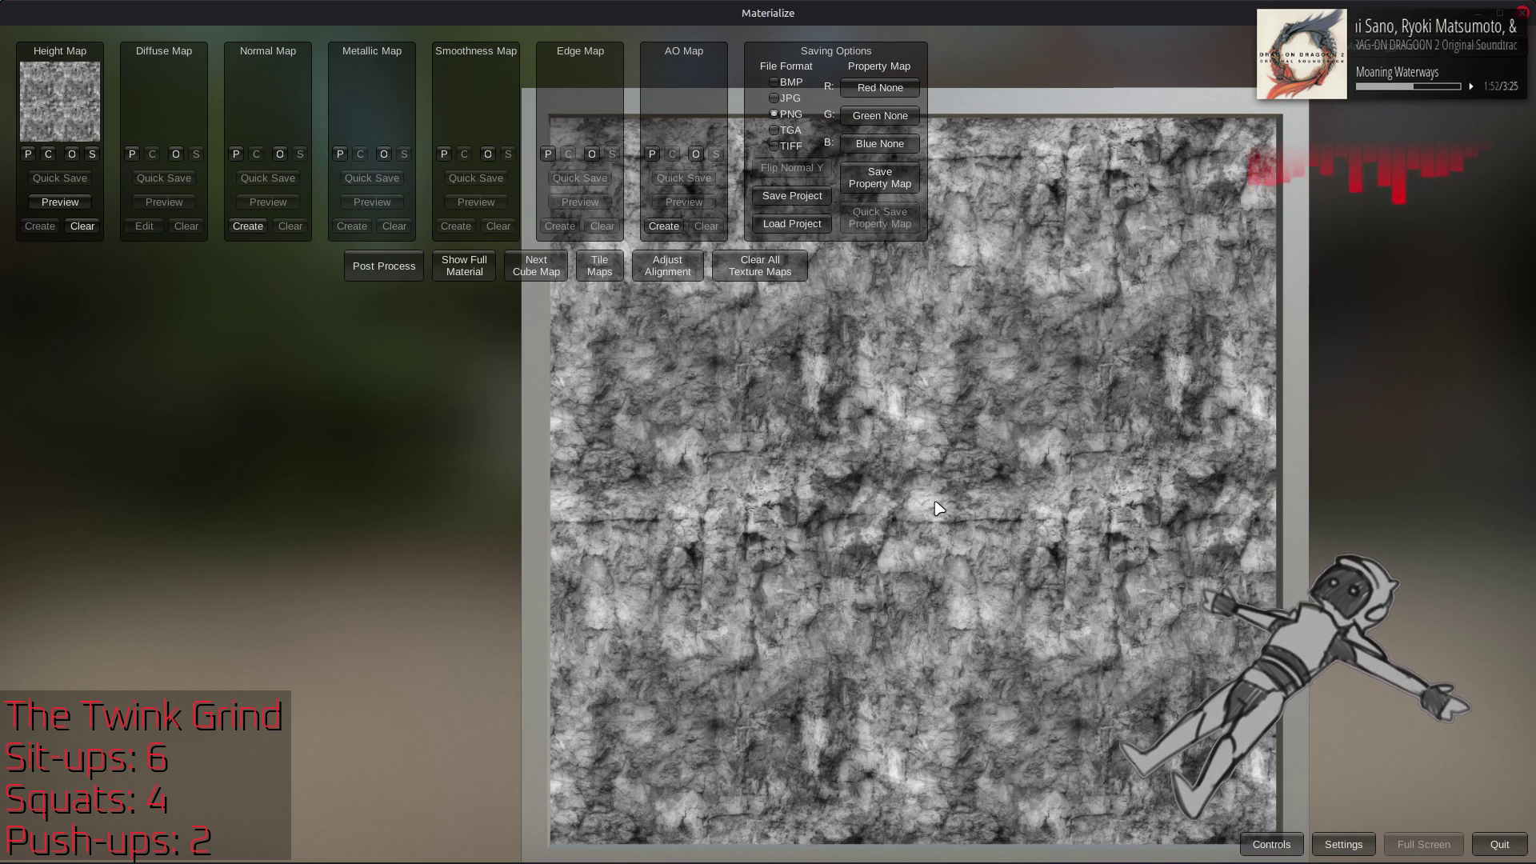
key("alt+Tab")
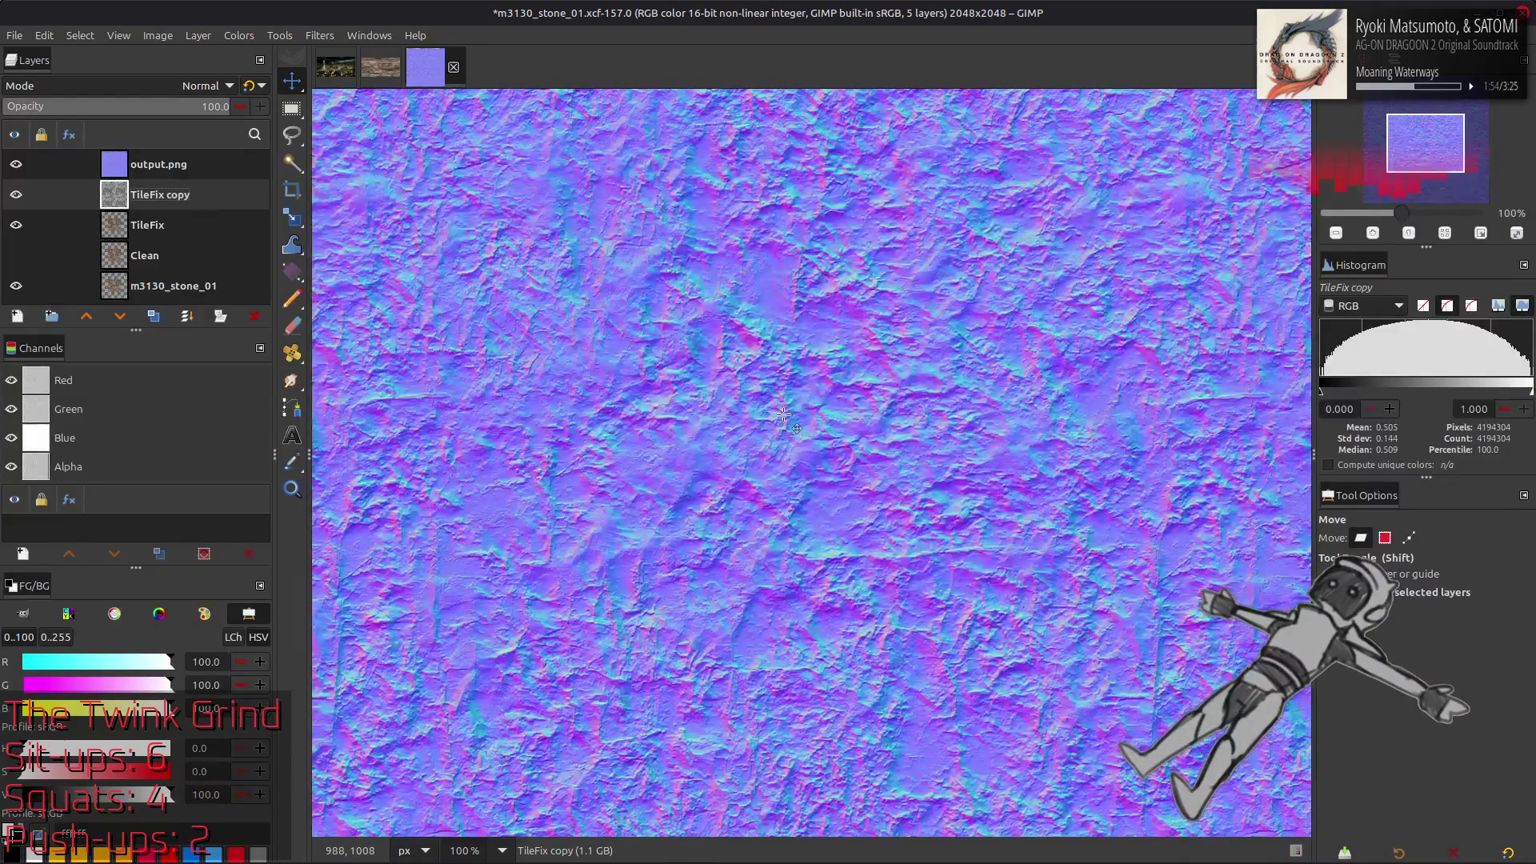
Hide the output.png normal-map layer and select the TileFix copy layer
left_click(16, 164)
left_click(16, 164)
left_click(16, 164)
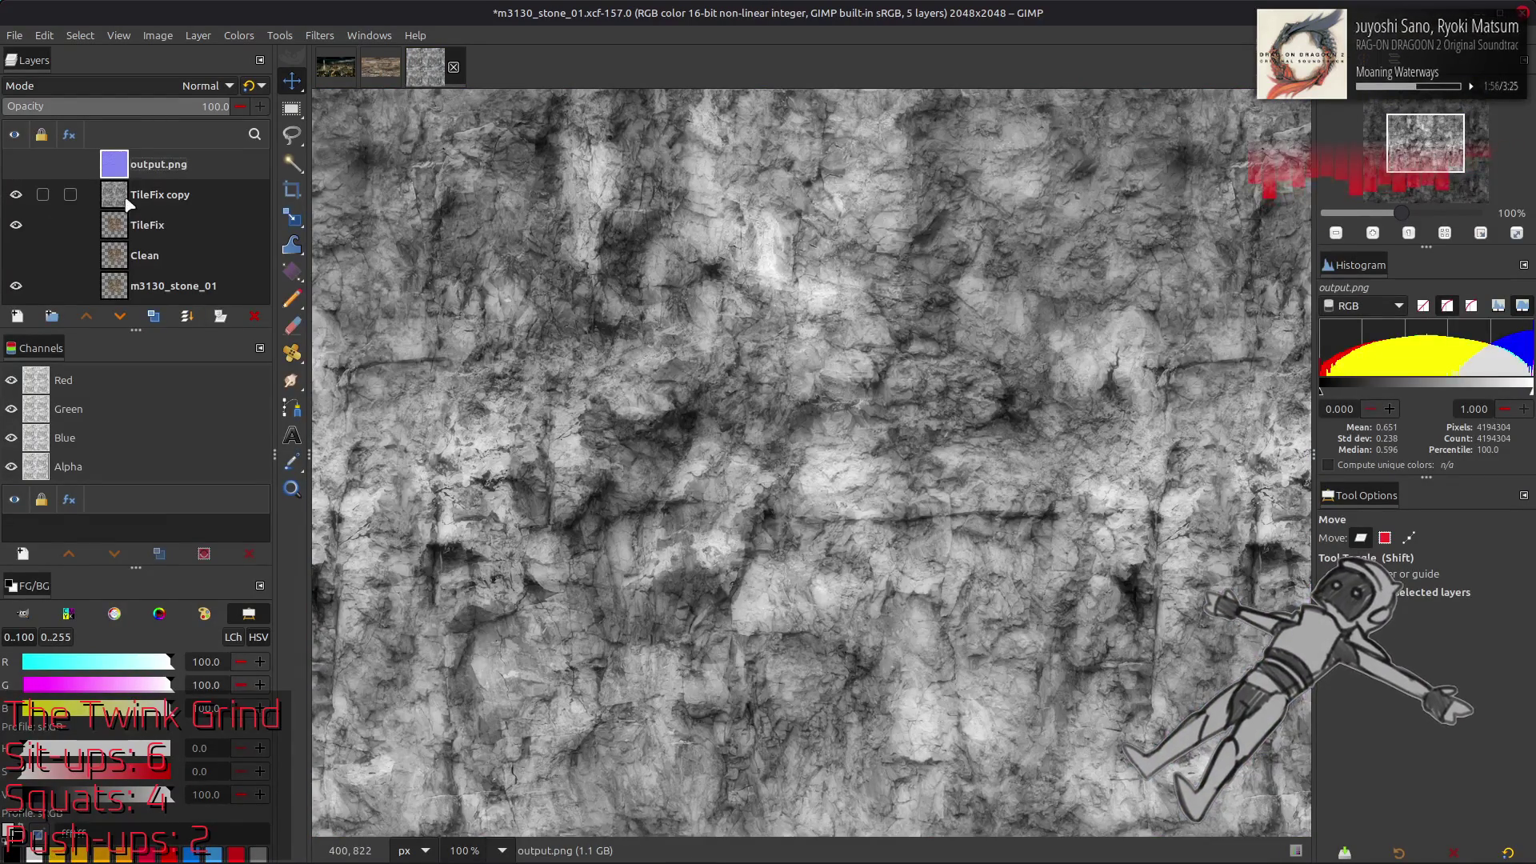
left_click(126, 200)
Shrink the canvas to 50% (1024×1024), centred, and fit the layers to the image size
left_click(158, 35)
left_click(207, 159)
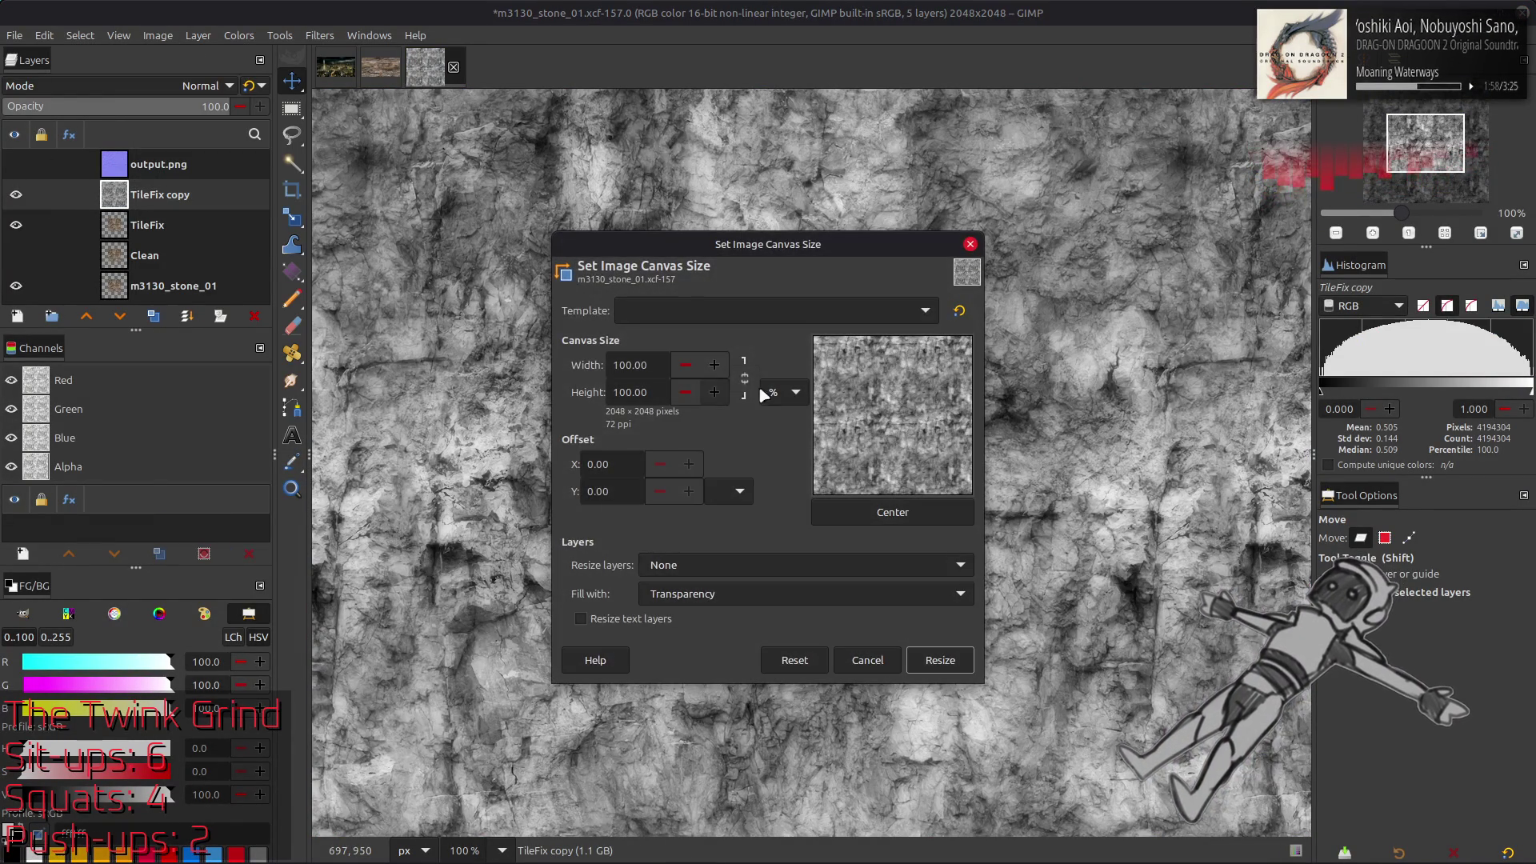
left_click(745, 378)
triple_click(632, 365)
type("50")
left_click(928, 518)
left_click(942, 660)
right_click(150, 196)
left_click(259, 442)
Overwrite m3130_stone_01_h.png with the resized image
left_click(14, 35)
left_click(80, 291)
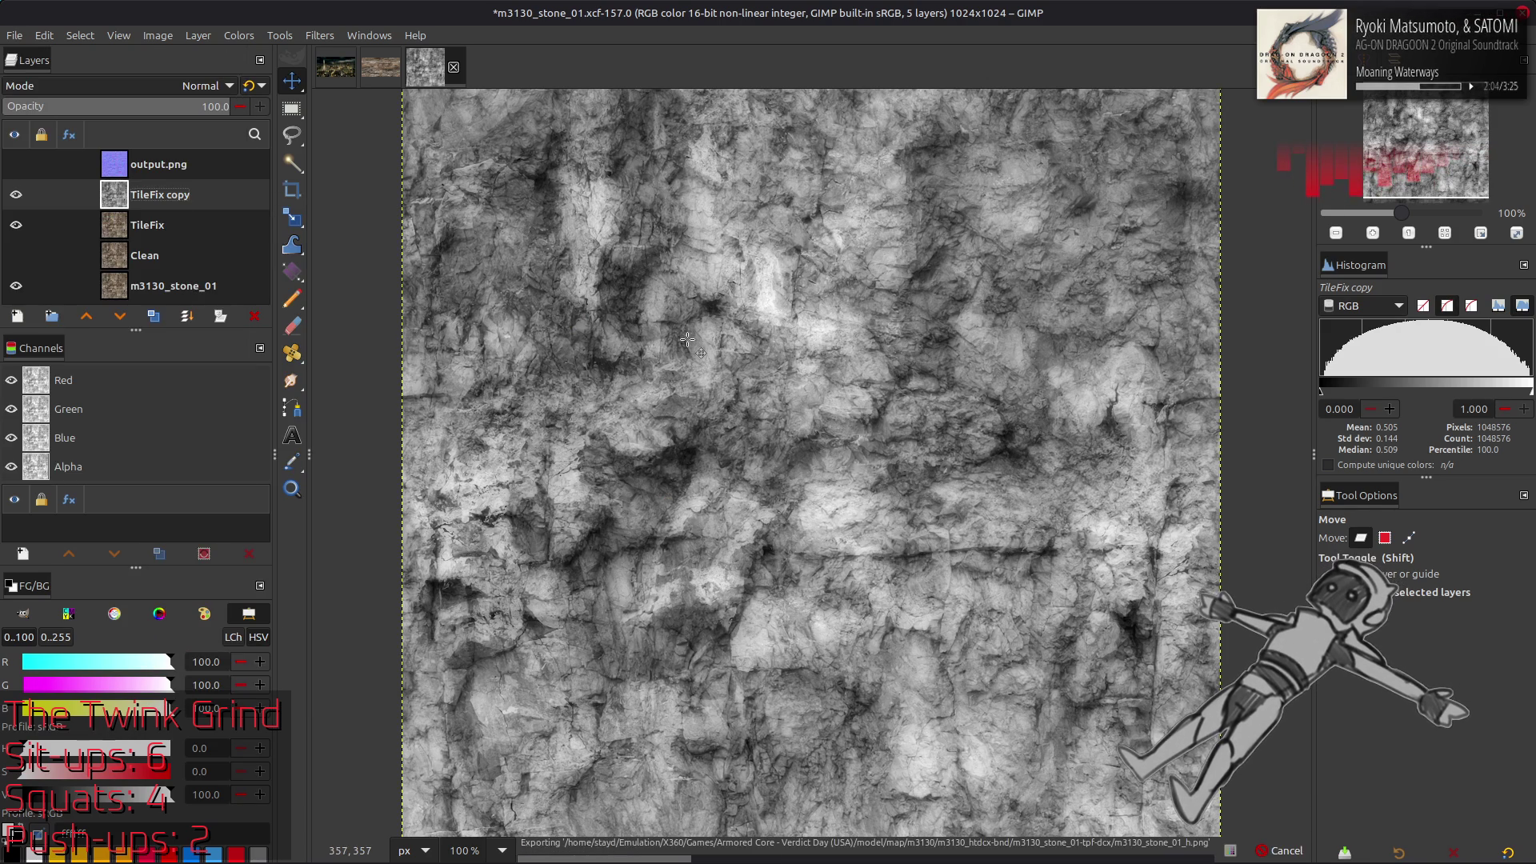
key("alt+Tab")
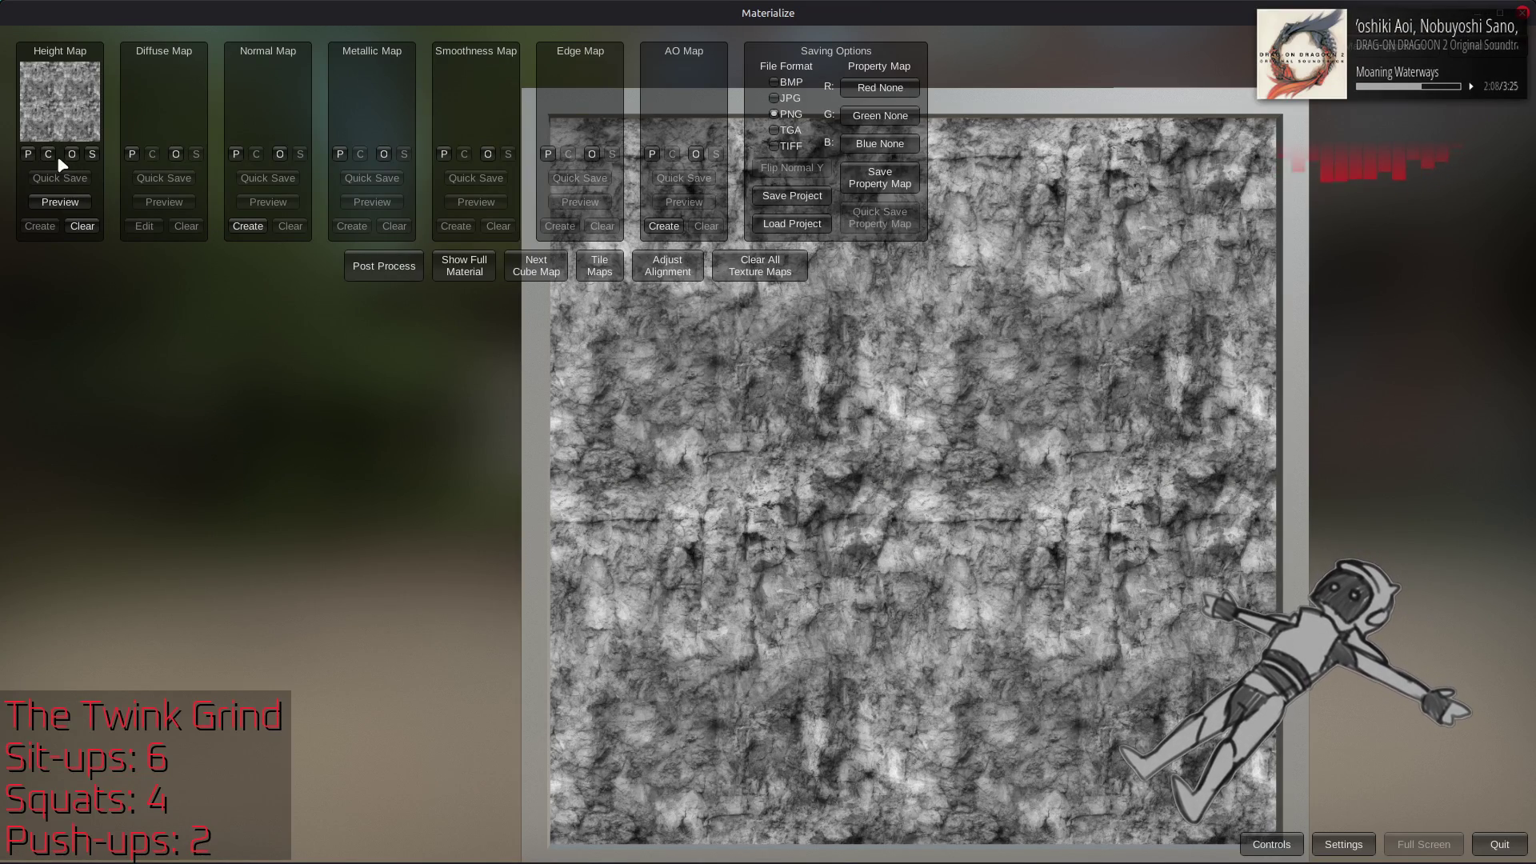
Clear the height map and reload the re-exported m3130_stone_01_h.png
left_click(83, 226)
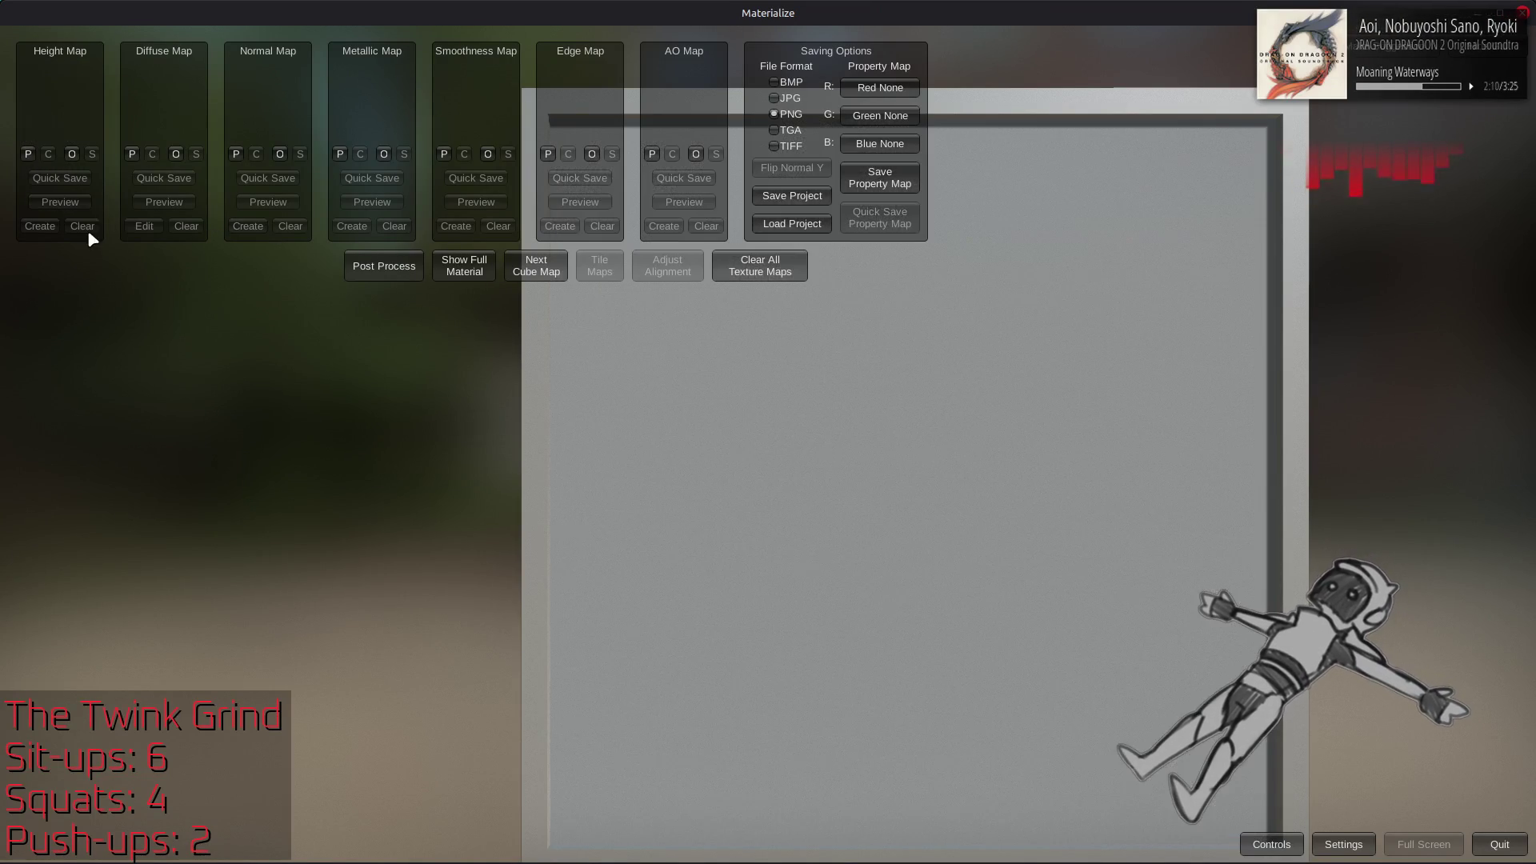
left_click(72, 154)
double_click(625, 243)
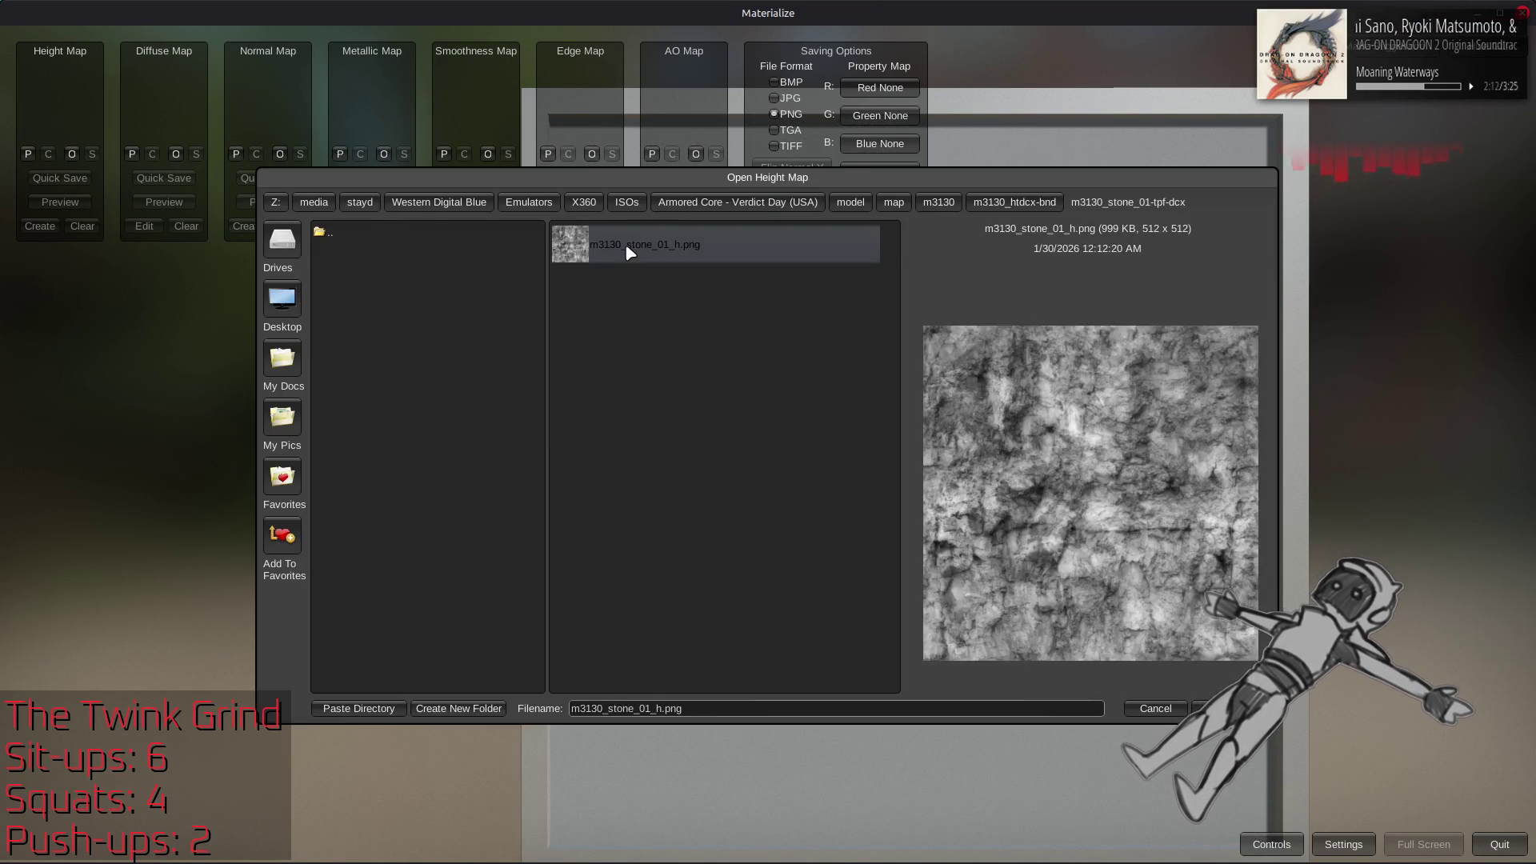
Generate a normal map from height, trying Smooth, Mids and Crisp presets and tweaking Angularity and Shape Recognition
left_click(248, 227)
mouse_move(689, 429)
left_mouse_down()
mouse_move(628, 388)
mouse_move(265, 484)
left_mouse_up()
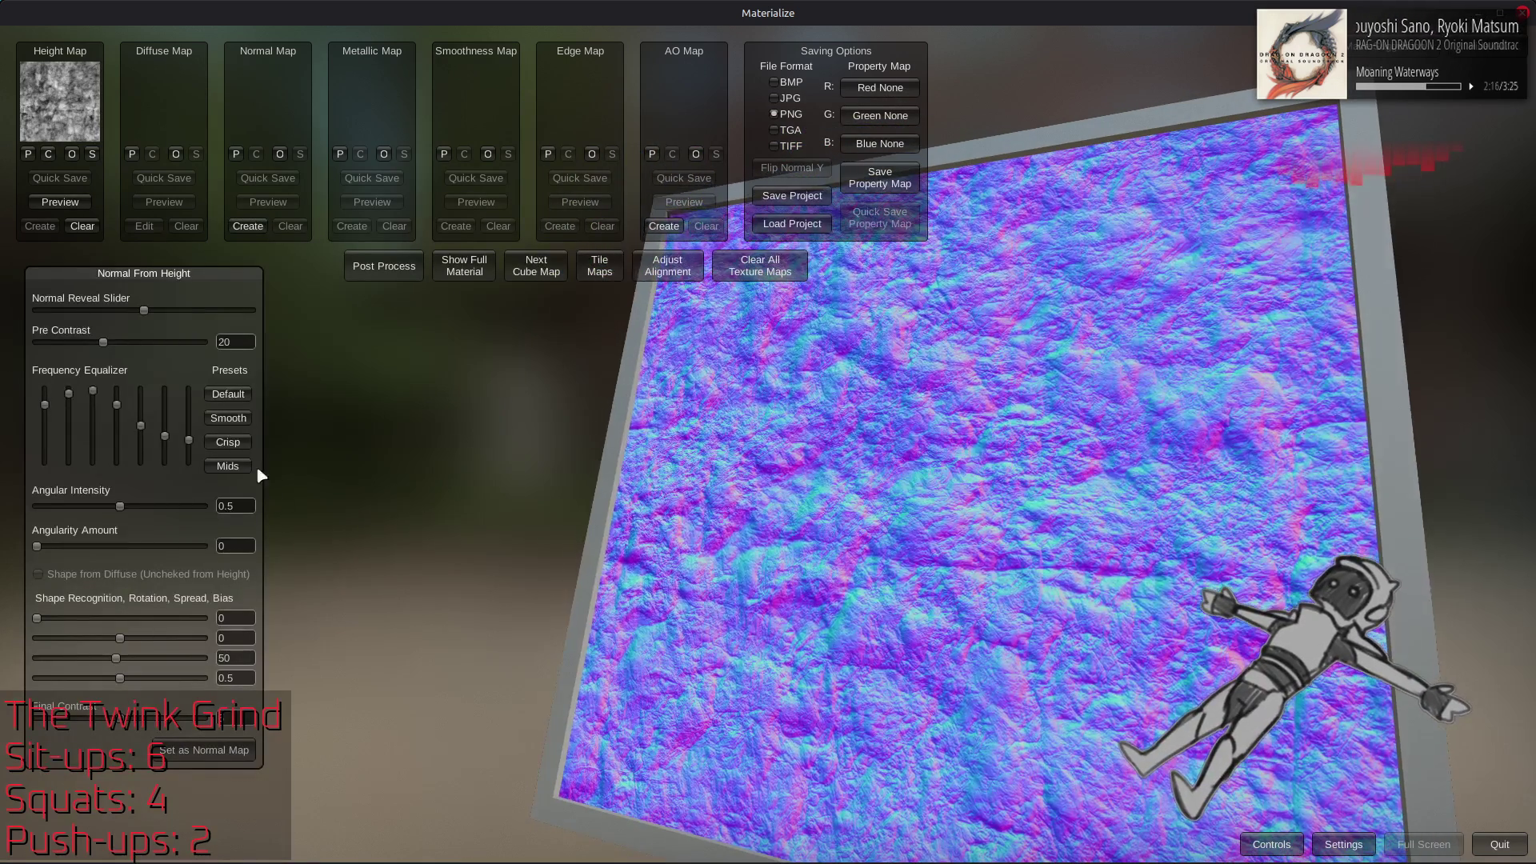
left_click(228, 418)
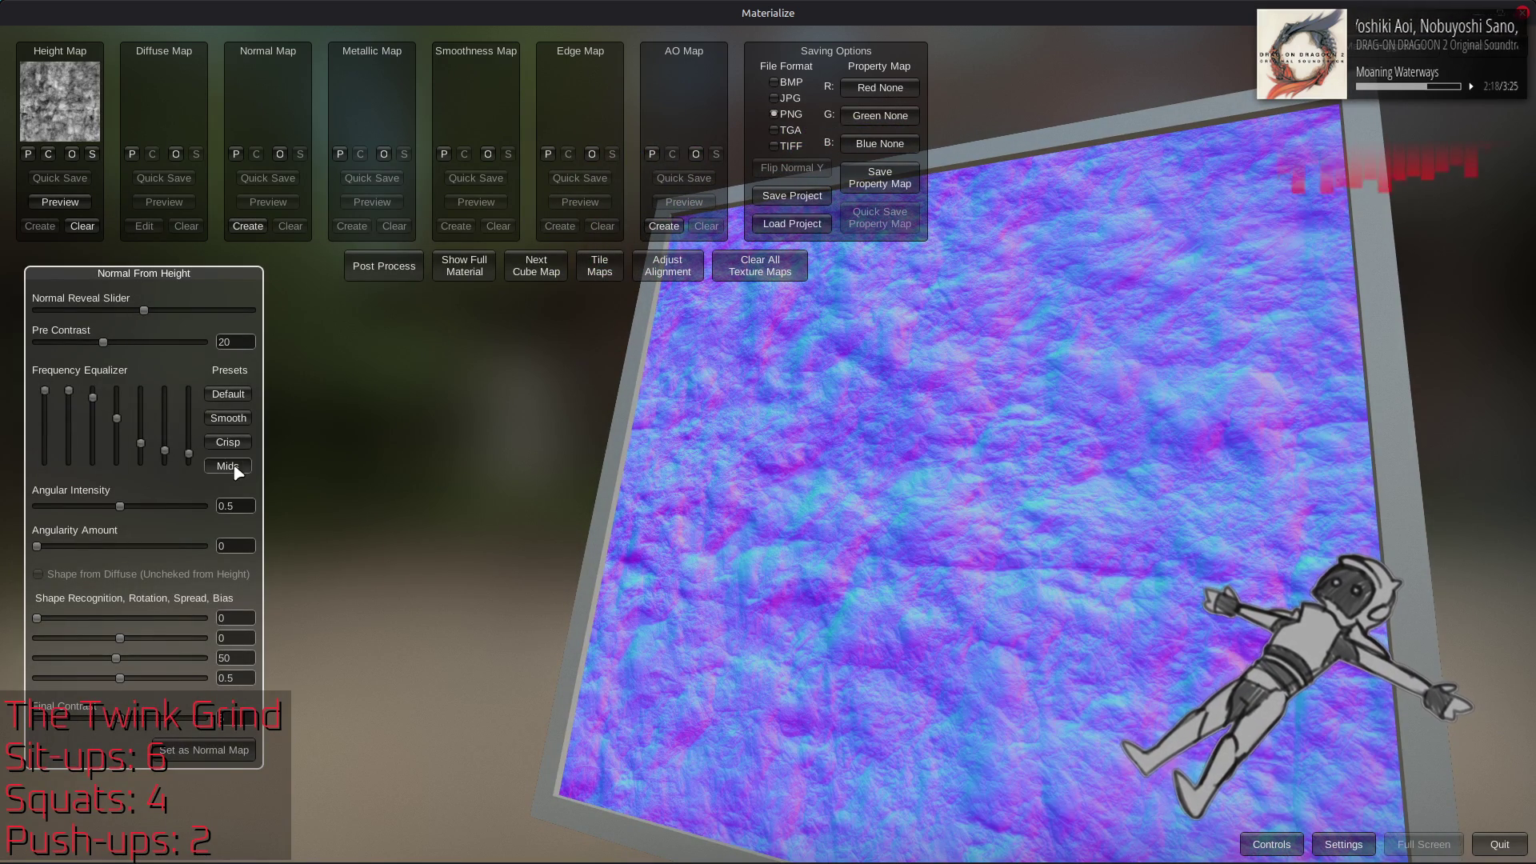
left_click(237, 469)
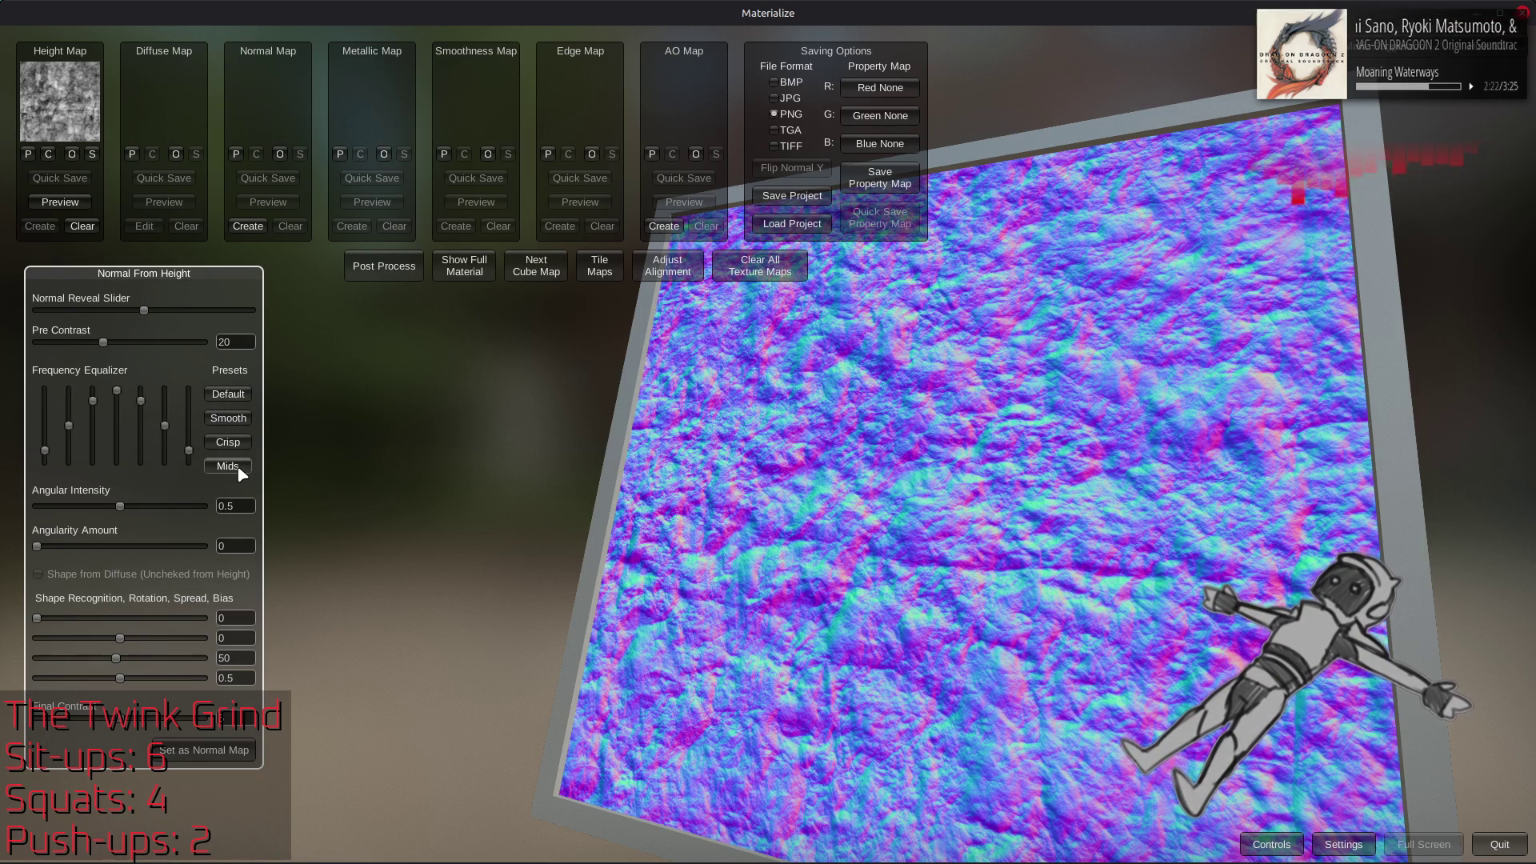
left_click(237, 445)
left_click(237, 421)
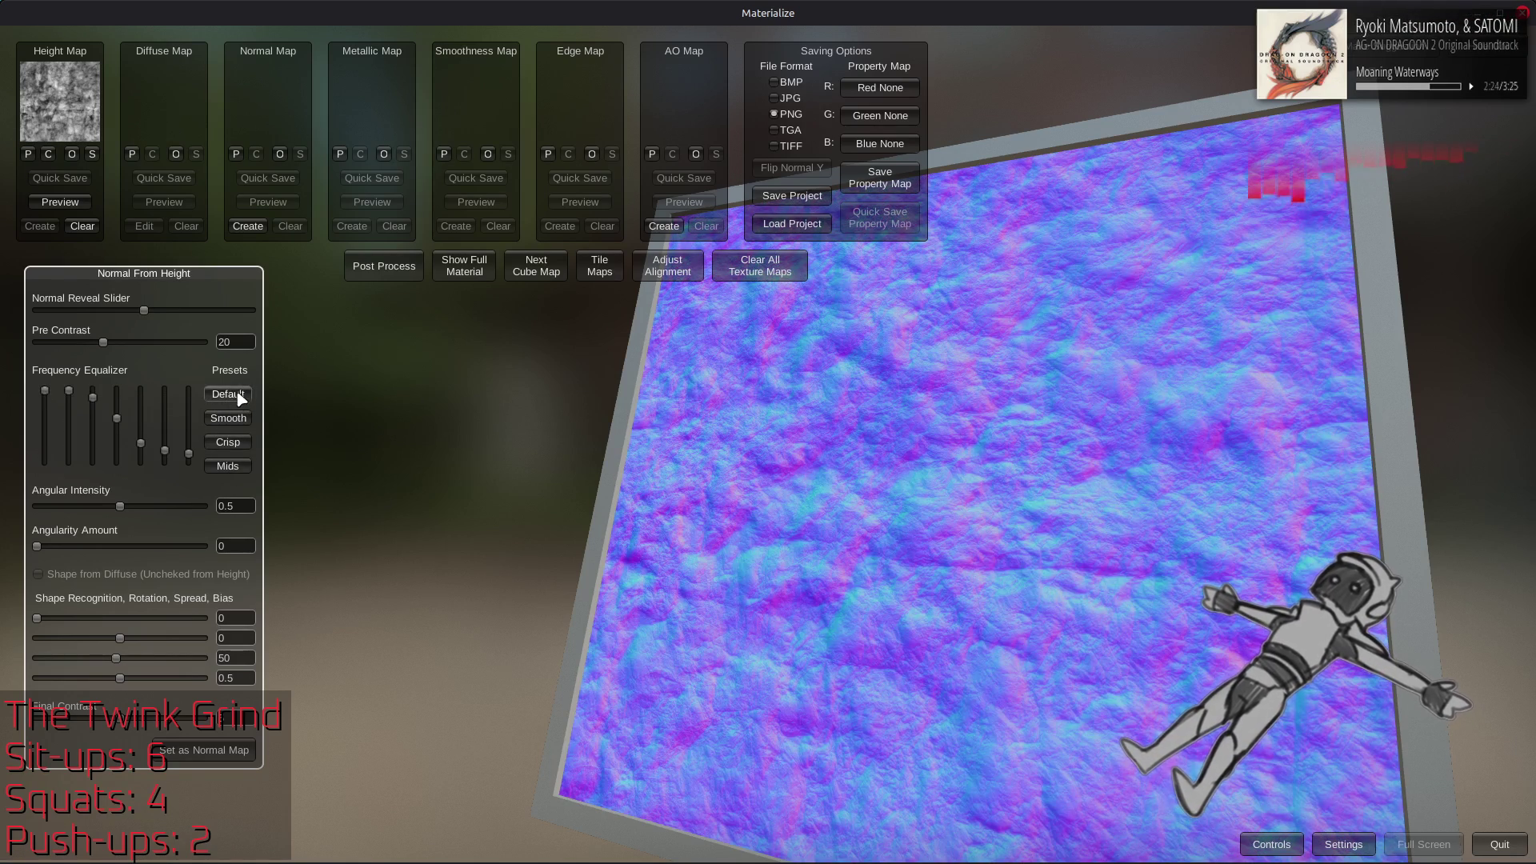
mouse_move(37, 547)
left_mouse_down()
mouse_move(80, 550)
mouse_move(19, 548)
left_mouse_up()
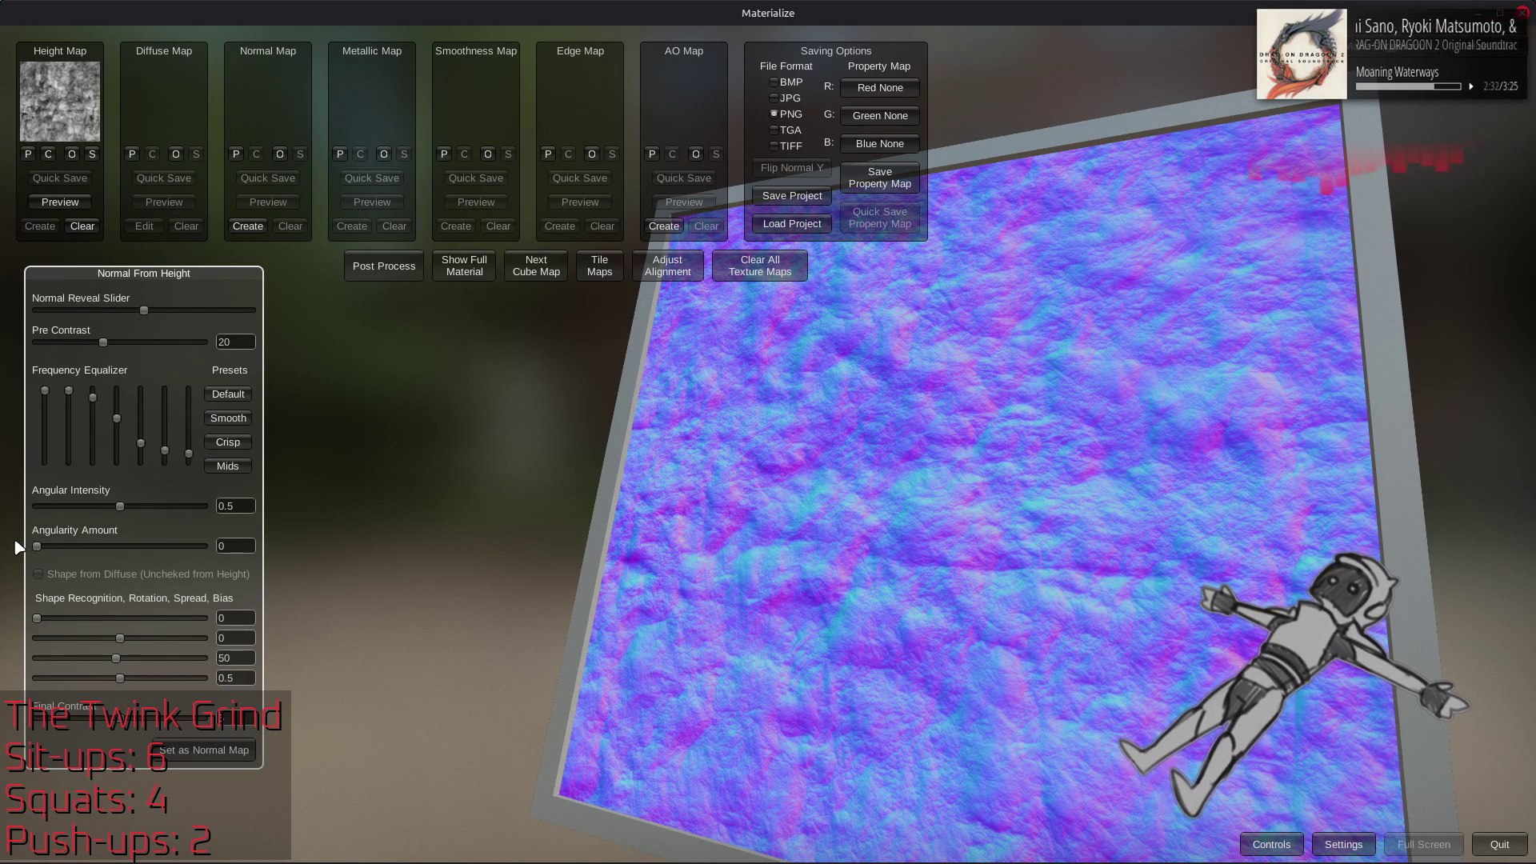
mouse_move(37, 619)
left_mouse_down()
mouse_move(84, 625)
mouse_move(3, 630)
left_mouse_up()
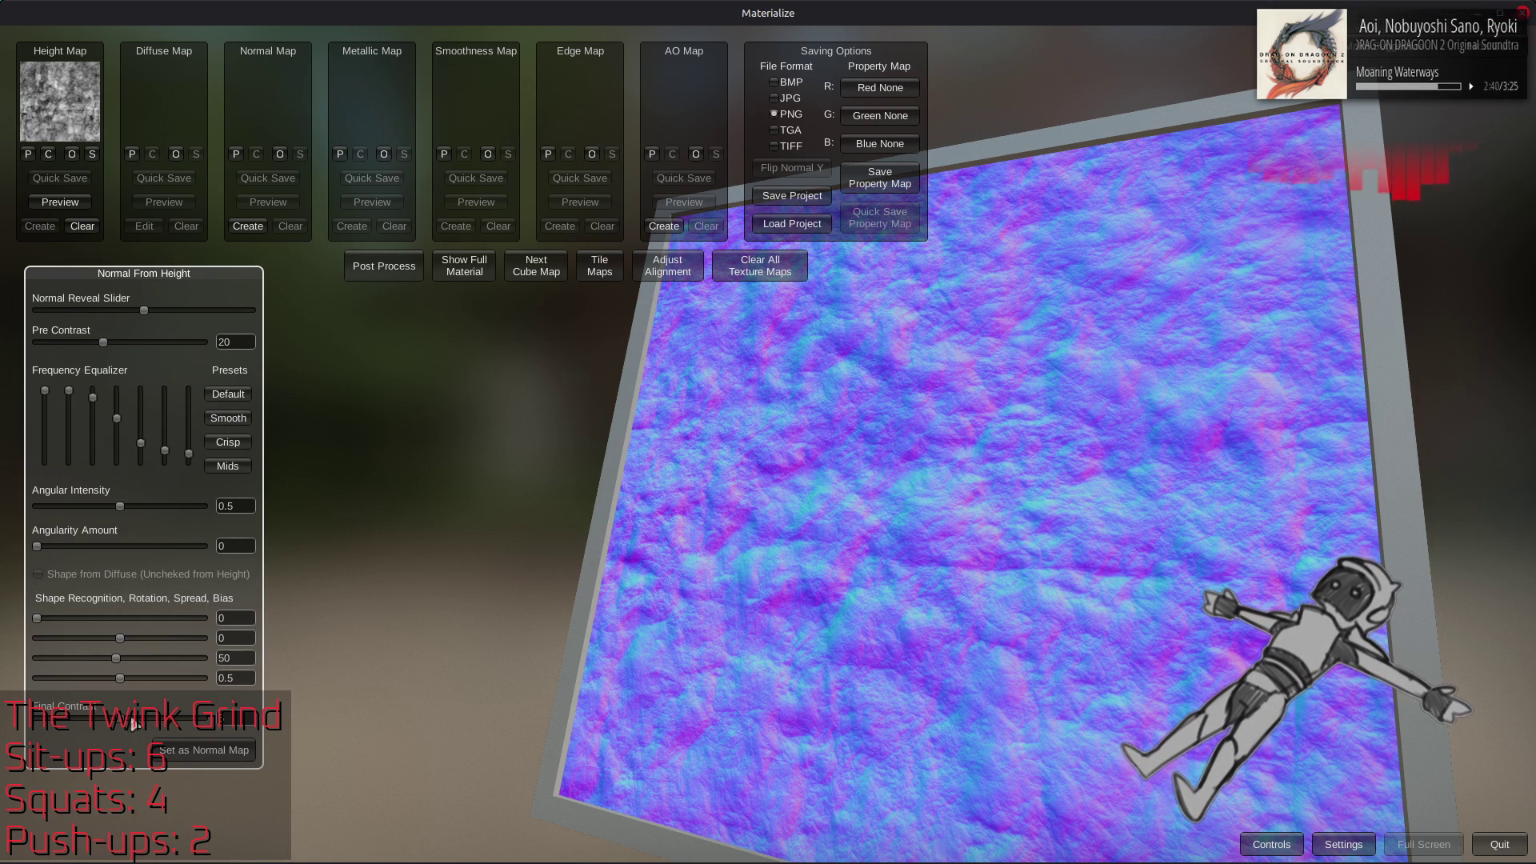
Experiment with the normal map's Pre Contrast value, settling on 20
type("5")
left_click(189, 725)
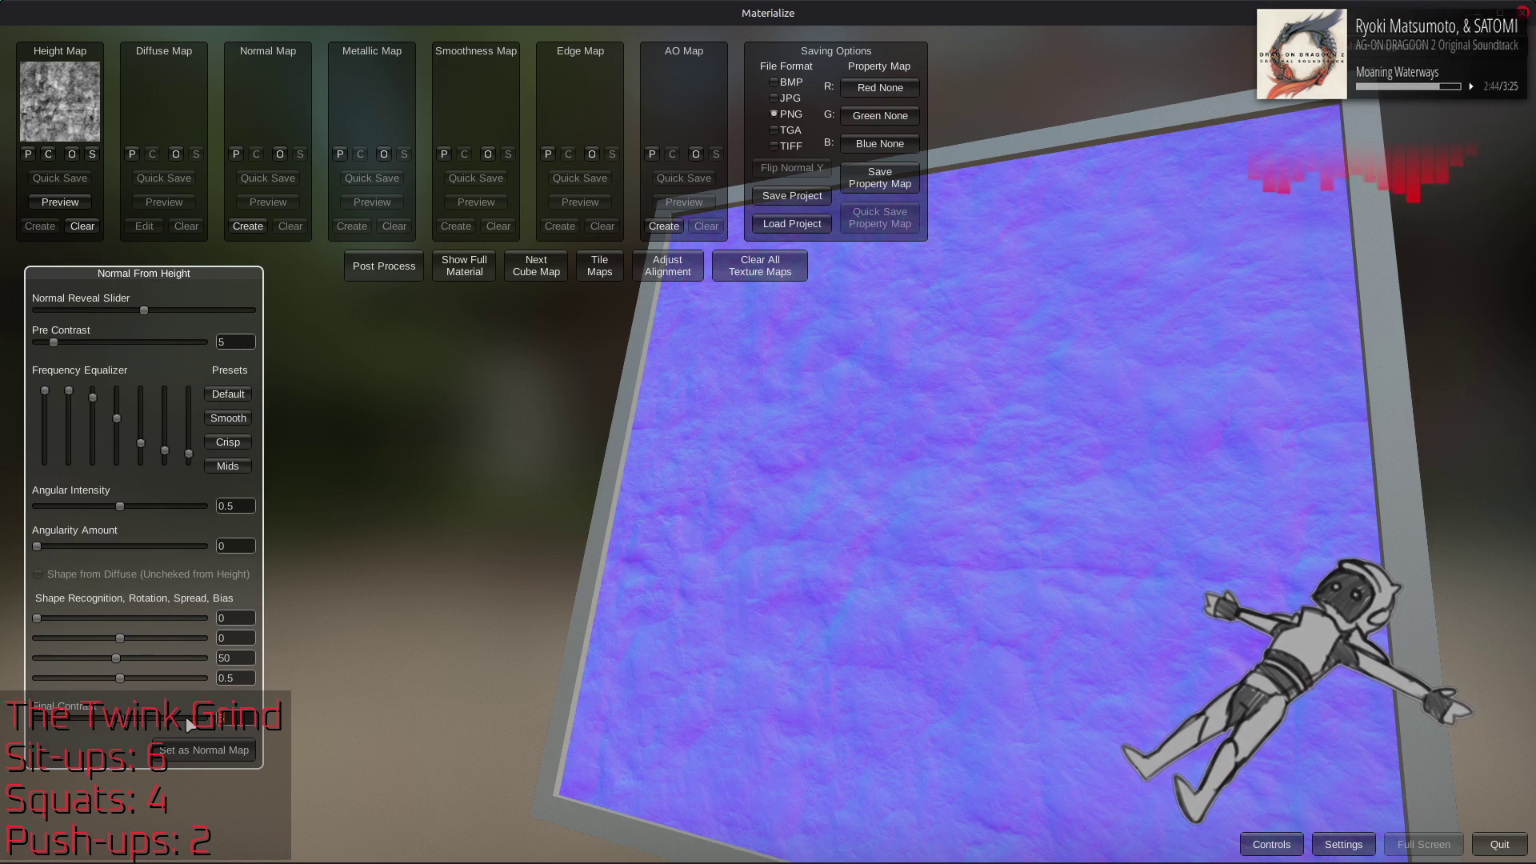
left_click_drag(188, 720, 201, 730)
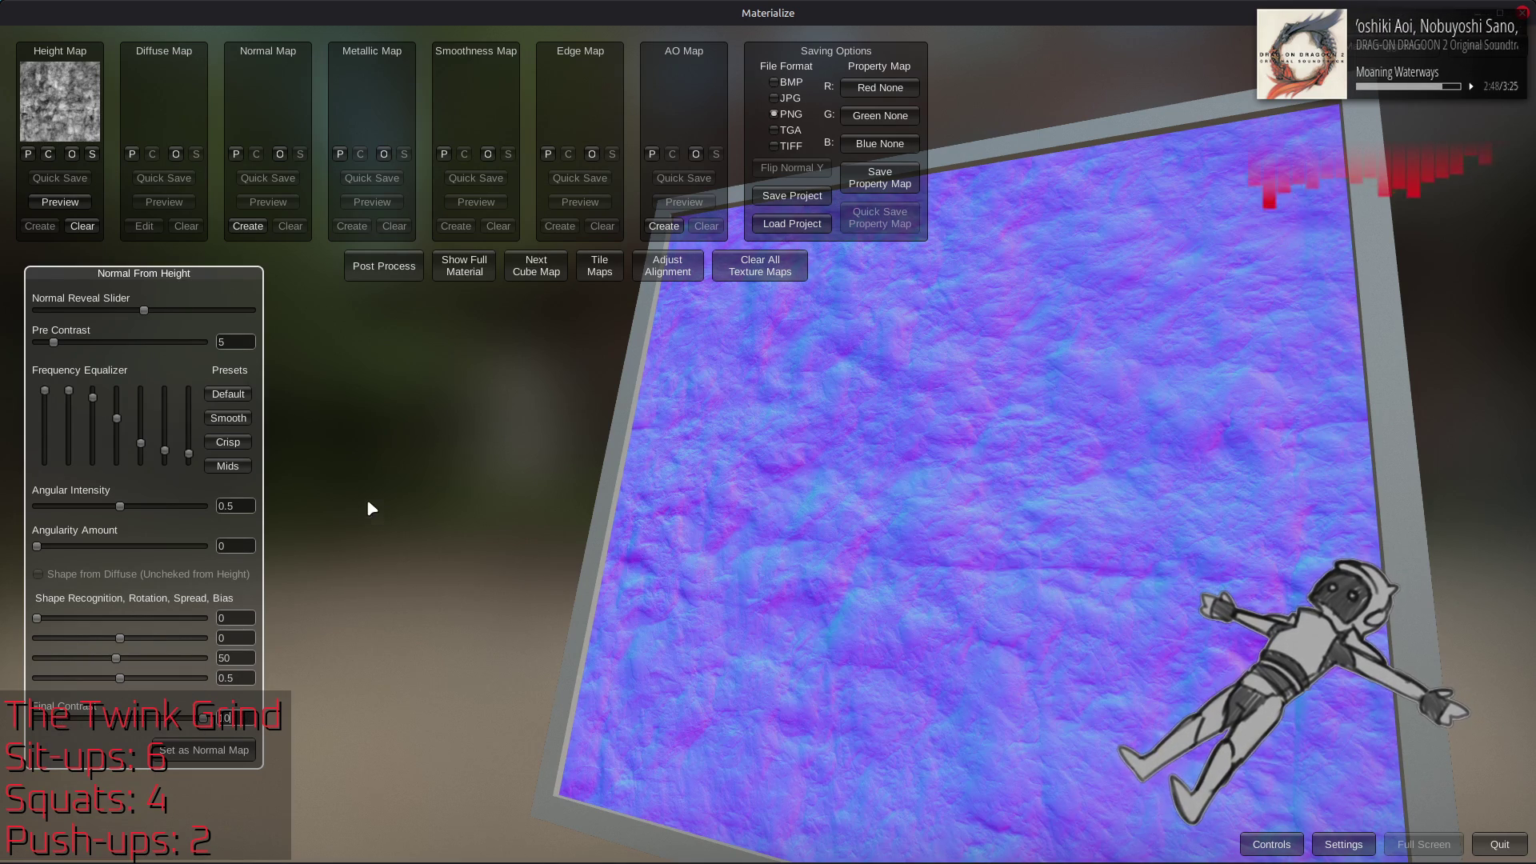
left_click(237, 344)
type("0")
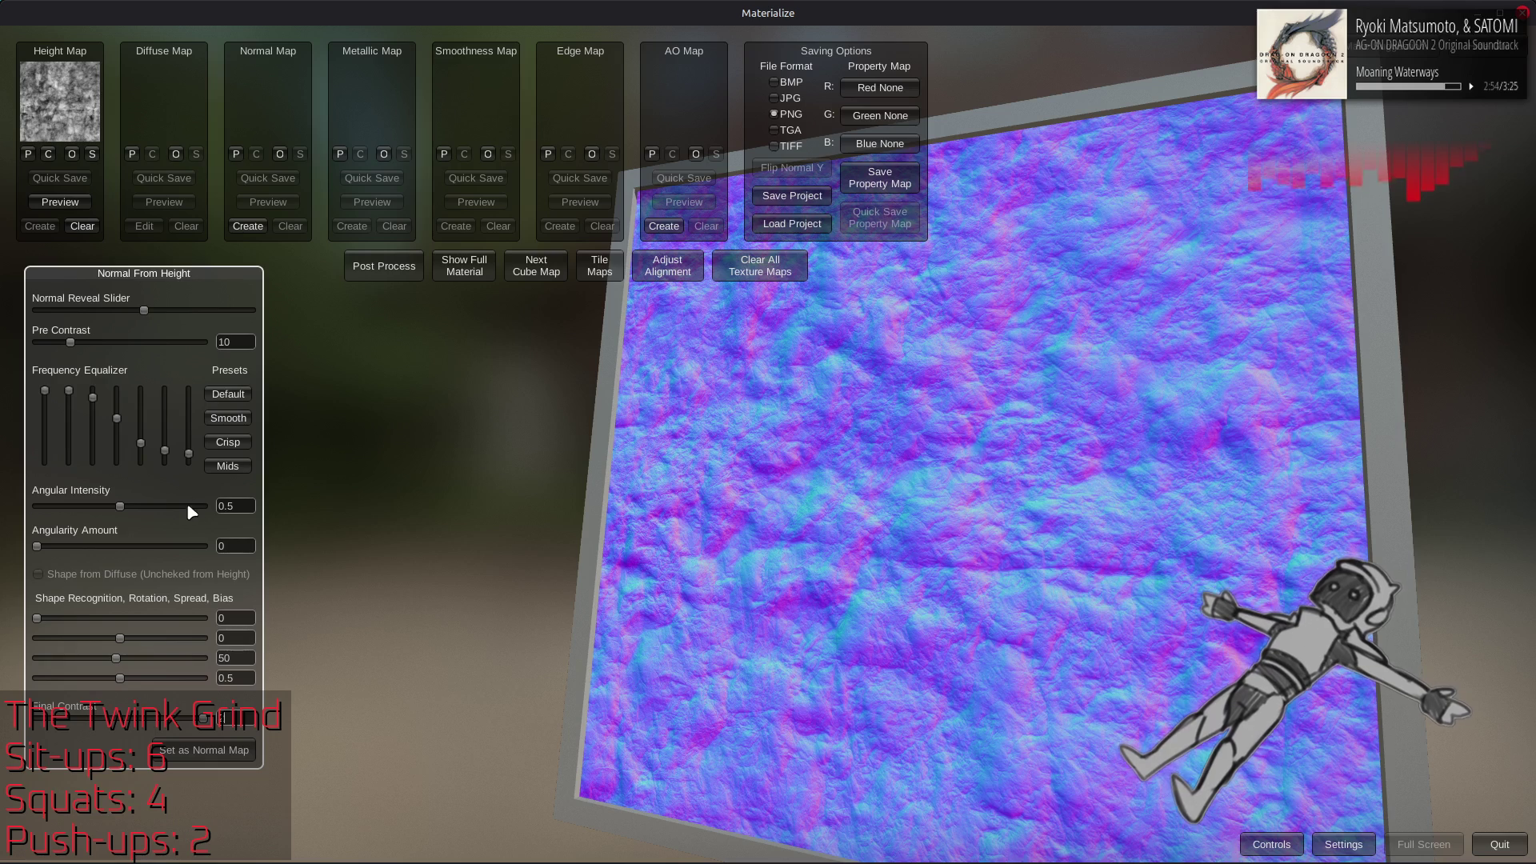
mouse_move(71, 342)
left_mouse_down()
mouse_move(165, 334)
mouse_move(372, 387)
left_mouse_up()
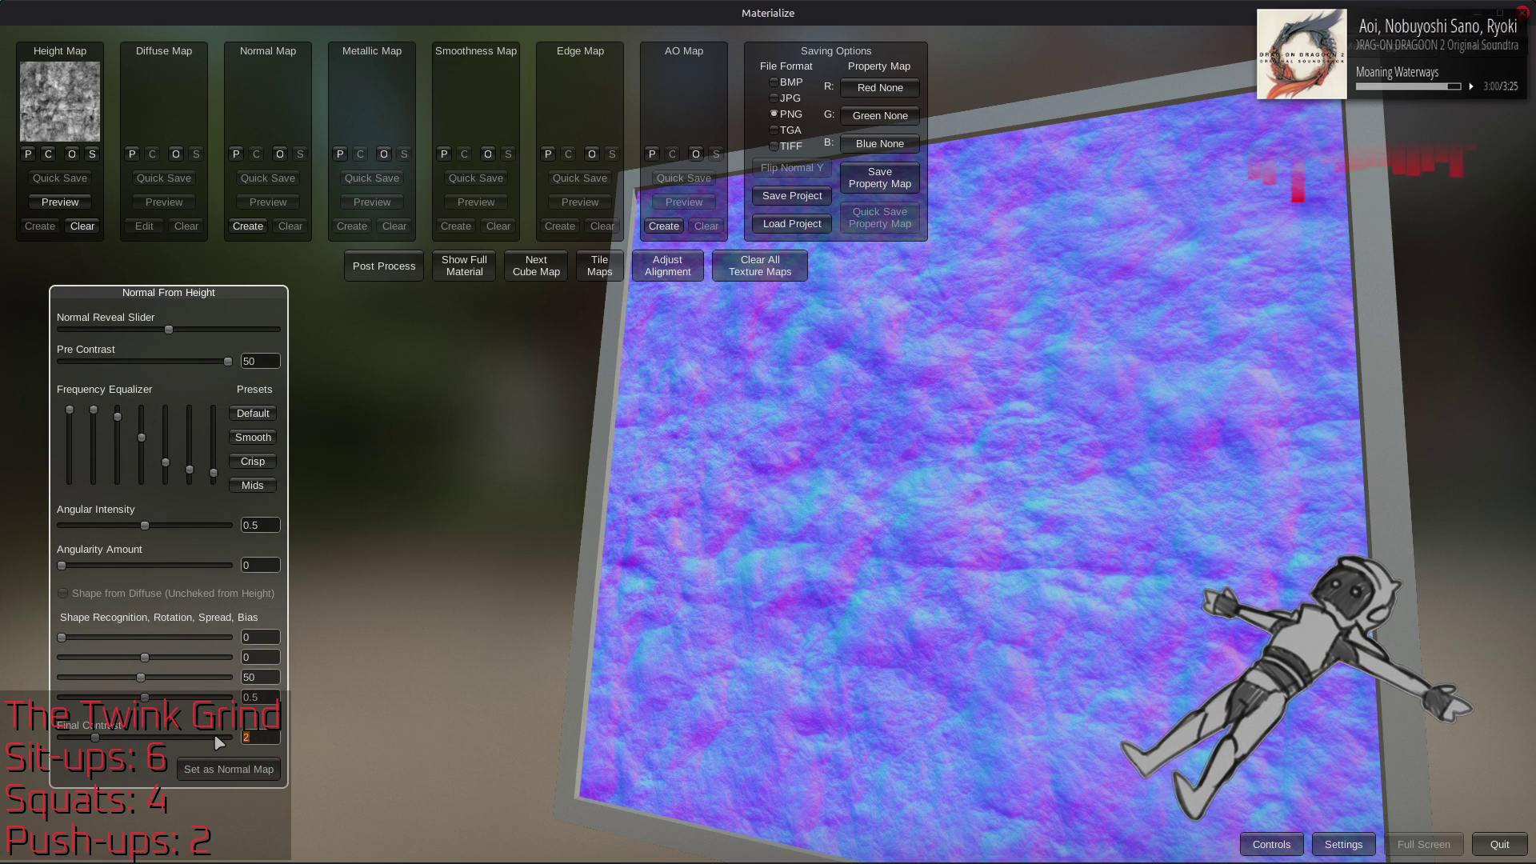
type("5")
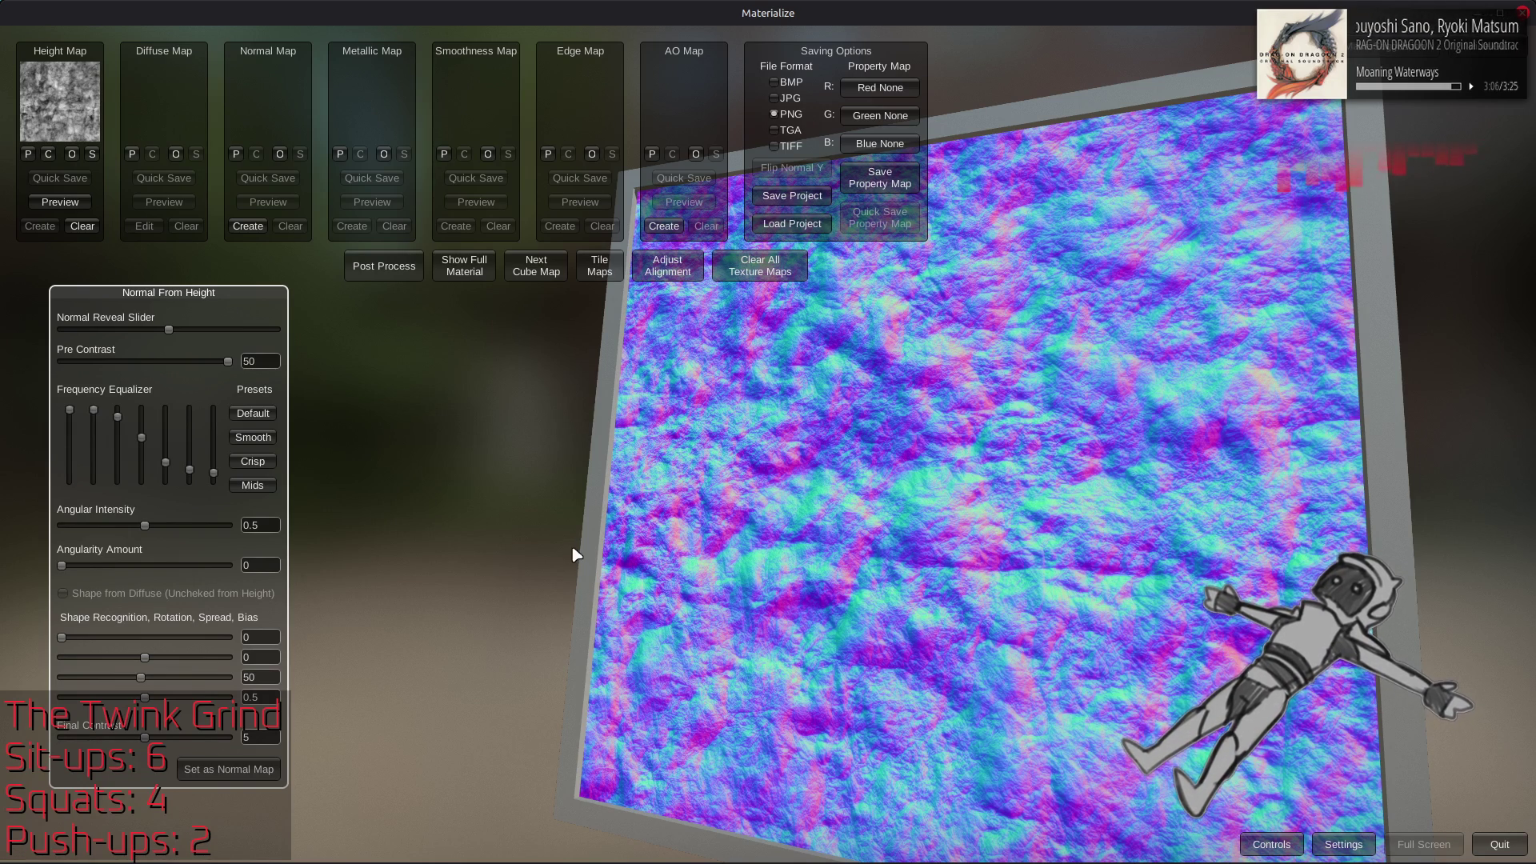
Try equalizer presets, raise Final Contrast to 10, and store the result as the normal map
left_click(253, 412)
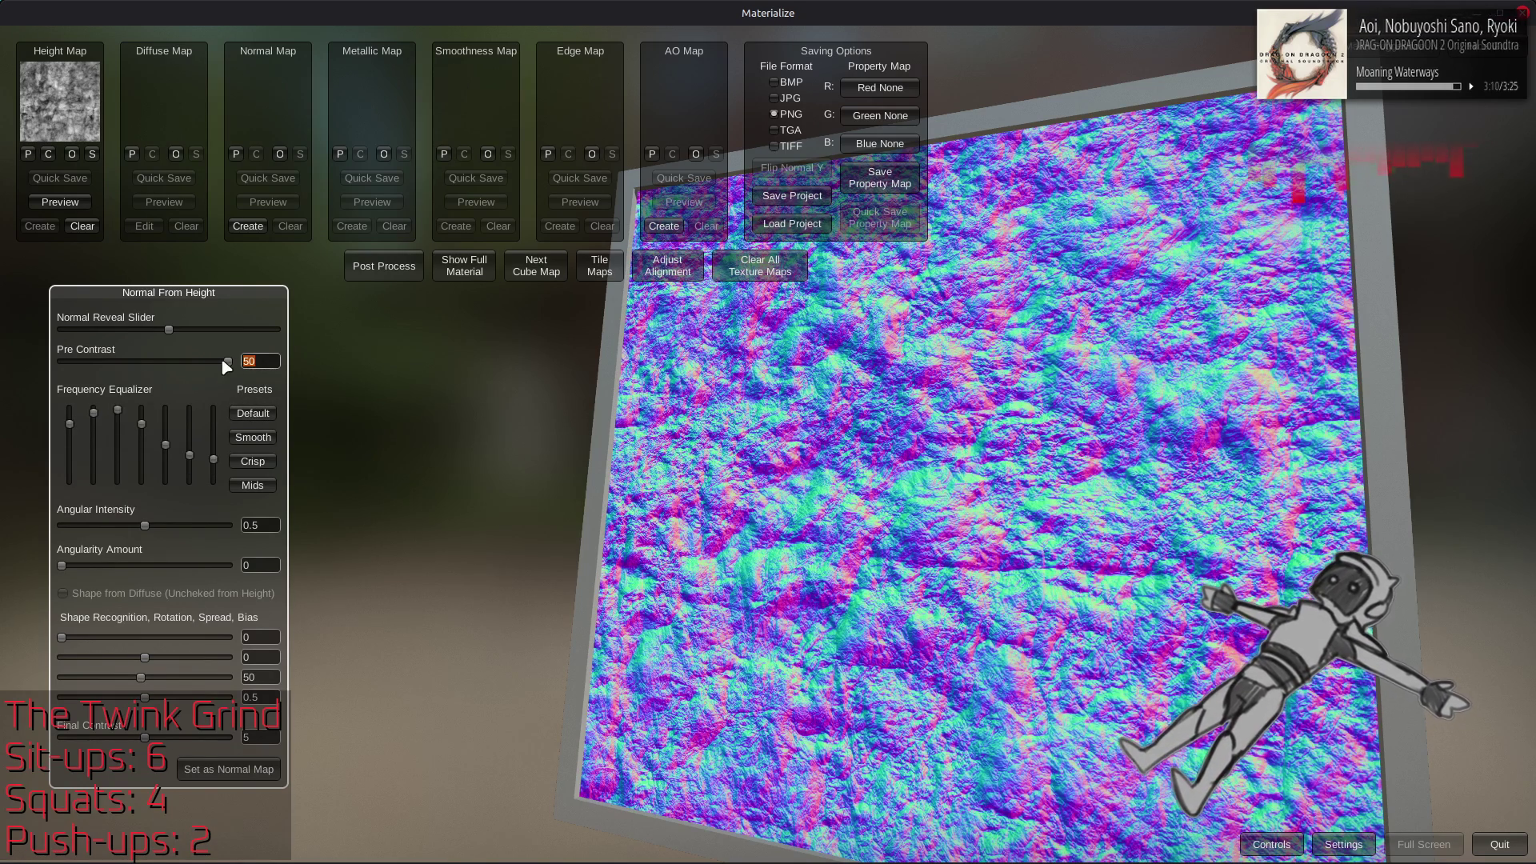
type("20")
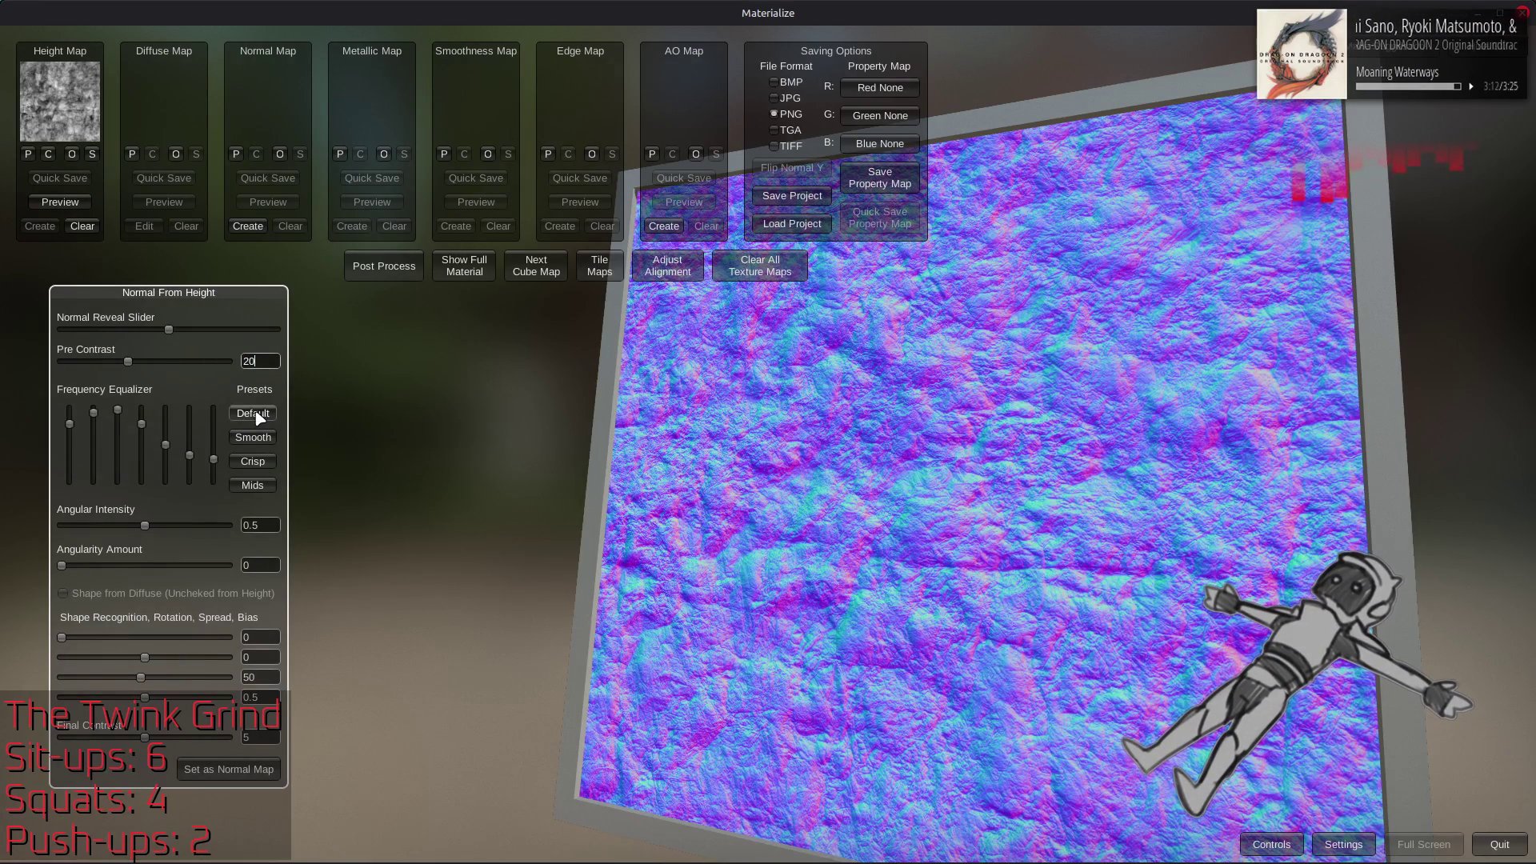
left_click(253, 485)
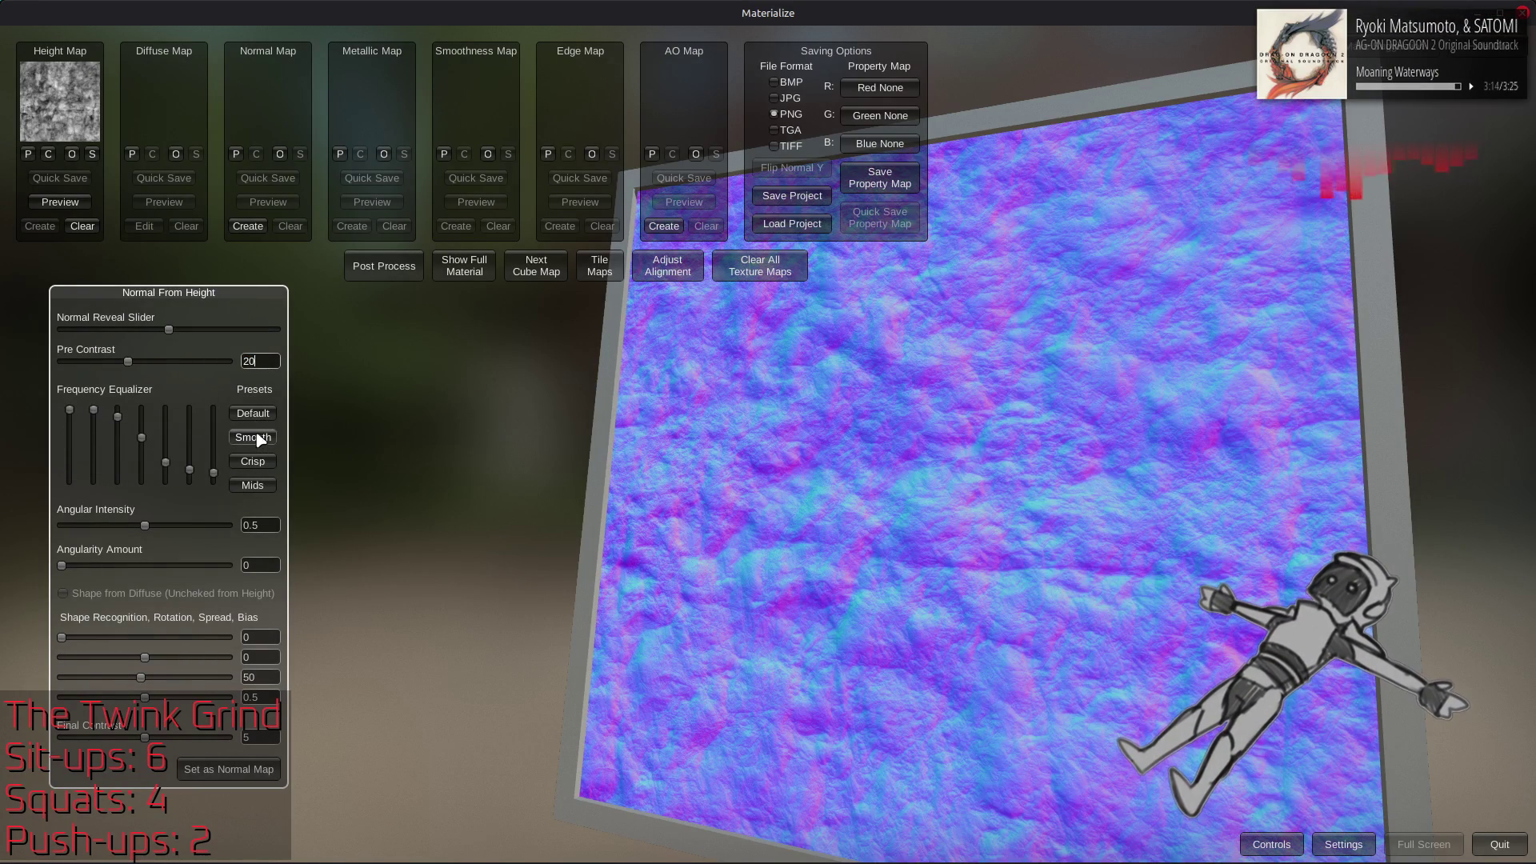
left_click_drag(147, 742, 427, 746)
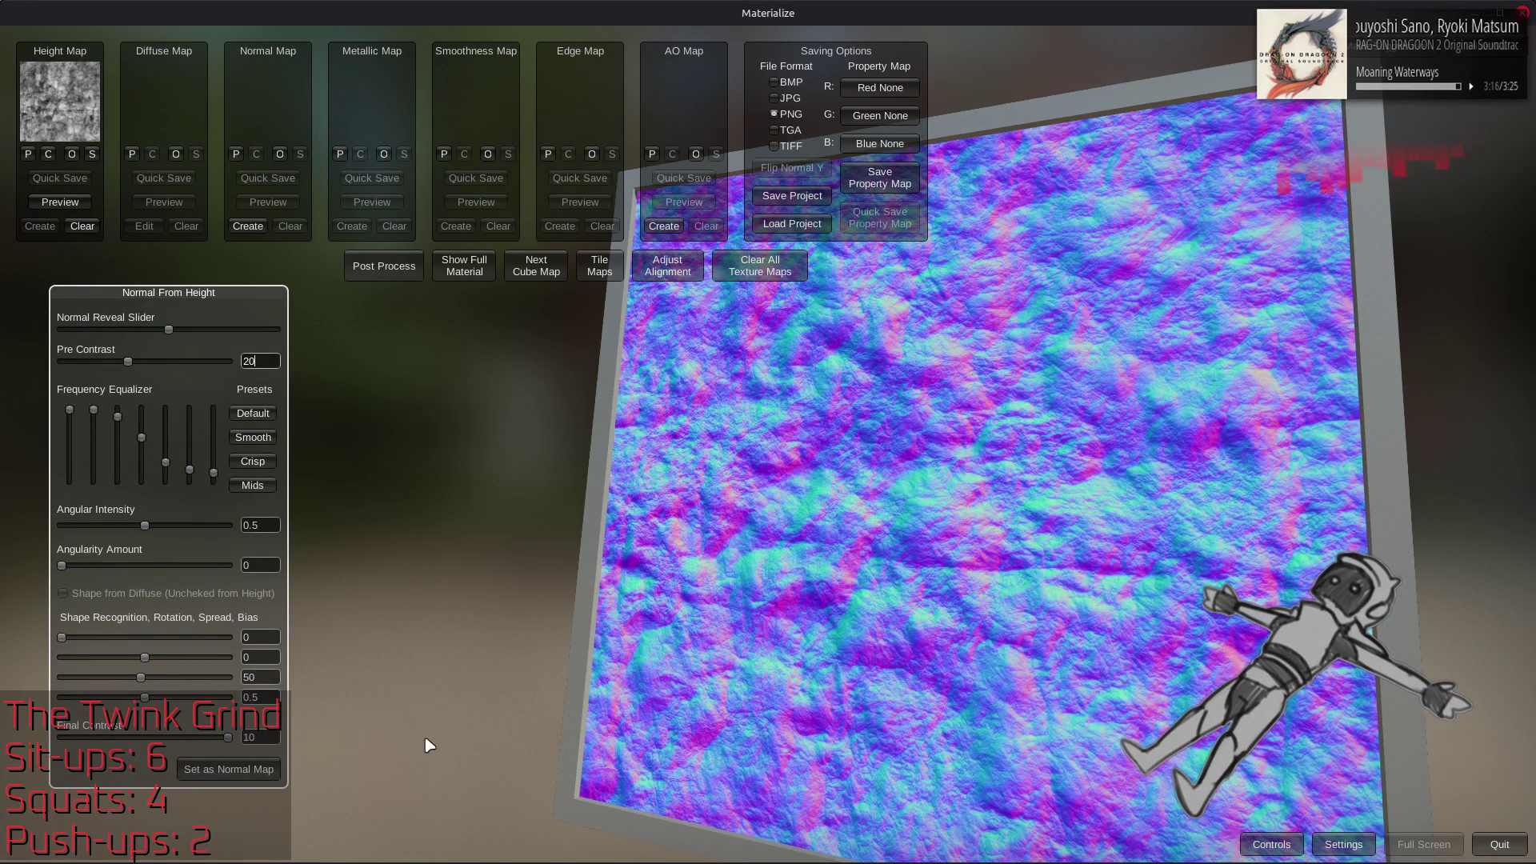
left_click(249, 771)
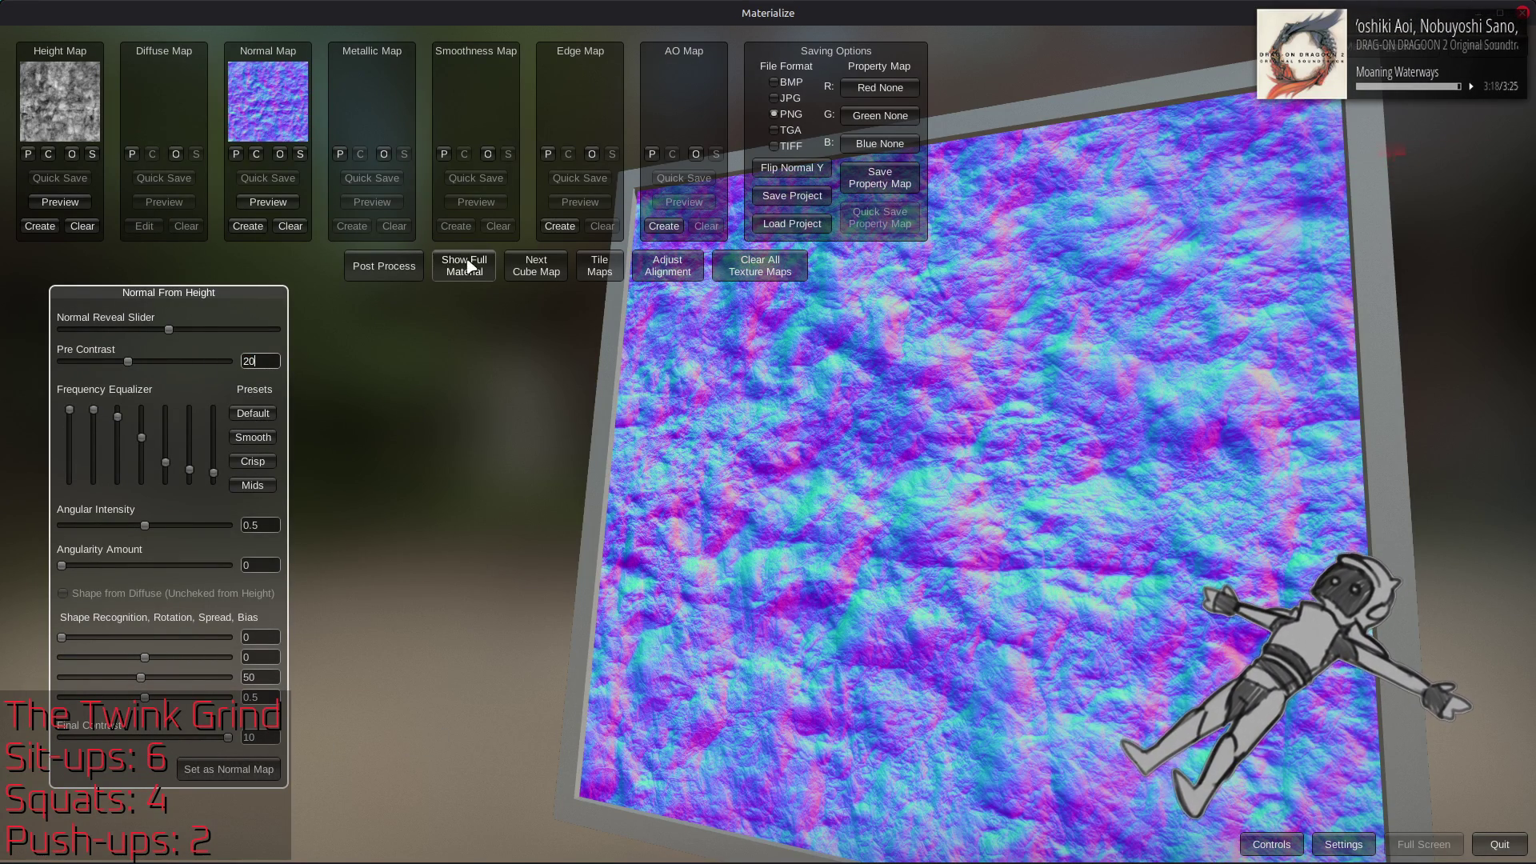
Derive a height map from the normal with Sample Spread 200 and Final Contrast 1, and set it
left_click(471, 268)
mouse_move(828, 430)
left_mouse_down()
mouse_move(942, 257)
mouse_move(918, 240)
mouse_move(888, 254)
left_mouse_up()
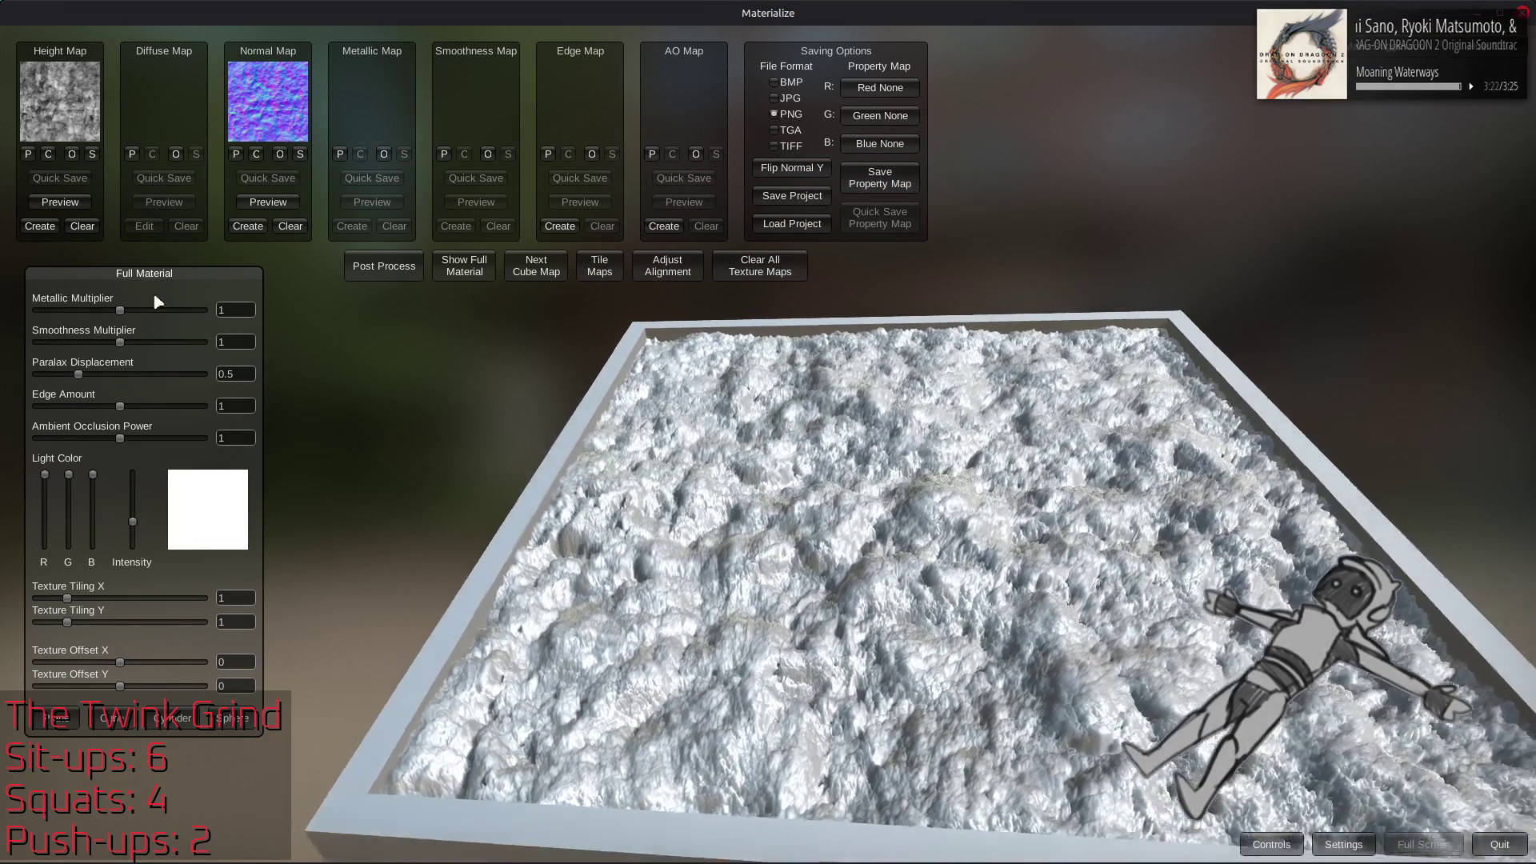
left_click(40, 225)
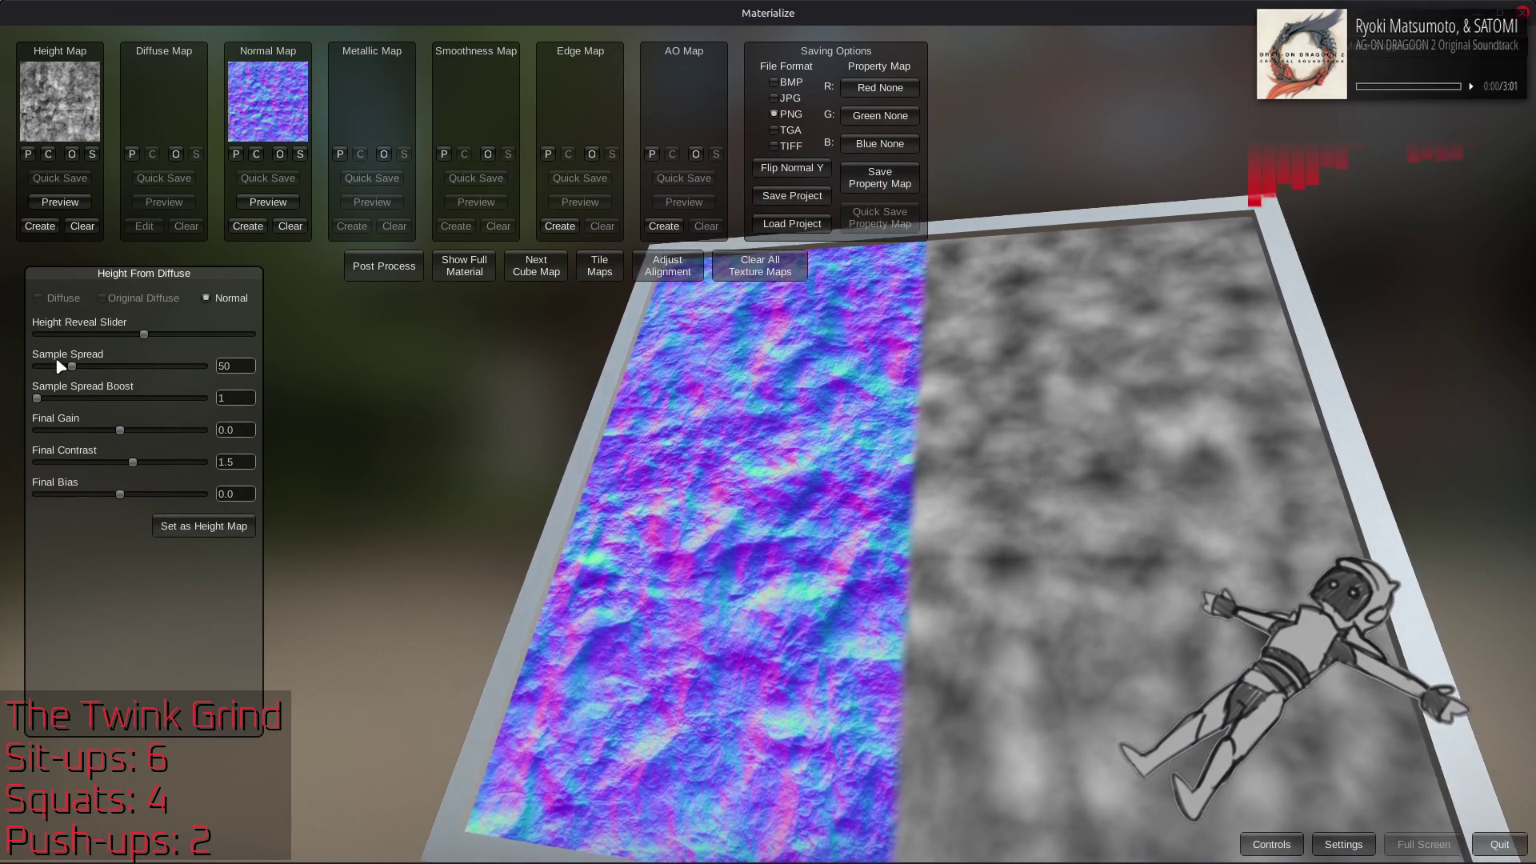
mouse_move(141, 334)
left_mouse_down()
mouse_move(4, 374)
mouse_move(136, 370)
mouse_move(535, 405)
left_mouse_up()
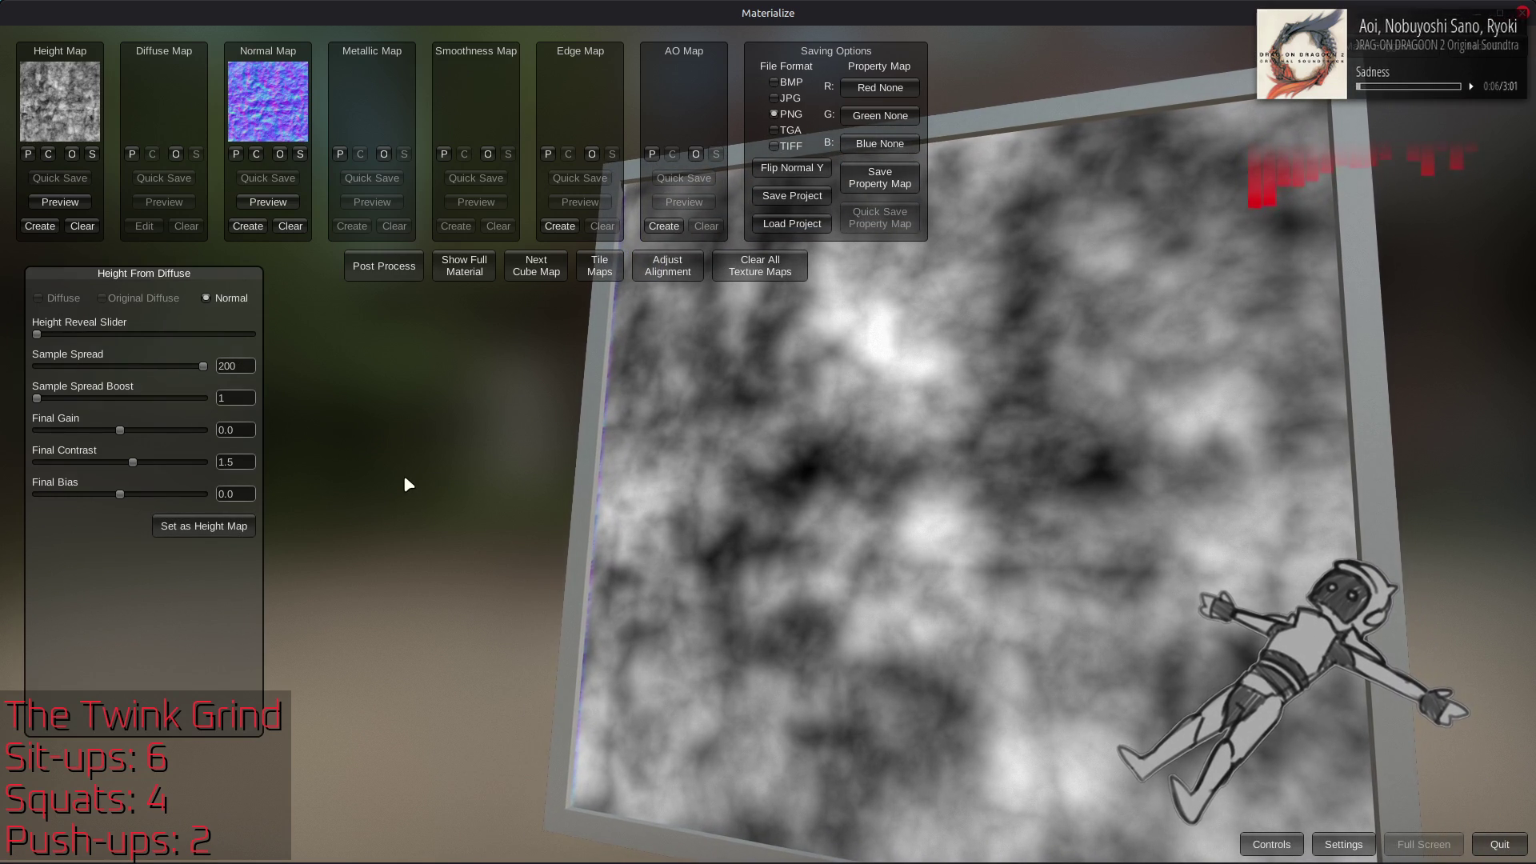
left_click(244, 462)
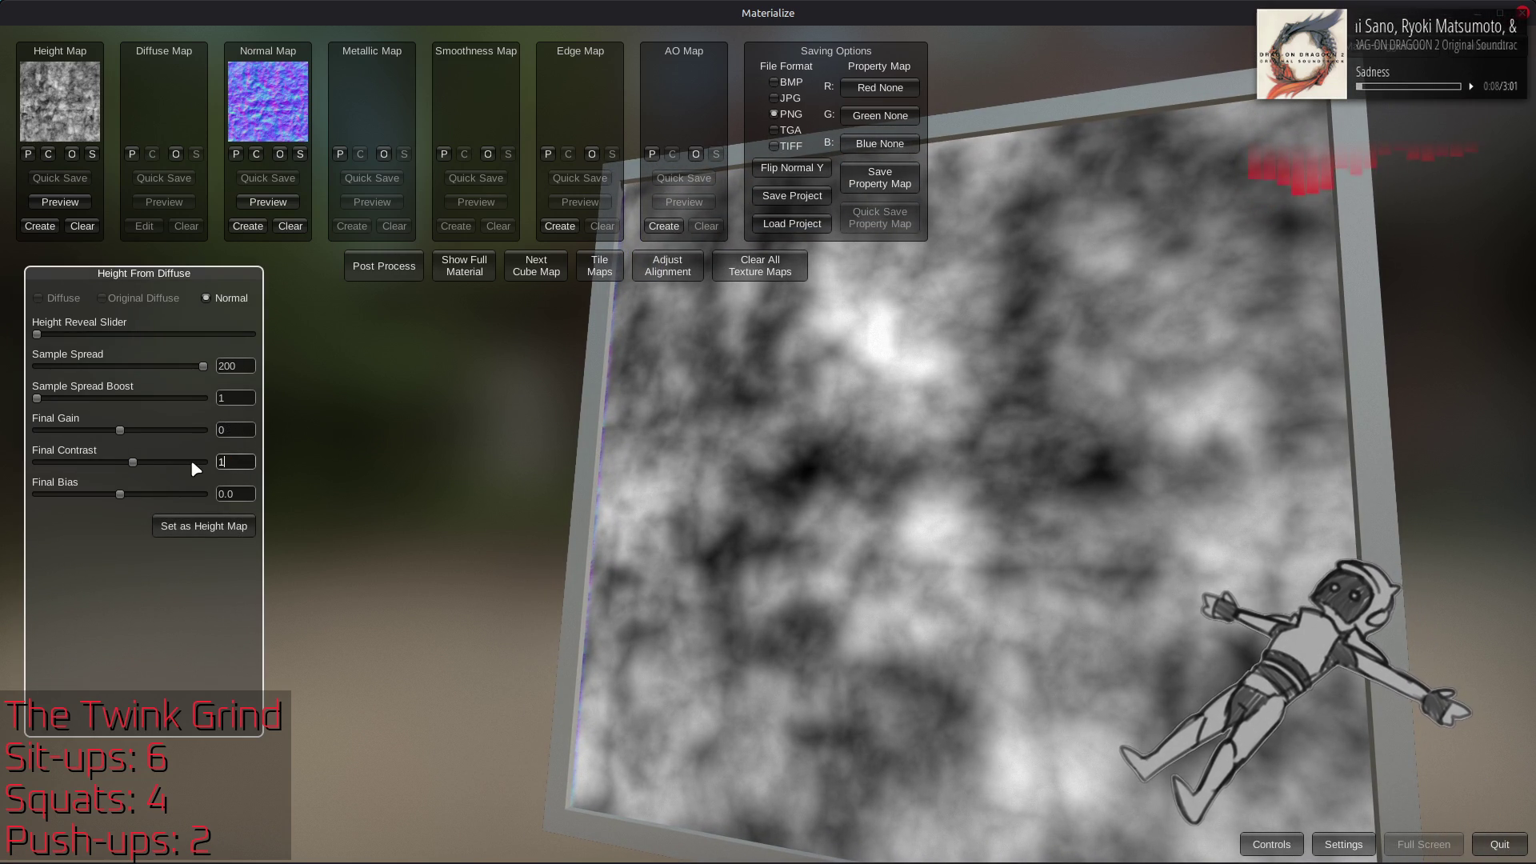
key("BackSpace")
key("BackSpace")
left_click(203, 525)
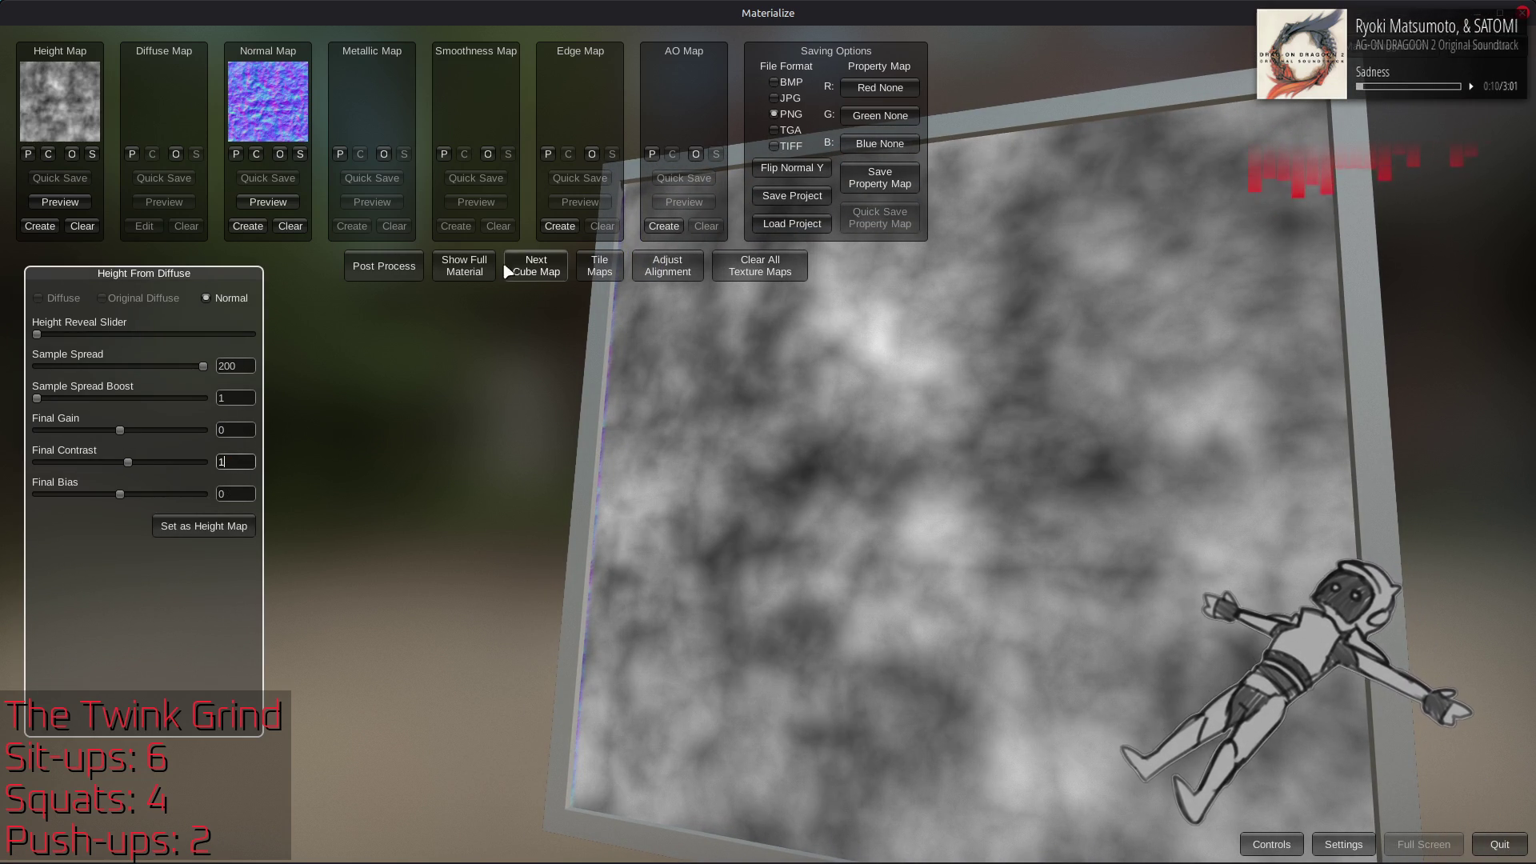
left_click(464, 265)
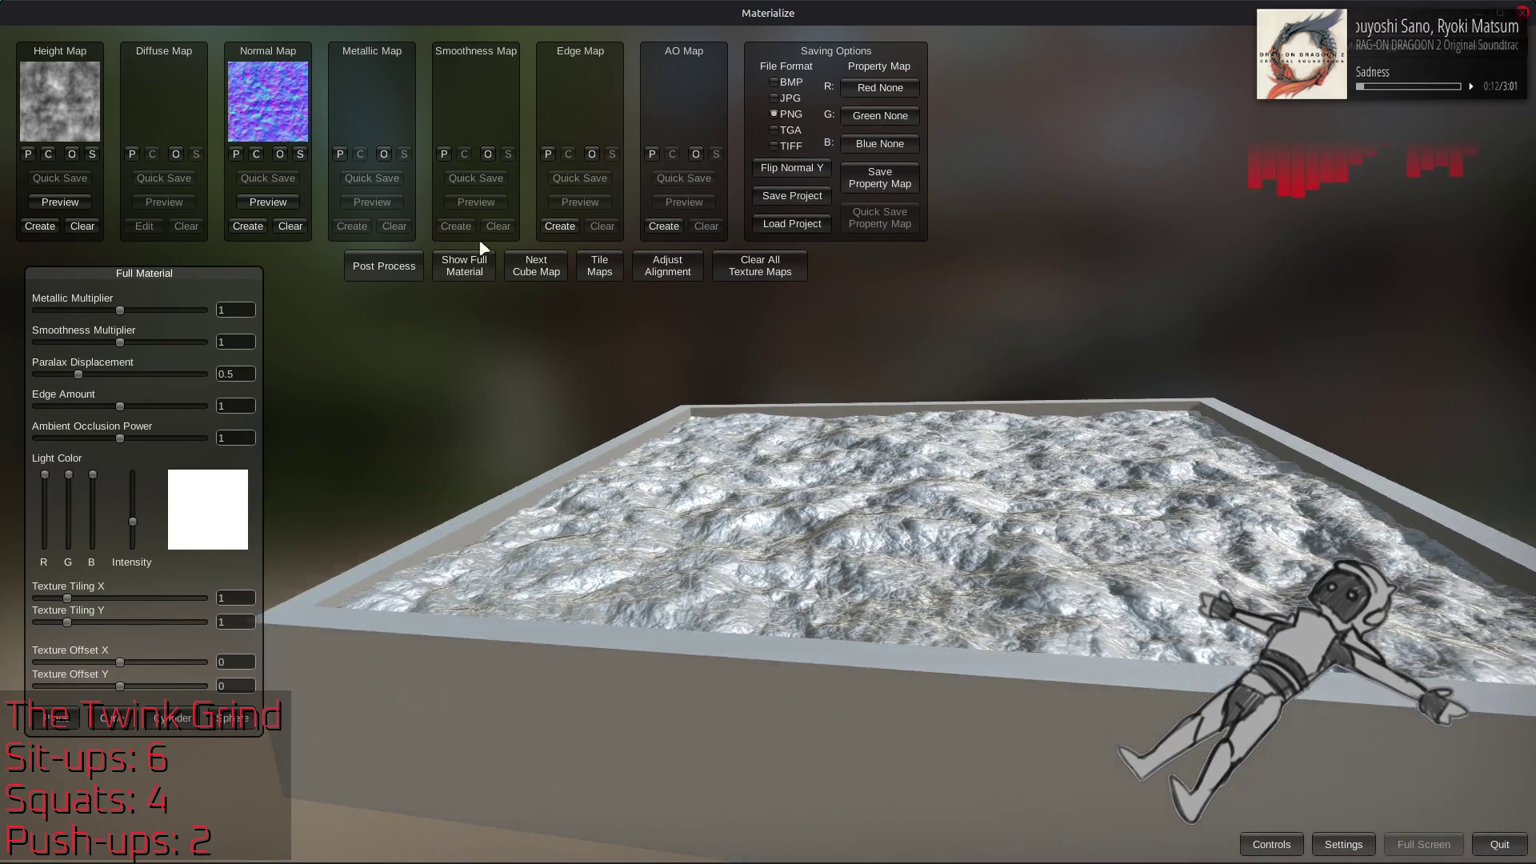
left_click(248, 226)
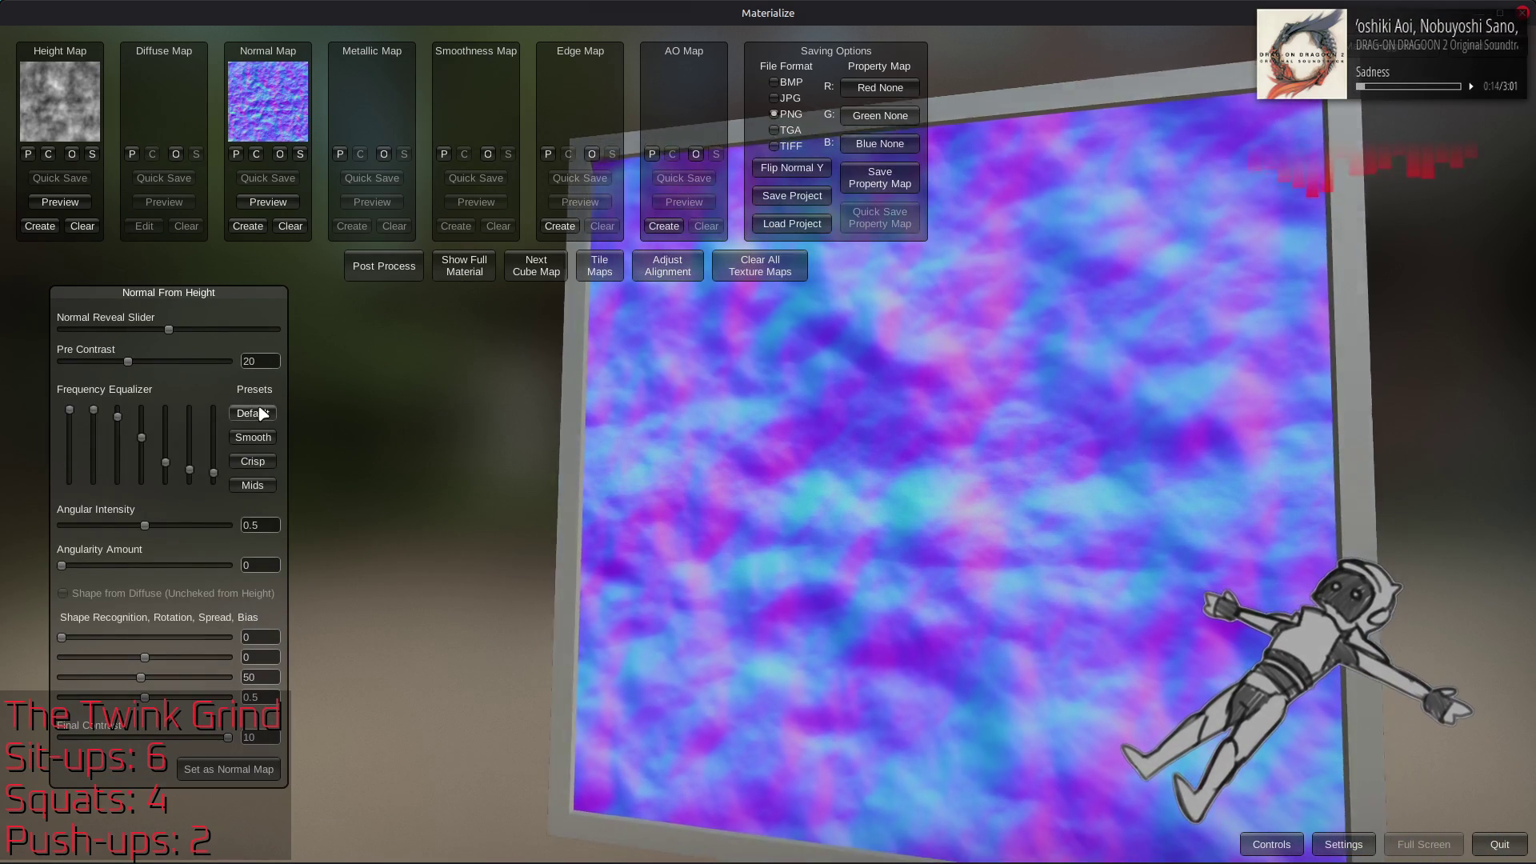
Regenerate the normal map with the Crisp preset, store it, and view the full shaded stone
left_click(264, 465)
left_click(262, 464)
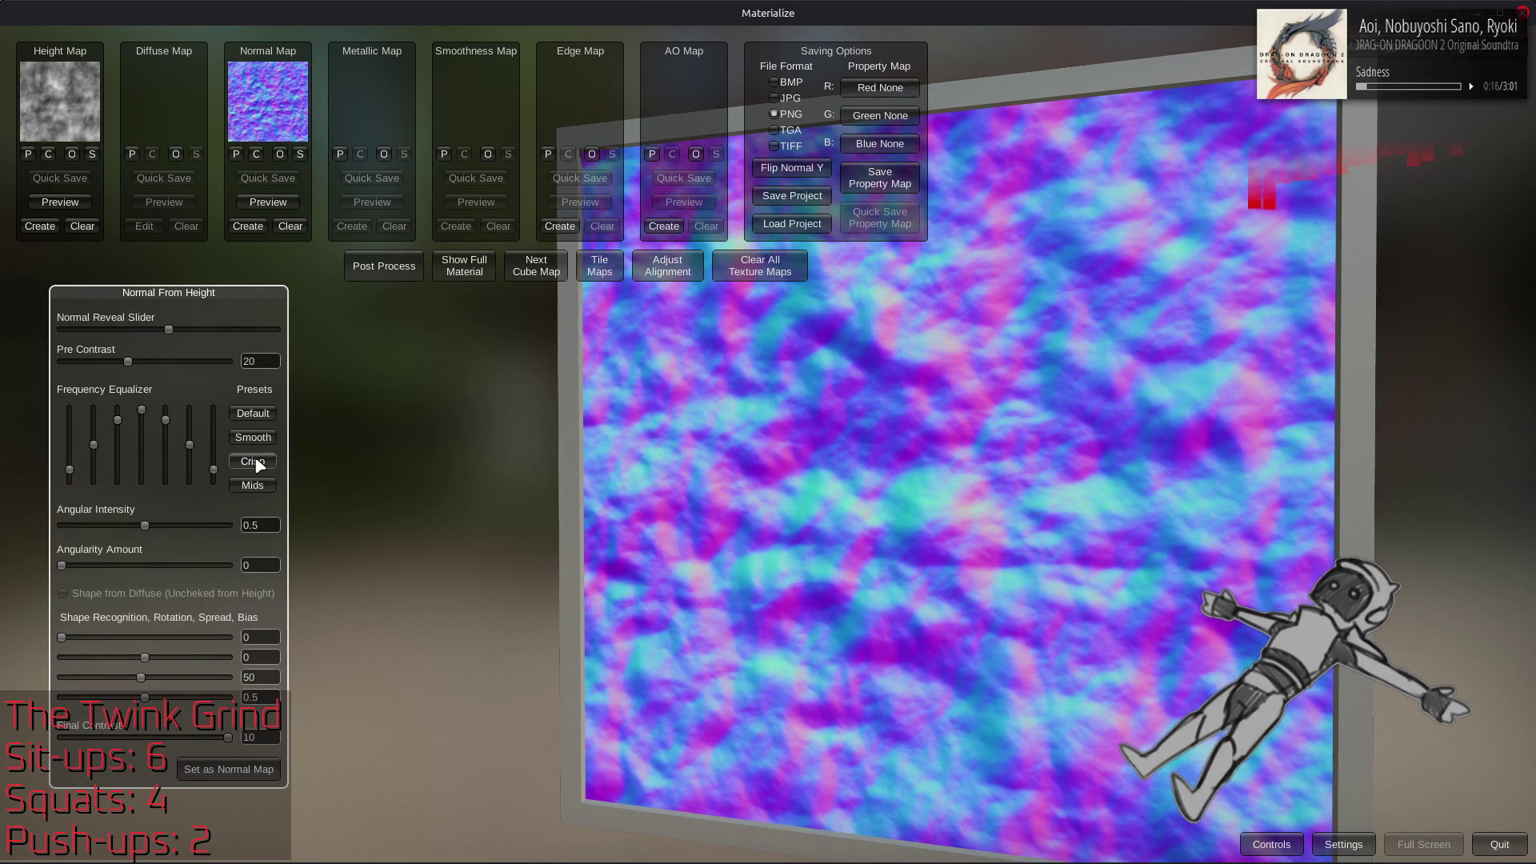
left_click(258, 463)
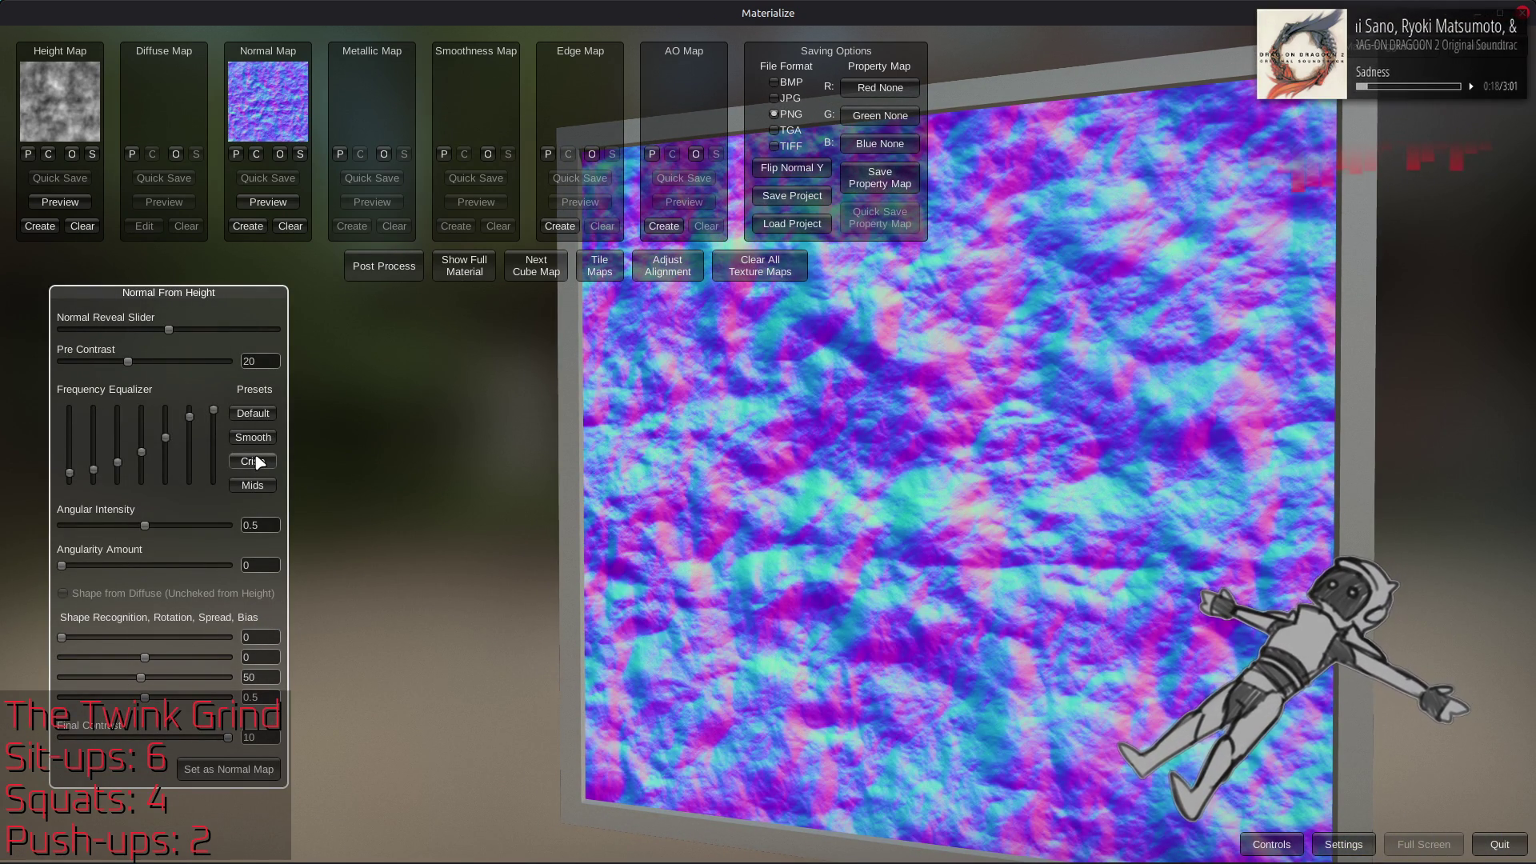
scroll(824, 489, "up", 5)
scroll(832, 492, "up", 3)
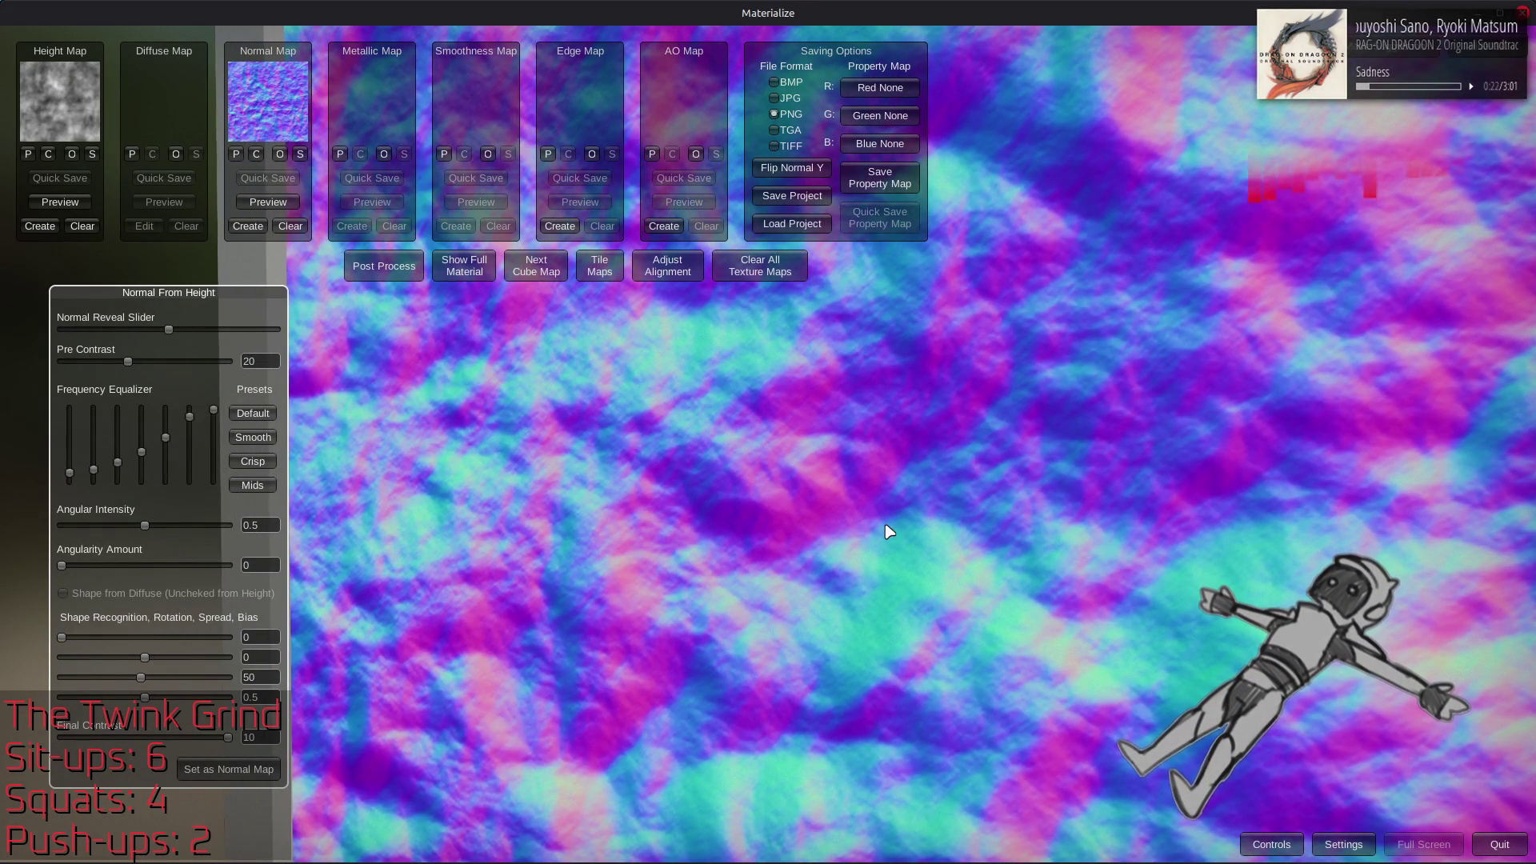
scroll(880, 525, "down", 5)
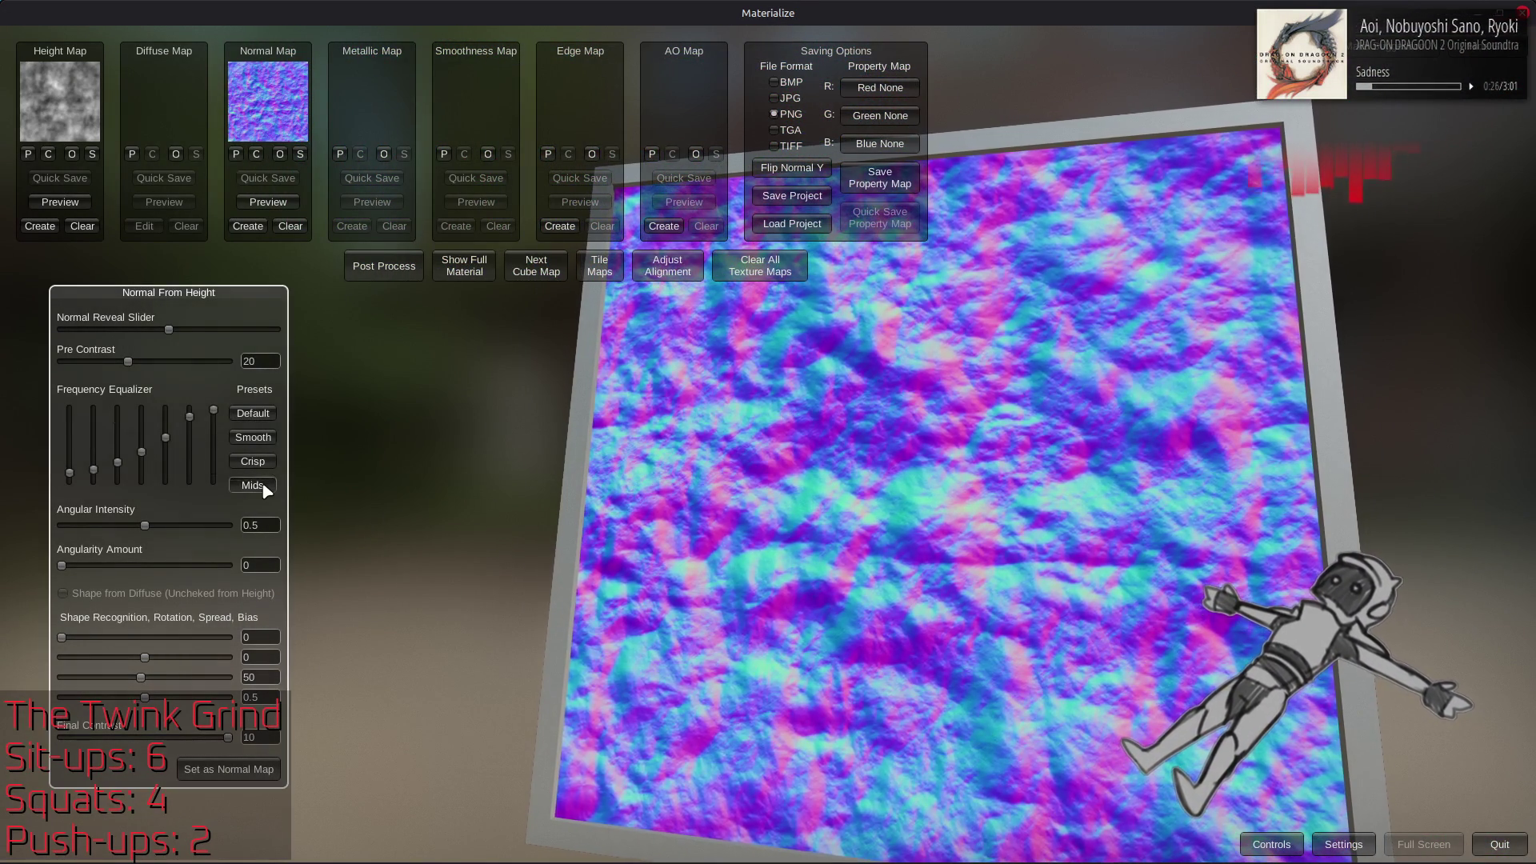
left_click(253, 484)
left_click(254, 463)
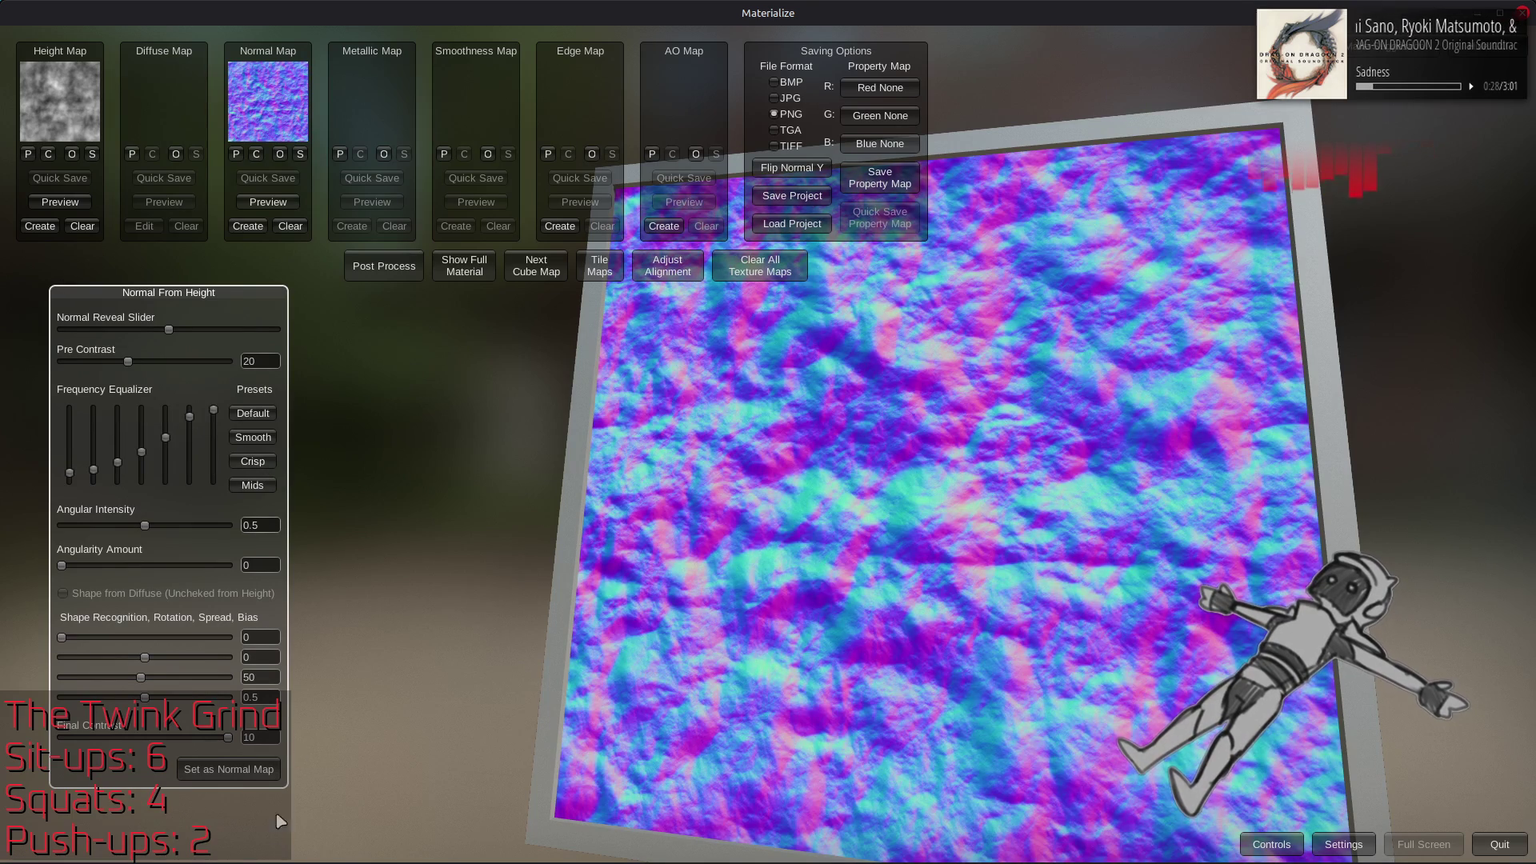
left_click(251, 769)
left_click(459, 269)
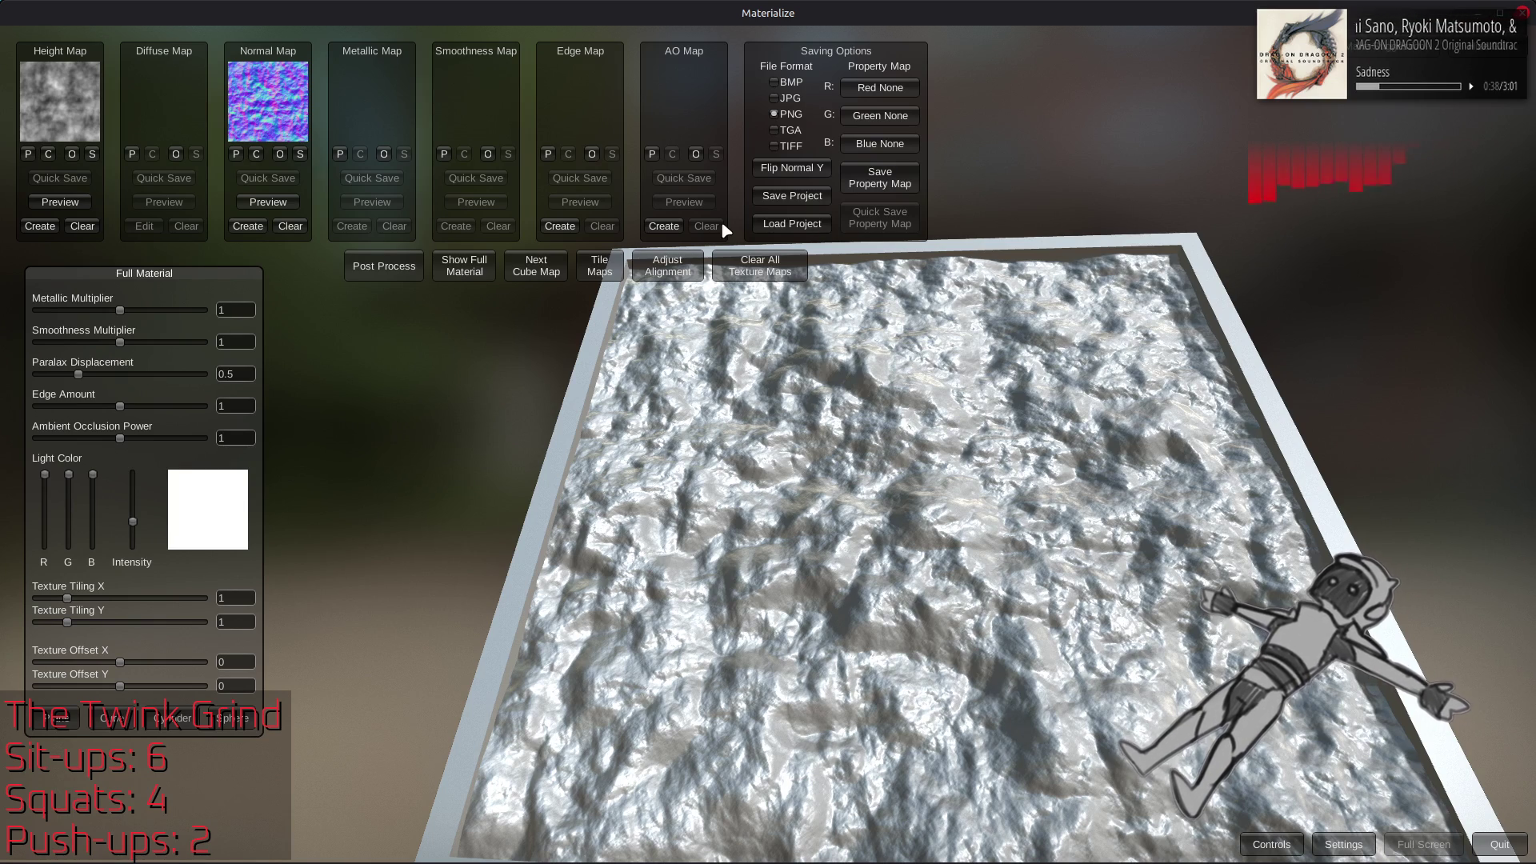
Try edge map presets from the normal, ending on the Soft preset
left_click(564, 227)
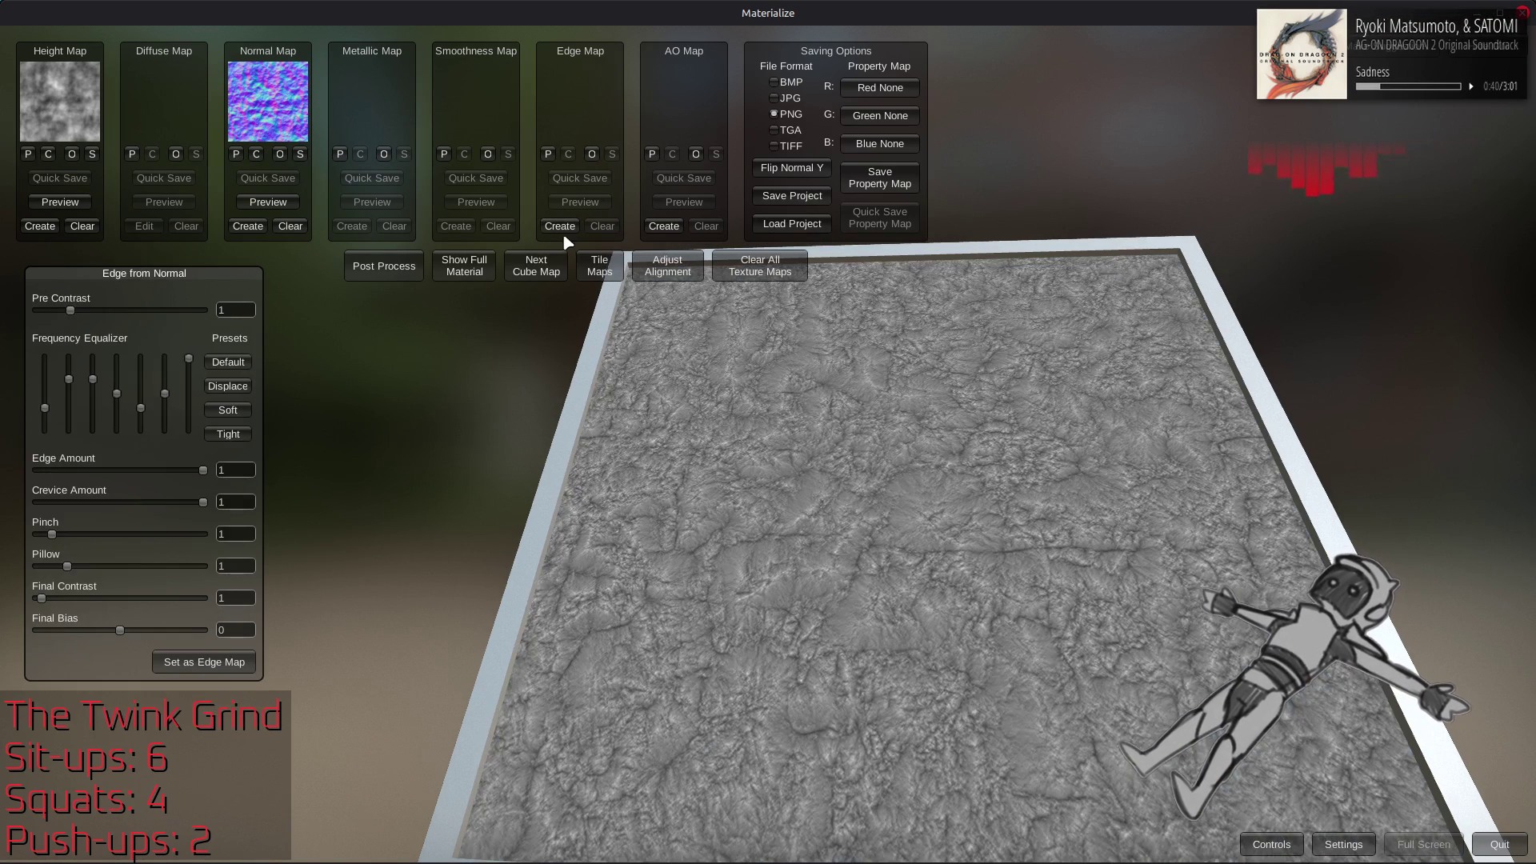
left_click(240, 386)
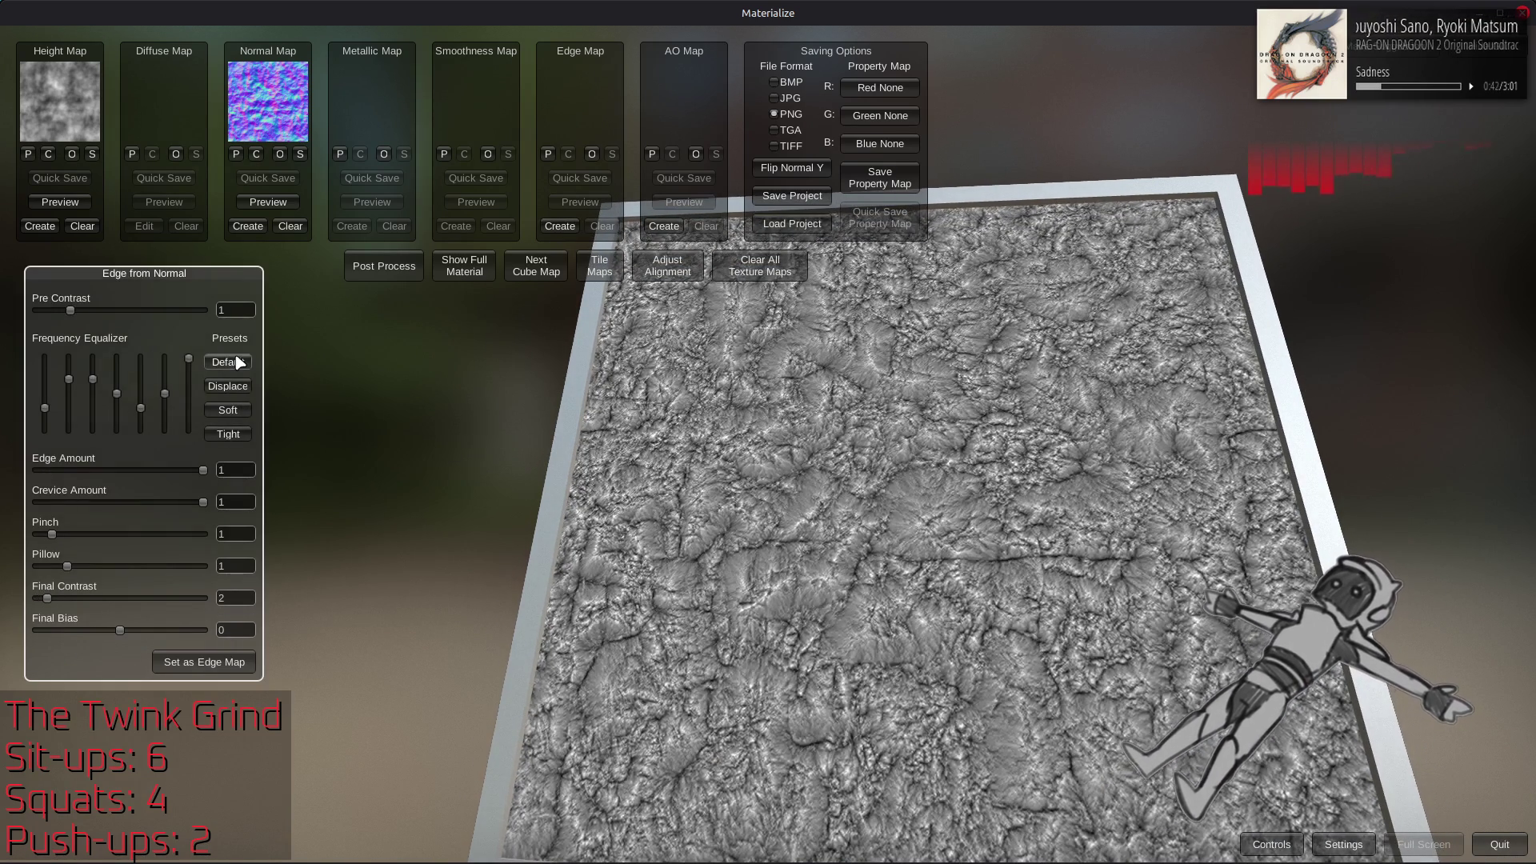
left_click(240, 436)
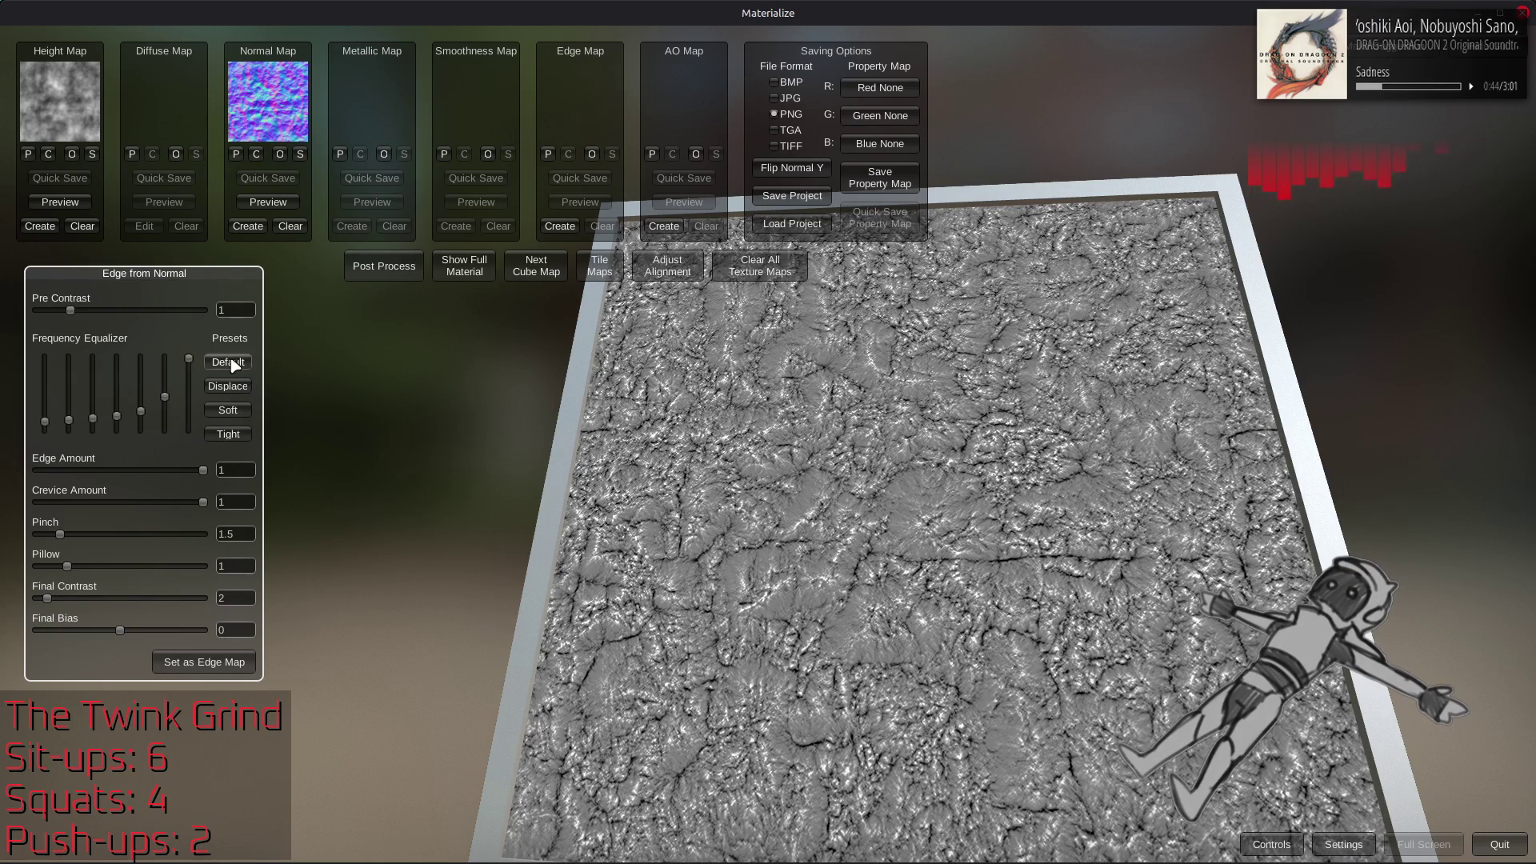
left_click(228, 411)
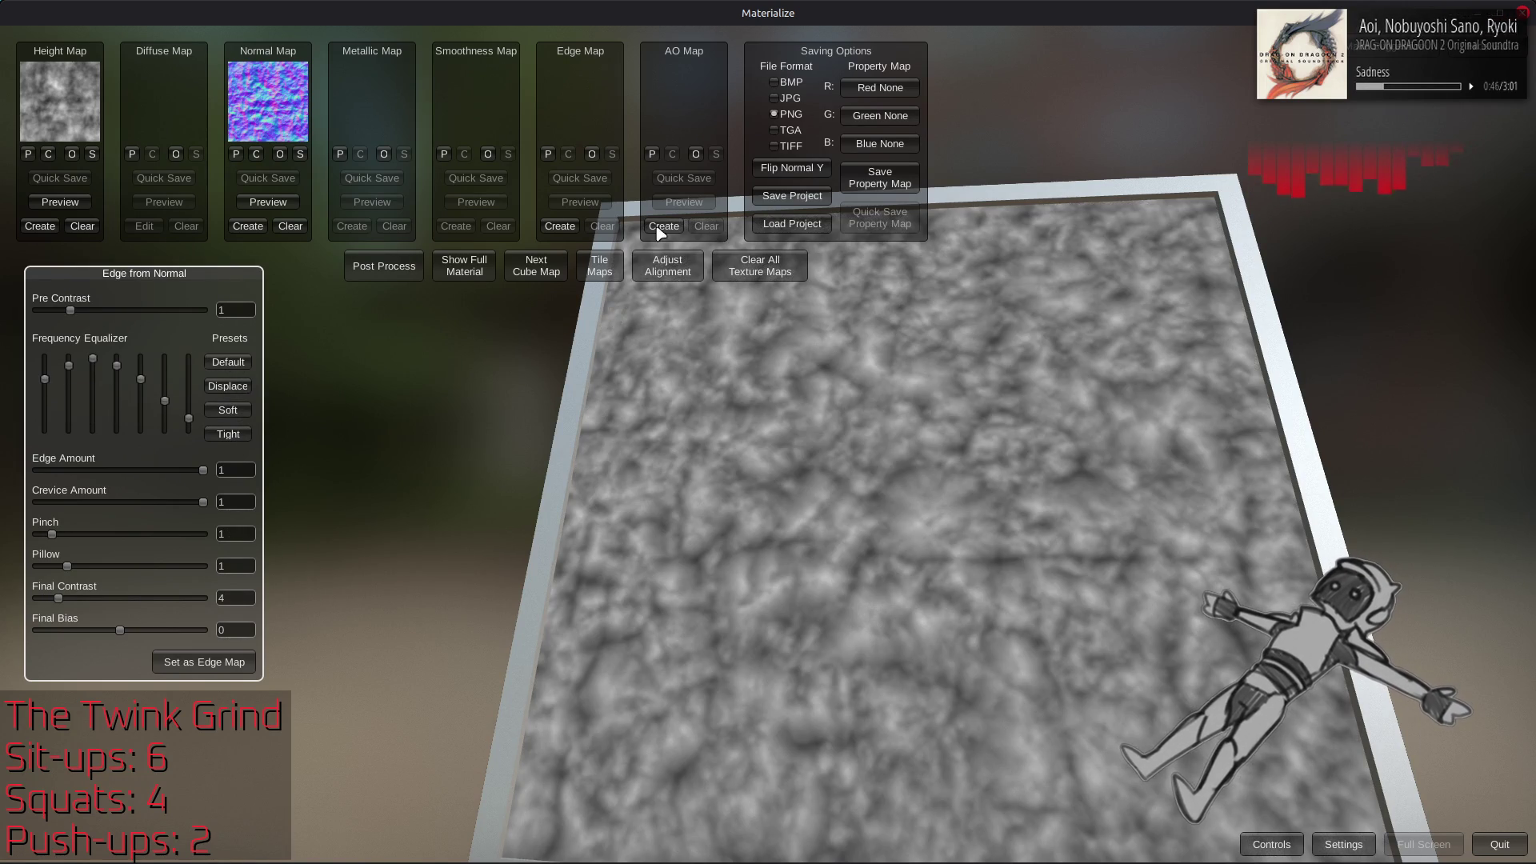
Build the AO map with pixel spread 100, pixel depth 256 and blend 1, then store it
left_click(660, 229)
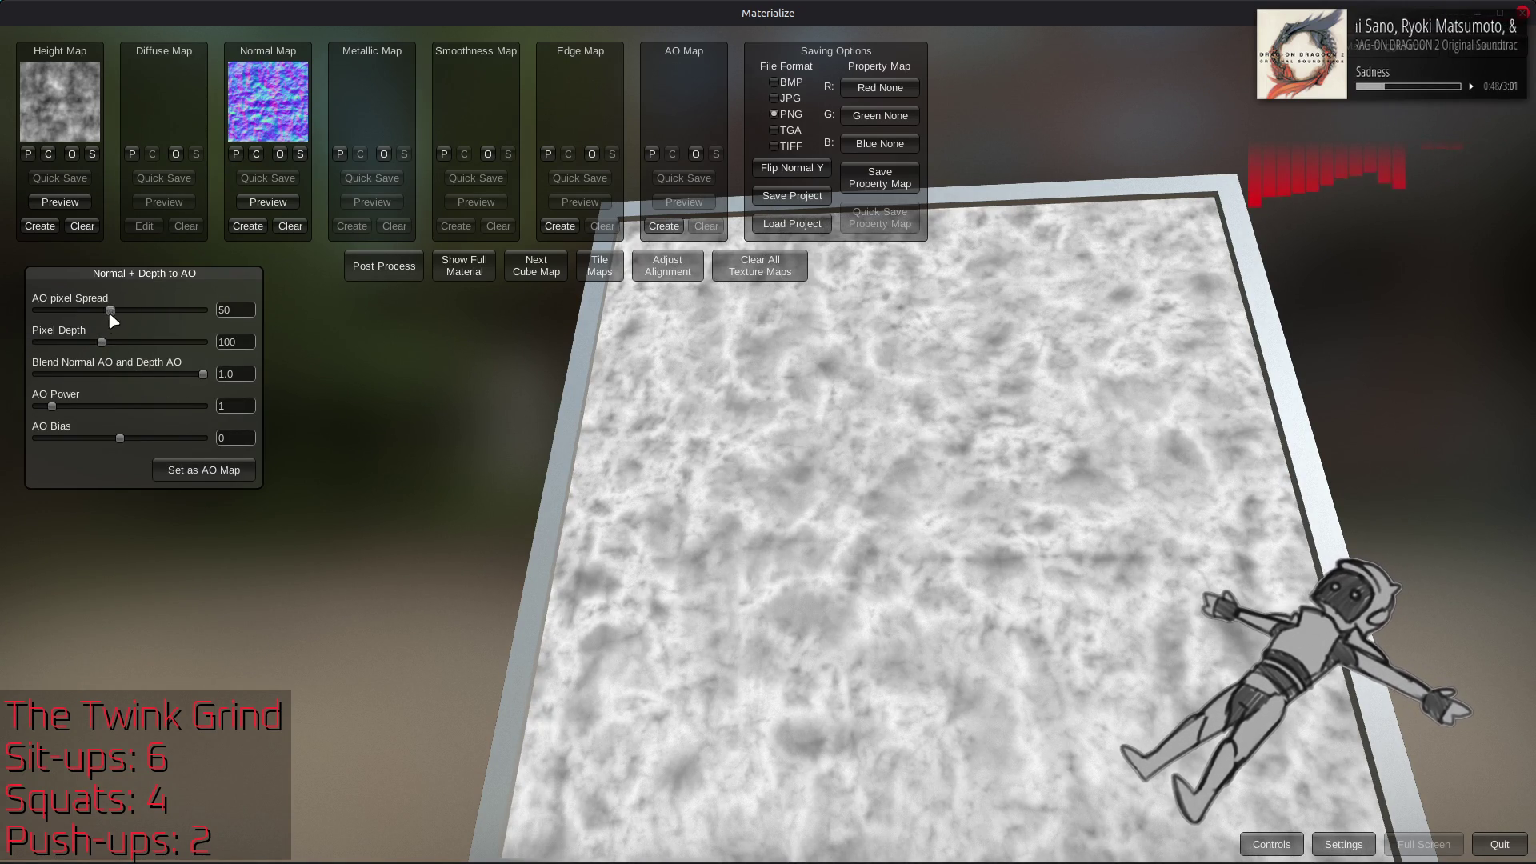
mouse_move(190, 371)
left_mouse_down()
mouse_move(2, 378)
mouse_move(472, 408)
left_mouse_up()
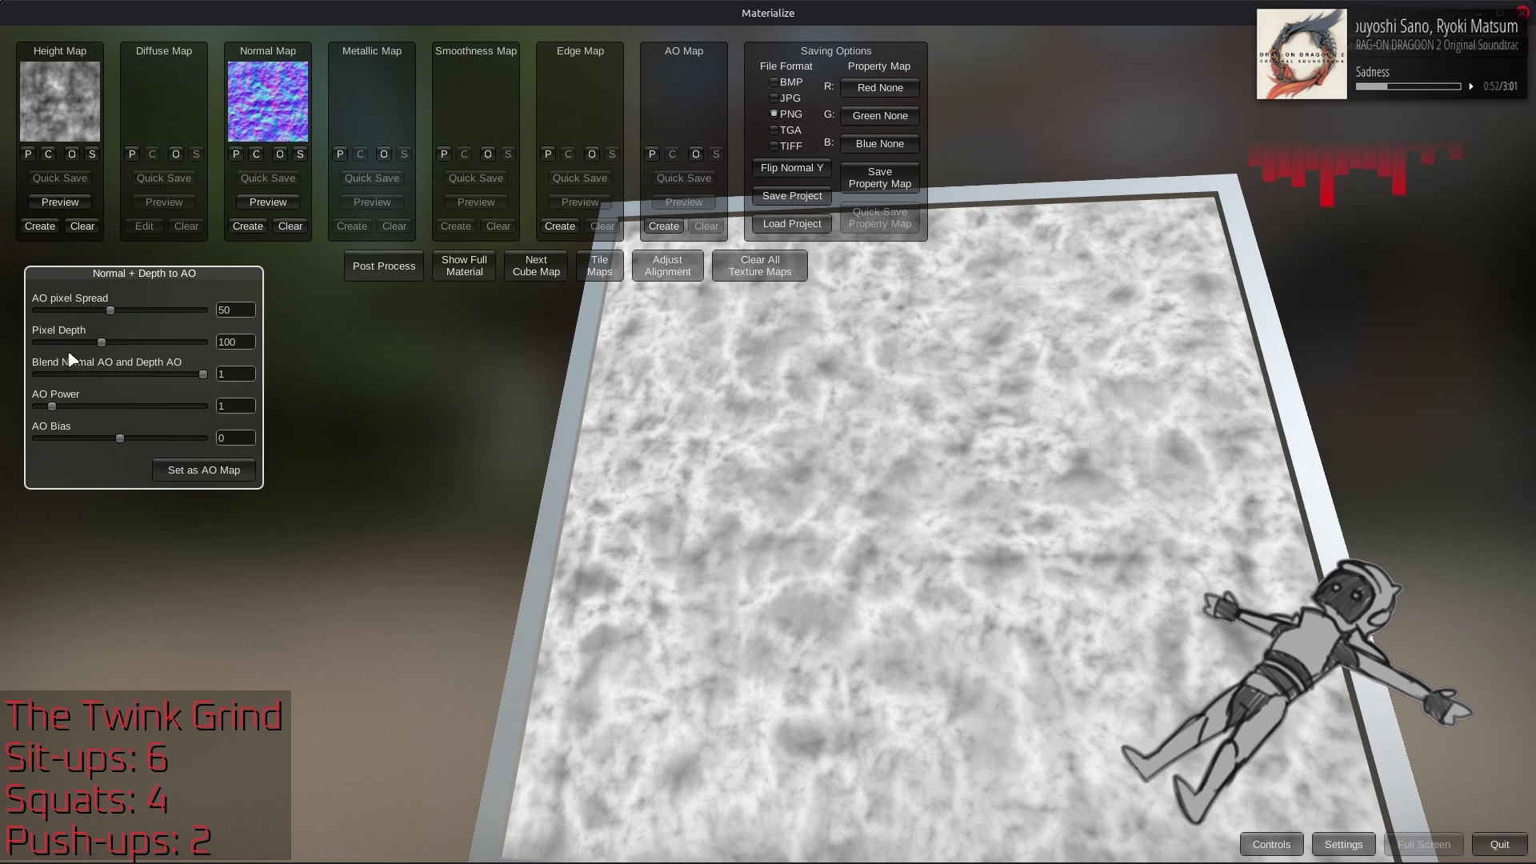
left_click_drag(113, 312, 491, 351)
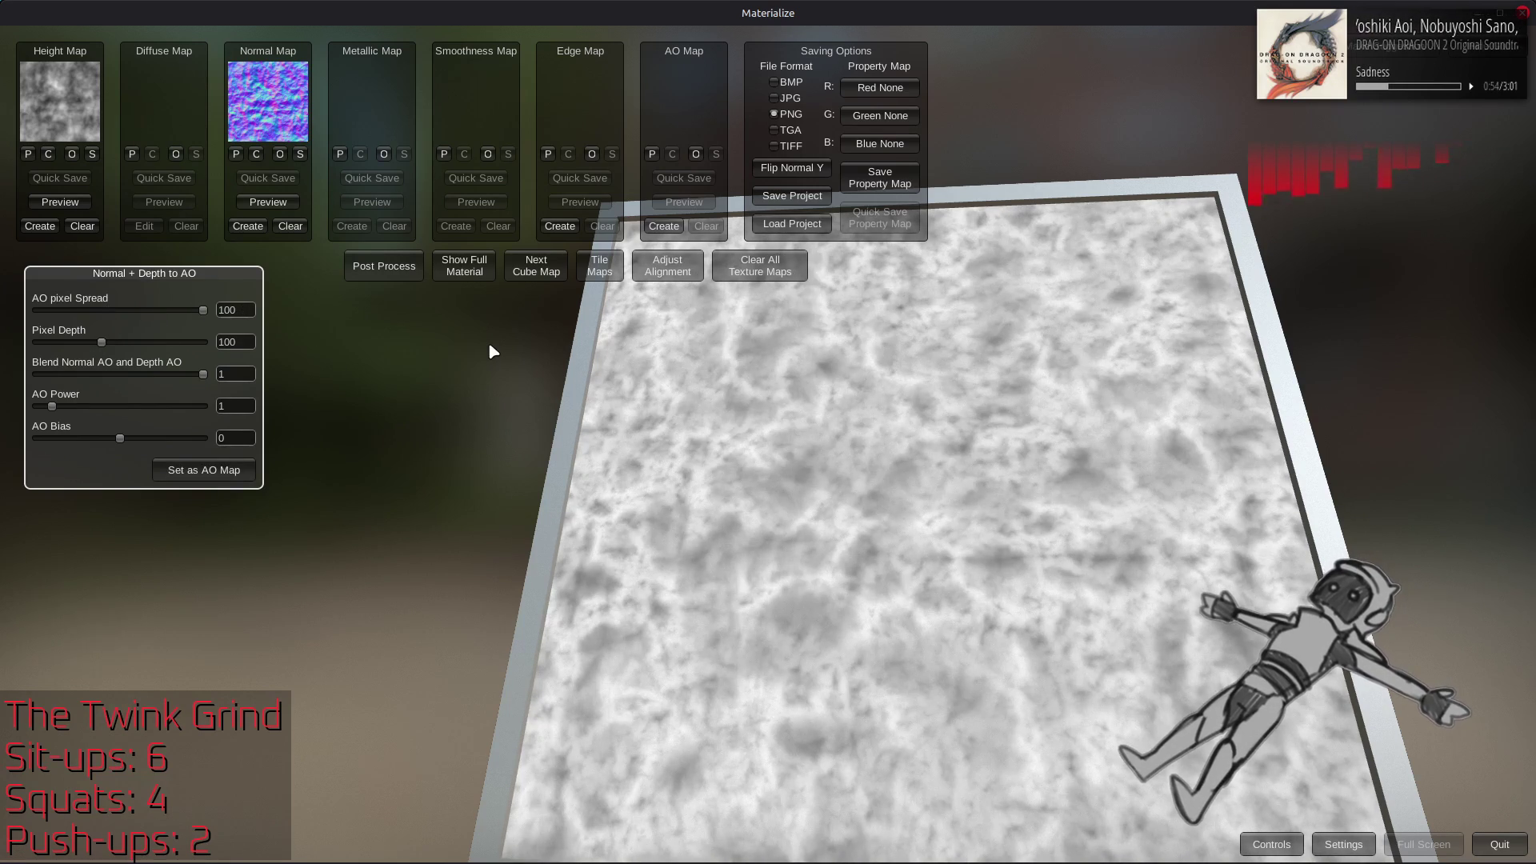
left_click_drag(190, 377, 1, 379)
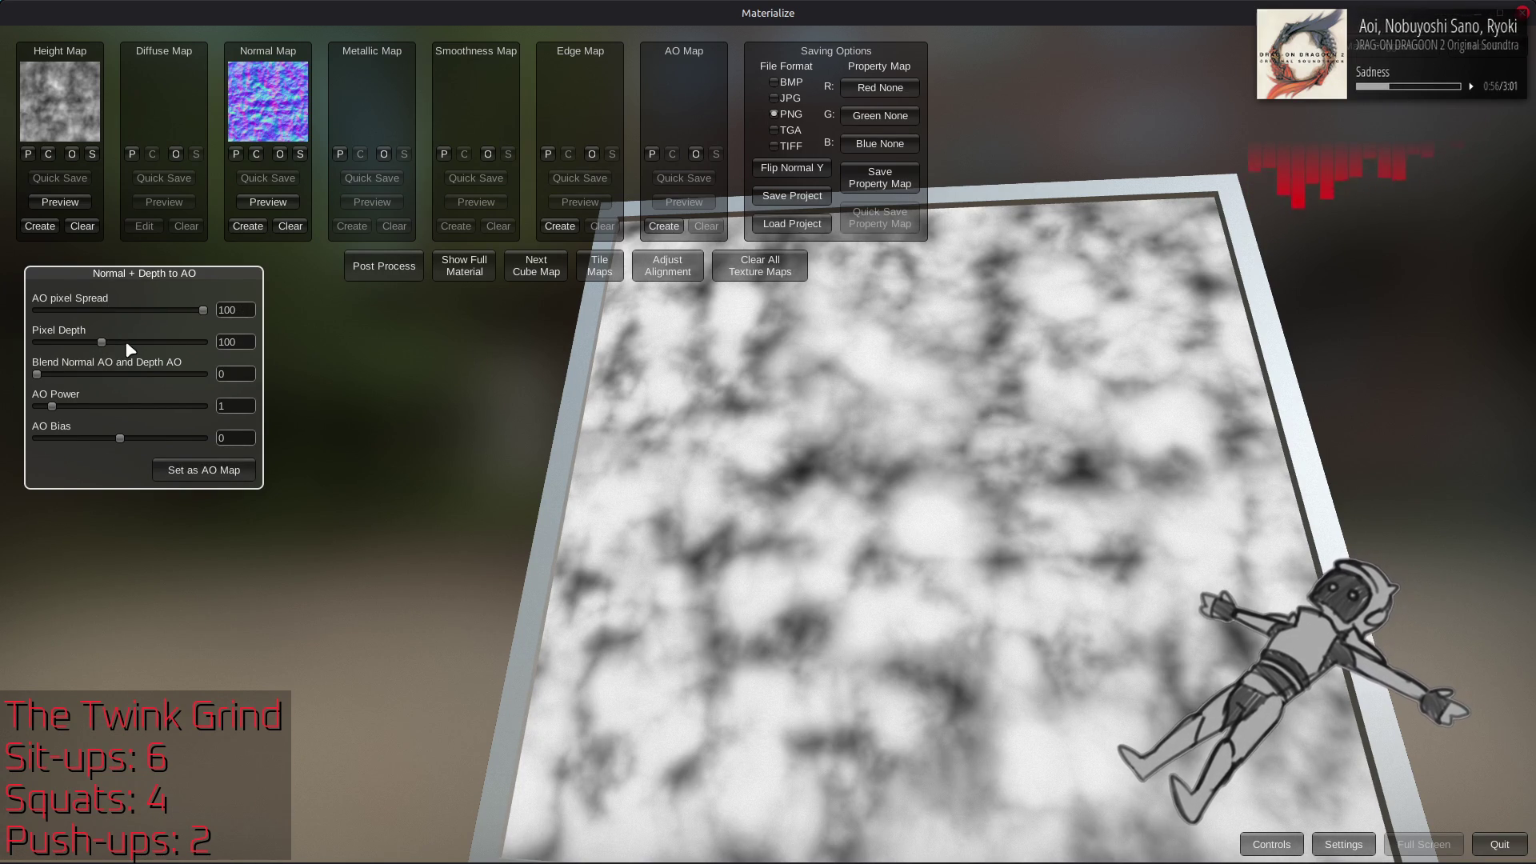
mouse_move(214, 315)
left_mouse_down()
mouse_move(84, 317)
mouse_move(625, 360)
mouse_move(49, 336)
mouse_move(709, 371)
mouse_move(558, 392)
left_mouse_up()
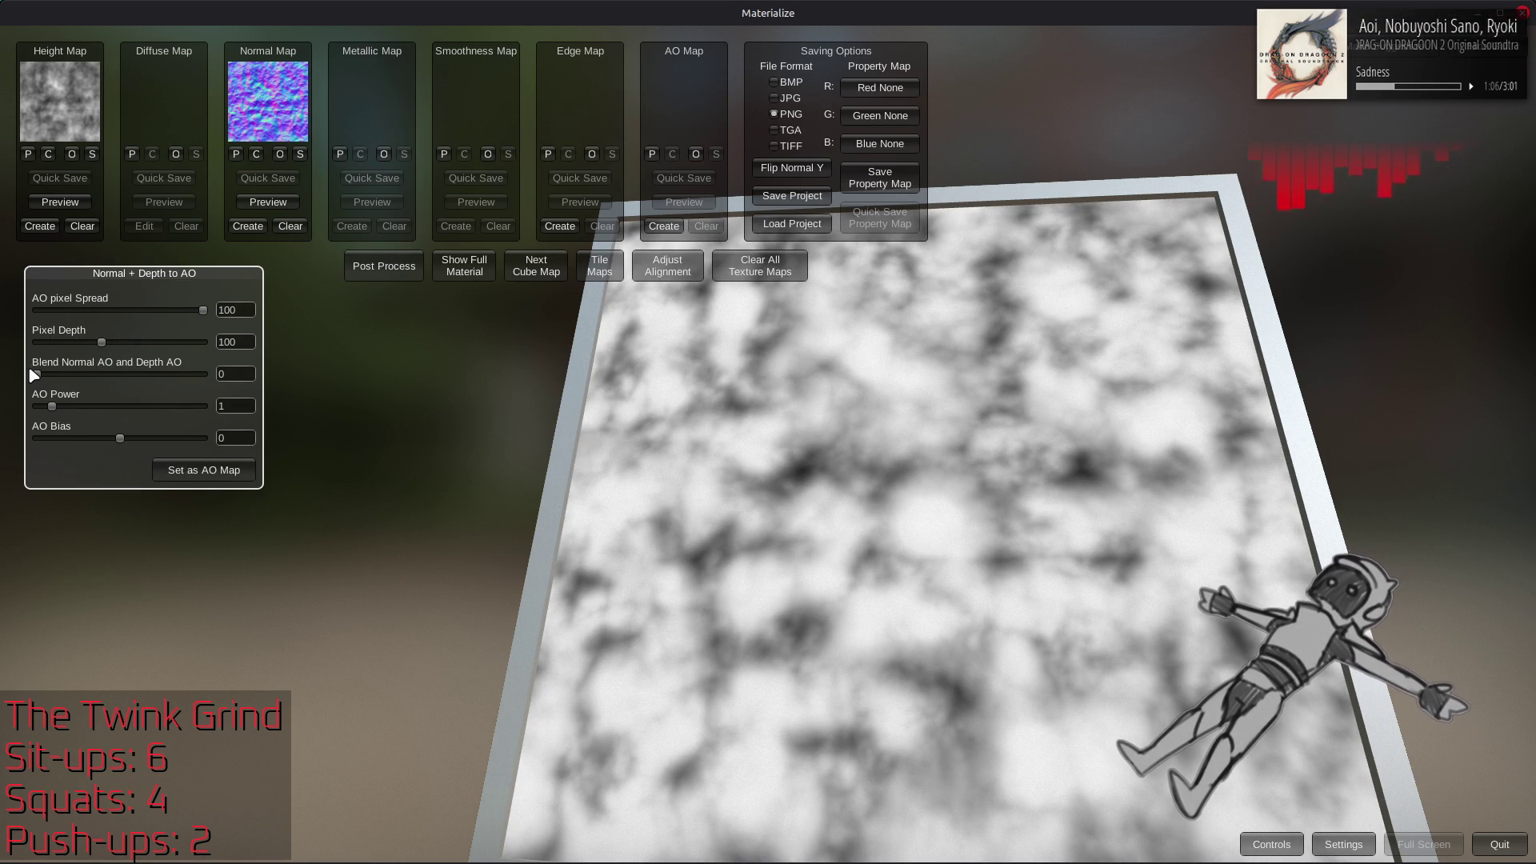
left_click_drag(38, 373, 494, 388)
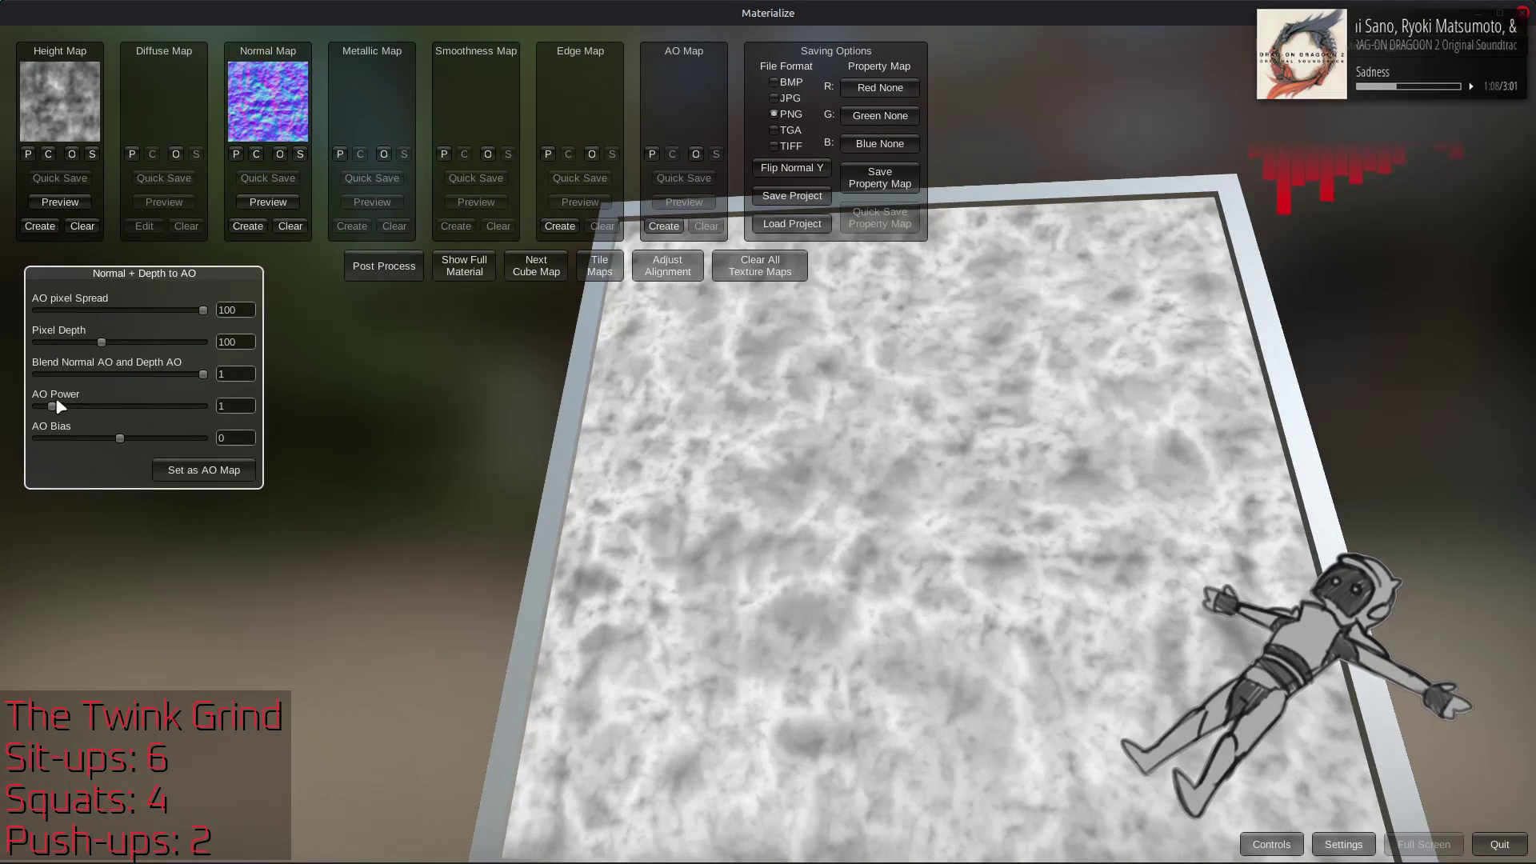
left_click_drag(101, 345, 325, 341)
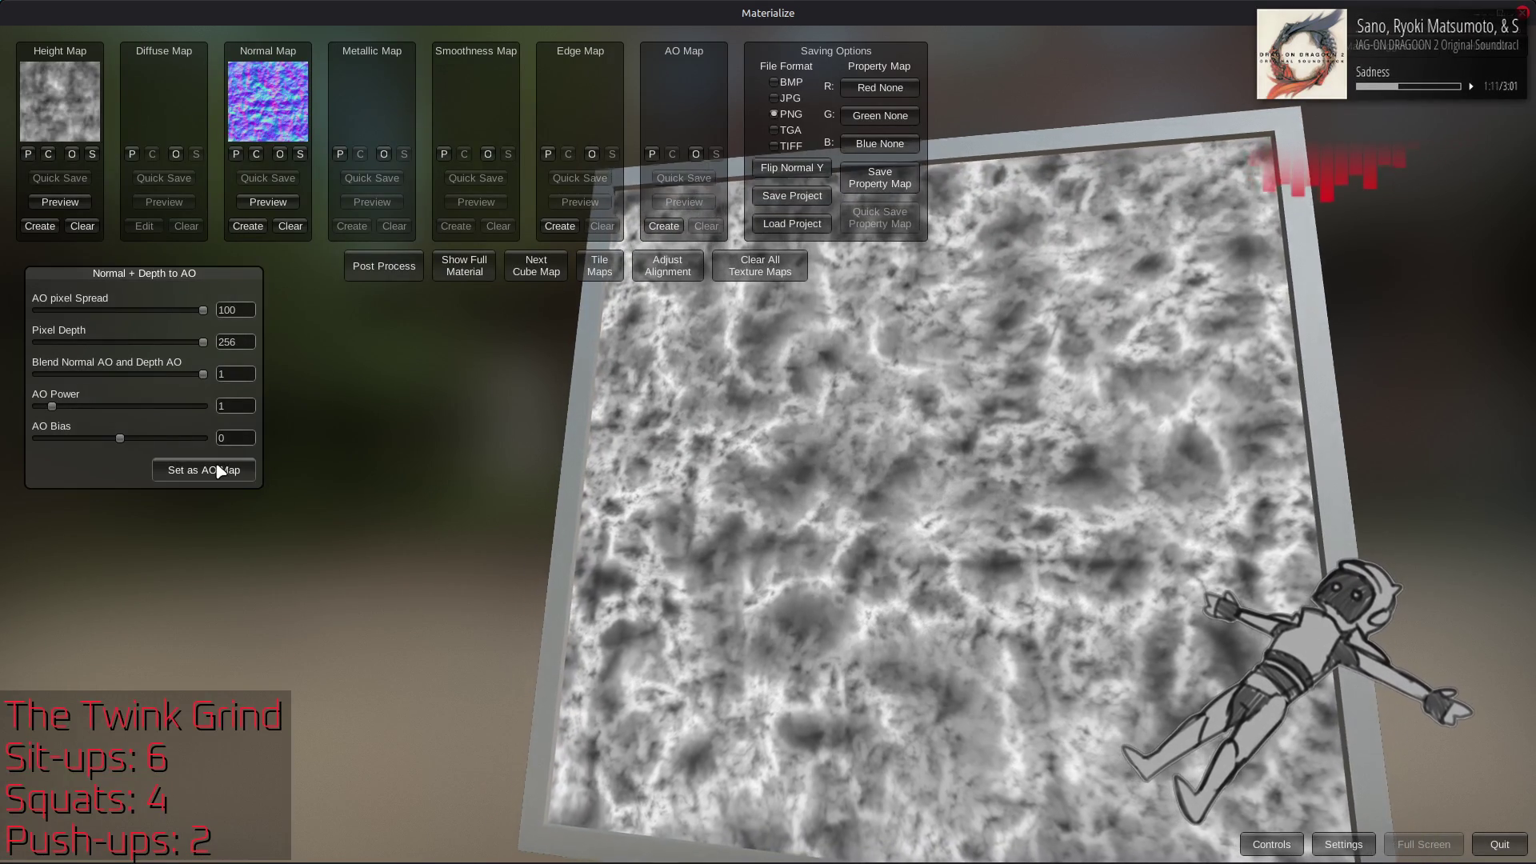
left_click(219, 471)
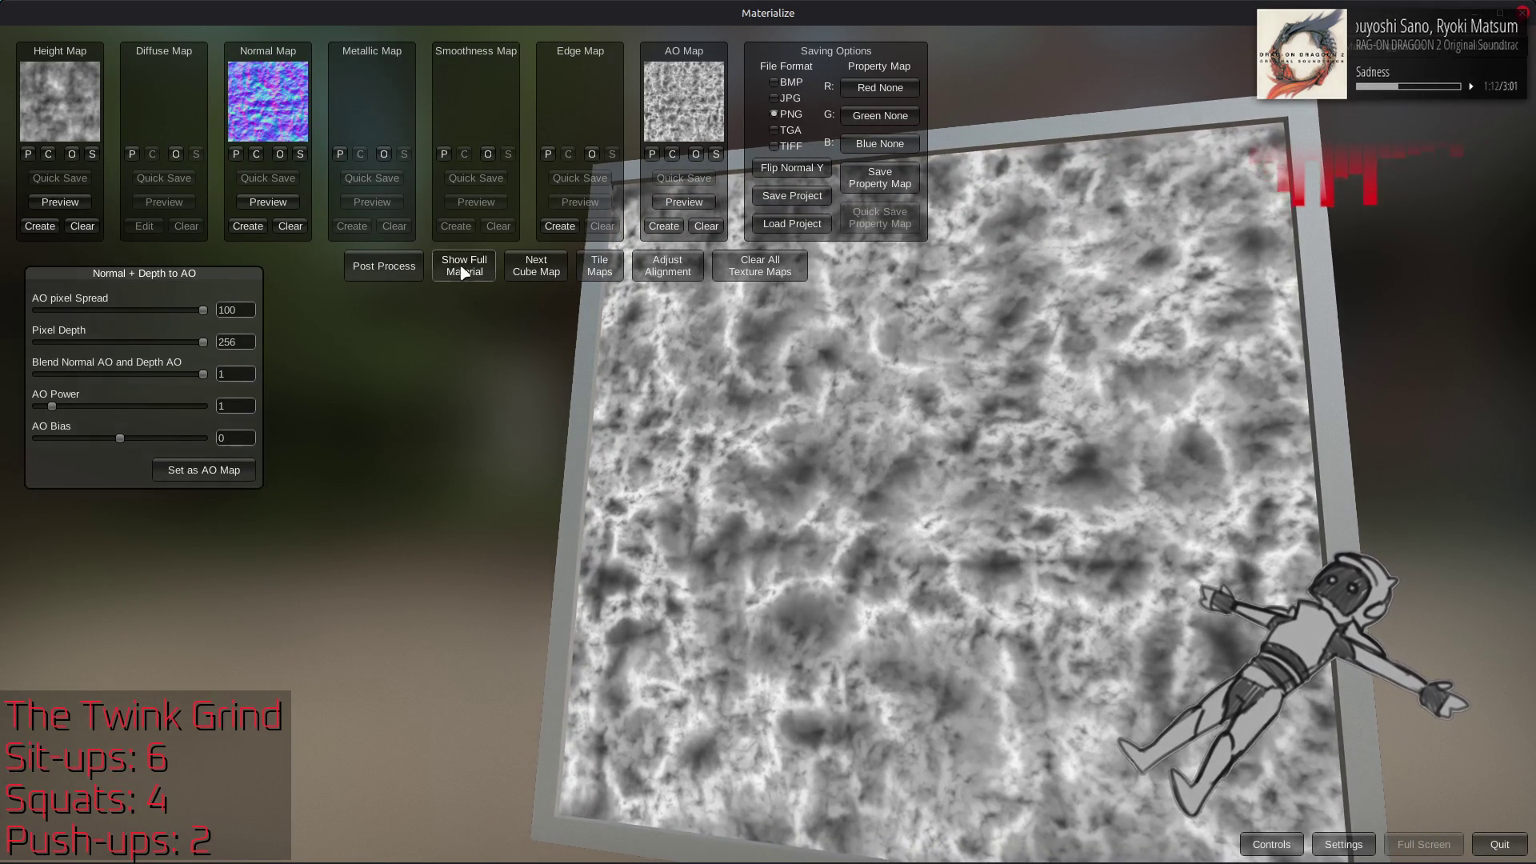
Create the edge map with the Soft preset, store it, and preview the full stone material
left_click(464, 267)
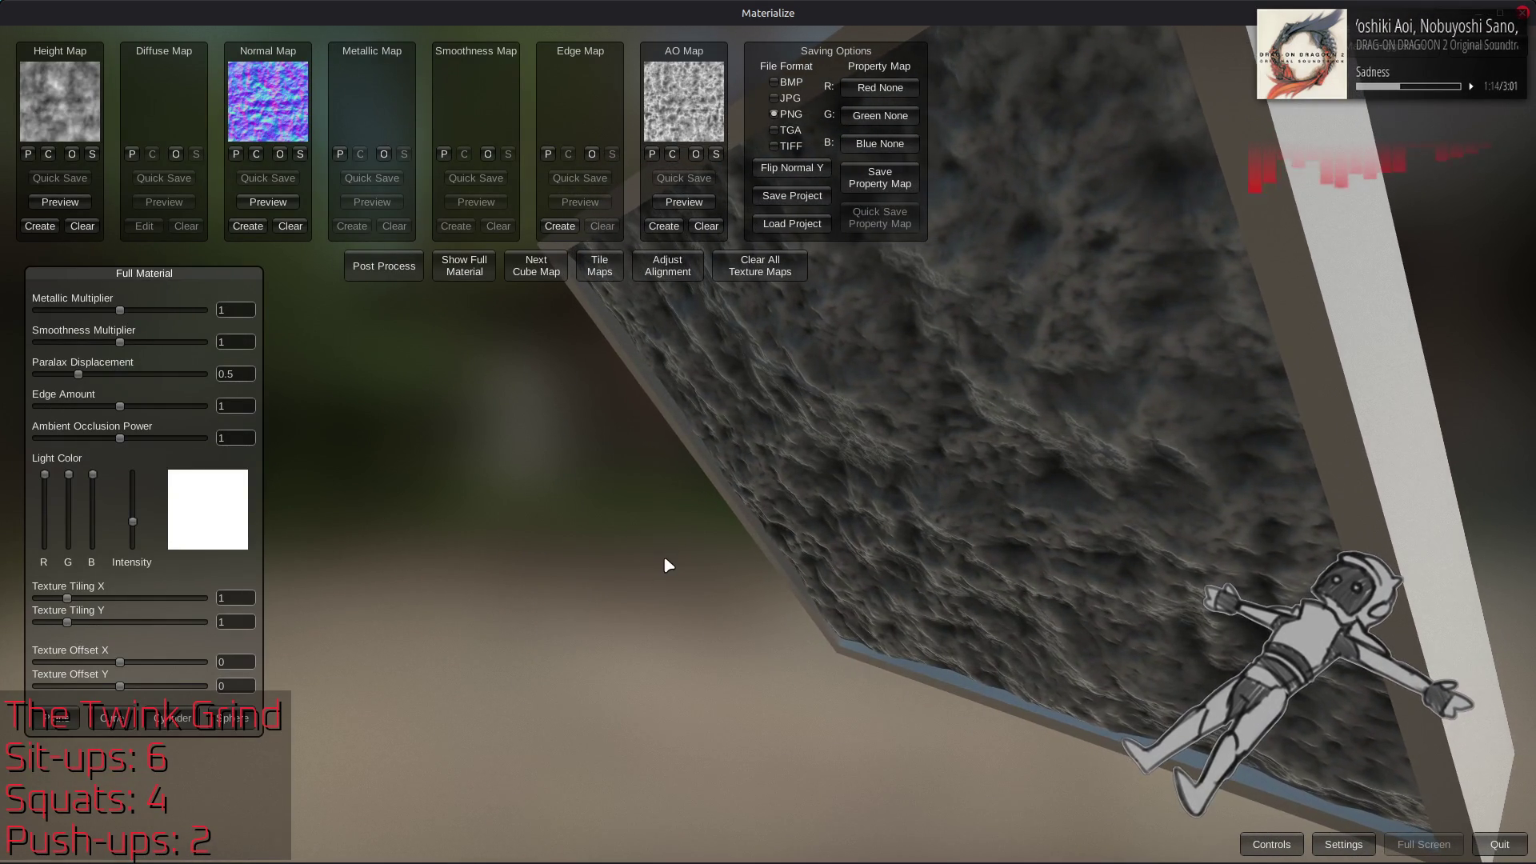
left_click(552, 224)
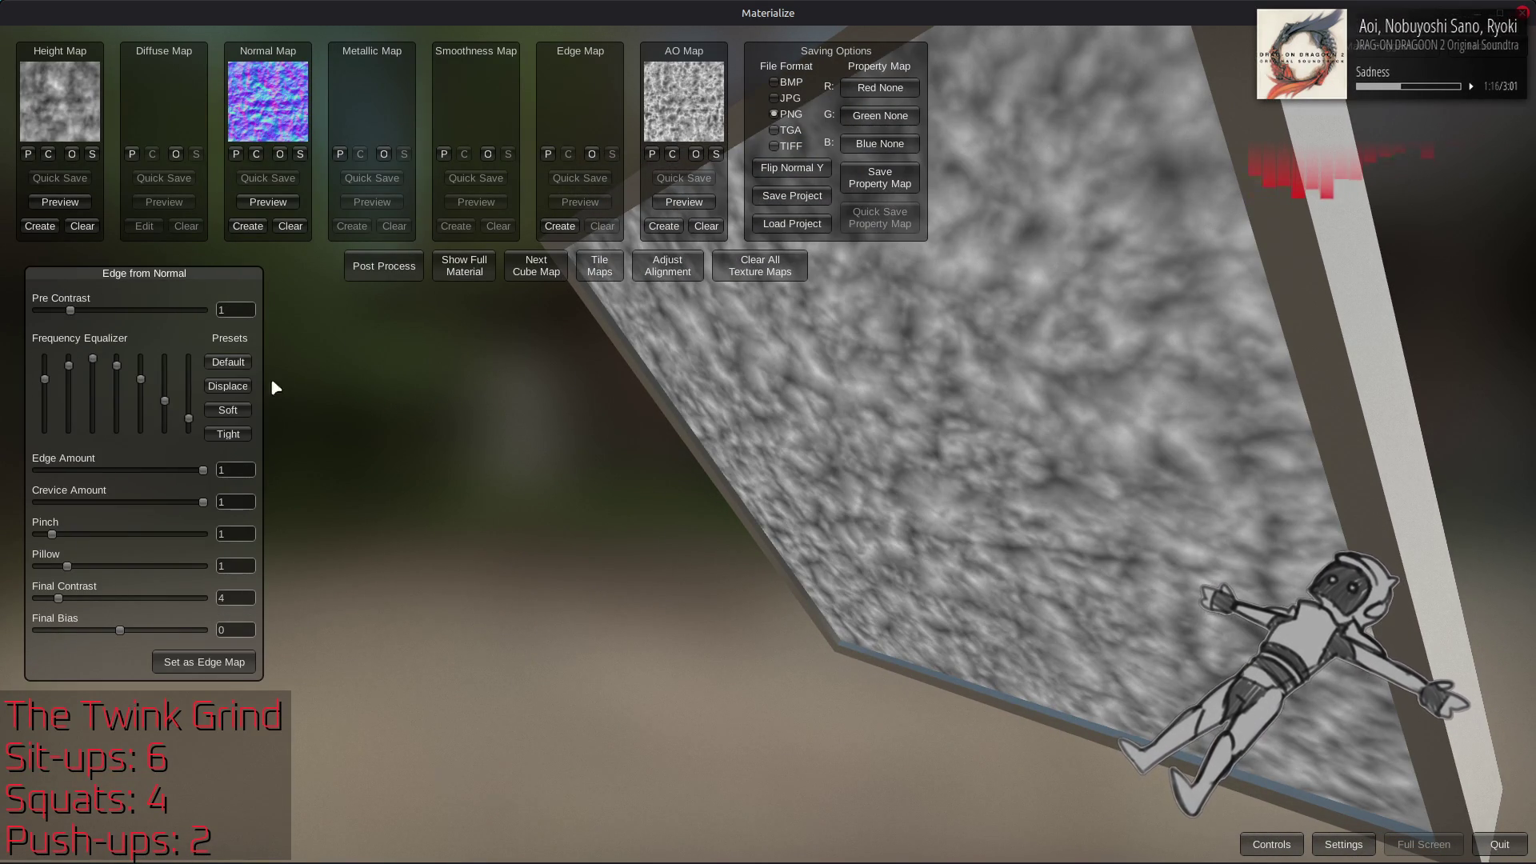
left_click(229, 411)
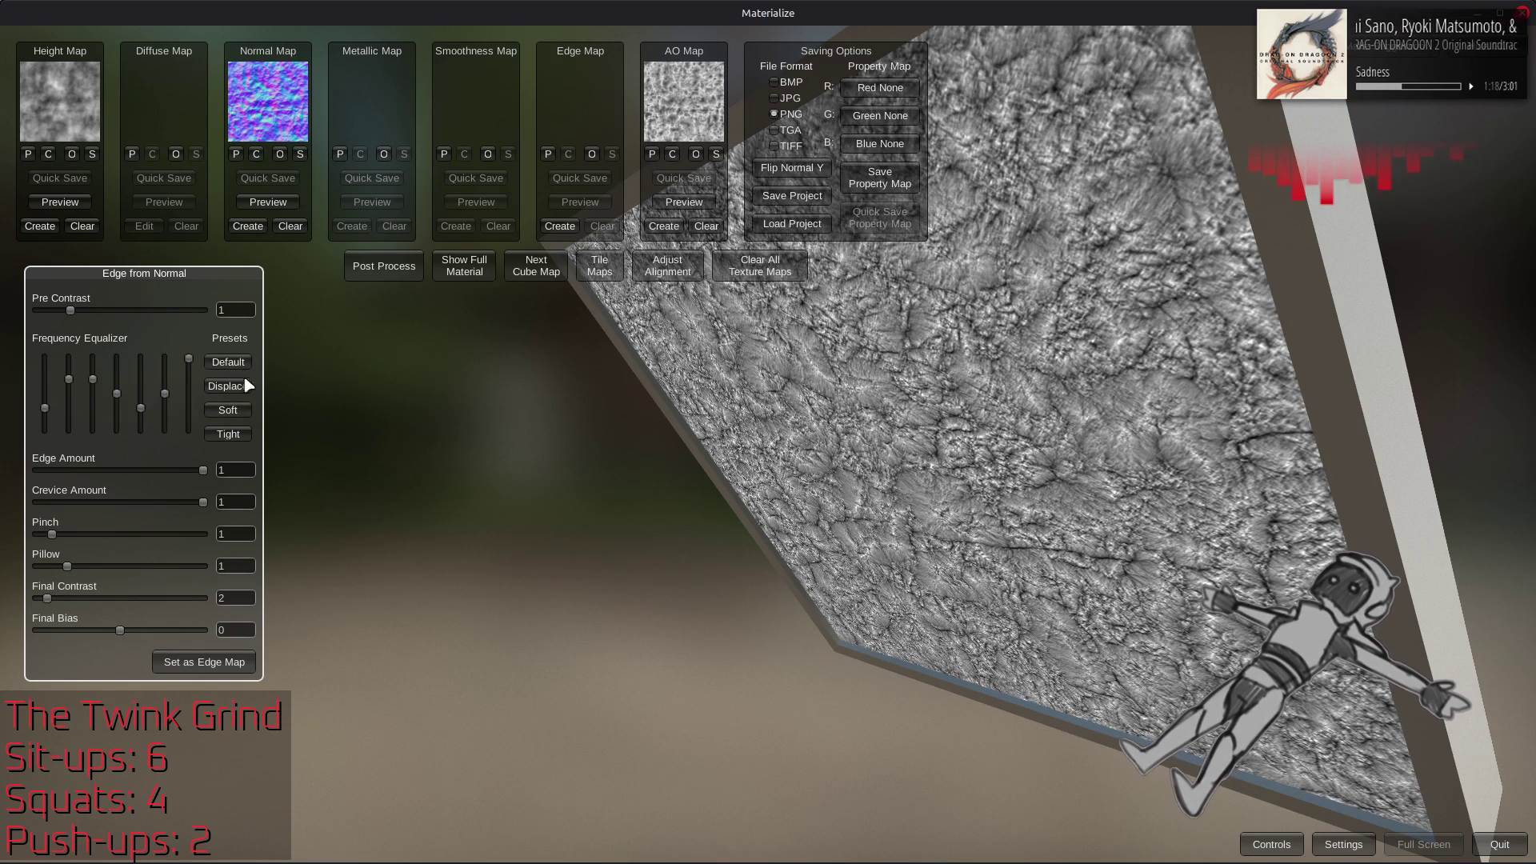
left_click(204, 662)
left_click(464, 266)
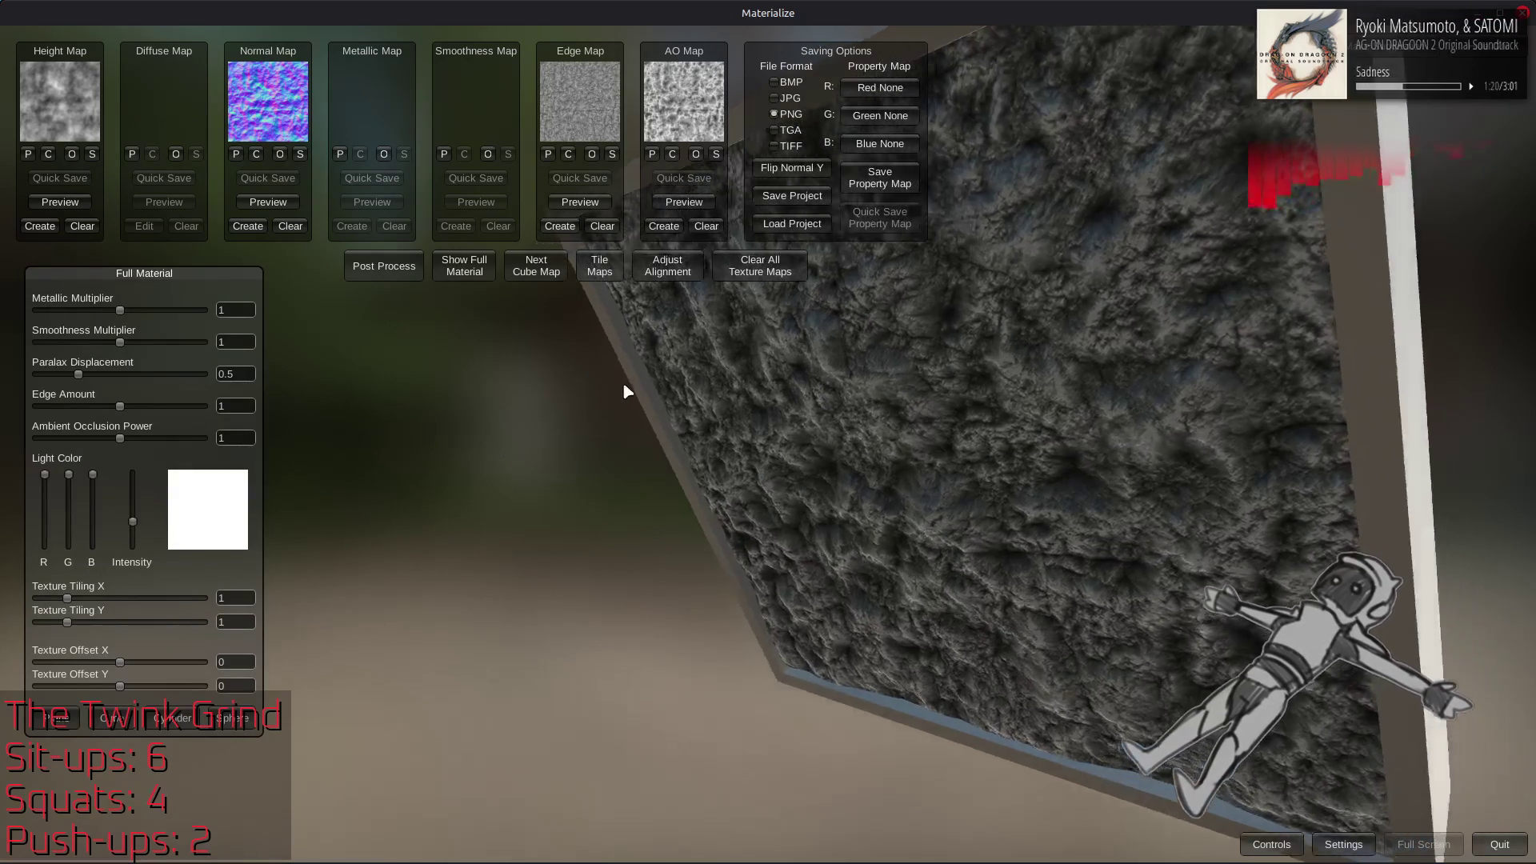
left_click_drag(628, 389, 670, 320)
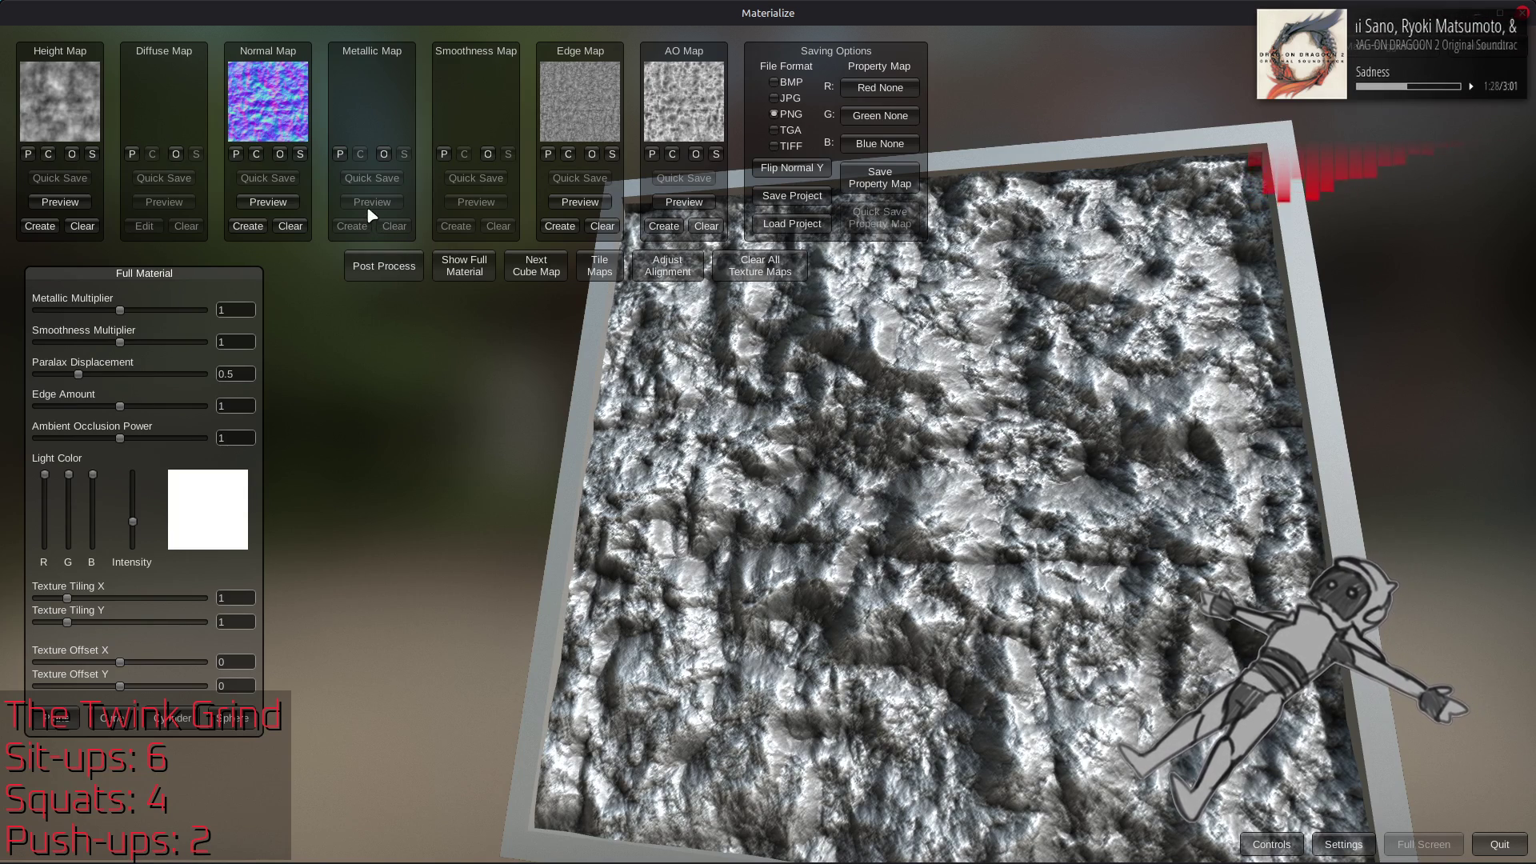
Stay in Materialize and begin saving the height map to a file
key("alt+Tab")
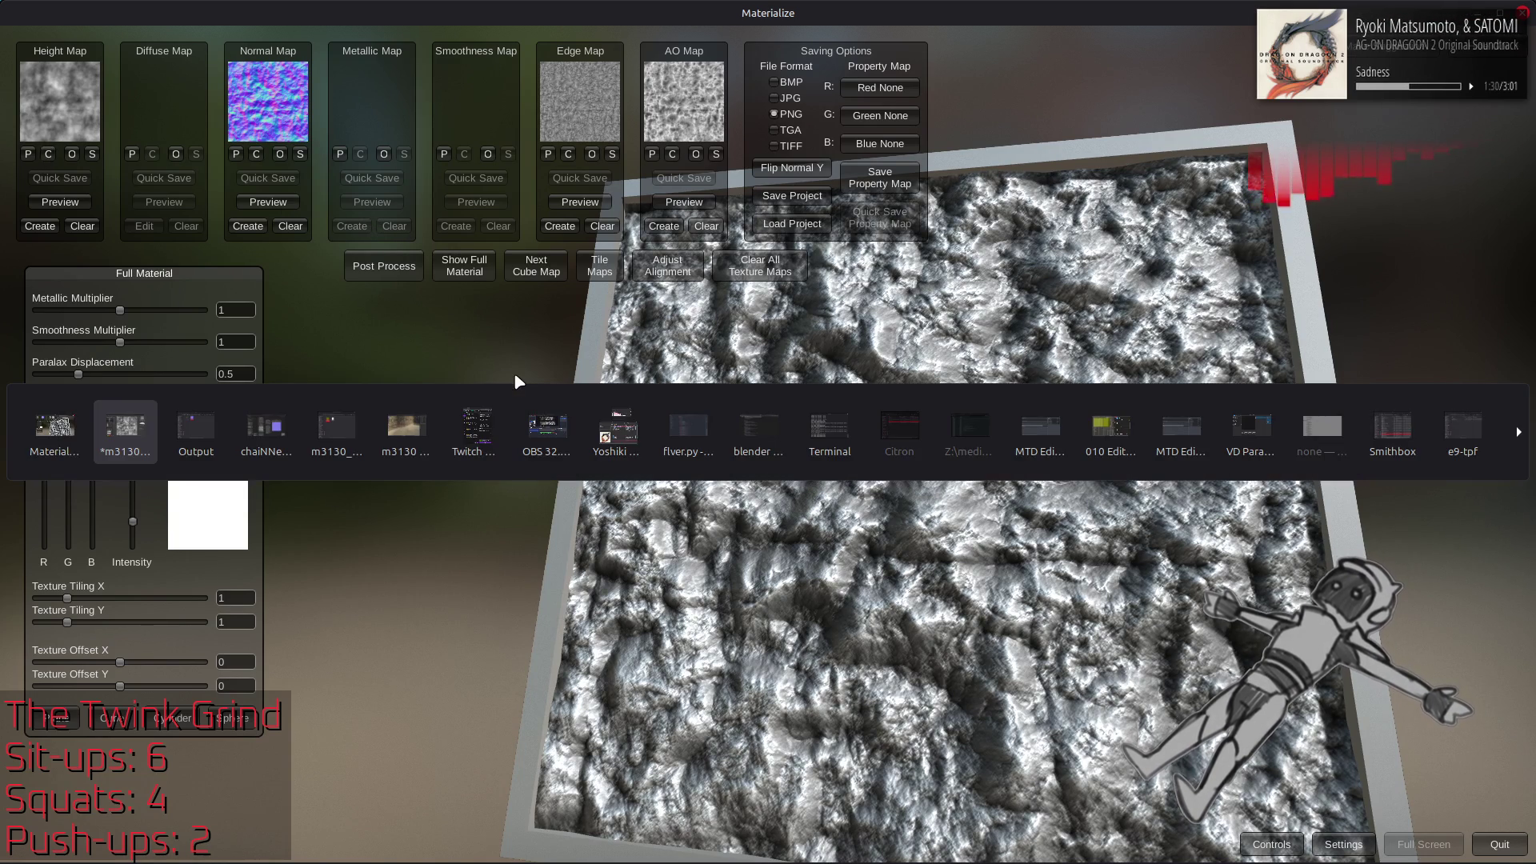
key("alt+shift+Tab")
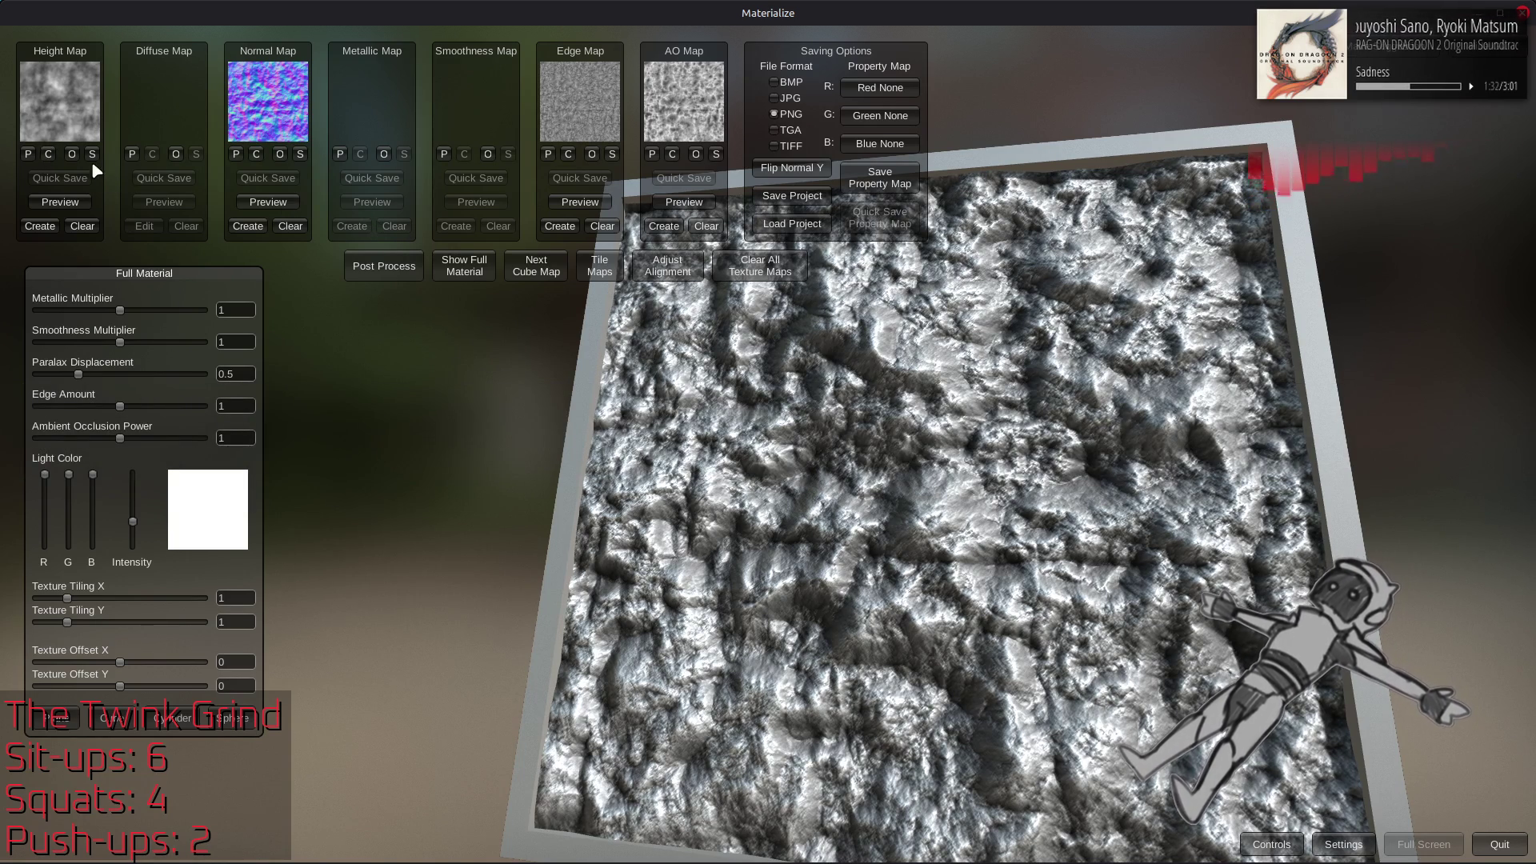
left_click(92, 155)
Save the height map as m3130_stone_01_h2.png
left_click(662, 709)
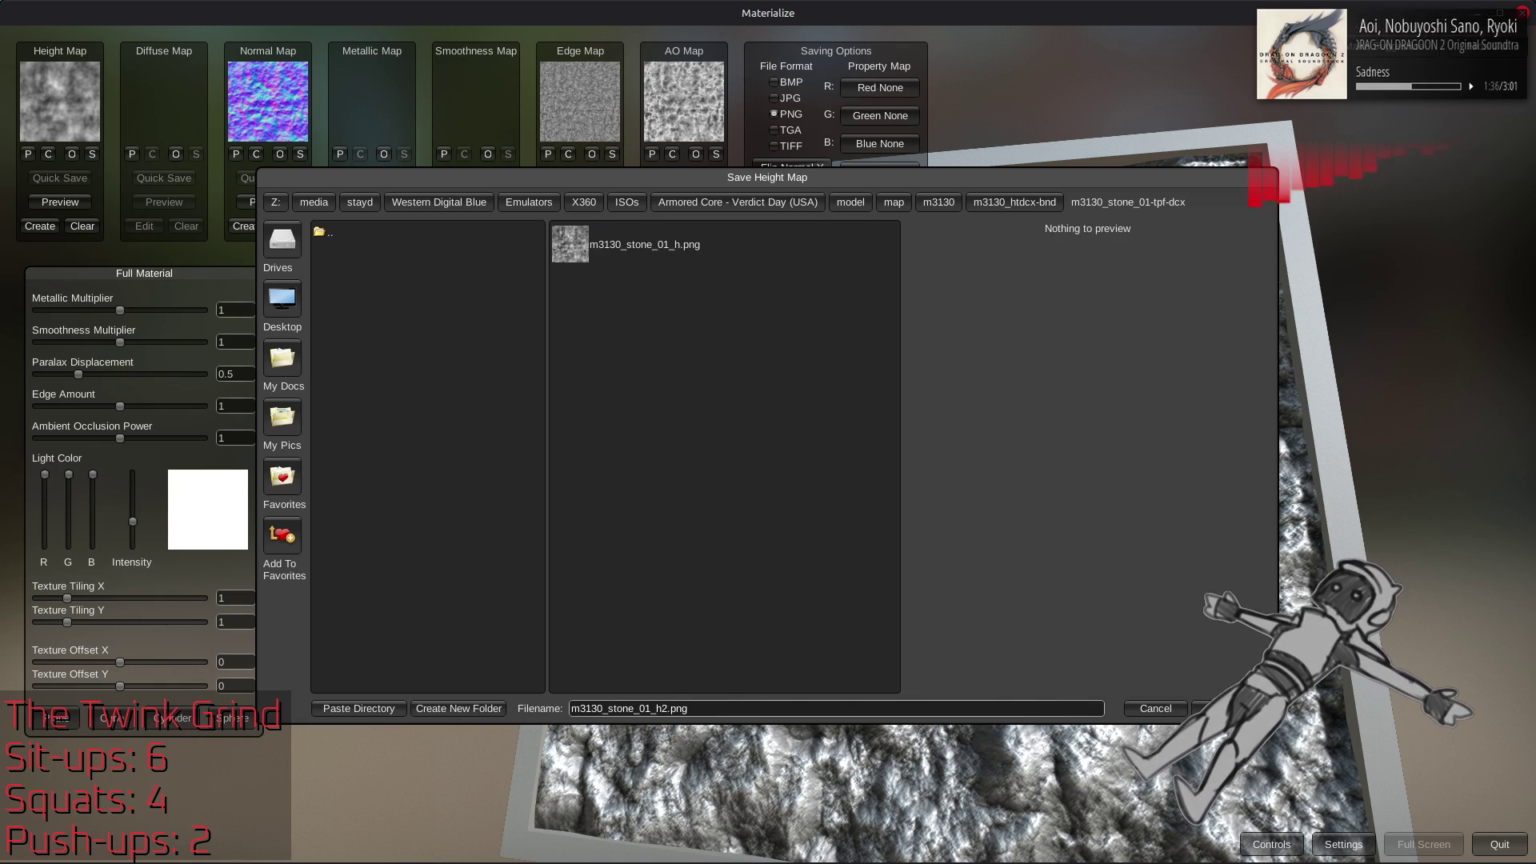
left_click(667, 708)
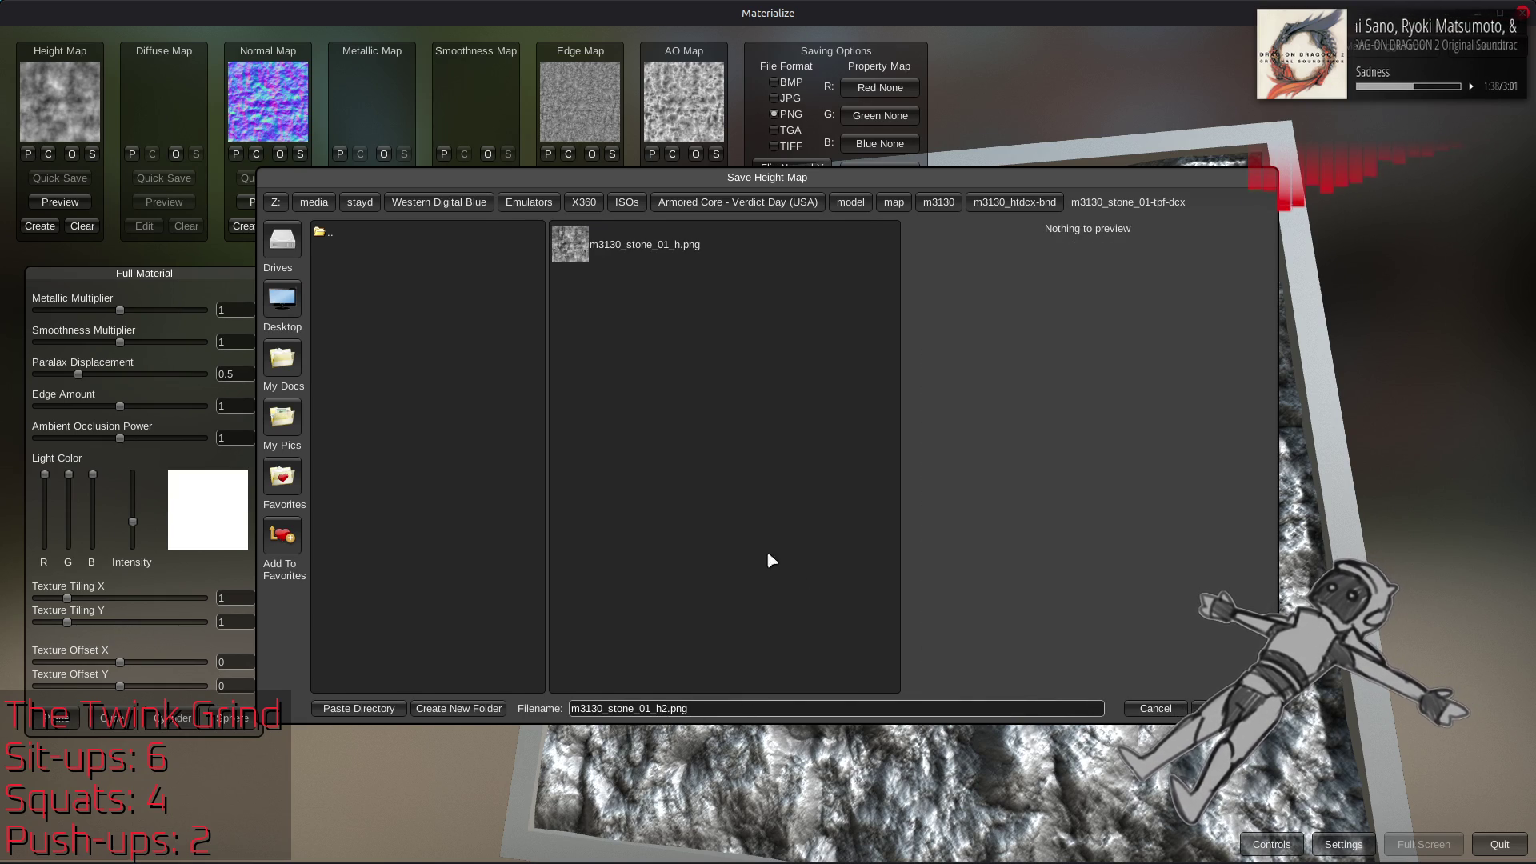
left_click_drag(768, 561, 794, 571)
key("Return")
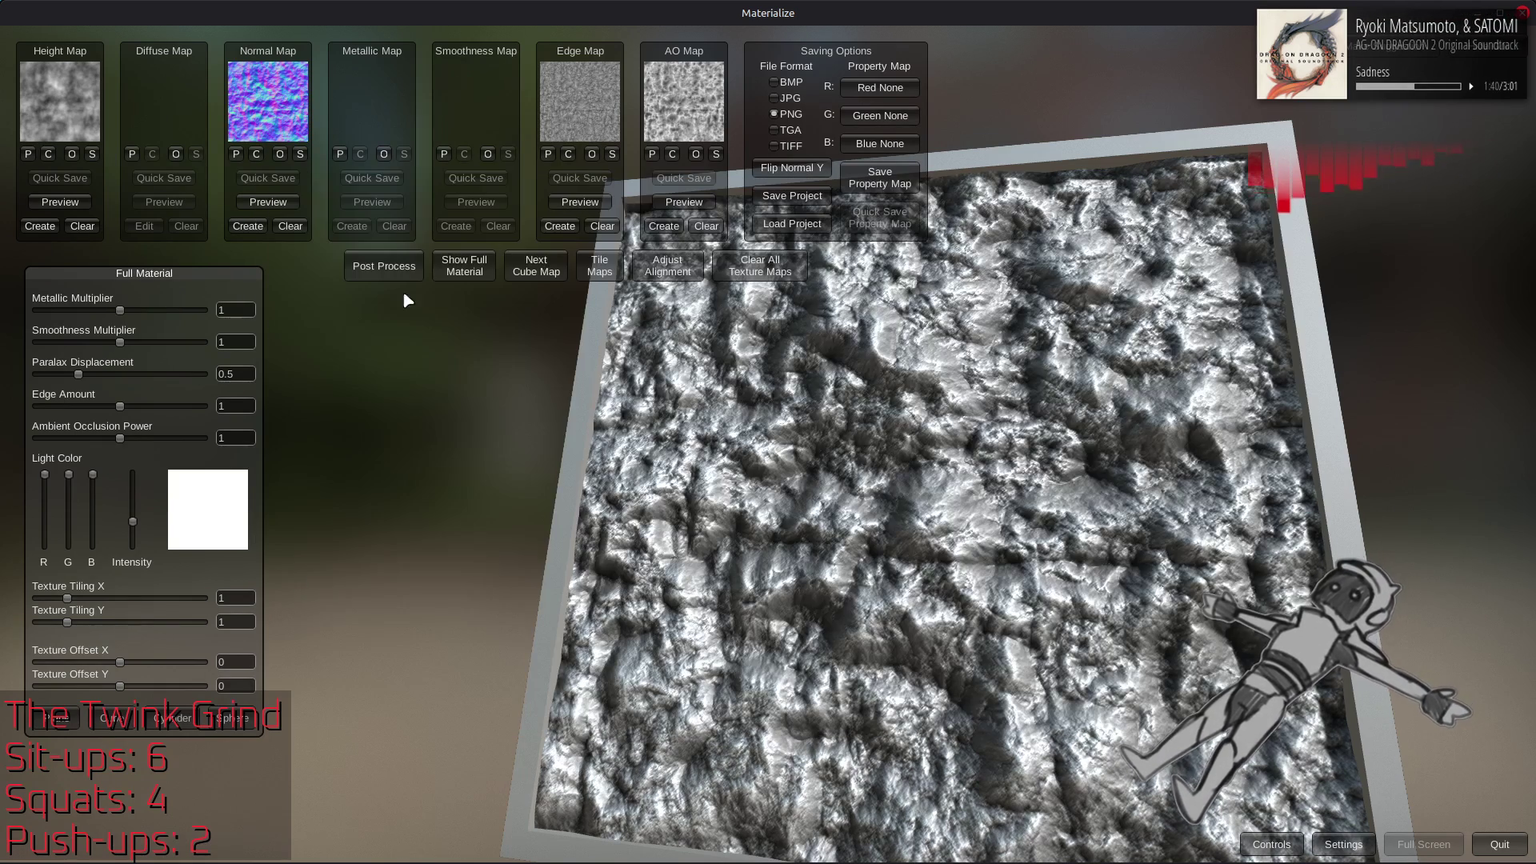
Save the normal map in the same folder, dropping the h suffix from the file name
left_click(300, 153)
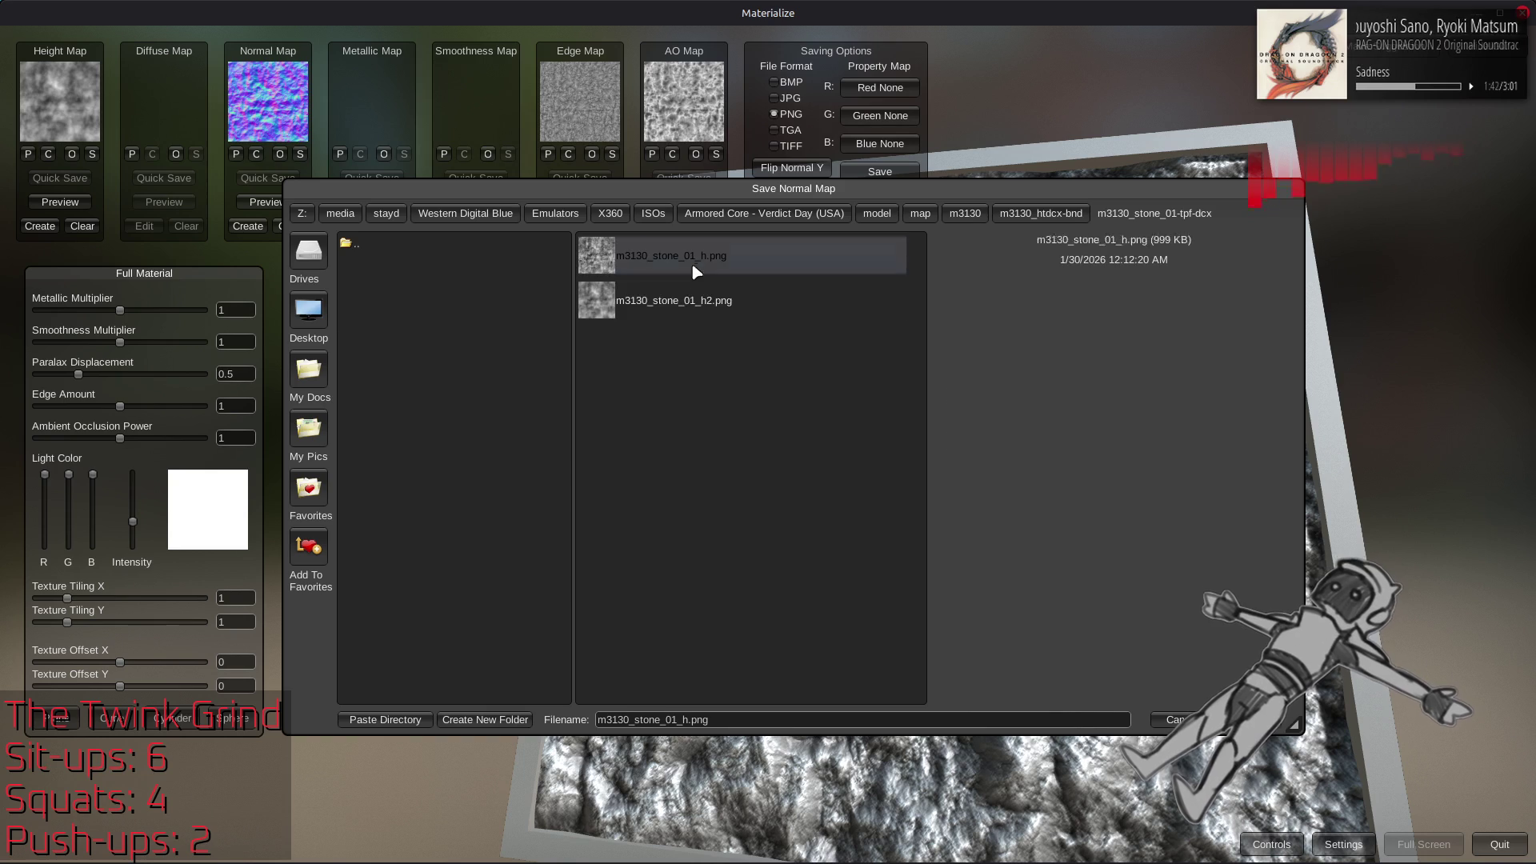
left_click(696, 257)
left_click(687, 720)
key("BackSpace")
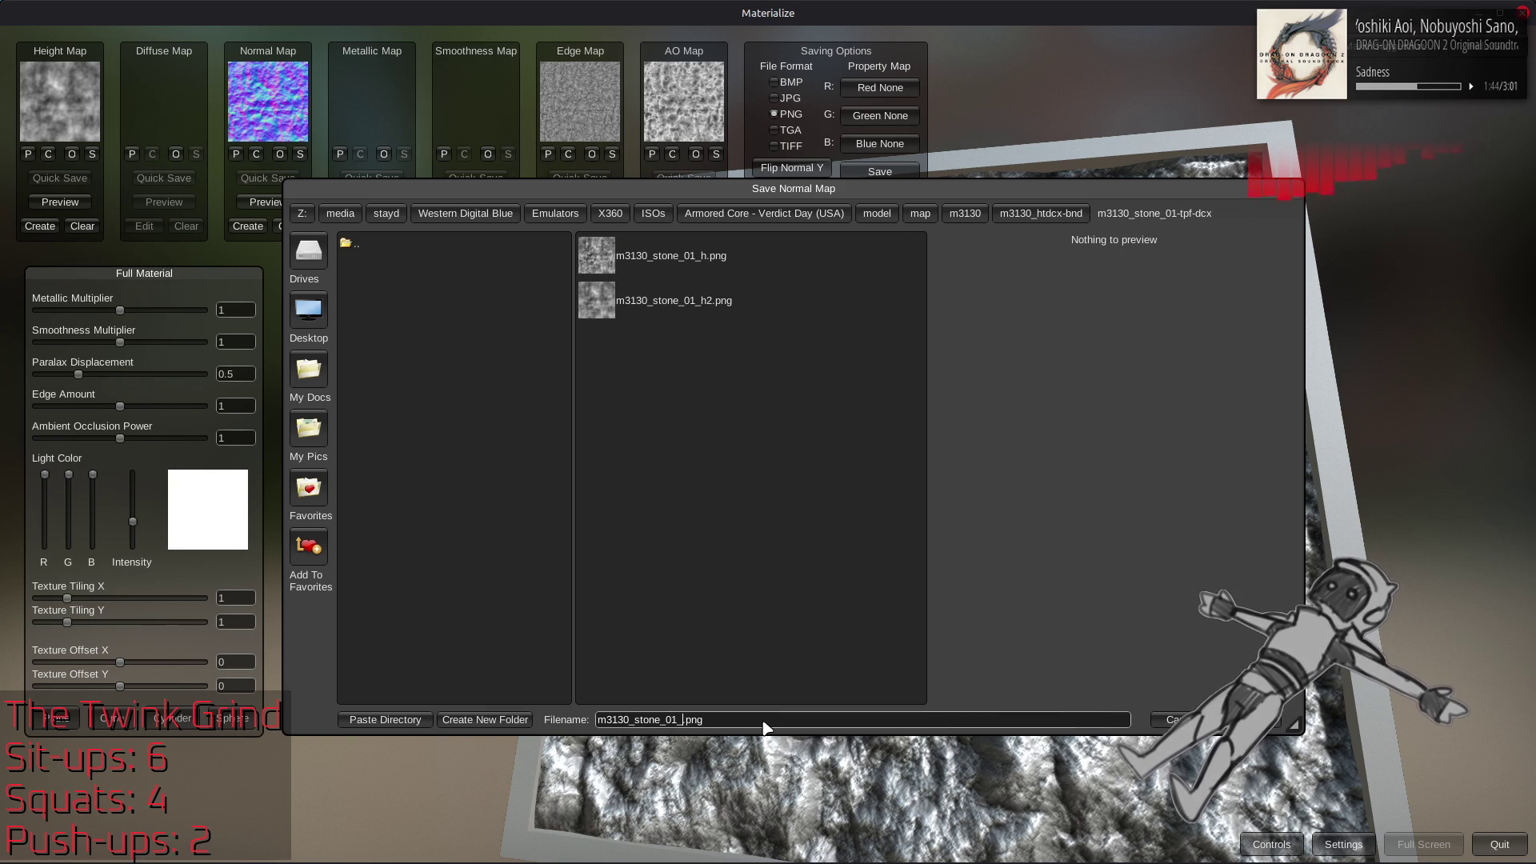
type("n")
left_click(1275, 725)
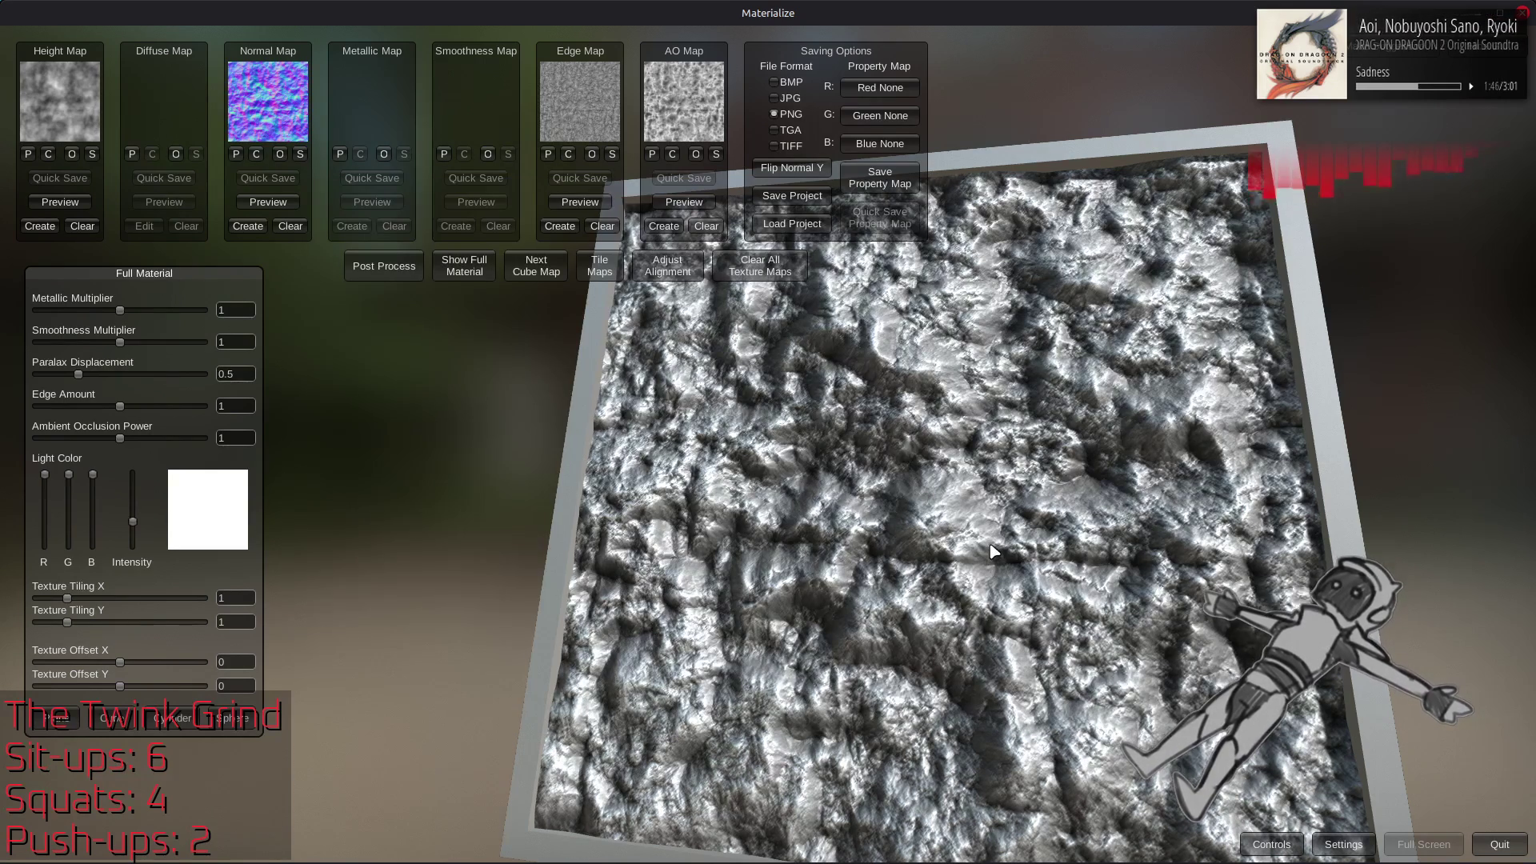
key("alt+Tab")
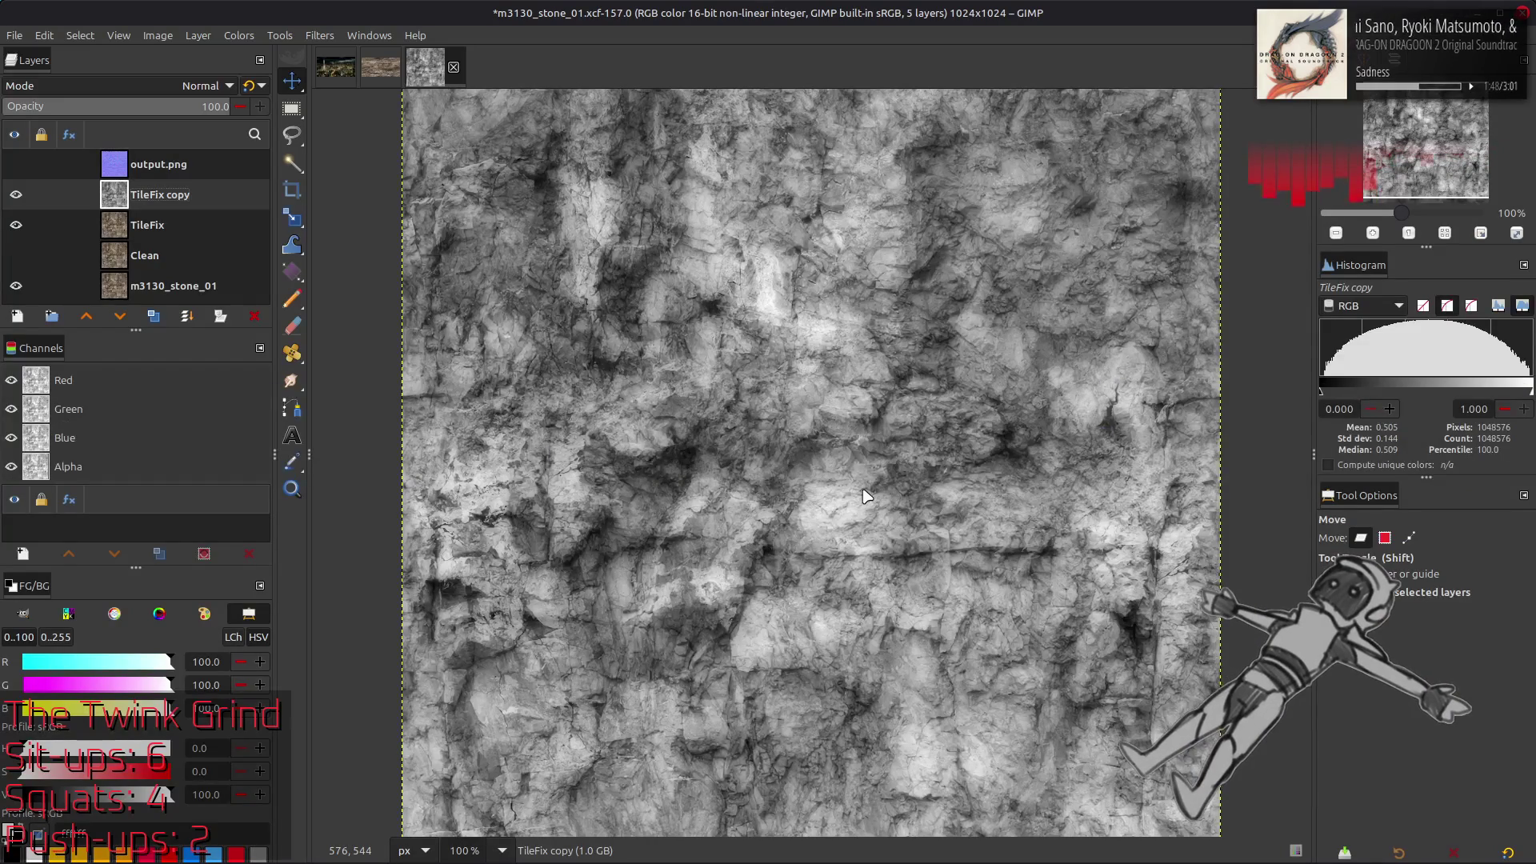
Drag m3130_stone_01_h2.png from the m3130_stone_01-tpf-dcx folder into GIMP as a new layer
key("alt+Tab")
key("alt+Tab")
key("alt+Tab")
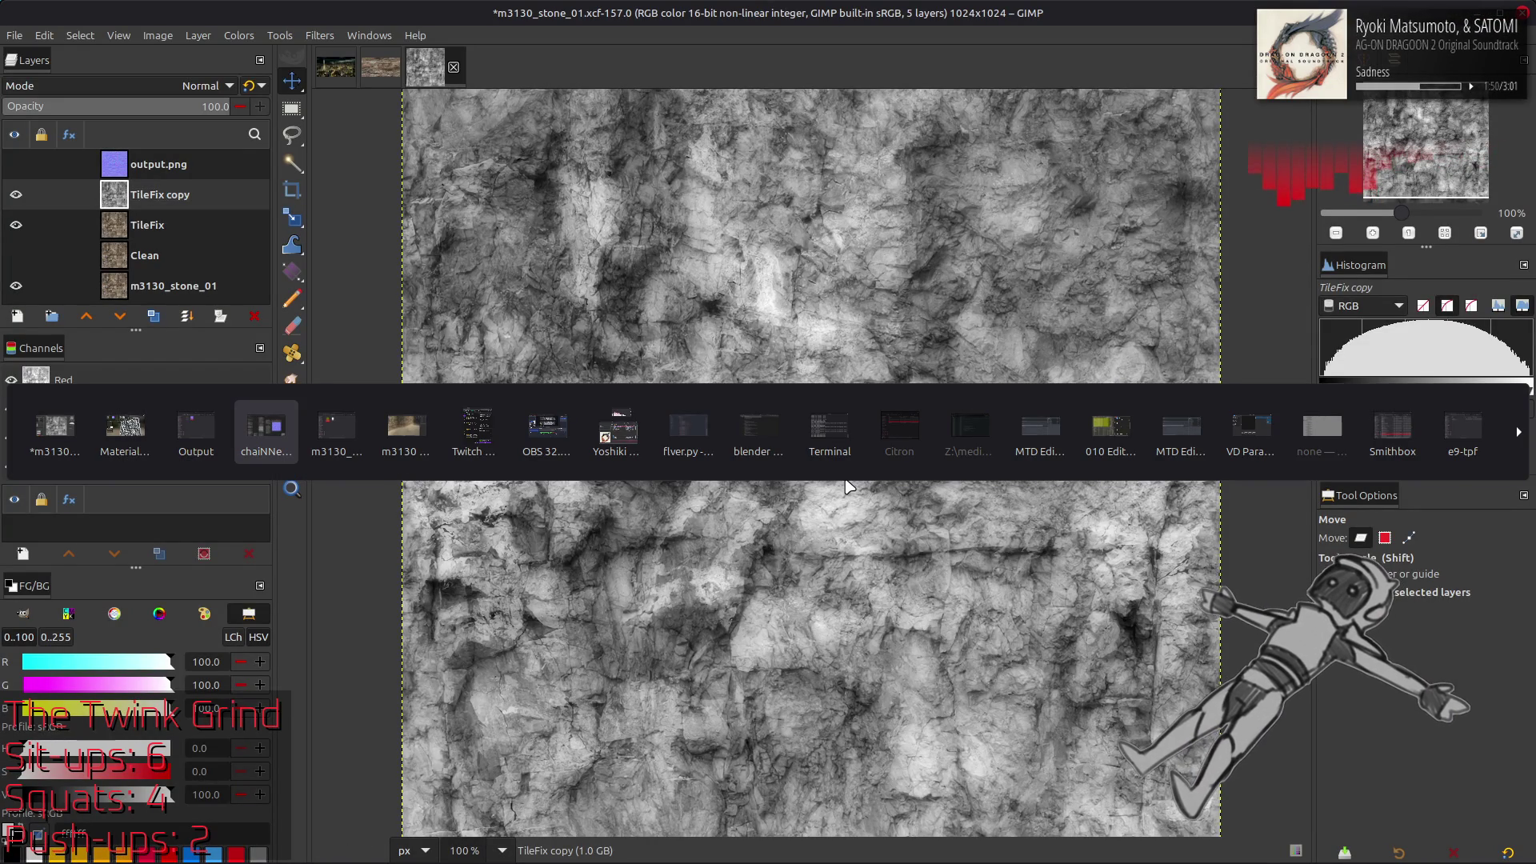
key("alt+Tab")
left_click(725, 284)
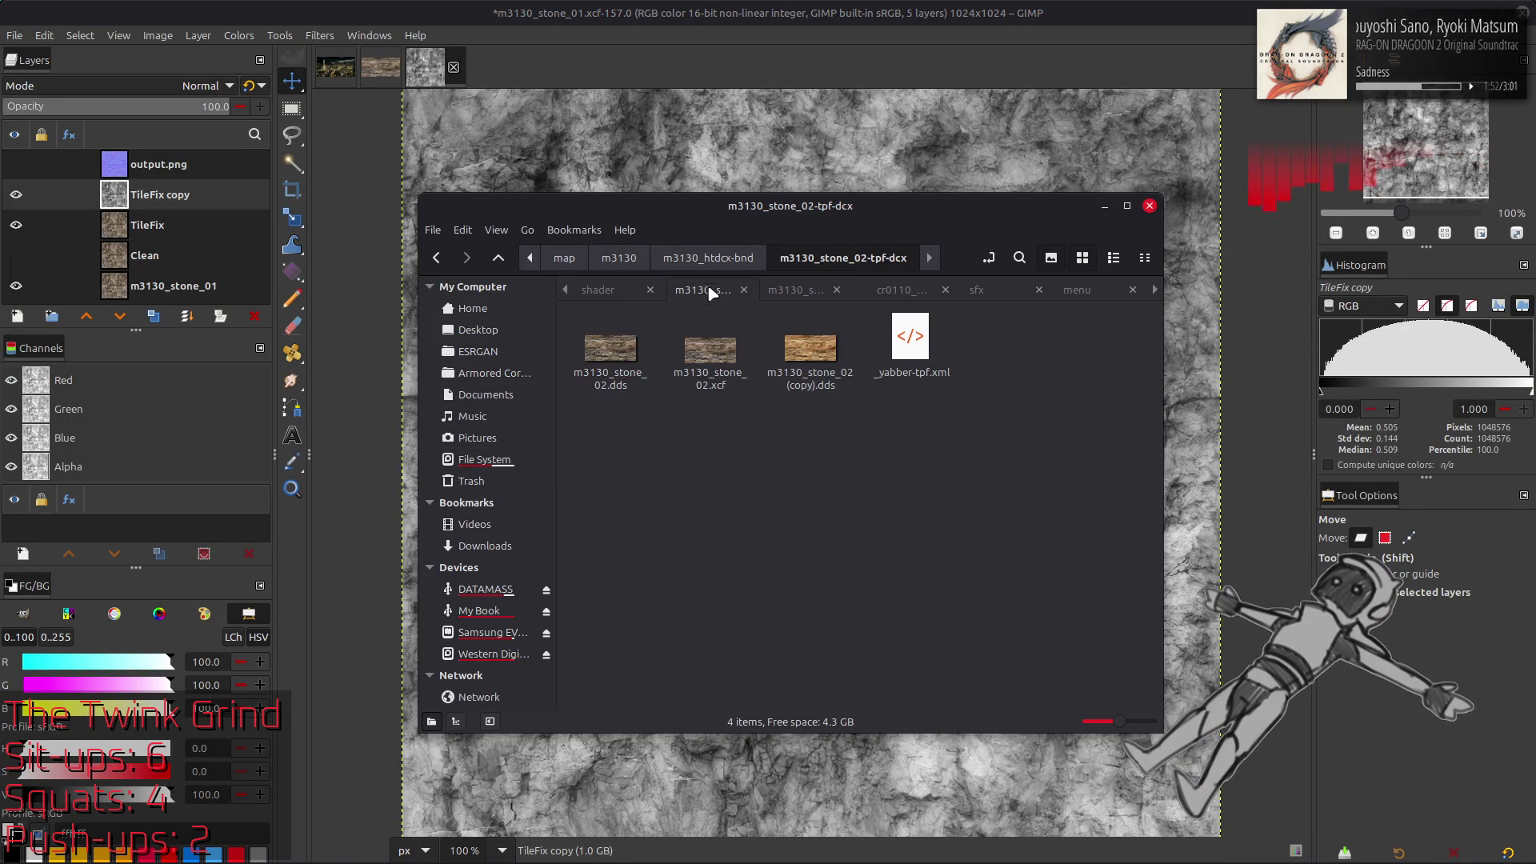
key("alt+Up")
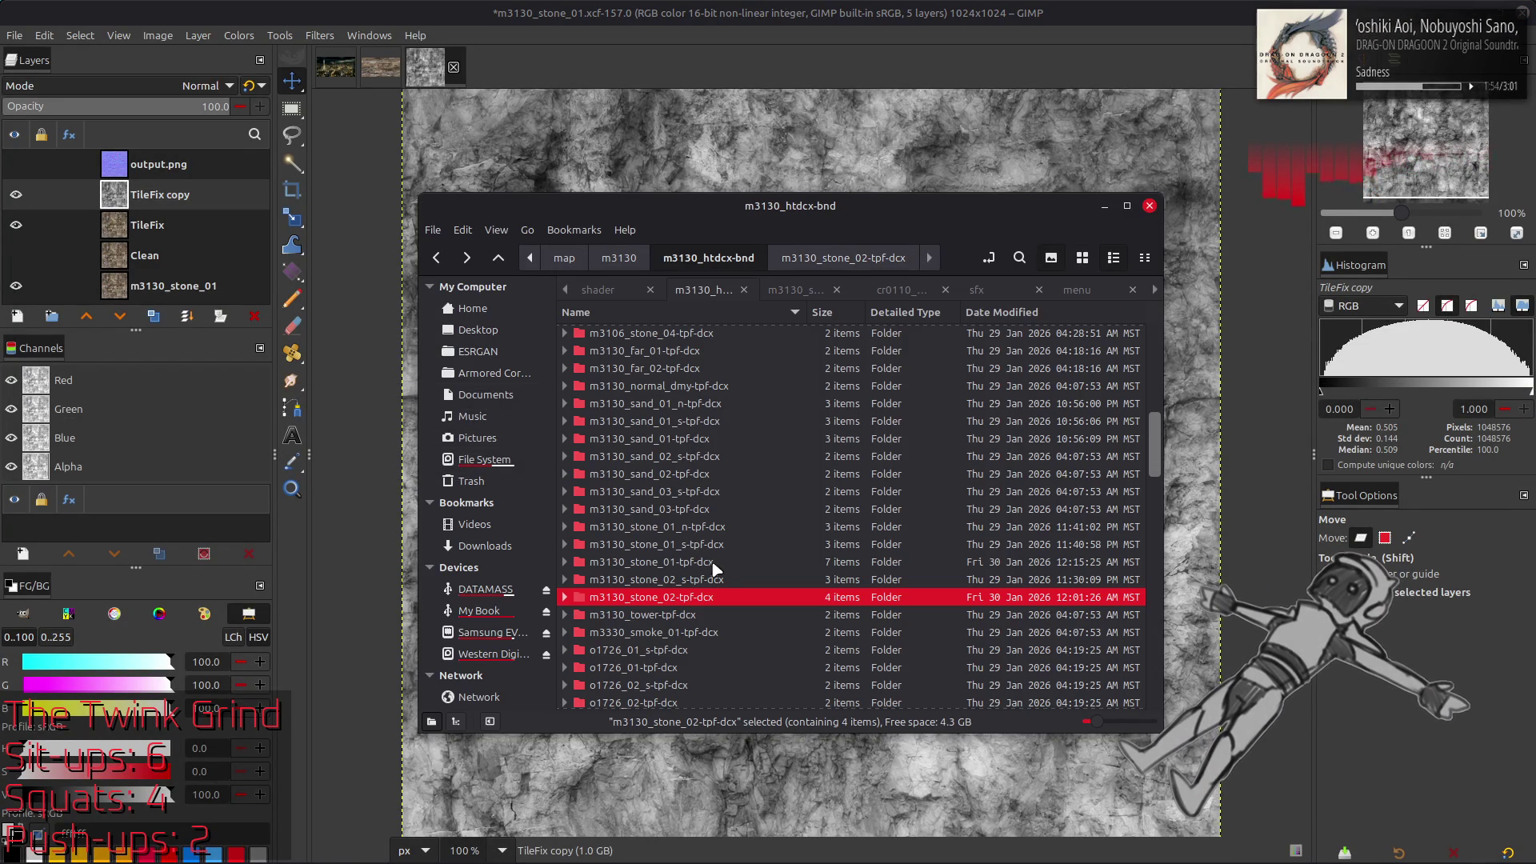
left_click(708, 530)
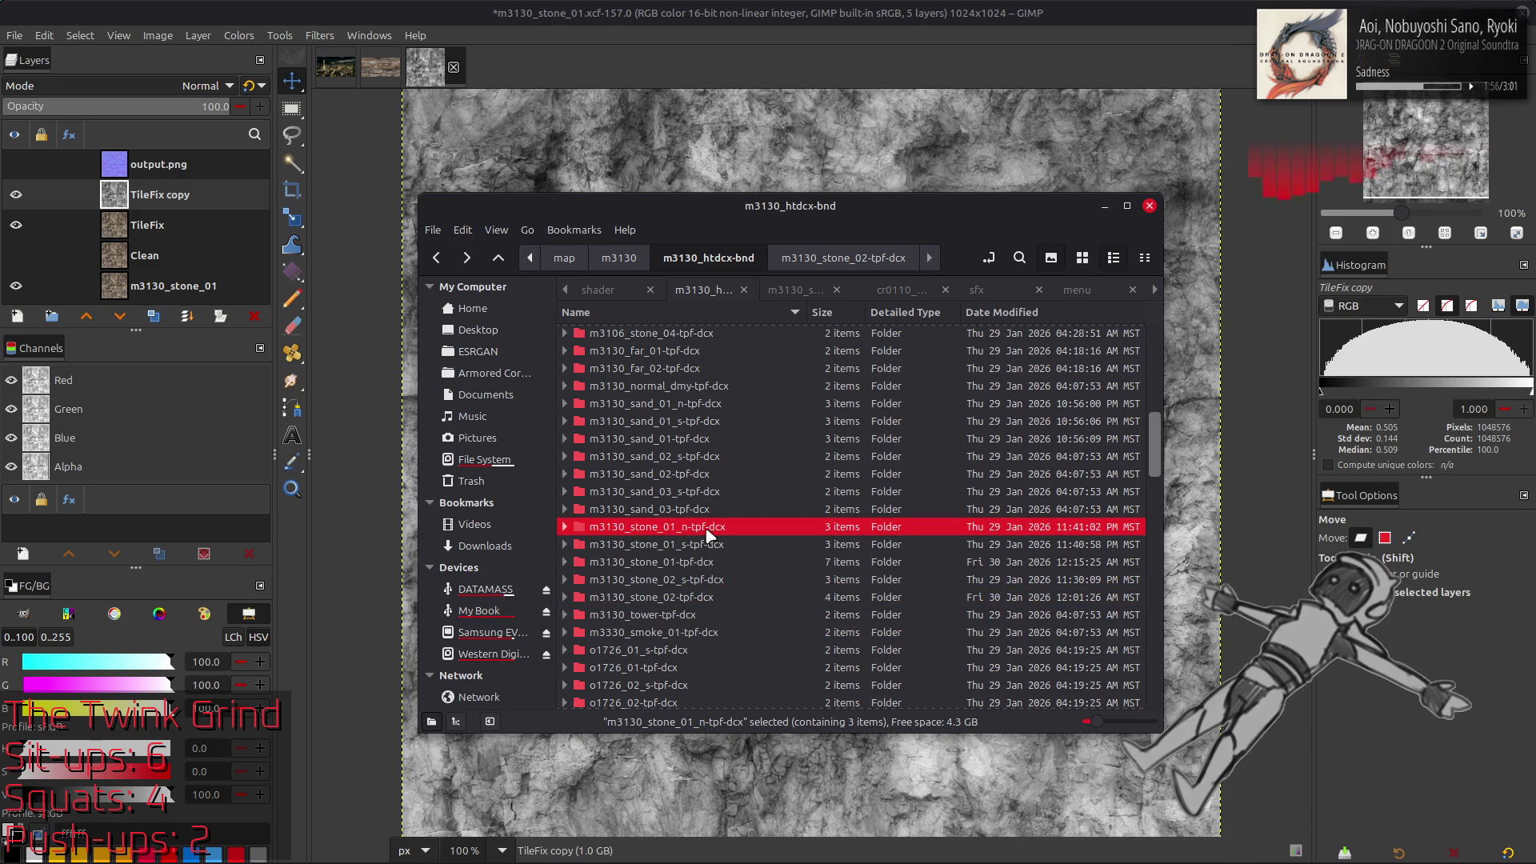
double_click(688, 564)
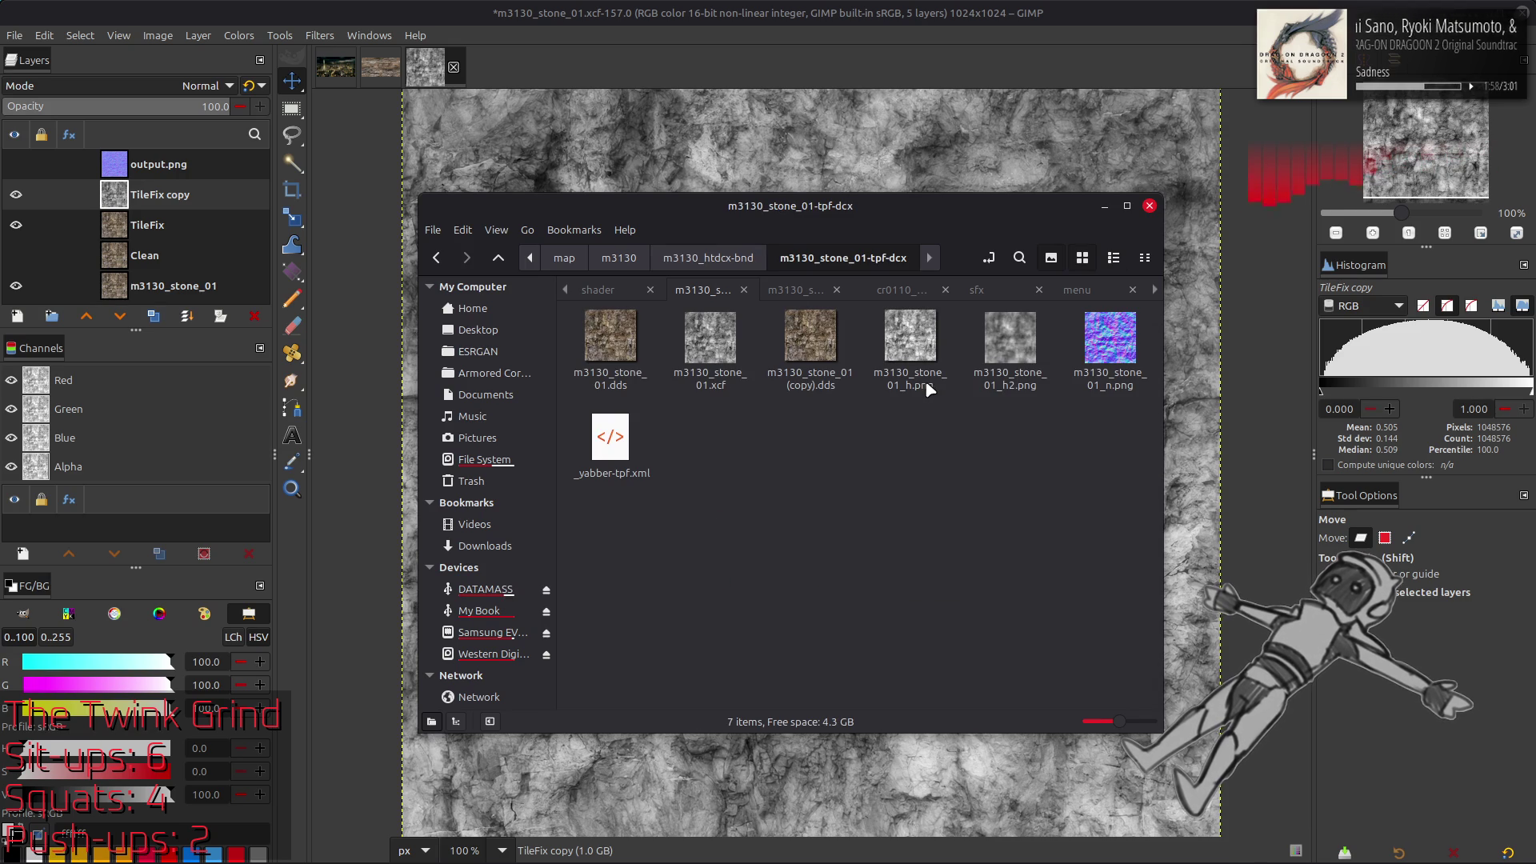
mouse_move(1020, 344)
left_mouse_down()
mouse_move(920, 416)
mouse_move(760, 480)
left_mouse_up()
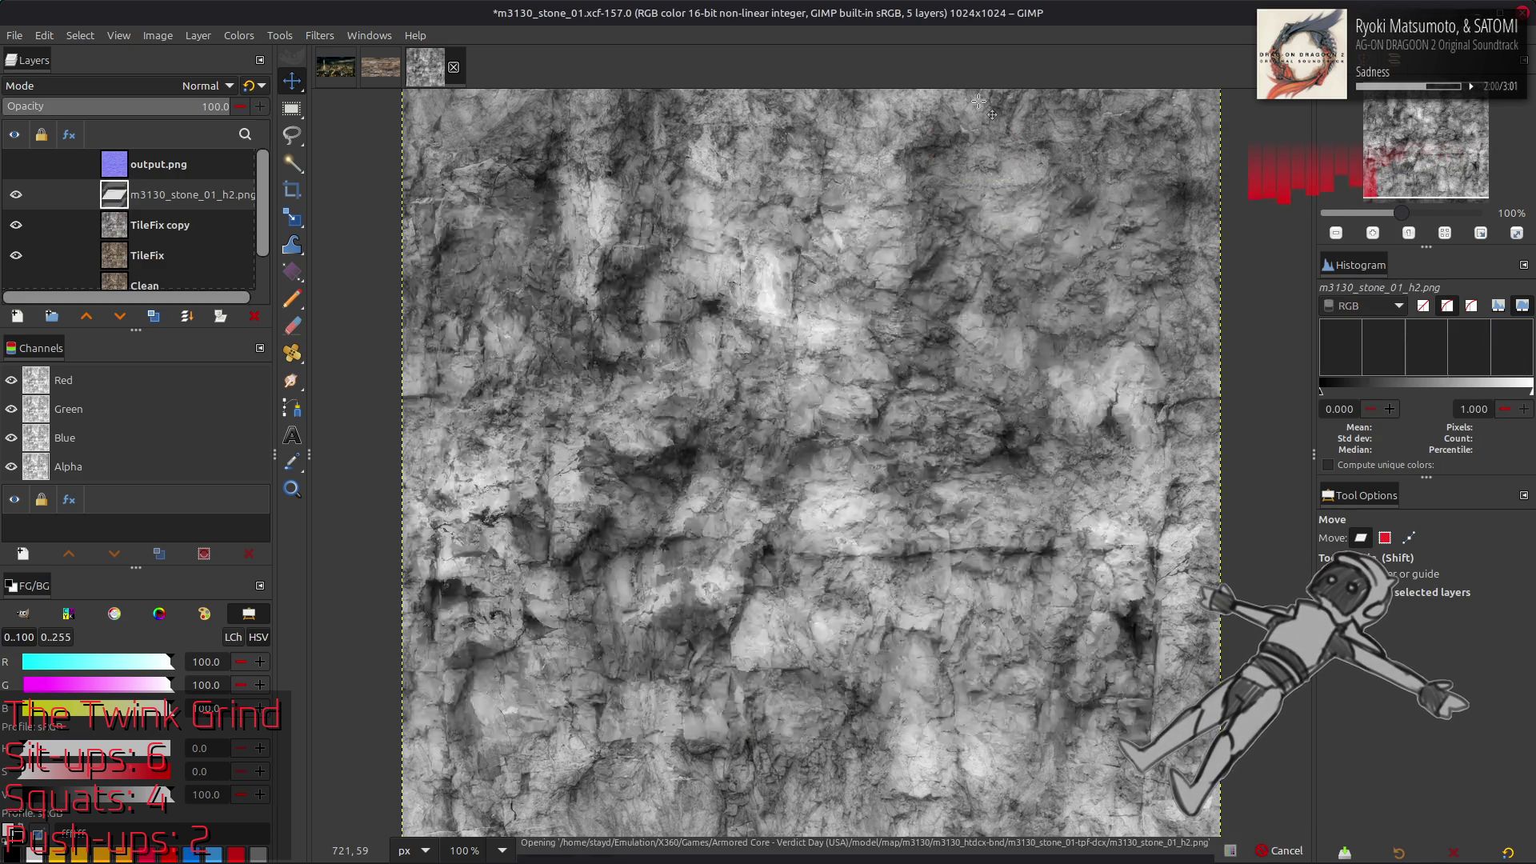
Toggle the h2 layer's visibility to compare it with the original height map
key("q")
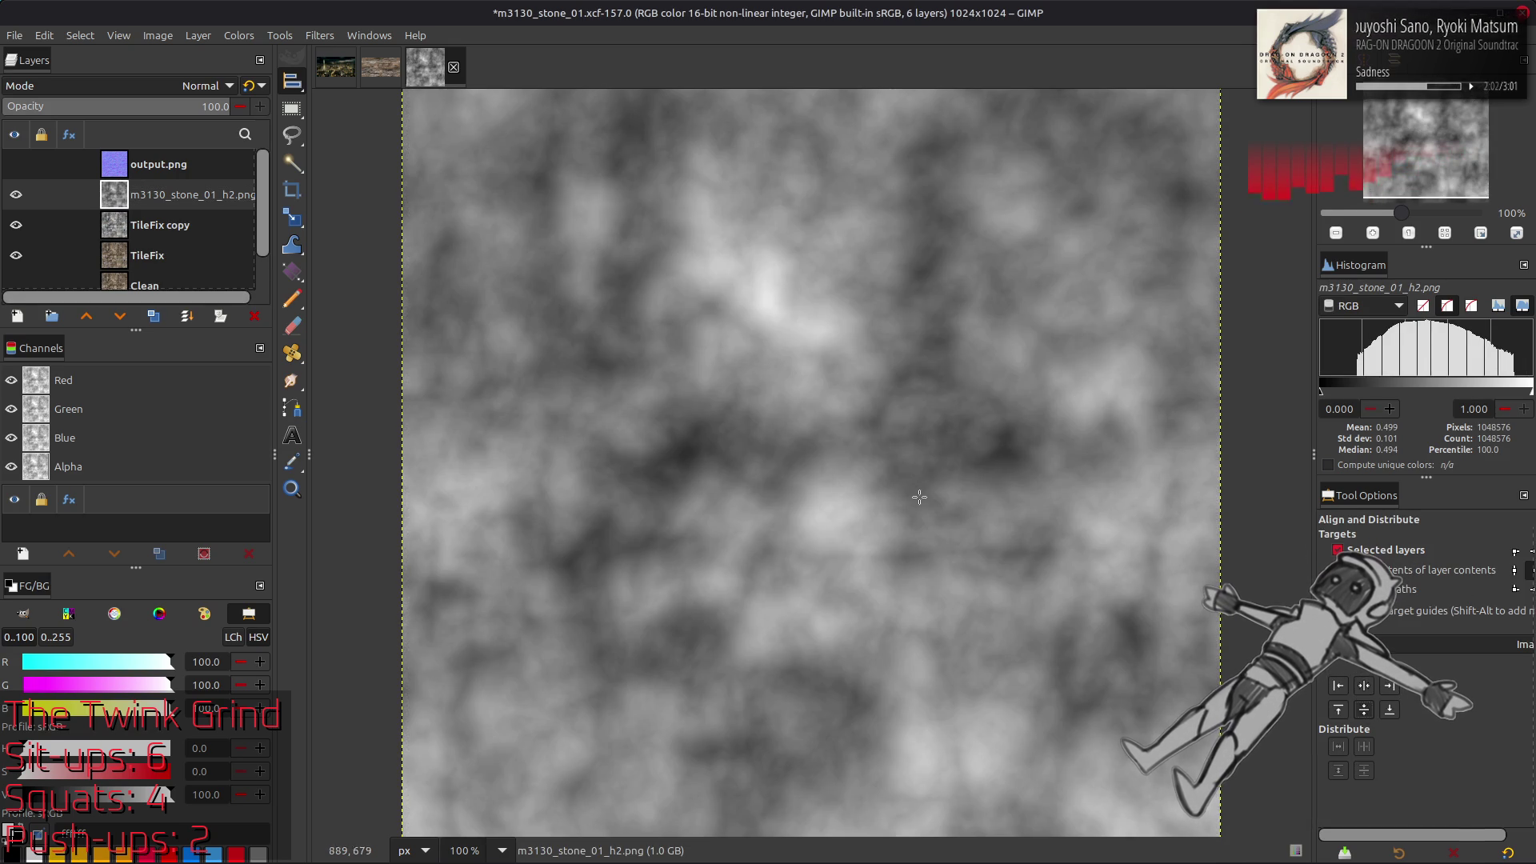
key("m")
right_click(208, 200)
key("Escape")
left_click(16, 196)
left_click(16, 196)
left_click(16, 196)
left_click(16, 196)
Rename the TileFix copy layer to 'Height' and the h2 layer to 'Height Alt'
double_click(136, 220)
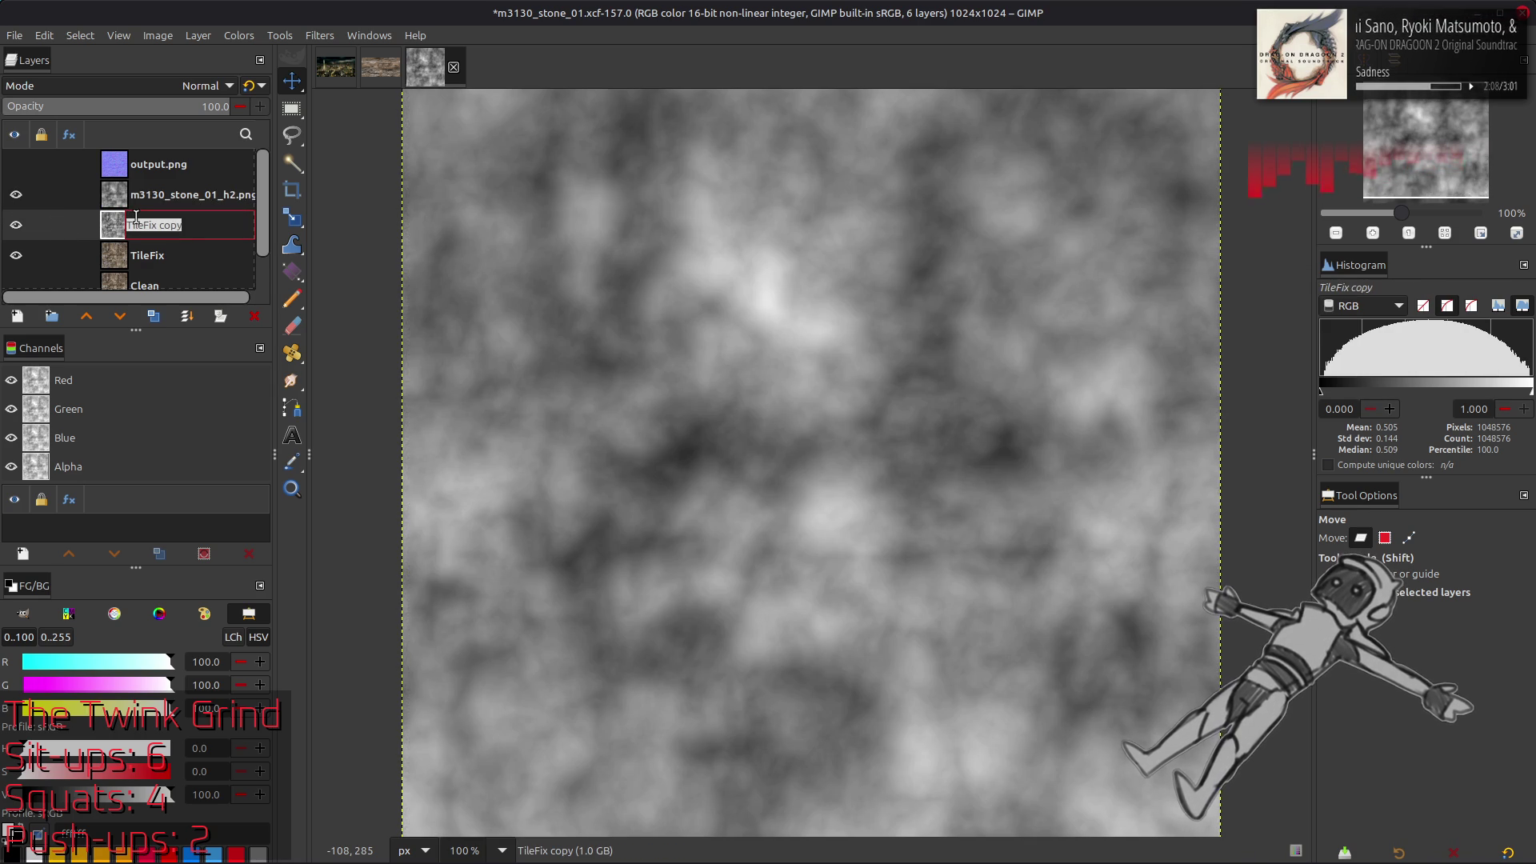
type("Height")
key("Return")
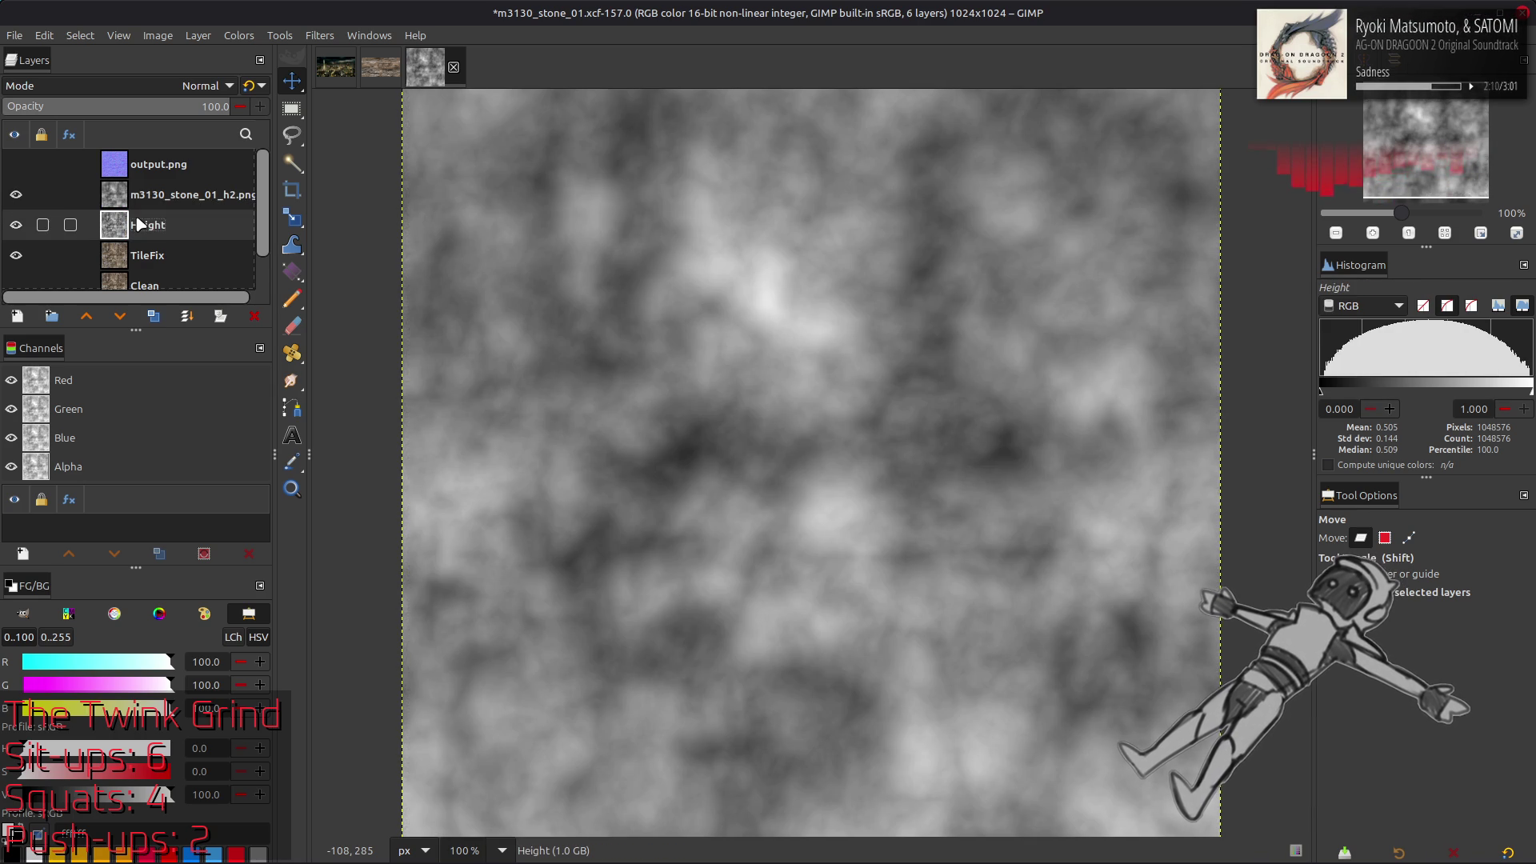
left_click(160, 194)
double_click(160, 194)
type("Height Alt")
key("Return")
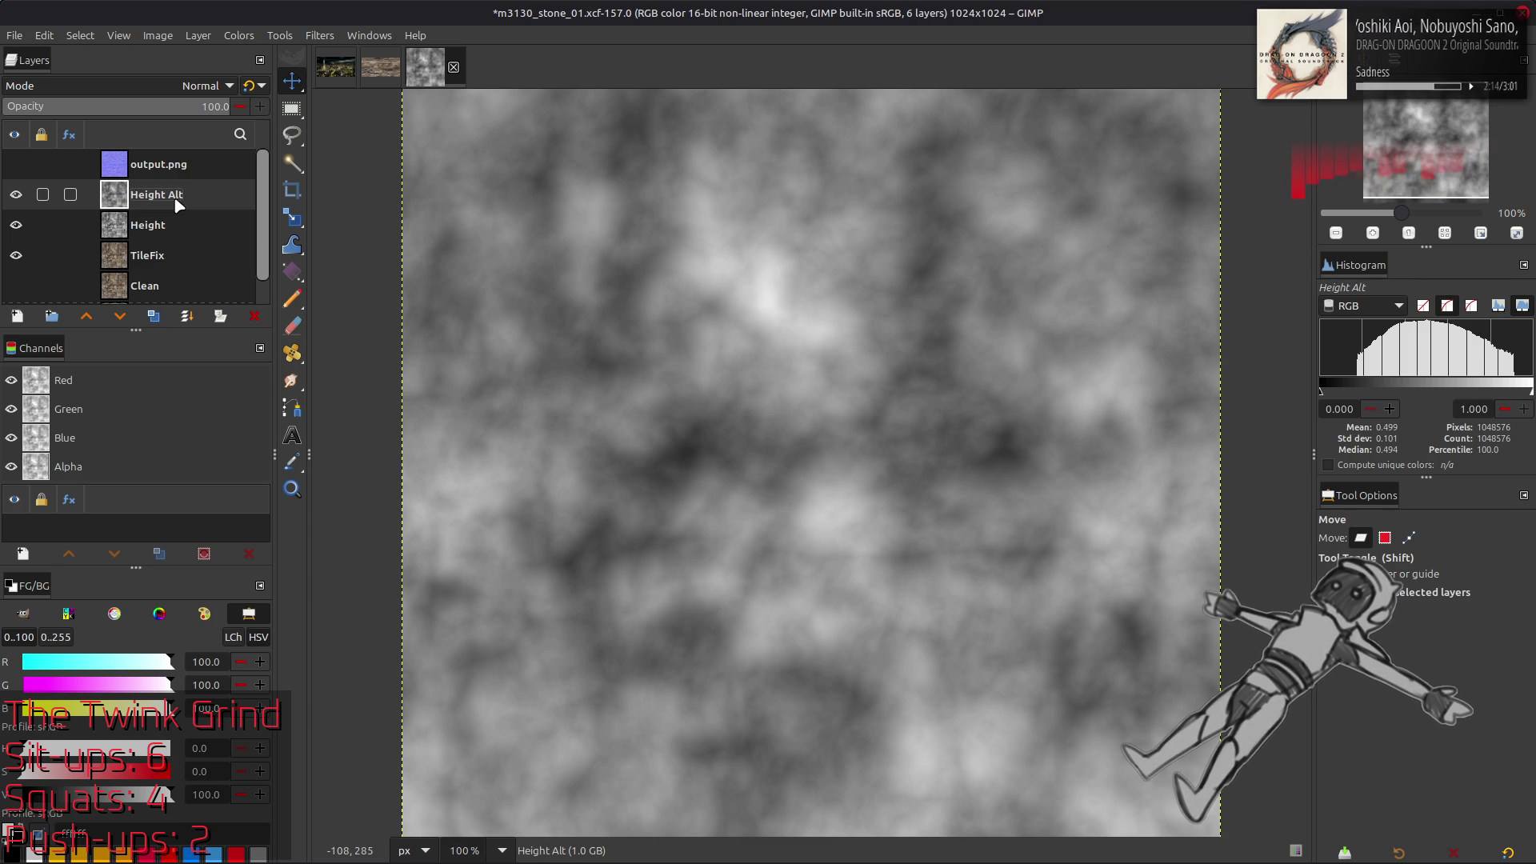